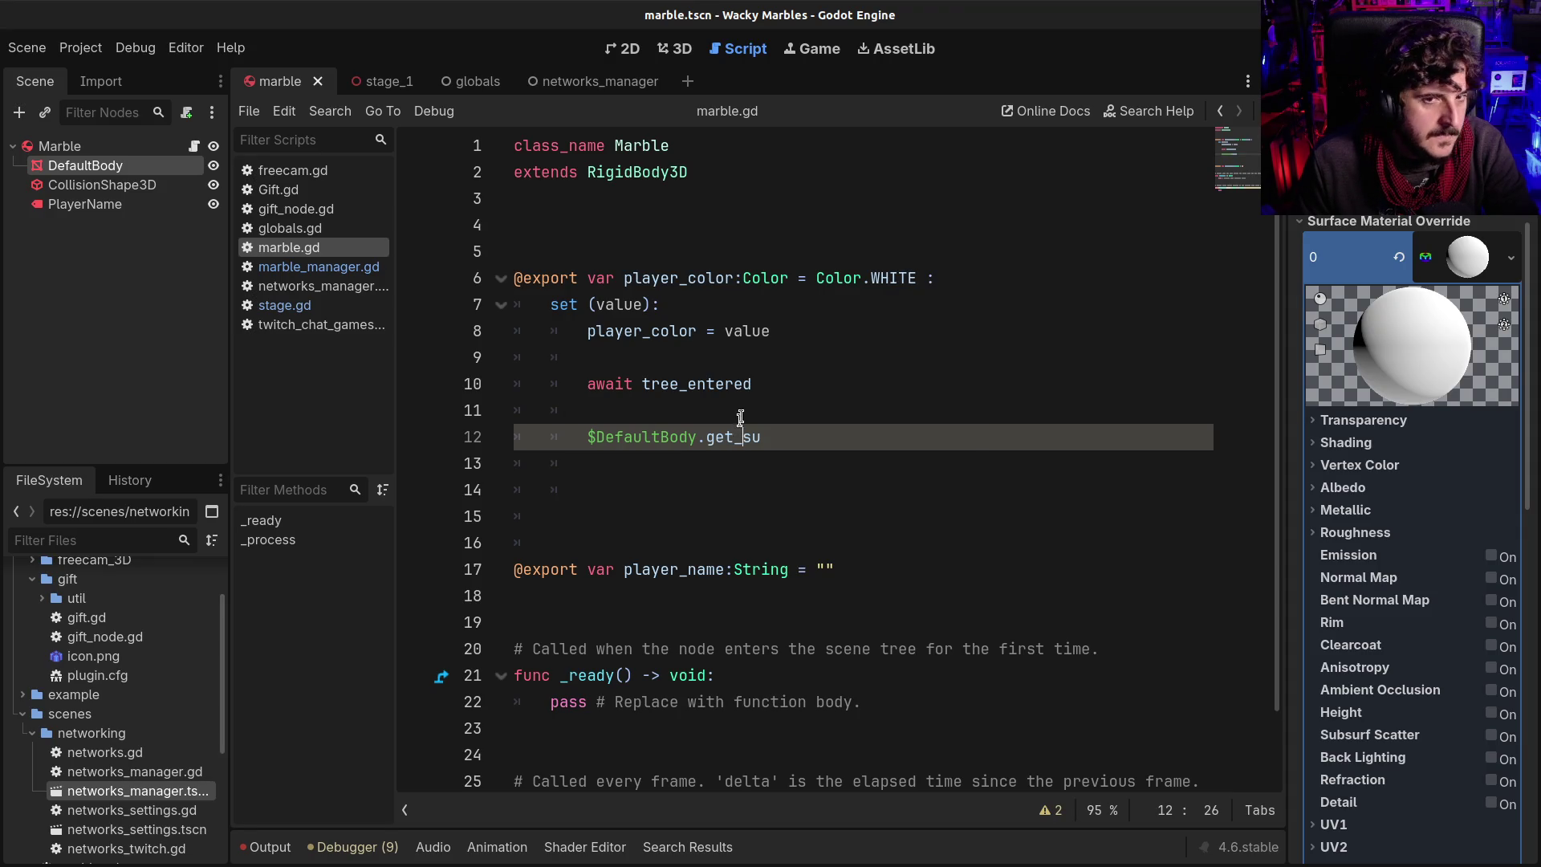
# Save the scene and complete line 12's call to $DefaultBody.get_surface_override_material(0)
pyautogui.click(757, 372)
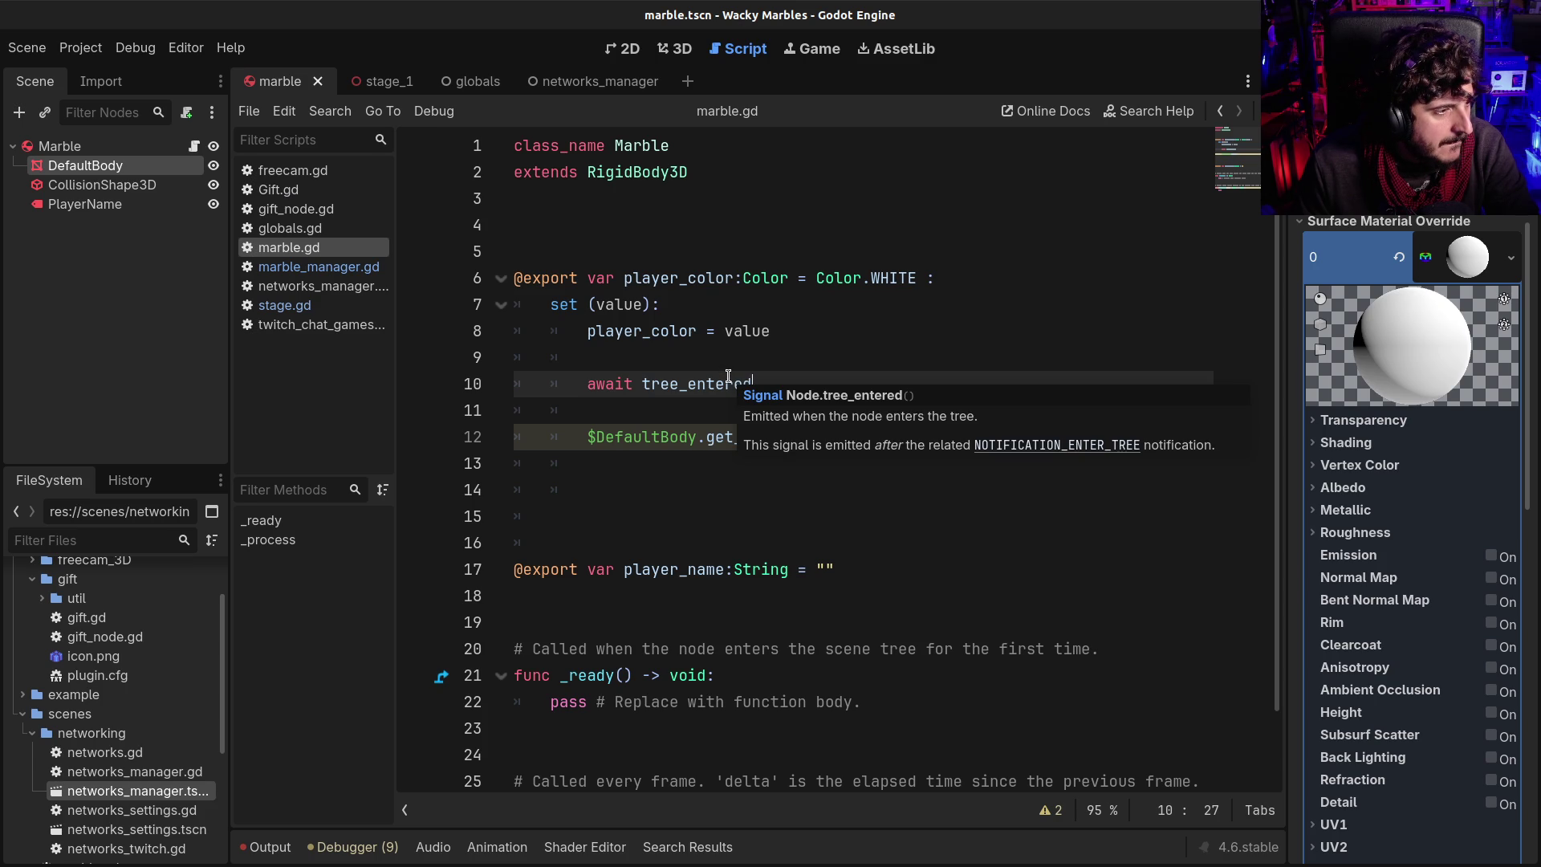
pyautogui.hotkey('ctrl', 's')
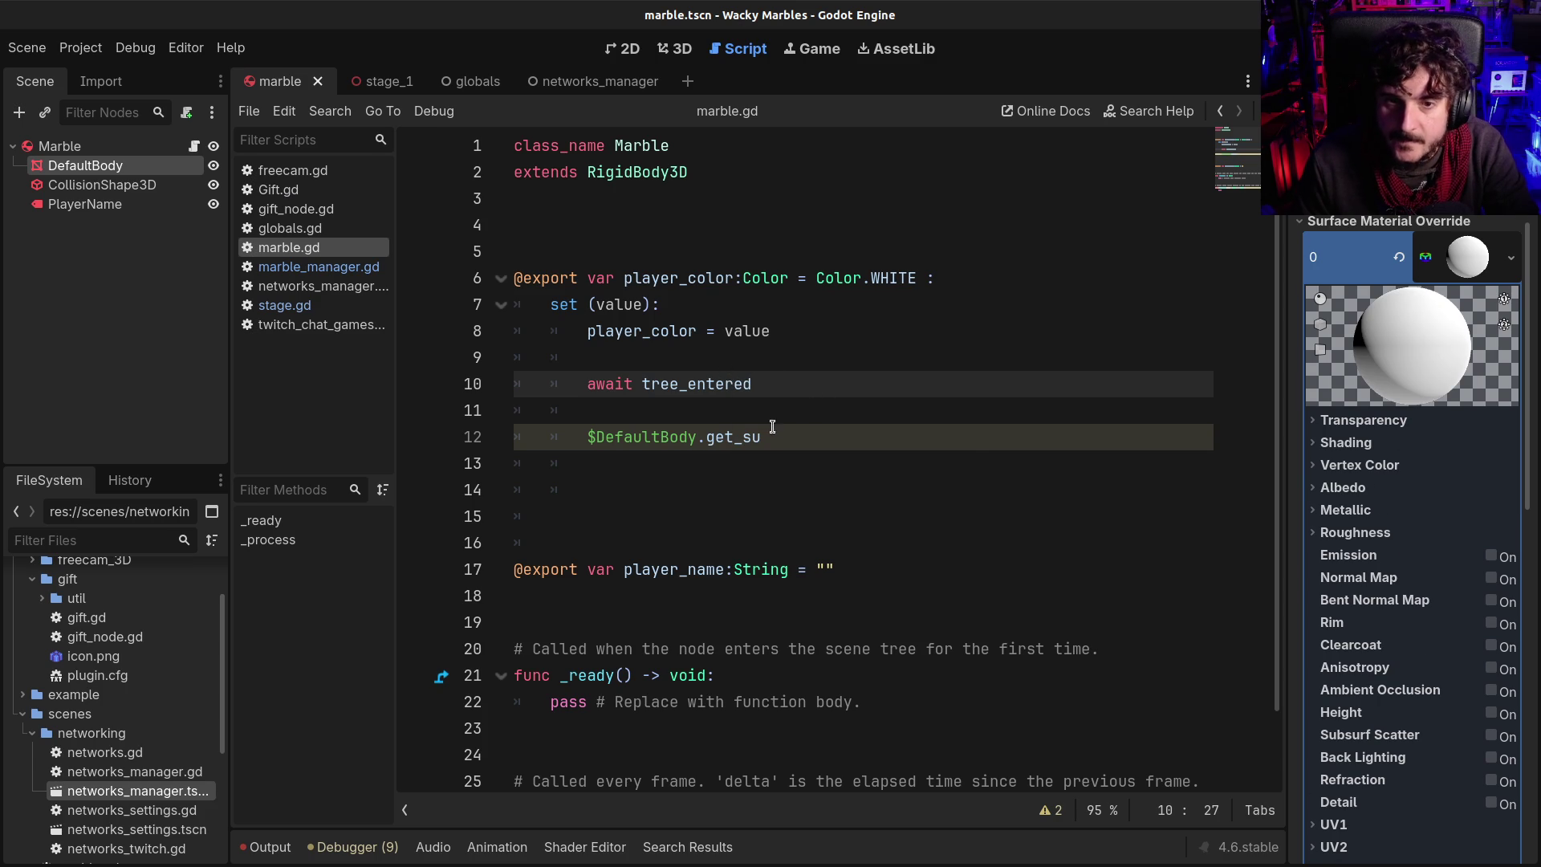
pyautogui.click(772, 434)
pyautogui.press('BackSpace')
pyautogui.press('BackSpace')
pyautogui.press('BackSpace')
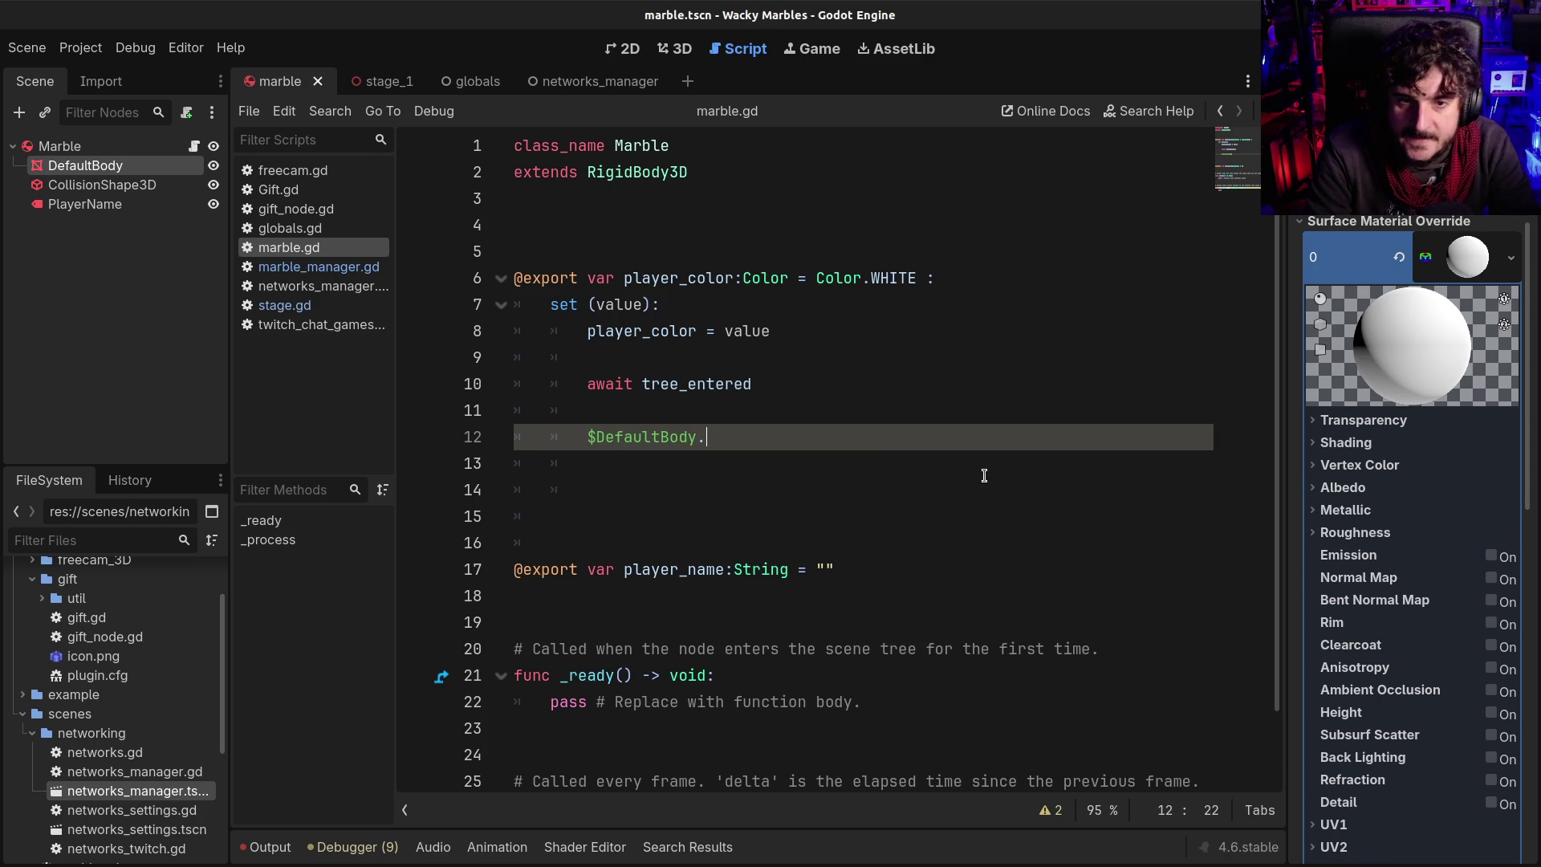
pyautogui.write('.get_')
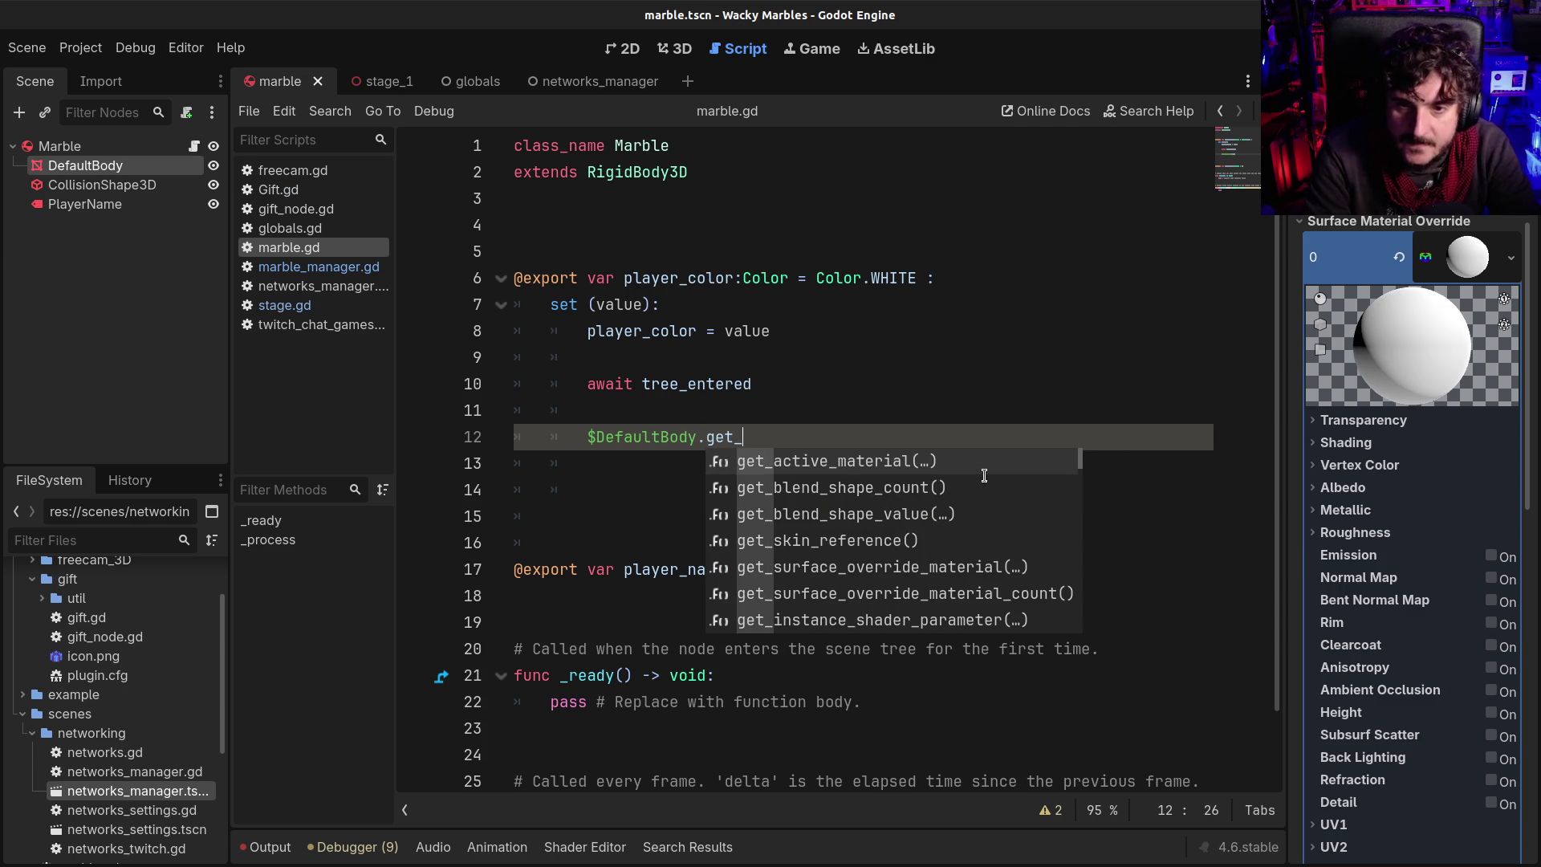
pyautogui.write('sur')
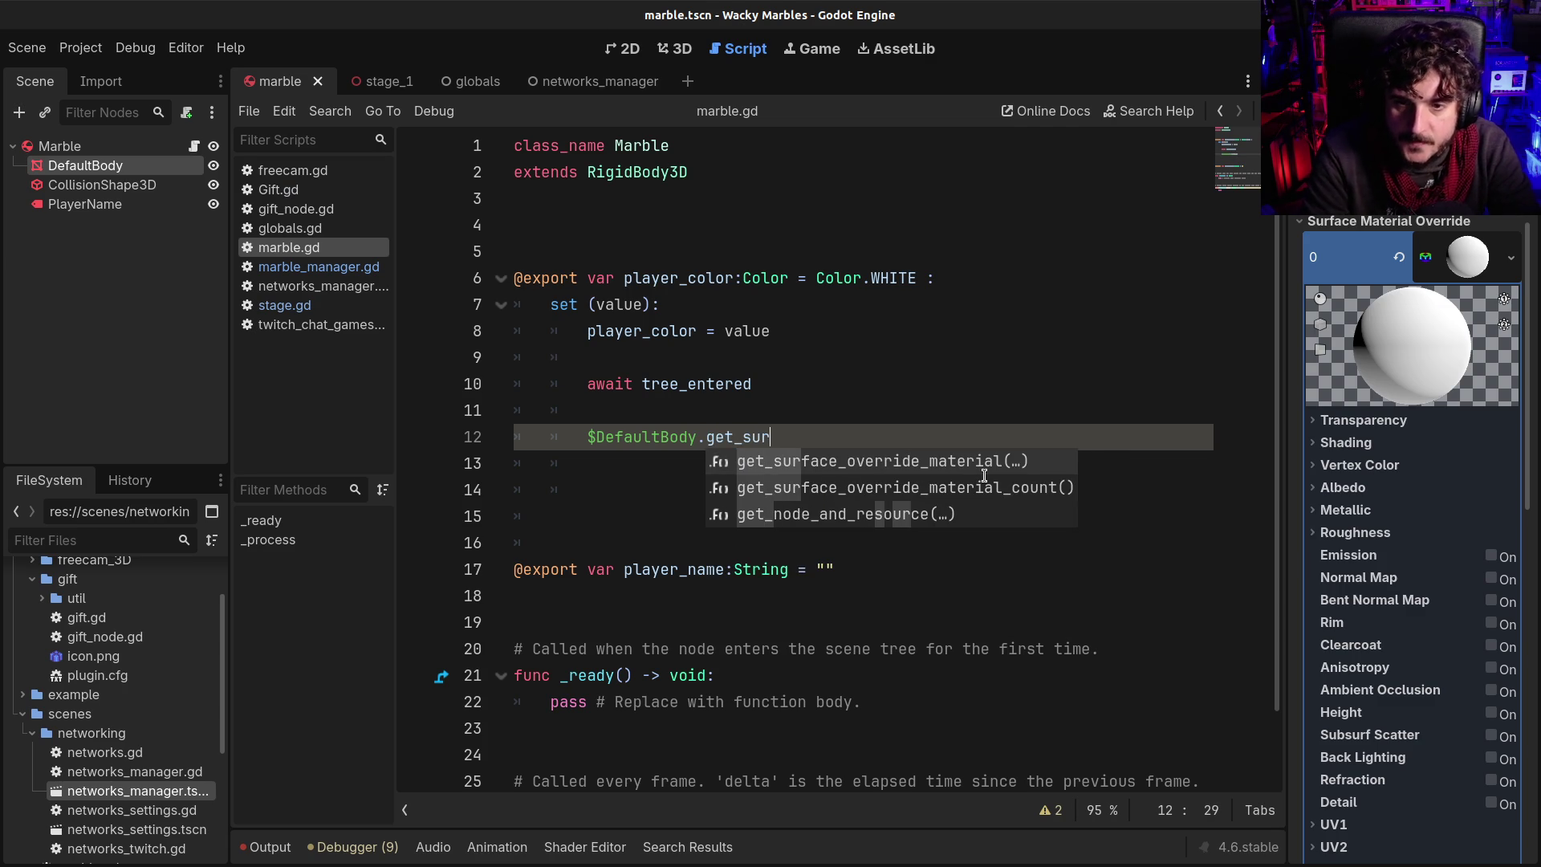
pyautogui.press('Return')
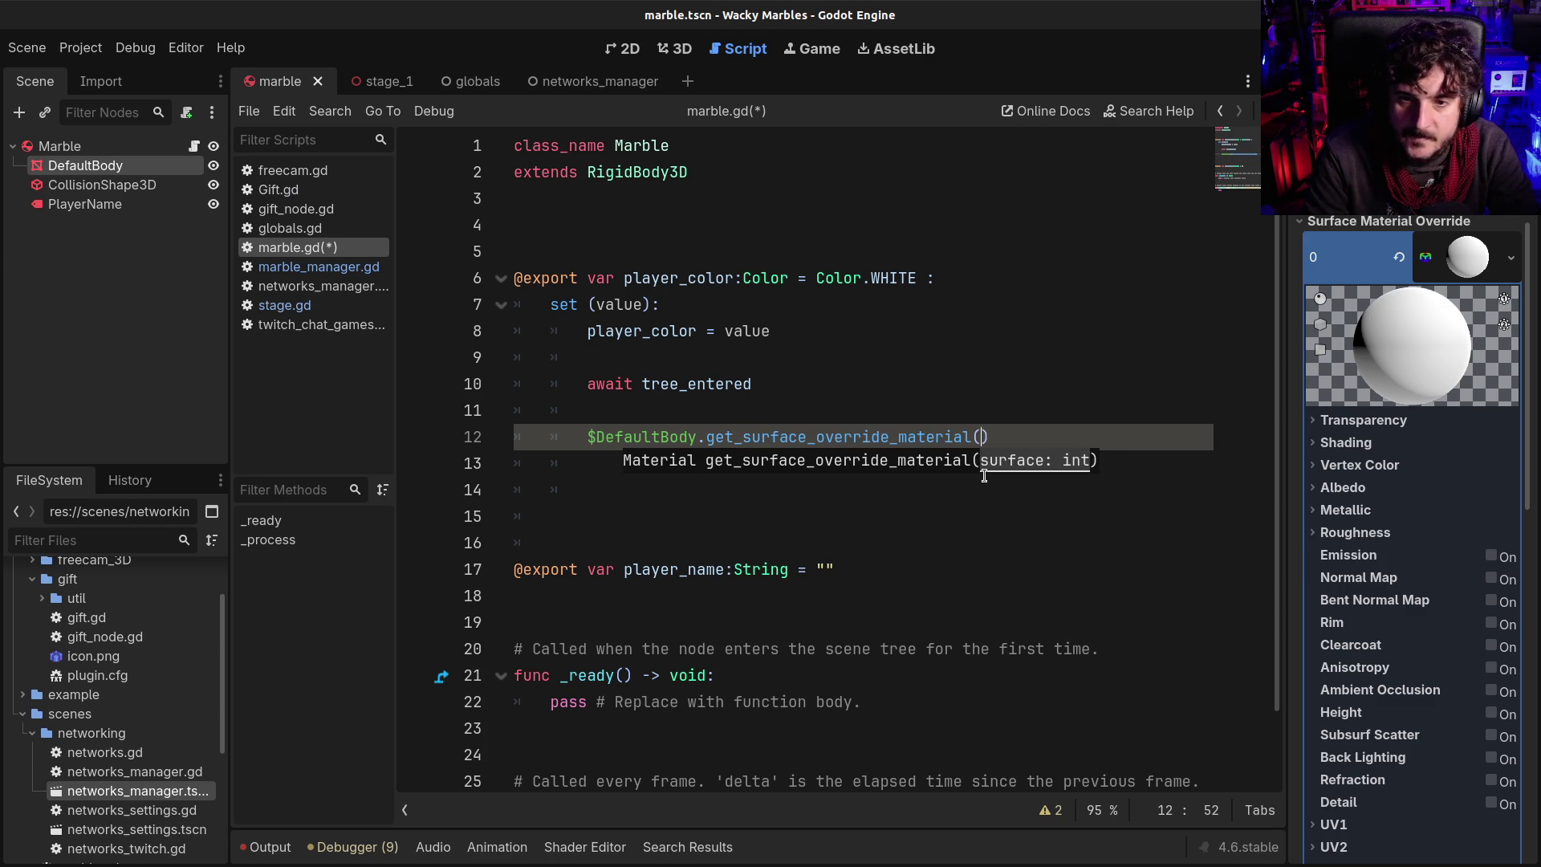
pyautogui.write("'")
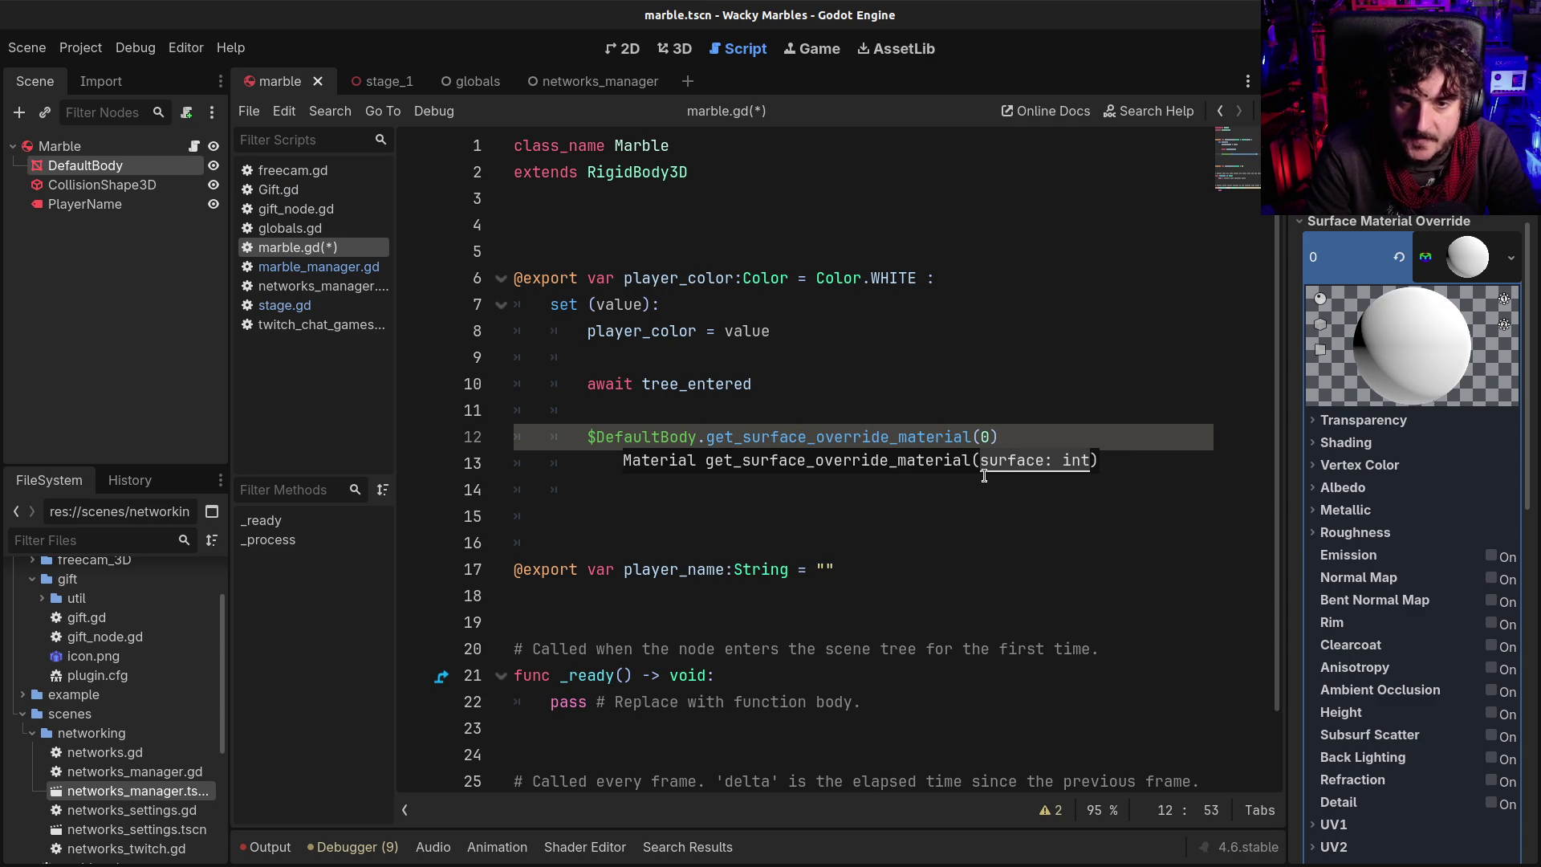
# Turn line 12 into 'var material:Material = ...' and begin a 'material.' line below
pyautogui.press('Home')
pyautogui.write('var material:')
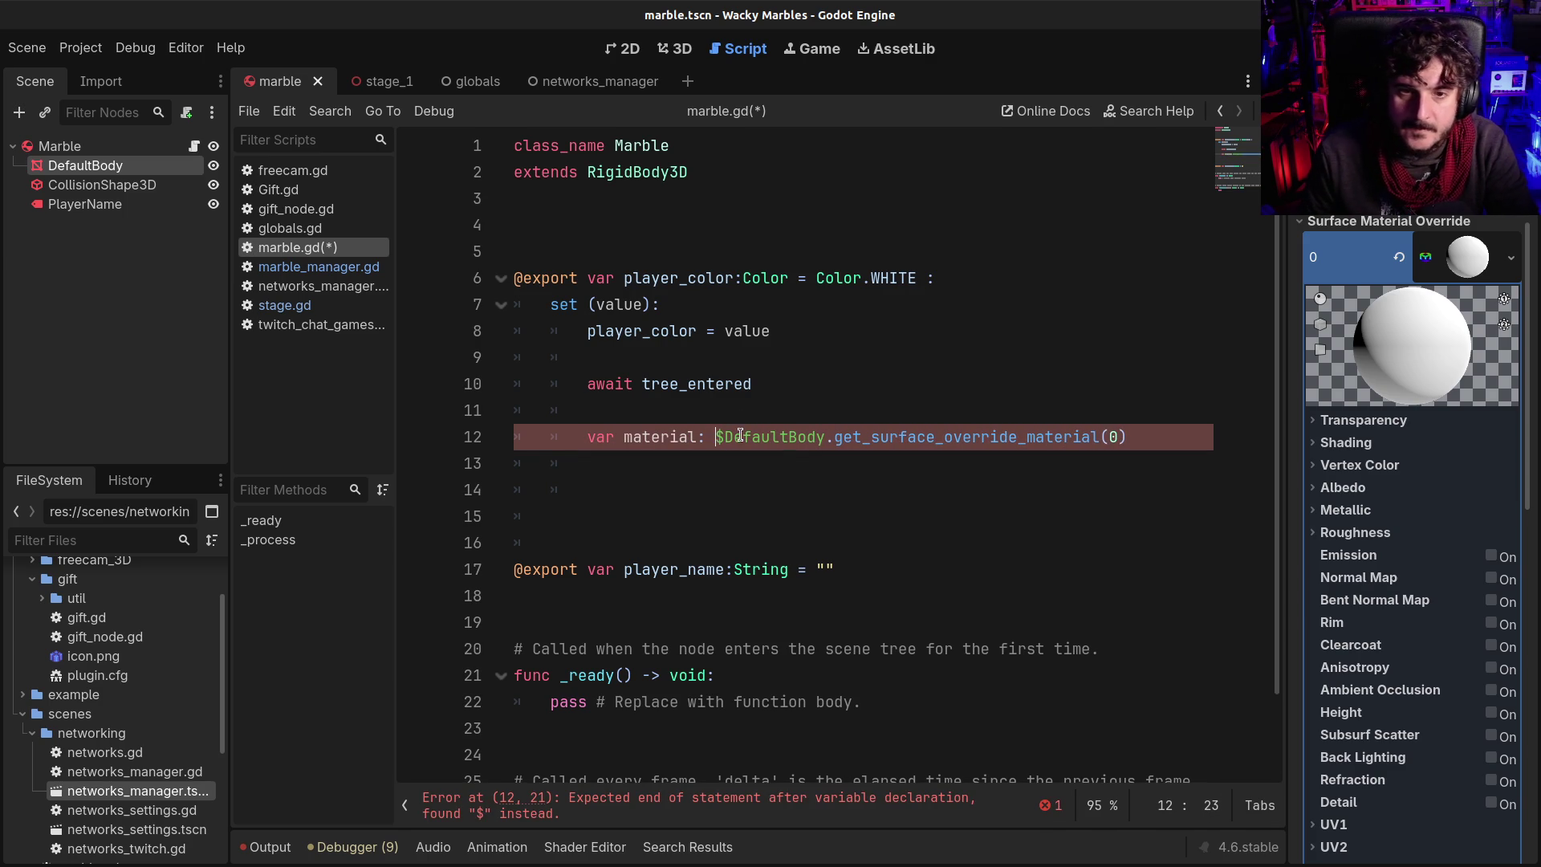
pyautogui.press('BackSpace')
pyautogui.press('BackSpace')
pyautogui.write('=')
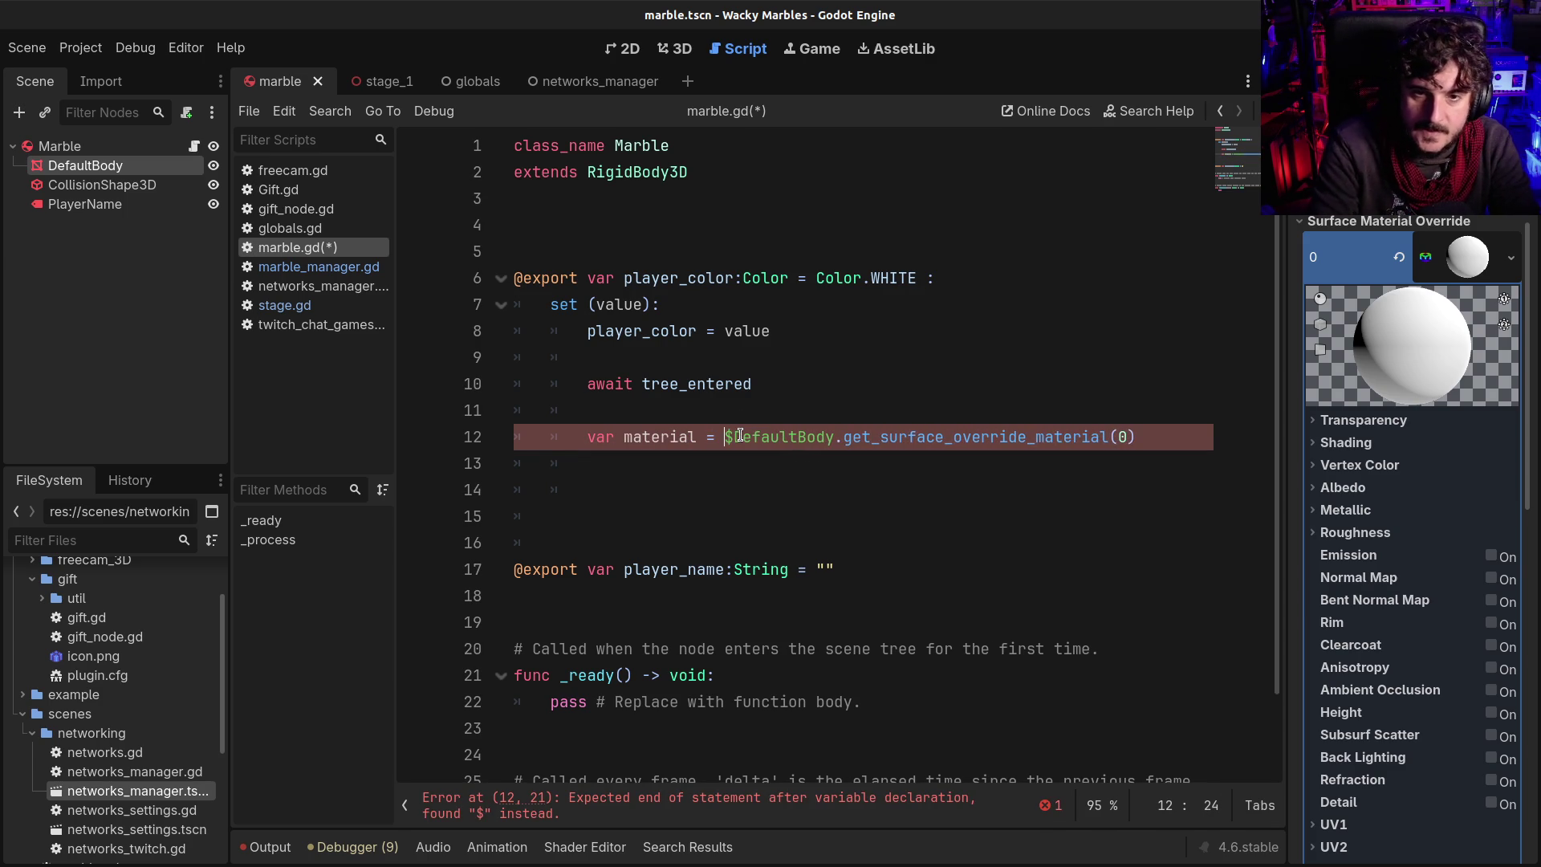
pyautogui.moveTo(947, 443)
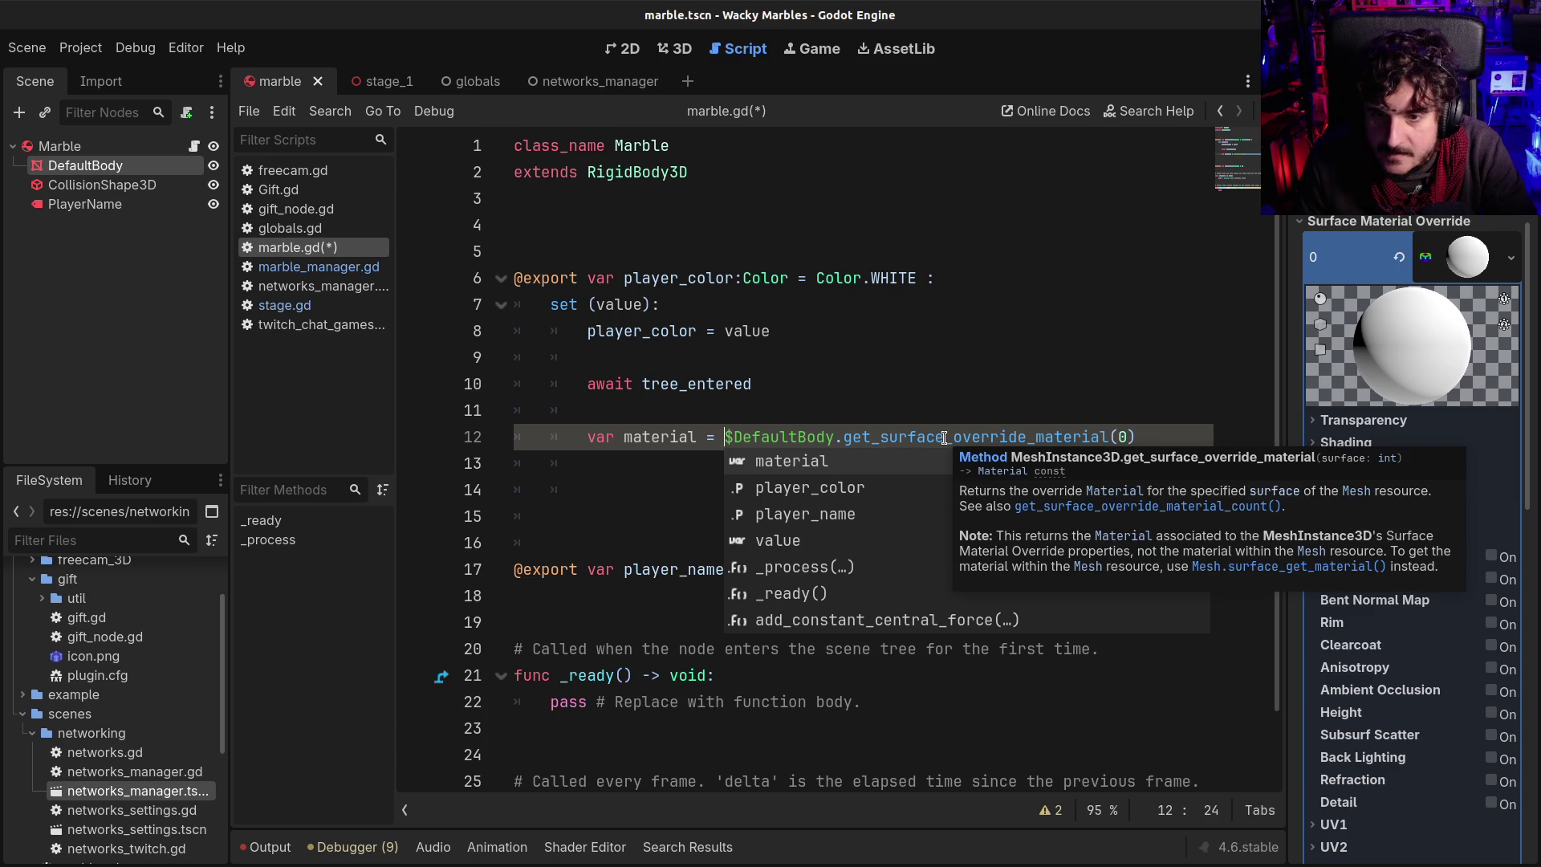
pyautogui.press('Left')
pyautogui.press('Left')
pyautogui.press('Left')
pyautogui.write(':Material')
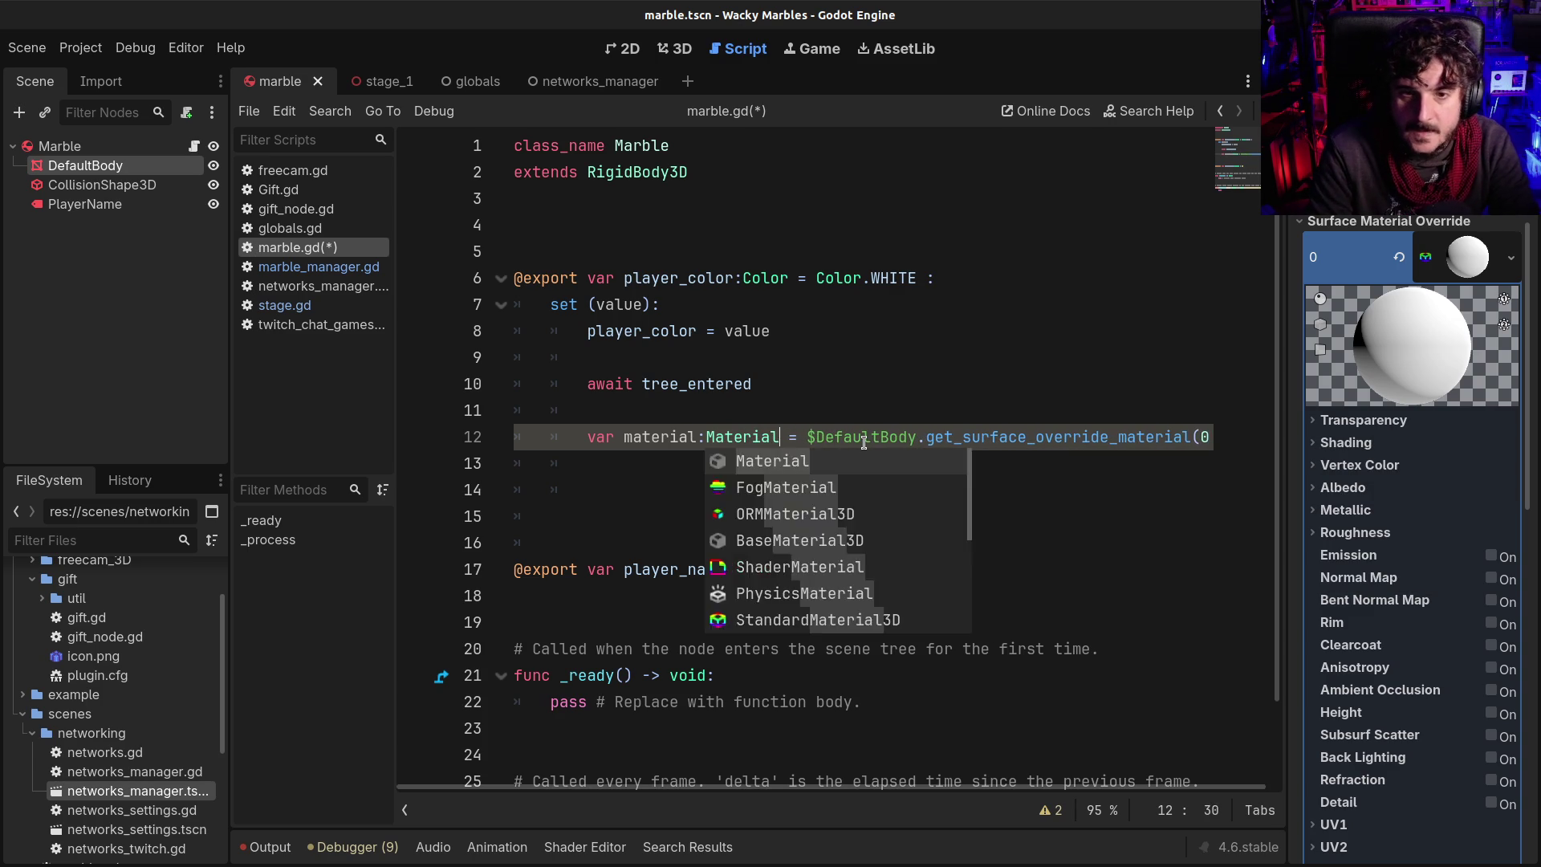
pyautogui.press('End')
pyautogui.press('Return')
pyautogui.press('Return')
pyautogui.write('material.')
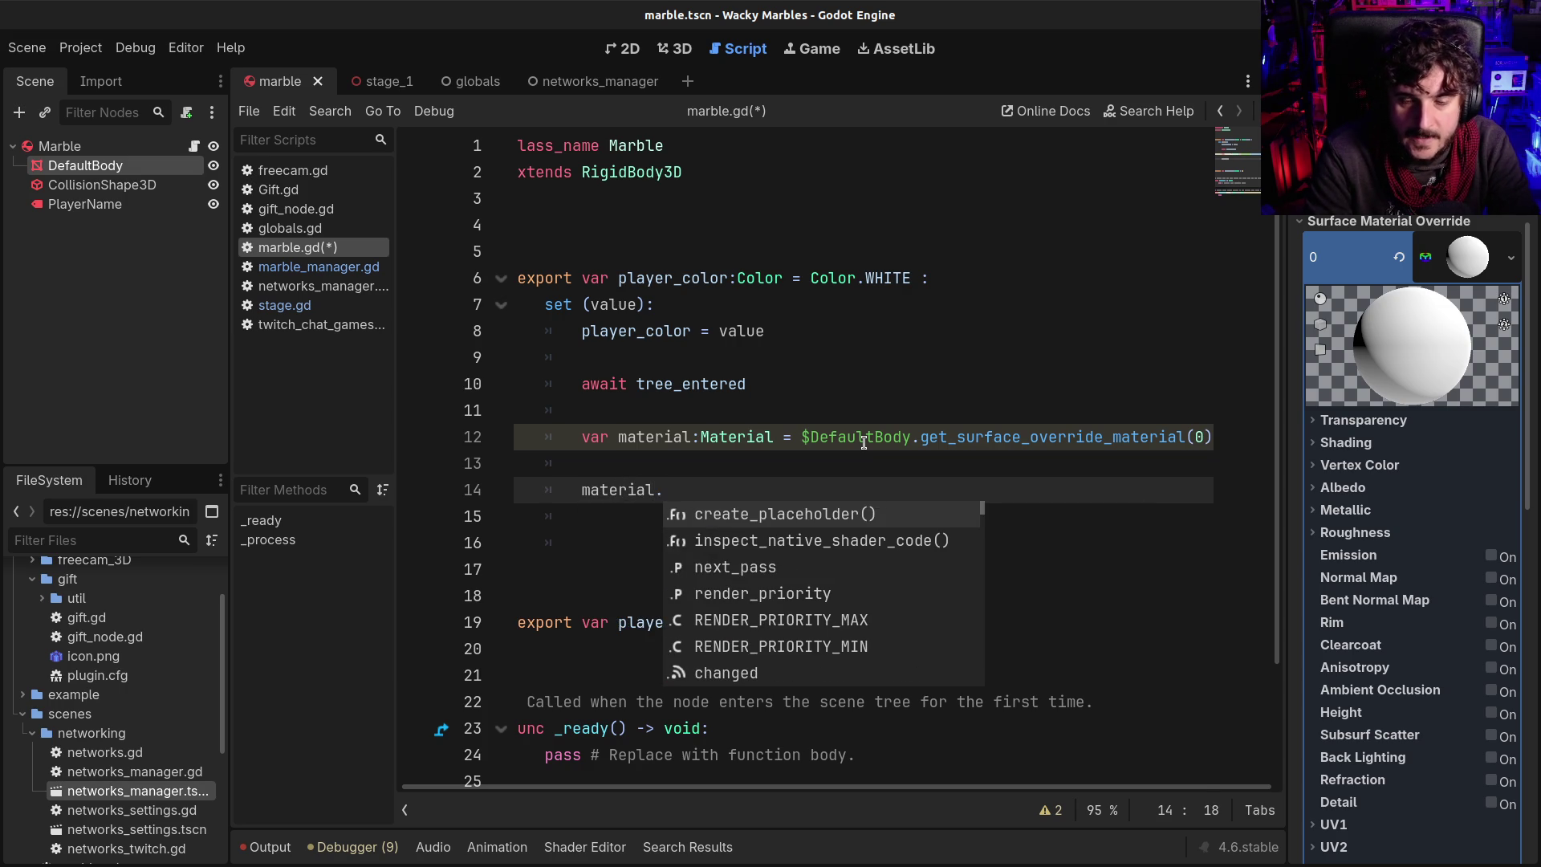
pyautogui.write('al')
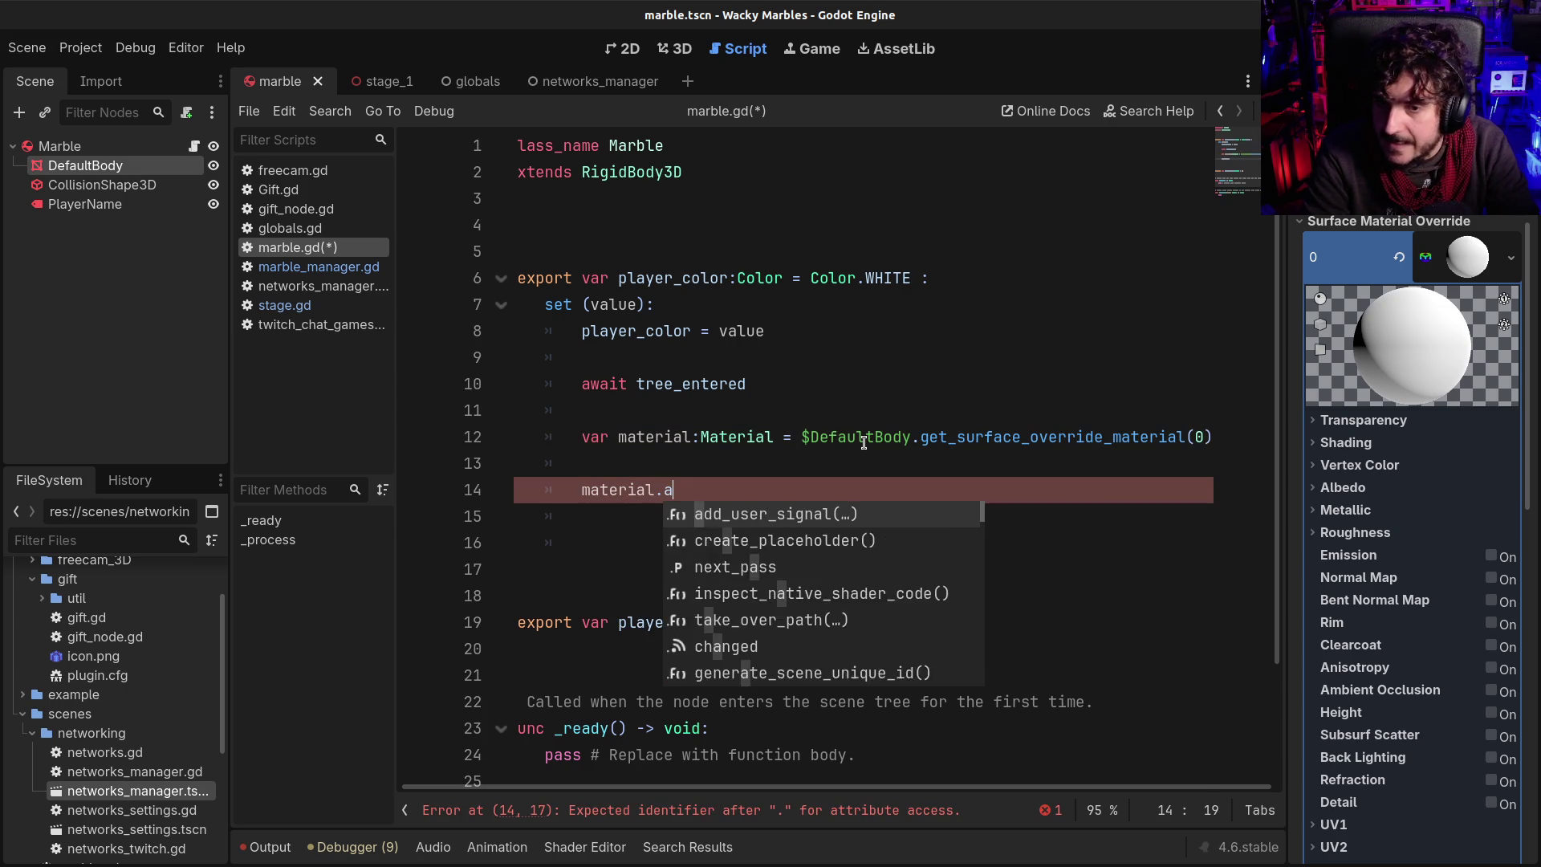
pyautogui.write('be')
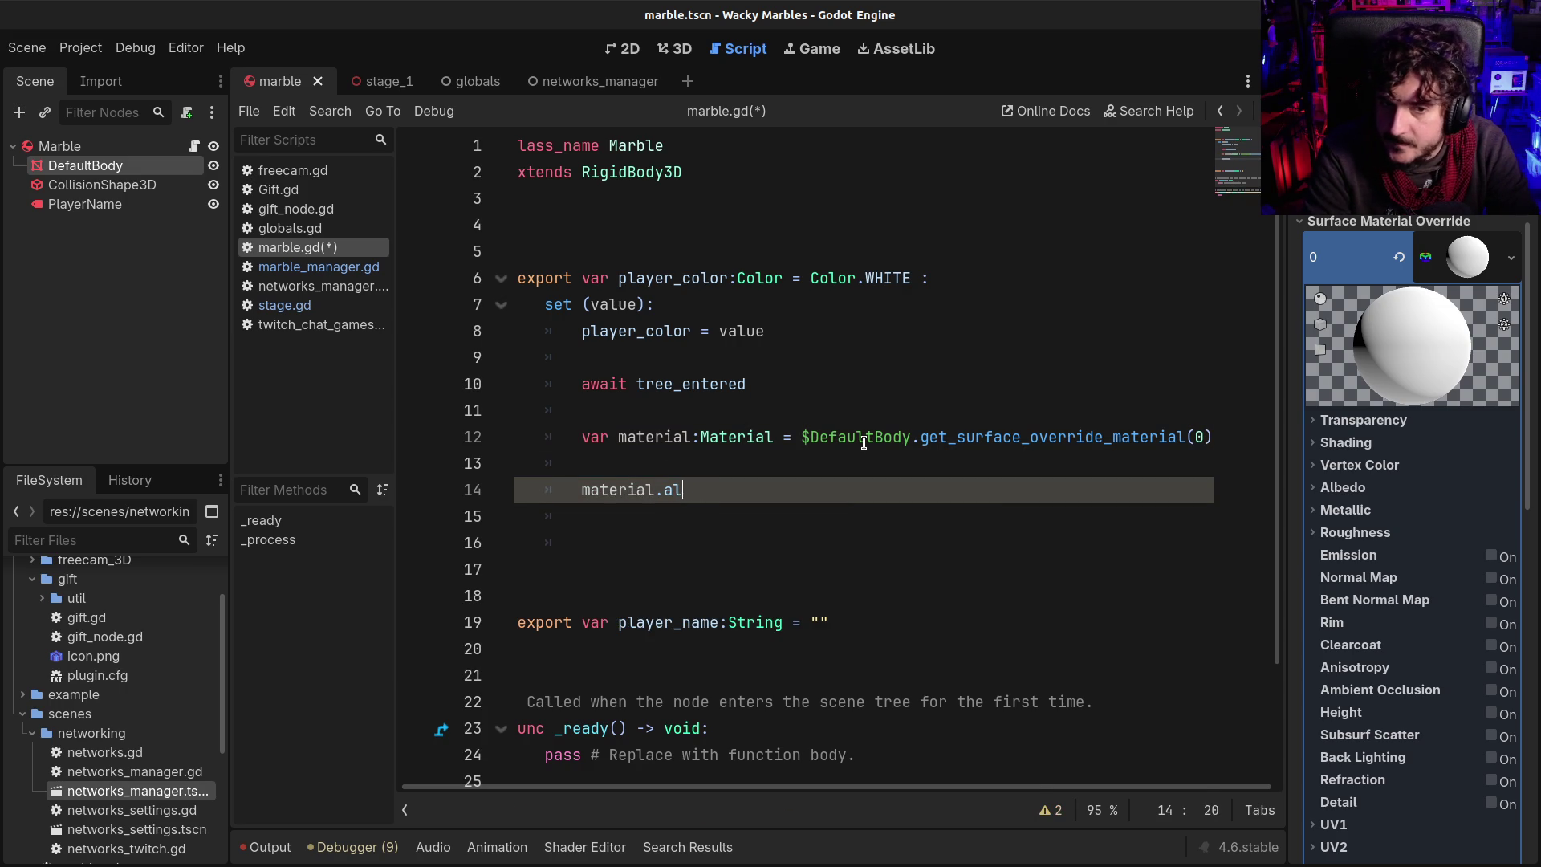
pyautogui.write('.set_')
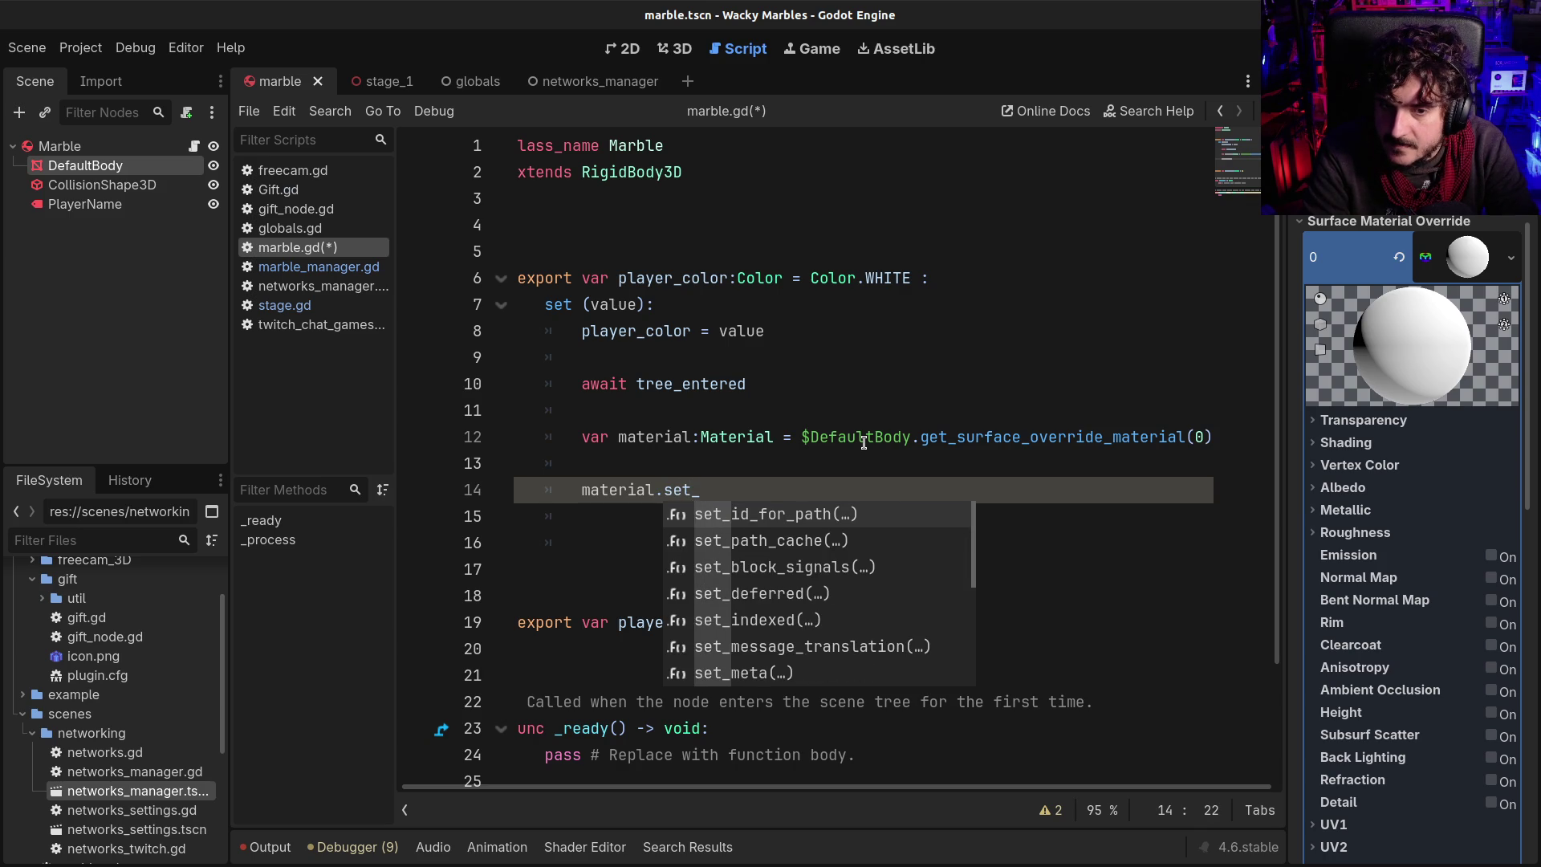
pyautogui.write('p')
# Write 'material.albedo_color = value' on line 14, checking the Albedo properties in the Inspector
pyautogui.press('BackSpace')
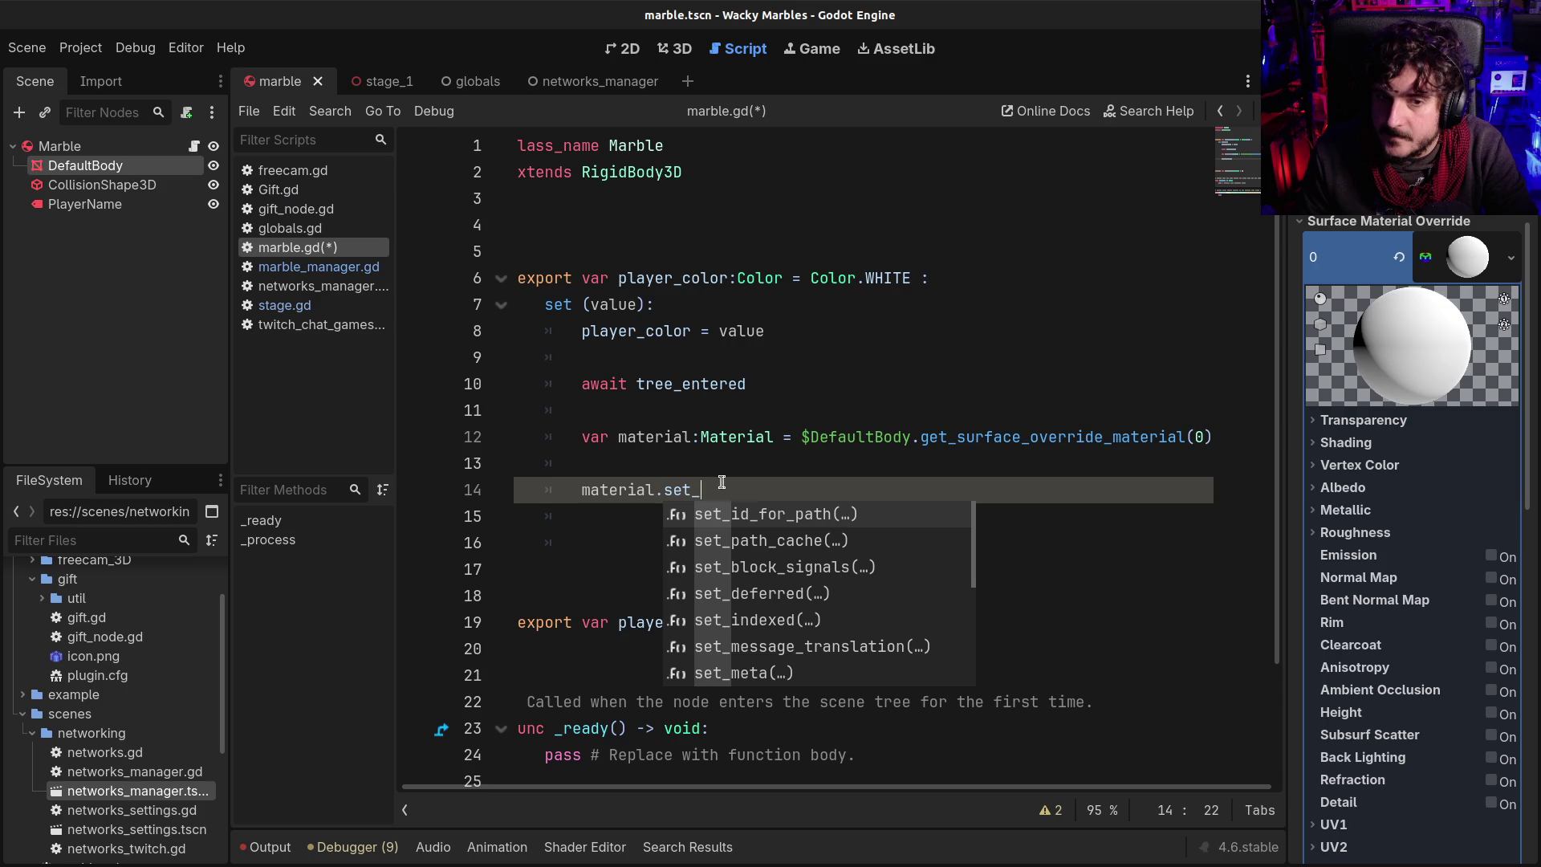
pyautogui.click(1343, 488)
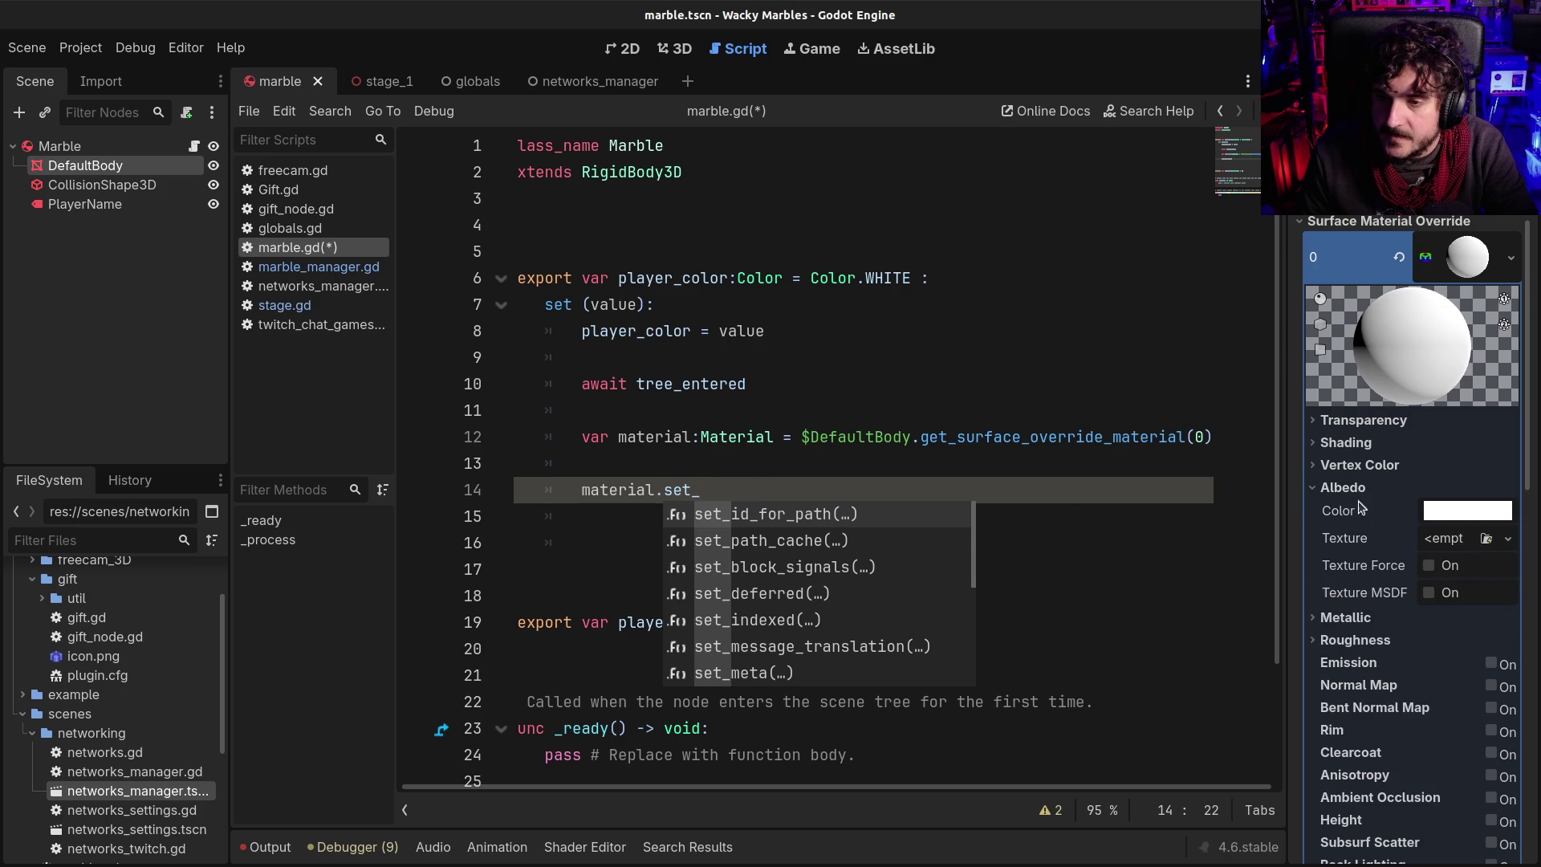
pyautogui.moveTo(1348, 516)
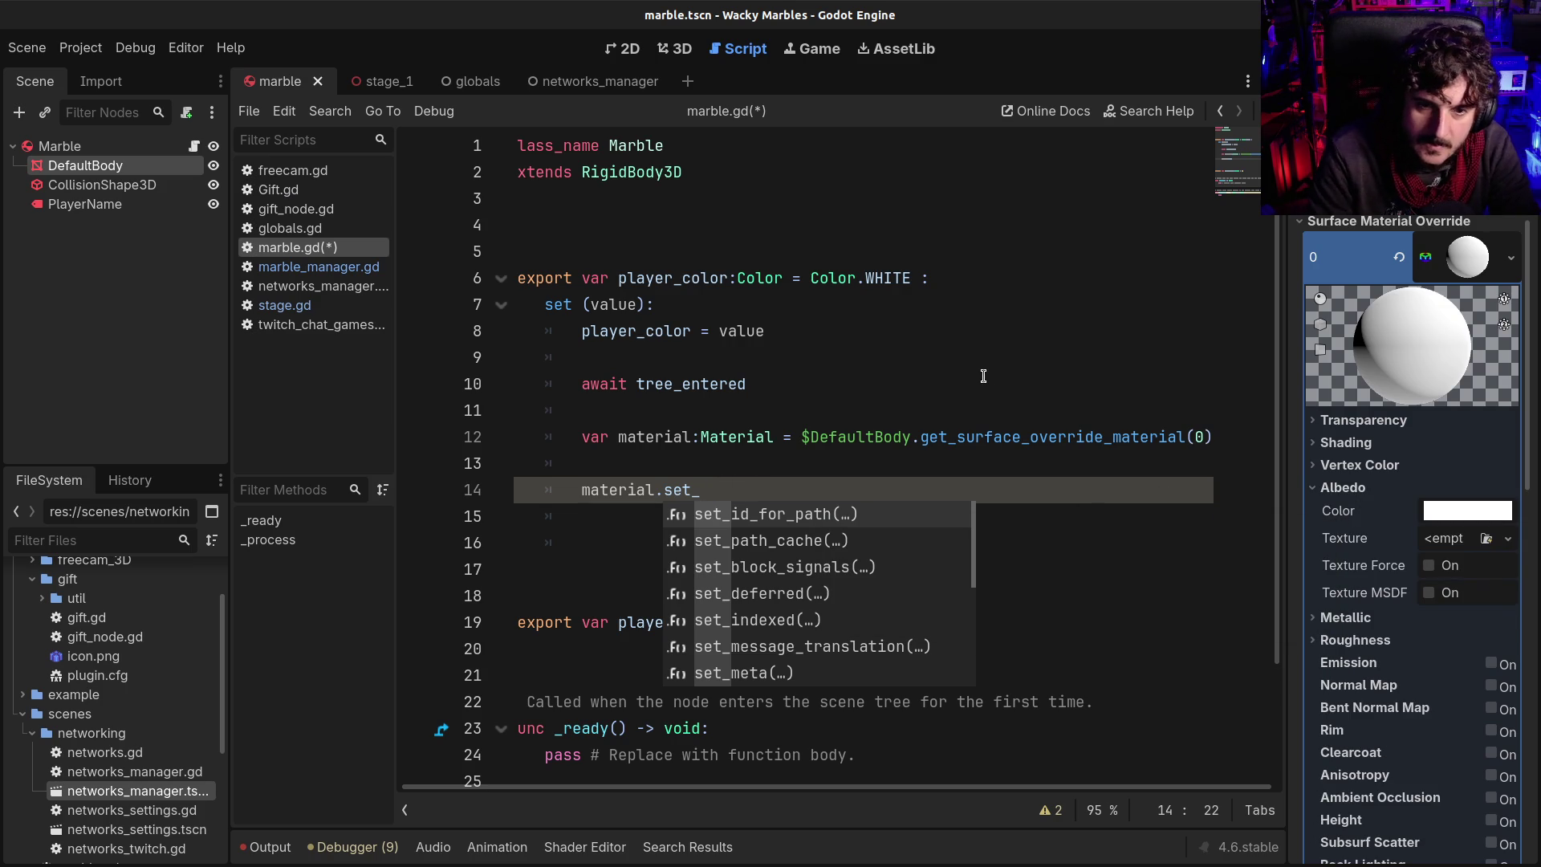
pyautogui.press('Escape')
pyautogui.press('BackSpace')
pyautogui.press('BackSpace')
pyautogui.press('BackSpace')
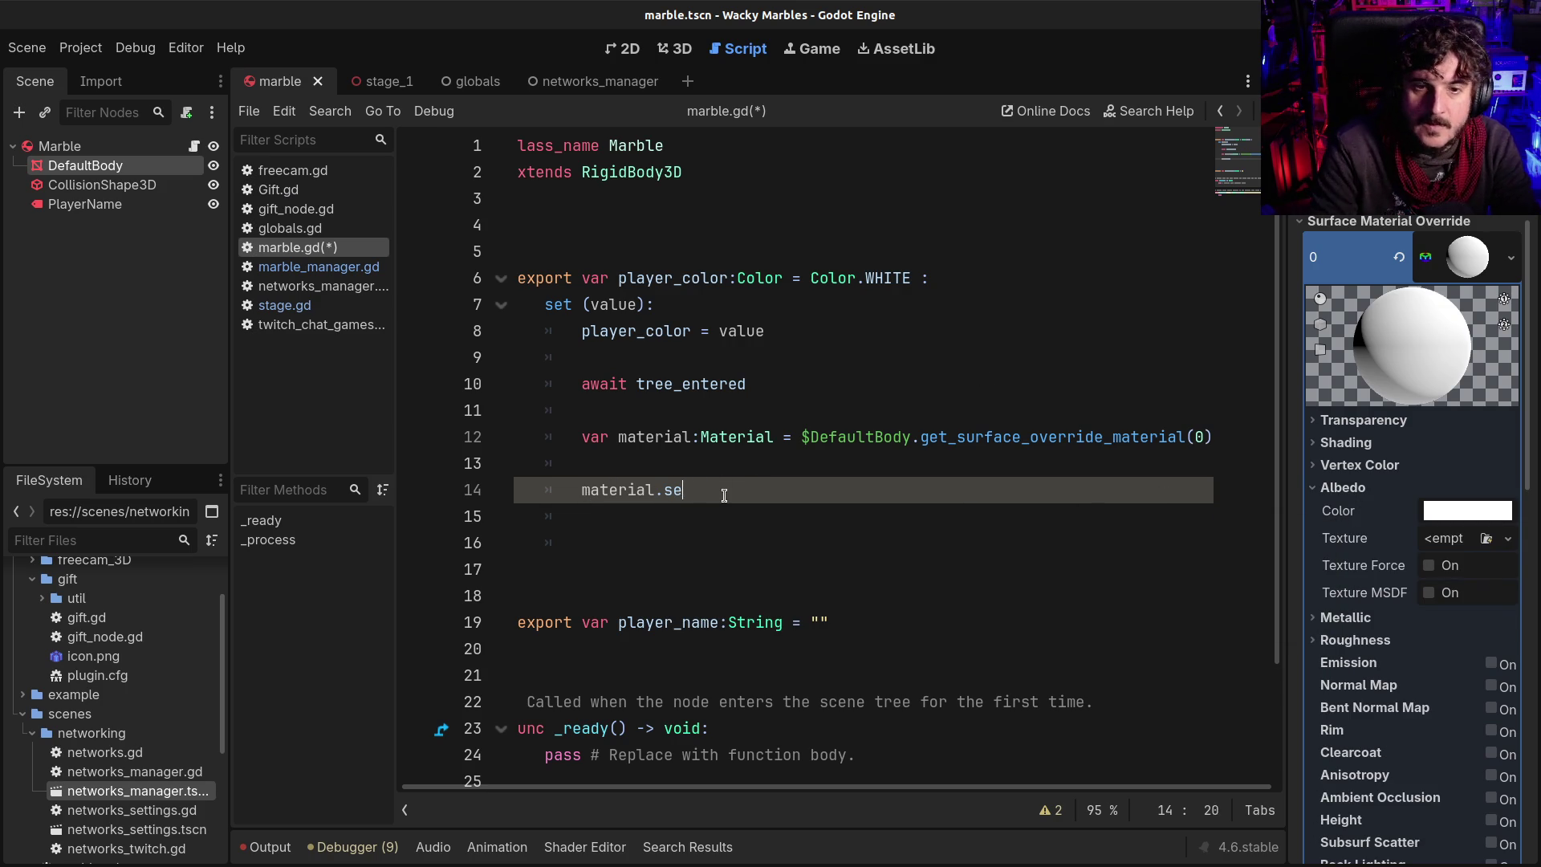
pyautogui.write('.alb')
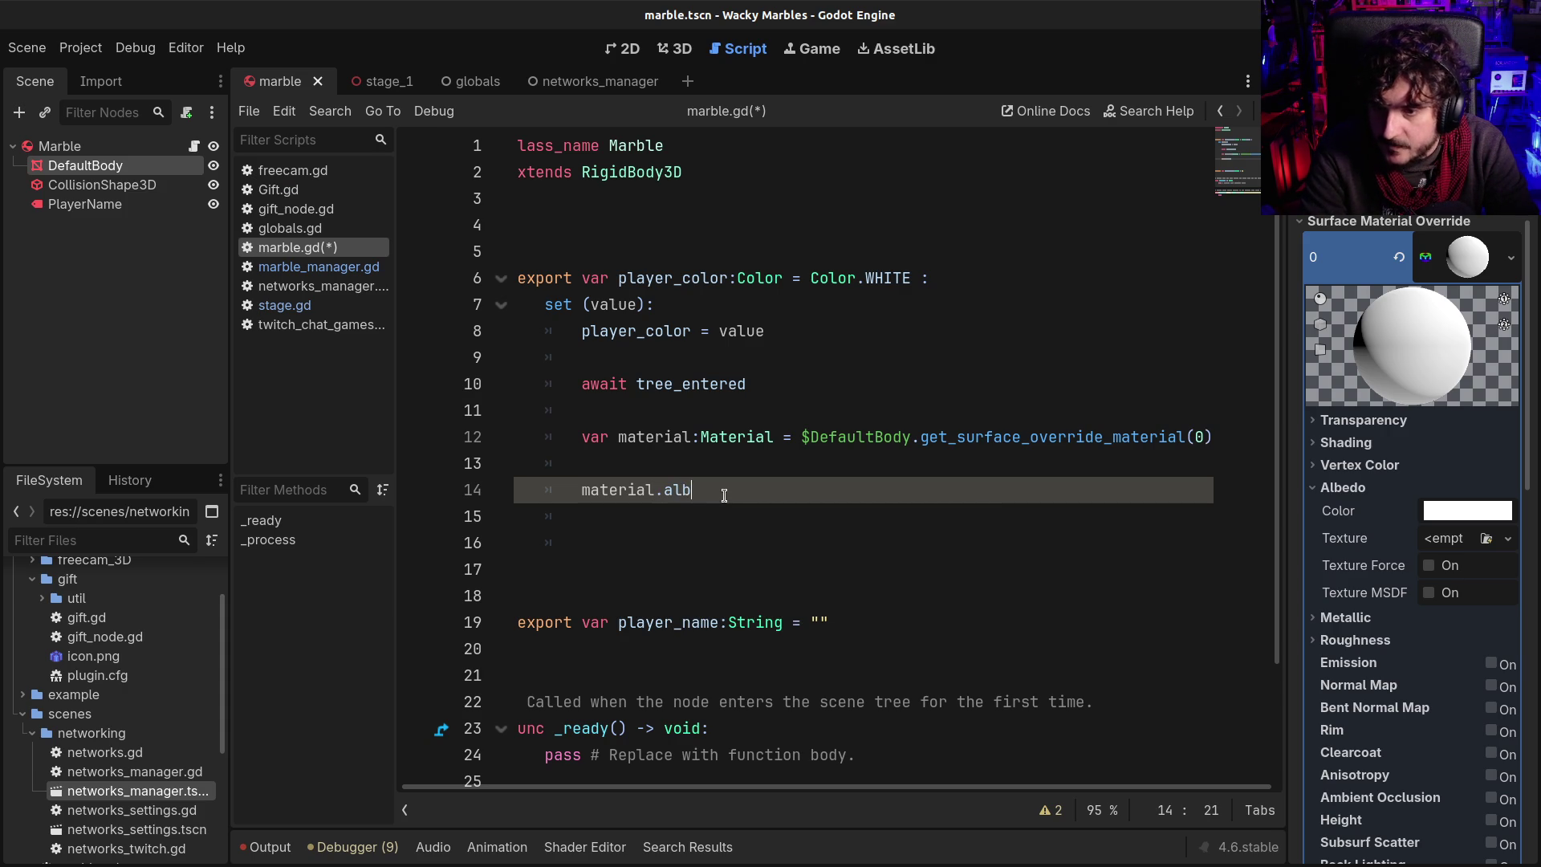
pyautogui.write('edo_color')
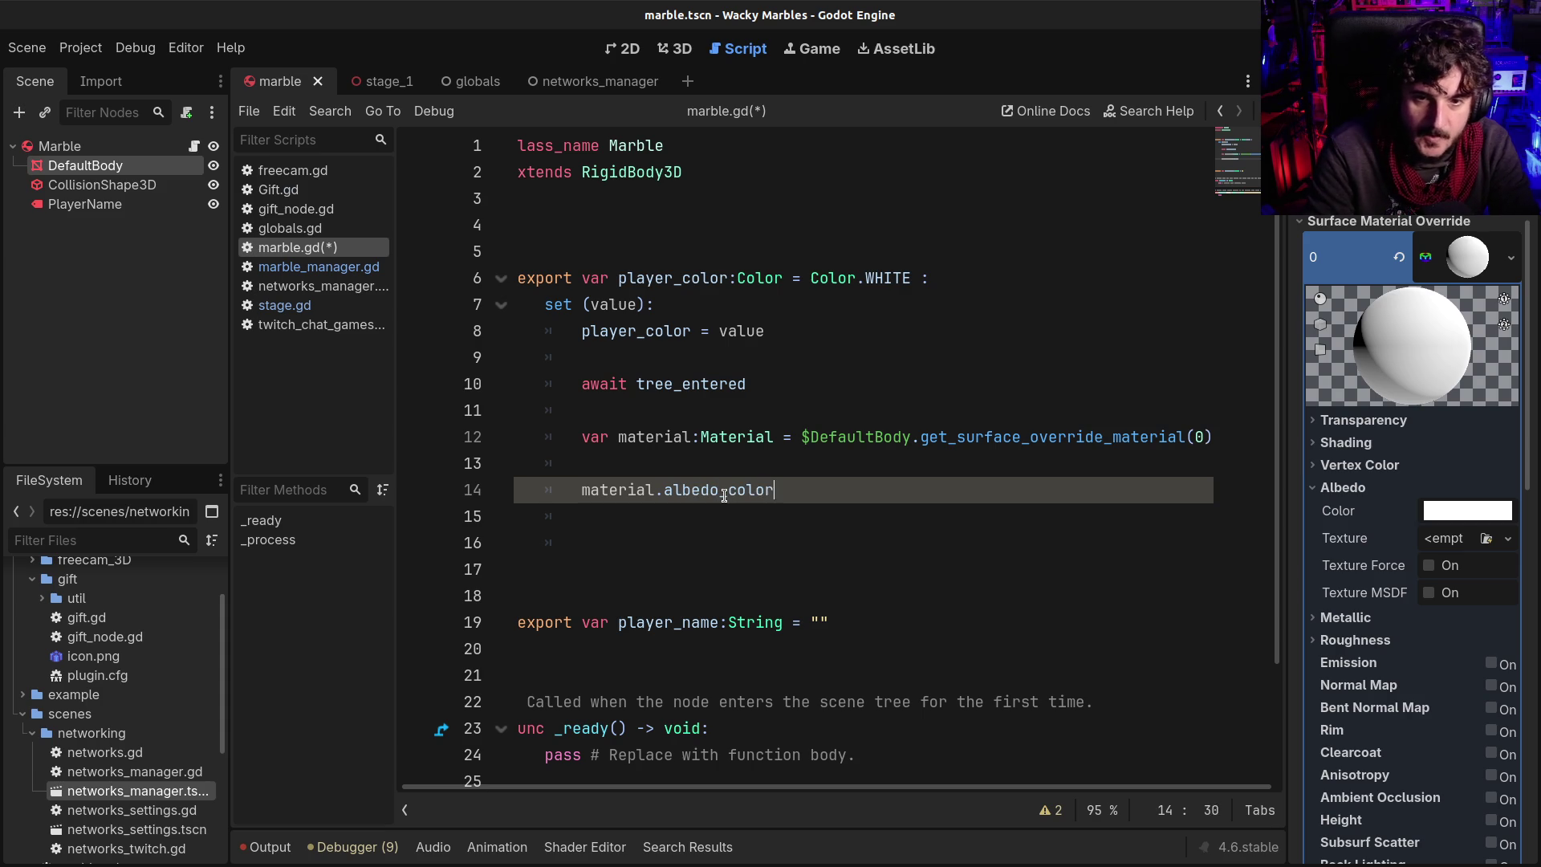
pyautogui.write(' = value')
# Save marble.gd and review the material declaration and albedo lines
pyautogui.hotkey('ctrl', 's')
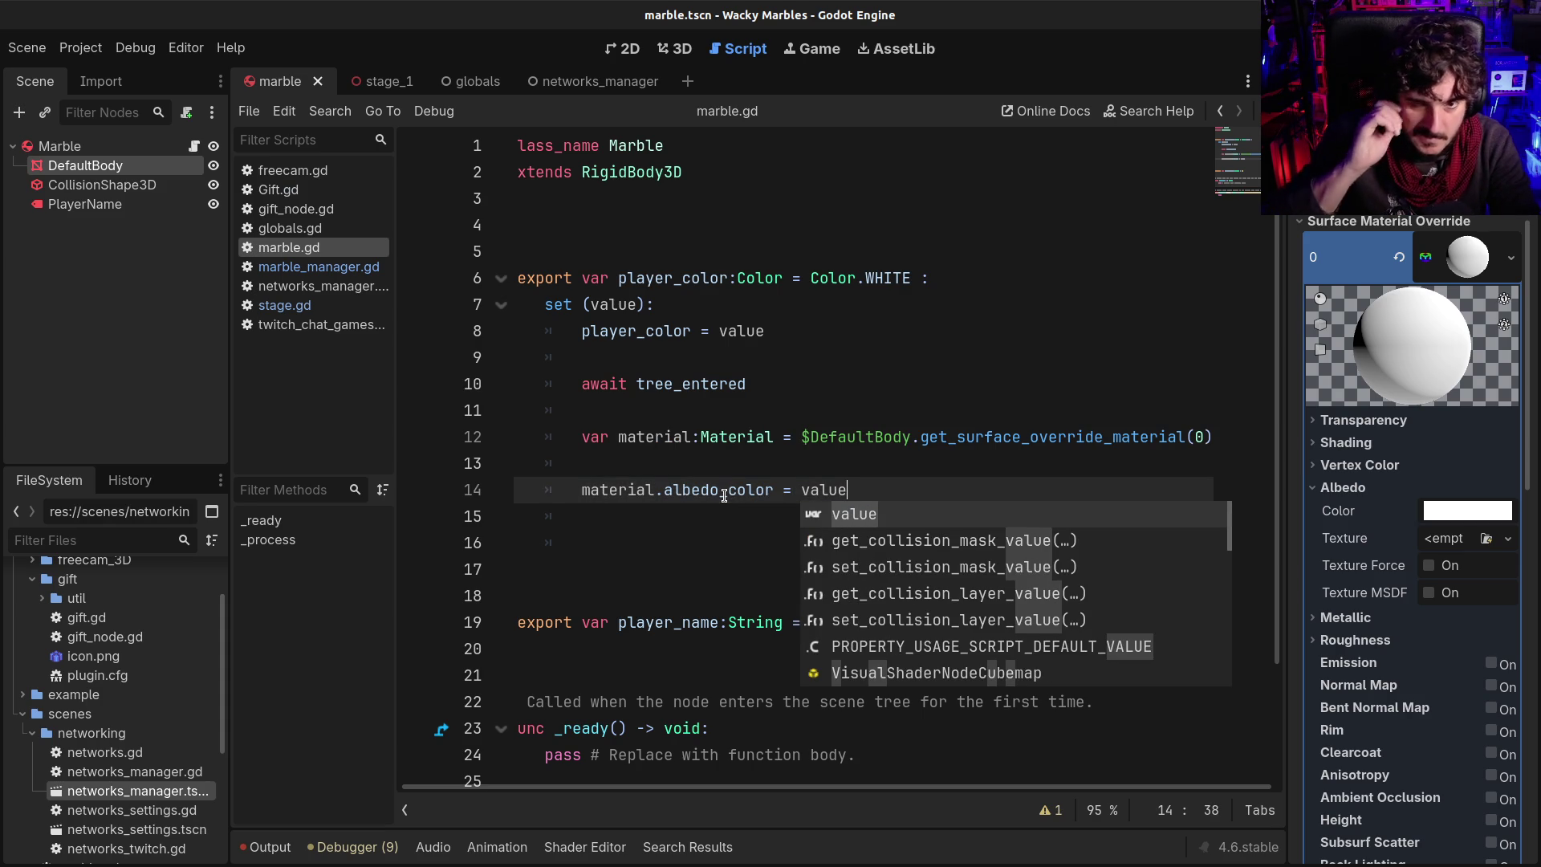
pyautogui.click(645, 434)
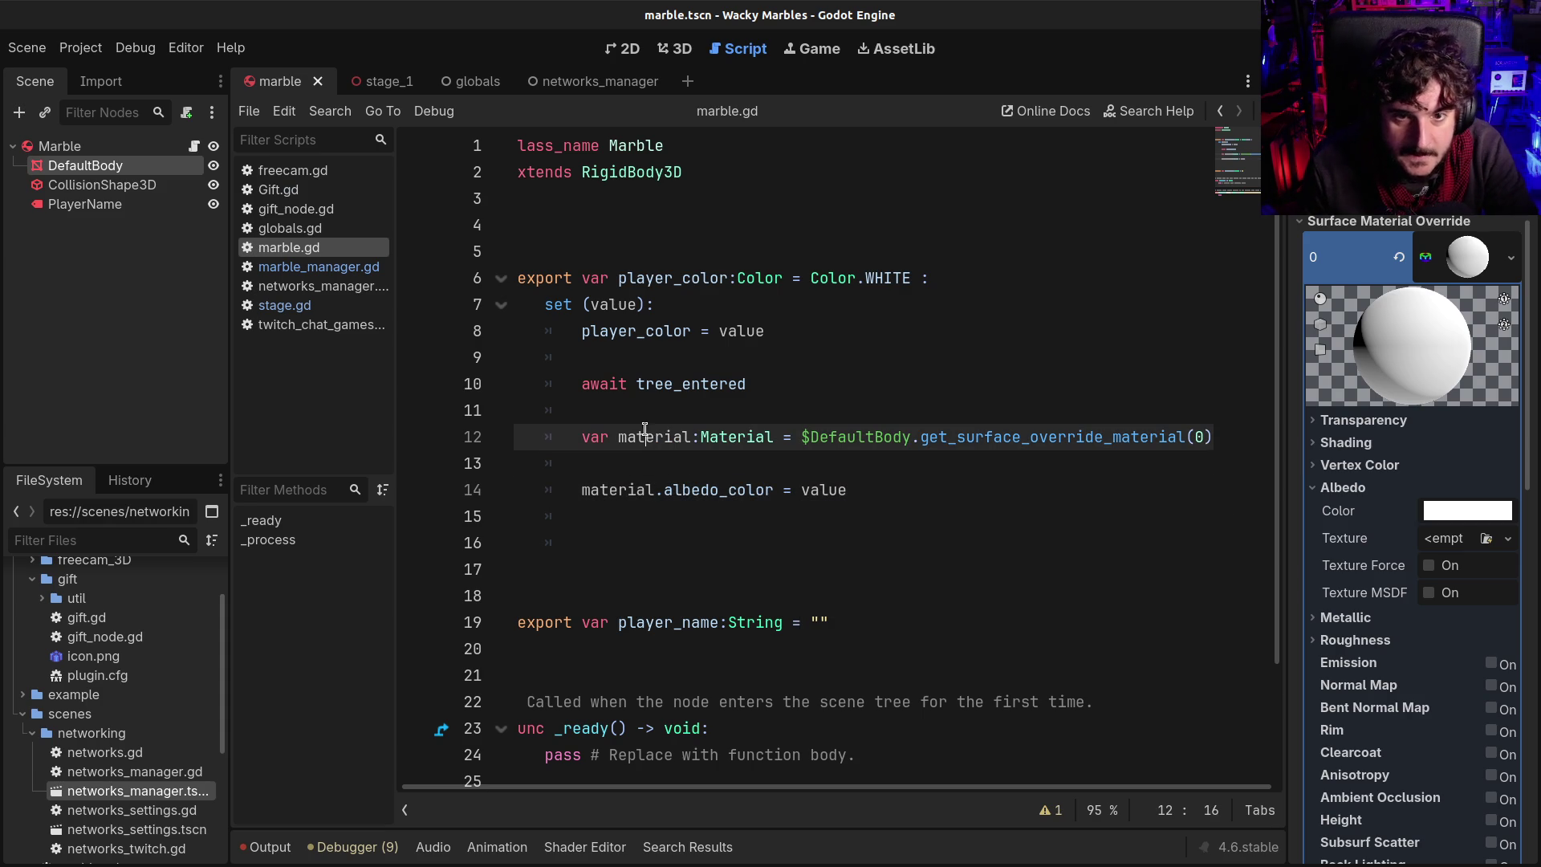
pyautogui.click(861, 492)
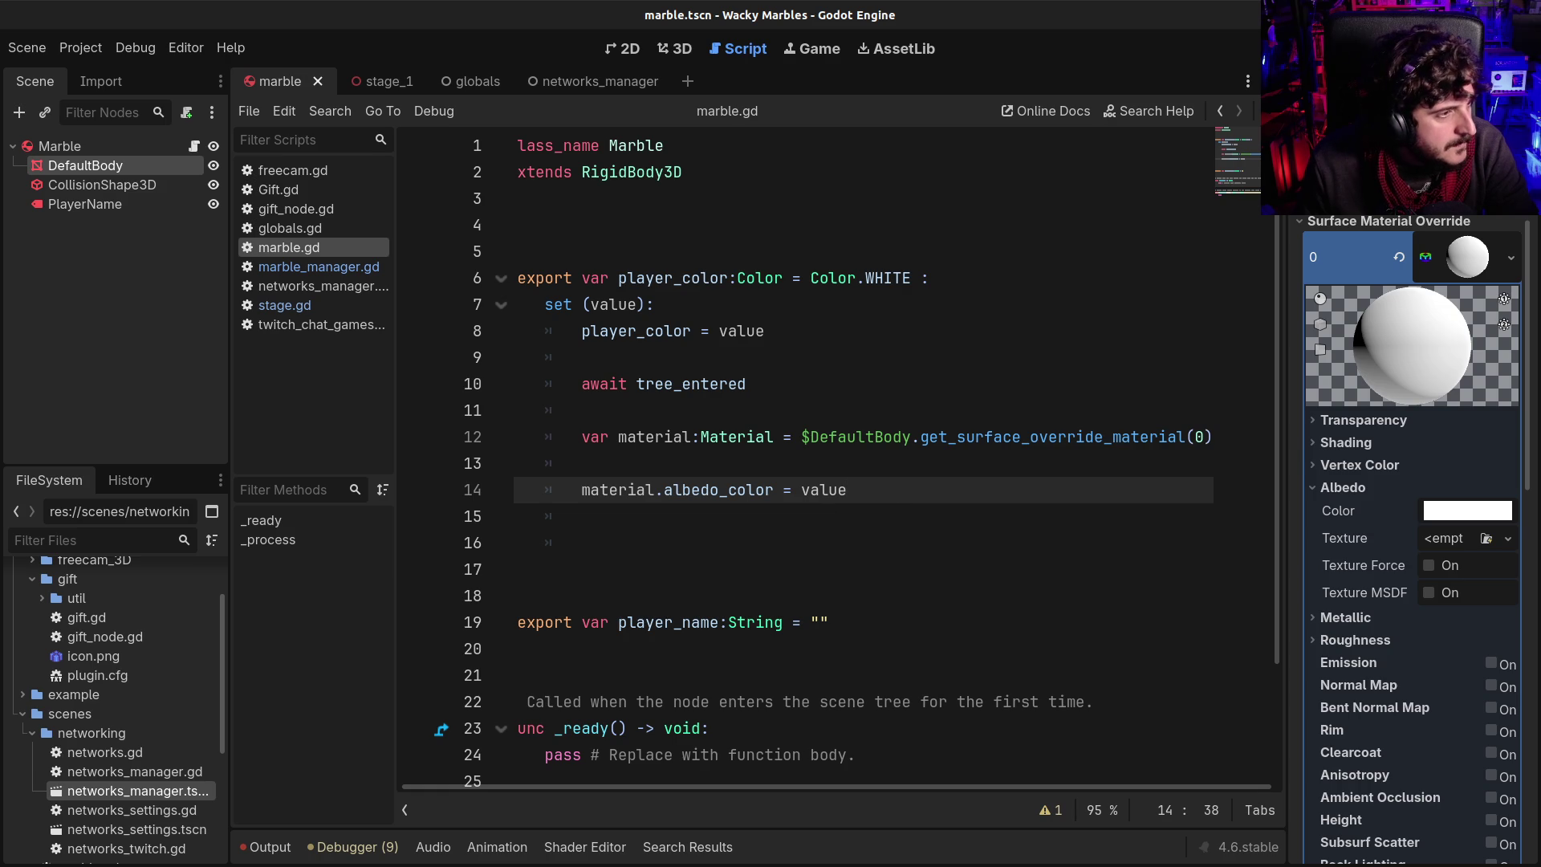
pyautogui.click(768, 357)
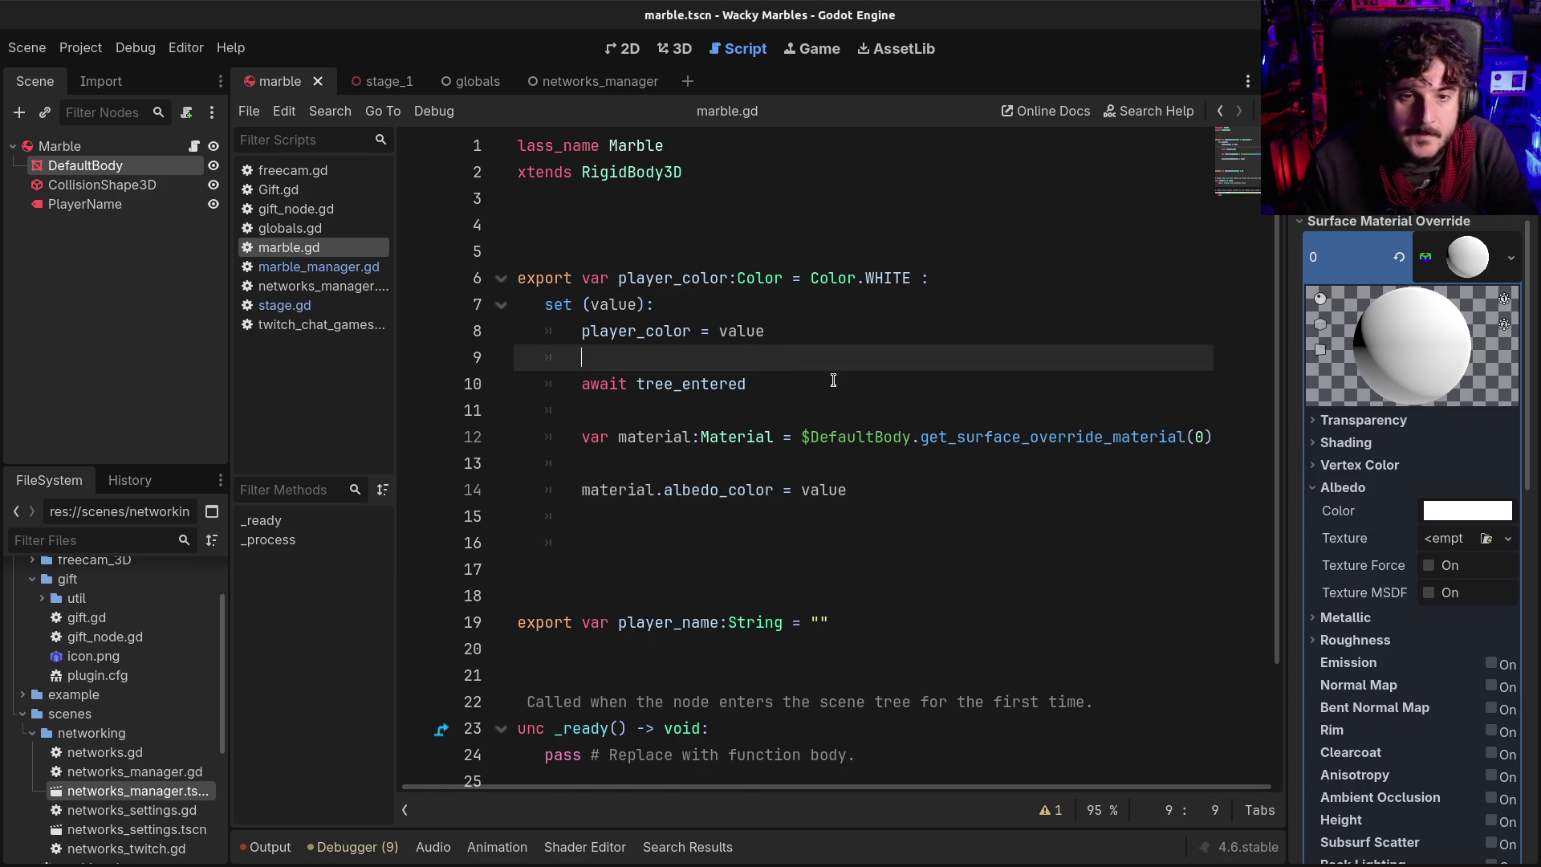
# Wrap the await tree_entered line in an 'if not is_inside_tree():' check
pyautogui.press('Return')
pyautogui.write('if ')
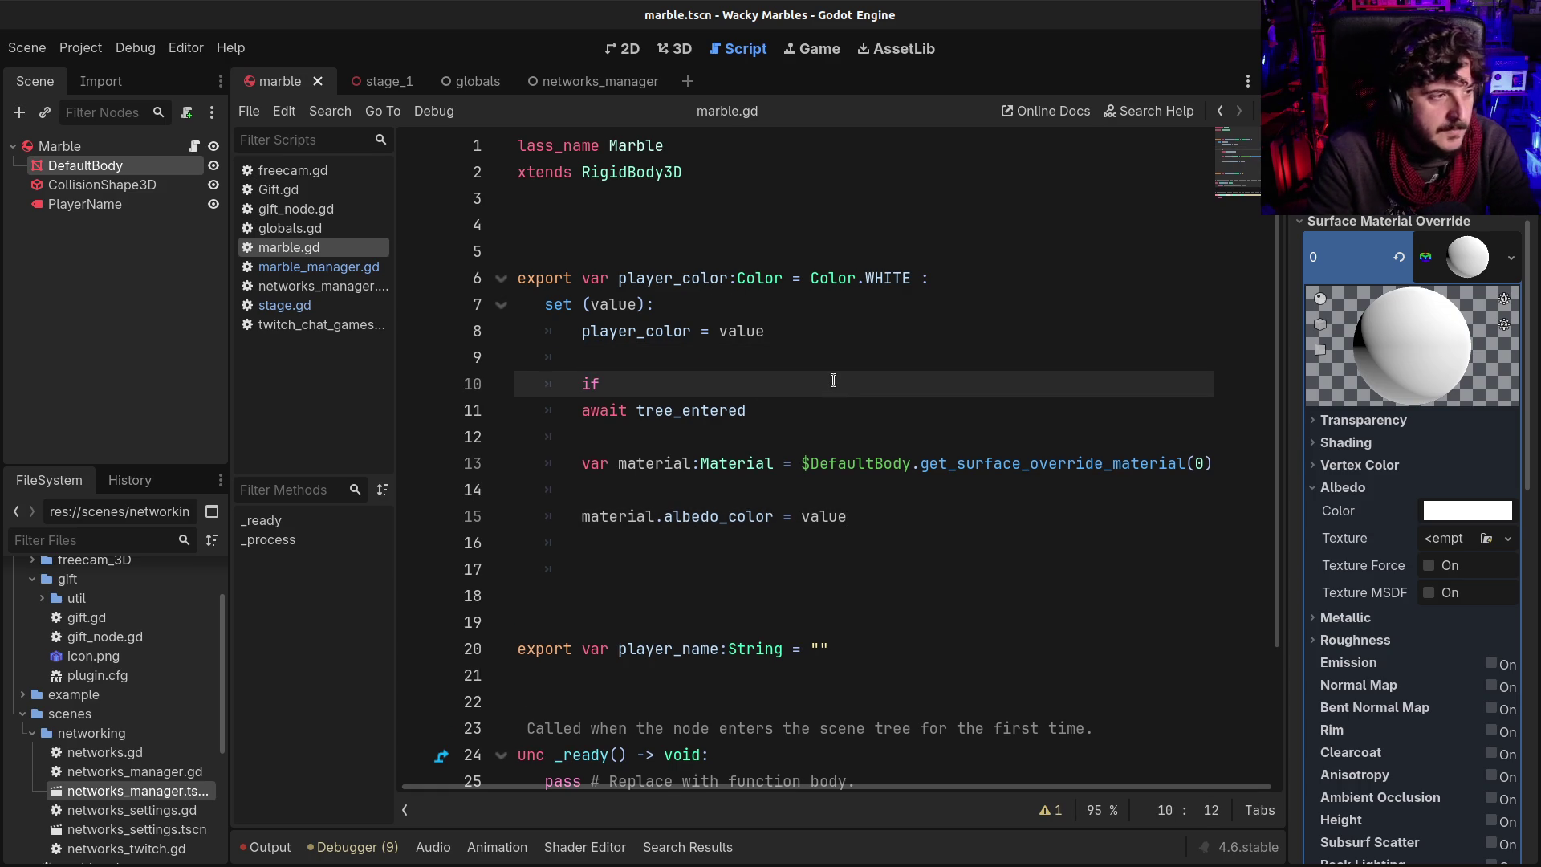
pyautogui.write('not is_in')
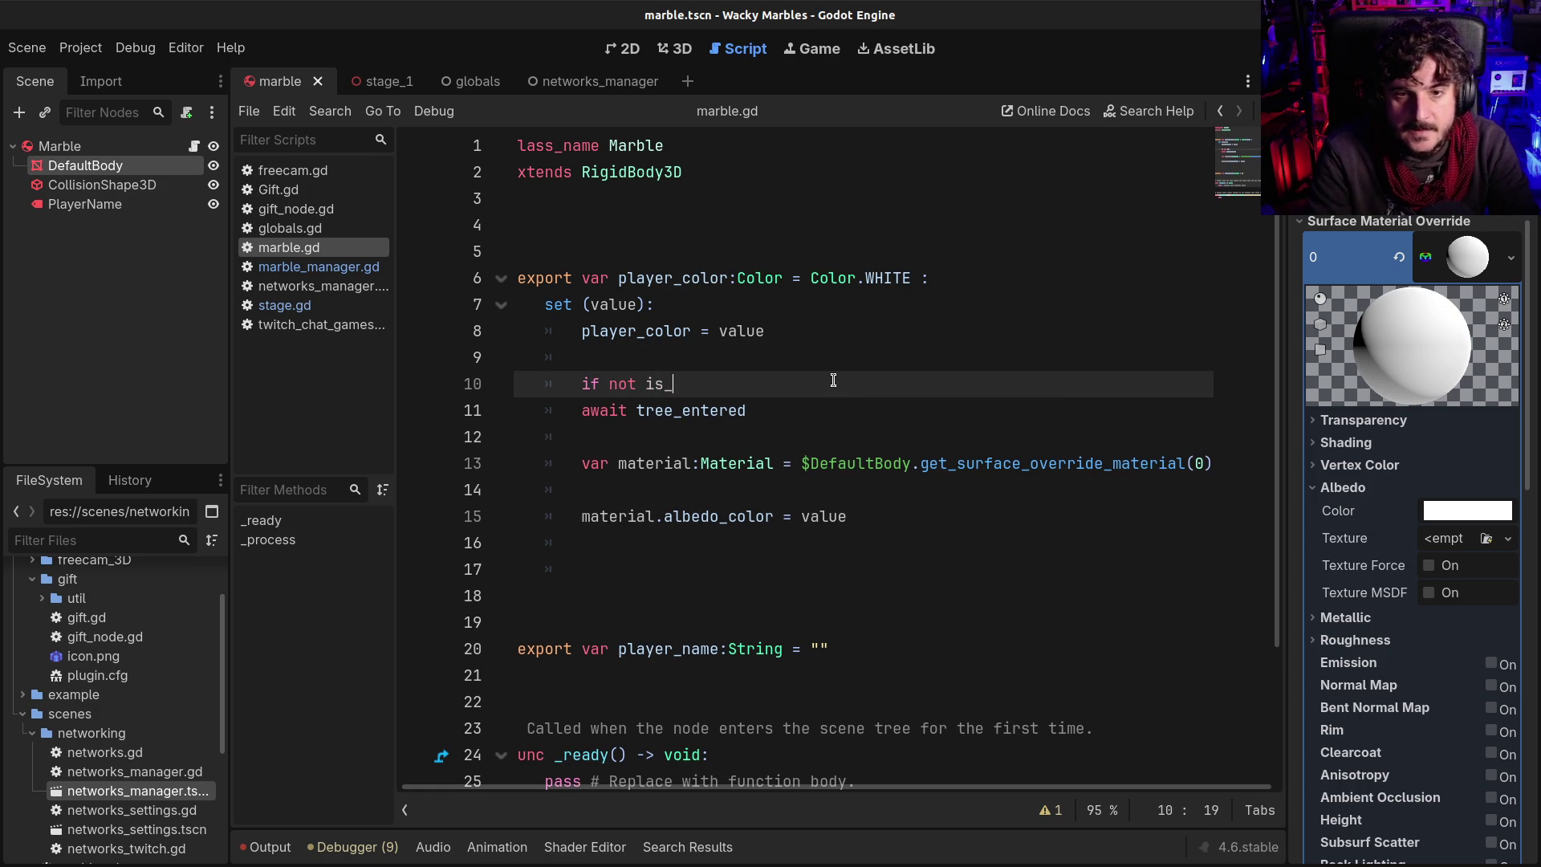
pyautogui.press('Return')
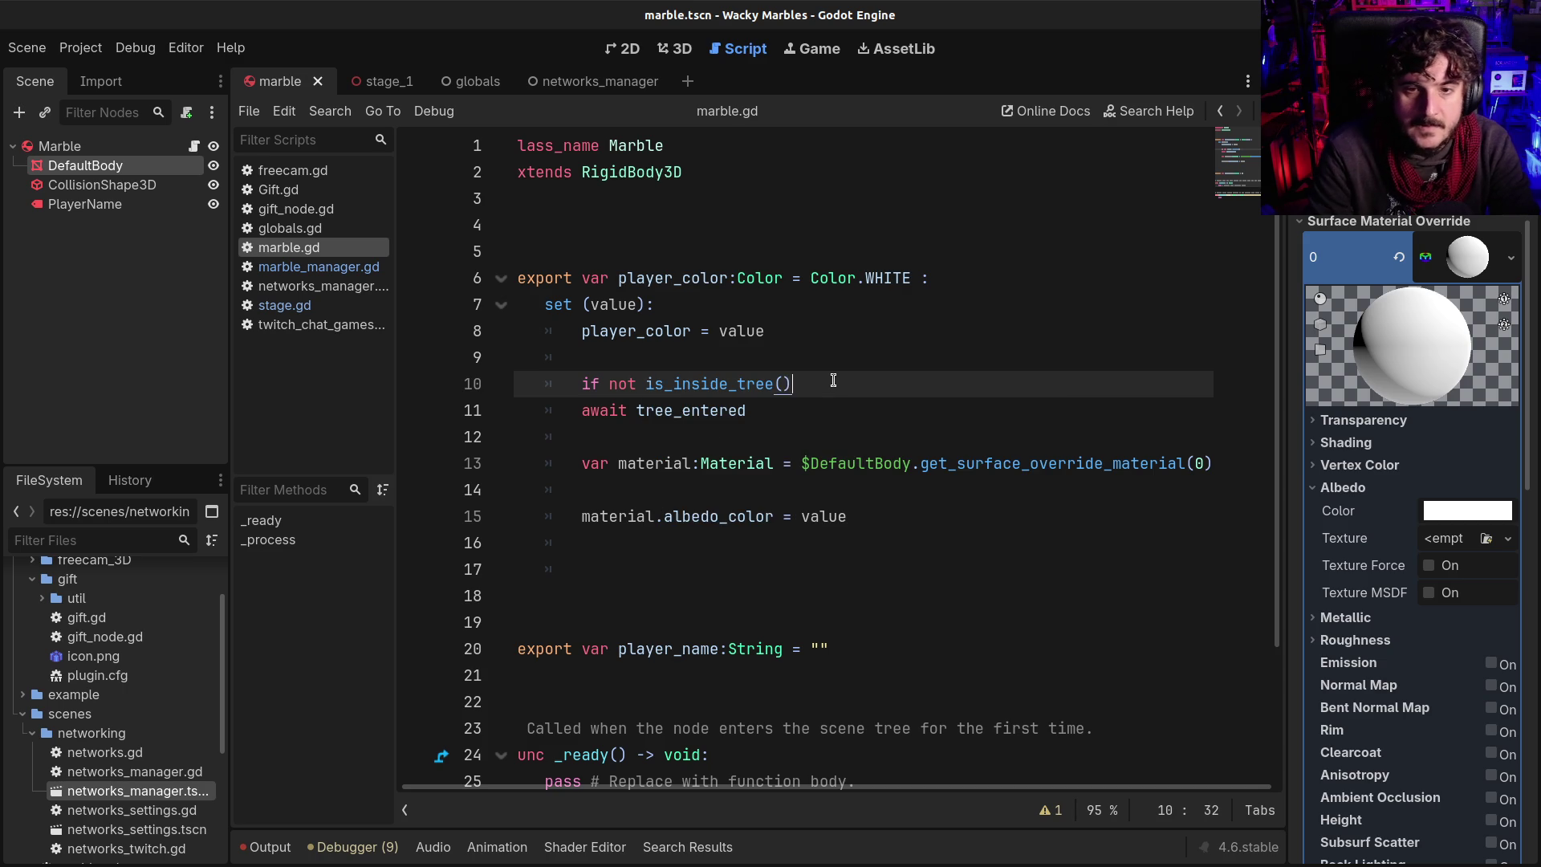
pyautogui.click(583, 410)
pyautogui.press('Tab')
# Highlight the not is_inside_tree() condition and its await tree_entered line to review them
pyautogui.moveTo(640, 418); pyautogui.dragTo(774, 404)
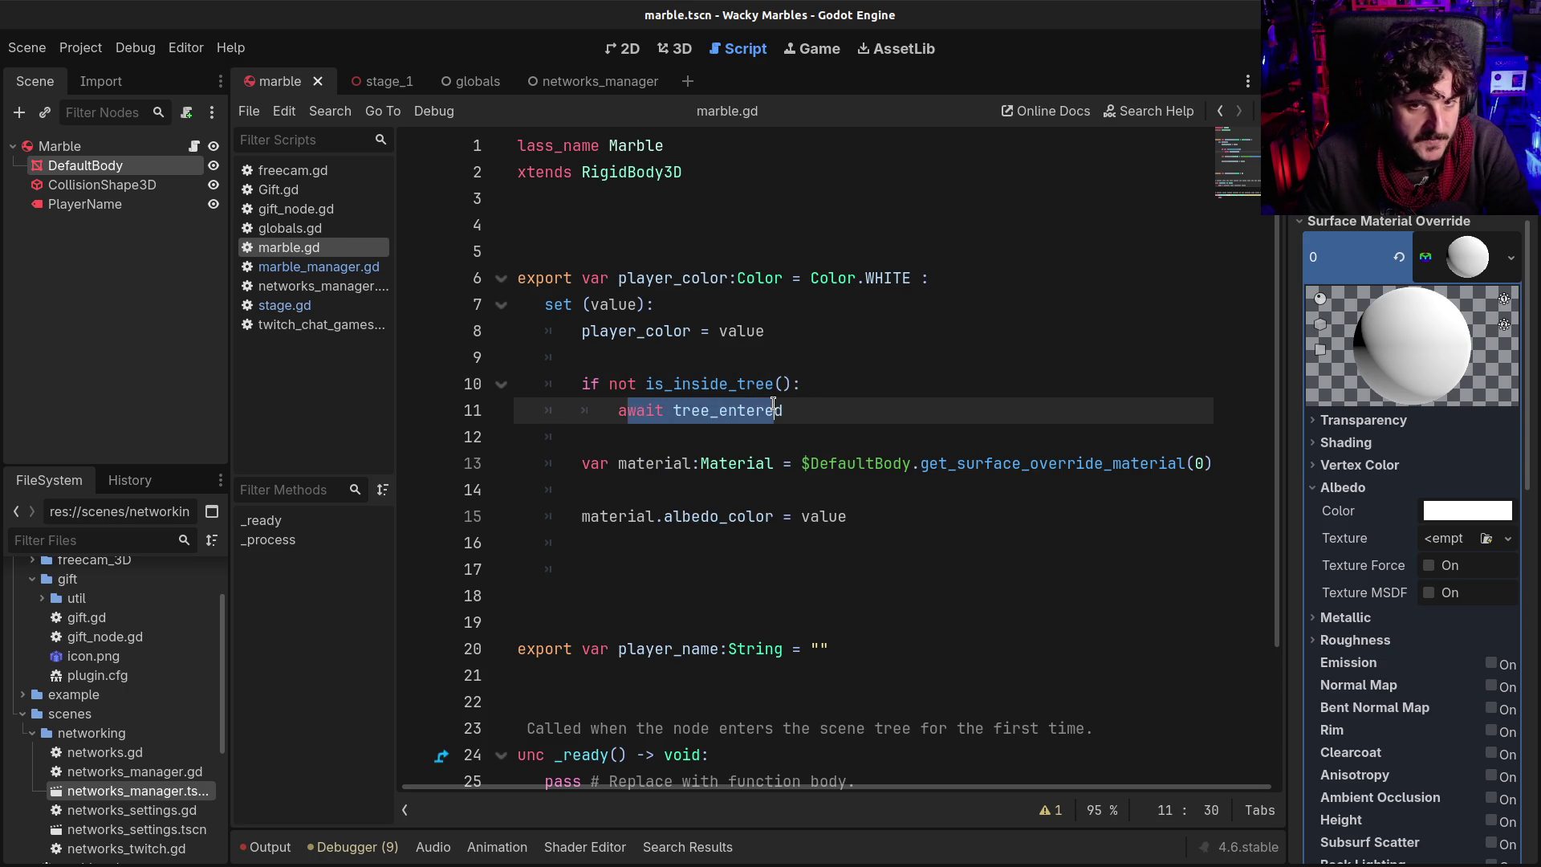
pyautogui.moveTo(582, 385); pyautogui.dragTo(755, 384)
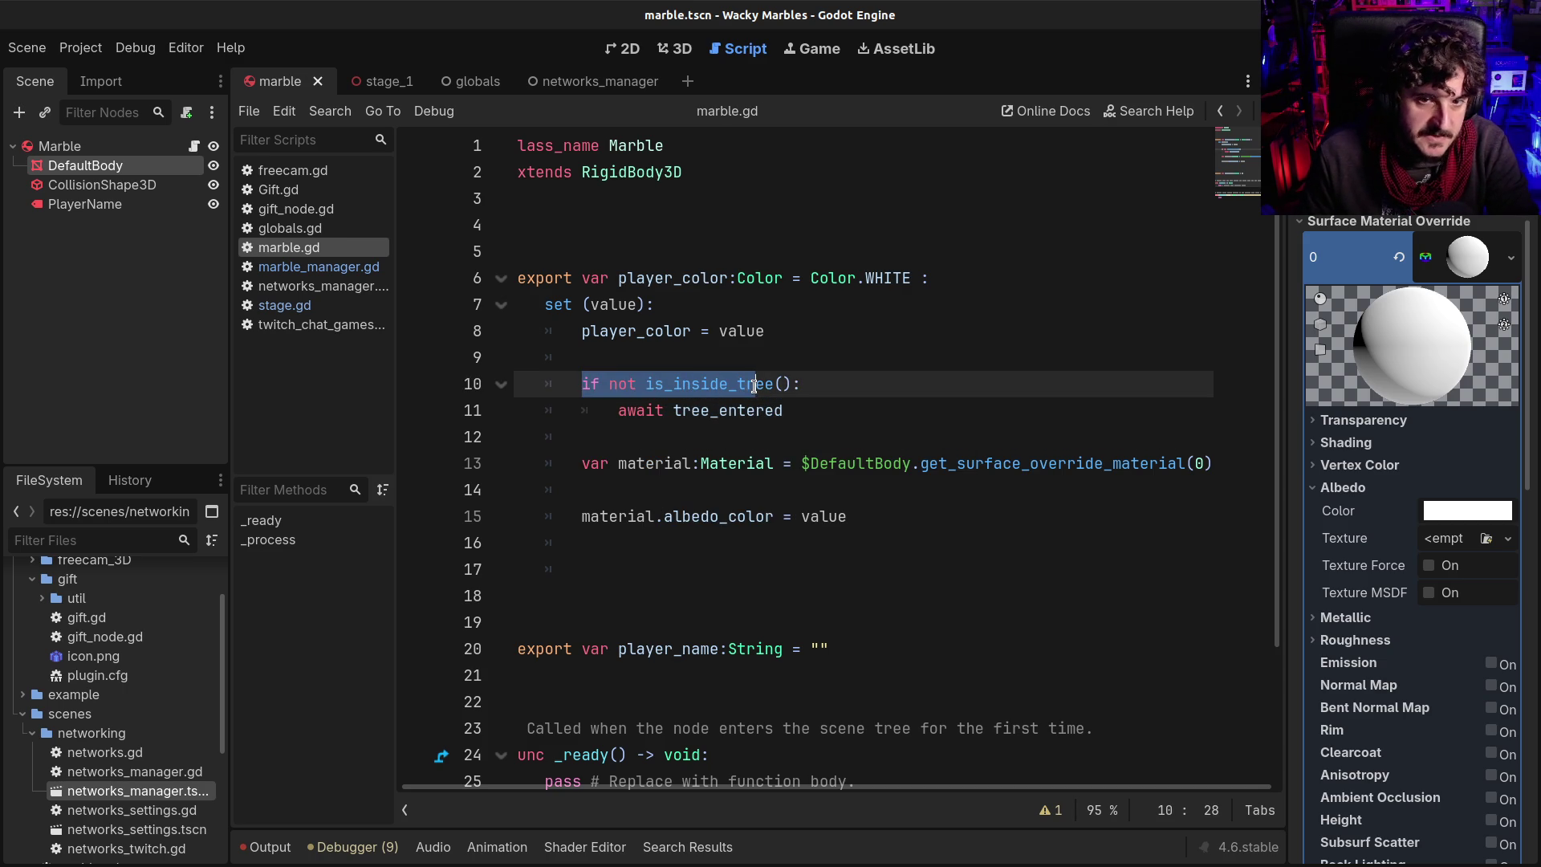
pyautogui.moveTo(608, 384); pyautogui.dragTo(793, 375)
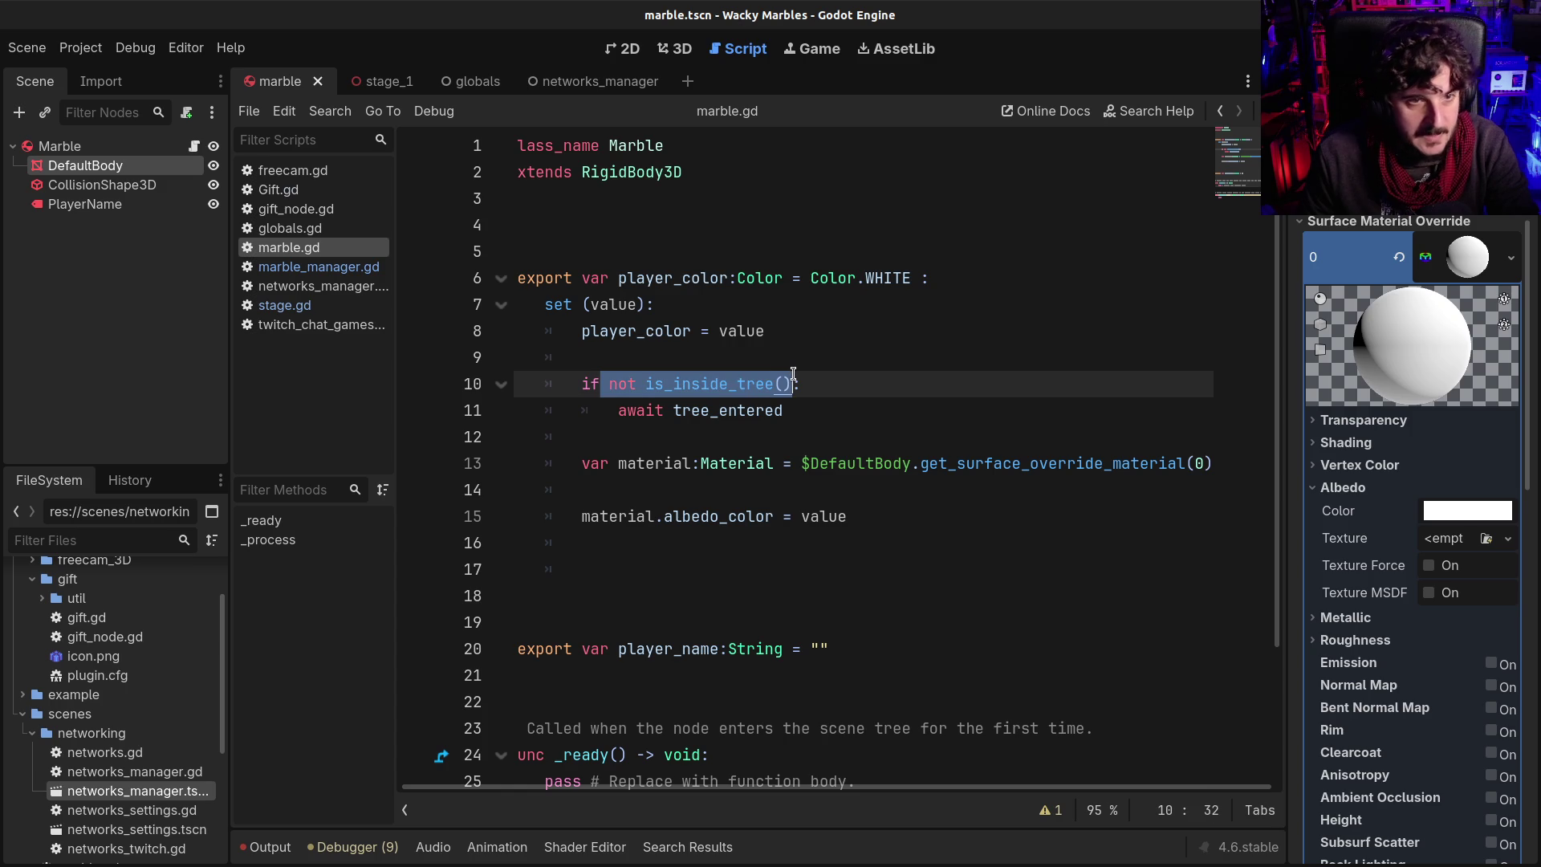
pyautogui.click(793, 375)
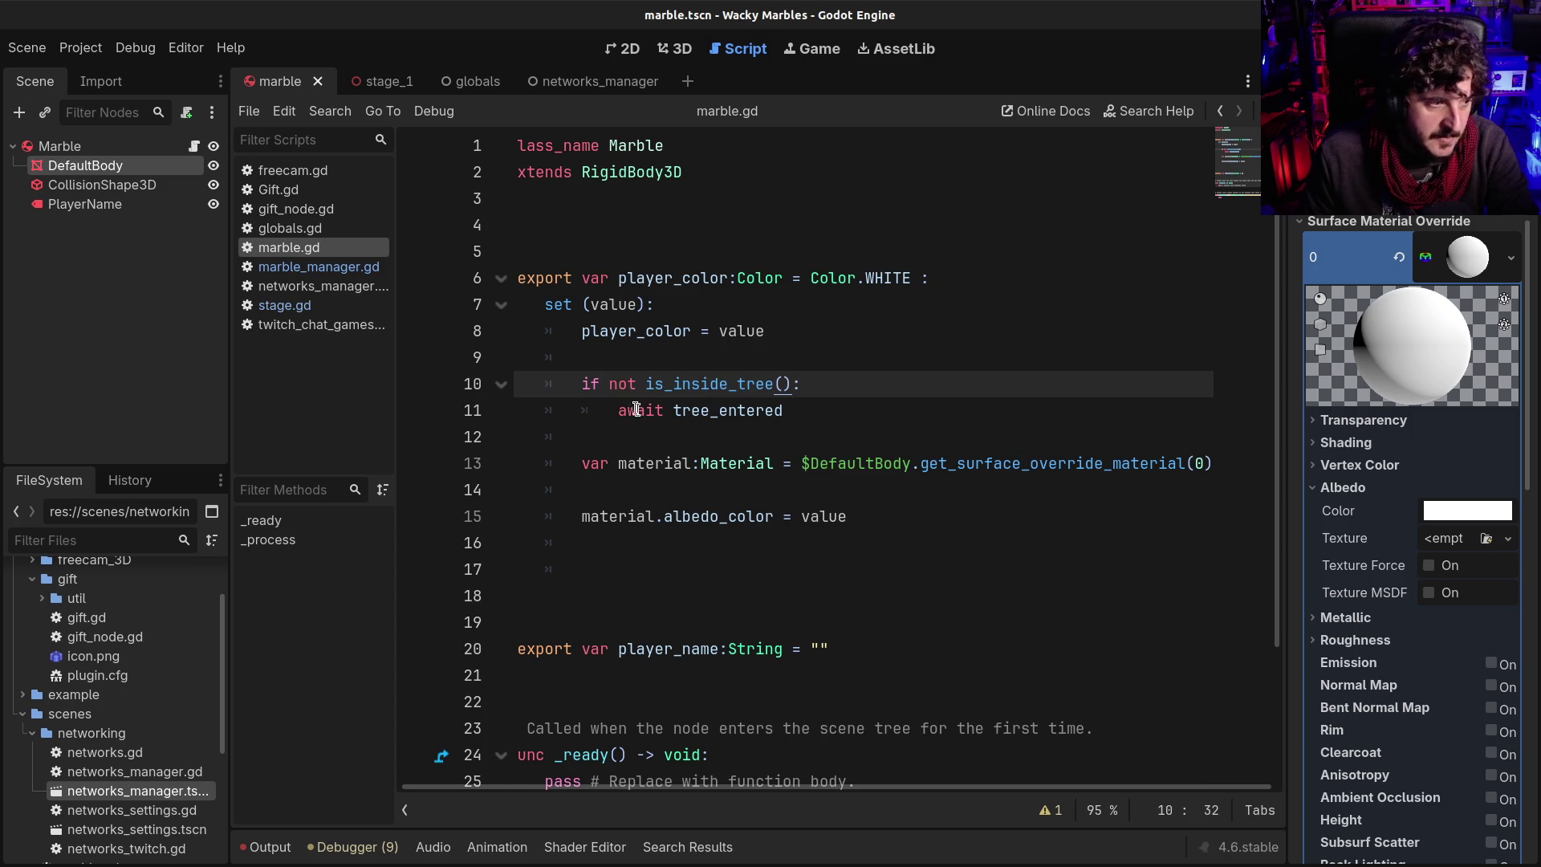
pyautogui.moveTo(602, 389); pyautogui.dragTo(755, 410)
pyautogui.click(755, 410)
pyautogui.moveTo(610, 384); pyautogui.dragTo(782, 384)
pyautogui.moveTo(618, 410); pyautogui.dragTo(821, 407)
pyautogui.click(821, 407)
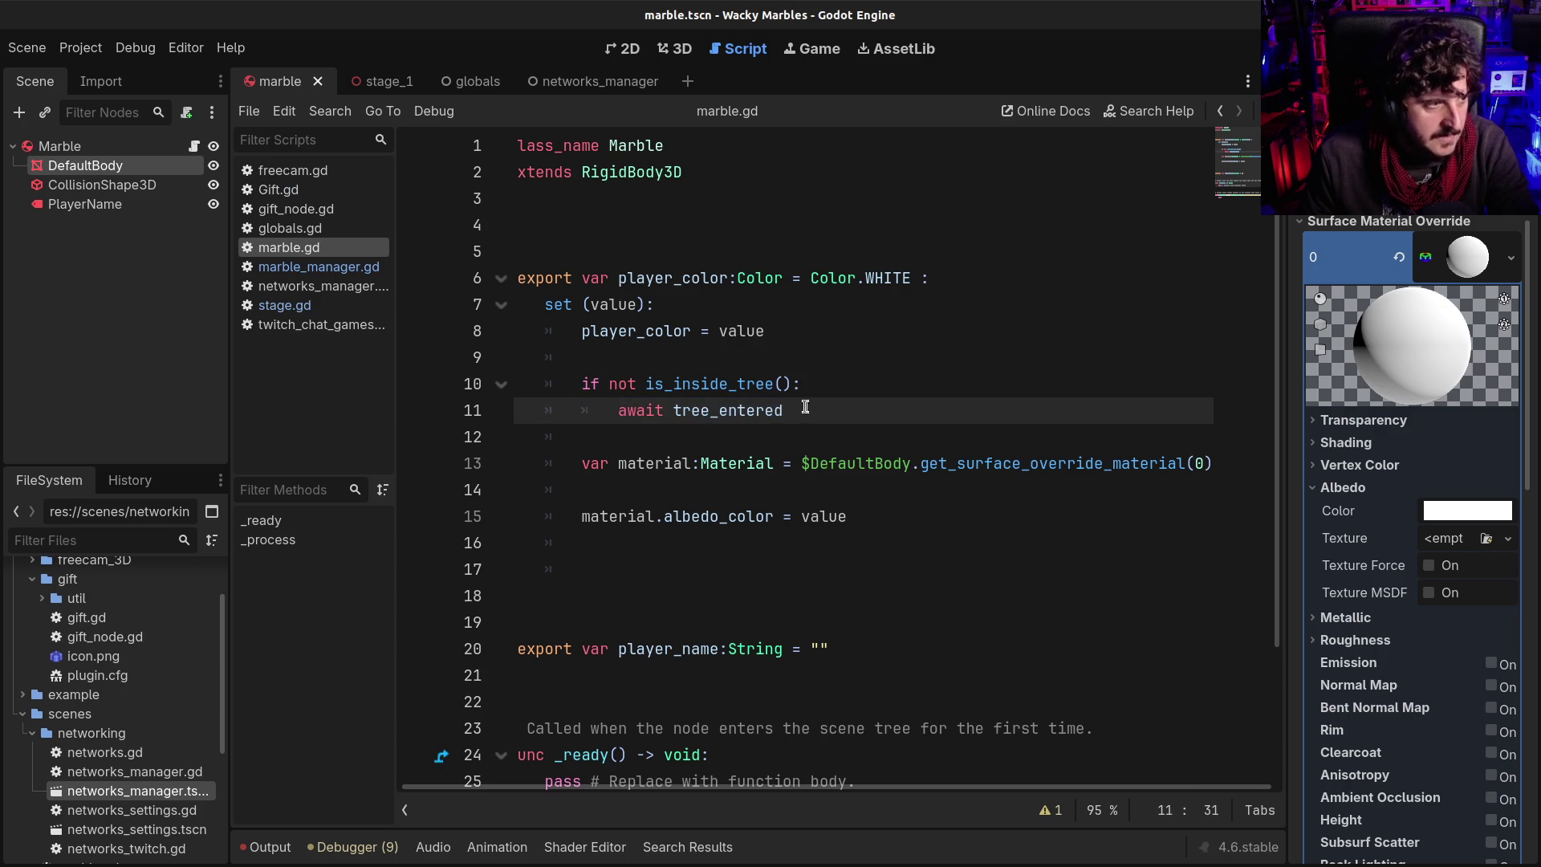
# Delete the surplus blank lines after material.albedo_color = value
pyautogui.click(577, 364)
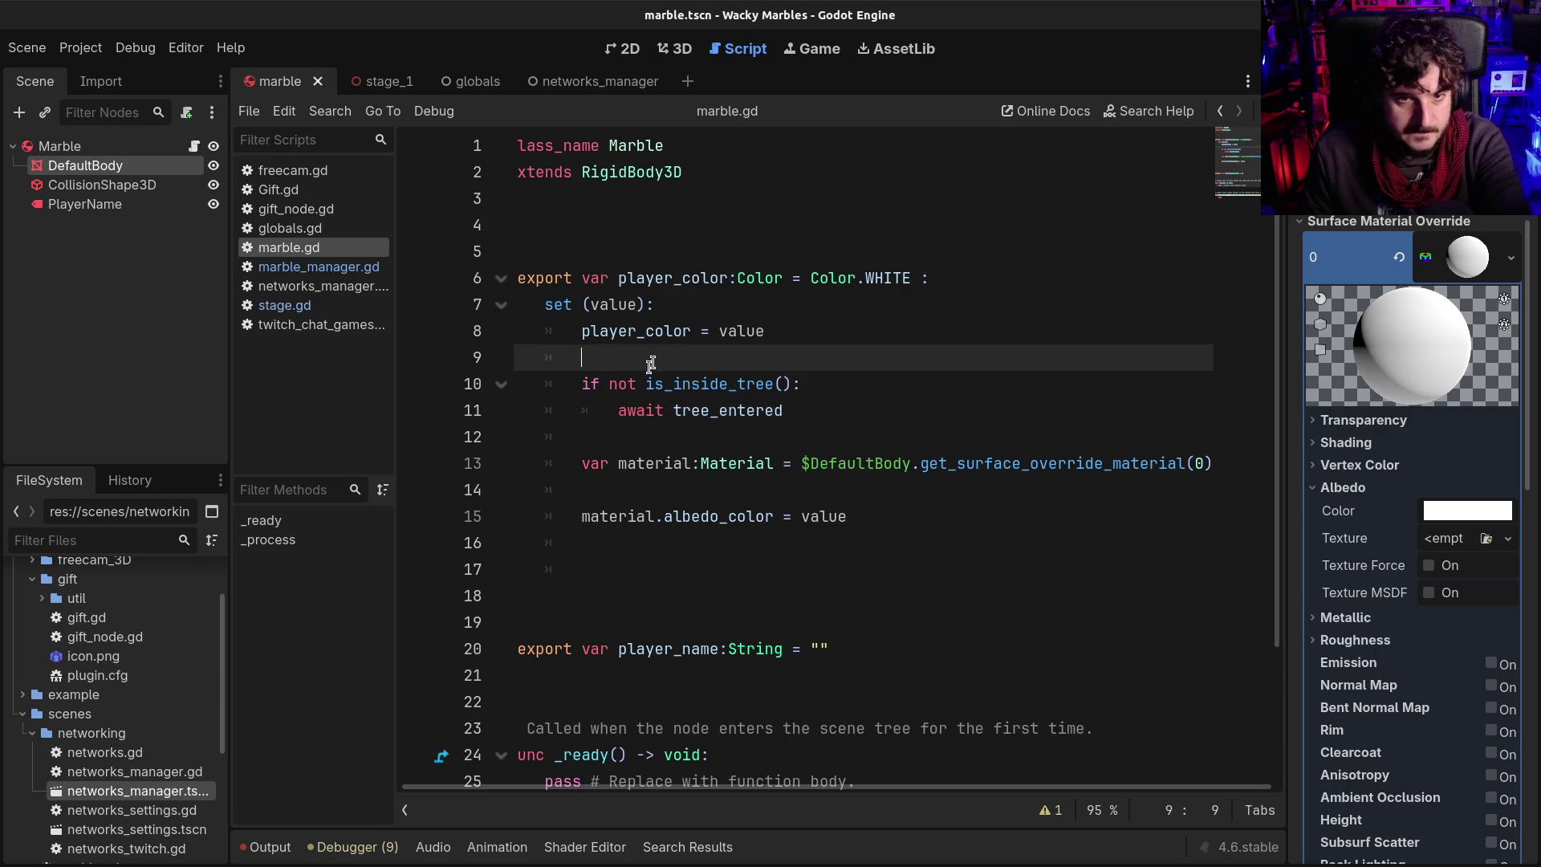
pyautogui.click(615, 437)
pyautogui.click(649, 563)
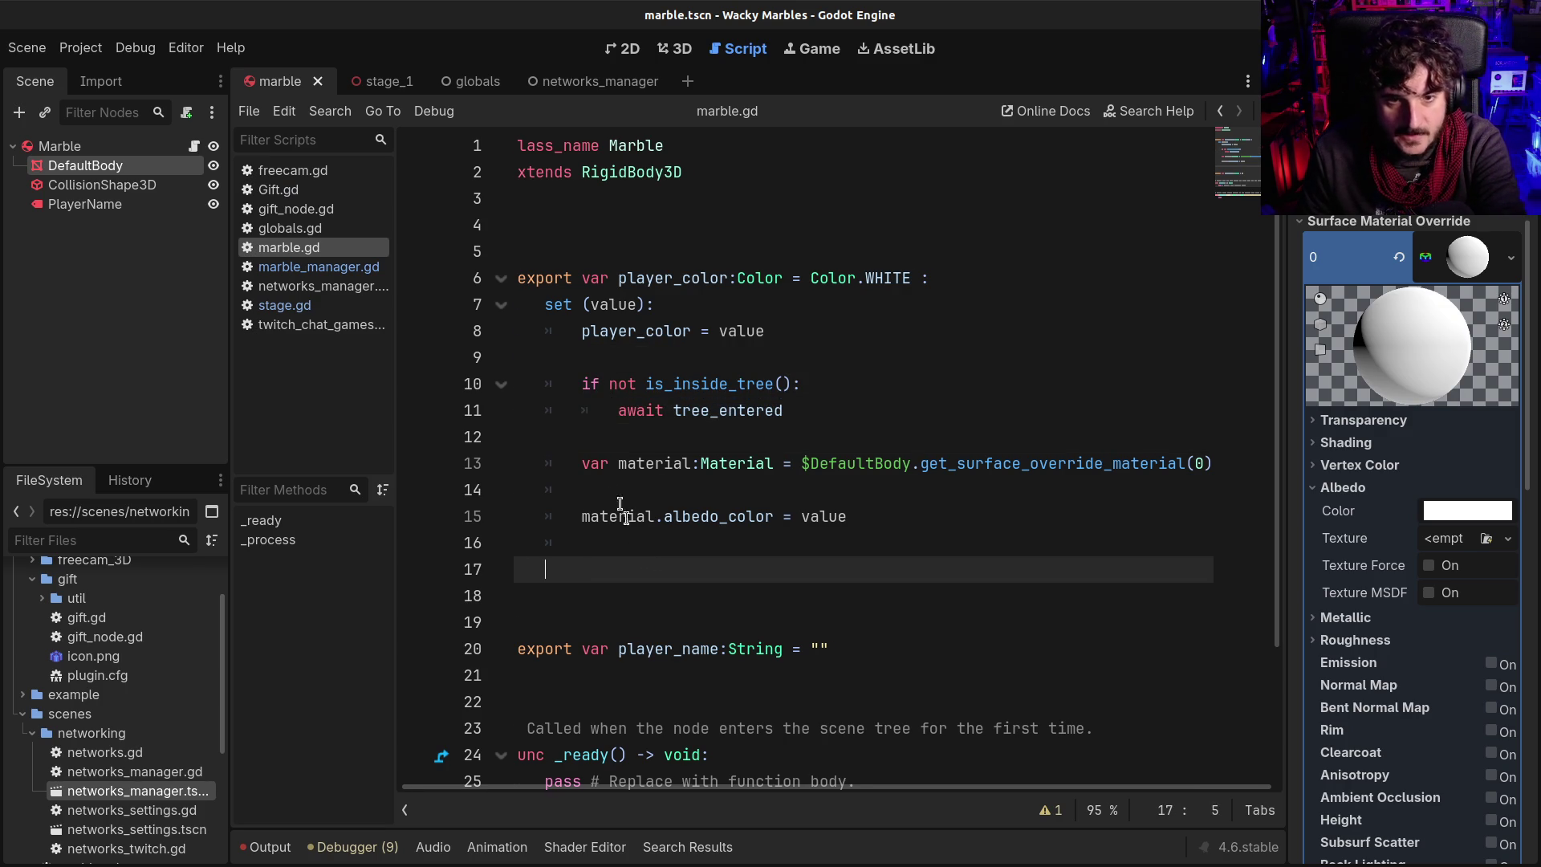
pyautogui.press('BackSpace')
pyautogui.press('BackSpace')
pyautogui.press('BackSpace')
pyautogui.click(566, 491)
pyautogui.click(606, 546)
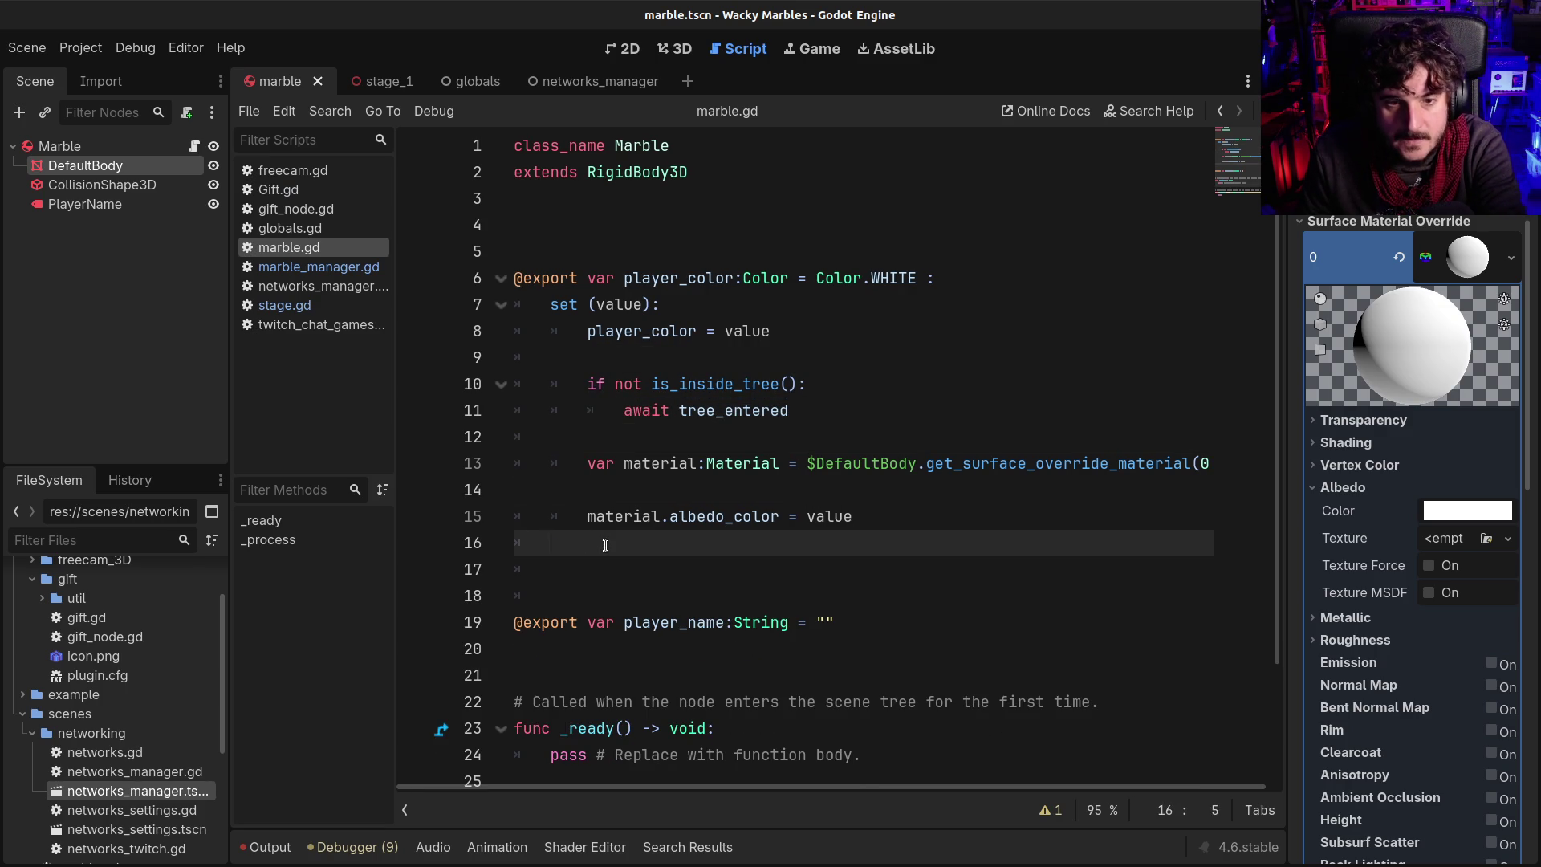
pyautogui.press('BackSpace')
pyautogui.press('BackSpace')
pyautogui.press('BackSpace')
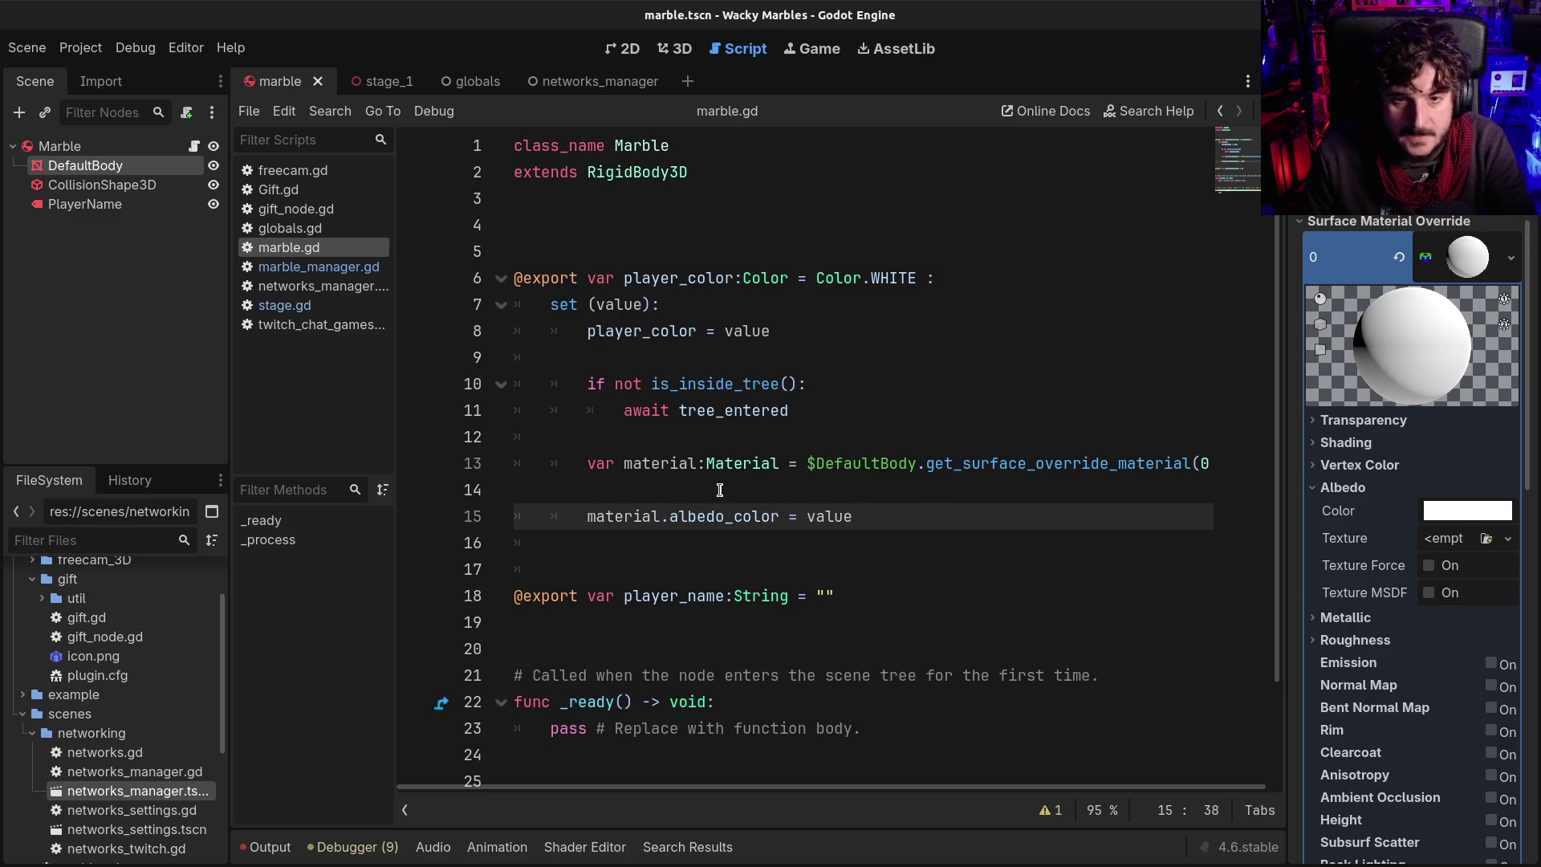
# Add $DefaultBody.set_surface_override_material(0, material) after the albedo line and save marble.gd
pyautogui.press('Return')
pyautogui.press('Return')
pyautogui.write('$D')
pyautogui.press('Return')
pyautogui.write('.set')
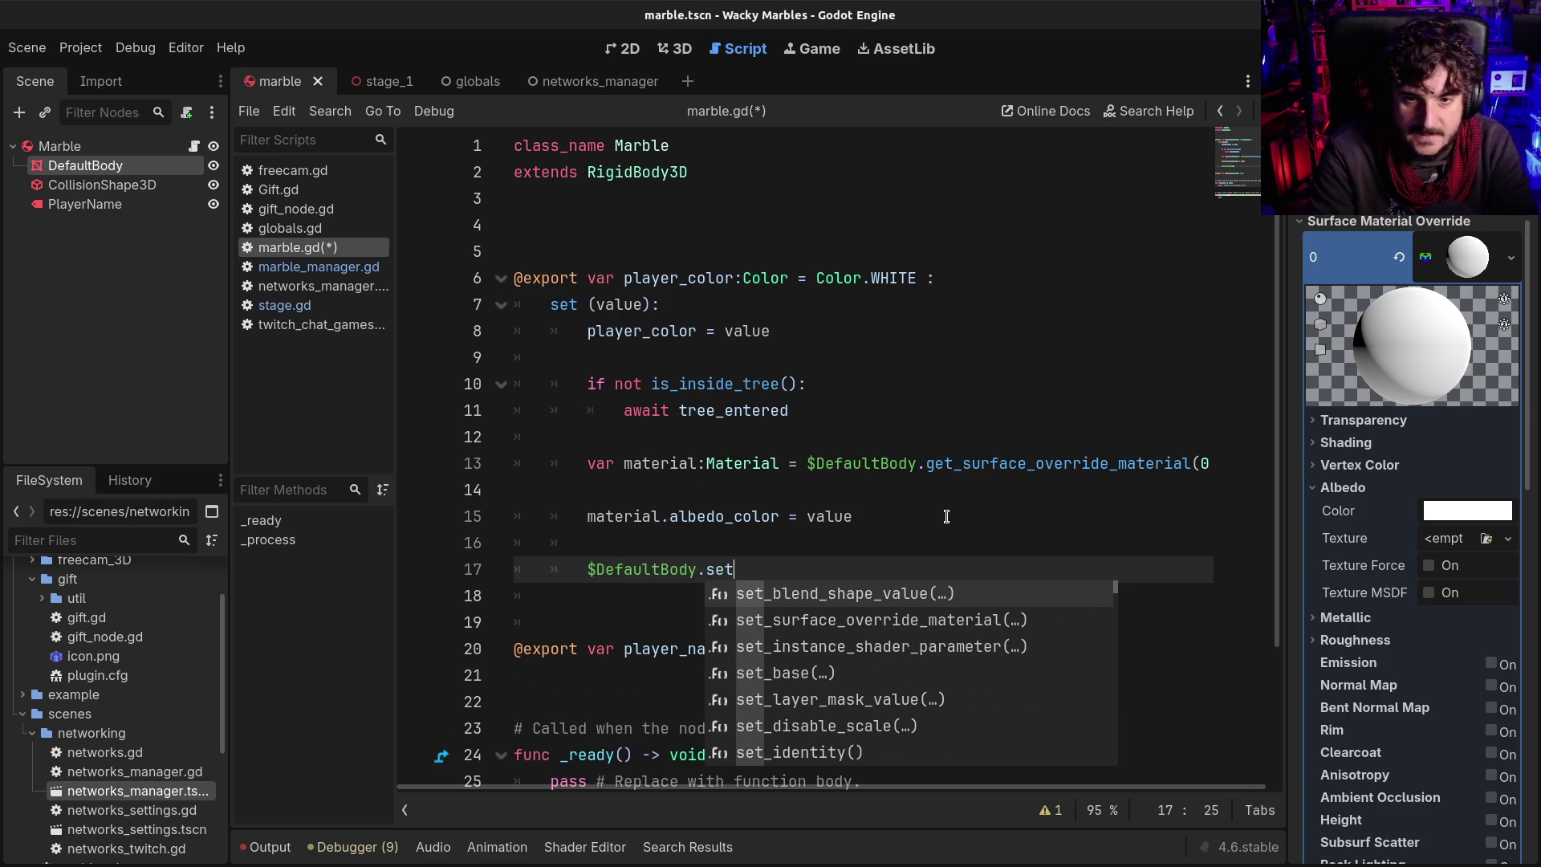
pyautogui.write('_su')
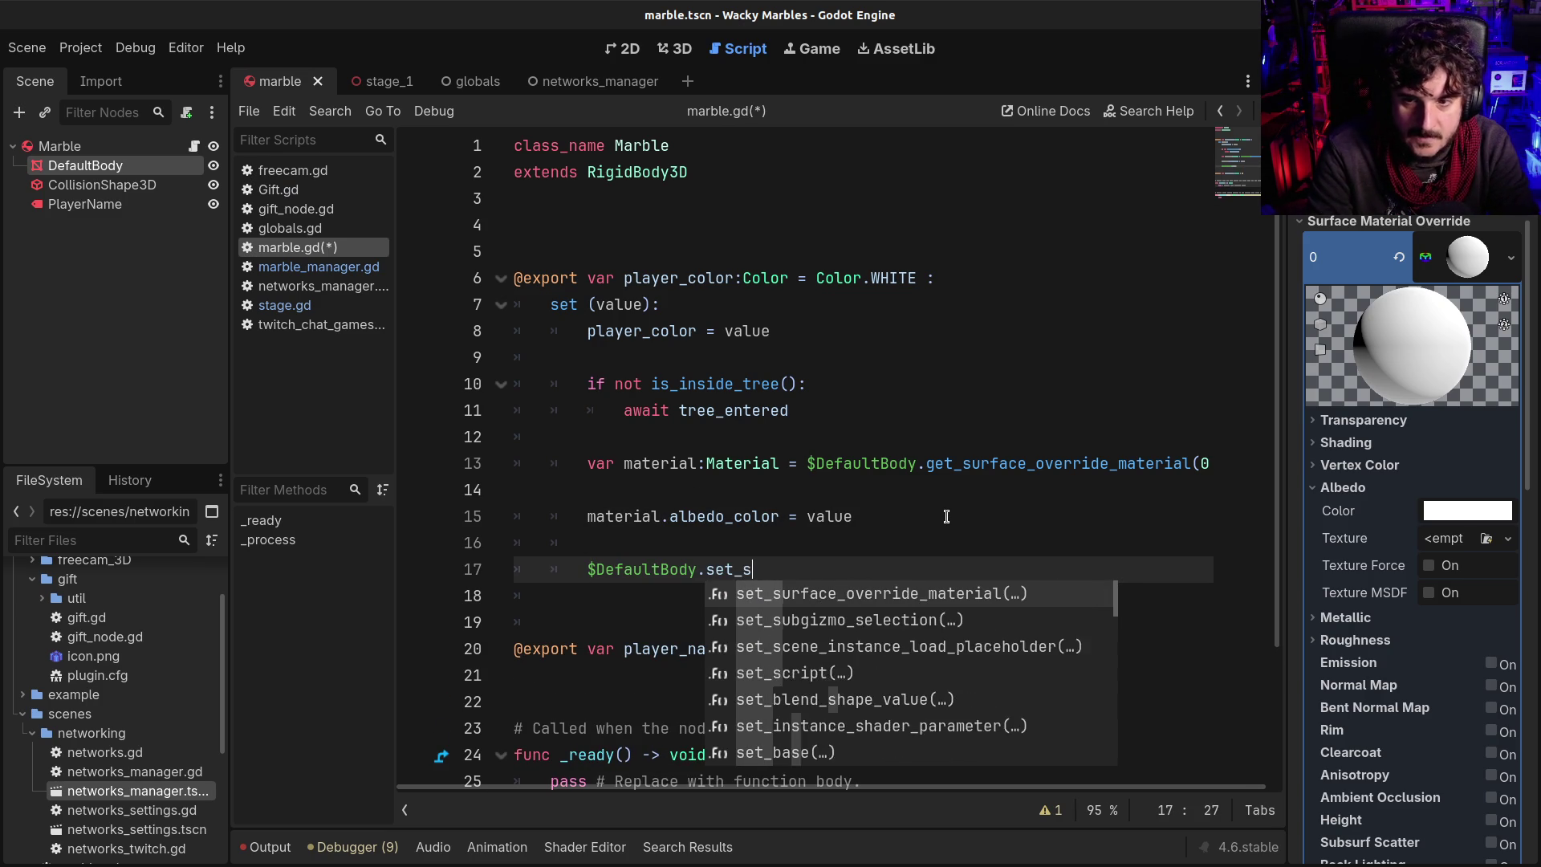
pyautogui.press('Return')
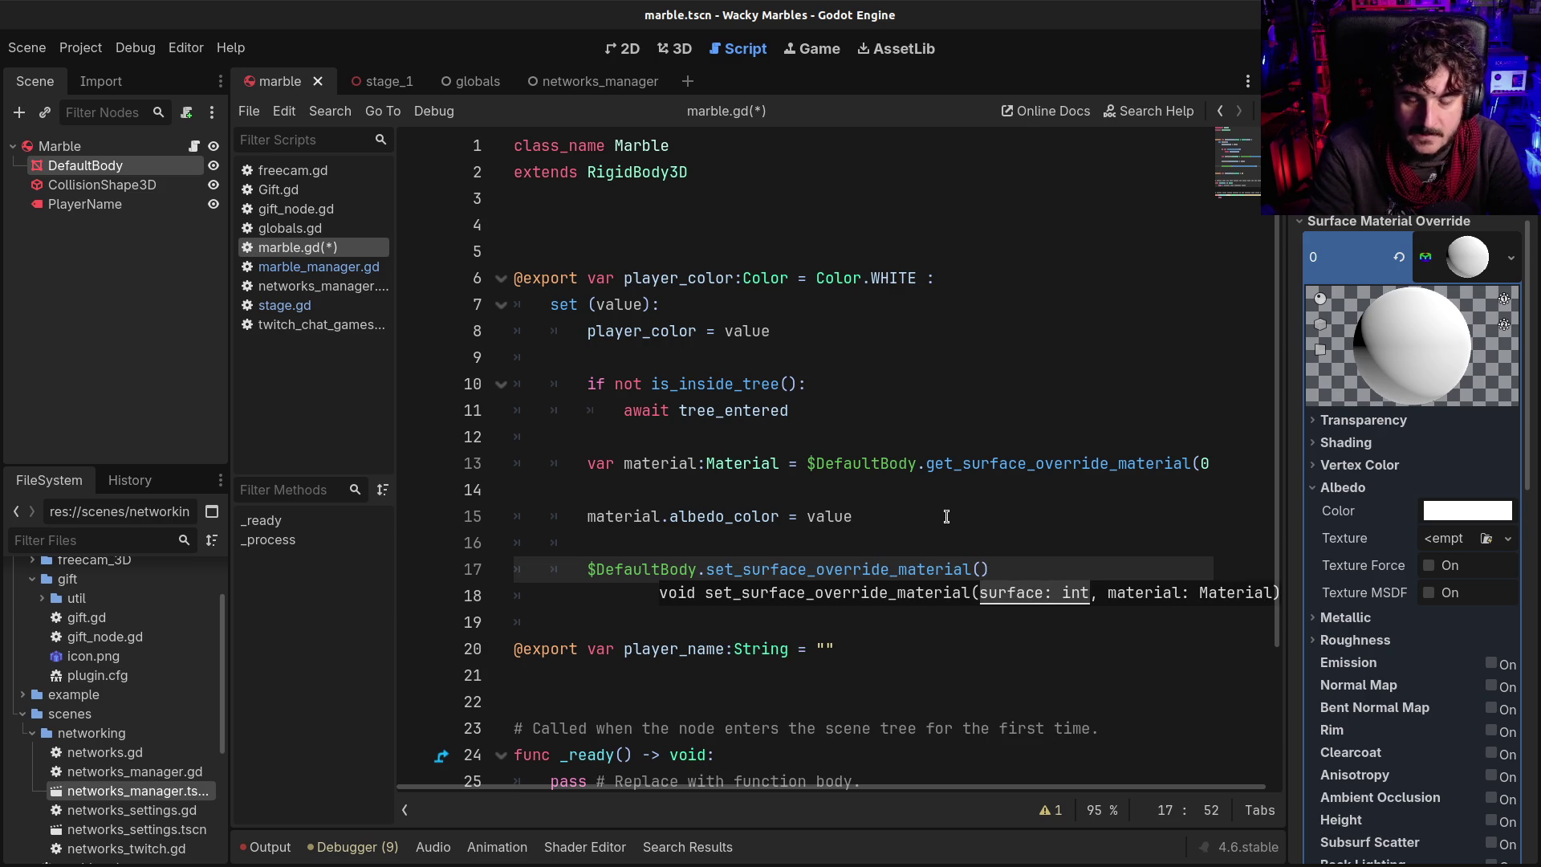
pyautogui.write('material')
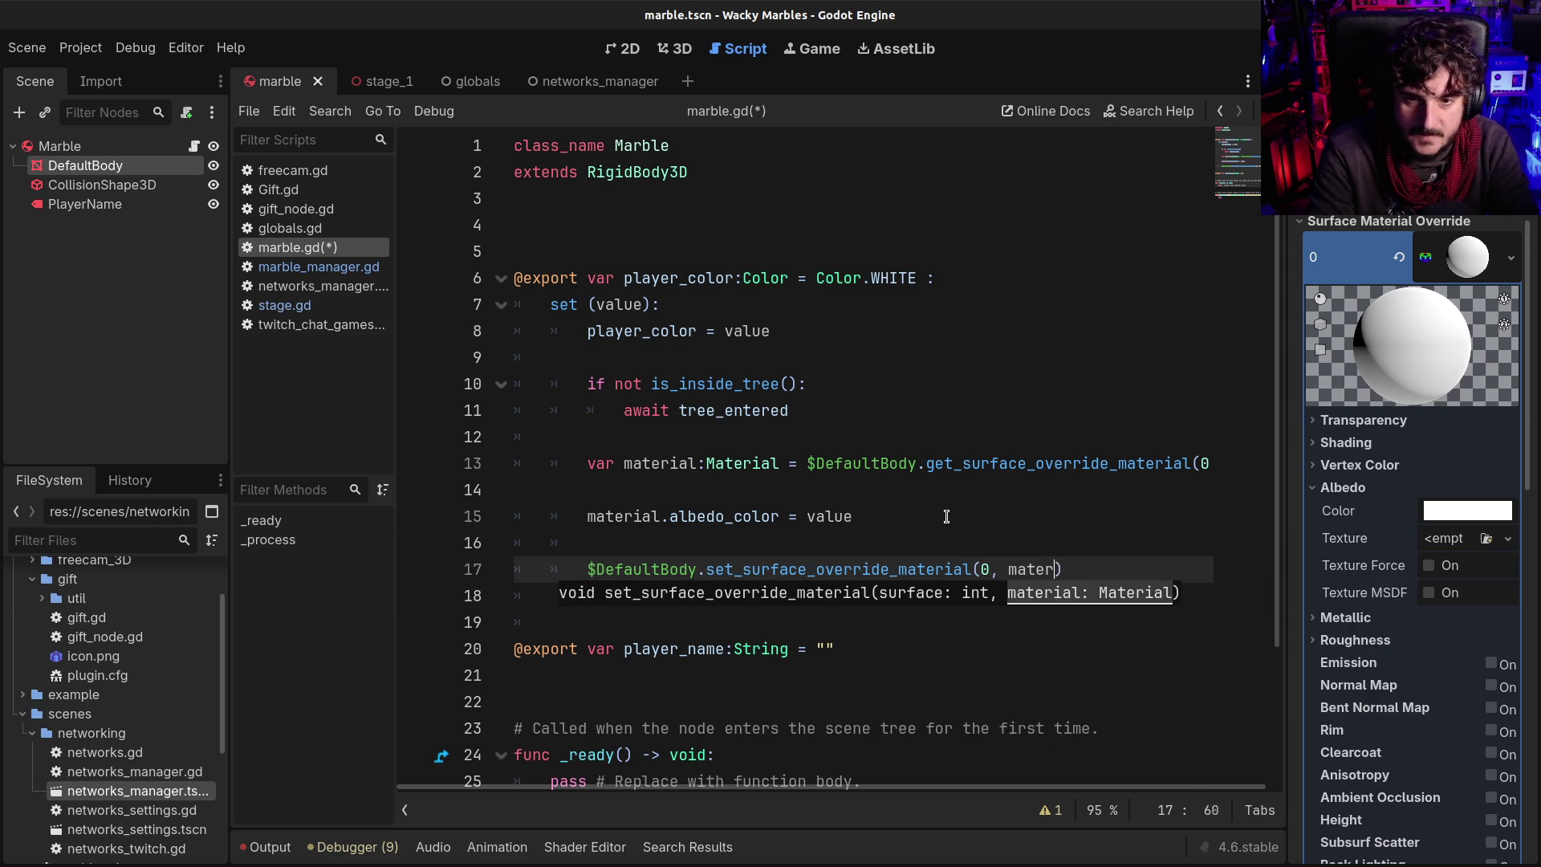
pyautogui.hotkey('ctrl', 's')
pyautogui.click(778, 516)
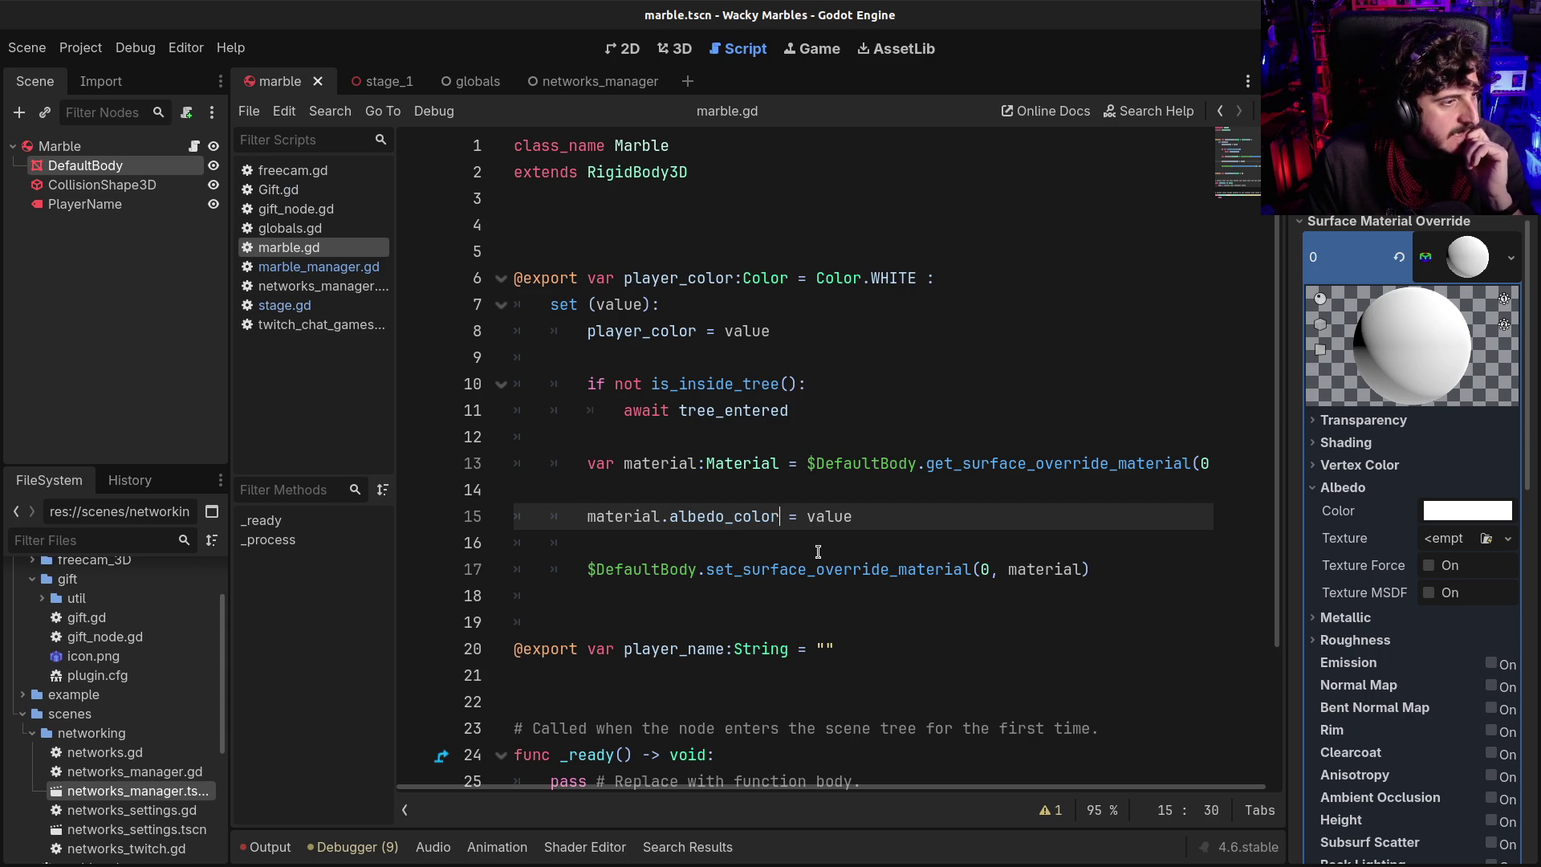
# Run the game once to test the marble, then stop it
pyautogui.click(880, 530)
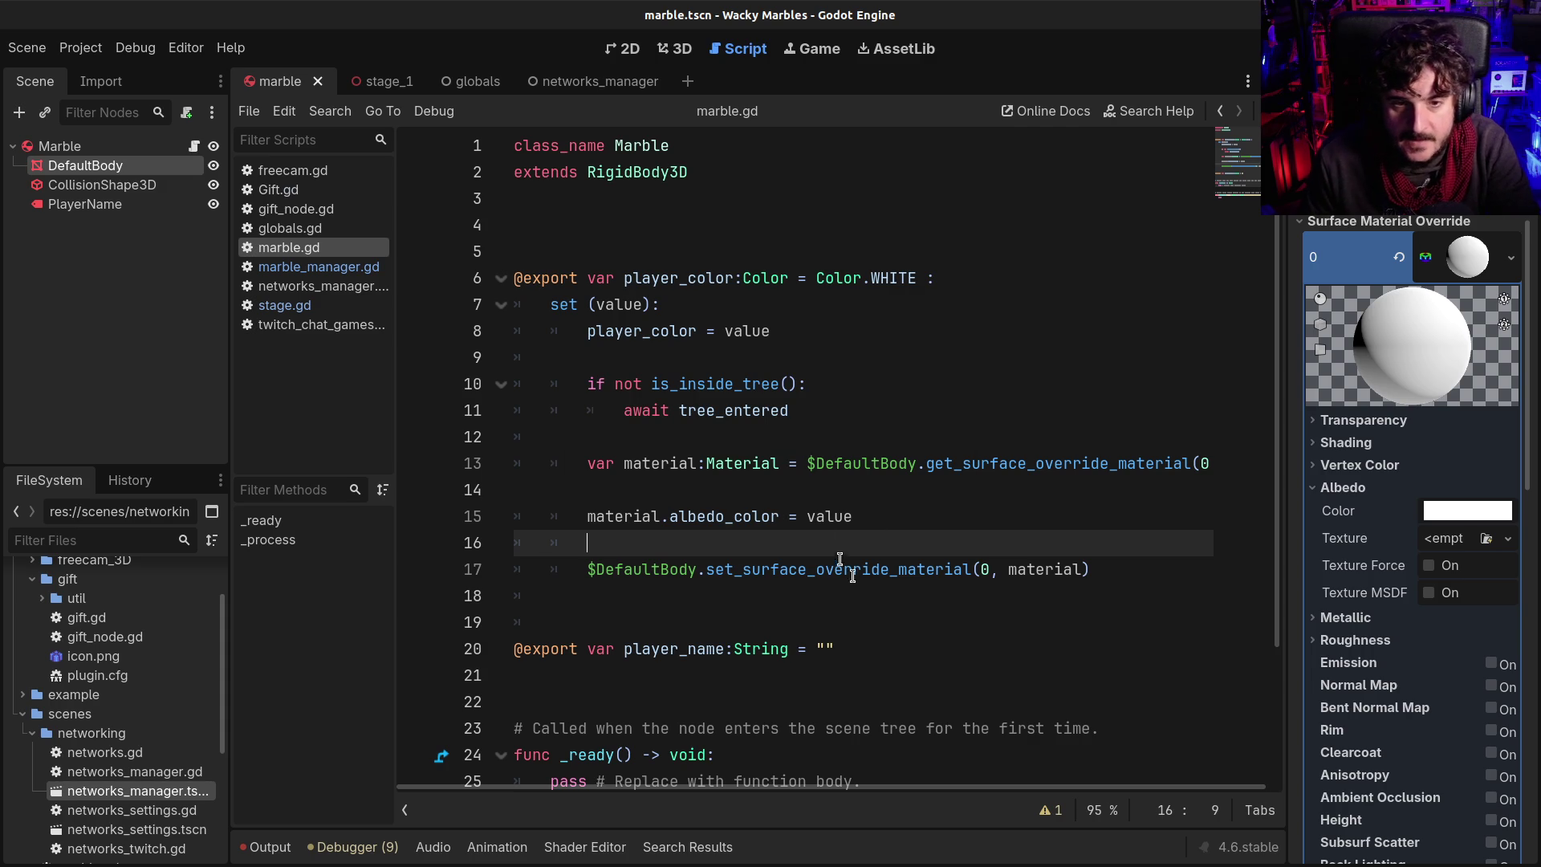
pyautogui.press('Up')
pyautogui.press('Up')
pyautogui.press('F5')
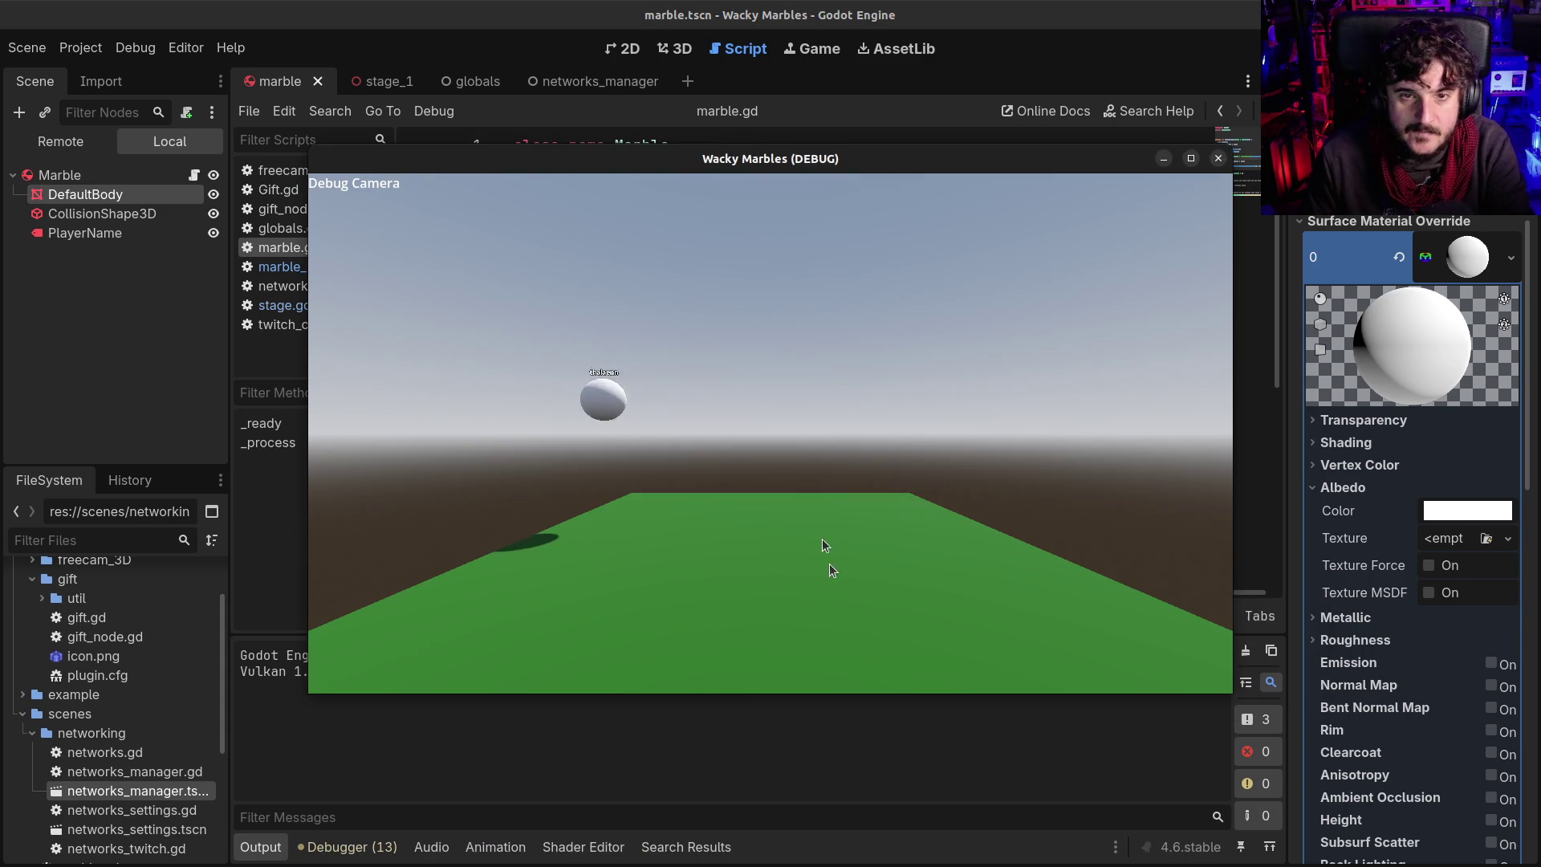
pyautogui.click(1218, 158)
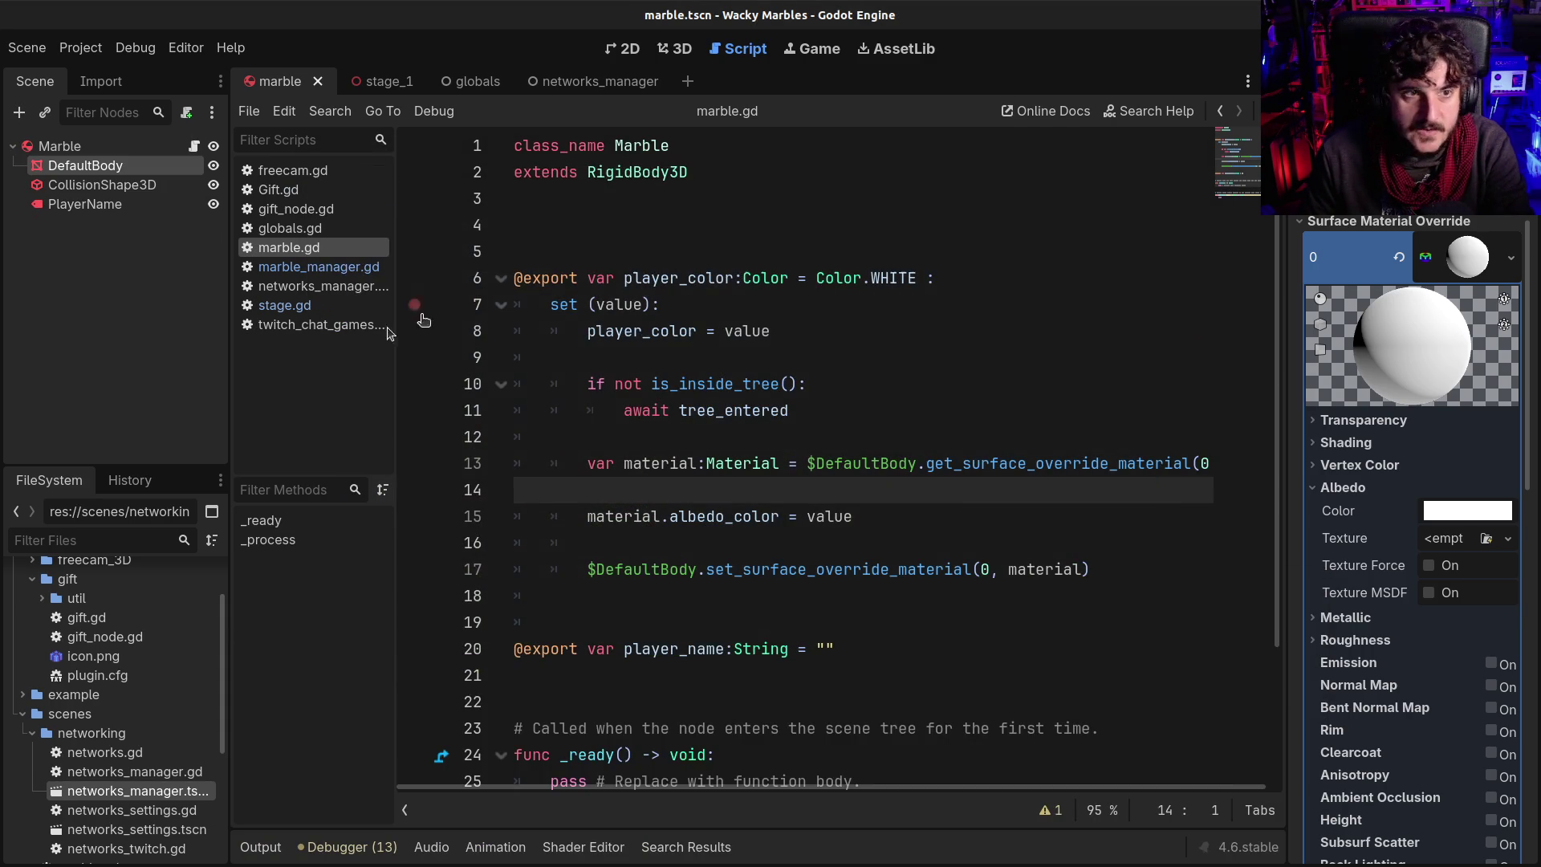
# Set the Marble's Player Color to magenta (ff1fff) and rerun to confirm a magenta marble
pyautogui.click(90, 146)
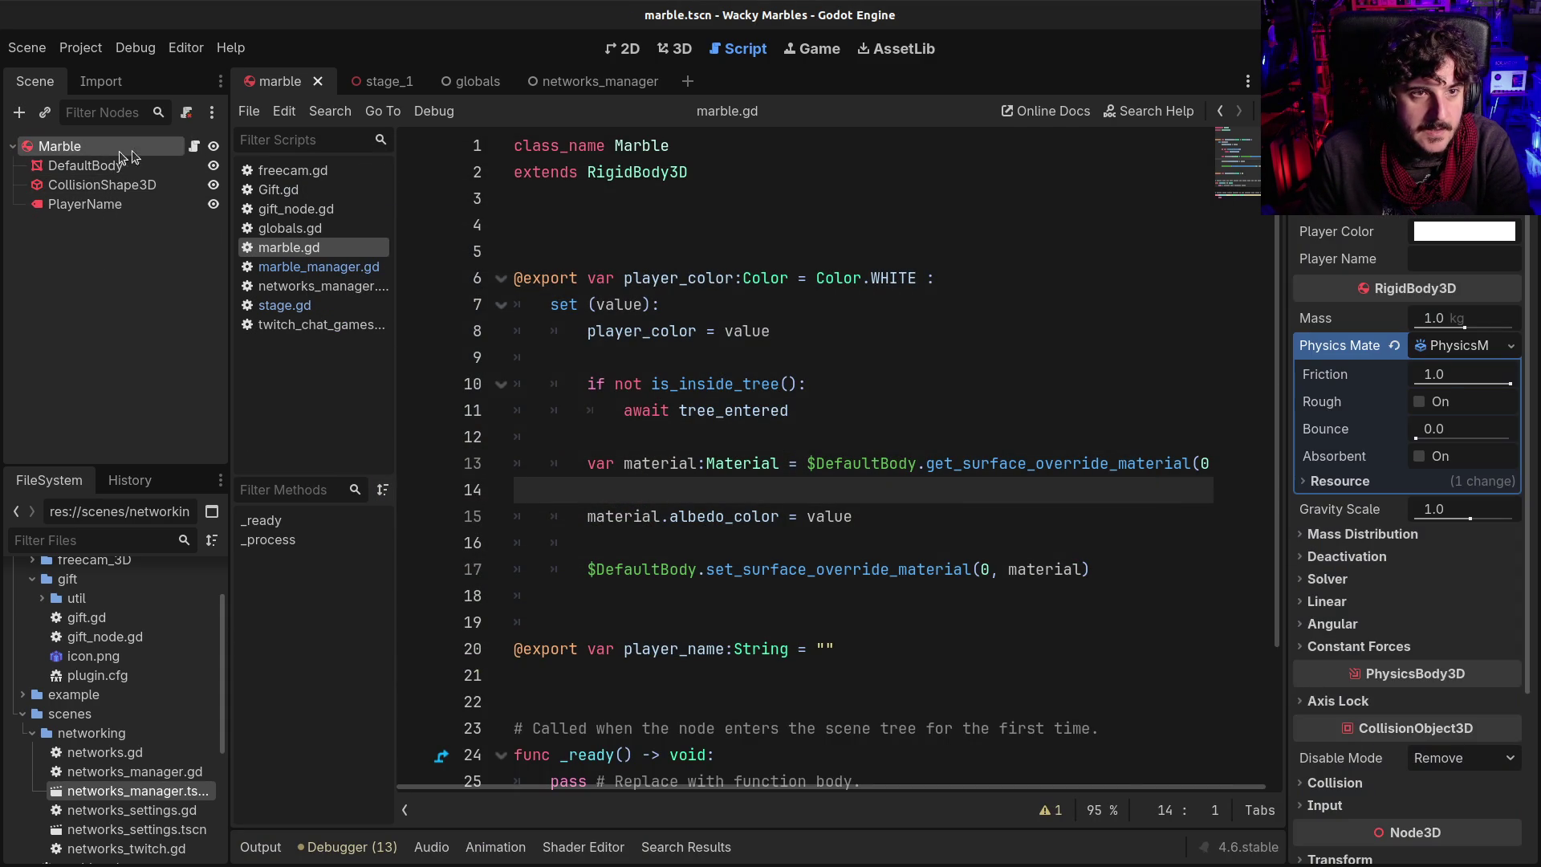
pyautogui.click(1453, 231)
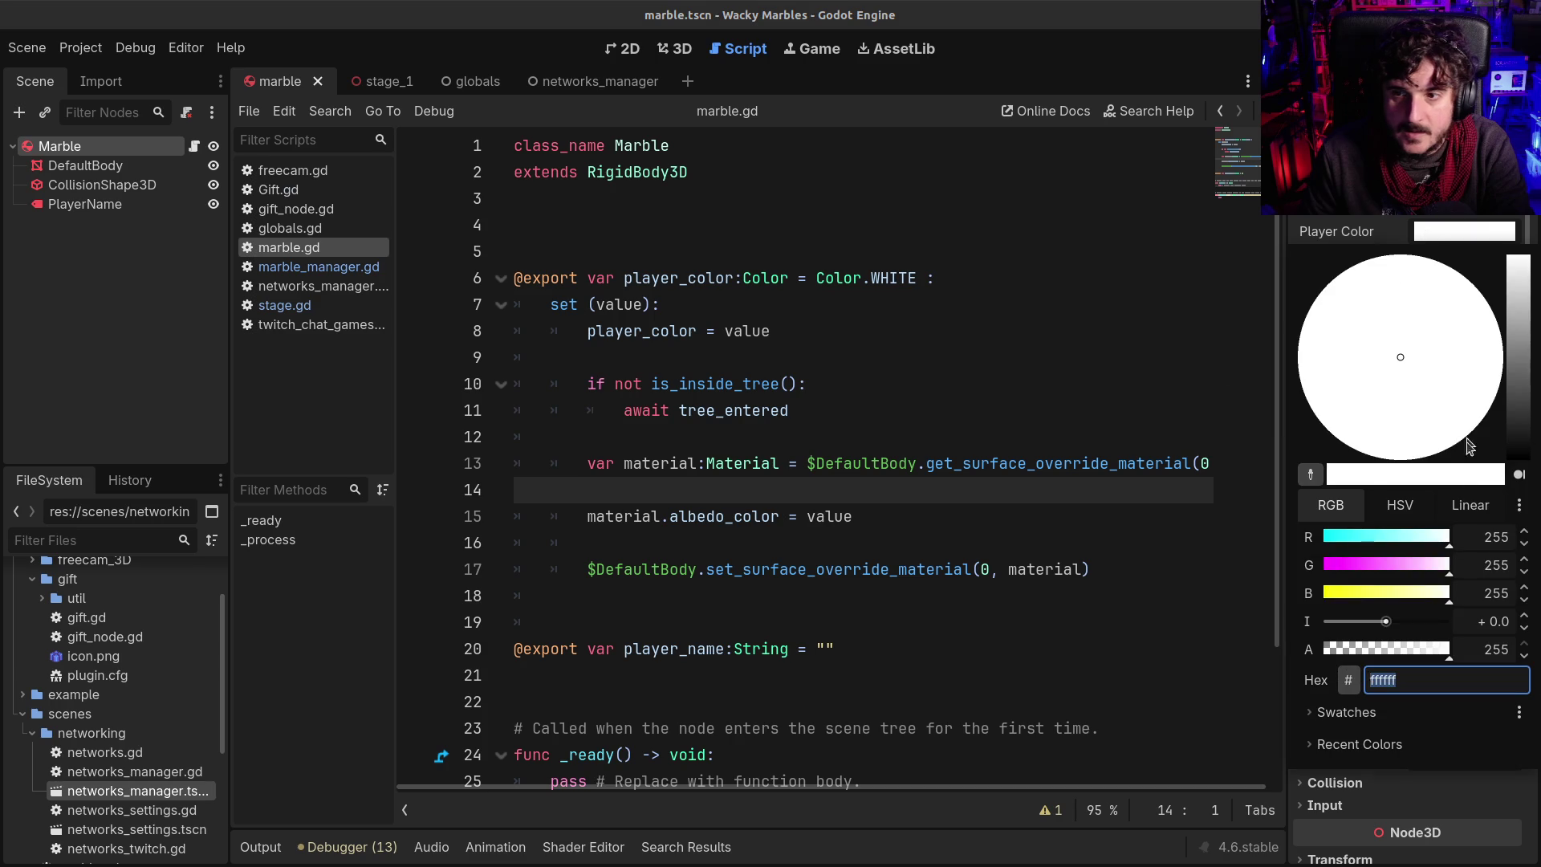
pyautogui.moveTo(1403, 558); pyautogui.dragTo(1346, 560)
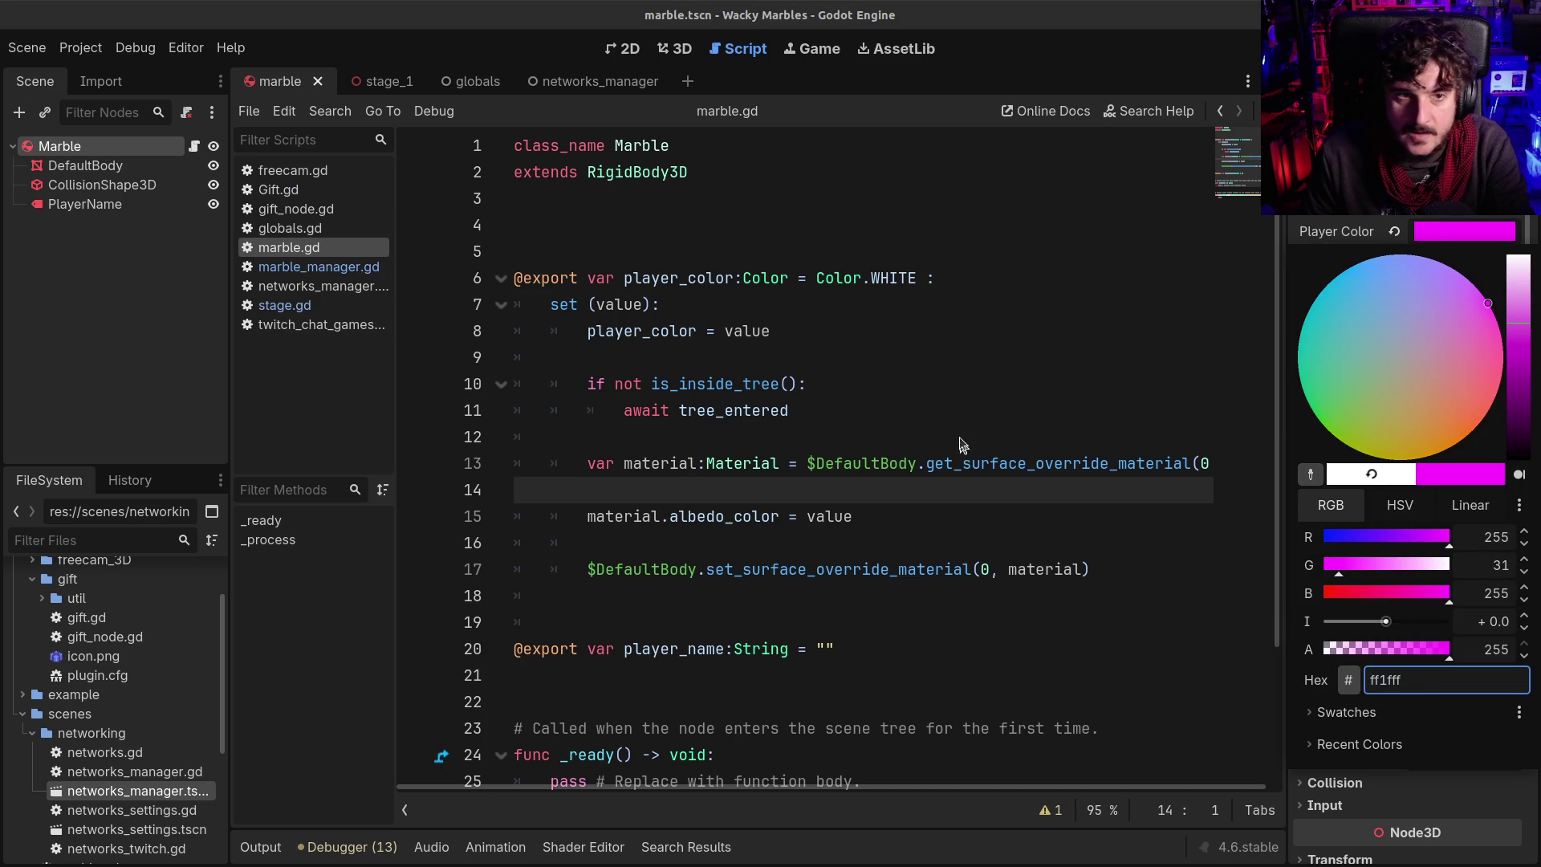
pyautogui.click(950, 398)
pyautogui.press('F5')
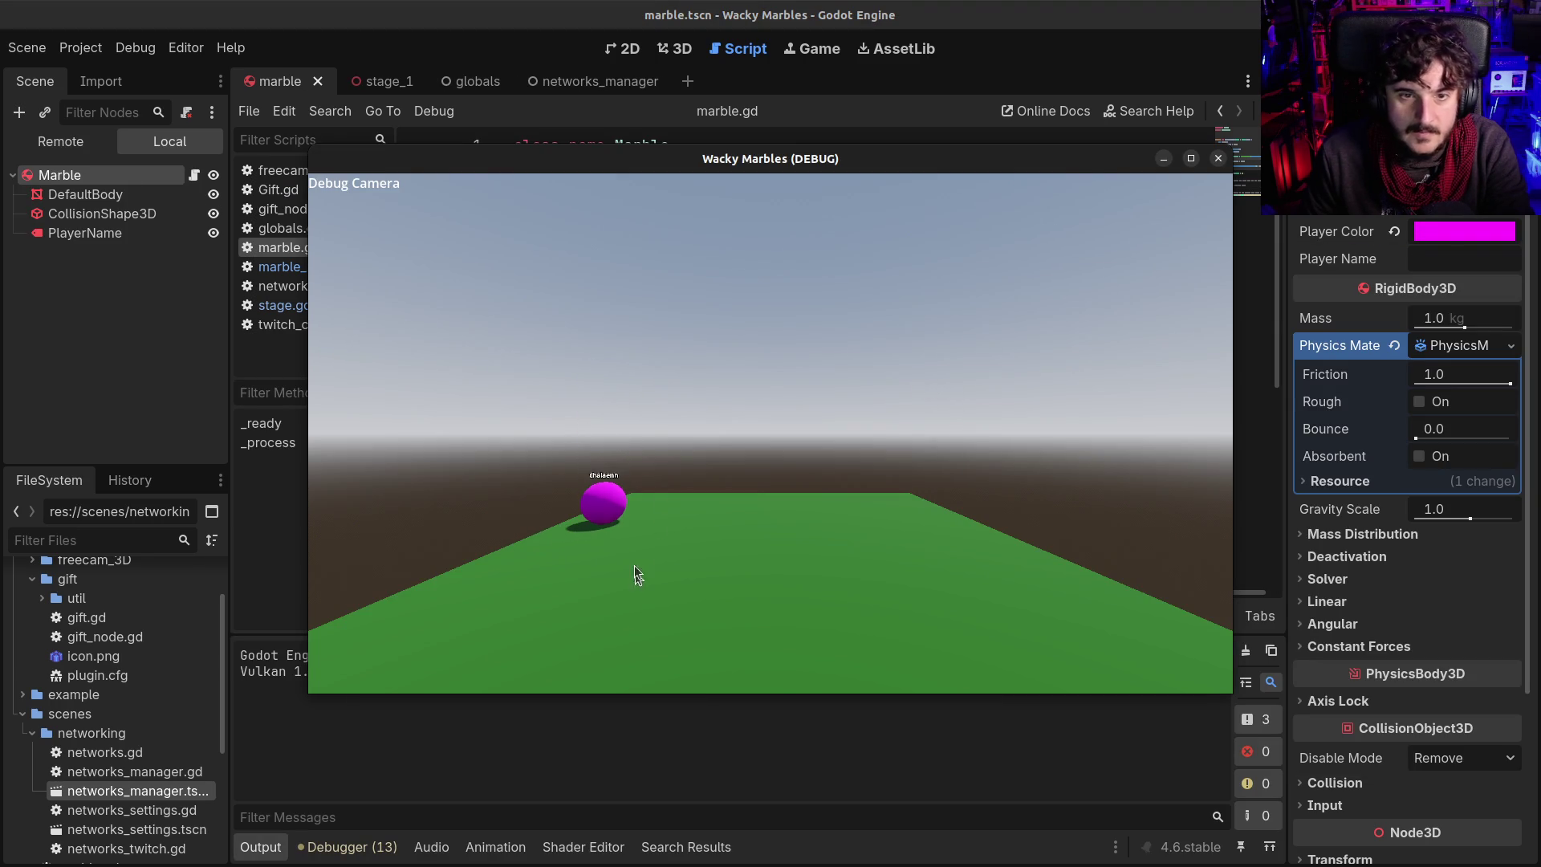
pyautogui.click(1221, 160)
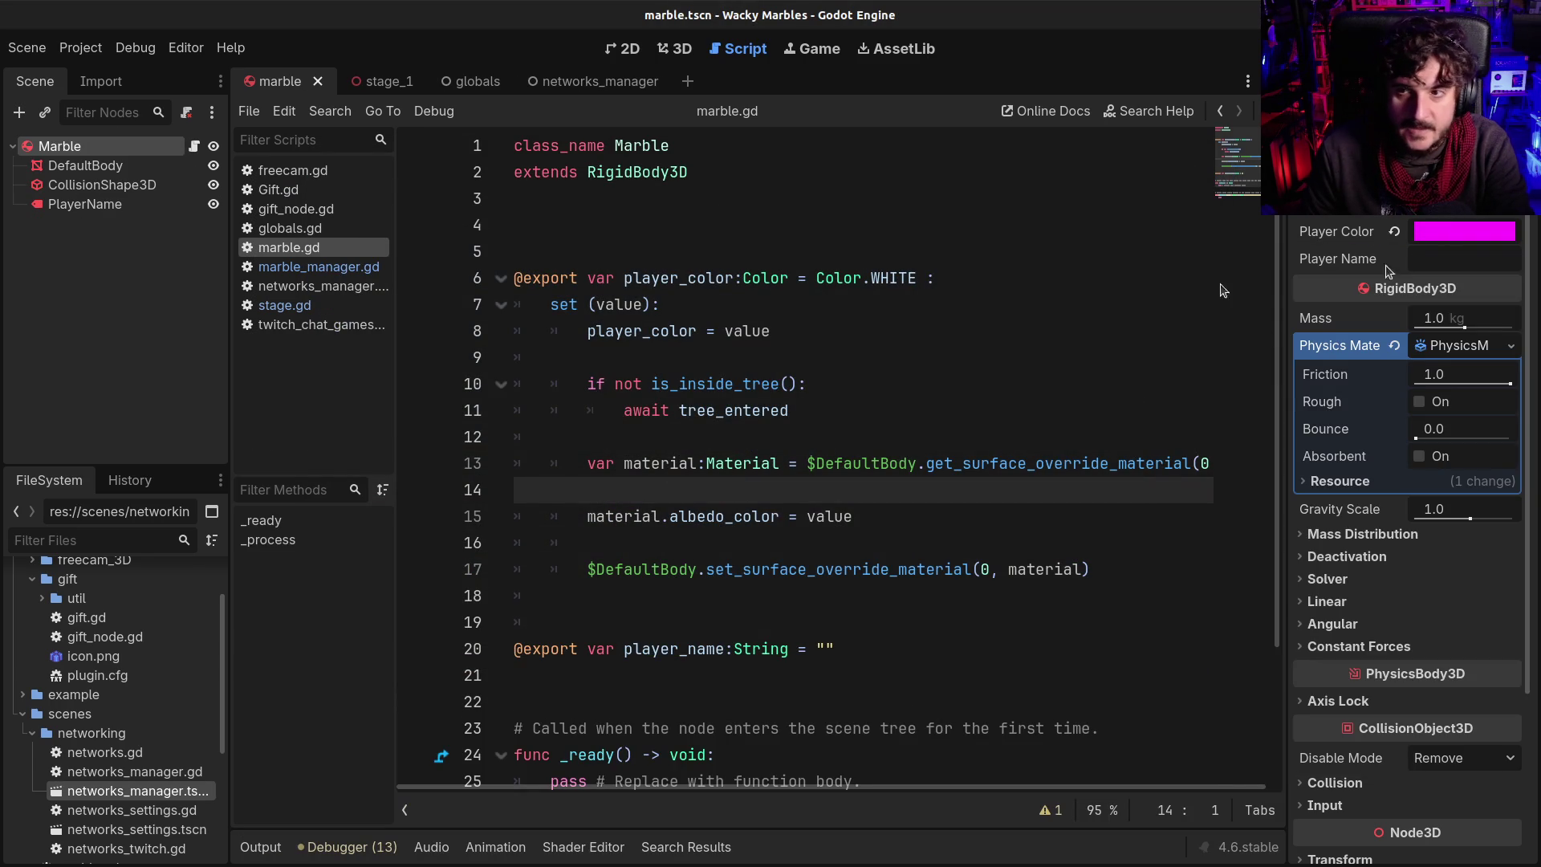
pyautogui.click(627, 50)
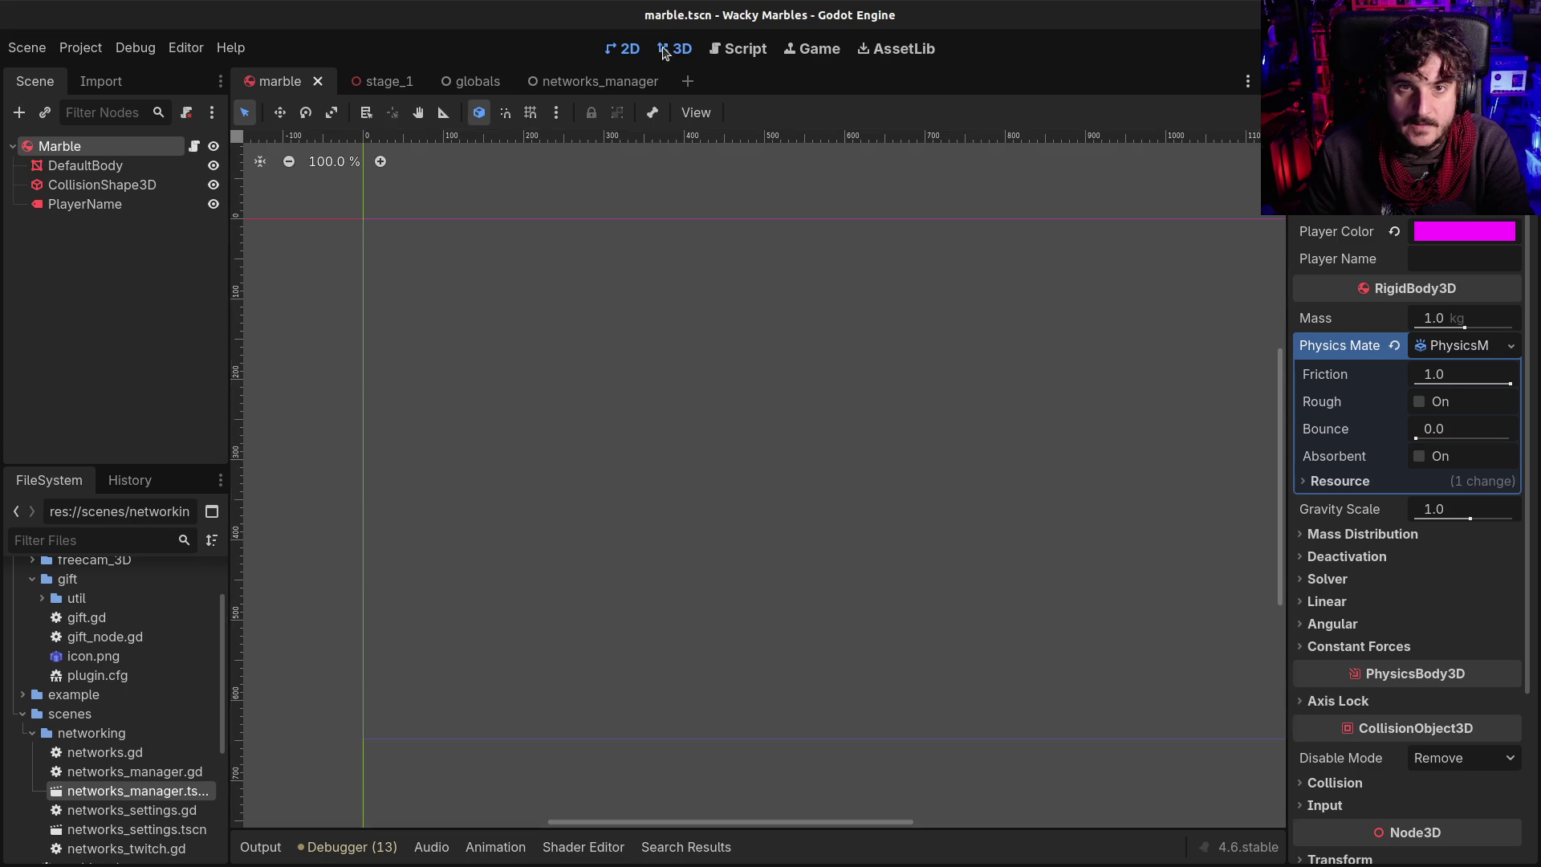
# View the marble in 3D and test-run the game again
pyautogui.click(674, 49)
pyautogui.moveTo(629, 440)
pyautogui.mouseDown()
pyautogui.moveTo(718, 507)
pyautogui.moveTo(771, 514)
pyautogui.mouseUp()
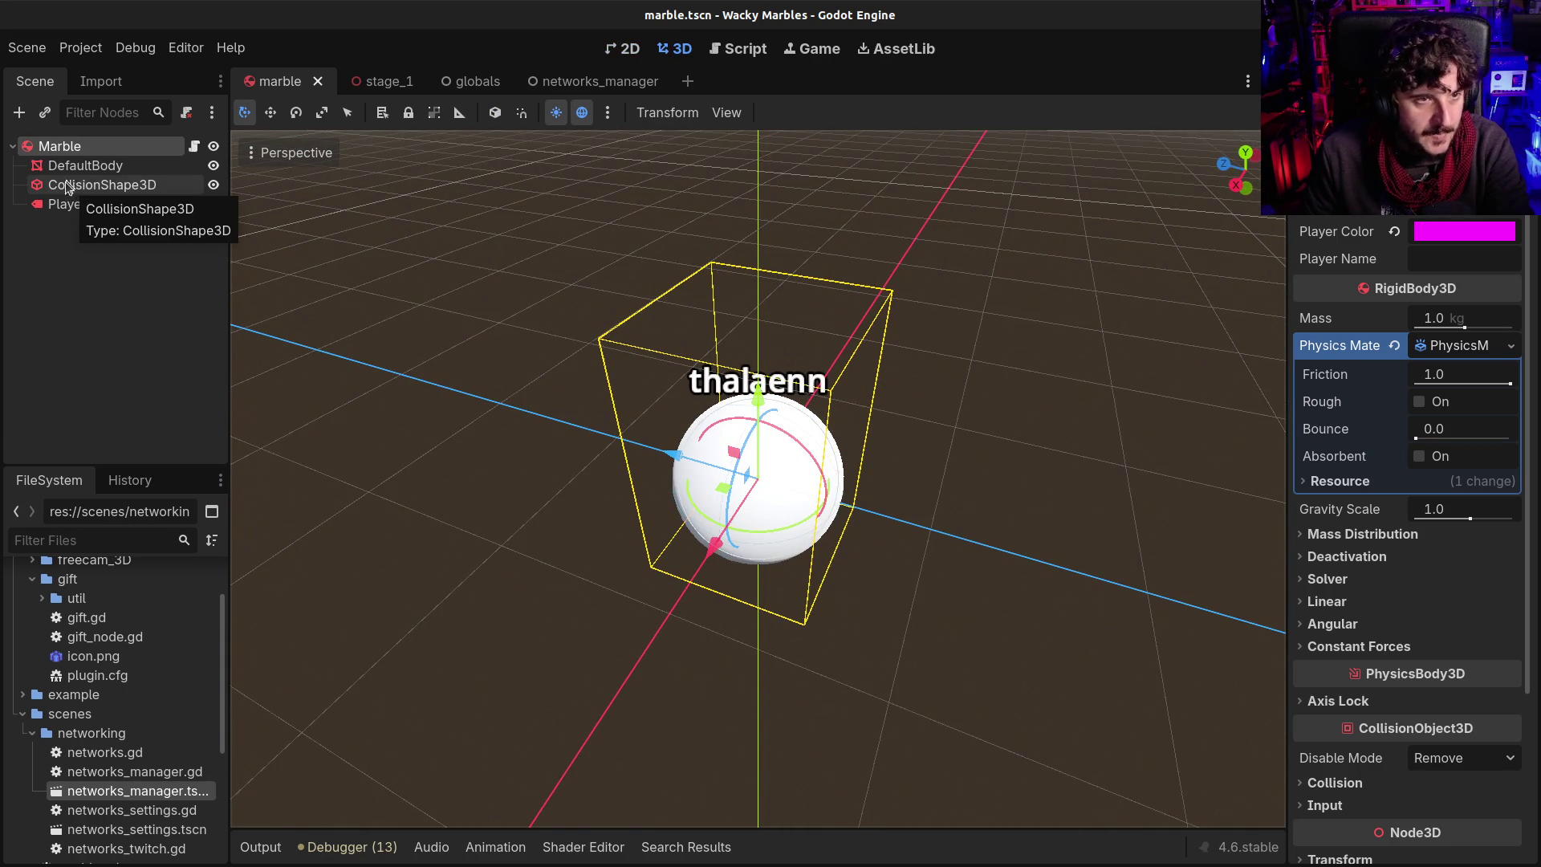
pyautogui.press('F5')
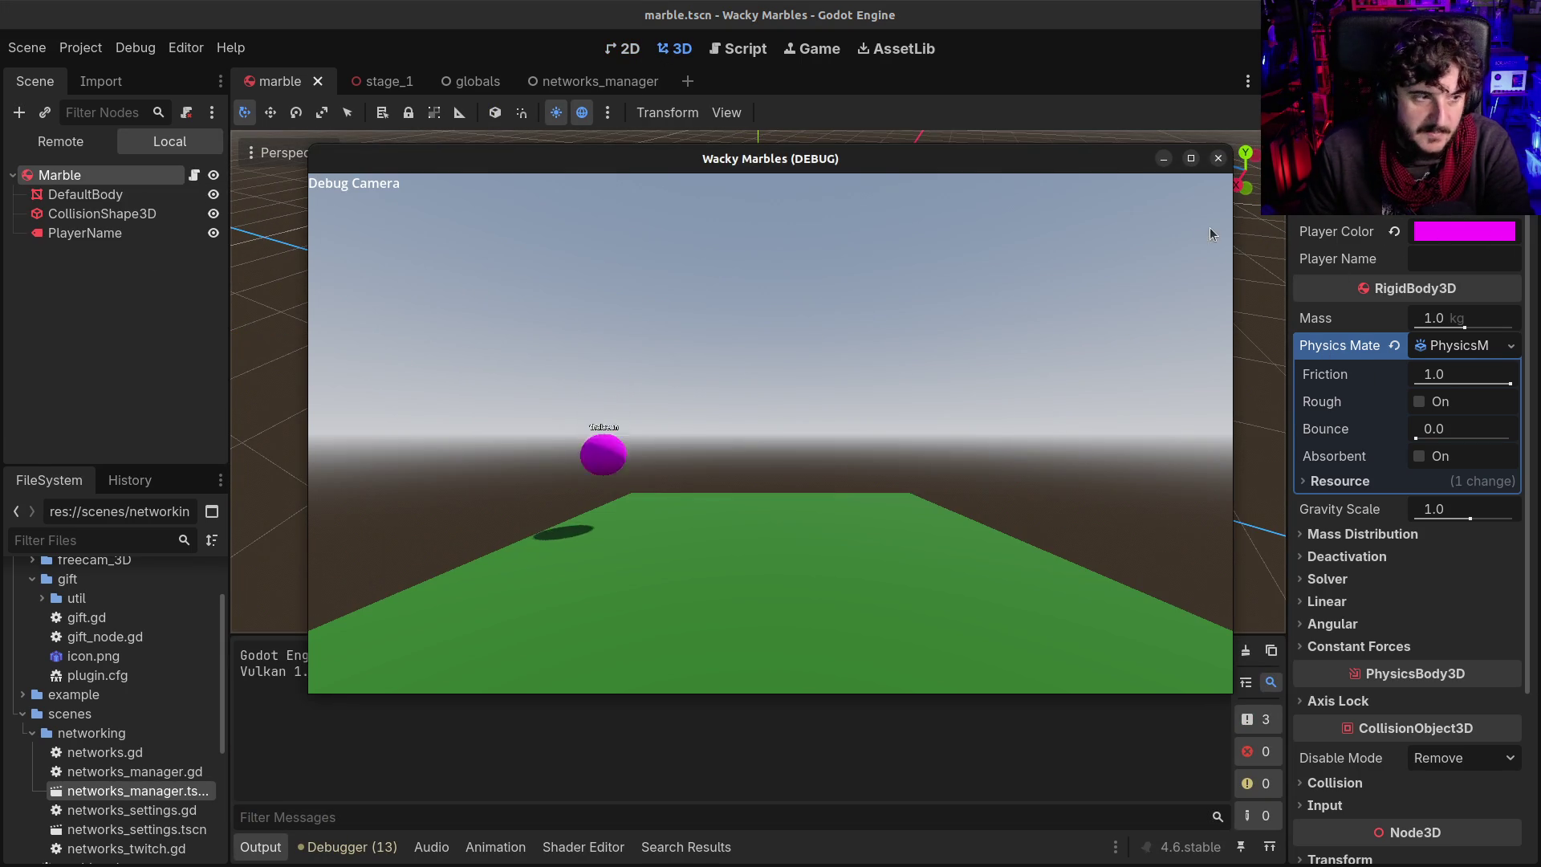
pyautogui.click(1219, 158)
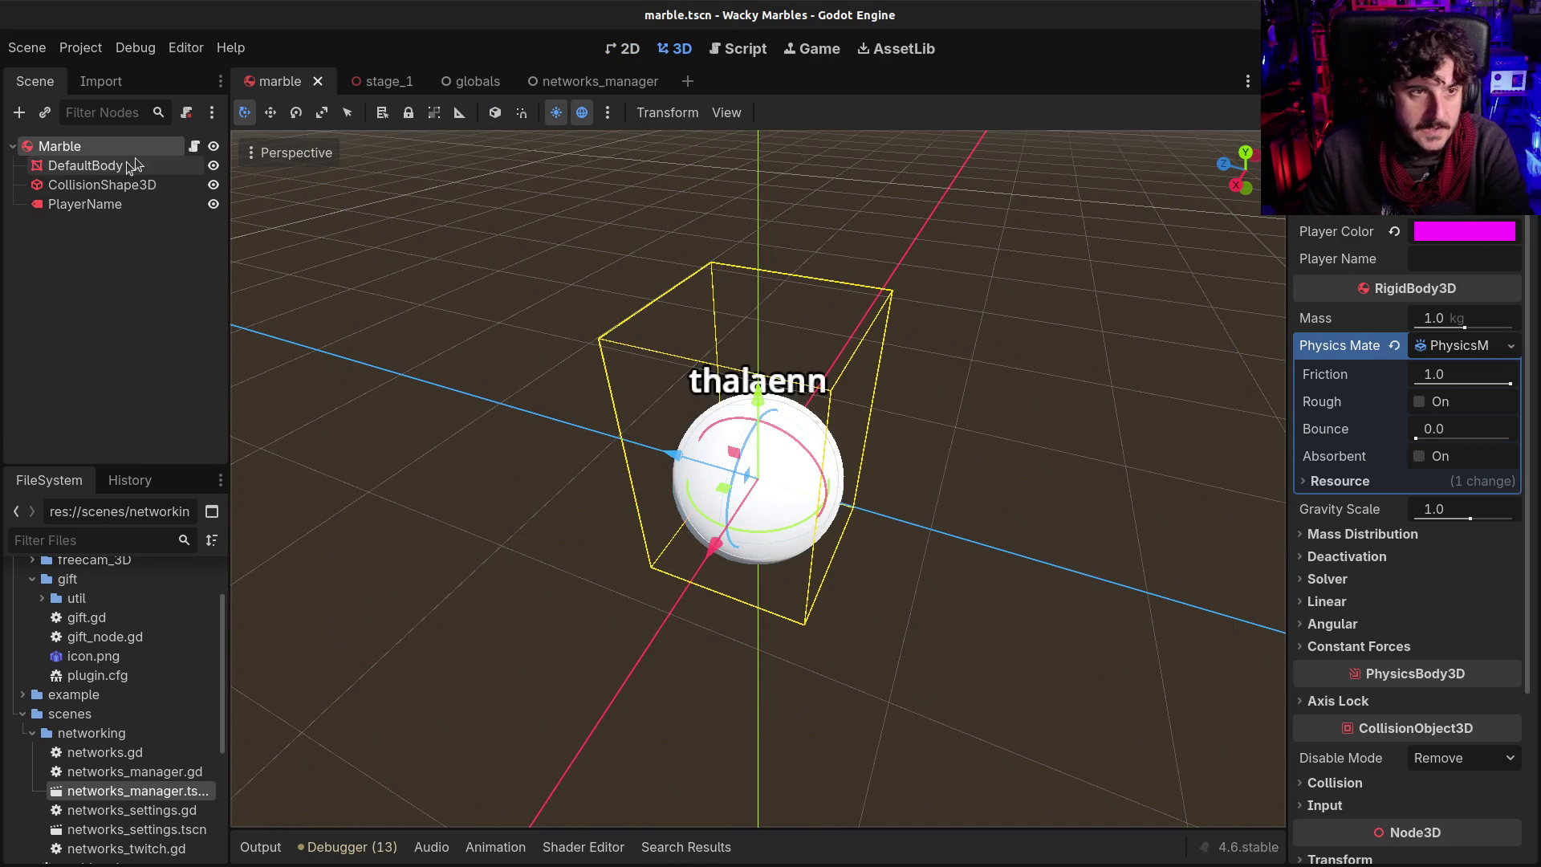
# Remove blank lines so the three material lines sit together, then add an indented line 16
pyautogui.click(194, 146)
pyautogui.click(803, 404)
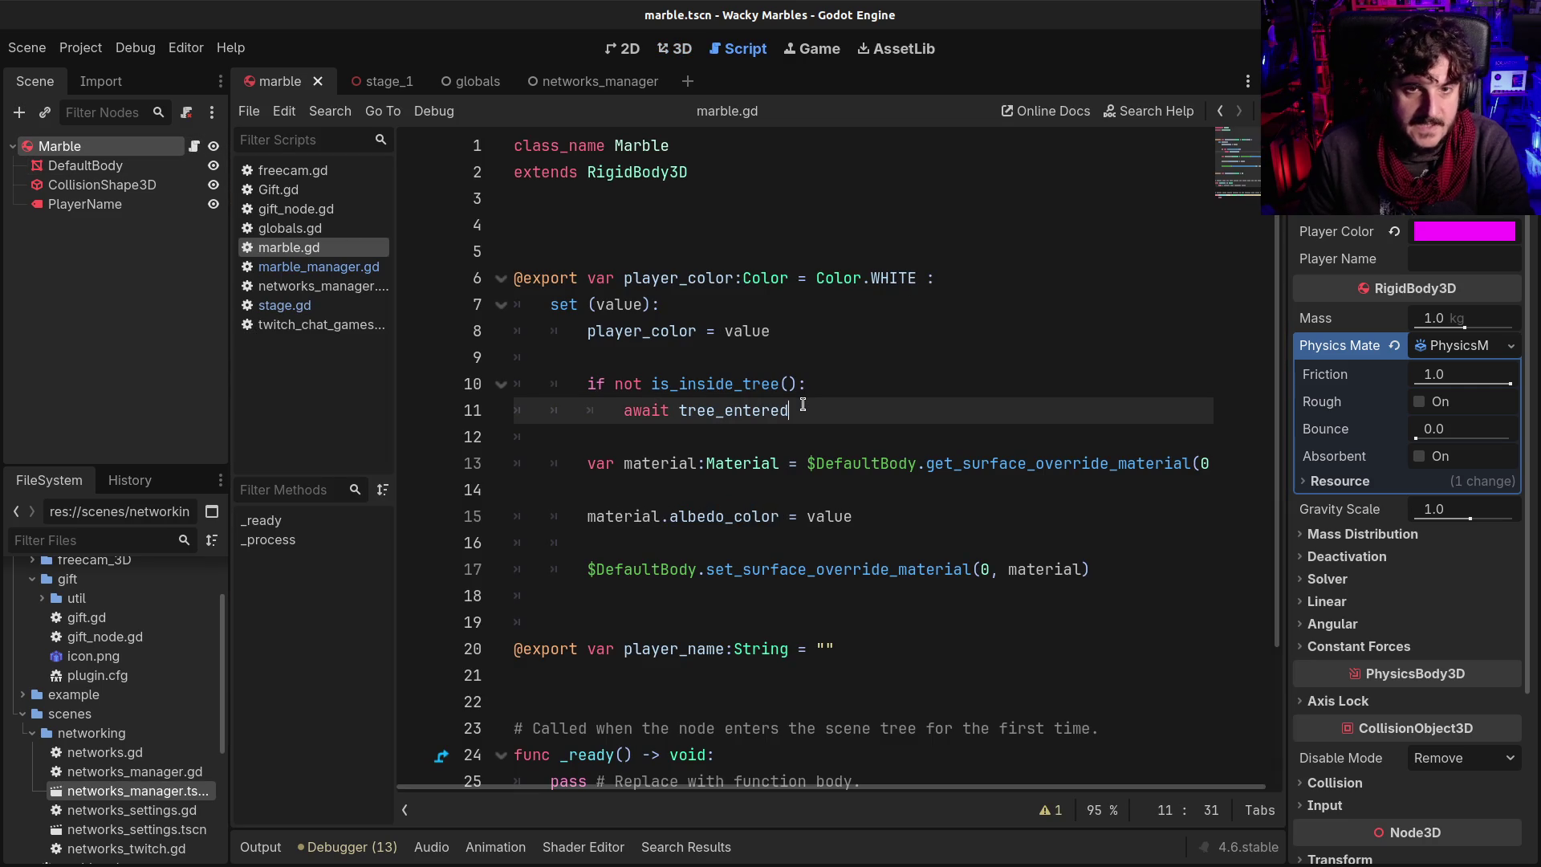
pyautogui.click(681, 151)
pyautogui.click(580, 225)
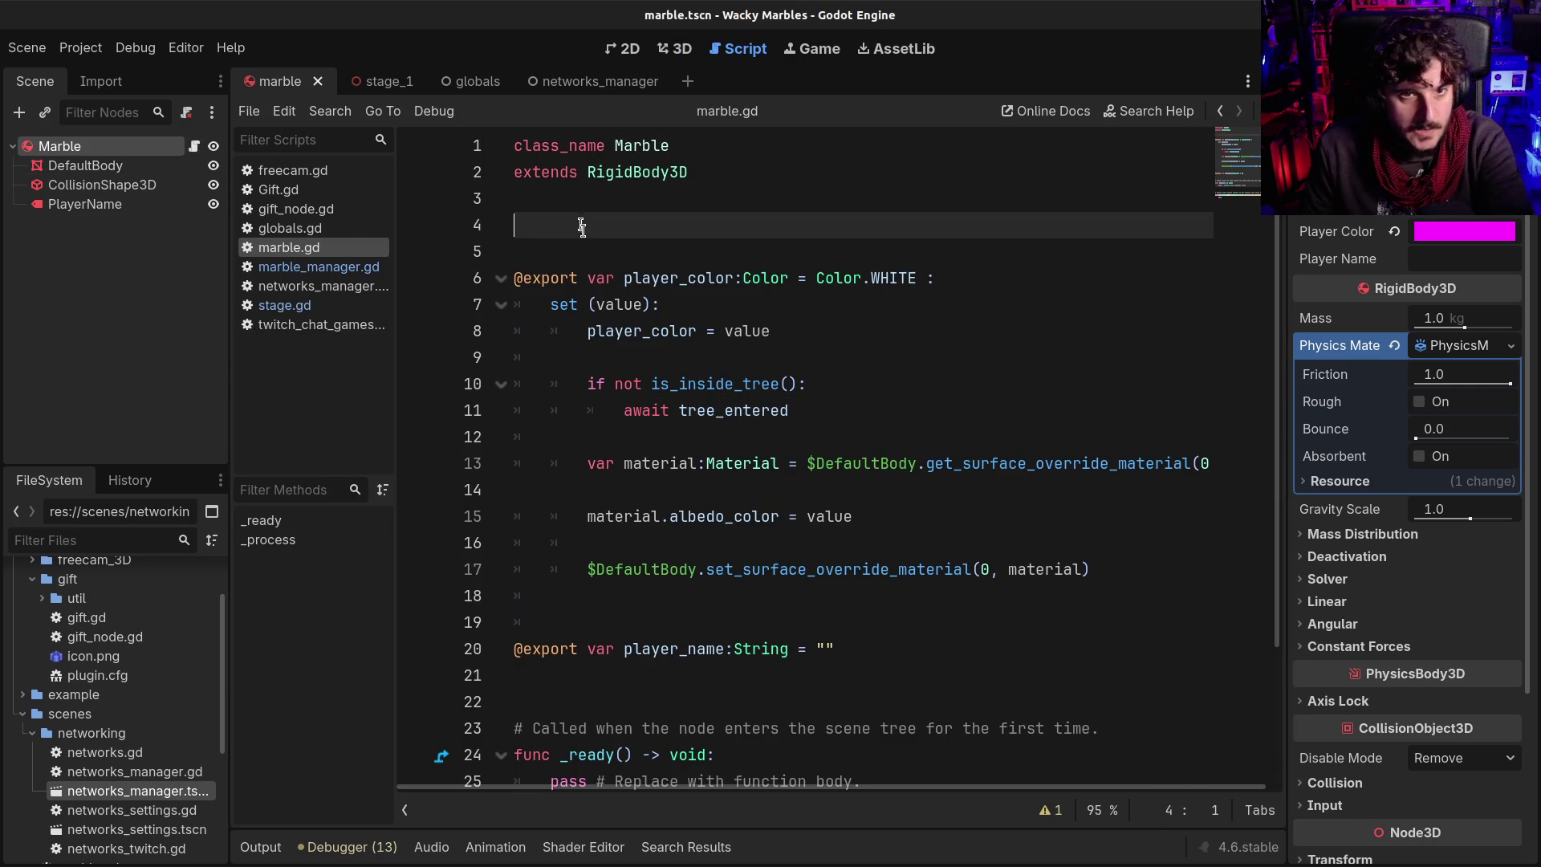
pyautogui.press('BackSpace')
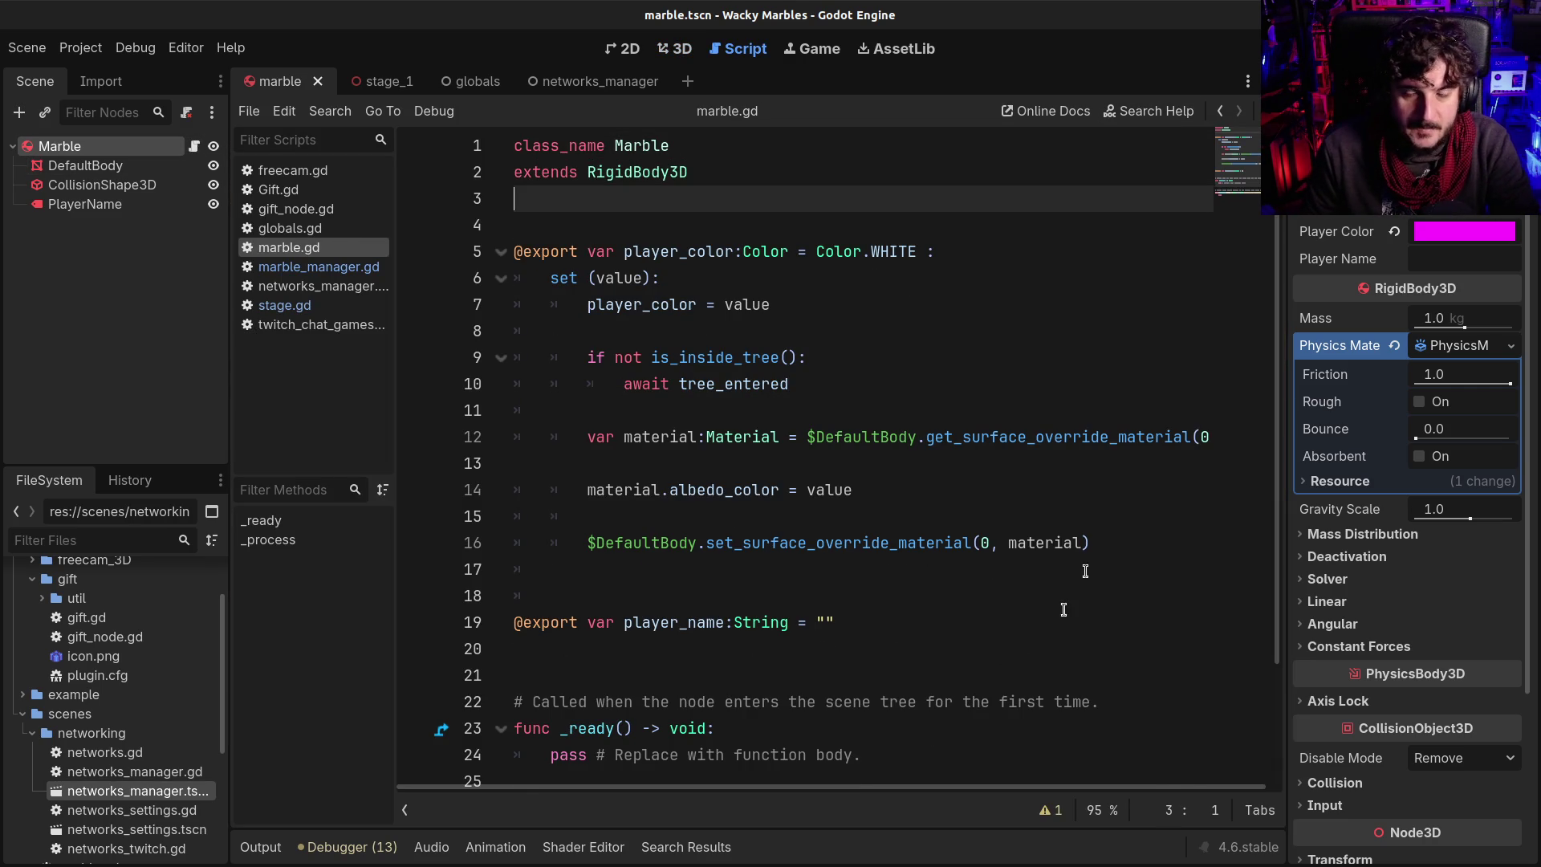
pyautogui.click(1121, 533)
pyautogui.click(674, 471)
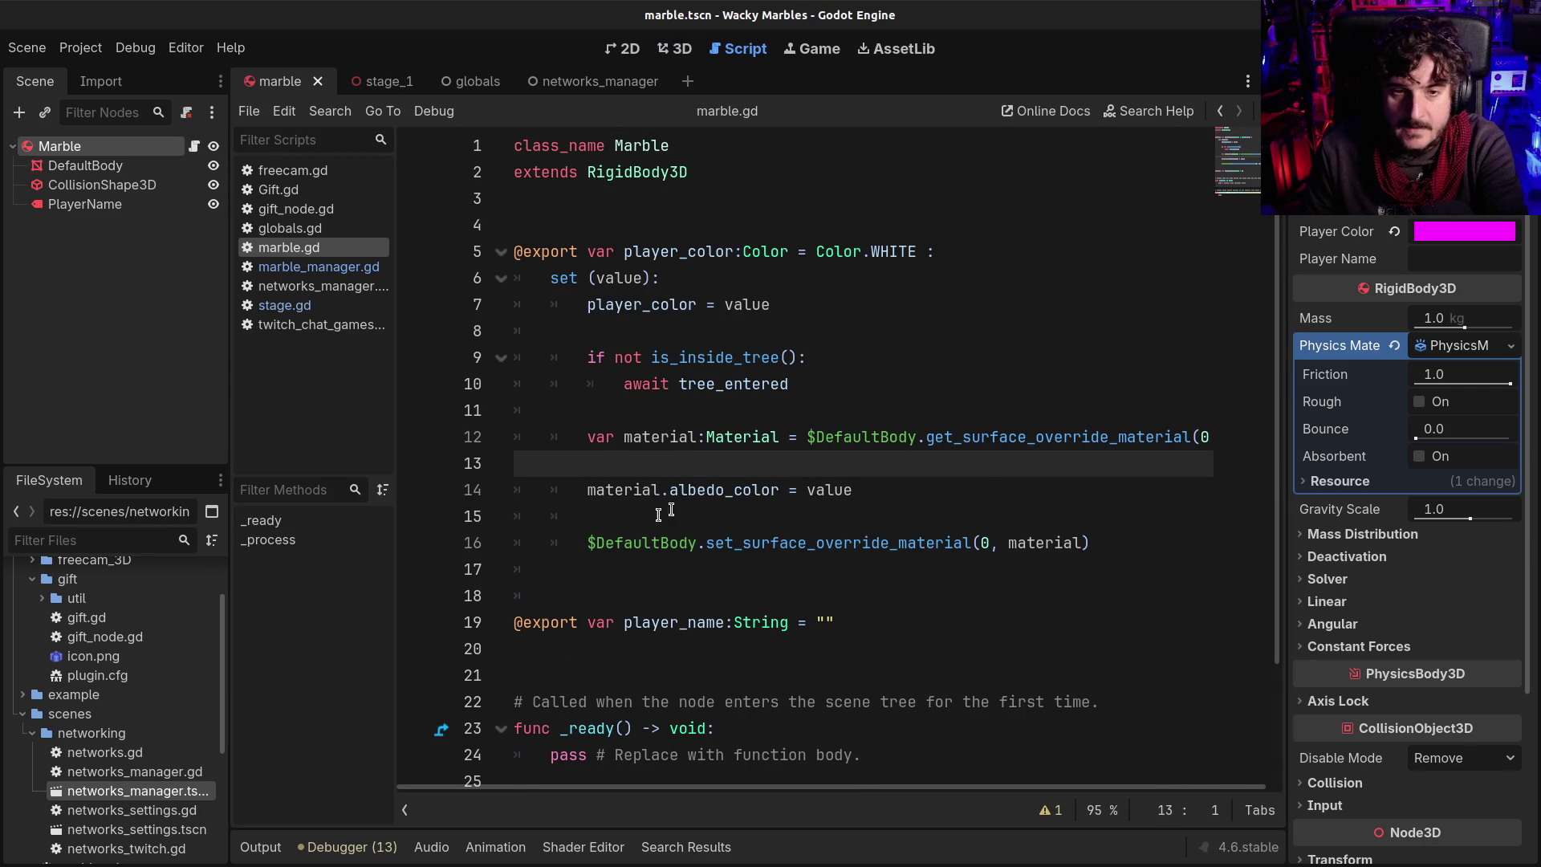
pyautogui.press('BackSpace')
pyautogui.click(1078, 503)
pyautogui.press('BackSpace')
pyautogui.click(1143, 482)
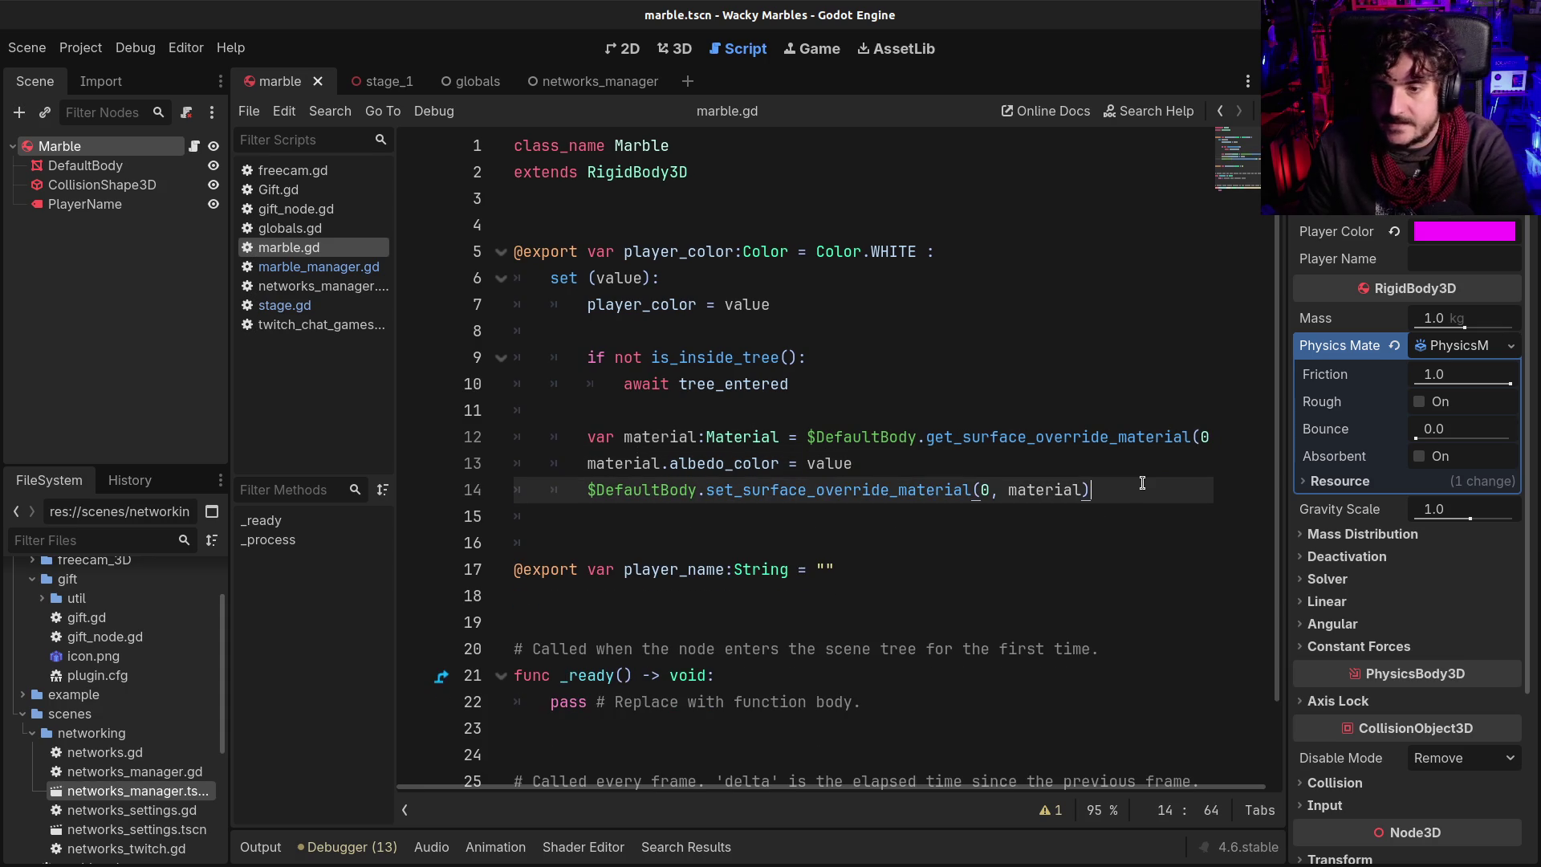
pyautogui.press('Return')
pyautogui.press('Return')
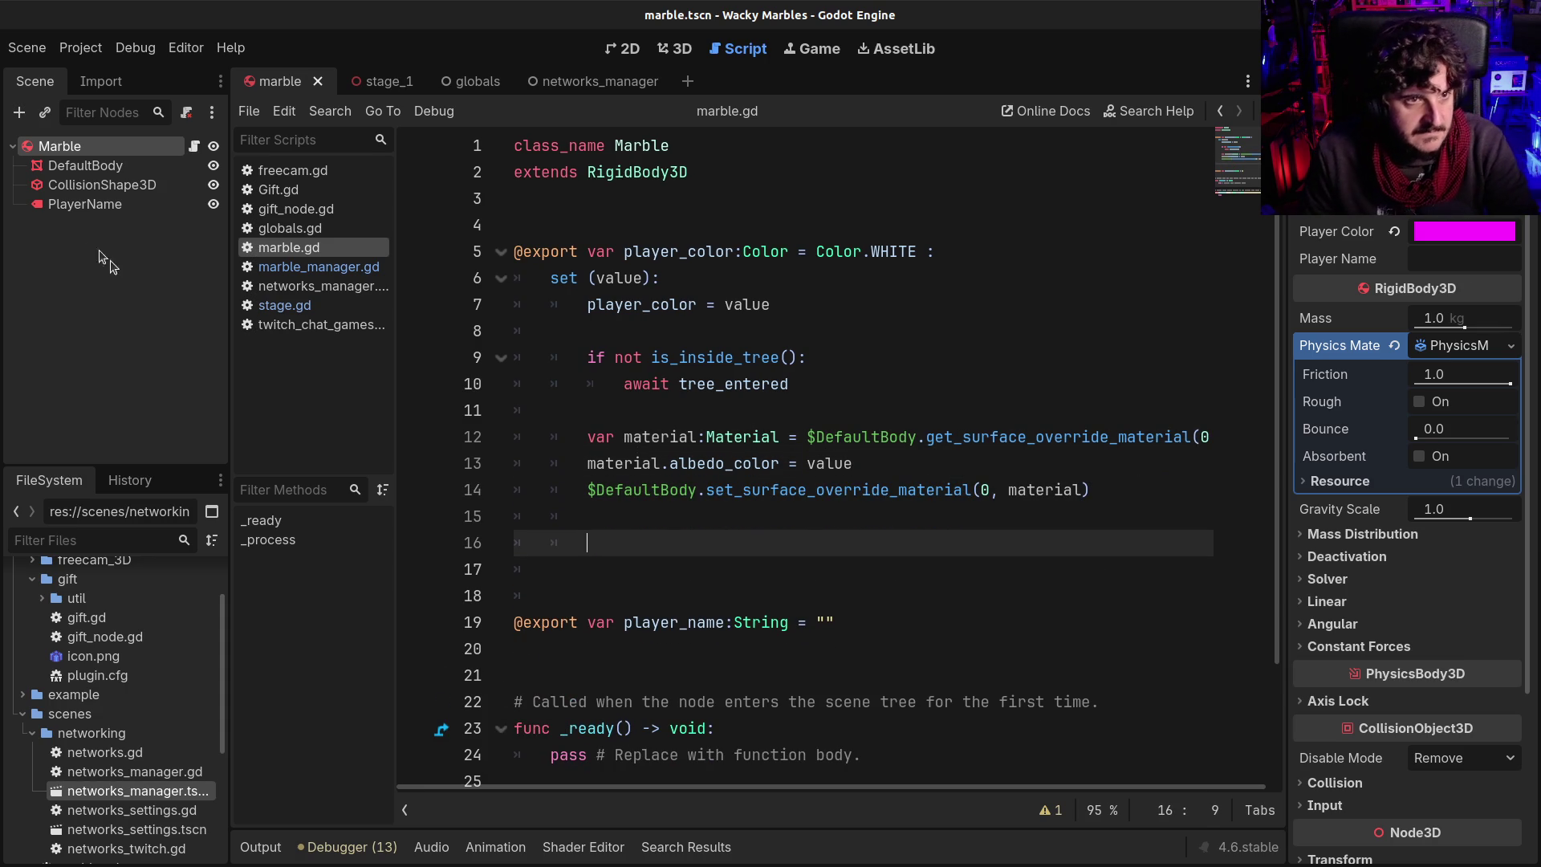
pyautogui.click(111, 205)
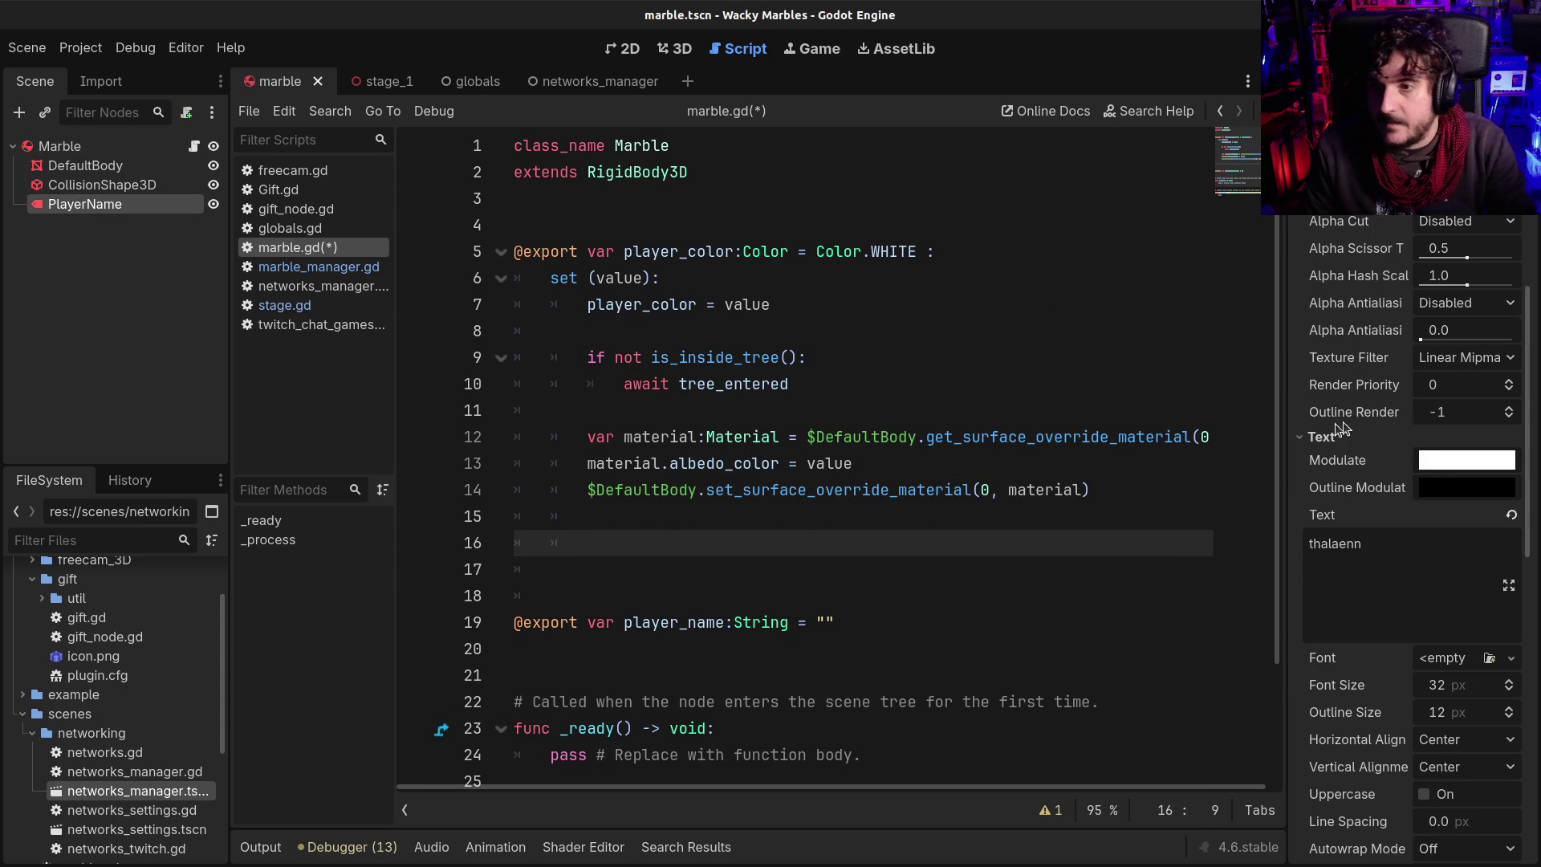
# Add '$PlayerName.modulate = value' to the player_color setter, then save and test-run the game
pyautogui.scroll(2, 1433, 466)
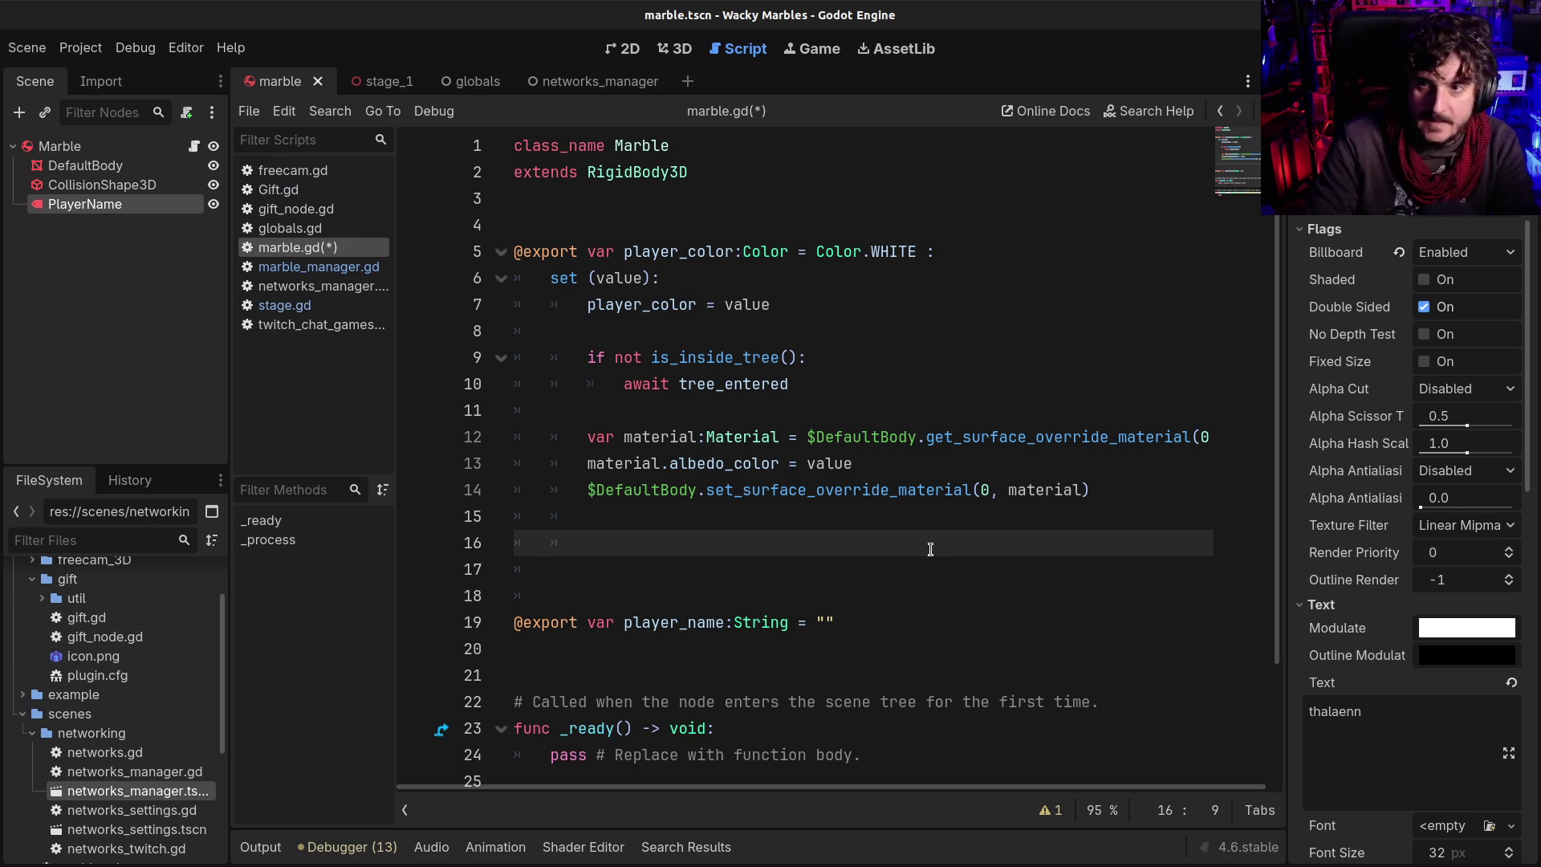
pyautogui.write('$PlayerName')
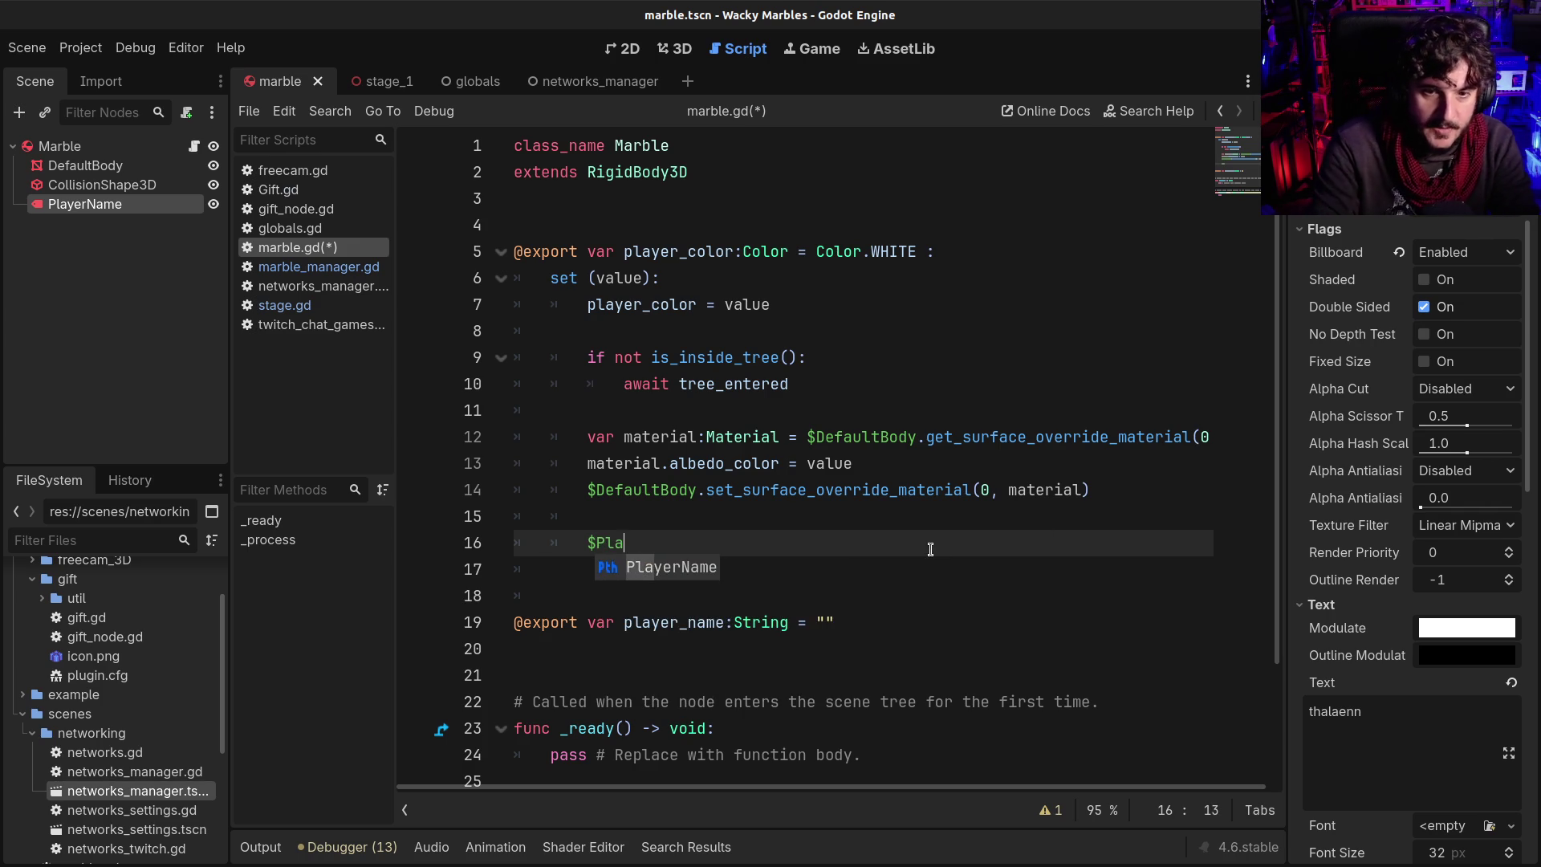
pyautogui.press('Return')
pyautogui.write('.modu')
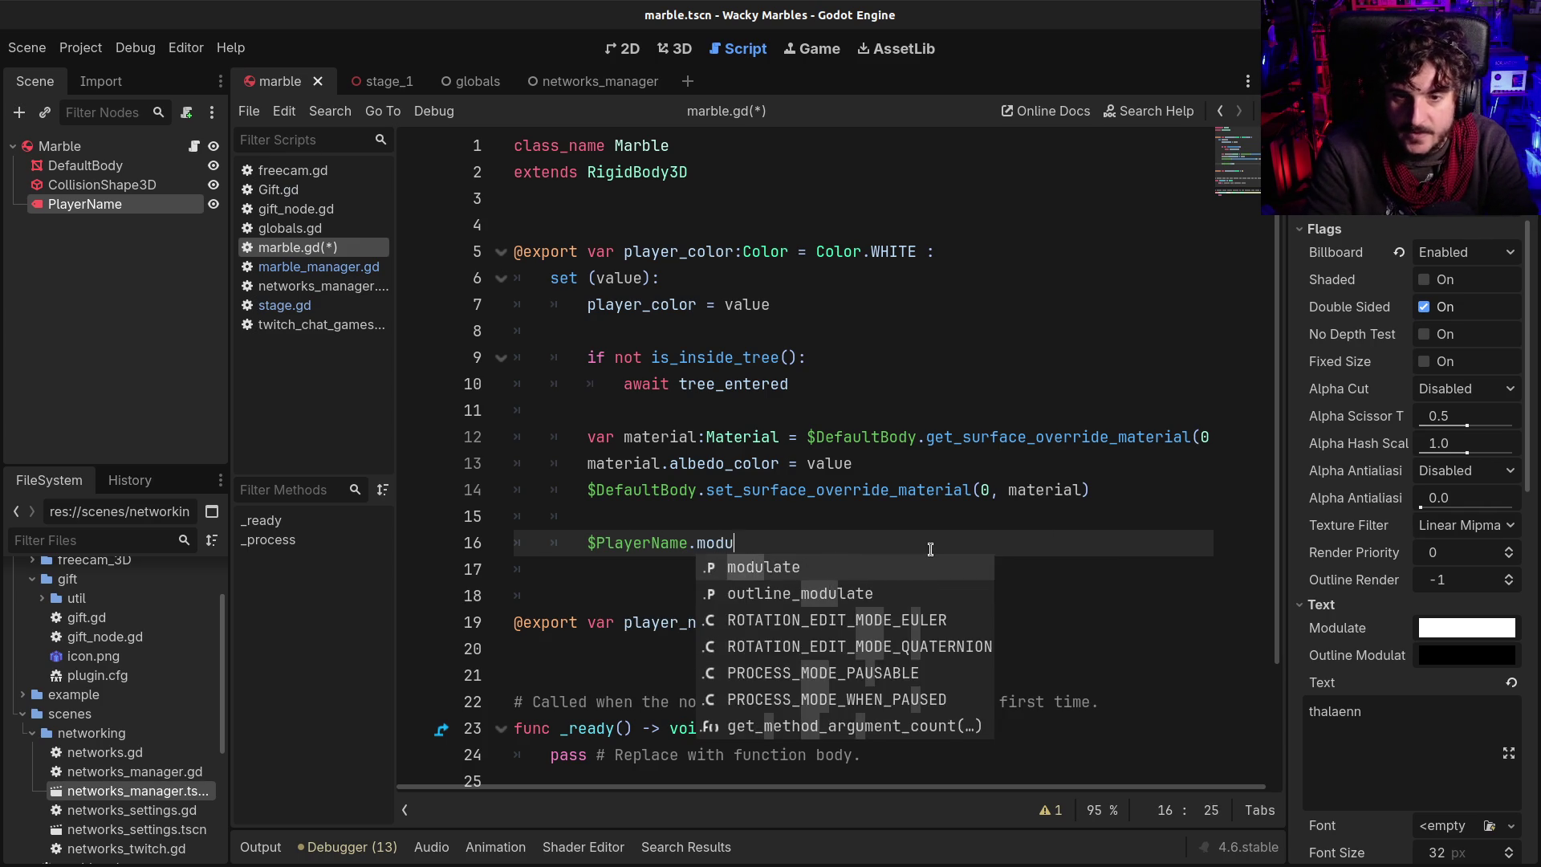
pyautogui.press('Return')
pyautogui.write('= ')
pyautogui.write('value')
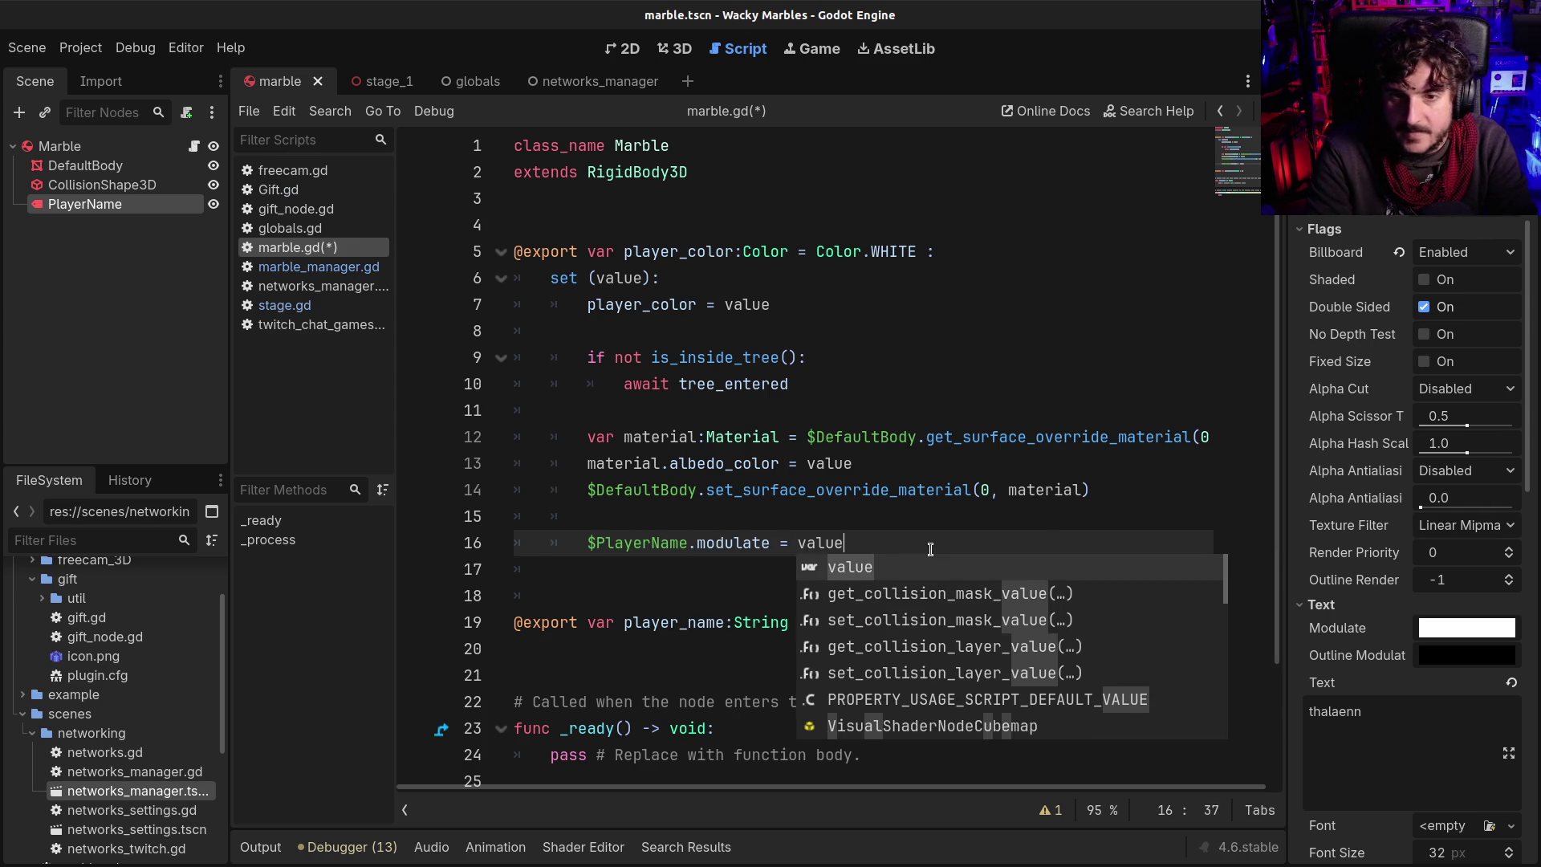
pyautogui.press('F5')
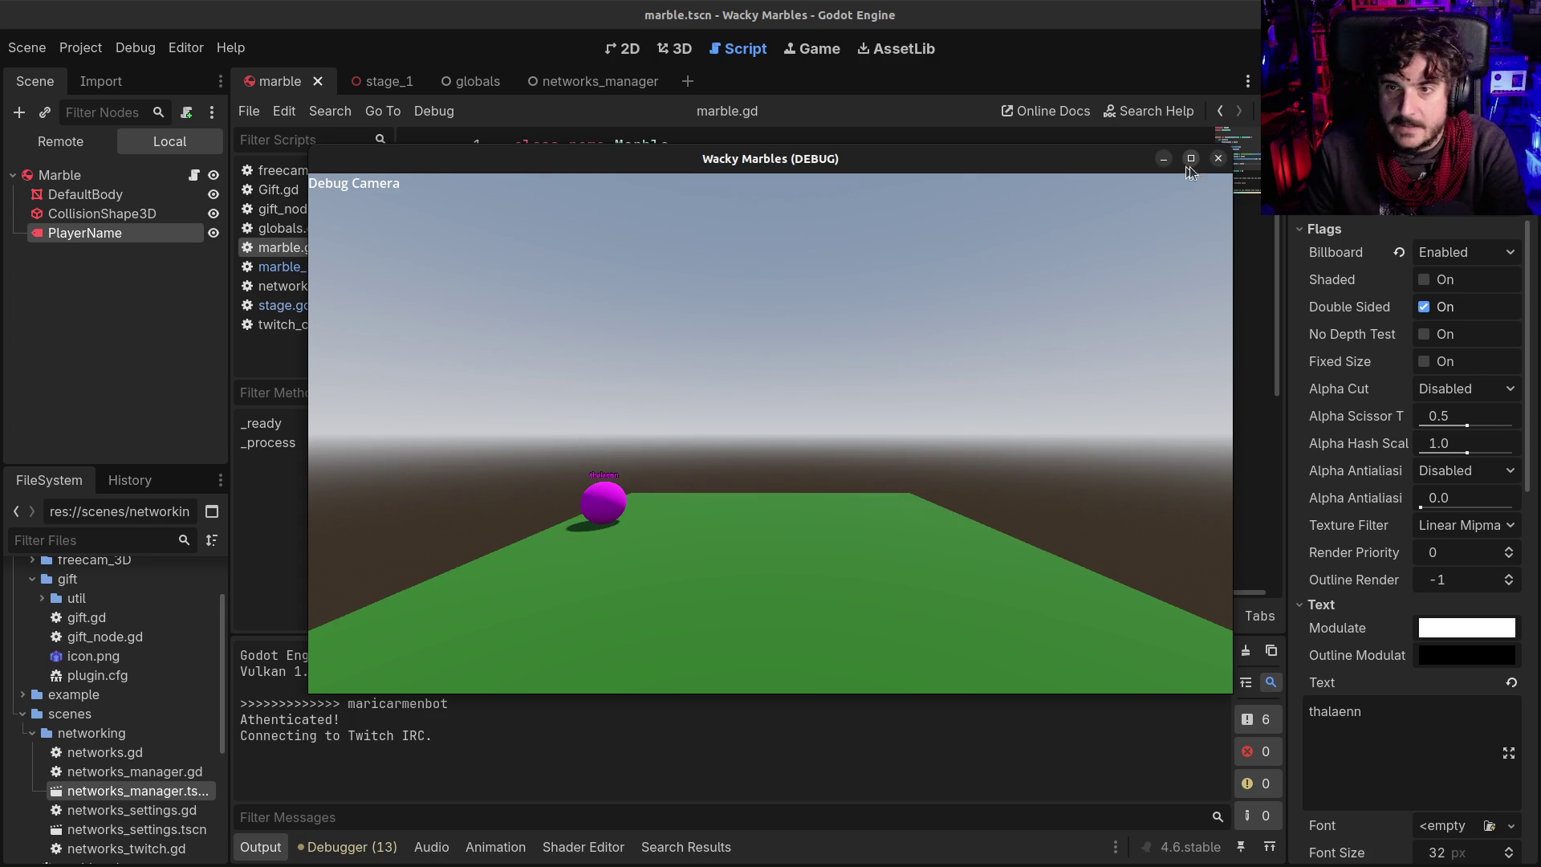
pyautogui.click(1218, 158)
pyautogui.click(706, 356)
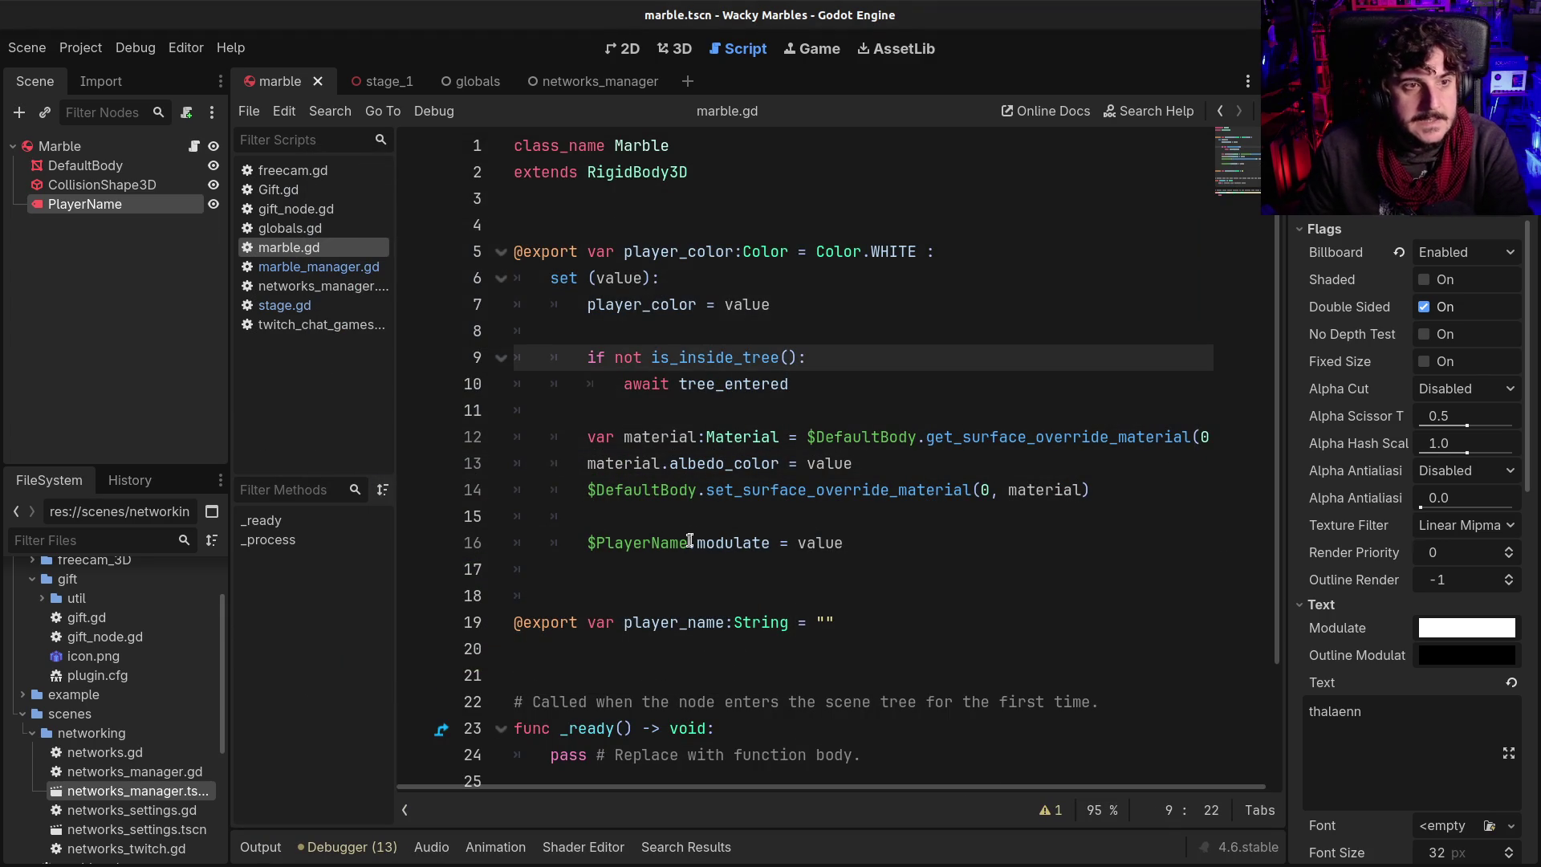
# Paste a copy of the player_color setter under player_name and rename it to player_name
pyautogui.click(883, 623)
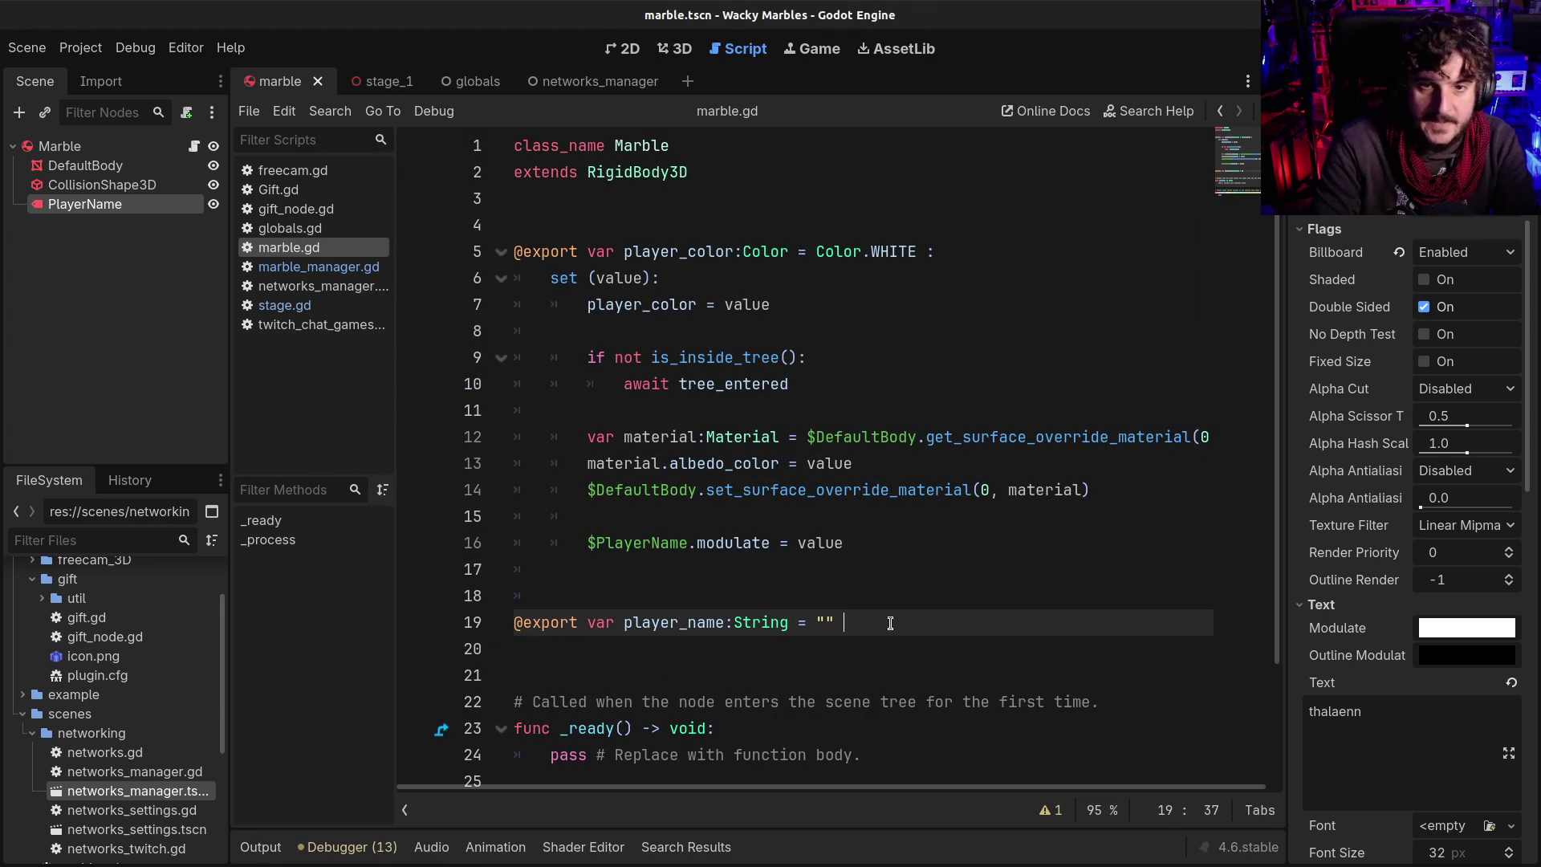
pyautogui.write(':')
pyautogui.press('Return')
pyautogui.press('Return')
pyautogui.press('Up')
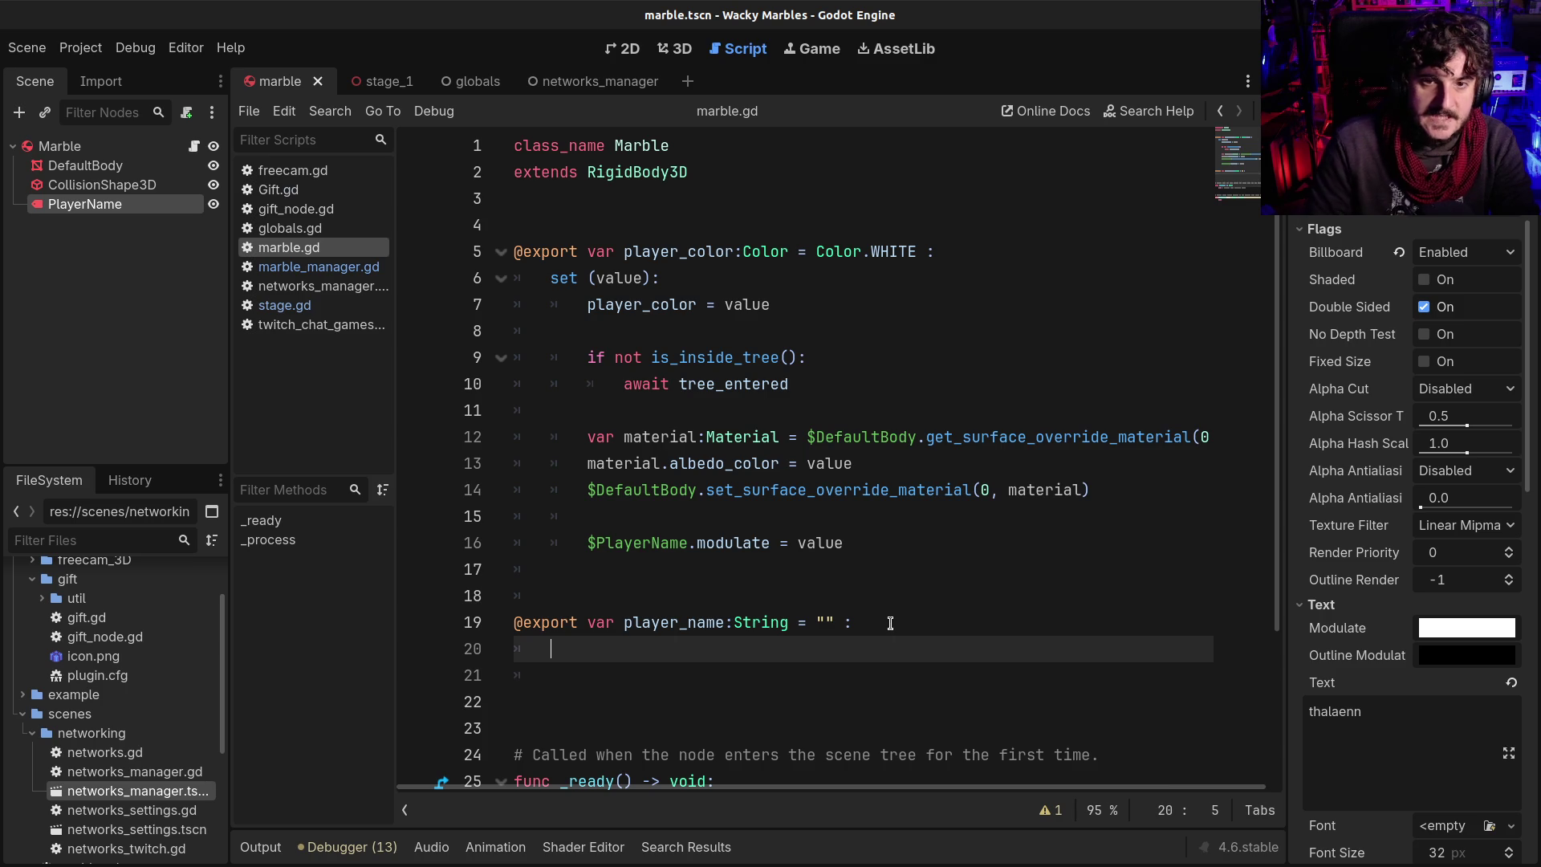
pyautogui.moveTo(550, 278); pyautogui.dragTo(614, 304)
pyautogui.moveTo(716, 336); pyautogui.dragTo(788, 386)
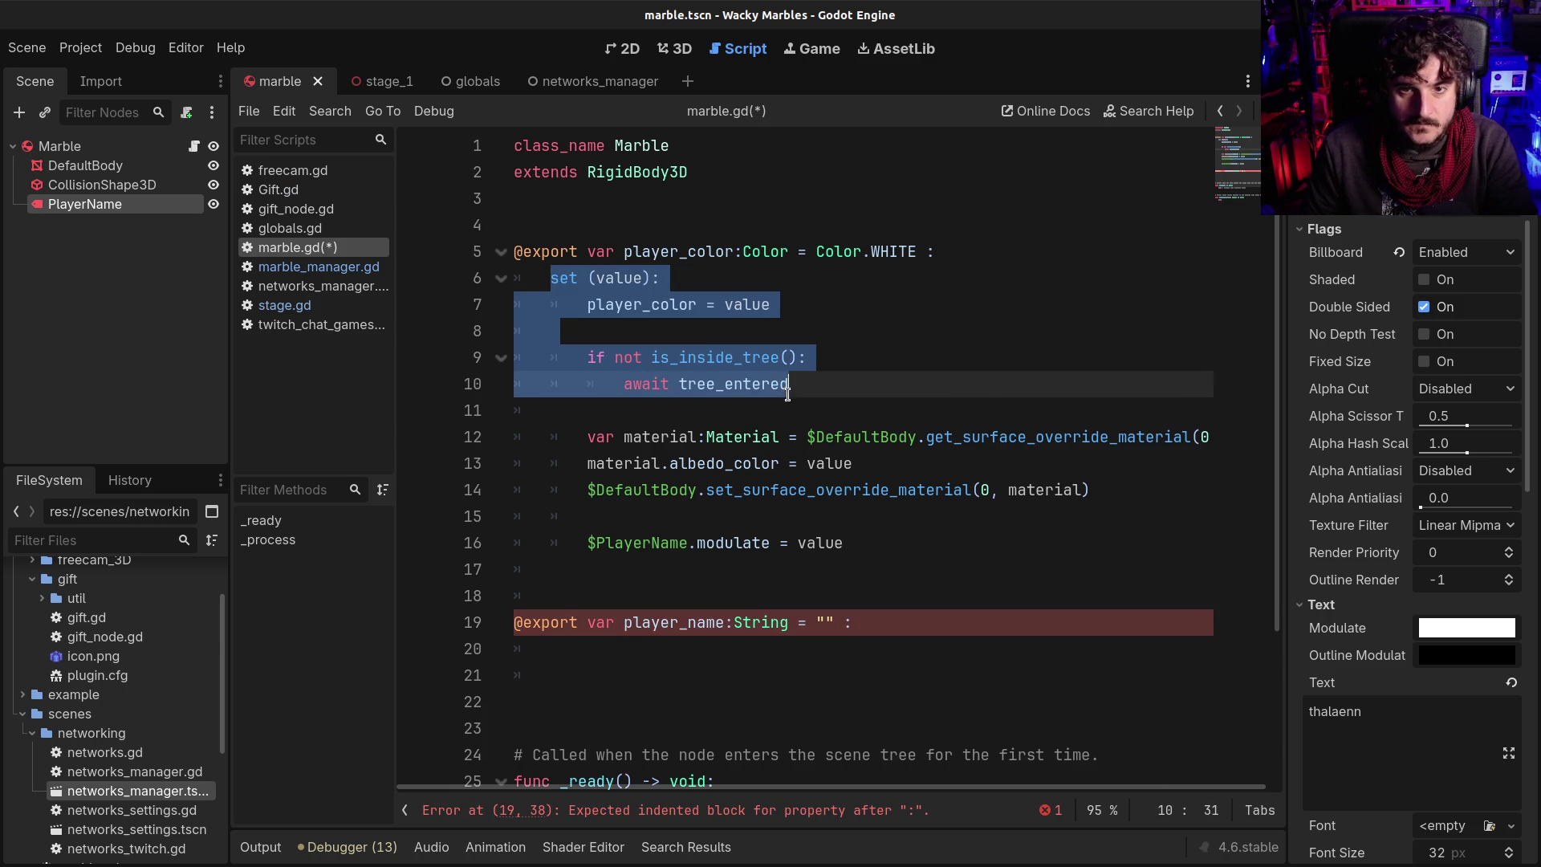
pyautogui.click(708, 695)
pyautogui.press('Up')
pyautogui.write('set (value): \t\tplayer_color = value \t \t\tif not is_inside_tree(): \t\t\tawait tree_entered')
pyautogui.scroll(-1, 703, 667)
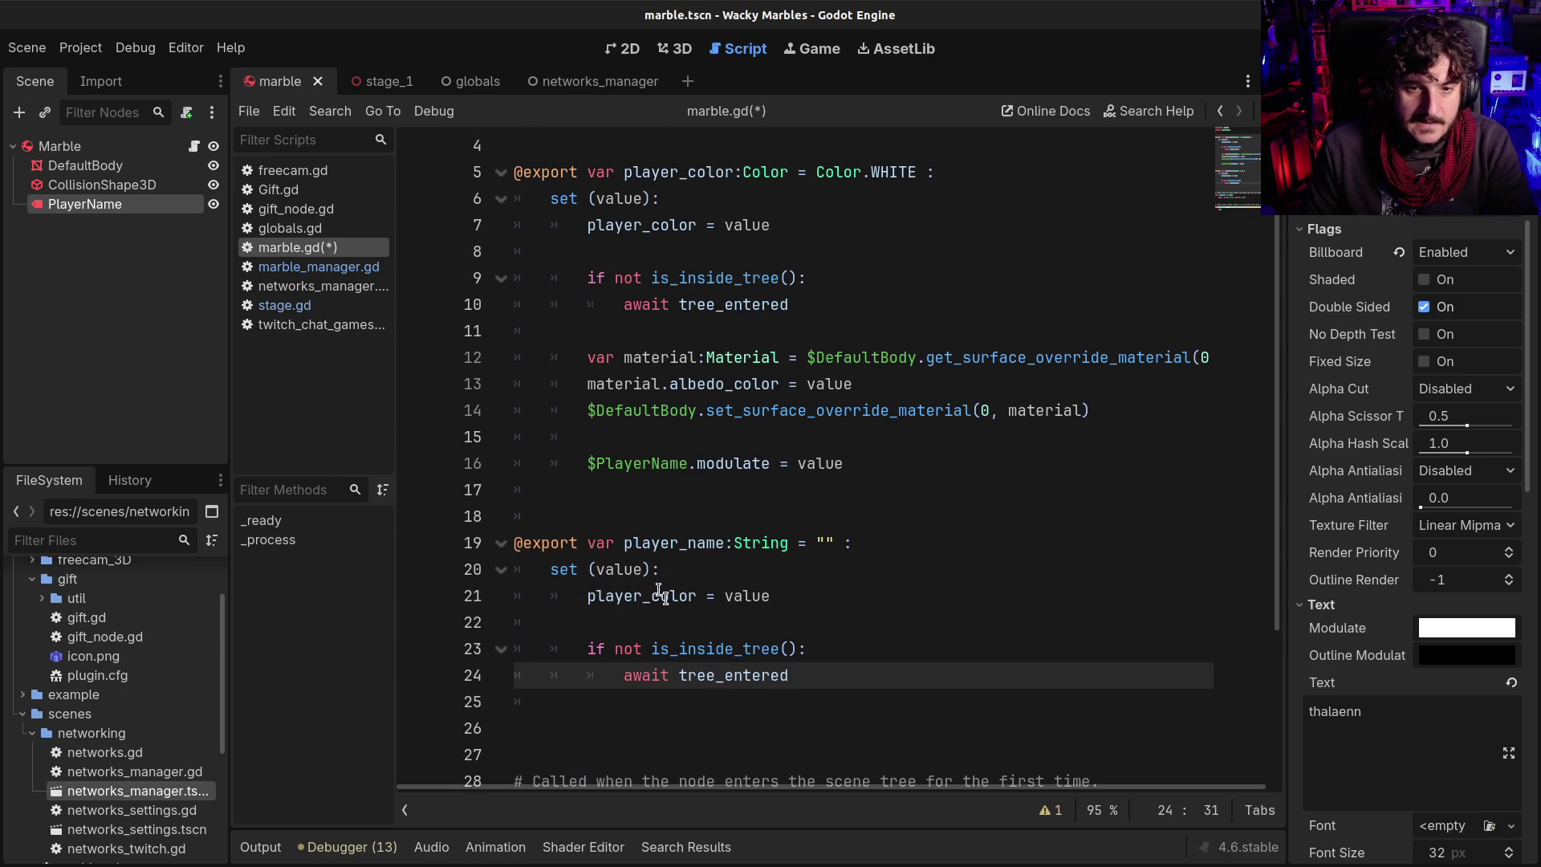
pyautogui.doubleClick(648, 544)
pyautogui.keyDown('ctrl'); pyautogui.click(647, 595); pyautogui.keyUp('ctrl')
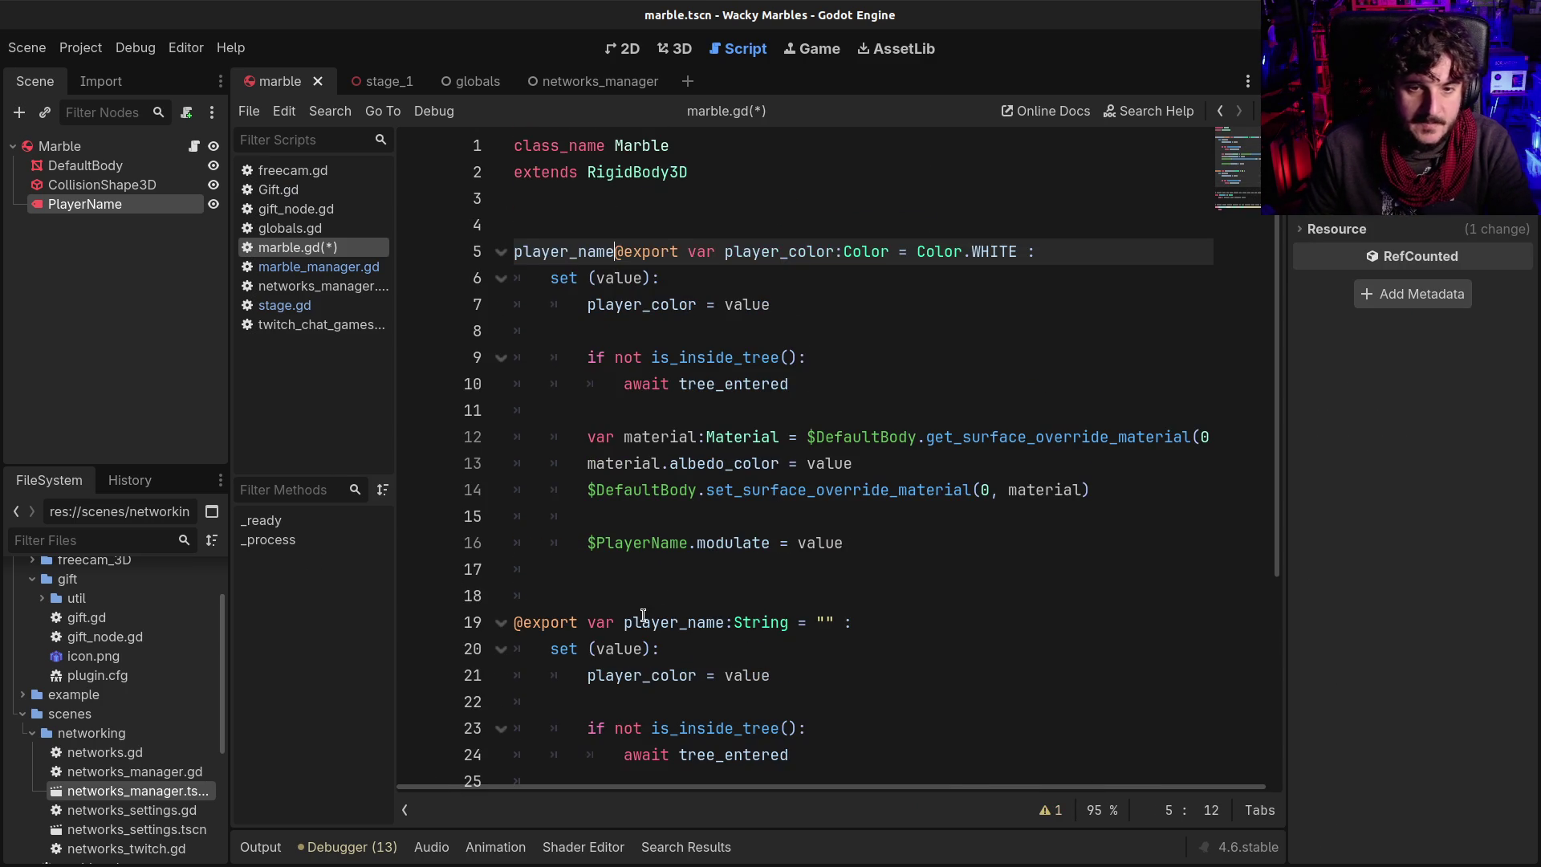
pyautogui.scroll(-1, 642, 626)
pyautogui.doubleClick(642, 596)
pyautogui.write('player_name')
pyautogui.scroll(-1, 690, 561)
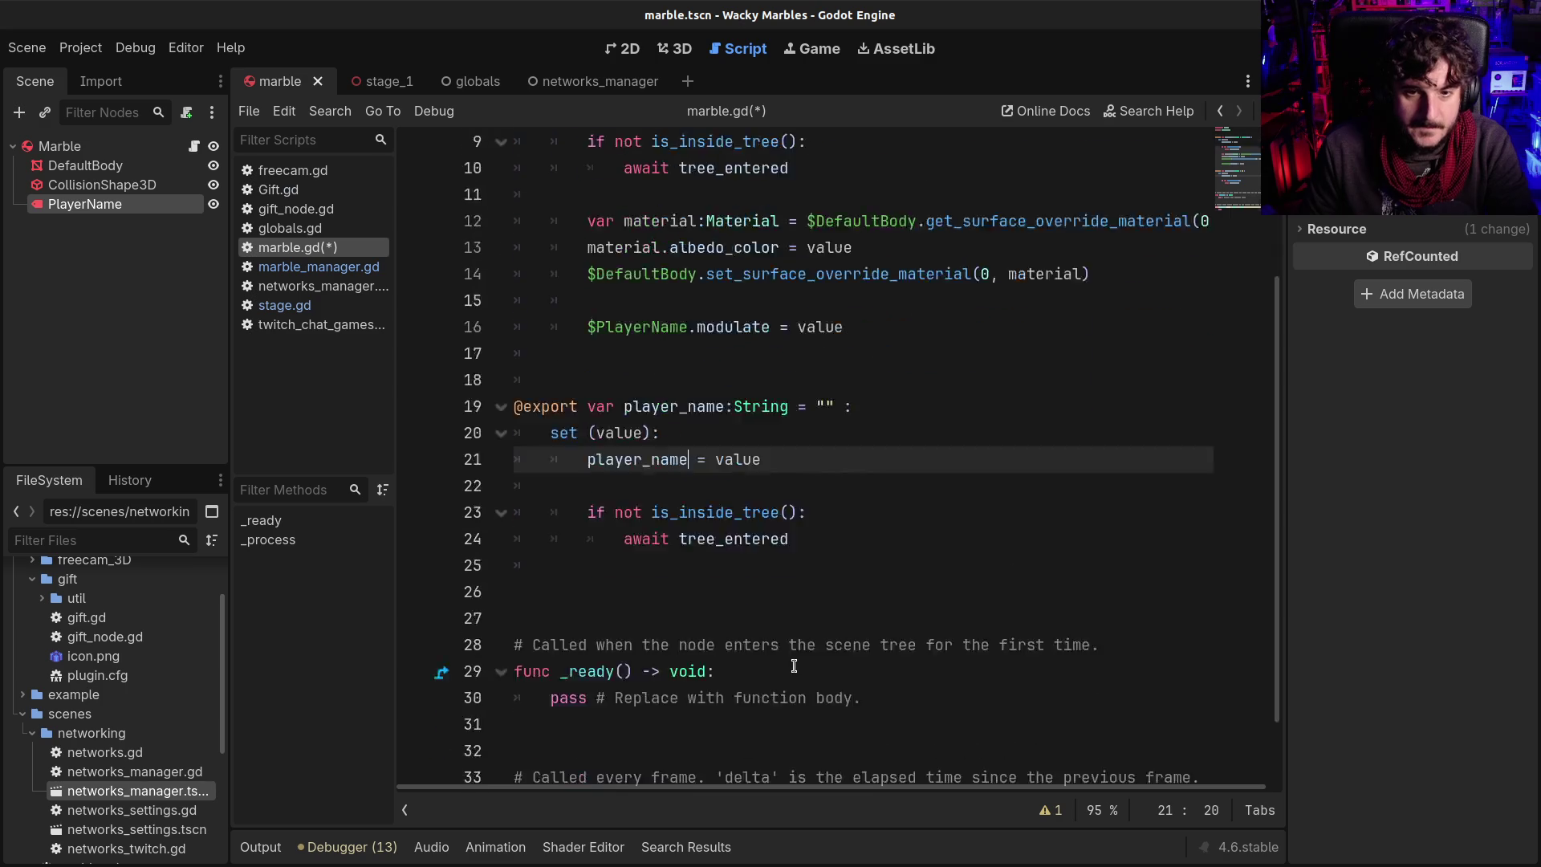
# Add '$PlayerName.text = player_name' after the await and save the script
pyautogui.click(853, 528)
pyautogui.press('Return')
pyautogui.press('Return')
pyautogui.press('BackSpace')
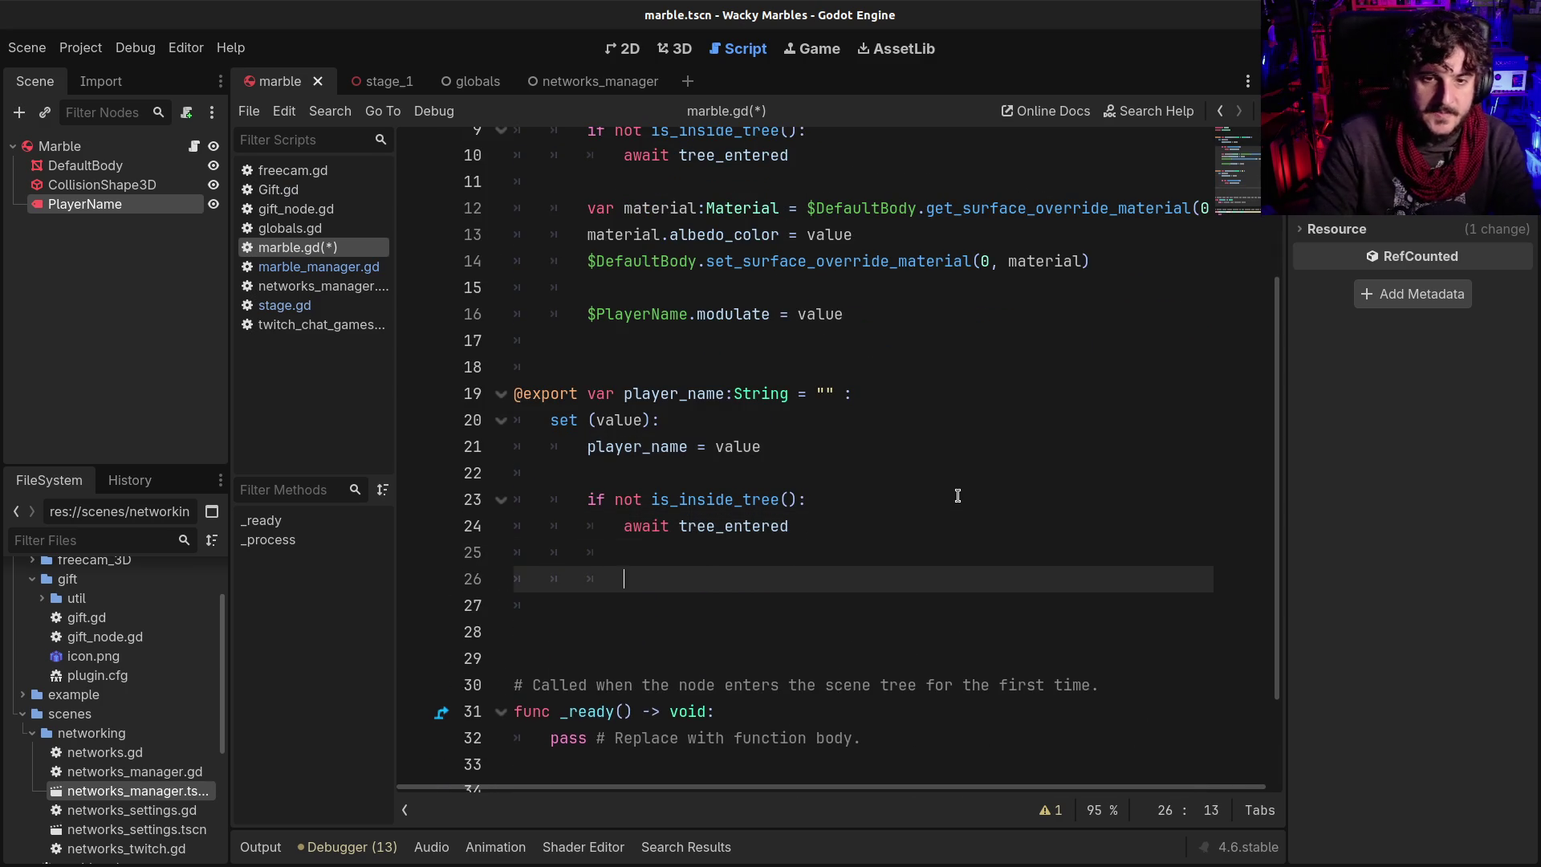
pyautogui.write('$P')
pyautogui.press('Return')
pyautogui.write('.text')
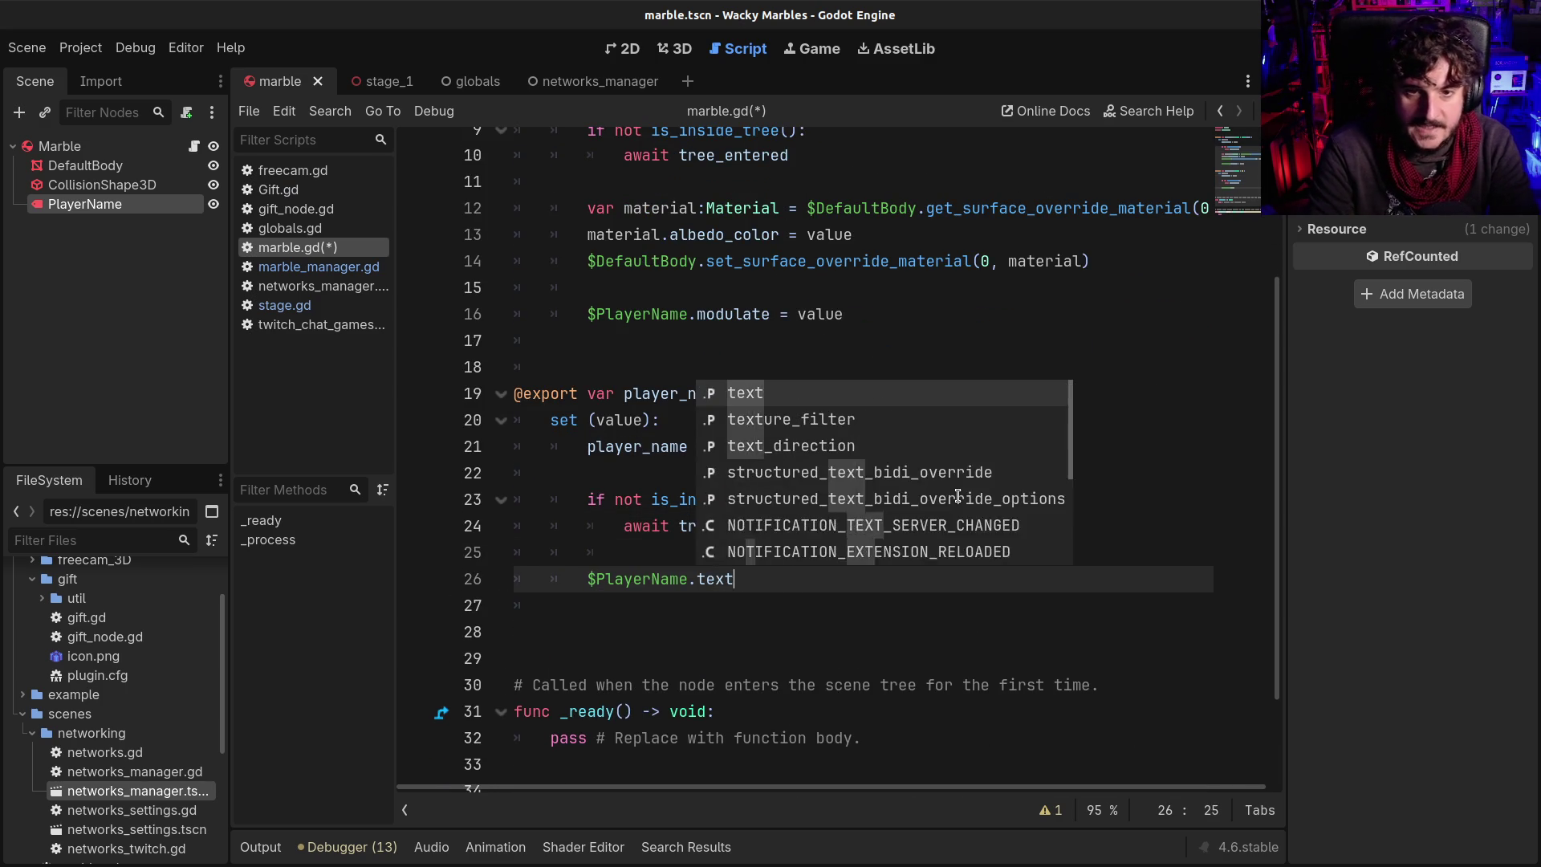
pyautogui.write(' = pl')
pyautogui.press('Down')
pyautogui.press('Return')
pyautogui.hotkey('ctrl', 's')
# Select the Marble root node and focus its Player Name field in the Inspector
pyautogui.click(98, 210)
pyautogui.click(73, 166)
pyautogui.click(63, 150)
pyautogui.click(1436, 258)
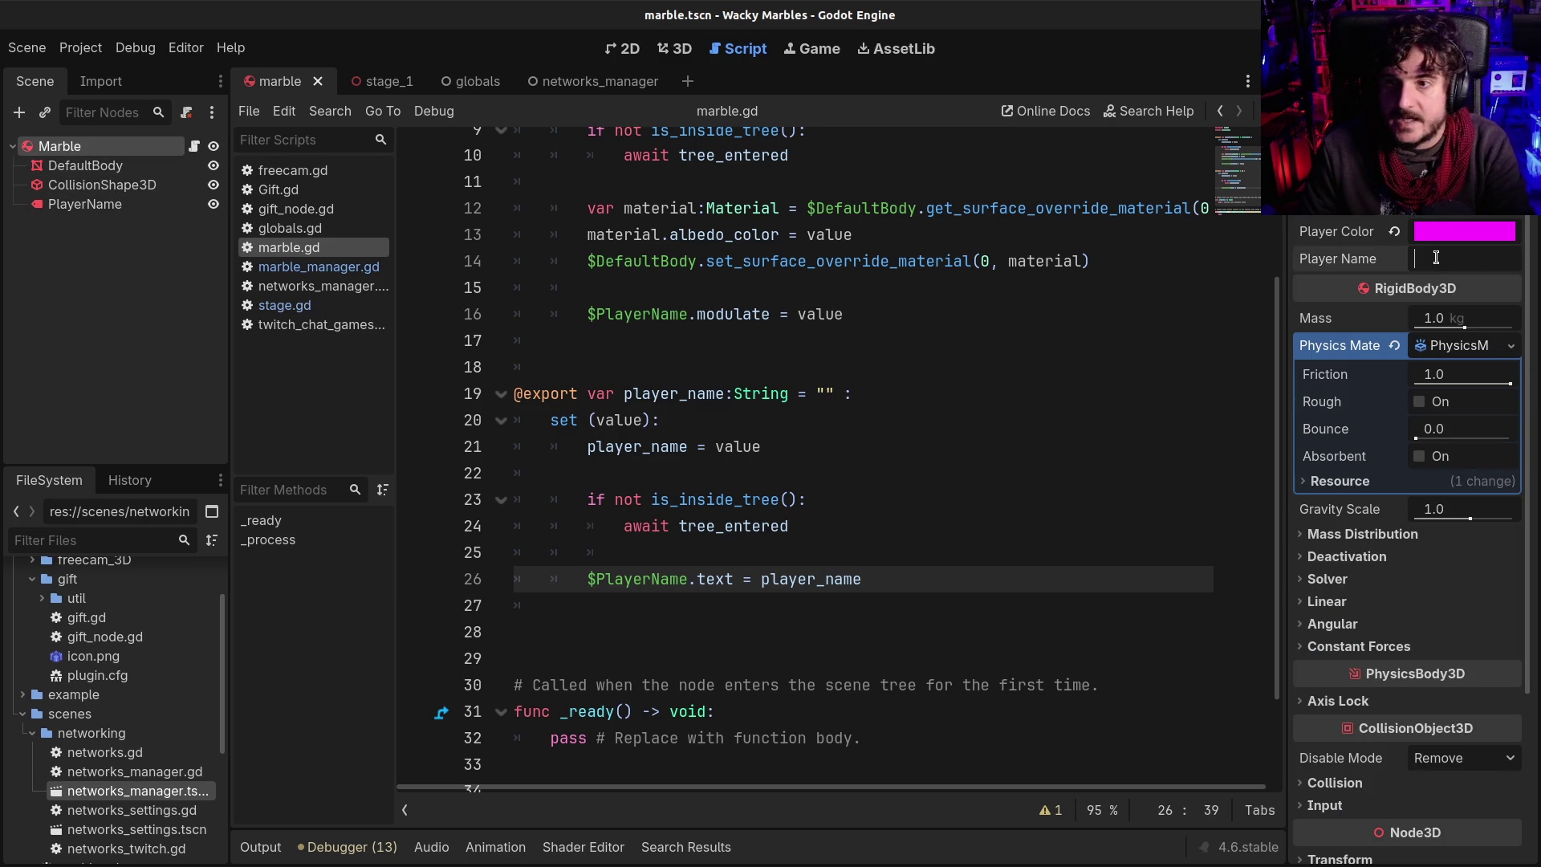
# Enter a test player name in the Inspector and run the game to see it on the label
pyautogui.write('Jacinto')
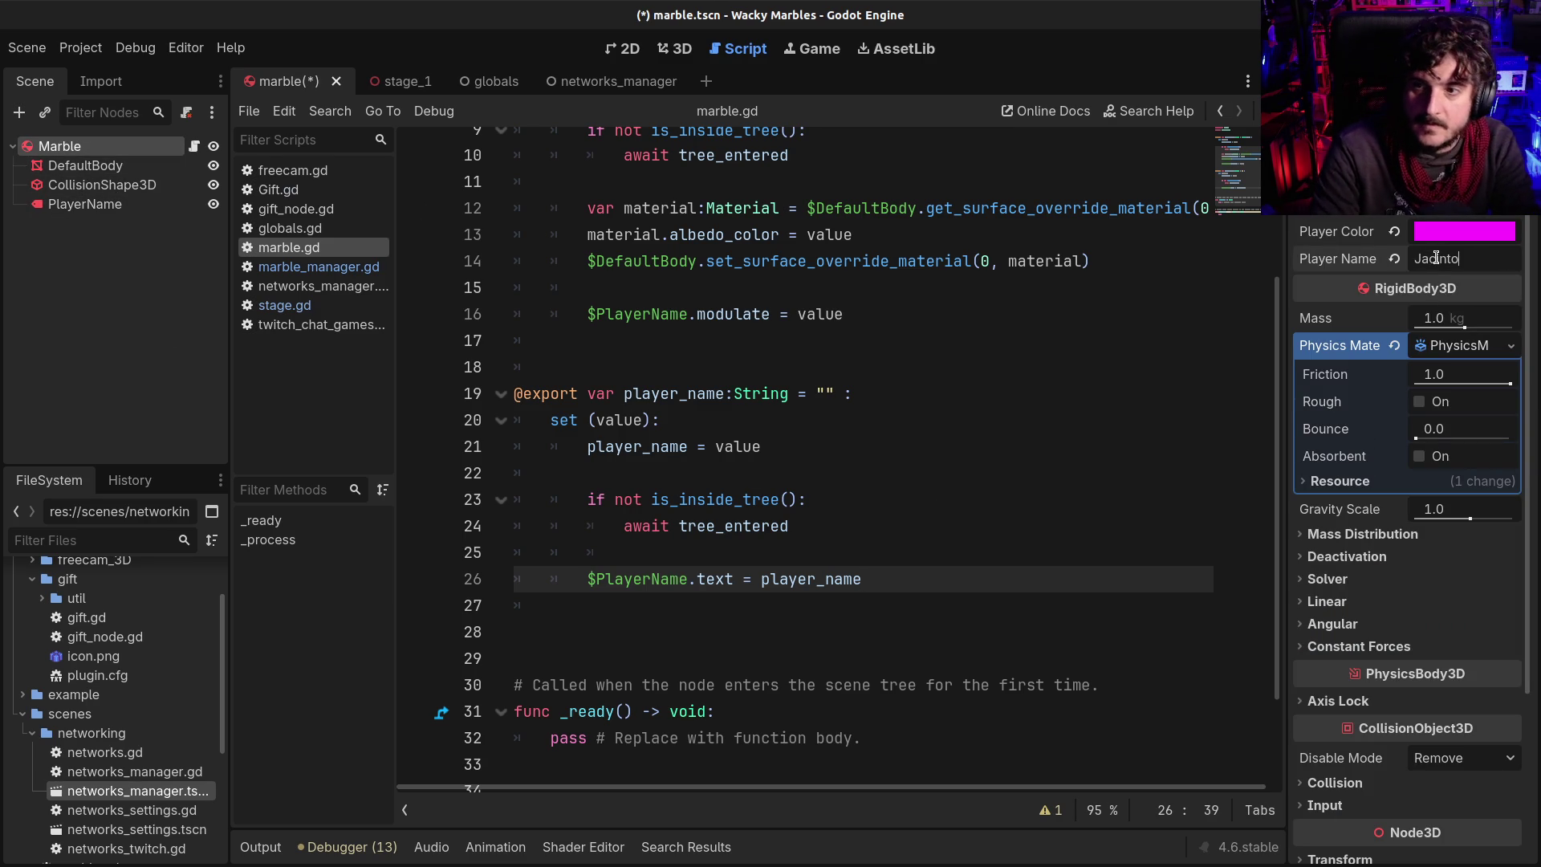
pyautogui.click(677, 49)
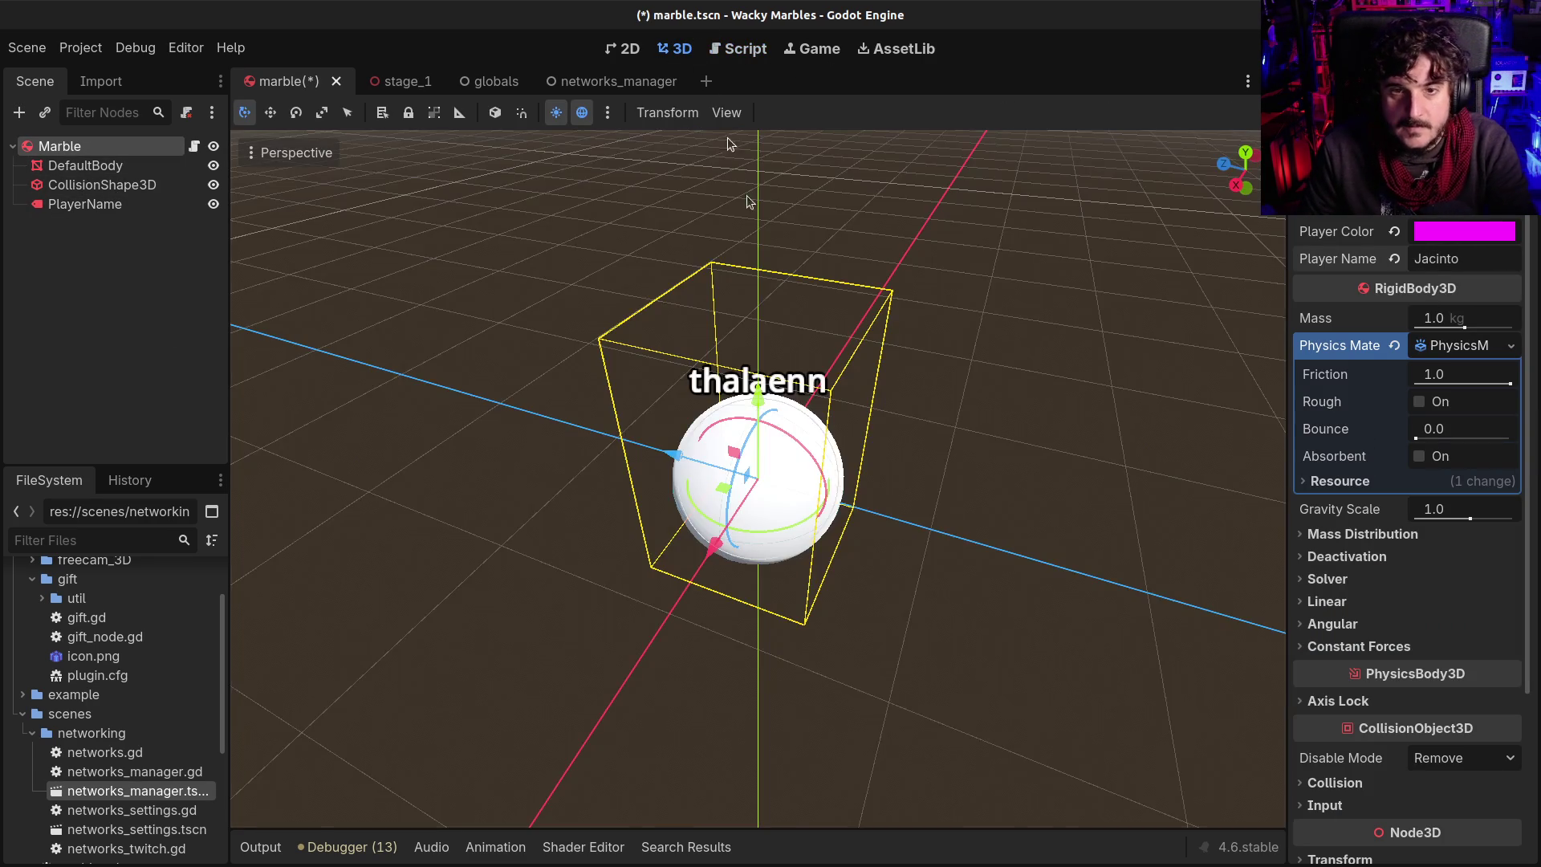
pyautogui.press('F5')
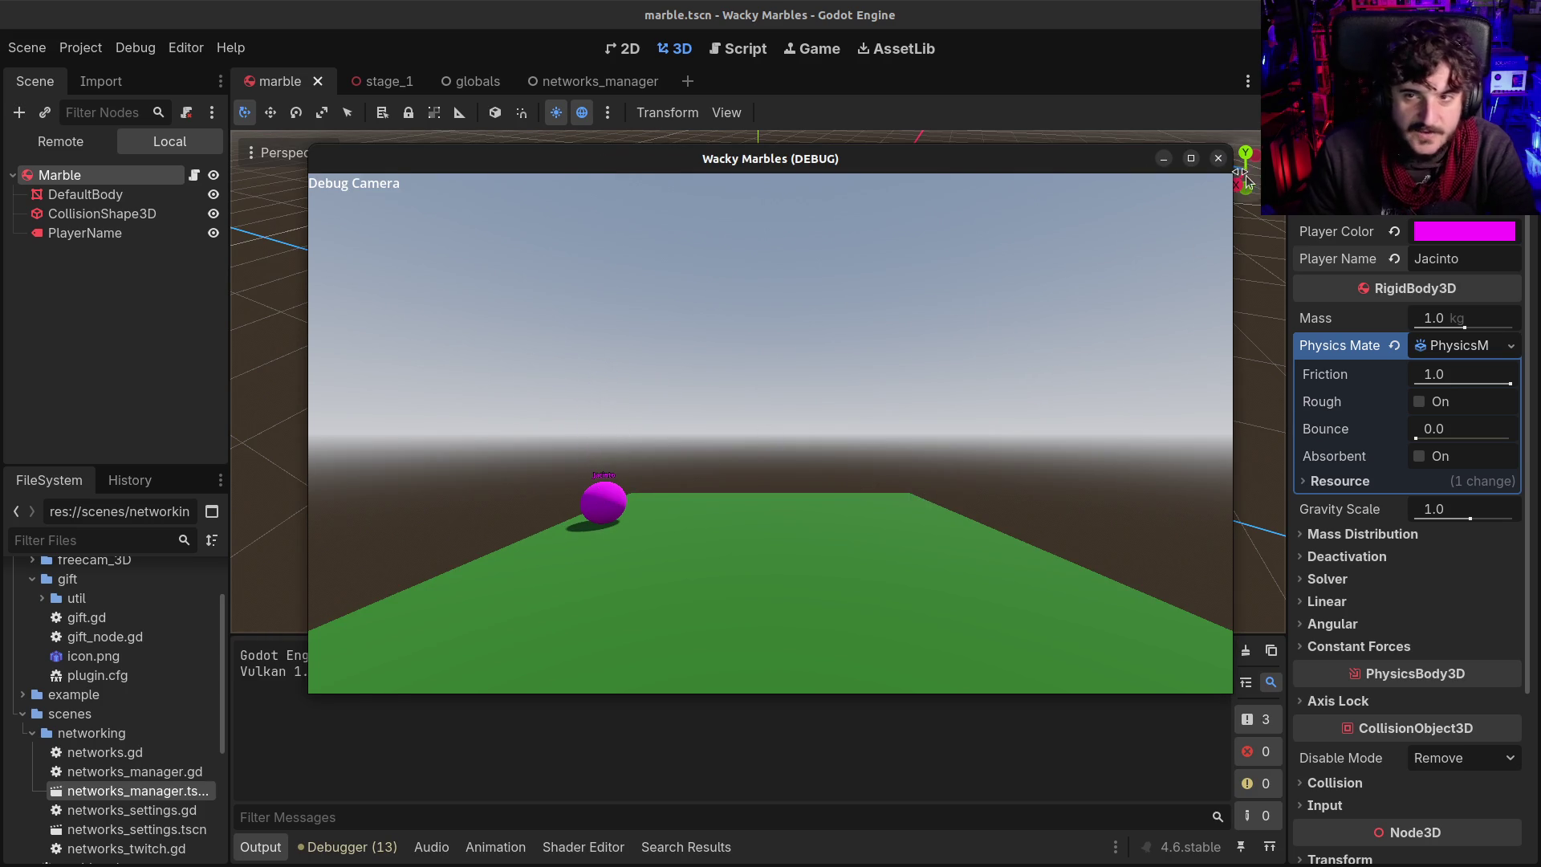
pyautogui.click(1219, 159)
# Clear the Player Name field and save the marble scene
pyautogui.doubleClick(1444, 258)
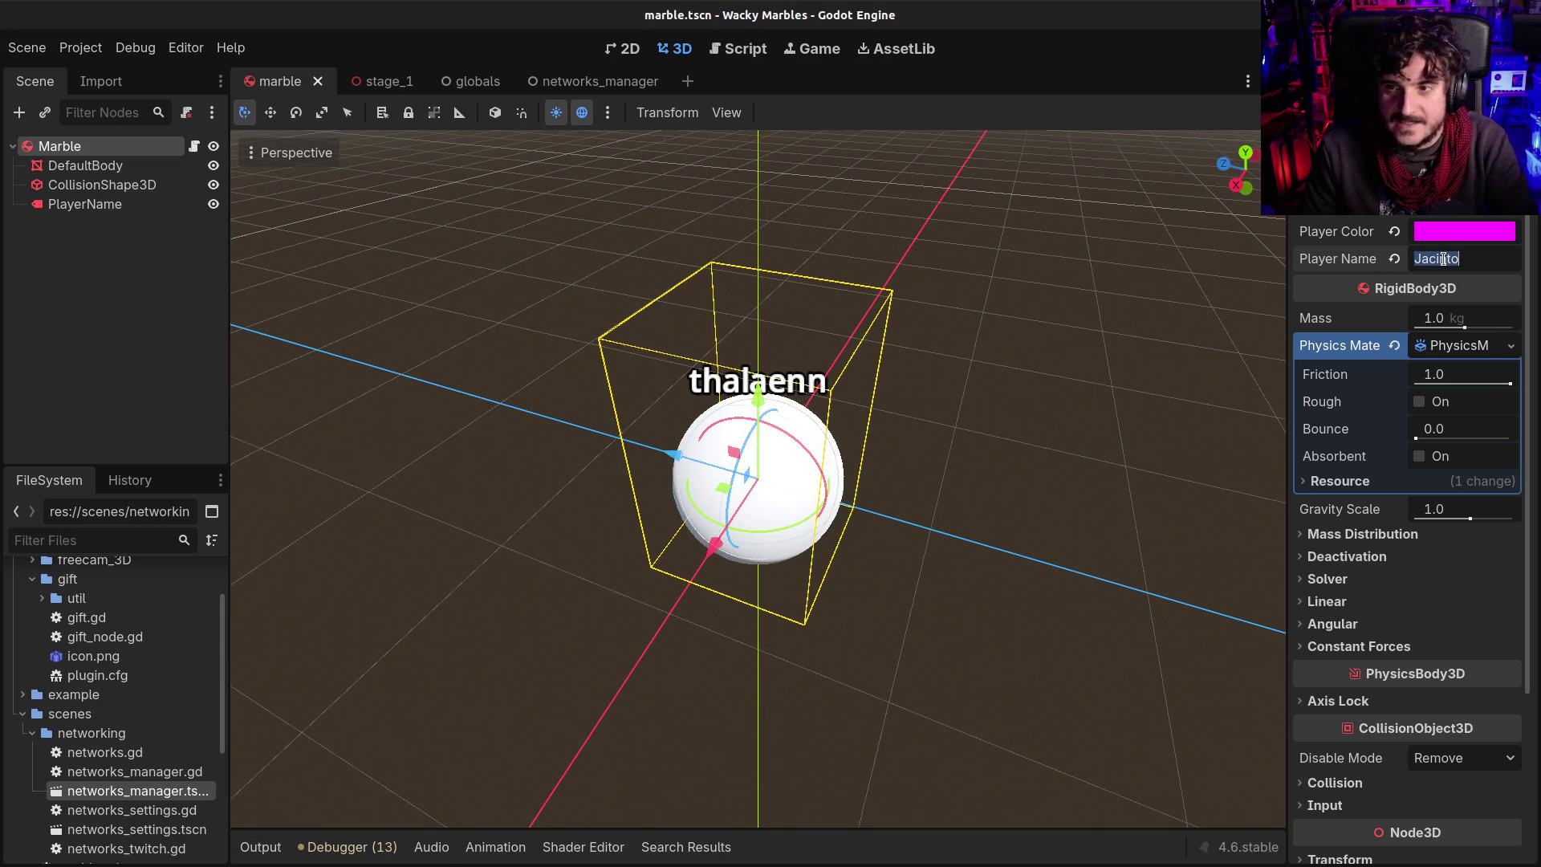
pyautogui.press('BackSpace')
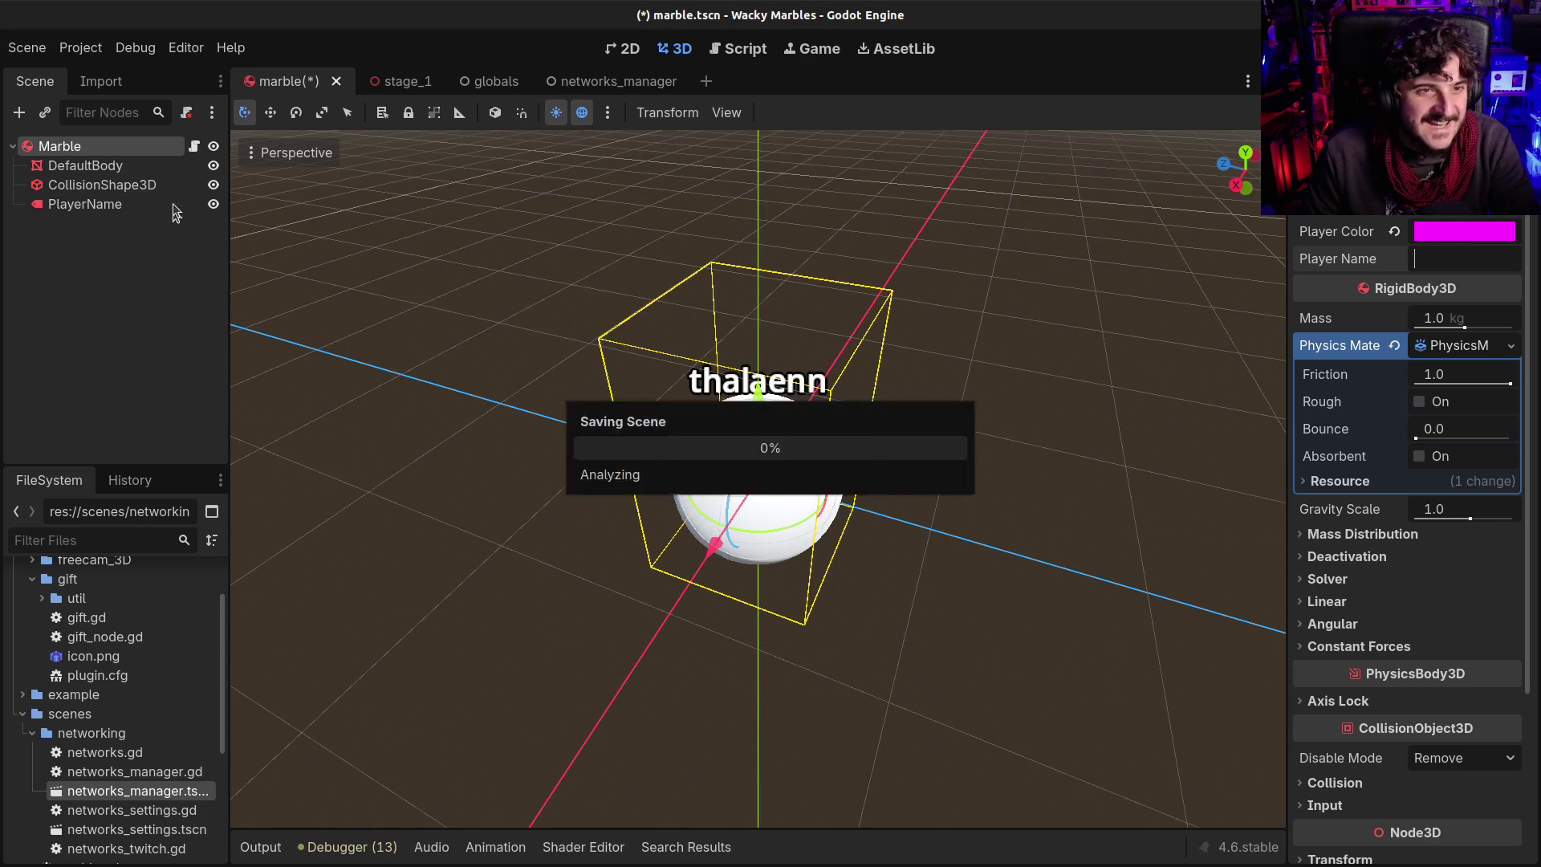
pyautogui.hotkey('ctrl', 's')
pyautogui.hotkey('ctrl', 's')
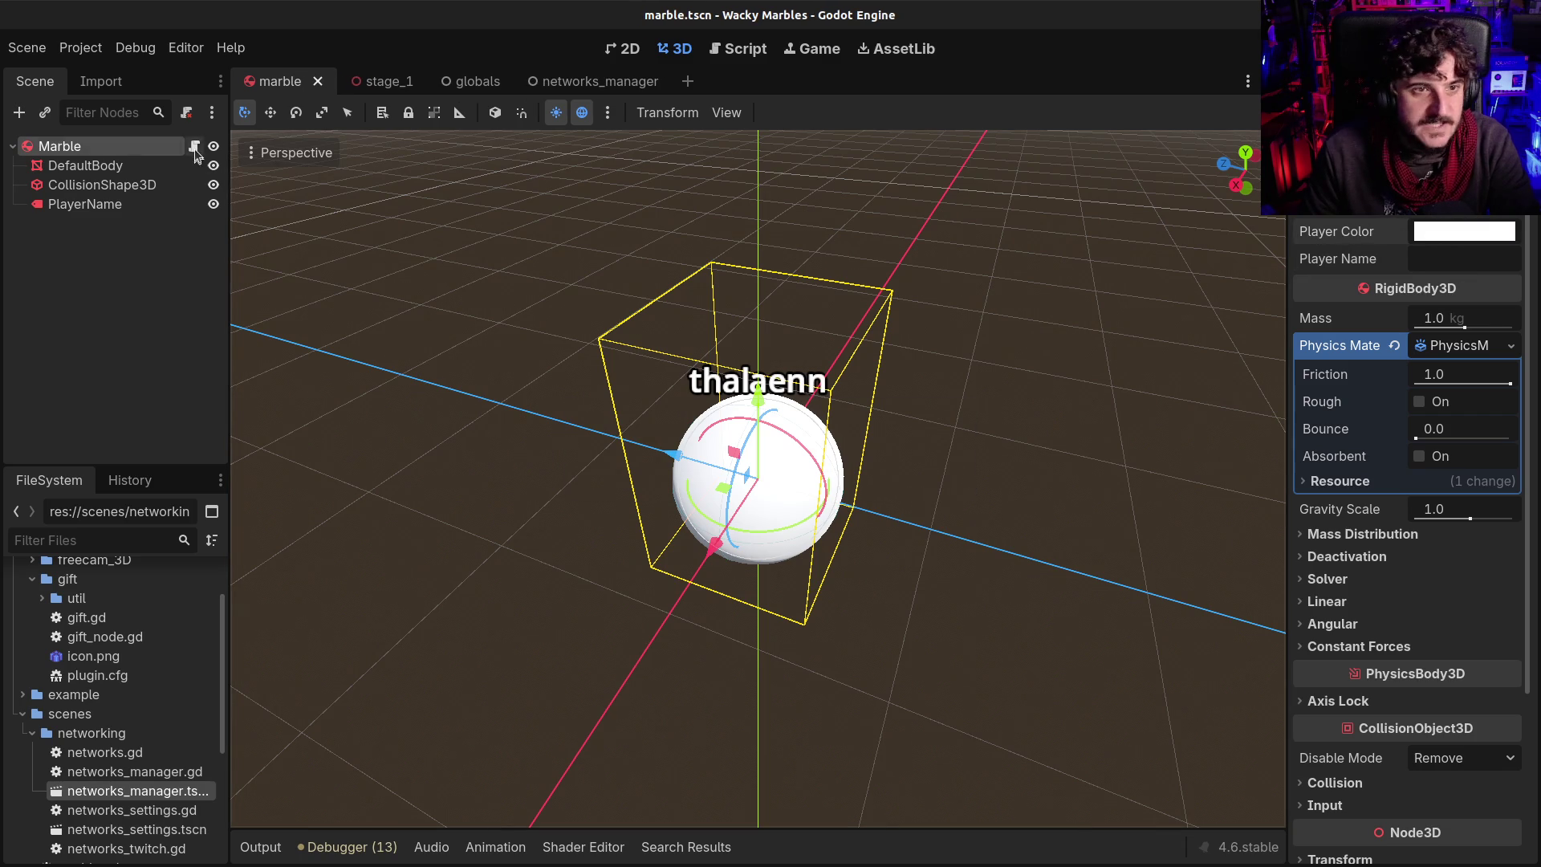
# Clear the PlayerName label's placeholder Text and save the marble scene
pyautogui.click(194, 147)
pyautogui.scroll(3, 784, 584)
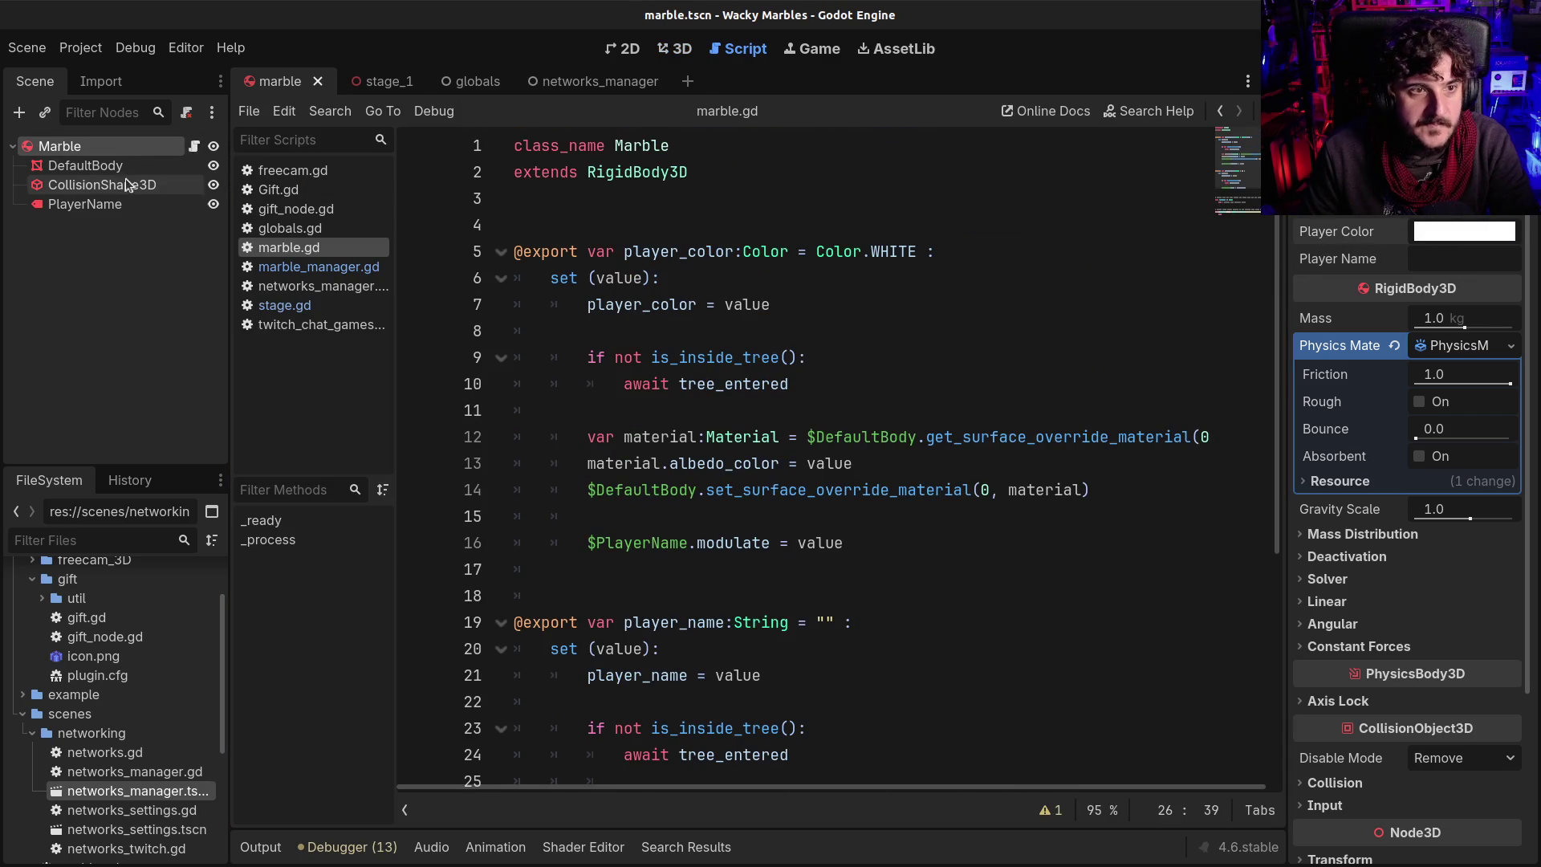
pyautogui.click(84, 204)
pyautogui.scroll(2, 1365, 362)
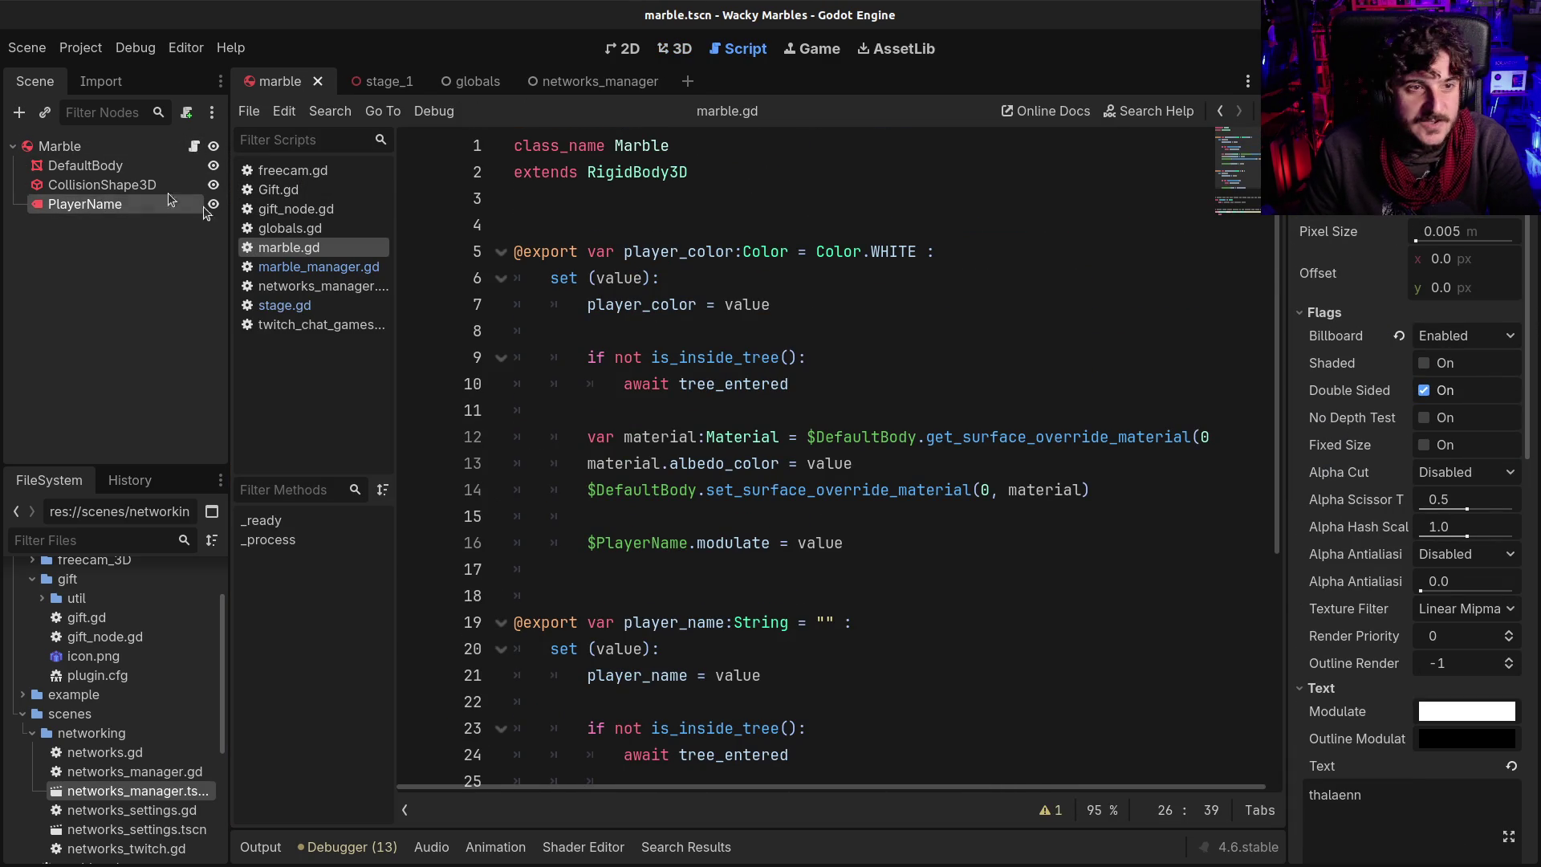
pyautogui.scroll(-1, 1425, 772)
pyautogui.doubleClick(1425, 772)
pyautogui.press('BackSpace')
pyautogui.hotkey('ctrl', 's')
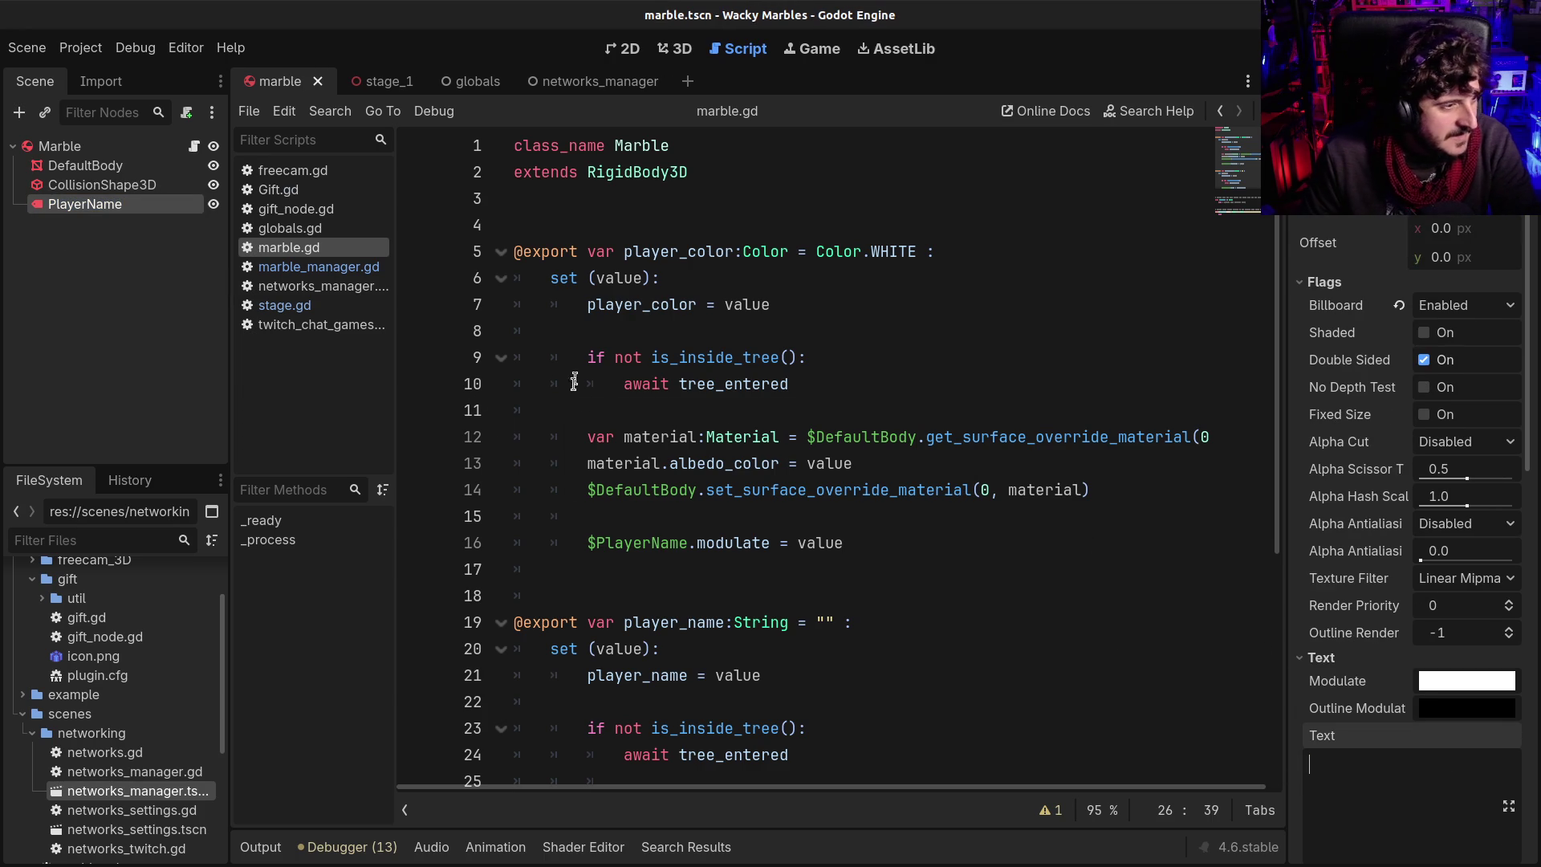
pyautogui.click(769, 437)
pyautogui.scroll(-3, 770, 463)
pyautogui.click(765, 458)
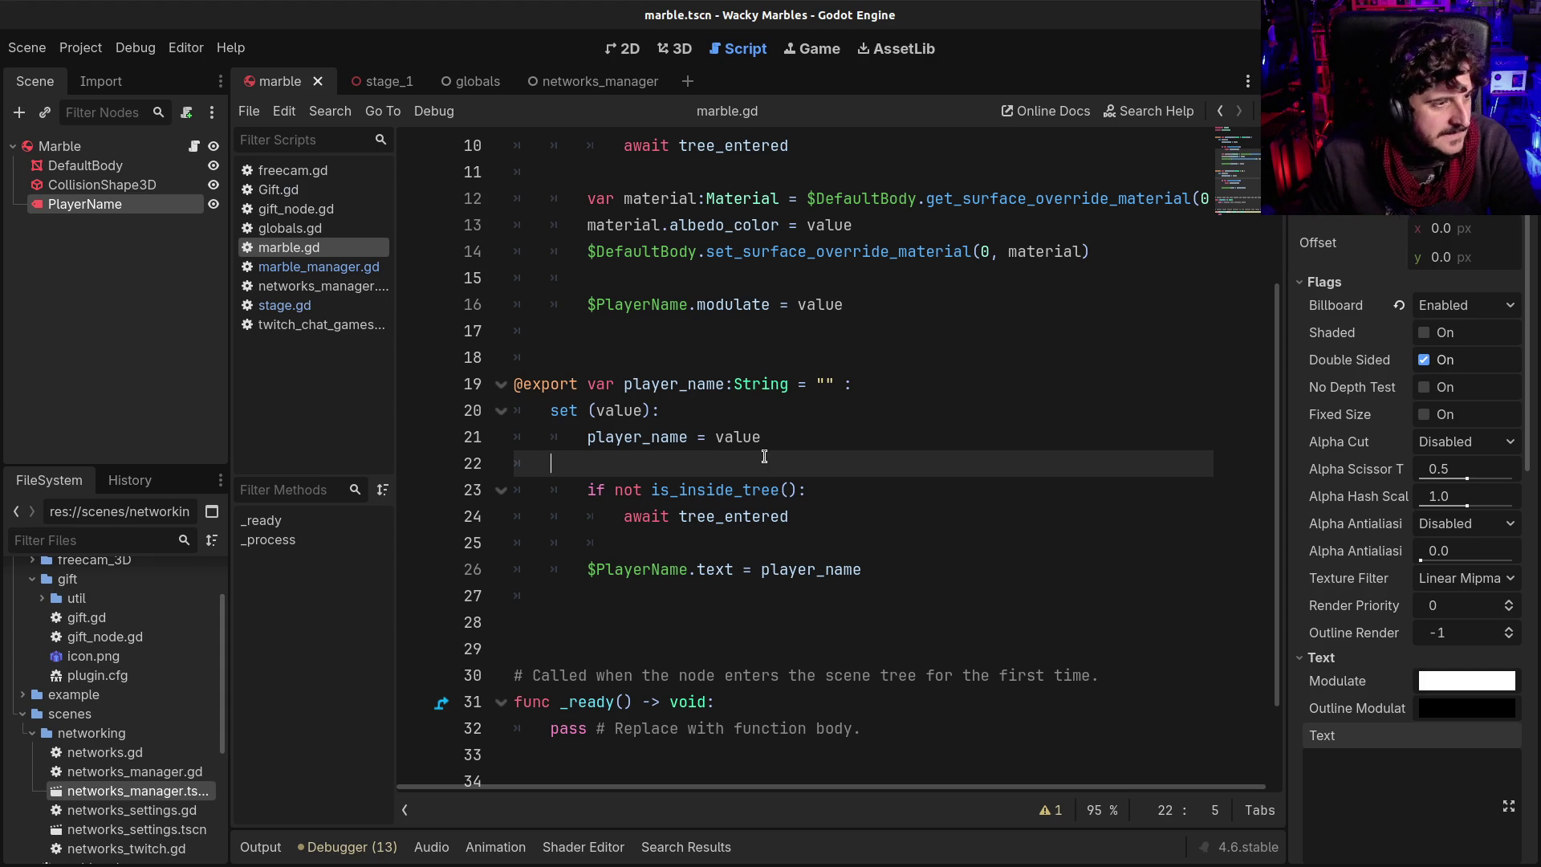
# Delete the leftover _ready and _process template stubs at the bottom of marble.gd and save it
pyautogui.moveTo(765, 484)
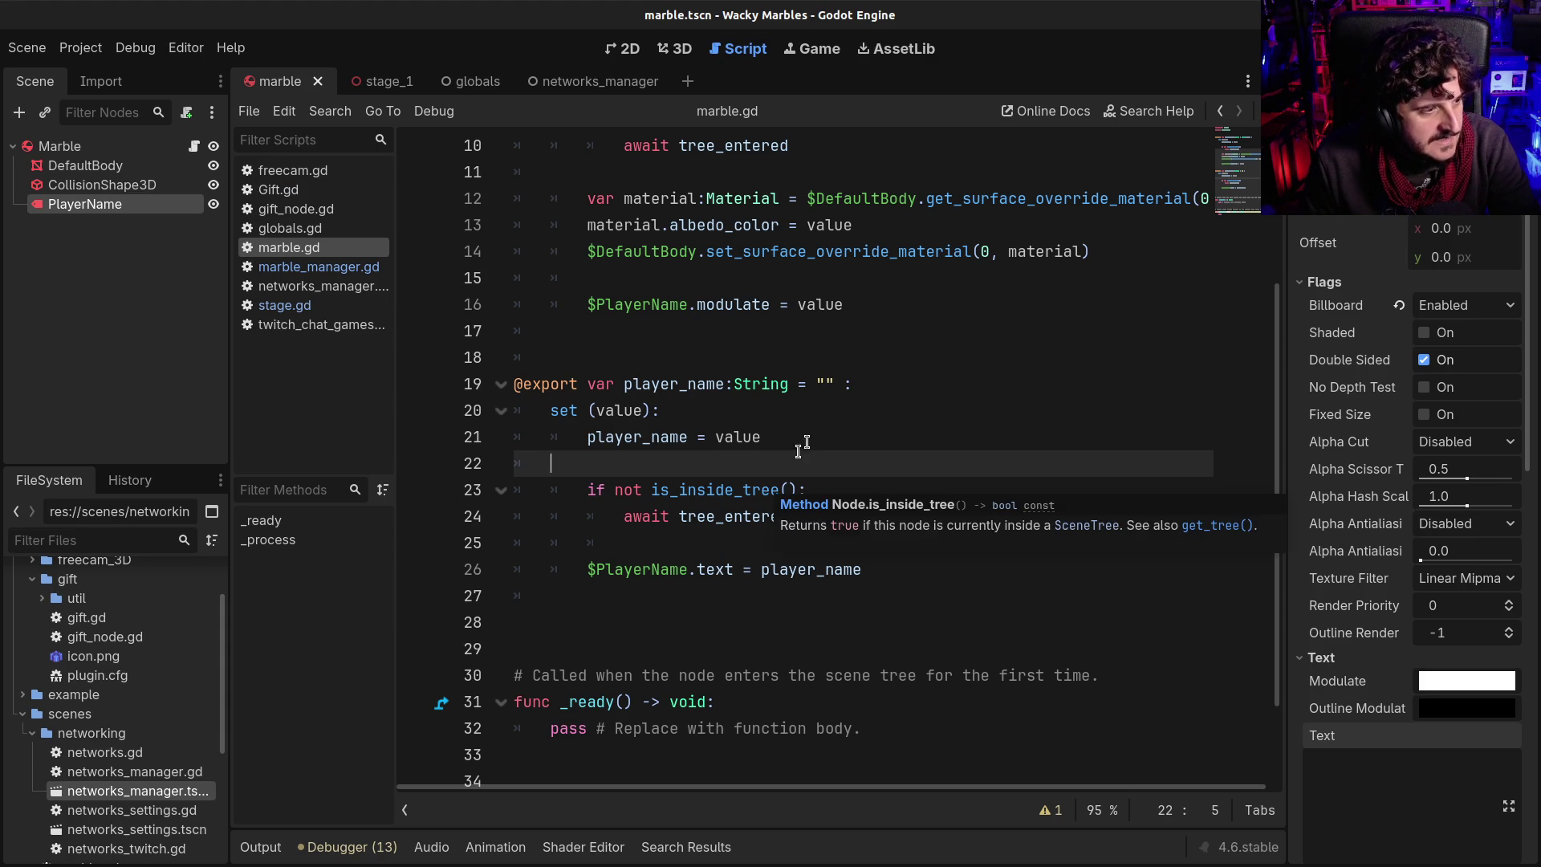
pyautogui.click(808, 439)
pyautogui.scroll(-3, 802, 449)
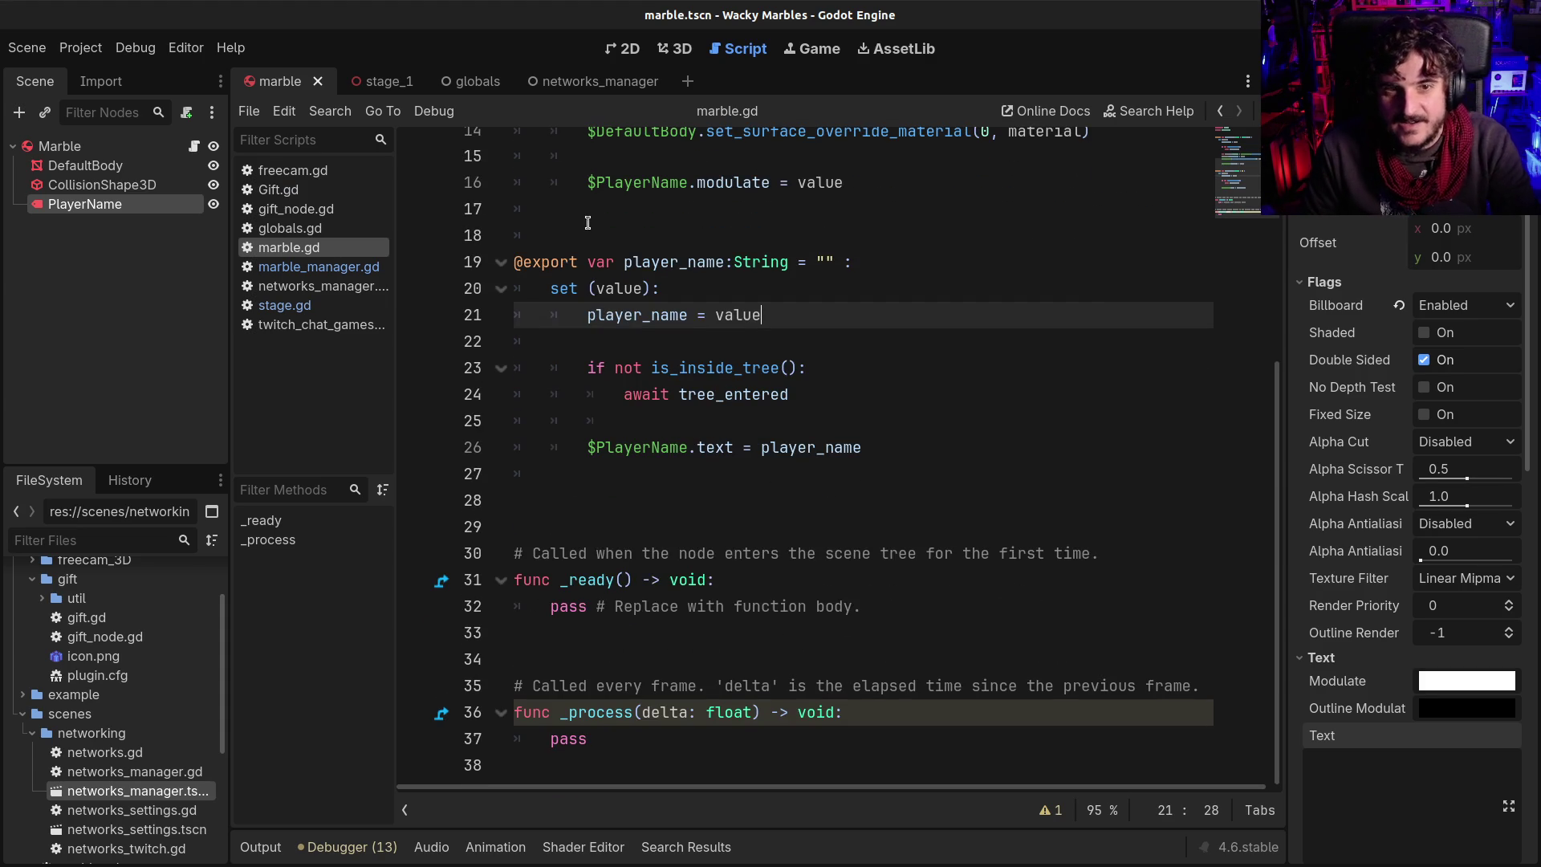
pyautogui.click(595, 240)
pyautogui.press('Up')
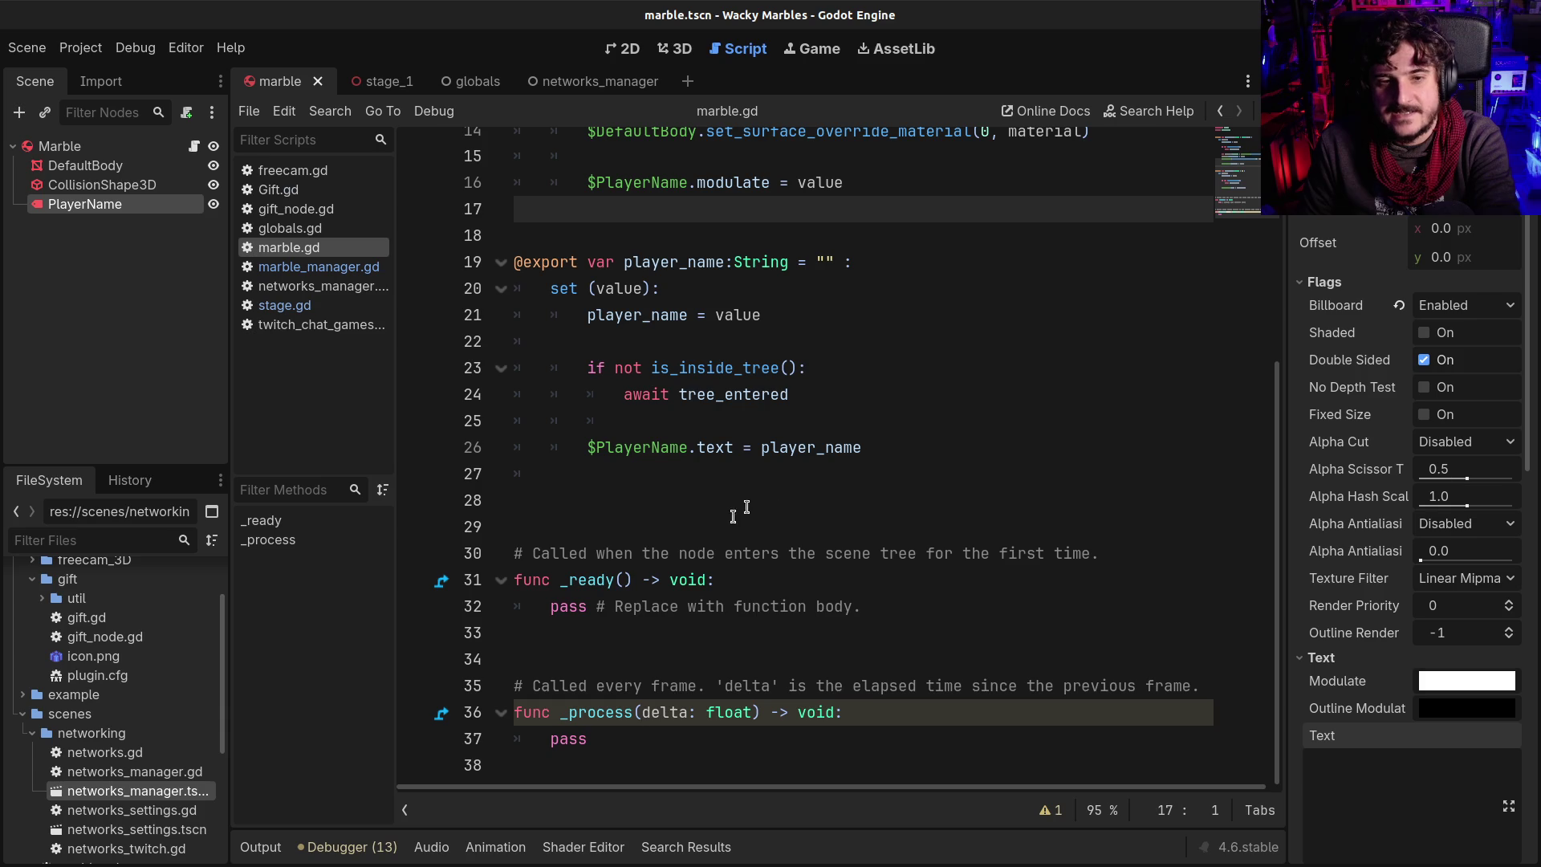
pyautogui.moveTo(634, 745); pyautogui.dragTo(514, 426)
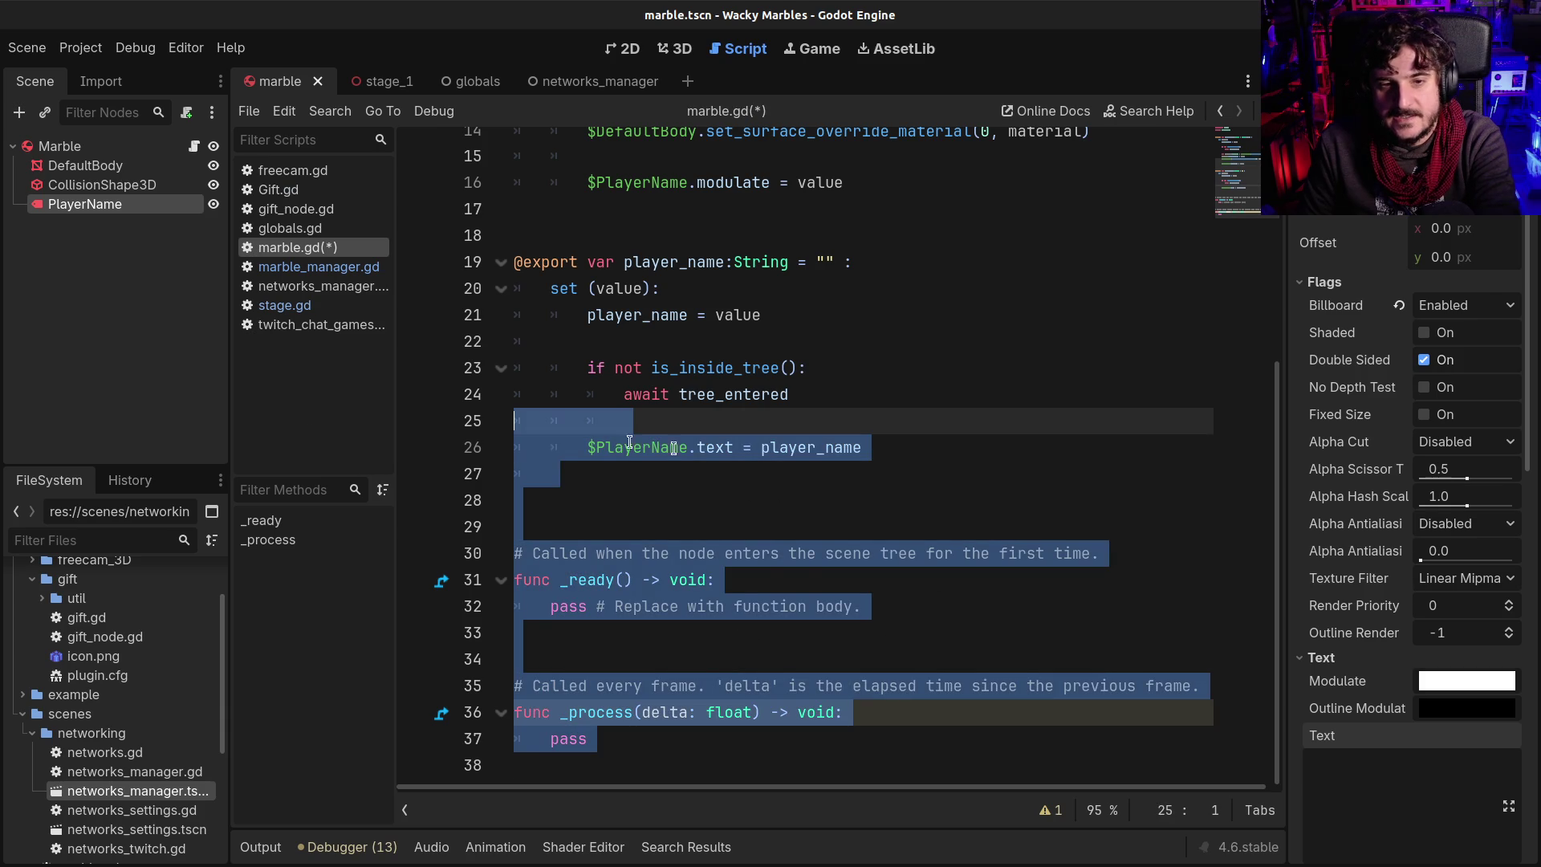
pyautogui.moveTo(612, 758)
pyautogui.mouseDown()
pyautogui.moveTo(644, 758)
pyautogui.moveTo(402, 523)
pyautogui.mouseUp()
pyautogui.press('BackSpace')
pyautogui.press('BackSpace')
pyautogui.press('BackSpace')
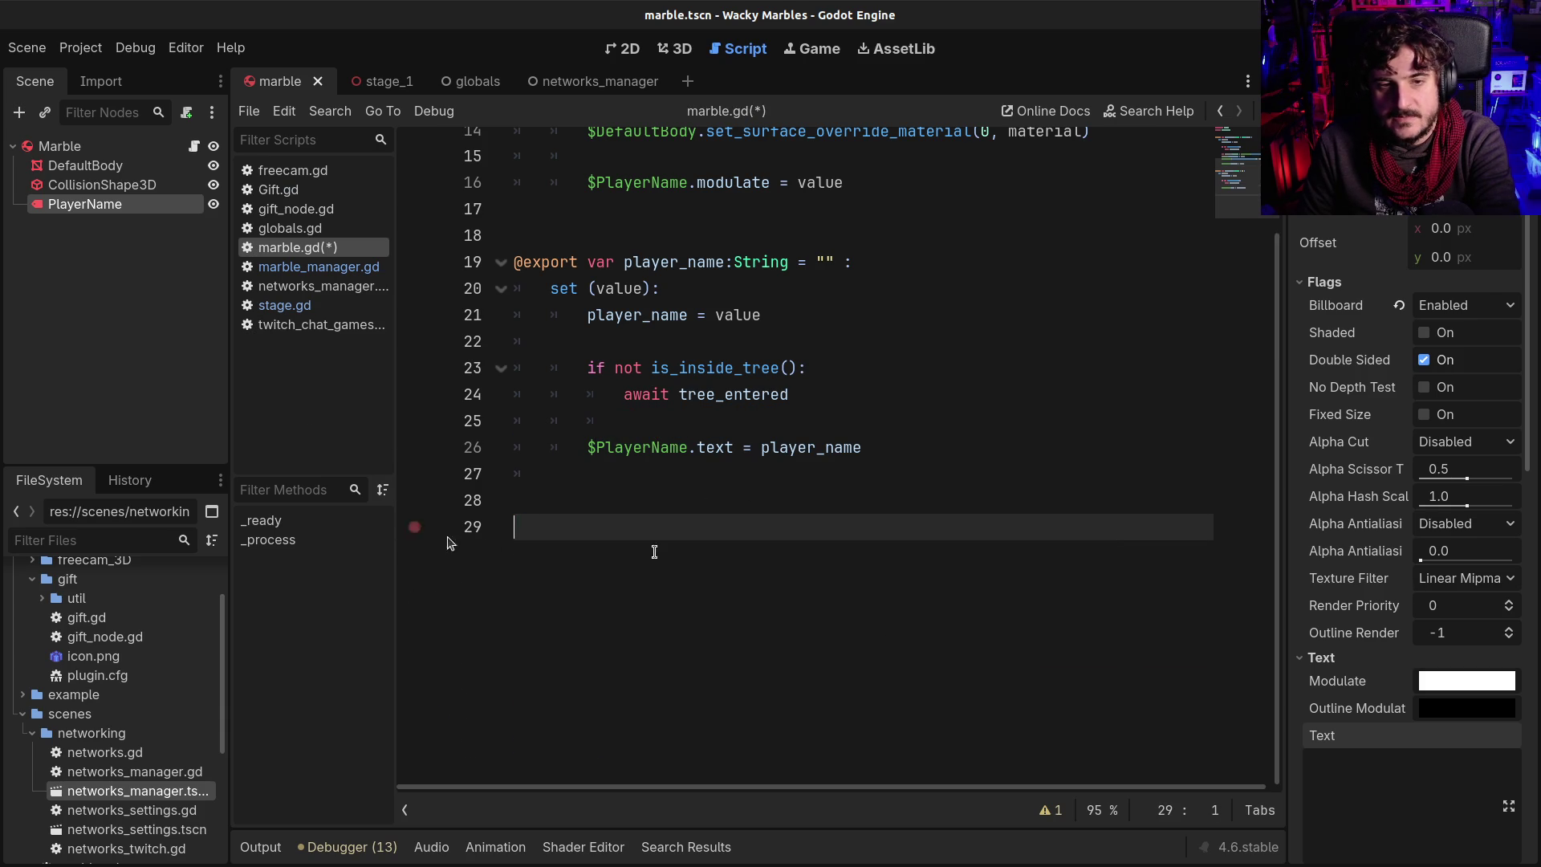
pyautogui.hotkey('ctrl', 's')
pyautogui.scroll(5, 835, 481)
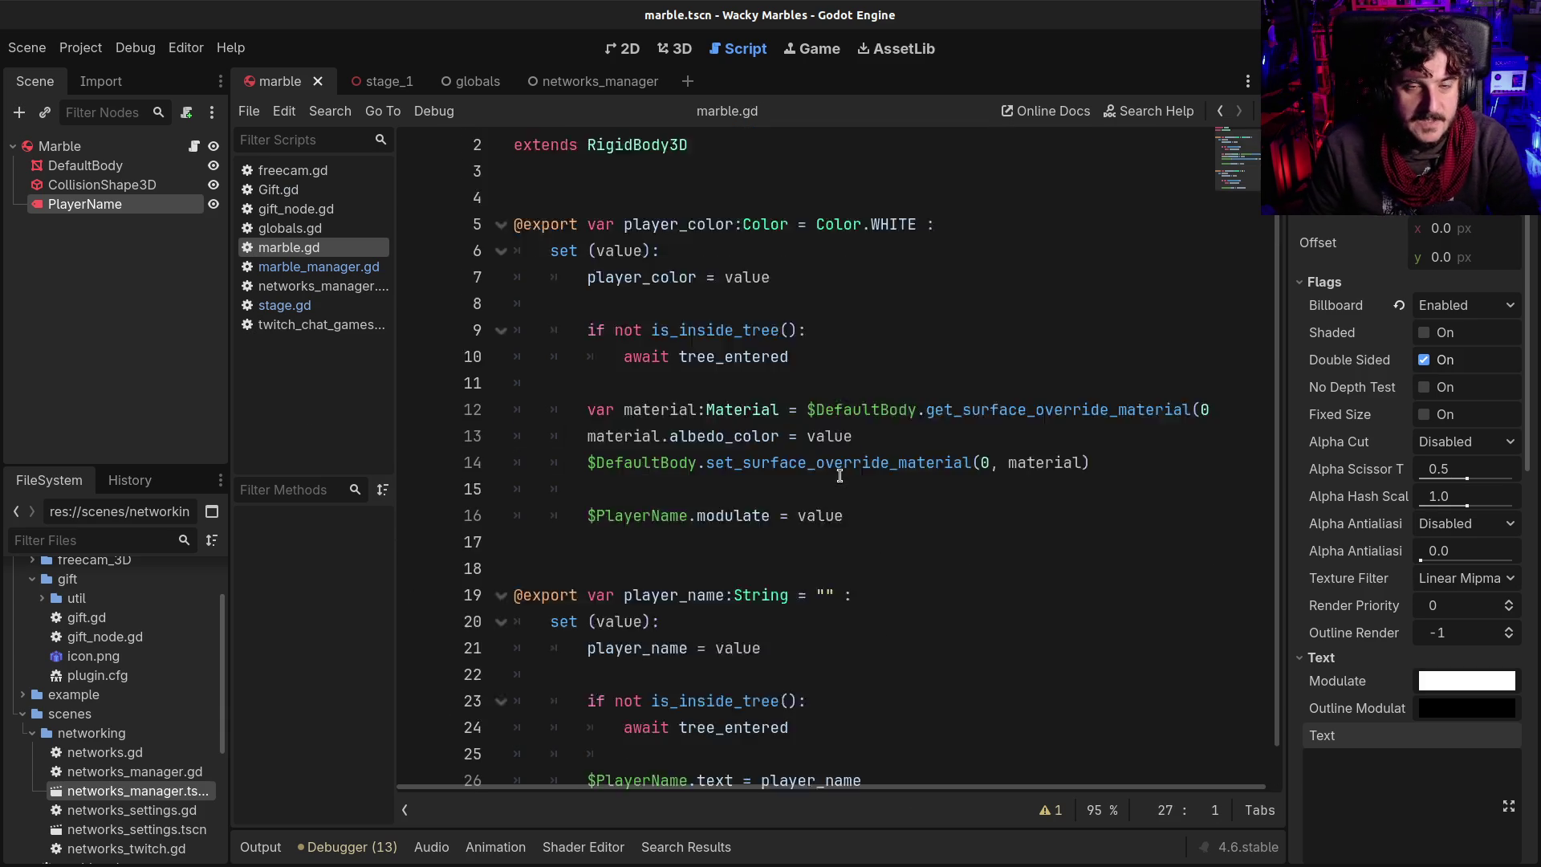
pyautogui.click(377, 81)
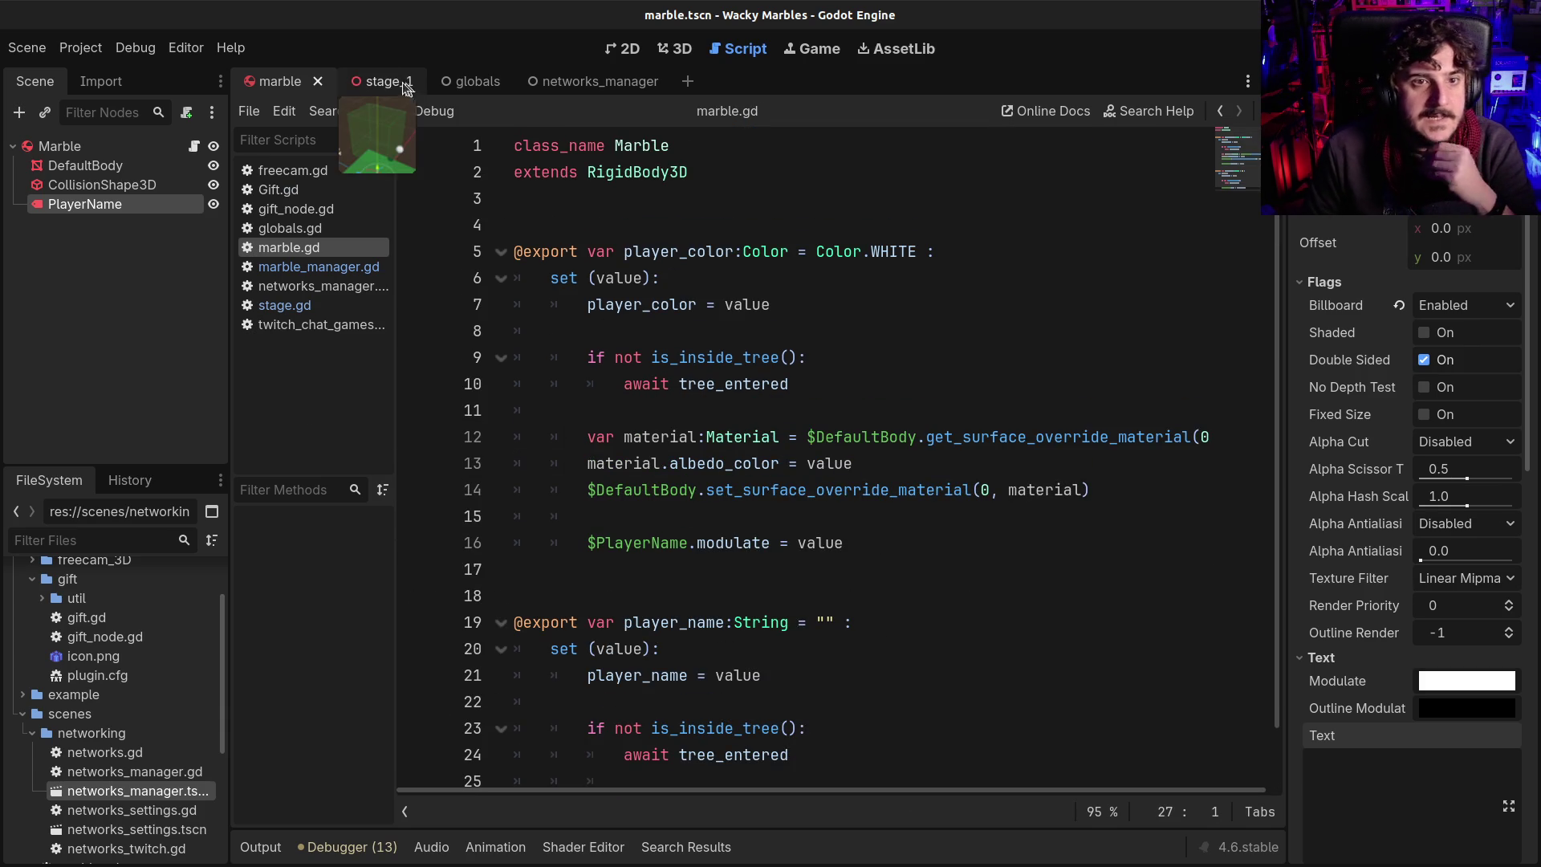
# Show the stage_1 scene in the 3D view and select the StartSpawn box
pyautogui.click(693, 546)
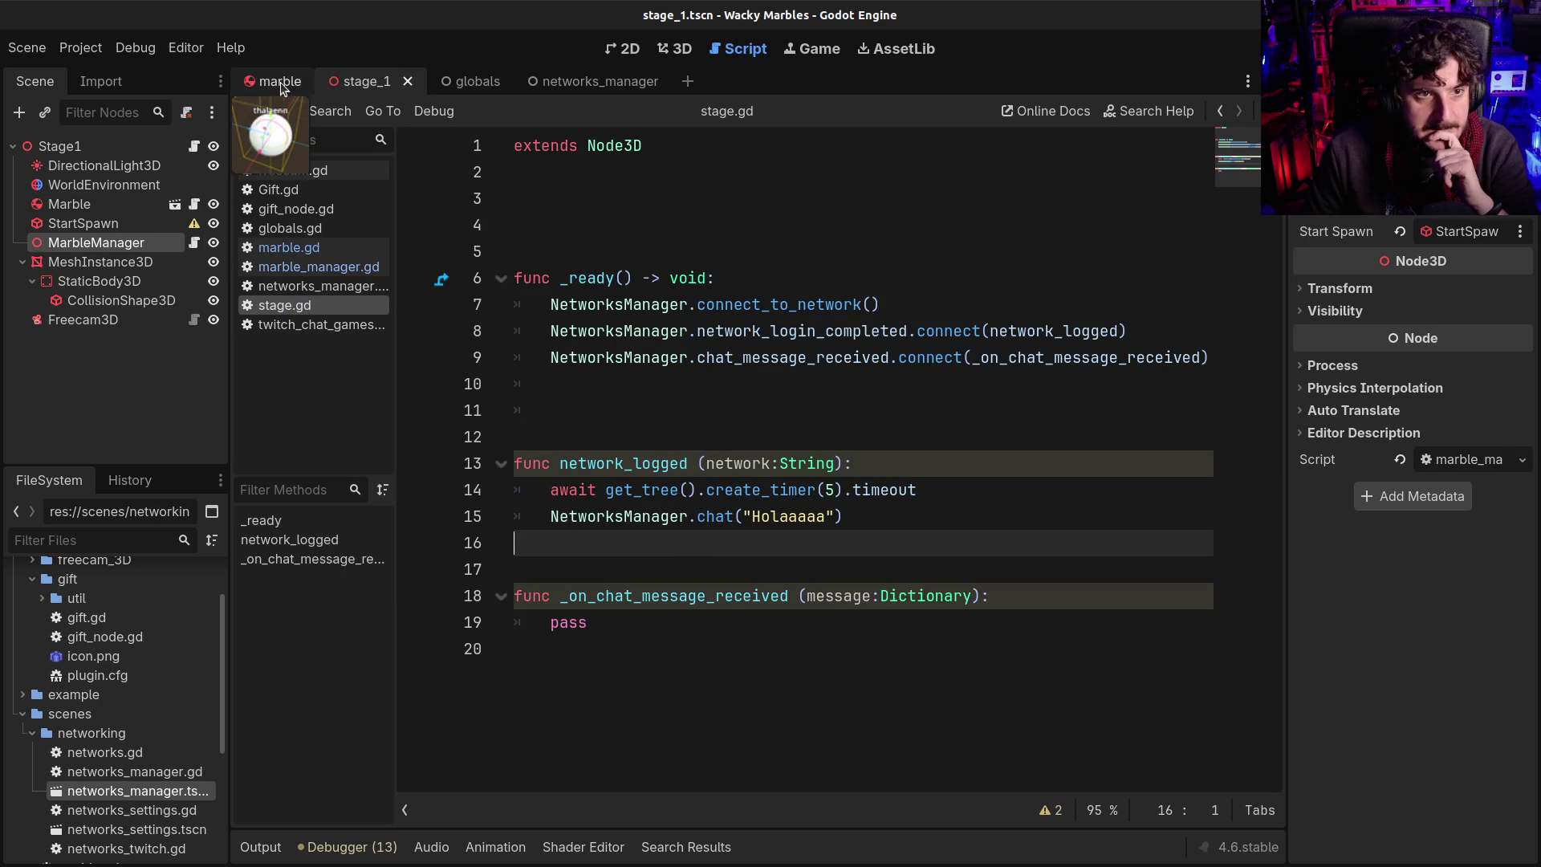
pyautogui.click(673, 48)
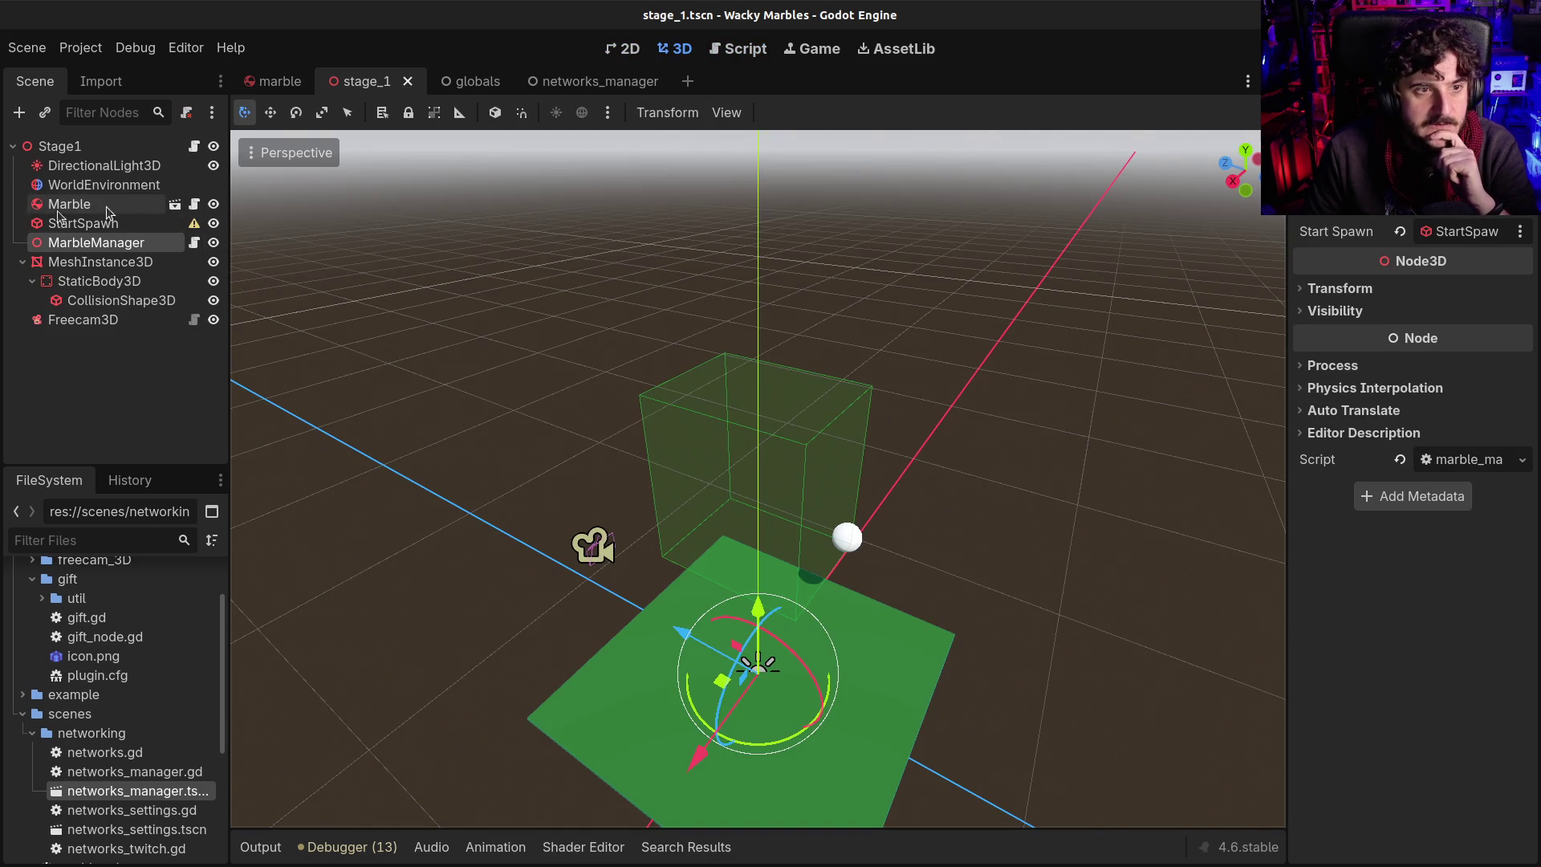
pyautogui.click(80, 223)
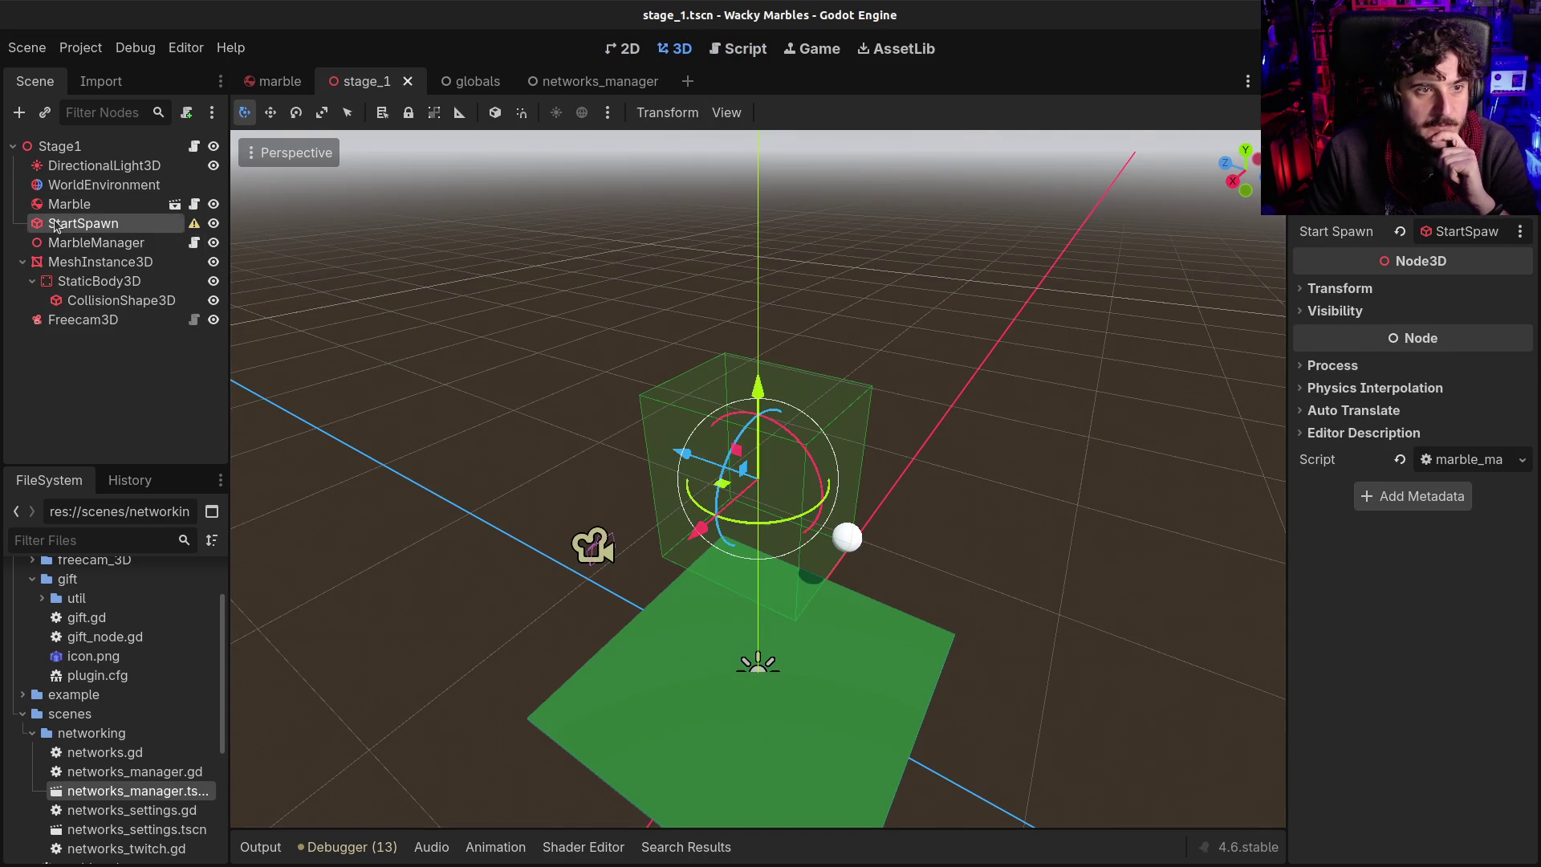
pyautogui.moveTo(1443, 293)
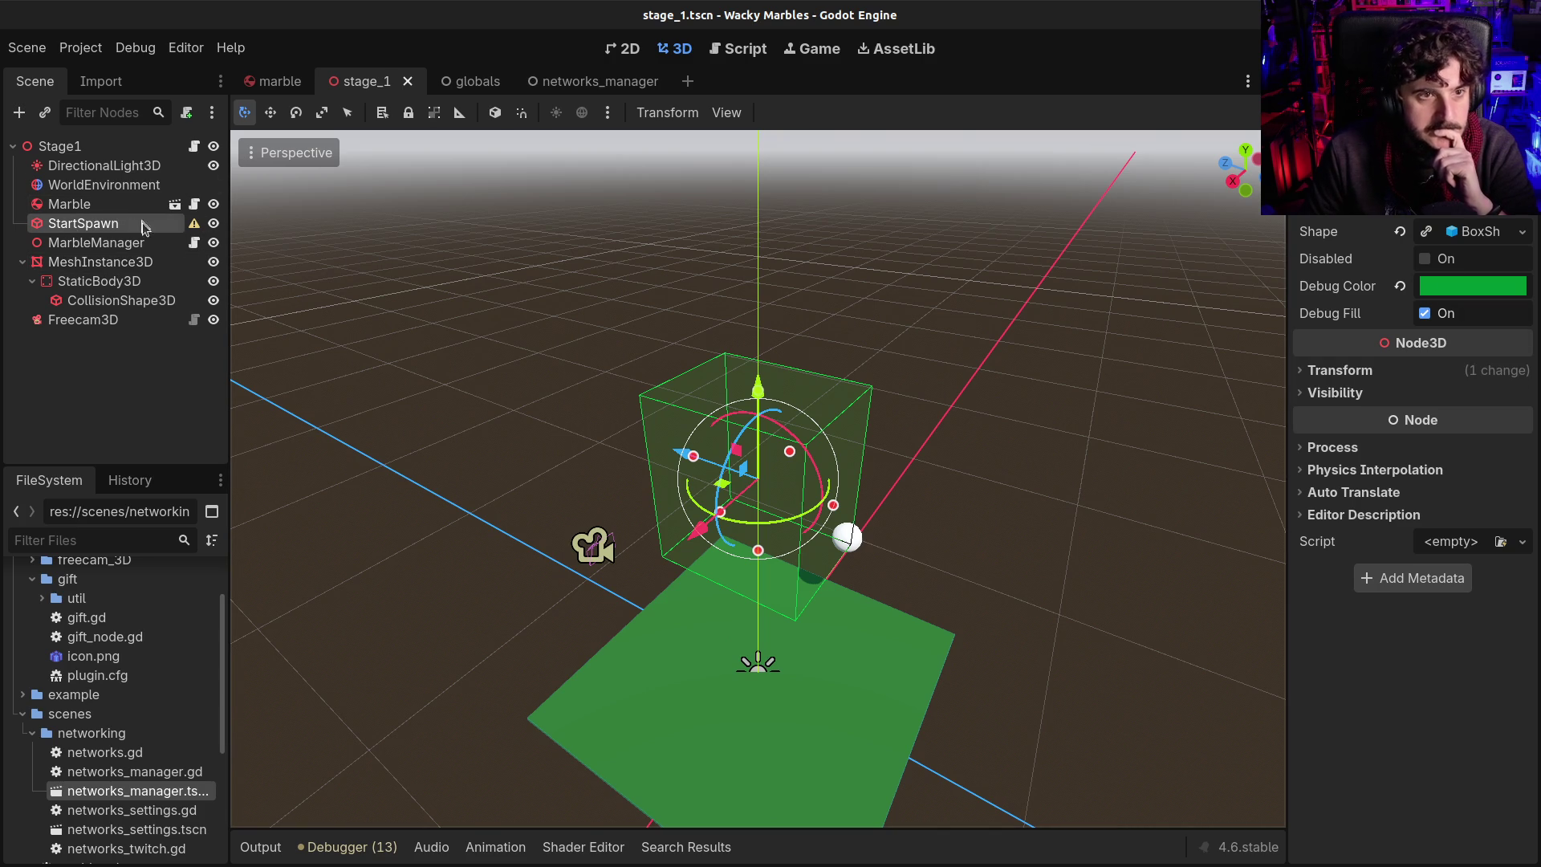
# Review add_marble's player_name and player_color parameters in MarbleManager's marble_manager.gd script
pyautogui.click(96, 243)
pyautogui.click(193, 242)
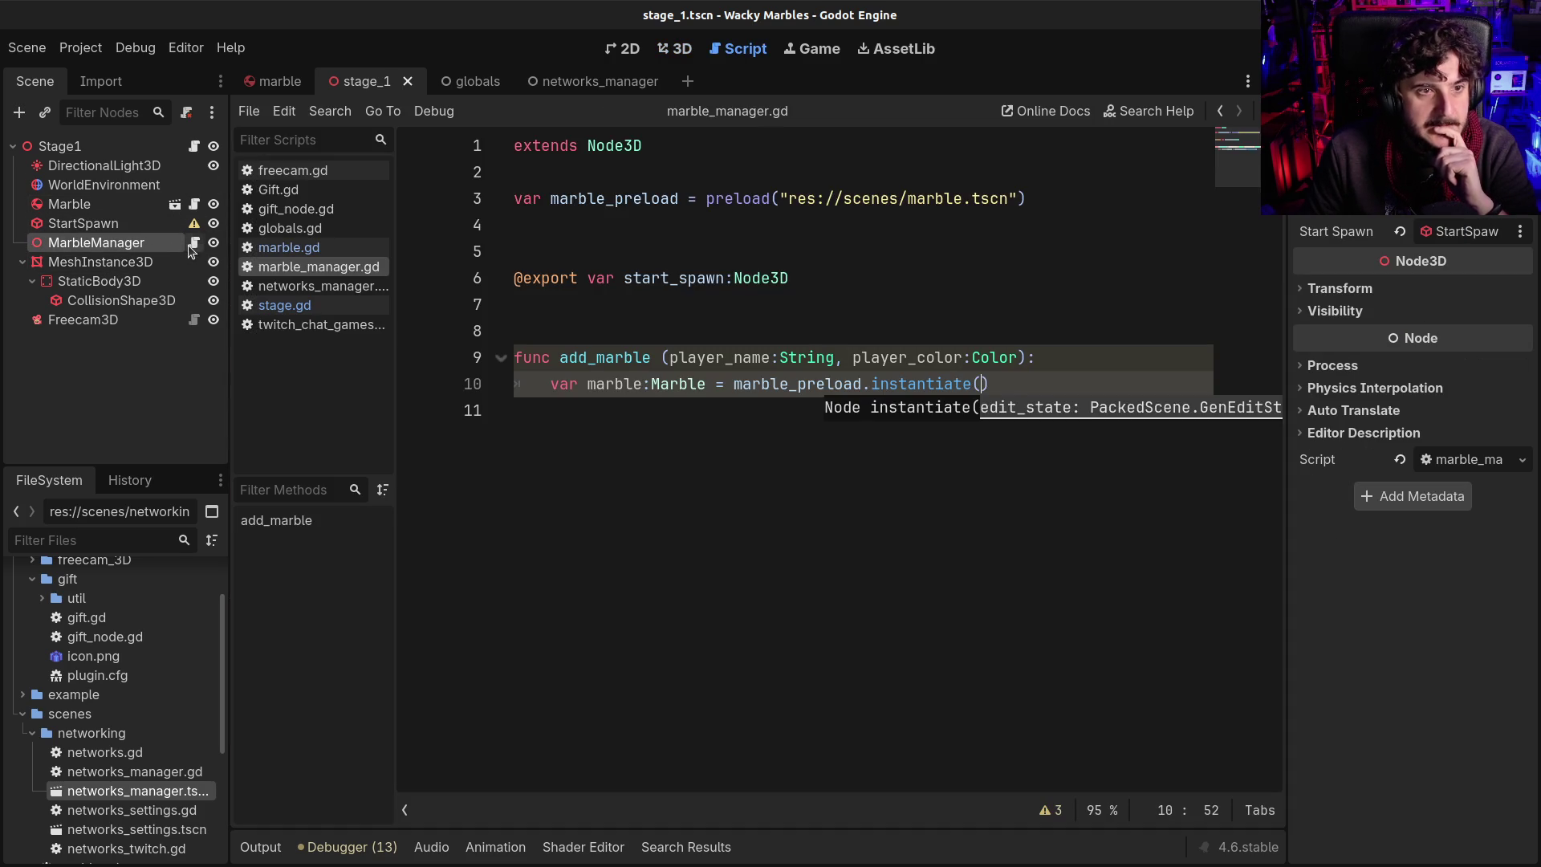
pyautogui.click(783, 446)
pyautogui.click(996, 385)
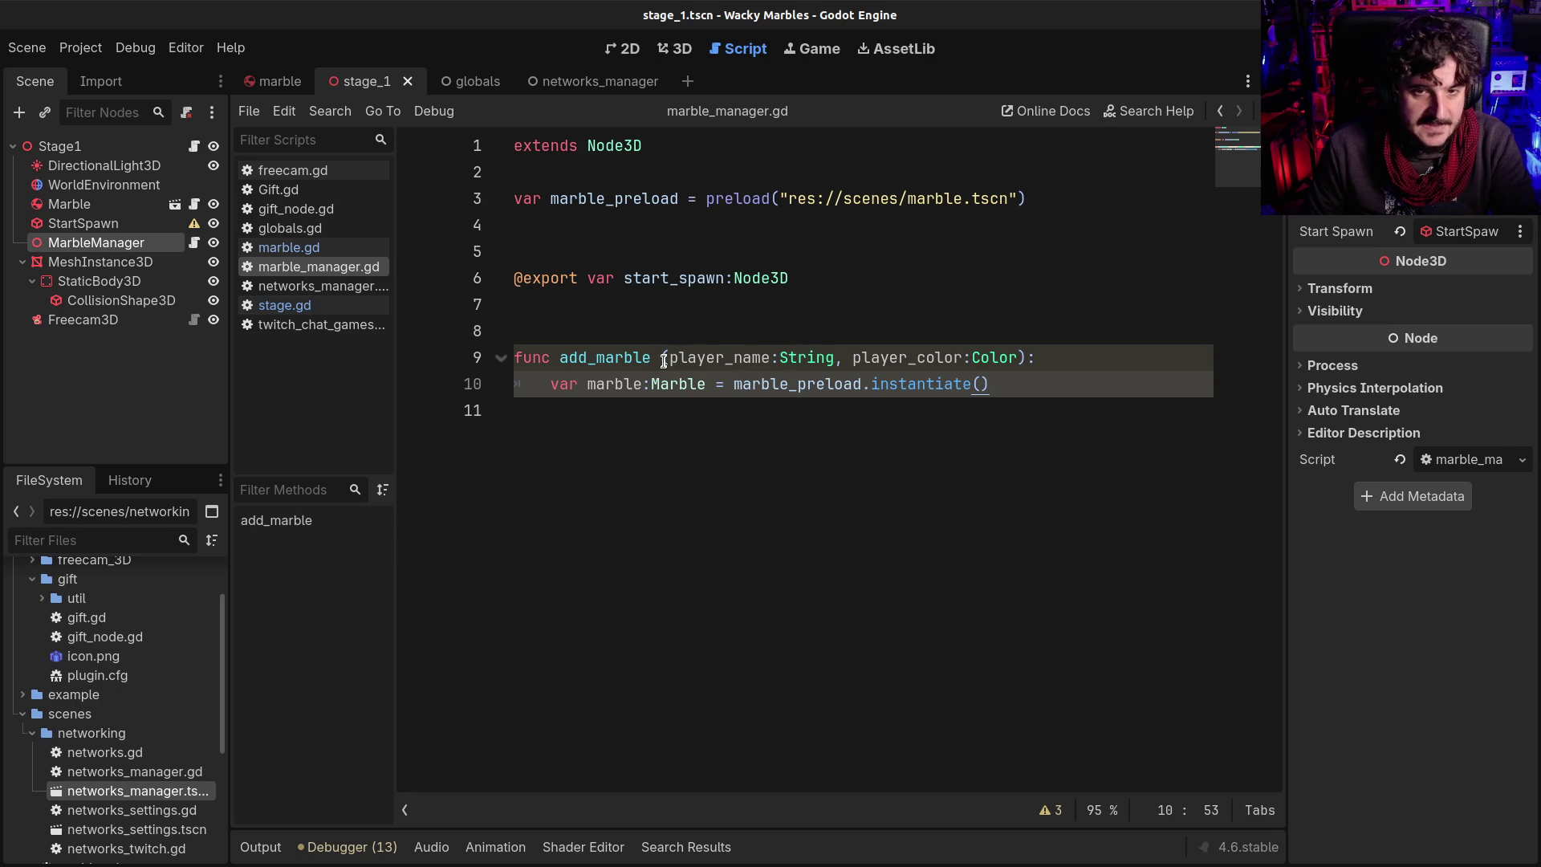
pyautogui.moveTo(666, 354)
pyautogui.mouseDown()
pyautogui.moveTo(901, 357)
pyautogui.moveTo(987, 384)
pyautogui.moveTo(1018, 357)
pyautogui.mouseUp()
pyautogui.click(1018, 357)
pyautogui.doubleClick(698, 362)
pyautogui.doubleClick(922, 360)
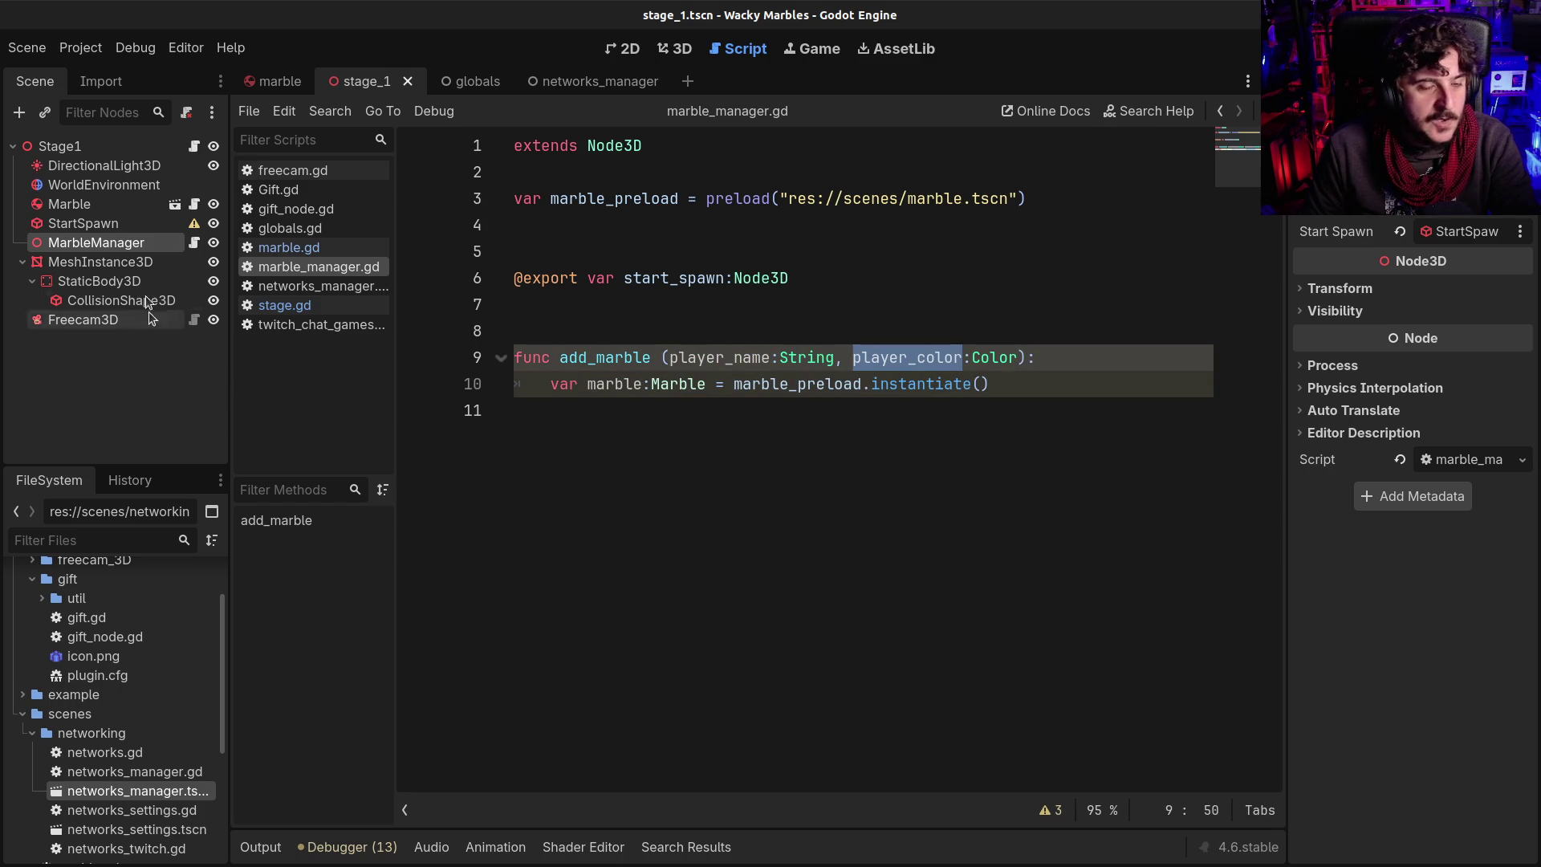
pyautogui.click(195, 147)
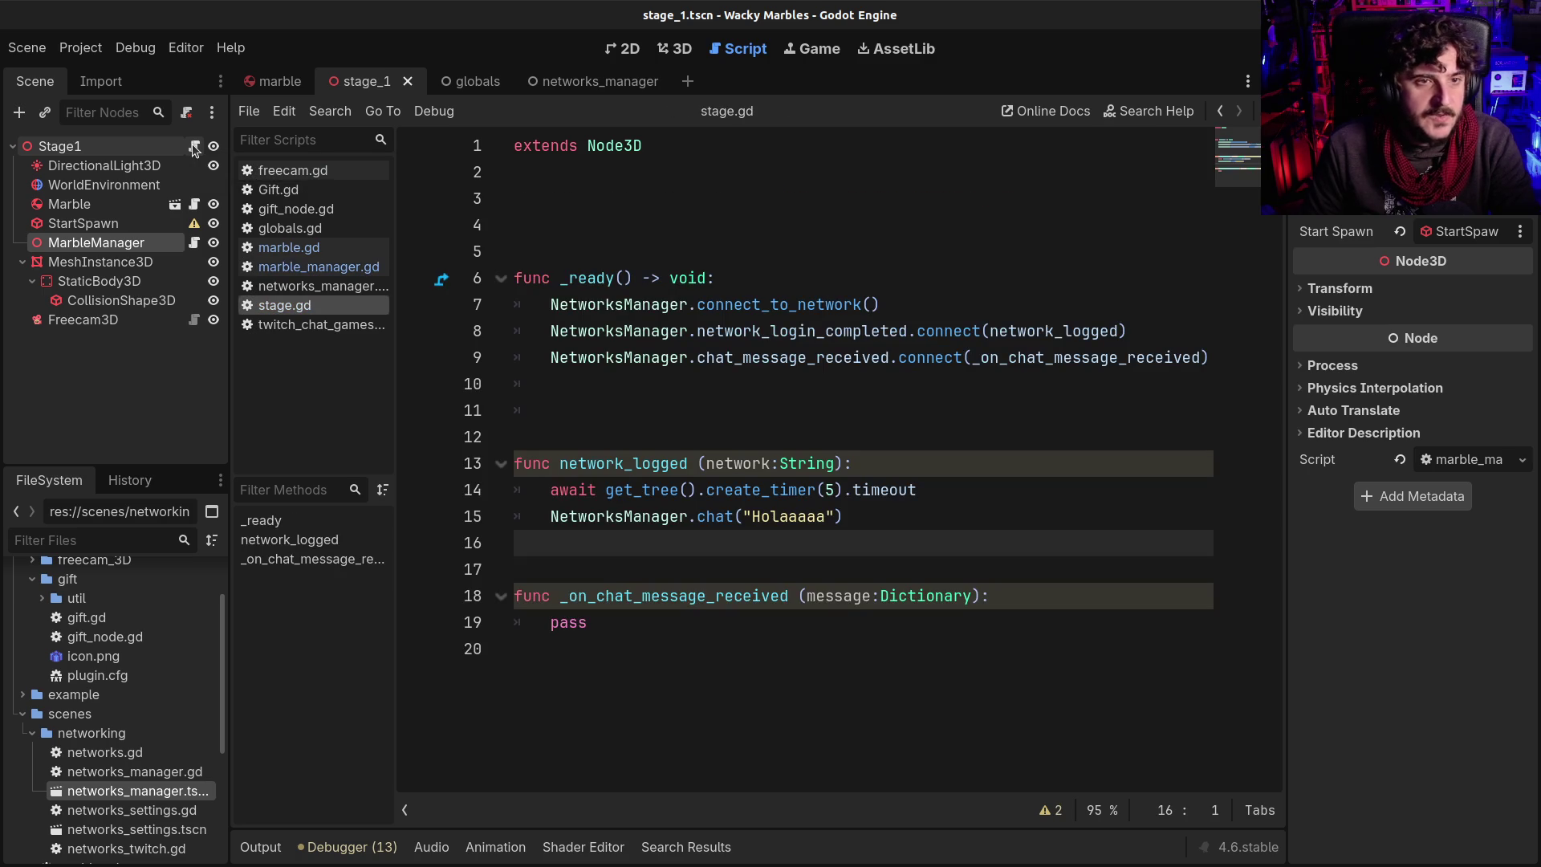
# Look over stage.gd's chat-message handler and remove the extra blank lines near the top
pyautogui.click(650, 439)
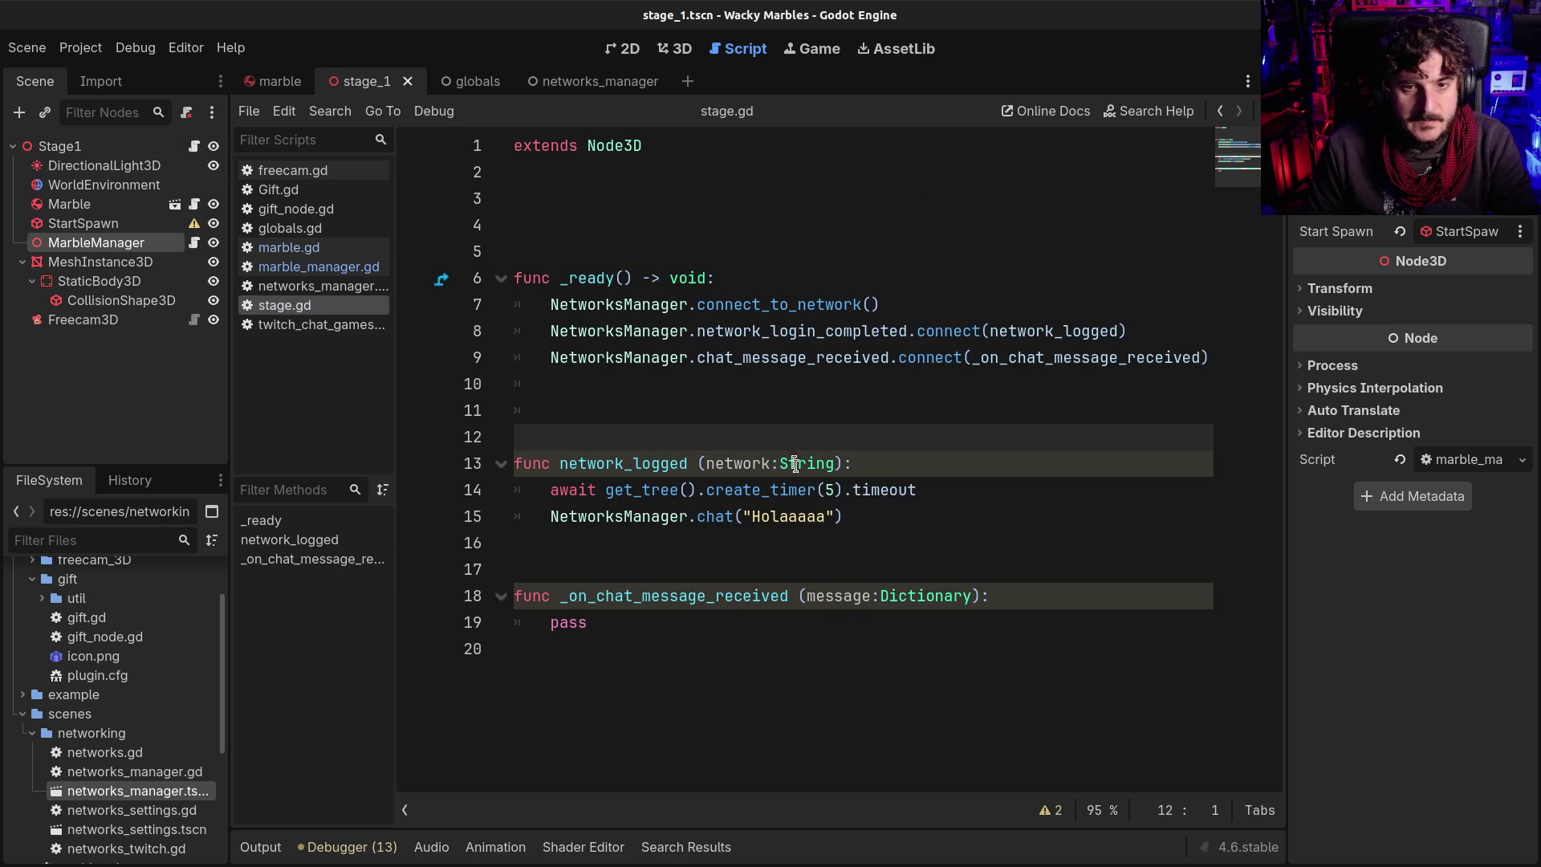
pyautogui.click(672, 517)
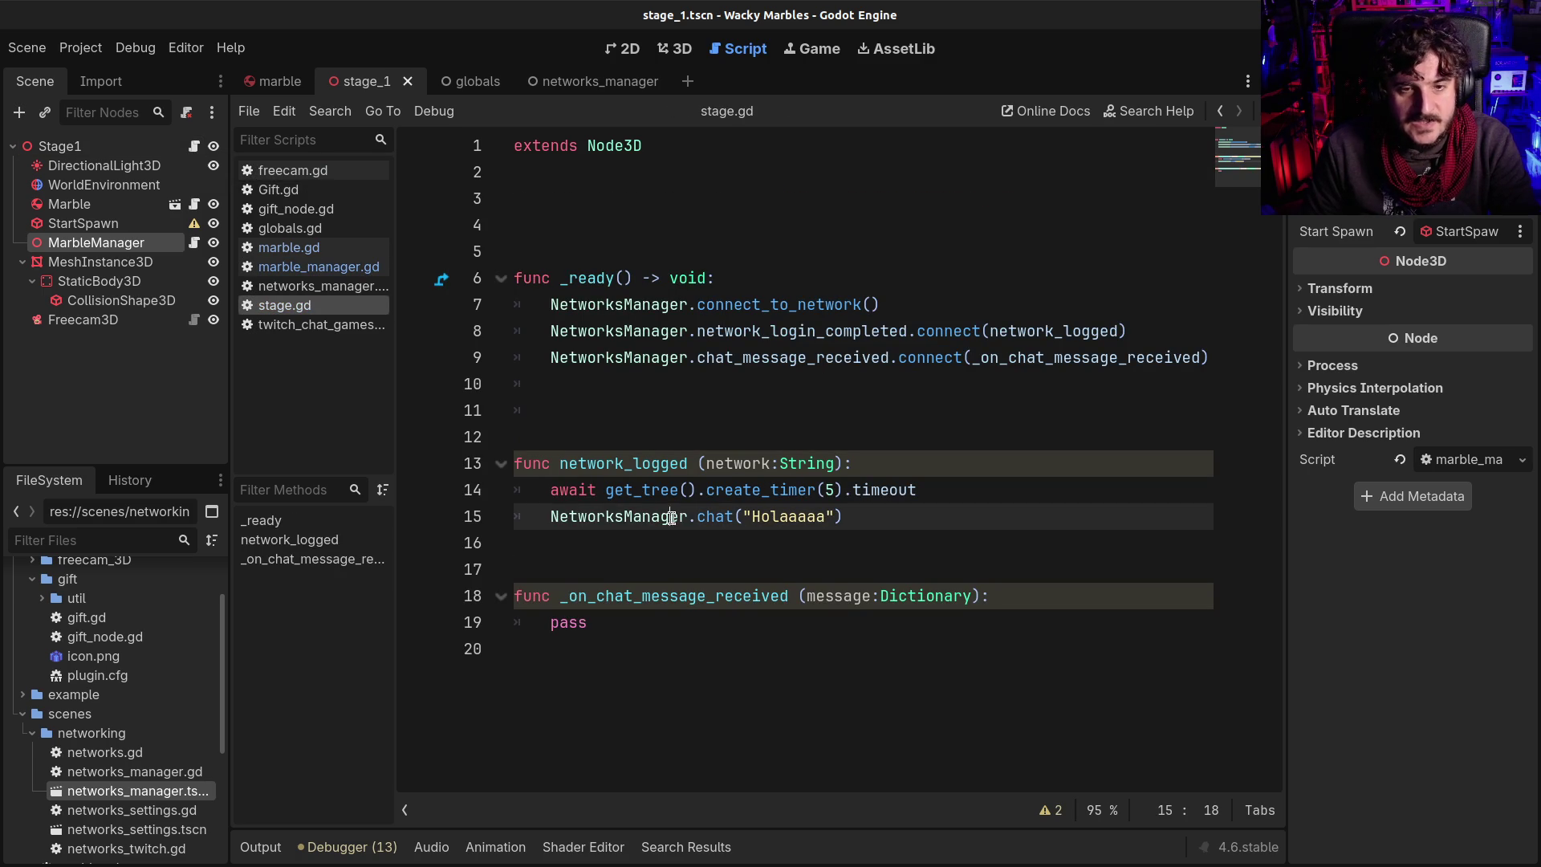
pyautogui.click(589, 637)
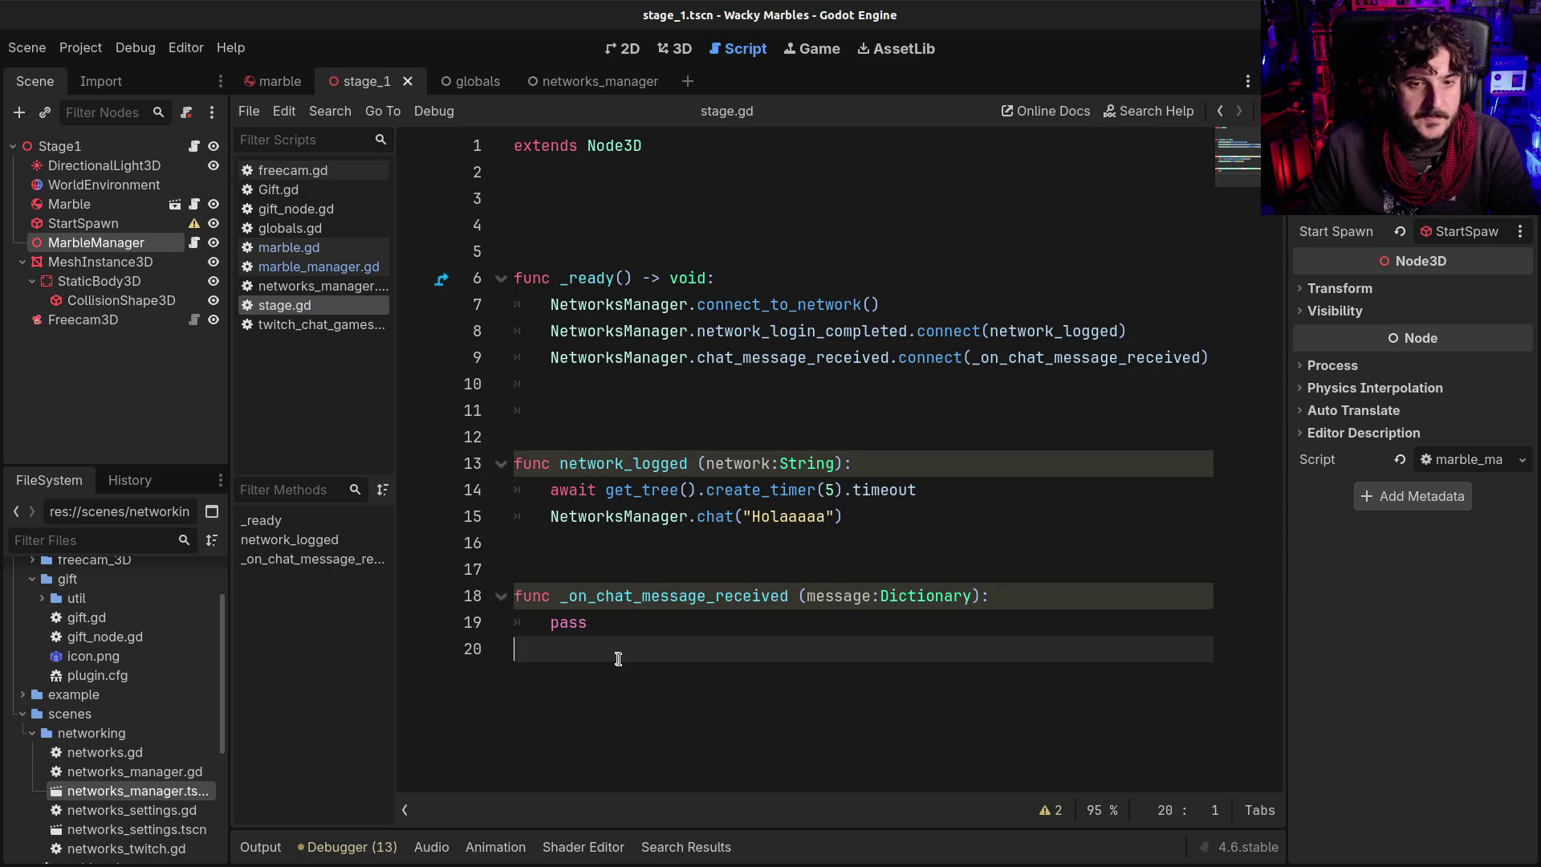
pyautogui.click(124, 146)
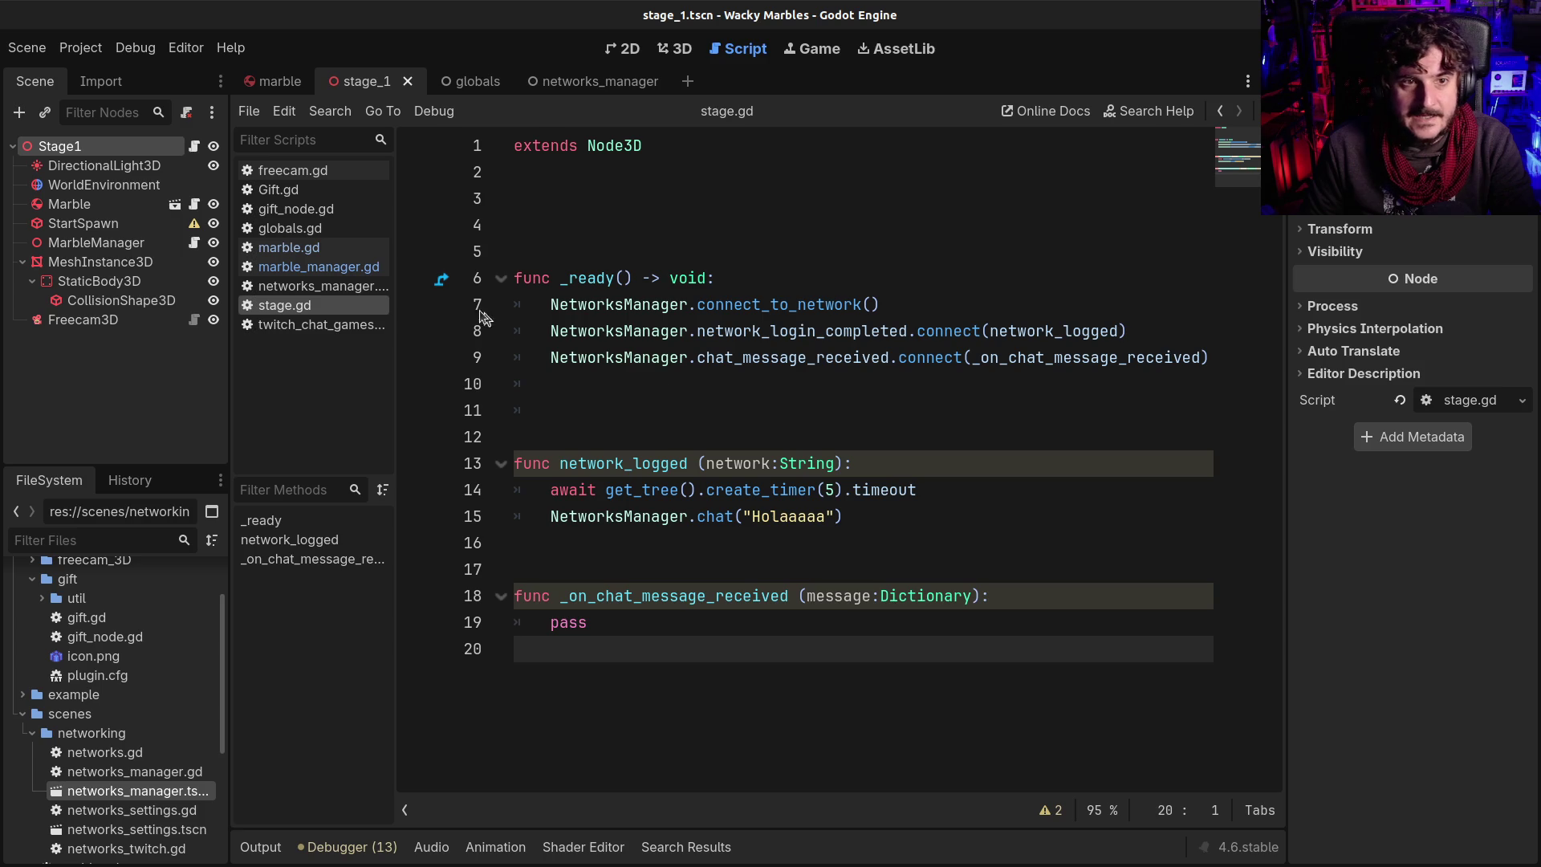
pyautogui.click(649, 634)
pyautogui.moveTo(635, 646); pyautogui.dragTo(504, 581)
pyautogui.click(643, 214)
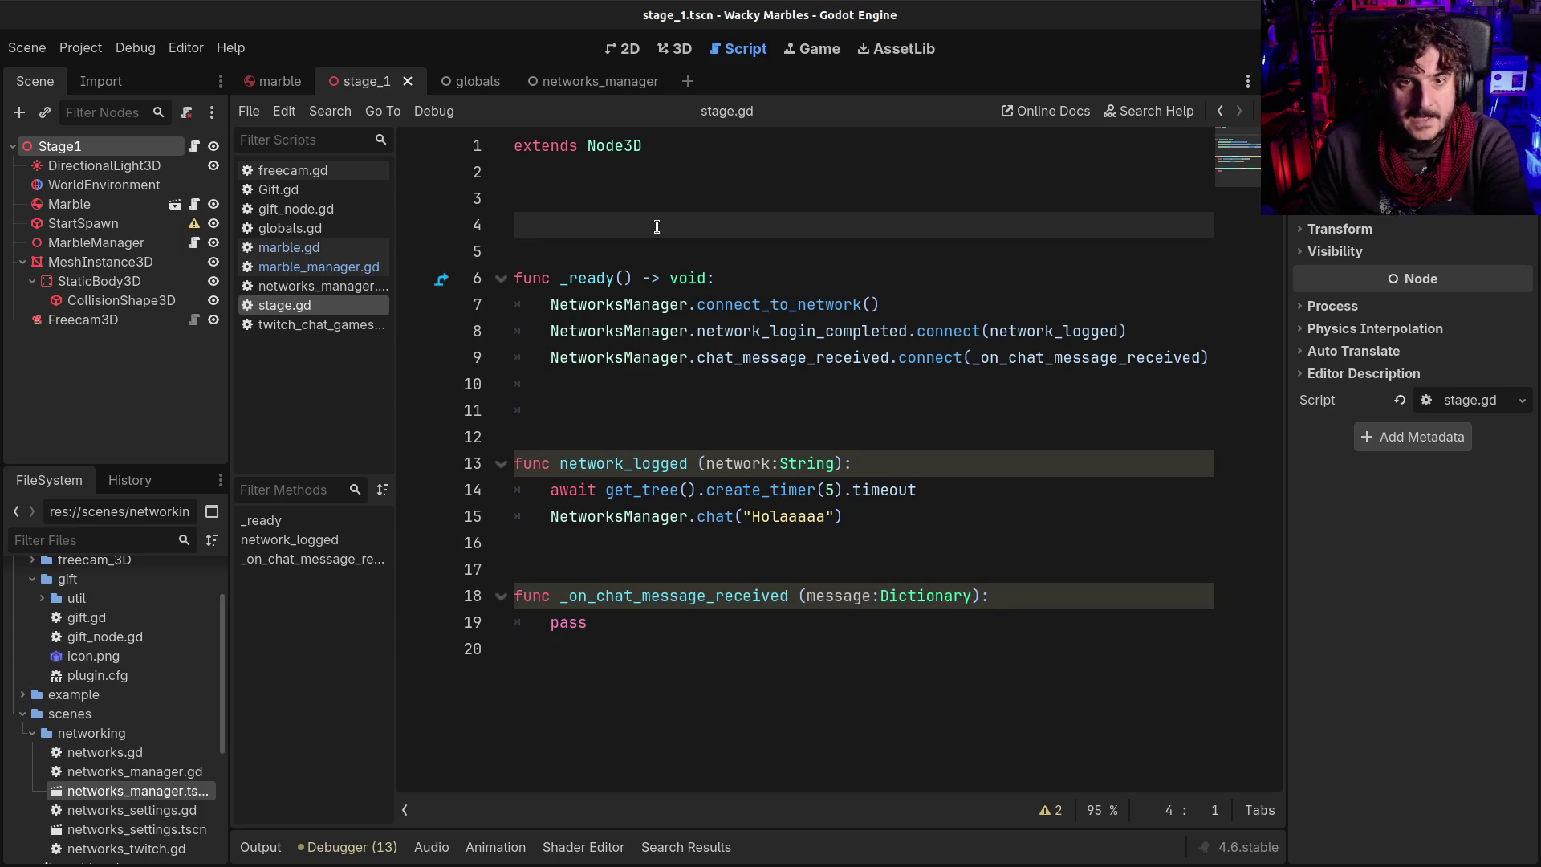
pyautogui.press('BackSpace')
pyautogui.press('BackSpace')
# Replace pass in the chat handler with $MarbleManager.add_marble(message["user"])
pyautogui.doubleClick(562, 571)
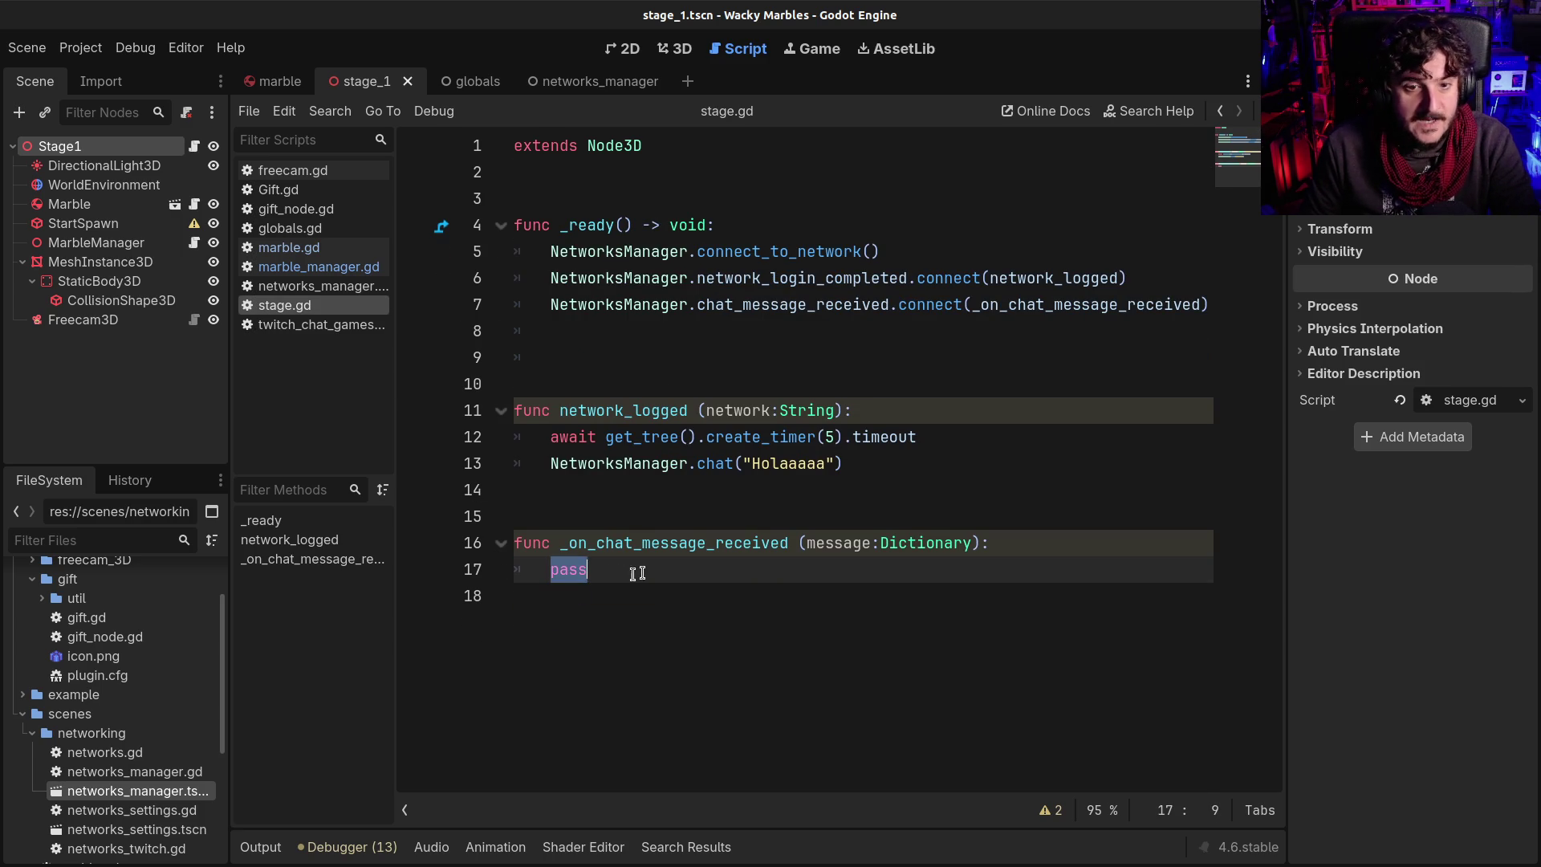
pyautogui.write('$M')
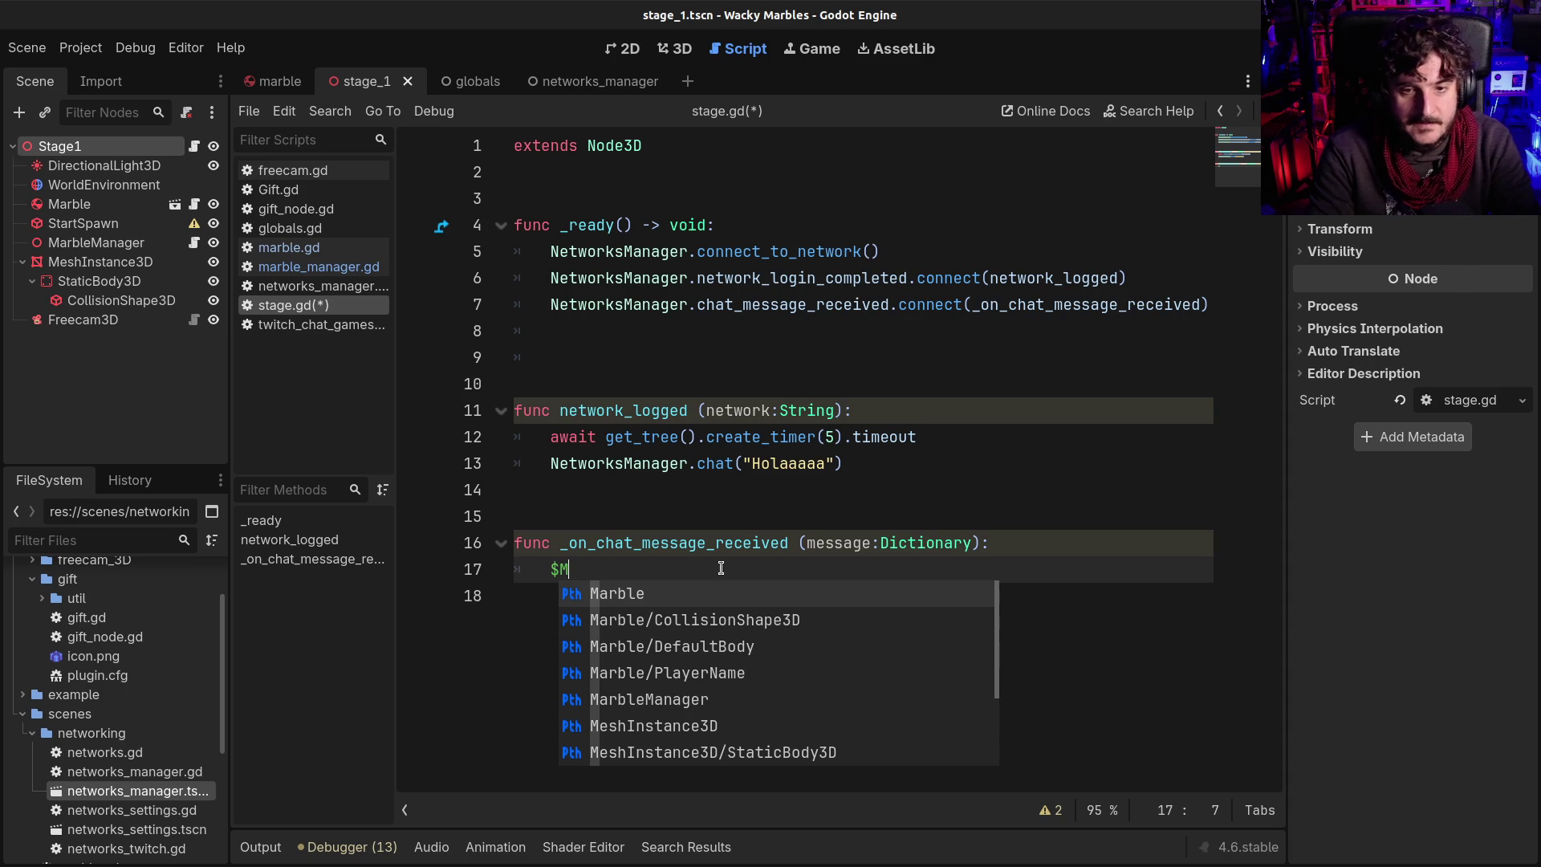
pyautogui.write('ar')
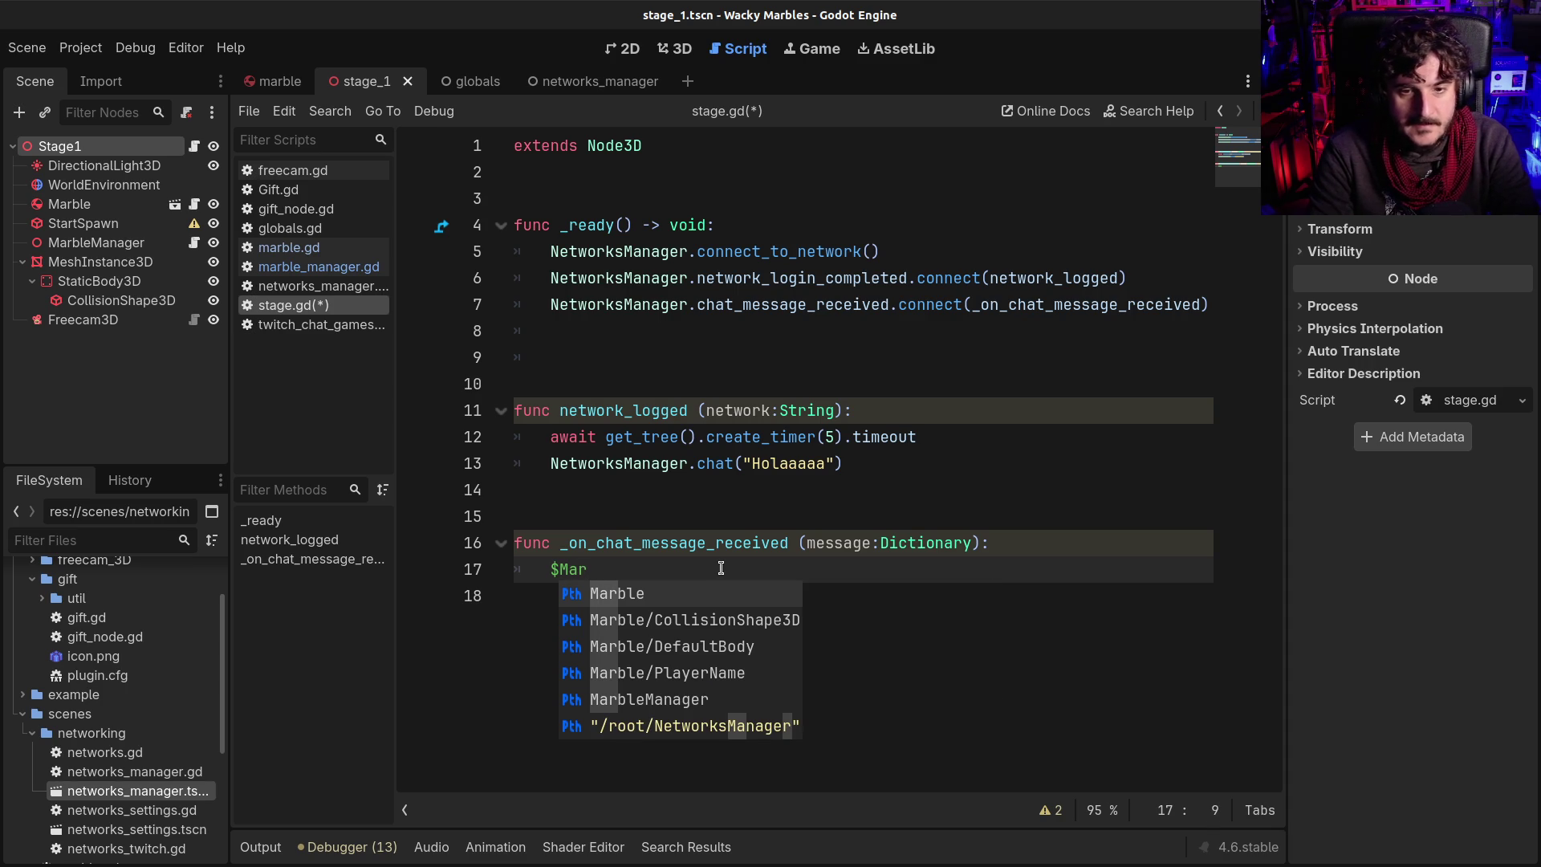
pyautogui.press('Down')
pyautogui.press('Down')
pyautogui.press('Down')
pyautogui.press('Return')
pyautogui.write('.a')
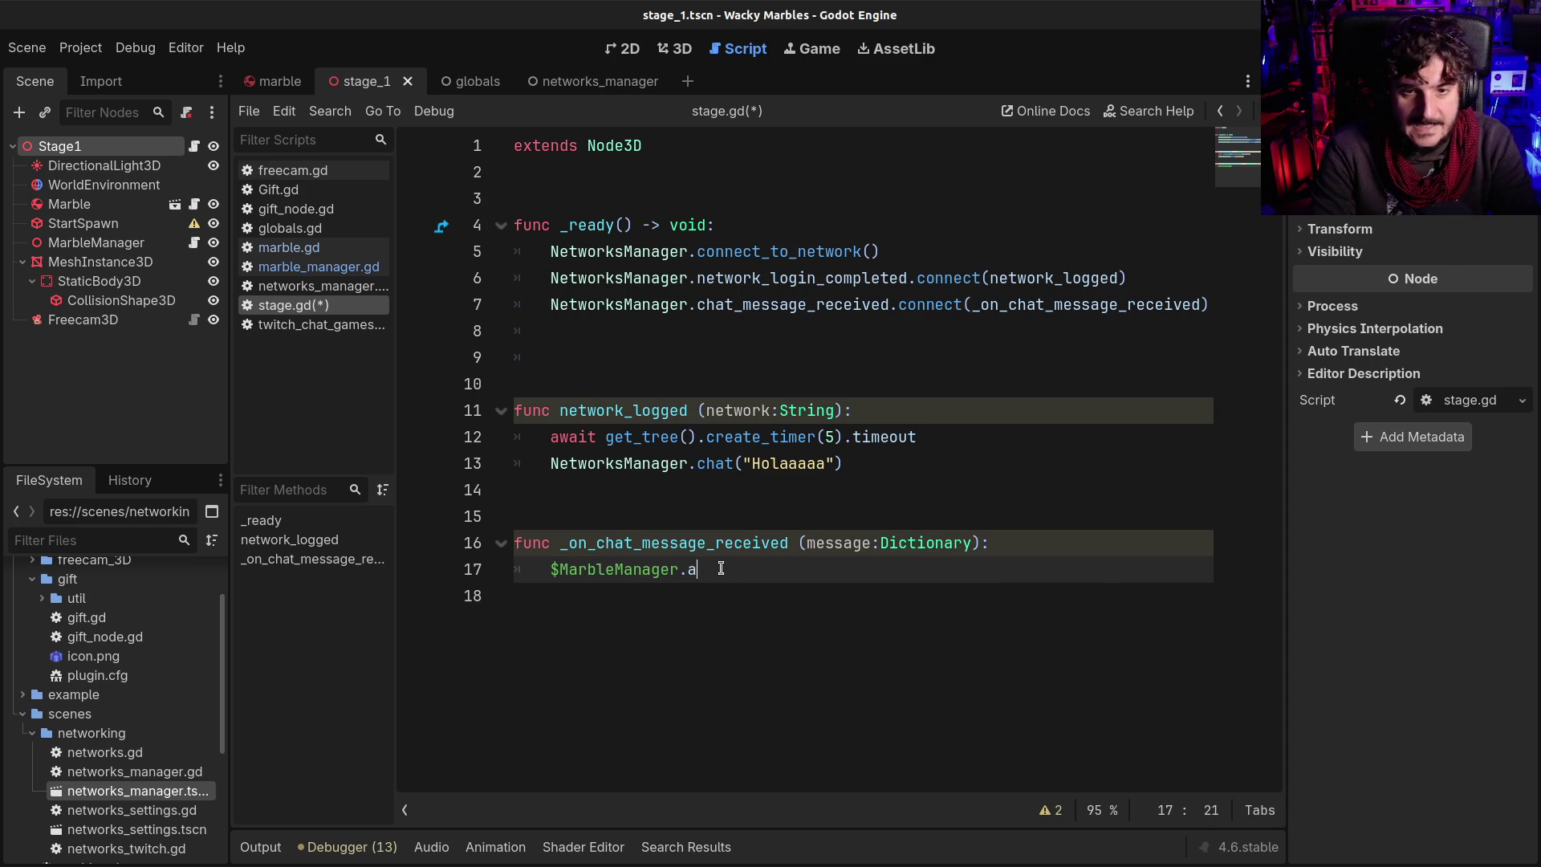
pyautogui.write('dd_m')
pyautogui.press('Return')
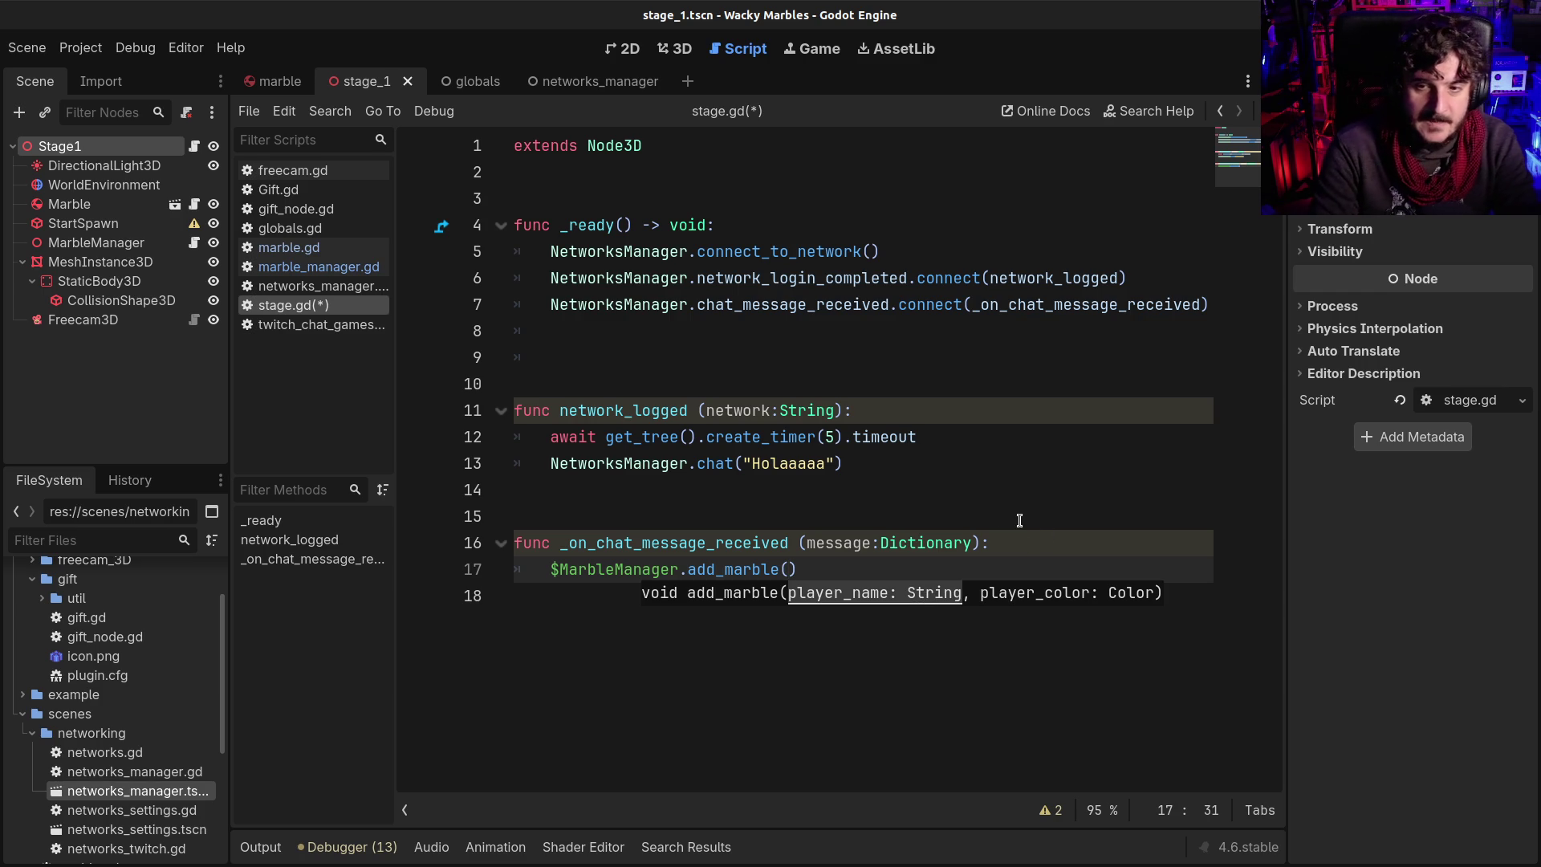
pyautogui.write('message')
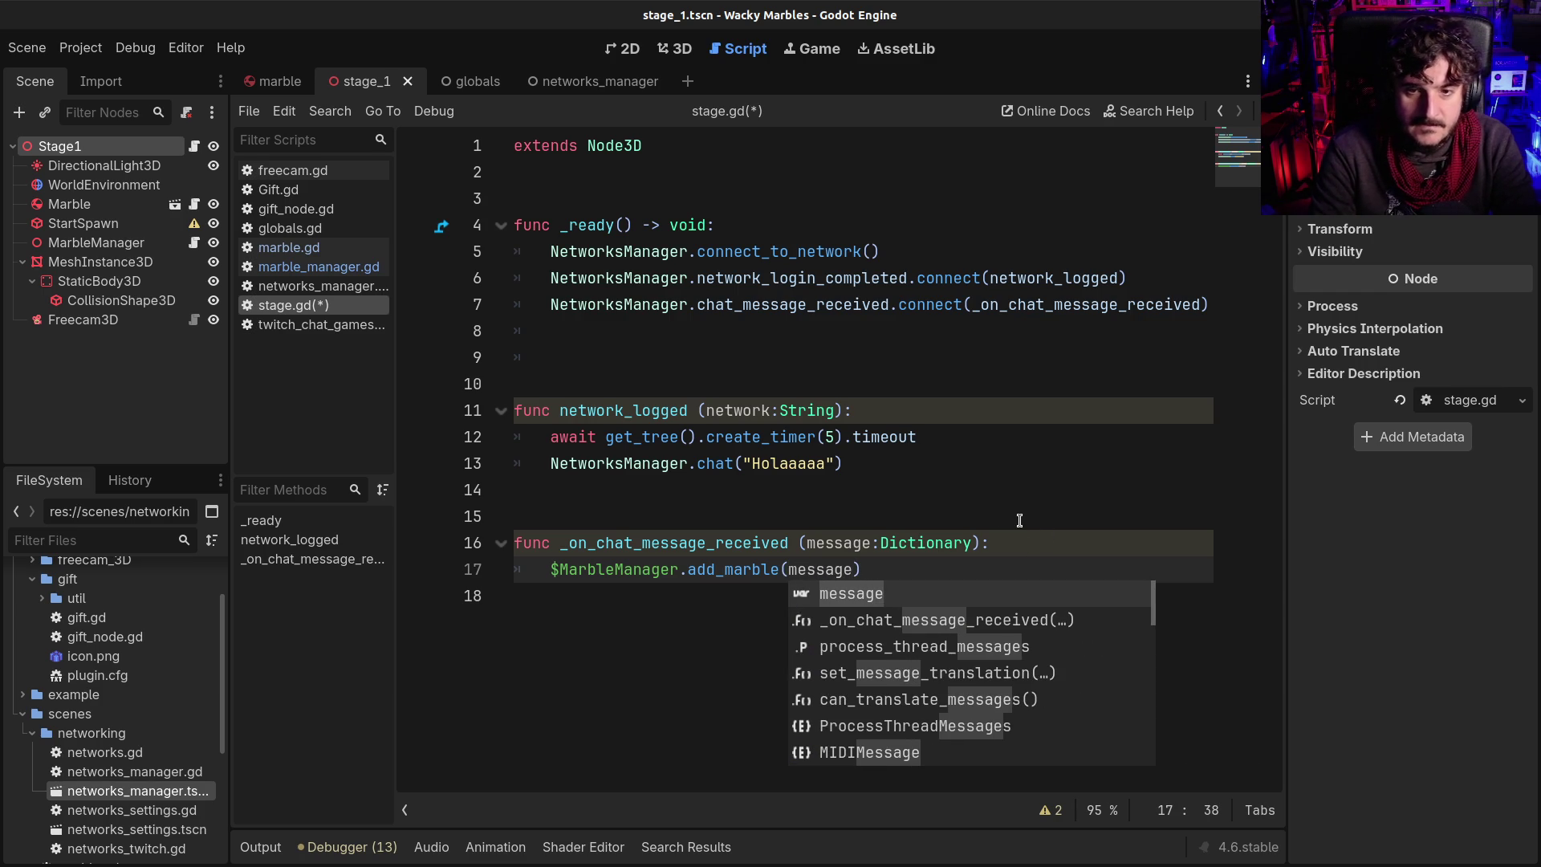
pyautogui.write('["user"]')
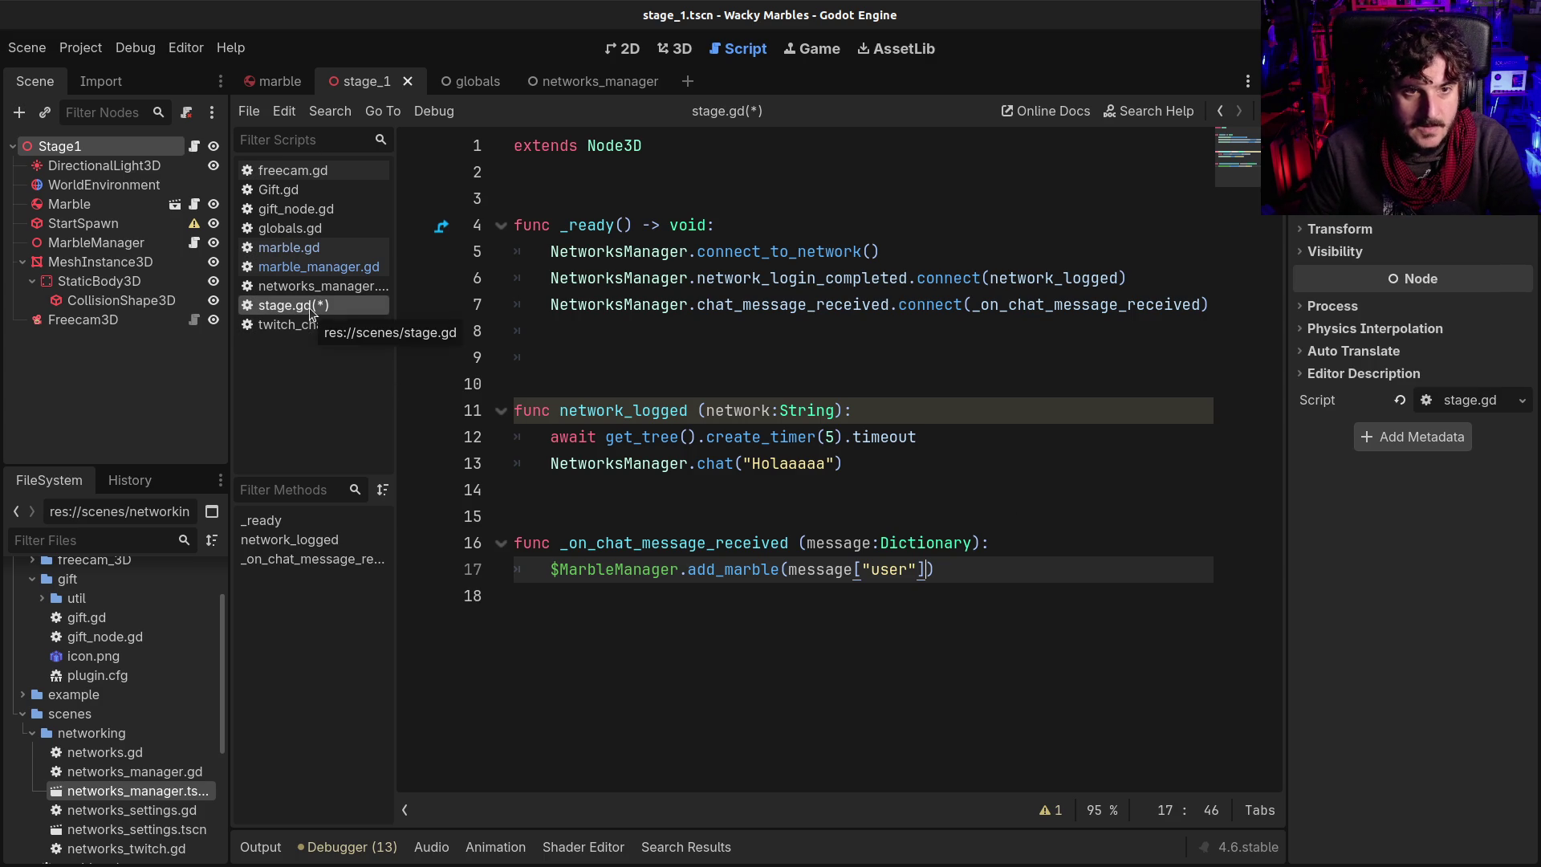
pyautogui.click(276, 186)
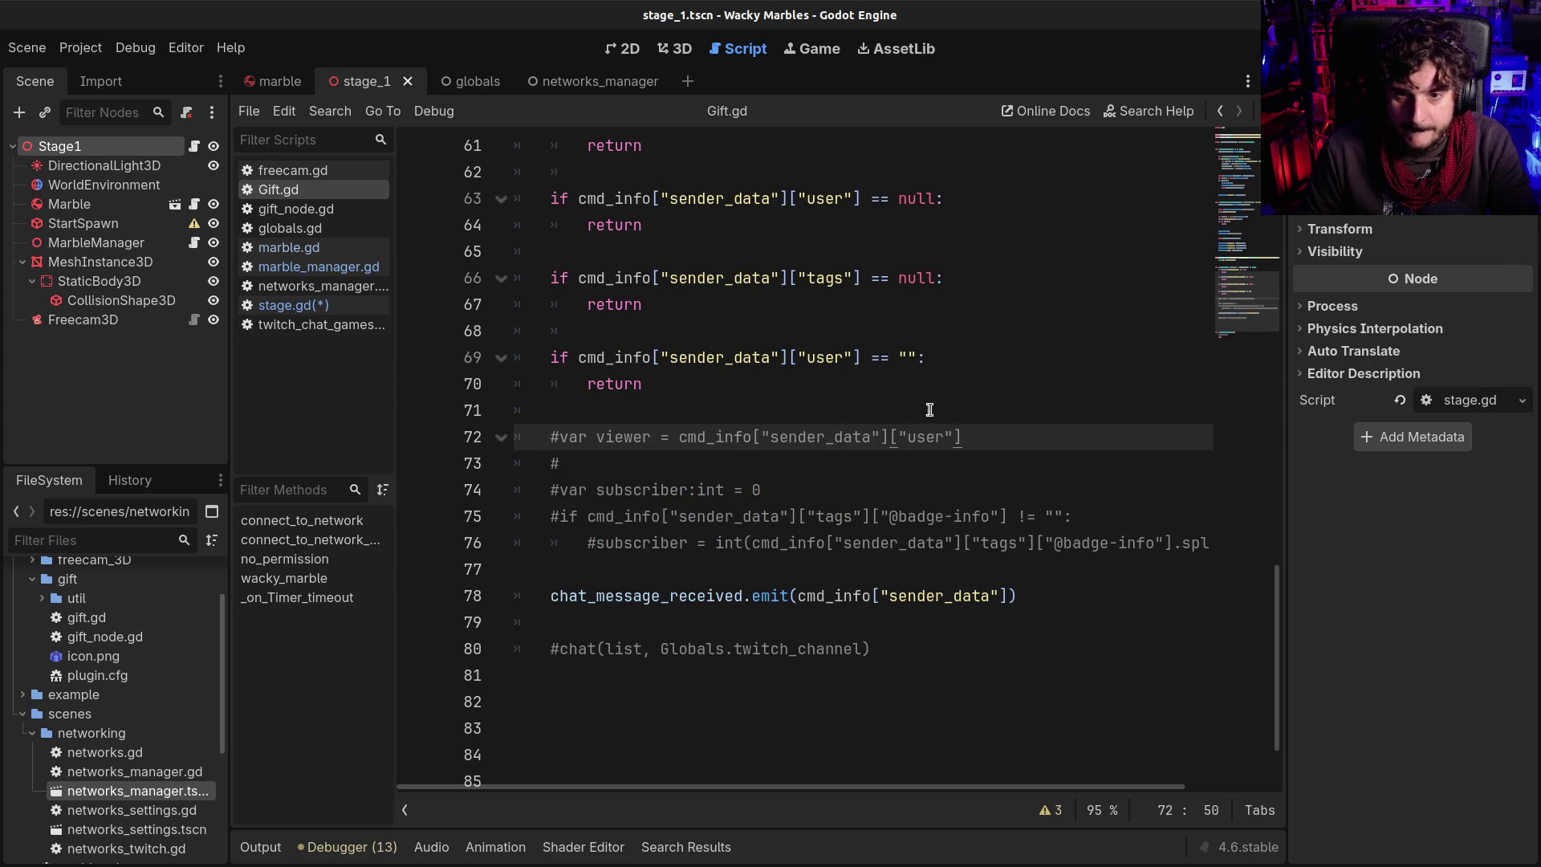
# Add Color.RED as add_marble's second argument in stage.gd, save, and run the game with F5
pyautogui.doubleClick(911, 436)
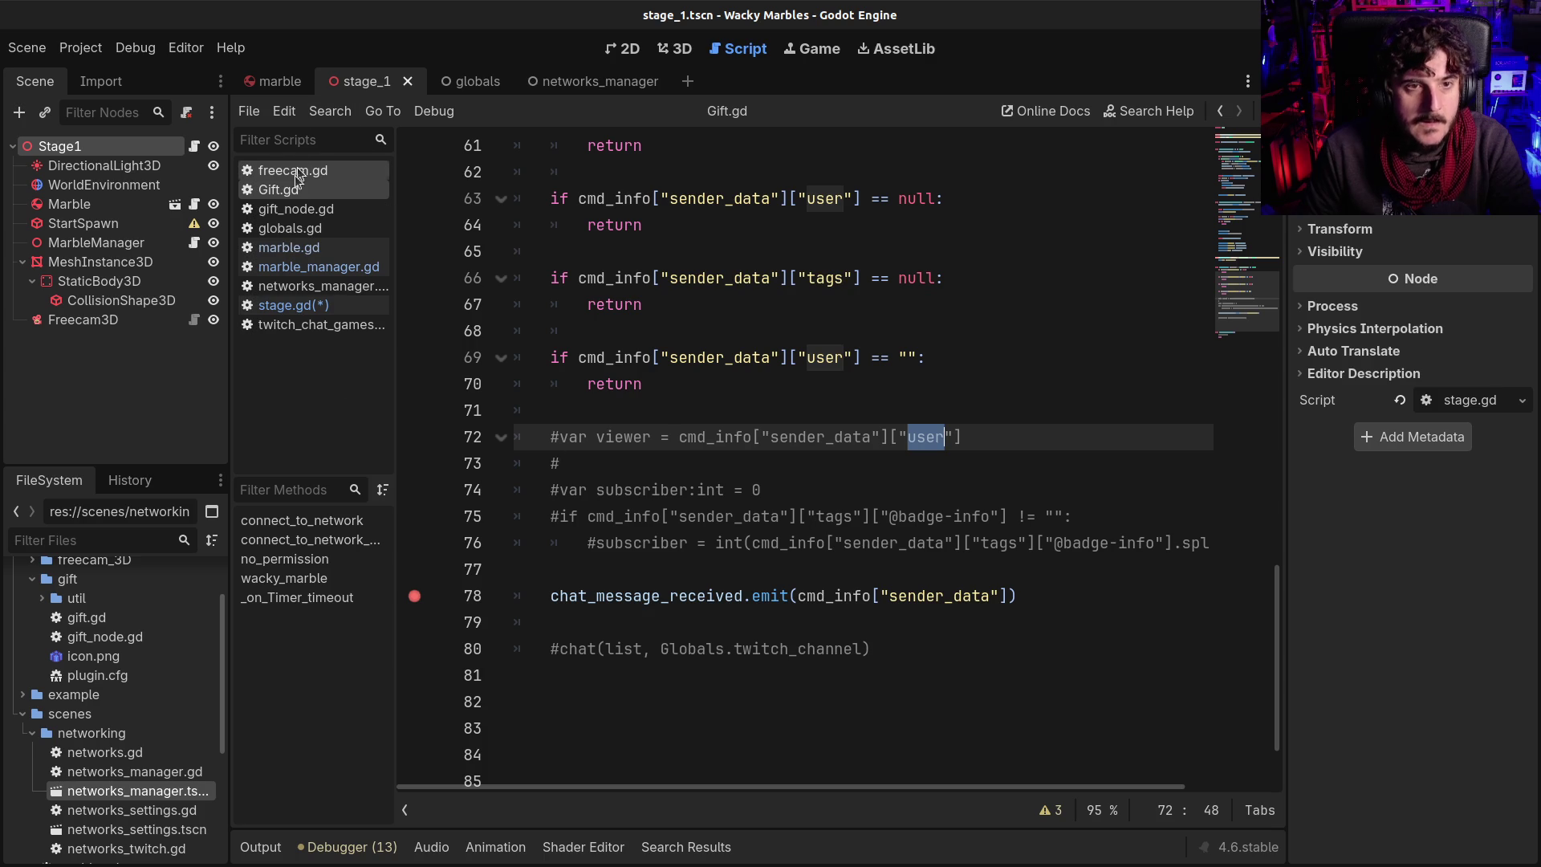
pyautogui.click(305, 306)
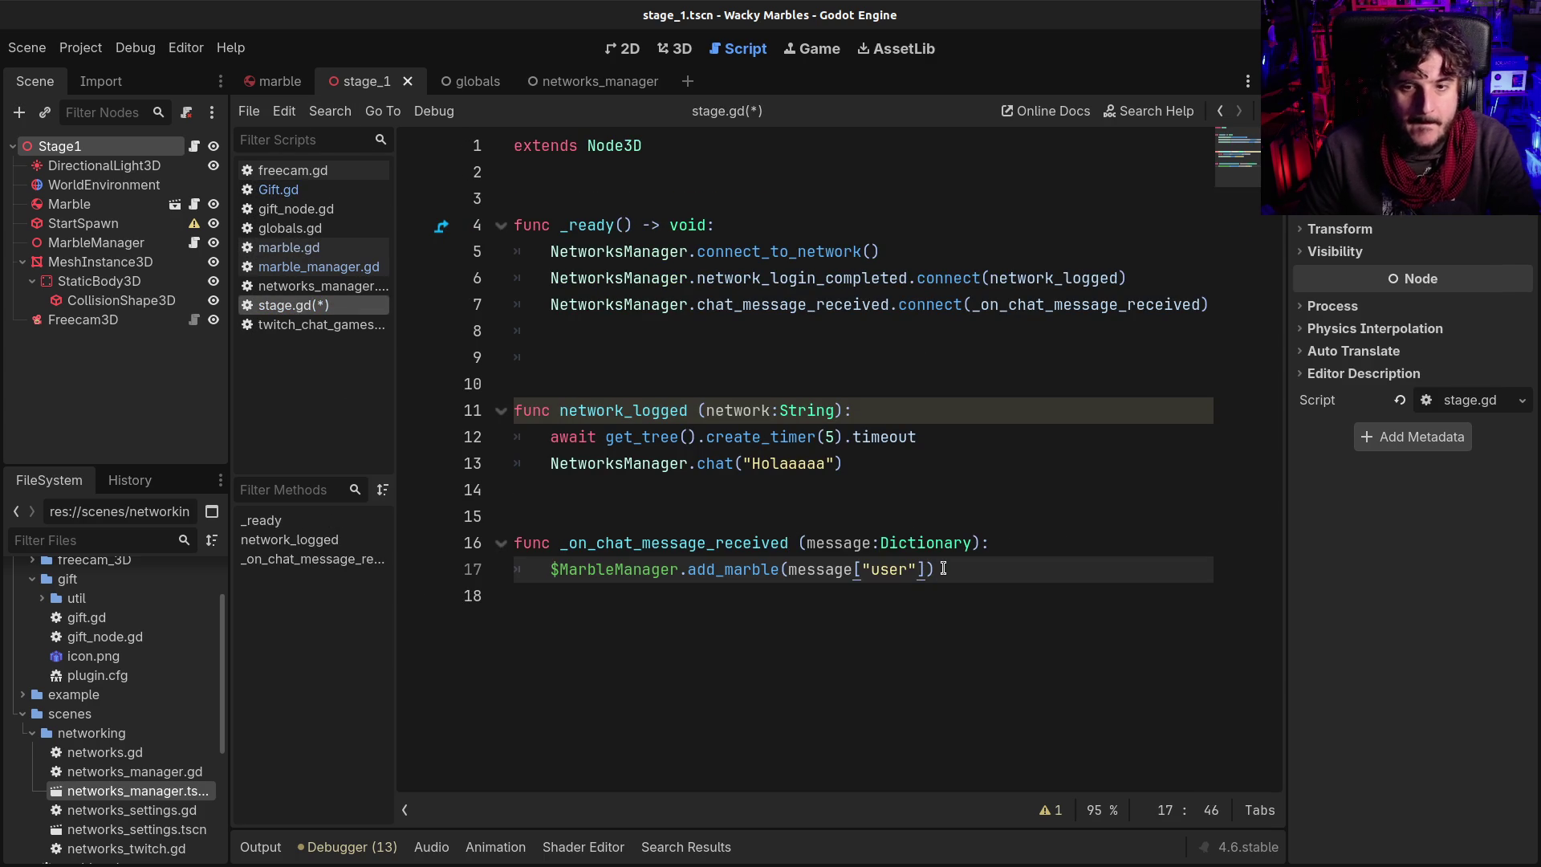
pyautogui.write(', Color.RE')
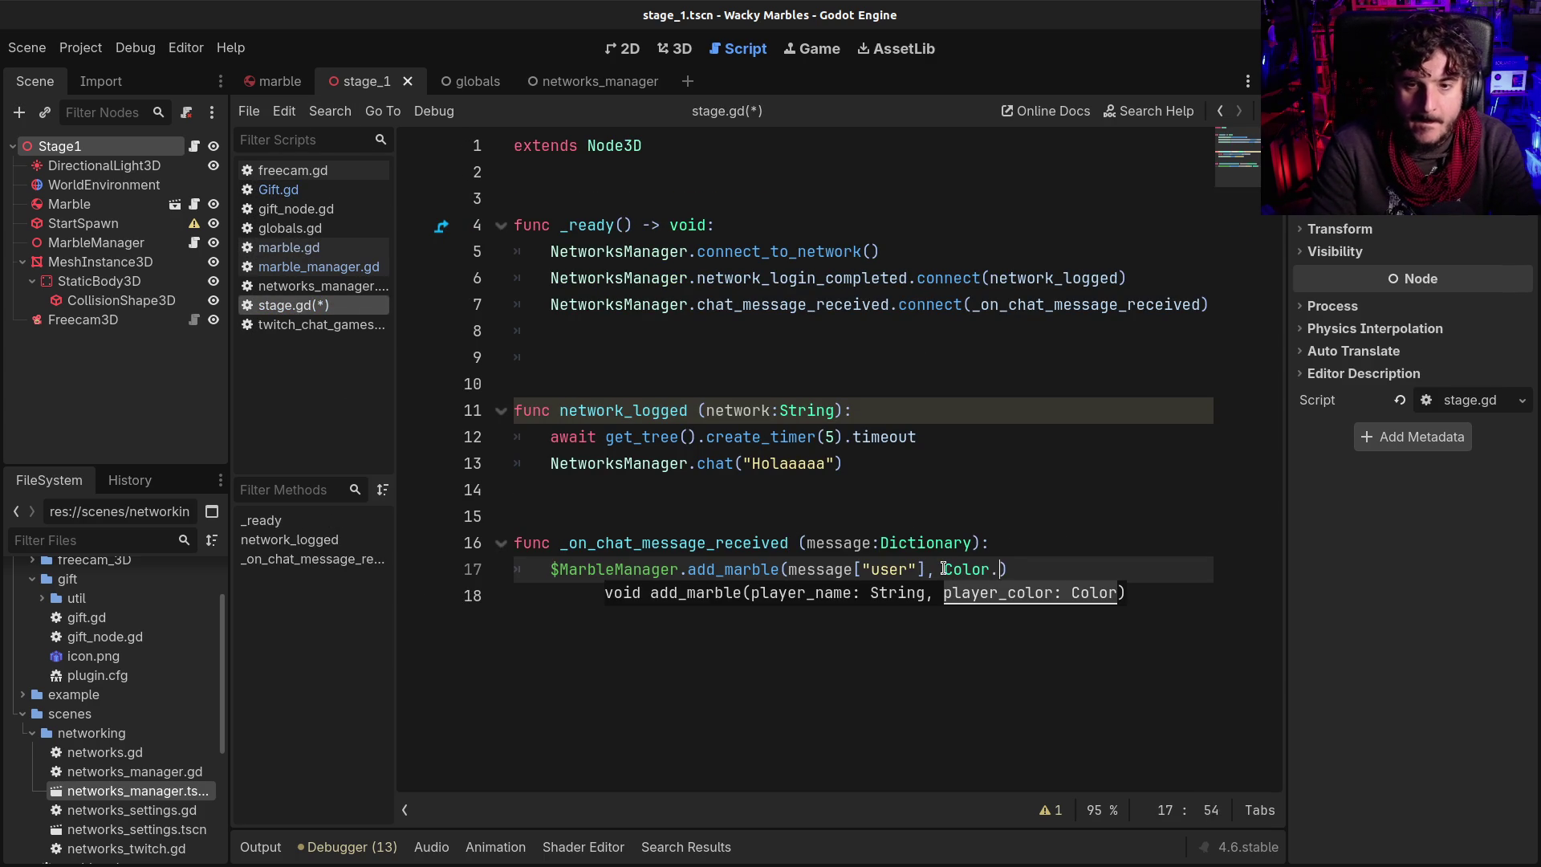
pyautogui.write('D')
pyautogui.hotkey('ctrl', 's')
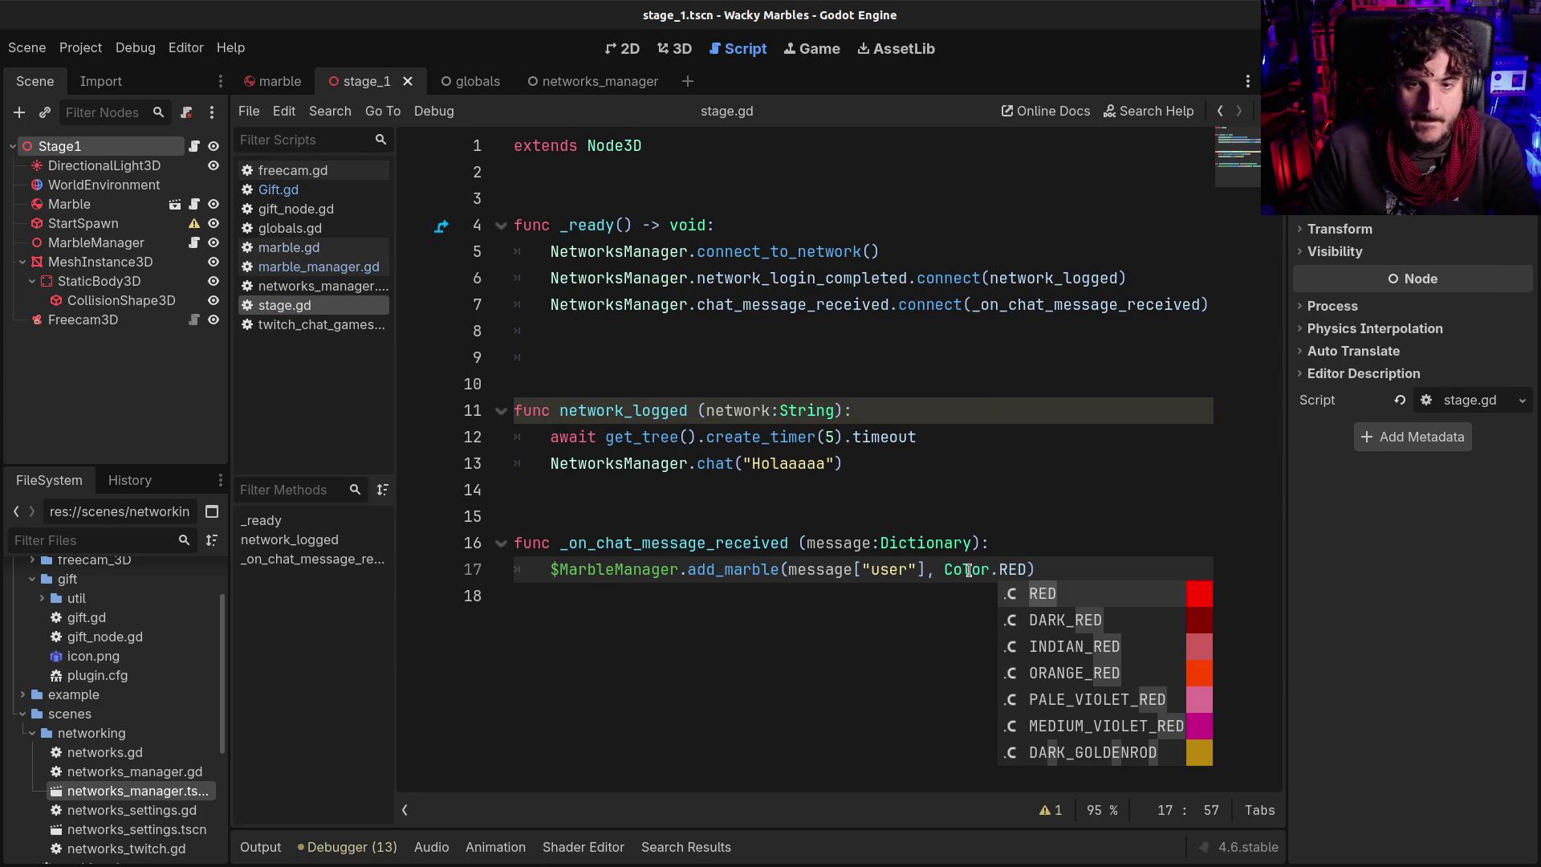
pyautogui.click(806, 465)
pyautogui.press('F5')
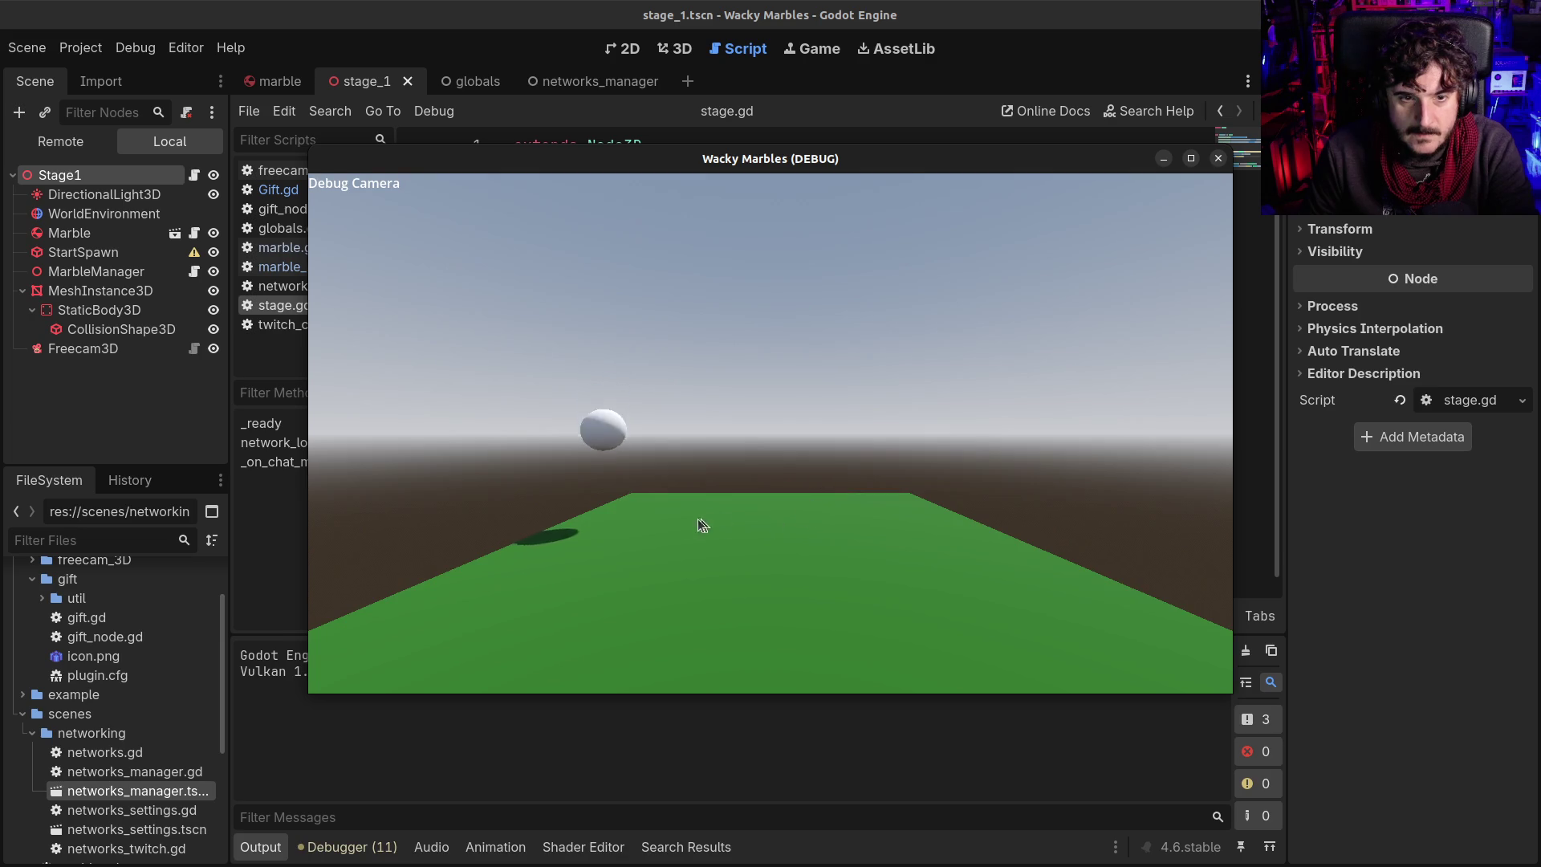
# Enlarge the debugger and inspect the cmd_info object, sender data and its Tags dictionary
pyautogui.moveTo(615, 161)
pyautogui.mouseDown()
pyautogui.moveTo(727, 136)
pyautogui.moveTo(618, 95)
pyautogui.moveTo(614, 75)
pyautogui.mouseUp()
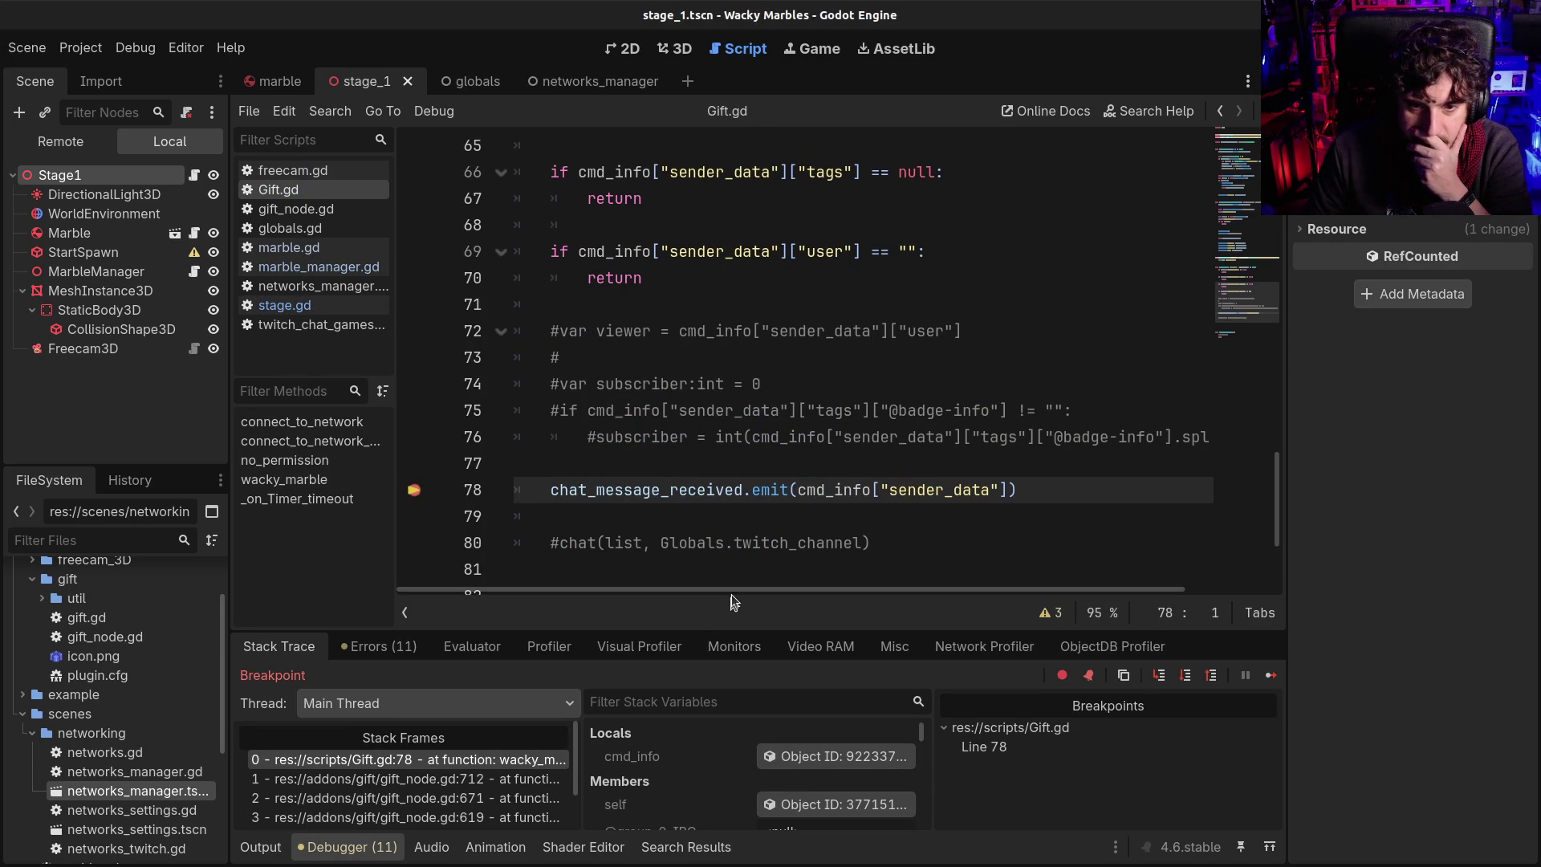
pyautogui.scroll(-3, 807, 448)
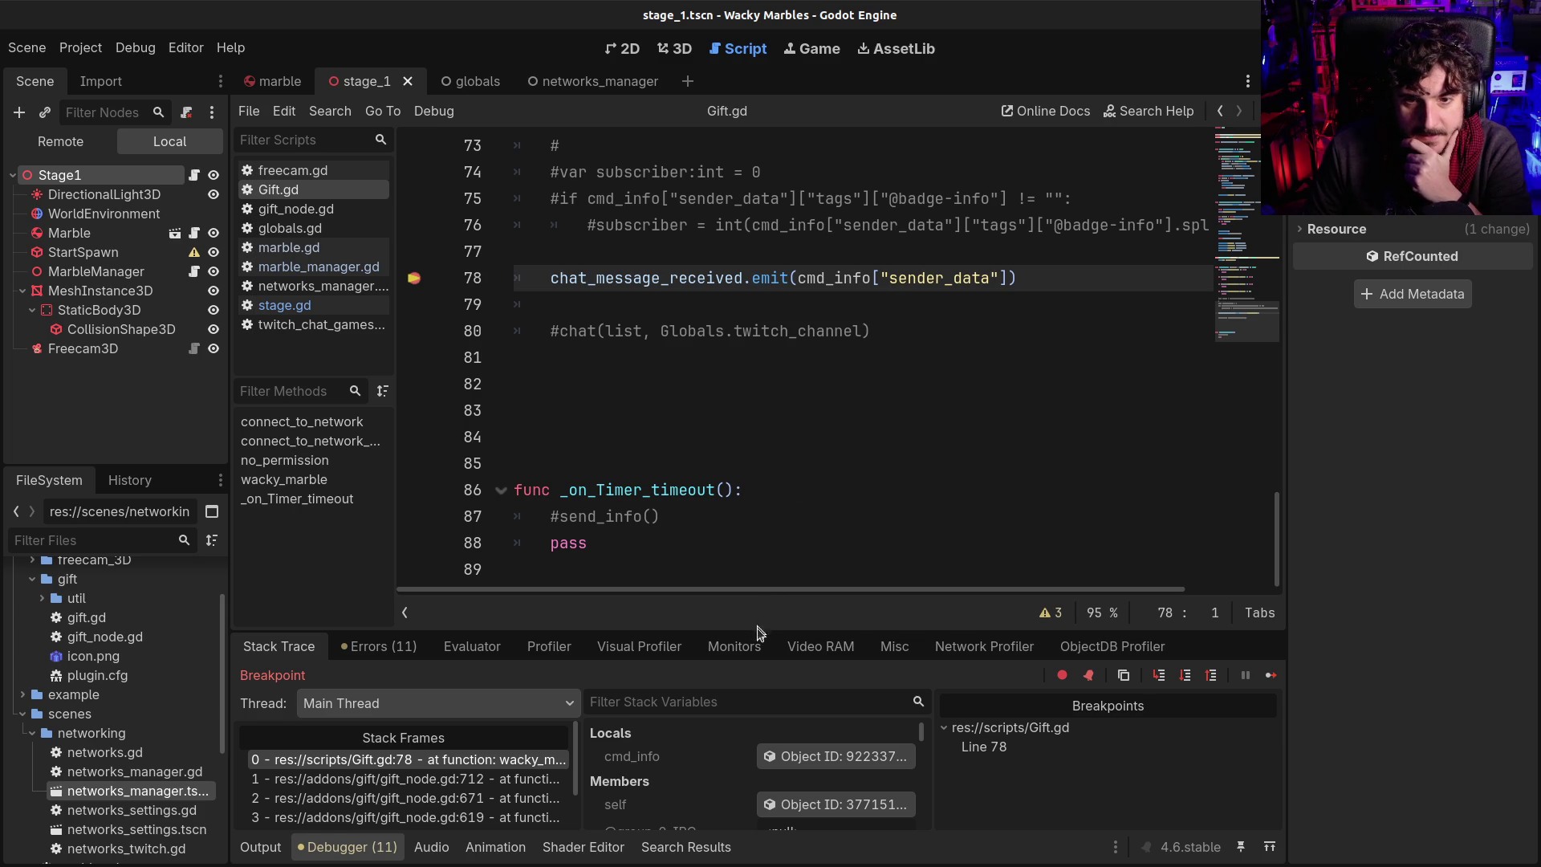
pyautogui.moveTo(759, 628); pyautogui.dragTo(761, 363)
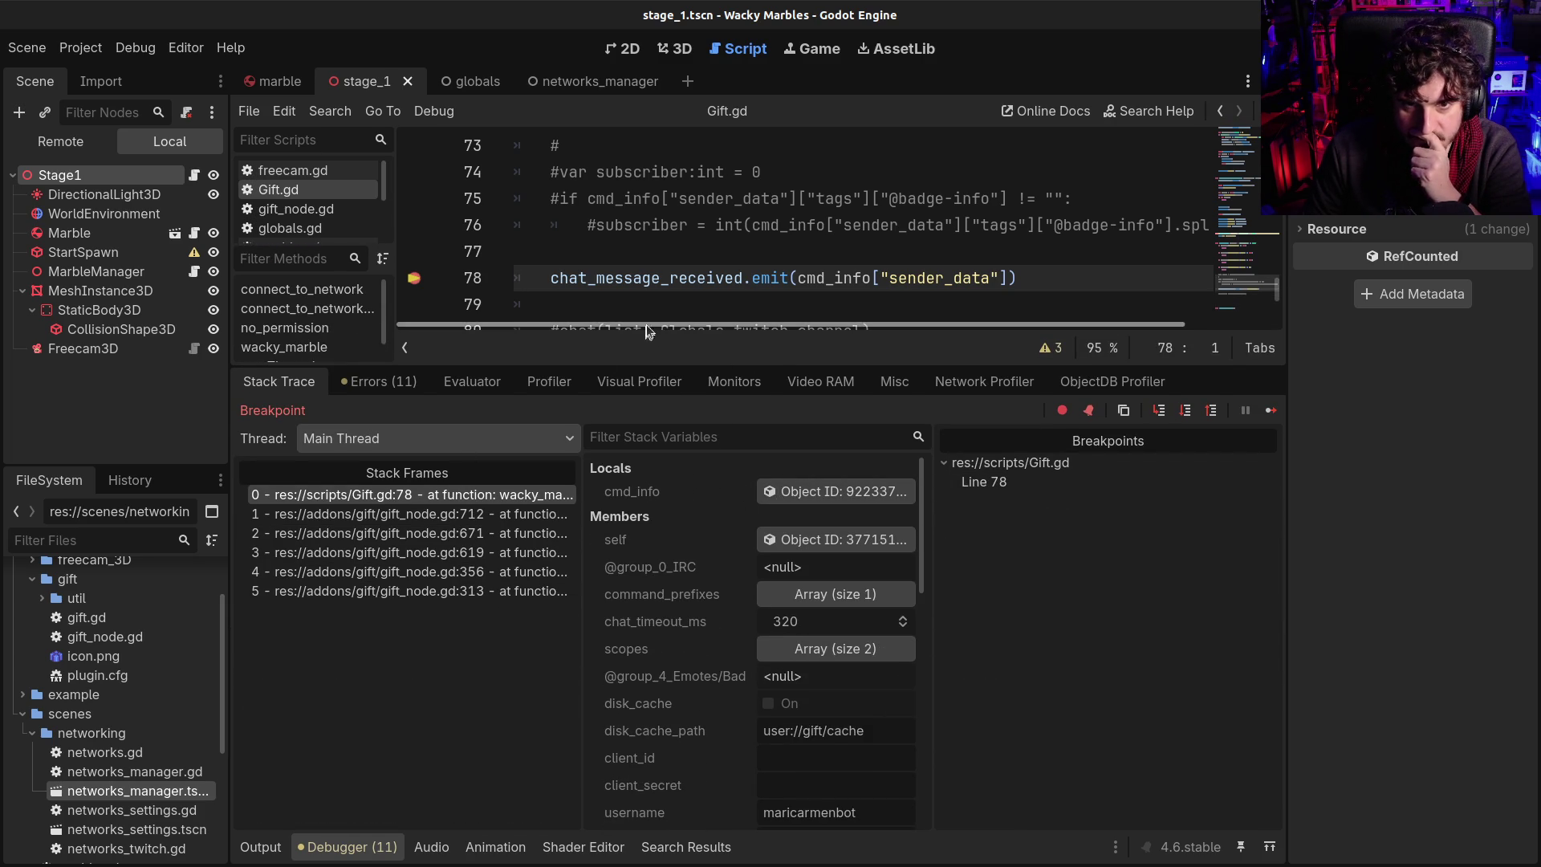
pyautogui.click(893, 499)
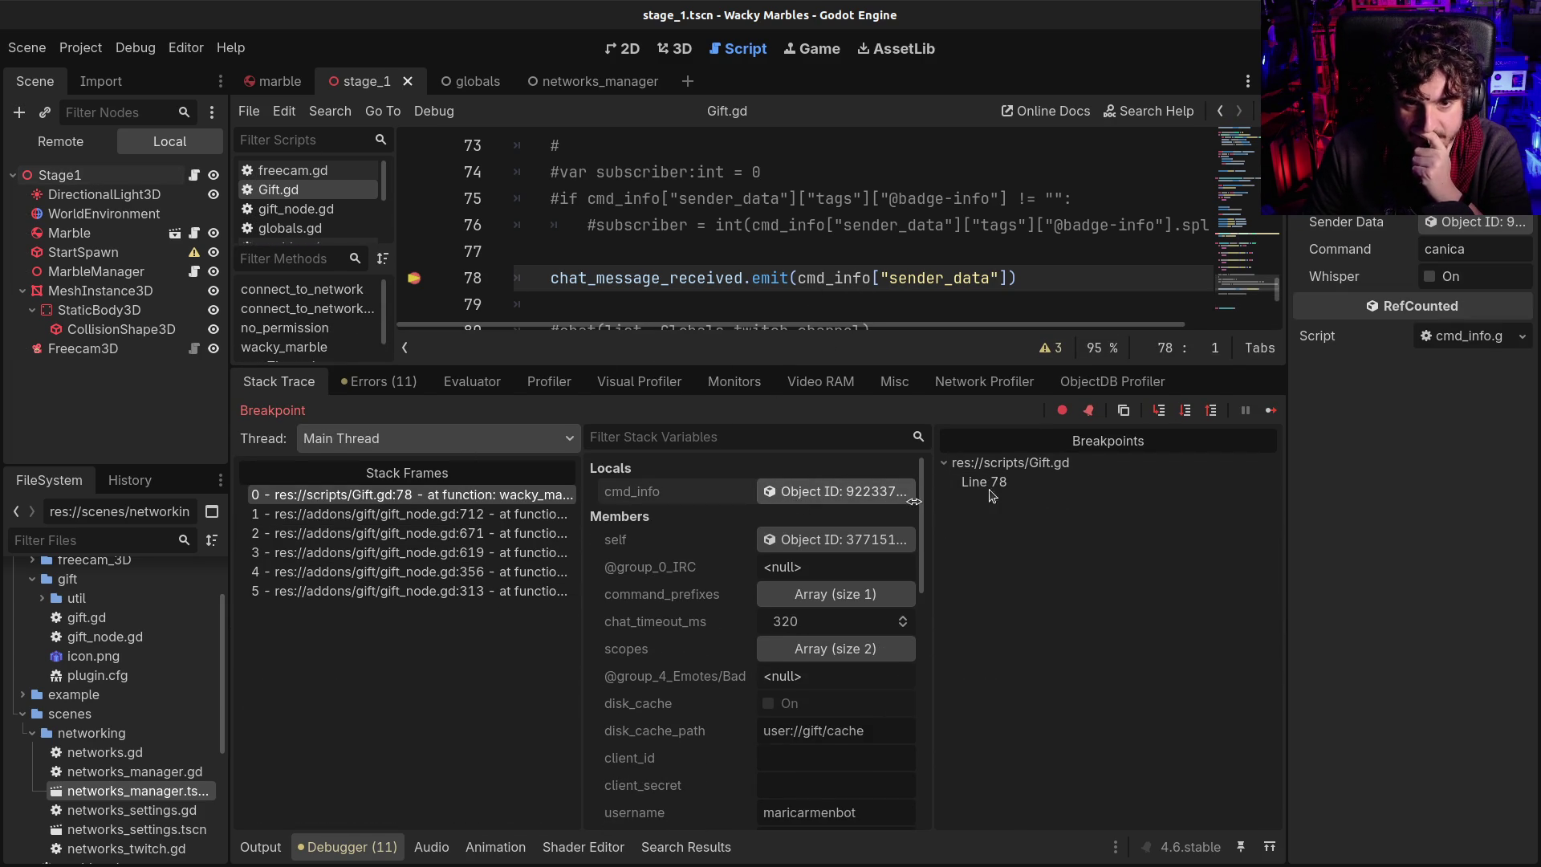
pyautogui.click(1472, 222)
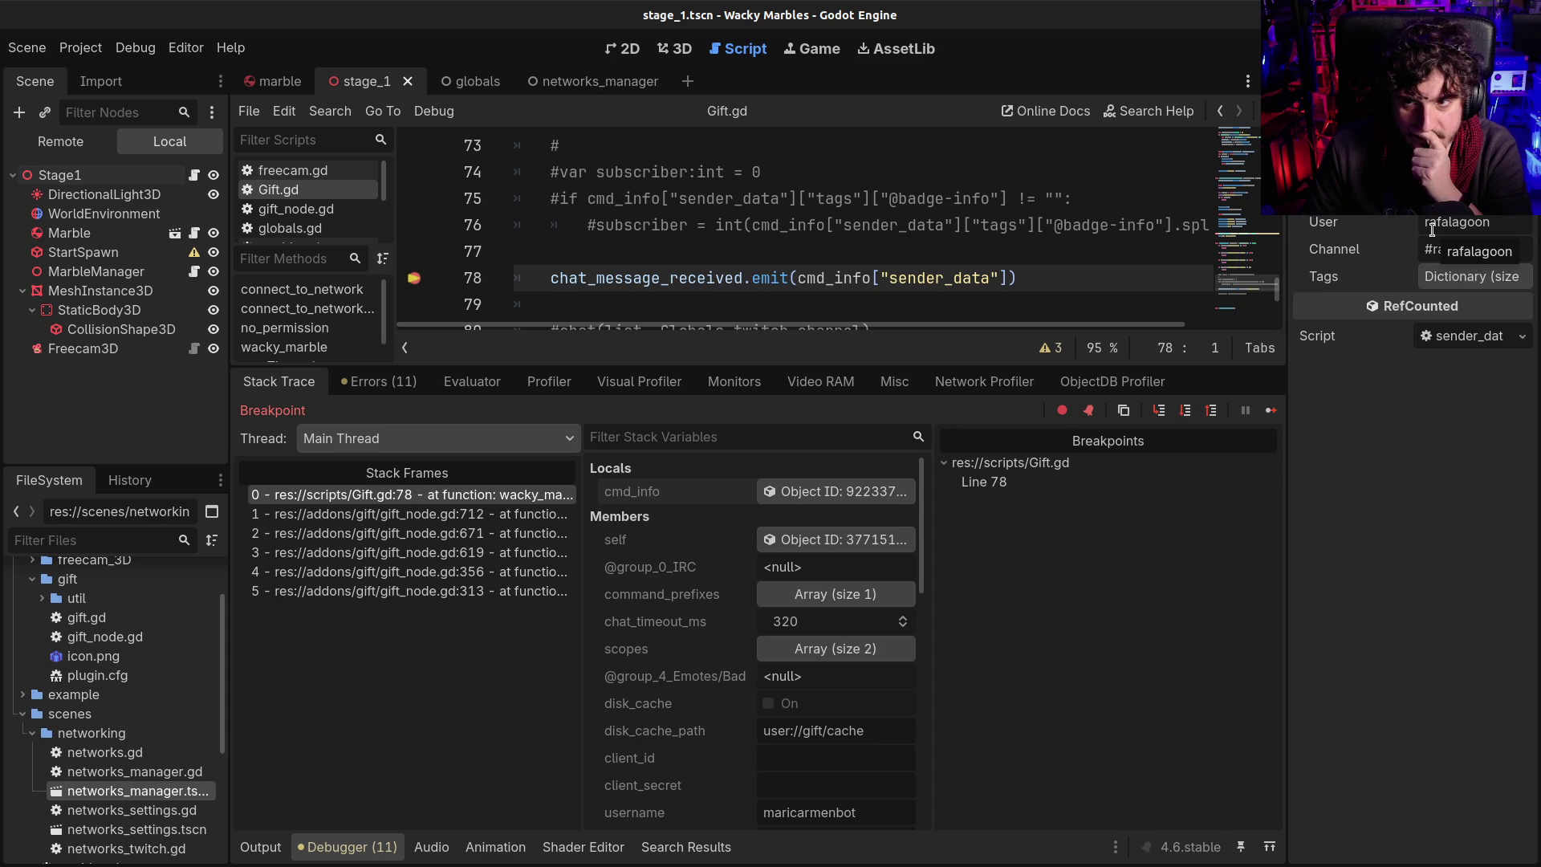
pyautogui.click(1461, 278)
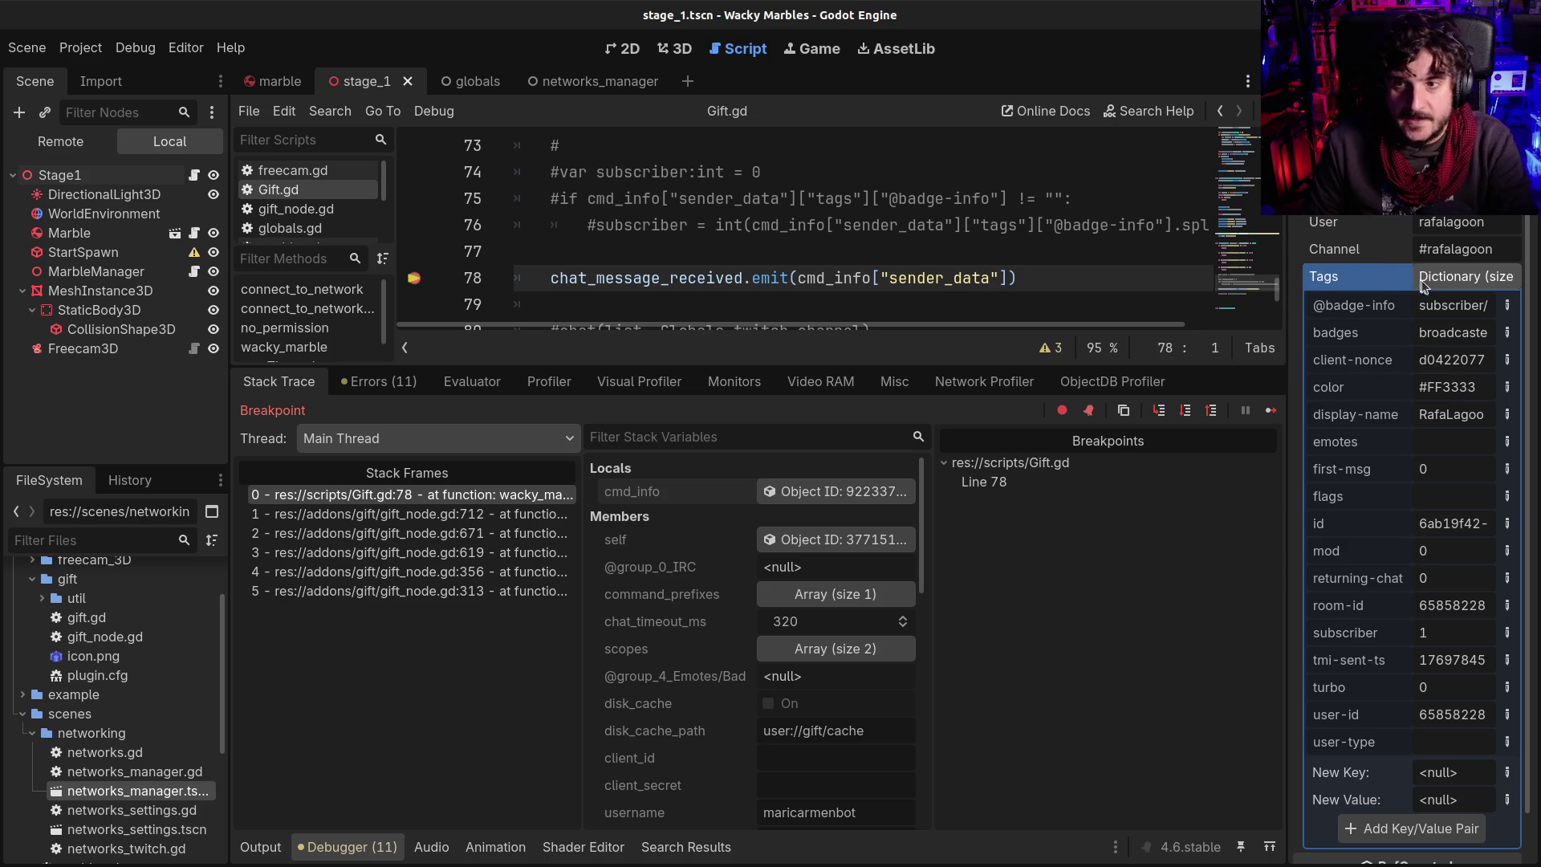
# In stage.gd, start replacing the Color.RED argument with a message[ lookup
pyautogui.click(194, 176)
pyautogui.scroll(-4, 774, 266)
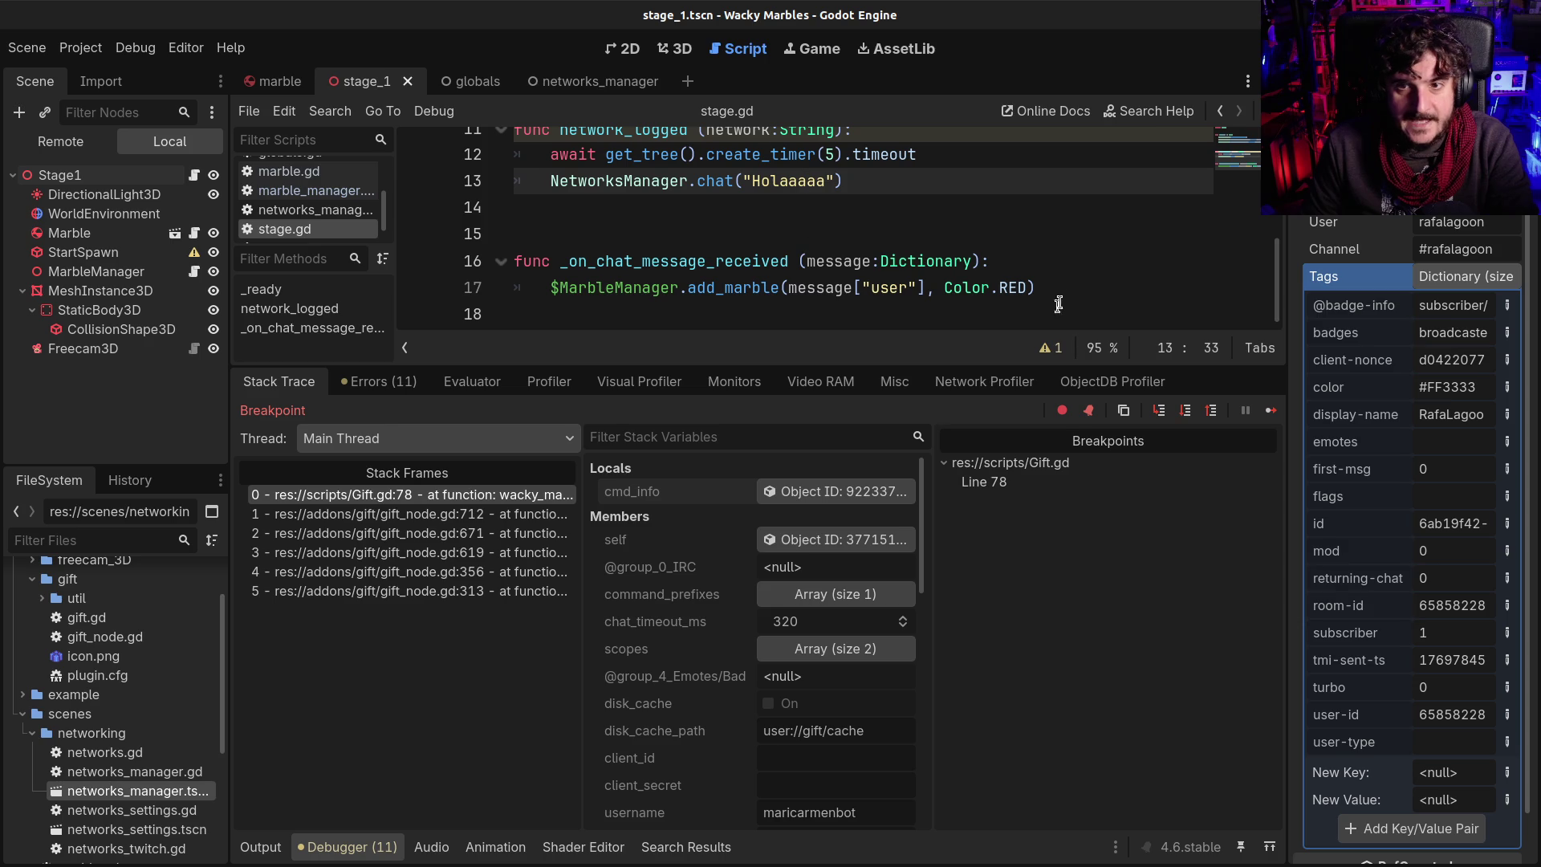
pyautogui.moveTo(945, 288); pyautogui.dragTo(1038, 289)
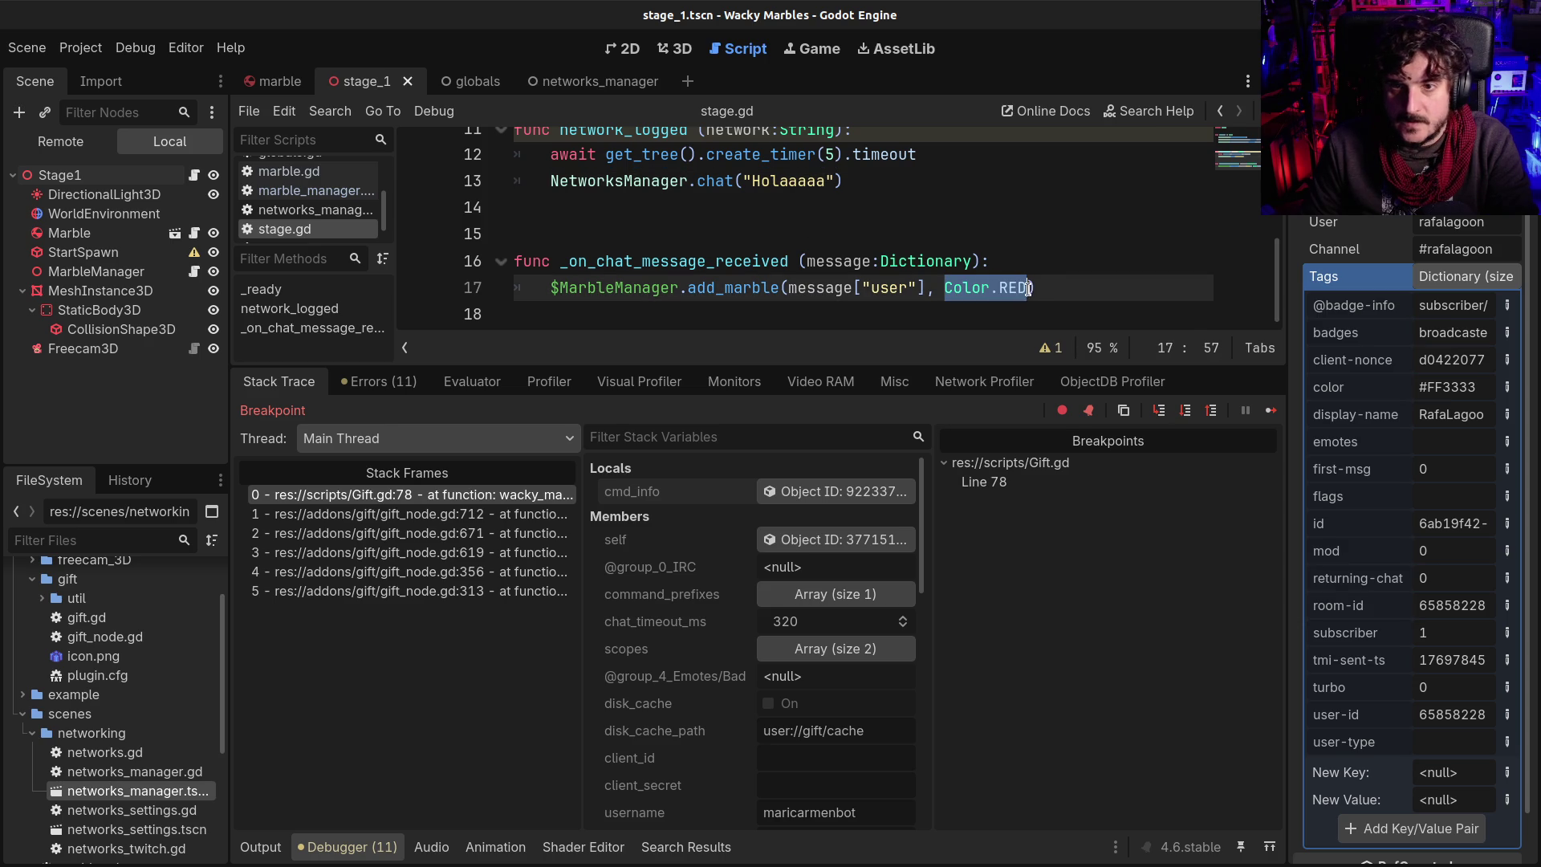
pyautogui.write('message')
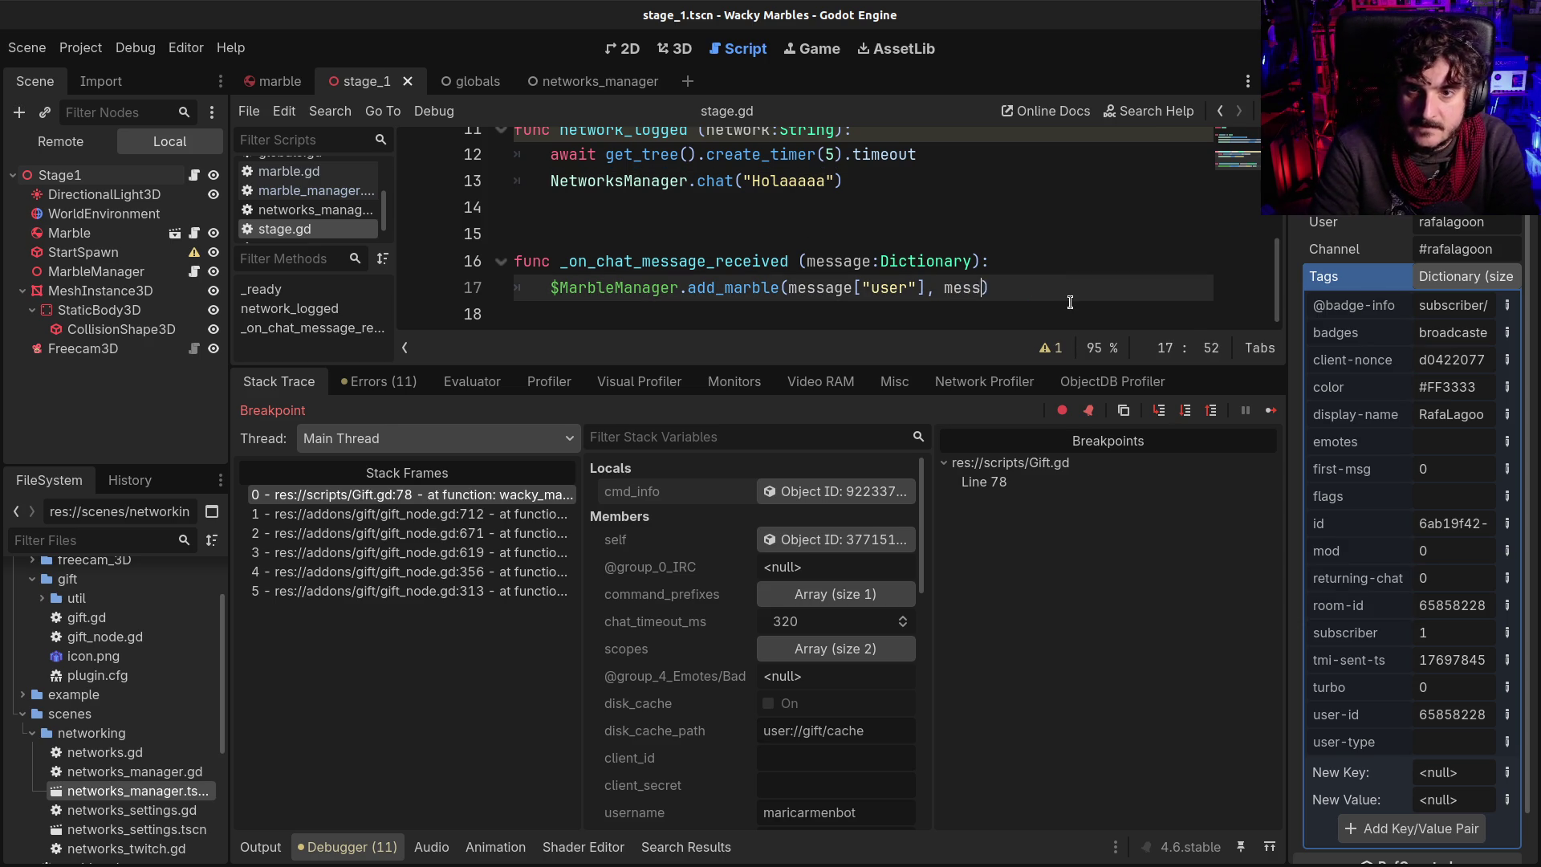
pyautogui.write('[')
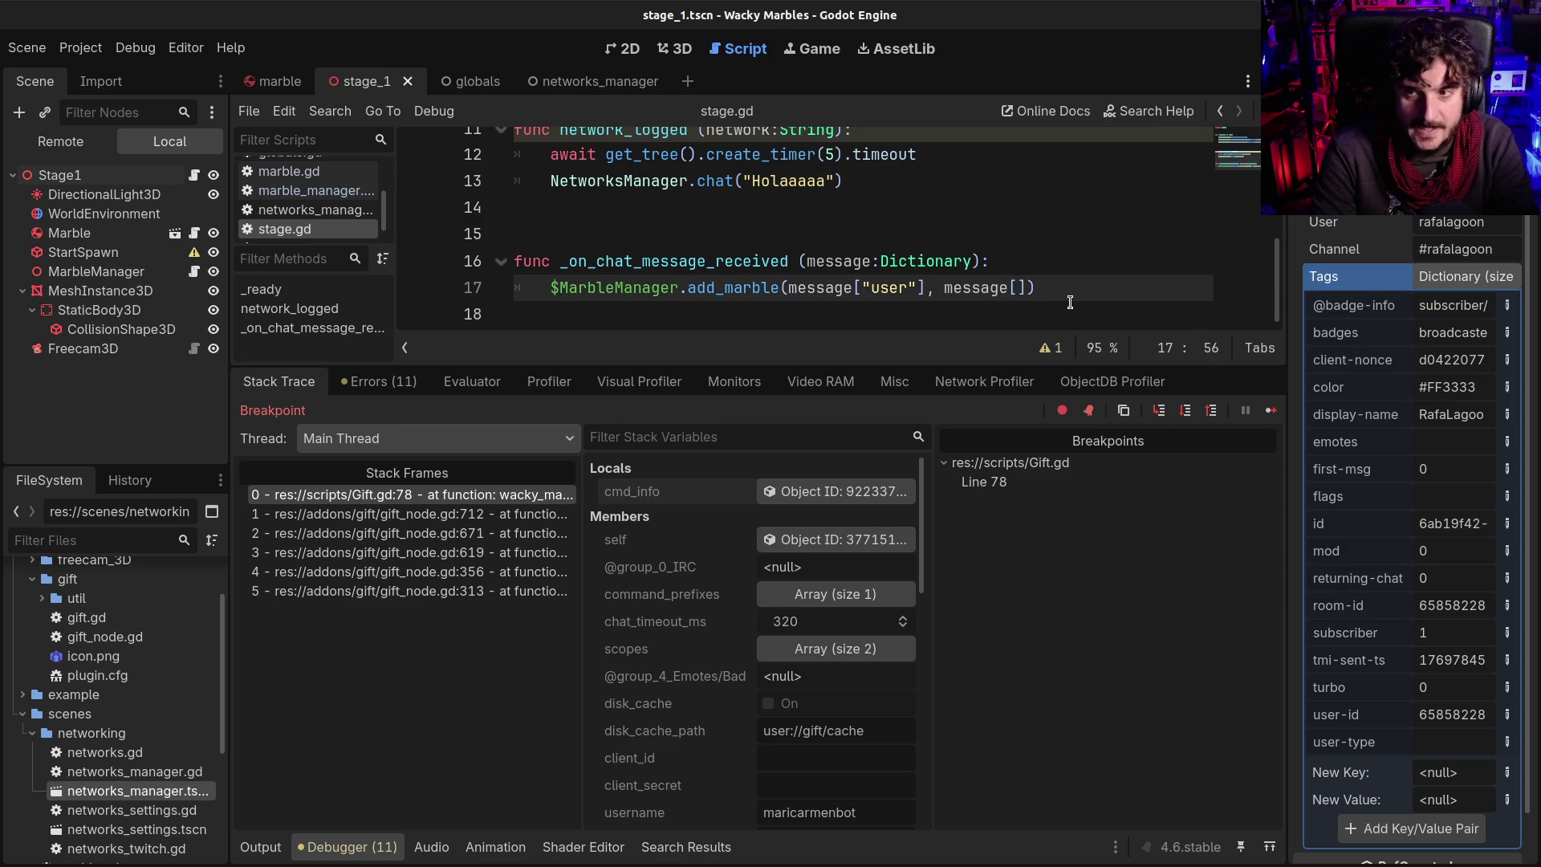
# Undo the argument change to restore Color.RED and open blank lines above add_marble
pyautogui.hotkey('ctrl', 'z')
pyautogui.hotkey('ctrl', 'z')
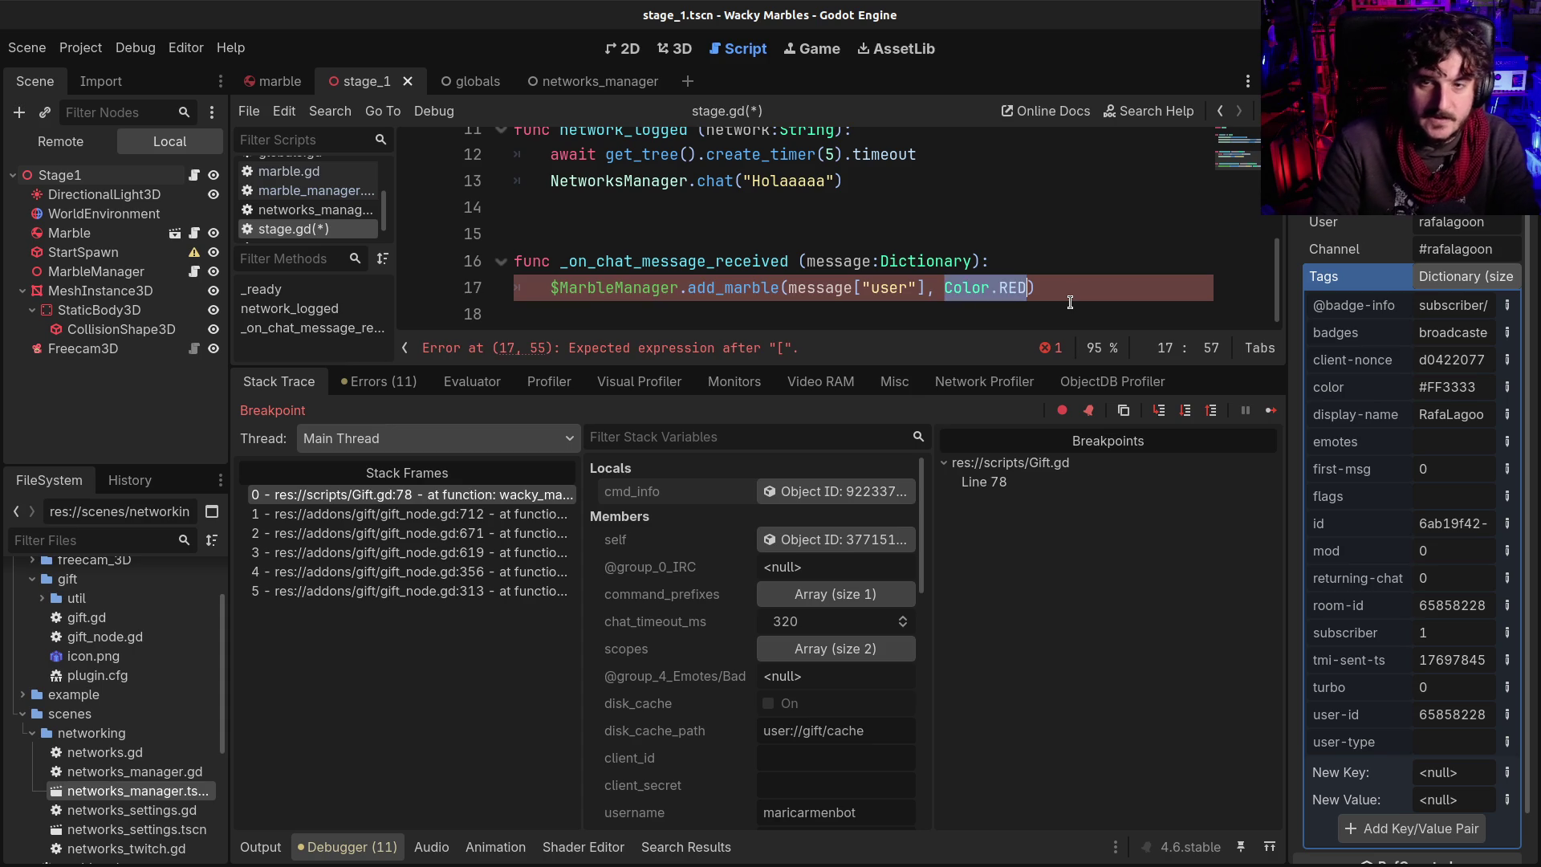
pyautogui.hotkey('ctrl', 'z')
pyautogui.hotkey('ctrl', 'z')
pyautogui.hotkey('ctrl', 'z')
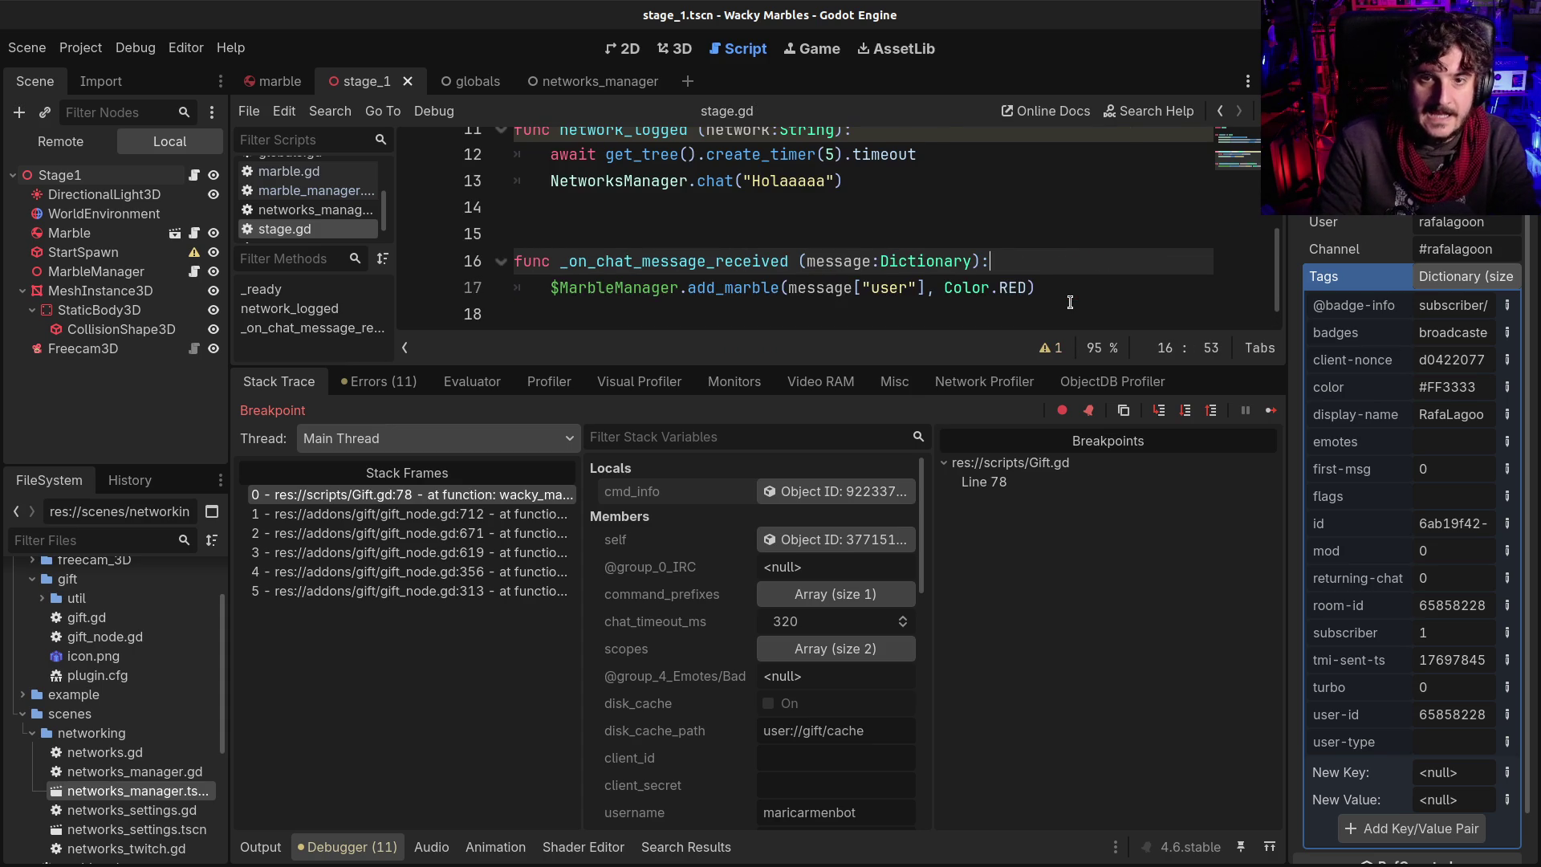
pyautogui.hotkey('ctrl', 'shift', 'z')
pyautogui.hotkey('ctrl', 'shift', 'z')
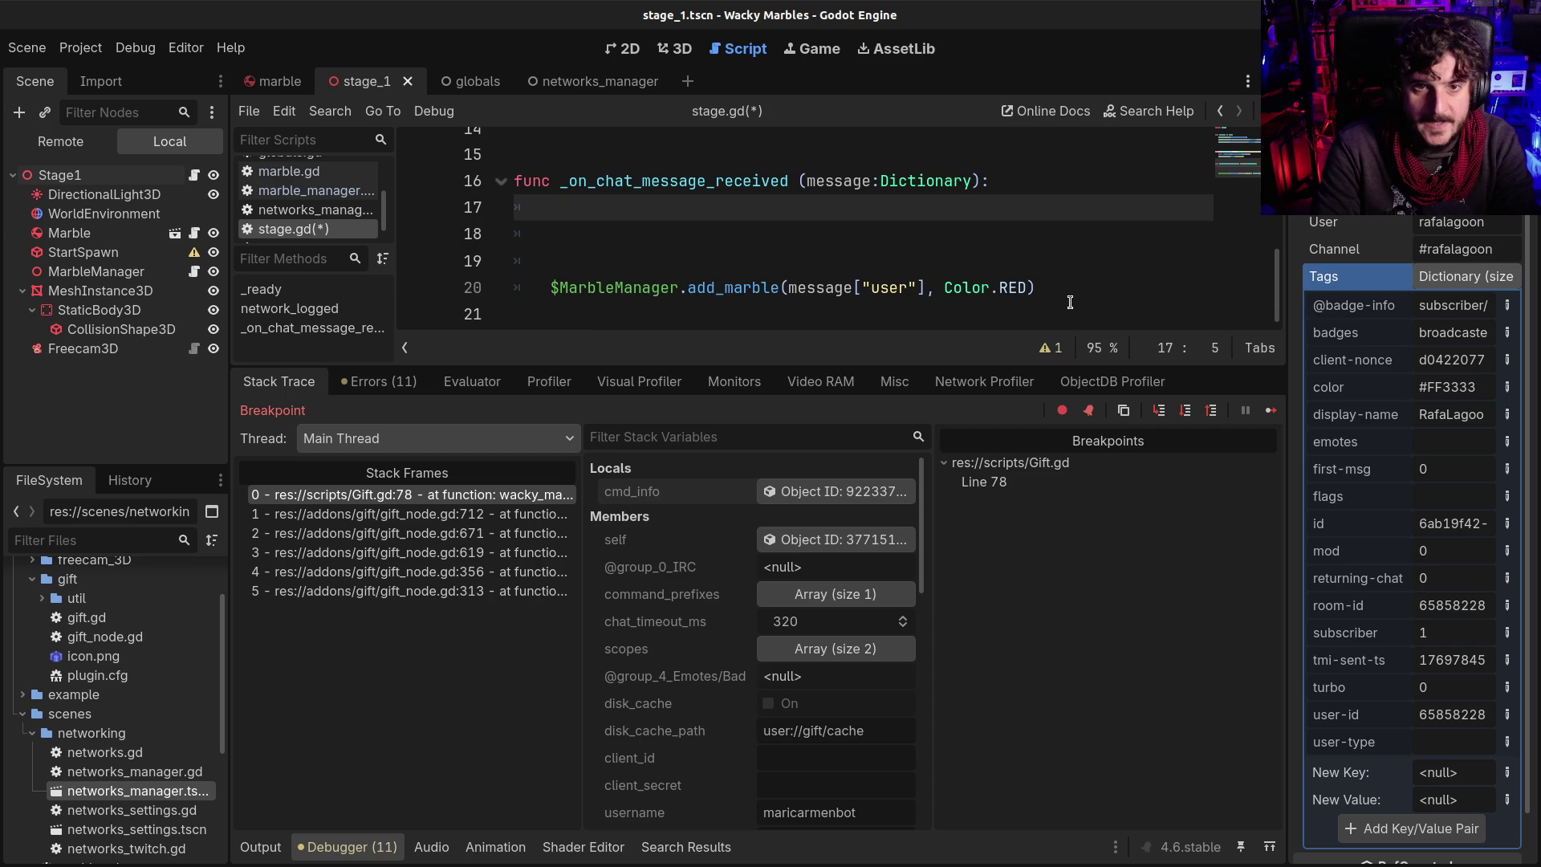
# Add an if message["tags"].has("color") check with a var color:Color = Color.WHITE line above it
pyautogui.write('i')
pyautogui.press('BackSpace')
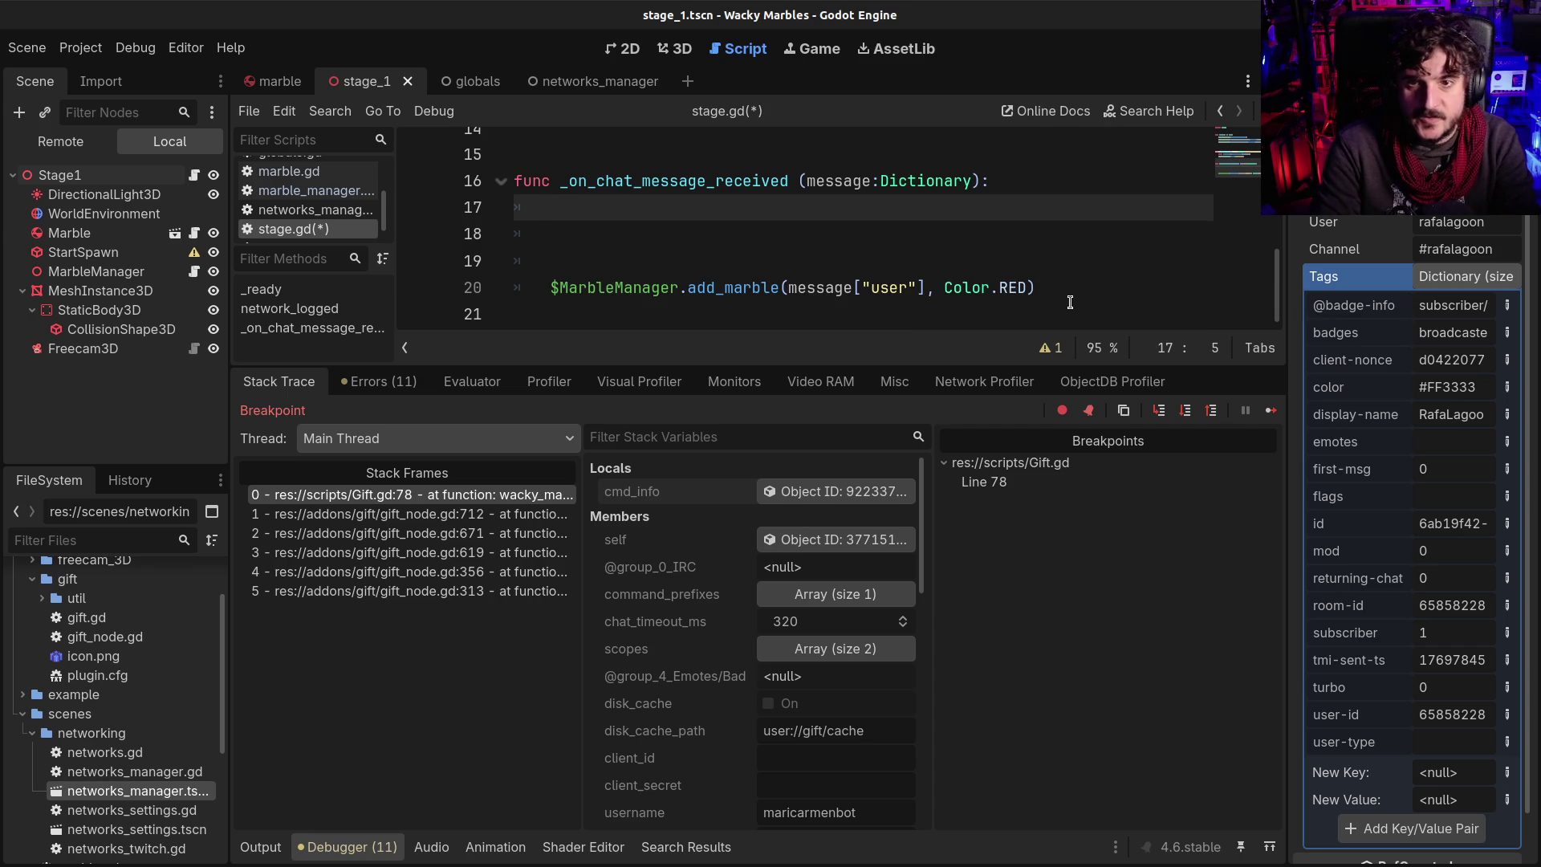
pyautogui.write('if ')
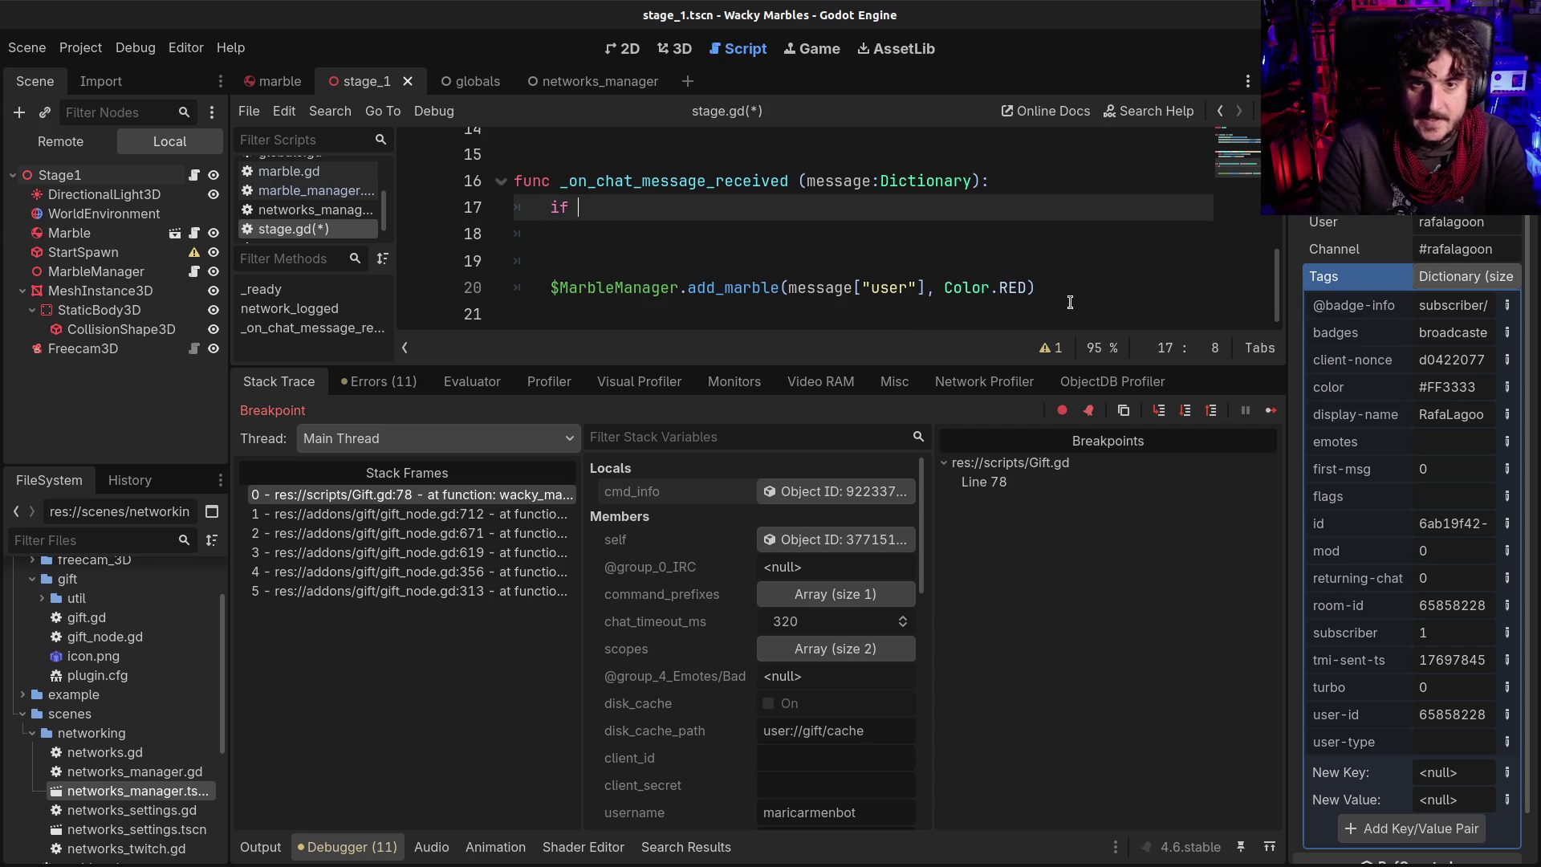
pyautogui.write('message')
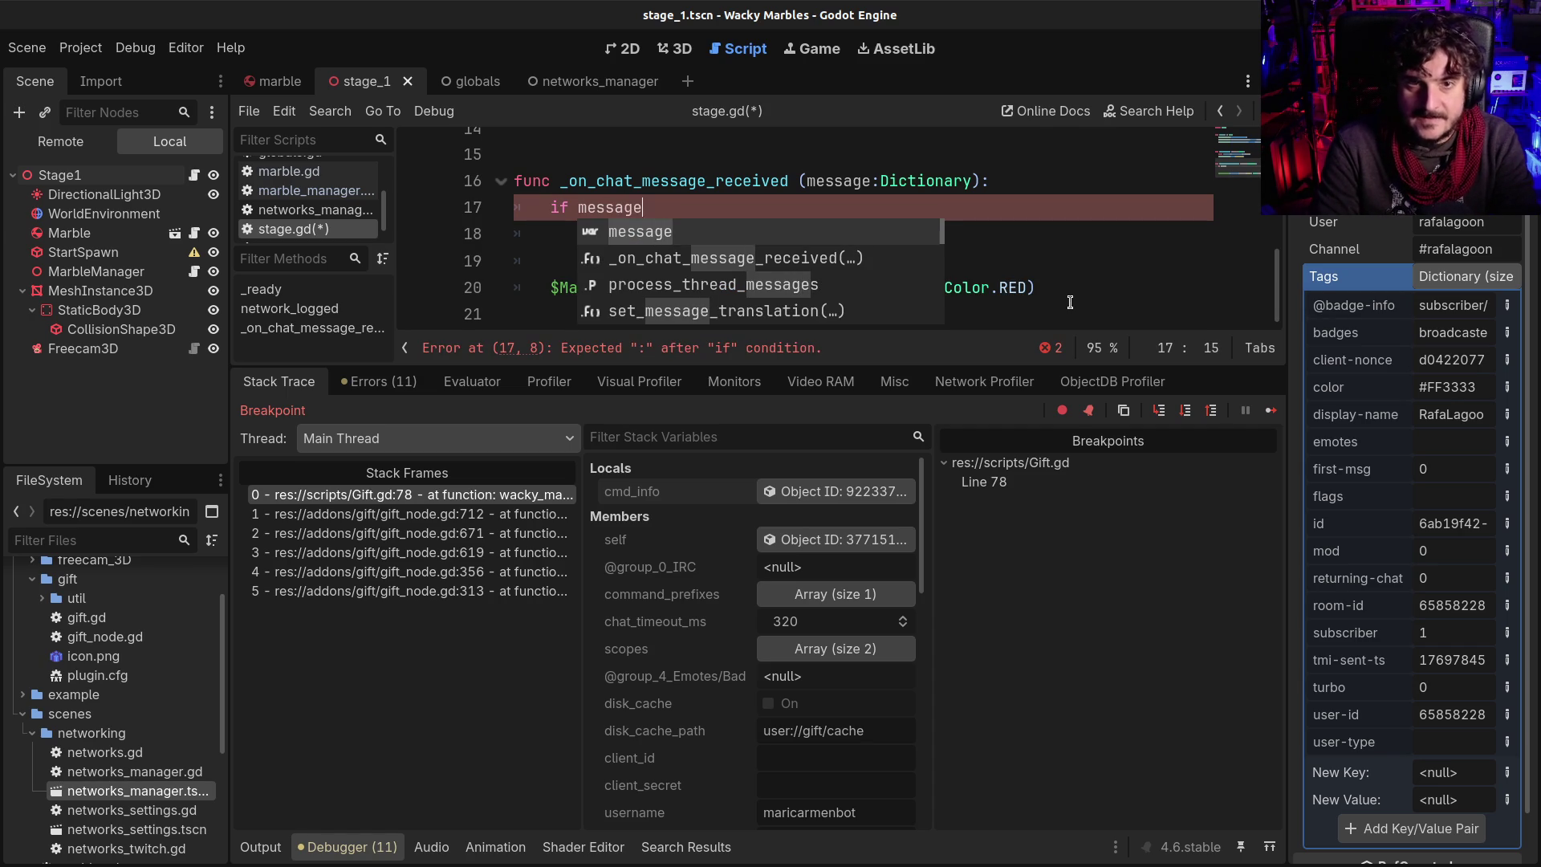
pyautogui.write('["tag')
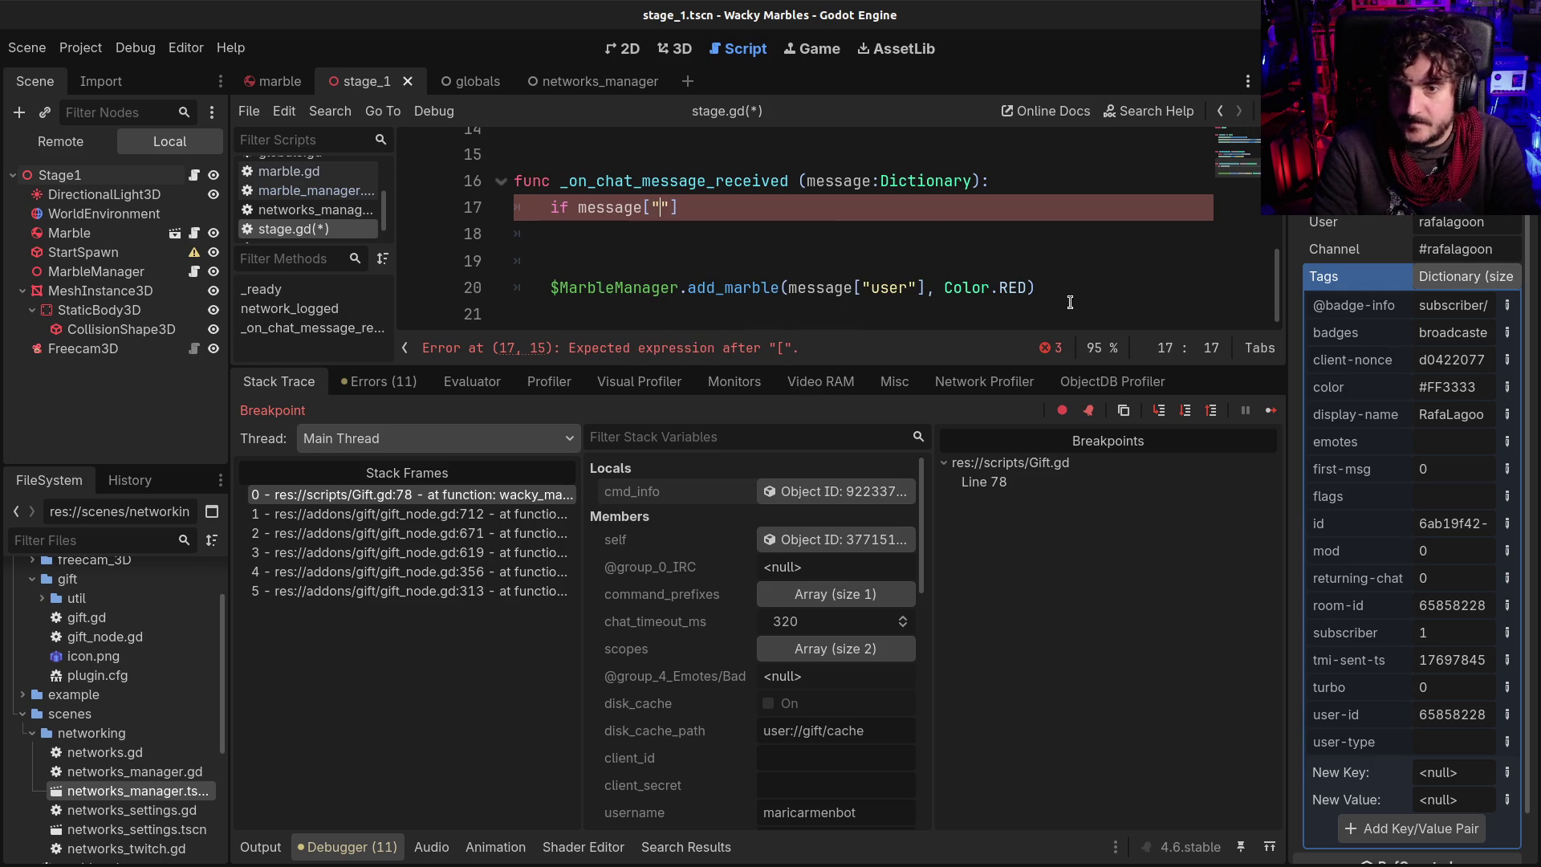
pyautogui.write('s')
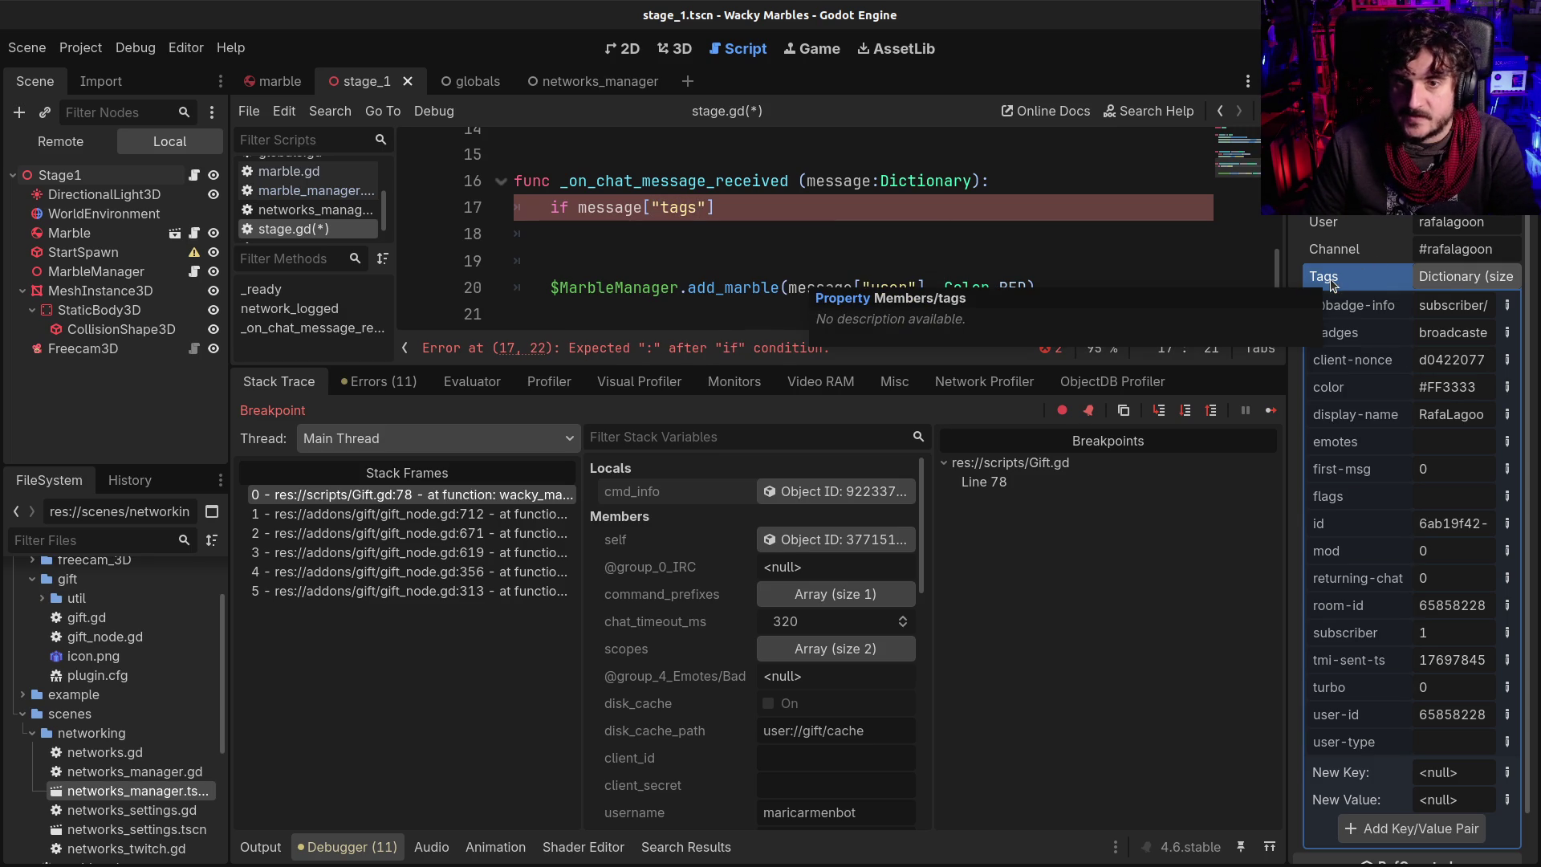
pyautogui.write('"]')
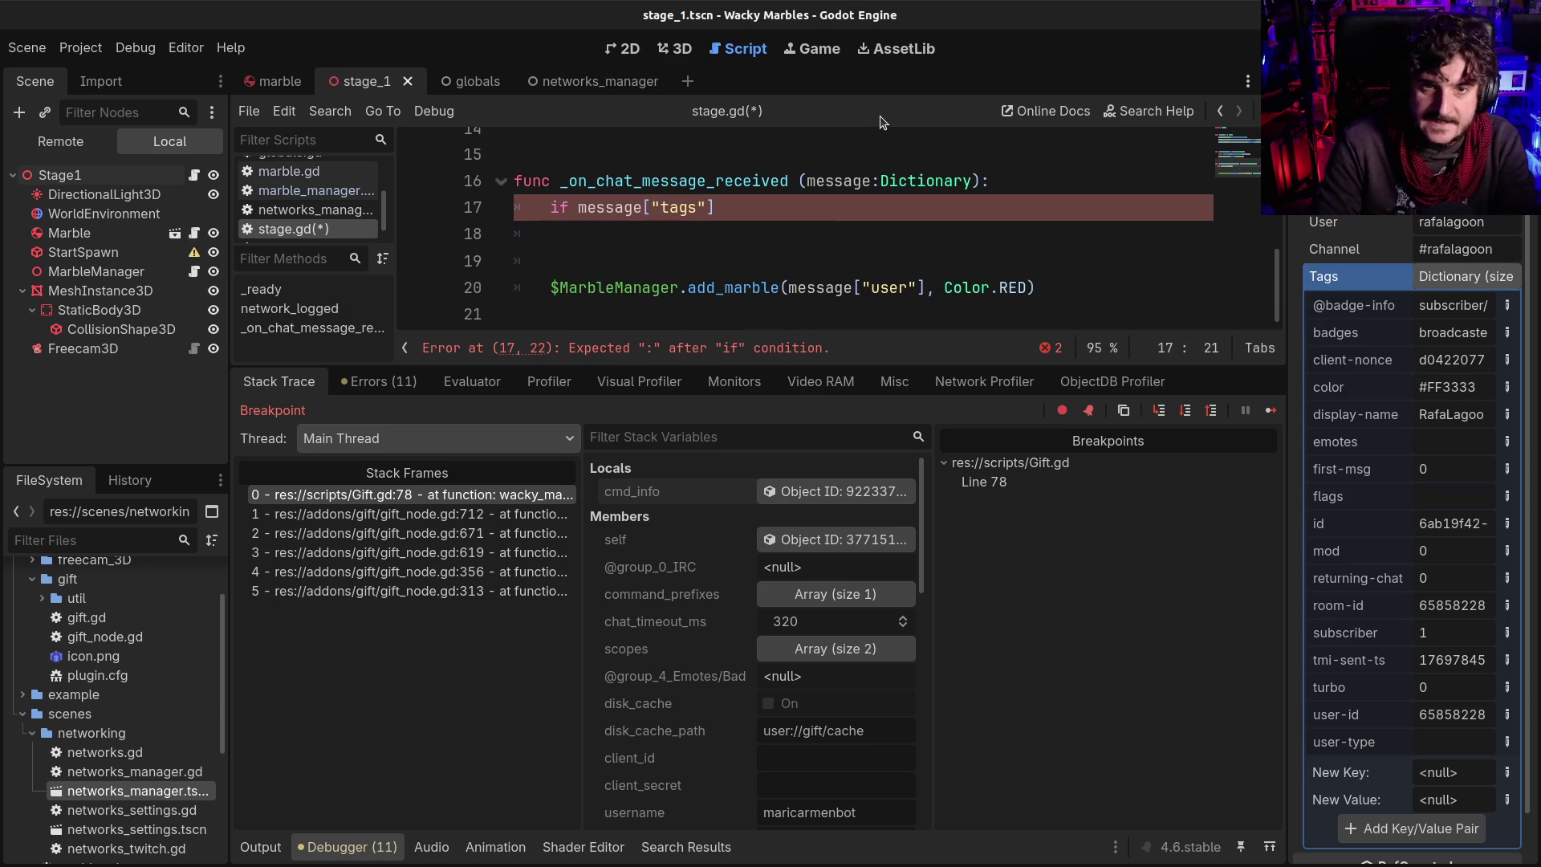
pyautogui.write('.has')
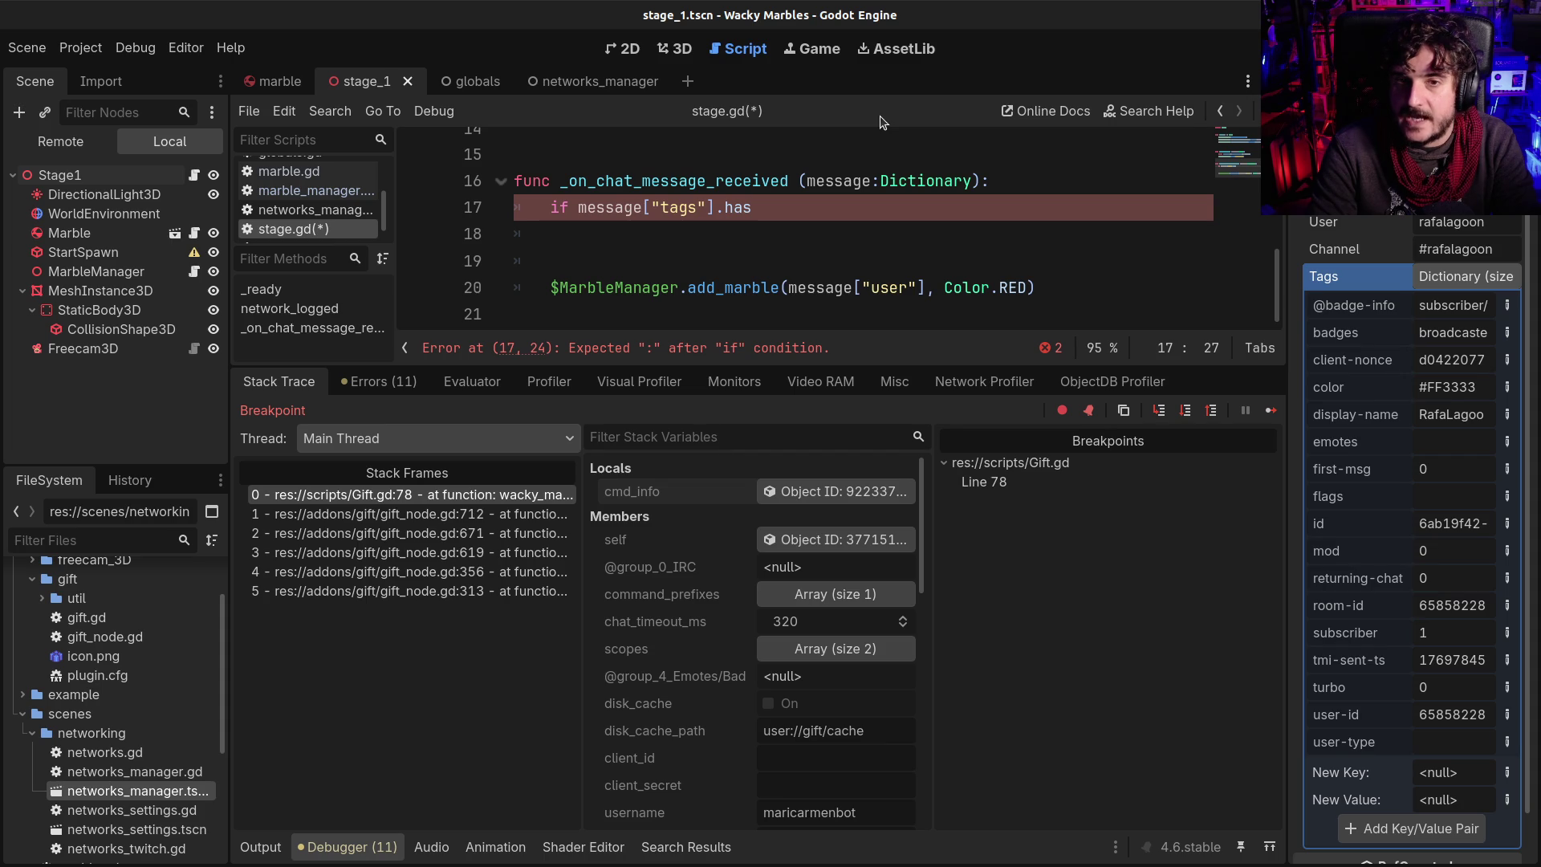
pyautogui.write('(')
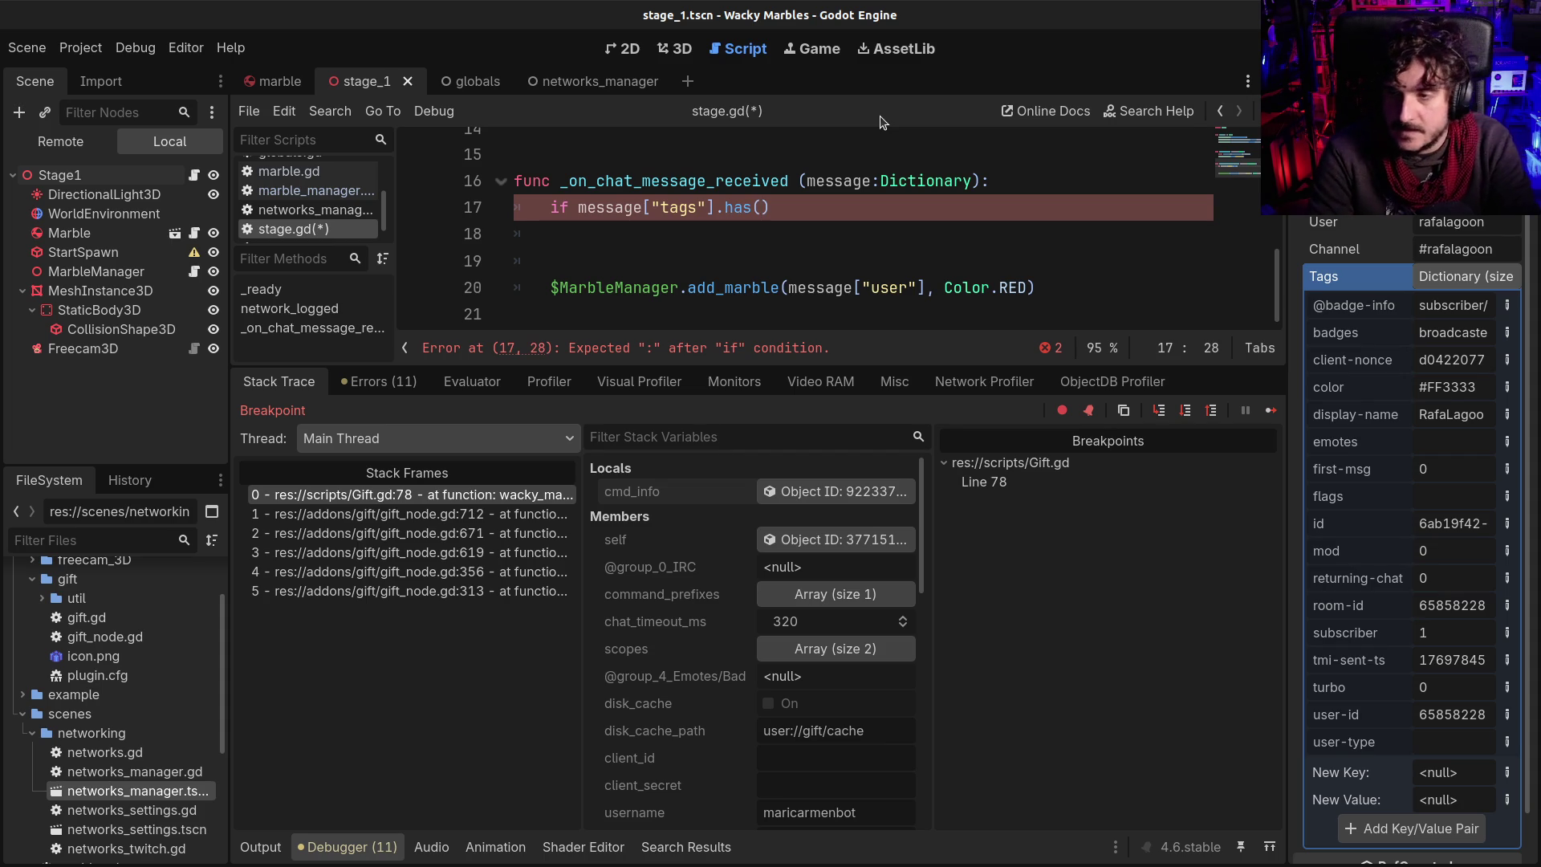
pyautogui.write('"color')
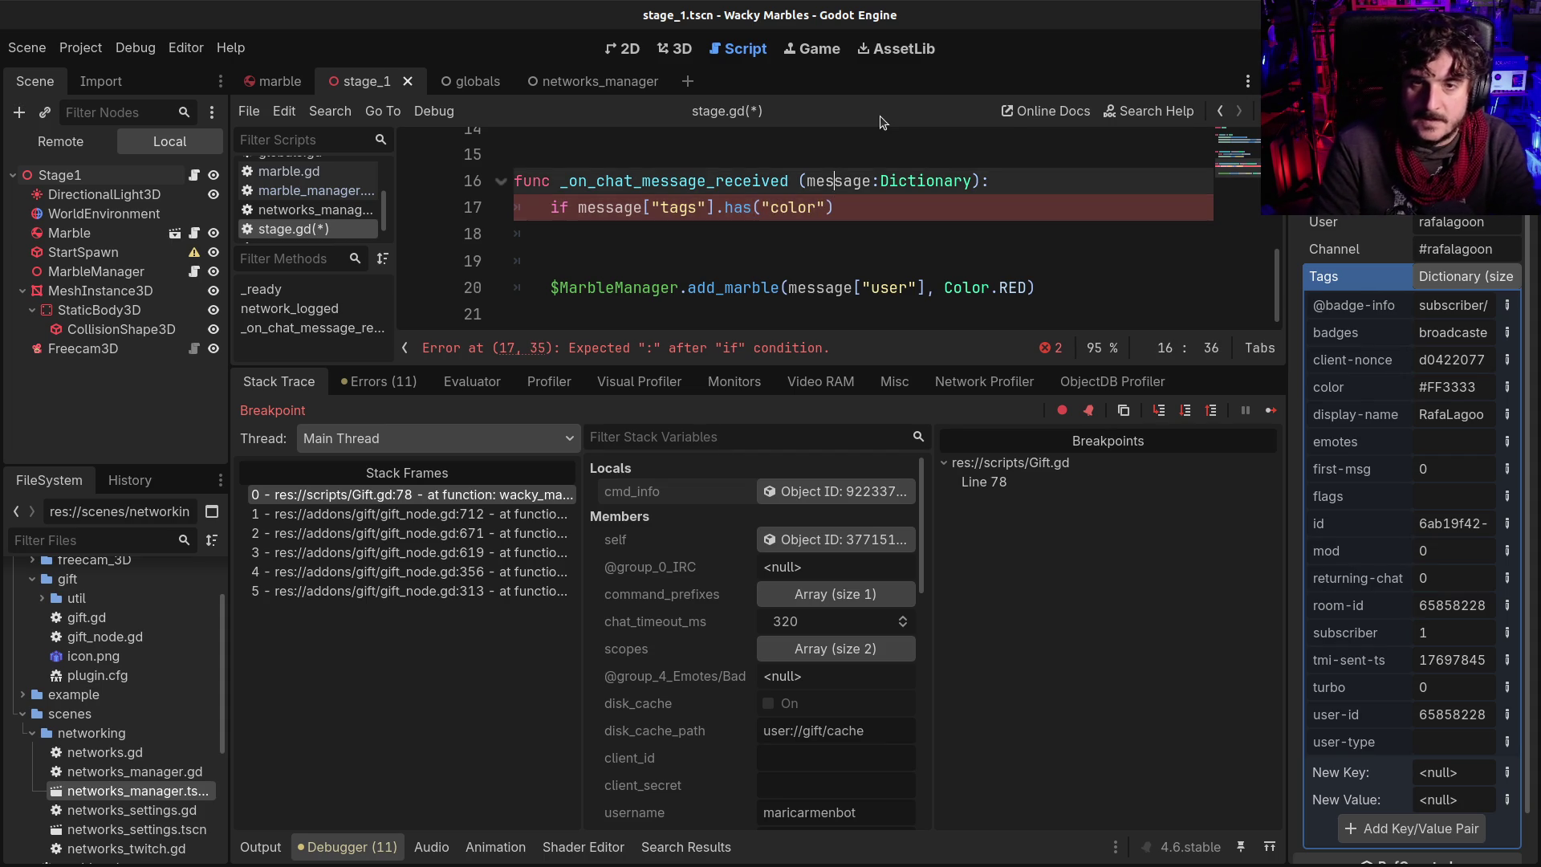
pyautogui.hotkey('ctrl', 'shift', 'Return')
pyautogui.write('varcolo')
pyautogui.write(':Color =')
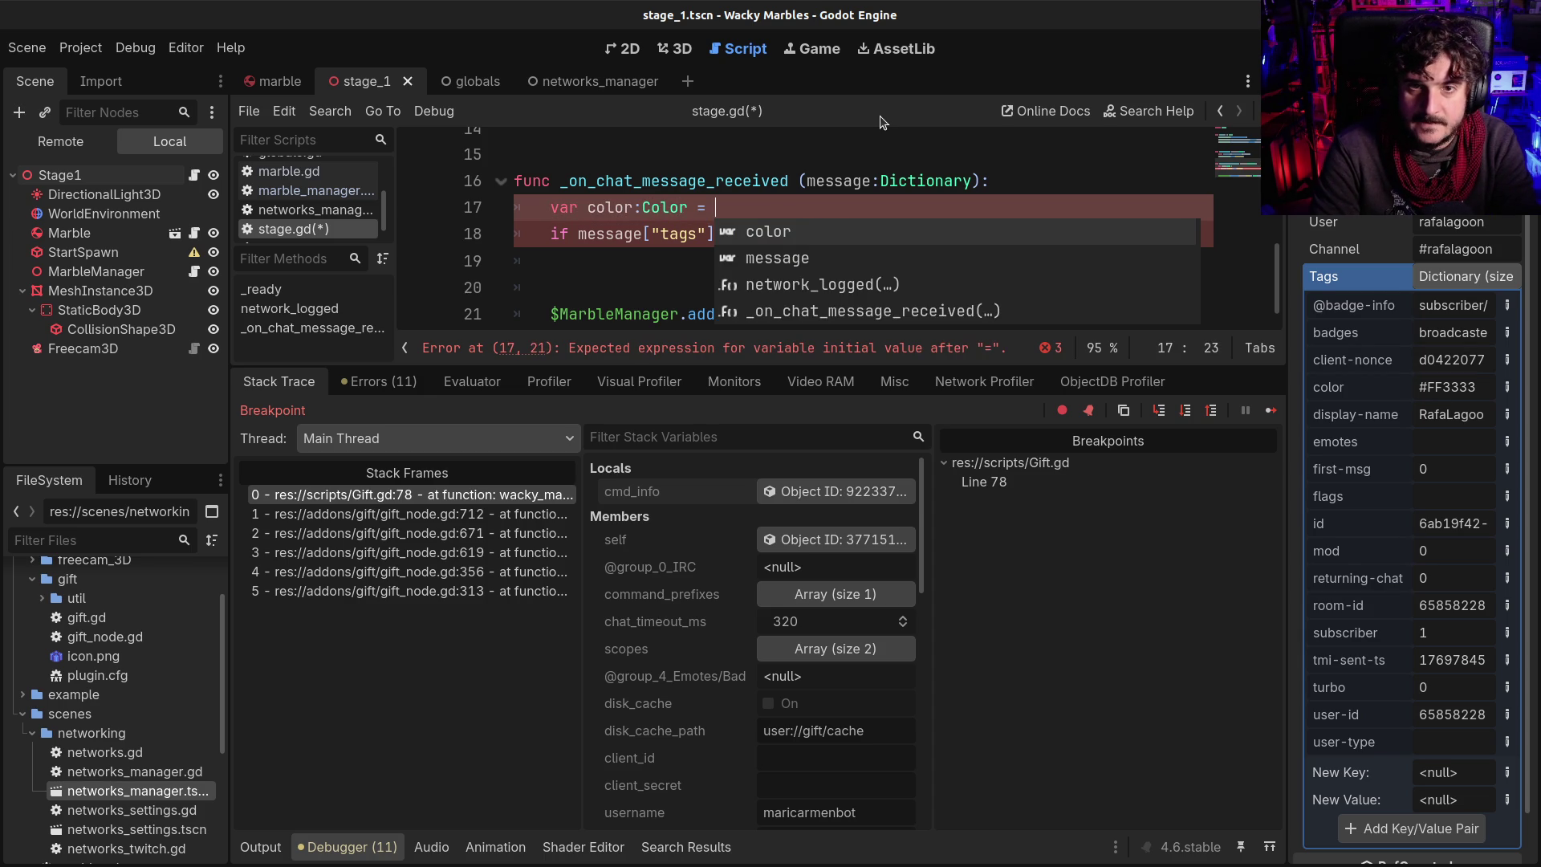
pyautogui.write('Color.W')
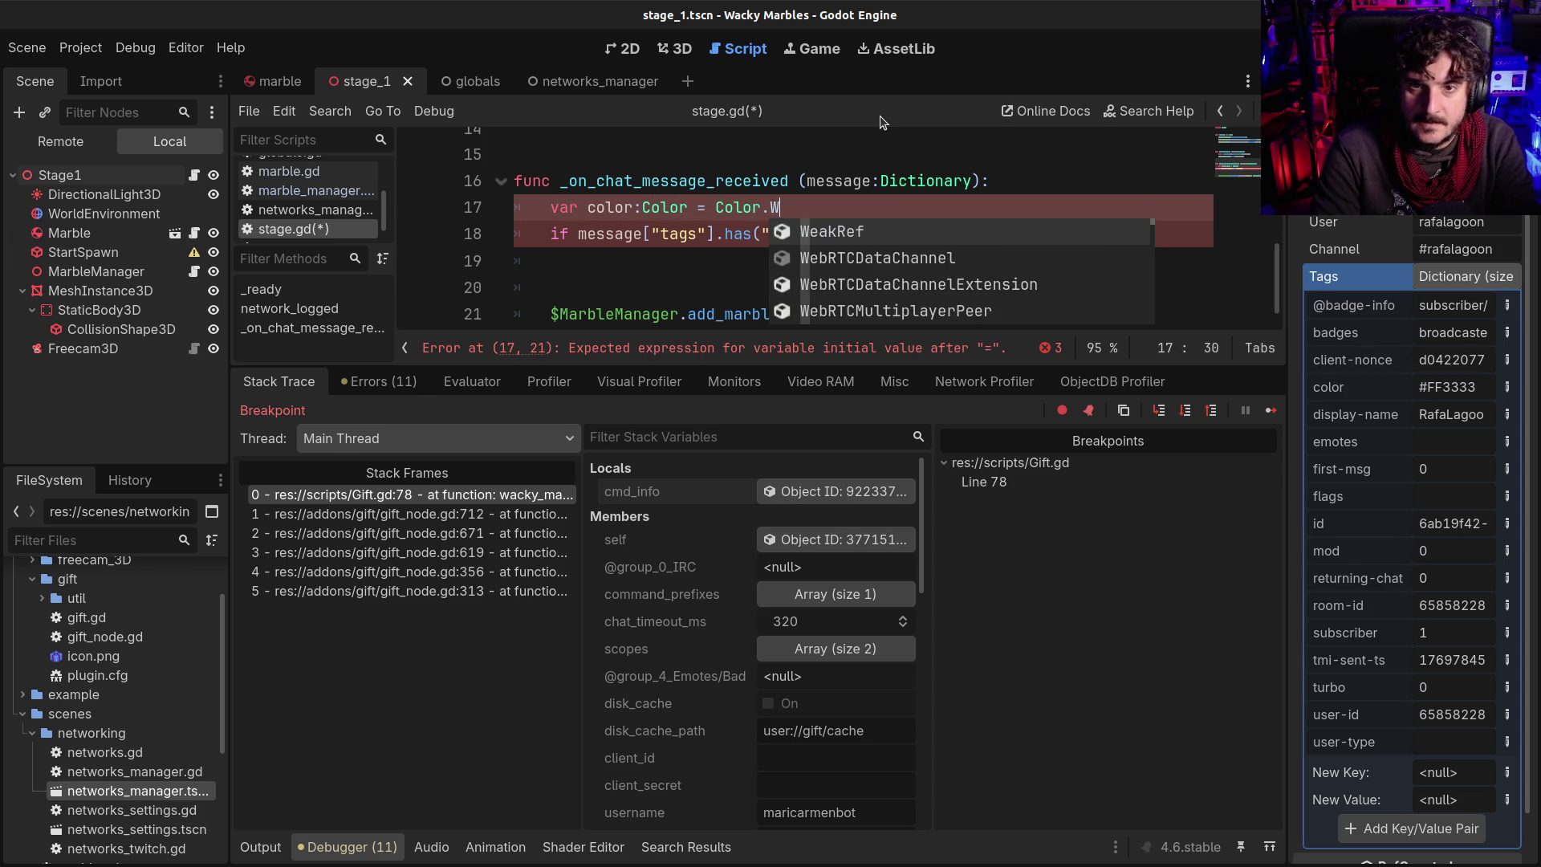
pyautogui.write('J')
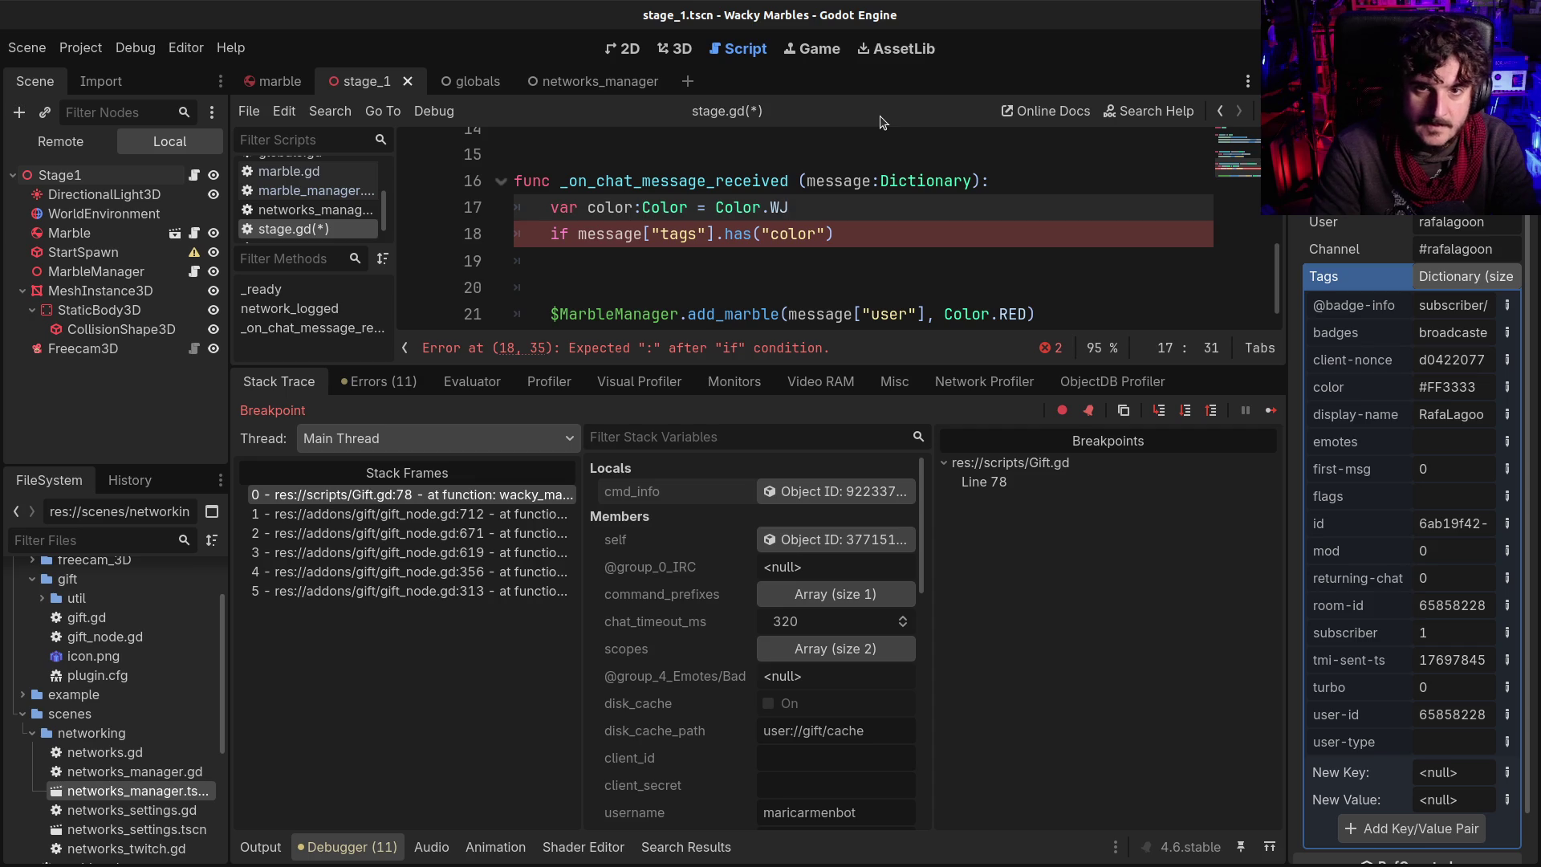
pyautogui.write('HTE')
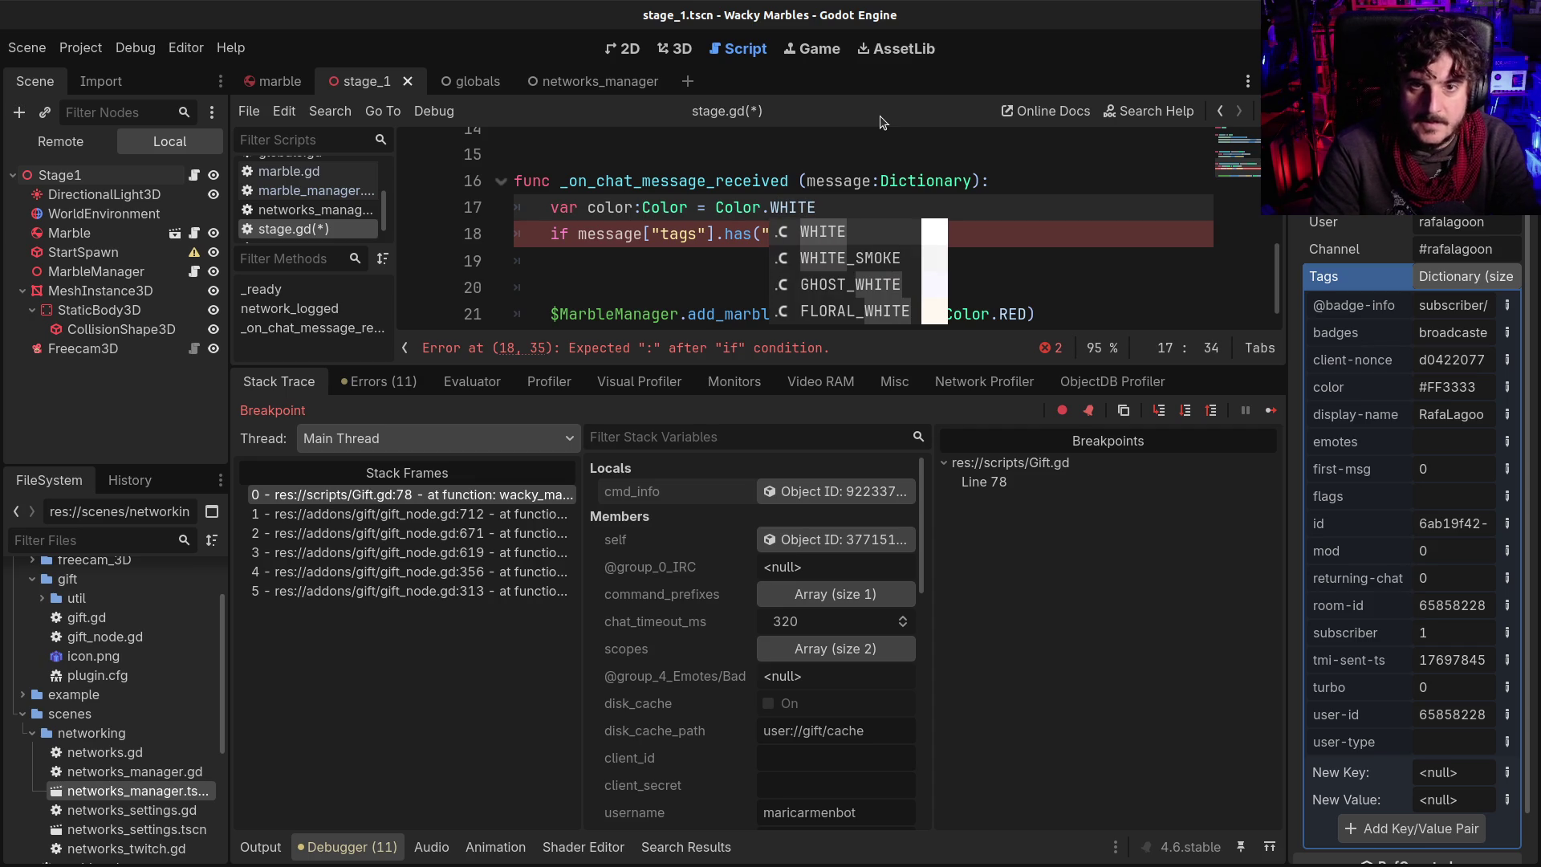
# Inside the tags check, assign color = message["tags"]["color"]
pyautogui.press('Escape')
pyautogui.click(917, 232)
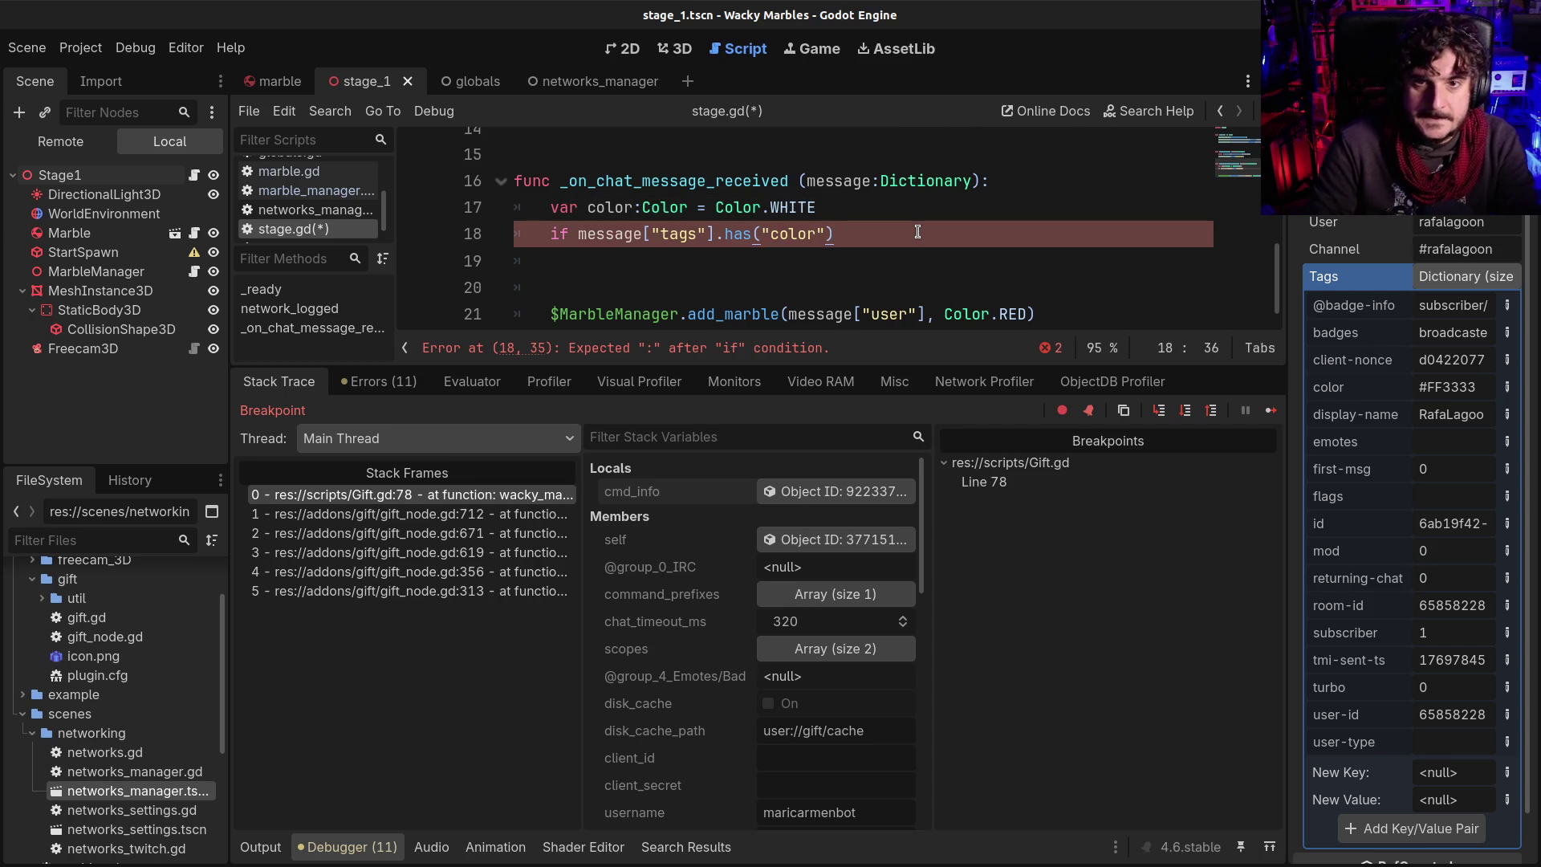
pyautogui.write(':')
pyautogui.press('Return')
pyautogui.write('color =')
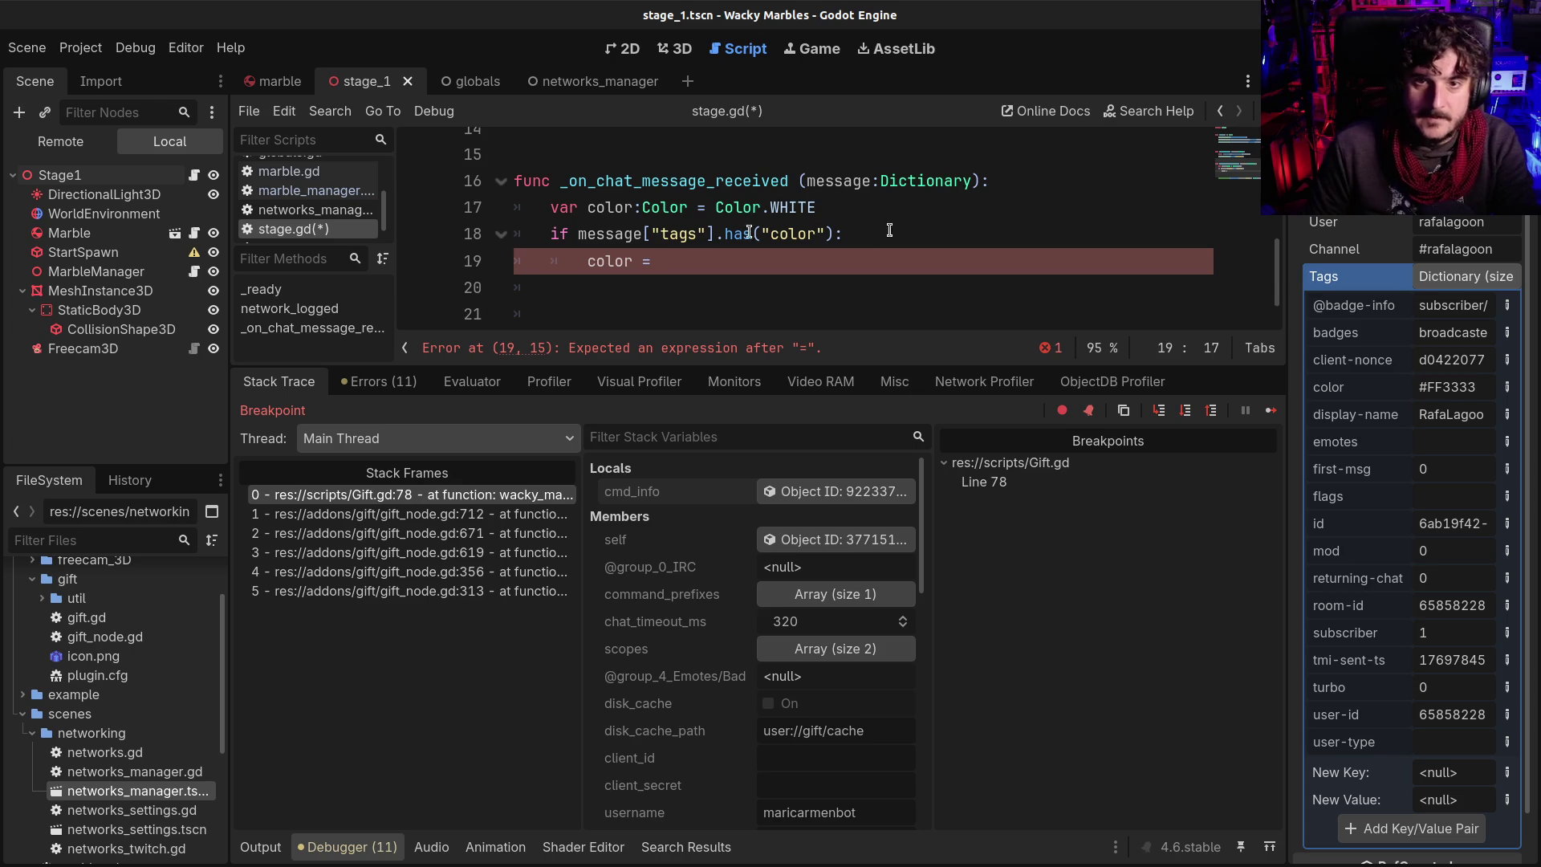
pyautogui.moveTo(577, 233); pyautogui.dragTo(717, 235)
pyautogui.hotkey('ctrl', 'c')
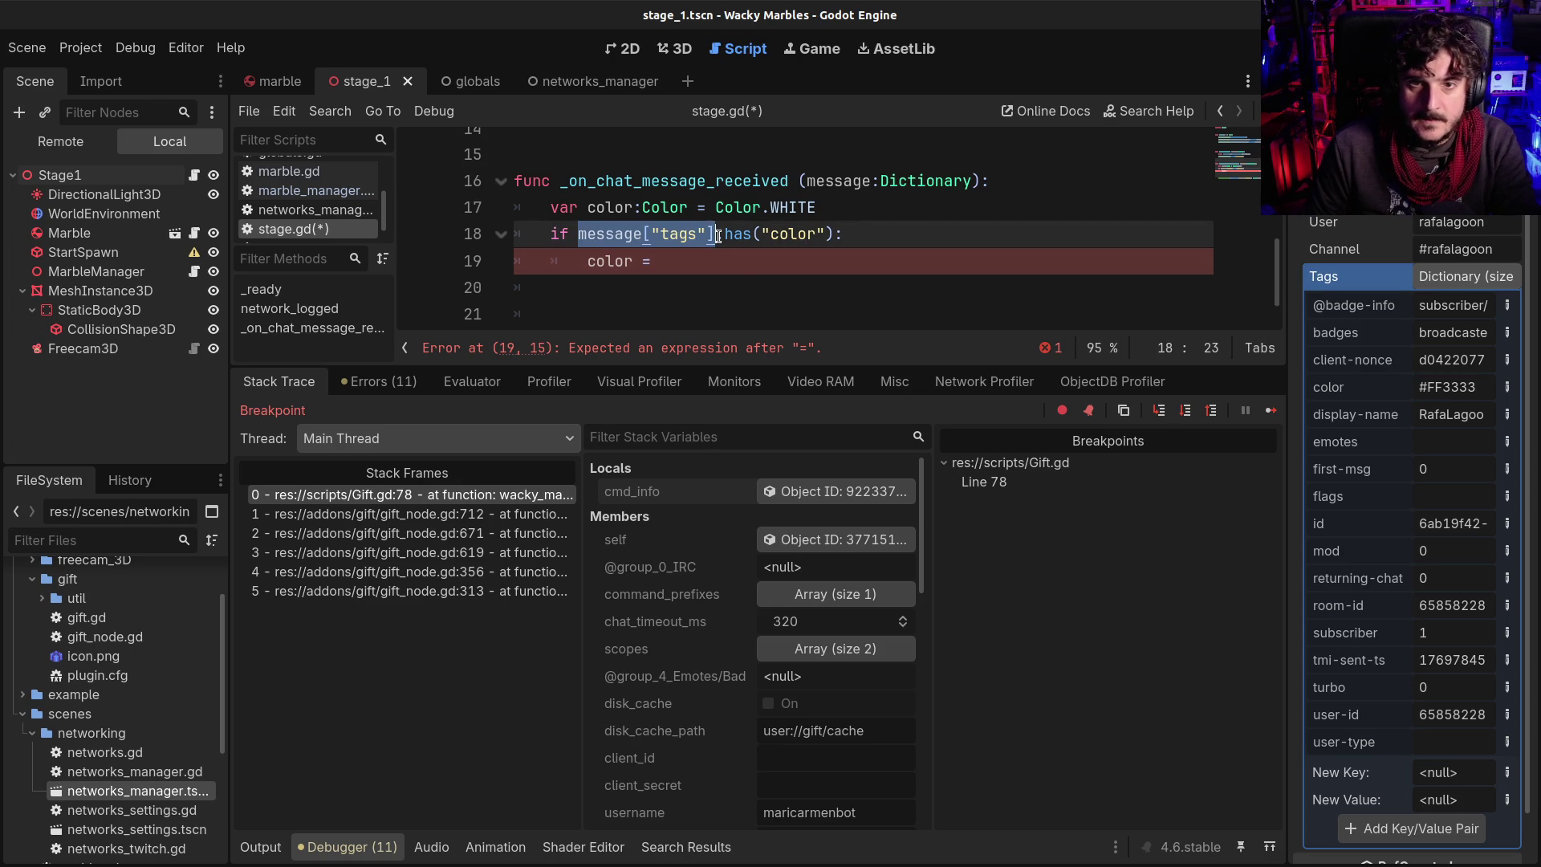
pyautogui.click(737, 270)
pyautogui.hotkey('ctrl', 'v')
pyautogui.write('["')
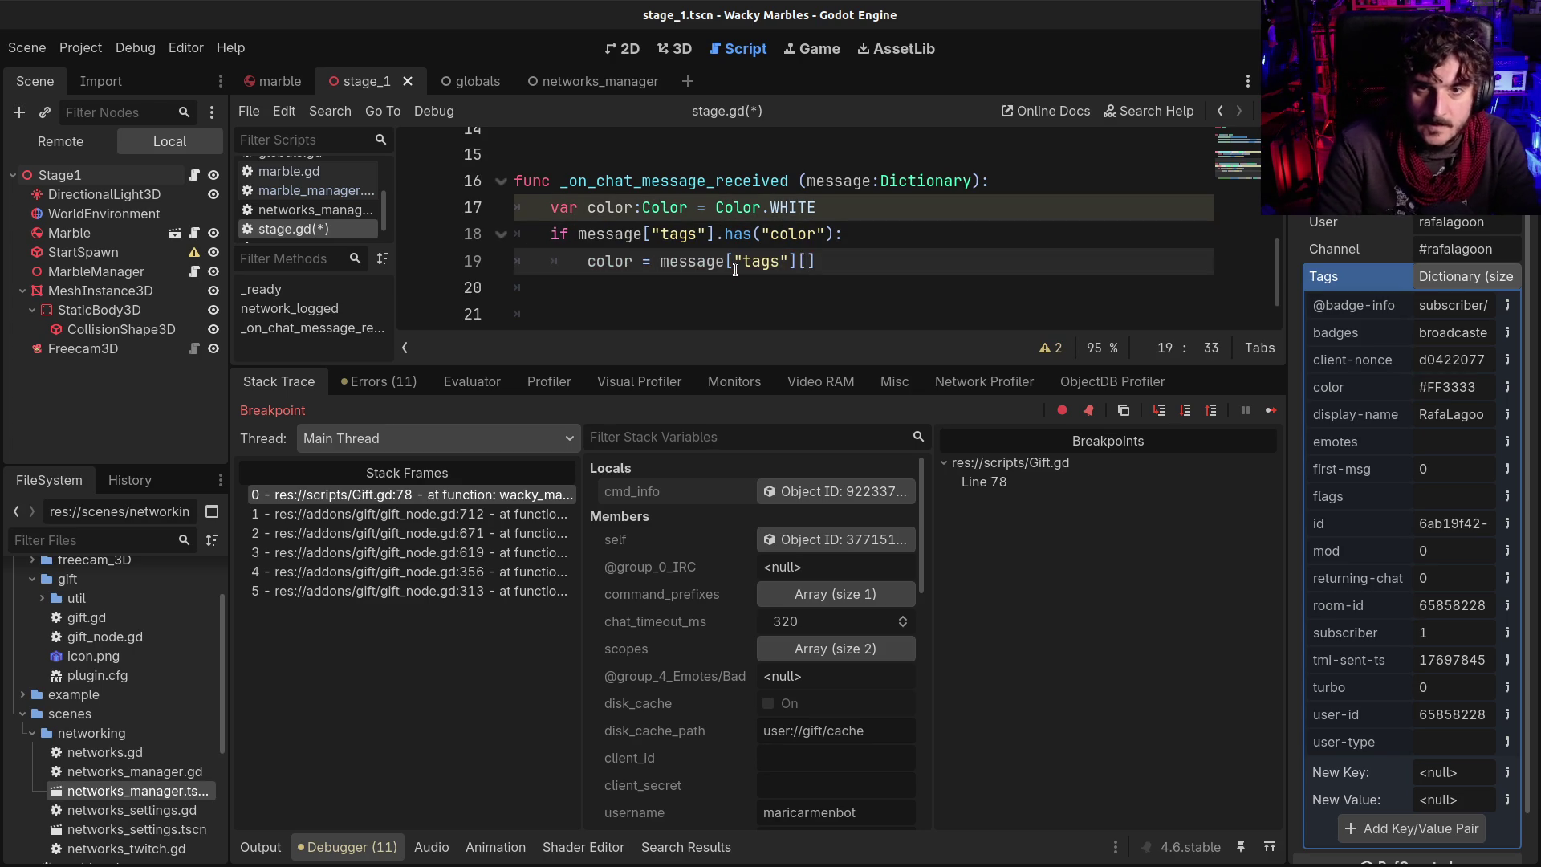
pyautogui.write('color')
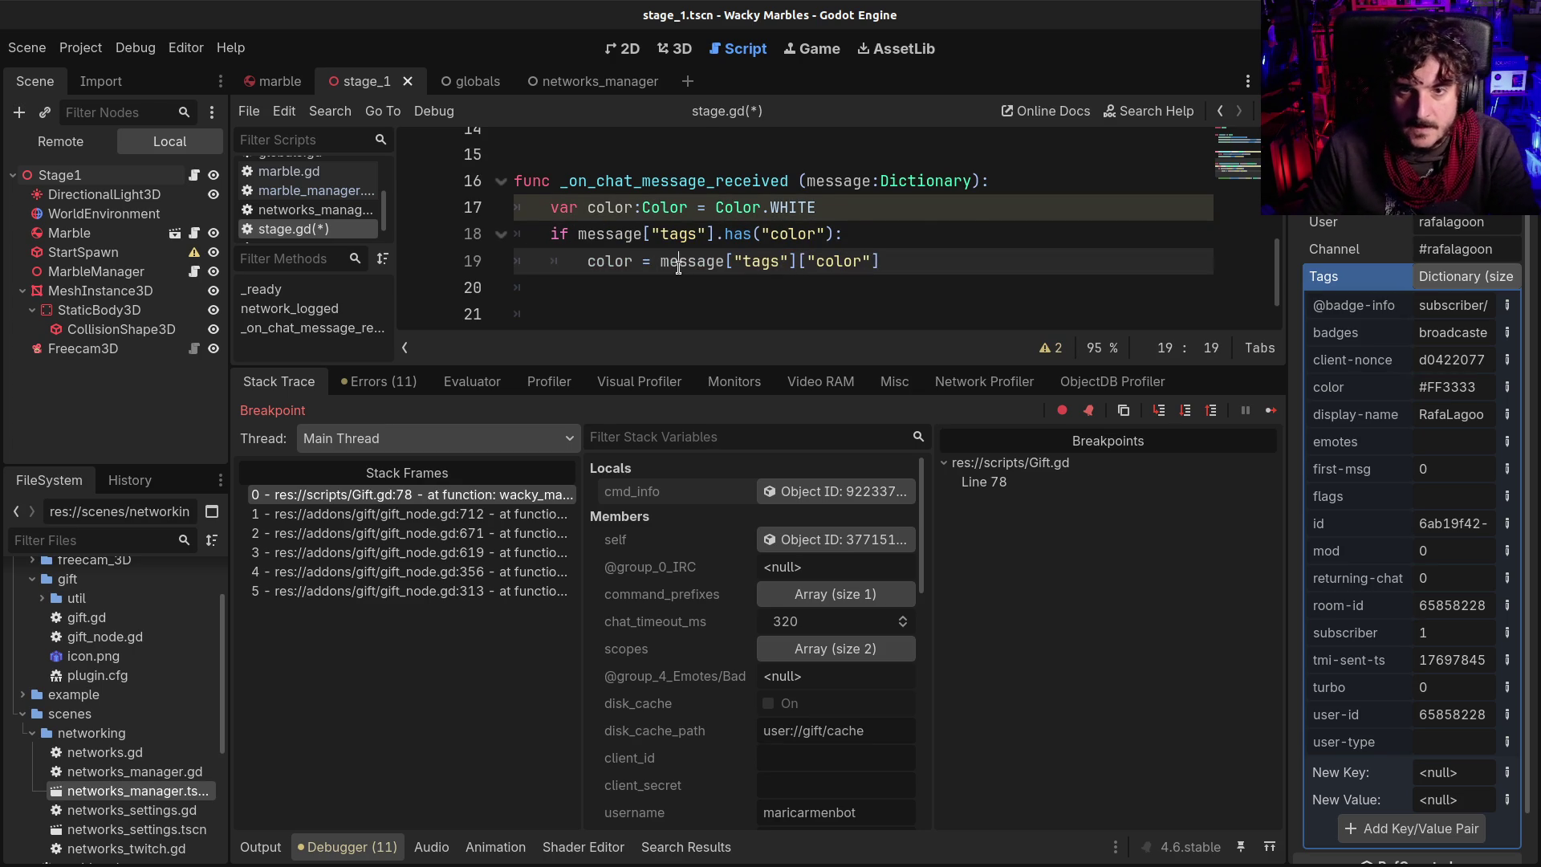
# Pass color instead of Color.RED to add_marble, remove the extra blank line, and save stage.gd
pyautogui.click(679, 267)
pyautogui.scroll(-1, 679, 267)
pyautogui.click(906, 254)
pyautogui.doubleClick(608, 207)
pyautogui.hotkey('ctrl', 'c')
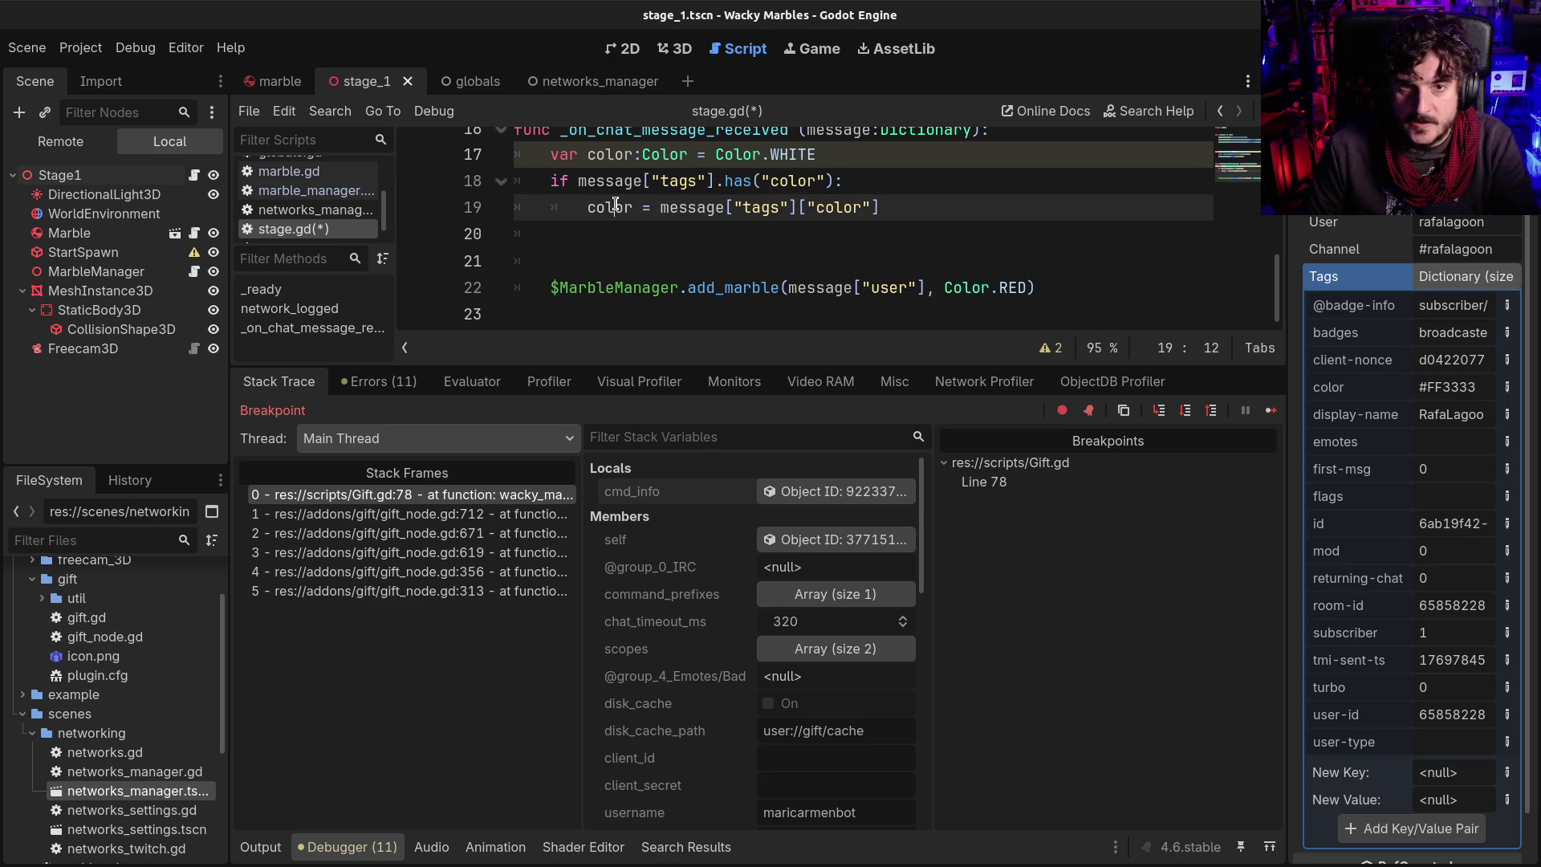
pyautogui.moveTo(942, 287); pyautogui.dragTo(1033, 287)
pyautogui.hotkey('ctrl', 'v')
pyautogui.click(970, 243)
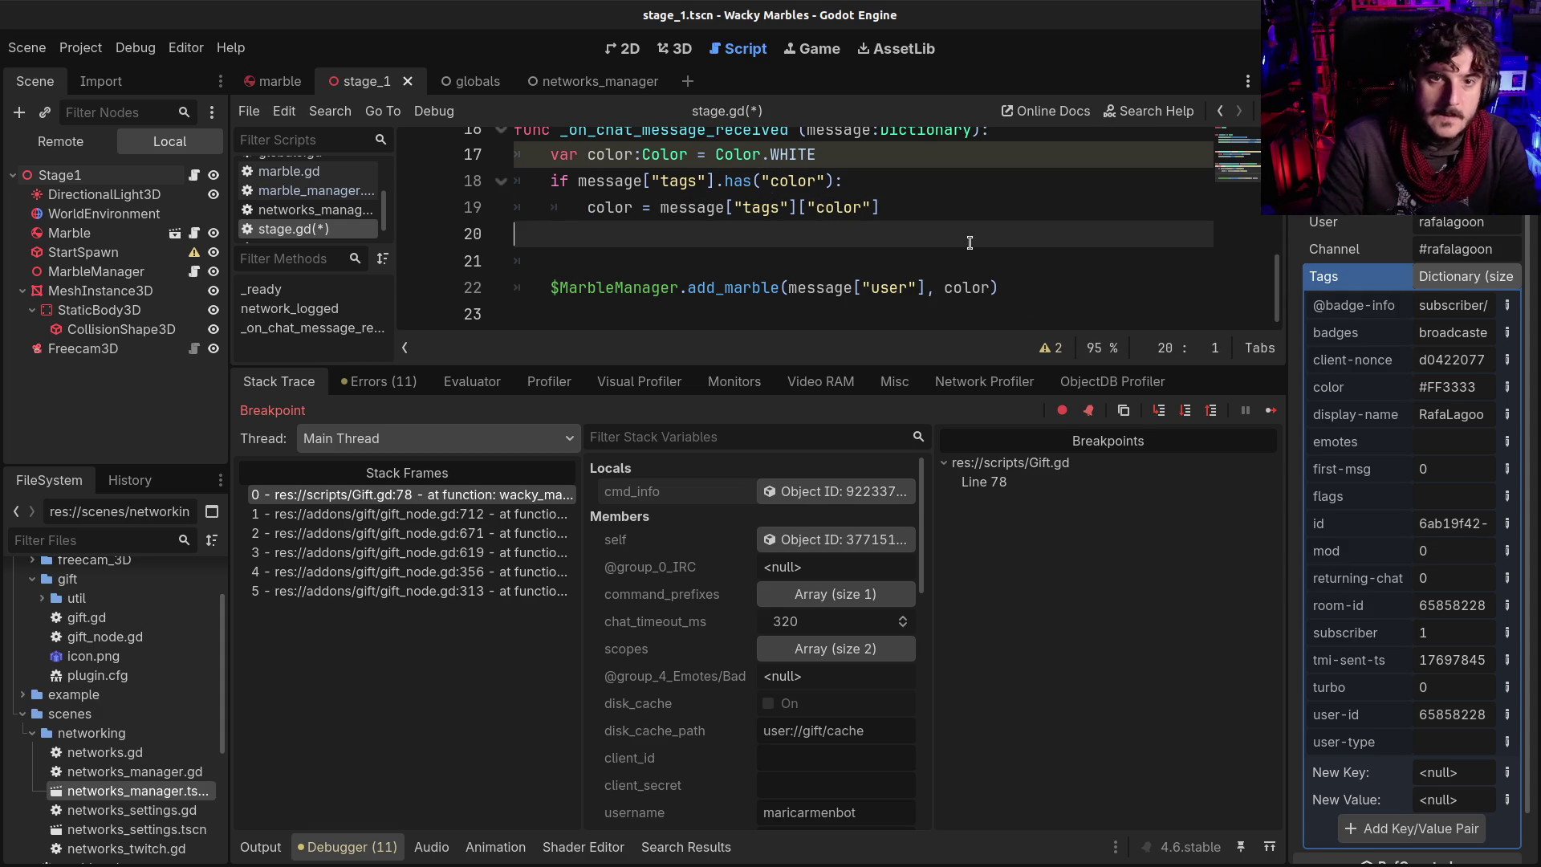
pyautogui.press('Delete')
pyautogui.press('BackSpace')
pyautogui.hotkey('ctrl', 's')
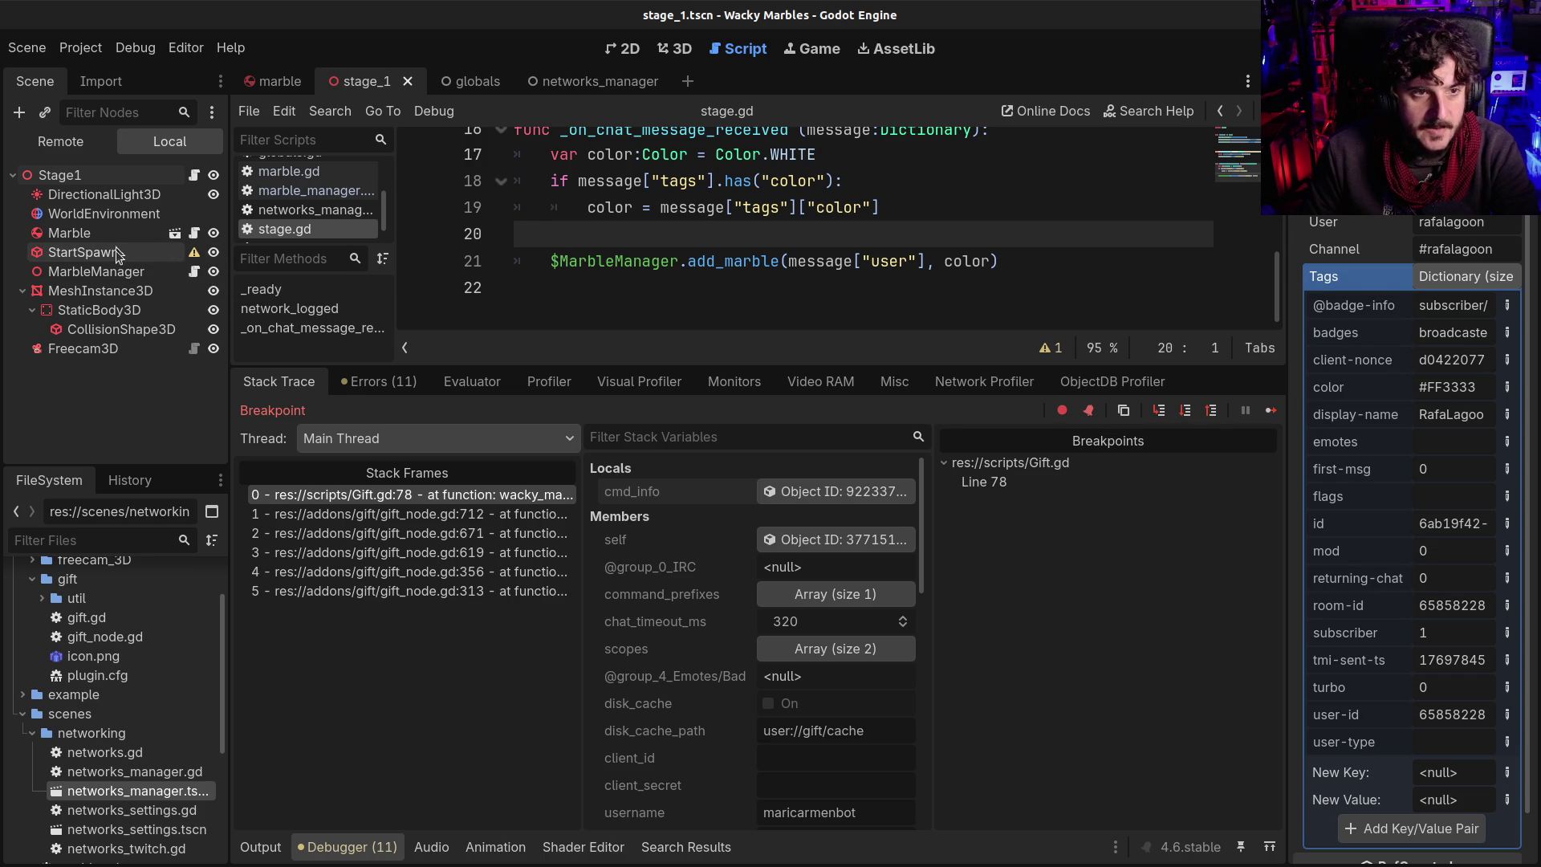
# Remove the breakpoints on Gift.gd lines 76 and 78 and resume the paused game with F12
pyautogui.click(176, 252)
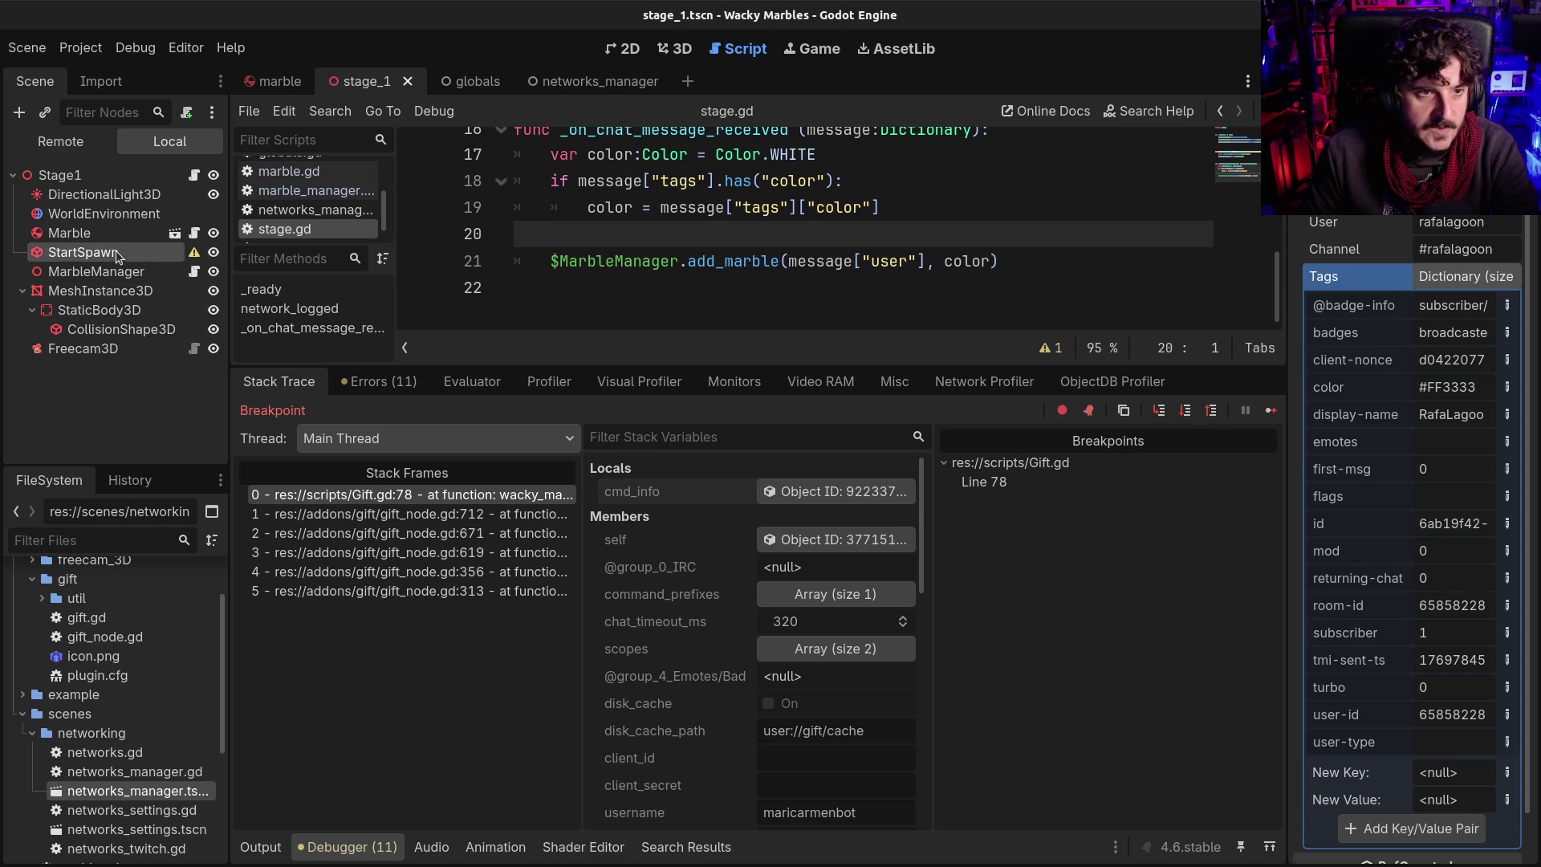
pyautogui.click(755, 270)
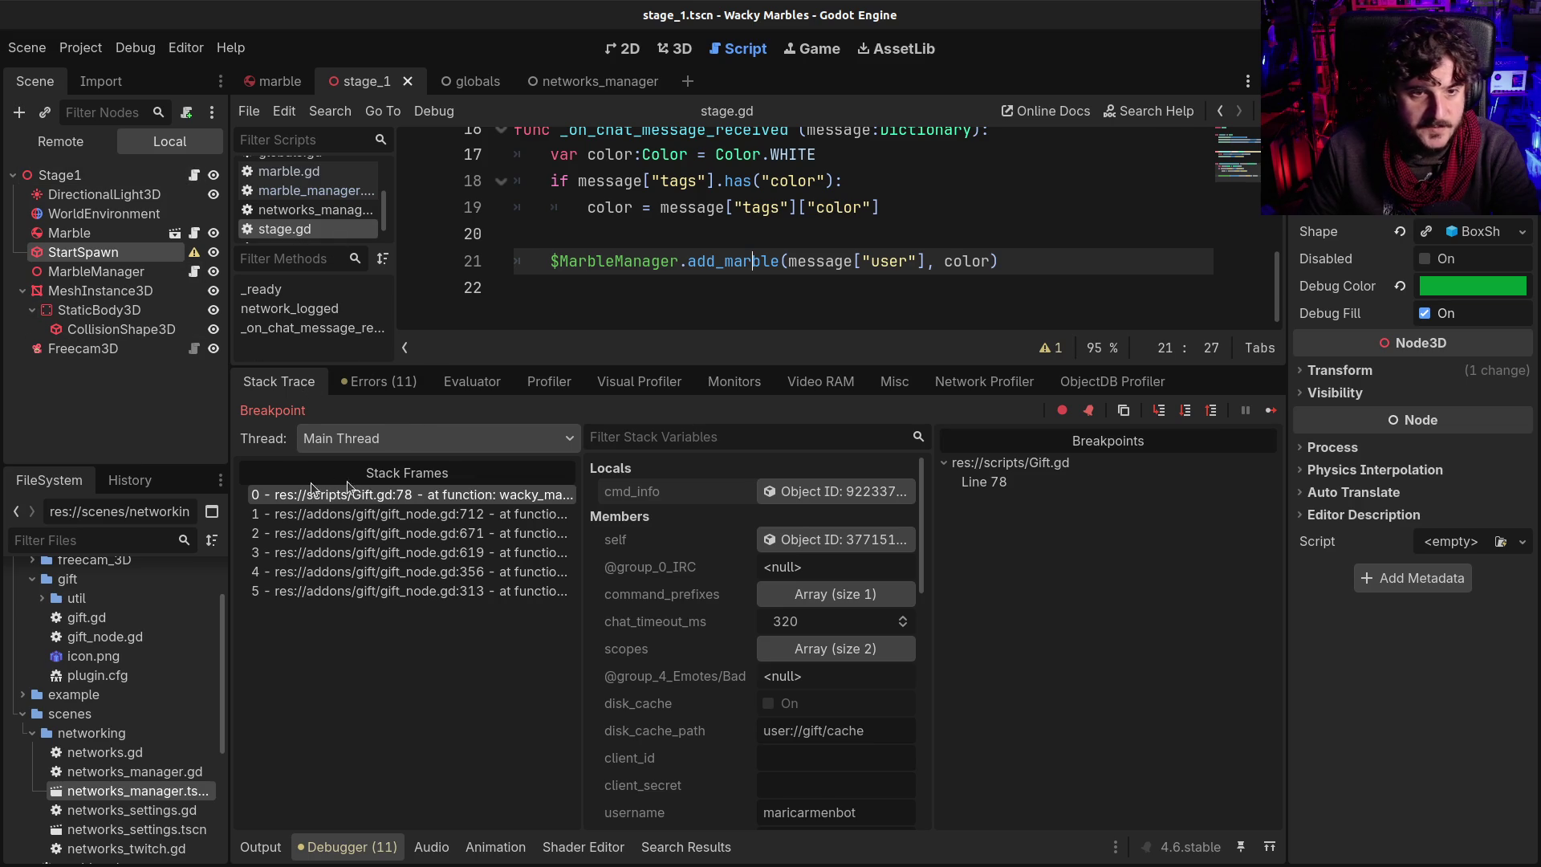
pyautogui.click(403, 495)
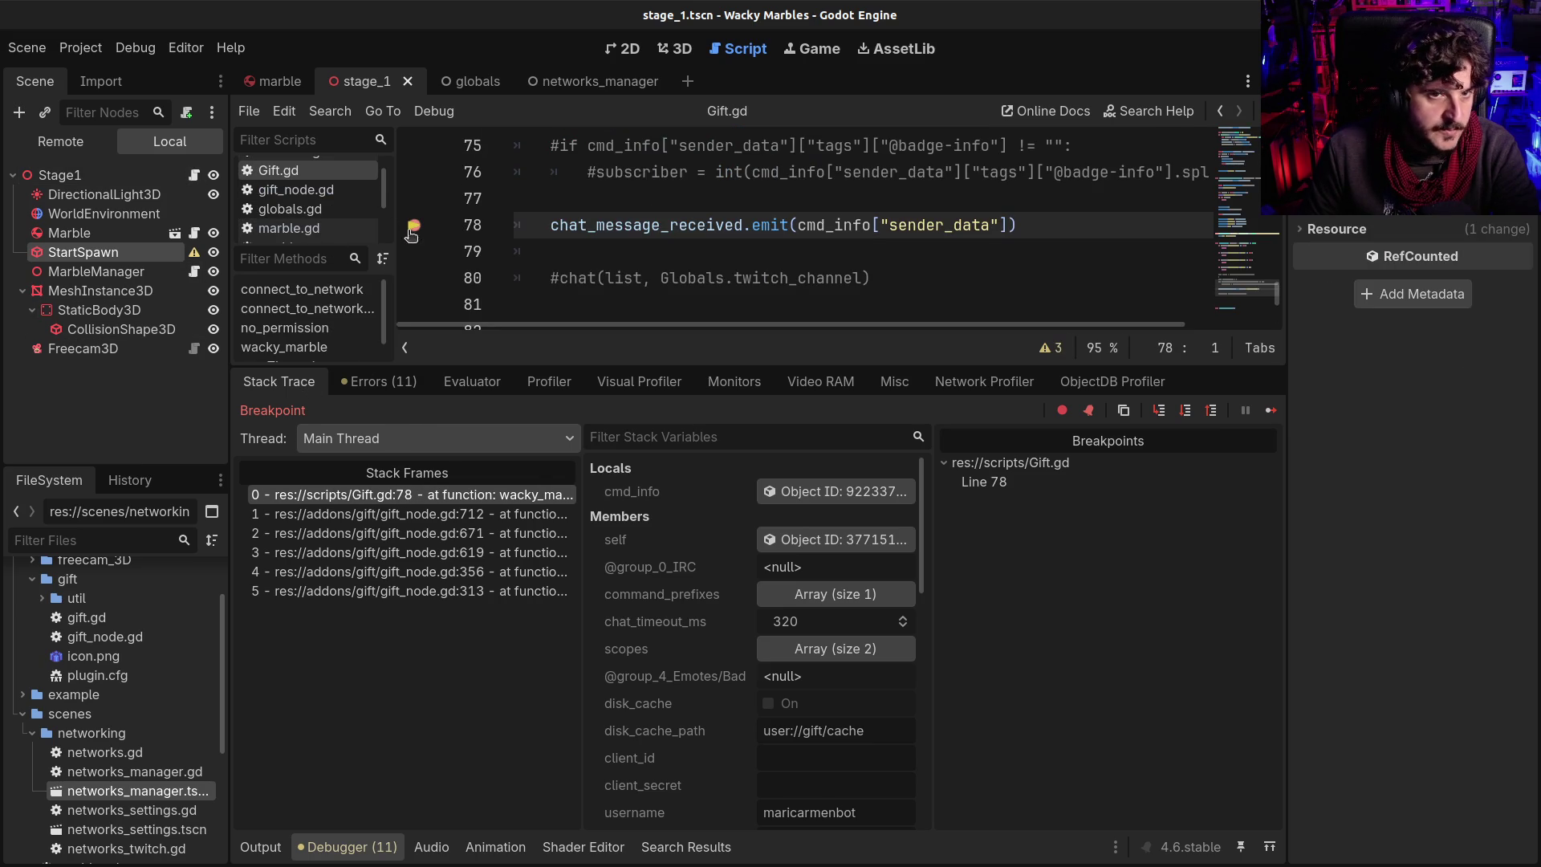
pyautogui.click(414, 172)
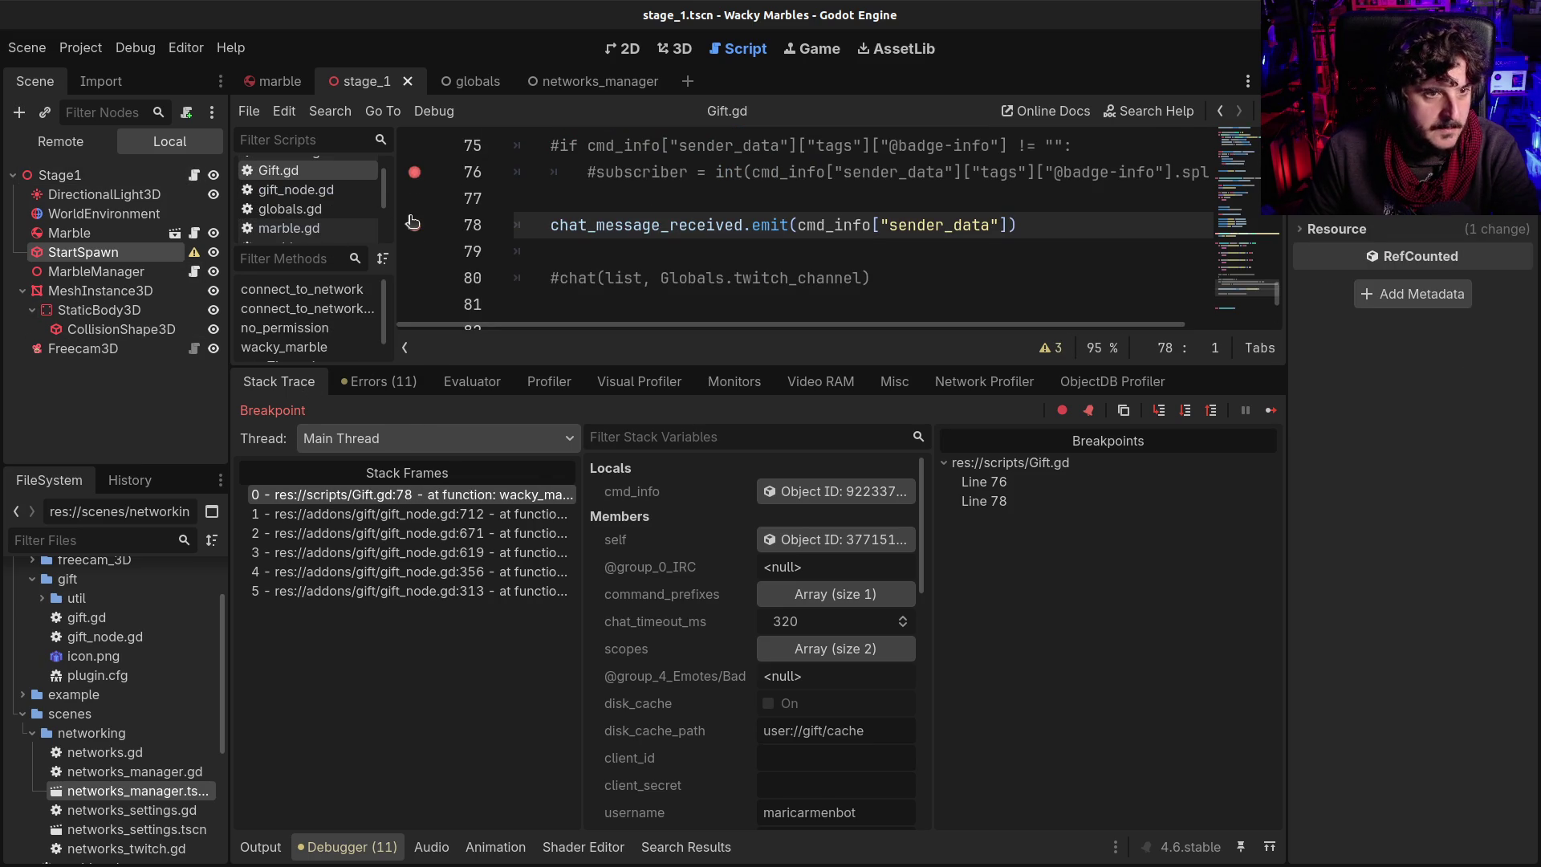
pyautogui.click(414, 225)
pyautogui.click(414, 172)
pyautogui.press('F12')
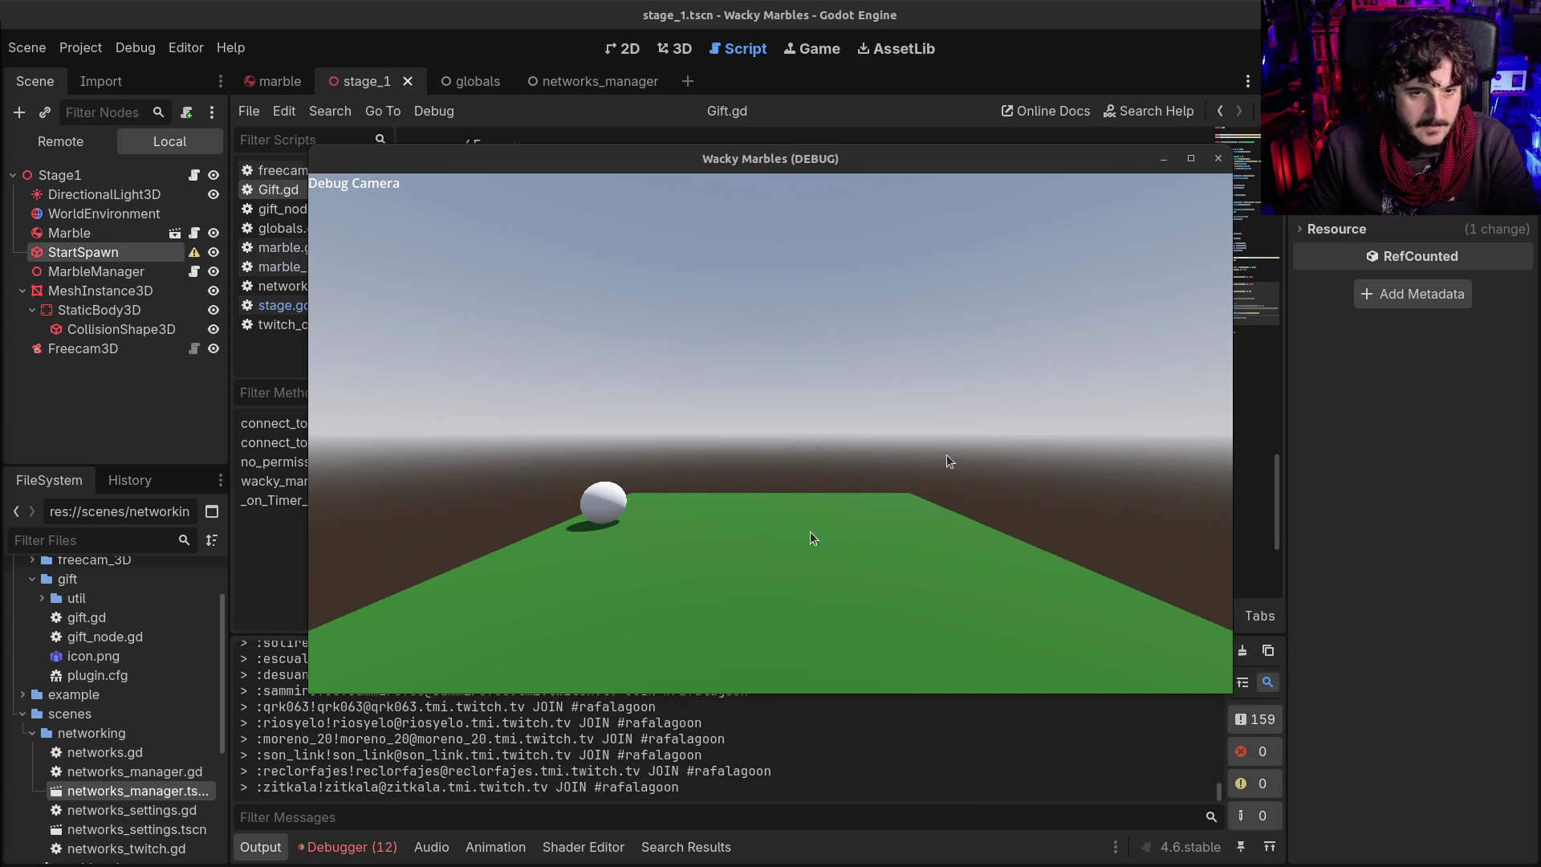
# Read the Gift.gd:78 Object-to-Dictionary conversion error in the Debugger and stop the game with F8
pyautogui.click(356, 852)
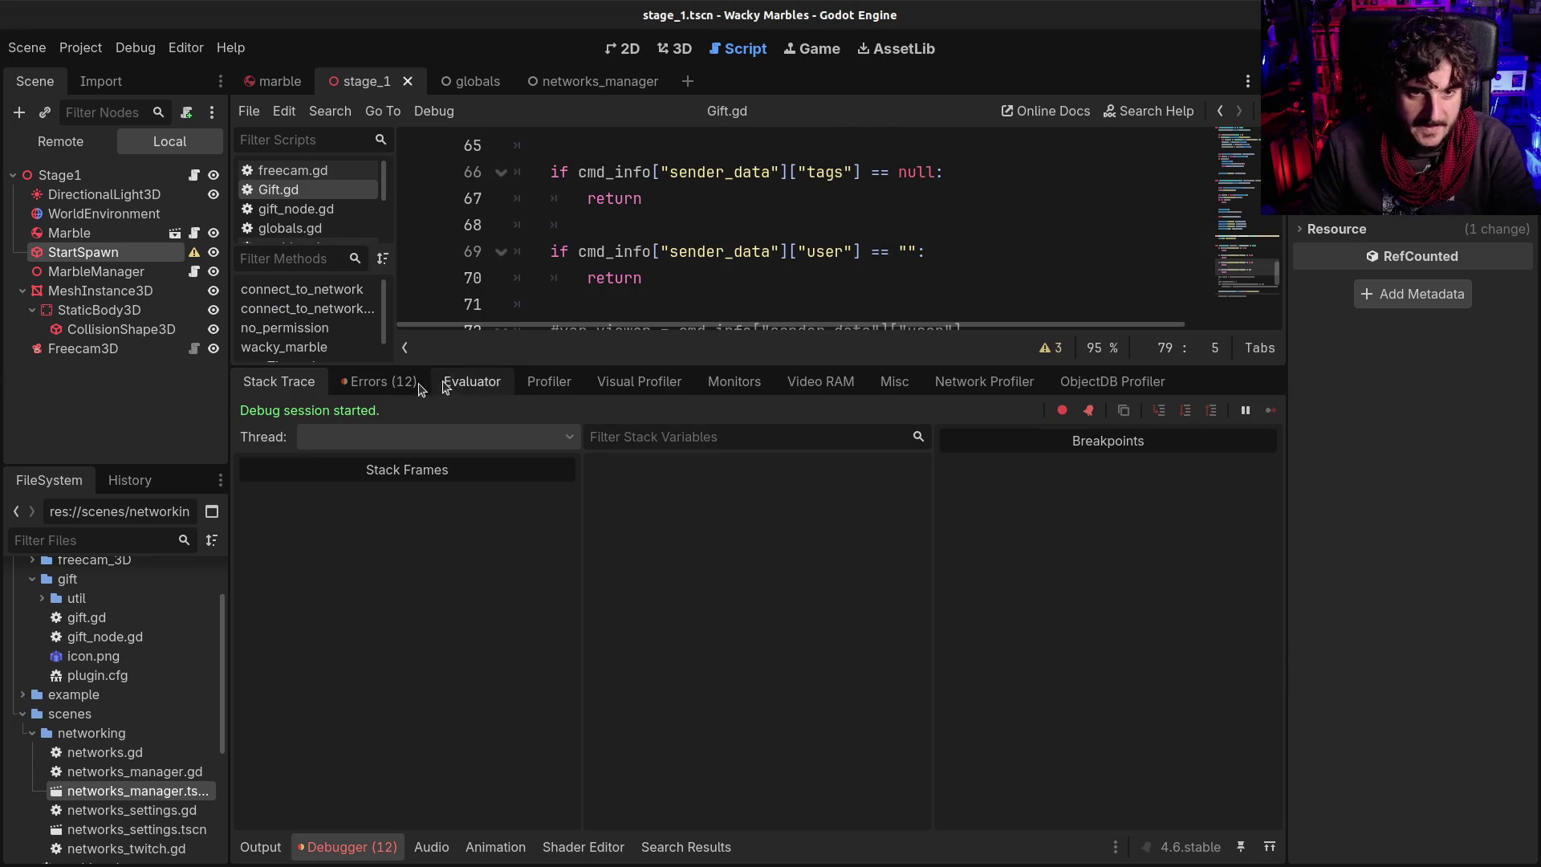
pyautogui.click(379, 381)
pyautogui.doubleClick(562, 778)
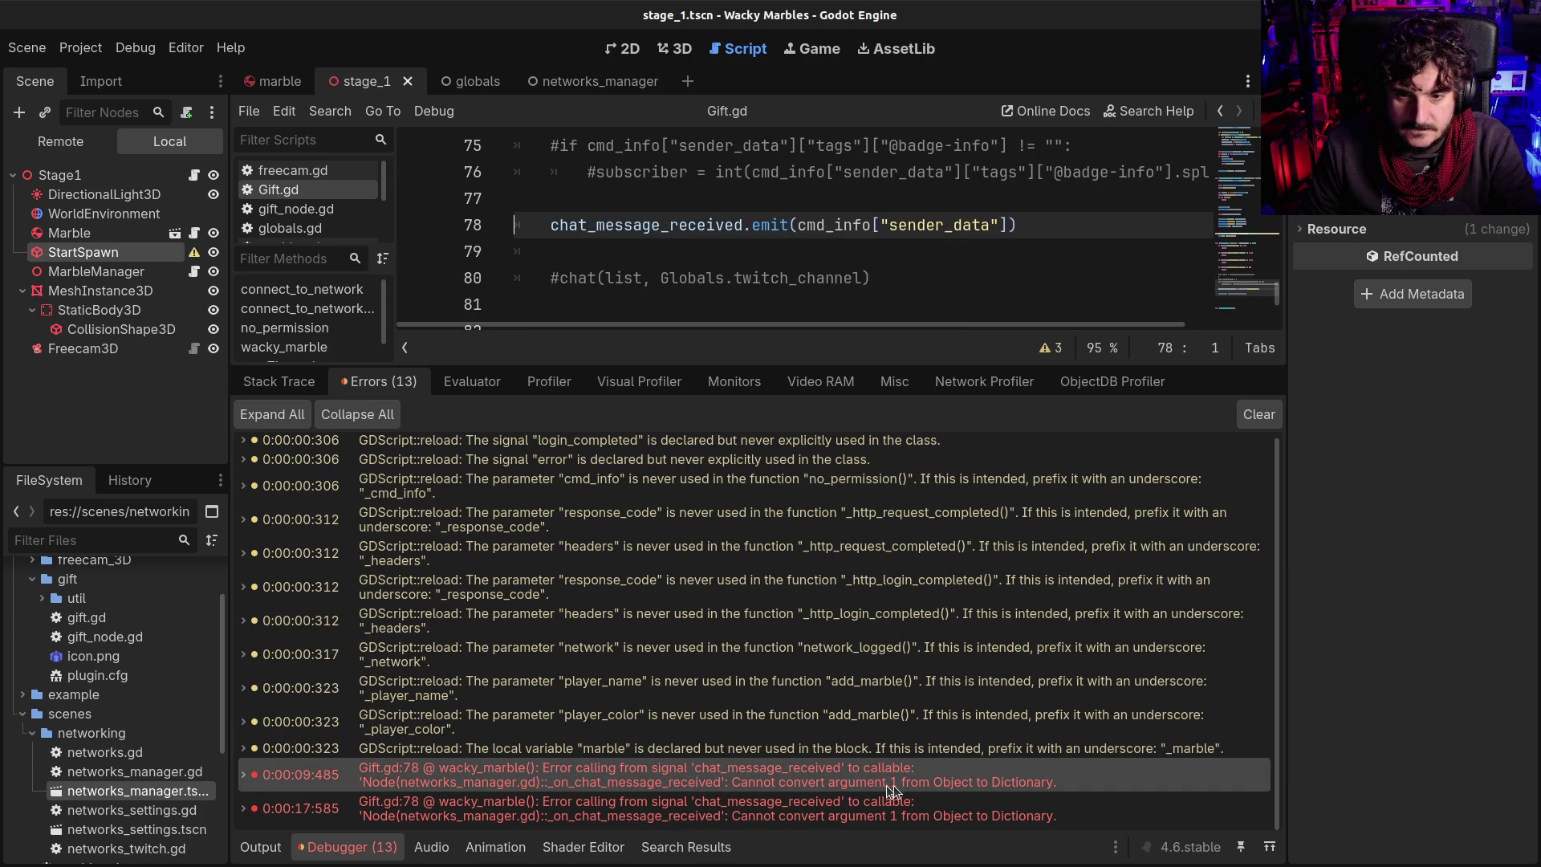
pyautogui.moveTo(947, 782)
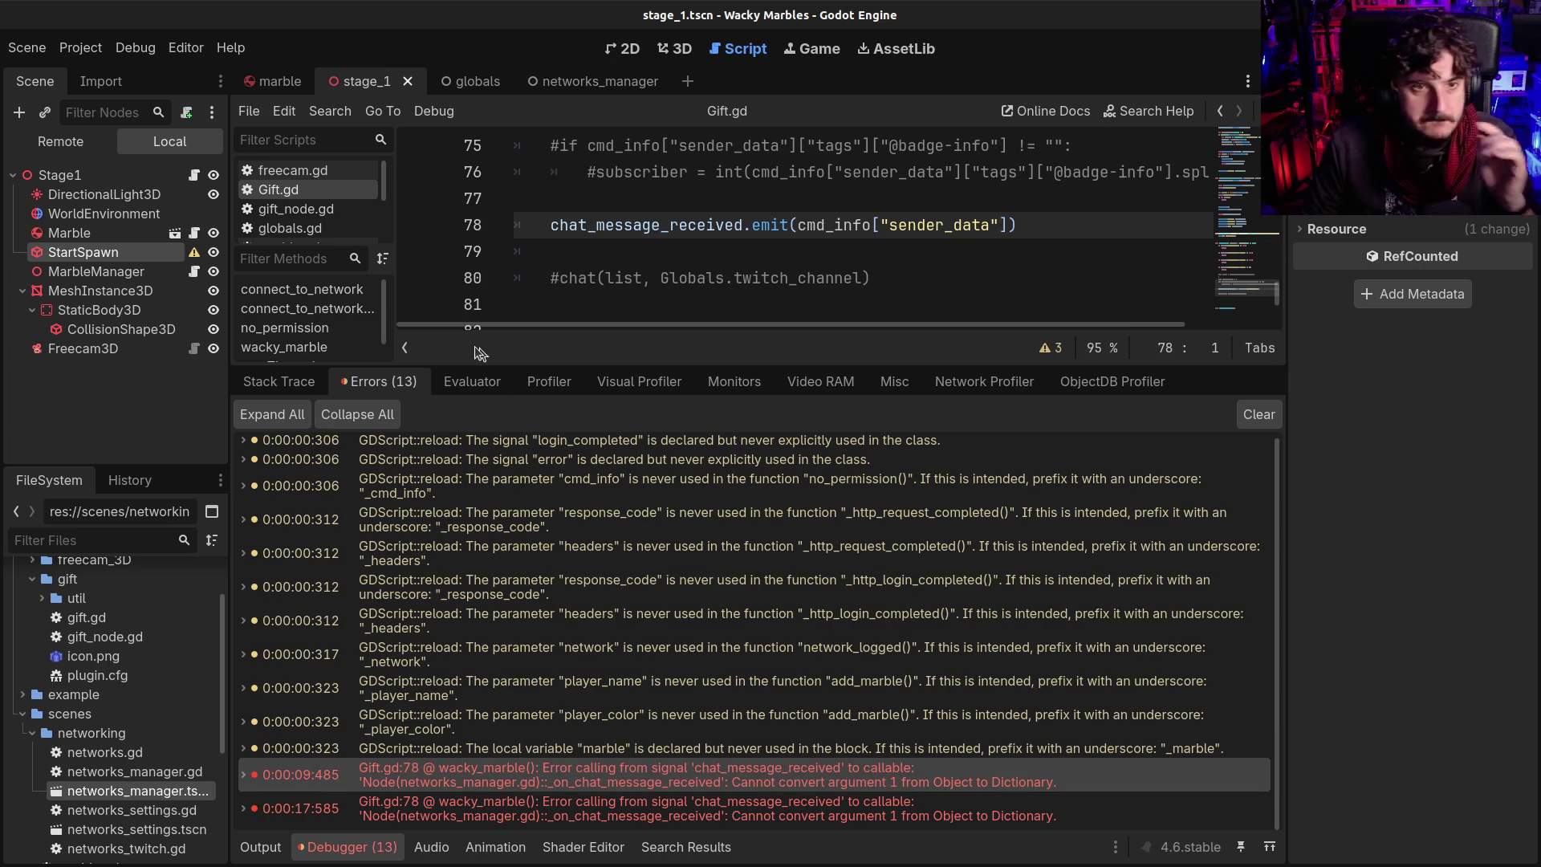
pyautogui.press('F8')
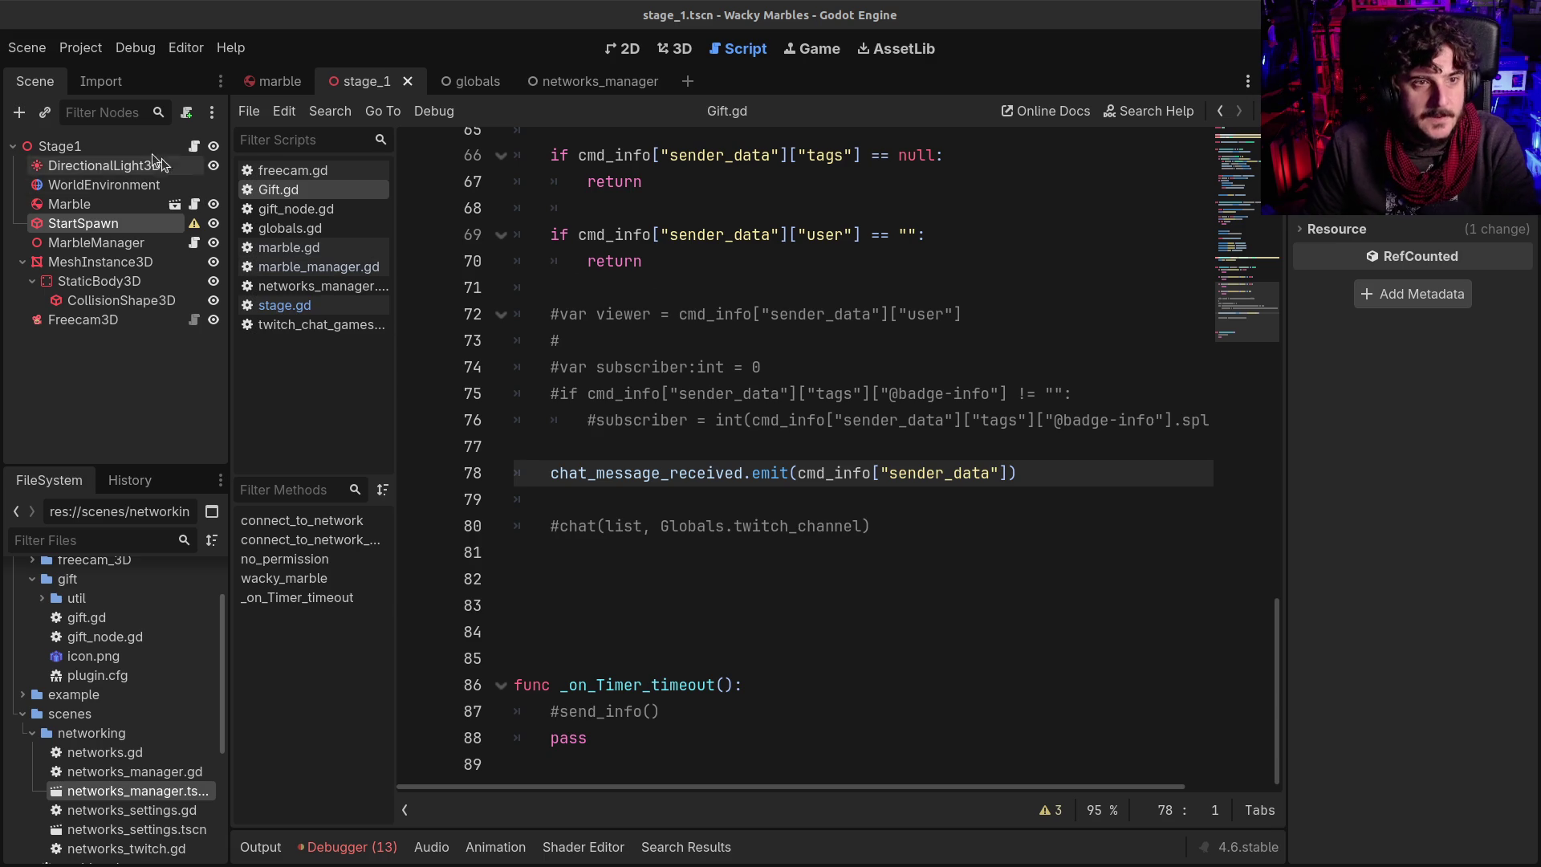
pyautogui.click(194, 146)
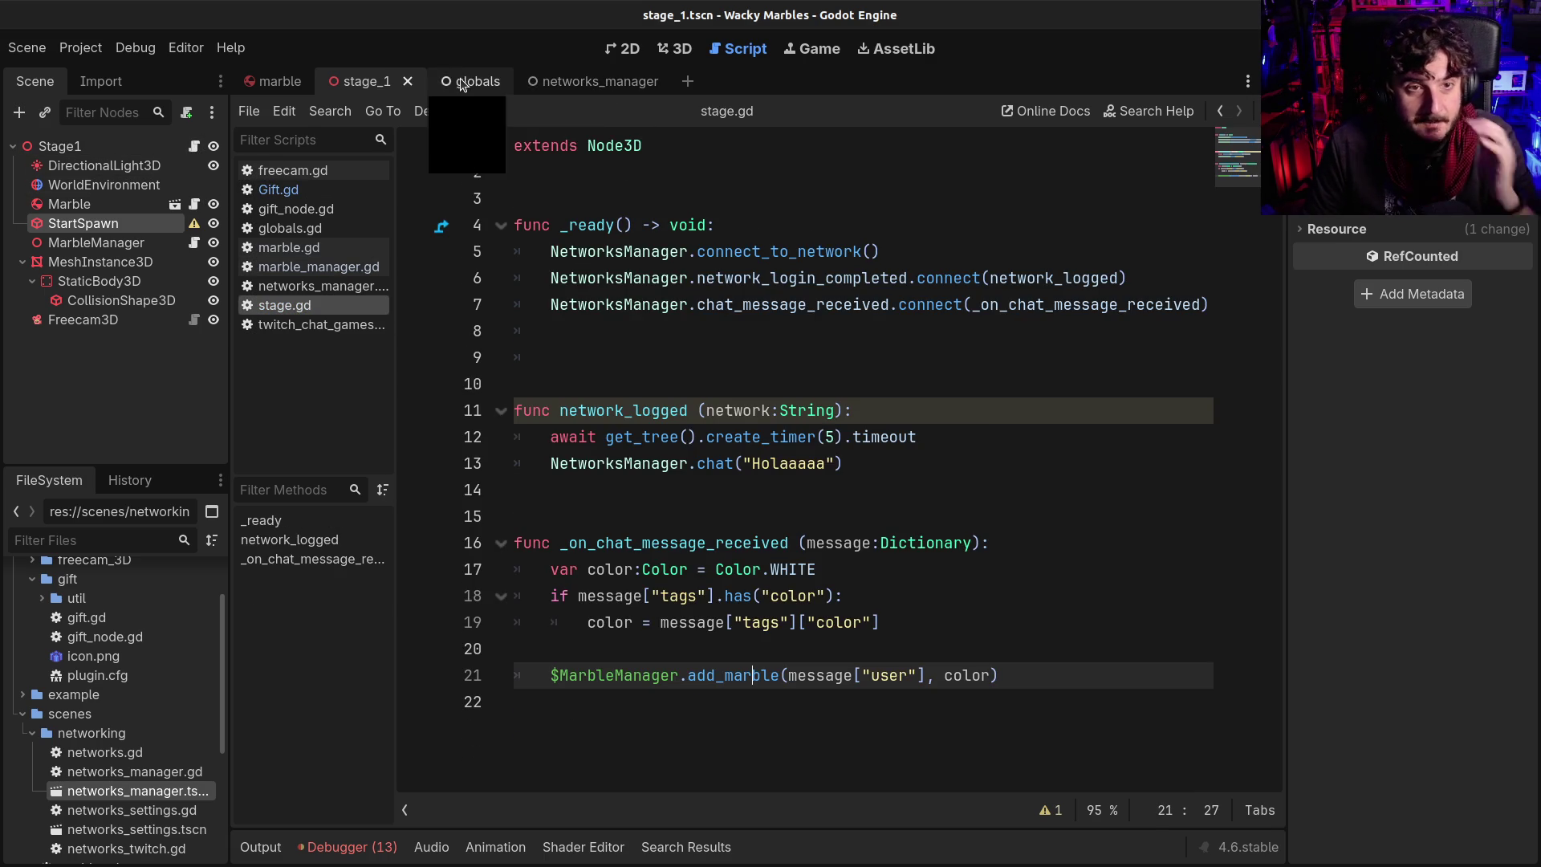
# Change the message type on Gift.gd line 7 from Dictionary to Object and save
pyautogui.click(306, 83)
pyautogui.click(562, 81)
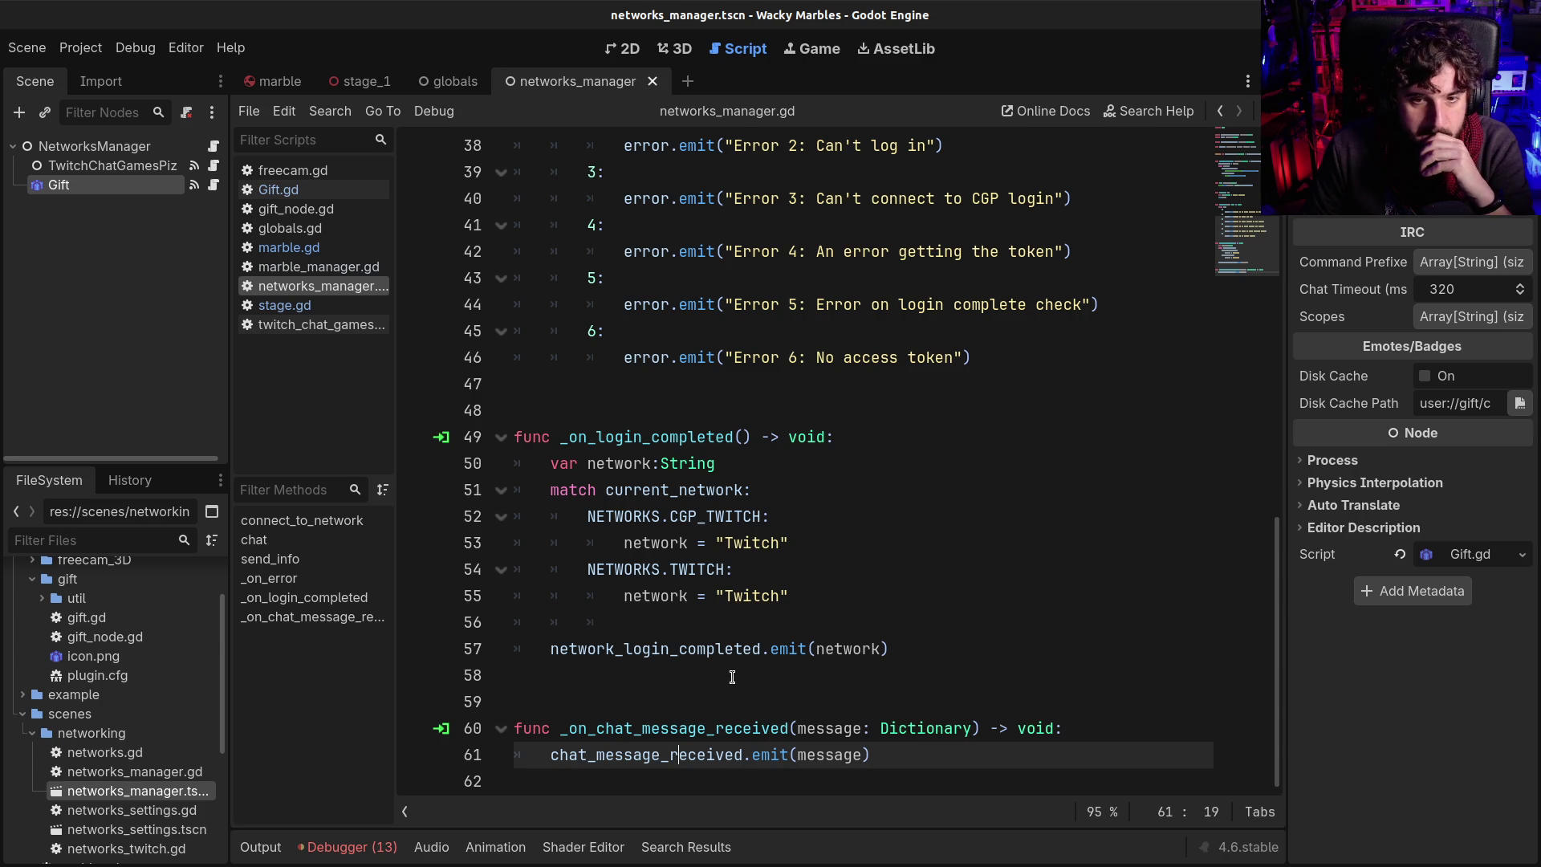
pyautogui.scroll(3, 732, 677)
pyautogui.scroll(-3, 732, 676)
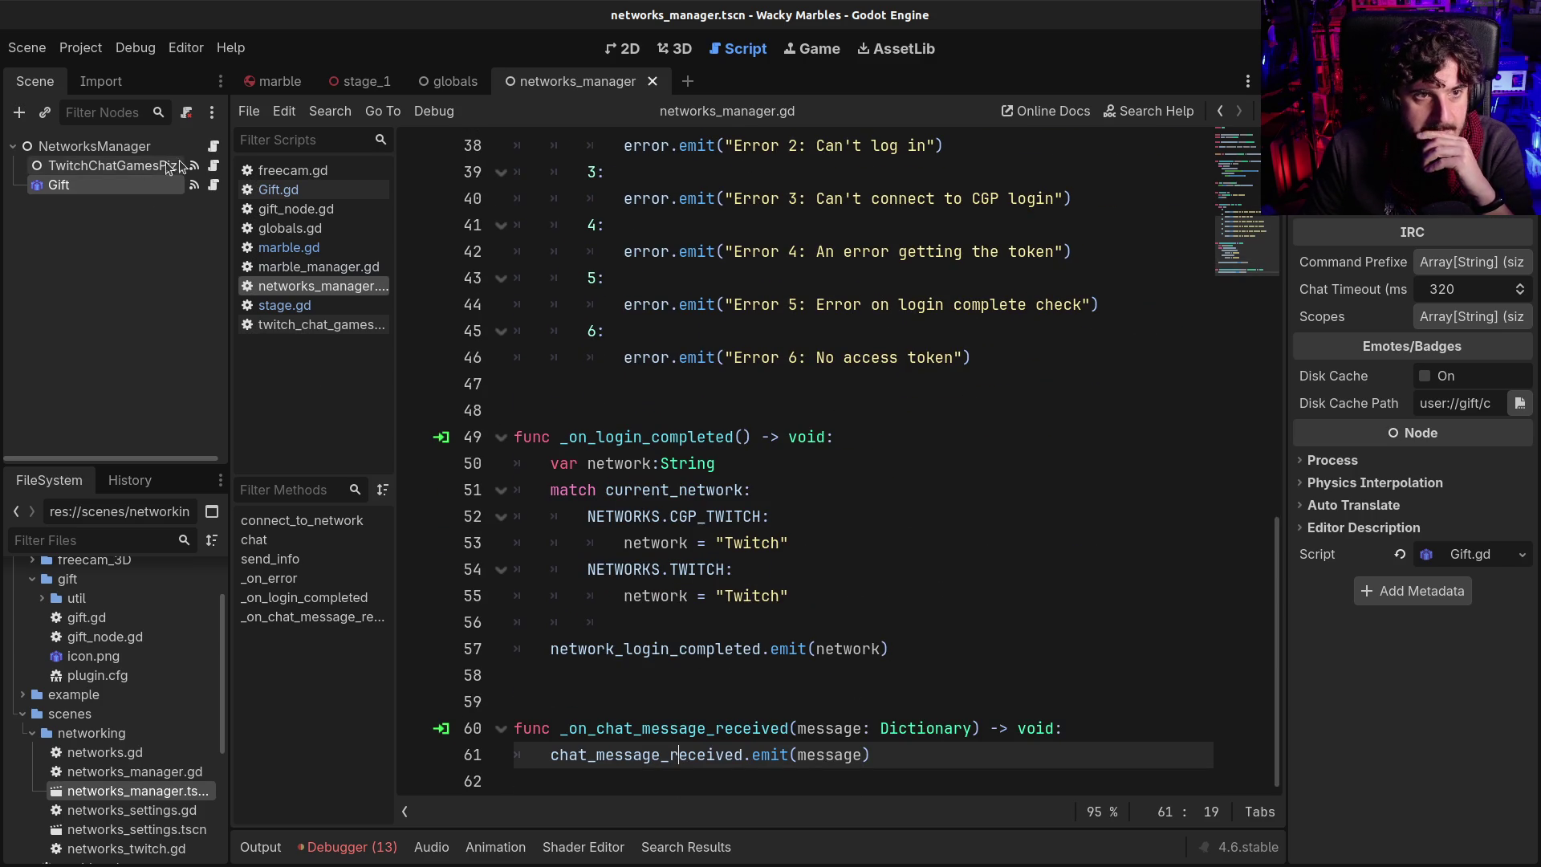
pyautogui.click(206, 183)
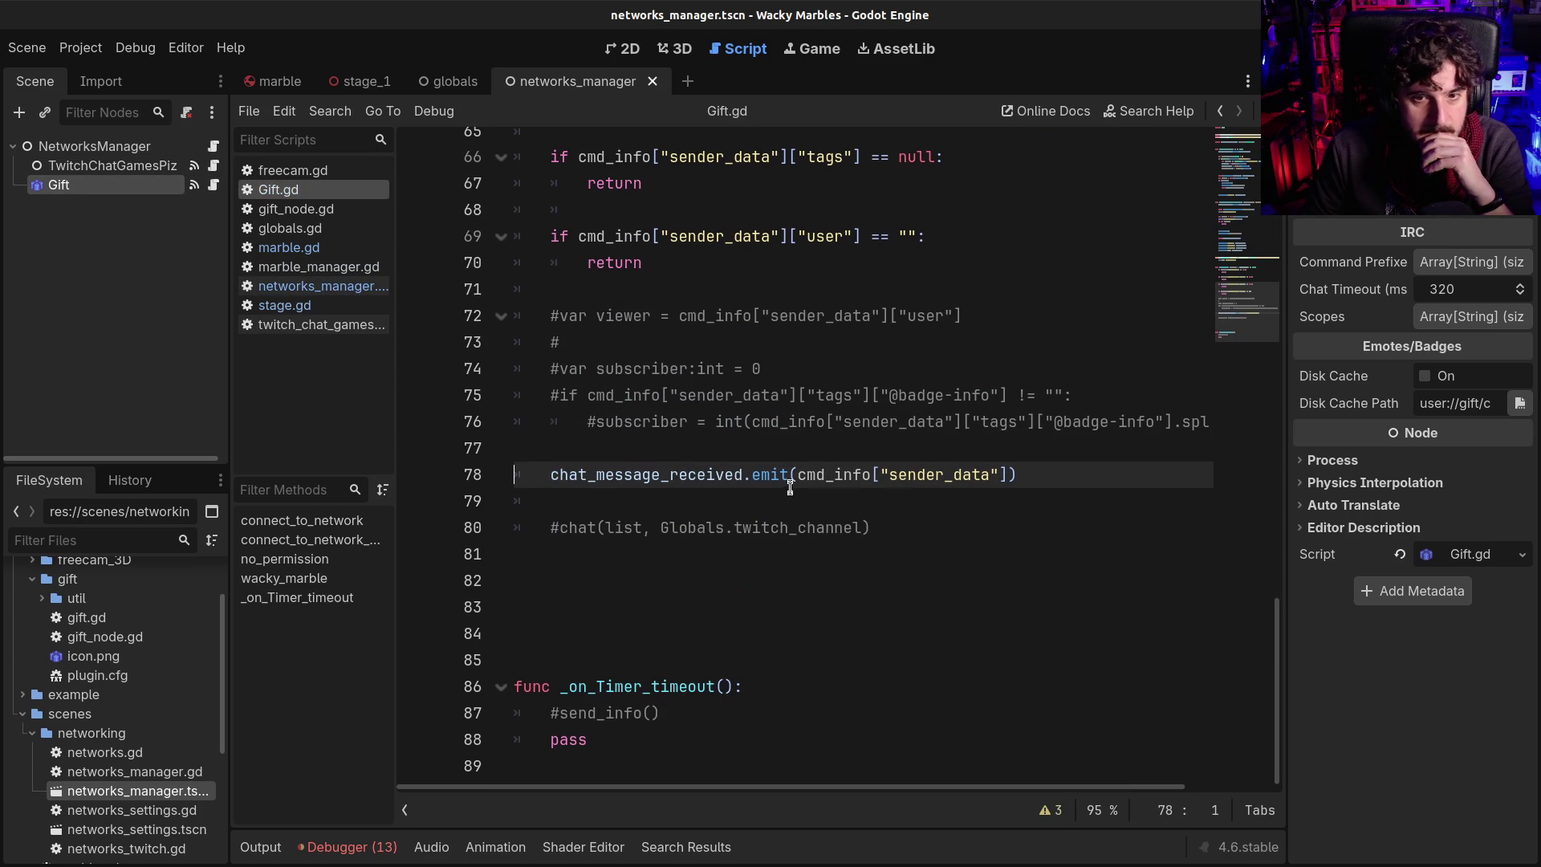
pyautogui.scroll(20, 811, 471)
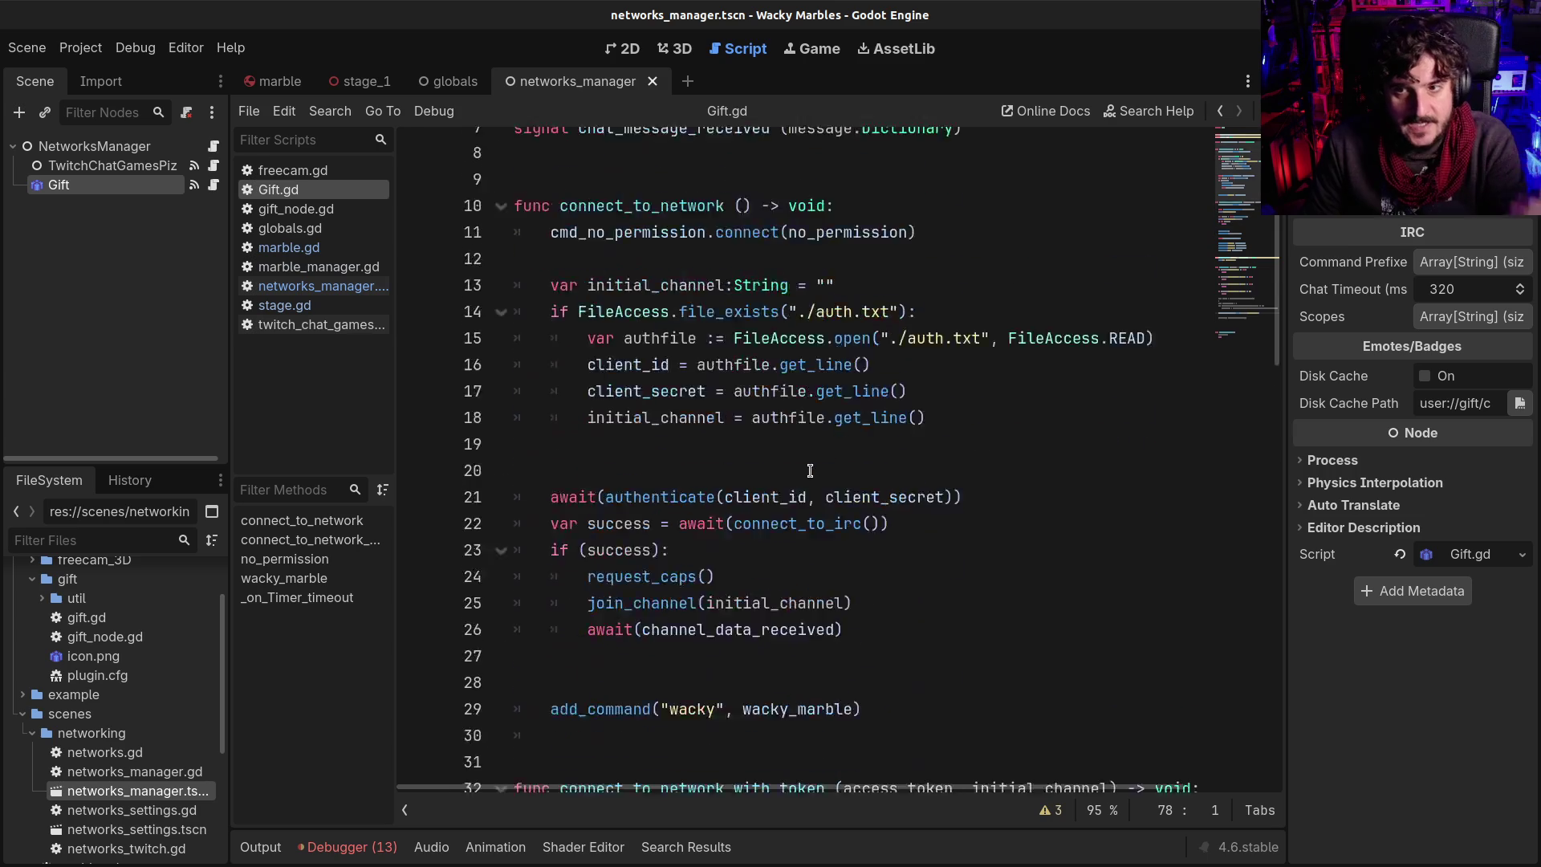
pyautogui.doubleClick(911, 303)
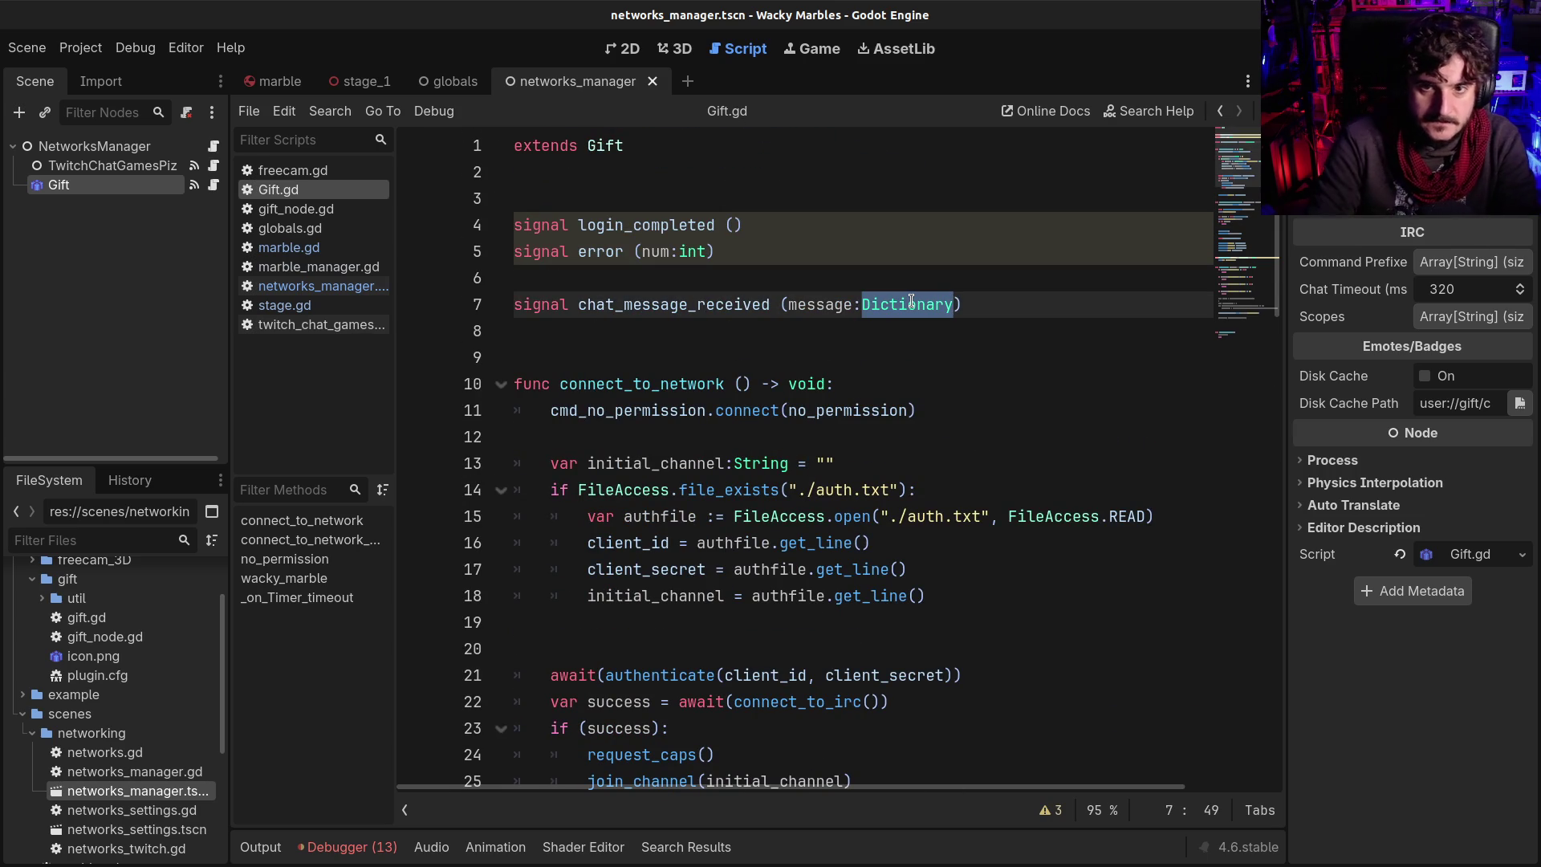
pyautogui.write('Object')
pyautogui.hotkey('ctrl', 's')
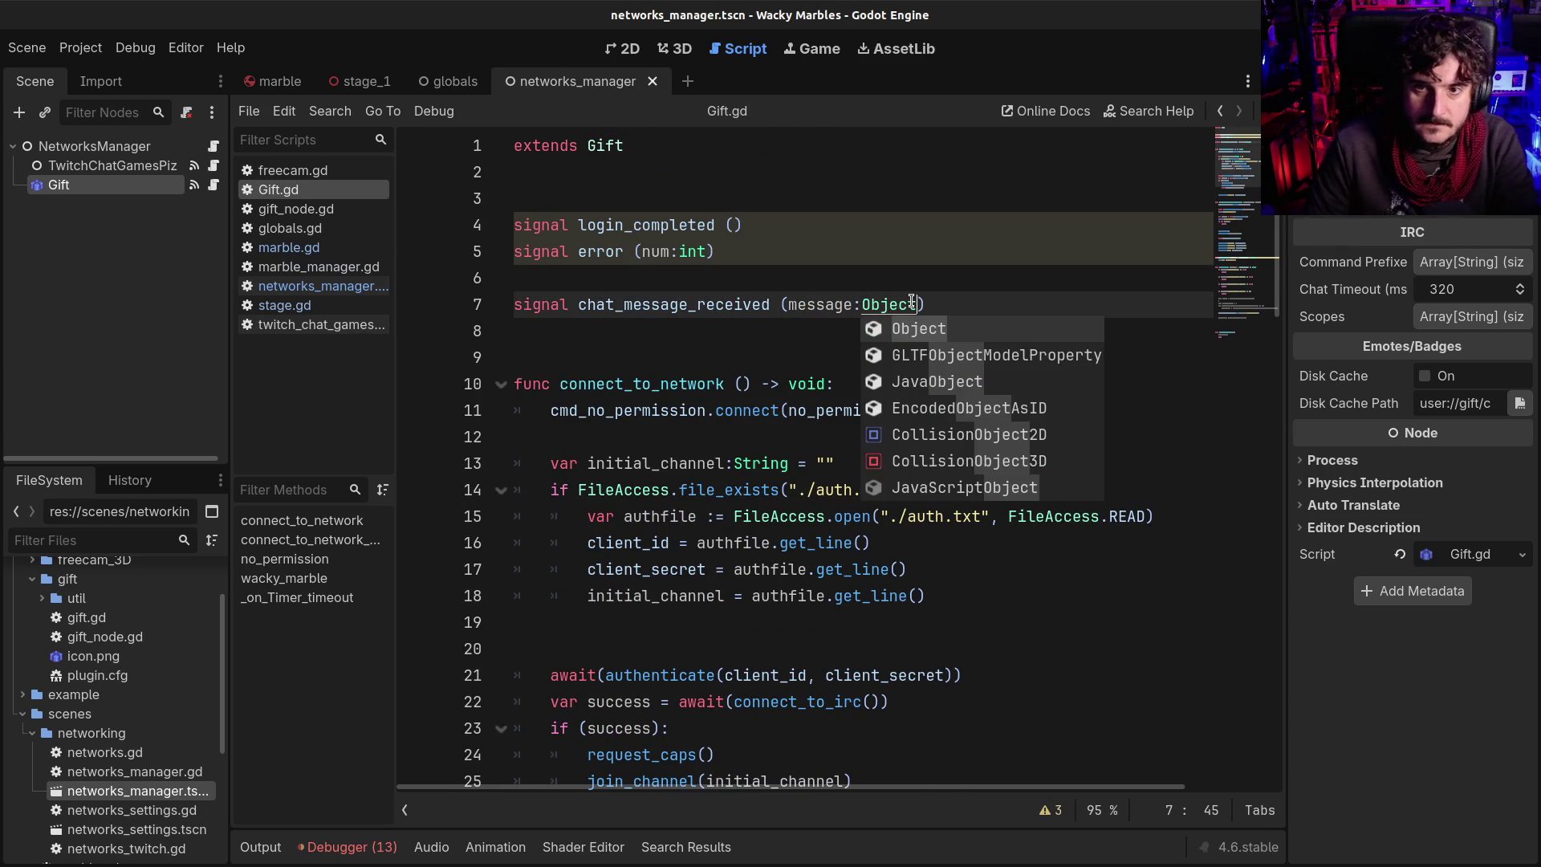
pyautogui.doubleClick(910, 301)
pyautogui.hotkey('ctrl', 'c')
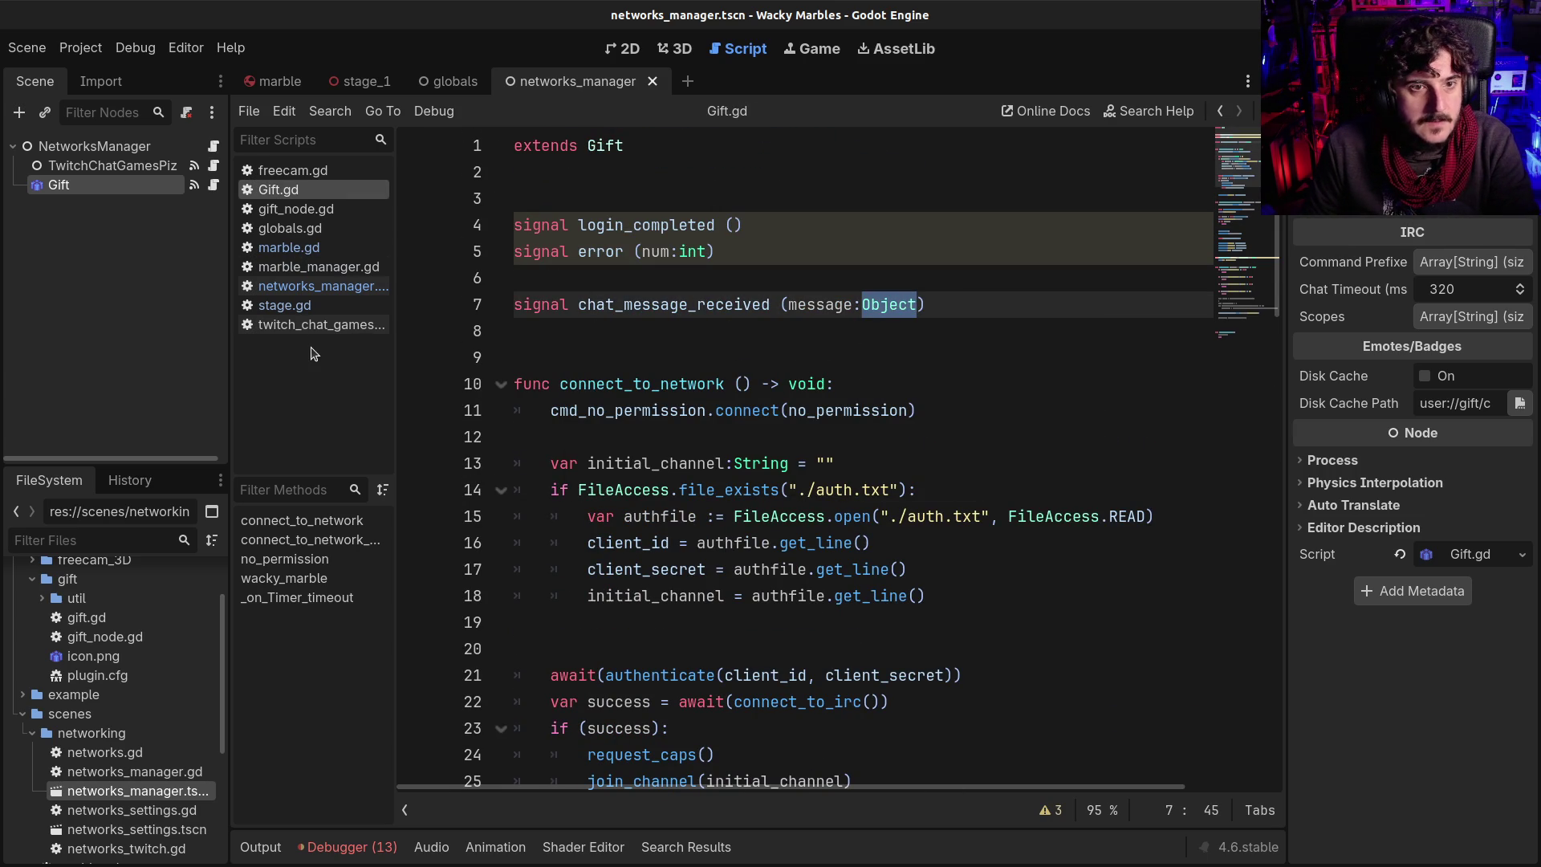
# Replace Dictionary with Object on networks_manager.gd lines 60 and 7 and save
pyautogui.click(213, 146)
pyautogui.scroll(-3, 941, 538)
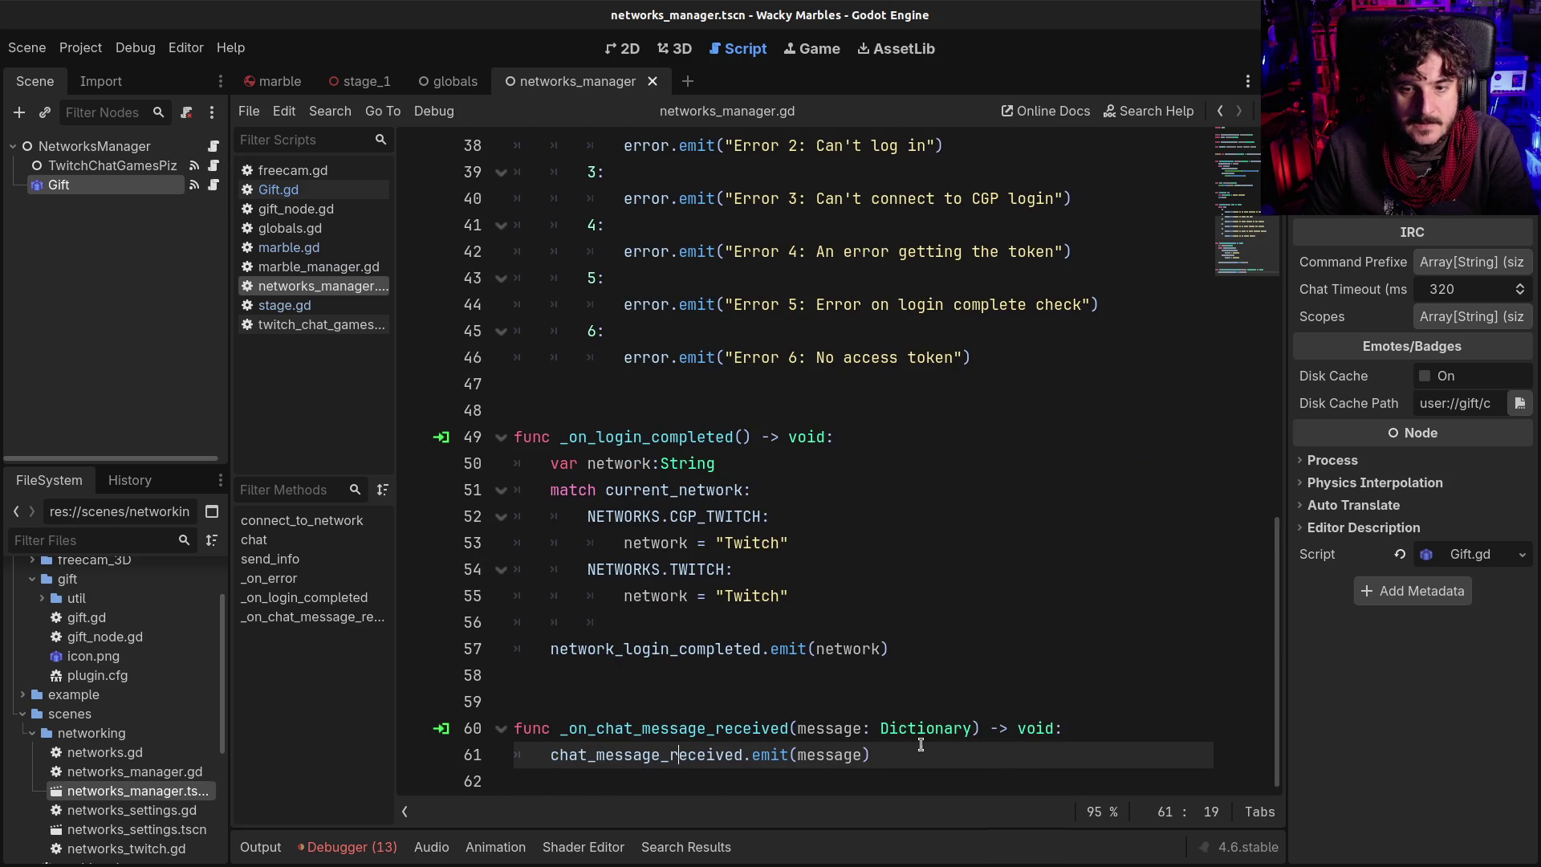
pyautogui.doubleClick(915, 729)
pyautogui.hotkey('ctrl', 'v')
pyautogui.scroll(12, 918, 407)
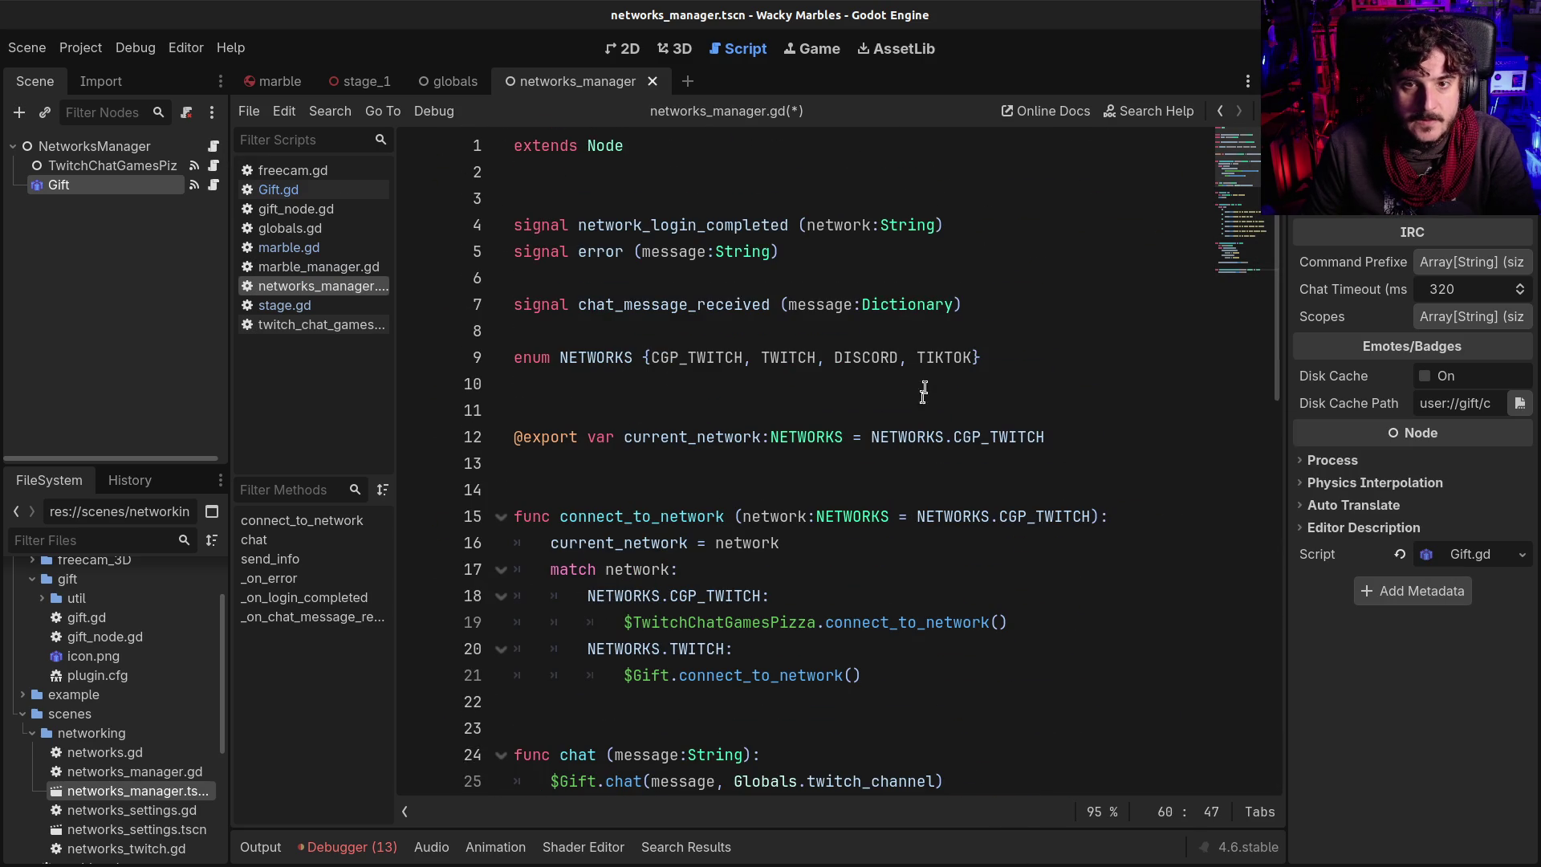
pyautogui.doubleClick(902, 304)
pyautogui.hotkey('ctrl', 'v')
pyautogui.hotkey('ctrl', 's')
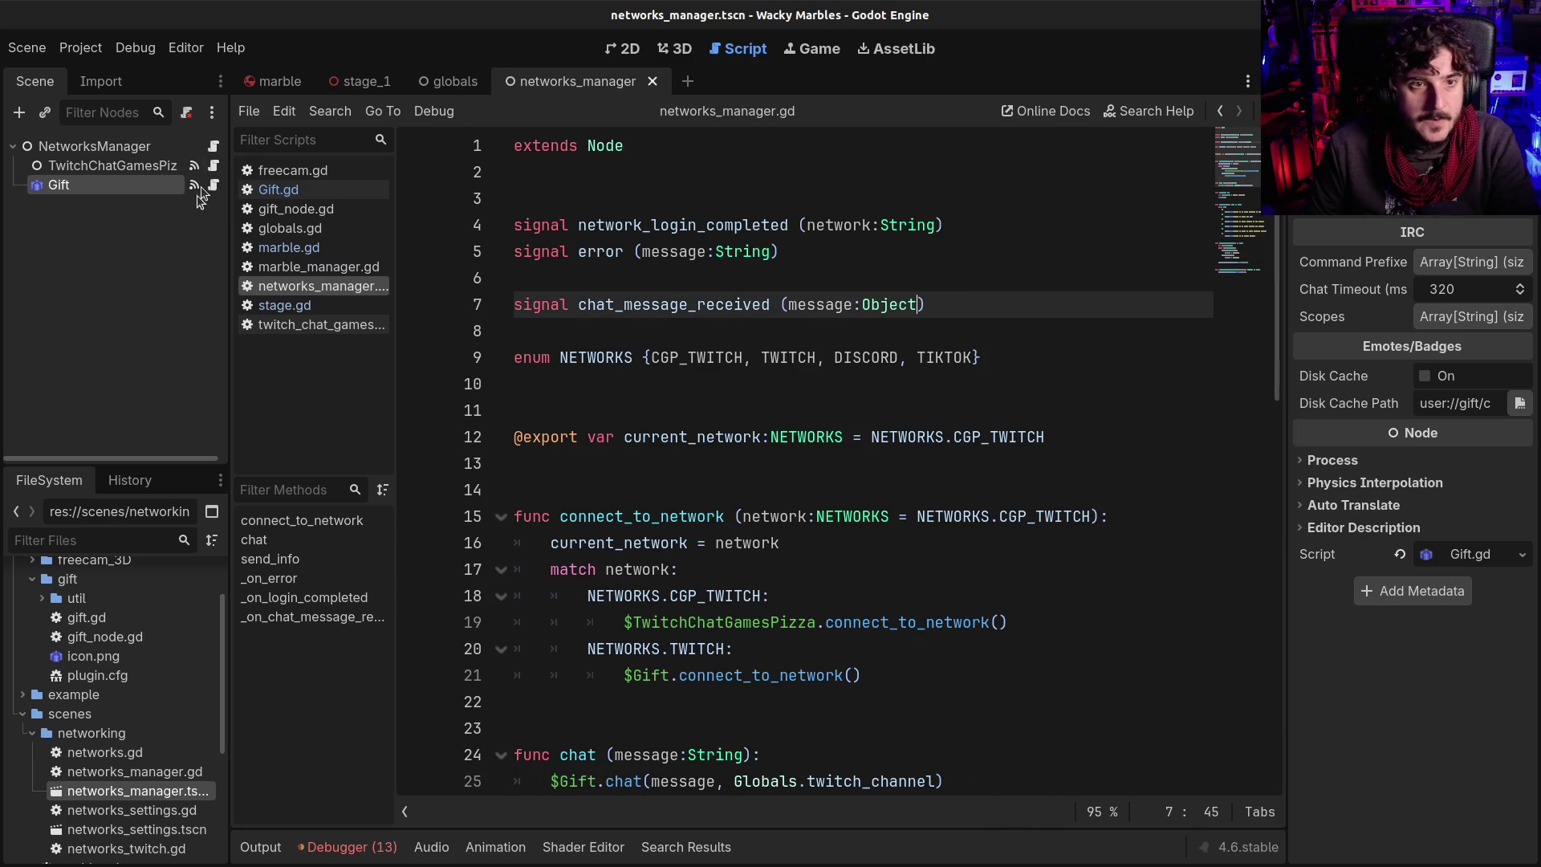
pyautogui.click(149, 140)
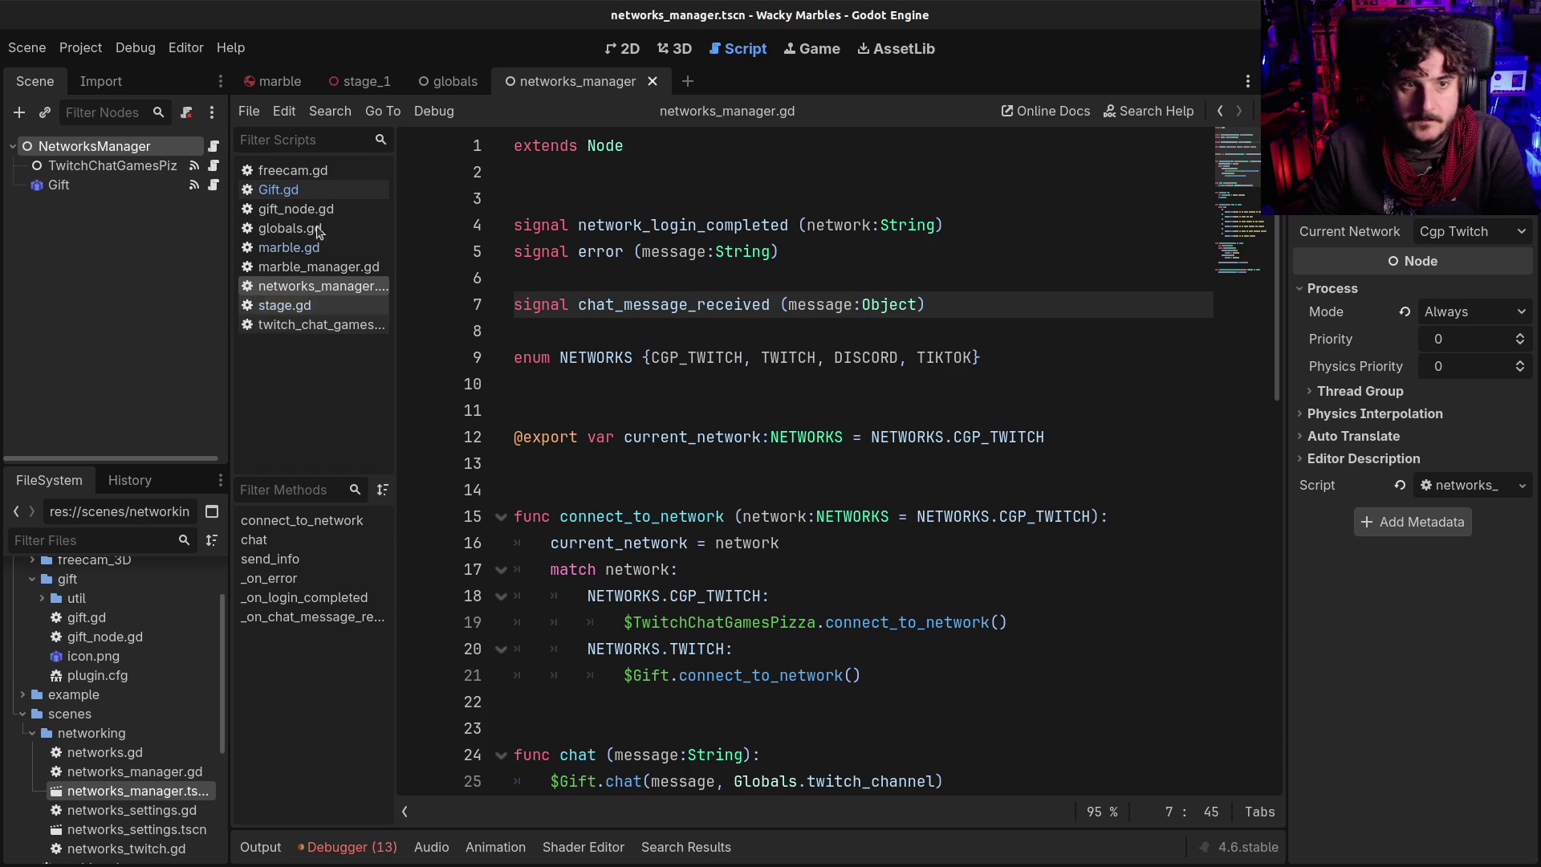
# Change stage.gd's chat handler parameter to message:Object
pyautogui.click(288, 306)
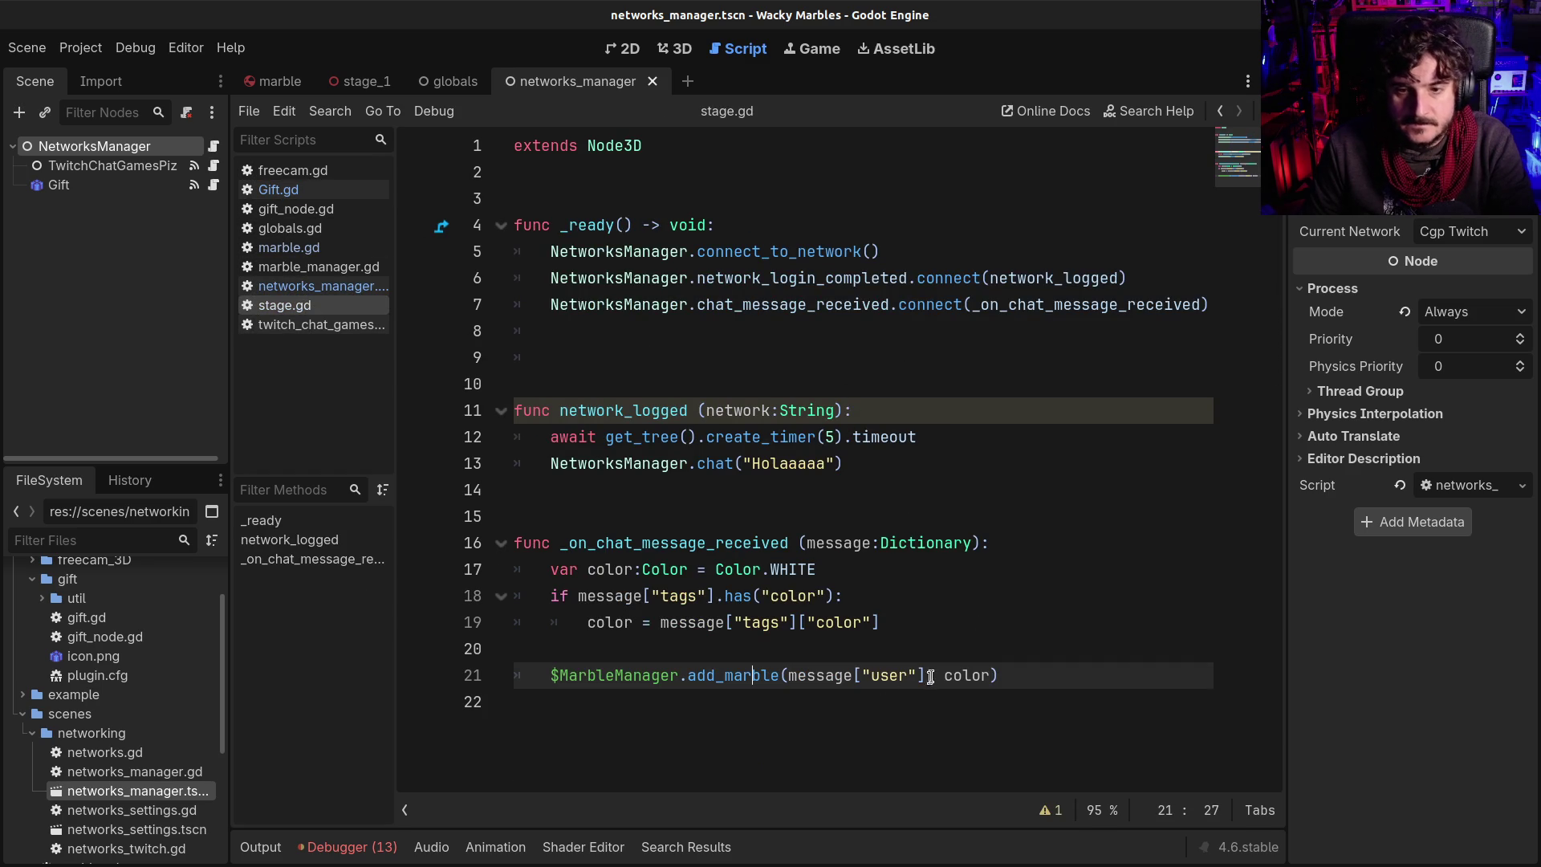
pyautogui.doubleClick(927, 542)
pyautogui.write('Object')
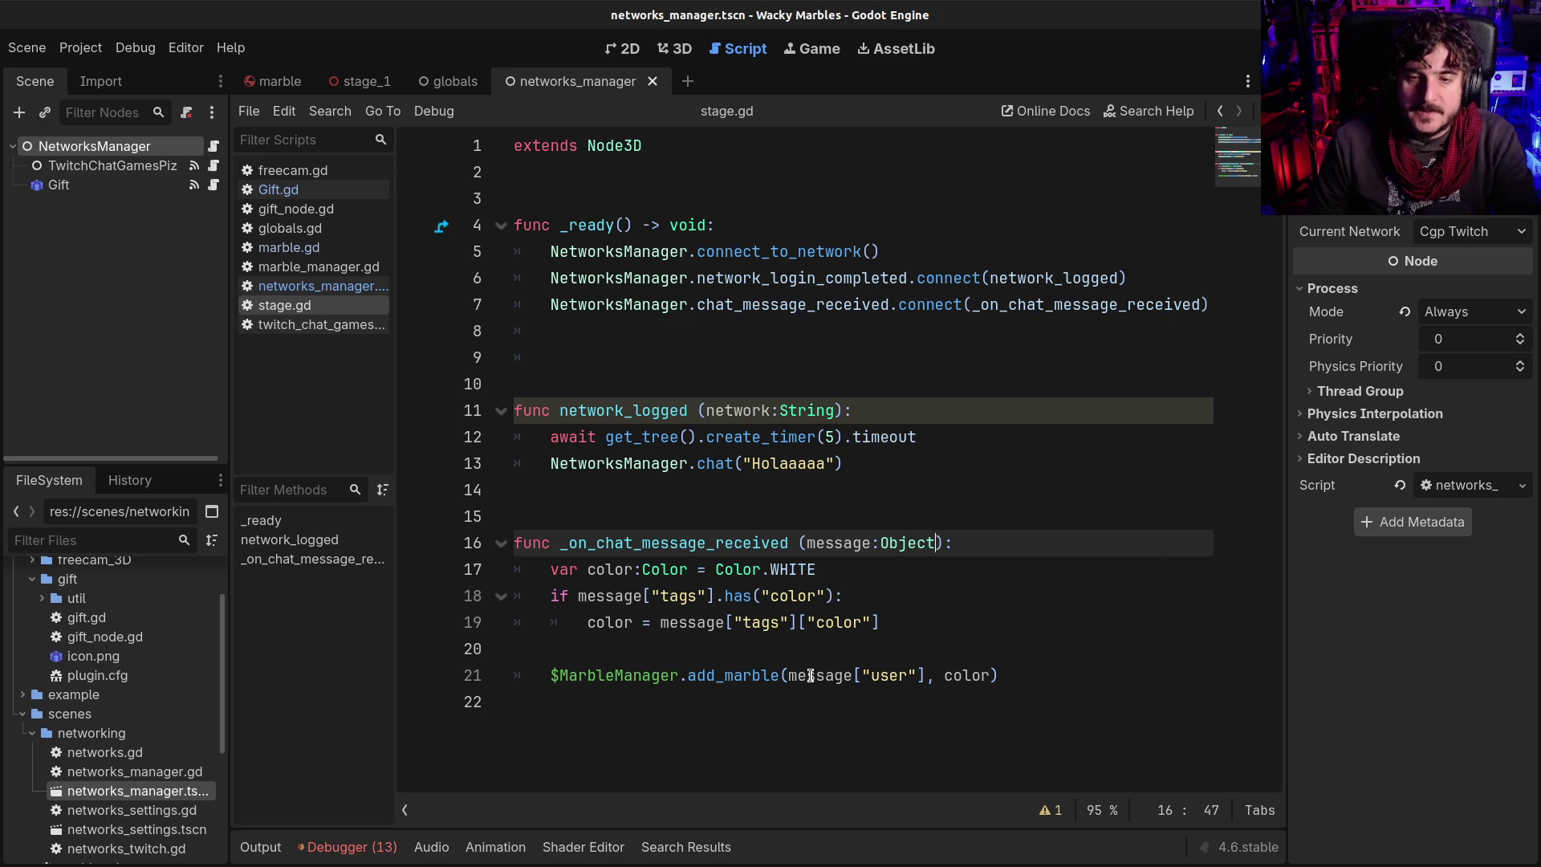
pyautogui.doubleClick(810, 675)
pyautogui.click(908, 681)
pyautogui.click(929, 654)
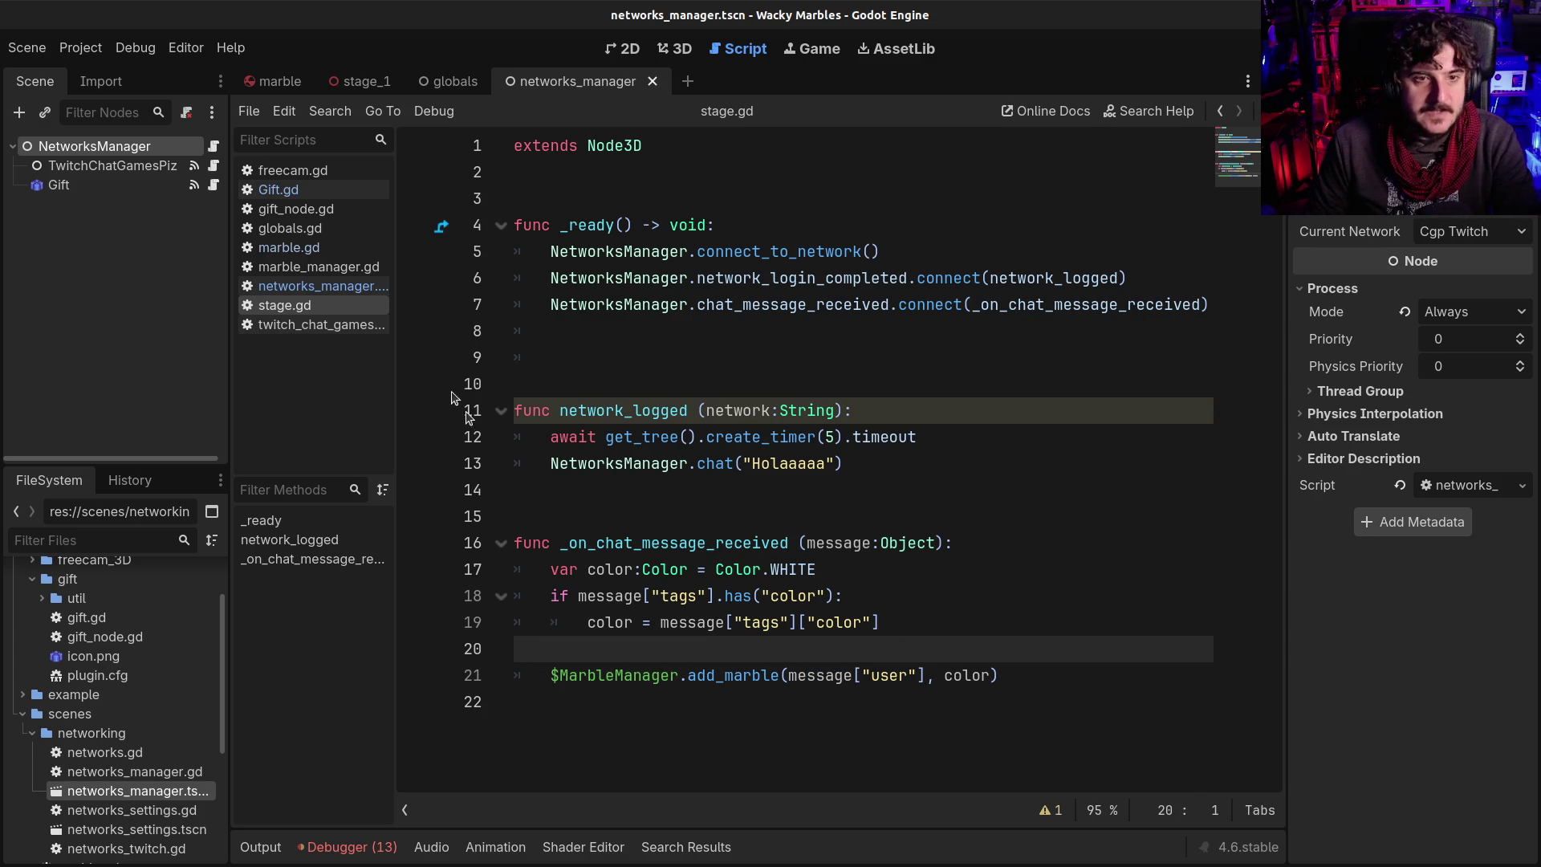
pyautogui.click(289, 247)
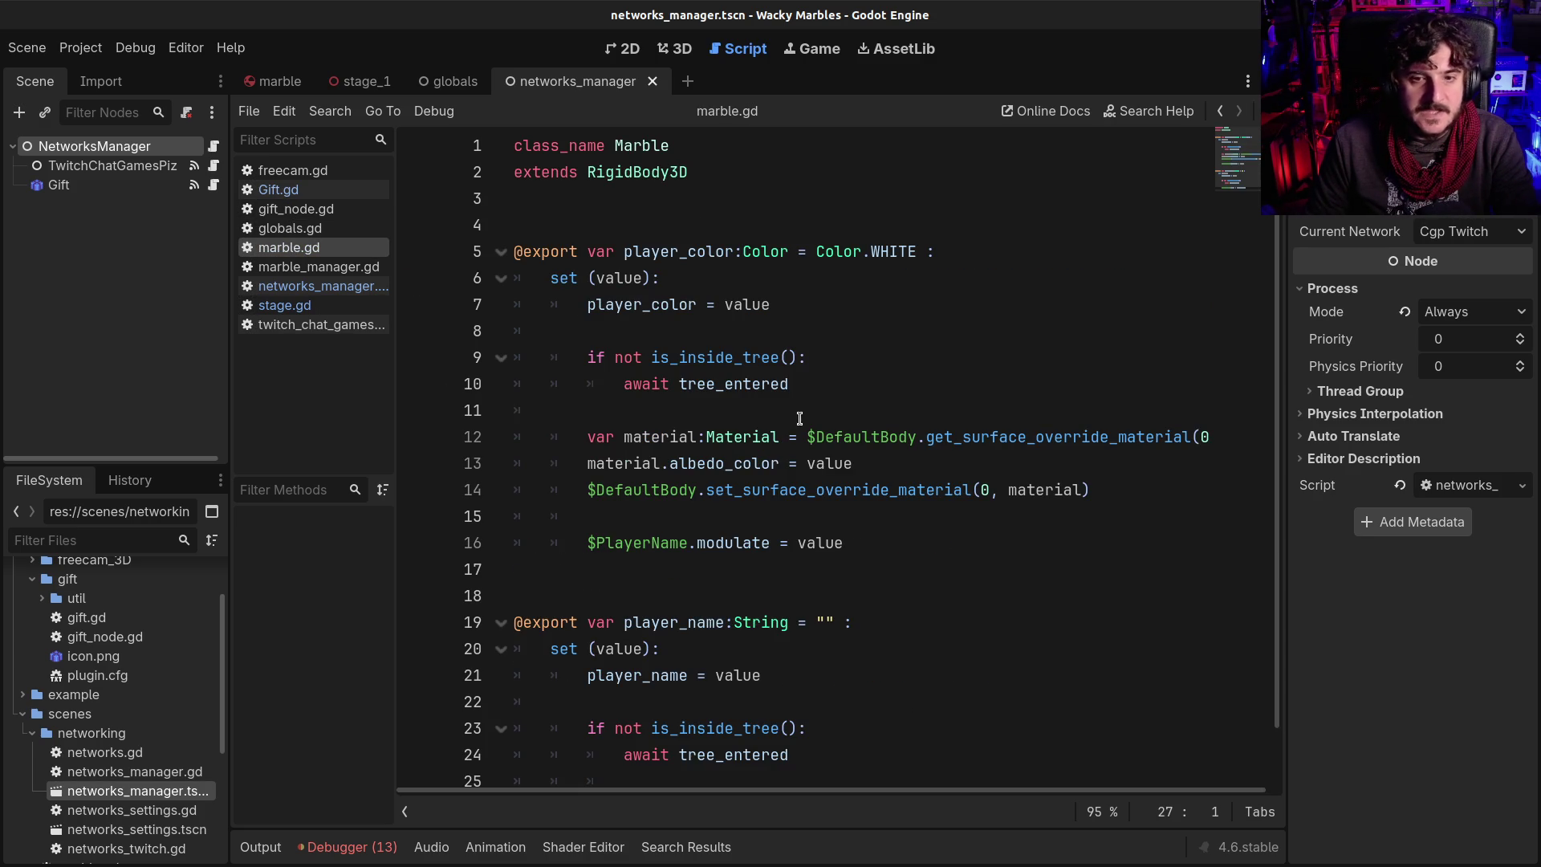
# In marble_manager.gd's add_marble, add the line marble.player_name = player_name
pyautogui.click(800, 417)
pyautogui.click(309, 267)
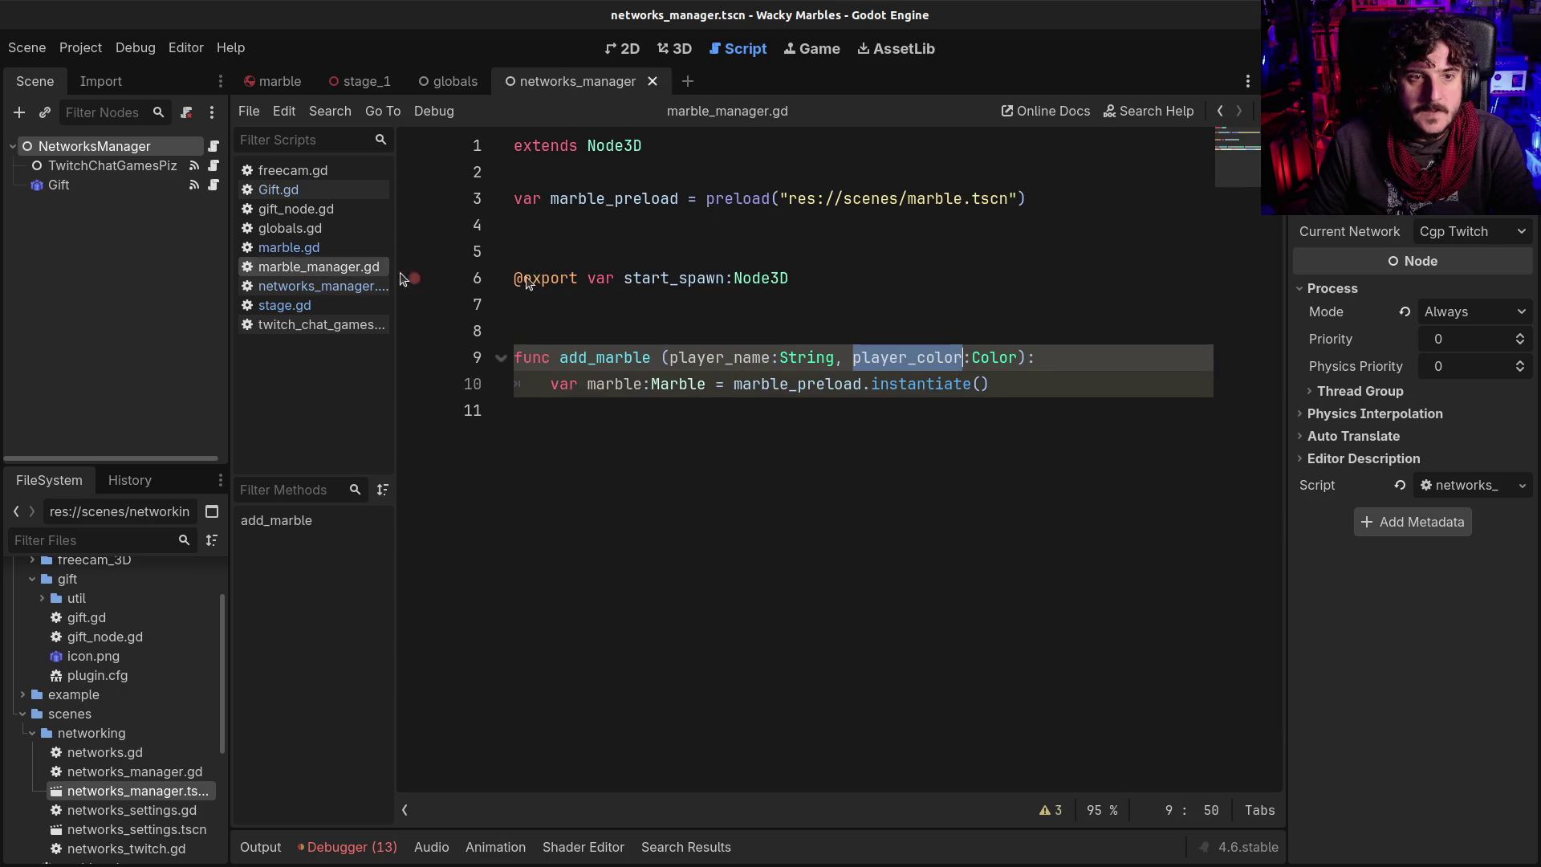
pyautogui.click(811, 339)
pyautogui.click(920, 361)
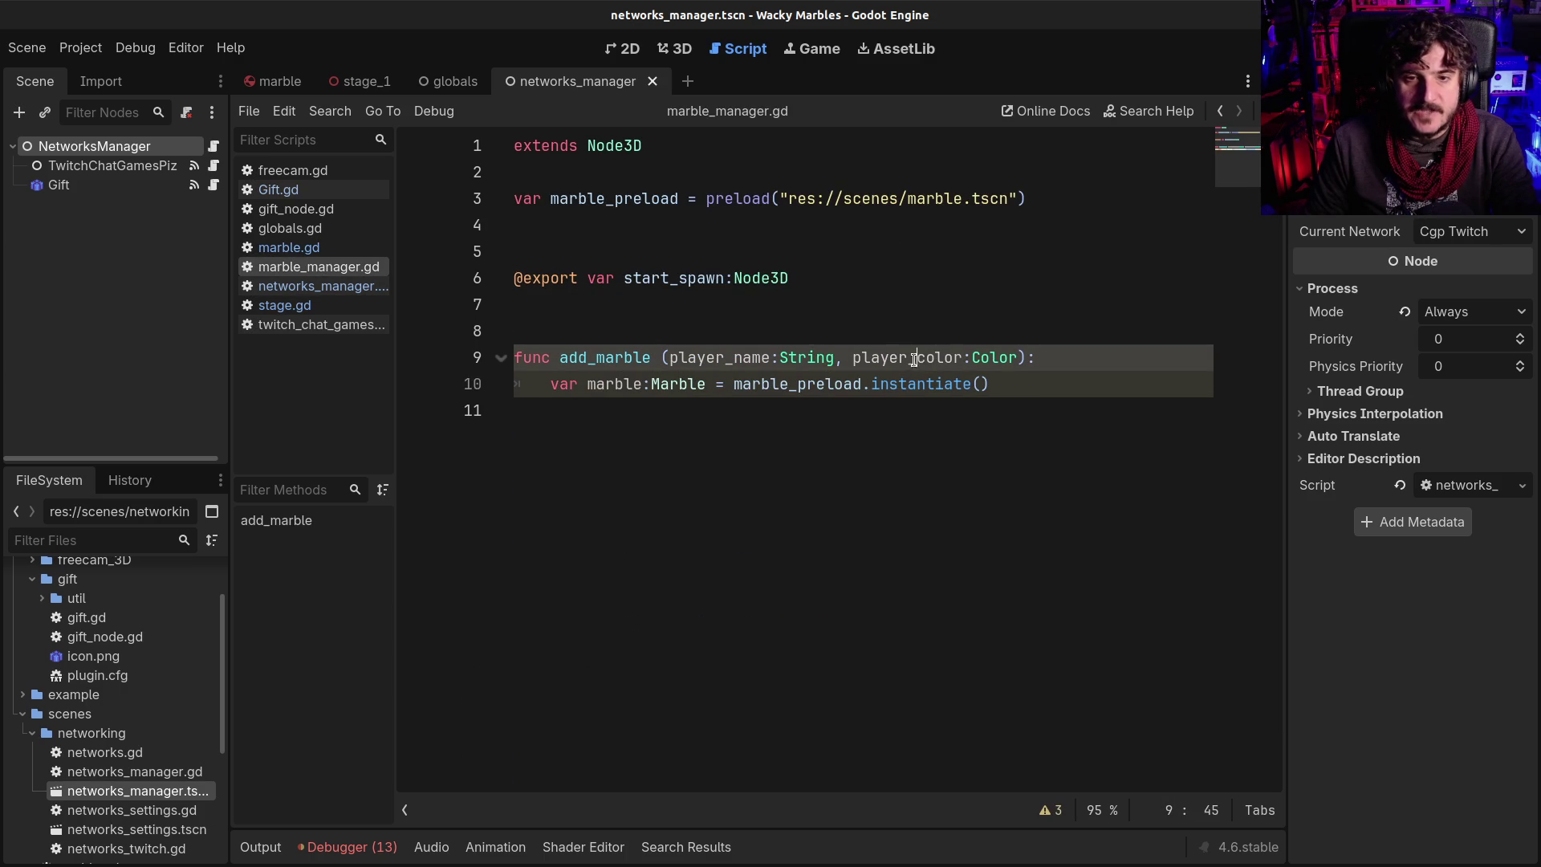
pyautogui.press('Down')
pyautogui.press('End')
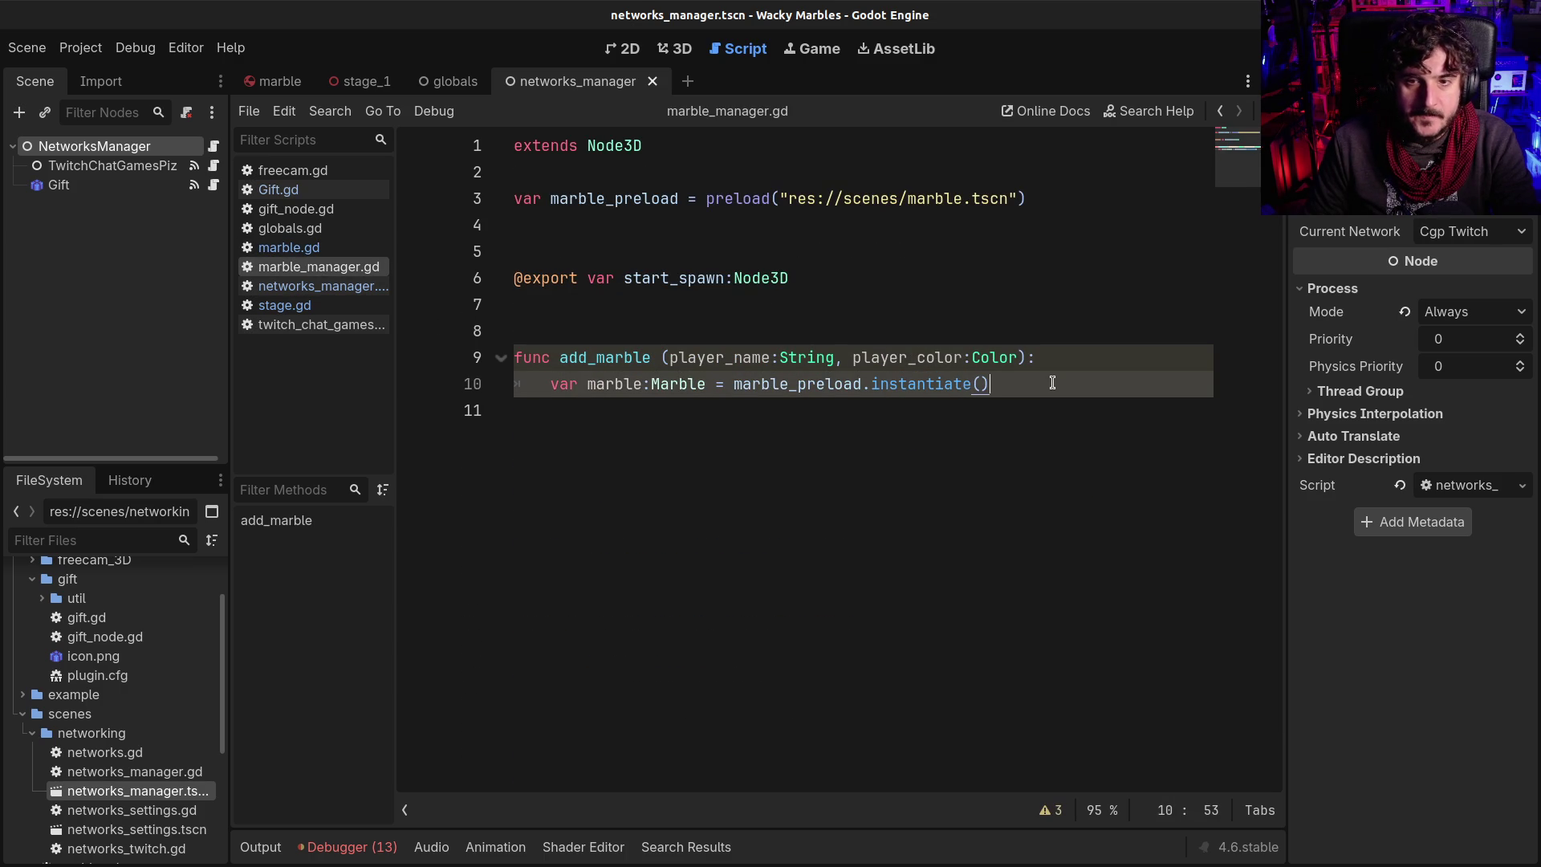
pyautogui.press('Return')
pyautogui.press('Return')
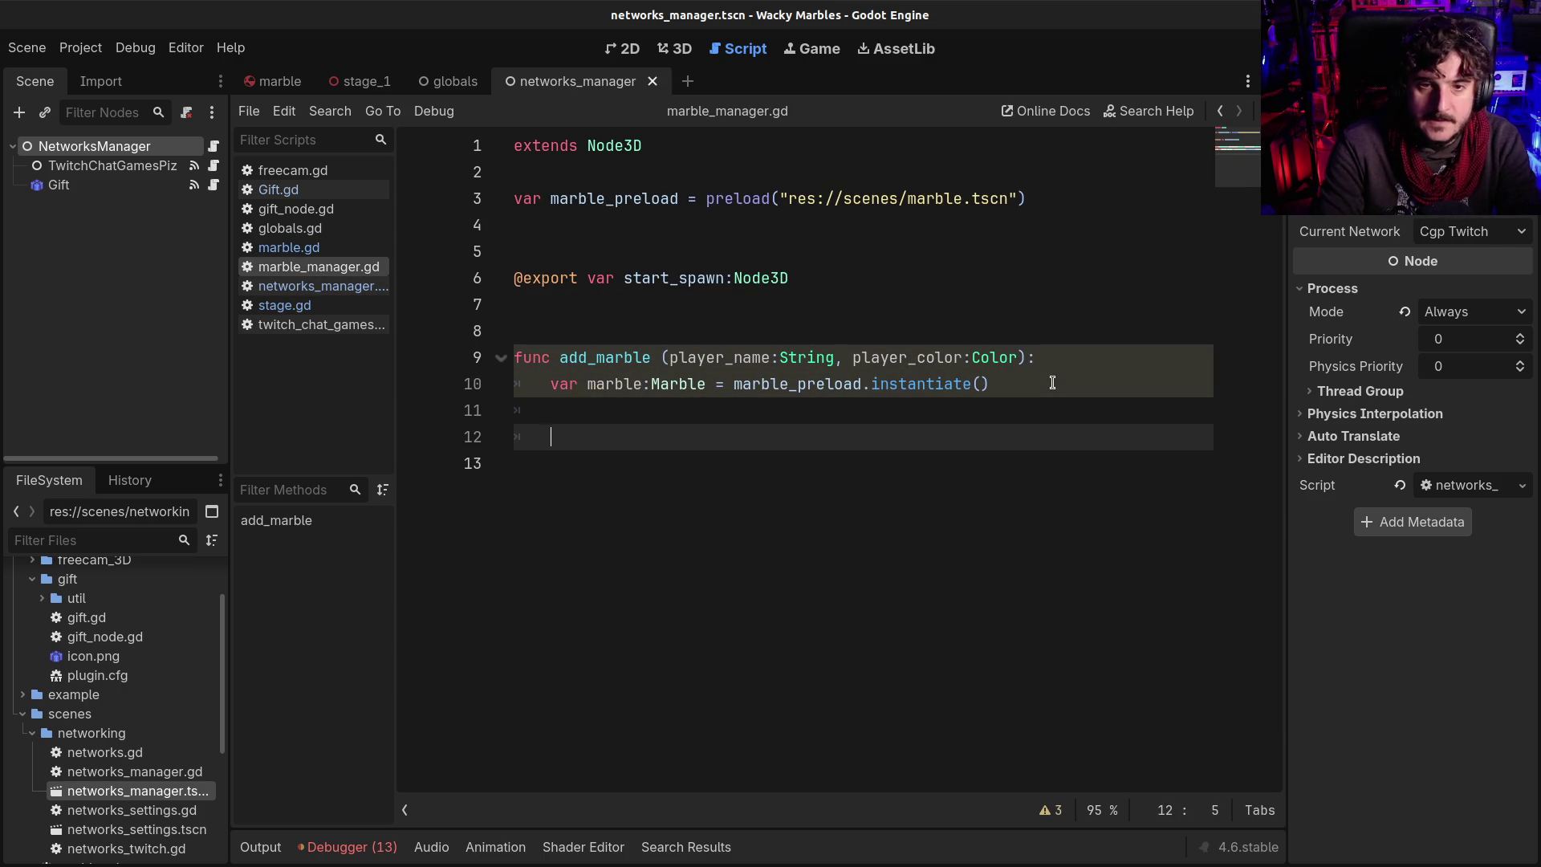
pyautogui.write('marble.')
pyautogui.write('play')
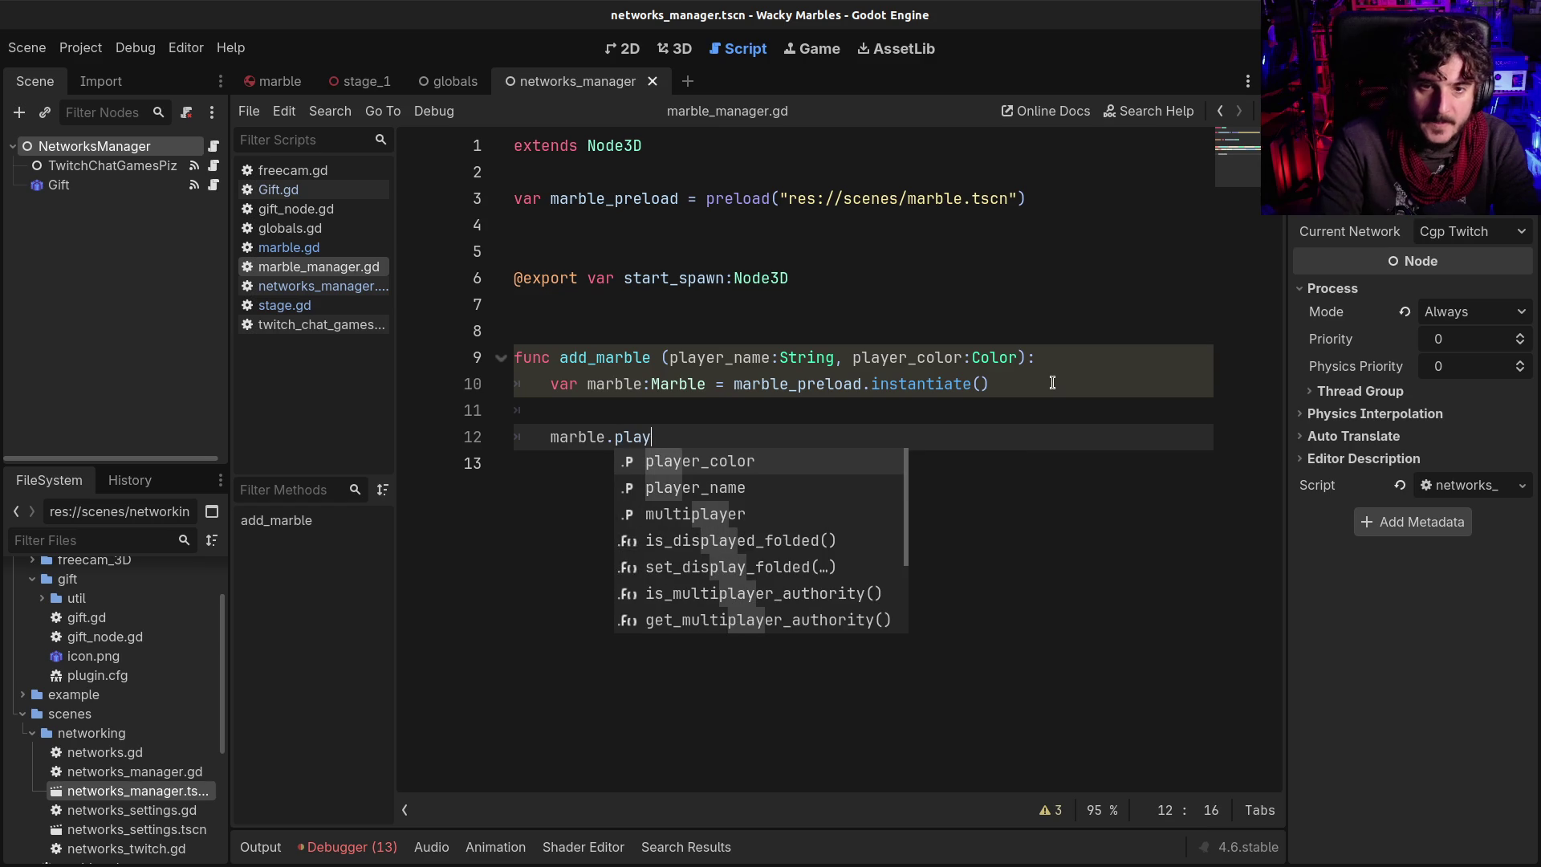
pyautogui.press('Down')
pyautogui.press('Return')
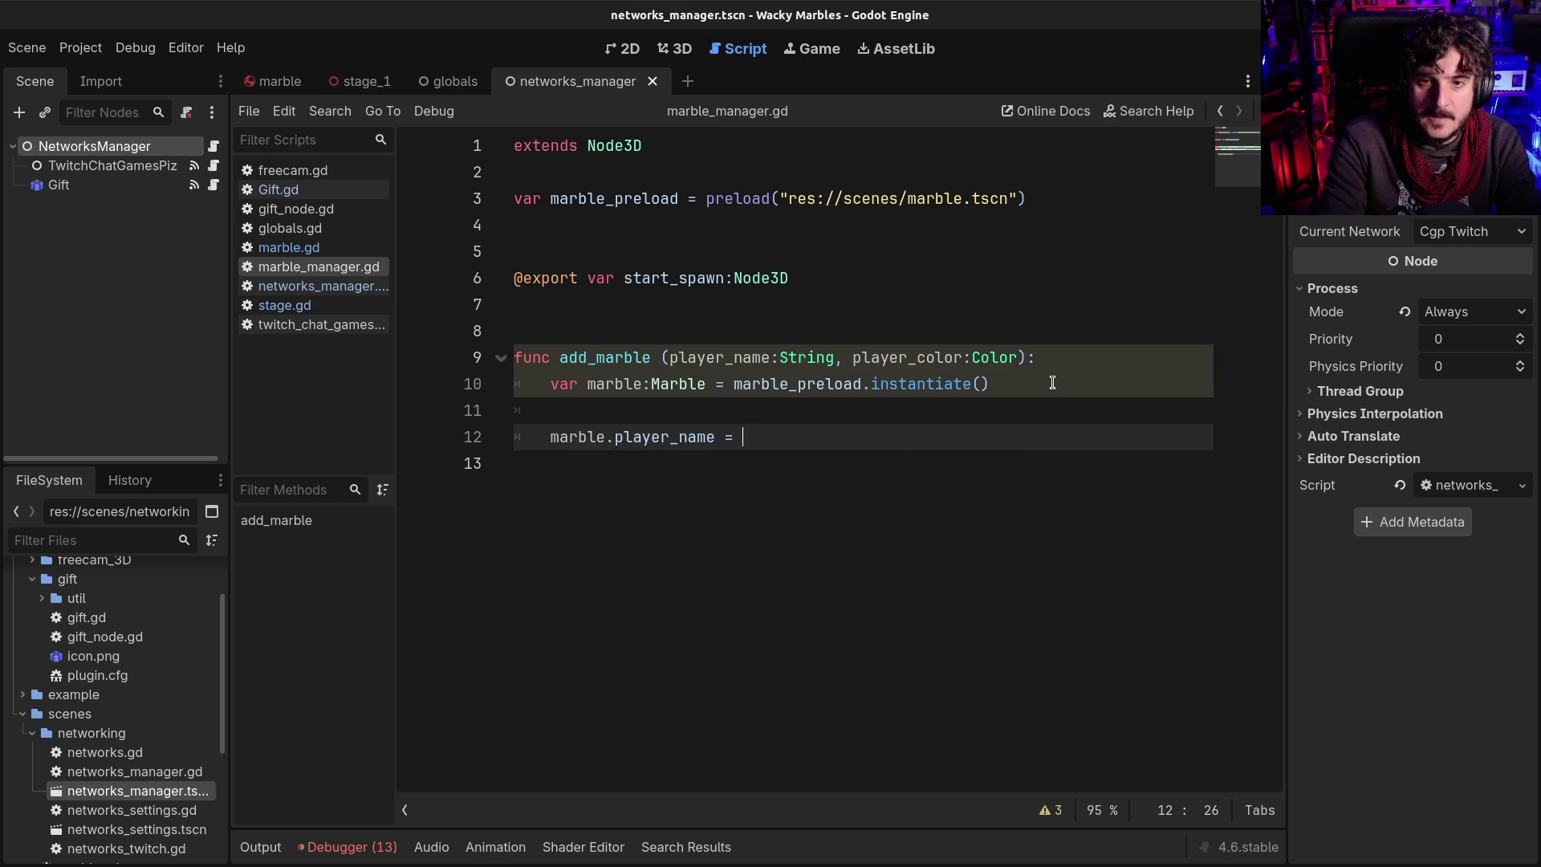
pyautogui.write('pl')
pyautogui.press('Down')
pyautogui.press('Return')
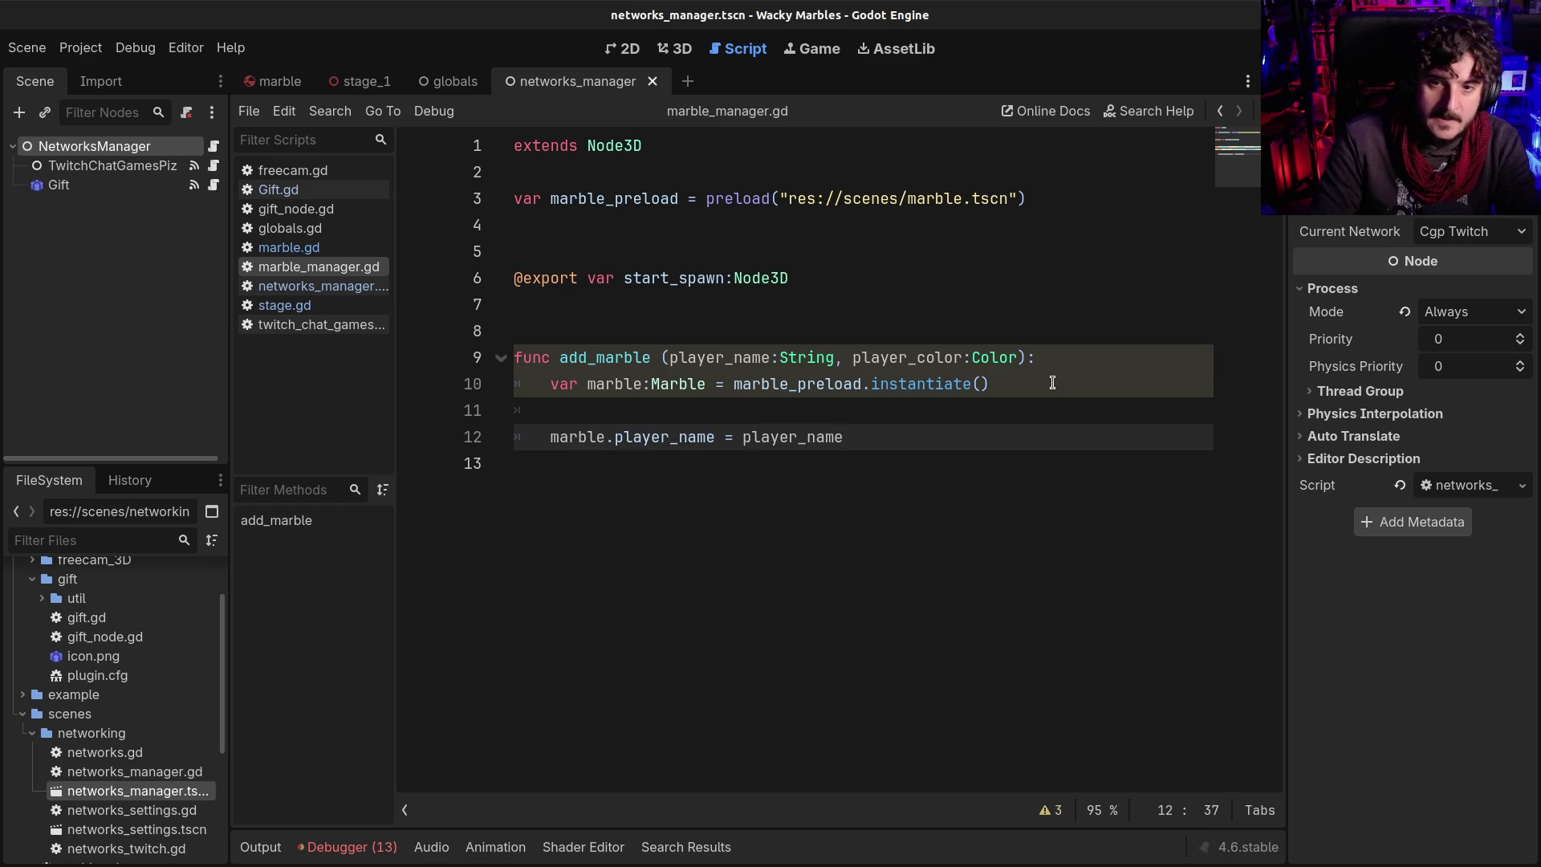
# Add marble.player_color = player_color below the player_name line
pyautogui.press('Return')
pyautogui.write('marbl')
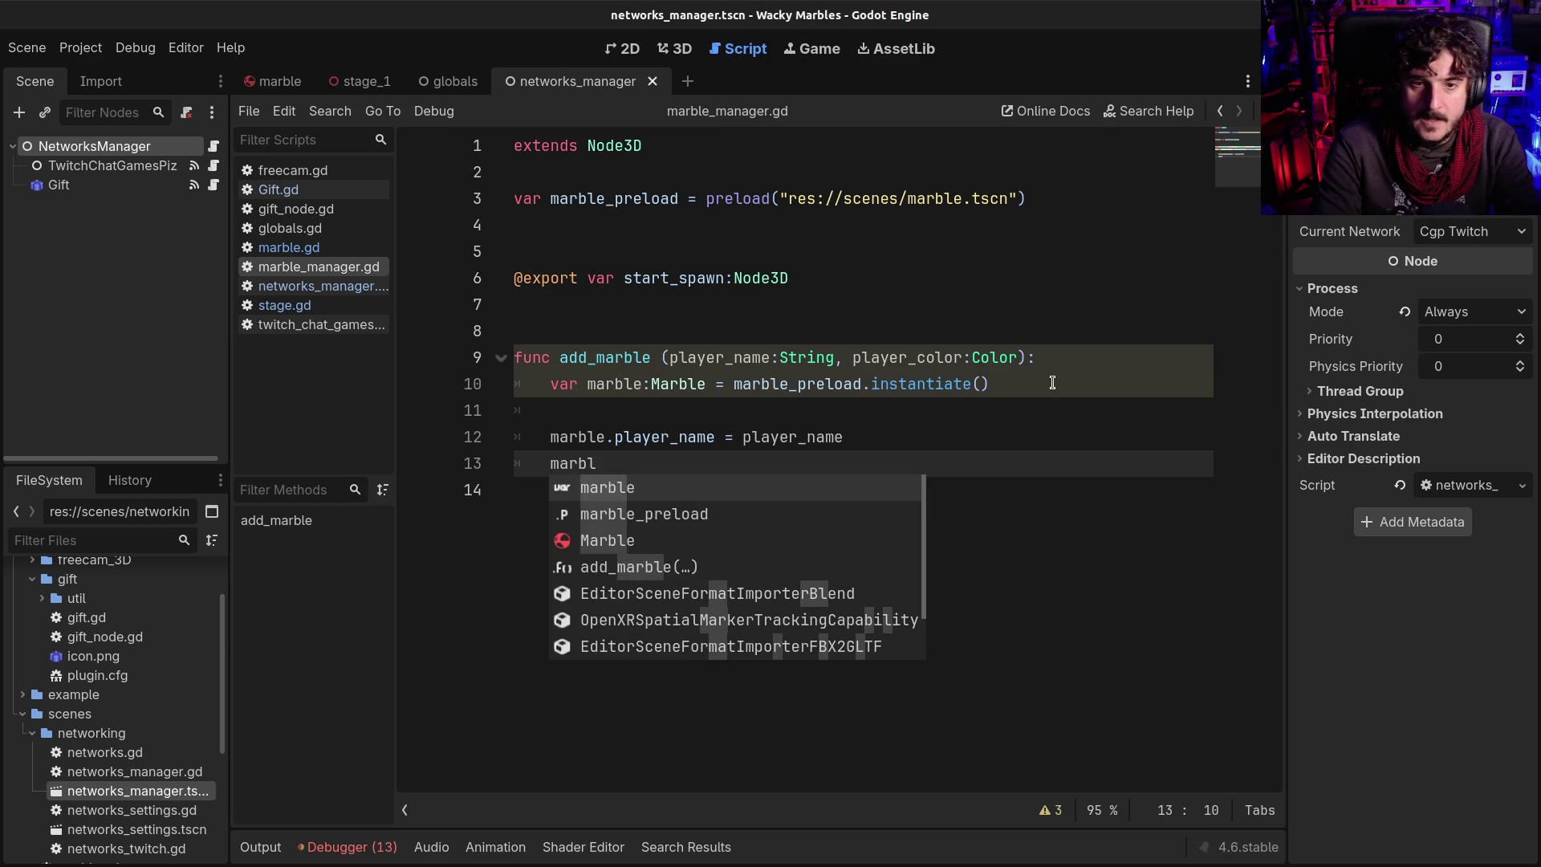
pyautogui.write('e.play')
pyautogui.press('Return')
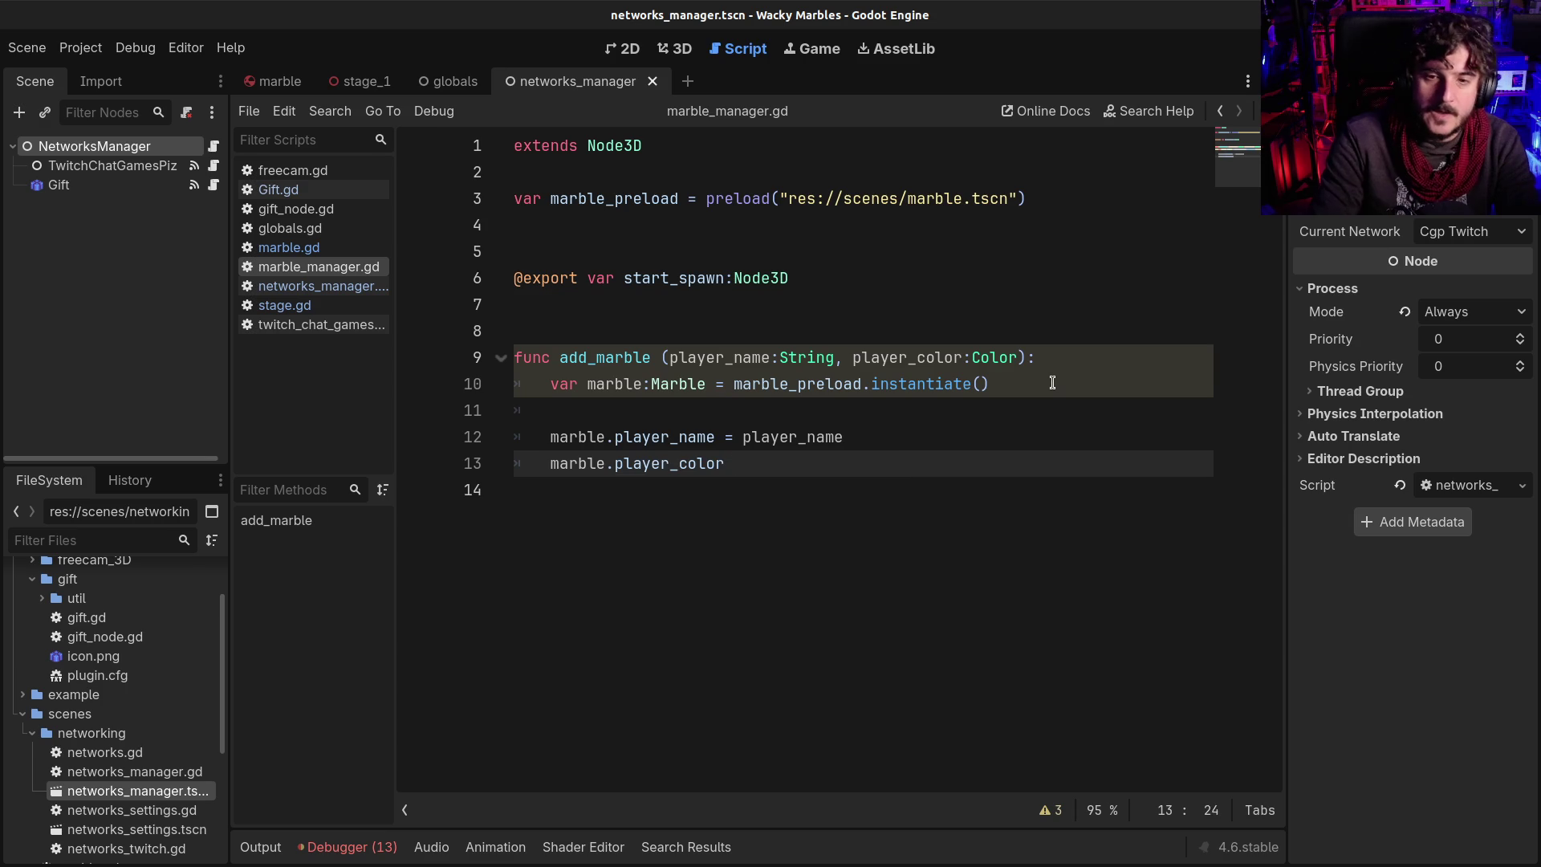
pyautogui.press('Return')
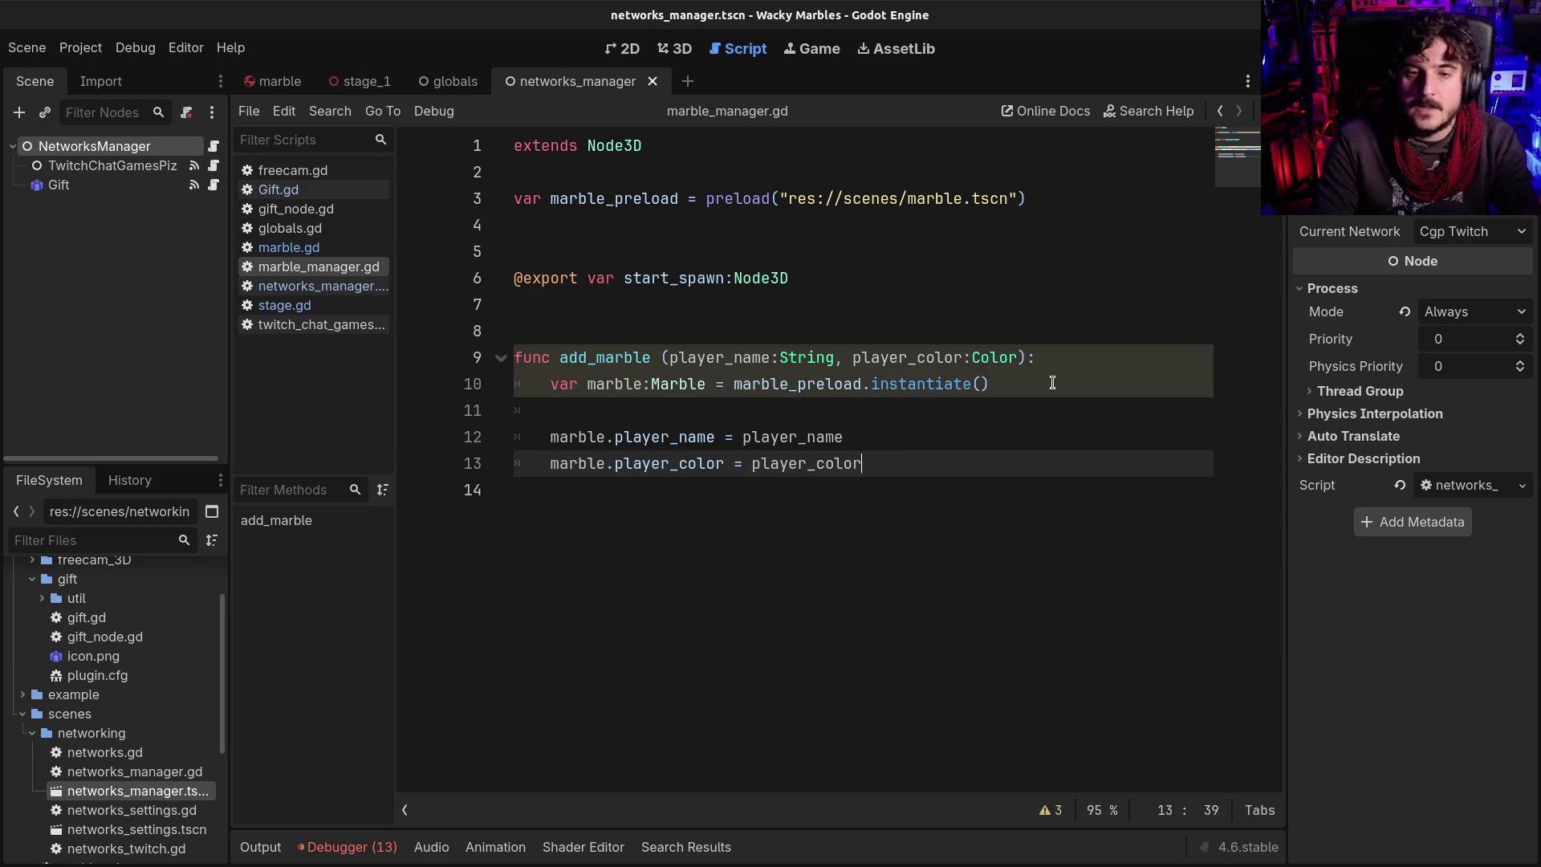
pyautogui.press('Return')
pyautogui.press('Return')
pyautogui.write('a')
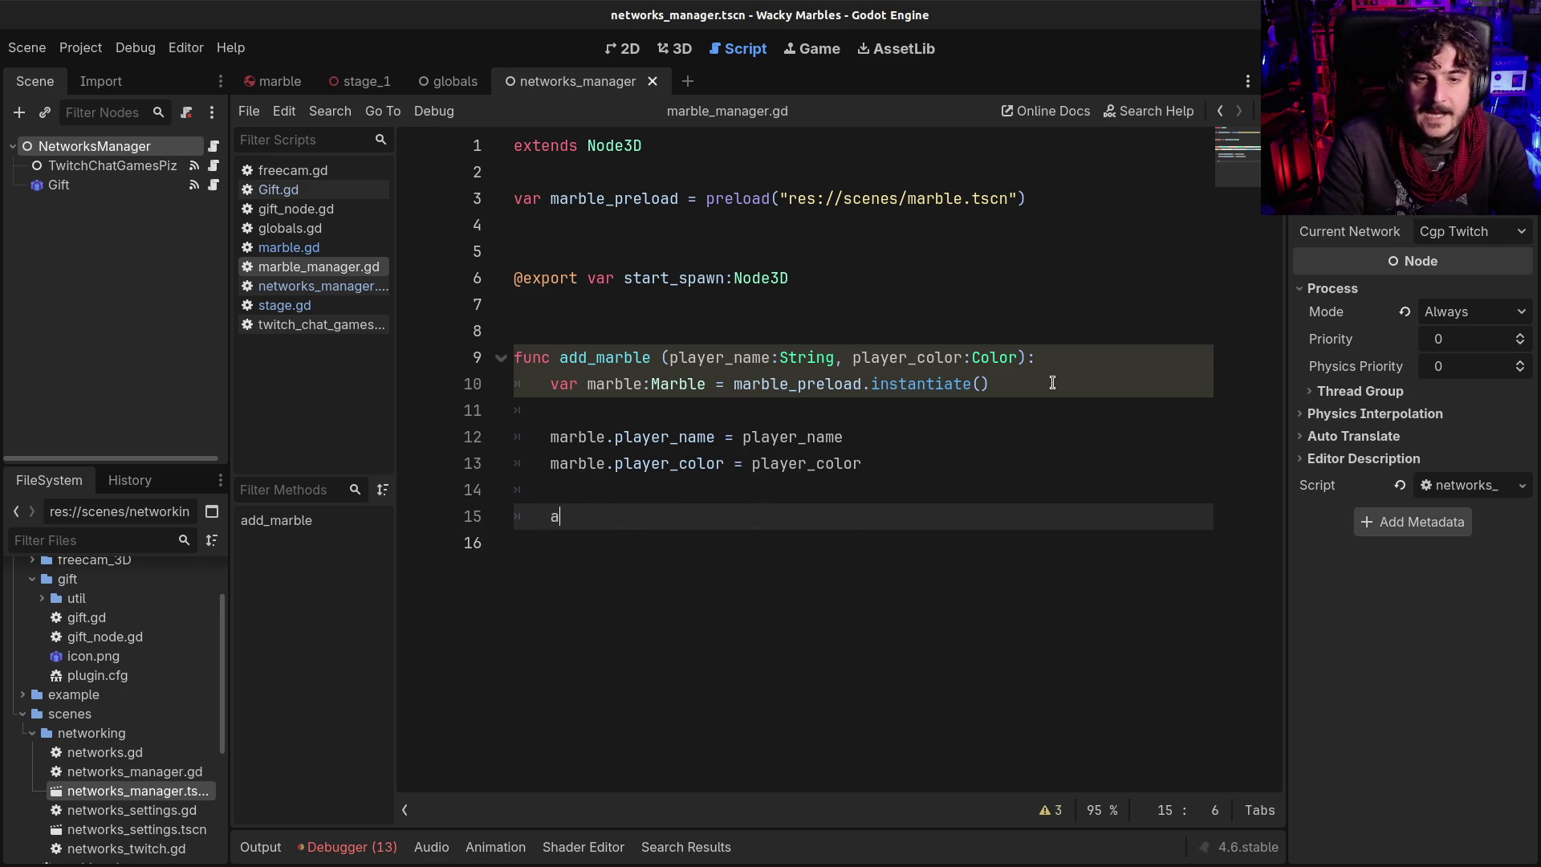
pyautogui.press('BackSpace')
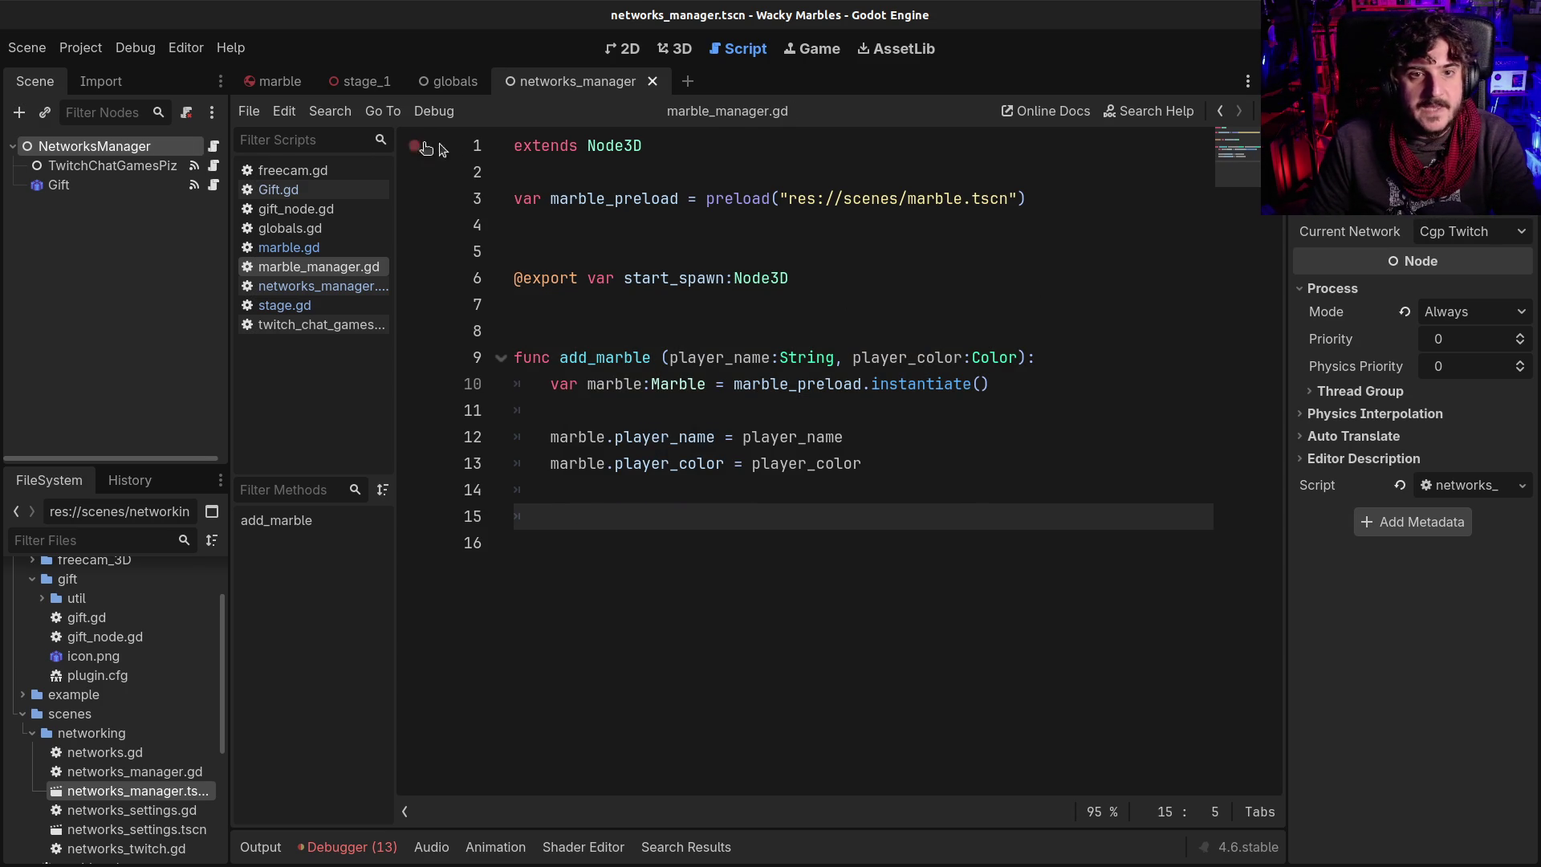
# Copy the start_spawn variable name onto line 15 of add_marble, then go to the stage_1 scene
pyautogui.click(642, 278)
pyautogui.doubleClick(672, 278)
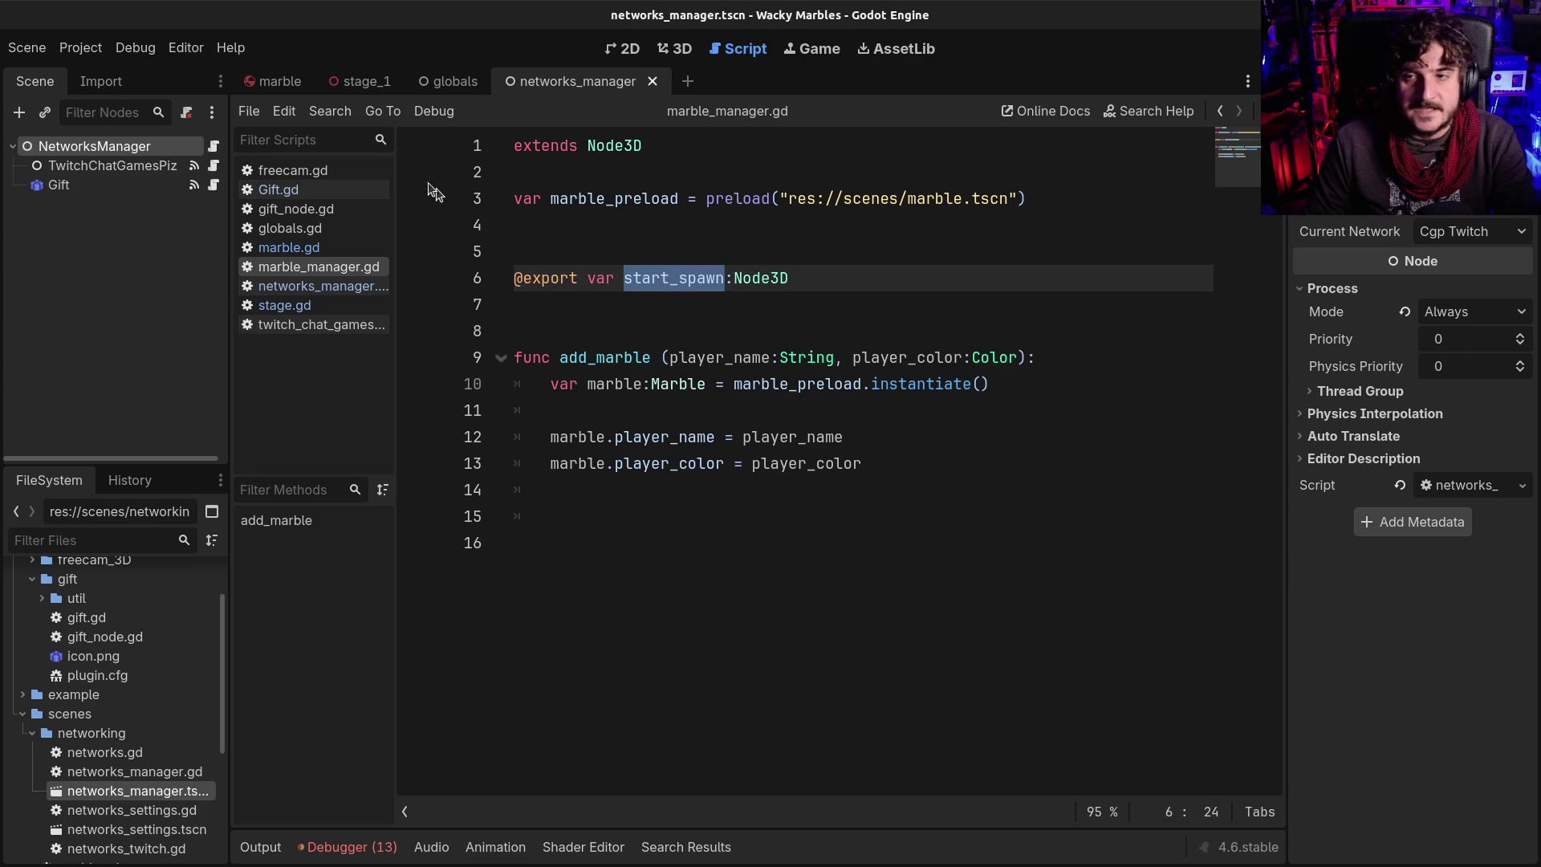
pyautogui.click(661, 500)
pyautogui.click(654, 515)
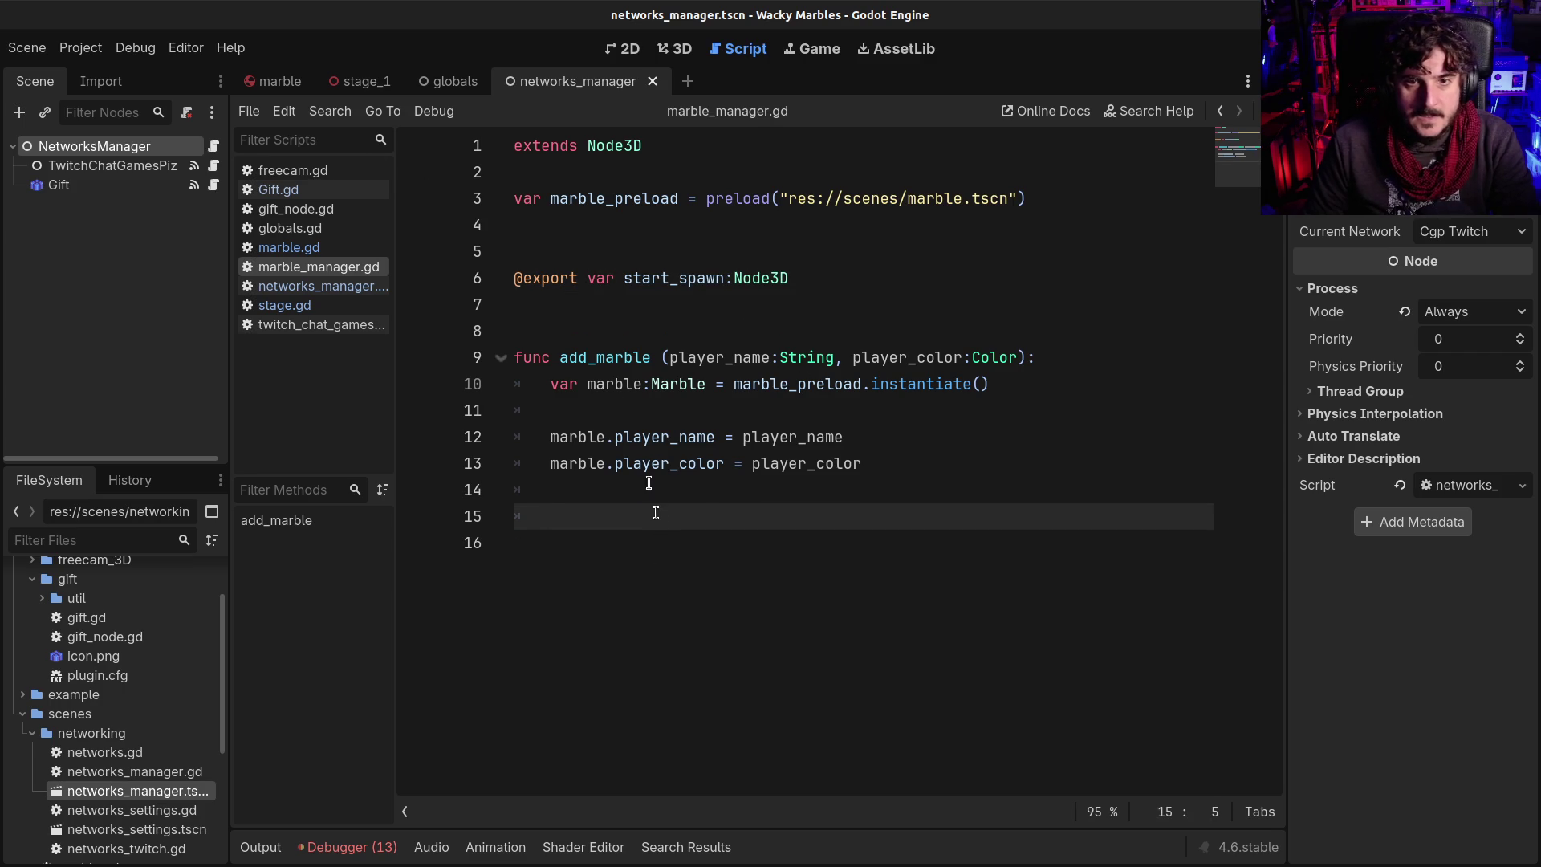
pyautogui.write('Object')
pyautogui.press('BackSpace')
pyautogui.press('BackSpace')
pyautogui.press('BackSpace')
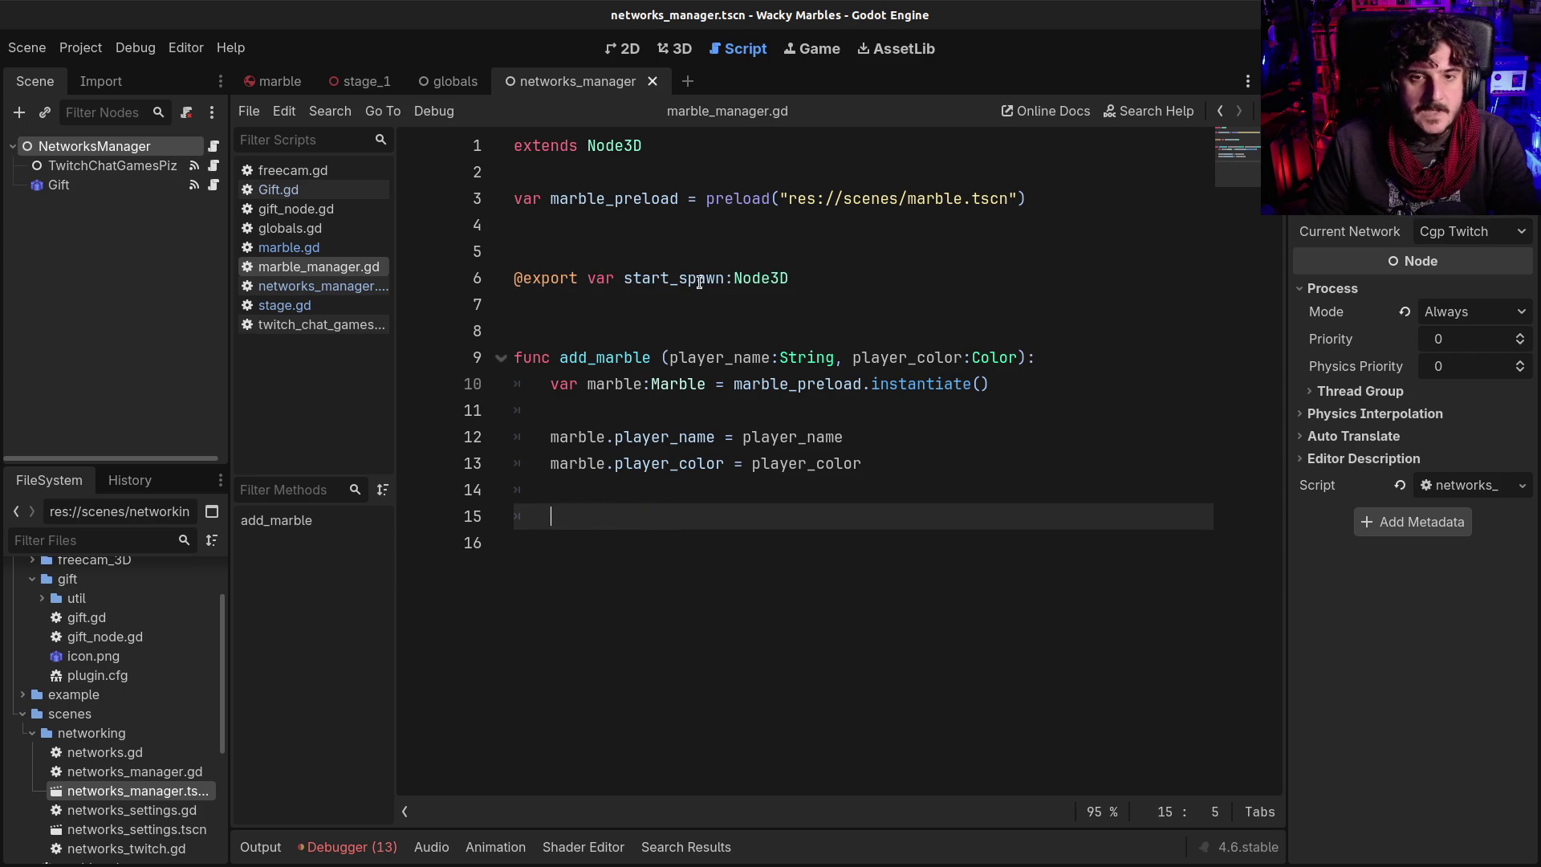
pyautogui.doubleClick(706, 279)
pyautogui.hotkey('ctrl', 'c')
pyautogui.click(651, 537)
pyautogui.hotkey('ctrl', 'v')
pyautogui.hotkey('ctrl', 'z')
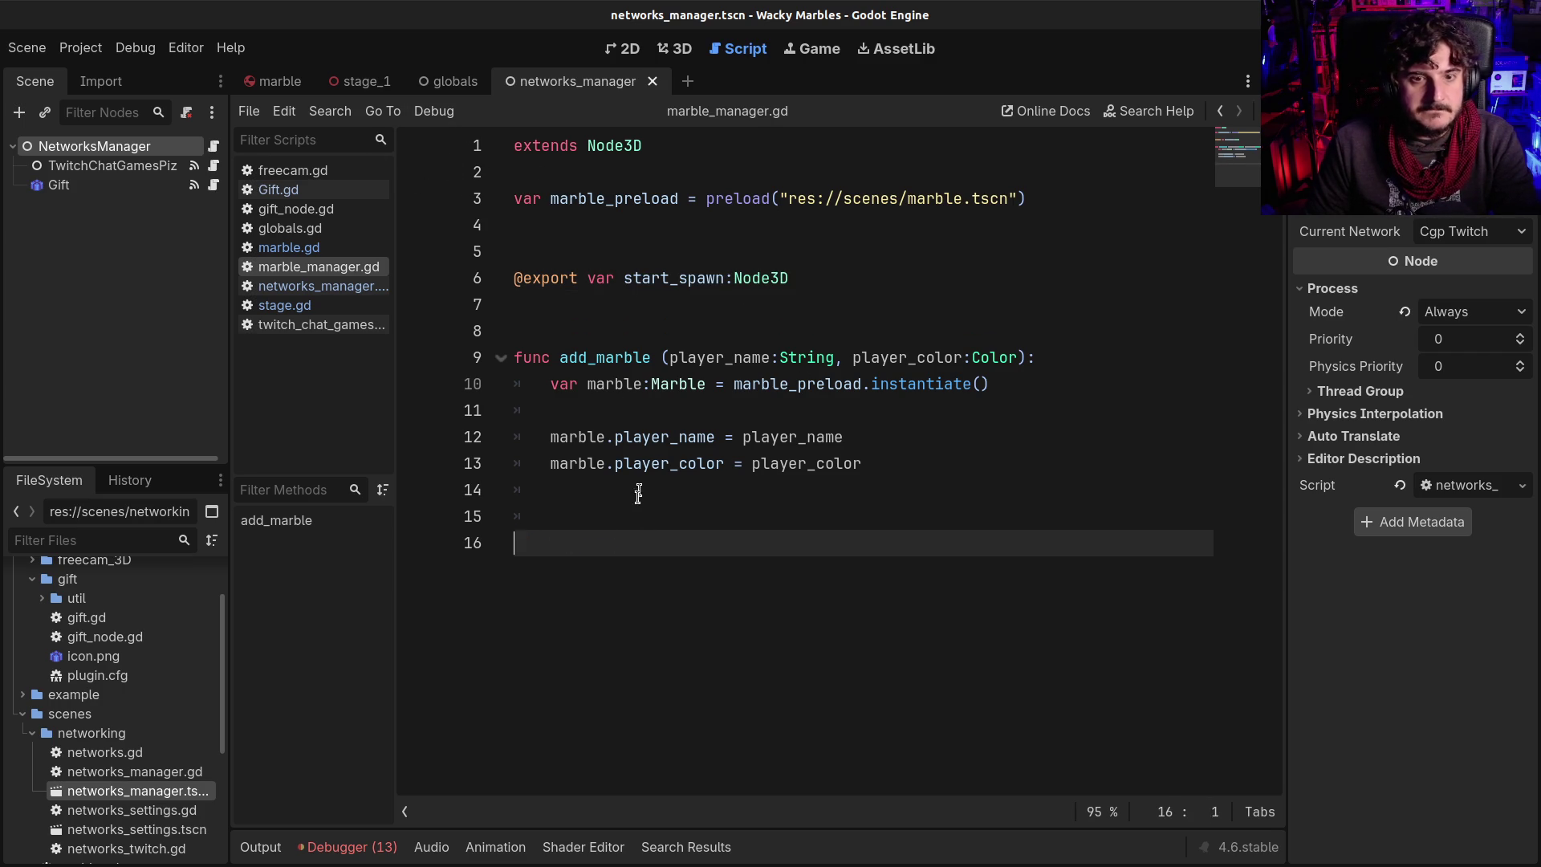
pyautogui.click(640, 489)
pyautogui.click(636, 524)
pyautogui.hotkey('ctrl', 'v')
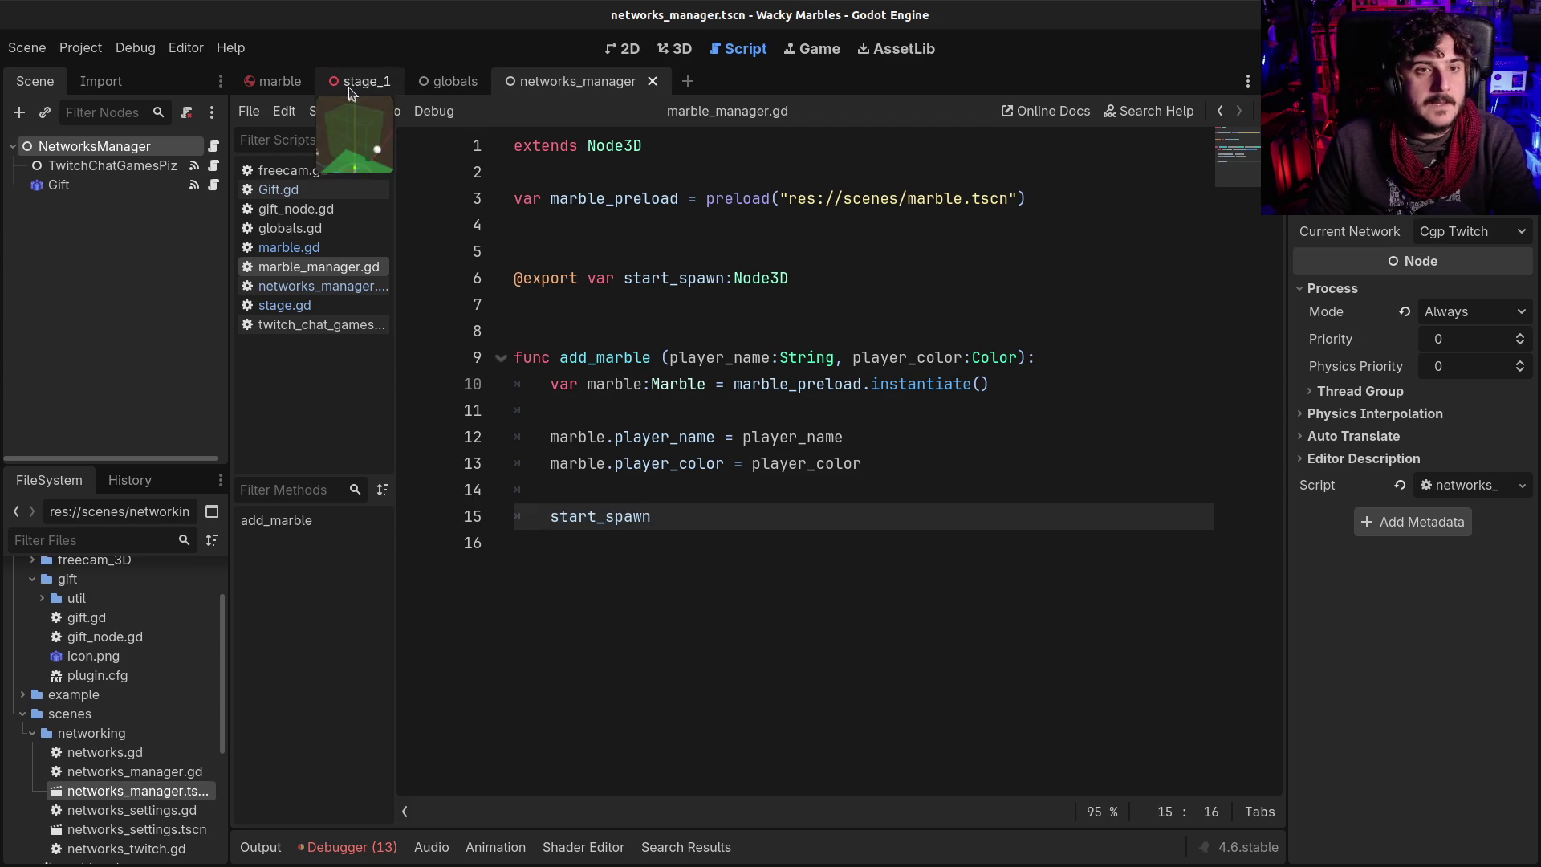
pyautogui.click(357, 81)
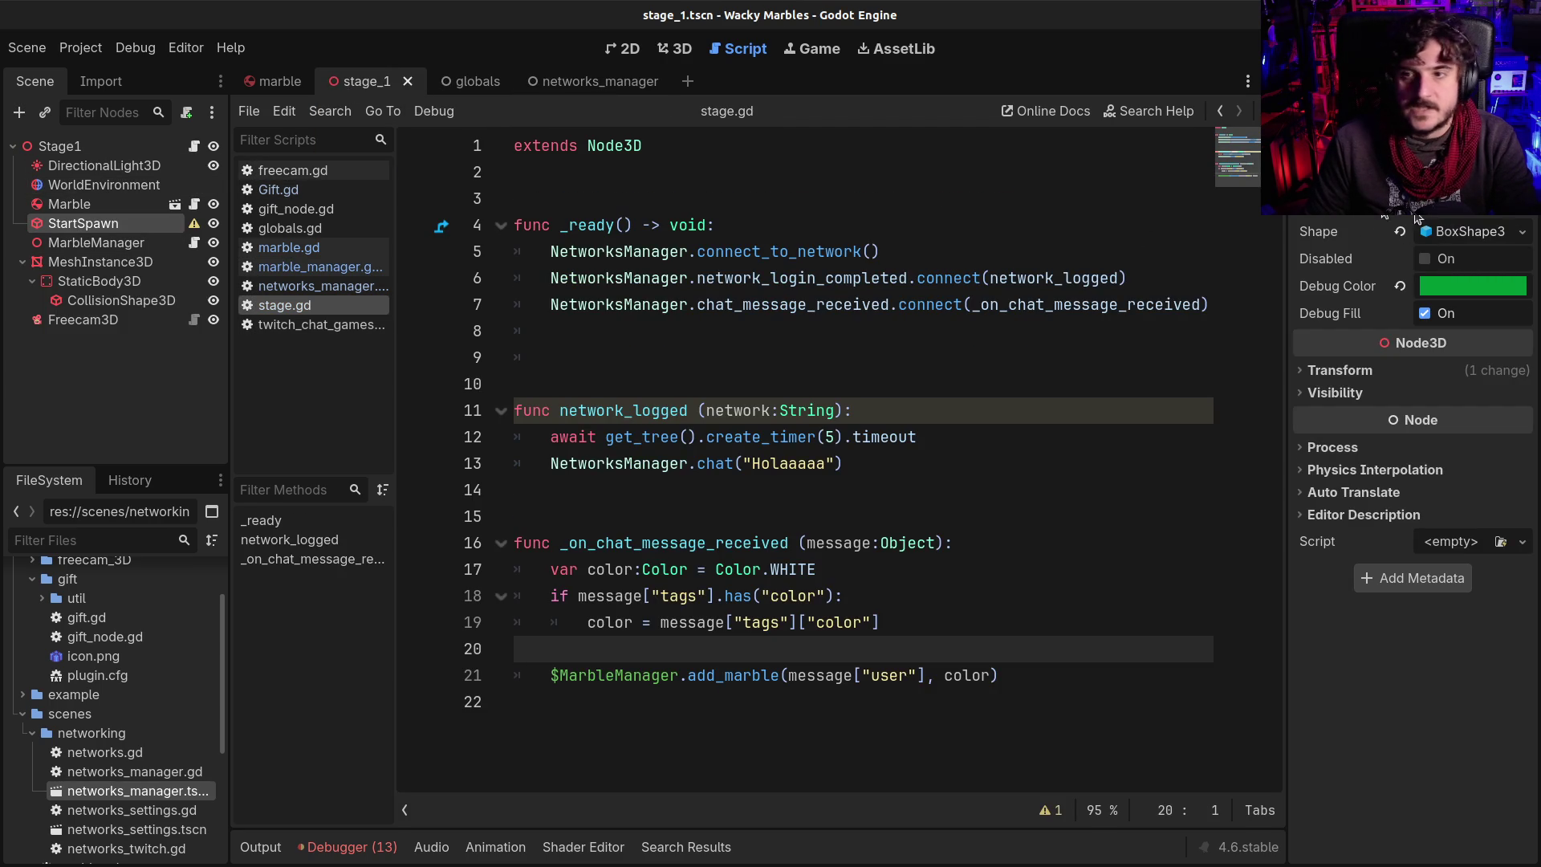
# Expand StartSpawn's BoxShape3D to show its 3.11 × 4.574 × 3.974 m size, then return to marble_manager.gd
pyautogui.click(1470, 232)
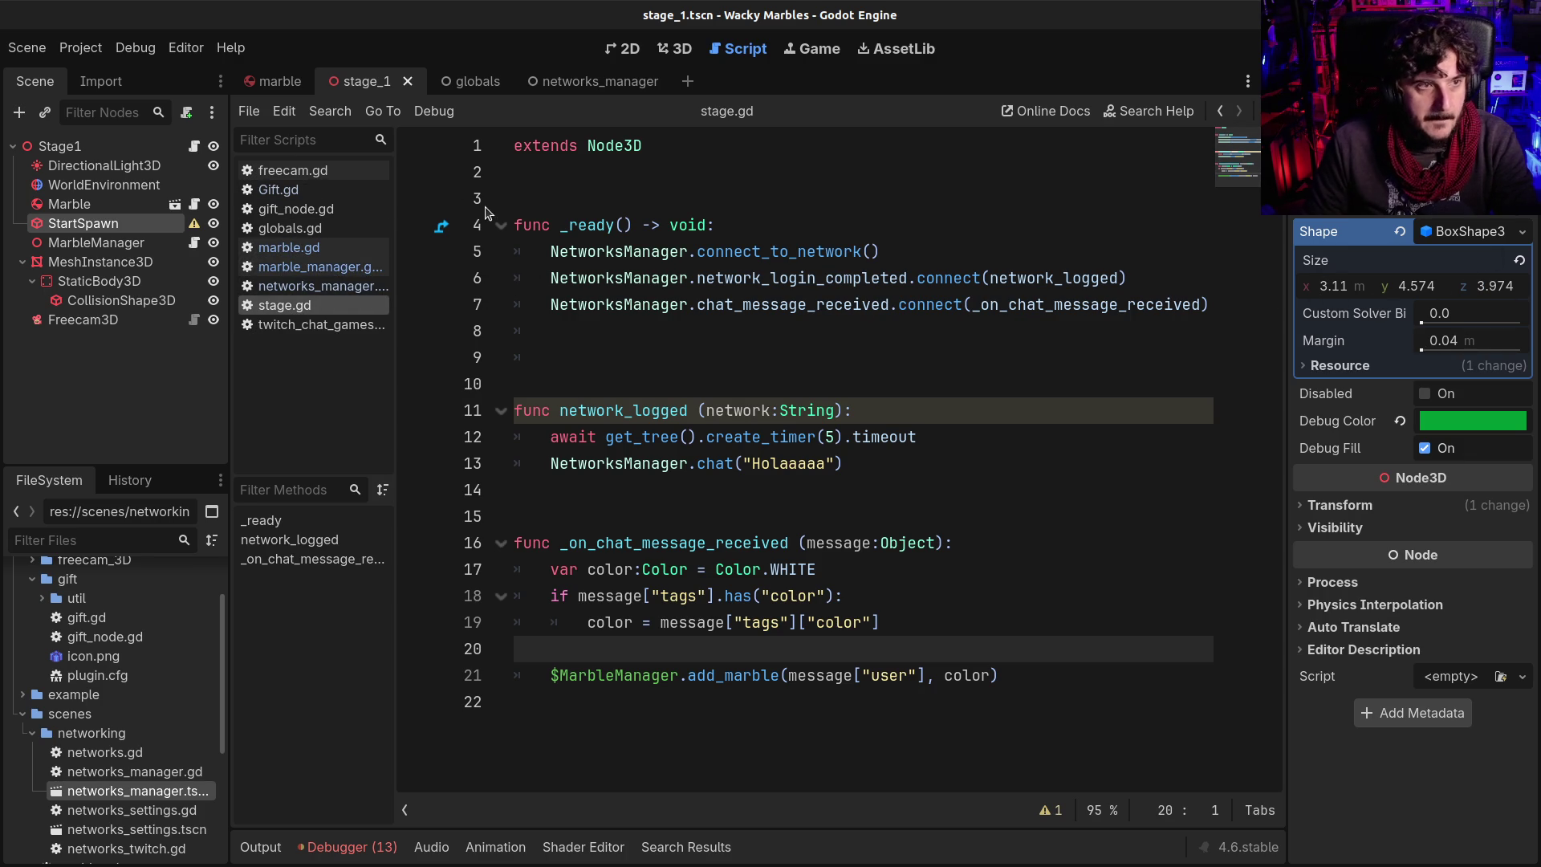
pyautogui.click(289, 170)
pyautogui.click(270, 188)
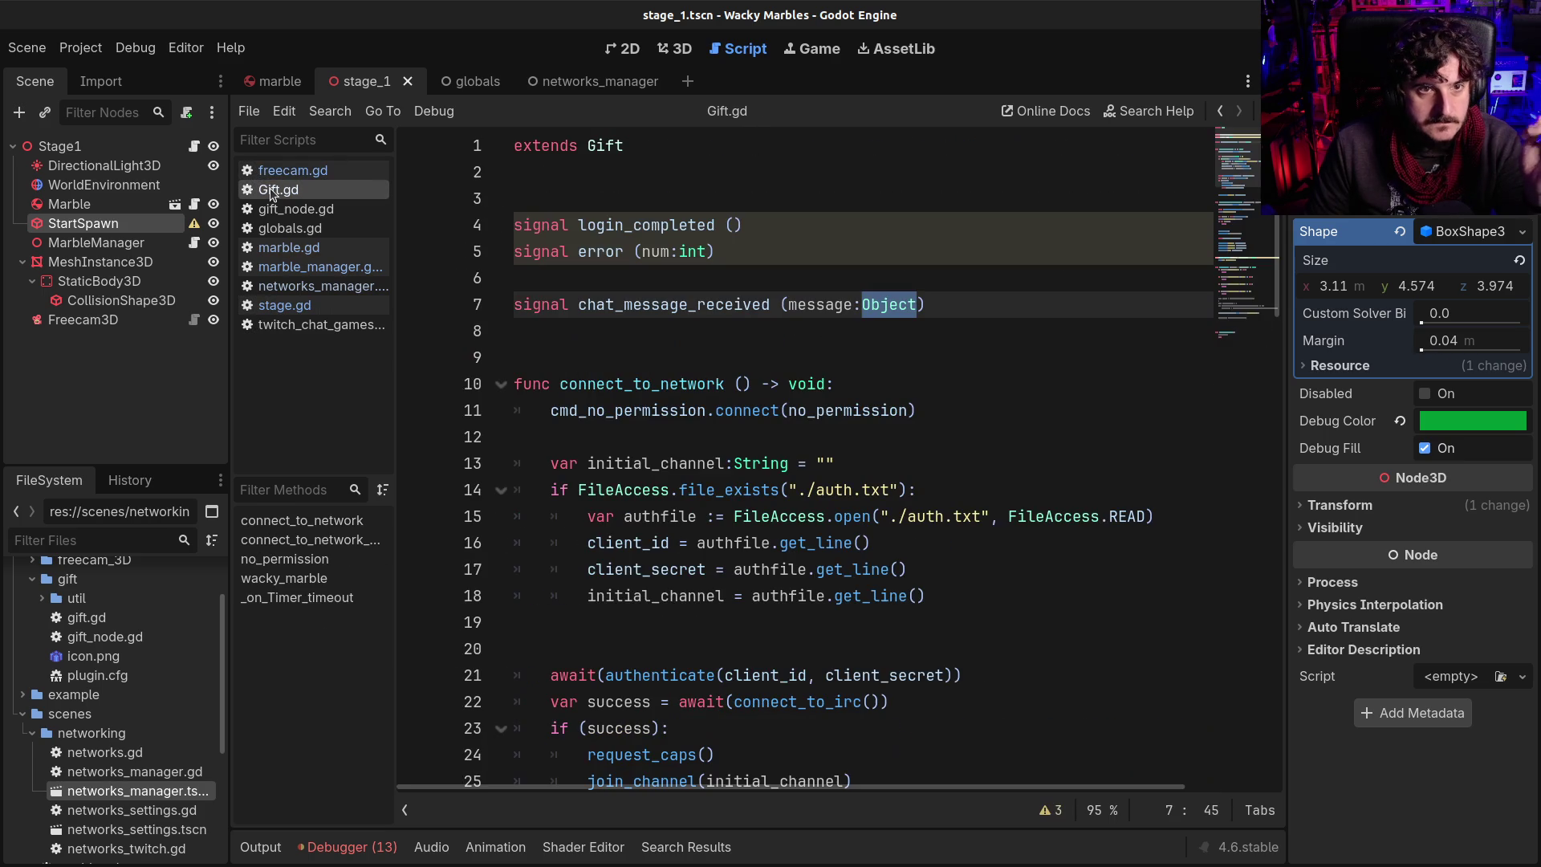
pyautogui.click(273, 209)
pyautogui.click(273, 247)
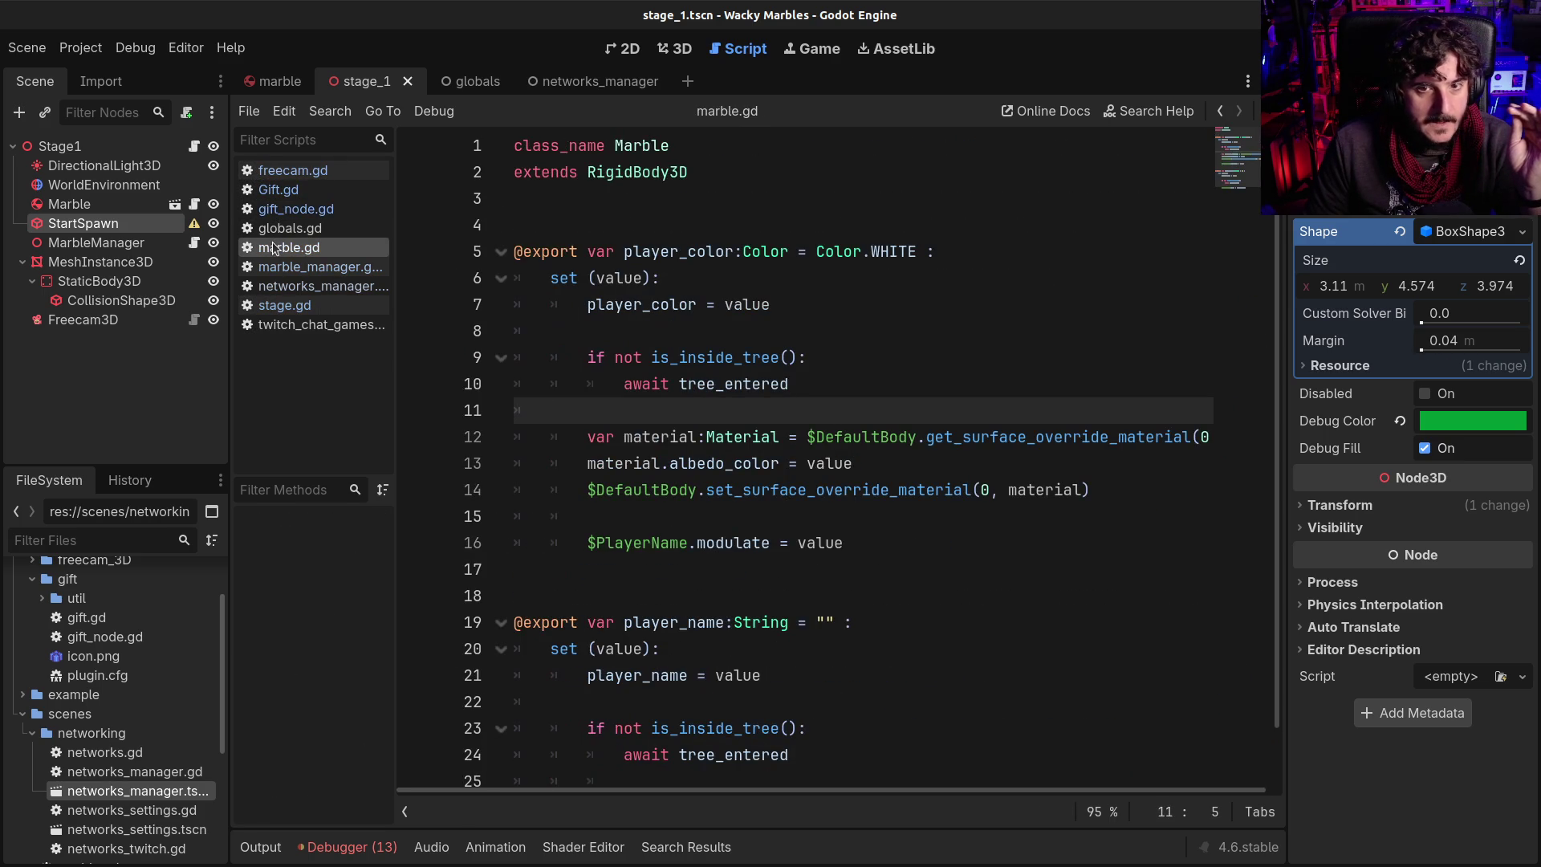
pyautogui.click(277, 266)
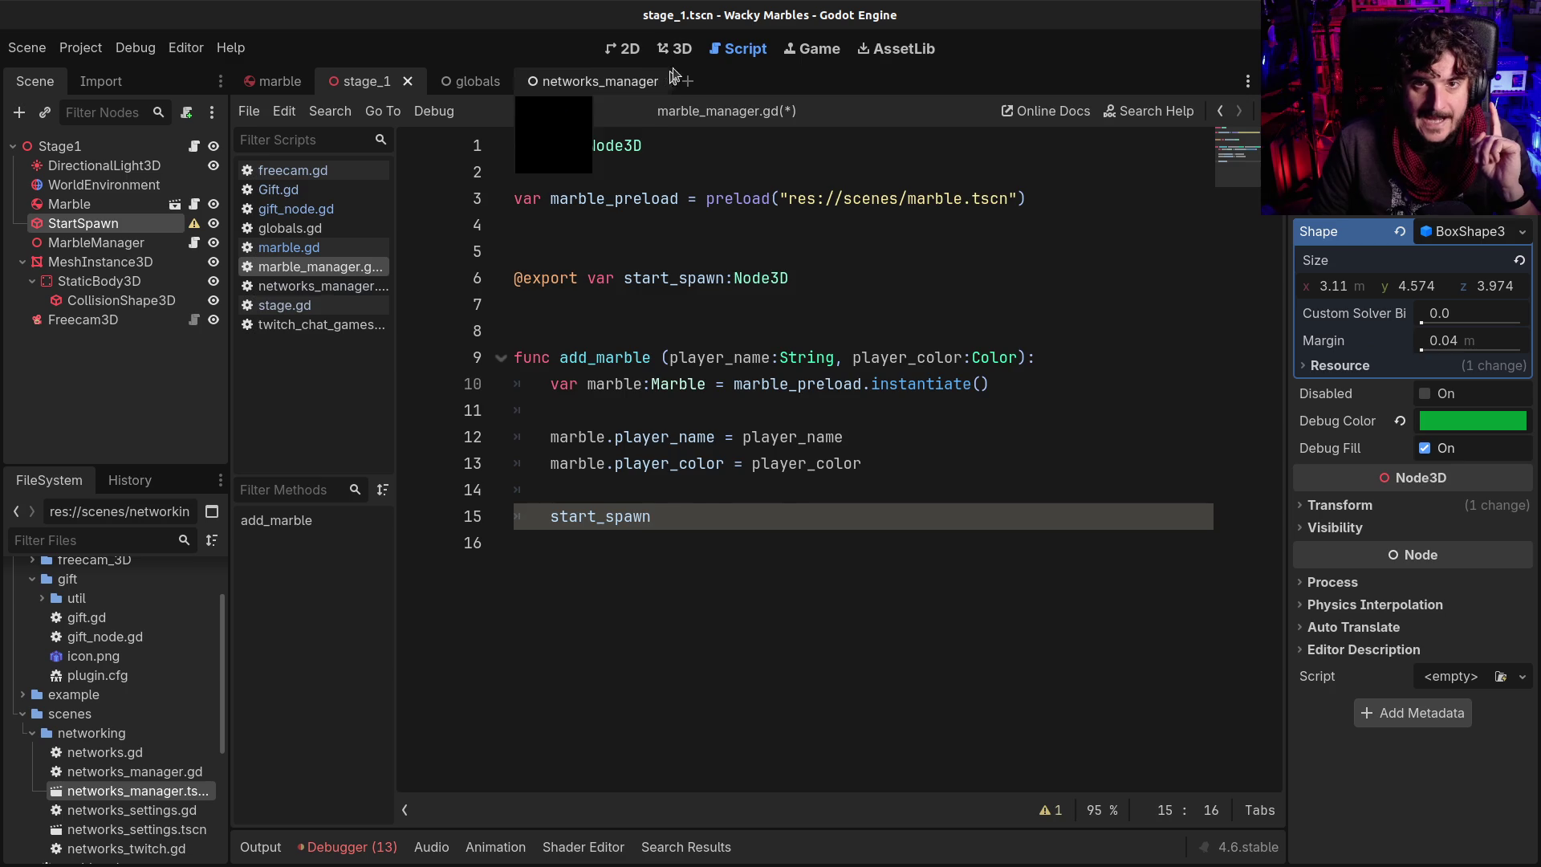
pyautogui.click(674, 49)
# Set the StartSpawn BoxShape3D size to 4 on X and Y
pyautogui.moveTo(617, 565)
pyautogui.mouseDown()
pyautogui.moveTo(610, 554)
pyautogui.moveTo(710, 488)
pyautogui.moveTo(724, 511)
pyautogui.moveTo(768, 492)
pyautogui.mouseUp()
pyautogui.click(1361, 294)
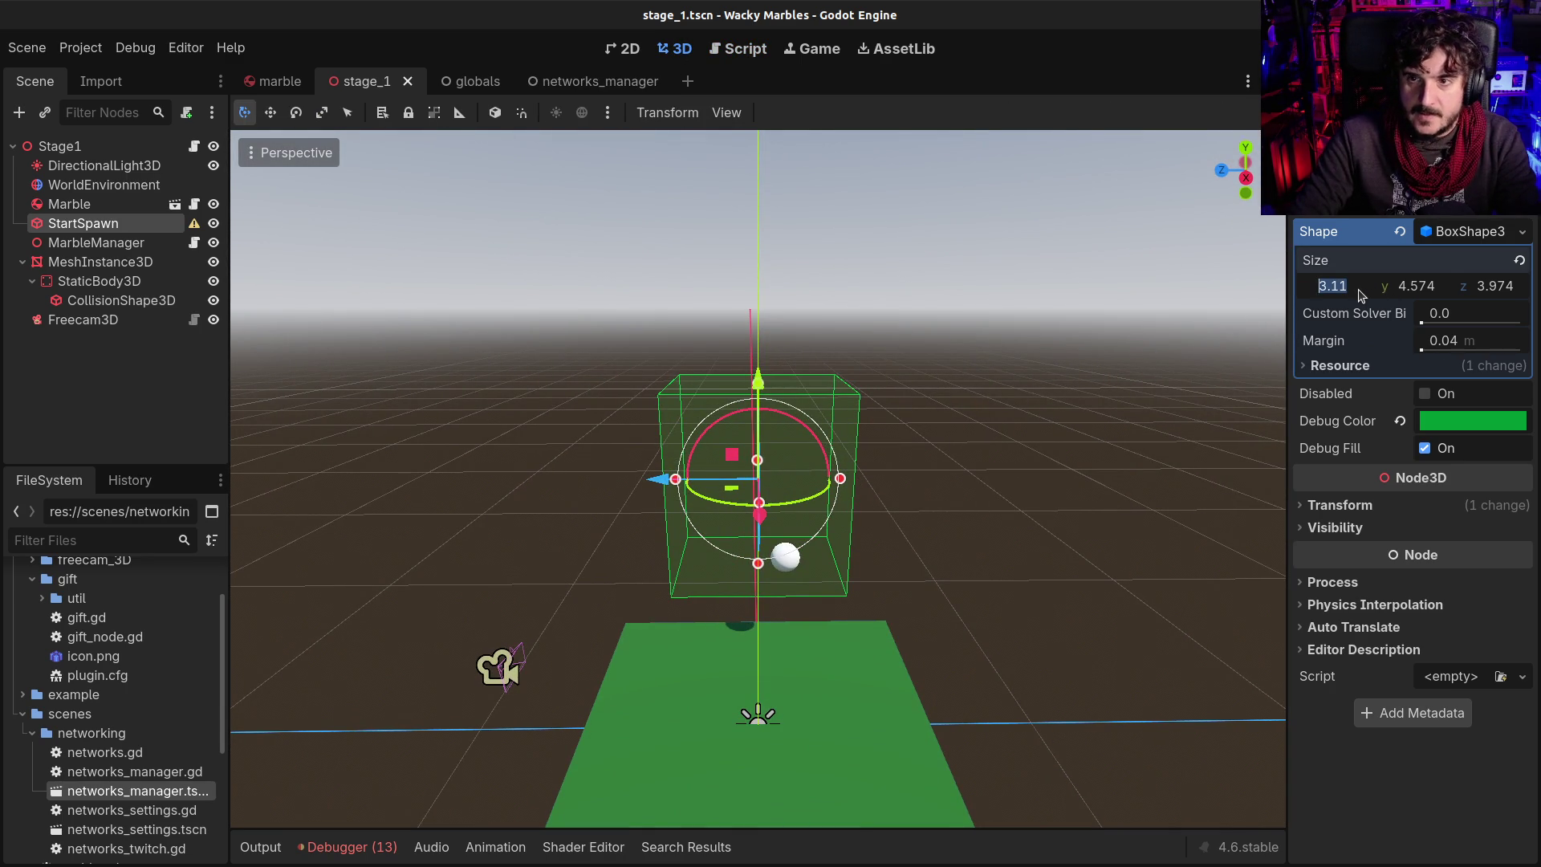
pyautogui.write('4')
pyautogui.press('Tab')
pyautogui.write('4')
pyautogui.press('Tab')
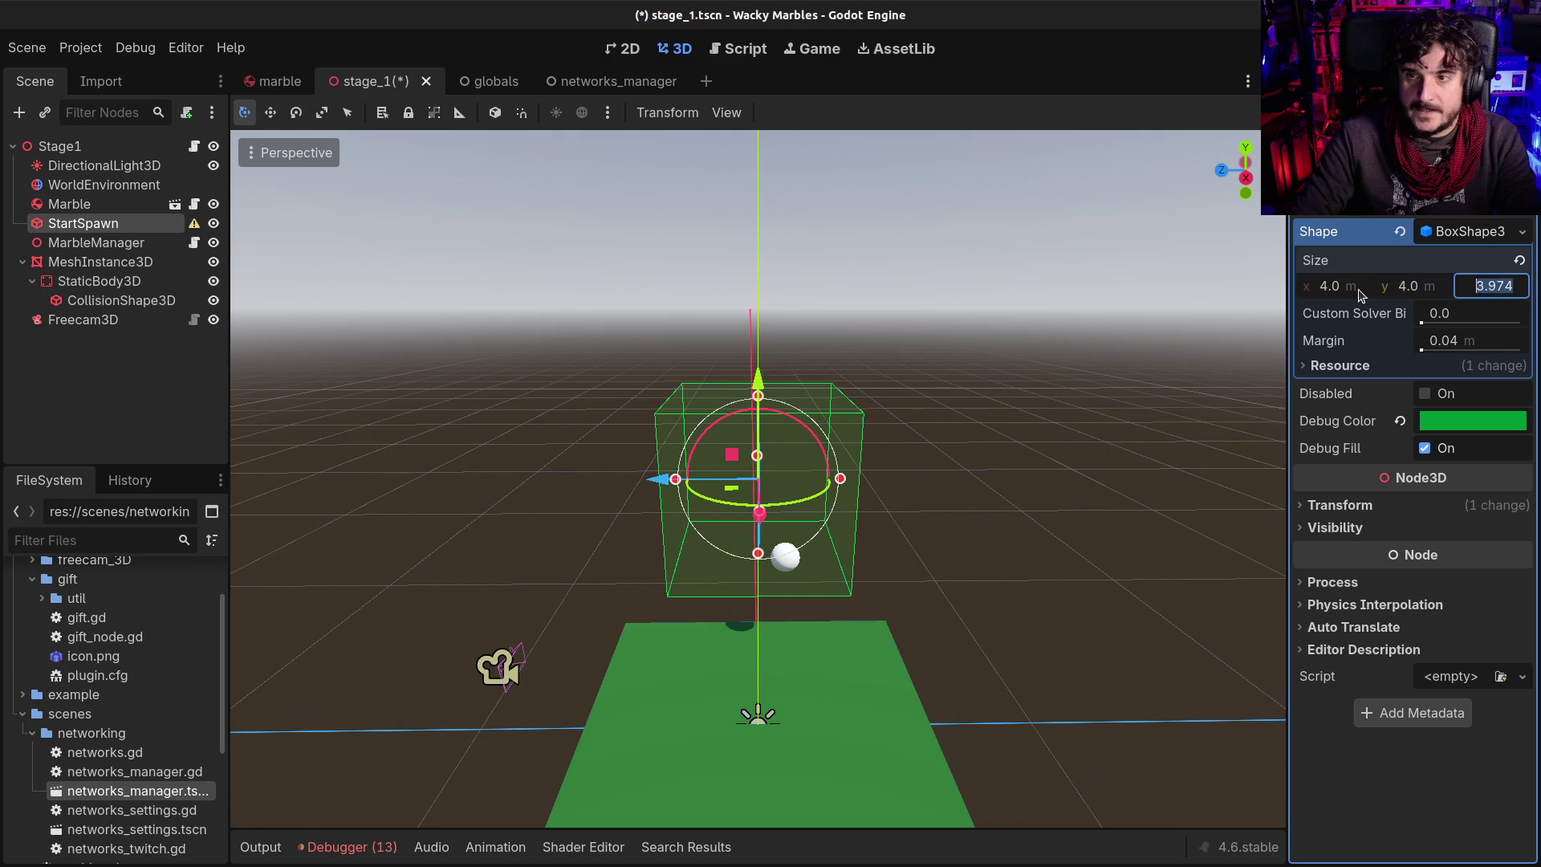
# Select the Marble and drag it down so it sits inside the spawn box above the floor
pyautogui.moveTo(685, 362)
pyautogui.mouseDown()
pyautogui.moveTo(965, 340)
pyautogui.moveTo(560, 477)
pyautogui.moveTo(639, 425)
pyautogui.moveTo(686, 466)
pyautogui.mouseUp()
pyautogui.scroll(2, 698, 477)
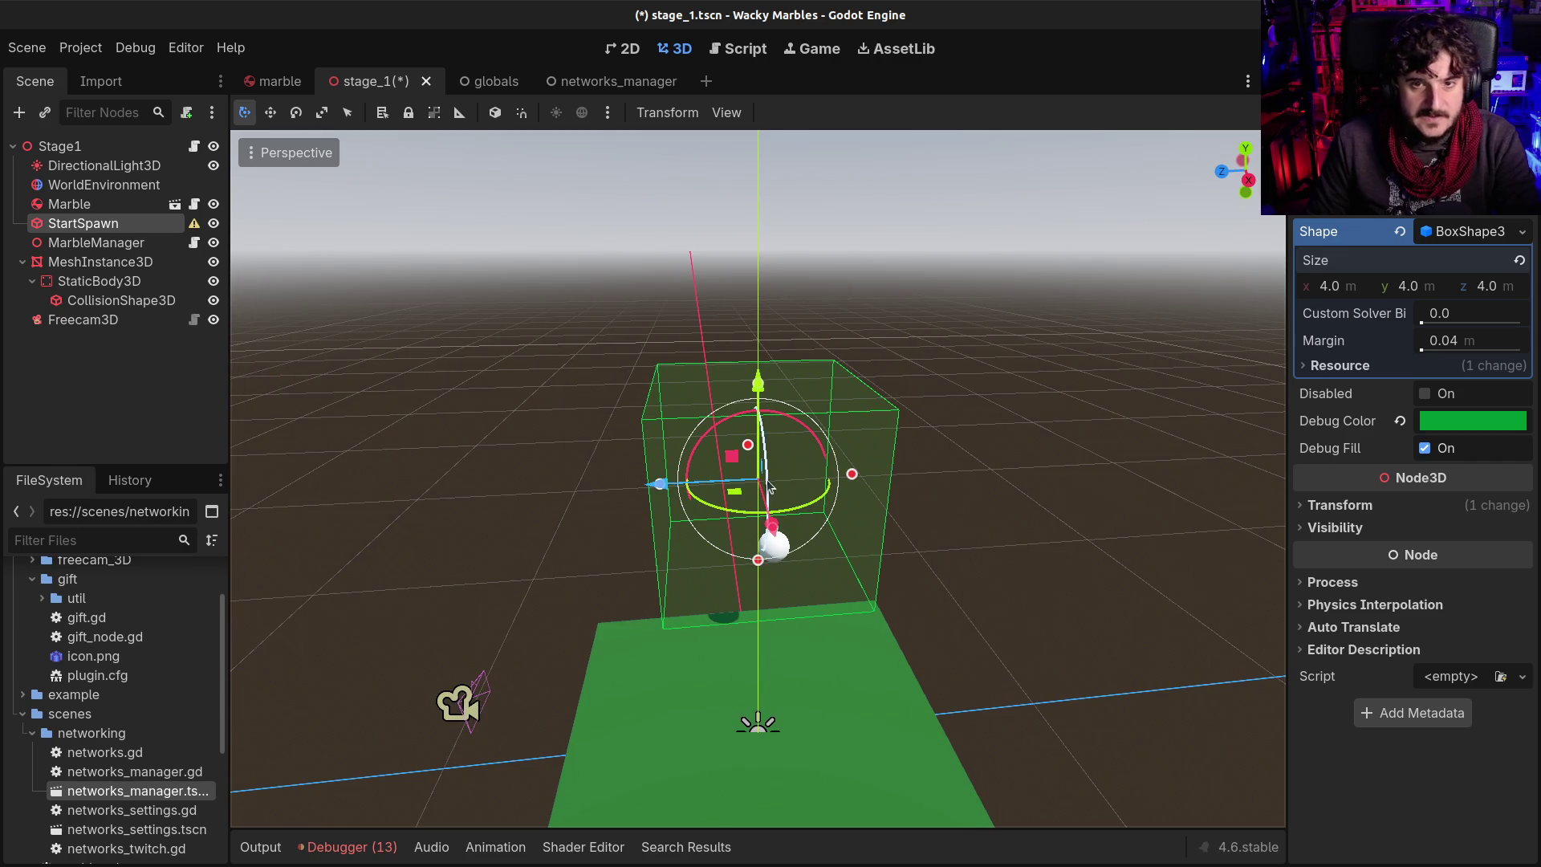
pyautogui.moveTo(929, 522)
pyautogui.mouseDown()
pyautogui.moveTo(727, 512)
pyautogui.moveTo(767, 475)
pyautogui.moveTo(551, 533)
pyautogui.moveTo(706, 490)
pyautogui.mouseUp()
pyautogui.scroll(2, 707, 490)
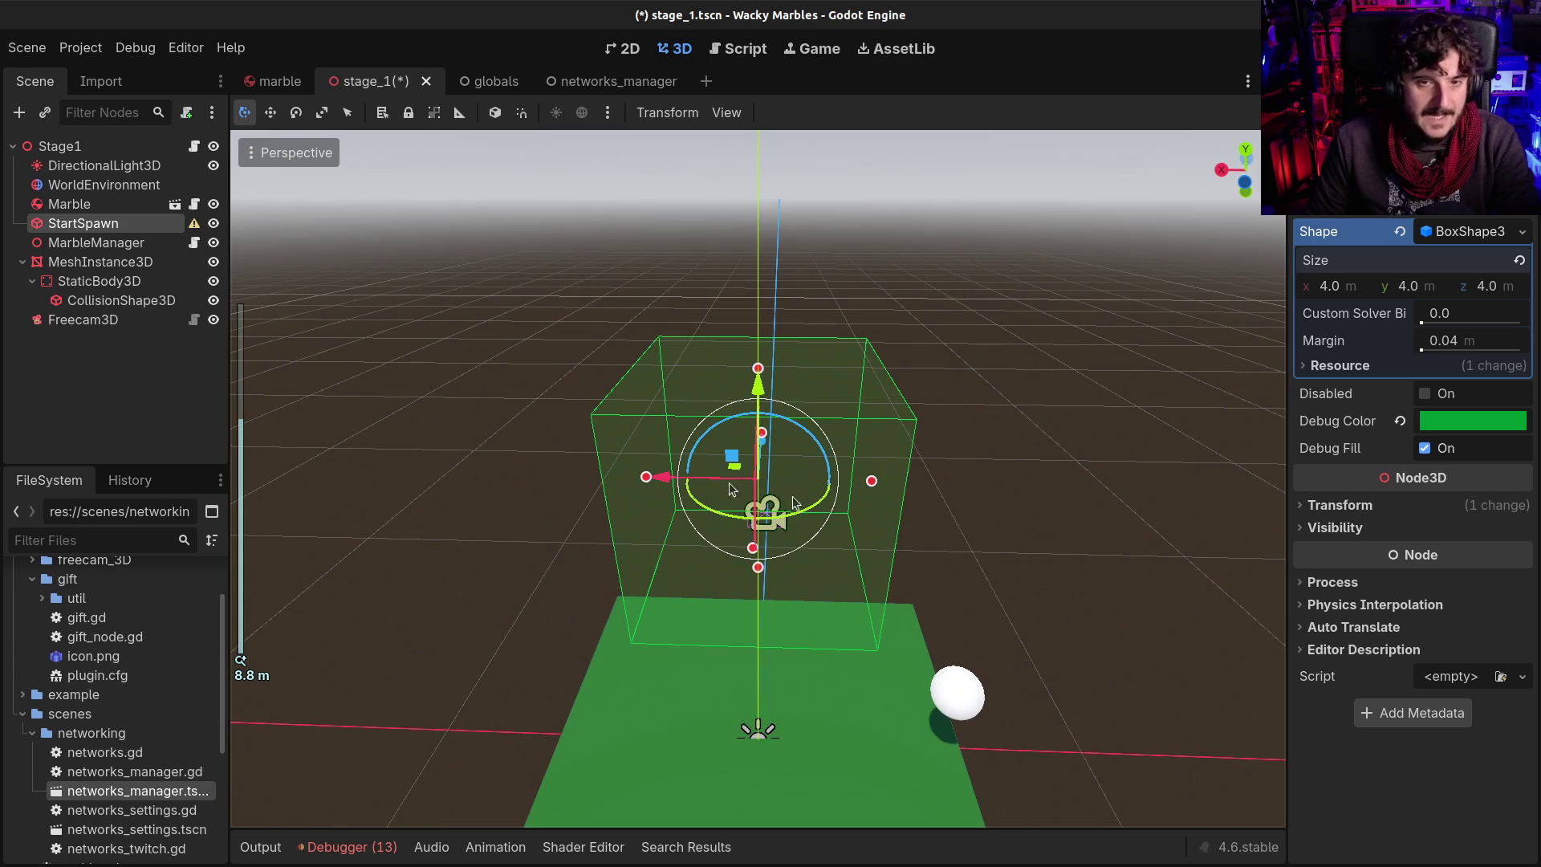
pyautogui.moveTo(673, 449)
pyautogui.mouseDown()
pyautogui.moveTo(640, 495)
pyautogui.moveTo(927, 454)
pyautogui.mouseUp()
pyautogui.scroll(3, 927, 455)
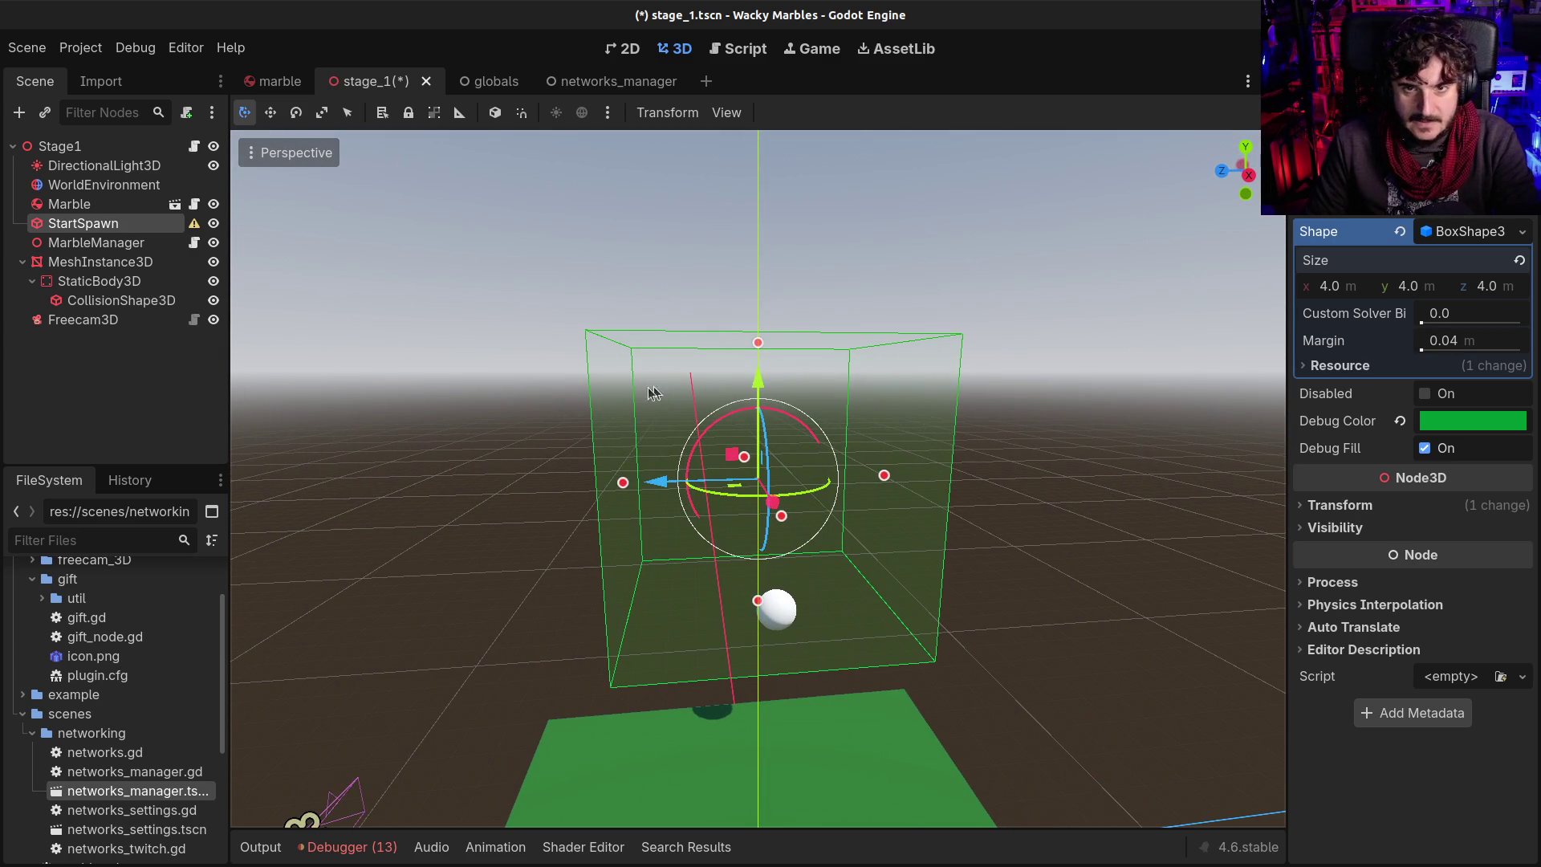
pyautogui.moveTo(920, 581)
pyautogui.mouseDown()
pyautogui.moveTo(509, 648)
pyautogui.moveTo(899, 730)
pyautogui.moveTo(921, 764)
pyautogui.moveTo(948, 454)
pyautogui.moveTo(883, 409)
pyautogui.moveTo(967, 513)
pyautogui.moveTo(1118, 396)
pyautogui.moveTo(888, 331)
pyautogui.mouseUp()
pyautogui.click(931, 766)
pyautogui.moveTo(809, 301)
pyautogui.mouseDown()
pyautogui.moveTo(845, 491)
pyautogui.moveTo(771, 529)
pyautogui.moveTo(716, 523)
pyautogui.moveTo(708, 490)
pyautogui.mouseUp()
pyautogui.moveTo(857, 518)
pyautogui.mouseDown()
pyautogui.moveTo(648, 501)
pyautogui.moveTo(909, 538)
pyautogui.moveTo(920, 525)
pyautogui.mouseUp()
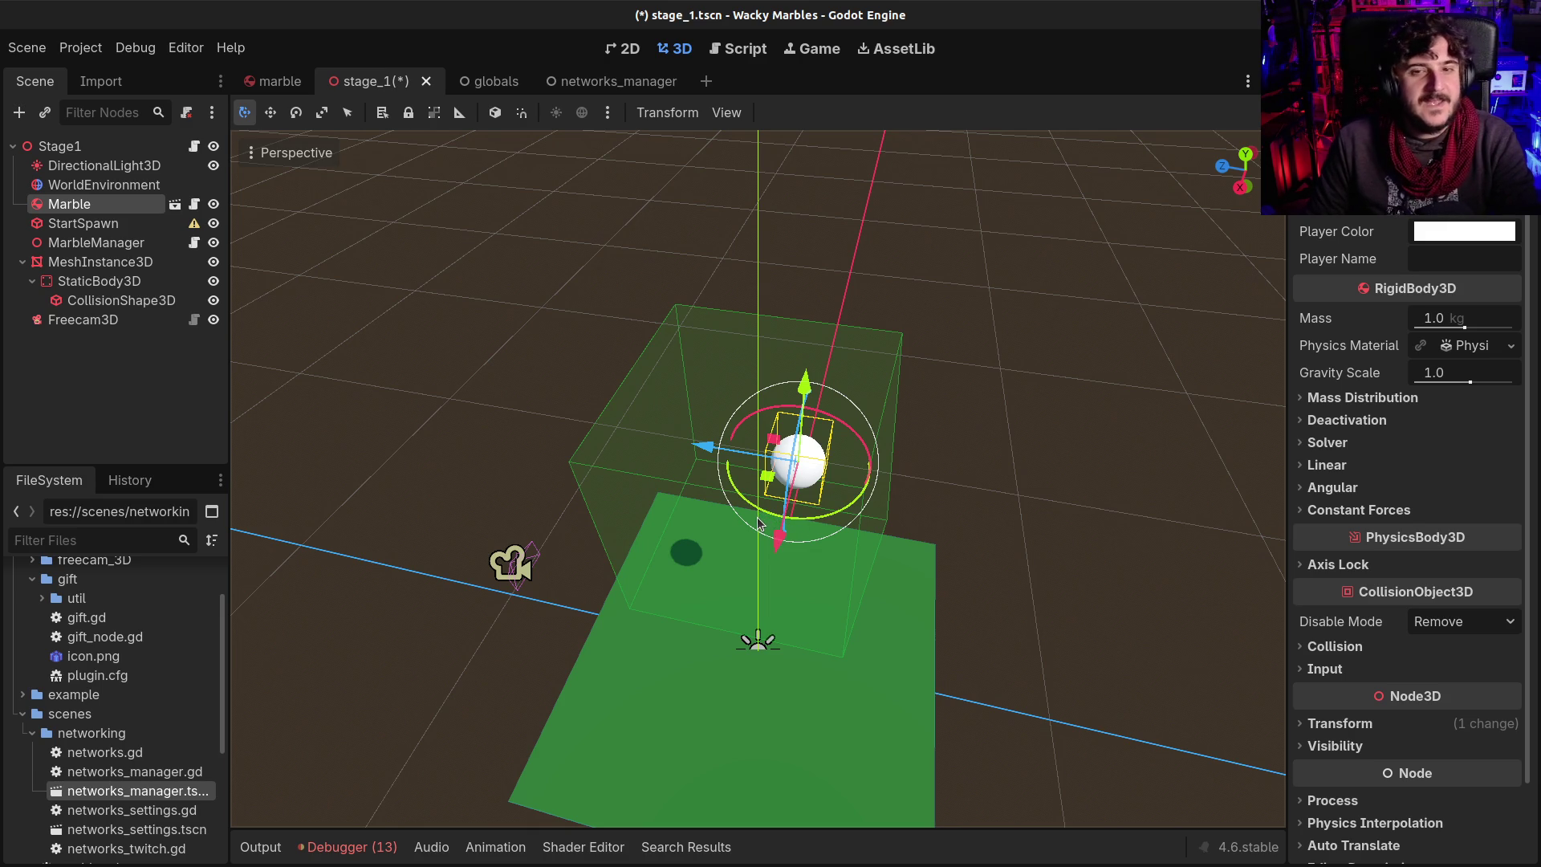
pyautogui.moveTo(760, 522); pyautogui.dragTo(805, 402)
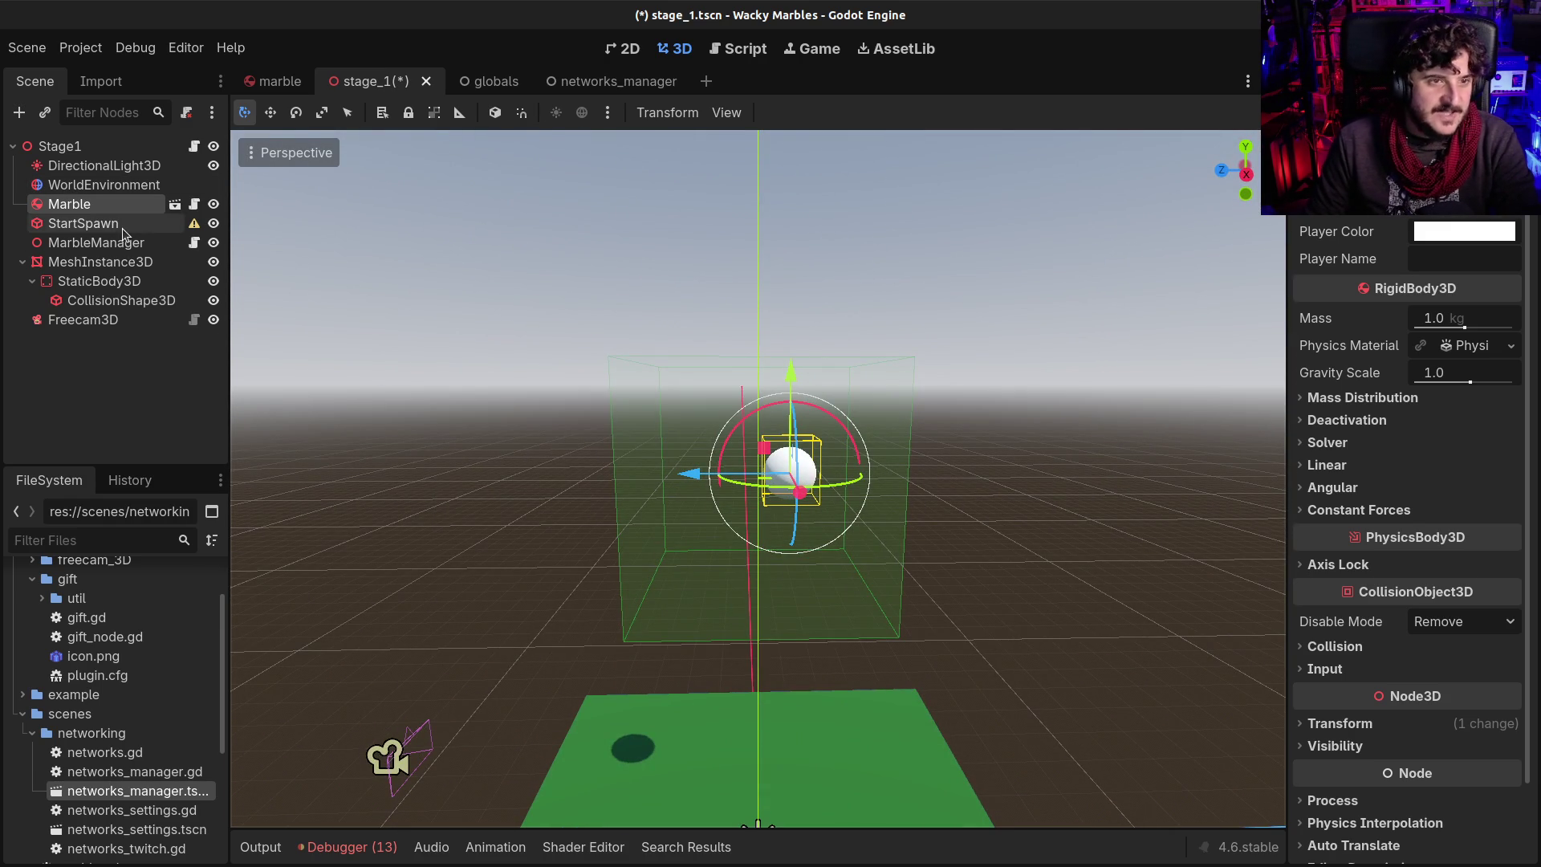
pyautogui.moveTo(439, 441); pyautogui.dragTo(584, 487)
pyautogui.scroll(2, 583, 488)
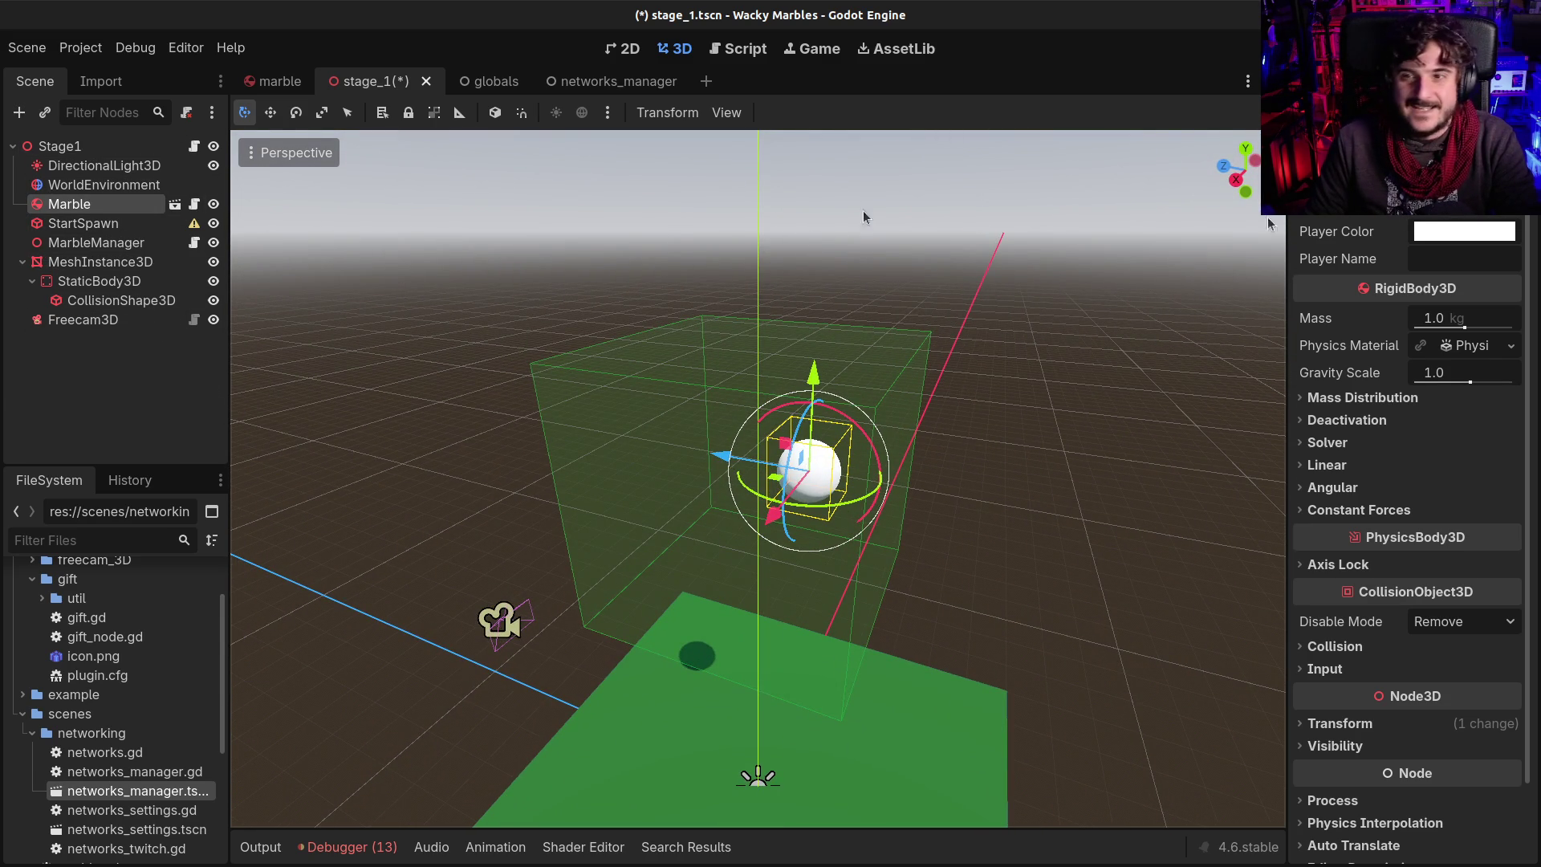
# In the marble scene, inspect DefaultBody's sphere mesh radius and height, then return to stage_1
pyautogui.click(175, 204)
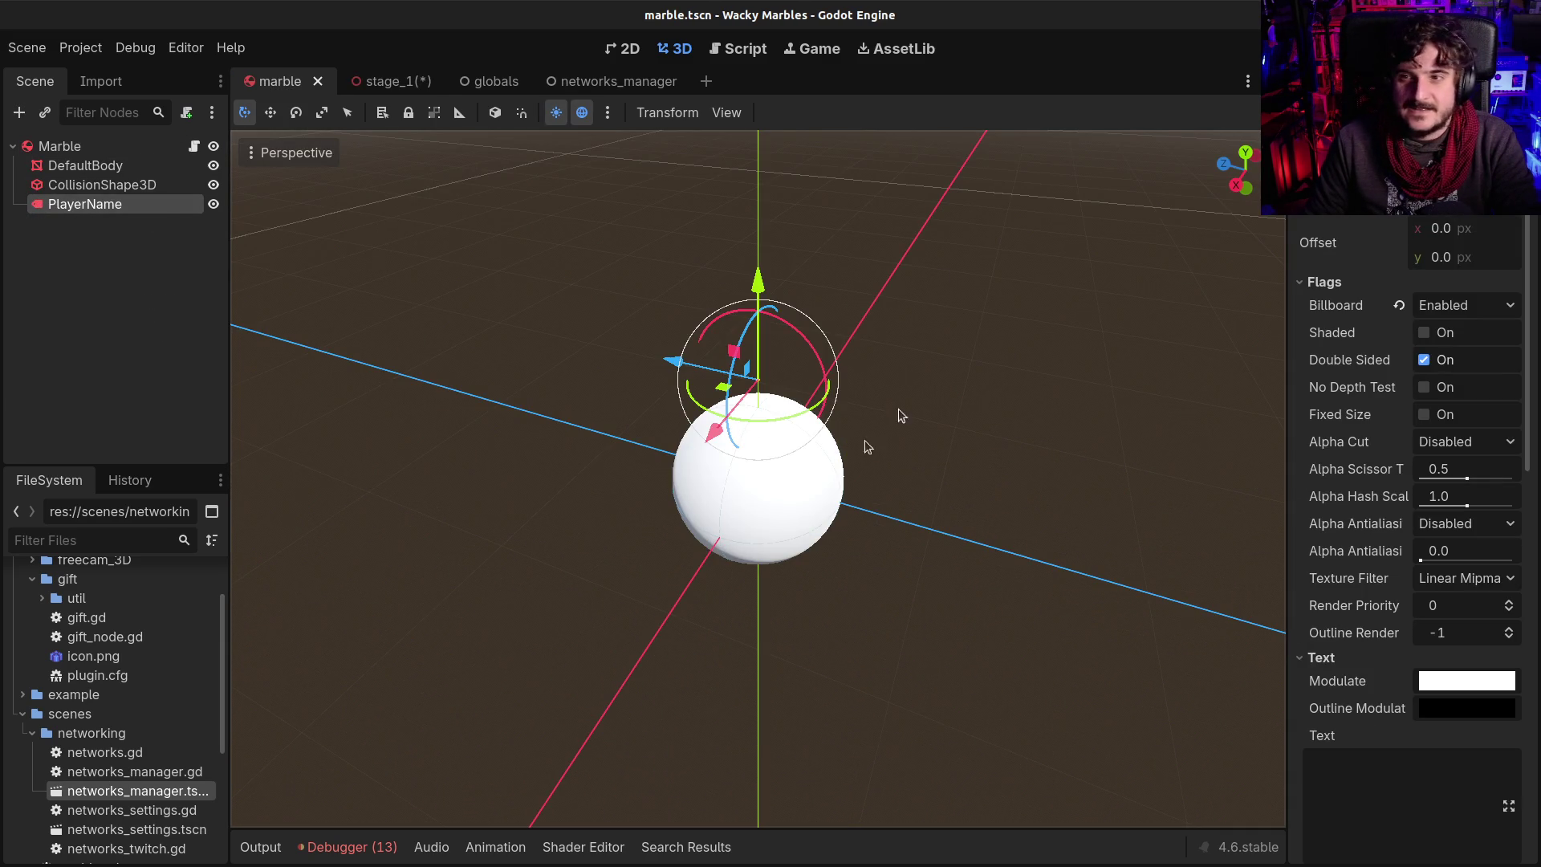
pyautogui.click(88, 165)
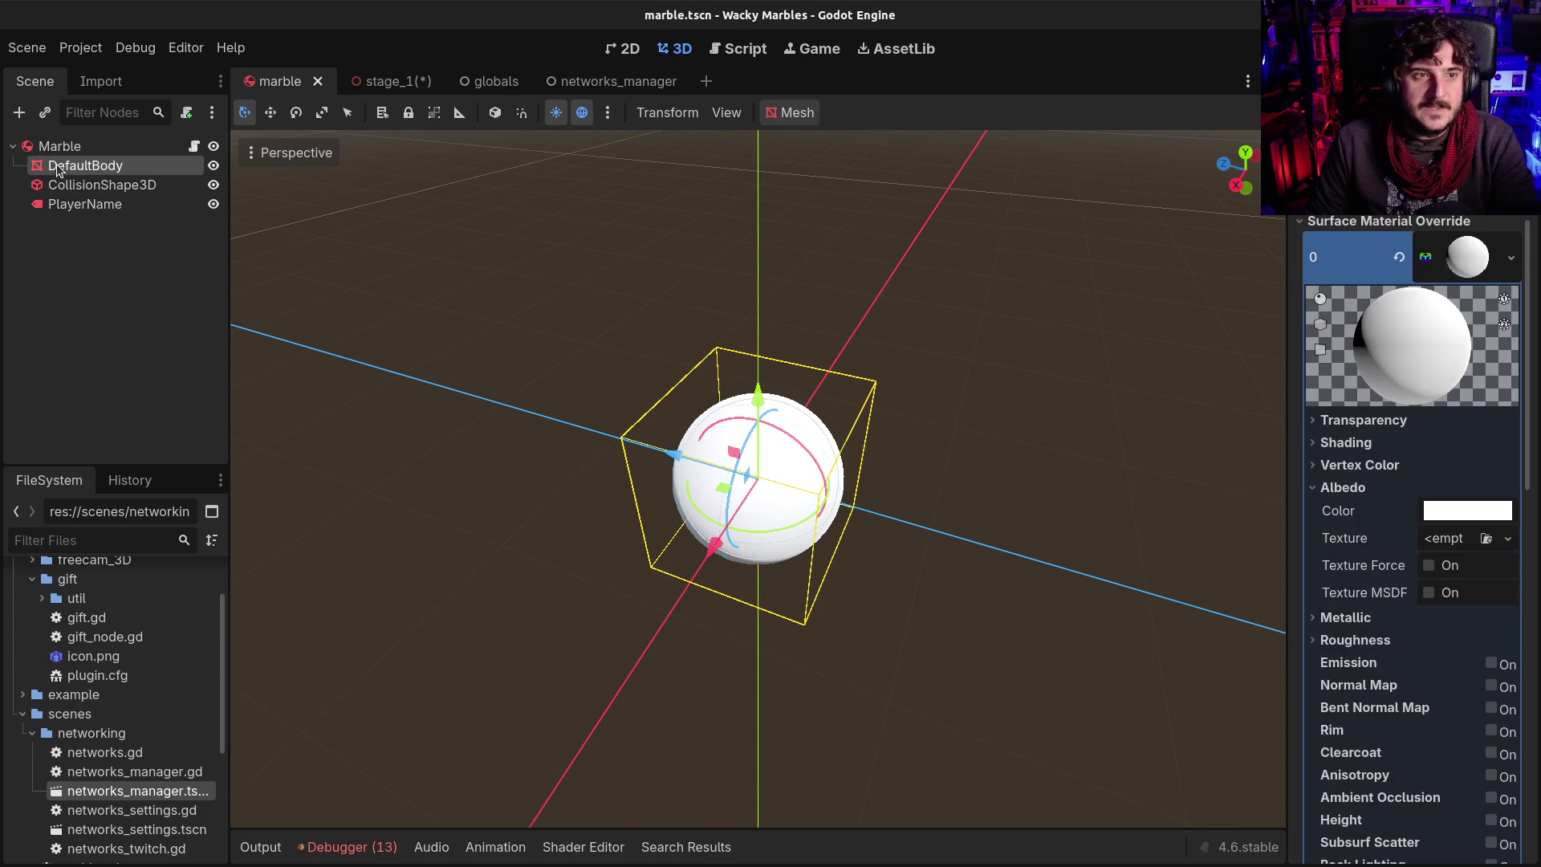
pyautogui.scroll(2, 1402, 415)
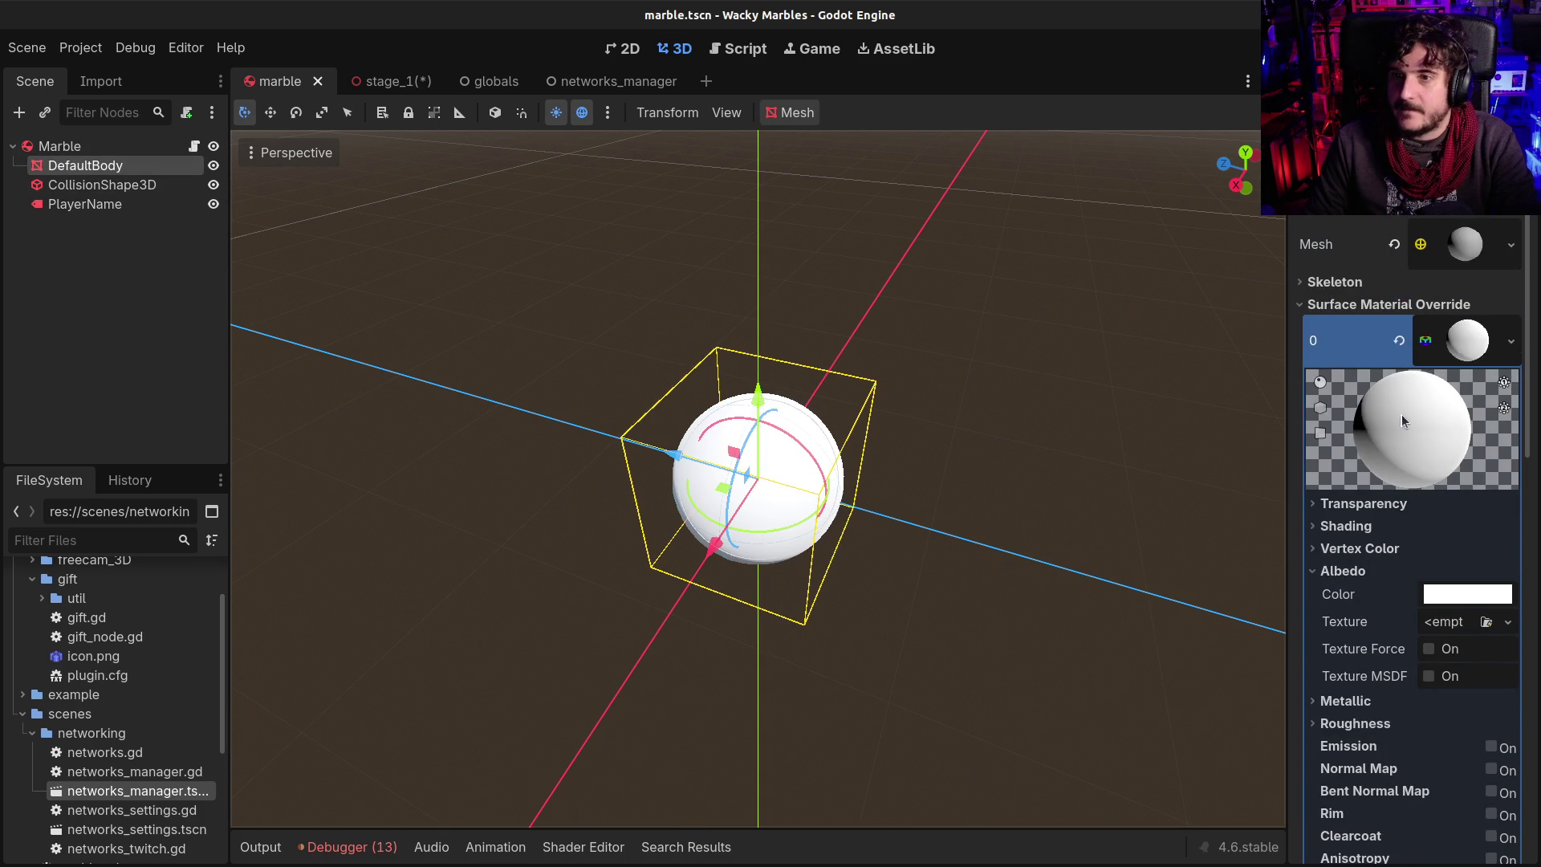
pyautogui.click(1466, 245)
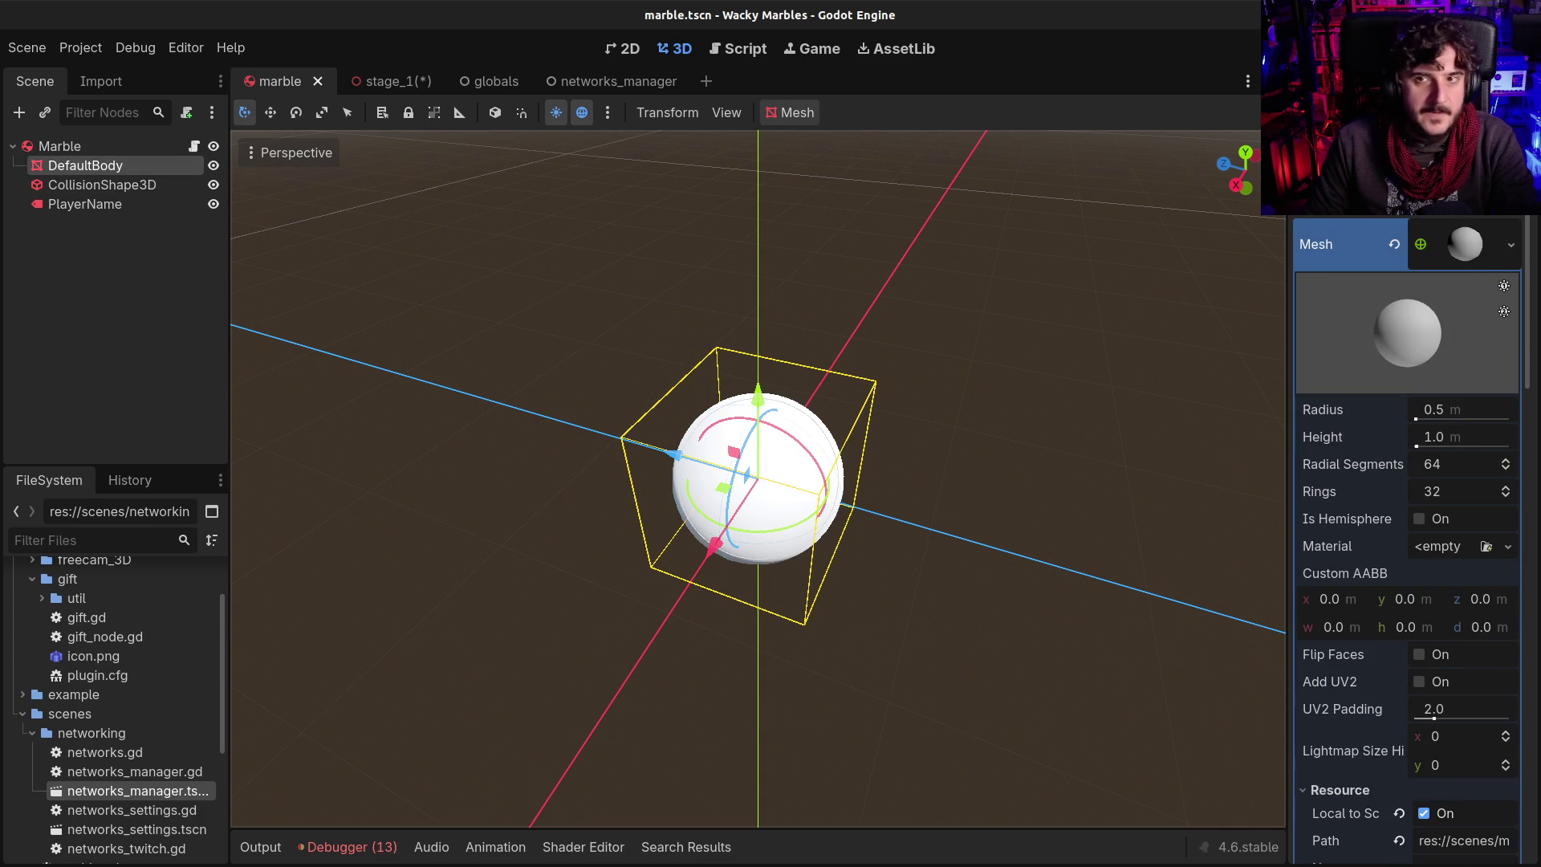
pyautogui.click(1462, 245)
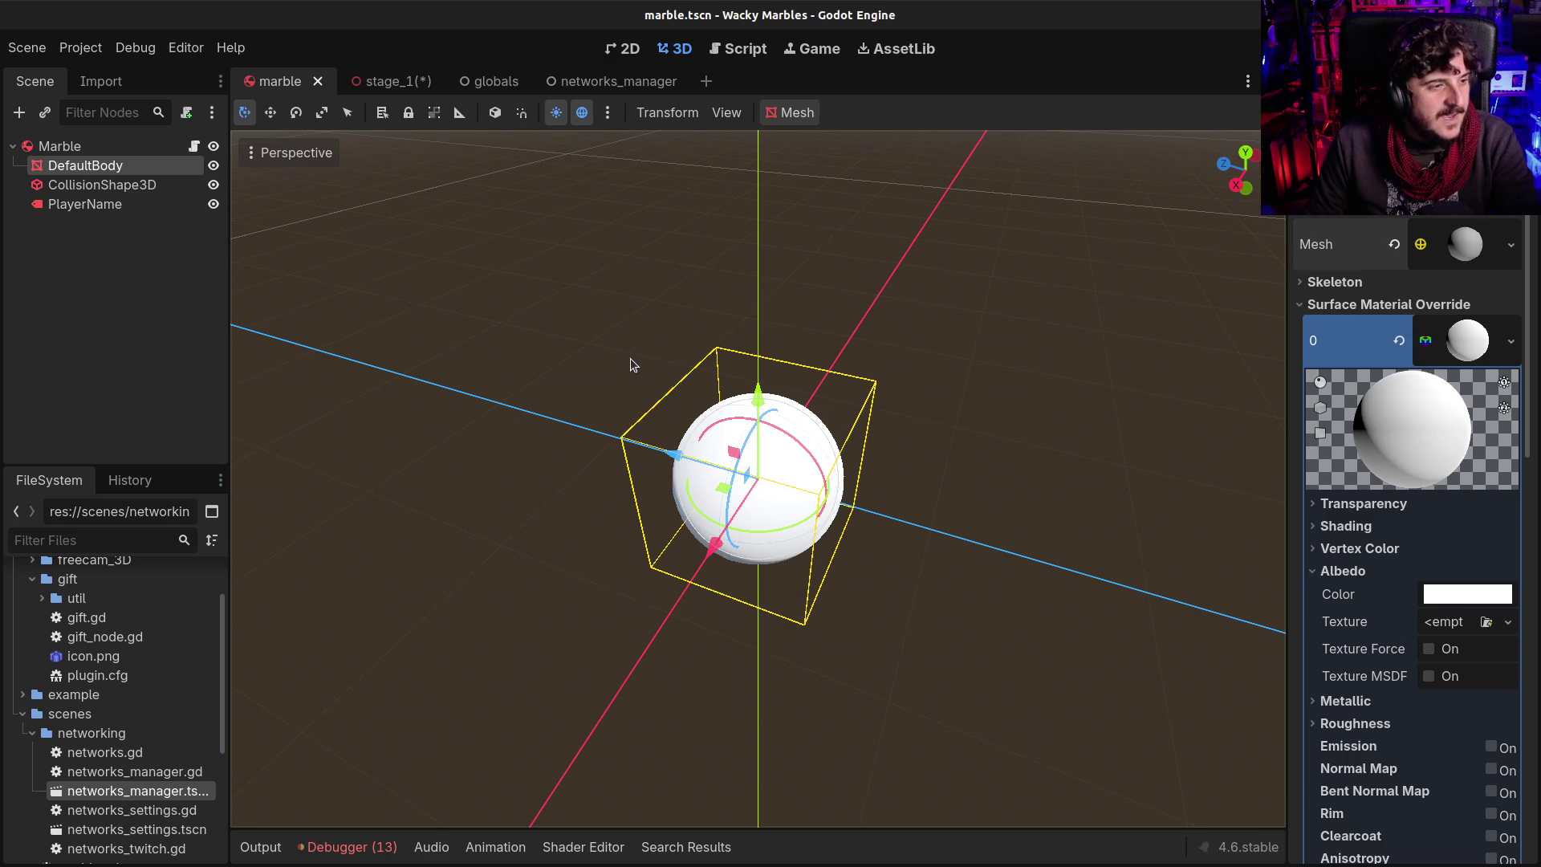
pyautogui.moveTo(628, 377)
pyautogui.mouseDown()
pyautogui.moveTo(680, 413)
pyautogui.moveTo(663, 377)
pyautogui.moveTo(694, 384)
pyautogui.moveTo(737, 457)
pyautogui.mouseUp()
pyautogui.scroll(-1, 737, 457)
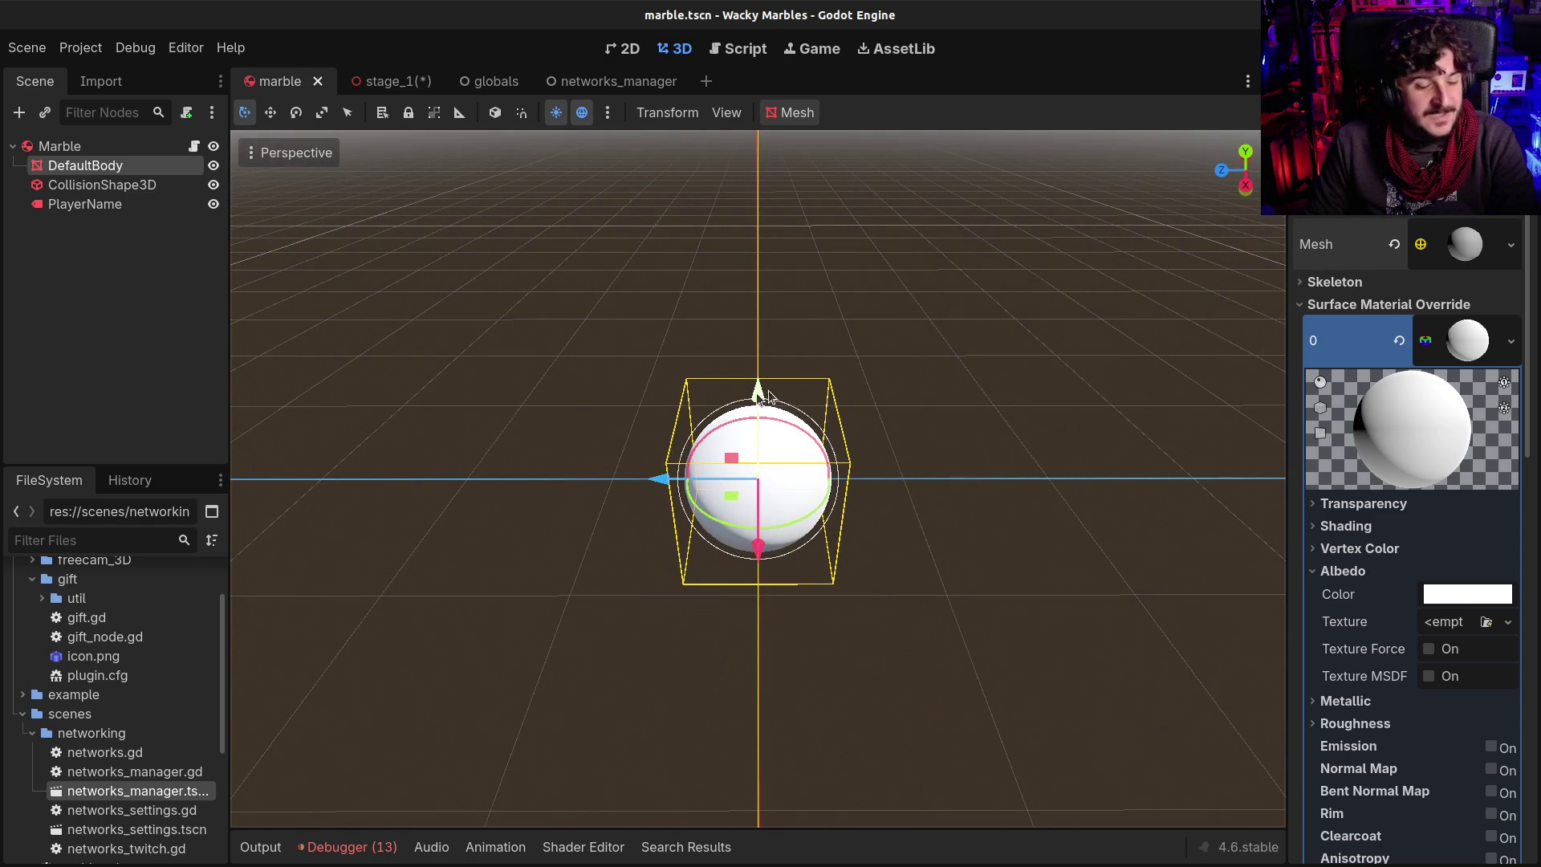
pyautogui.click(384, 83)
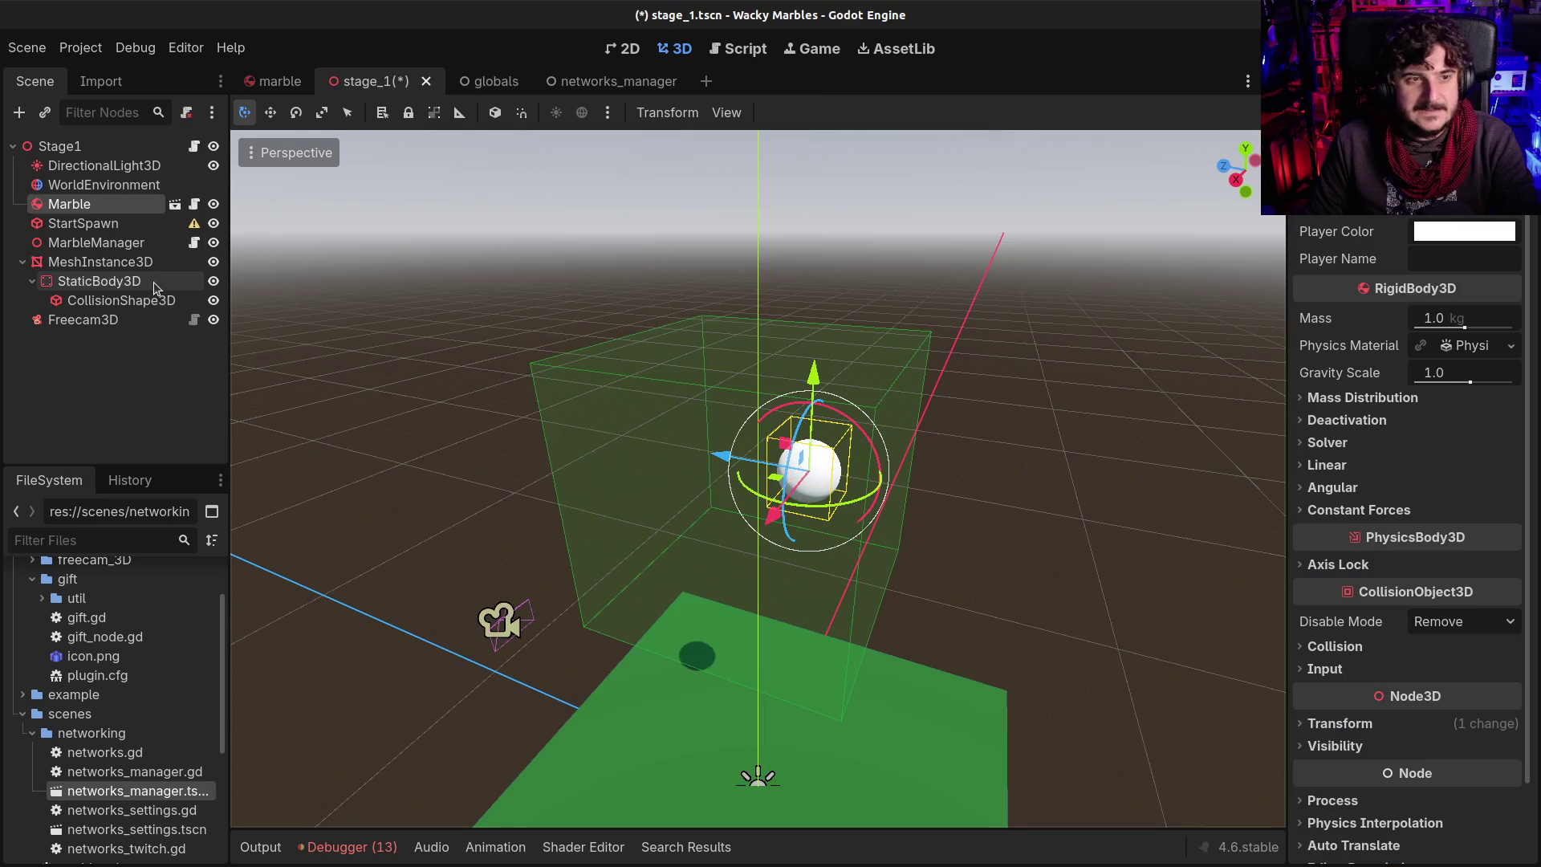
# Orbit around the marble in the stage_1 spawn box, then bring up stage.gd in the script editor
pyautogui.moveTo(743, 546)
pyautogui.mouseDown()
pyautogui.moveTo(1009, 543)
pyautogui.moveTo(566, 544)
pyautogui.mouseUp()
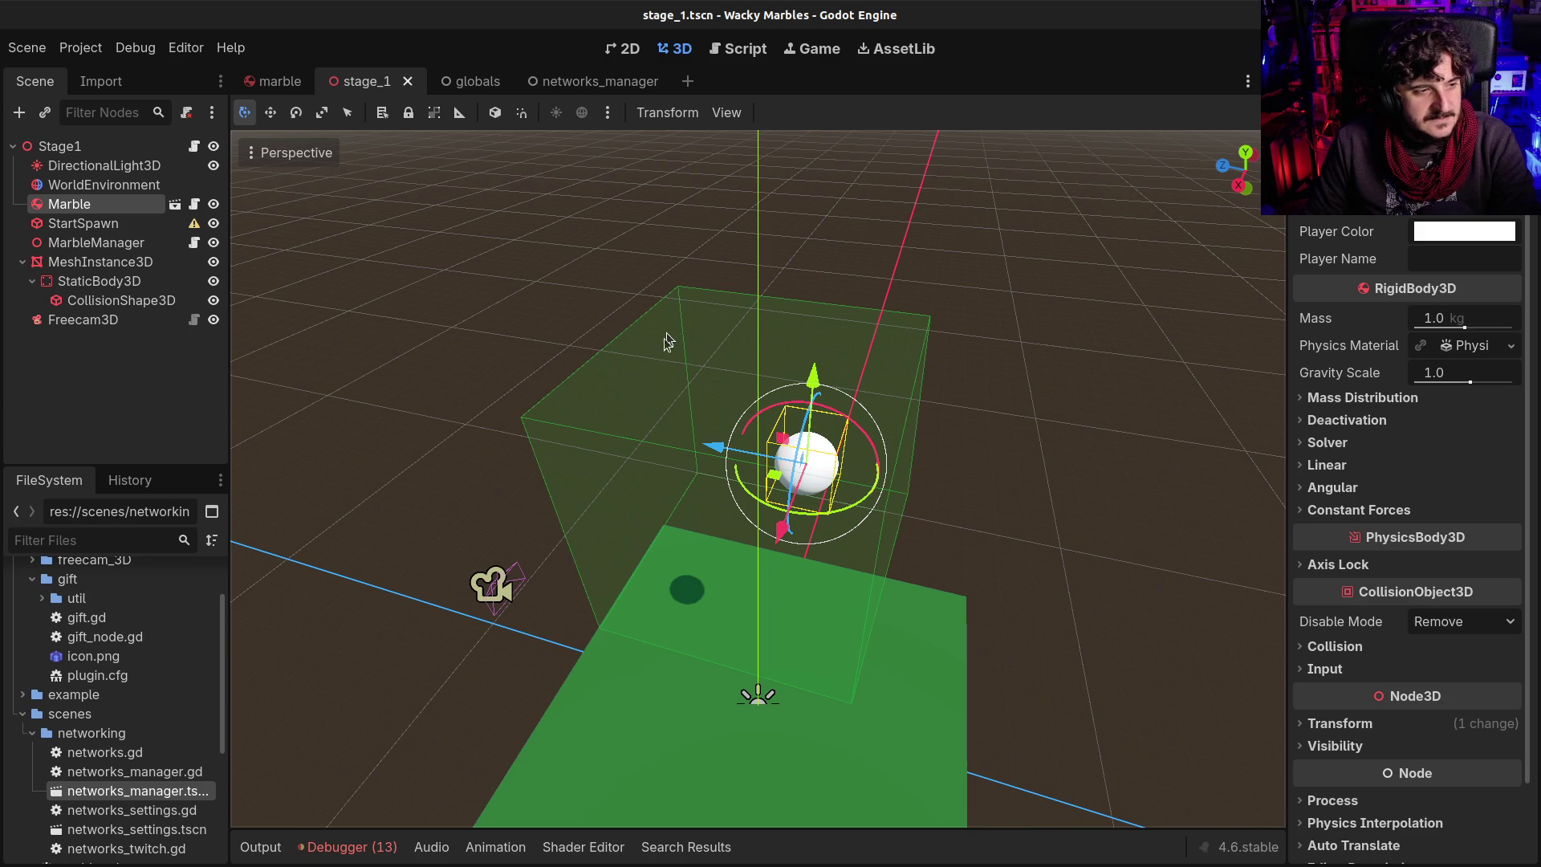
pyautogui.moveTo(680, 479)
pyautogui.mouseDown()
pyautogui.moveTo(859, 499)
pyautogui.moveTo(802, 401)
pyautogui.mouseUp()
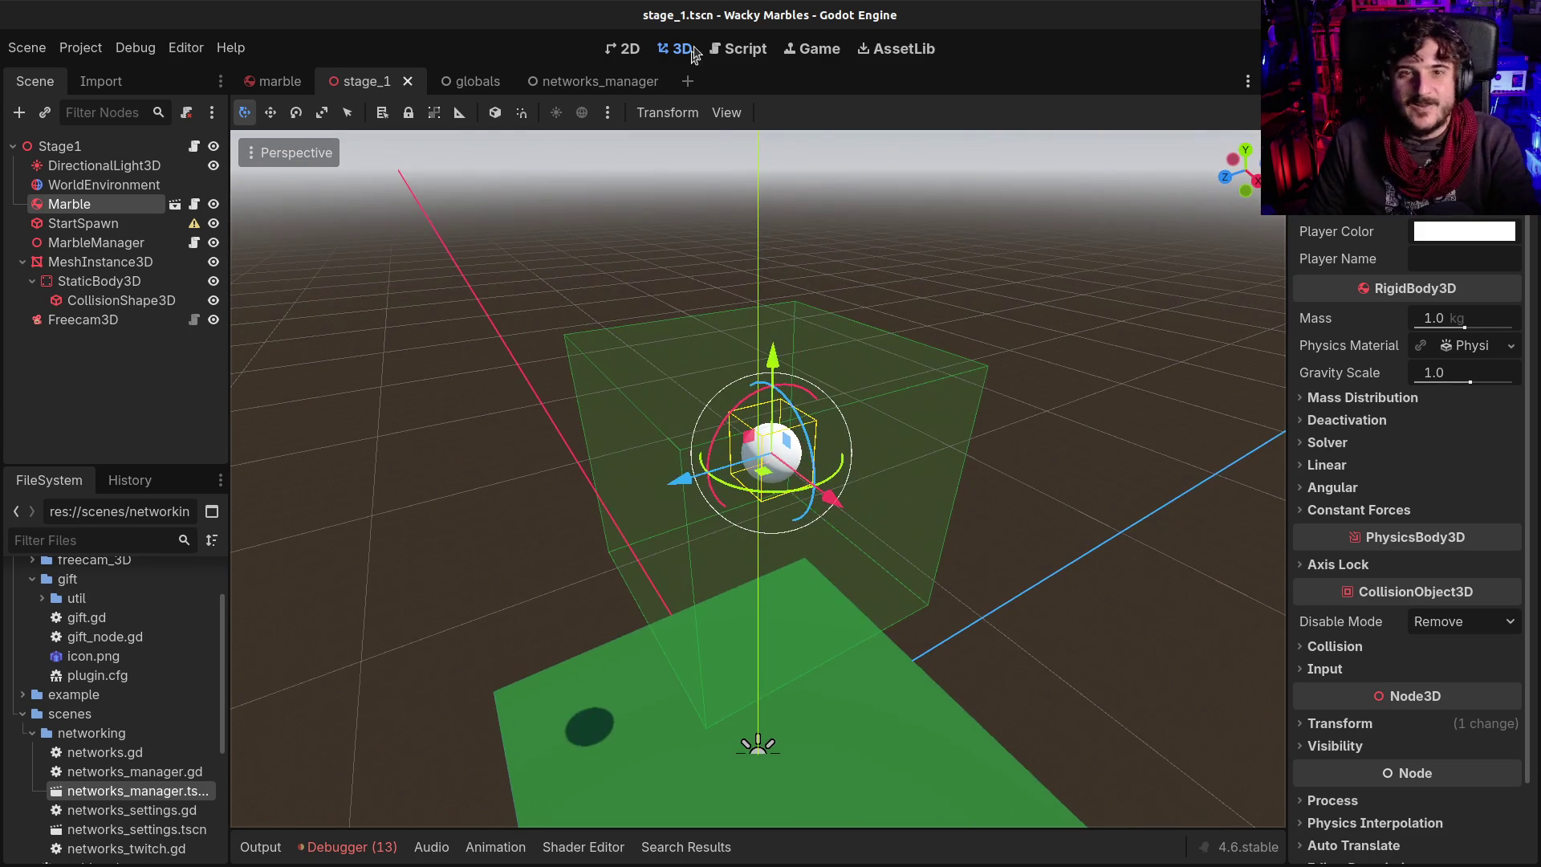
pyautogui.click(711, 58)
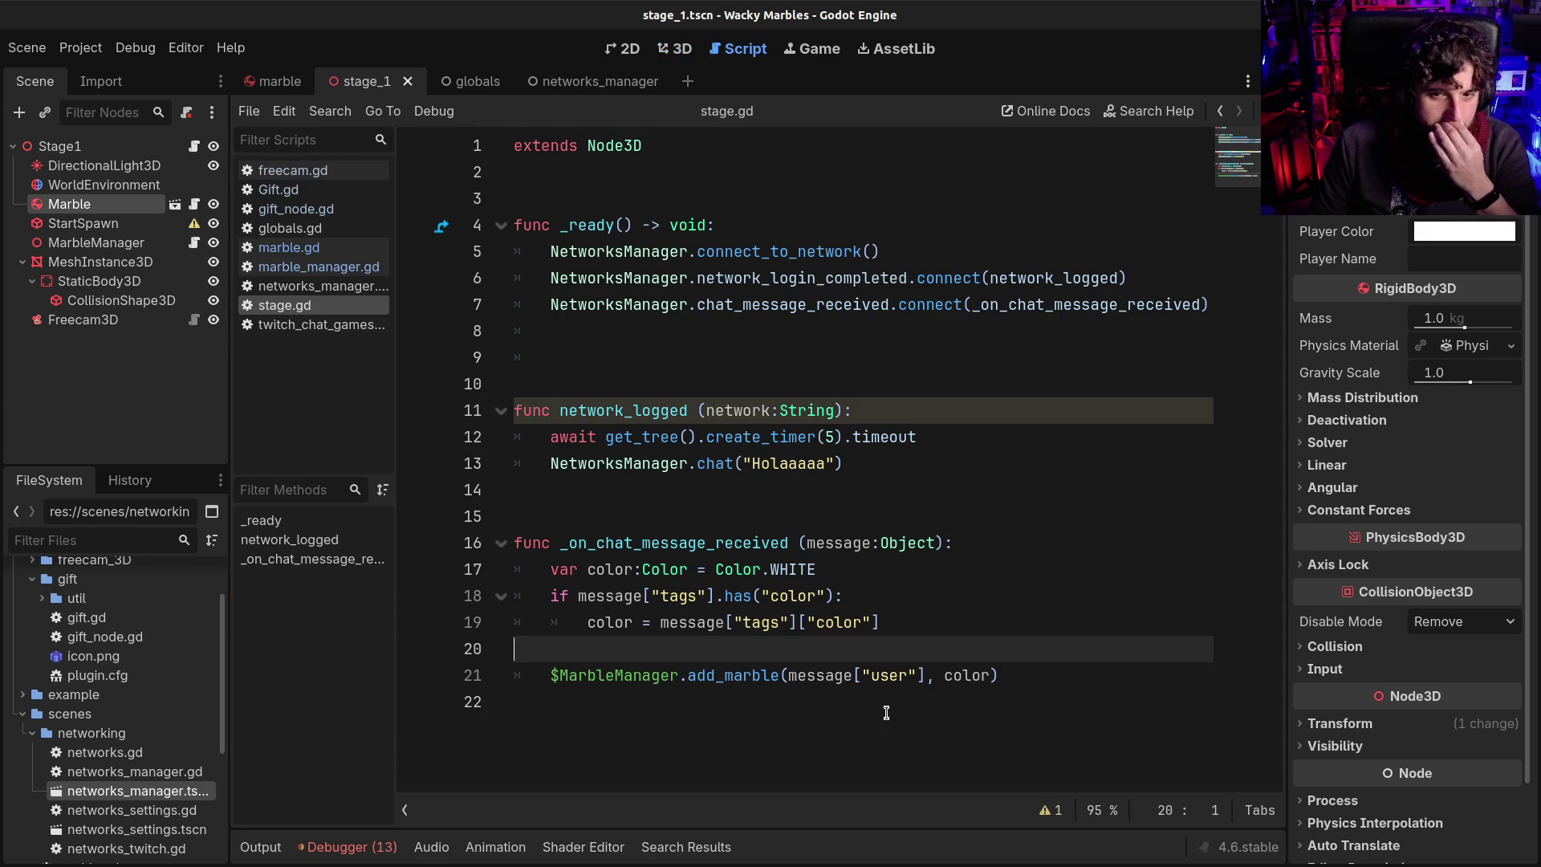
# Review the add_marble call in stage.gd and the marble.gd script, then go back to marble_manager.gd
pyautogui.moveTo(581, 687); pyautogui.dragTo(999, 683)
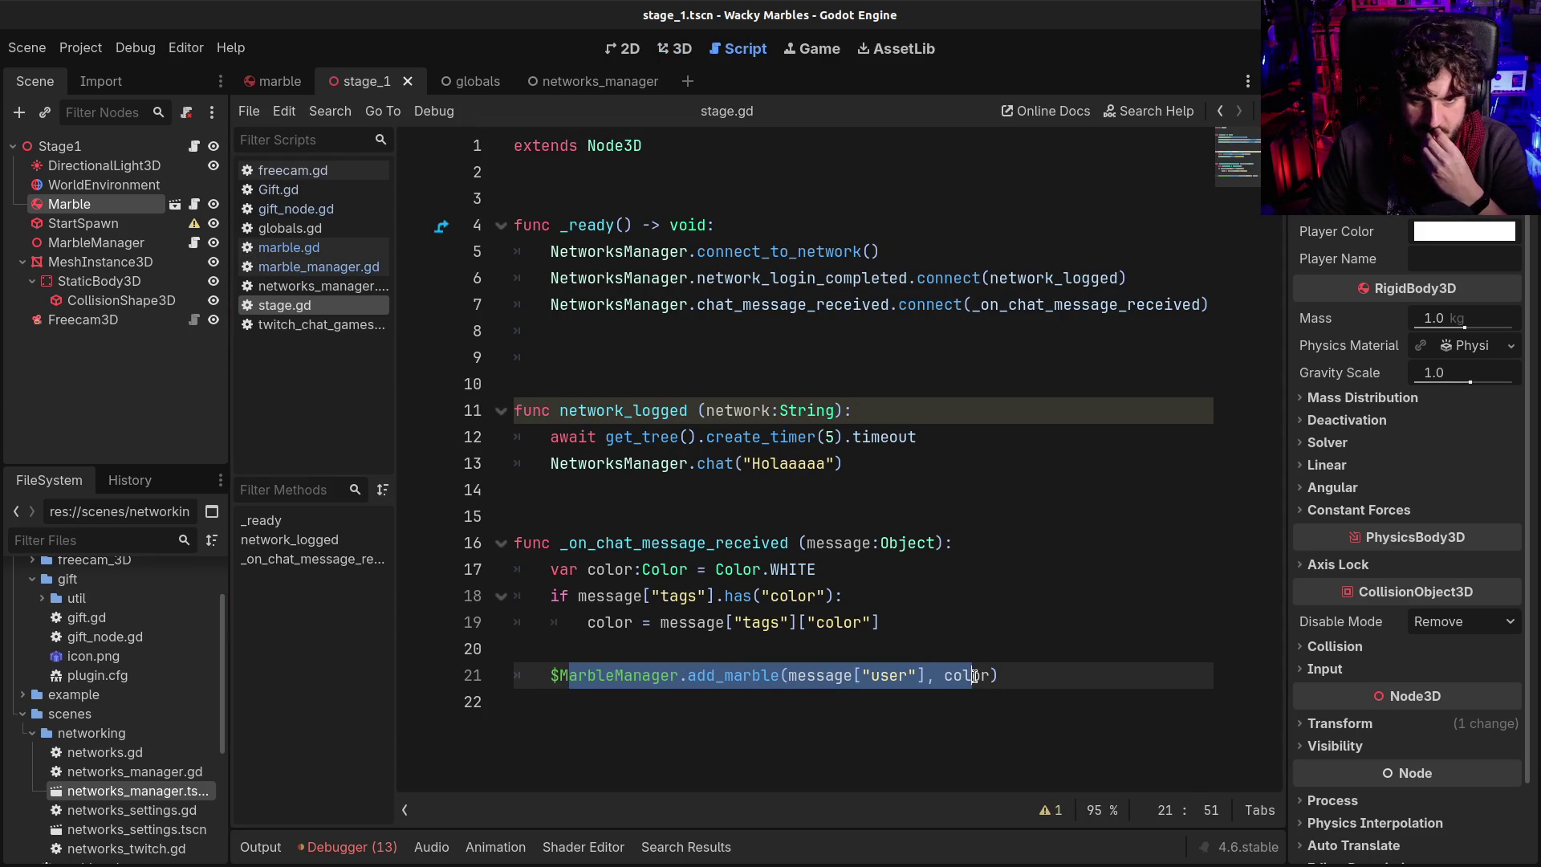
pyautogui.press('Right')
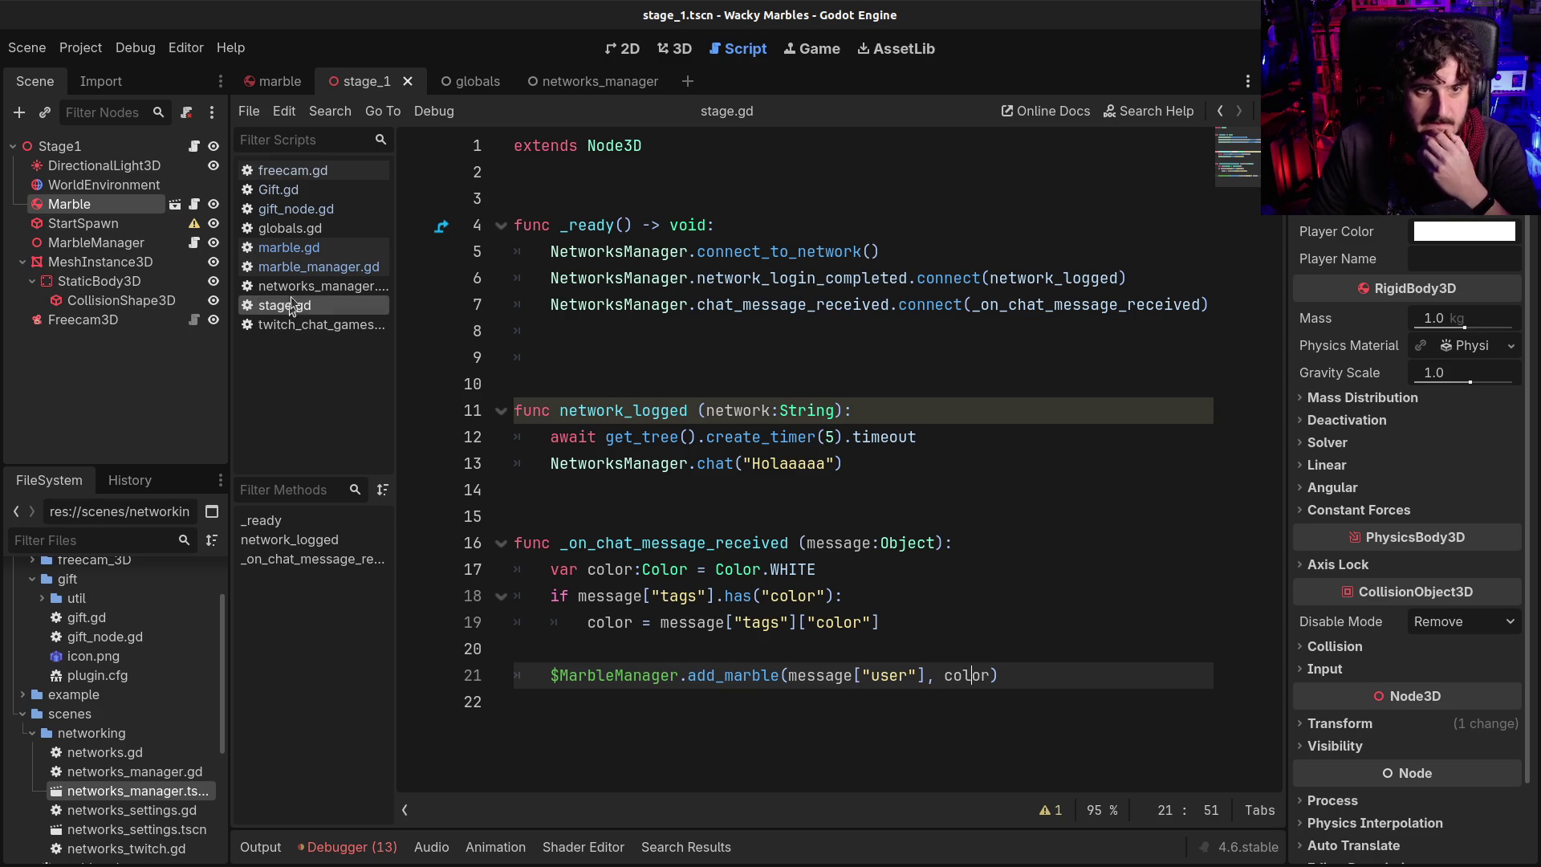
pyautogui.click(289, 248)
pyautogui.scroll(-1, 741, 606)
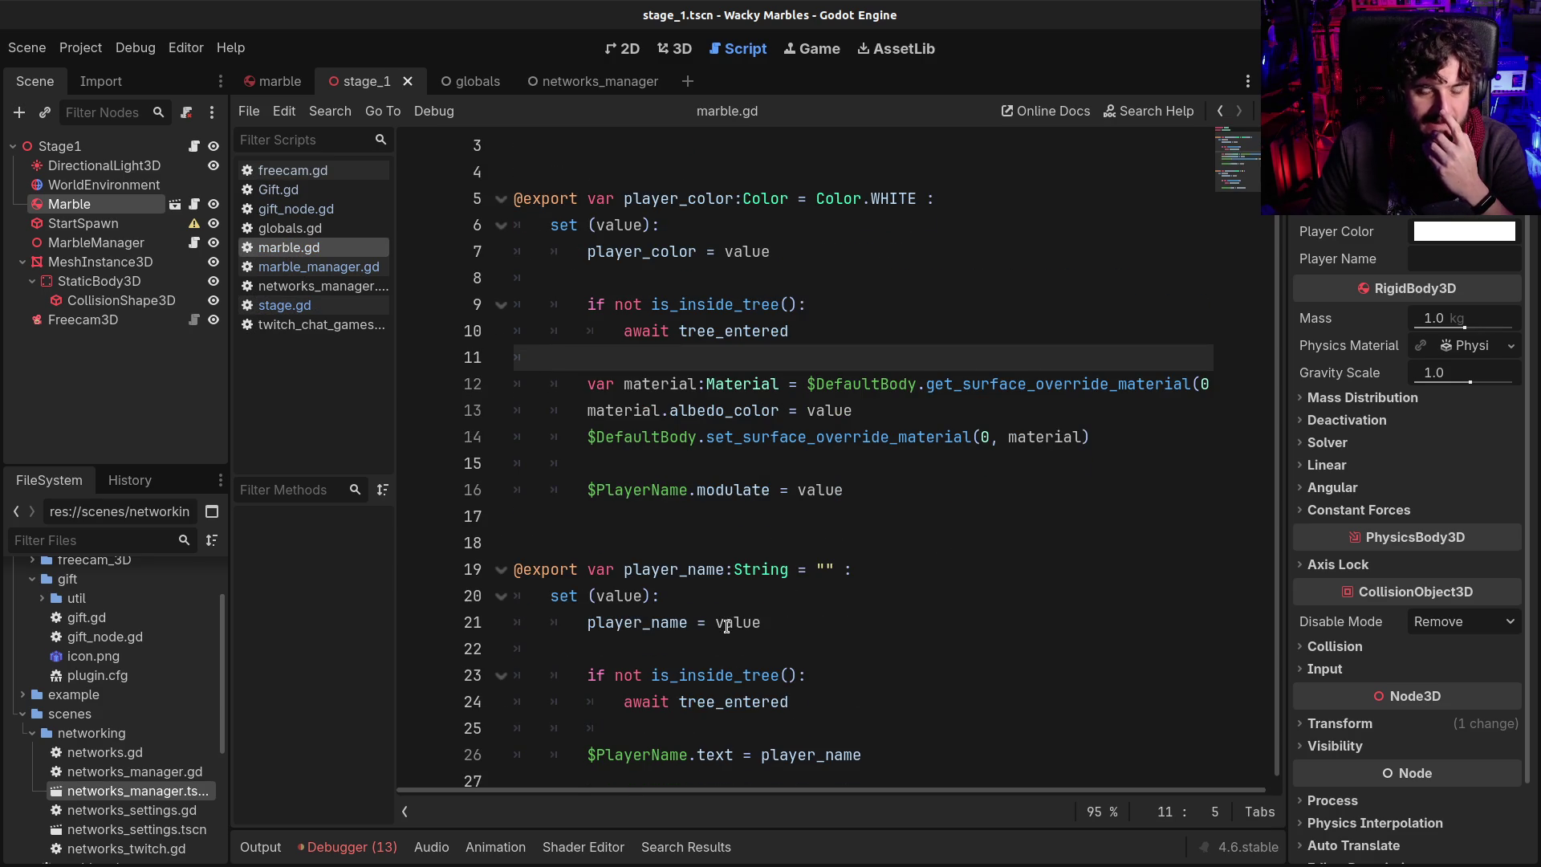
pyautogui.scroll(1, 726, 626)
pyautogui.click(334, 268)
pyautogui.write('start_spawn.p')
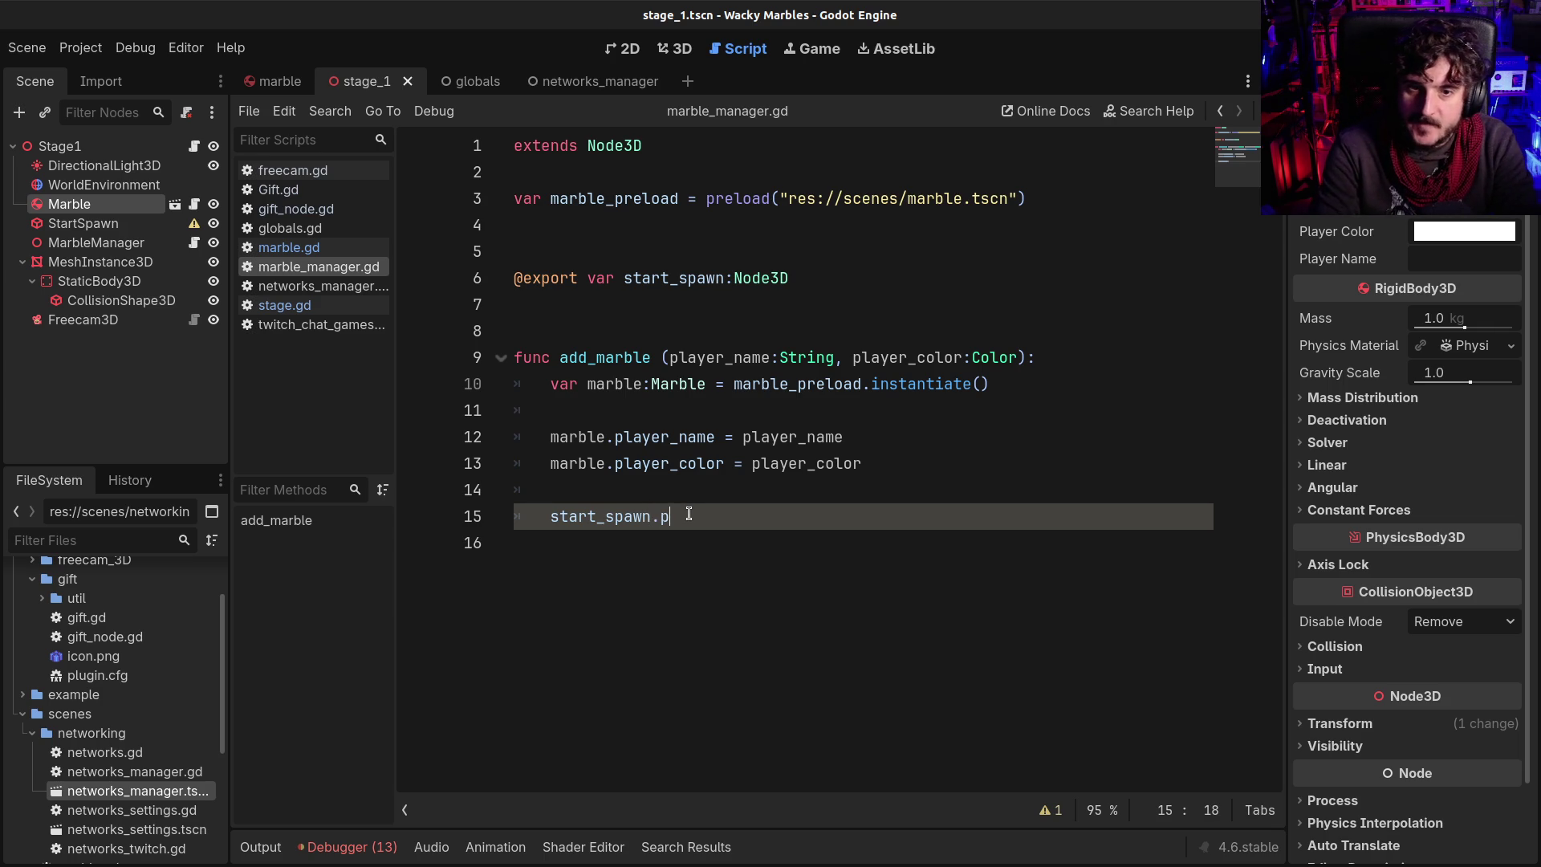
# Write var start_pos:Vector3 = start_spawn.position on line 15 and add blank lines below
pyautogui.write('o')
pyautogui.press('Return')
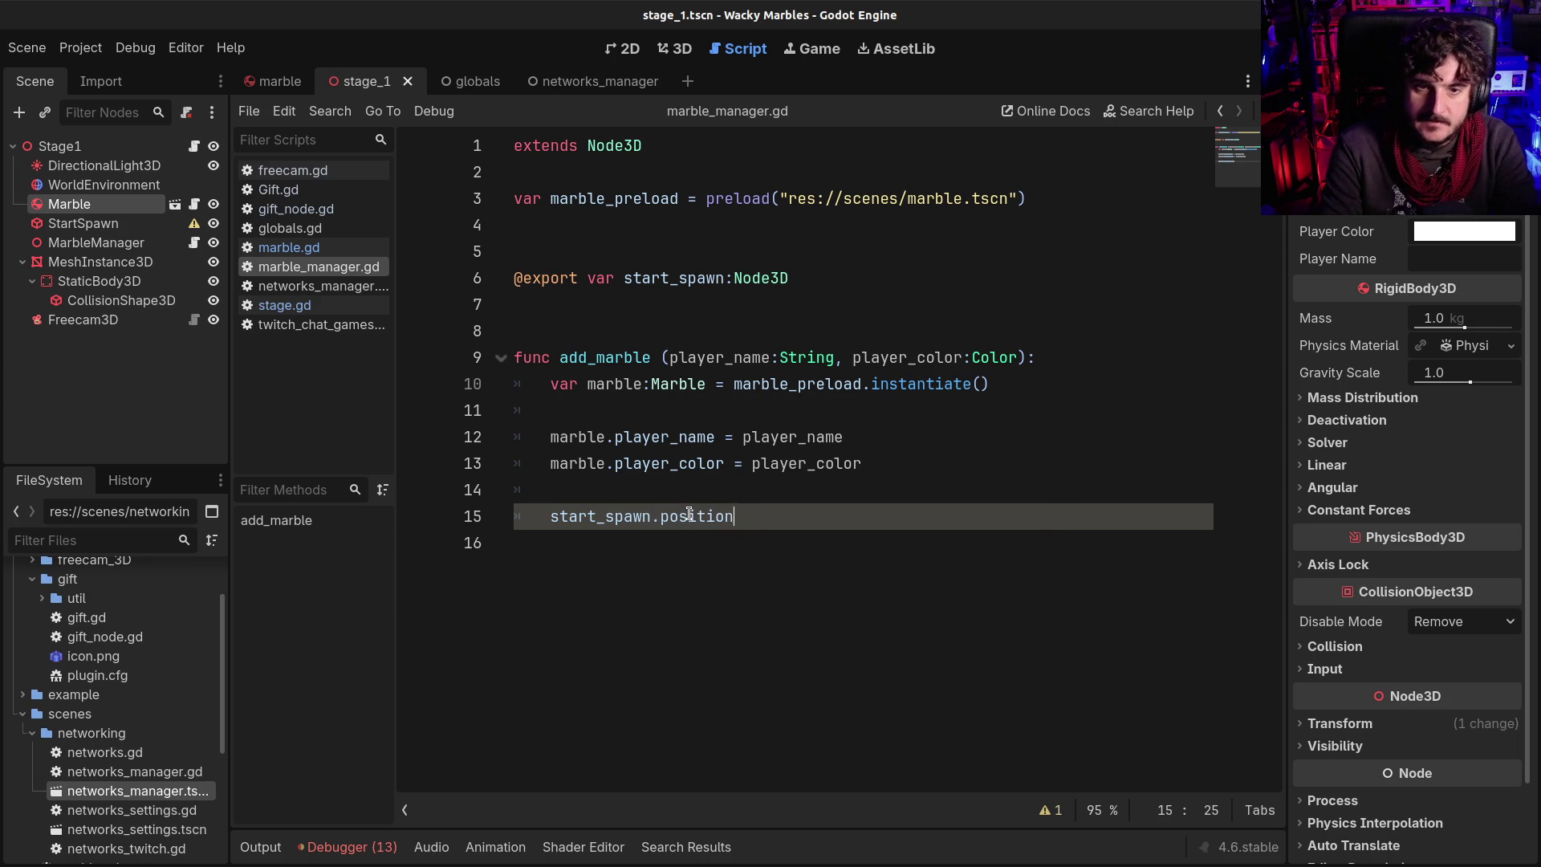
pyautogui.write('start_pos')
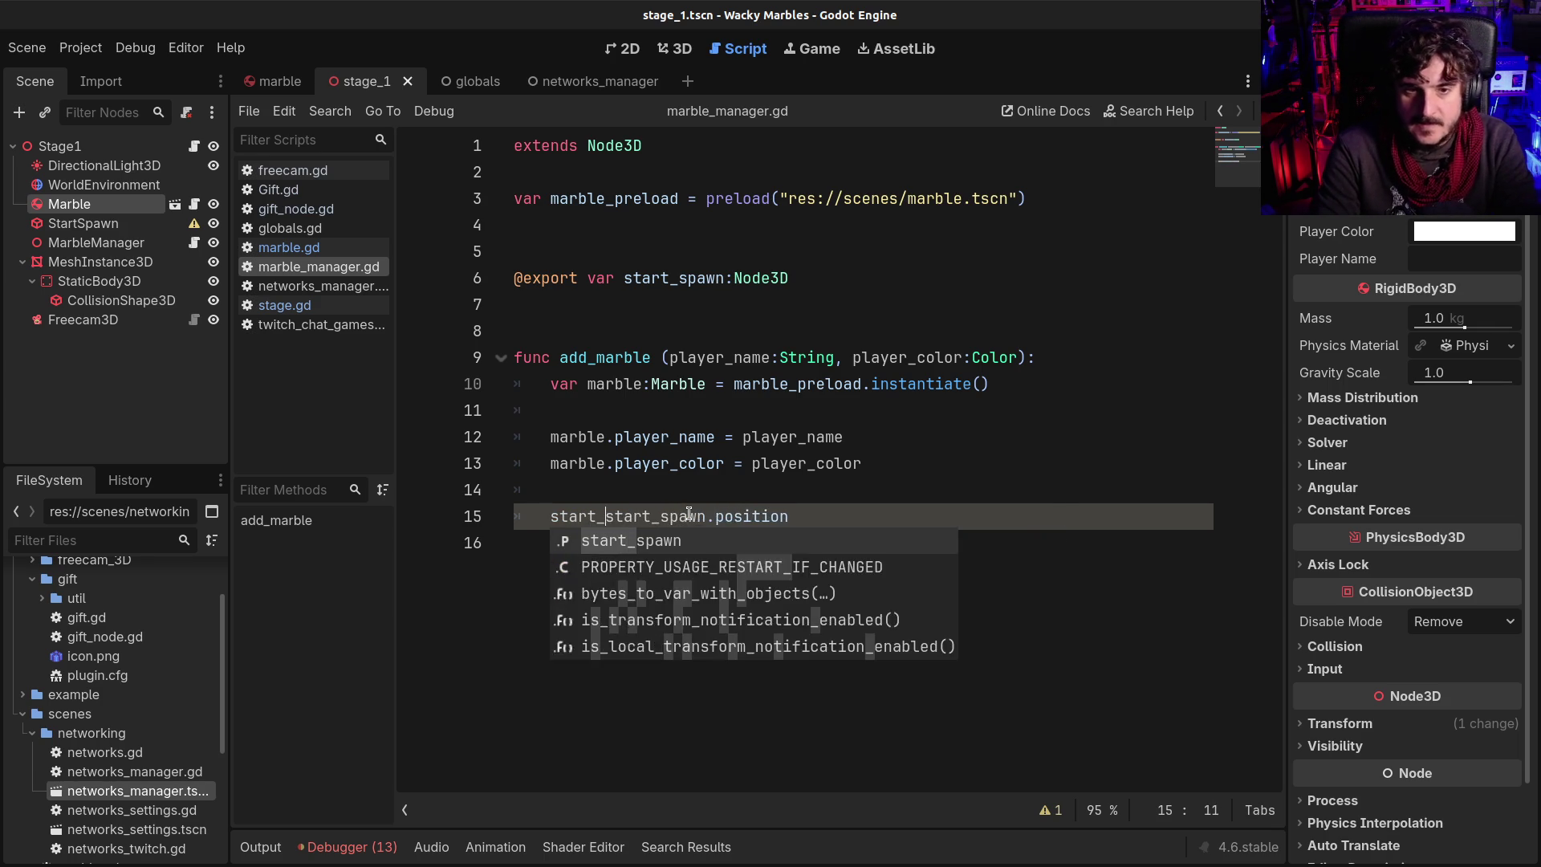
pyautogui.write(' =')
pyautogui.press('Left')
pyautogui.press('Left')
pyautogui.press('Left')
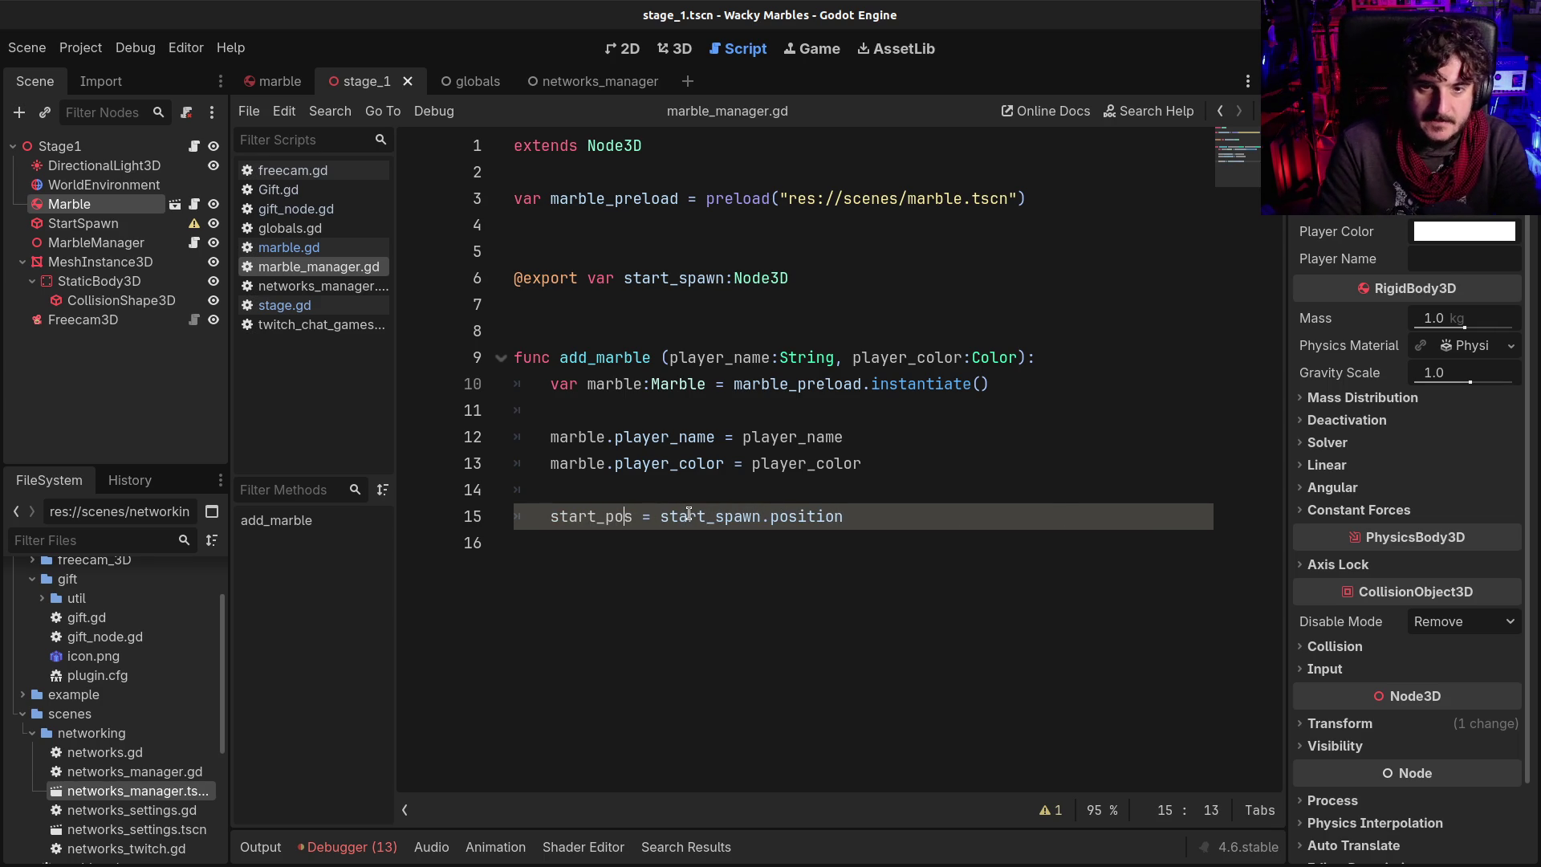
pyautogui.write(':Vector3')
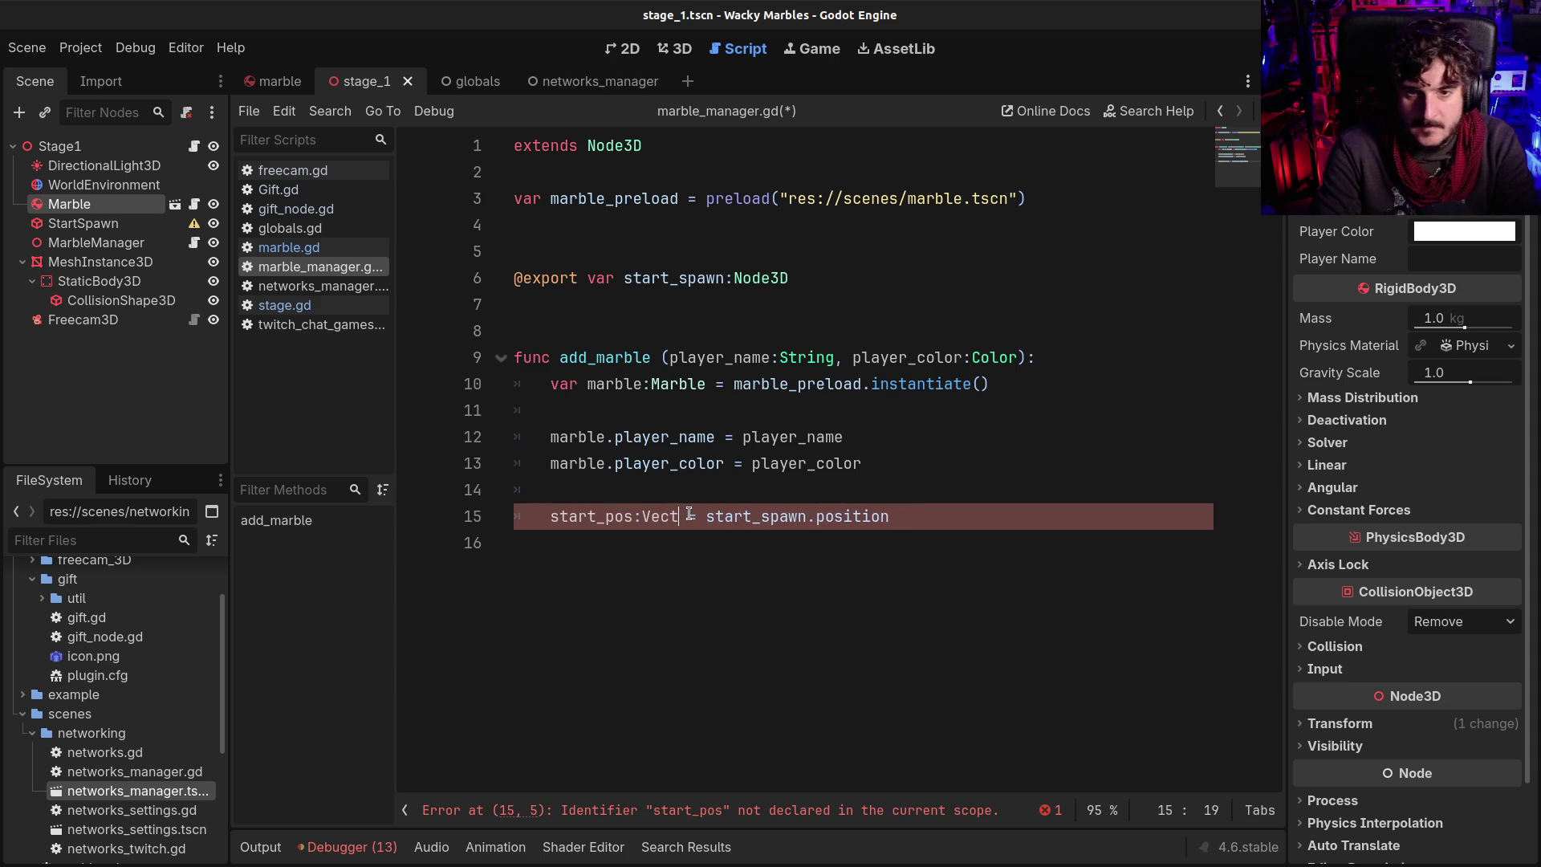
pyautogui.press('Home')
pyautogui.write('var')
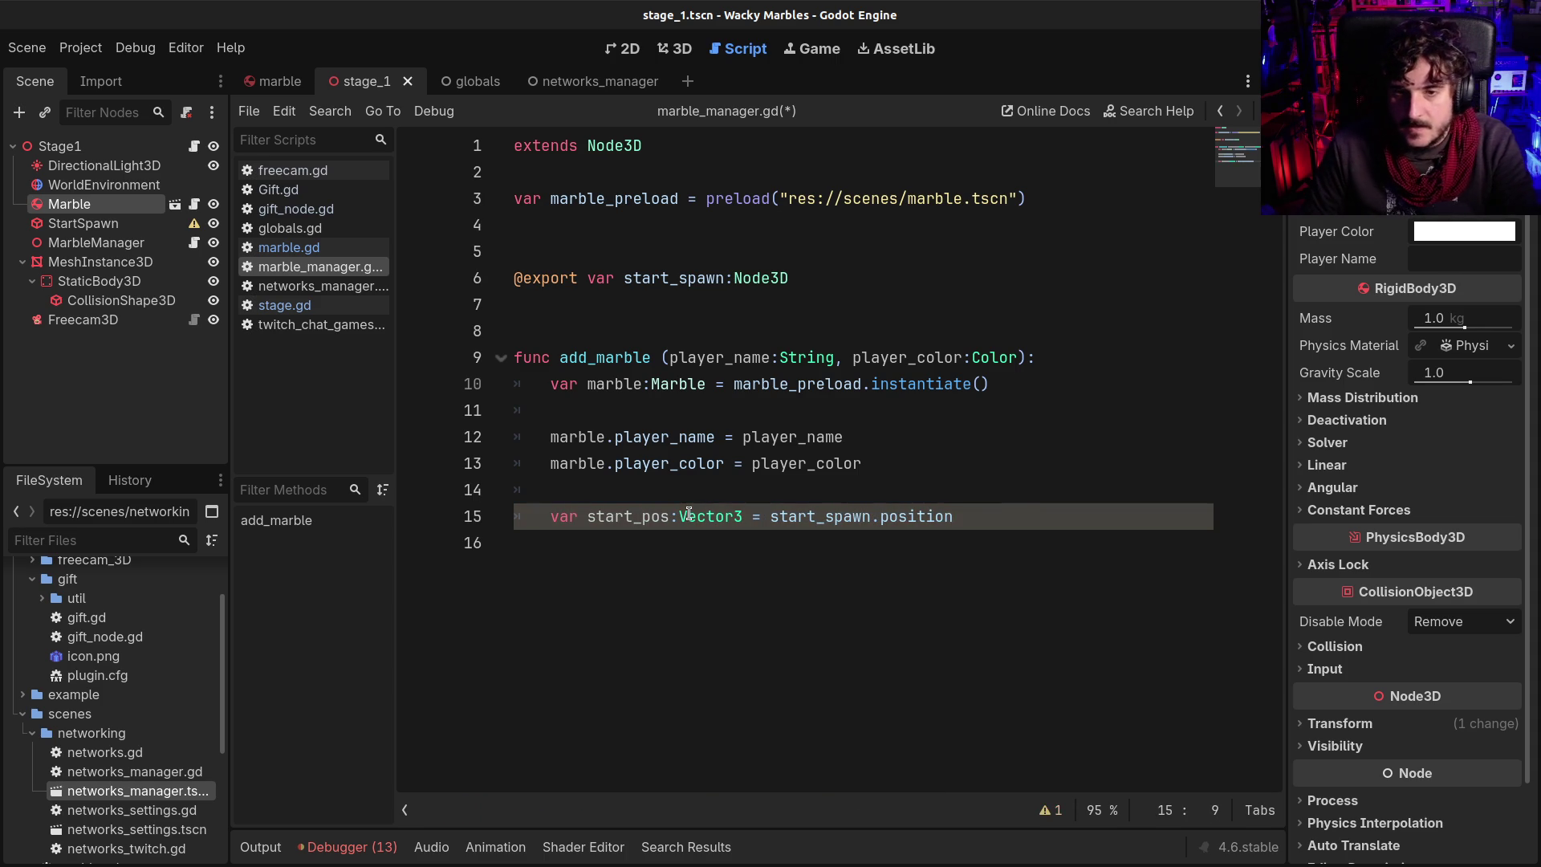
pyautogui.press('Return')
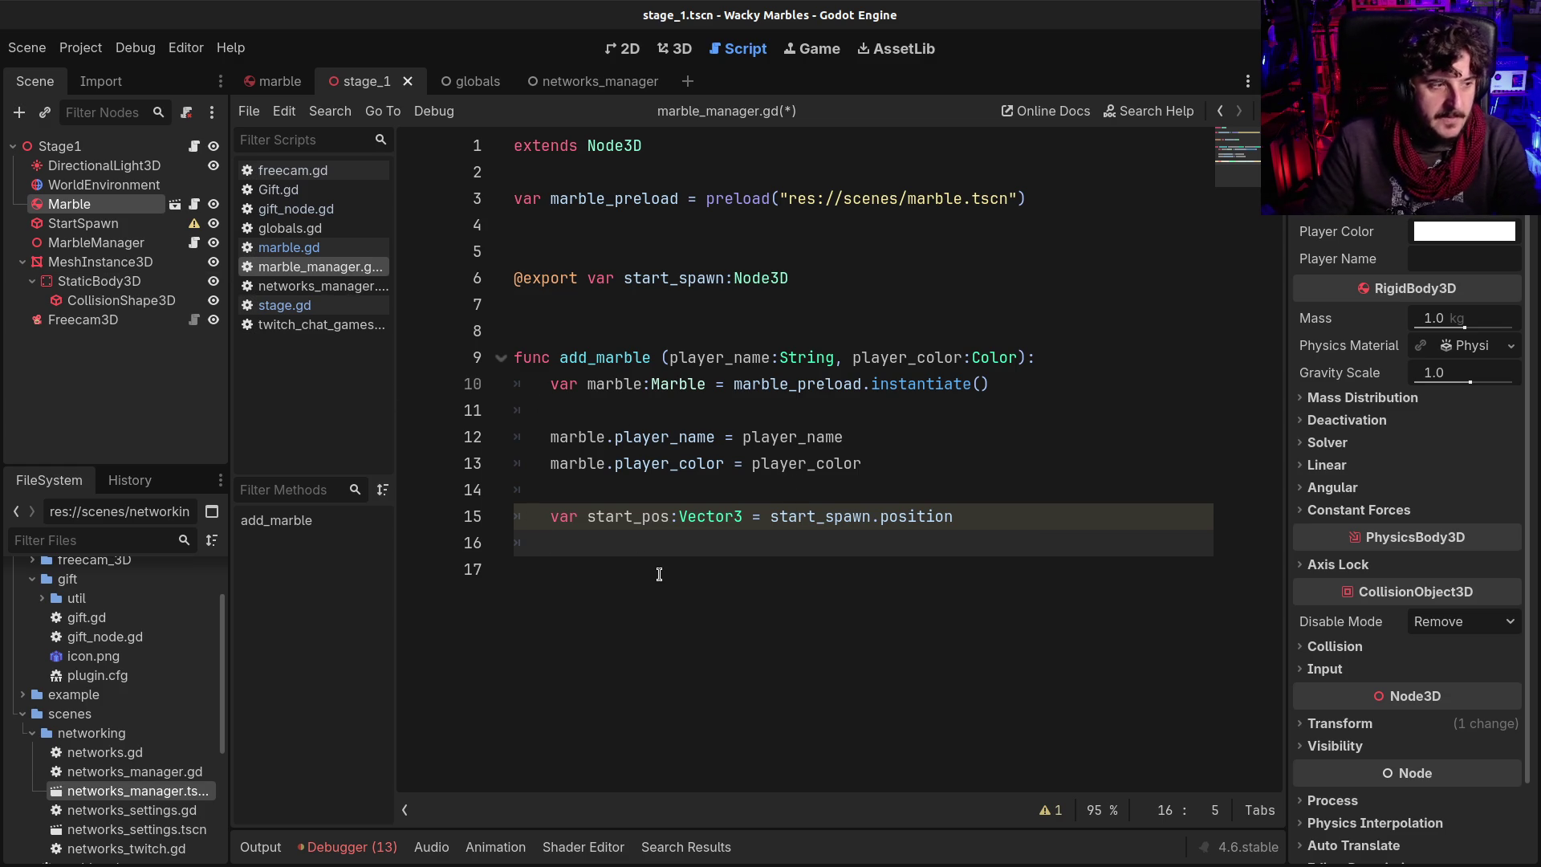
pyautogui.press('Return')
pyautogui.press('Return')
pyautogui.press('Up')
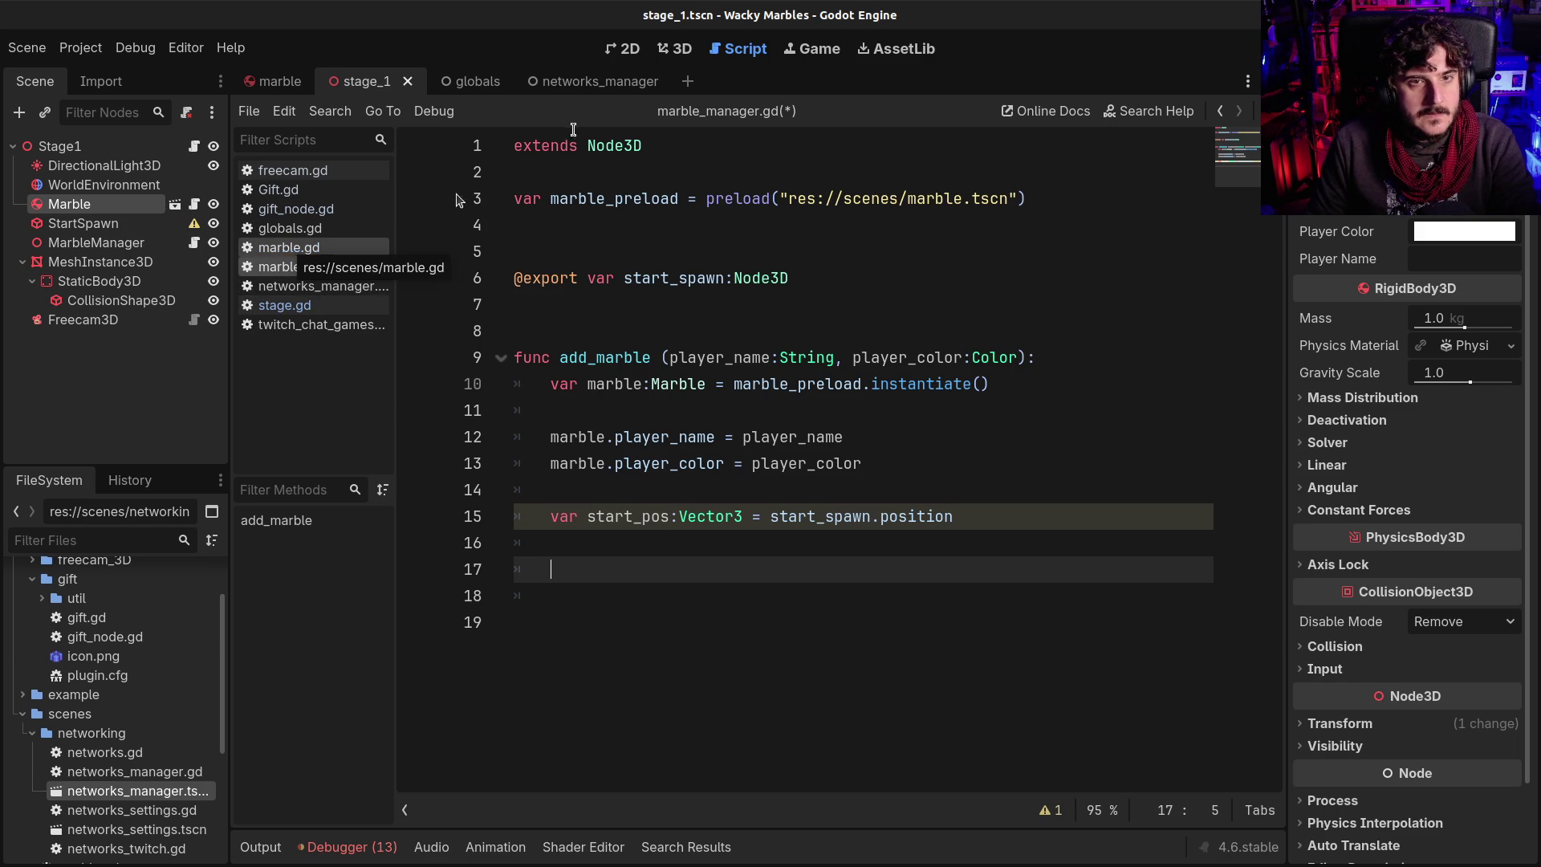
# Check StartSpawn's box size and declare var w:float = start_spawn.shape.size.x
pyautogui.click(63, 228)
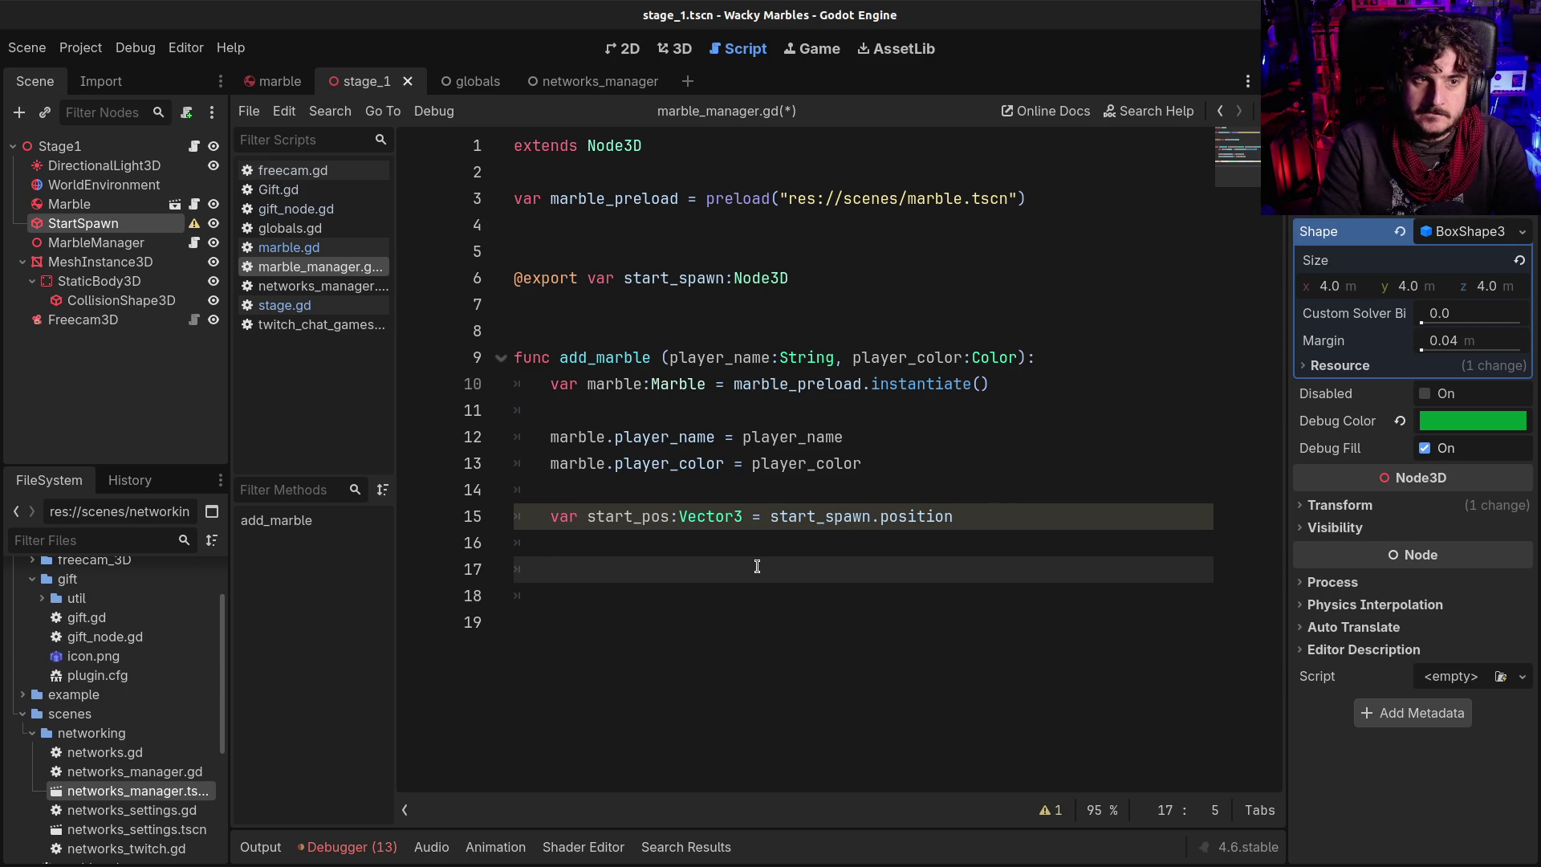
pyautogui.write('var ')
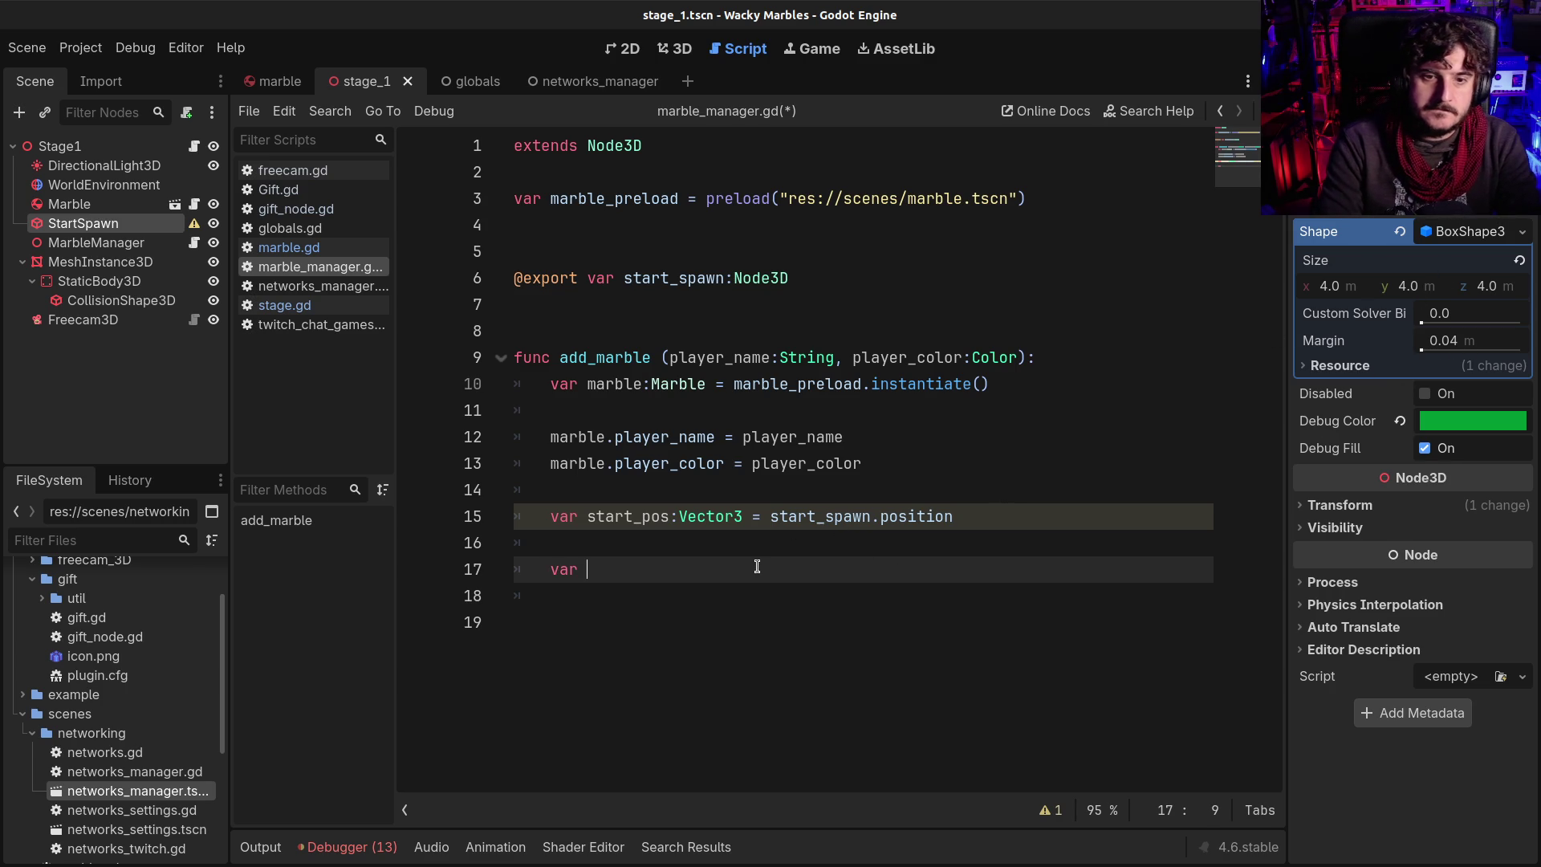
pyautogui.write('w =')
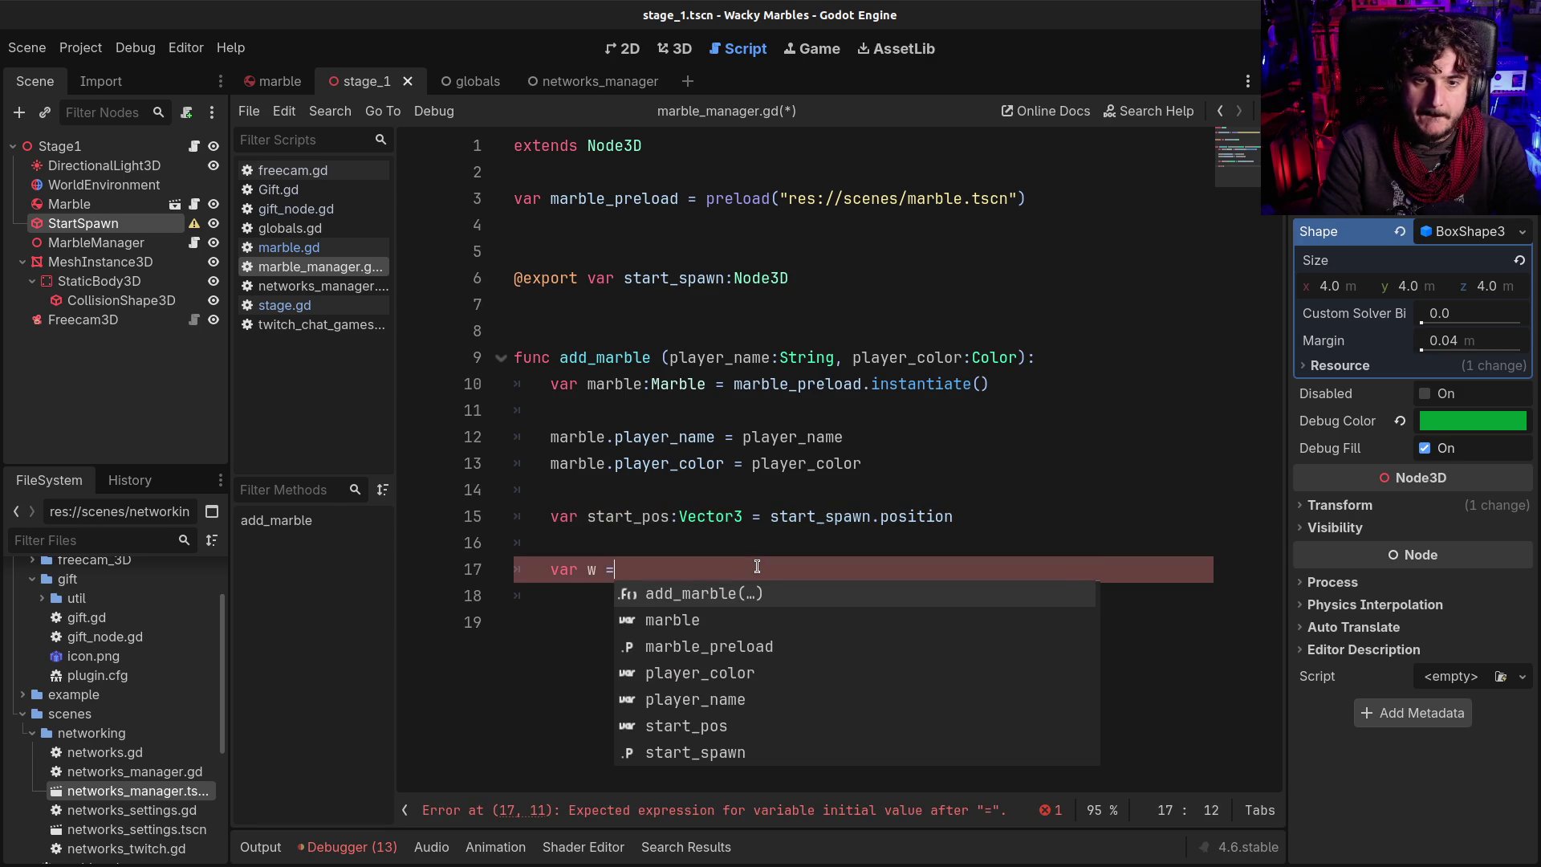
pyautogui.press('BackSpace')
pyautogui.press('BackSpace')
pyautogui.write(':float = ')
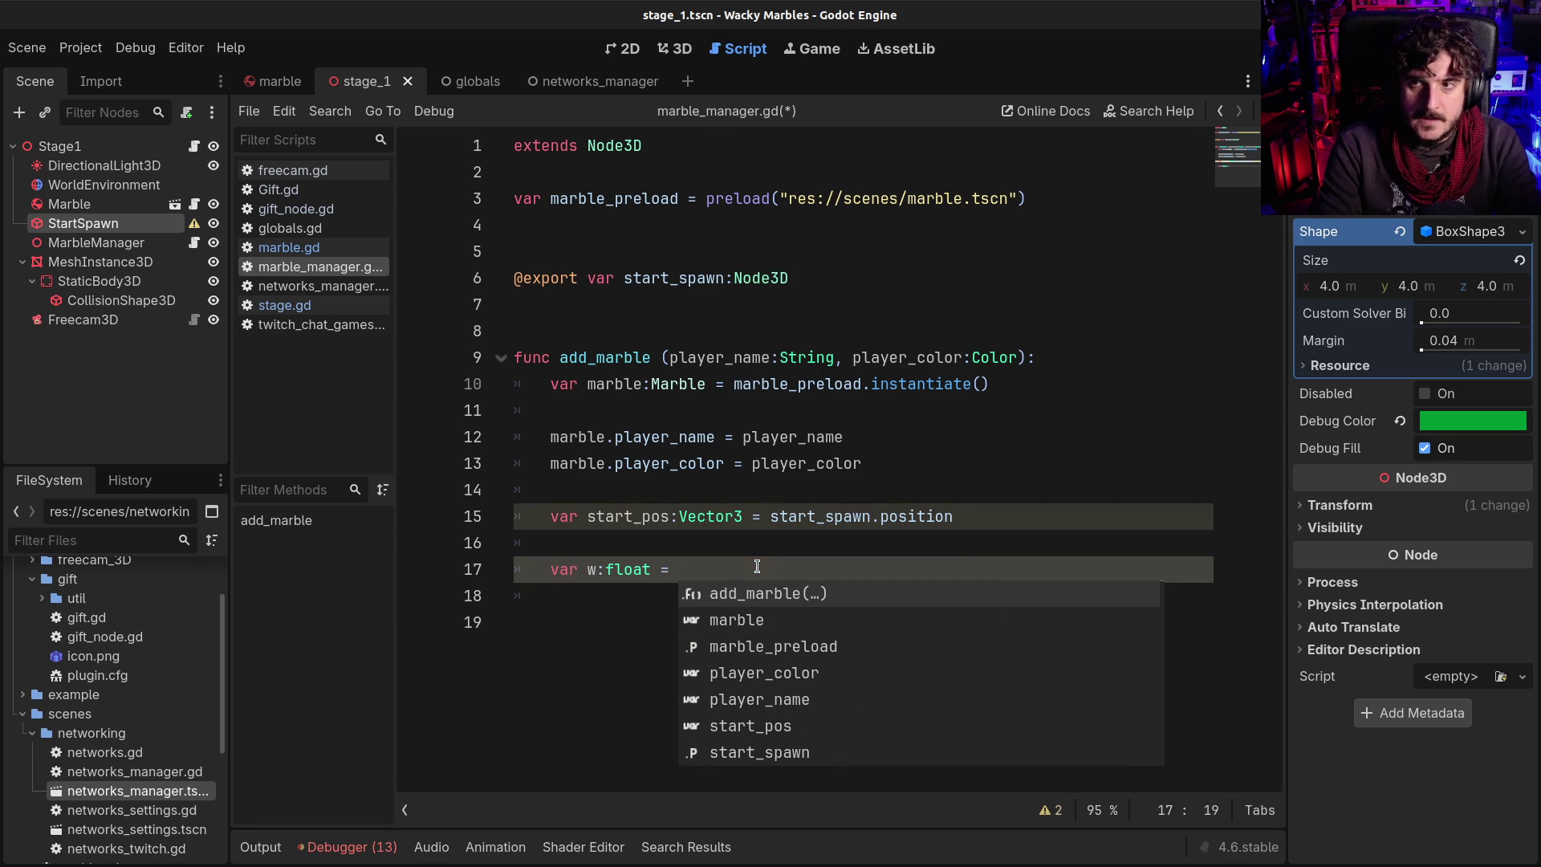
pyautogui.write('$B')
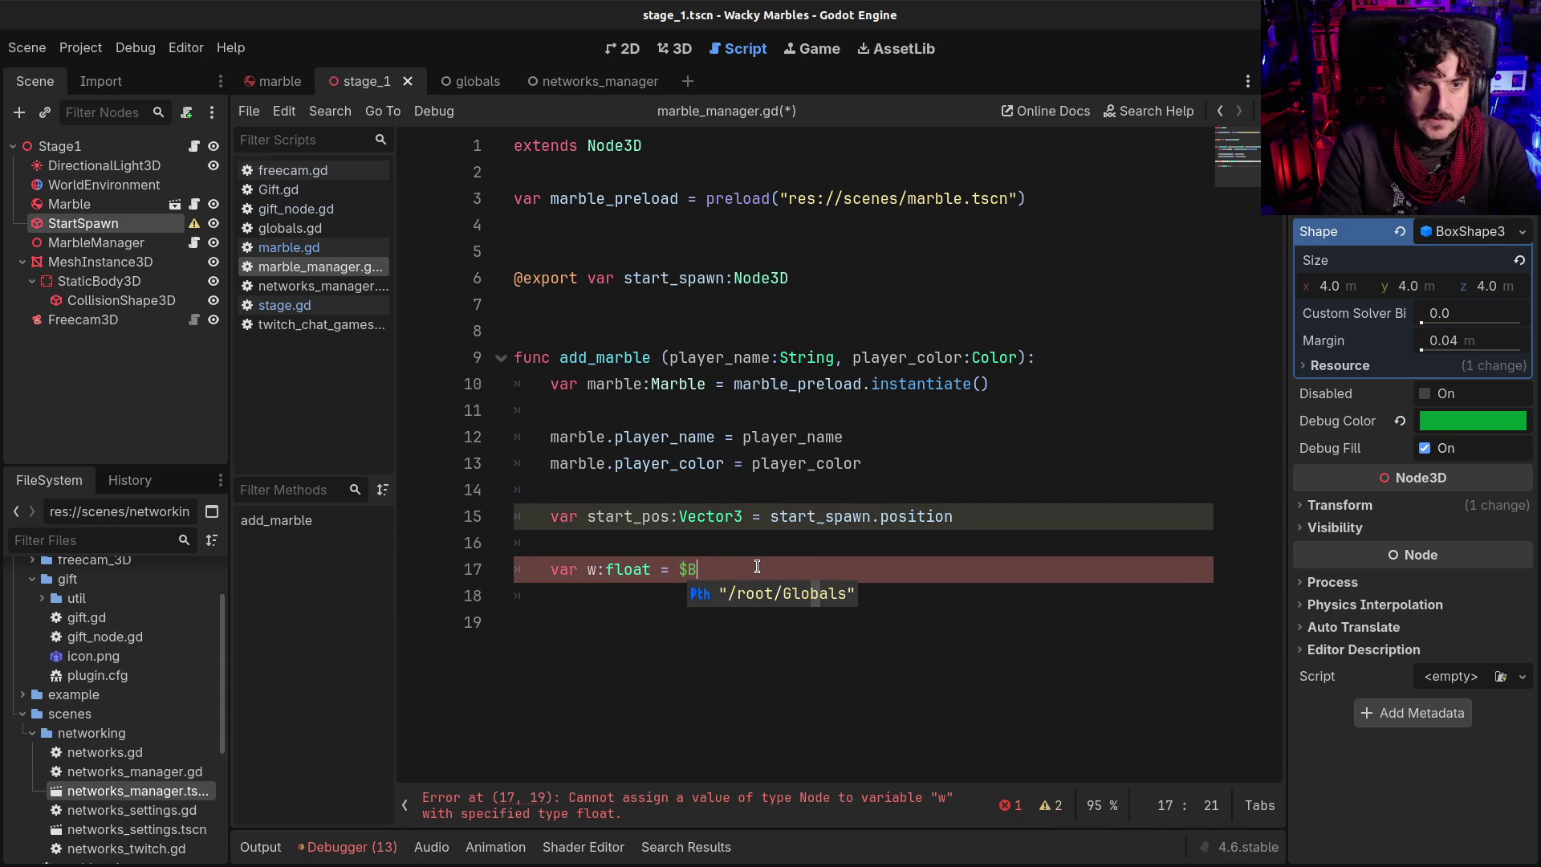
pyautogui.press('BackSpace')
pyautogui.press('BackSpace')
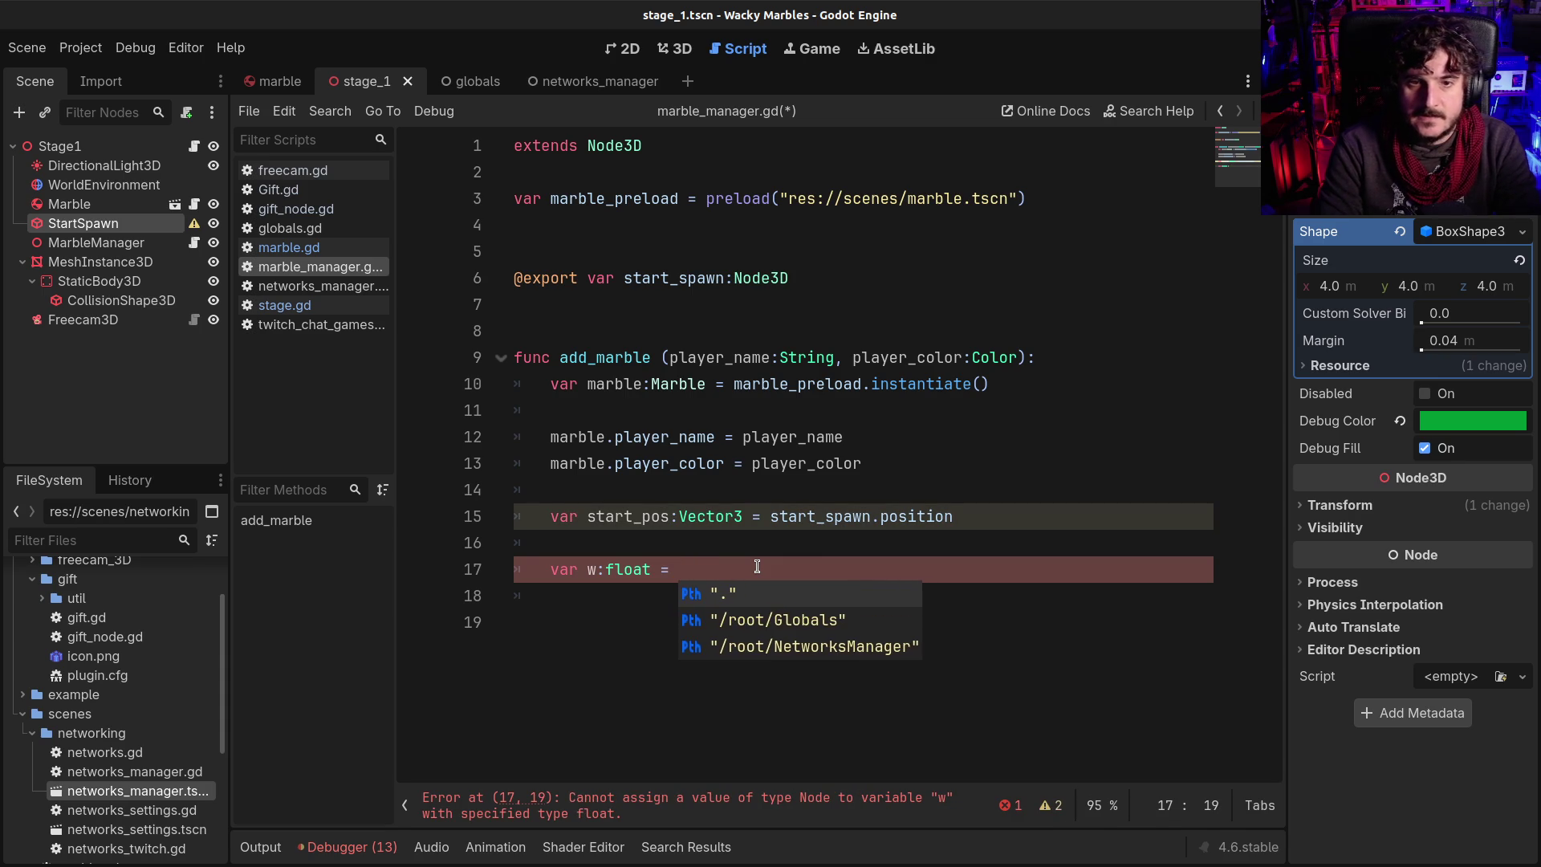
pyautogui.write('start')
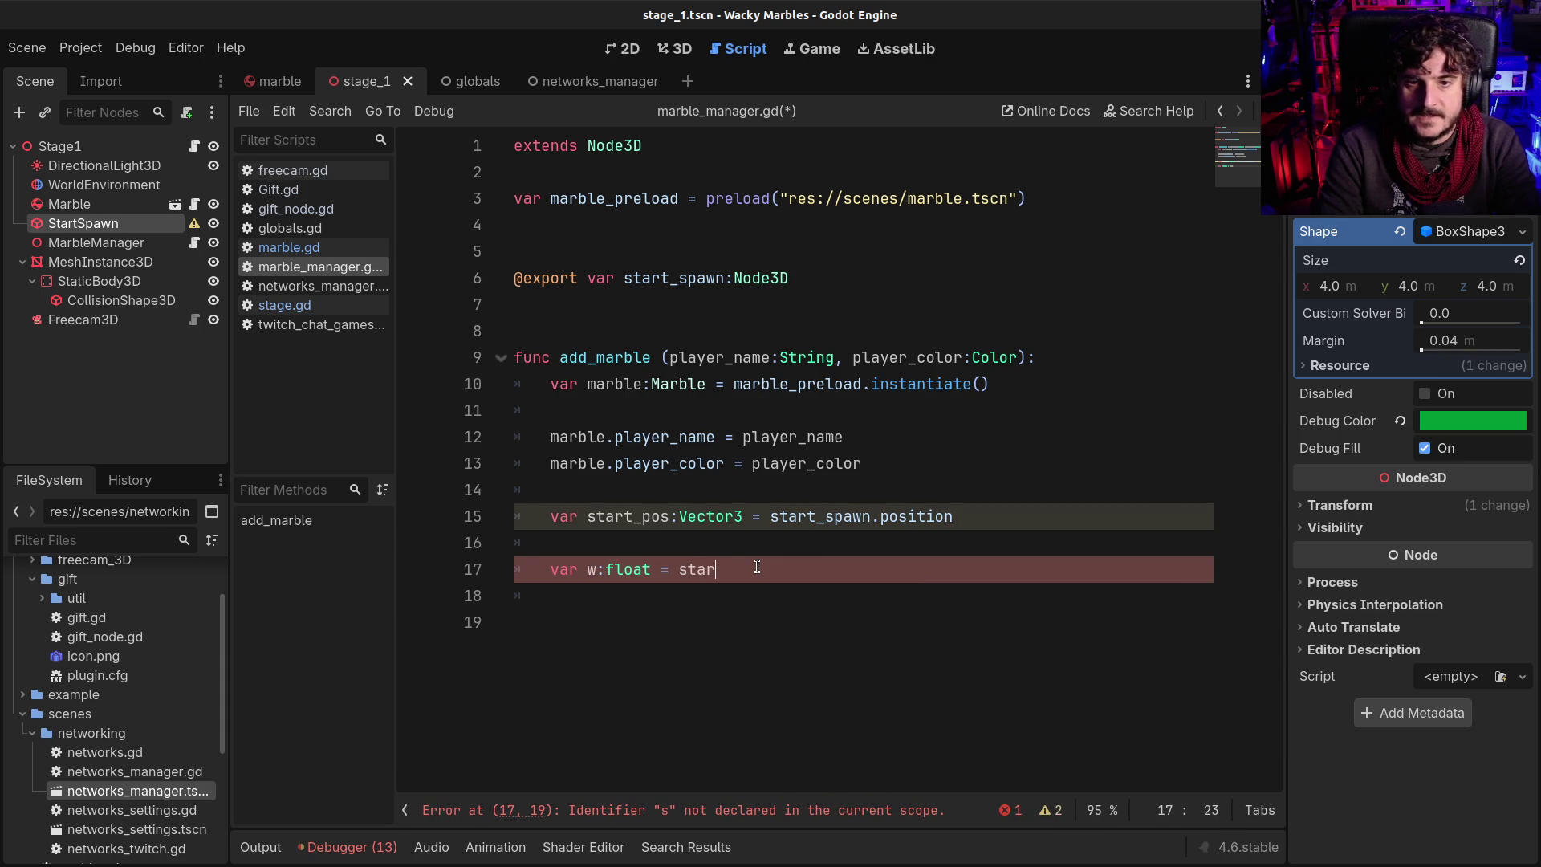
pyautogui.press('Down')
pyautogui.press('Return')
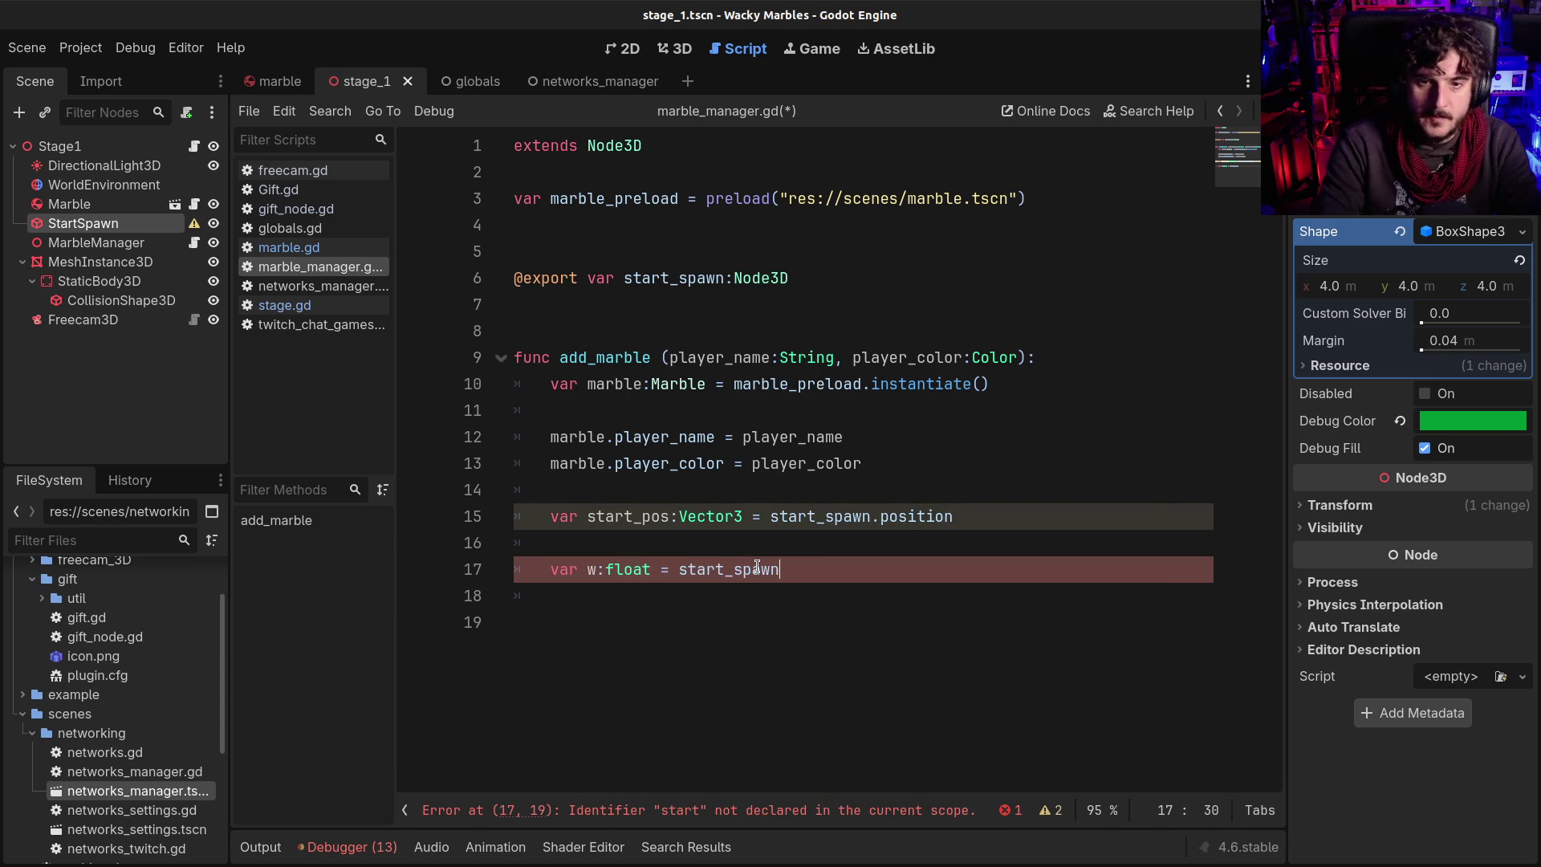
pyautogui.write('.size')
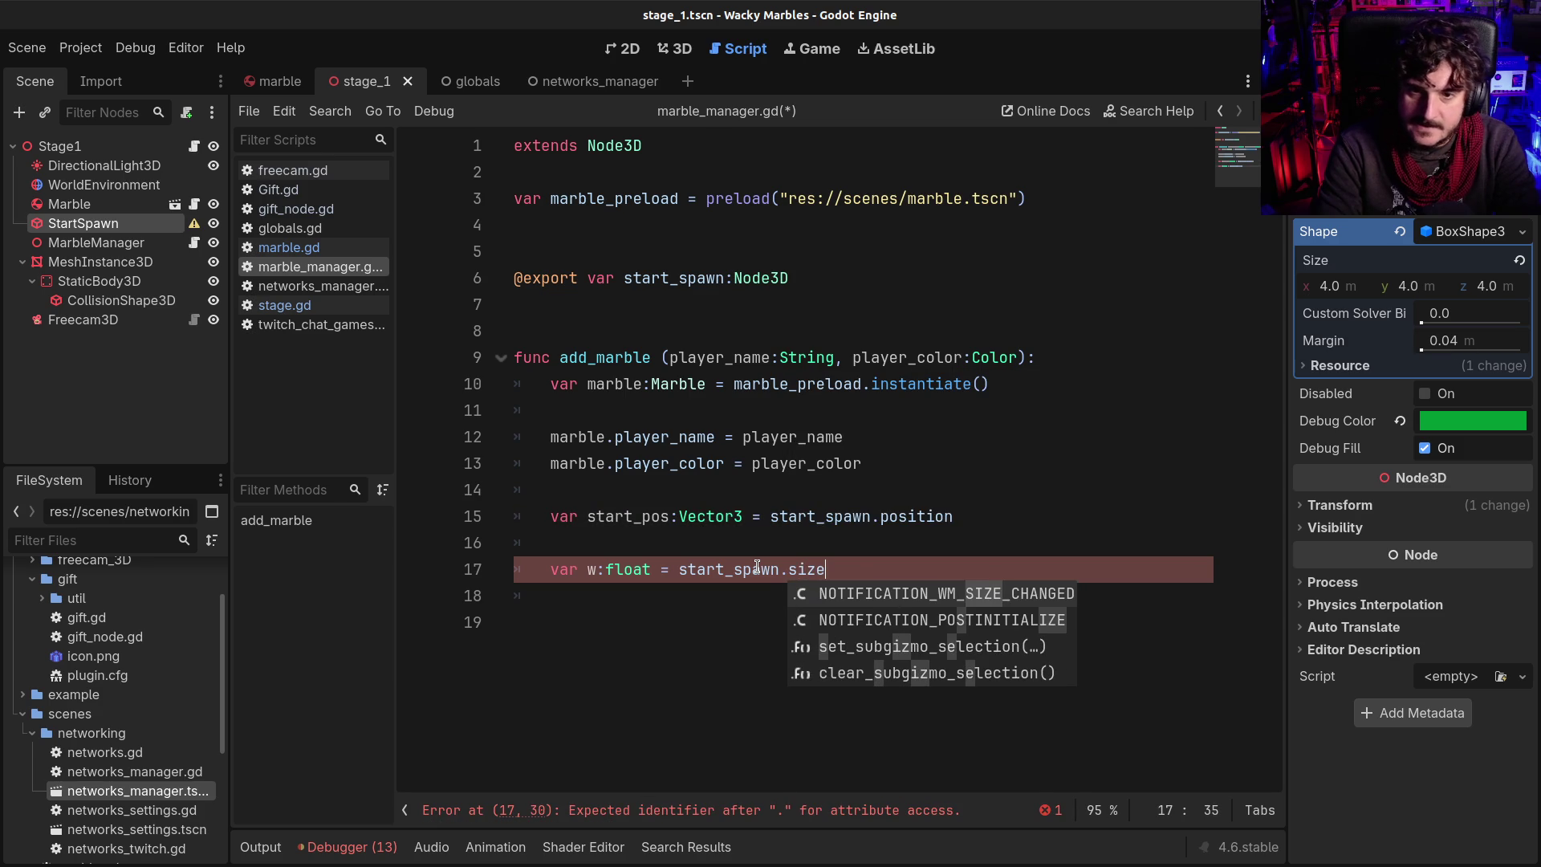
pyautogui.press('BackSpace')
pyautogui.press('BackSpace')
pyautogui.press('BackSpace')
pyautogui.write('hape.siz')
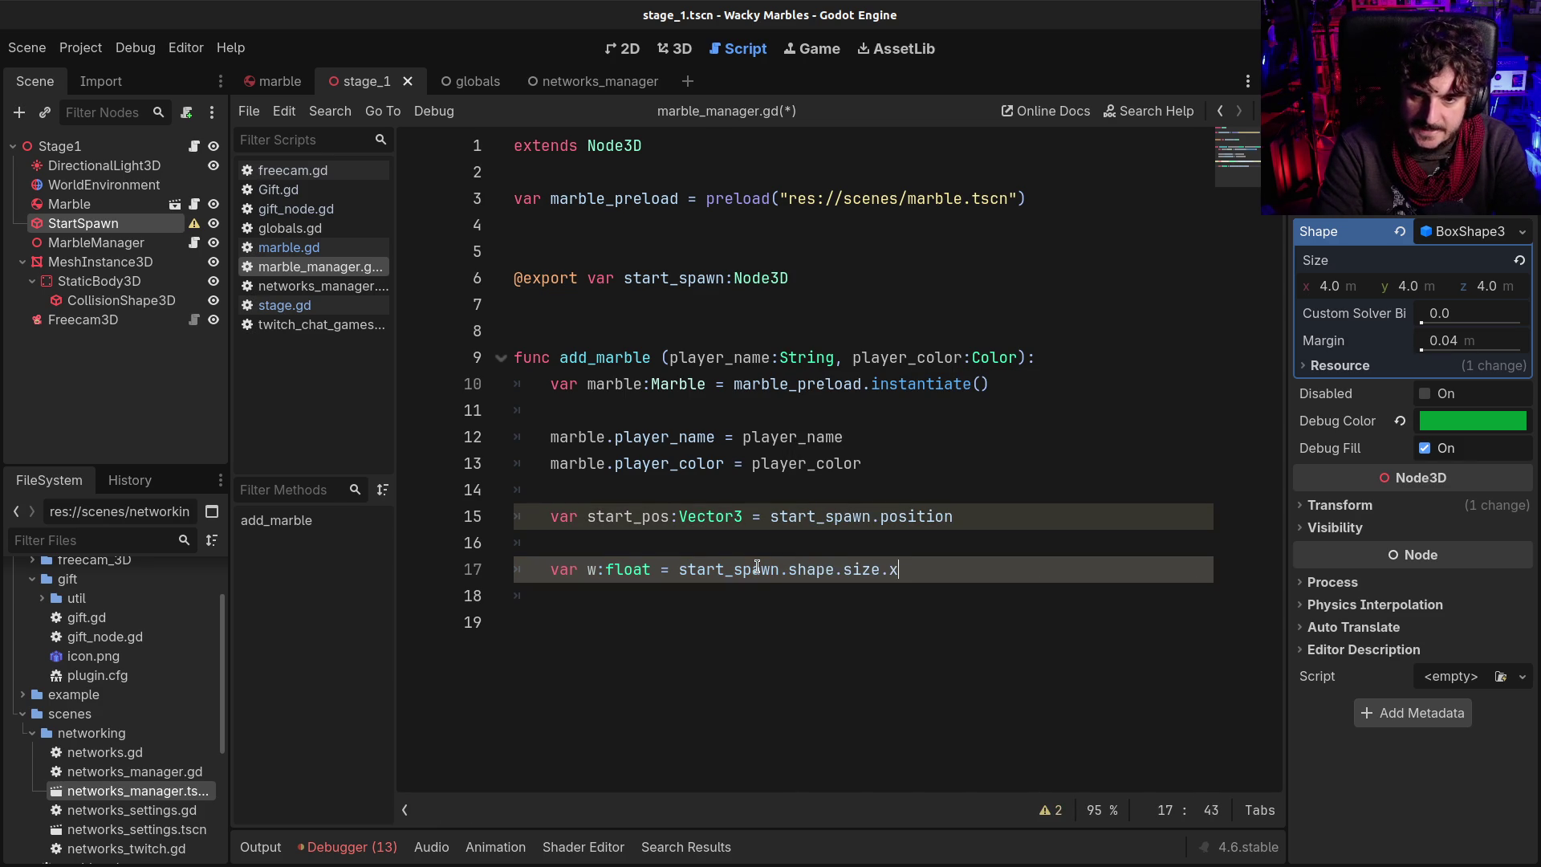
pyautogui.press('Return')
pyautogui.press('Return')
# Begin a new var line below, and rename the width variable w to s_x
pyautogui.write('var')
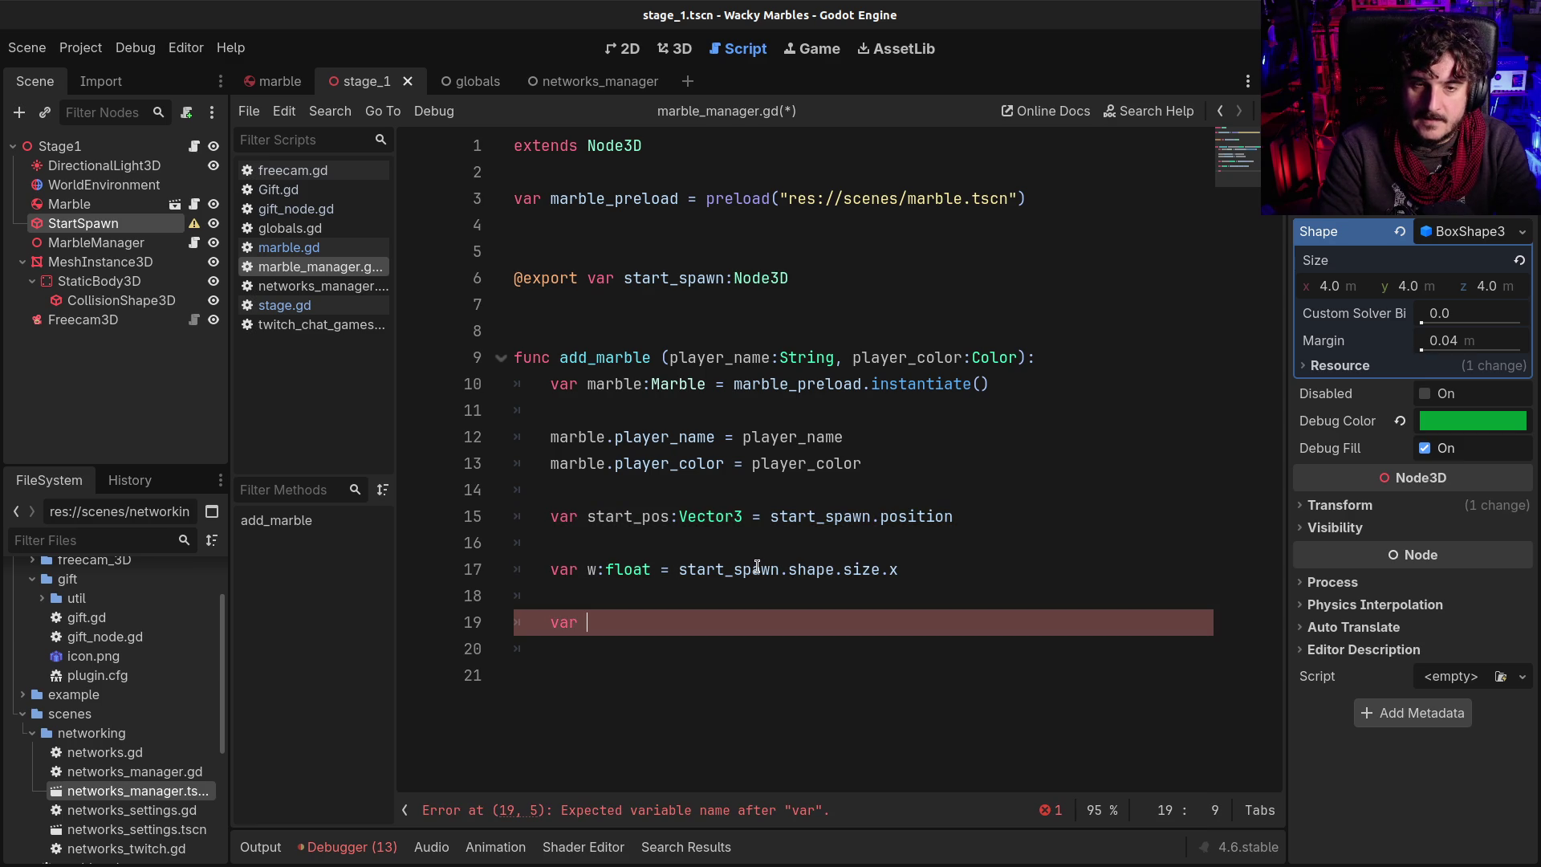
pyautogui.press('Up')
pyautogui.press('Up')
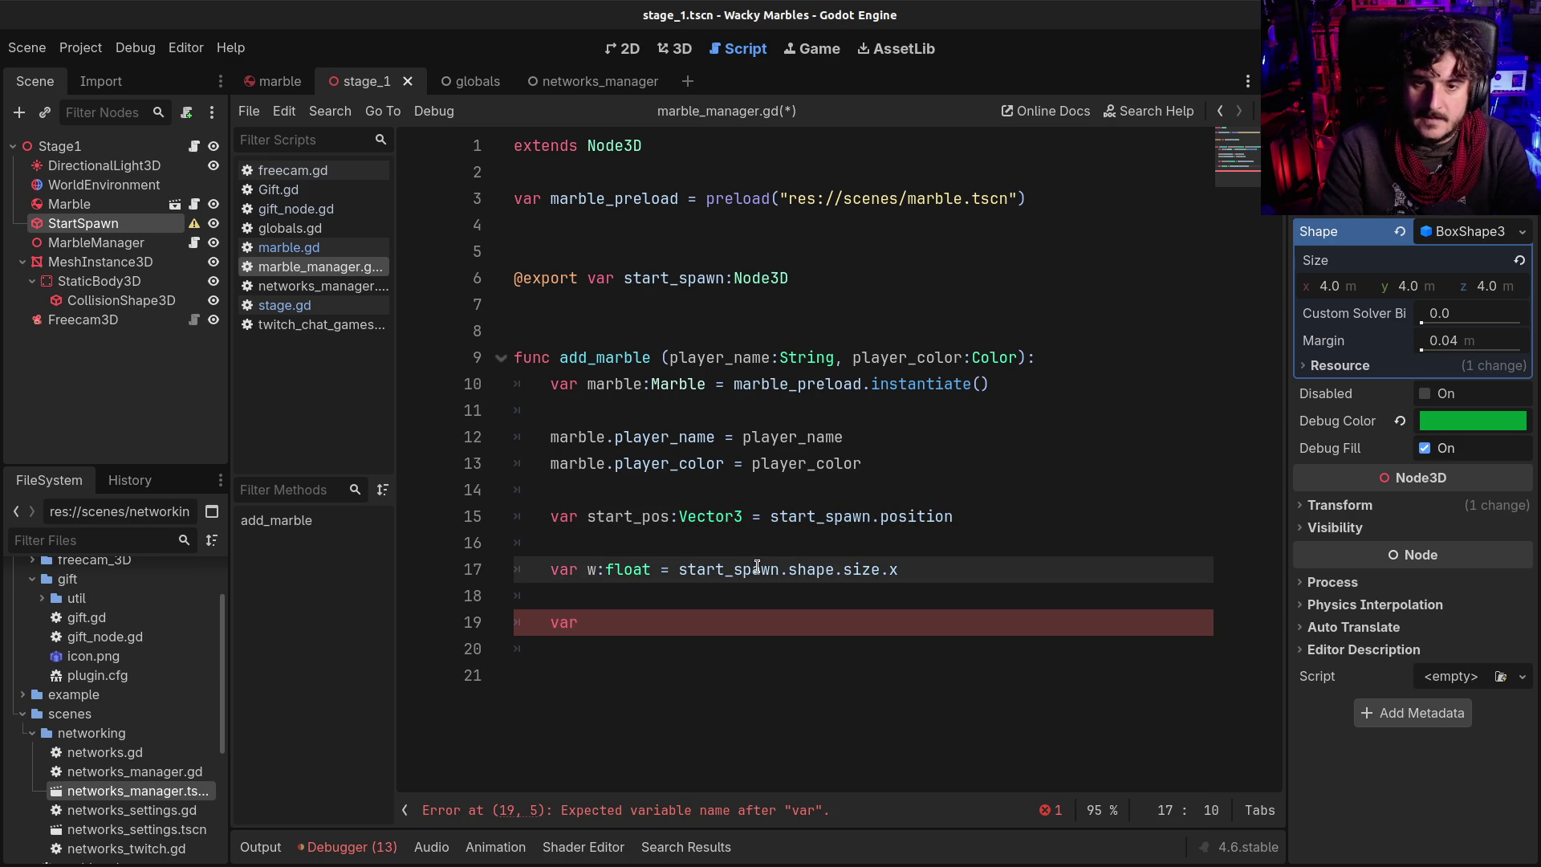
pyautogui.press('BackSpace')
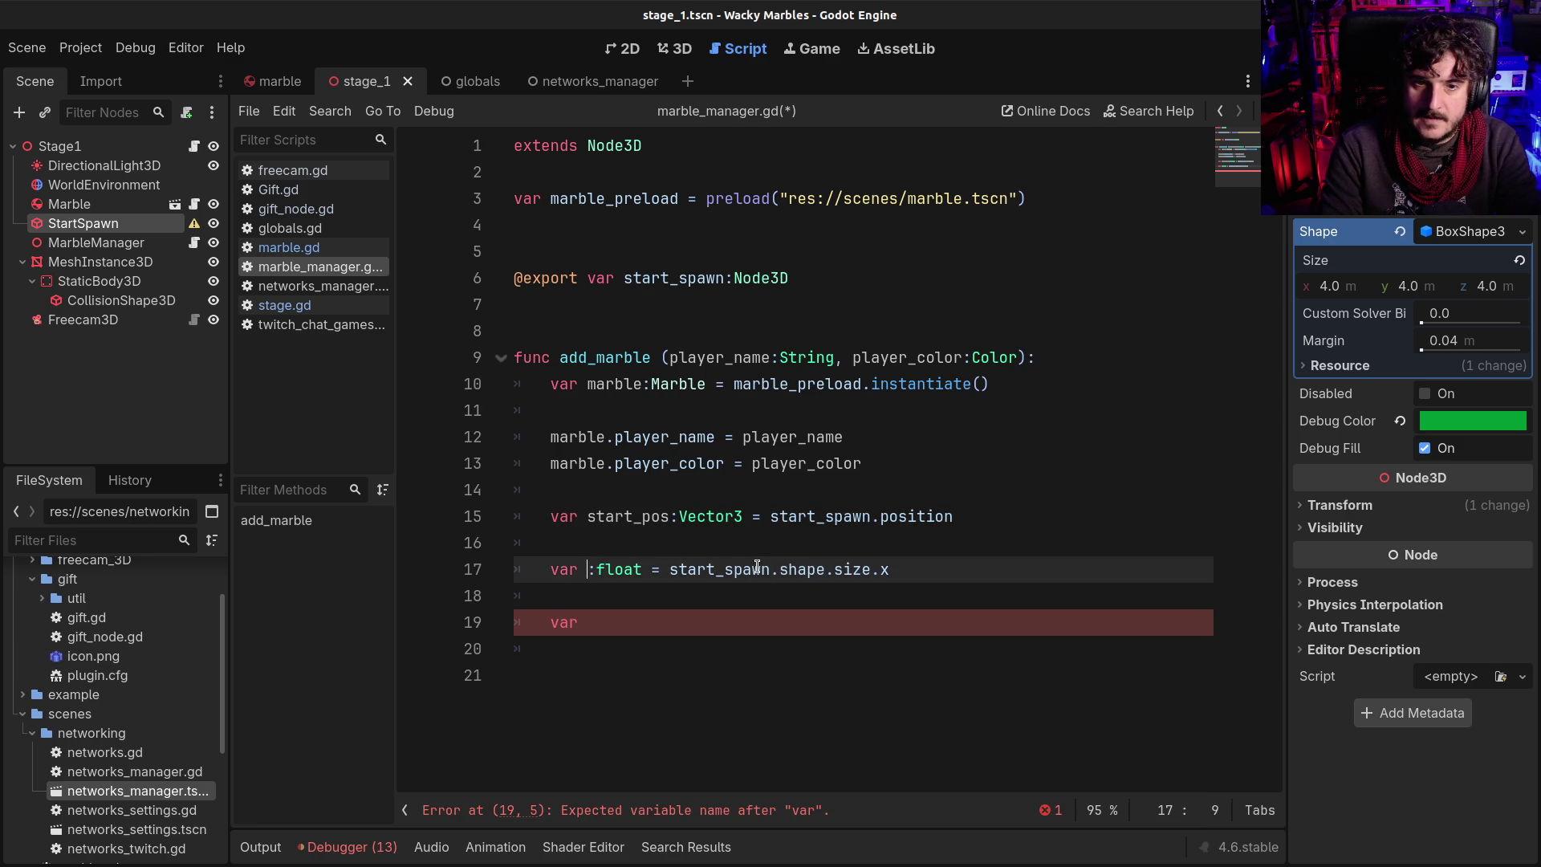
pyautogui.write('s_x')
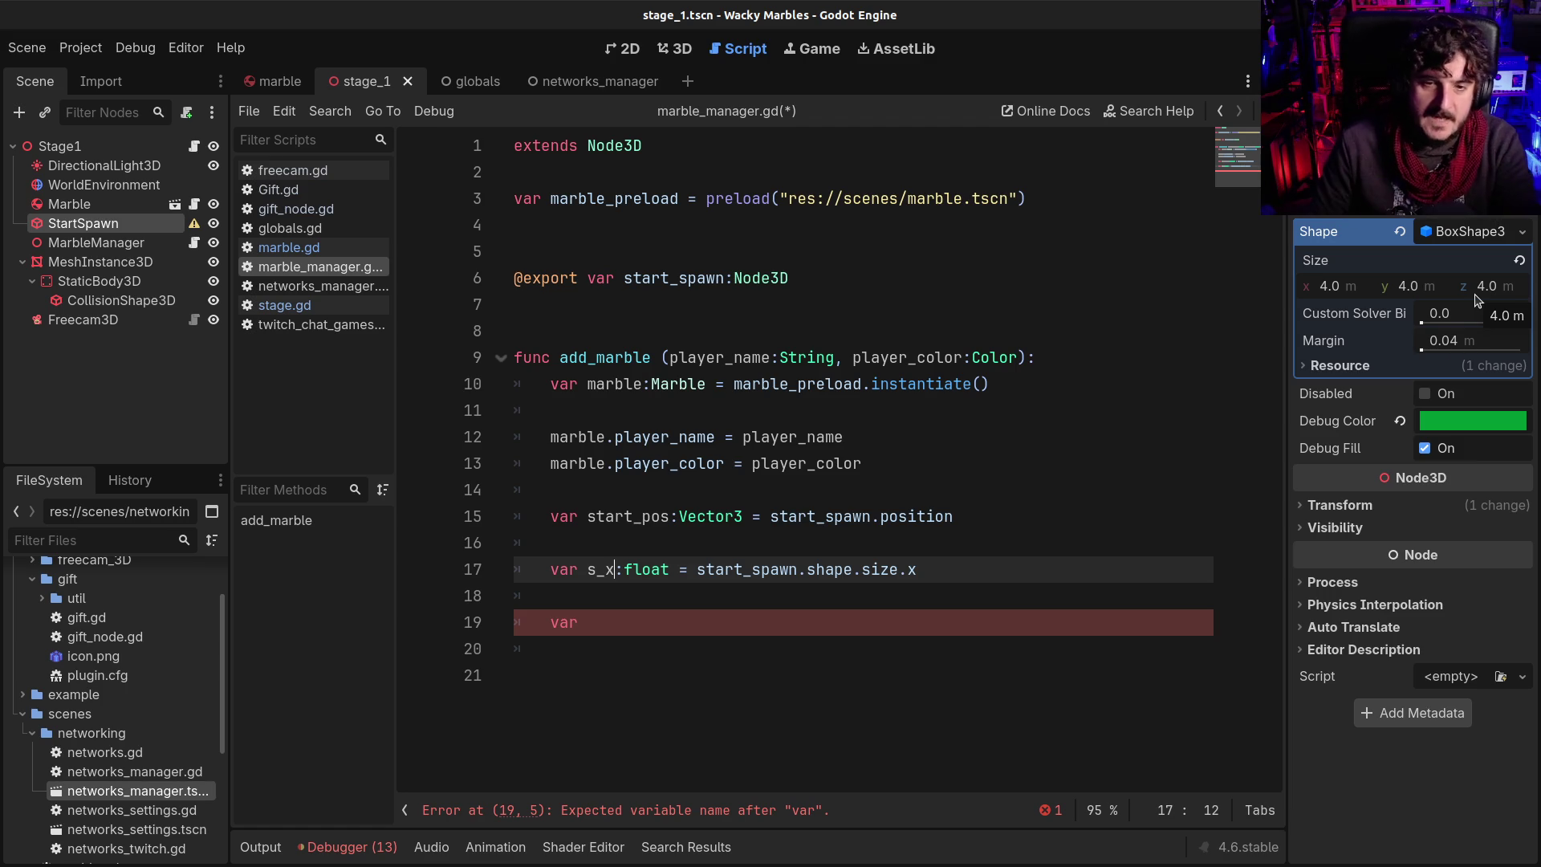
pyautogui.click(655, 628)
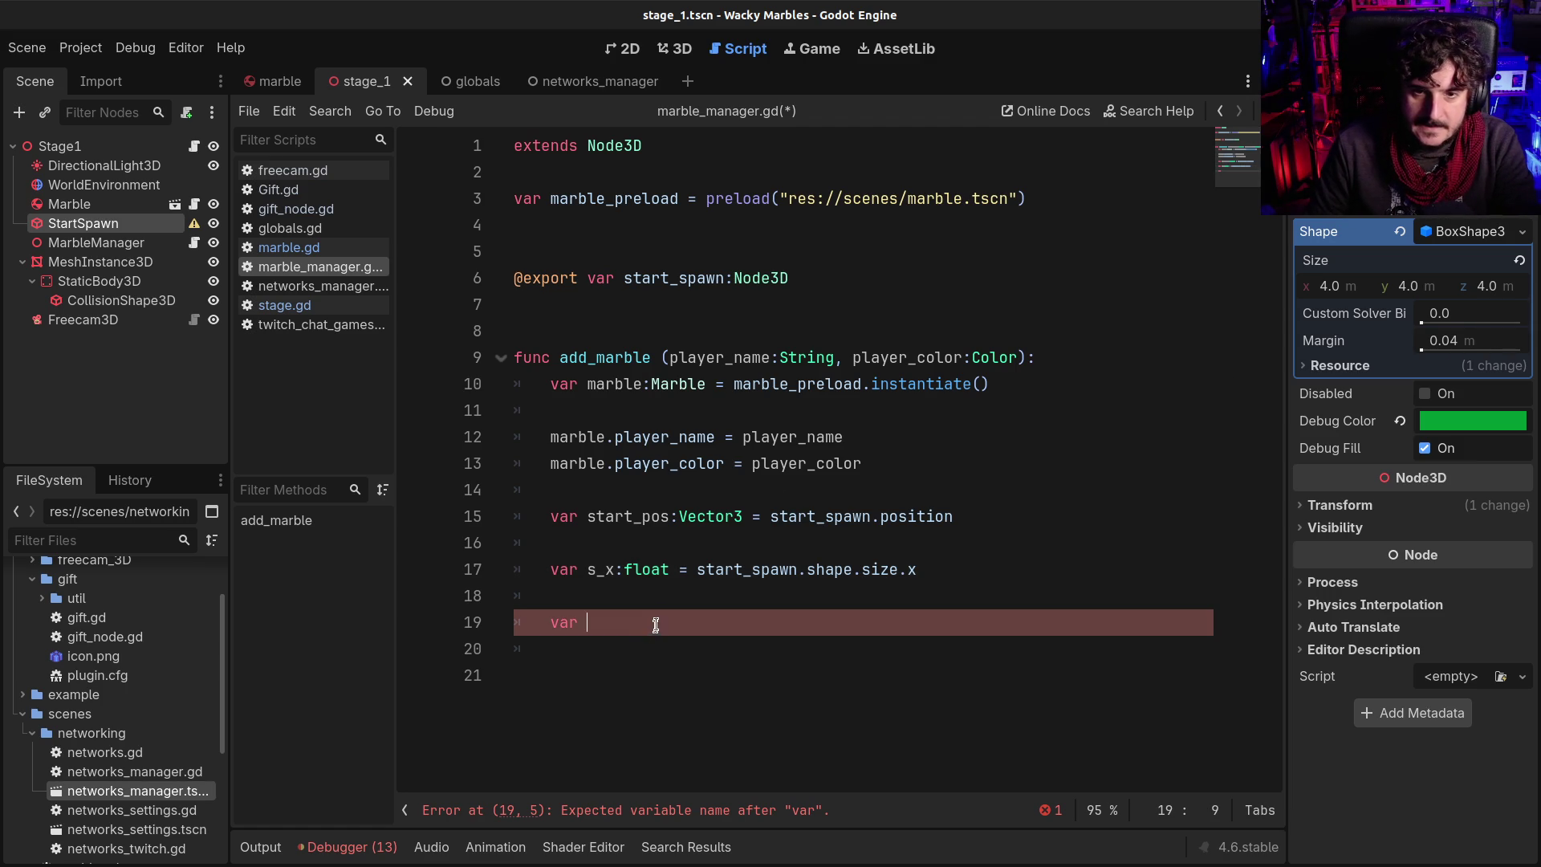
# On line 19 declare var pos_x:float = randf_range(-s_x/2, s_x/2)
pyautogui.click(606, 571)
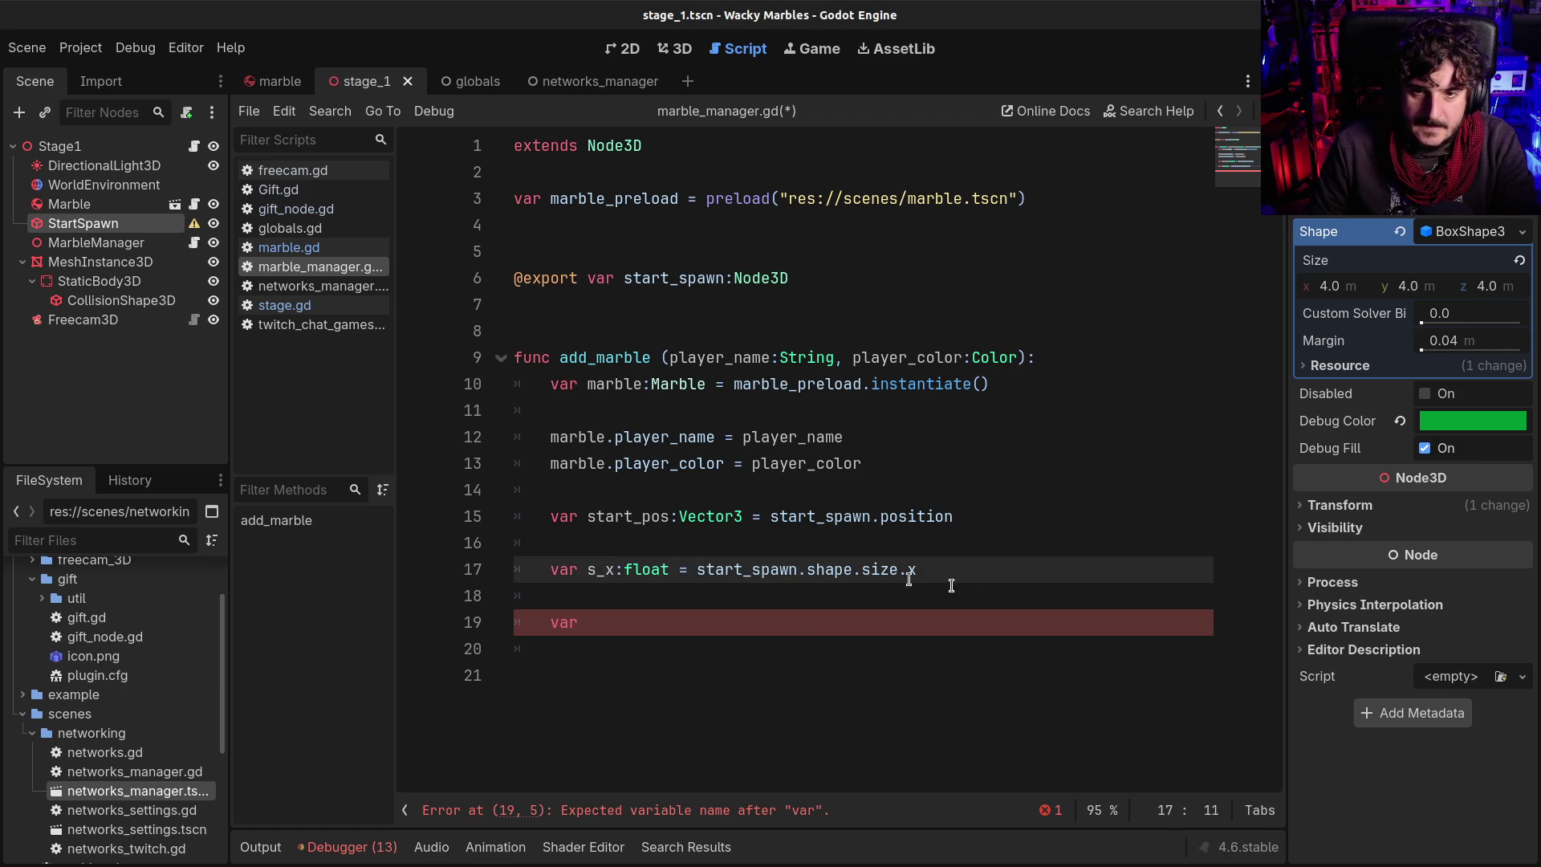
pyautogui.click(782, 627)
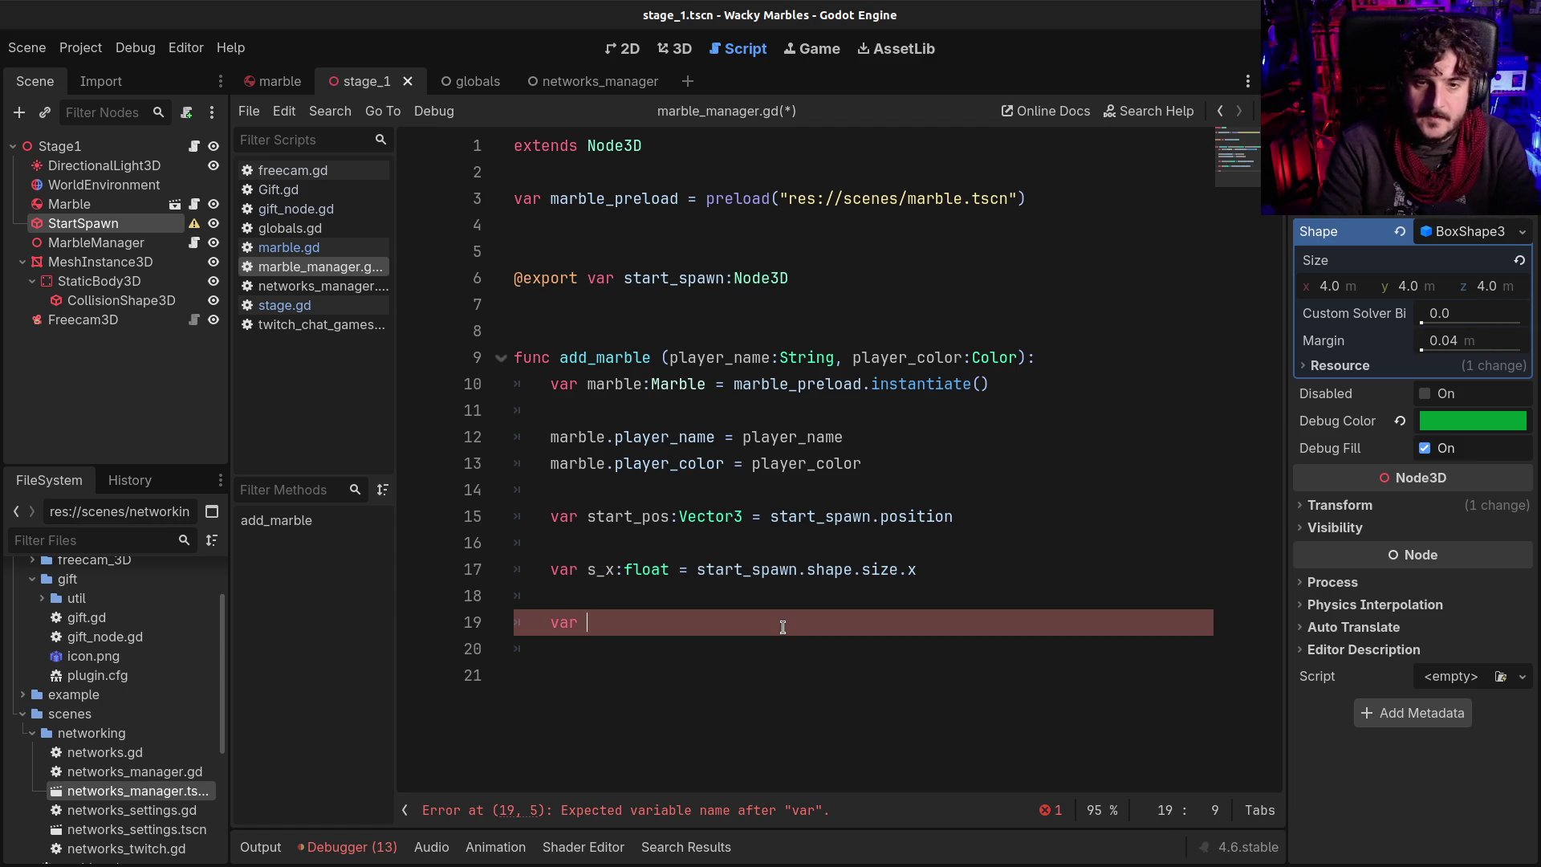
pyautogui.write('pos')
pyautogui.press('BackSpace')
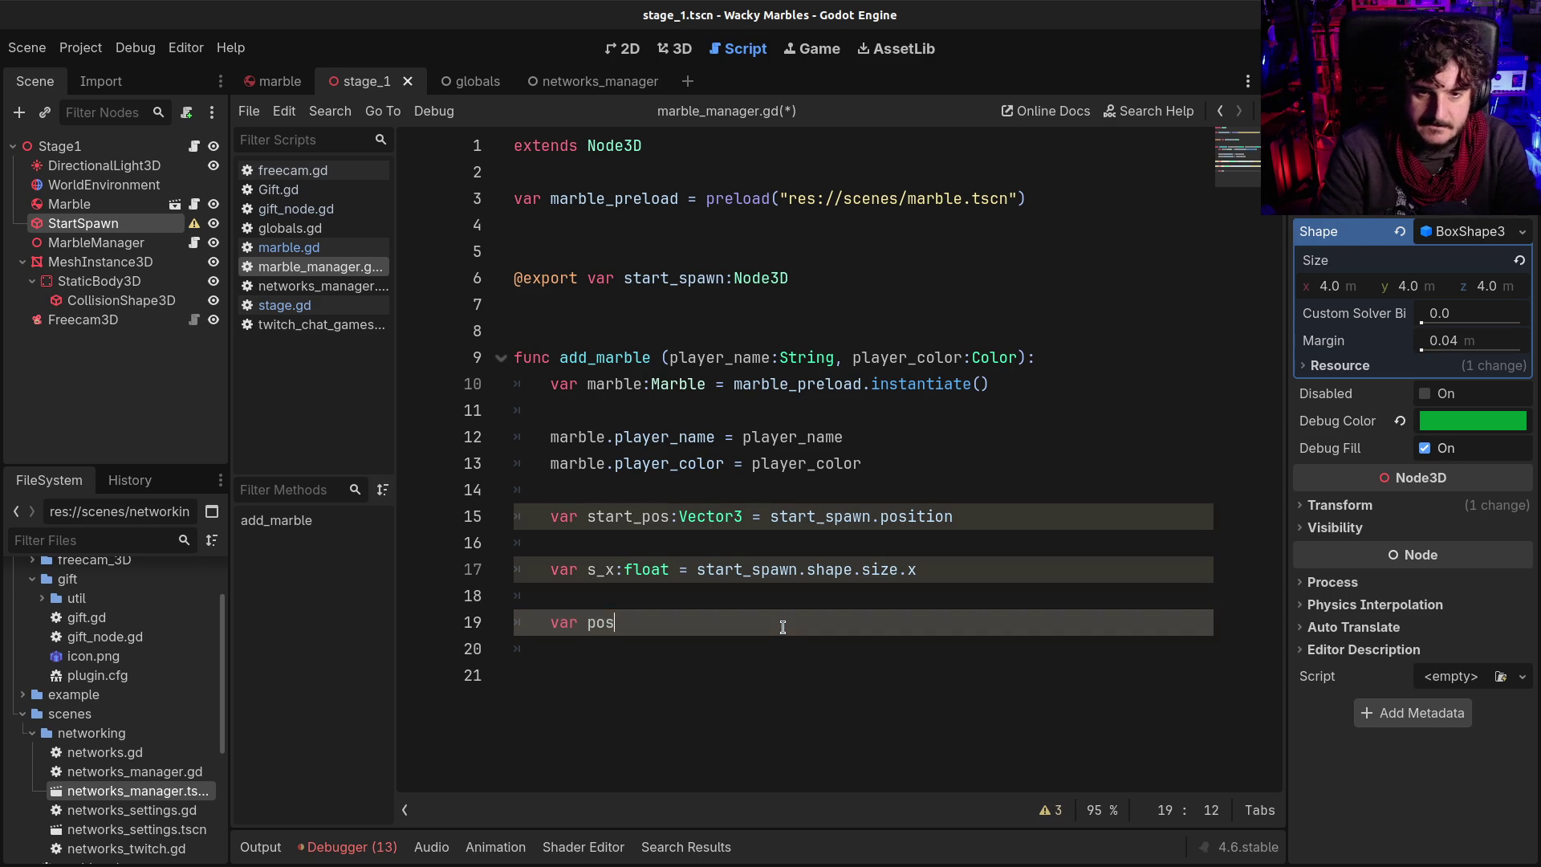
pyautogui.press('BackSpace')
pyautogui.write(':')
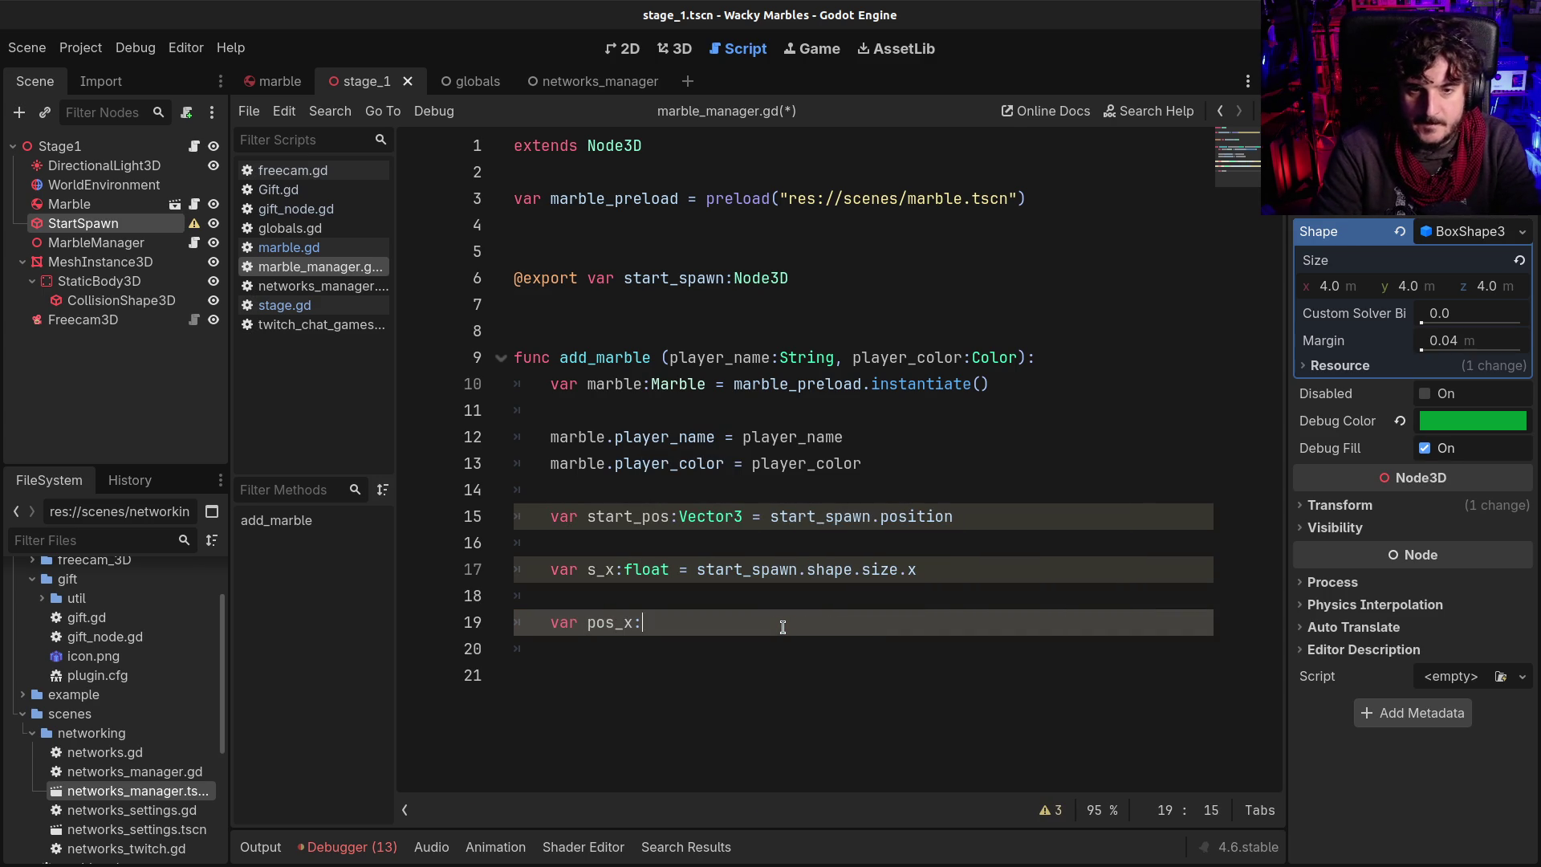
pyautogui.write('float = rand')
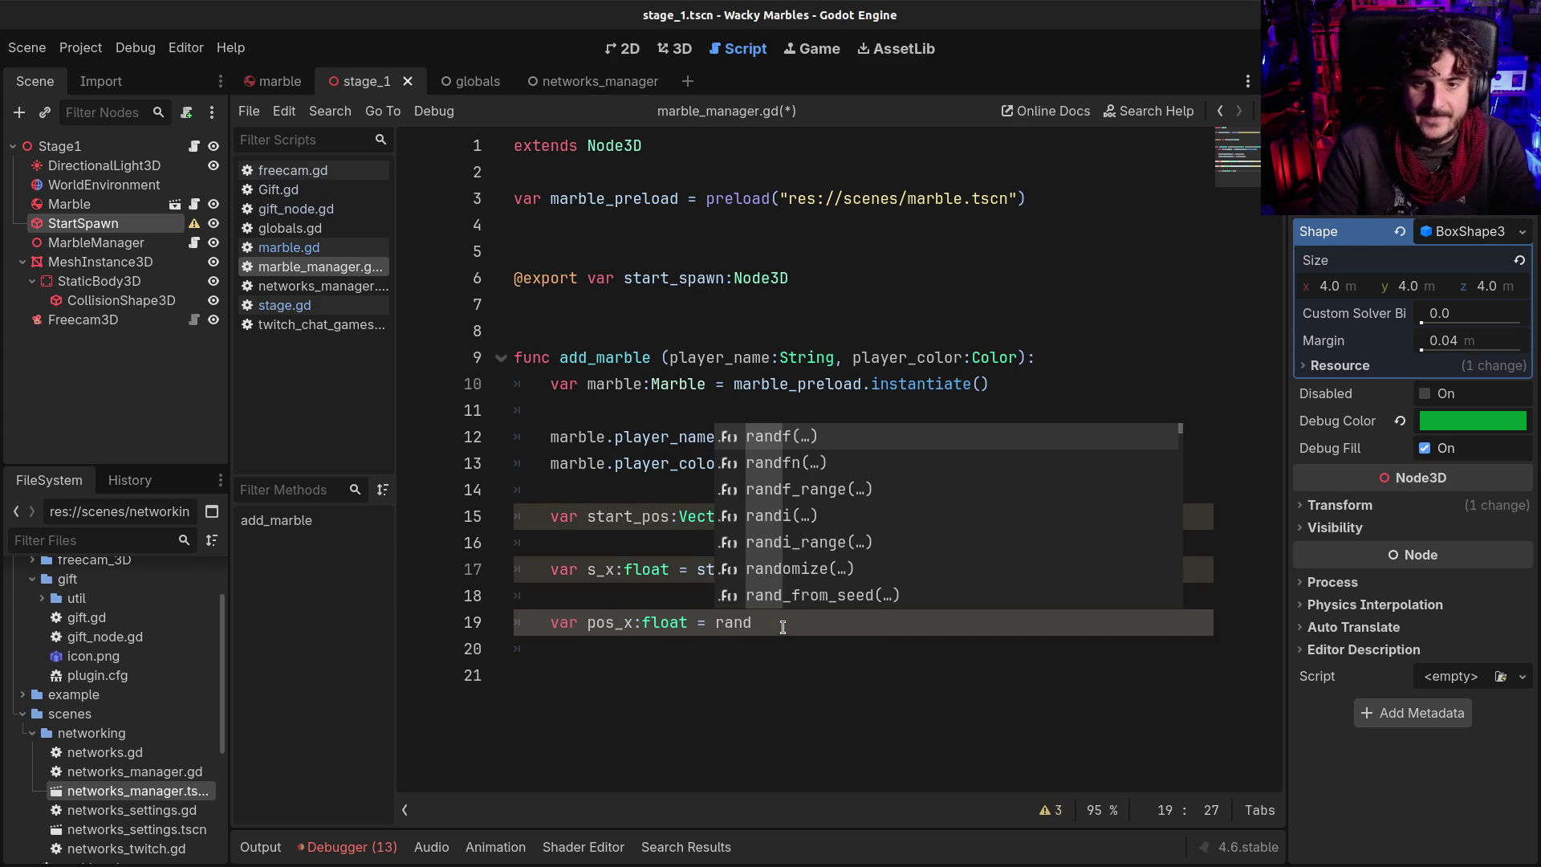
pyautogui.press('Down')
pyautogui.press('Down')
pyautogui.press('Return')
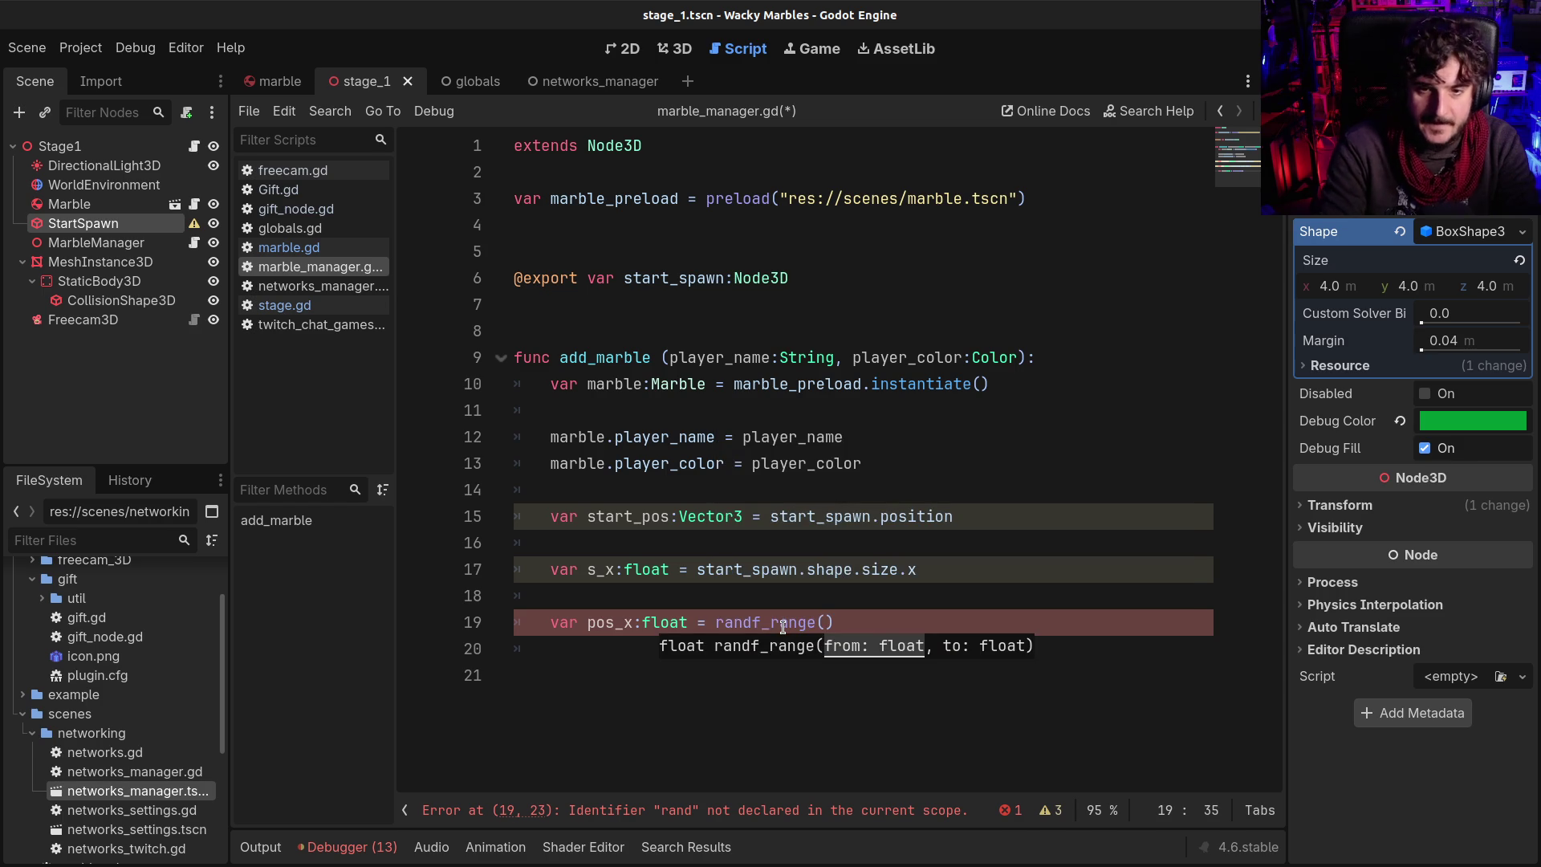
pyautogui.write('_x/')
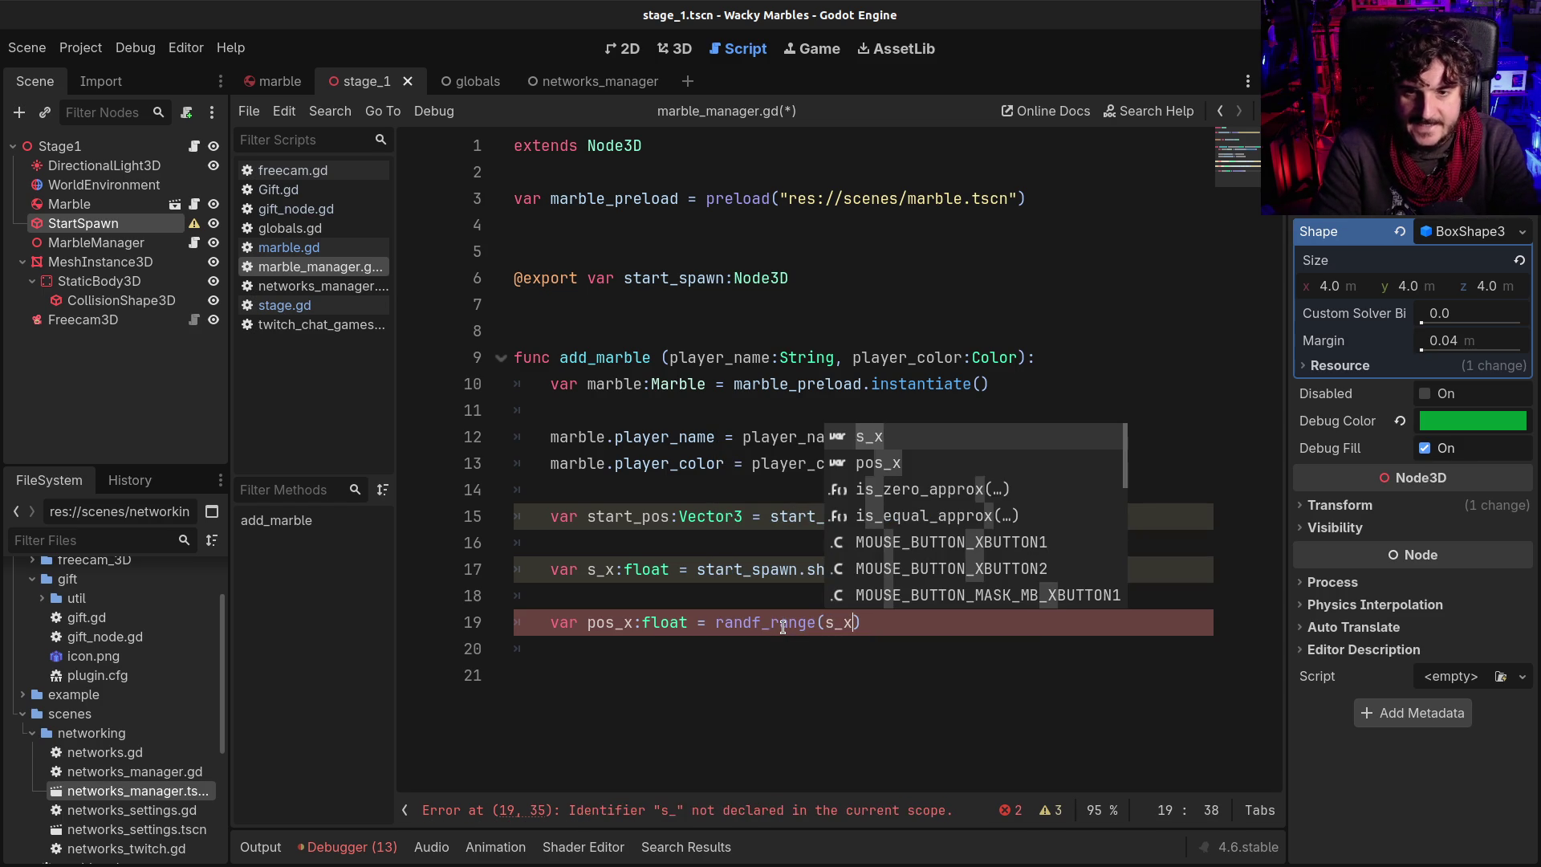
pyautogui.write('2')
pyautogui.press('Left')
pyautogui.press('Left')
pyautogui.press('Left')
pyautogui.write('-')
pyautogui.press('Right')
pyautogui.press('Right')
pyautogui.press('Right')
pyautogui.write(', .')
pyautogui.press('BackSpace')
pyautogui.write('s_x/')
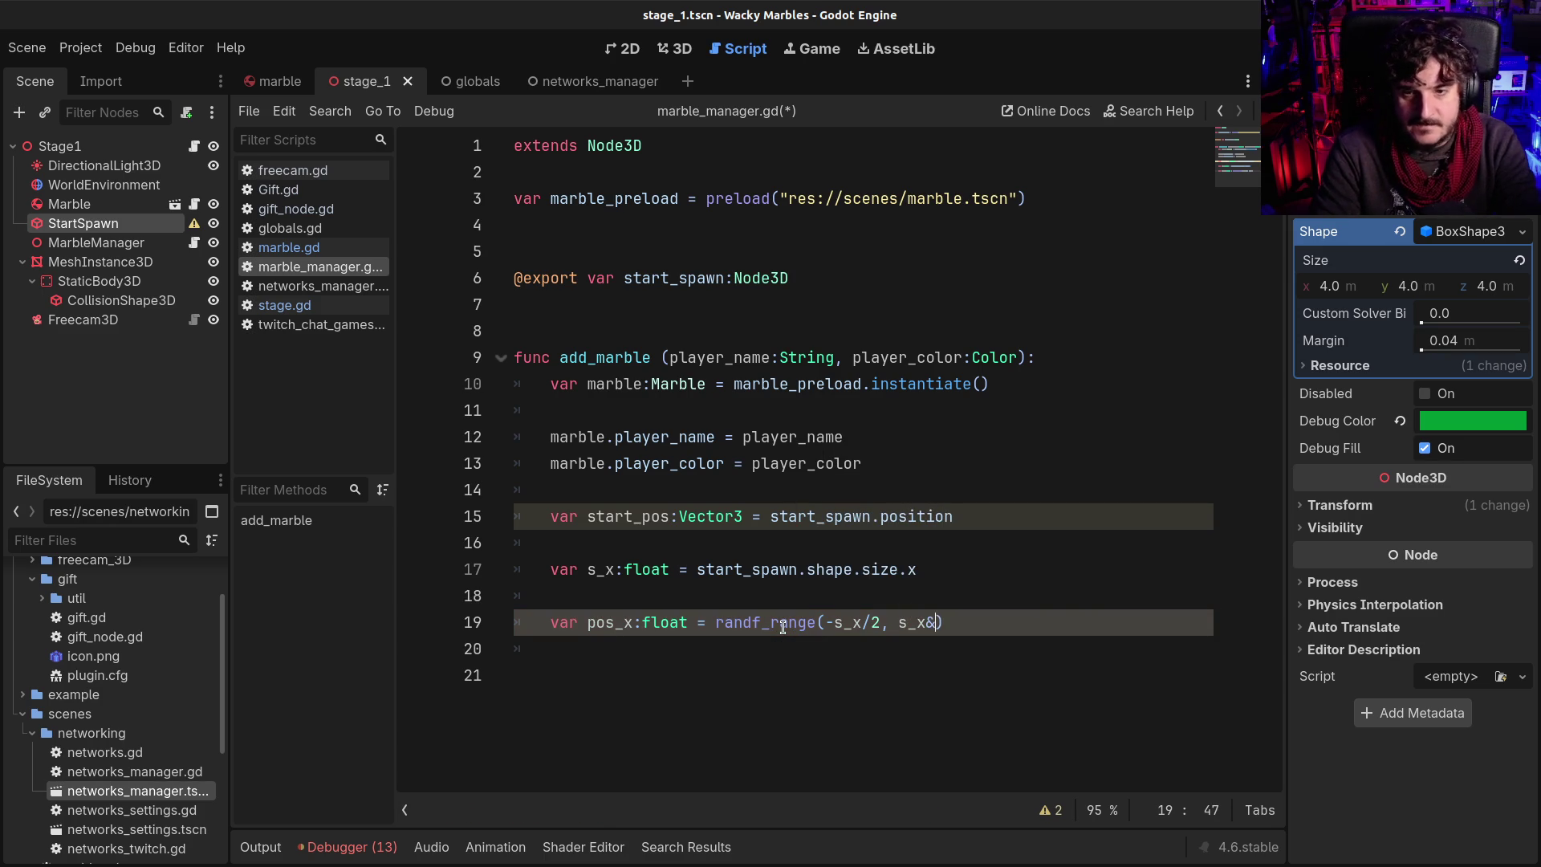
pyautogui.write('2')
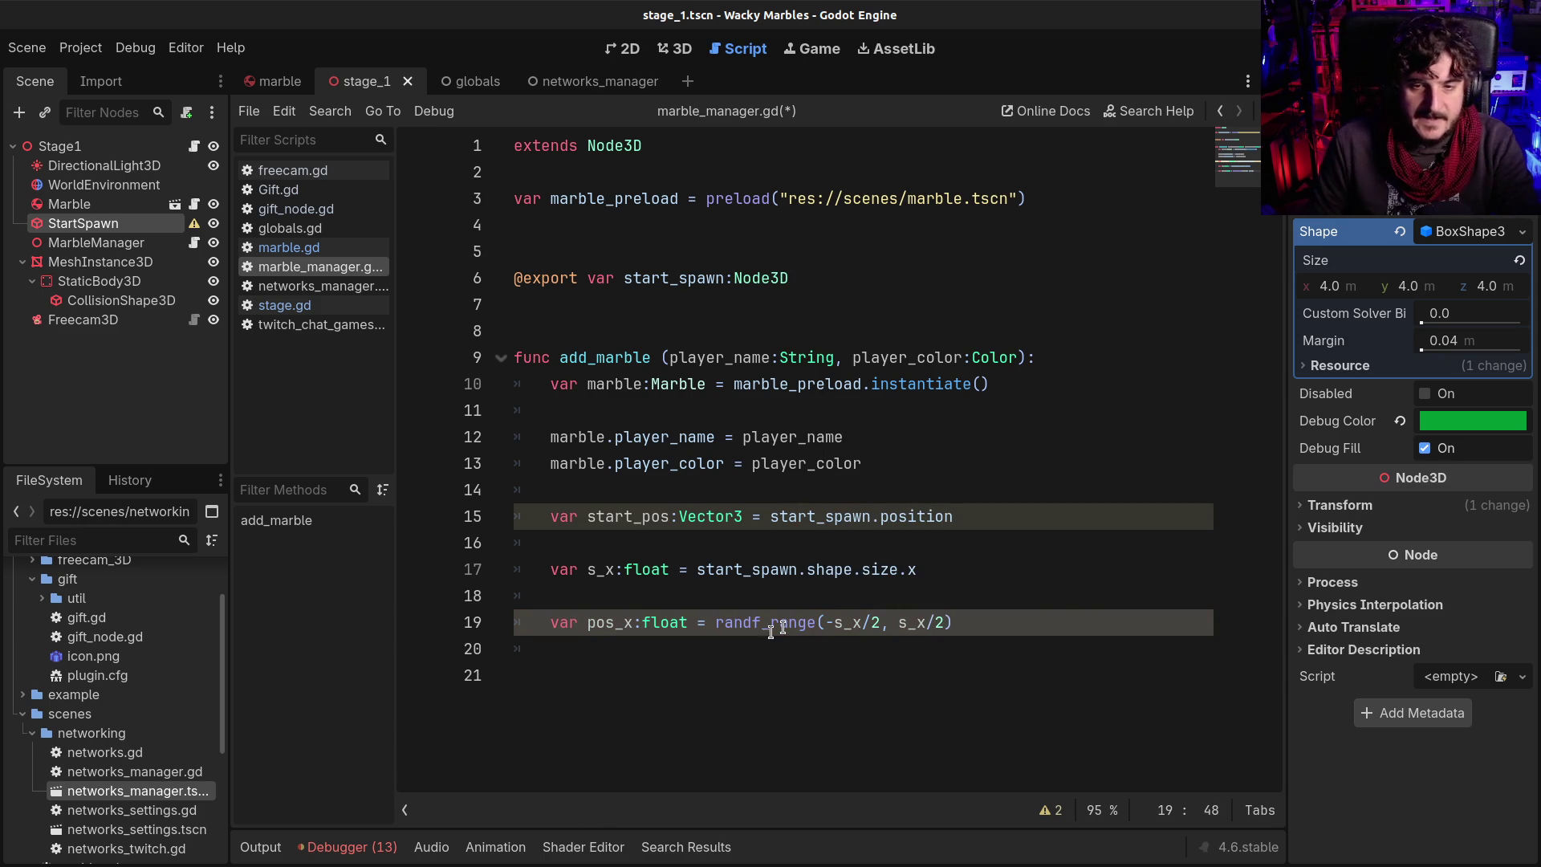
# Append + start_pos.x to the pos_x expression
pyautogui.click(598, 573)
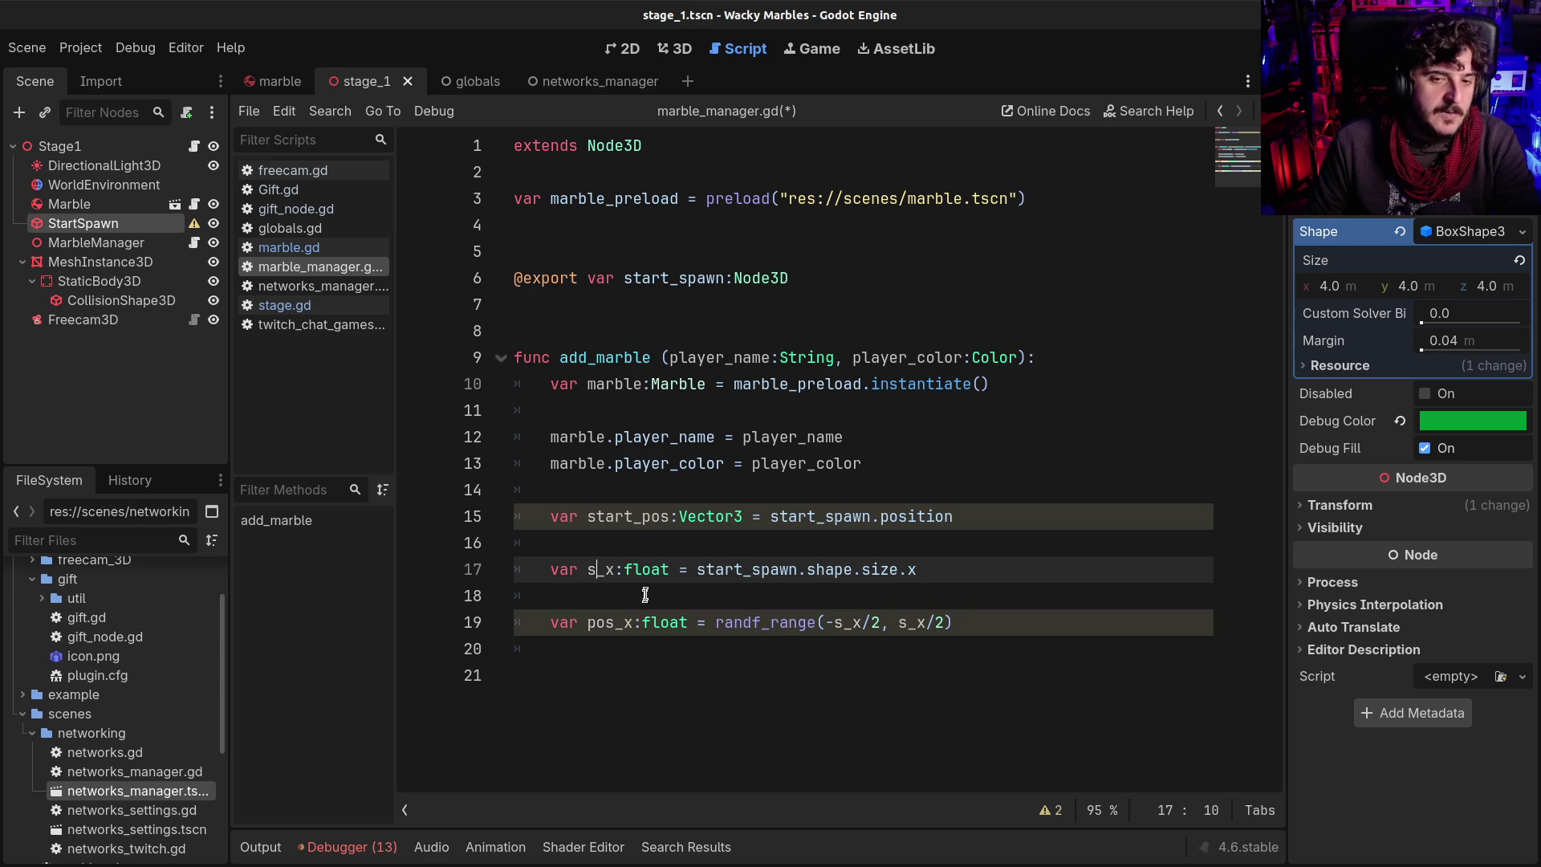
pyautogui.doubleClick(629, 518)
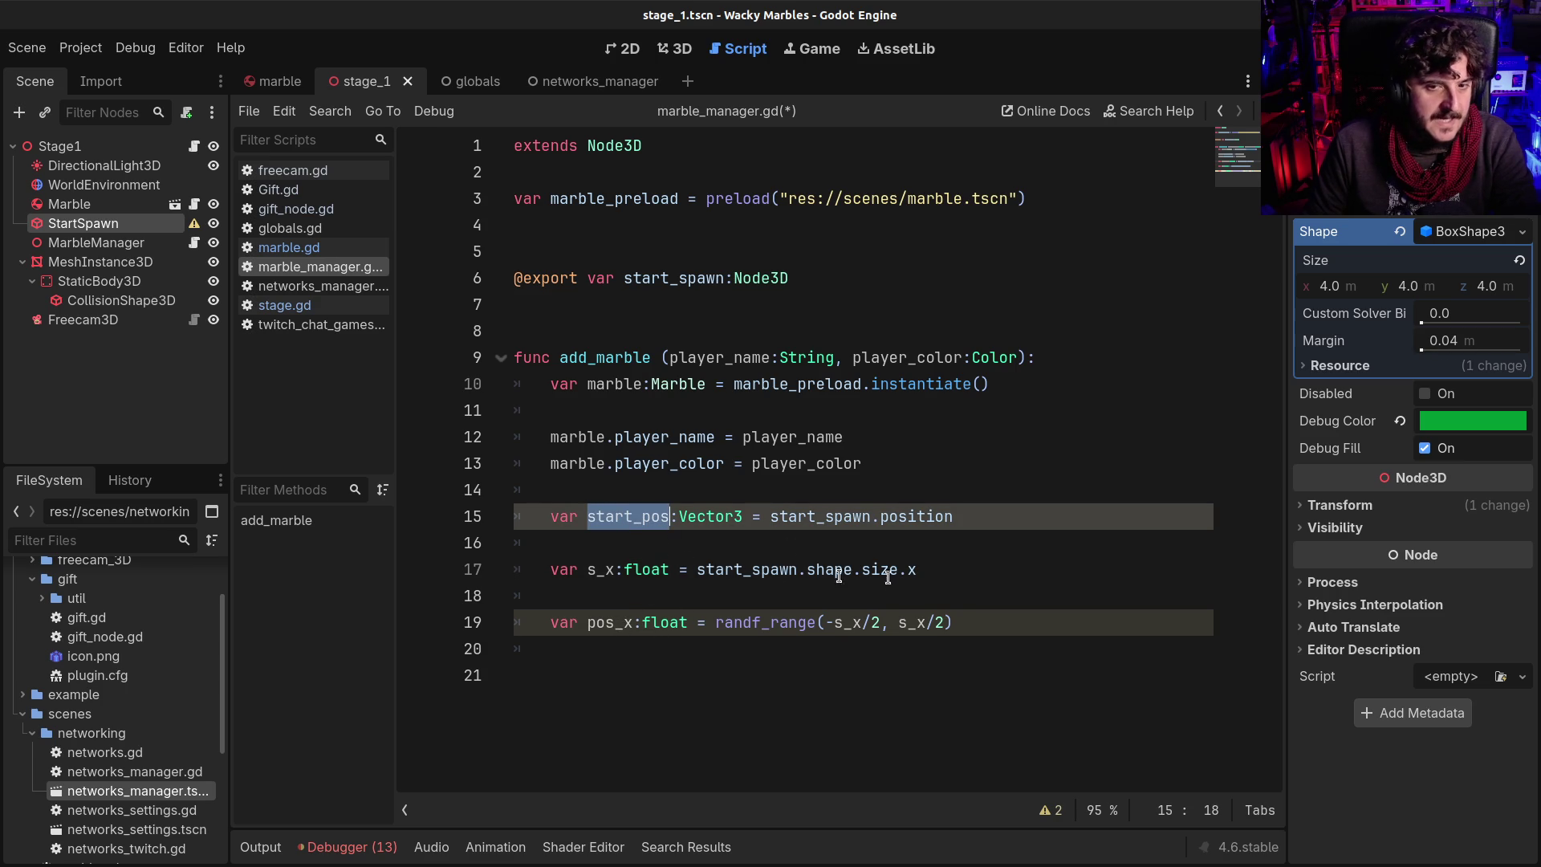
pyautogui.click(983, 639)
pyautogui.write('+')
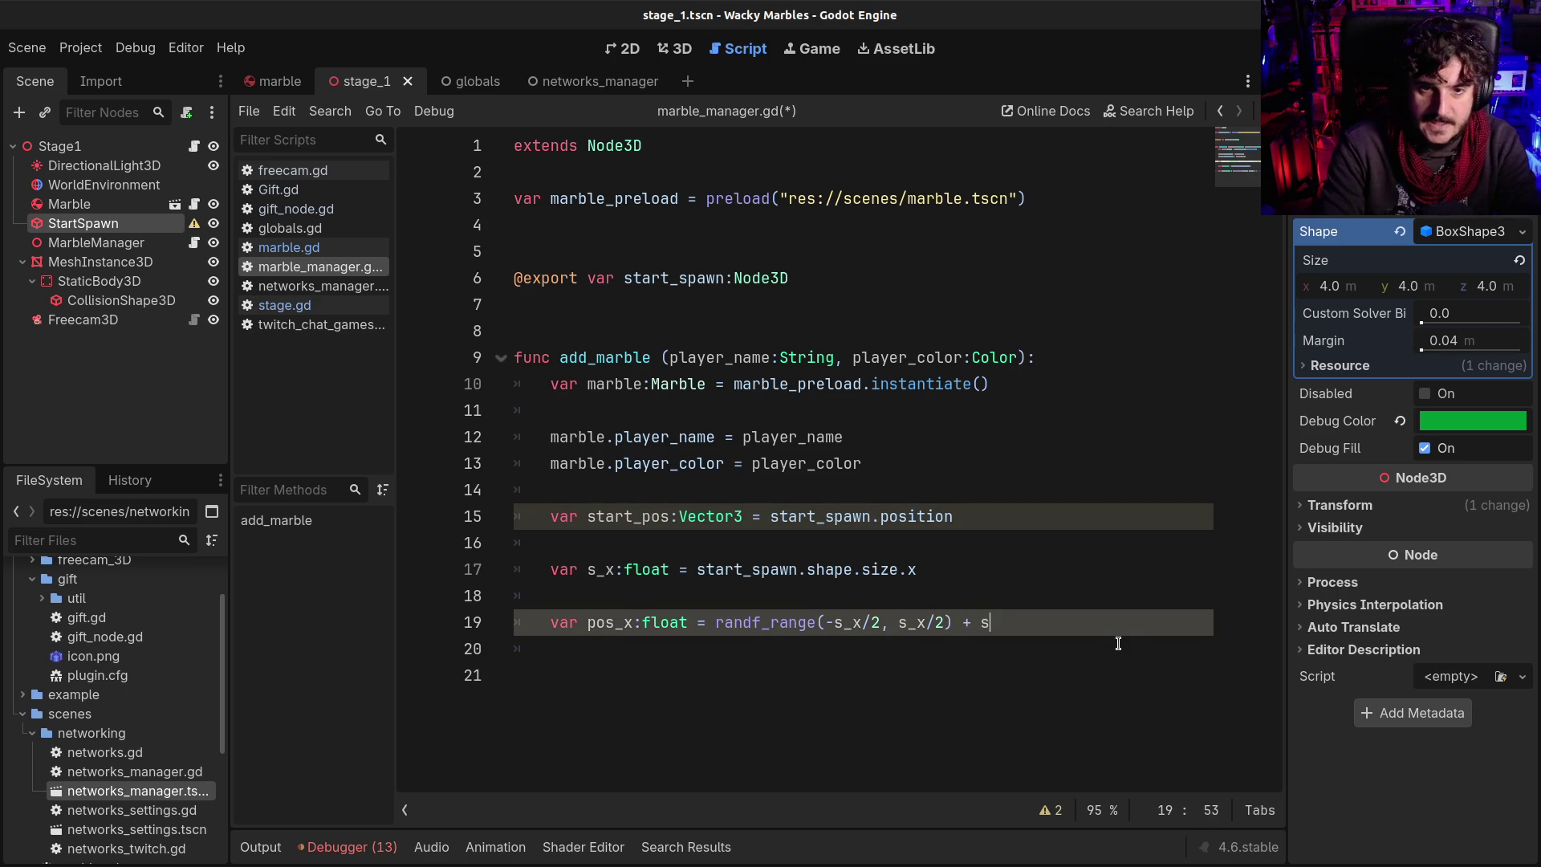
pyautogui.write(' star')
pyautogui.press('Return')
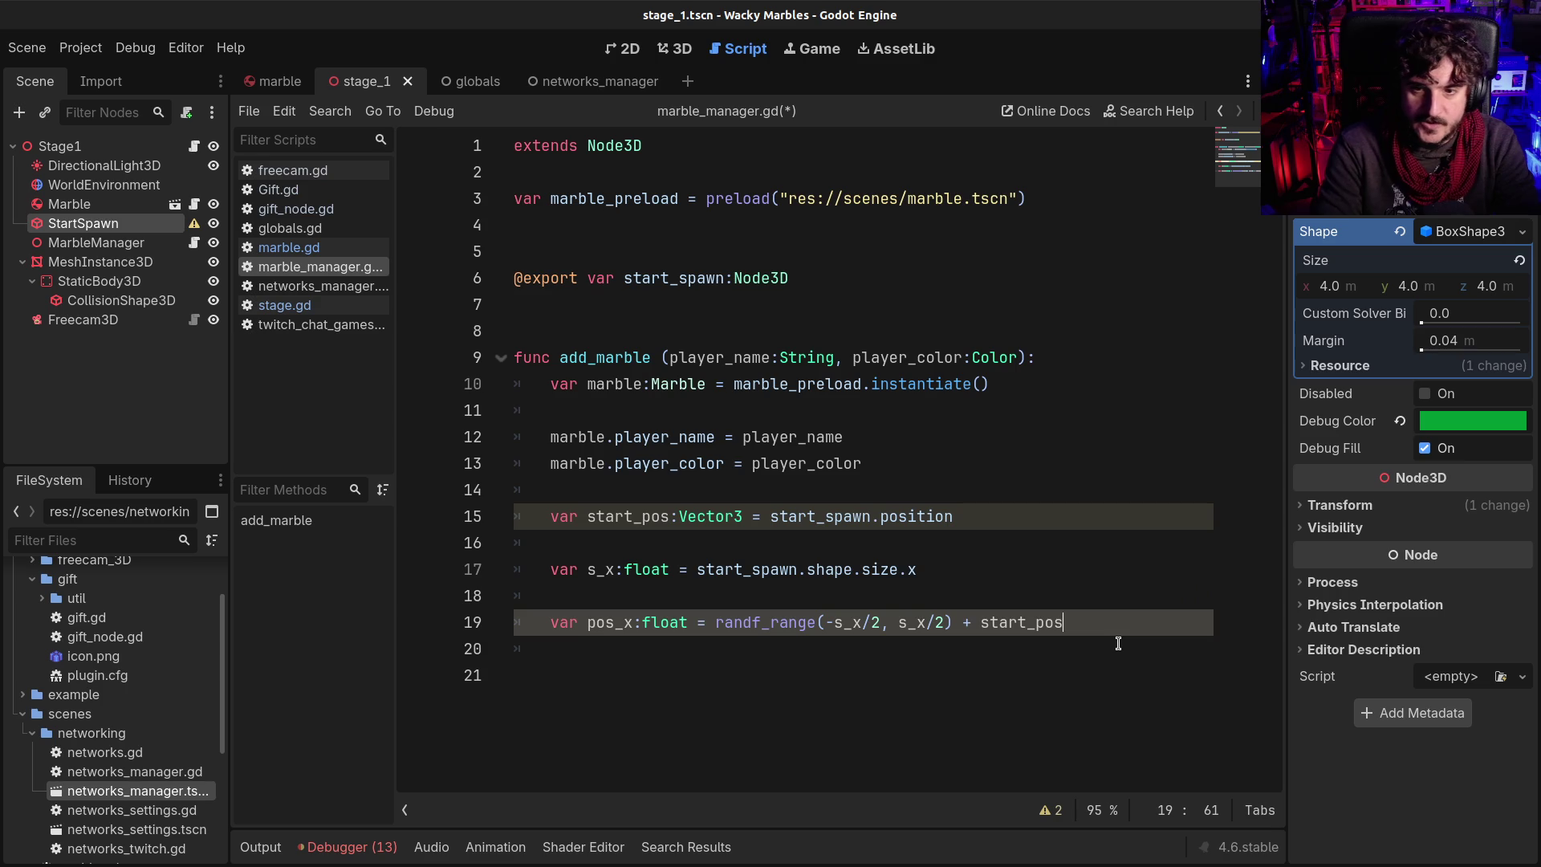
pyautogui.write('.x')
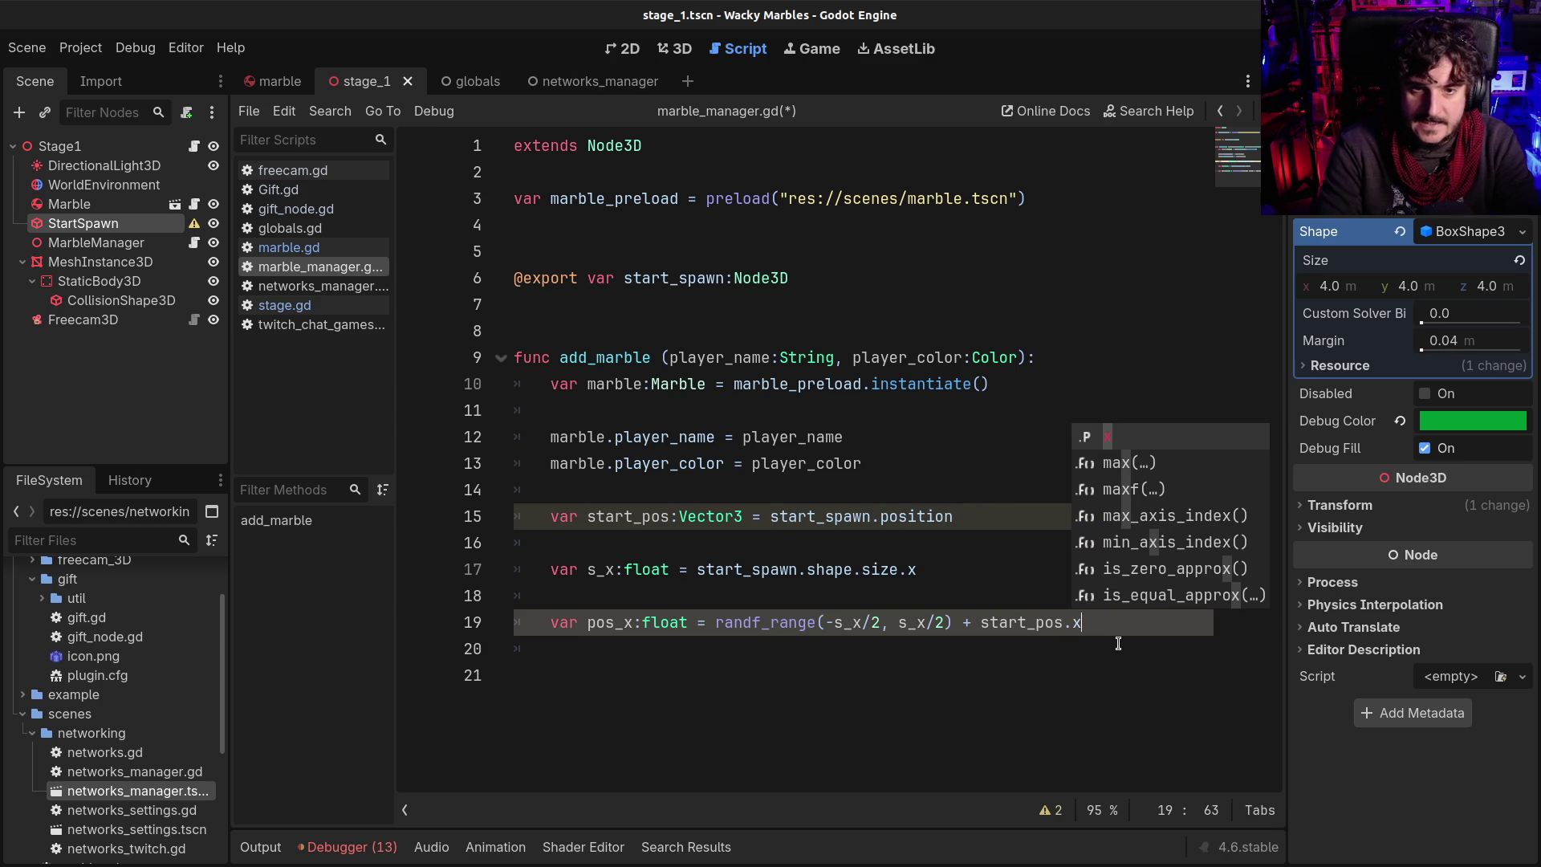
pyautogui.press('Escape')
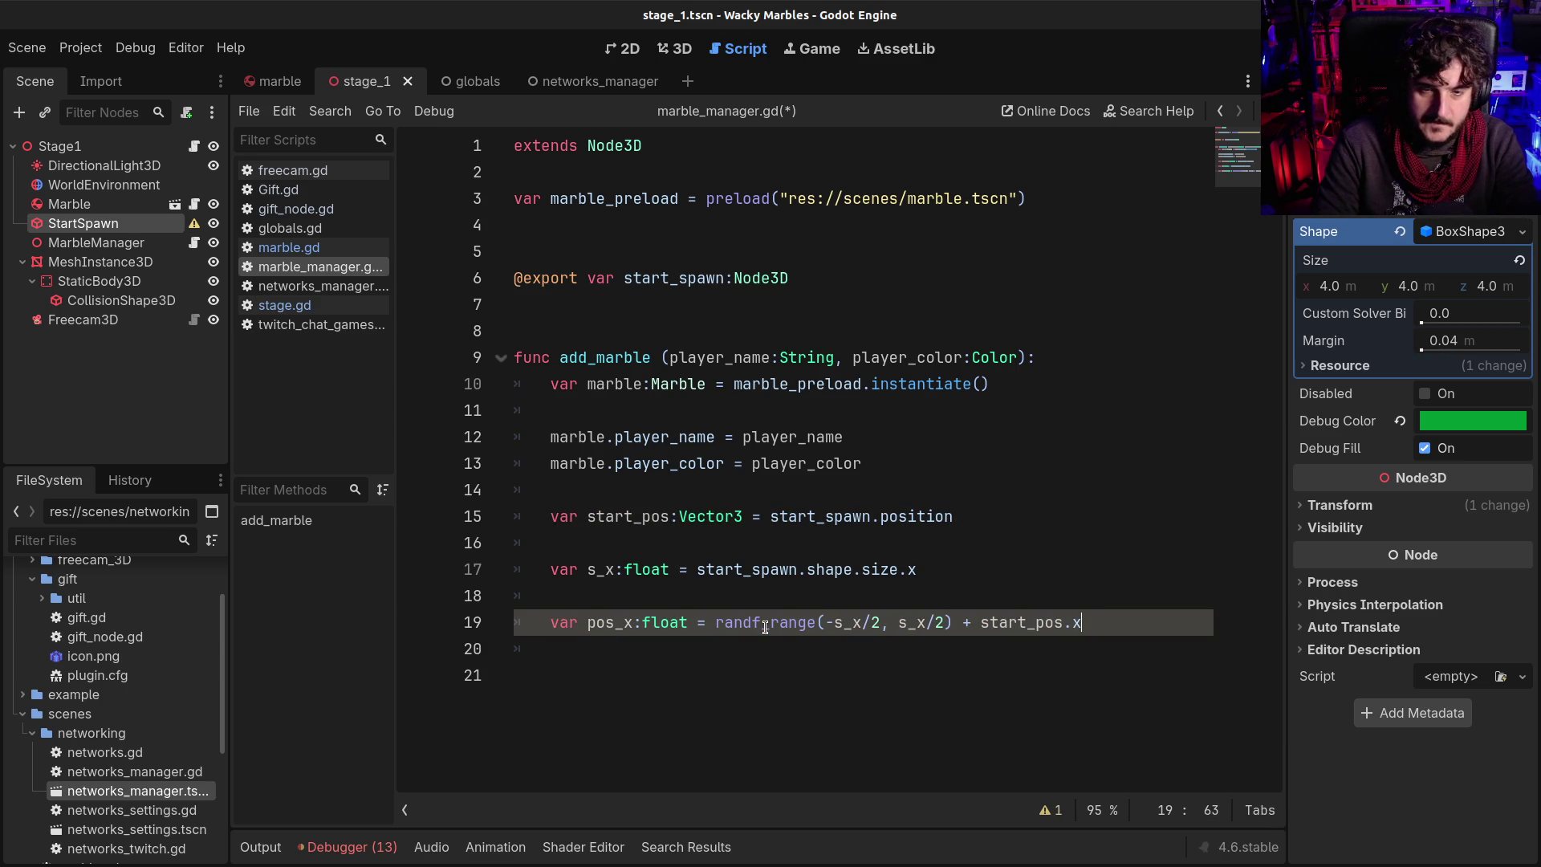
# Delete the blank line between the s_x and pos_x lines and select both lines
pyautogui.press('Up')
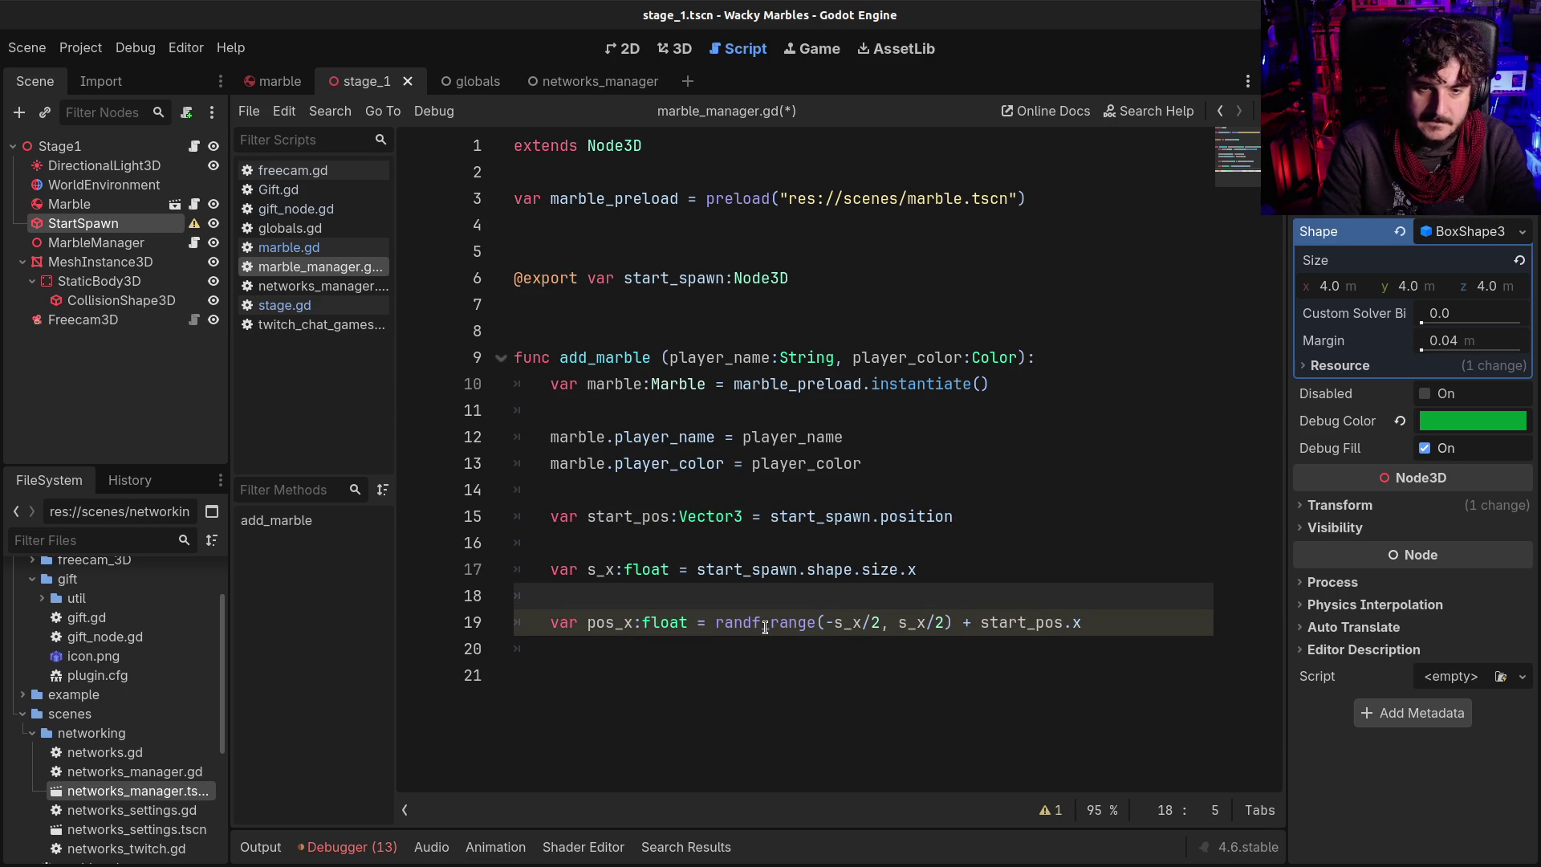
pyautogui.press('Up')
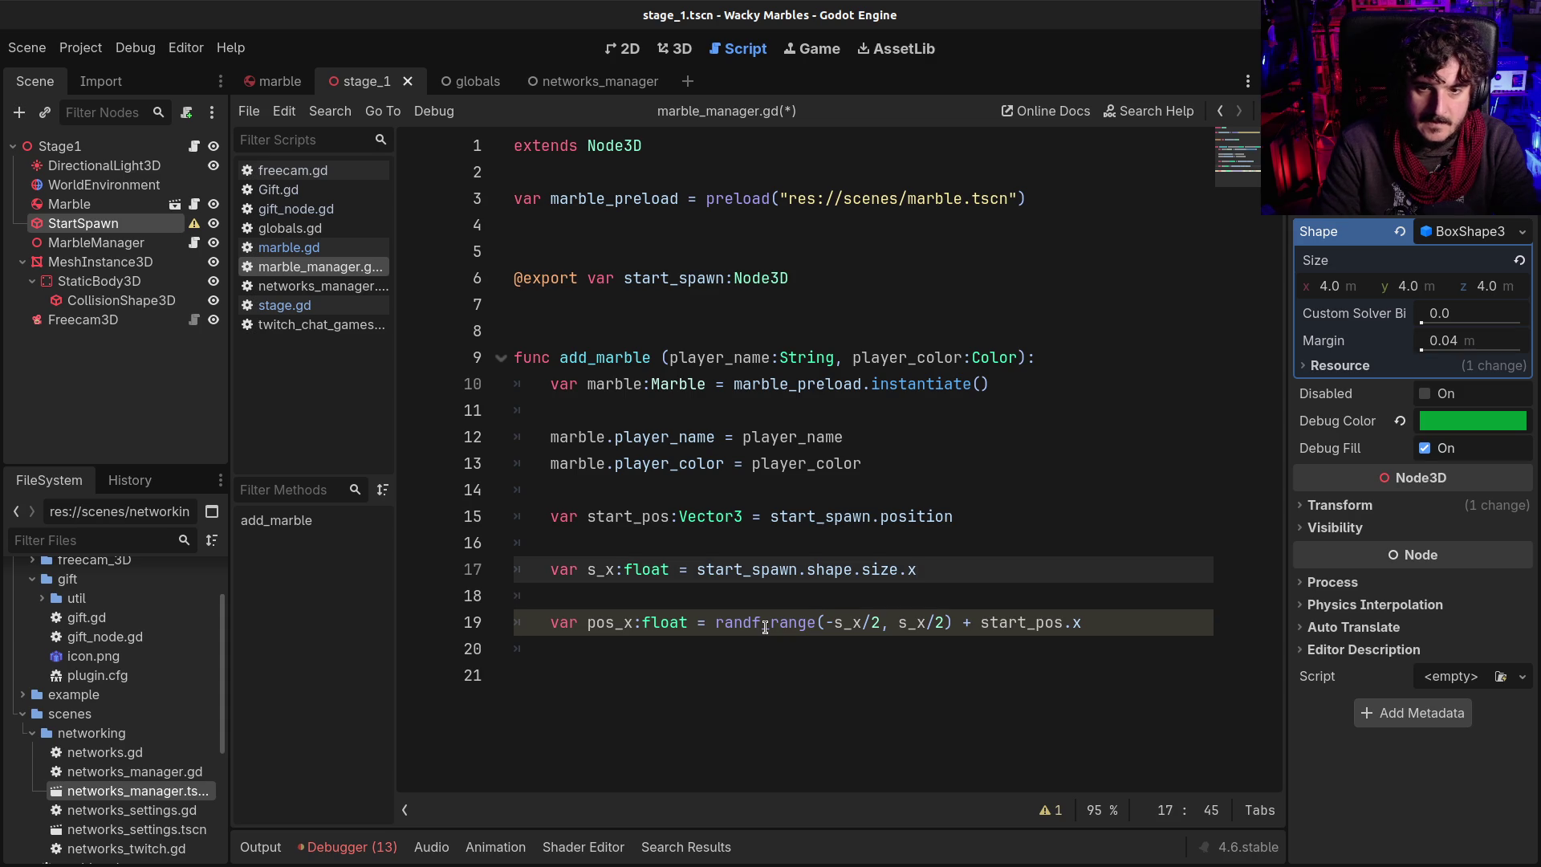
pyautogui.press('Down')
pyautogui.press('BackSpace')
pyautogui.press('BackSpace')
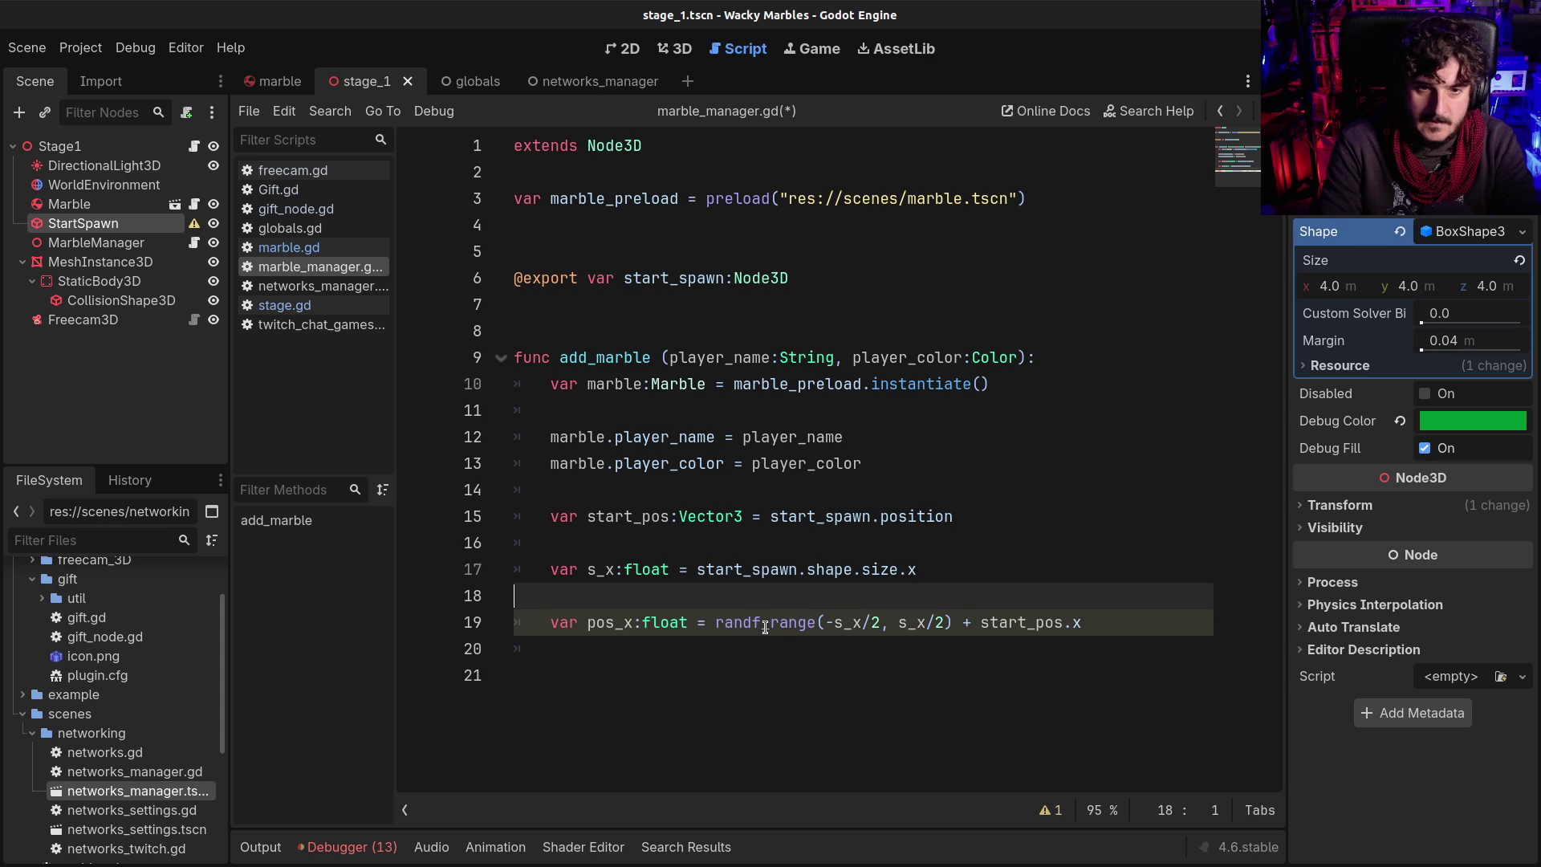
pyautogui.hotkey('shift', 'Down')
pyautogui.hotkey('shift', 'End')
pyautogui.hotkey('ctrl', 'c')
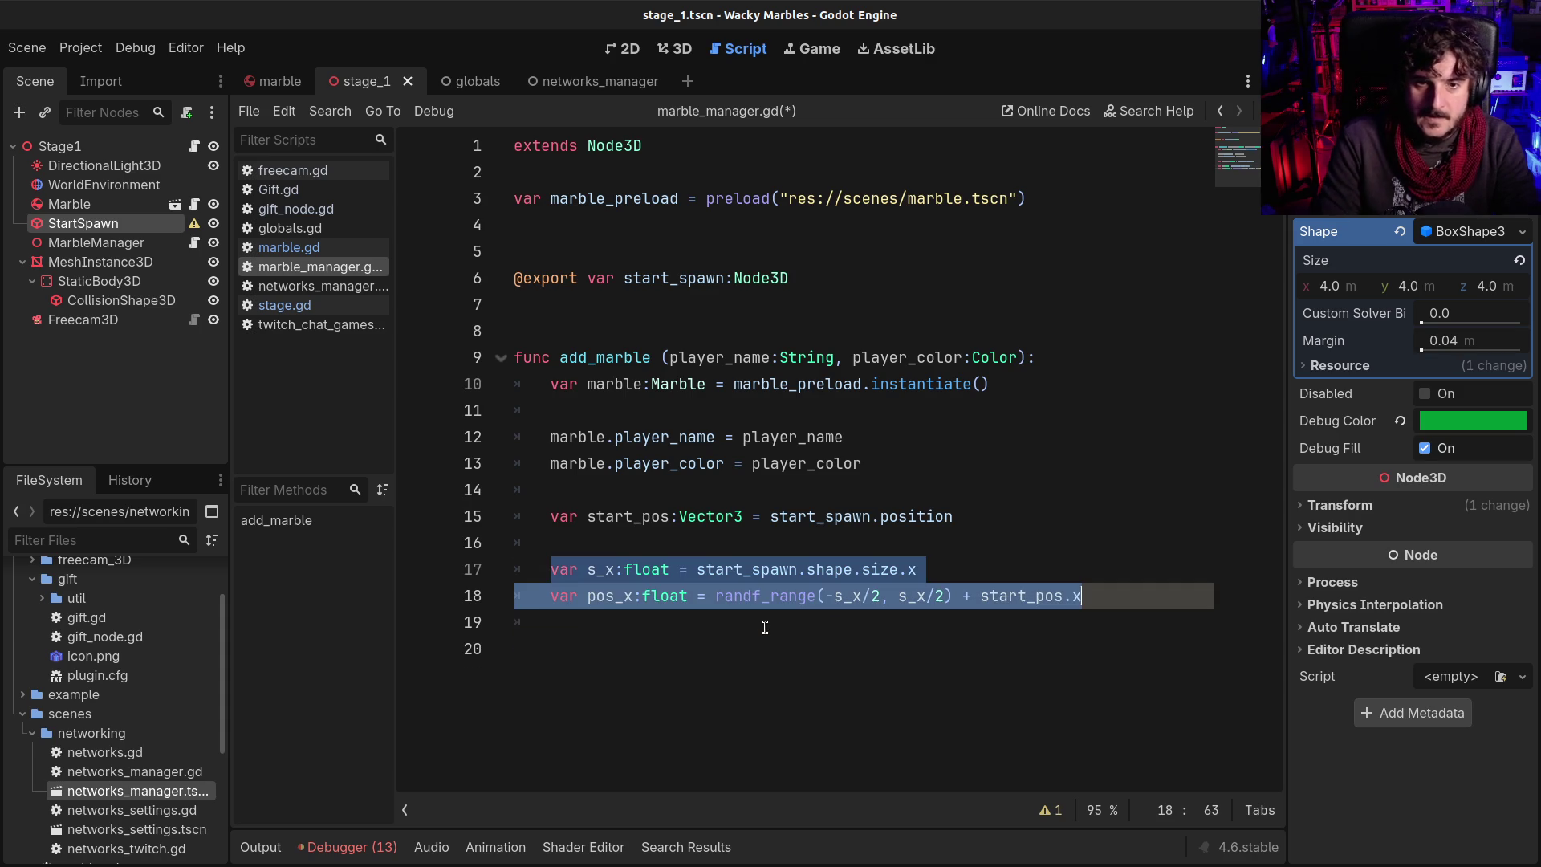
# Make two copies of the s_x and pos_x lines below the originals
pyautogui.press('Right')
pyautogui.press('Return')
pyautogui.press('Return')
pyautogui.hotkey('ctrl', 'v')
pyautogui.press('Return')
pyautogui.press('Return')
pyautogui.hotkey('ctrl', 'v')
# Convert the first copy to the z axis: s_z from size.z and pos_z from start_pos.z
pyautogui.click(615, 650)
pyautogui.press('BackSpace')
pyautogui.write('z')
pyautogui.click(627, 674)
pyautogui.press('BackSpace')
pyautogui.write('z')
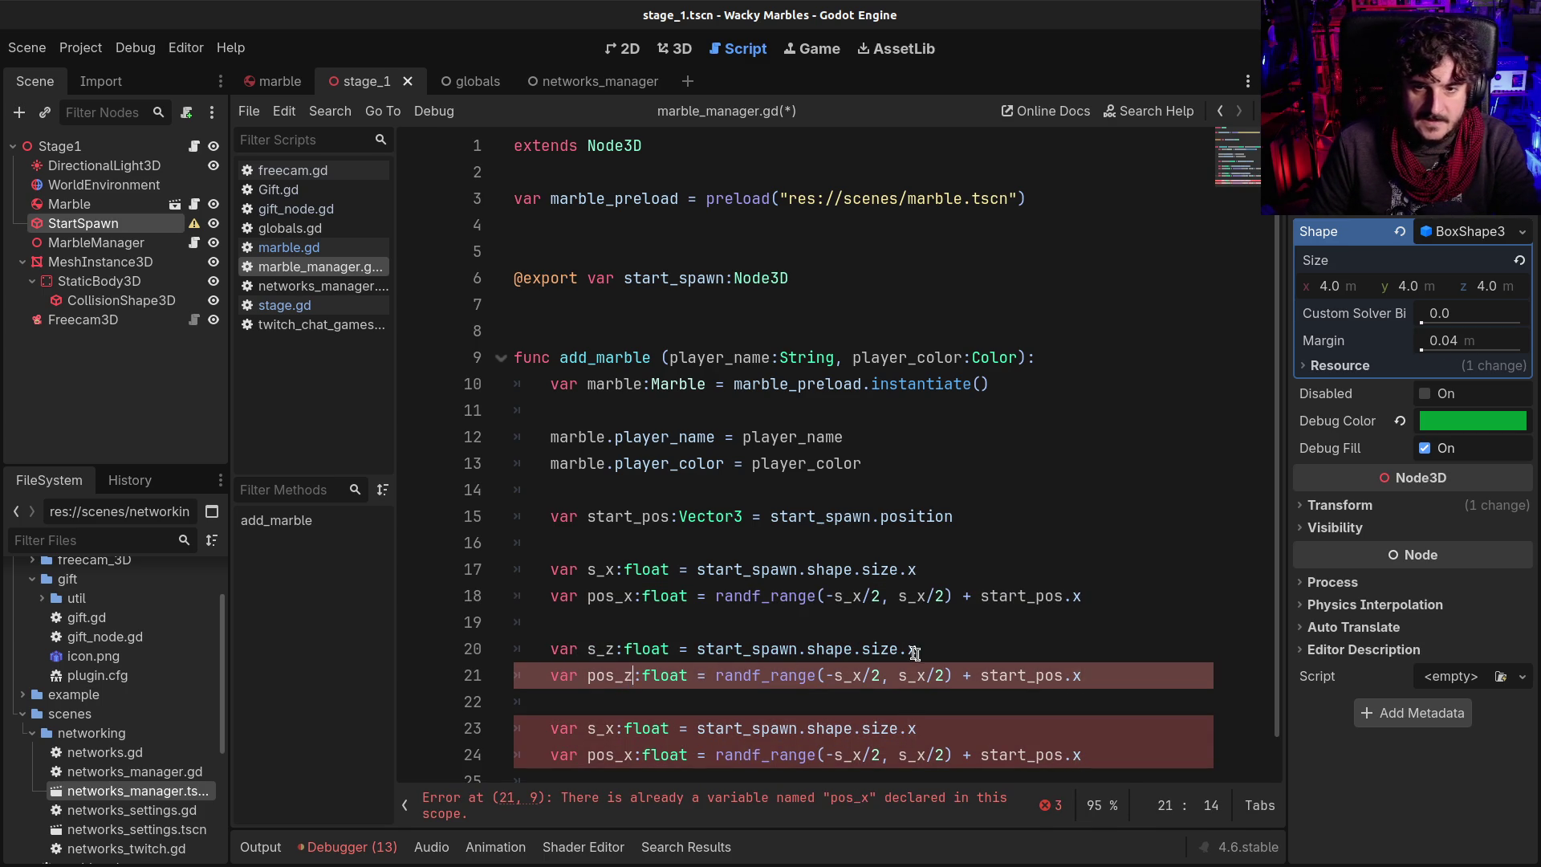
pyautogui.click(917, 650)
pyautogui.press('BackSpace')
pyautogui.write('z')
pyautogui.click(923, 677)
pyautogui.press('BackSpace')
pyautogui.write('z')
pyautogui.click(863, 676)
pyautogui.press('BackSpace')
pyautogui.write('z')
pyautogui.click(1099, 682)
pyautogui.press('BackSpace')
pyautogui.write('z')
pyautogui.scroll(-1, 623, 663)
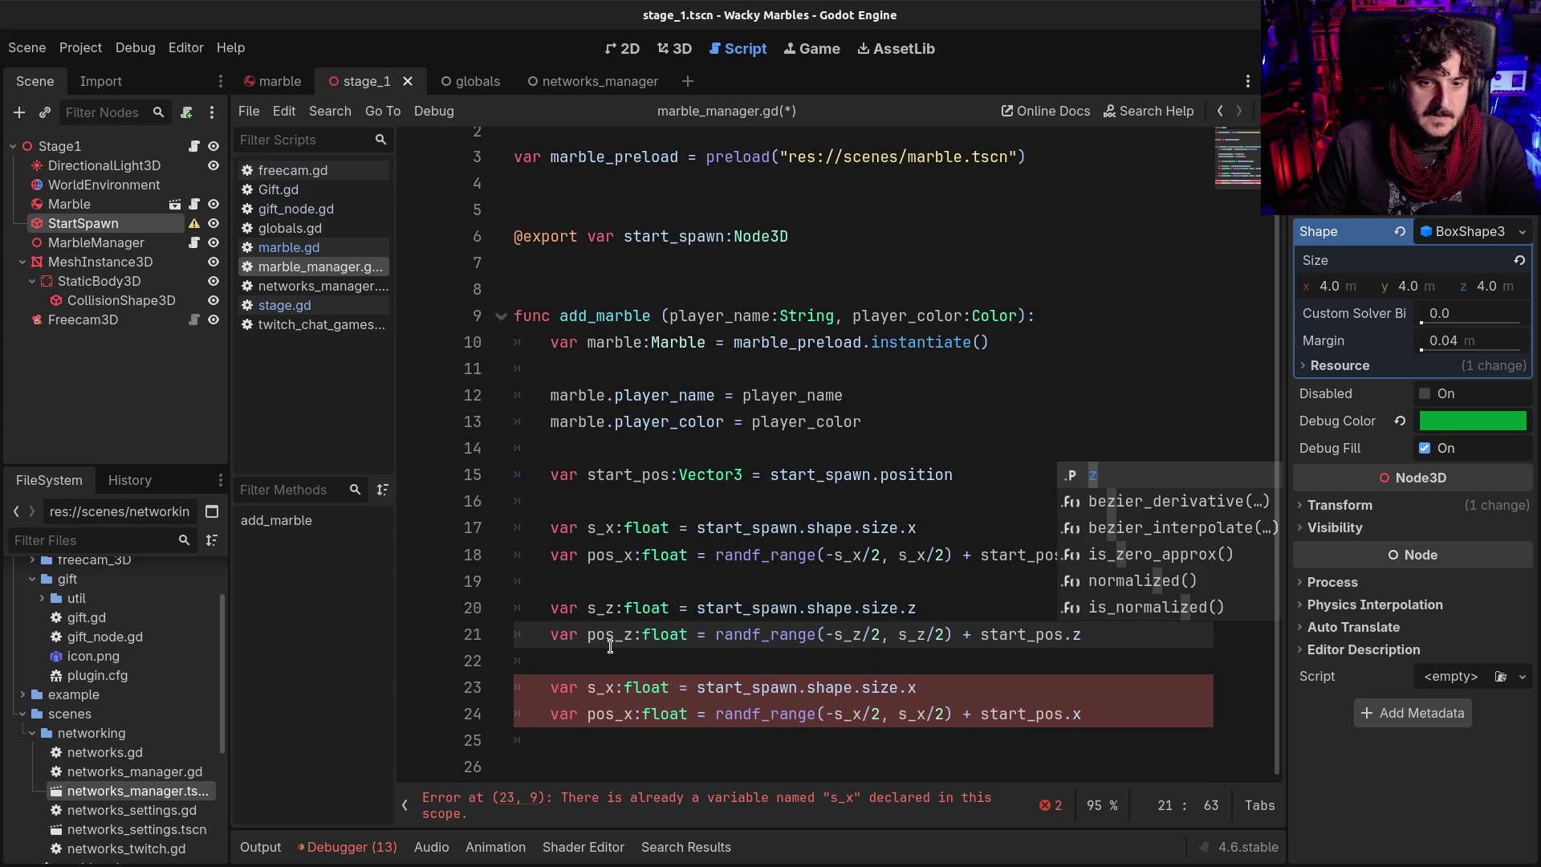
# Convert the second copy to the y axis: s_y from size.y and pos_y
pyautogui.click(611, 680)
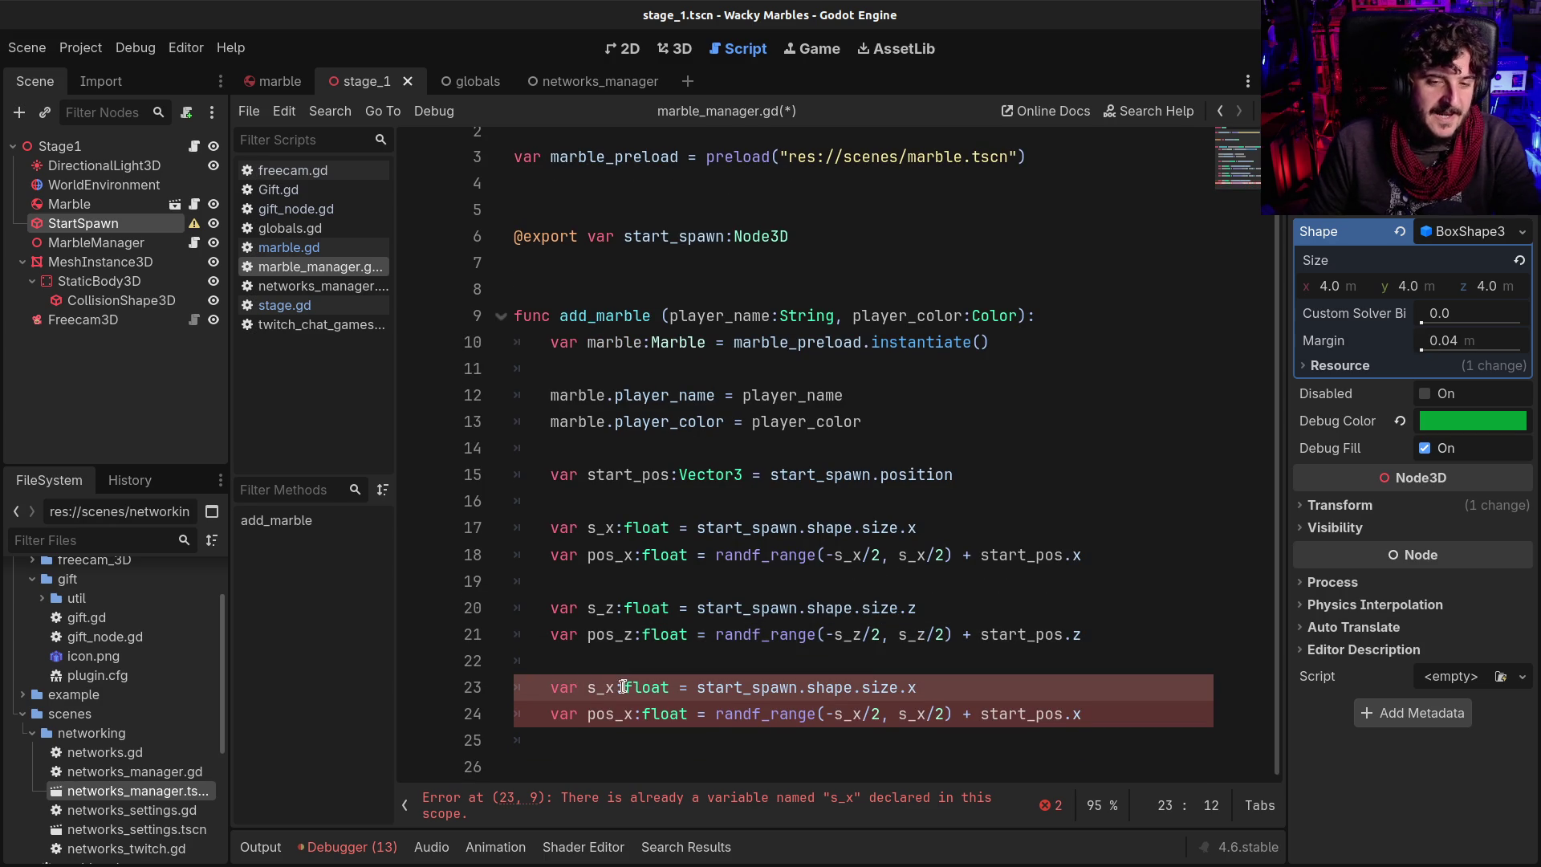
pyautogui.press('BackSpace')
pyautogui.write('y')
pyautogui.click(628, 713)
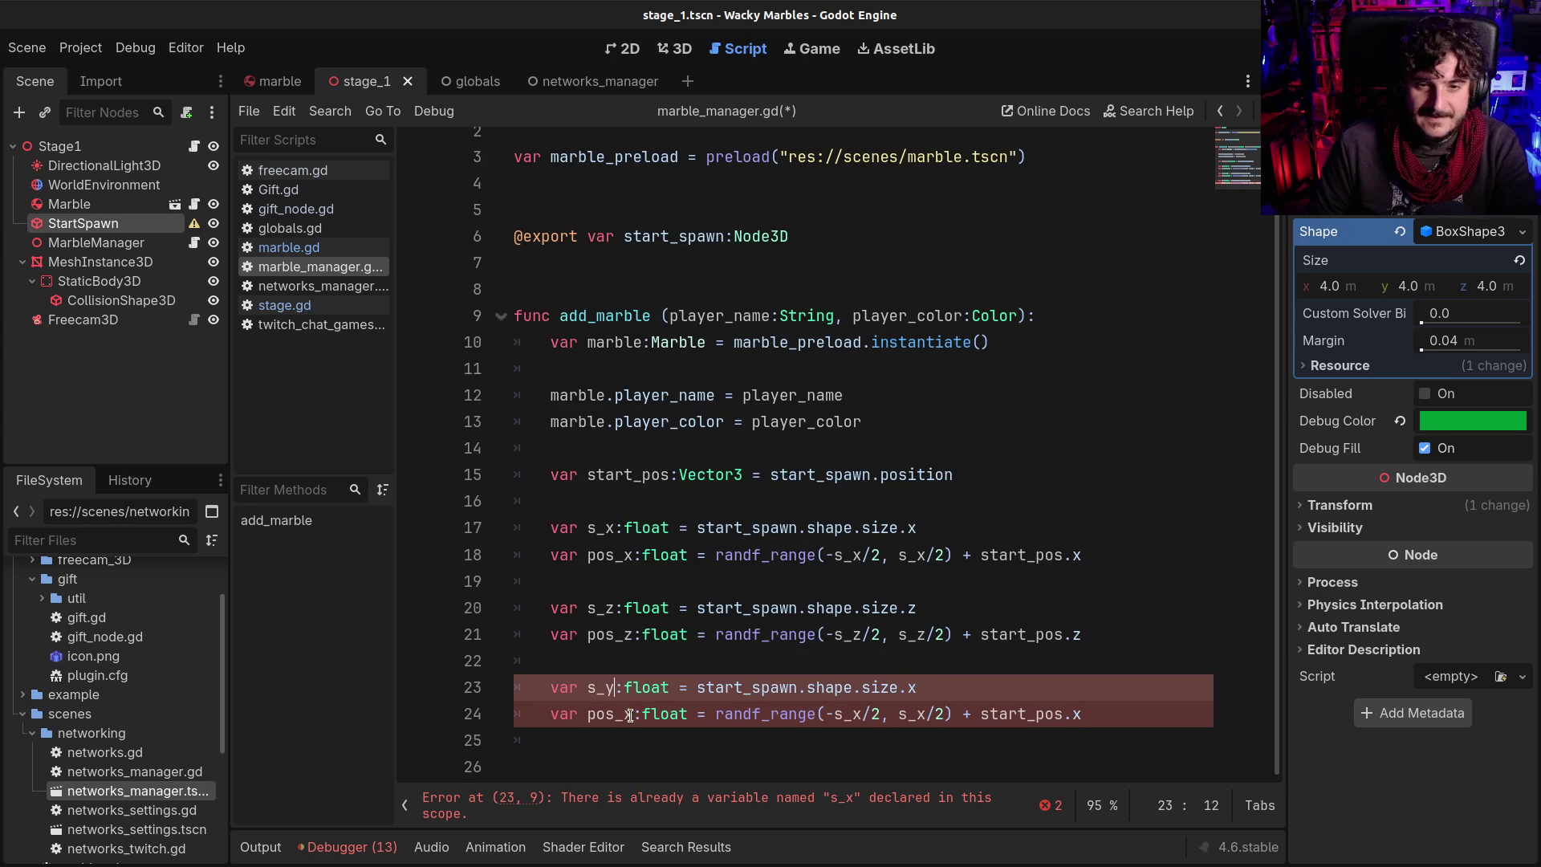
pyautogui.press('Delete')
pyautogui.write('y')
pyautogui.moveTo(917, 703)
pyautogui.mouseDown()
pyautogui.moveTo(852, 729)
pyautogui.moveTo(922, 726)
pyautogui.mouseUp()
pyautogui.write('yyy')
pyautogui.press('End')
pyautogui.hotkey('shift', 'Left')
pyautogui.write('y')
# Move the s_y/pos_y lines between the x and z blocks and save marble_manager.gd
pyautogui.moveTo(551, 700); pyautogui.dragTo(1083, 728)
pyautogui.hotkey('ctrl', 'x')
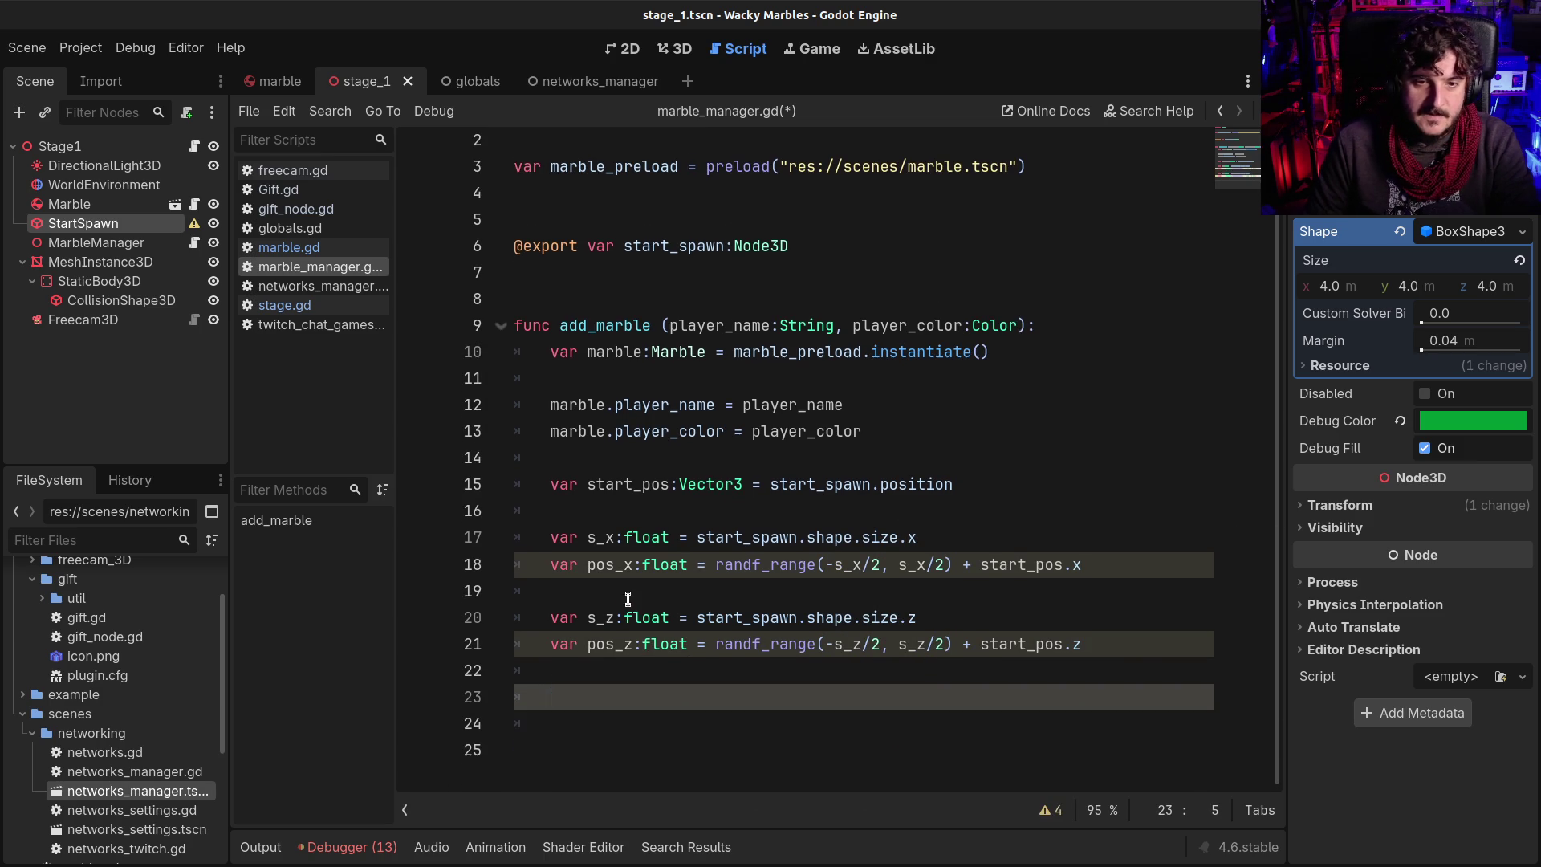
pyautogui.click(629, 587)
pyautogui.press('Return')
pyautogui.press('Return')
pyautogui.press('Up')
pyautogui.hotkey('ctrl', 'v')
pyautogui.hotkey('ctrl', 's')
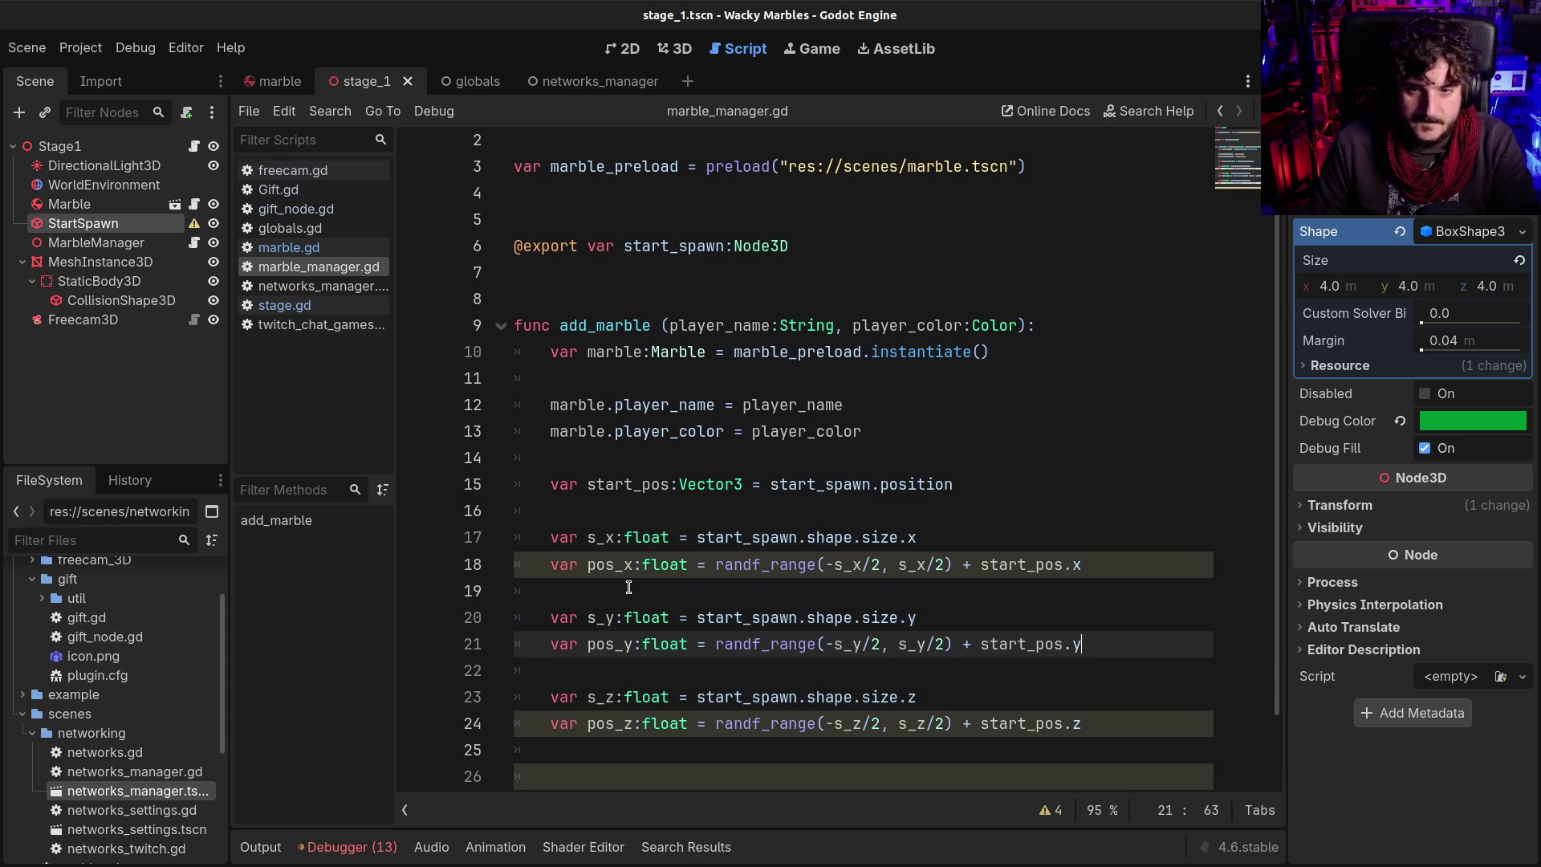
pyautogui.click(692, 618)
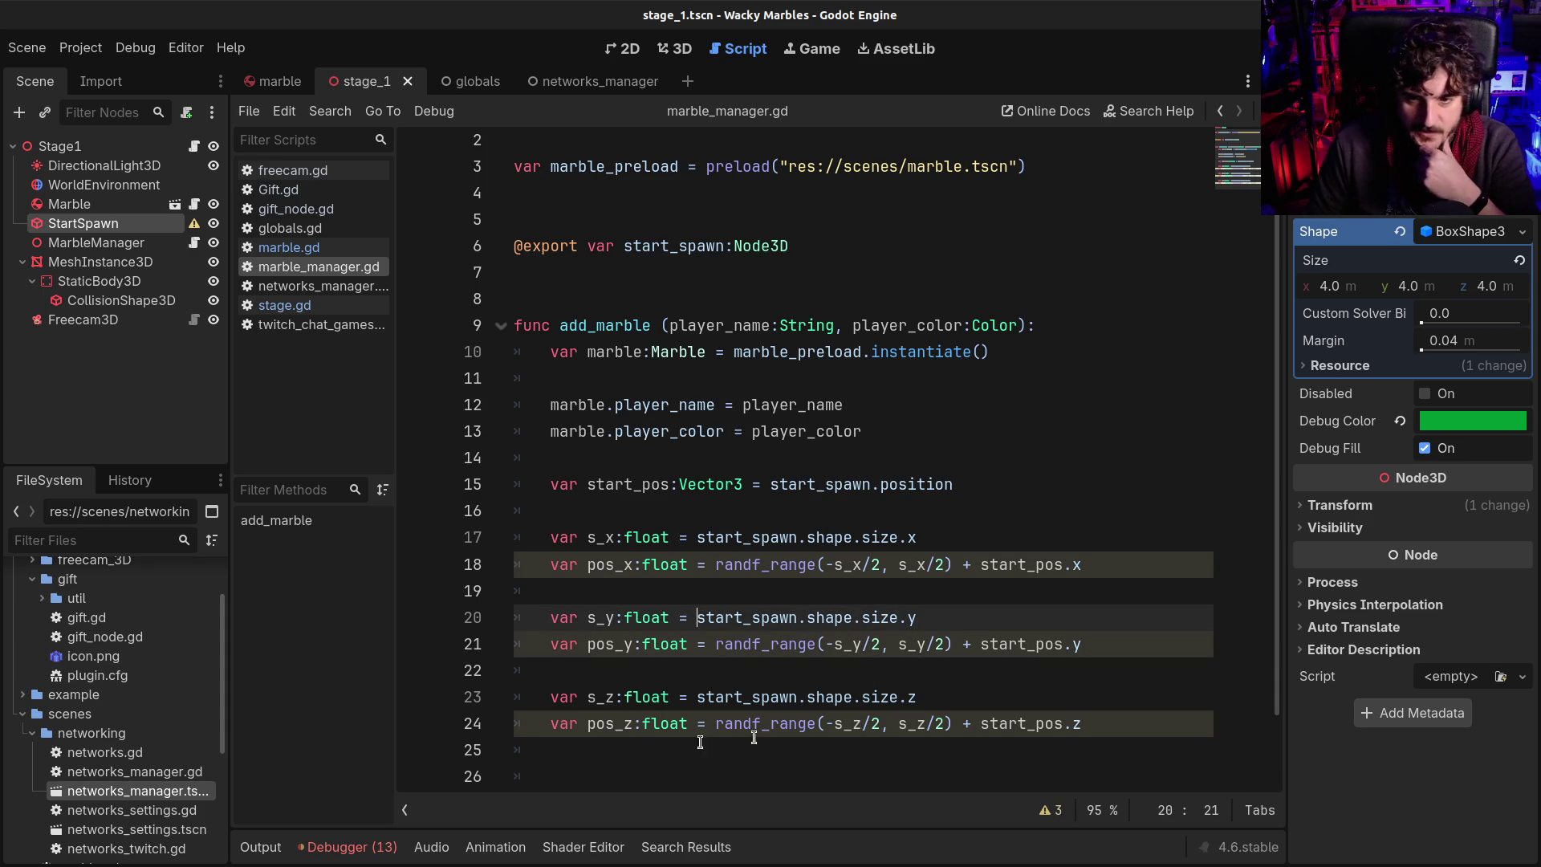
# Start a new line below the pos_z calculation beginning with 'position'
pyautogui.click(1127, 725)
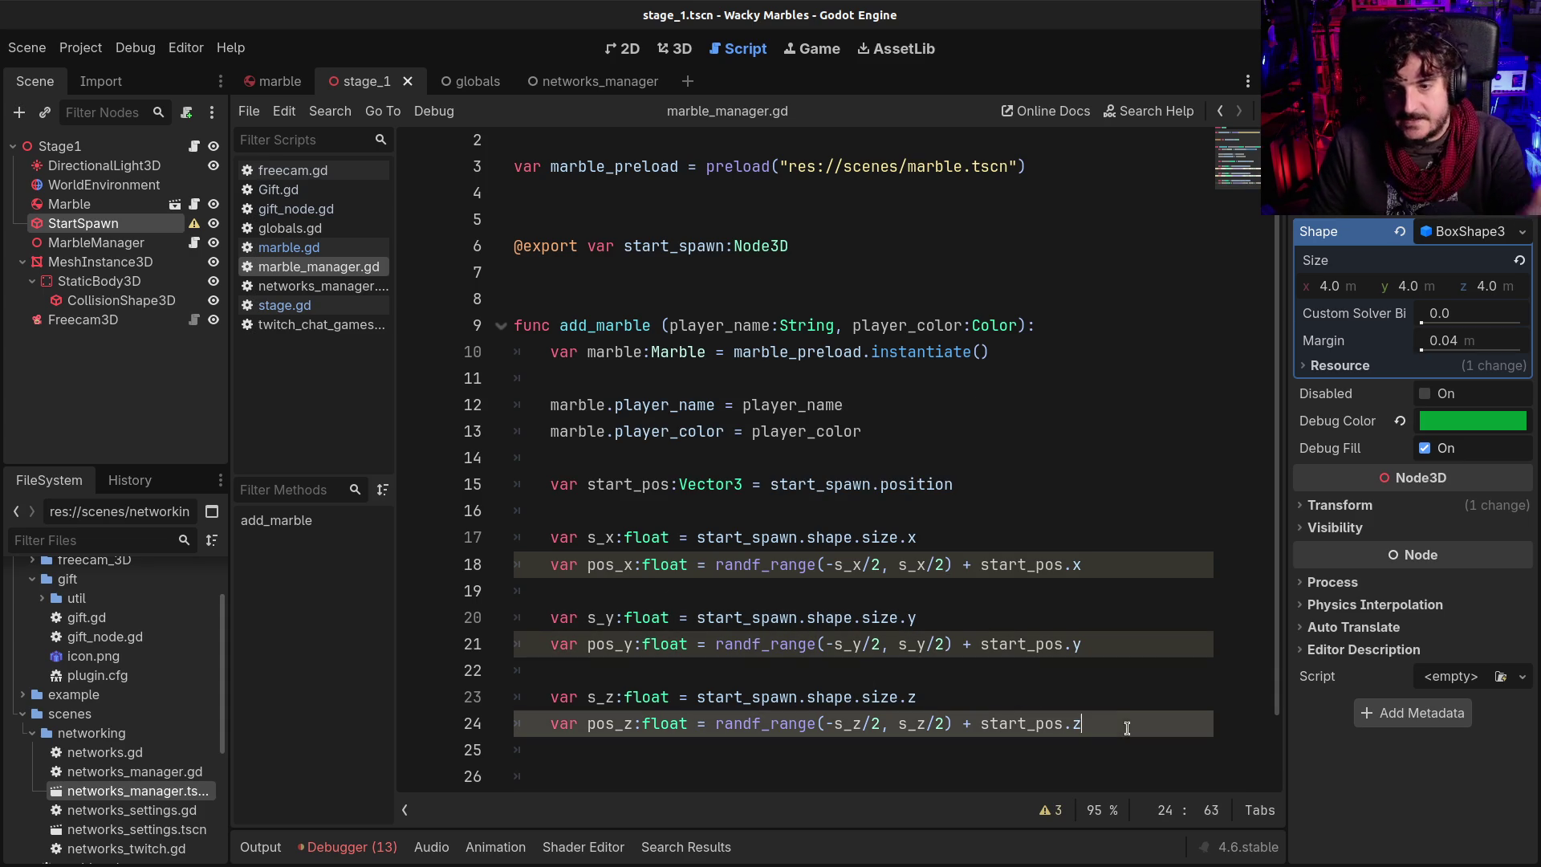
pyautogui.press('Return')
pyautogui.press('Return')
pyautogui.press('Return')
pyautogui.write('po')
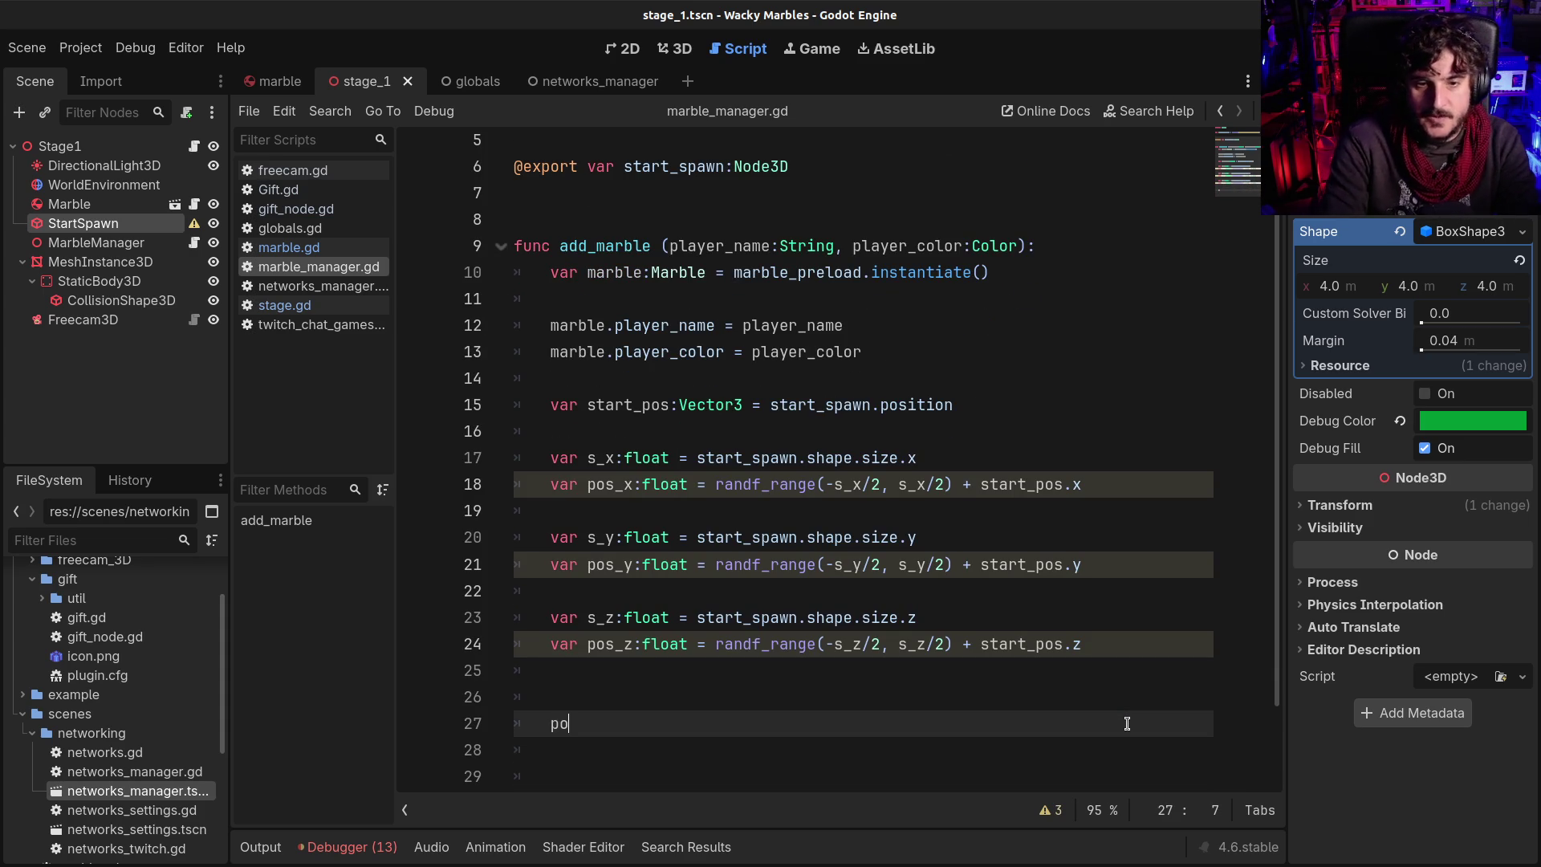
pyautogui.write('s')
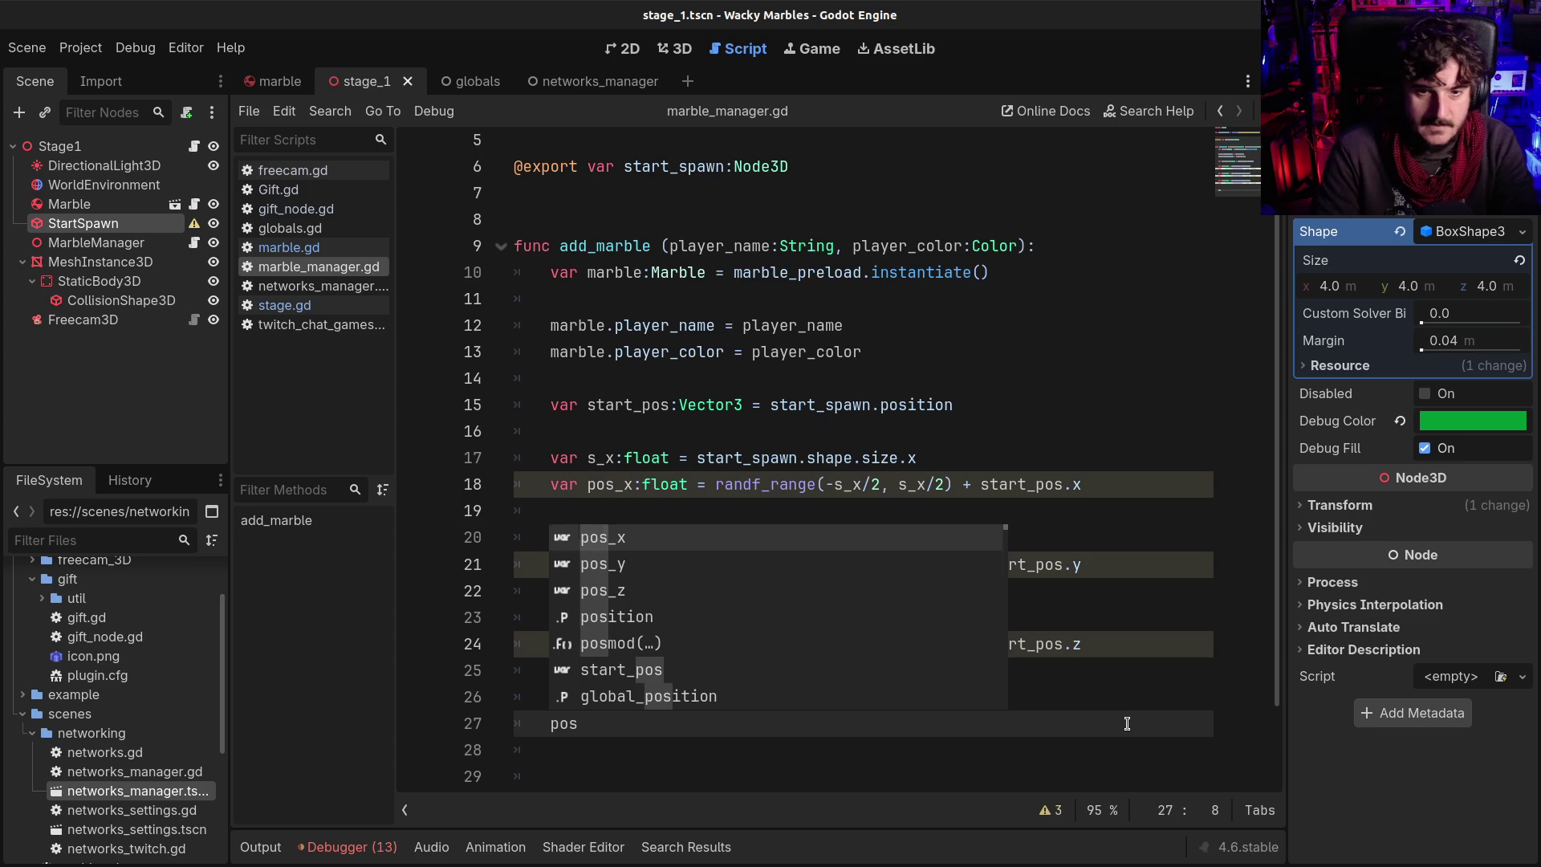
pyautogui.press('Down')
pyautogui.press('Down')
pyautogui.press('Down')
pyautogui.press('Return')
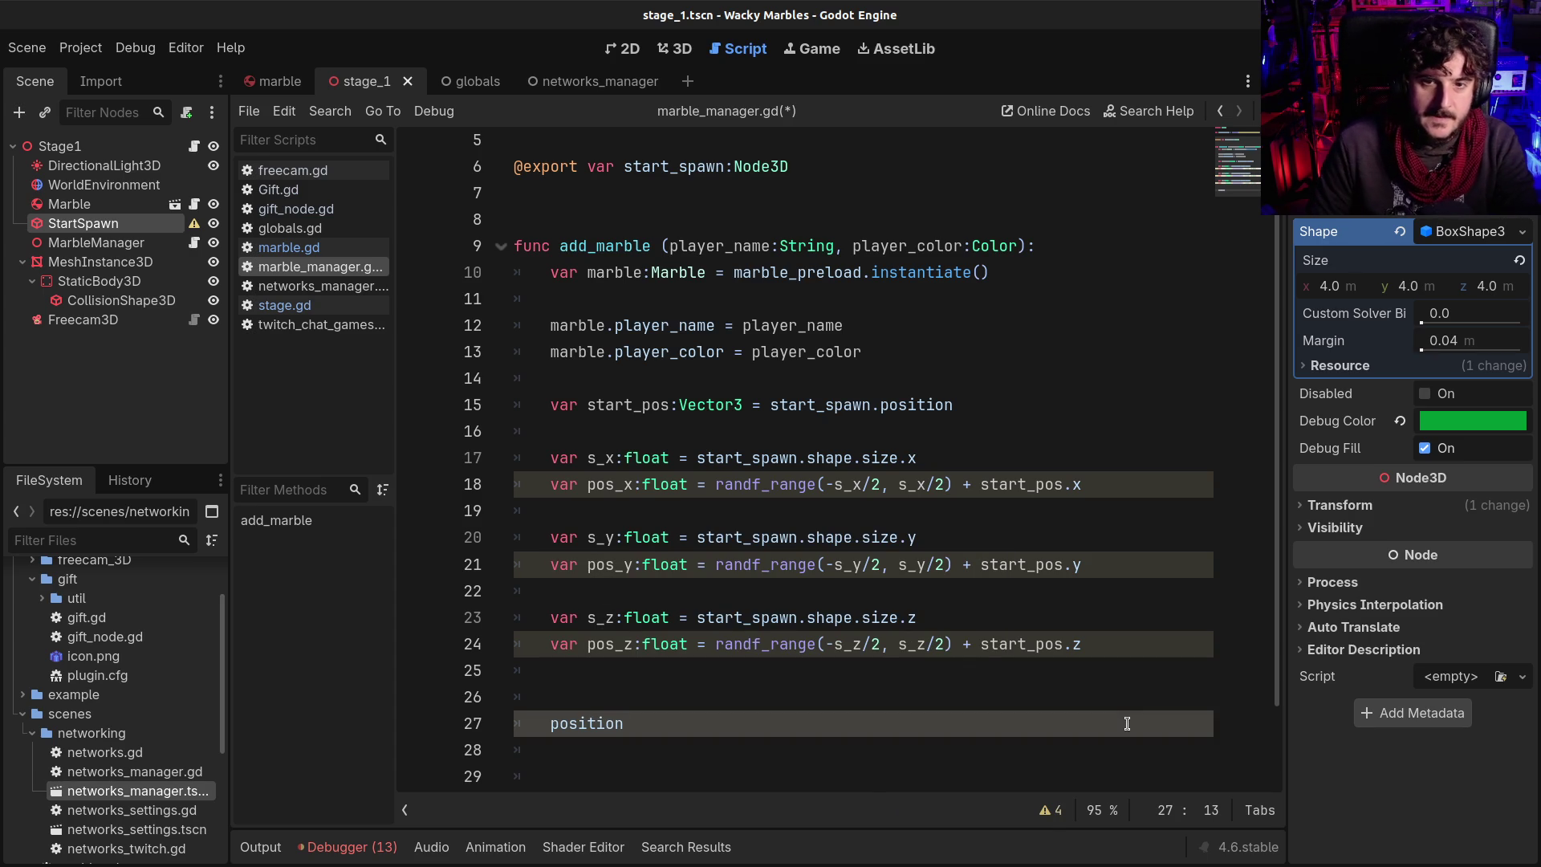
# Change line 15 so start_pos reads start_spawn.global_position
pyautogui.click(879, 406)
pyautogui.write('global_')
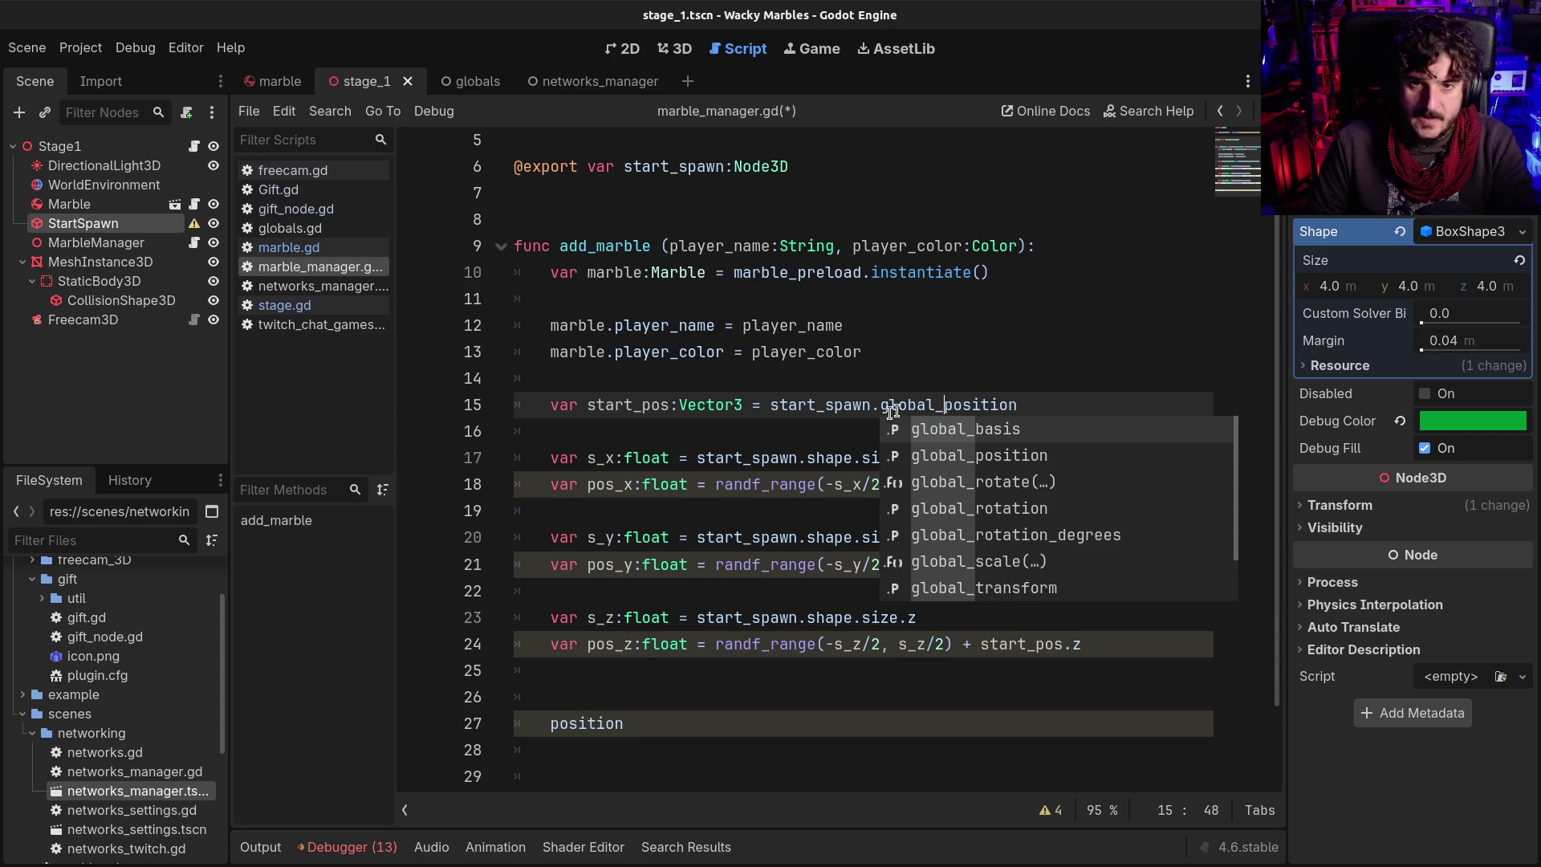
pyautogui.click(770, 405)
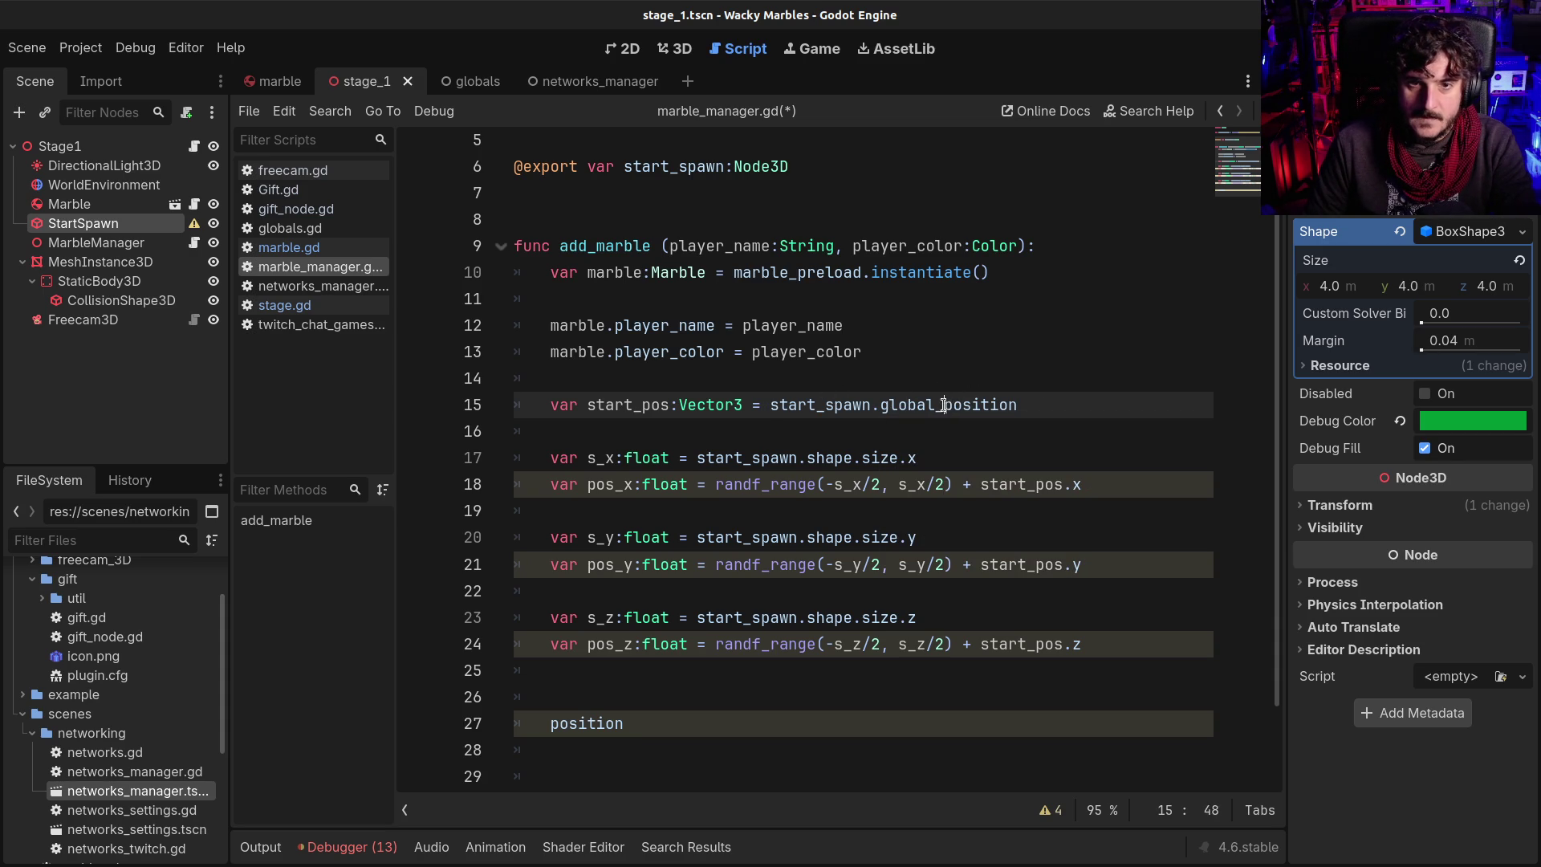
pyautogui.doubleClick(944, 405)
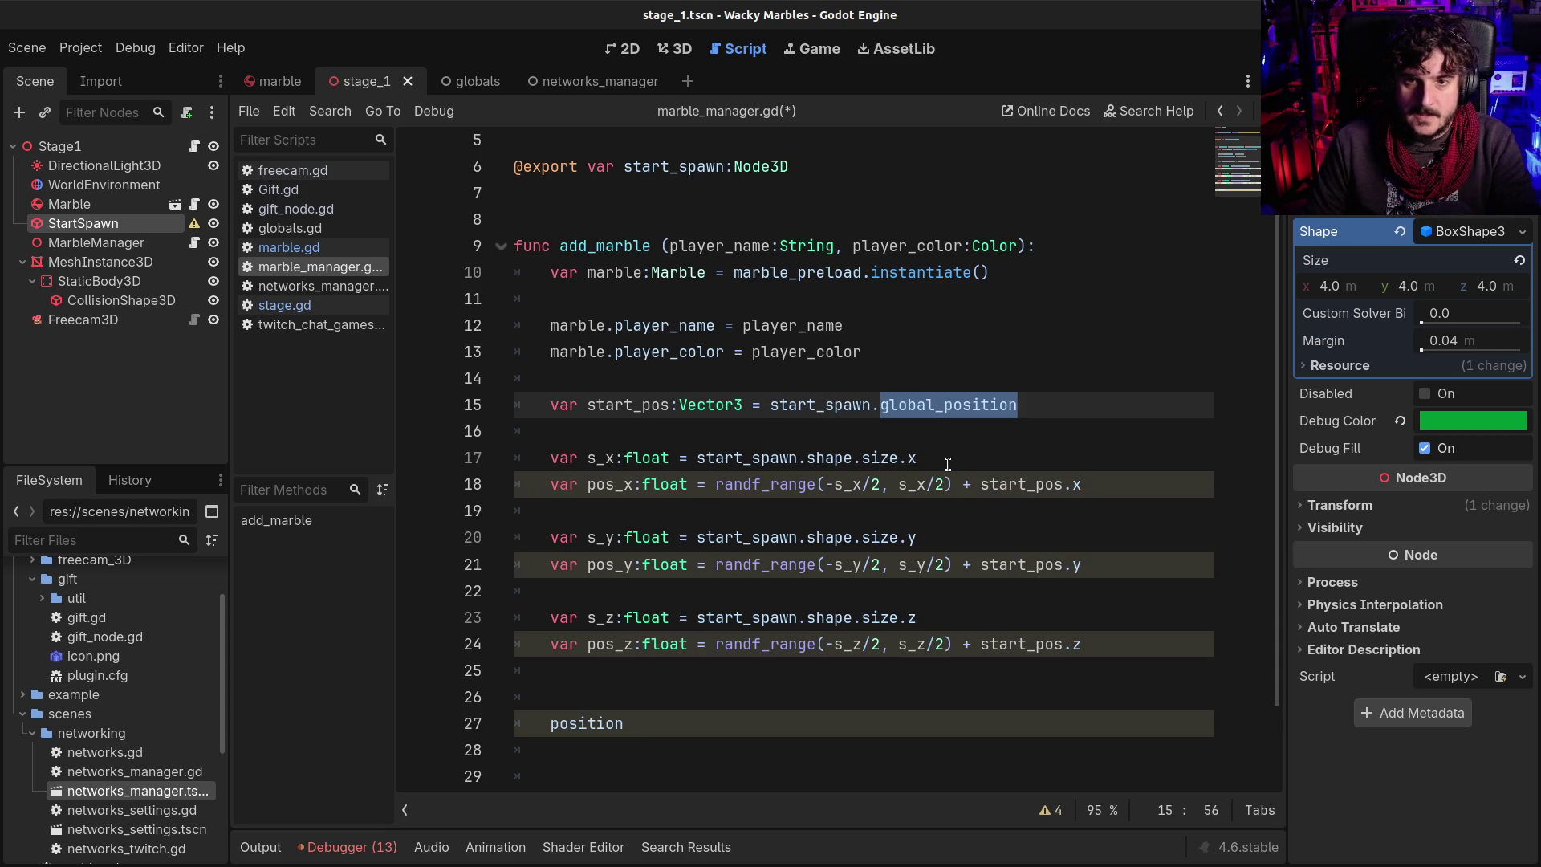
pyautogui.scroll(-2, 702, 678)
pyautogui.click(601, 570)
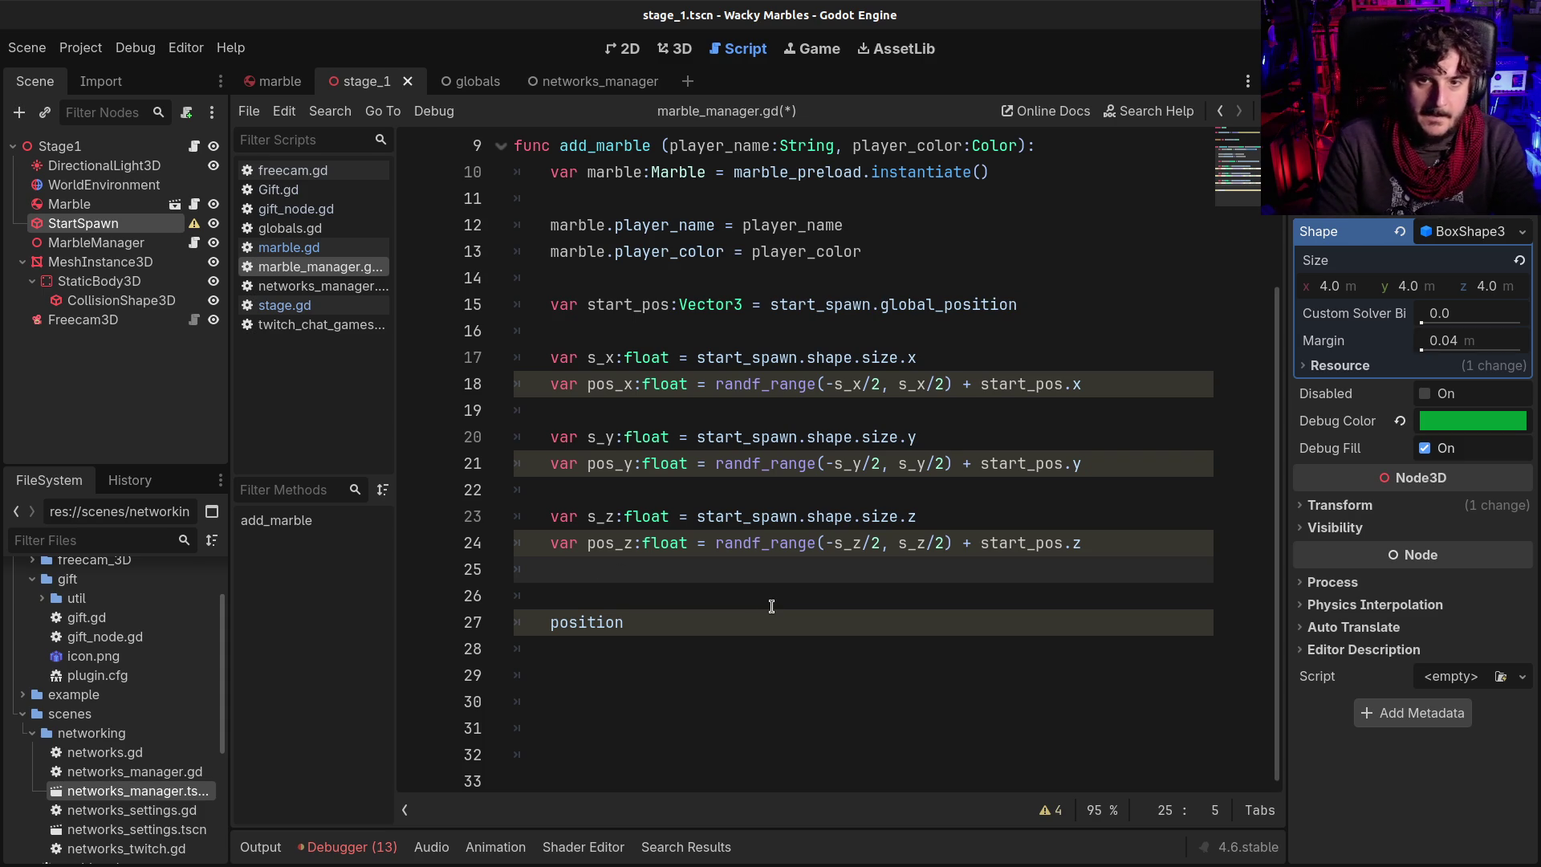
# Add an add_child(marble) call in add_marble
pyautogui.press('Return')
pyautogui.press('Return')
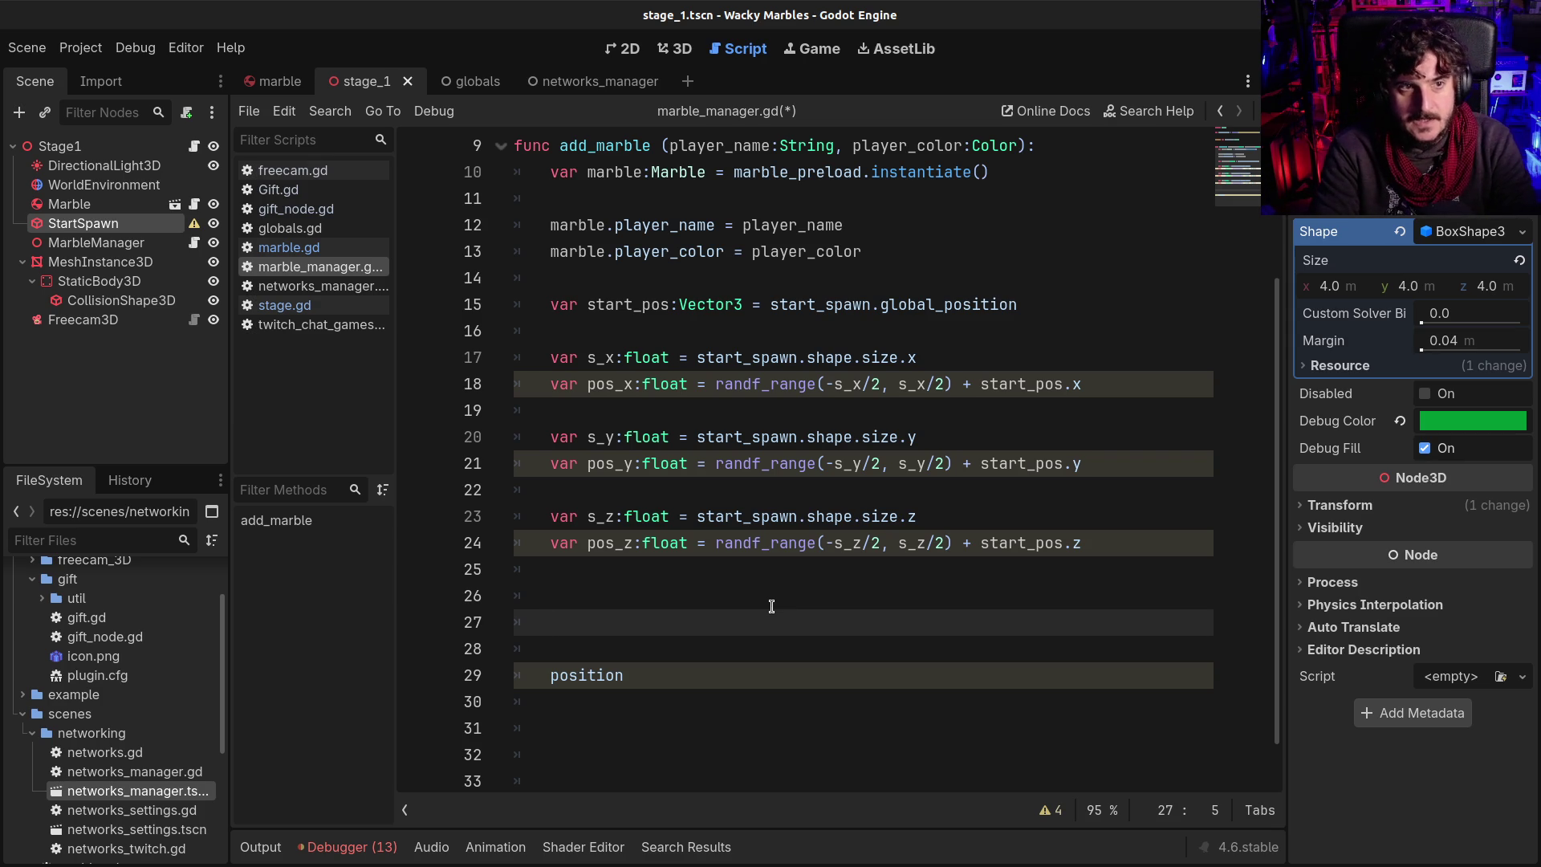
pyautogui.write('add_')
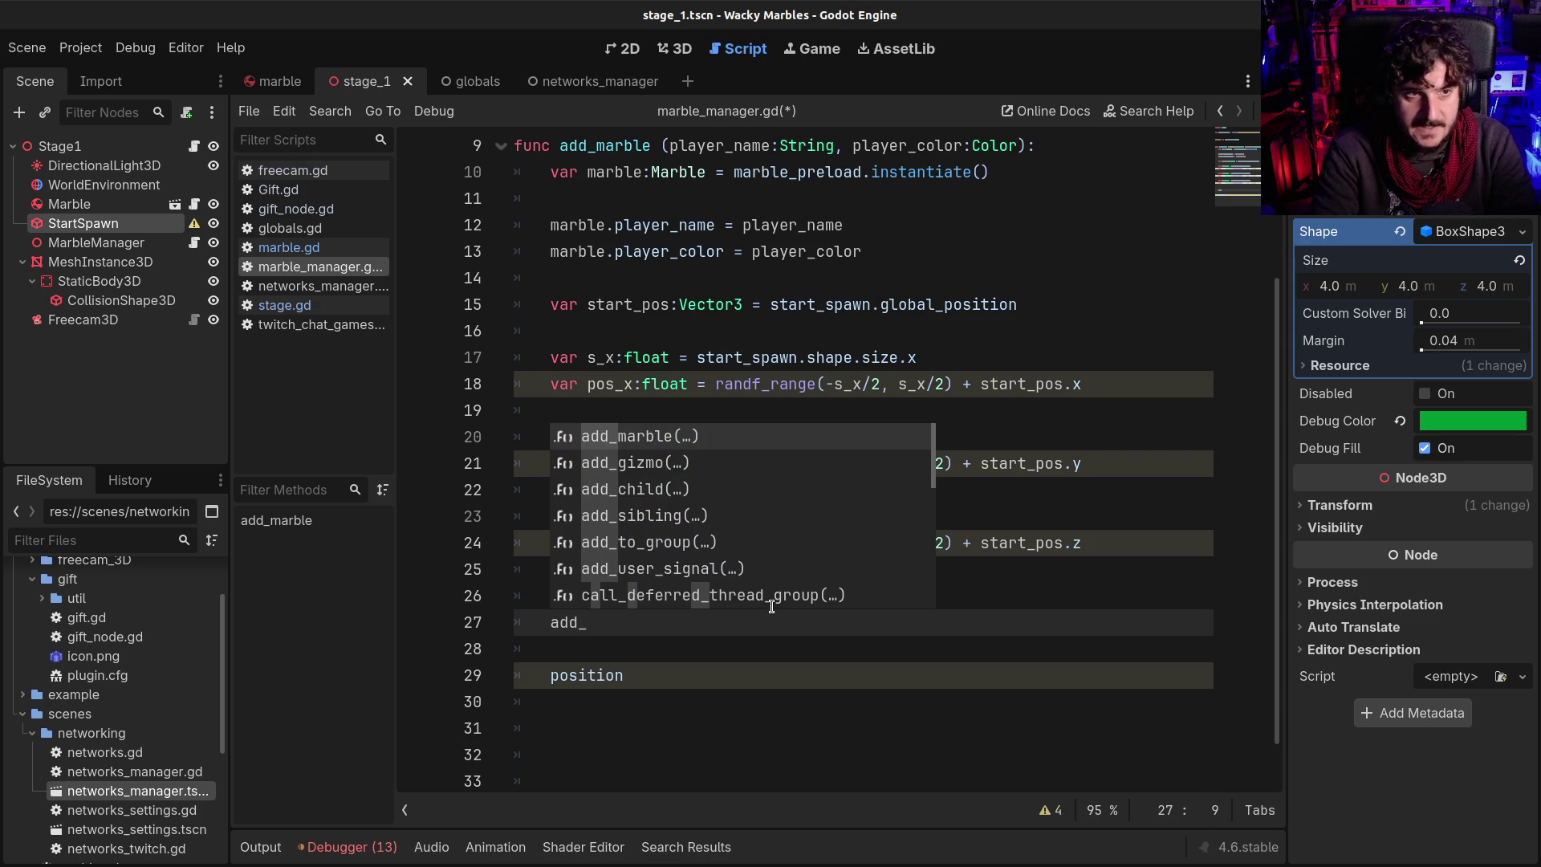
pyautogui.write('marble(')
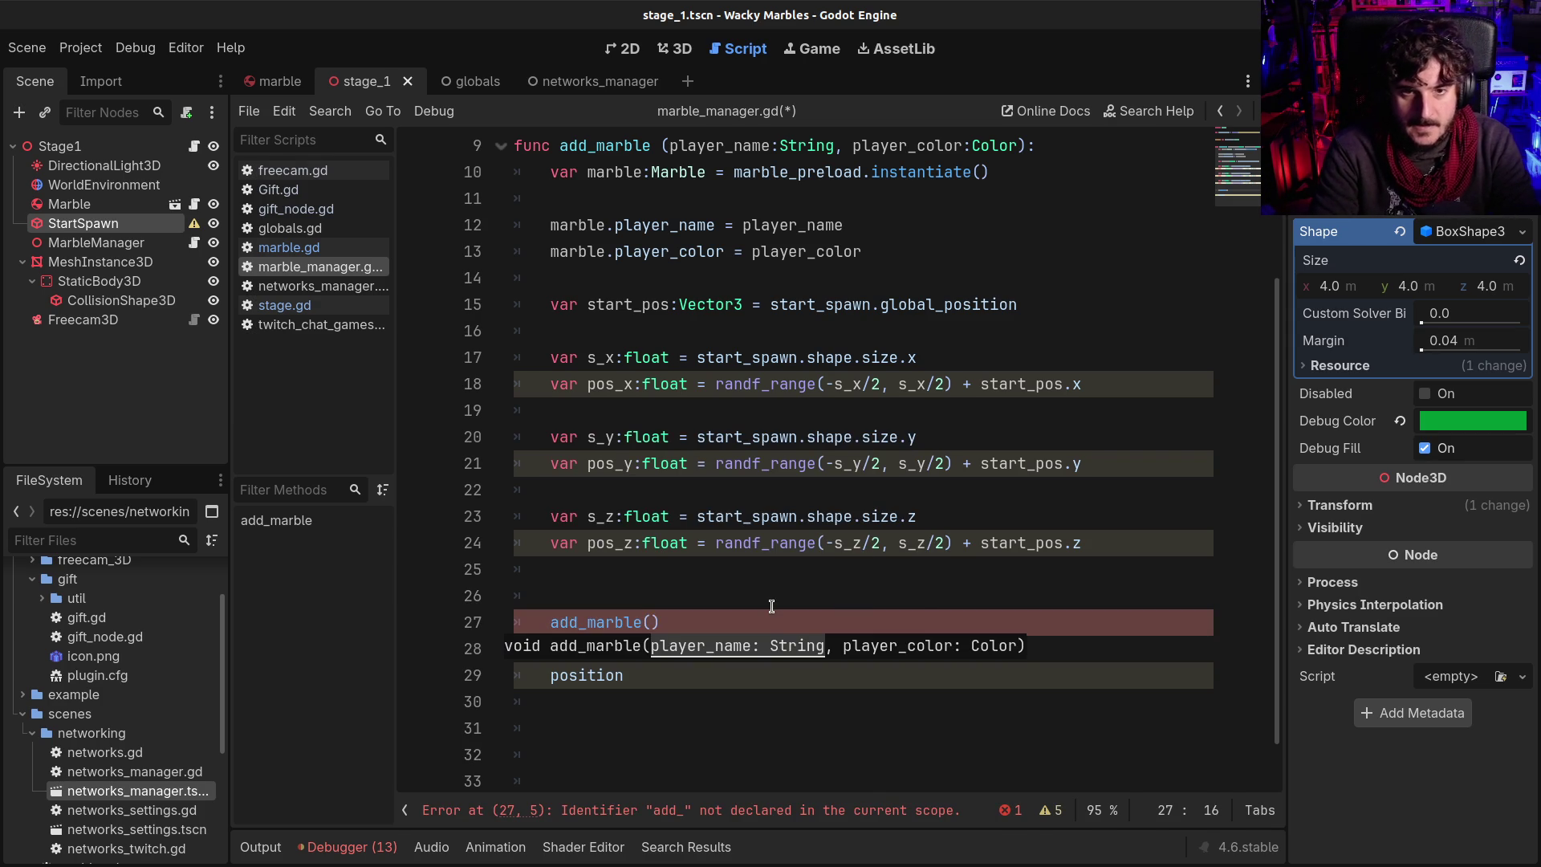
pyautogui.press('BackSpace')
pyautogui.press('BackSpace')
pyautogui.press('BackSpace')
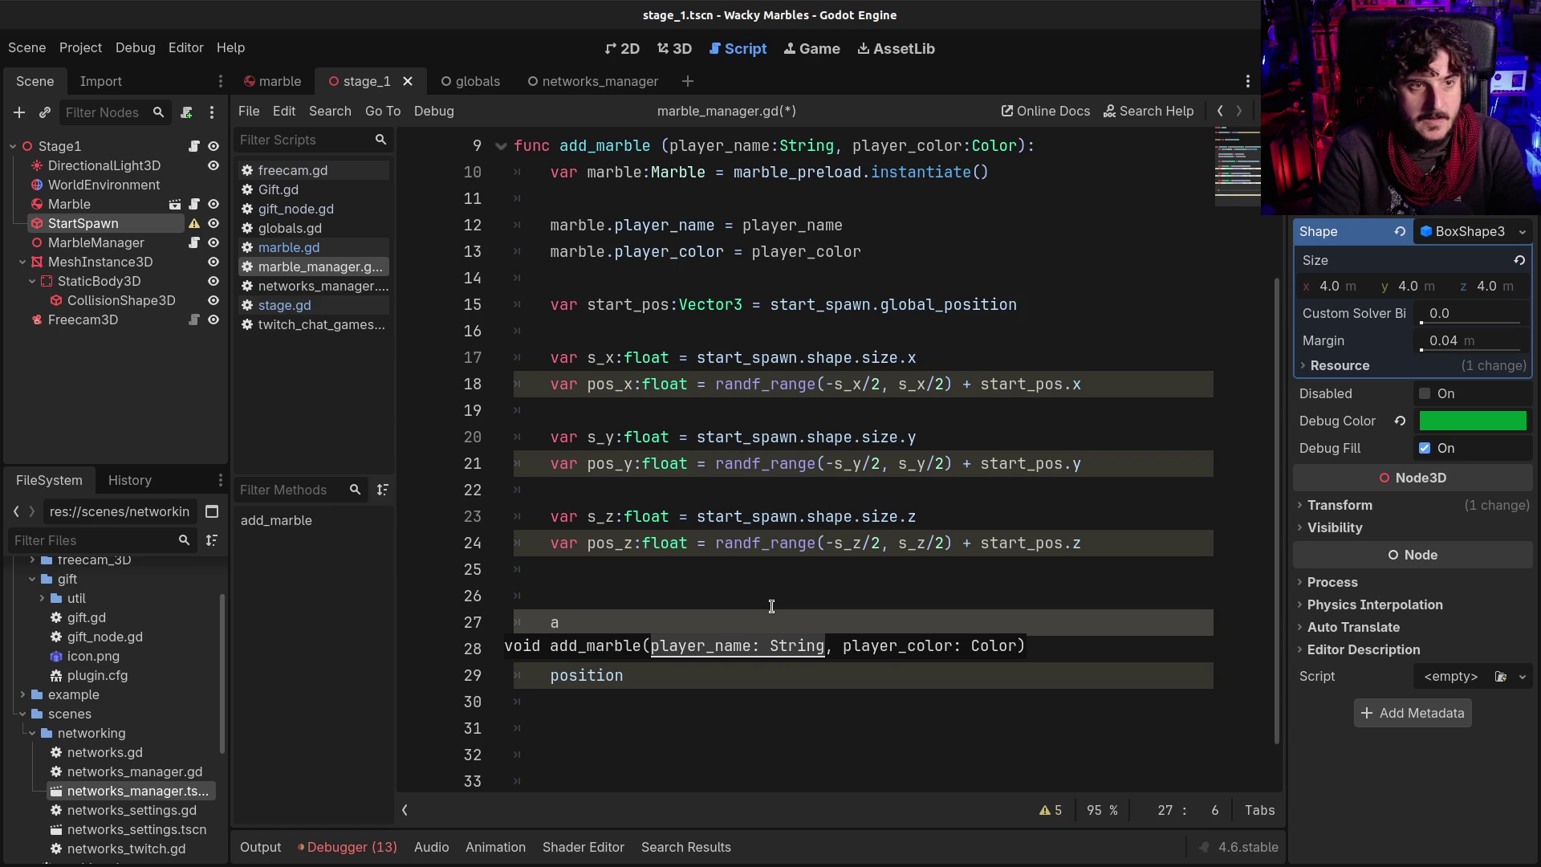
pyautogui.write('dd_c')
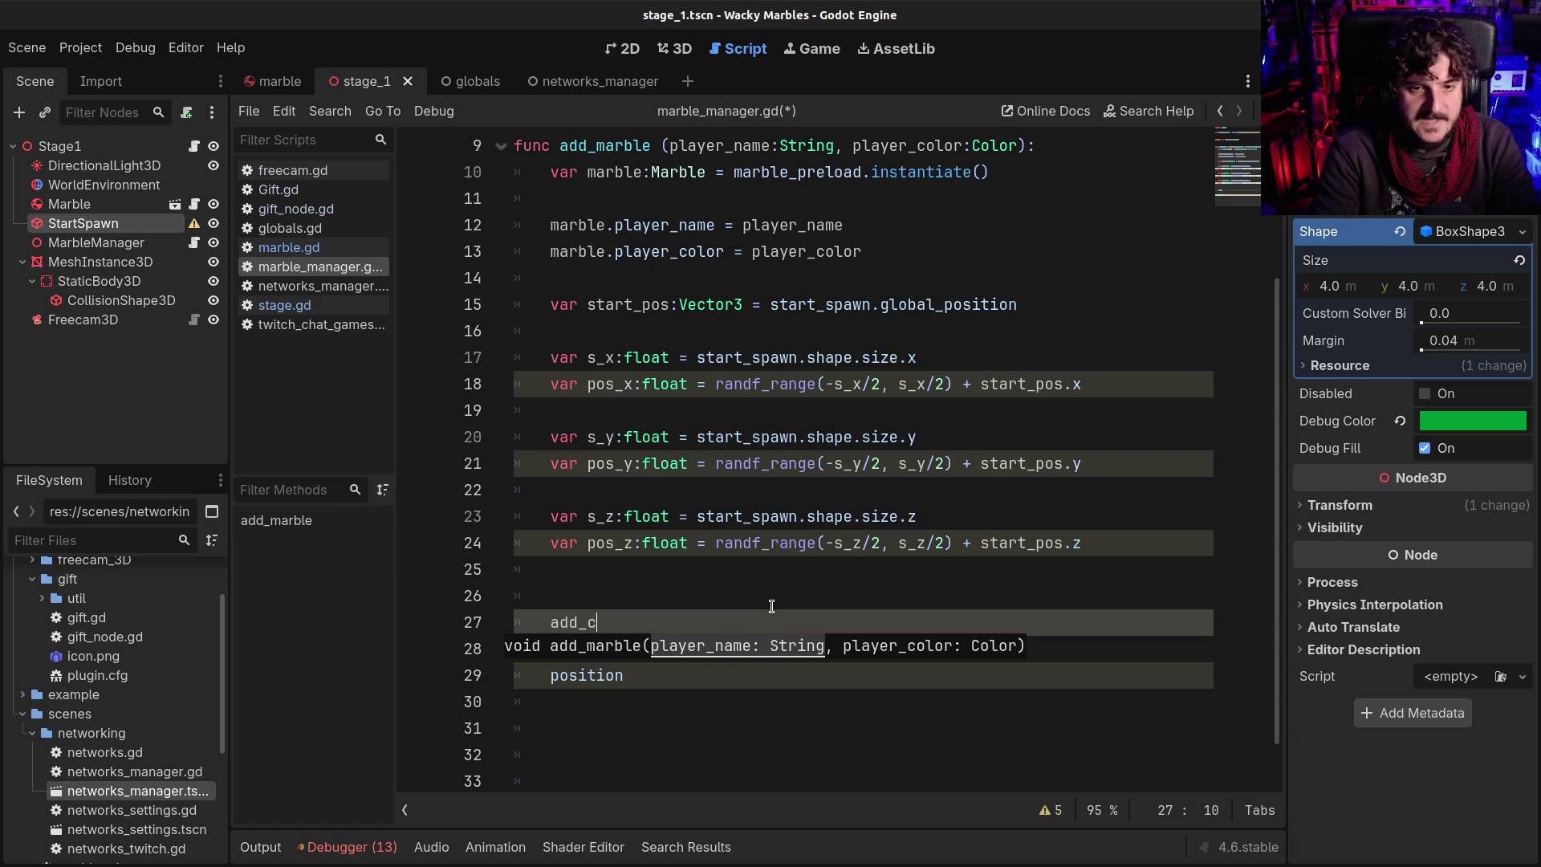
pyautogui.press('Return')
pyautogui.write('marble')
pyautogui.press('Escape')
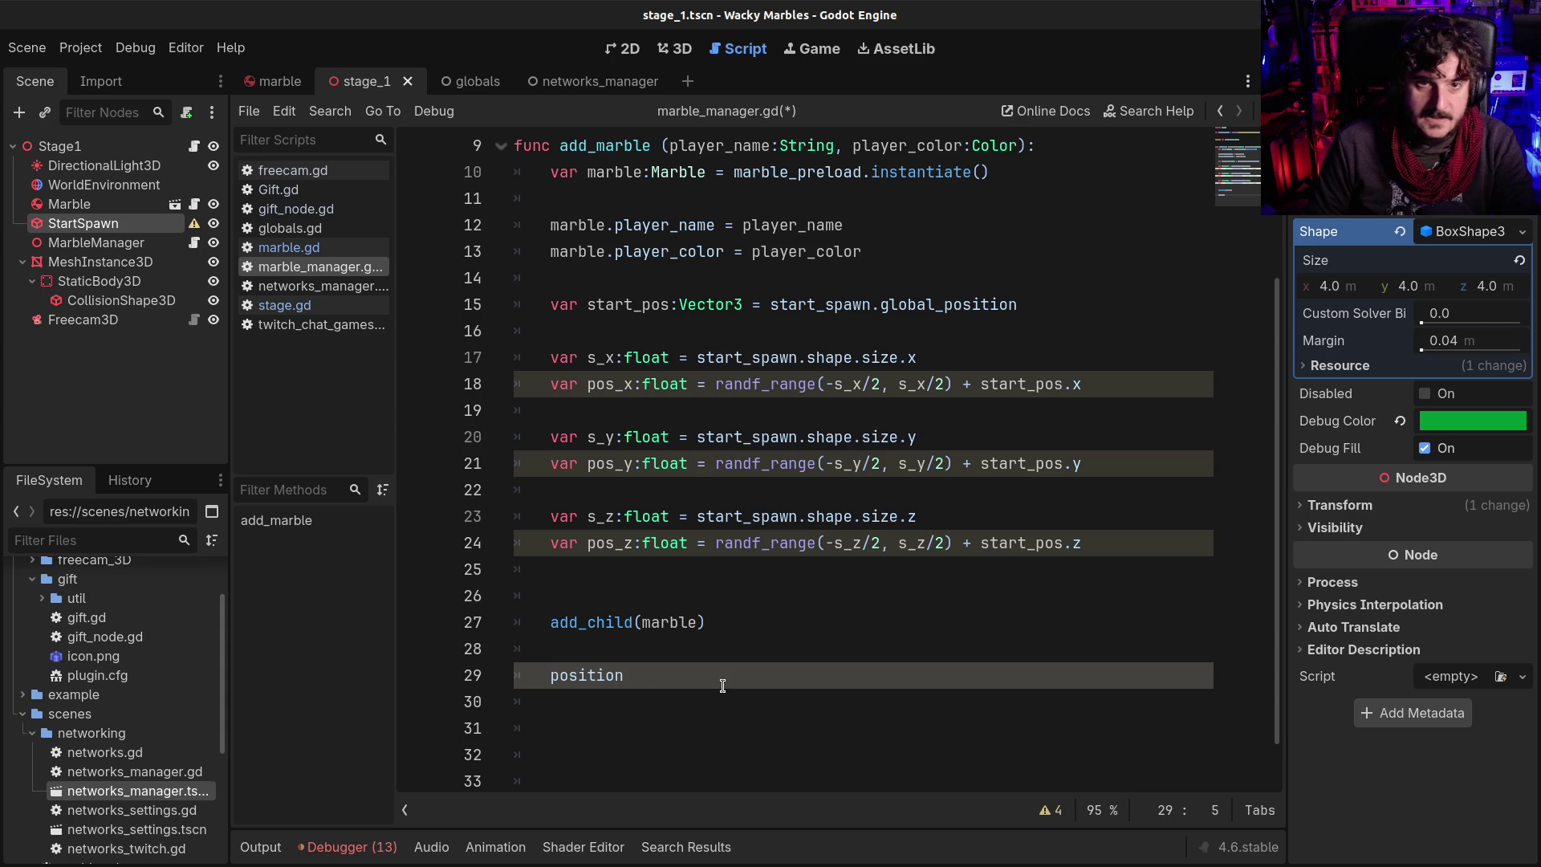
# Set marble.global_position = Vector3(pos_x, pos_y, pos_z) and save marble_manager.gd
pyautogui.write('marble.')
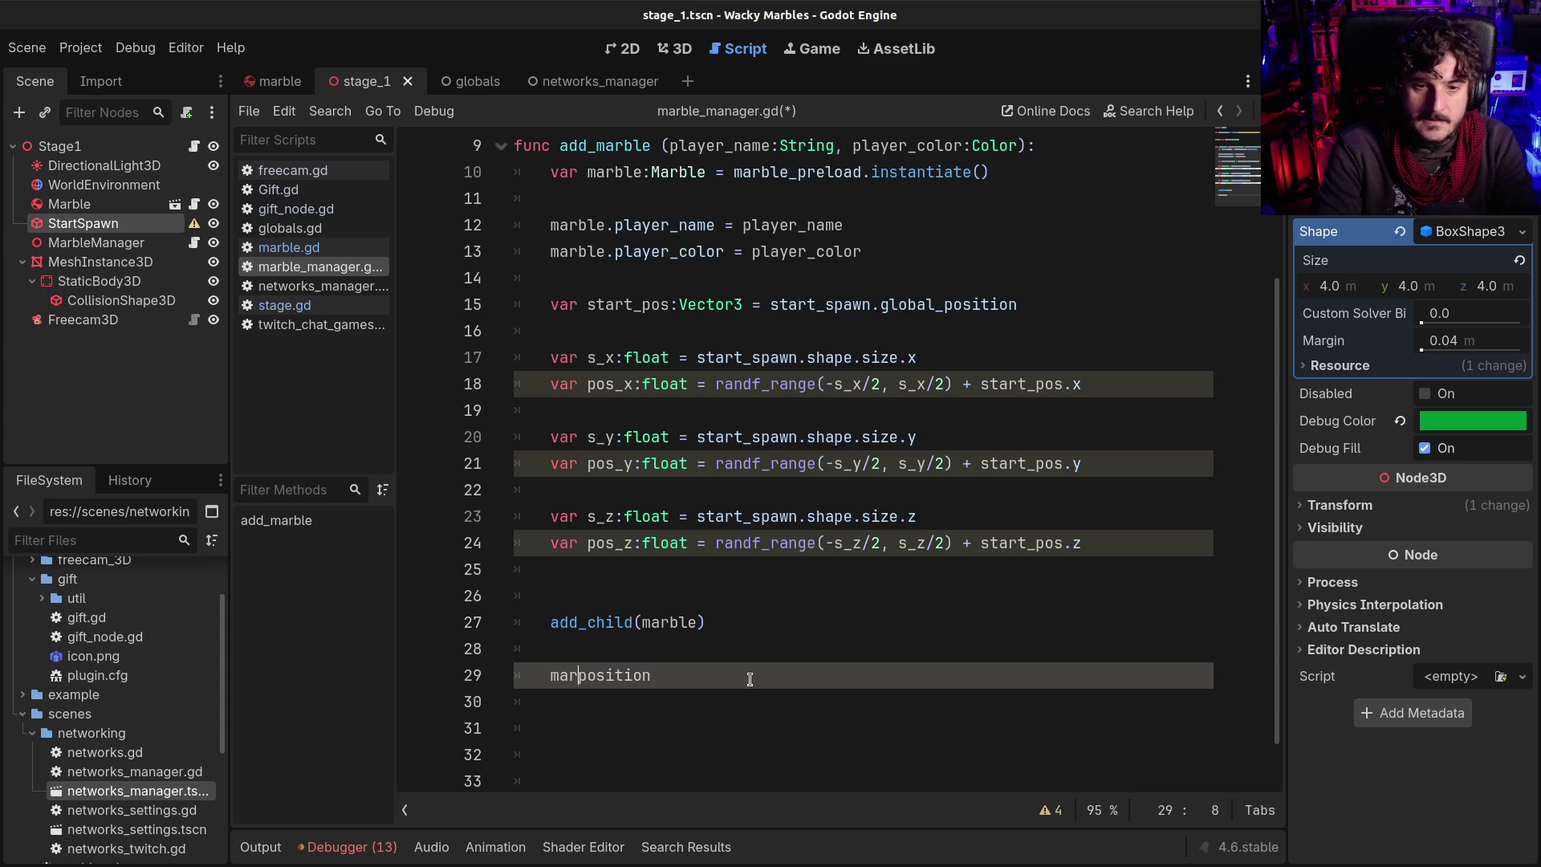
pyautogui.press('BackSpace')
pyautogui.press('BackSpace')
pyautogui.press('BackSpace')
pyautogui.write('b')
pyautogui.press('BackSpace')
pyautogui.write('le.glo')
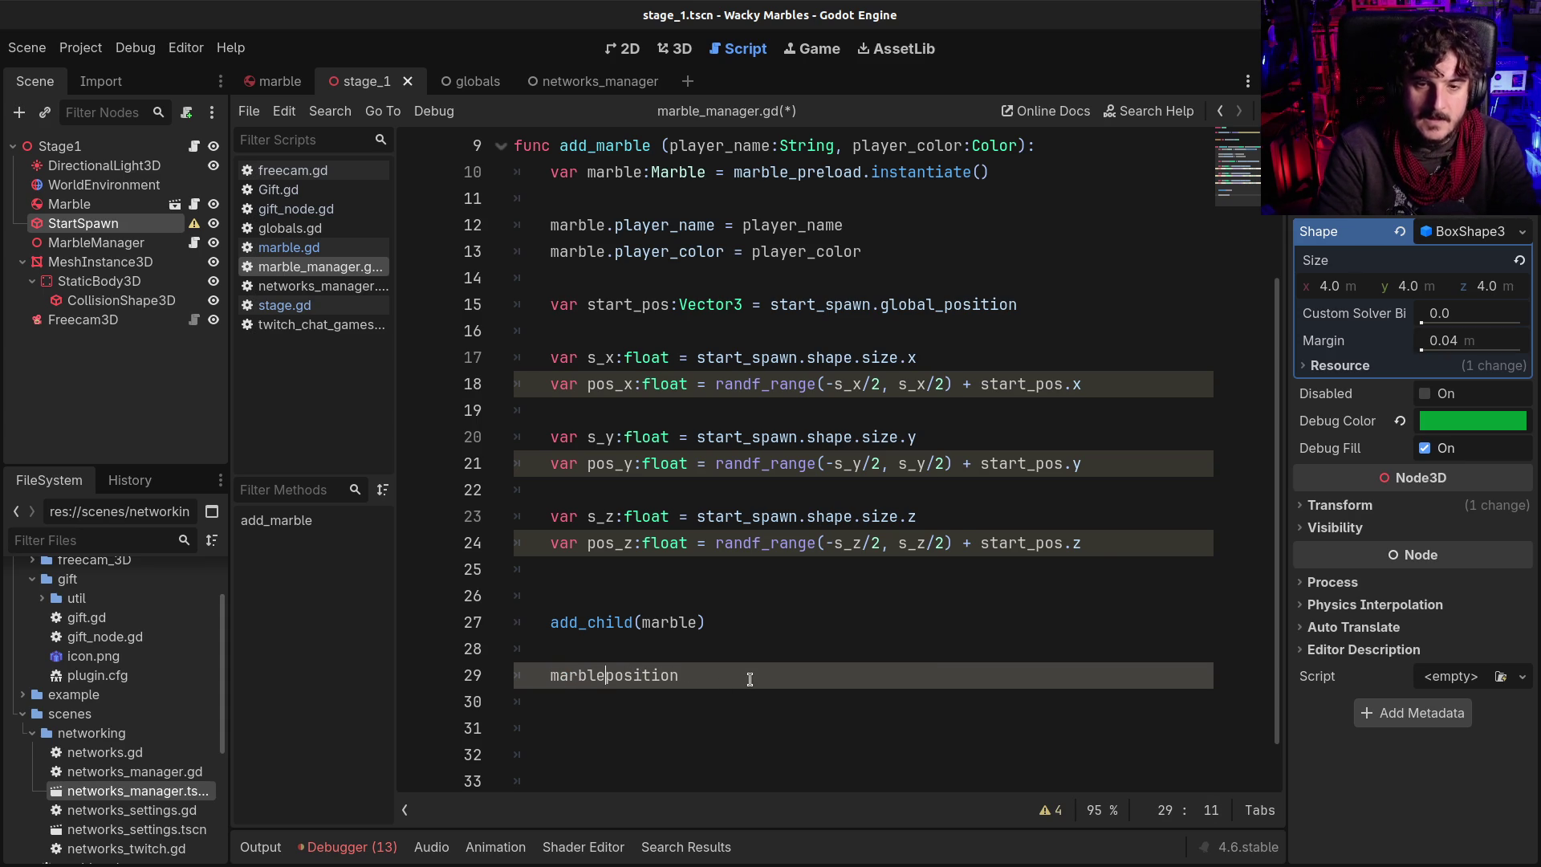
pyautogui.write('bal_')
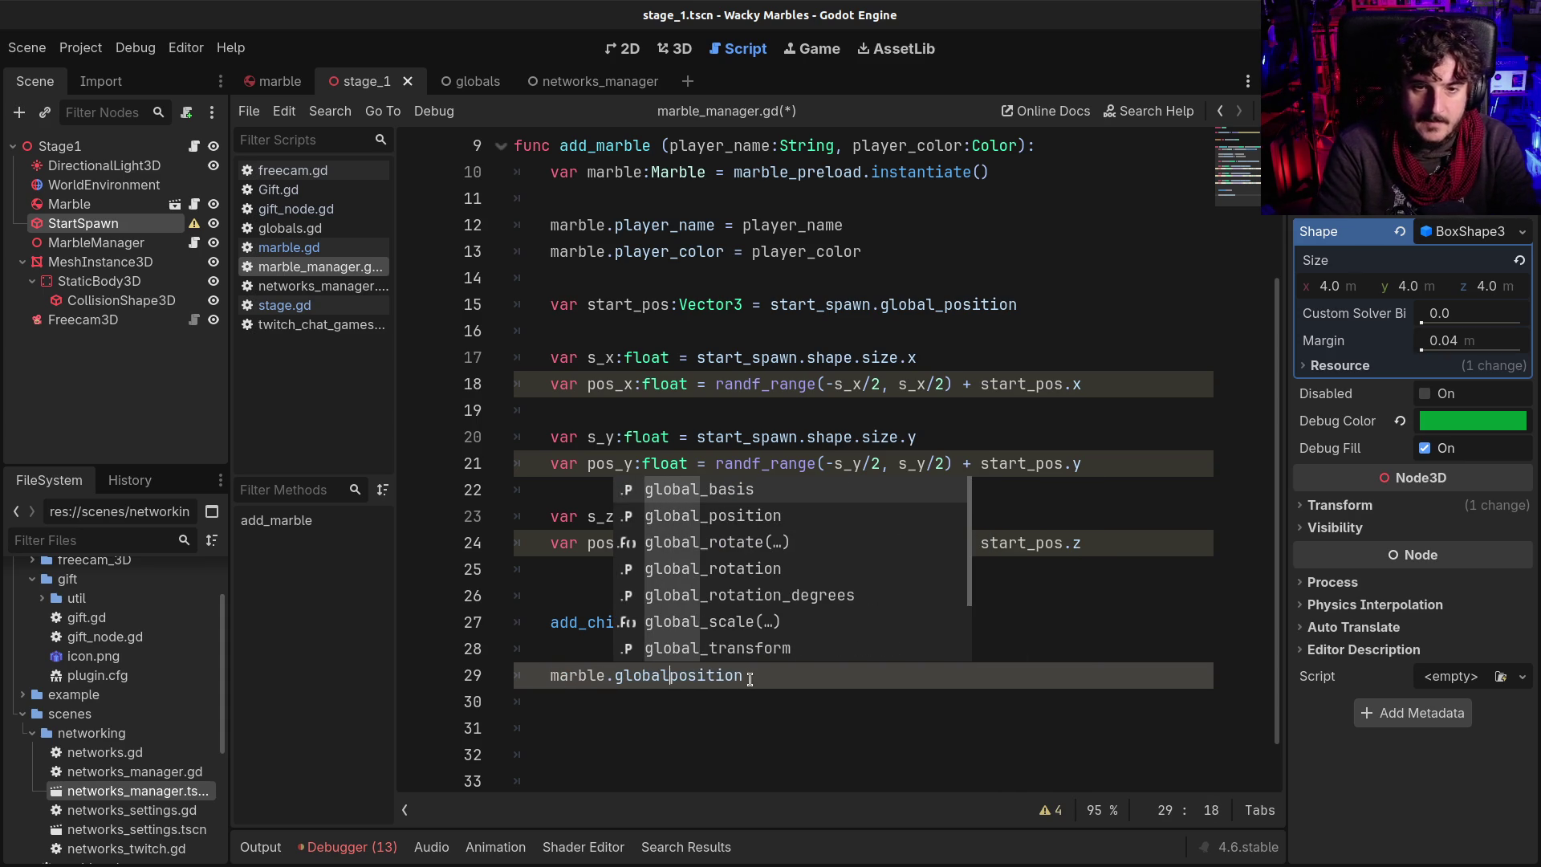
pyautogui.press('End')
pyautogui.write('= Vect')
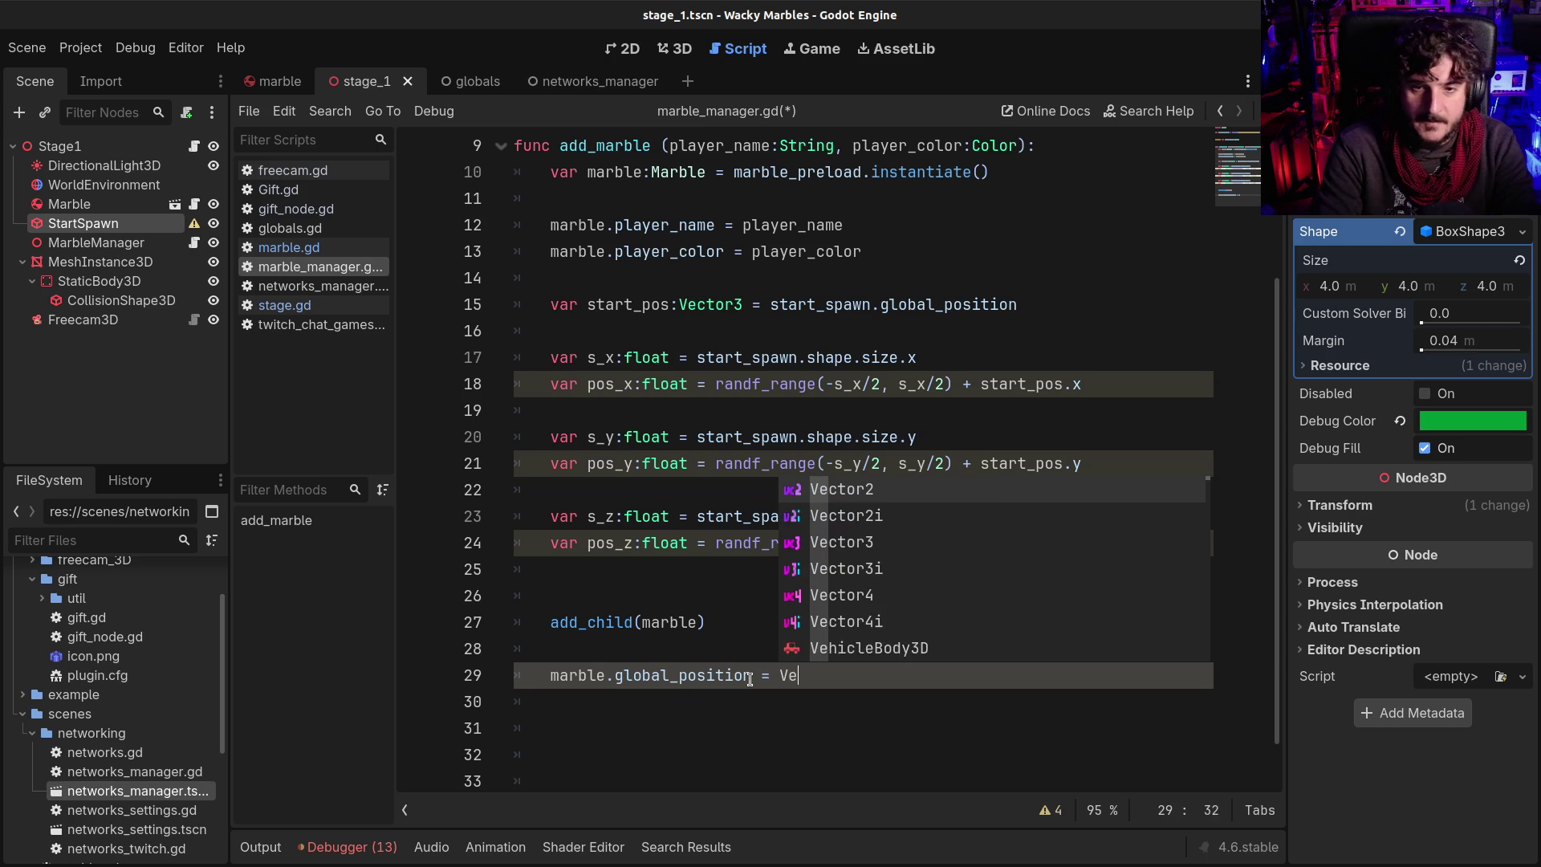
pyautogui.press('Down')
pyautogui.press('Down')
pyautogui.press('Return')
pyautogui.write('(pos')
pyautogui.write('_x, pos')
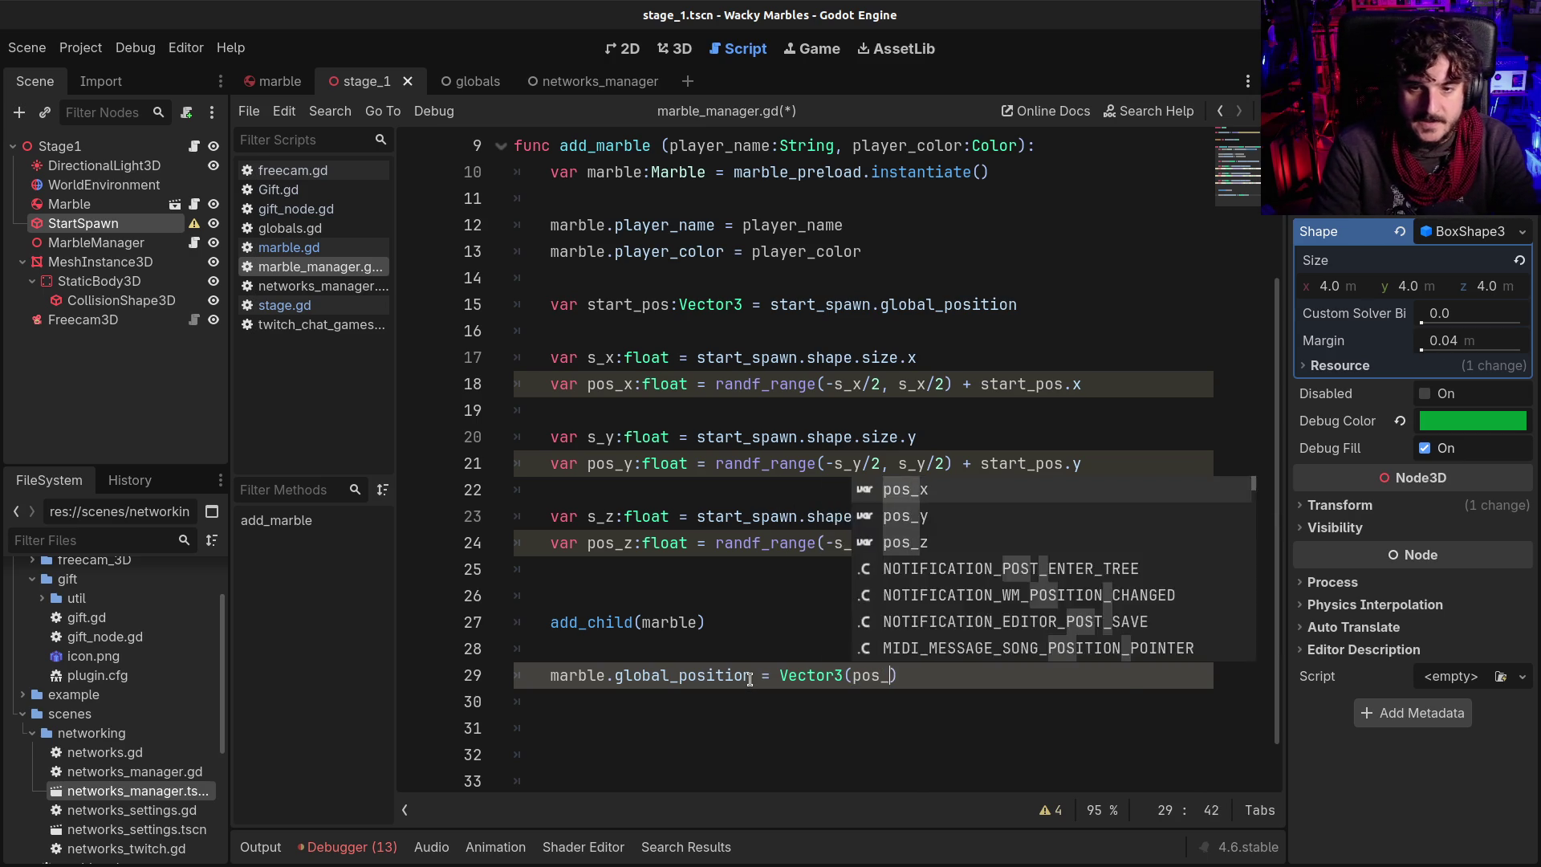
pyautogui.write('_y, po')
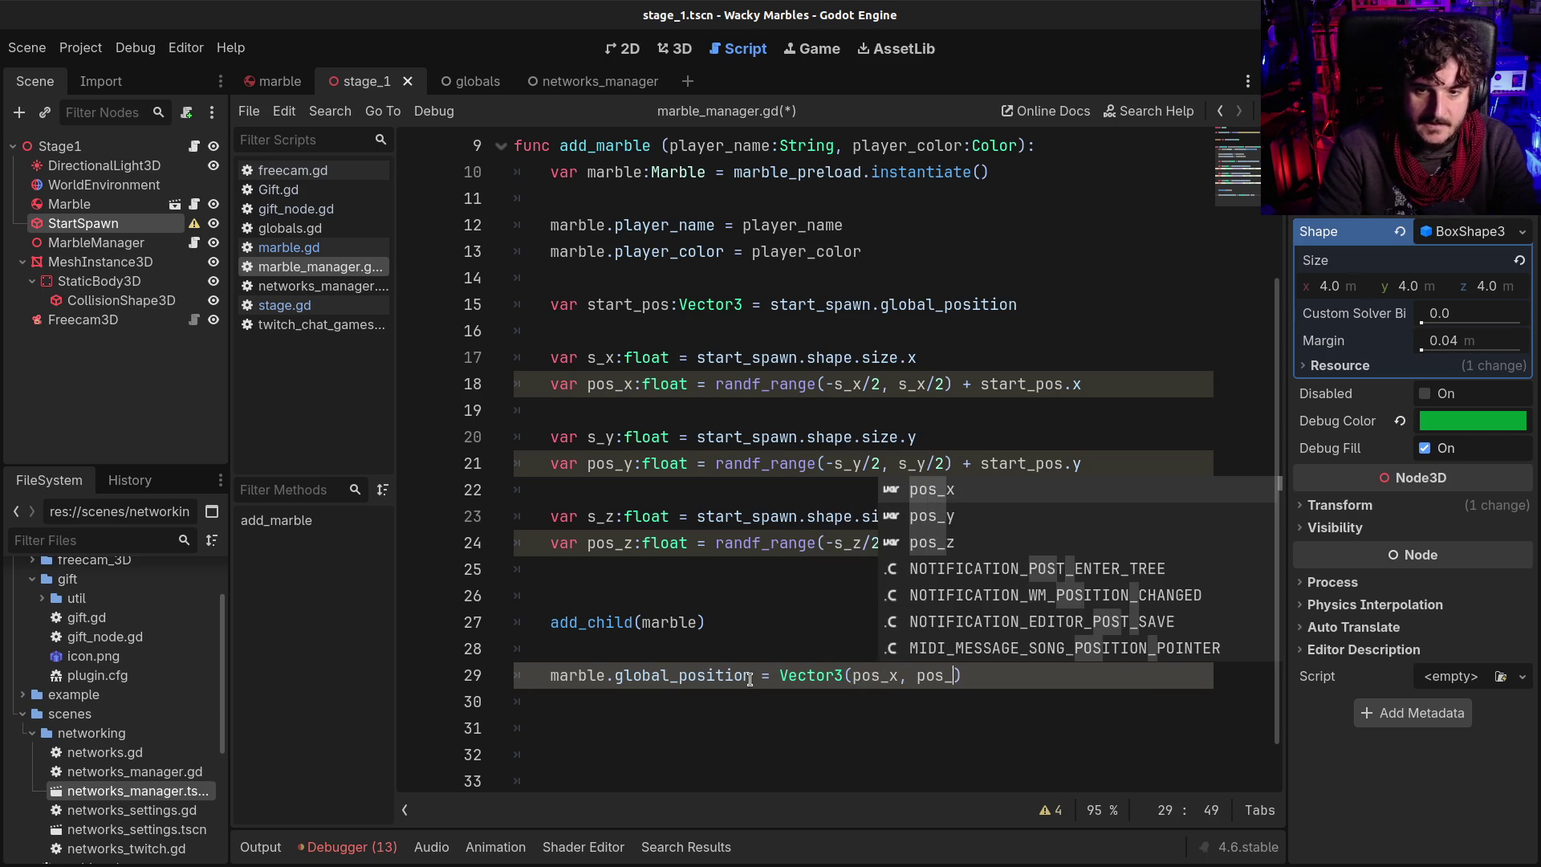
pyautogui.write('s_z')
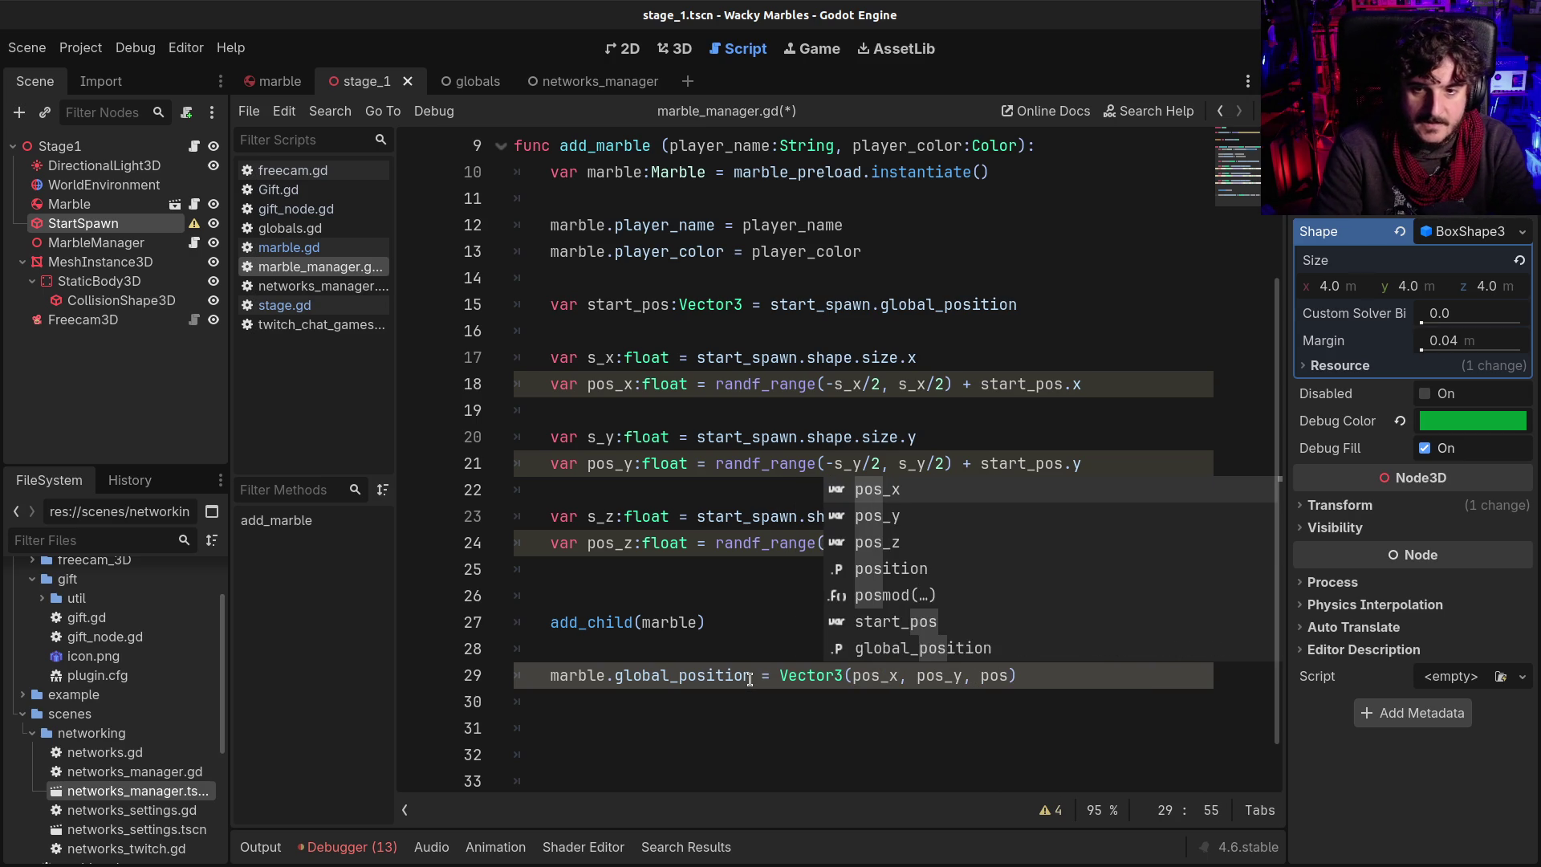
pyautogui.hotkey('ctrl', 's')
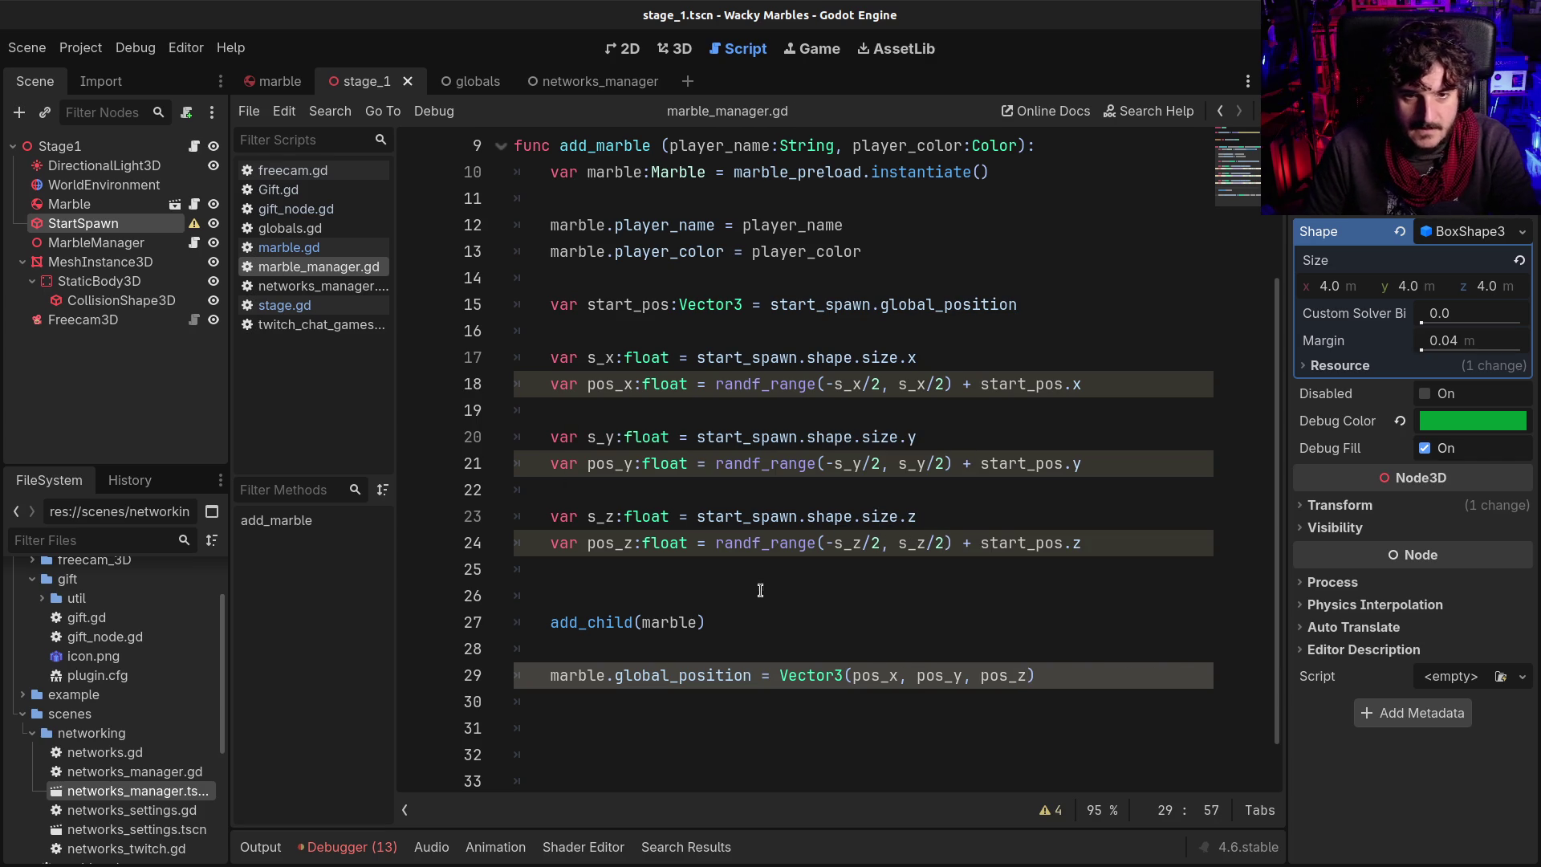
# Review the size and random-offset lines 17–24 of add_marble
pyautogui.click(761, 590)
pyautogui.click(759, 655)
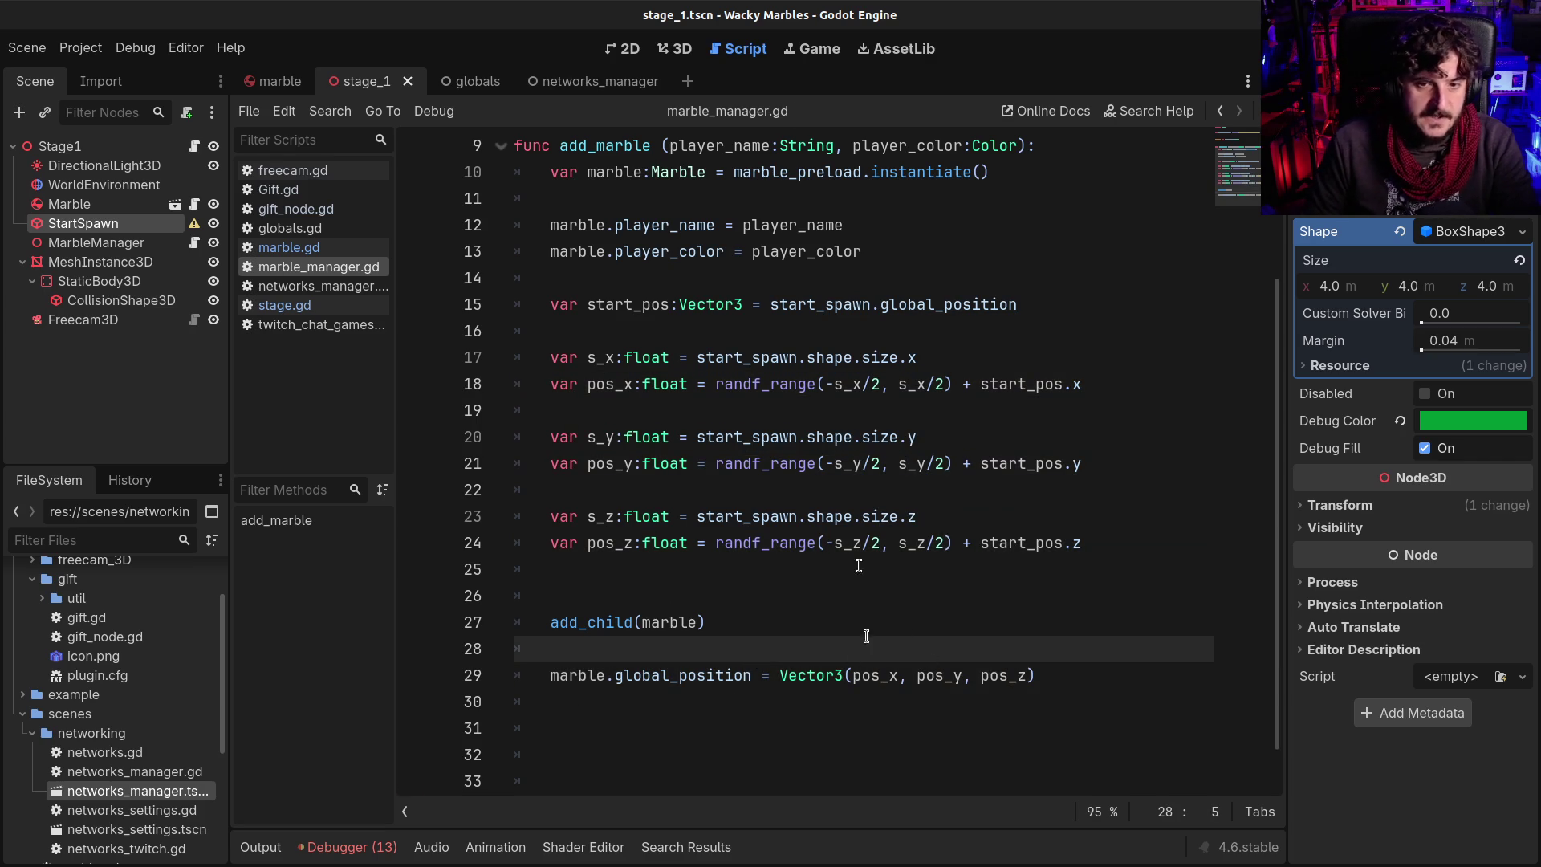
pyautogui.click(783, 463)
pyautogui.scroll(1, 782, 463)
pyautogui.click(595, 437)
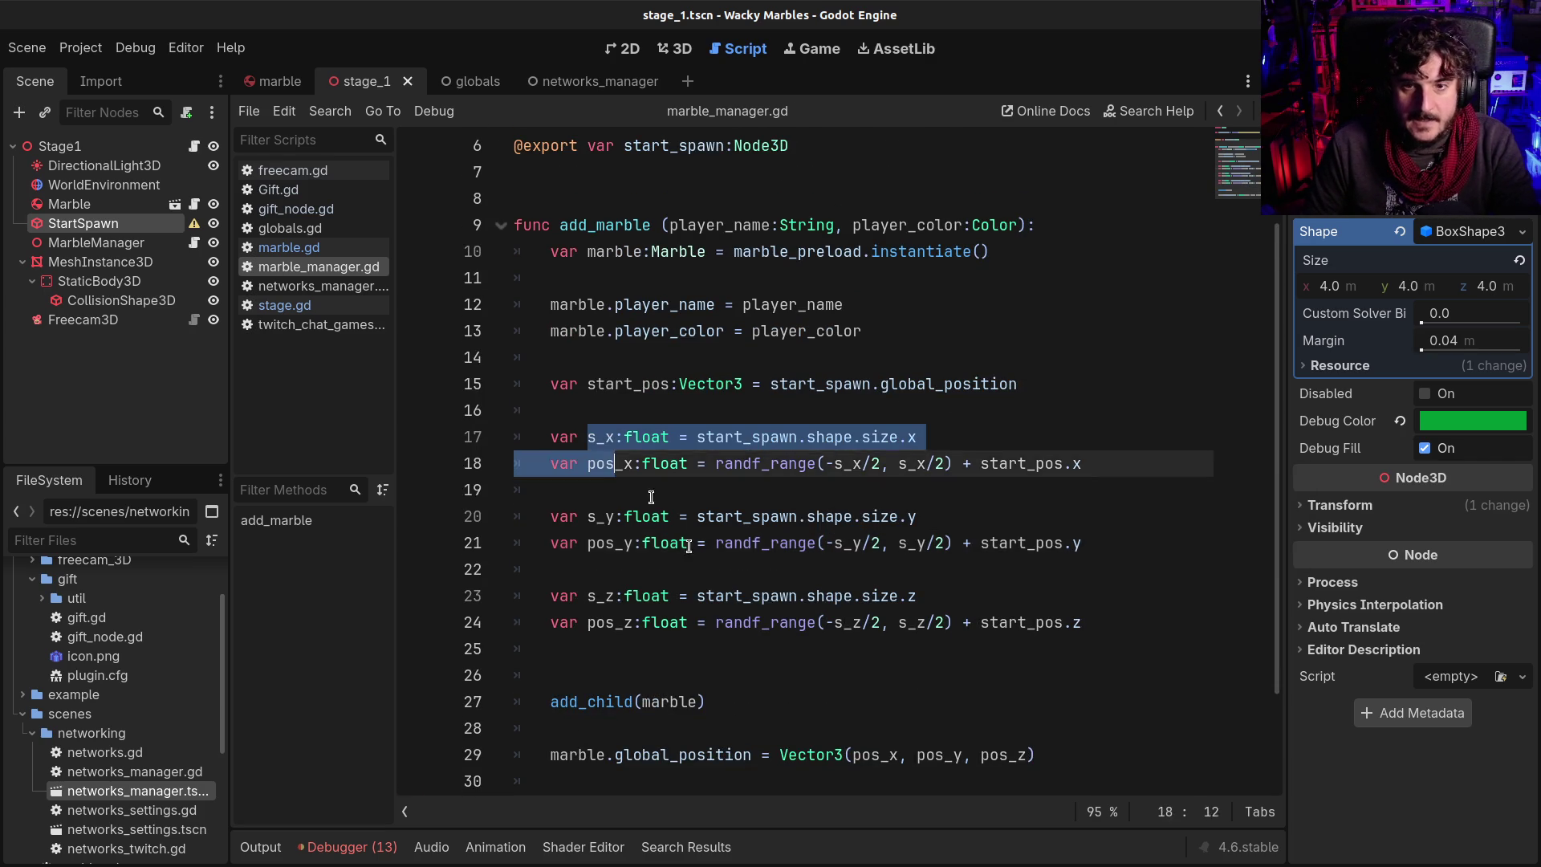
pyautogui.keyDown('shift'); pyautogui.click(733, 622); pyautogui.keyUp('shift')
pyautogui.click(732, 622)
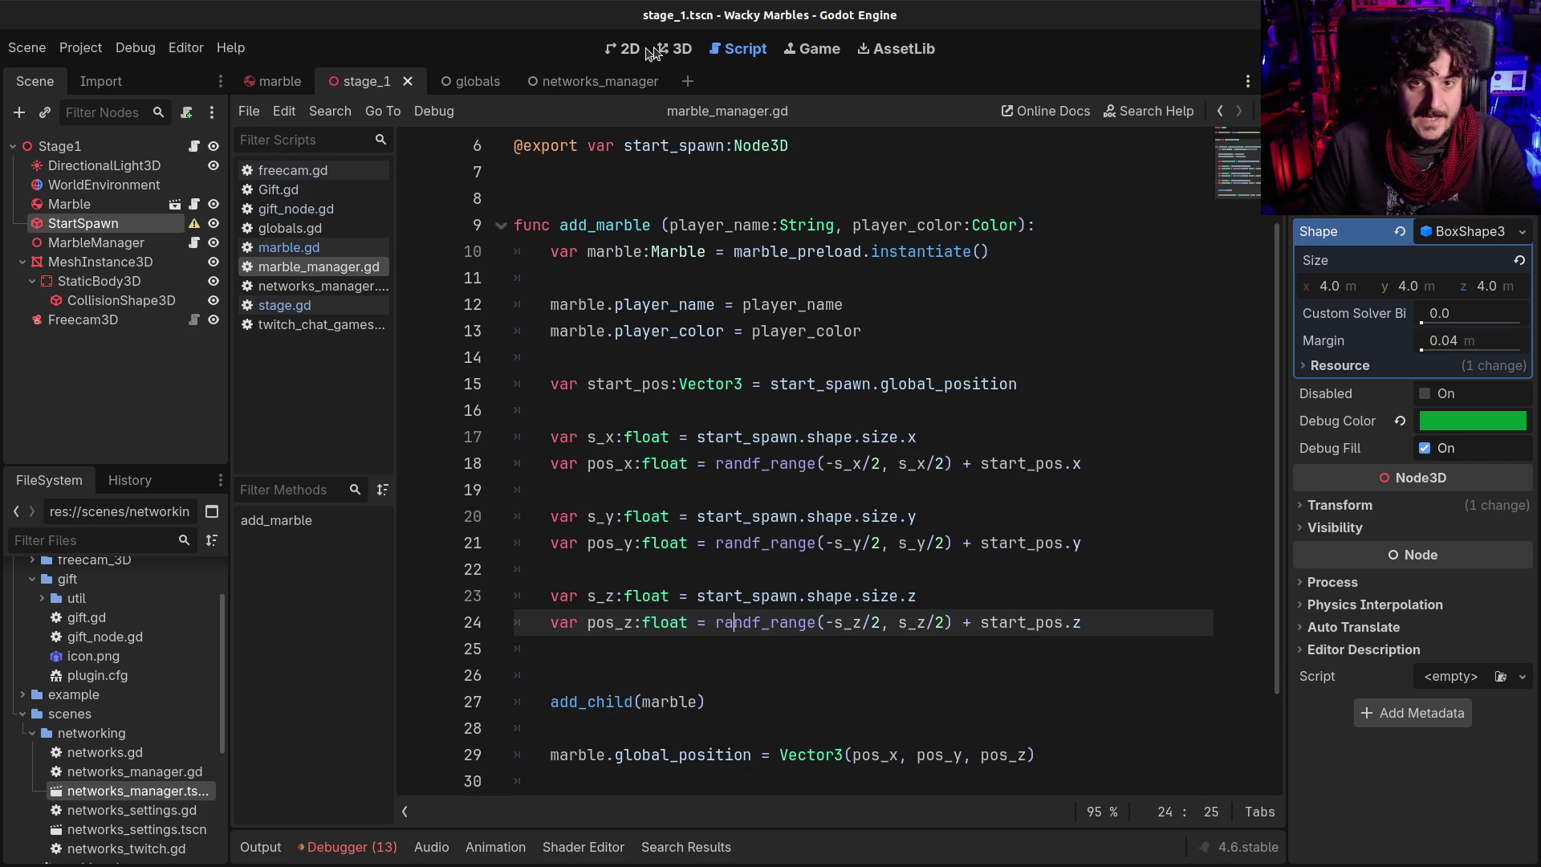
# Show the stage_1 scene in 3D, orbiting around the StartSpawn box holding the marble
pyautogui.click(652, 50)
pyautogui.moveTo(814, 636)
pyautogui.mouseDown()
pyautogui.moveTo(964, 612)
pyautogui.moveTo(913, 627)
pyautogui.mouseUp()
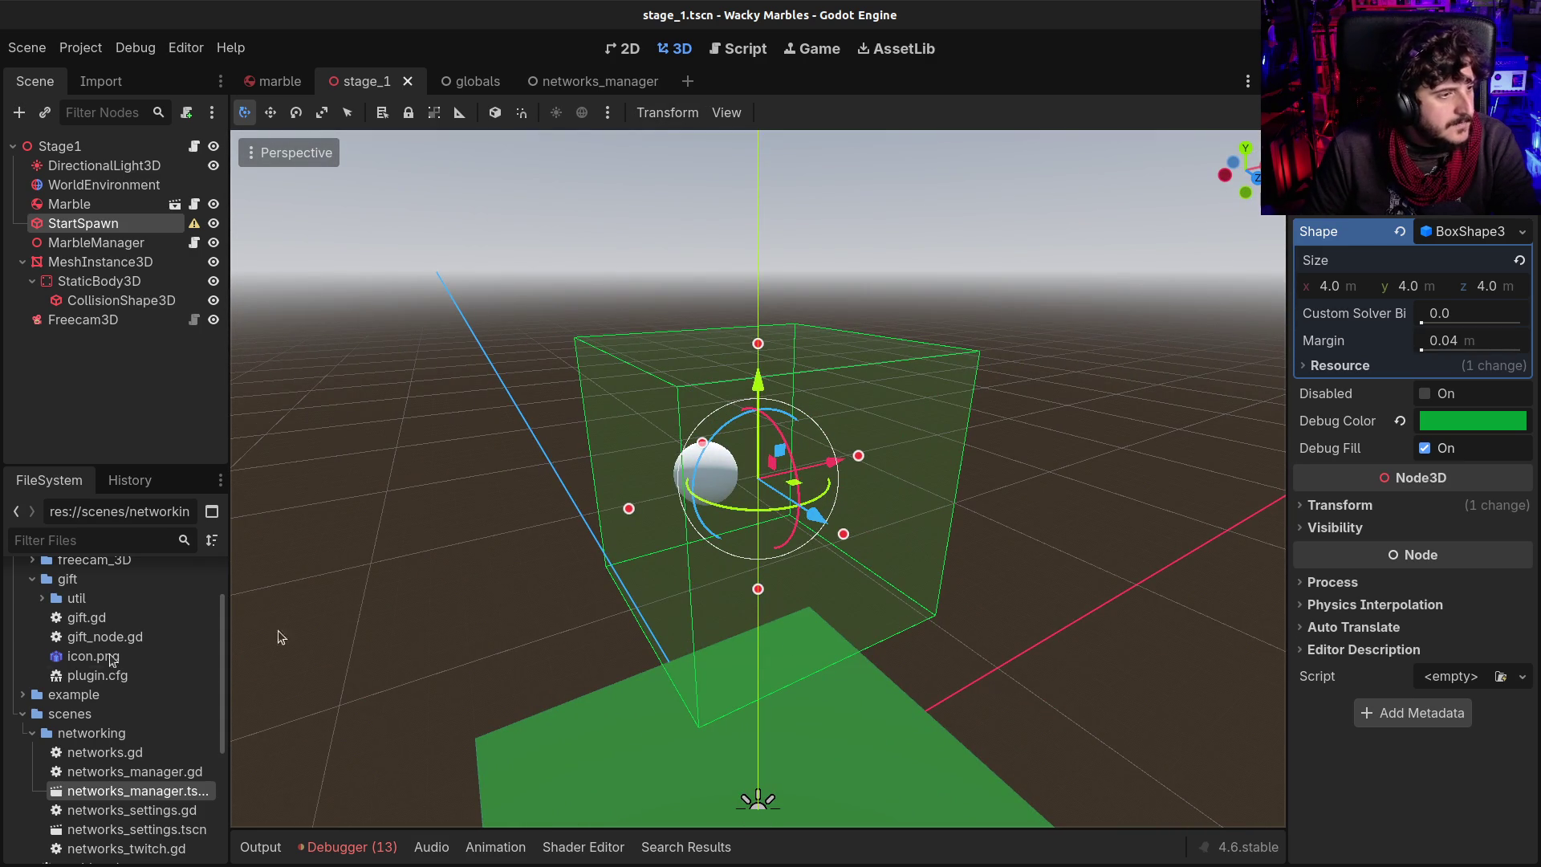
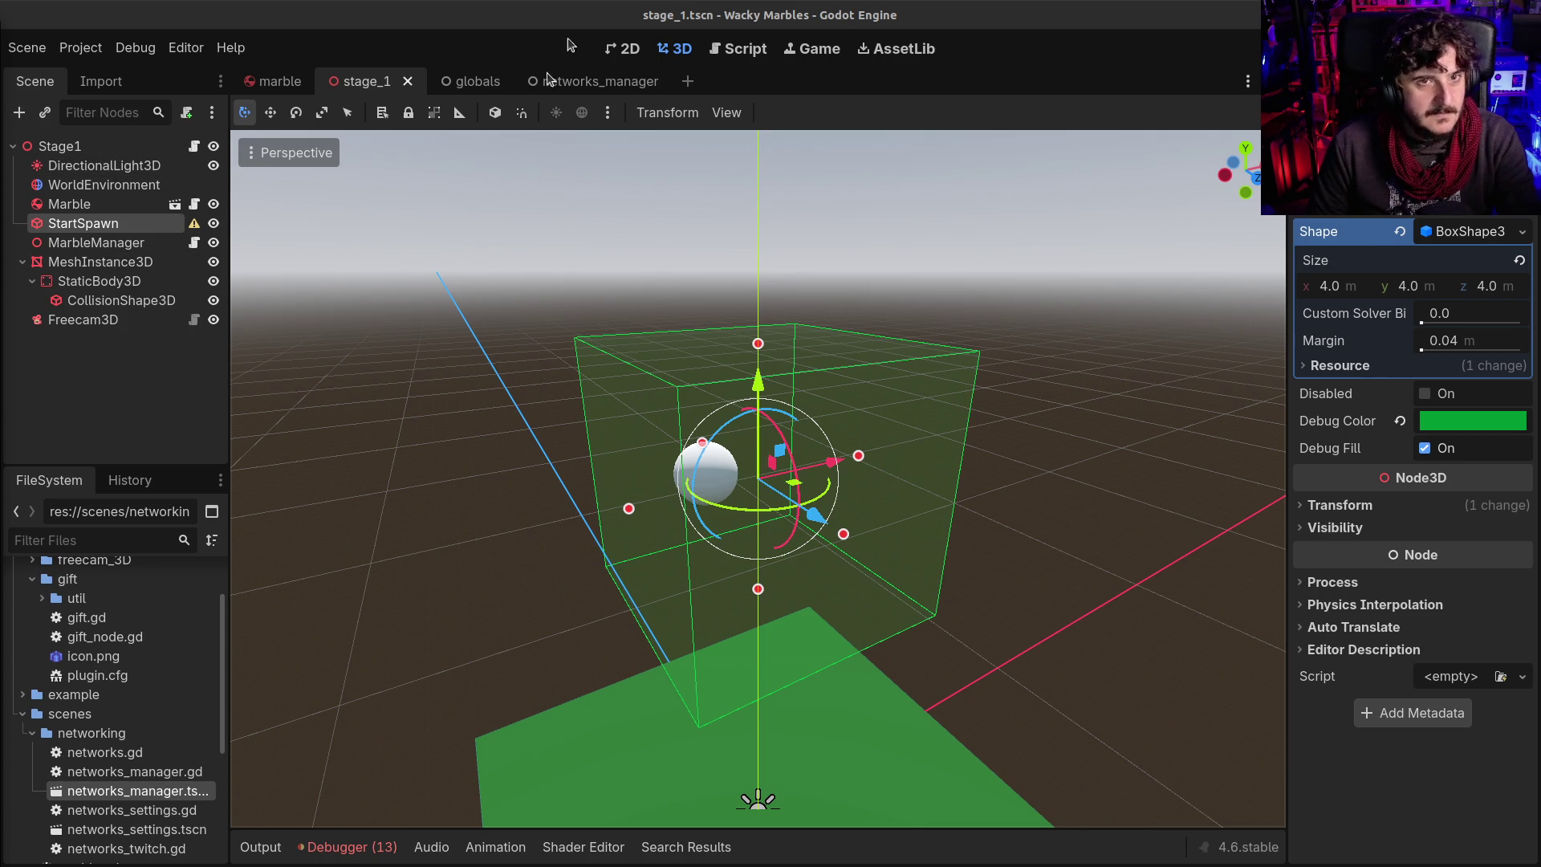
# Run the marble game to test the chat marbles, then stop it
pyautogui.press('F5')
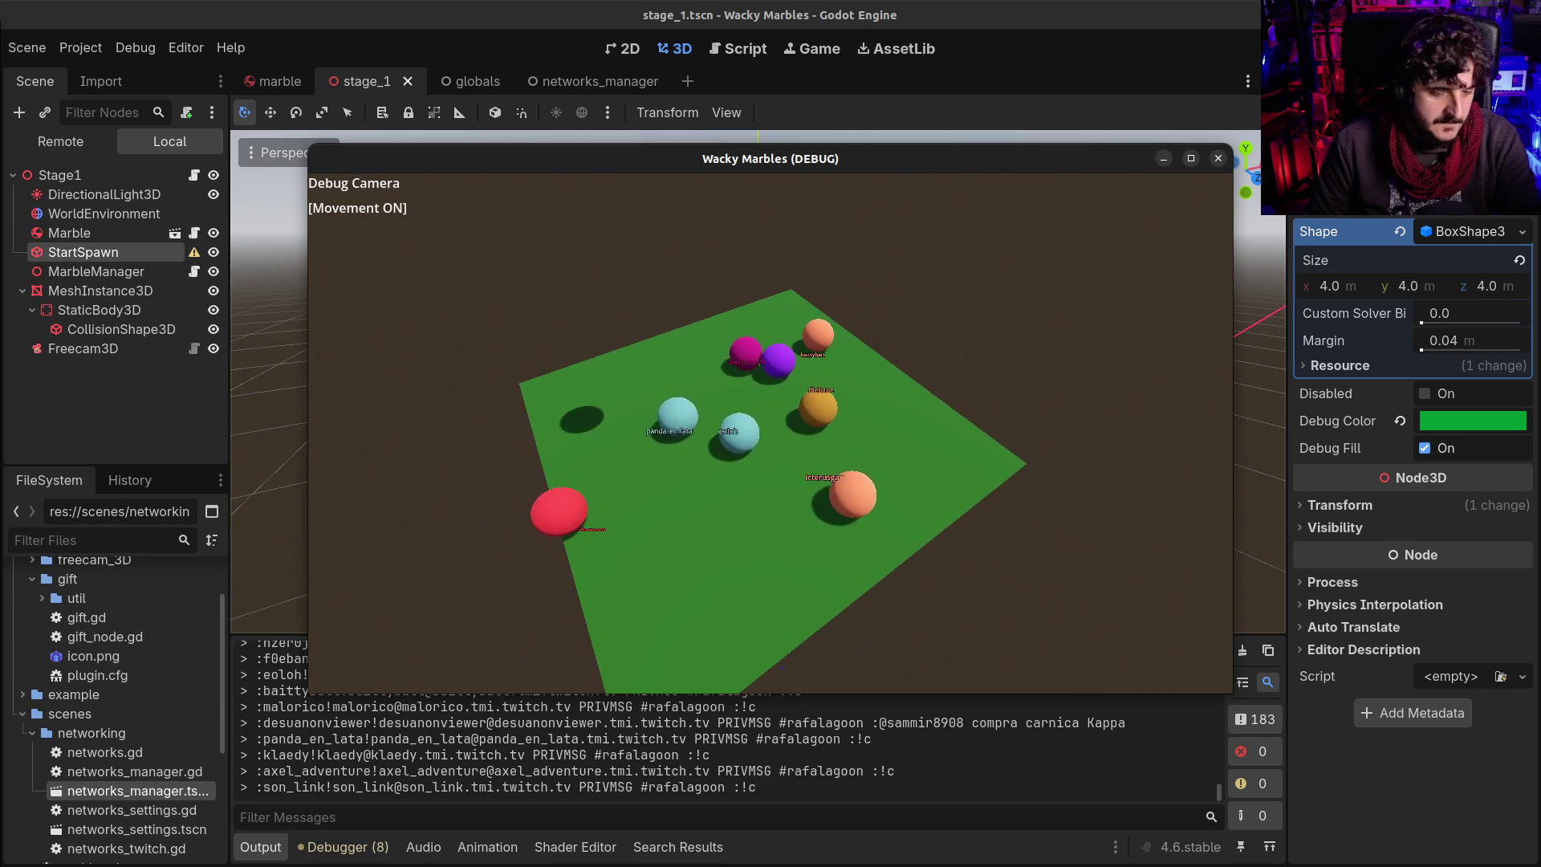
pyautogui.press('F8')
pyautogui.scroll(-5, 818, 370)
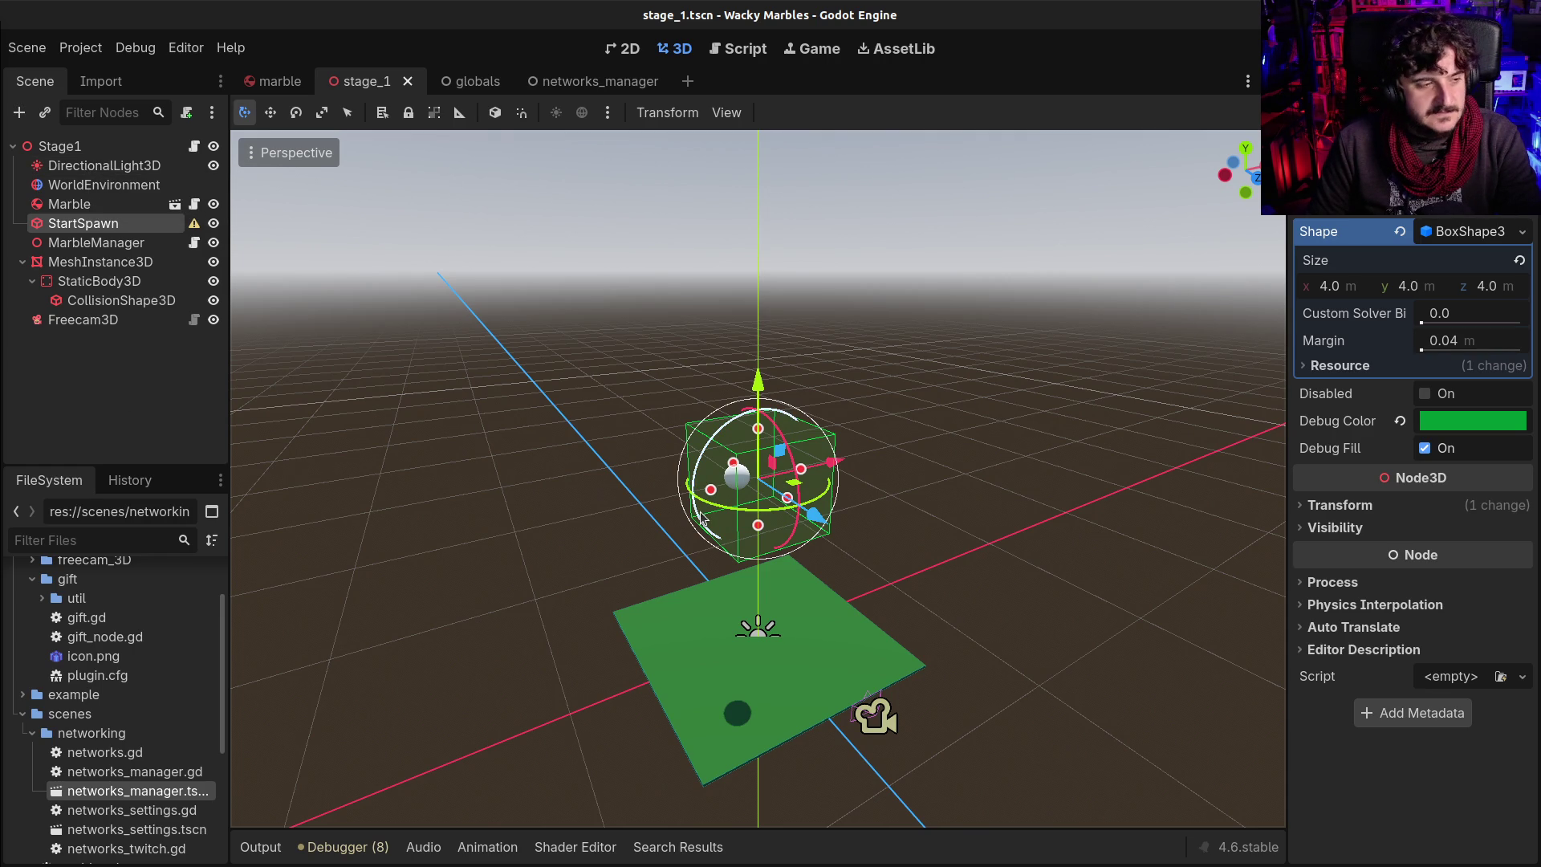
# Rerun the game maximized, fly the debug camera to the marbles, then return to marble_manager.gd
pyautogui.press('F6')
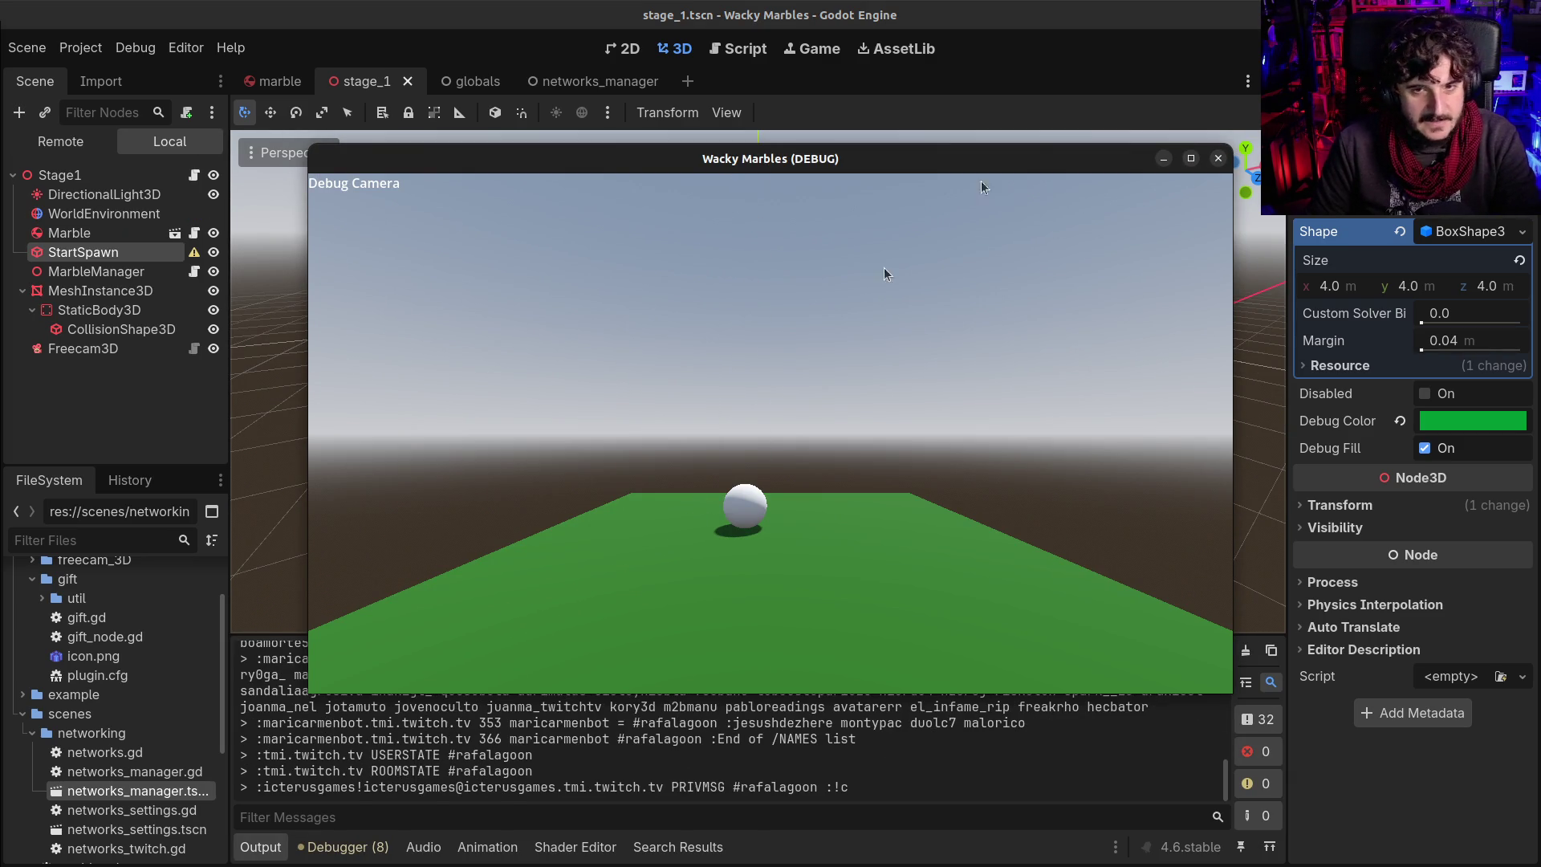
pyautogui.click(1191, 159)
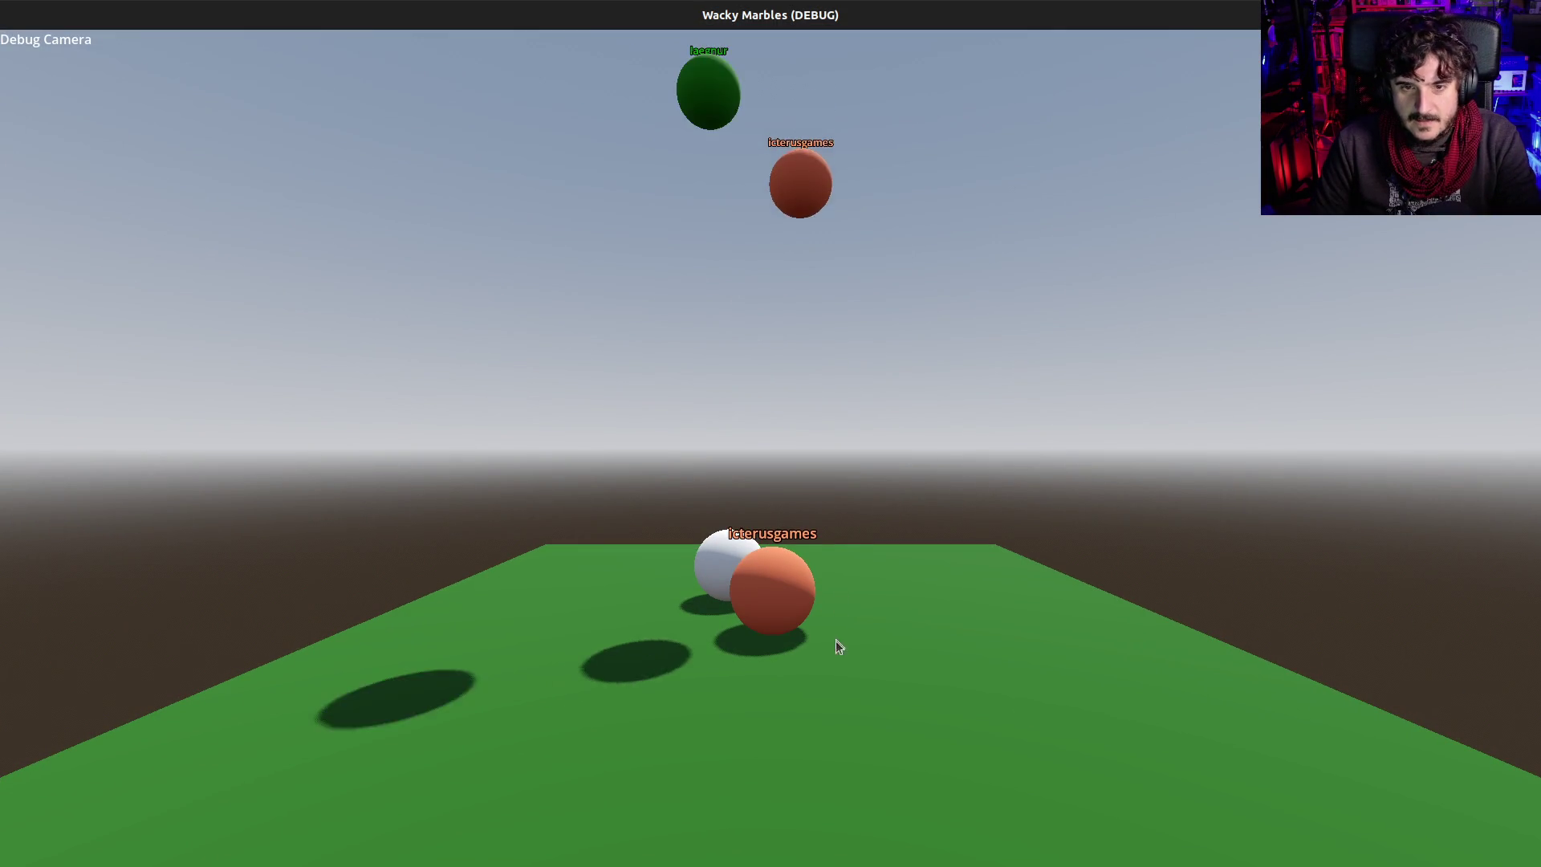
pyautogui.click(802, 624)
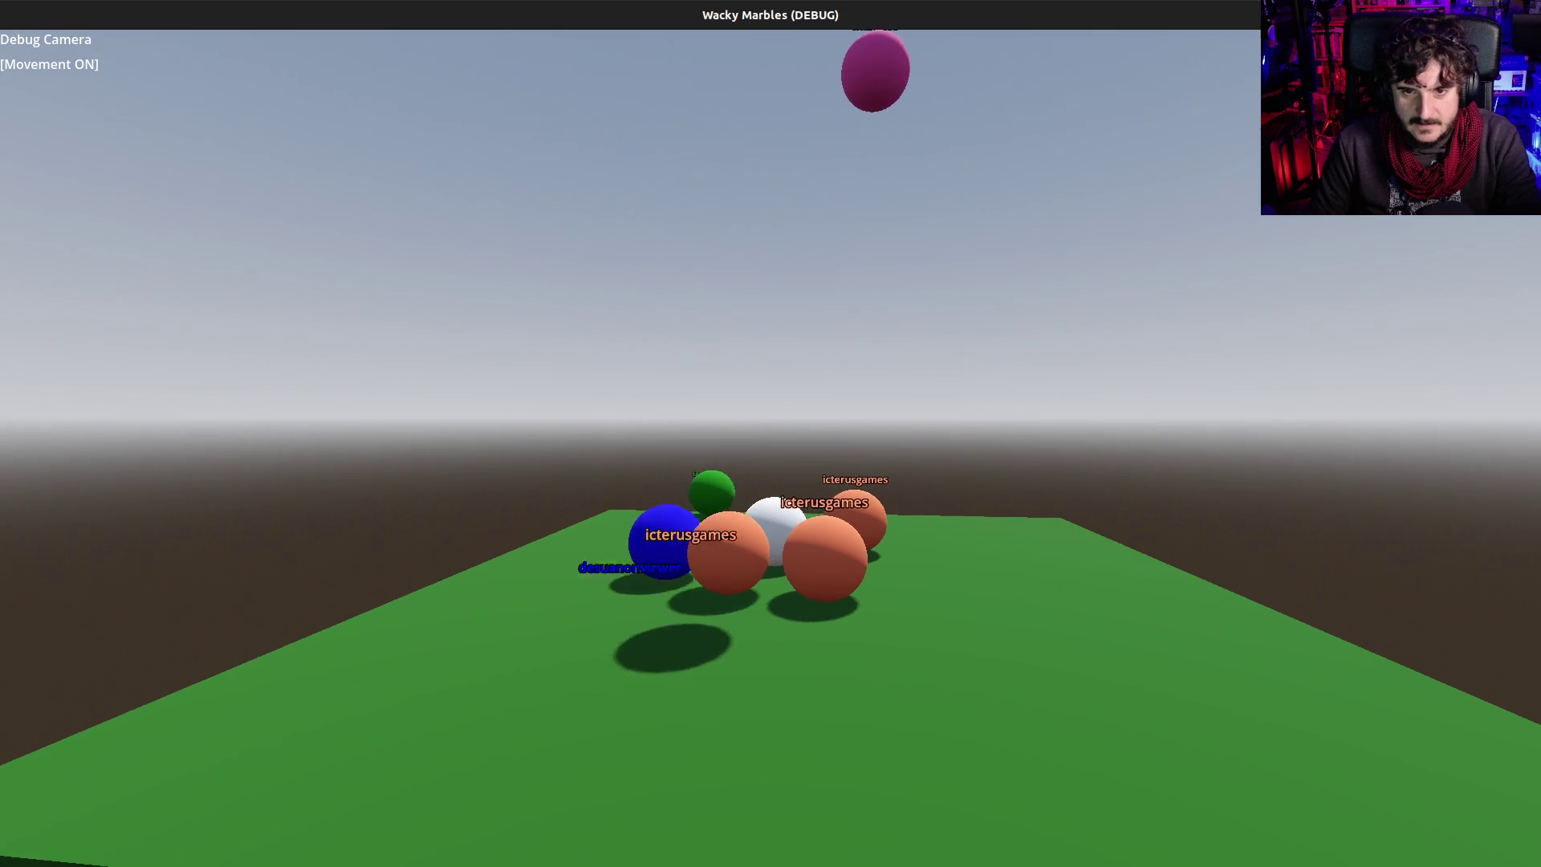
pyautogui.press('w')
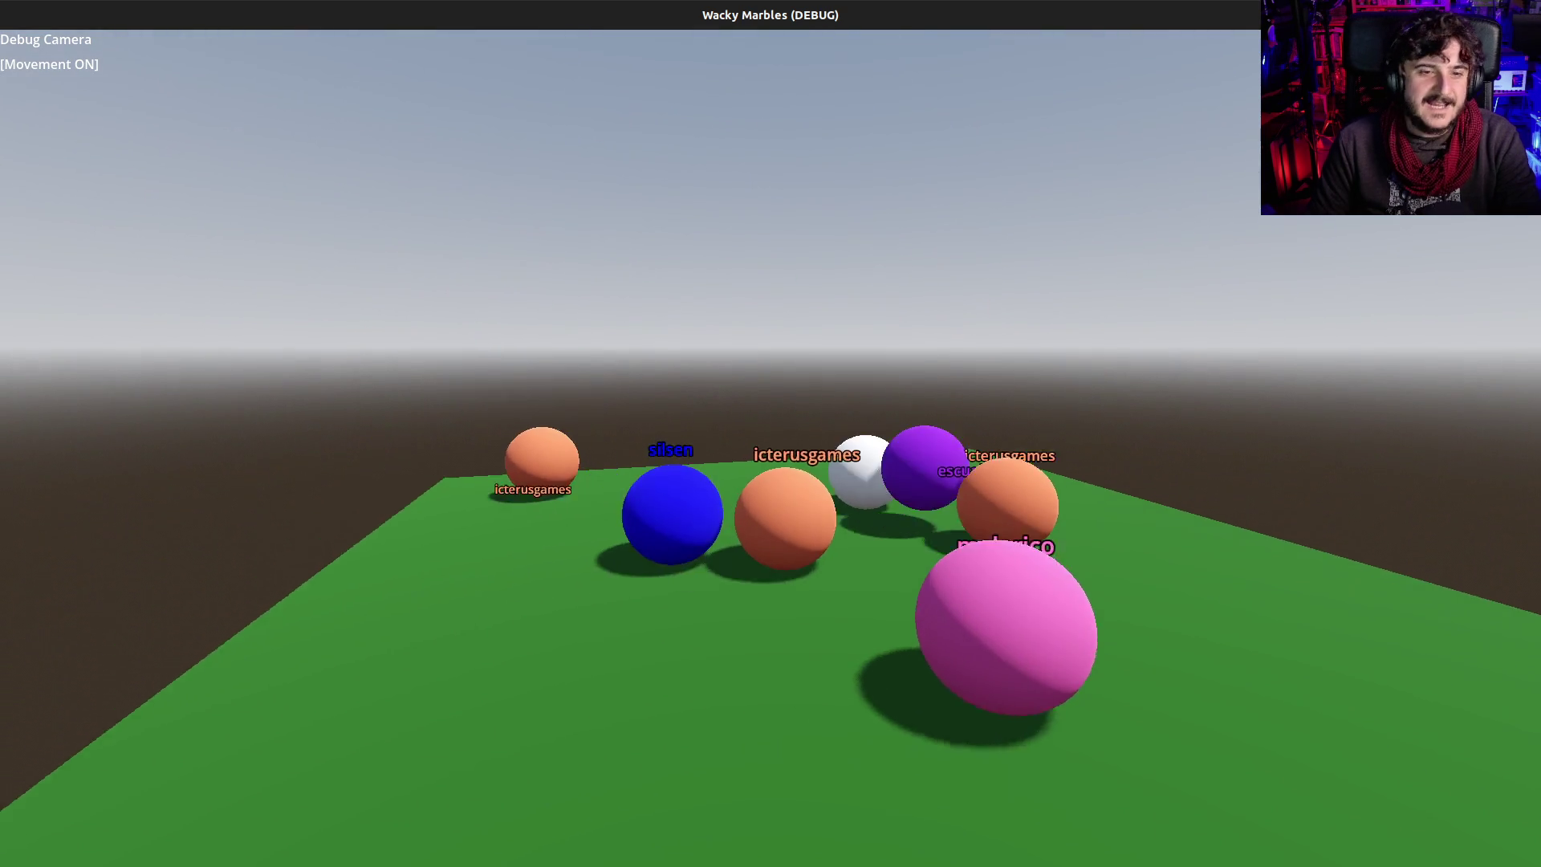
pyautogui.press('F8')
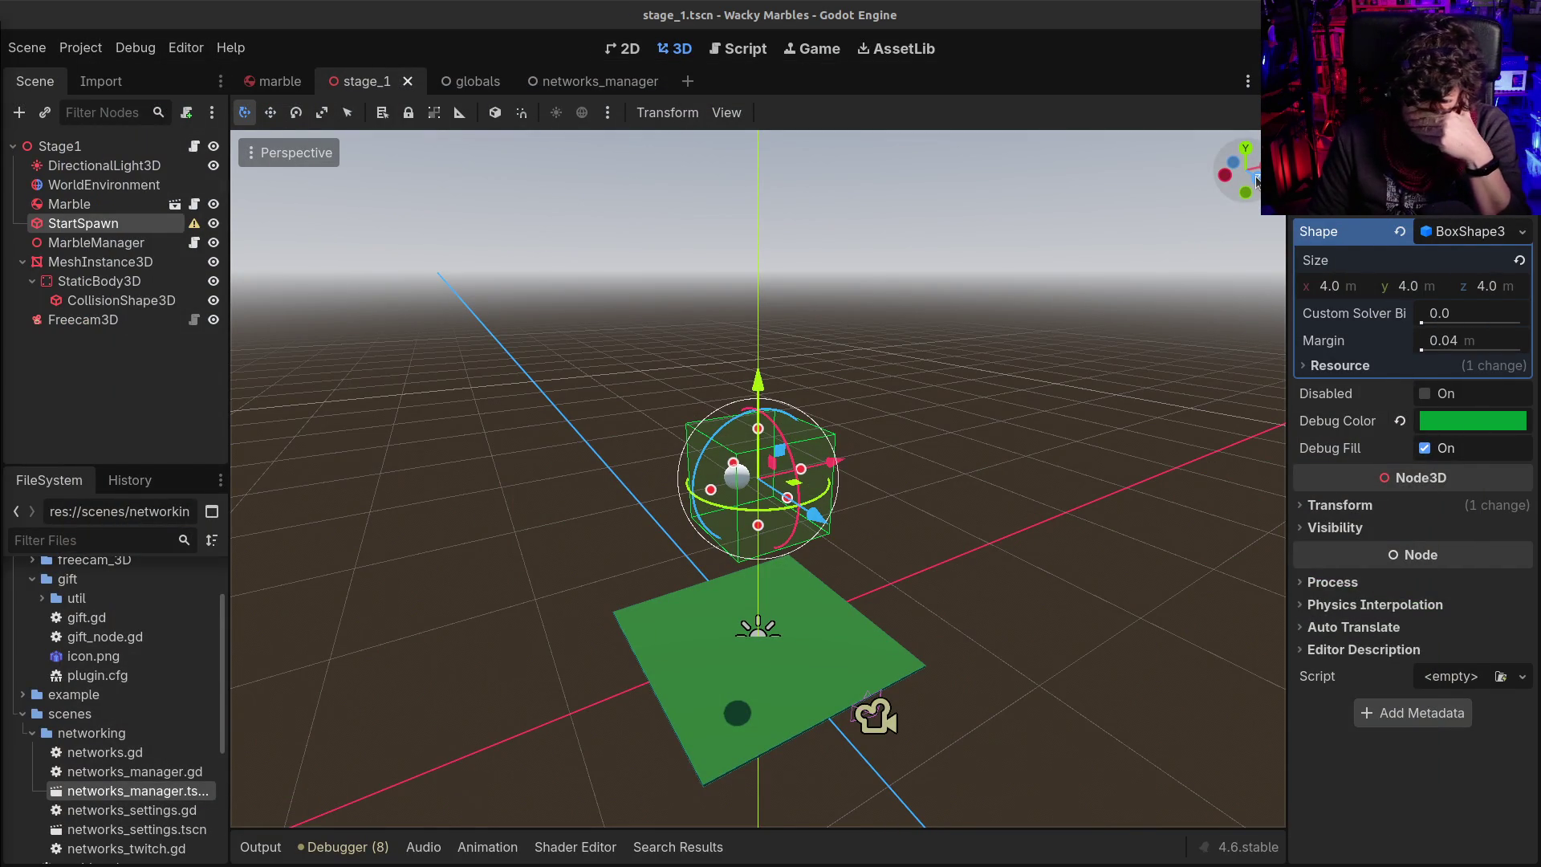
pyautogui.click(721, 47)
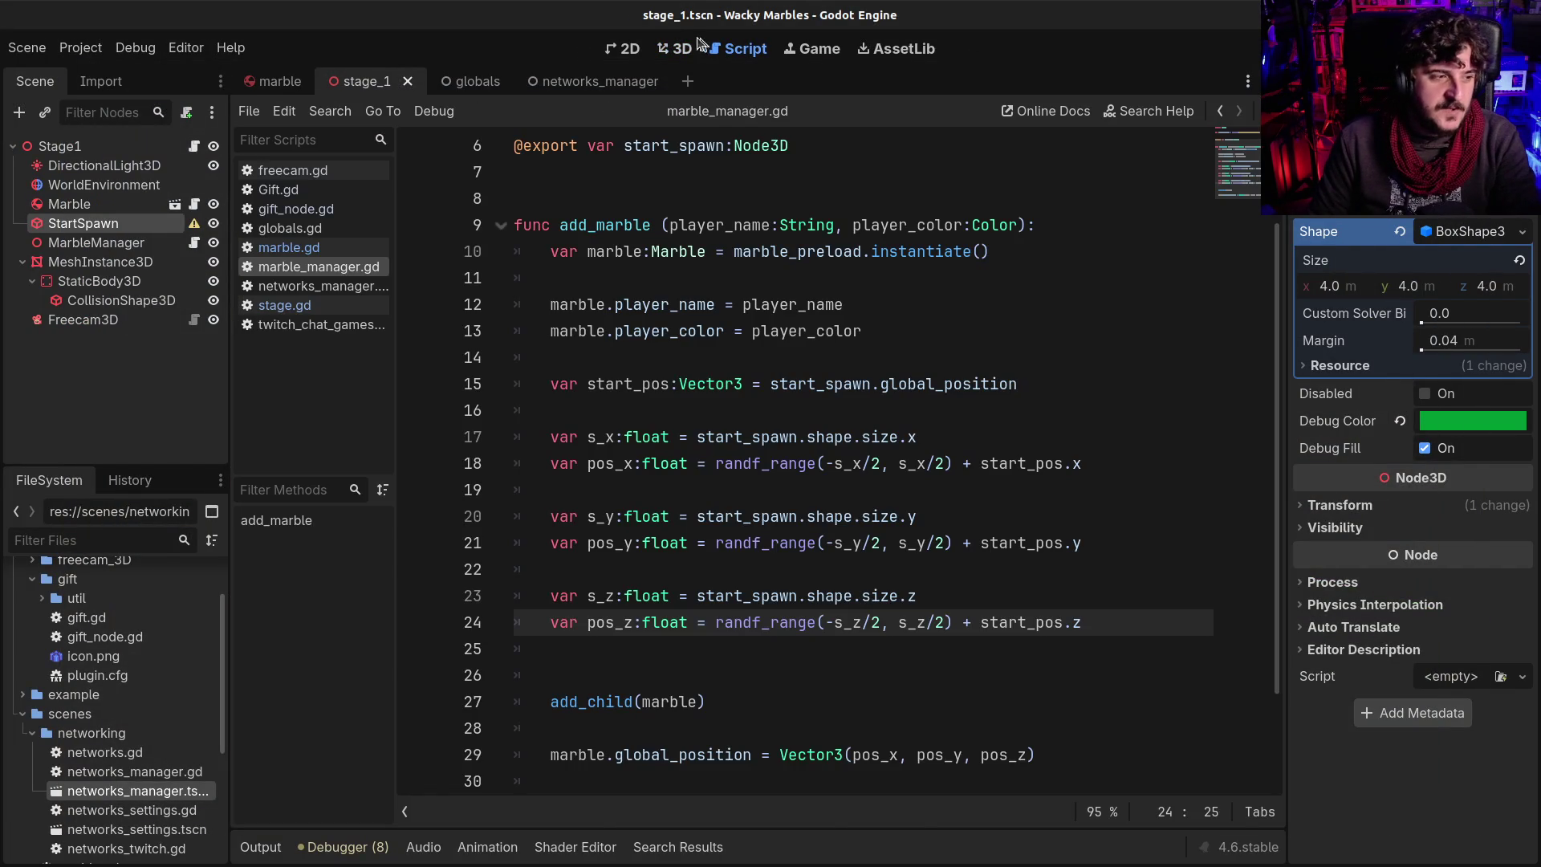
# Open the marble scene in the 3D view and select its PlayerName label node
pyautogui.click(692, 44)
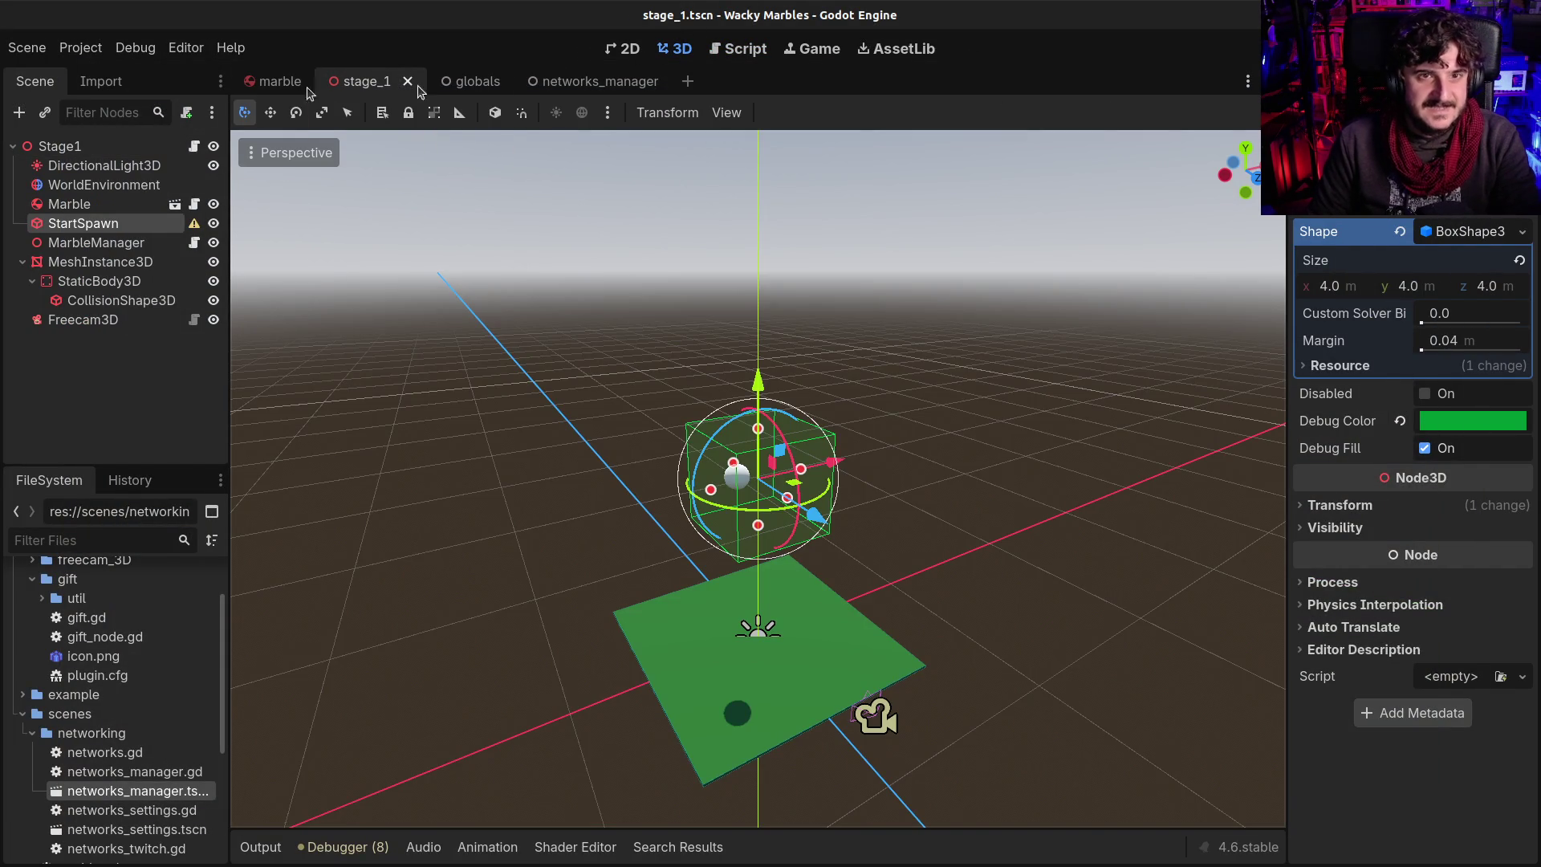
pyautogui.click(273, 81)
pyautogui.click(64, 146)
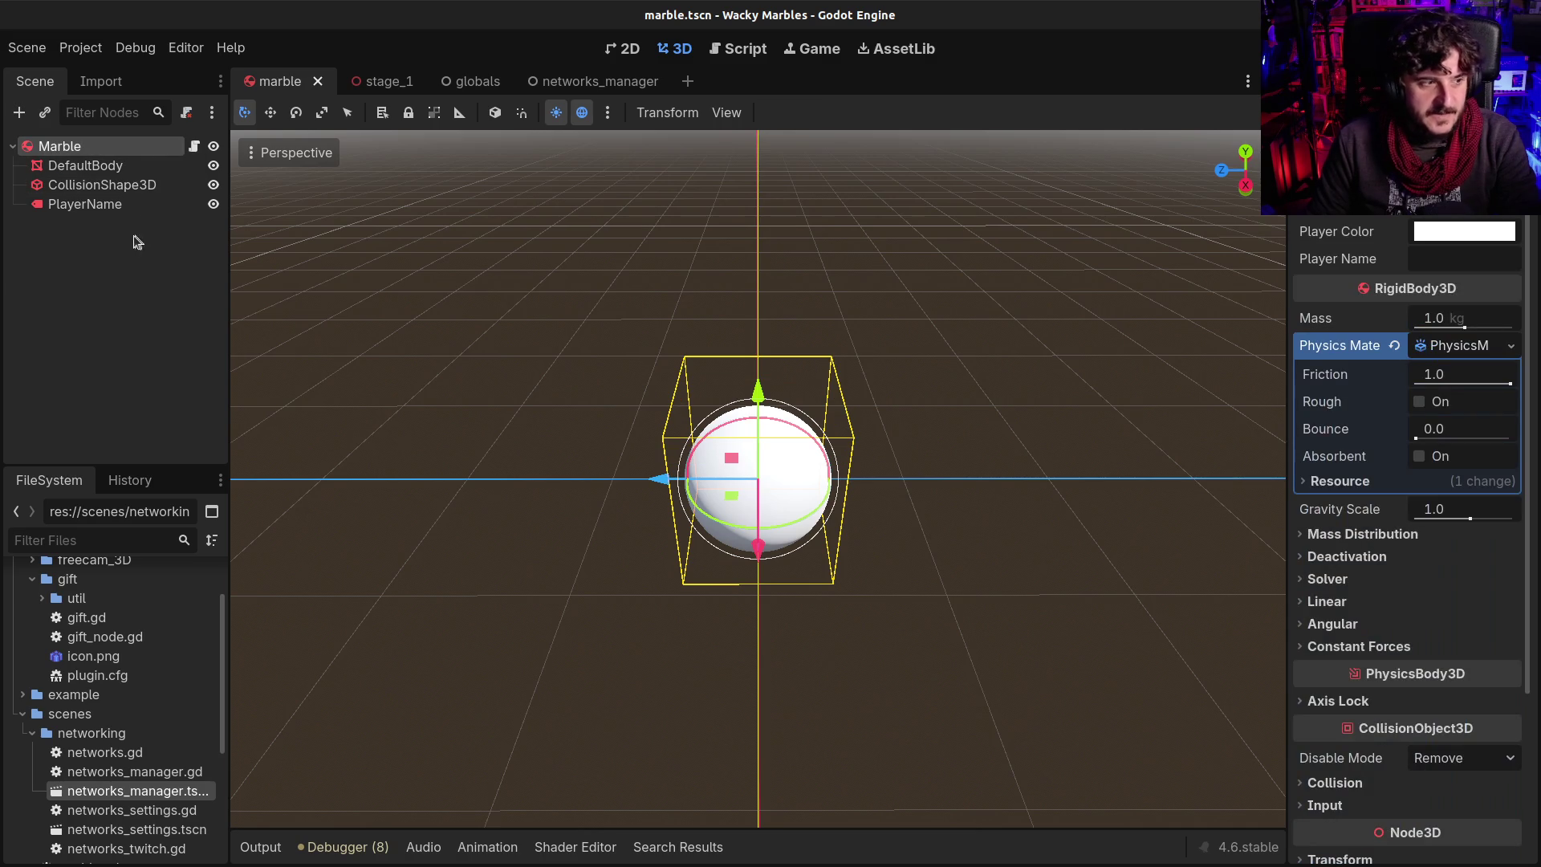
pyautogui.click(109, 204)
pyautogui.click(84, 147)
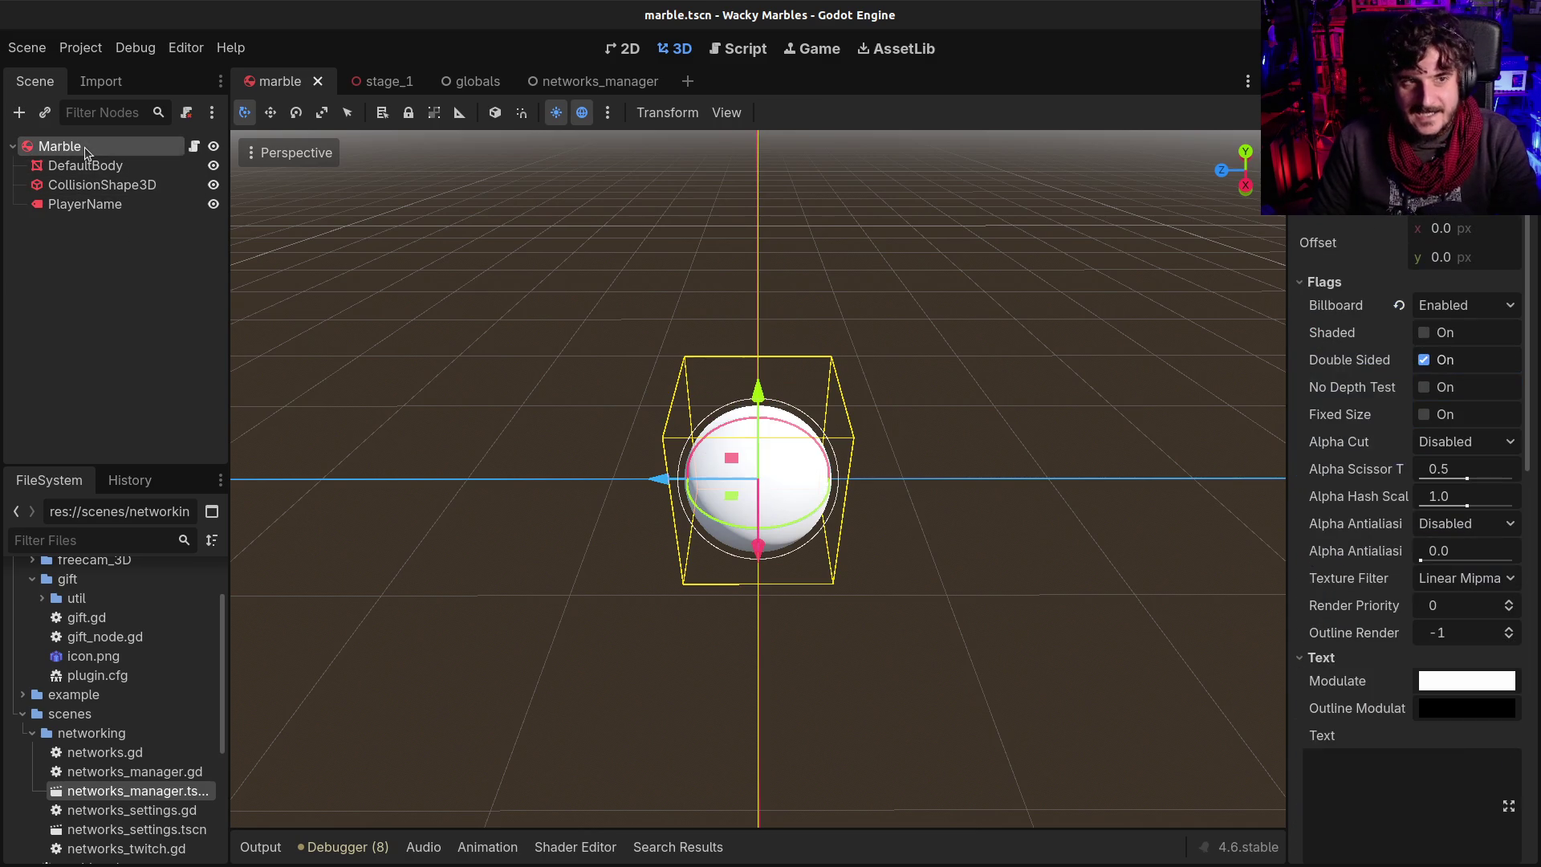
pyautogui.click(84, 202)
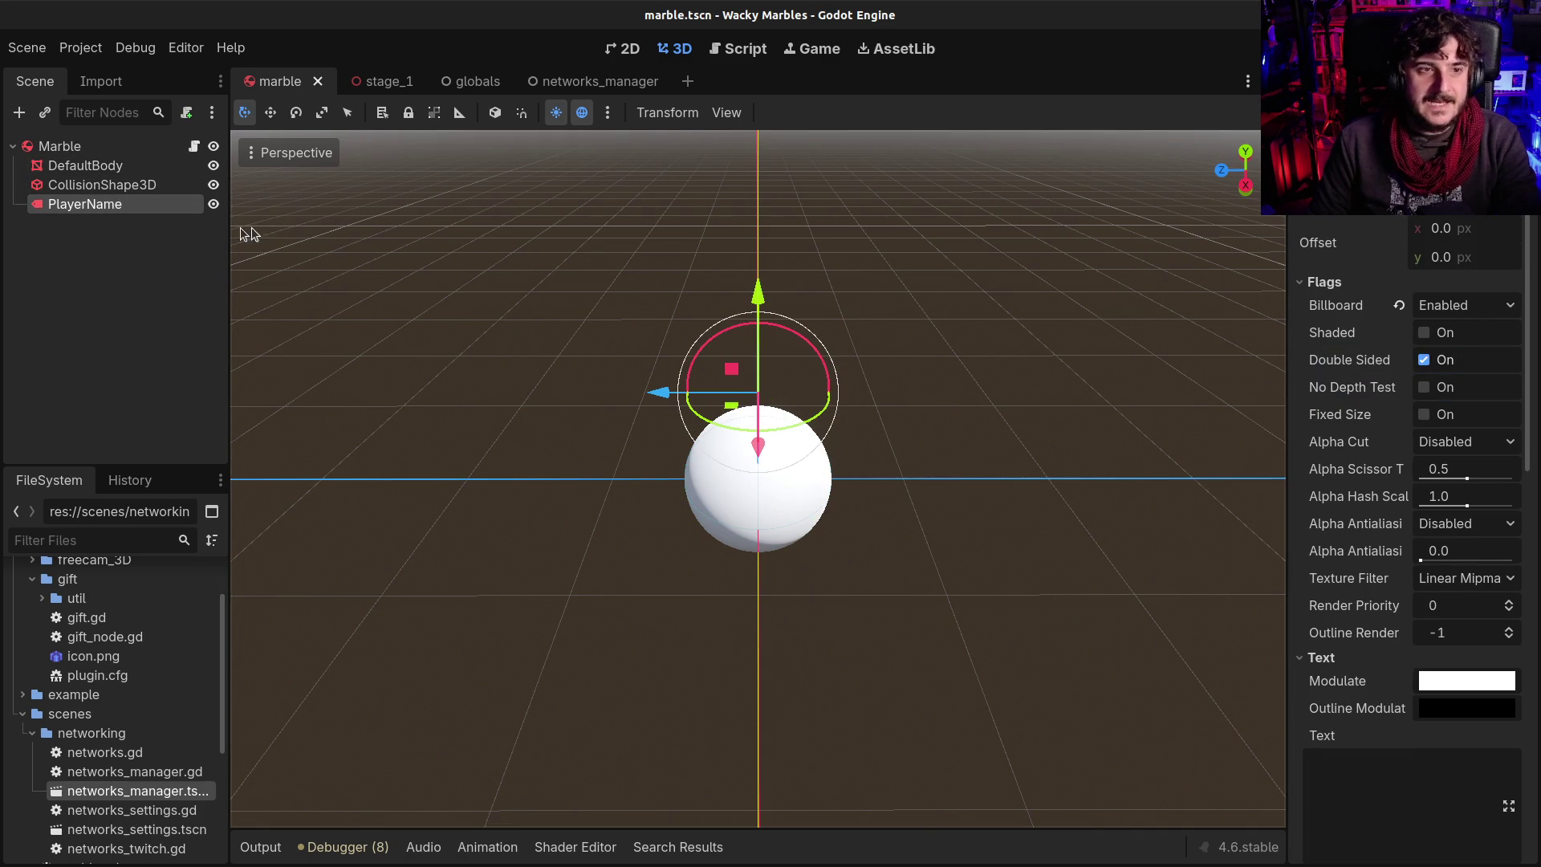
pyautogui.click(66, 146)
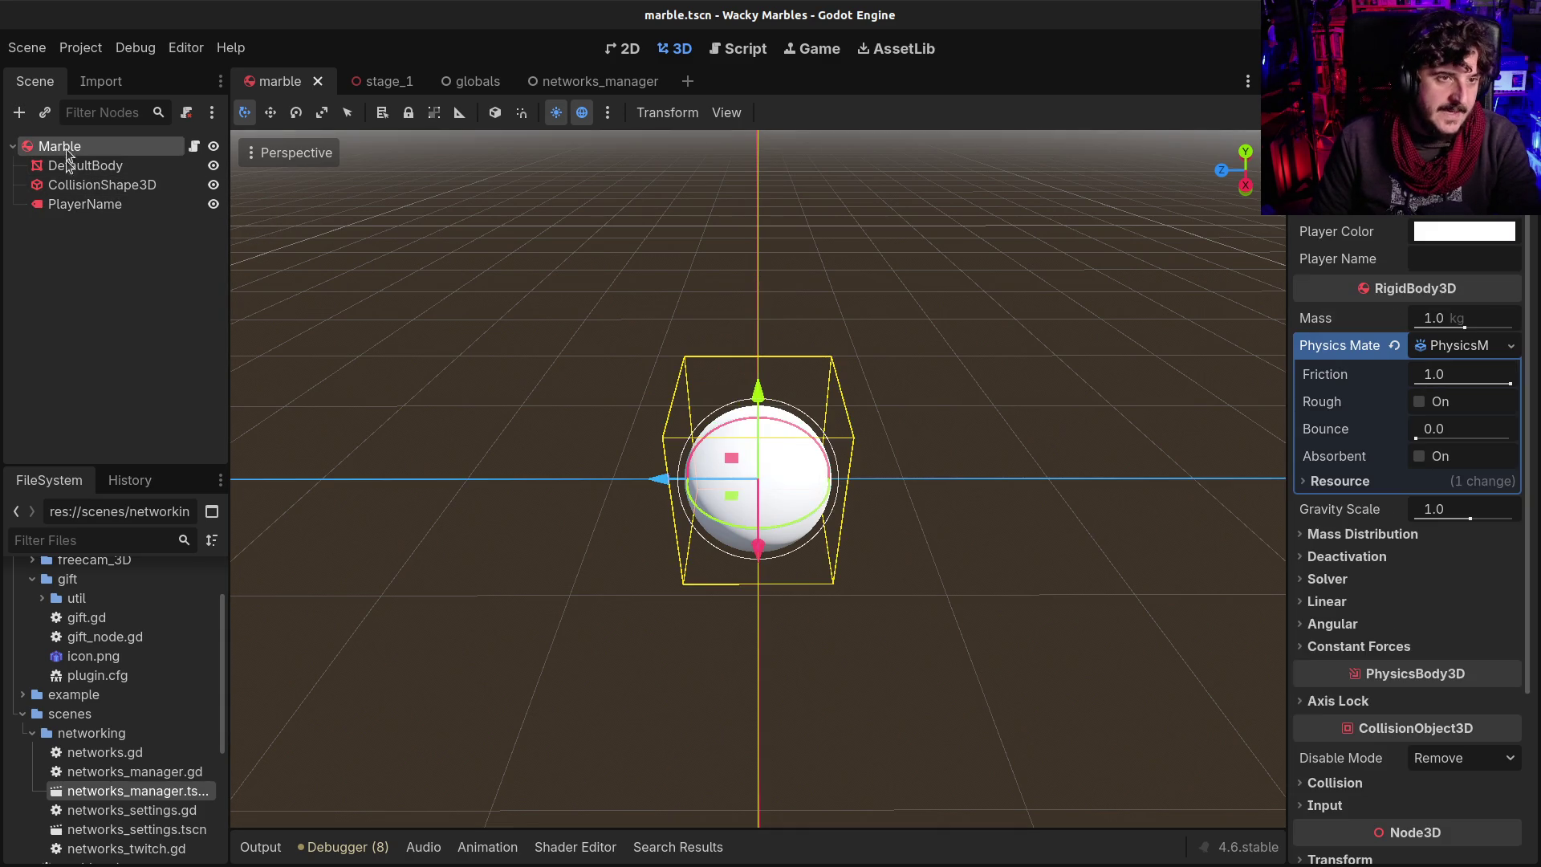
pyautogui.click(67, 203)
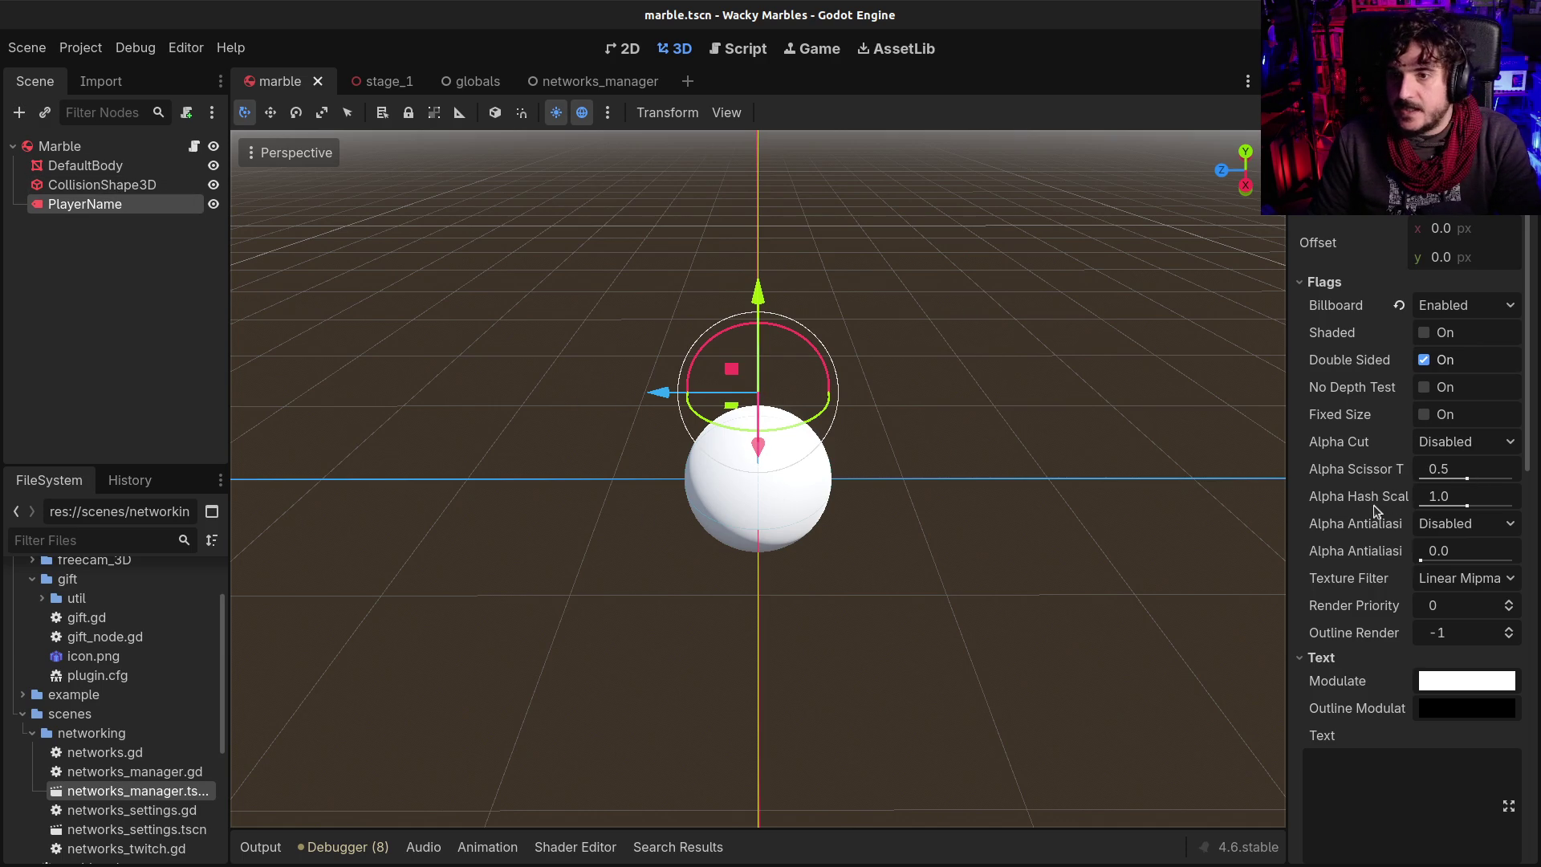
# Review PlayerName's Label3D properties: font size 32, outline size 12, width 500
pyautogui.moveTo(1355, 526)
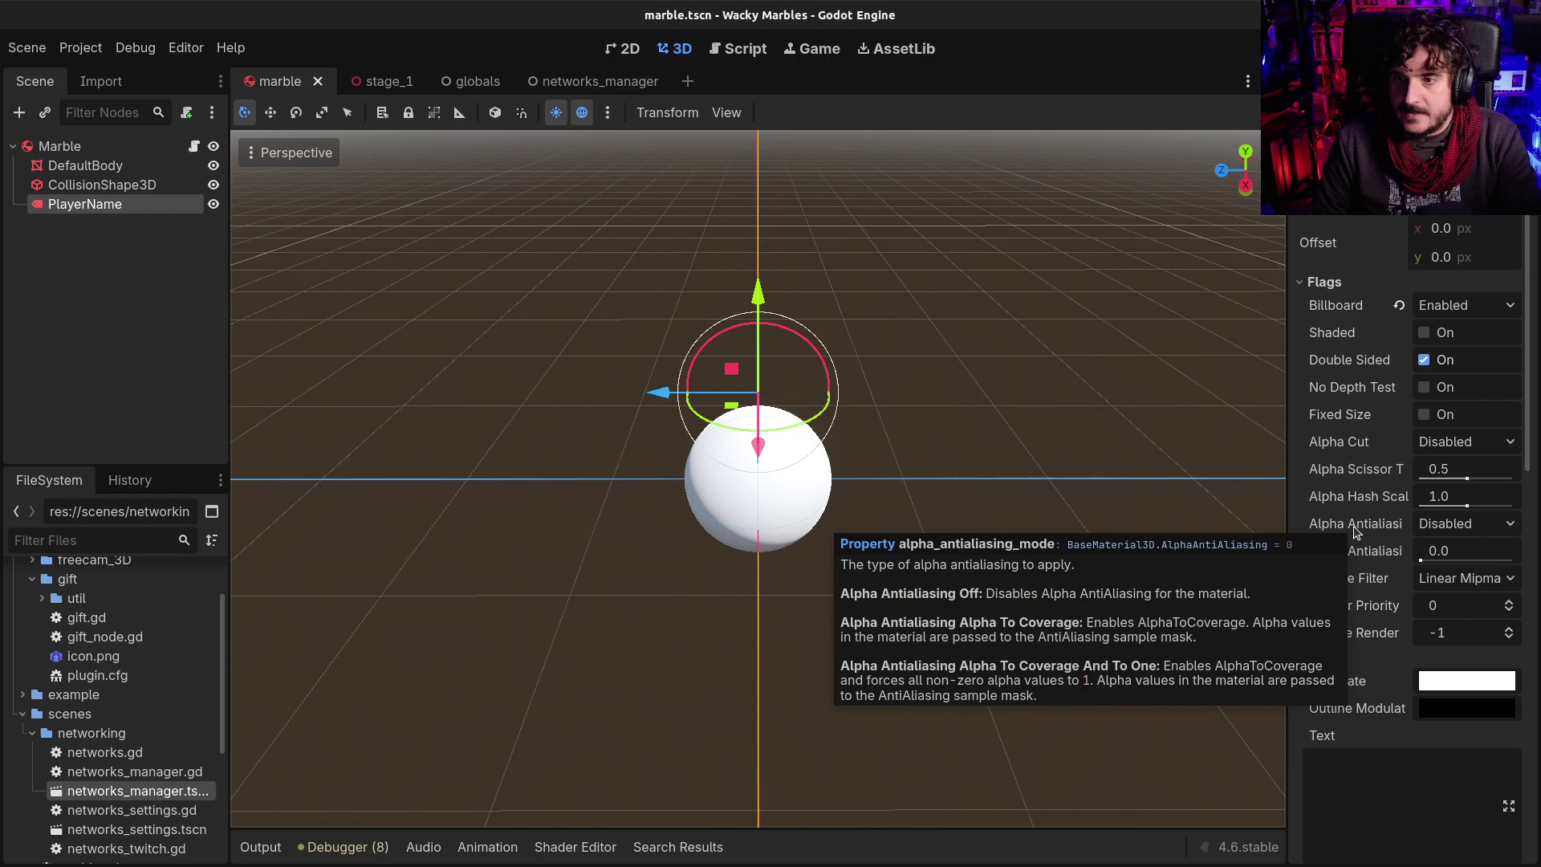
pyautogui.scroll(1, 1353, 660)
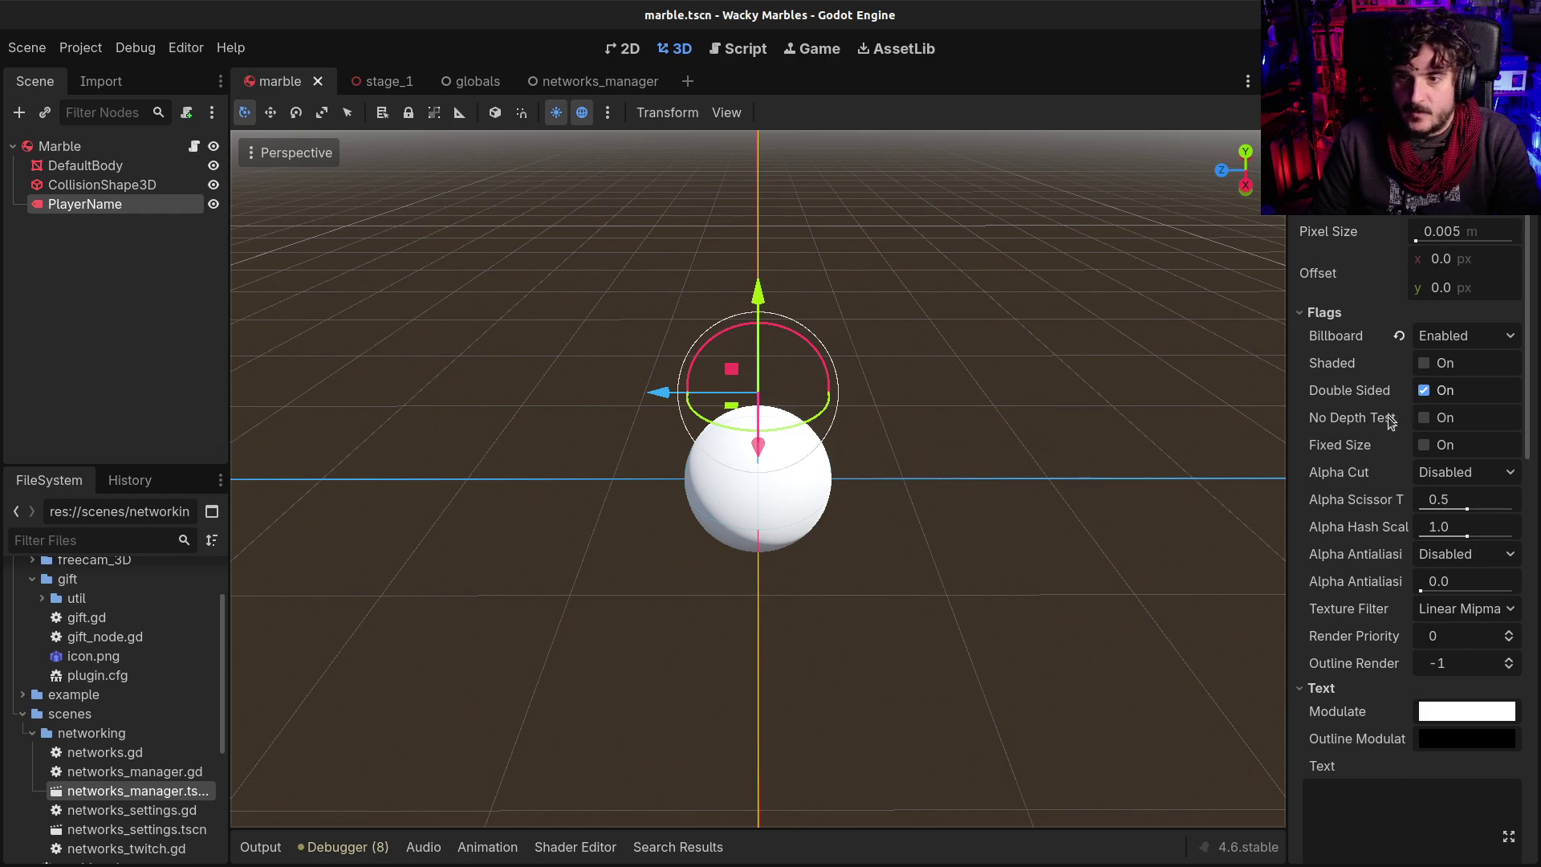
pyautogui.scroll(-5, 1371, 545)
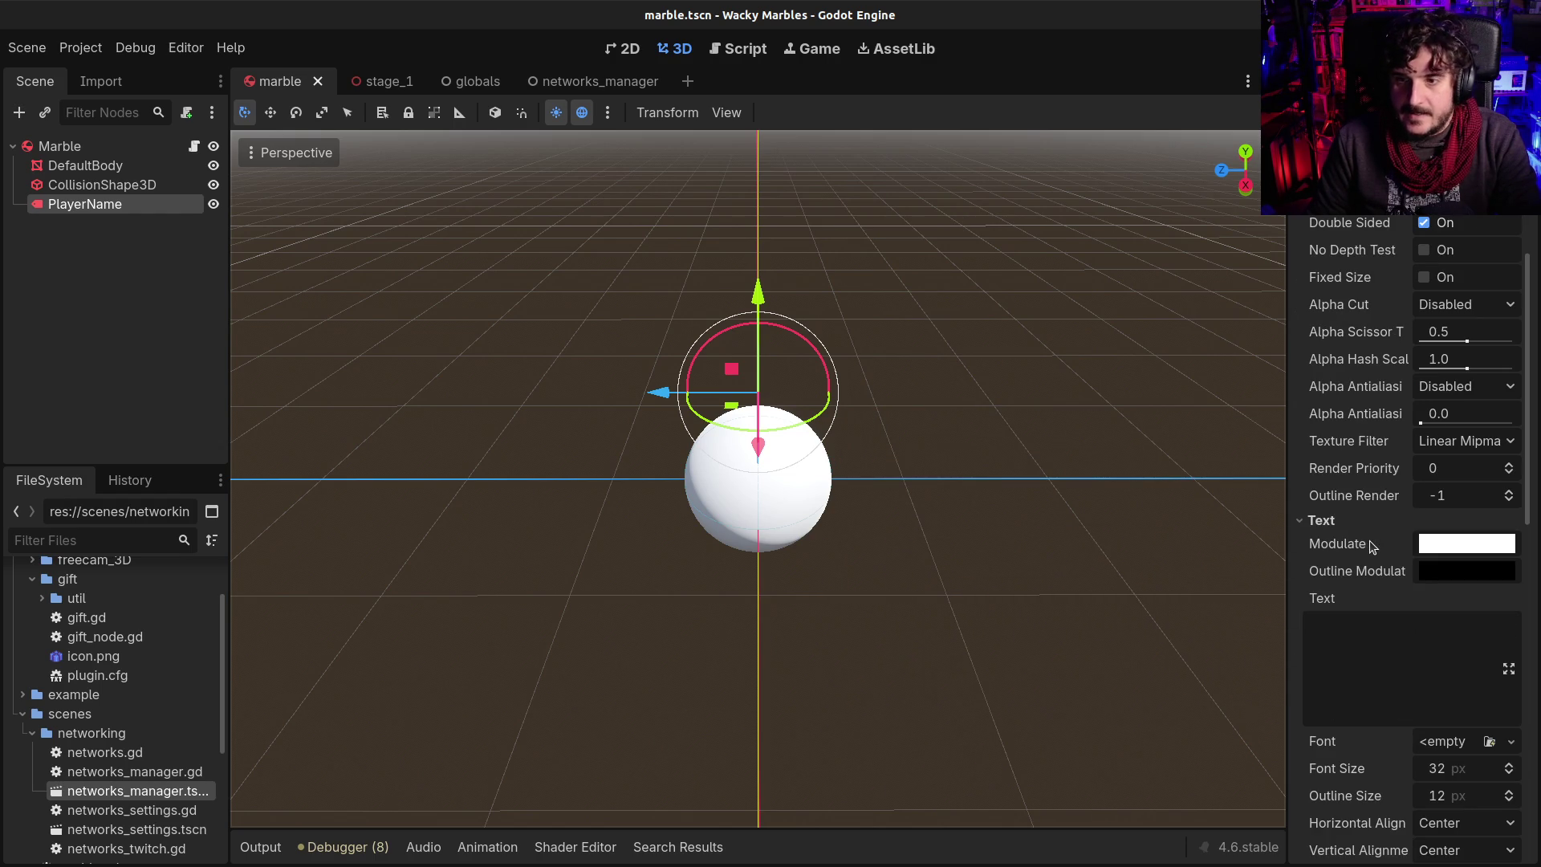
pyautogui.scroll(-7, 1371, 546)
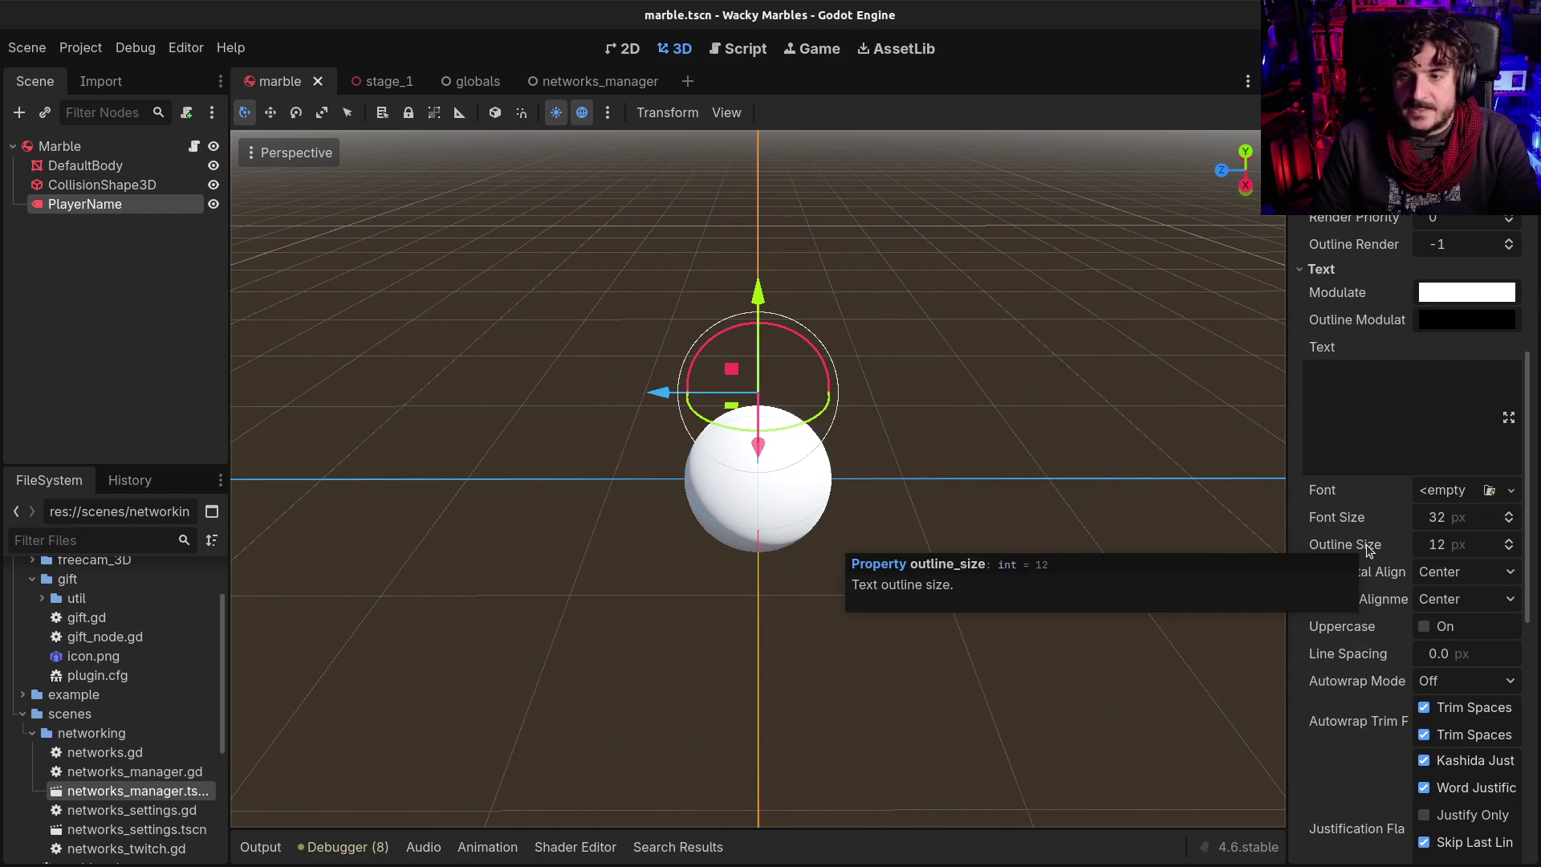
pyautogui.scroll(-3, 1365, 562)
pyautogui.moveTo(1313, 740)
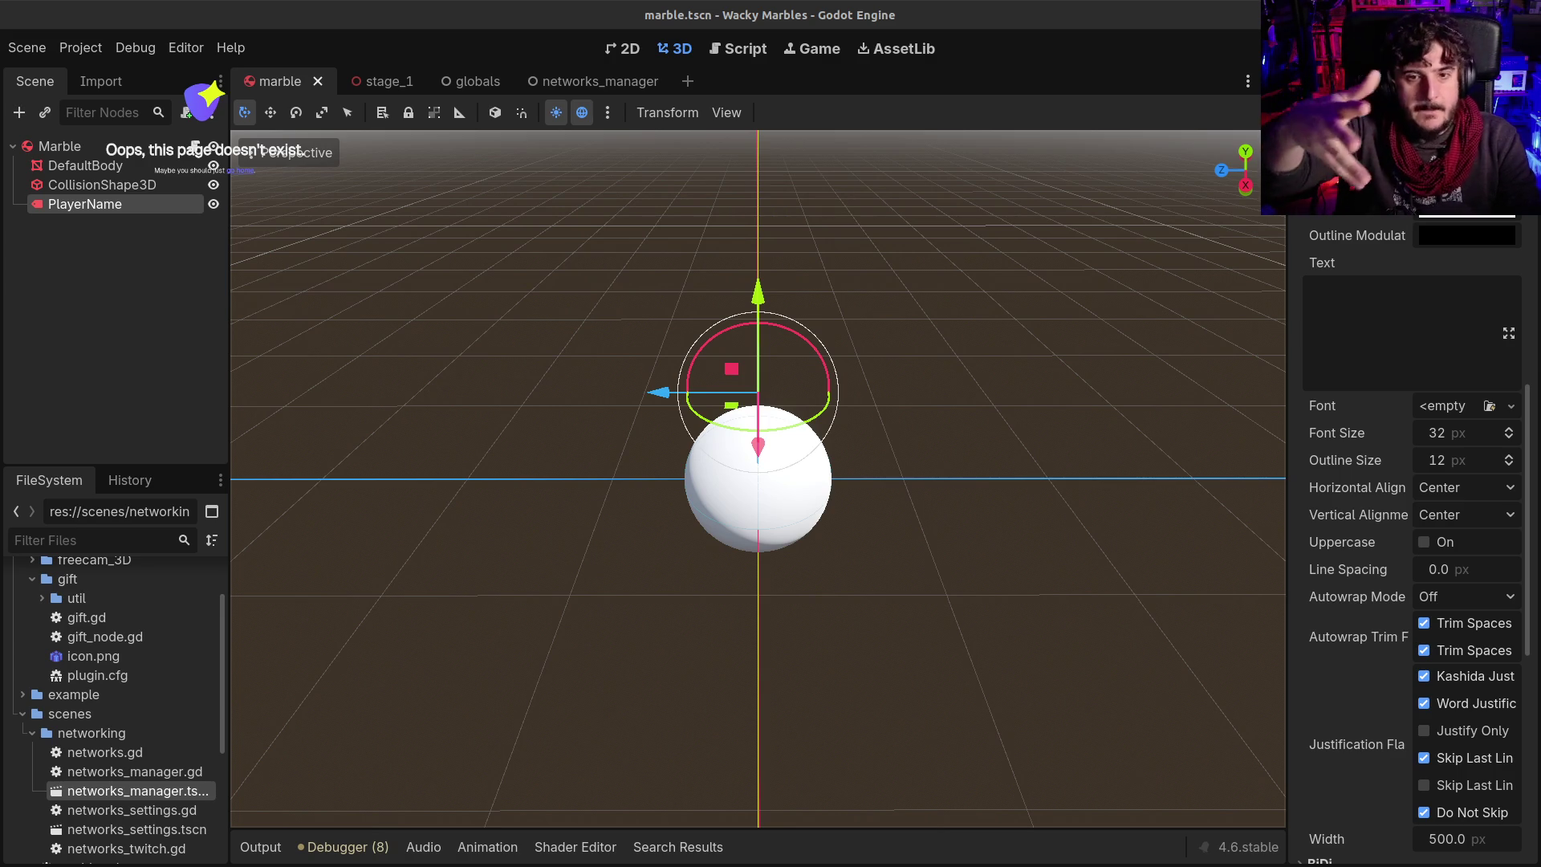
pyautogui.moveTo(787, 403)
pyautogui.mouseDown()
pyautogui.moveTo(627, 449)
pyautogui.moveTo(436, 473)
pyautogui.moveTo(591, 448)
pyautogui.moveTo(471, 331)
pyautogui.mouseUp()
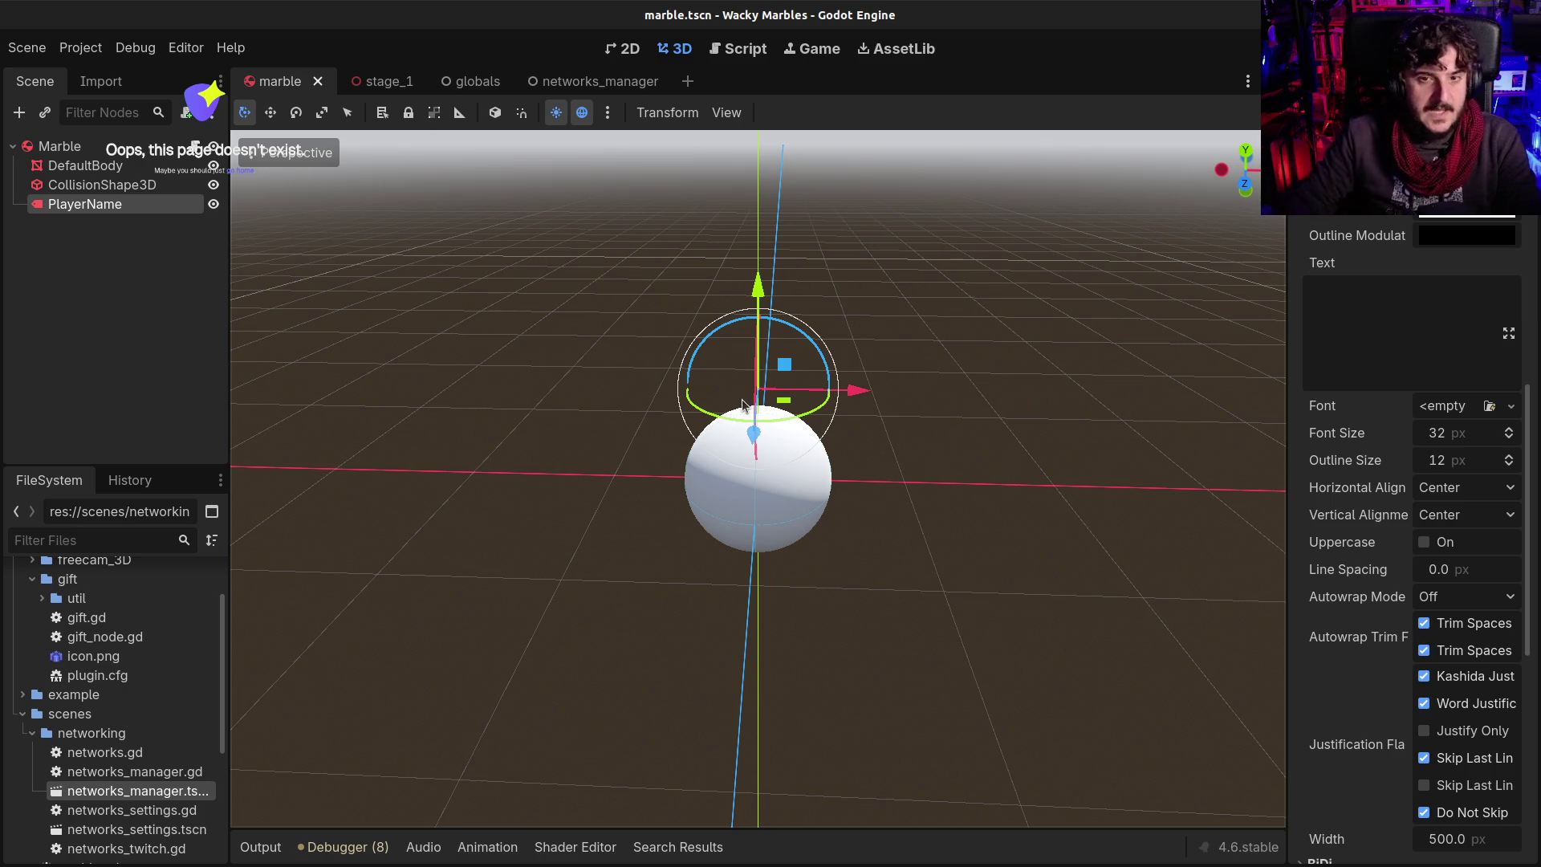
pyautogui.moveTo(709, 437)
pyautogui.mouseDown()
pyautogui.moveTo(1022, 430)
pyautogui.moveTo(987, 441)
pyautogui.mouseUp()
pyautogui.scroll(-2, 923, 482)
pyautogui.moveTo(860, 527)
pyautogui.mouseDown()
pyautogui.moveTo(685, 502)
pyautogui.moveTo(712, 537)
pyautogui.moveTo(761, 549)
pyautogui.moveTo(747, 472)
pyautogui.moveTo(782, 481)
pyautogui.mouseUp()
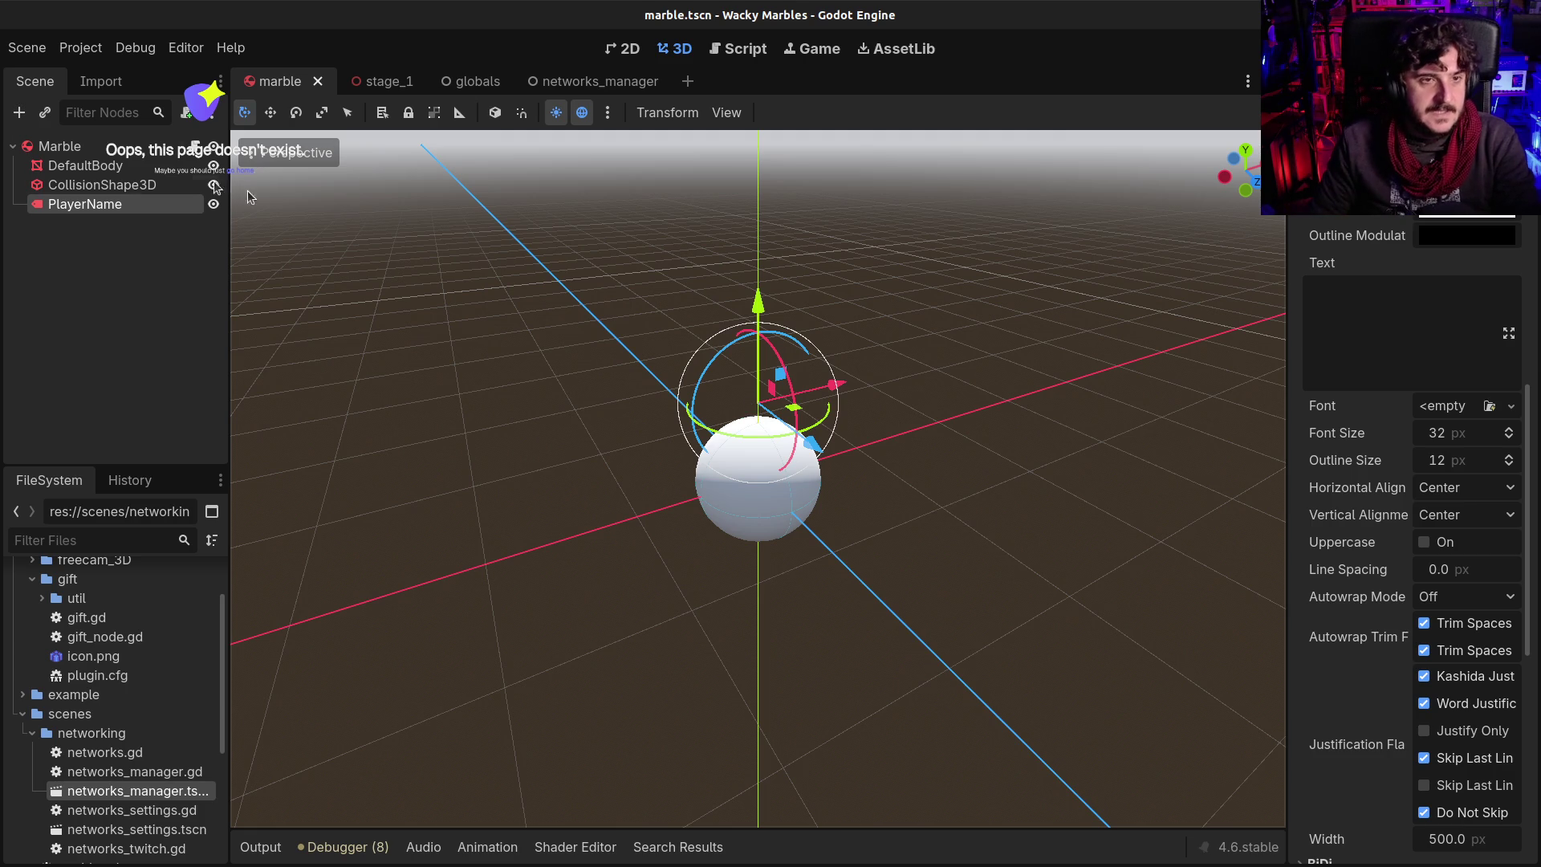
pyautogui.click(197, 147)
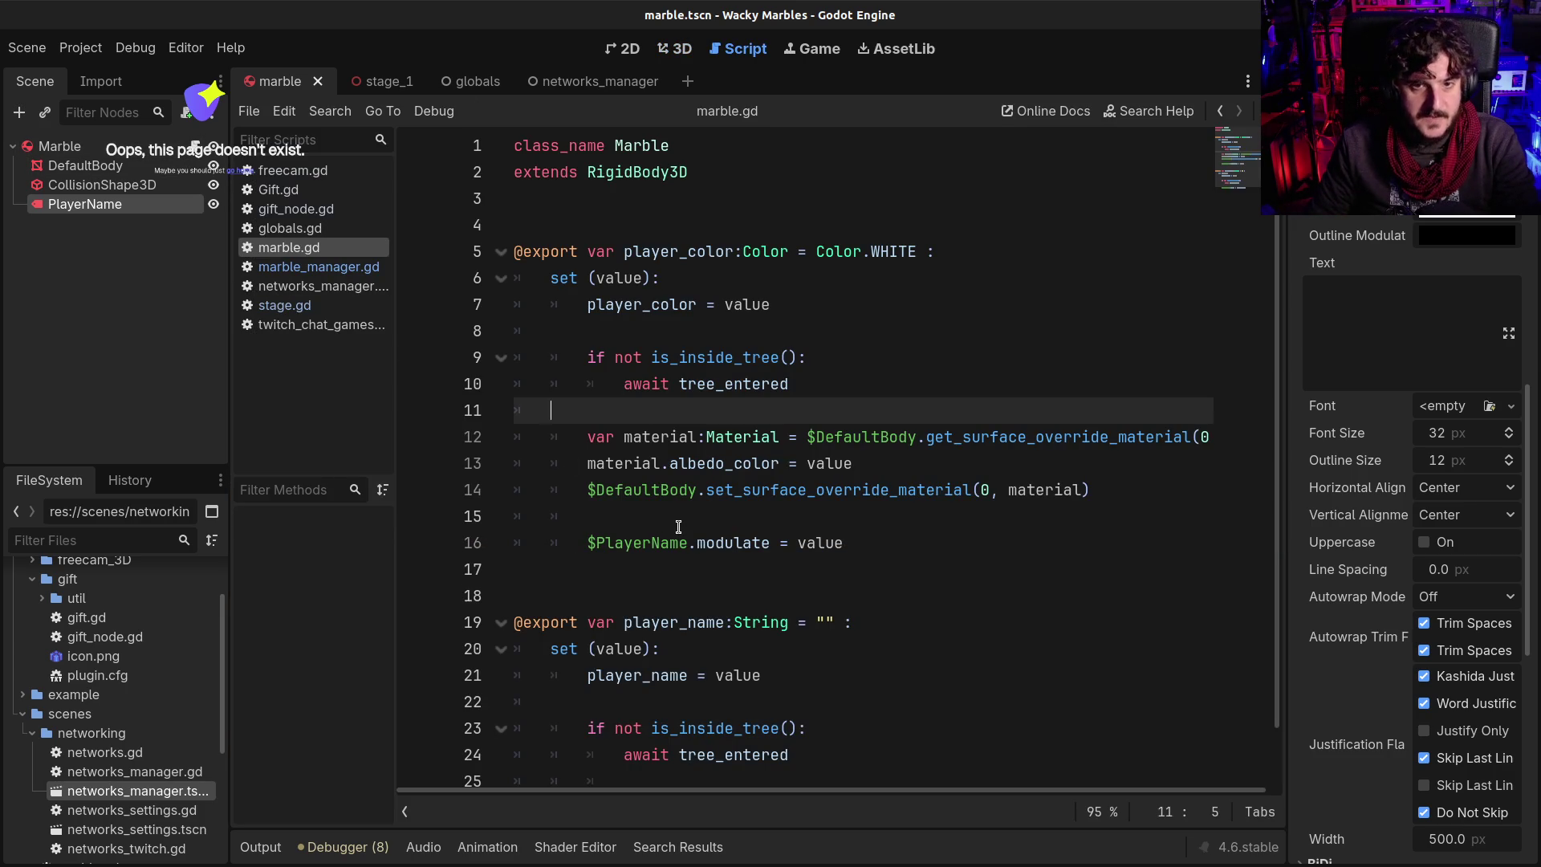
pyautogui.scroll(-1, 729, 524)
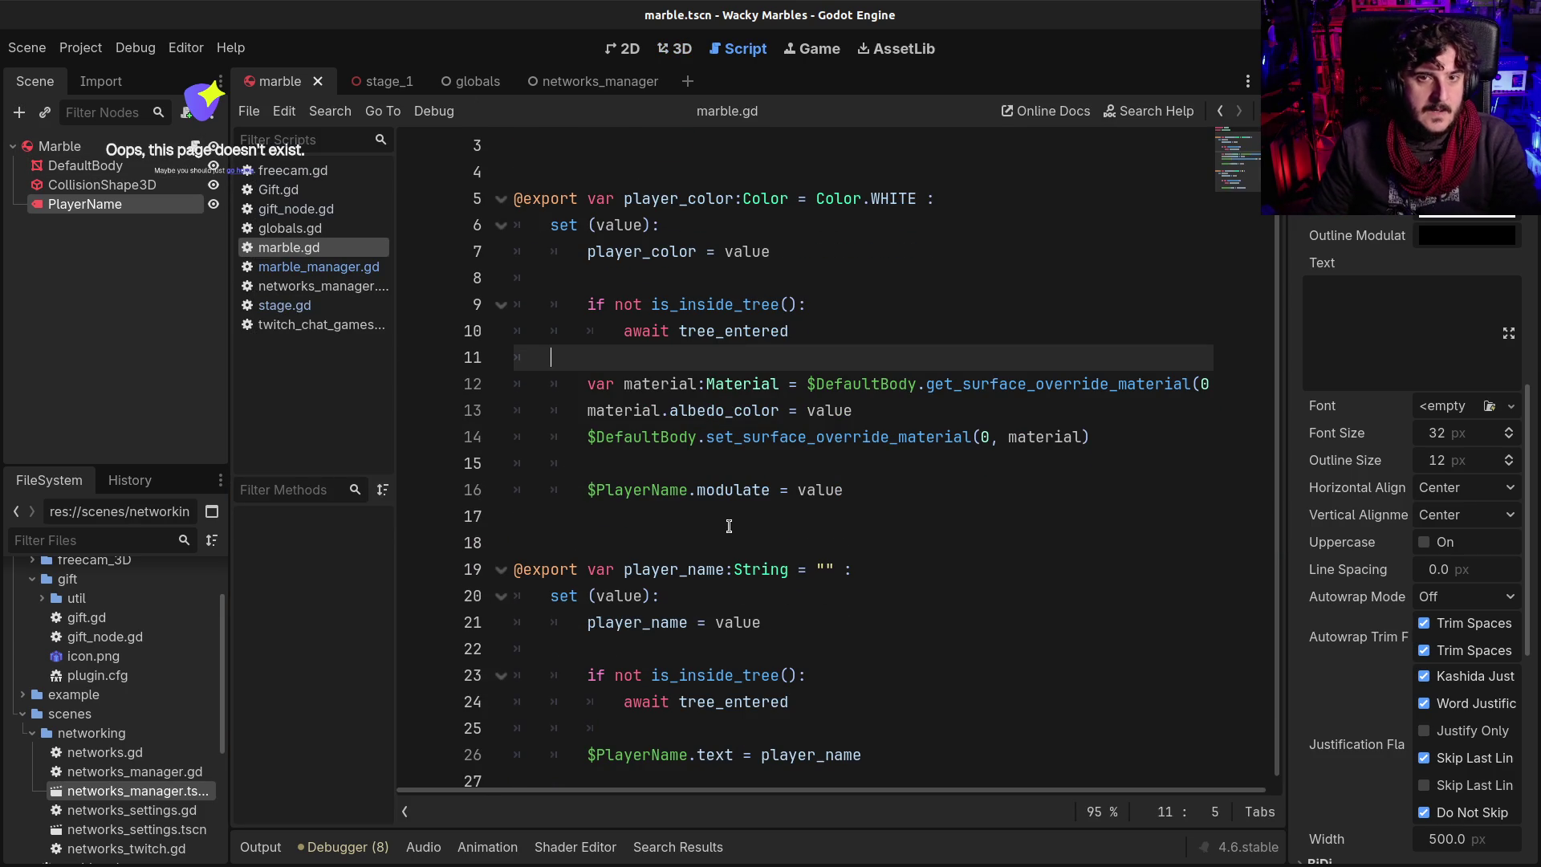
pyautogui.moveTo(851, 754)
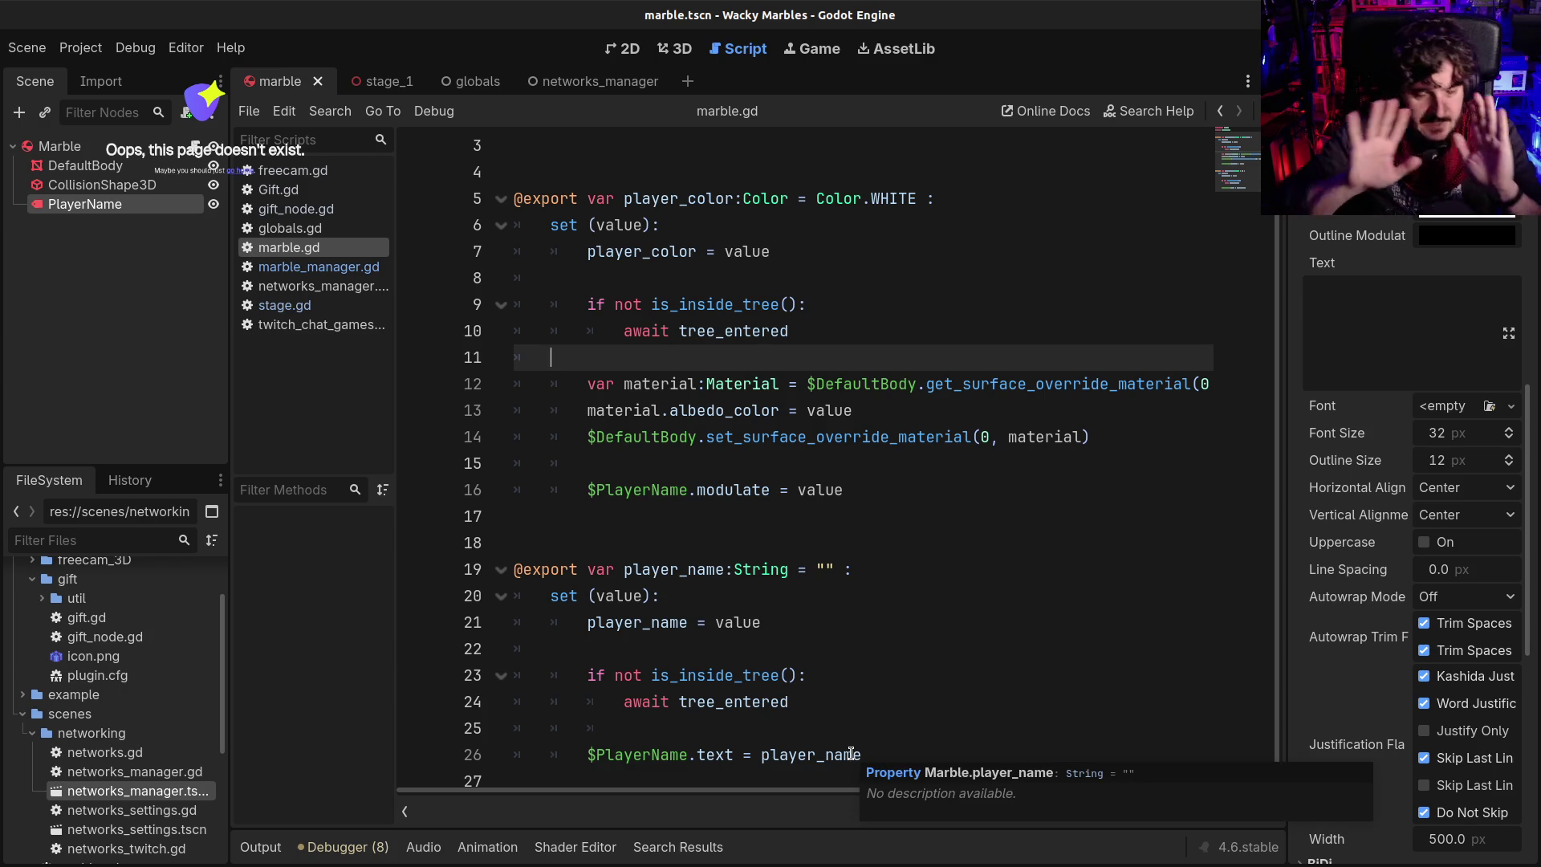
pyautogui.click(576, 772)
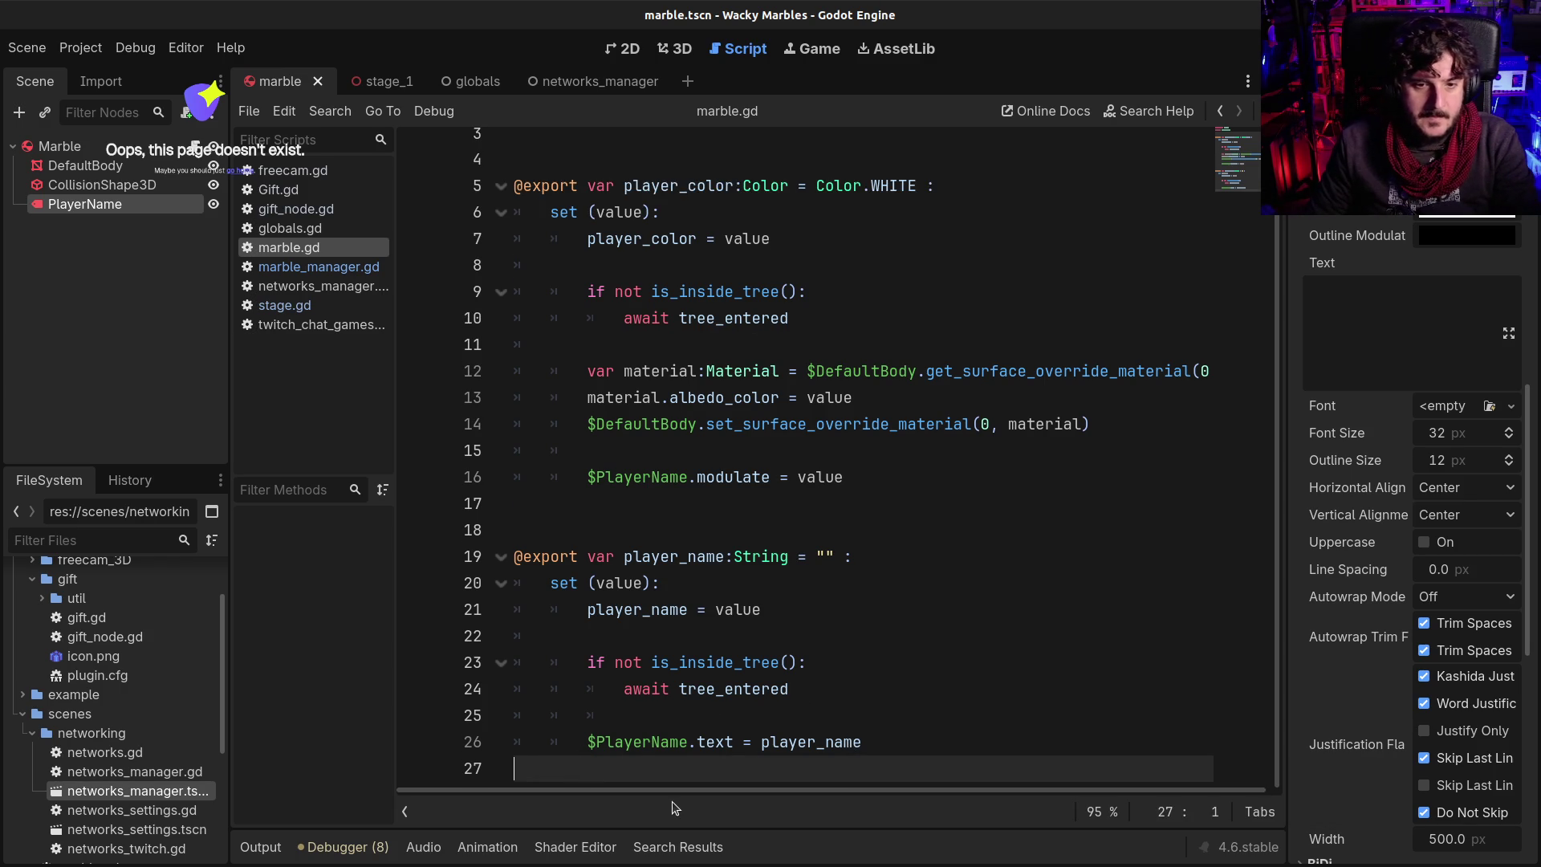
pyautogui.press('Return')
pyautogui.press('Return')
pyautogui.press('Return')
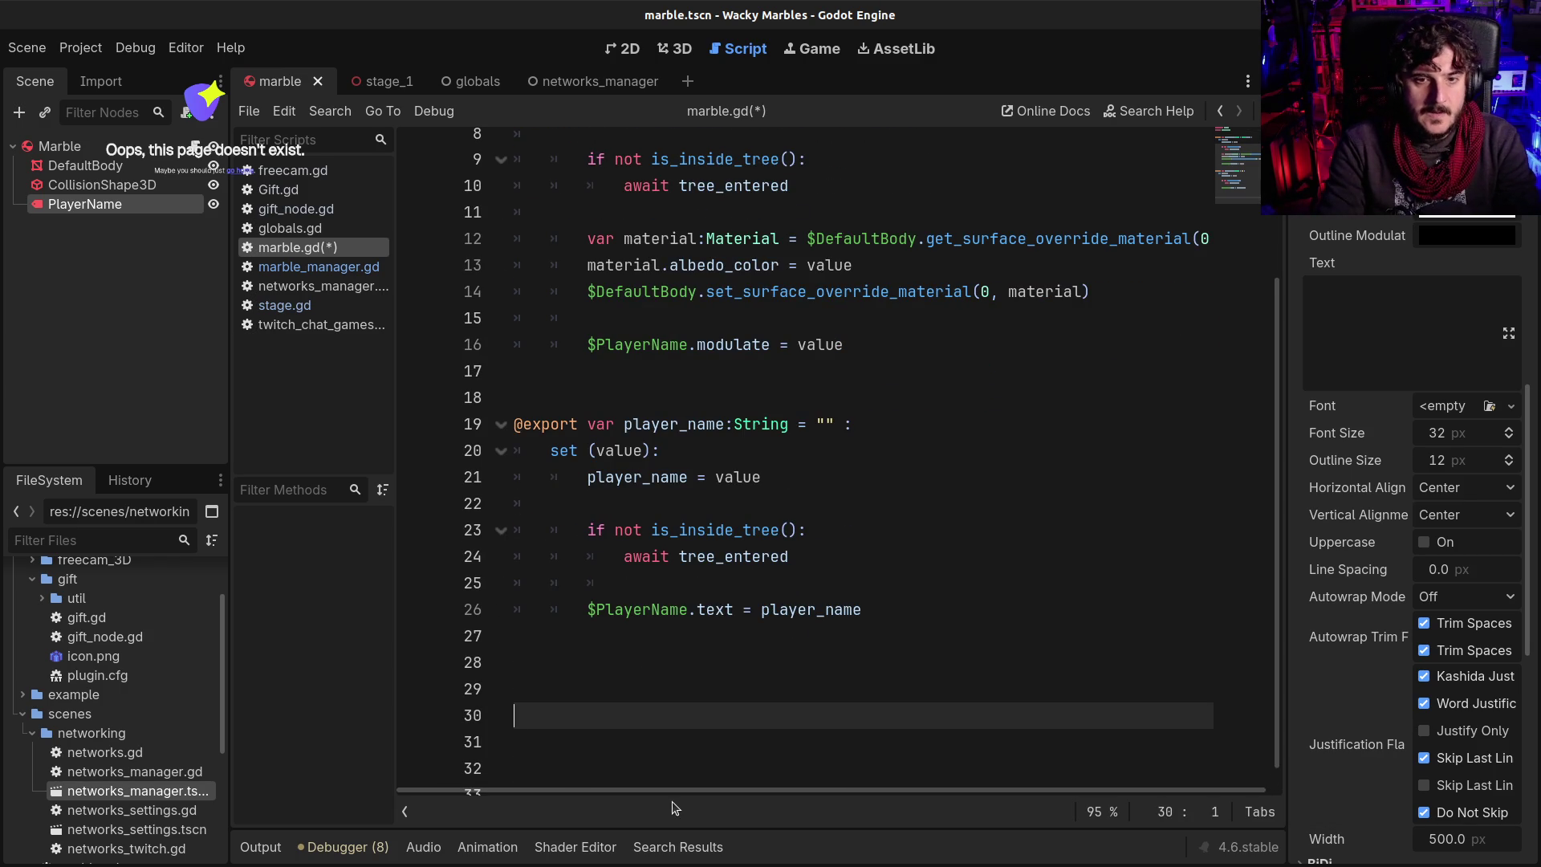
pyautogui.scroll(3, 698, 731)
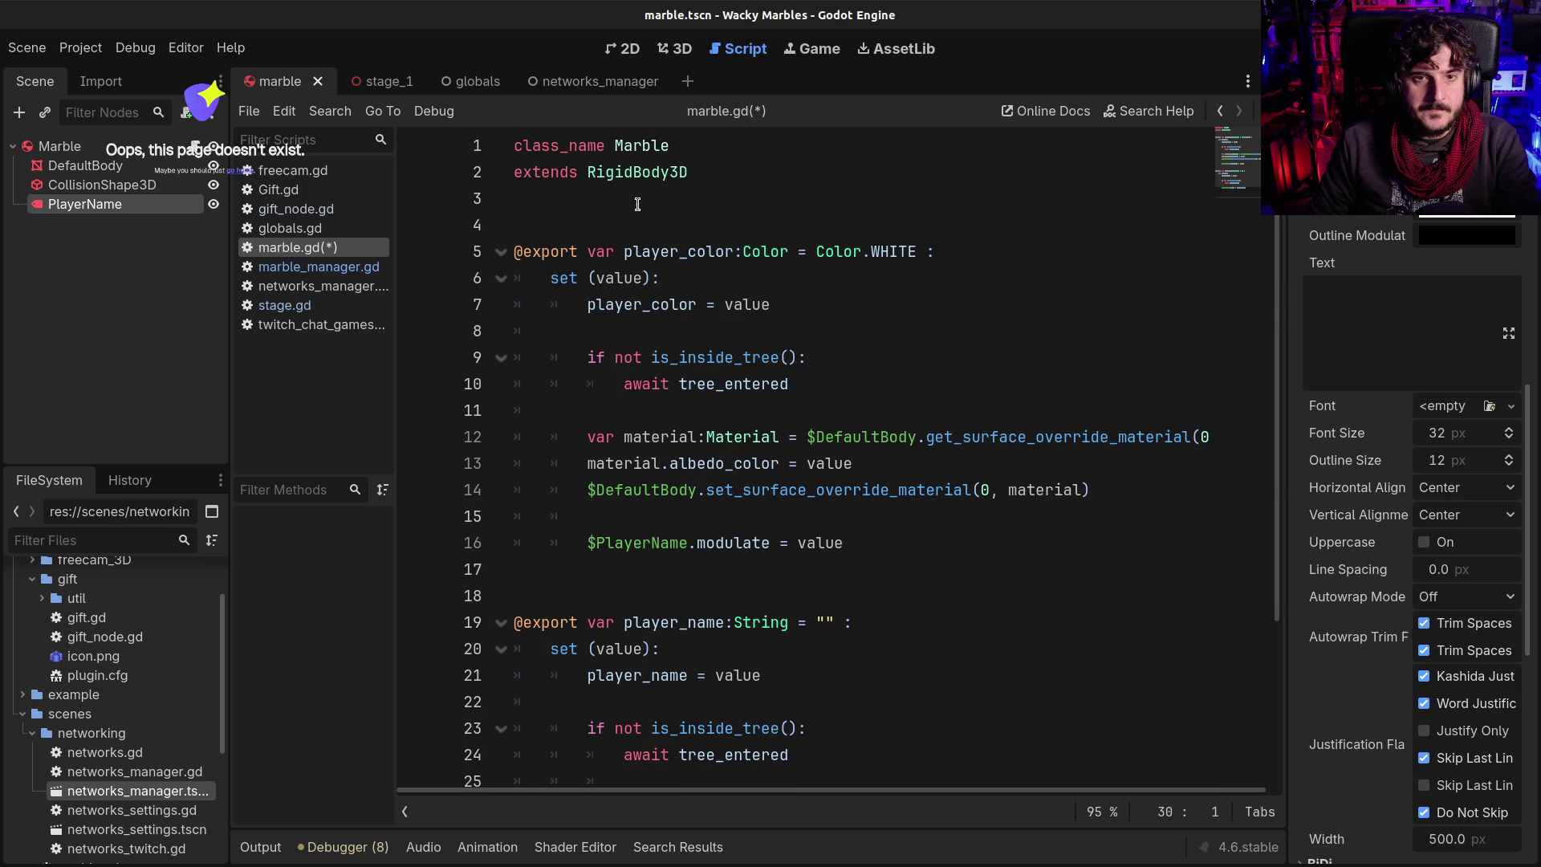
pyautogui.scroll(-2, 640, 546)
pyautogui.scroll(-1, 641, 546)
pyautogui.click(594, 668)
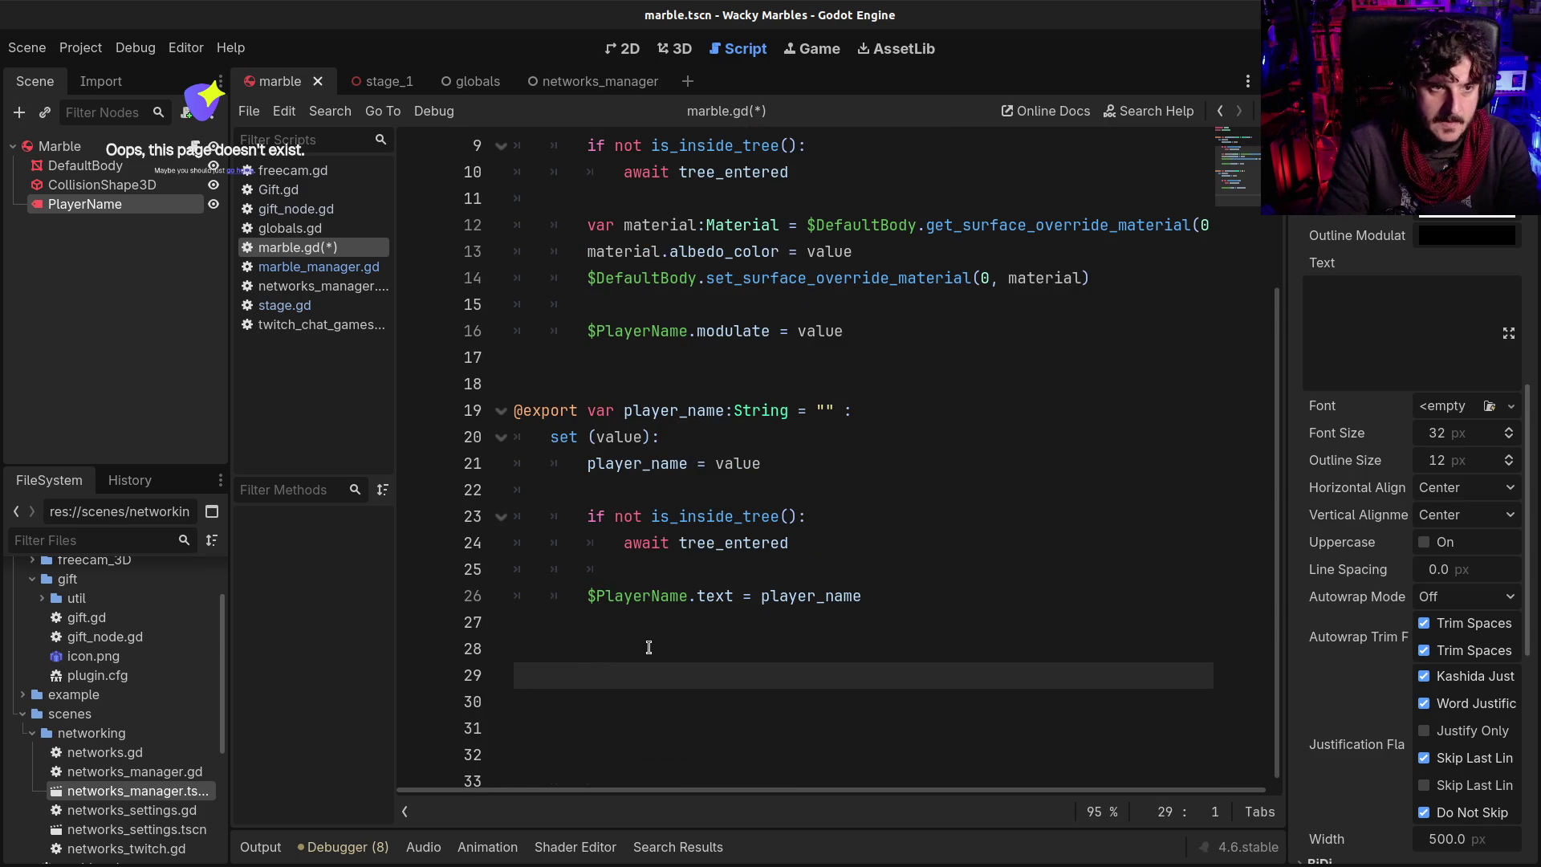
pyautogui.write('var')
pyautogui.press('BackSpace')
pyautogui.press('BackSpace')
pyautogui.press('BackSpace')
pyautogui.write('var ')
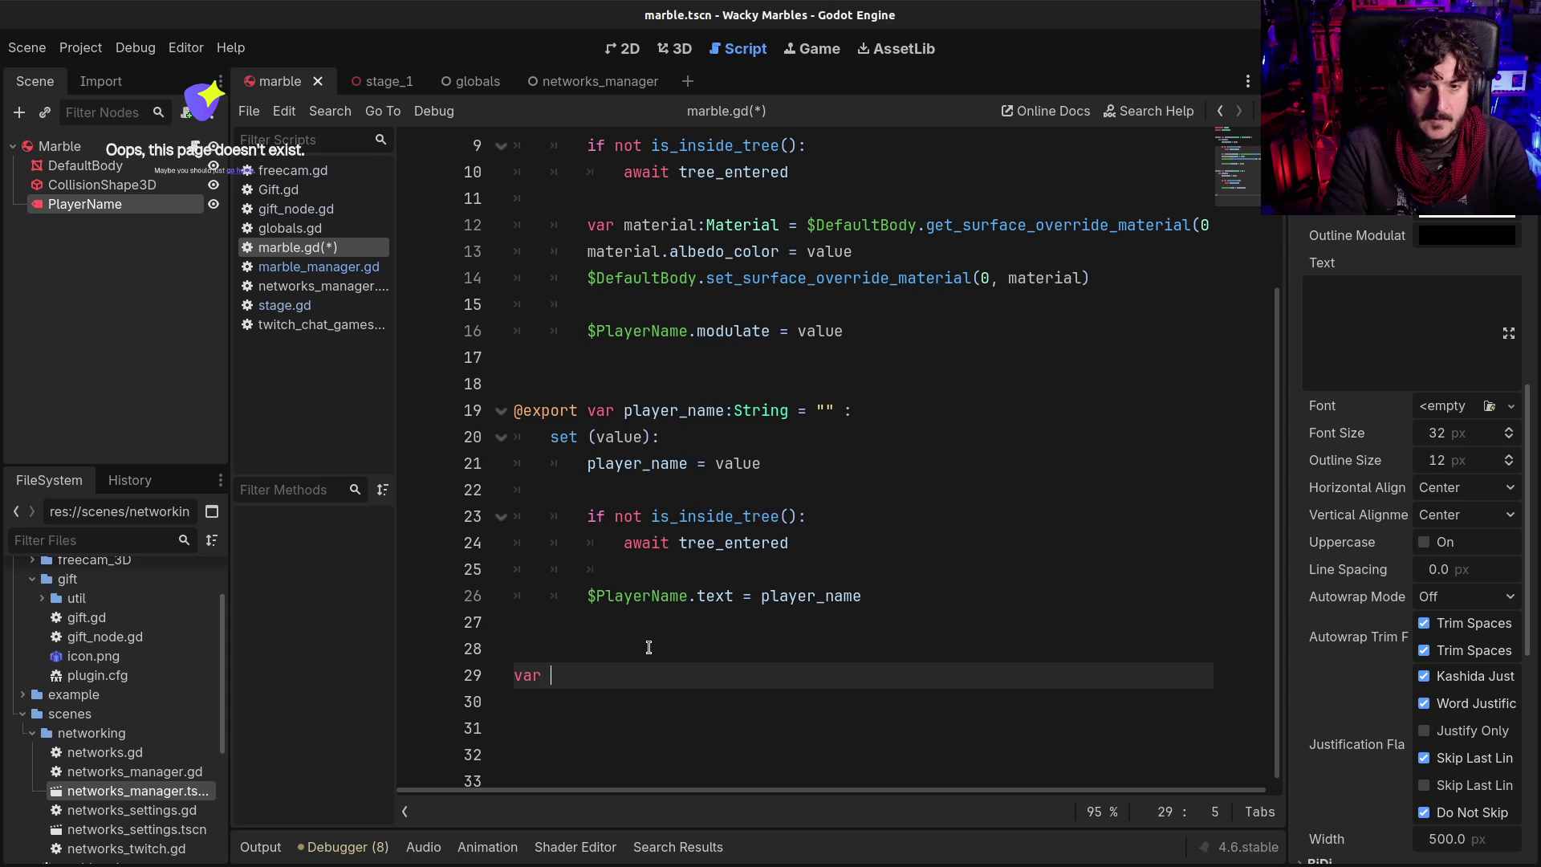
pyautogui.write('_player_nam')
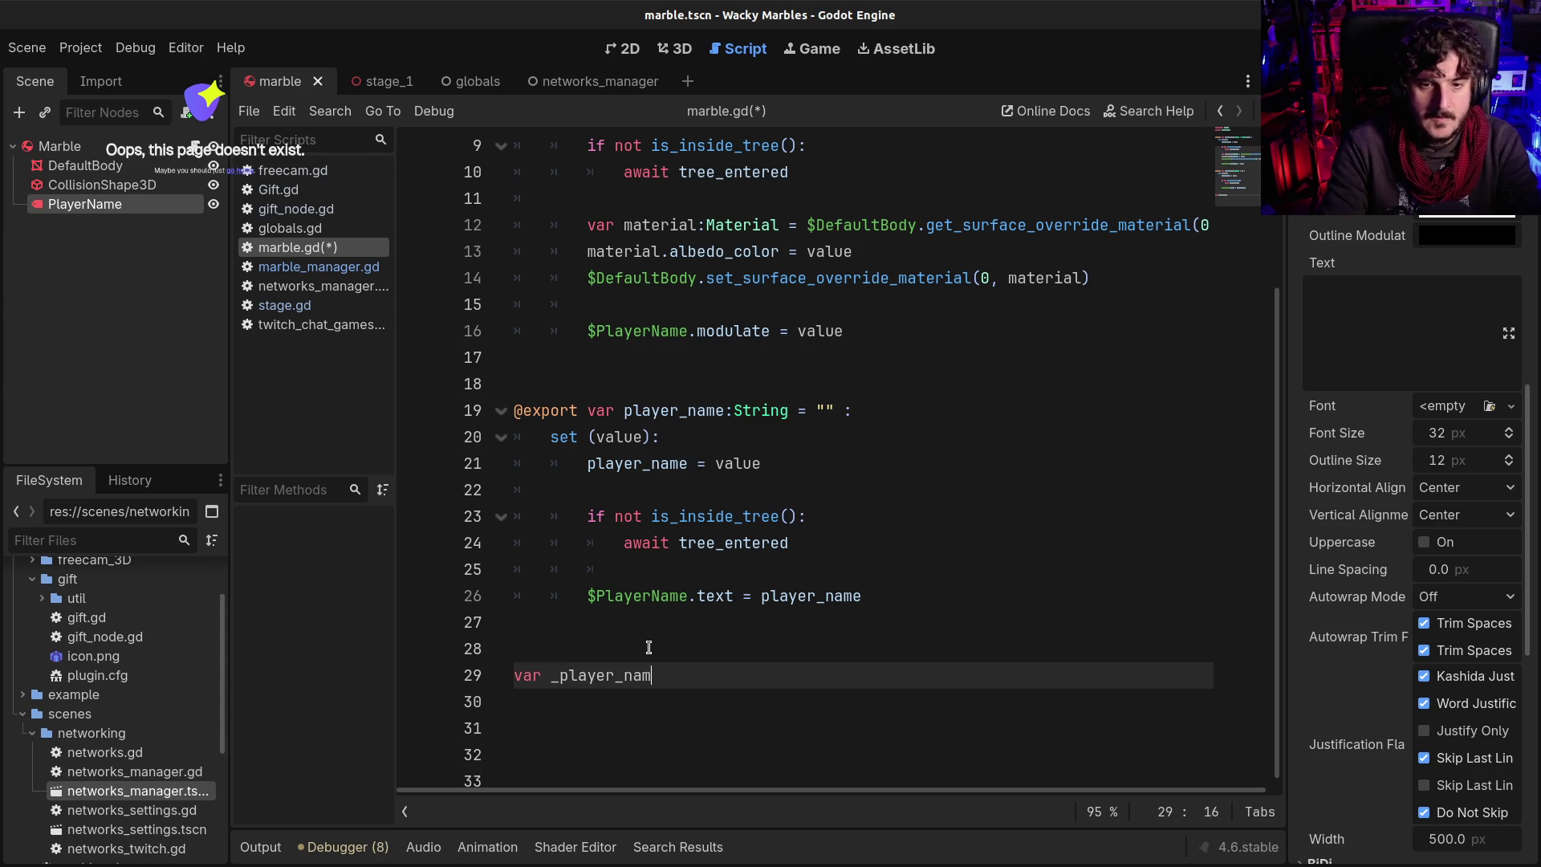
pyautogui.write('e_label:L')
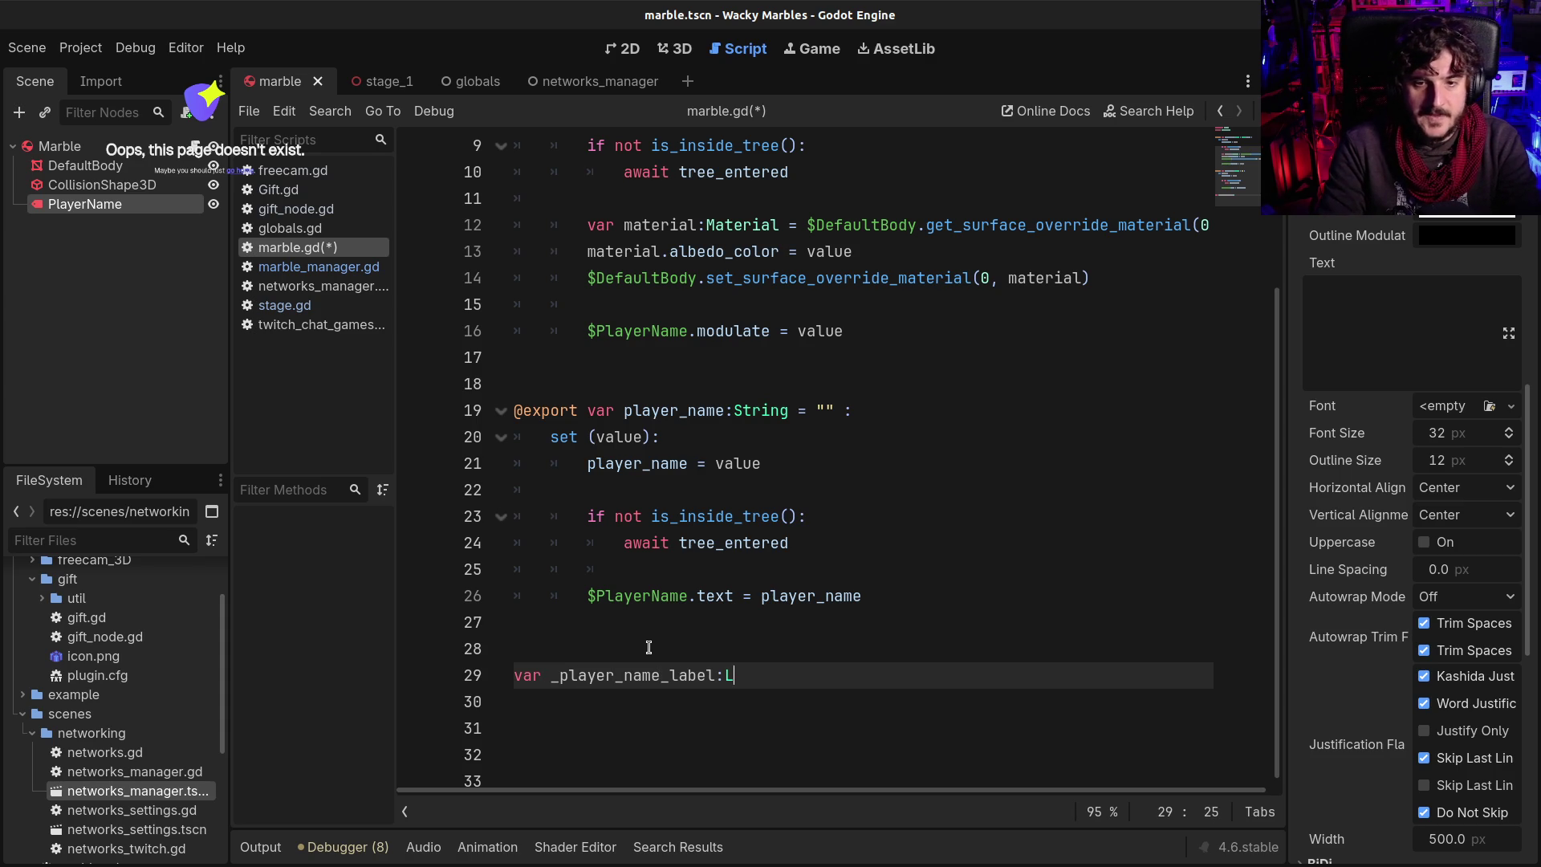
pyautogui.press('Down')
pyautogui.press('Return')
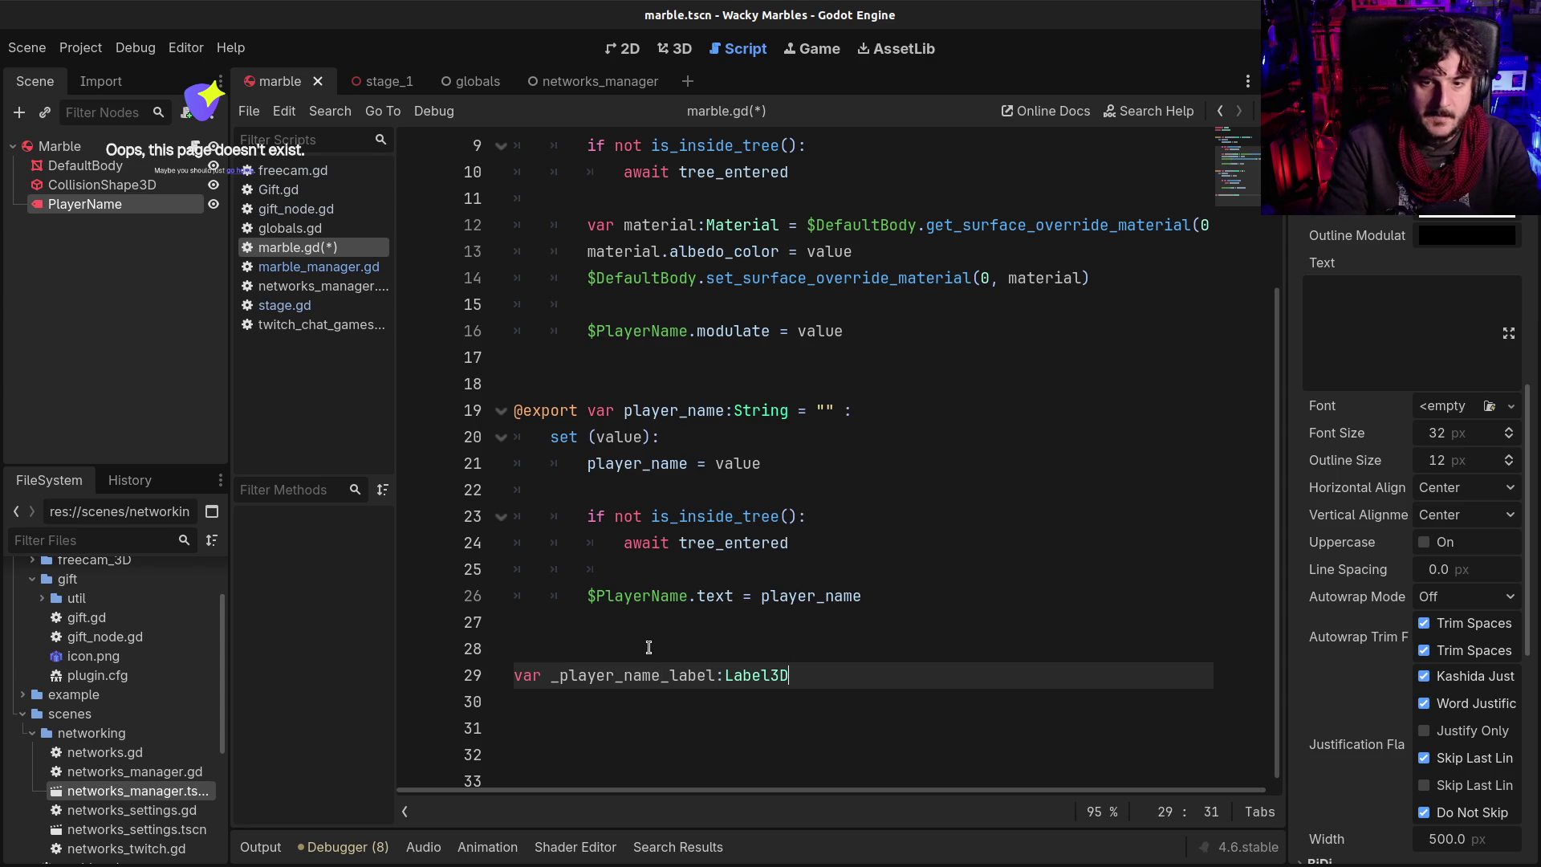
pyautogui.write('@onready')
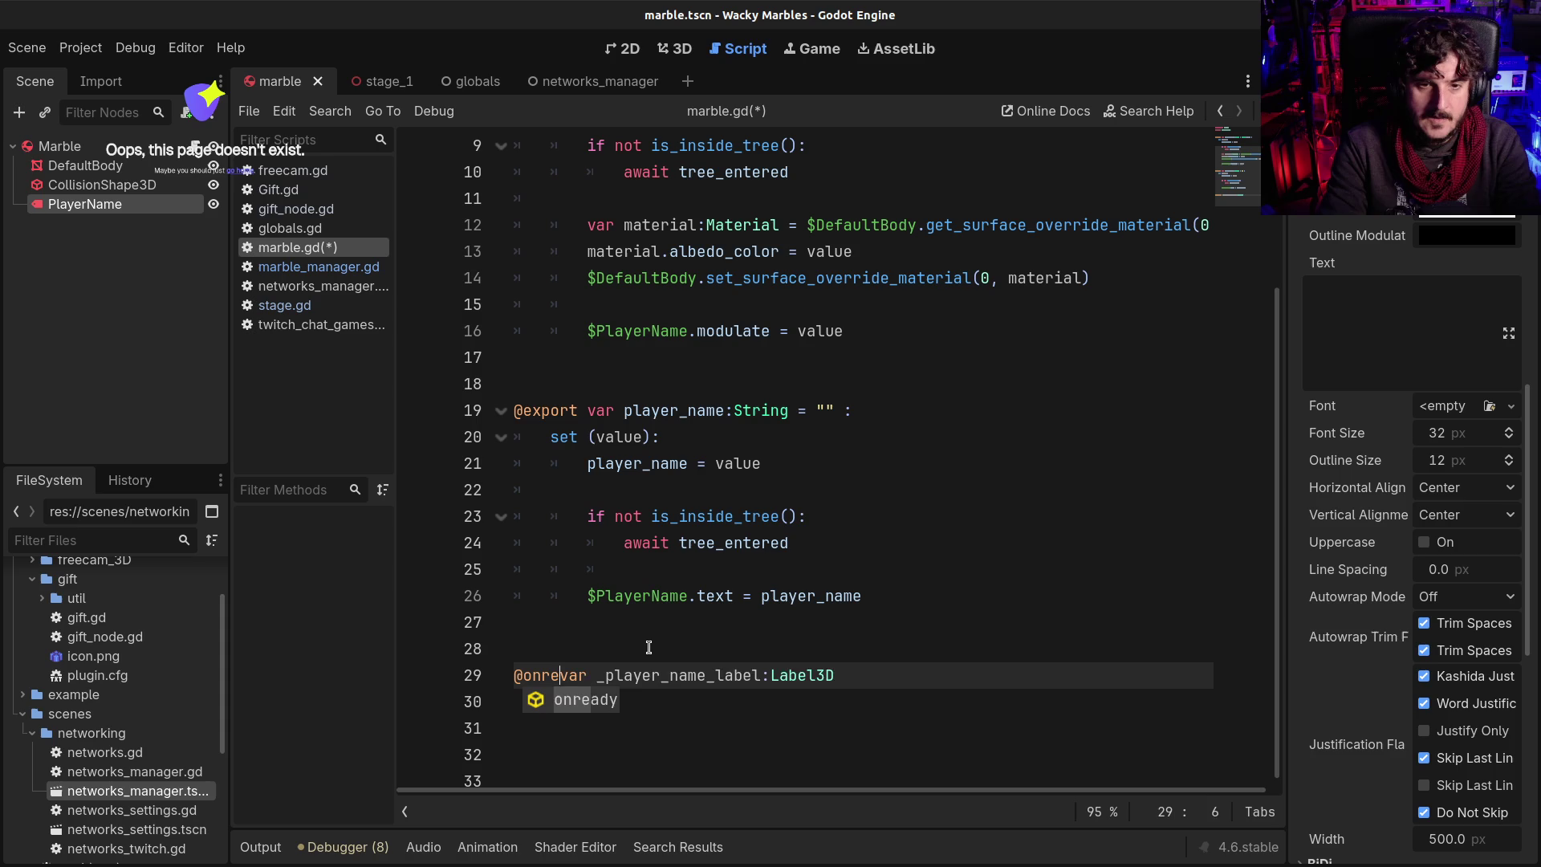
# Move the declaration up to line 5, complete it with '= $PlayerName', and save marble.gd
pyautogui.press('End')
pyautogui.hotkey('shift', 'Home')
pyautogui.hotkey('ctrl', 'x')
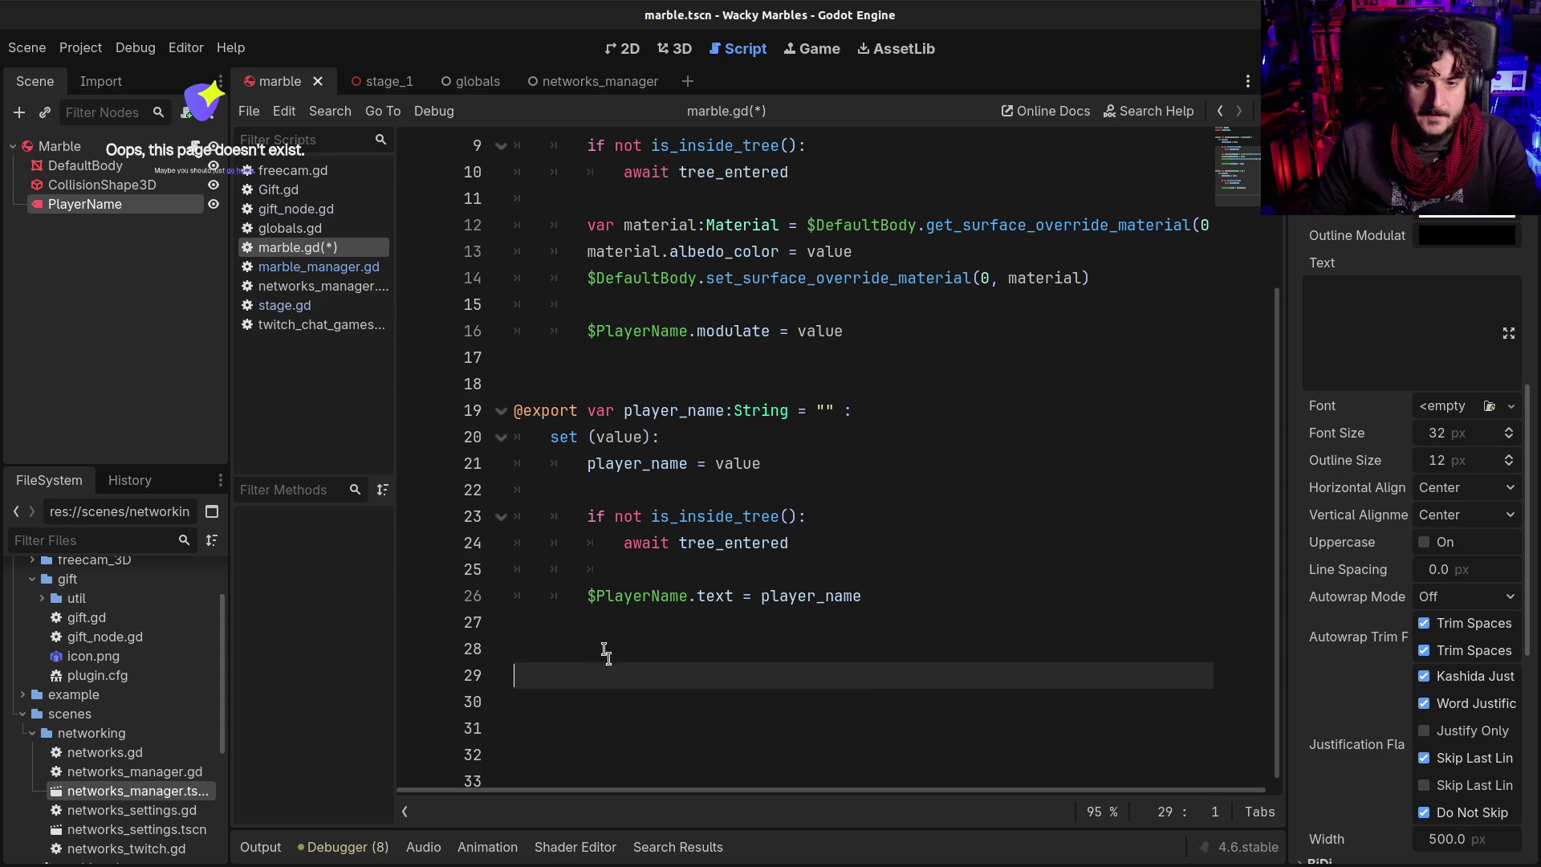
pyautogui.scroll(3, 658, 195)
pyautogui.click(658, 195)
pyautogui.press('Return')
pyautogui.press('Return')
pyautogui.press('Return')
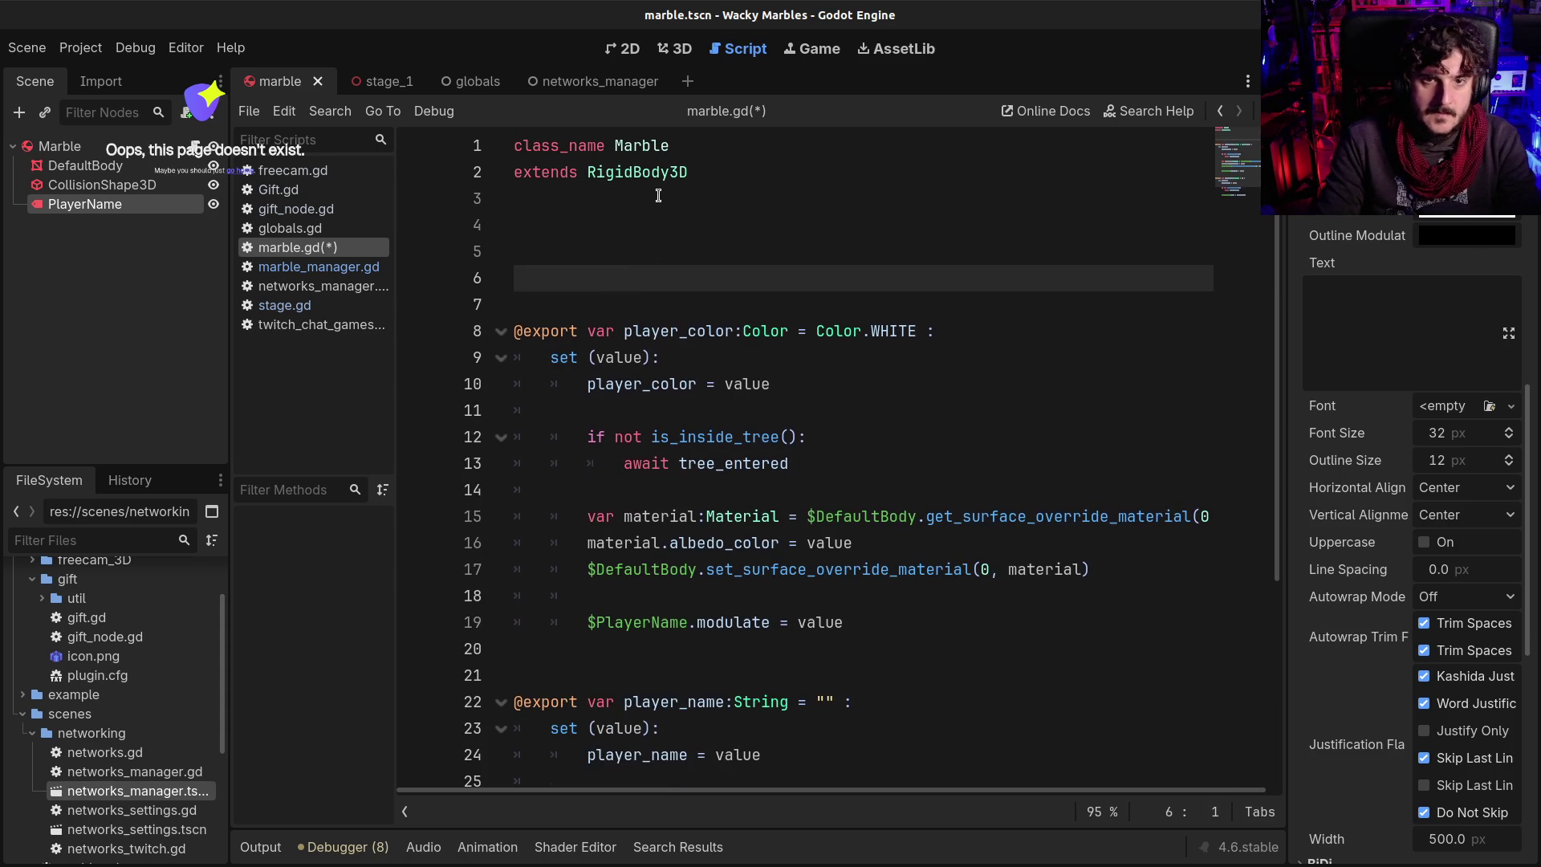
pyautogui.press('Up')
pyautogui.hotkey('ctrl', 'v')
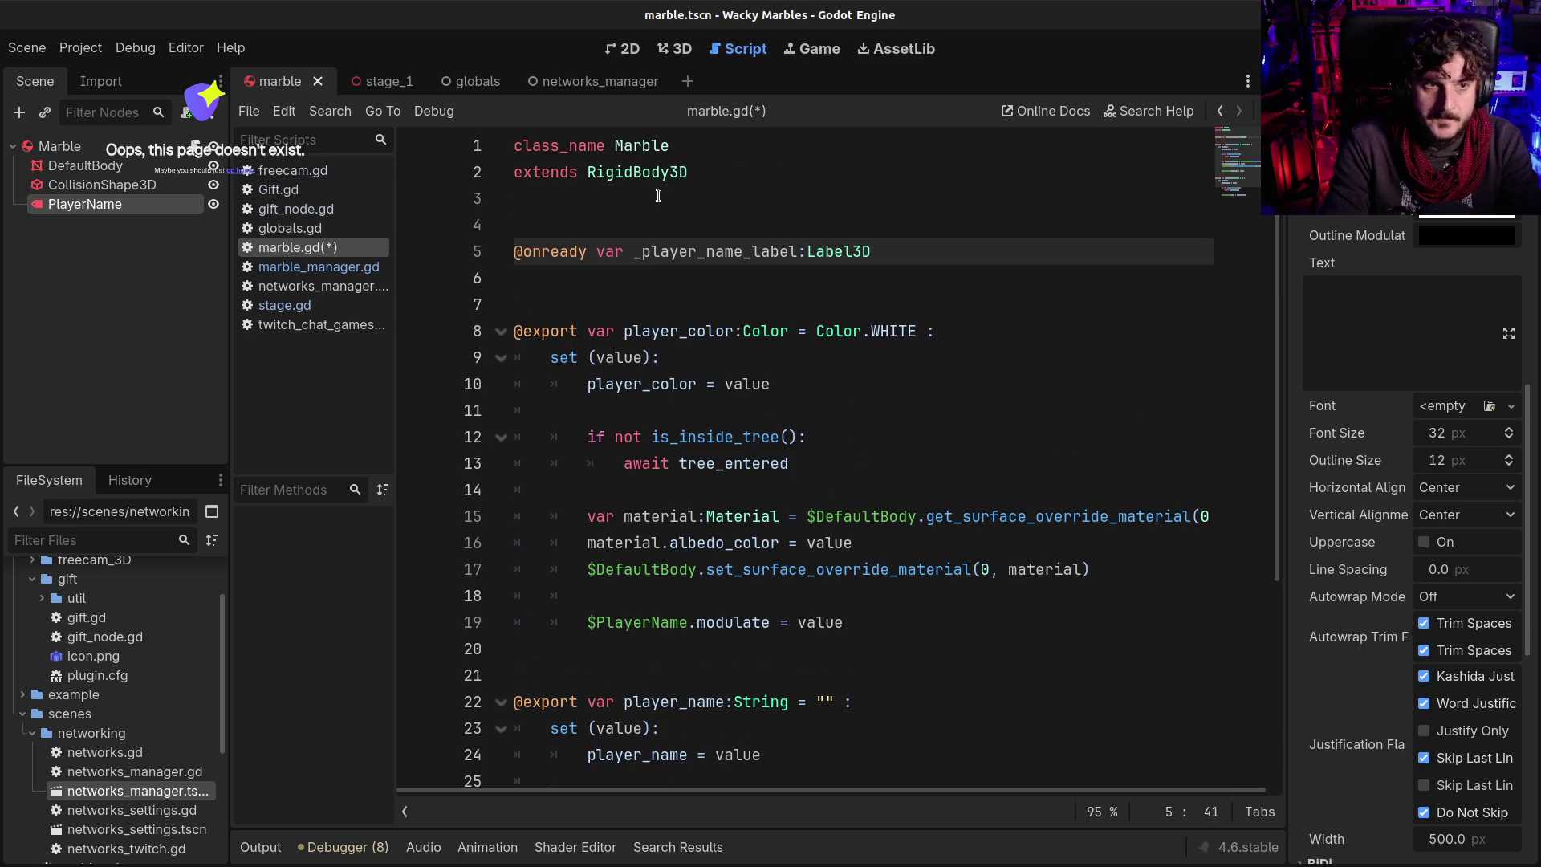
pyautogui.write(' = $P')
pyautogui.press('Return')
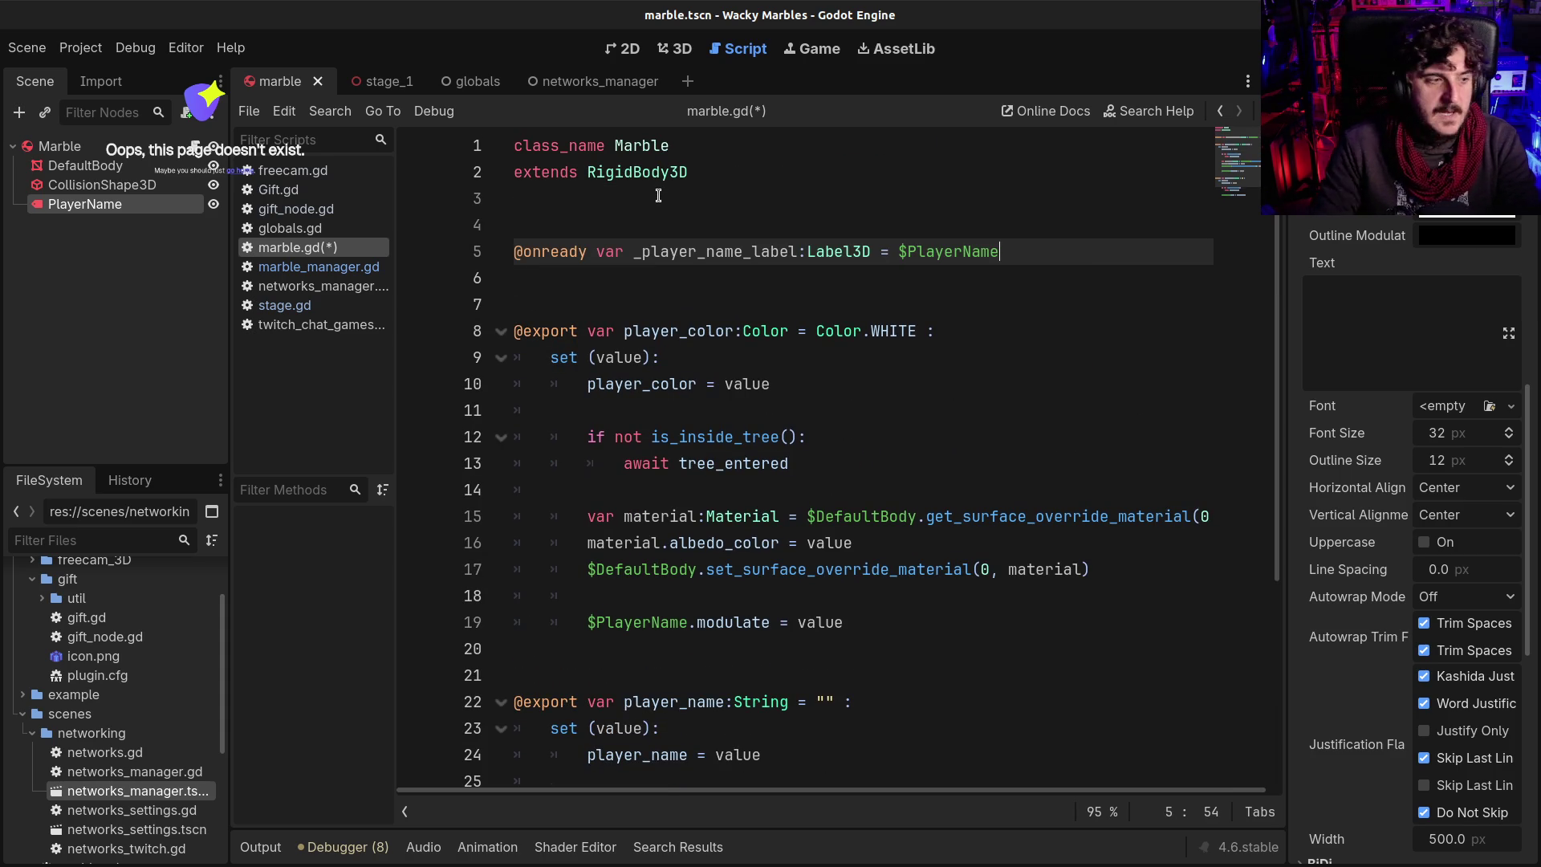
pyautogui.hotkey('ctrl', 's')
# Add blank lines at the end of marble.gd and check the _player_name_label name
pyautogui.scroll(-2, 658, 201)
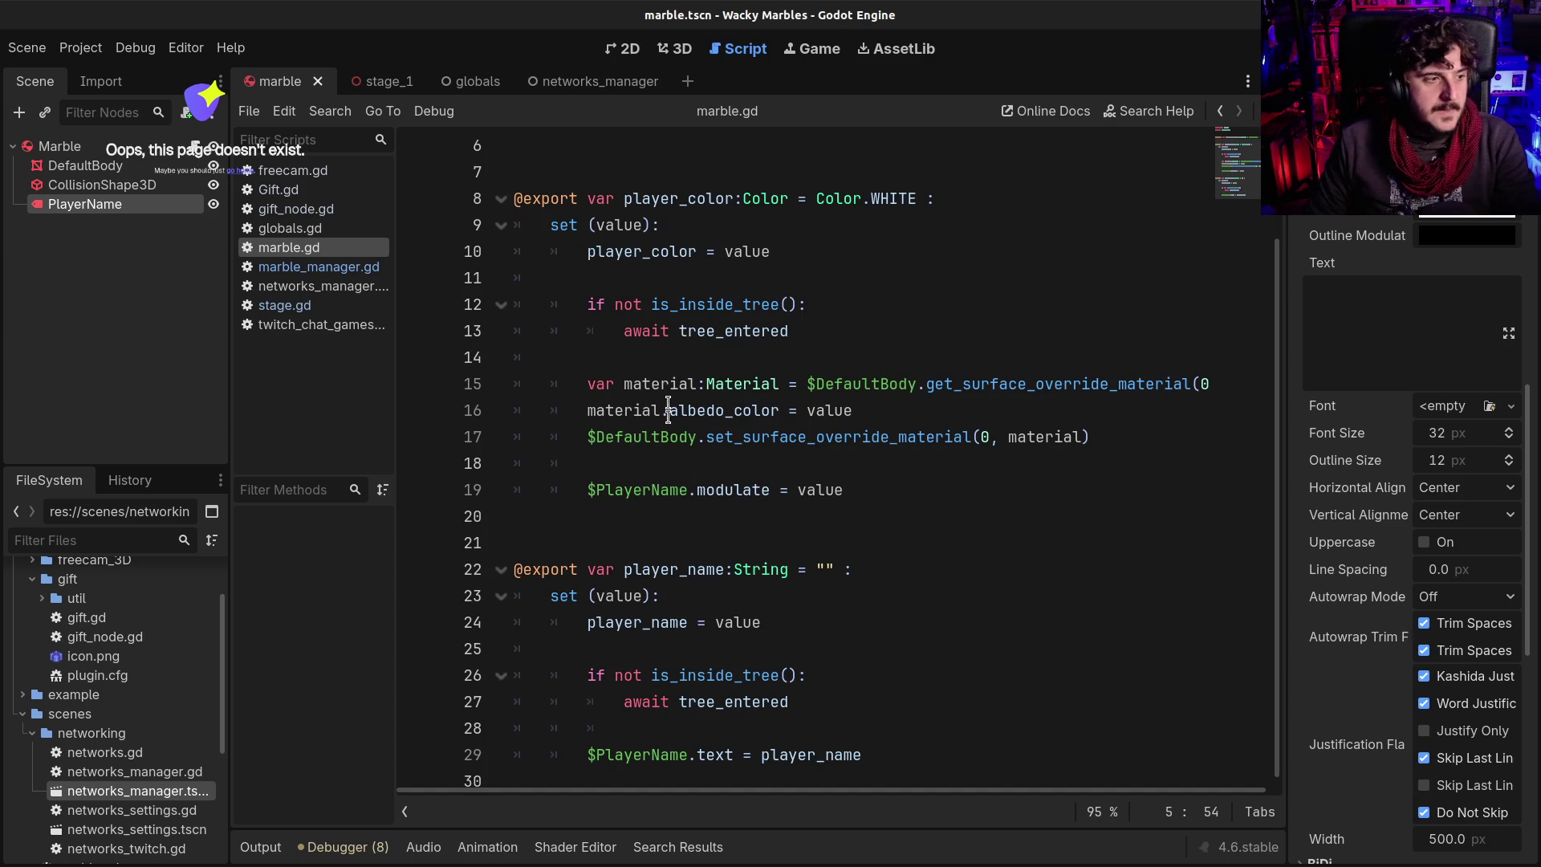
pyautogui.scroll(-1, 646, 654)
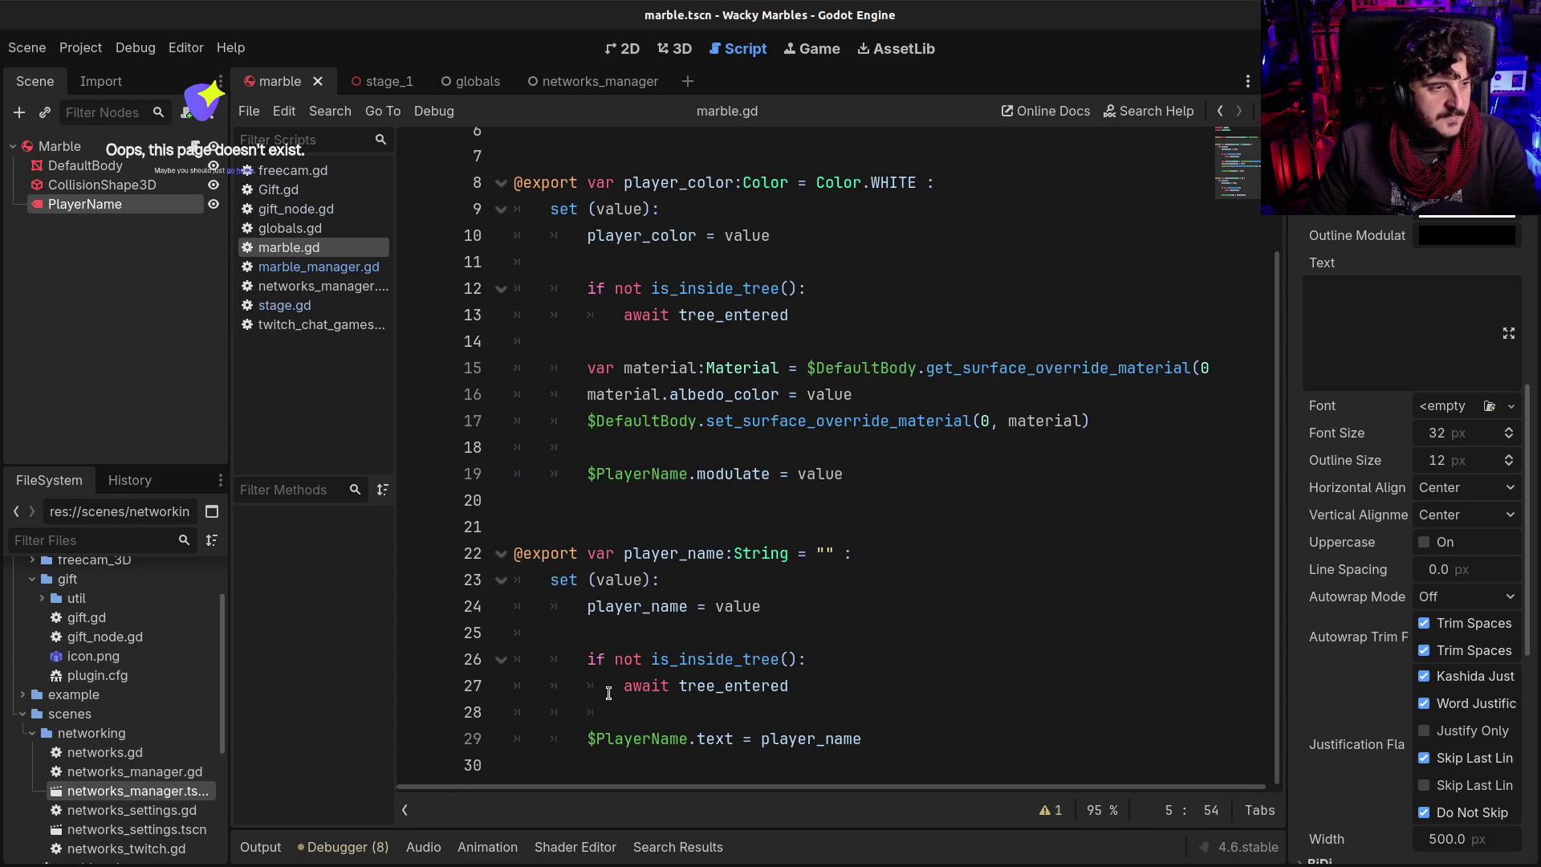
pyautogui.click(549, 761)
pyautogui.press('Return')
pyautogui.press('Return')
pyautogui.press('Return')
pyautogui.press('Return')
pyautogui.press('Up')
pyautogui.press('Up')
pyautogui.press('Up')
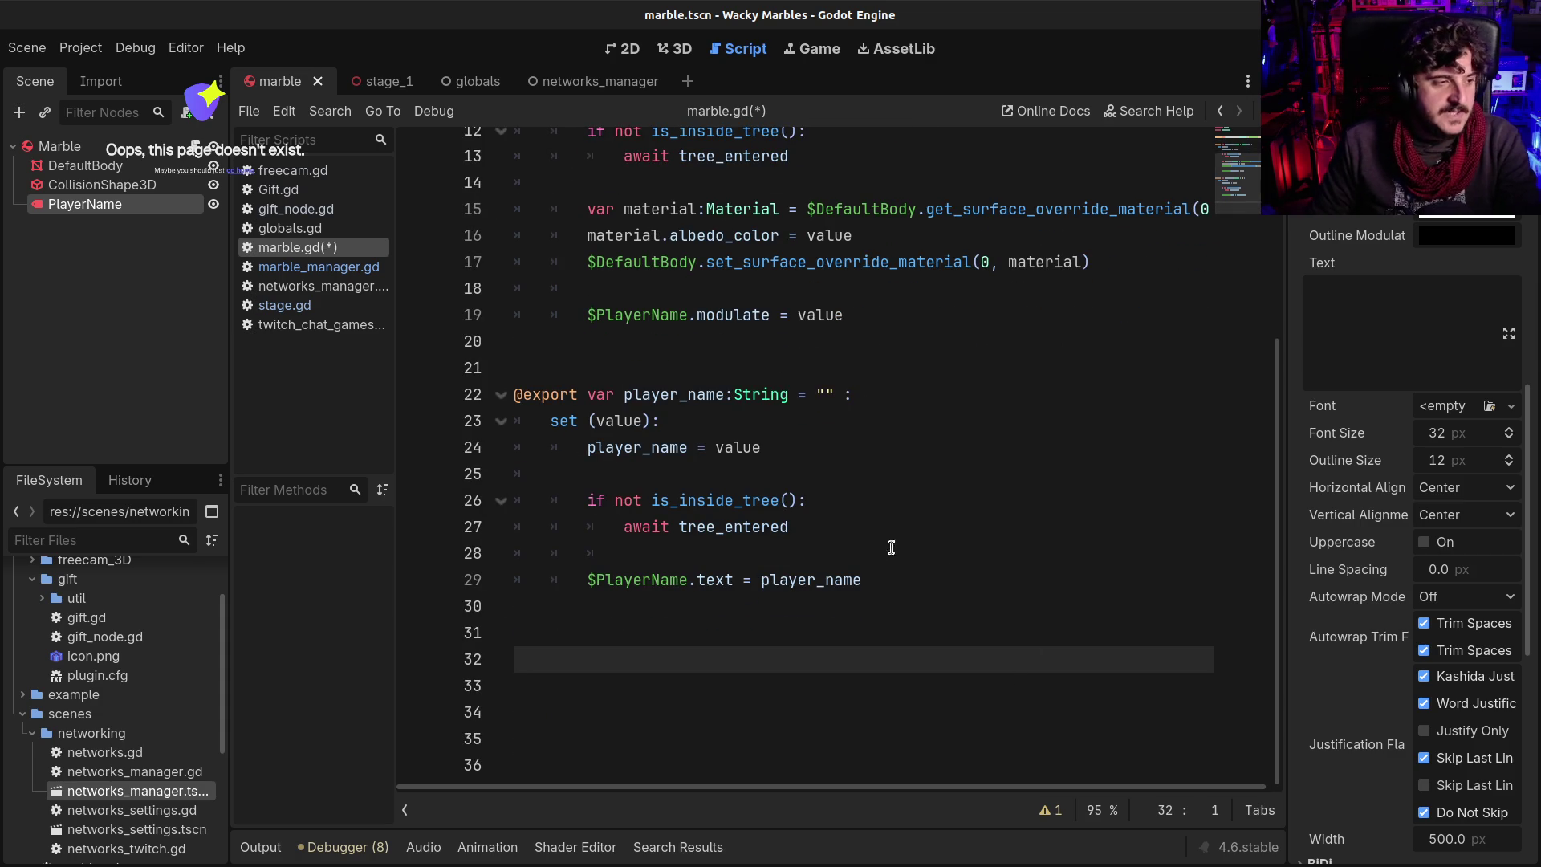
pyautogui.scroll(4, 891, 542)
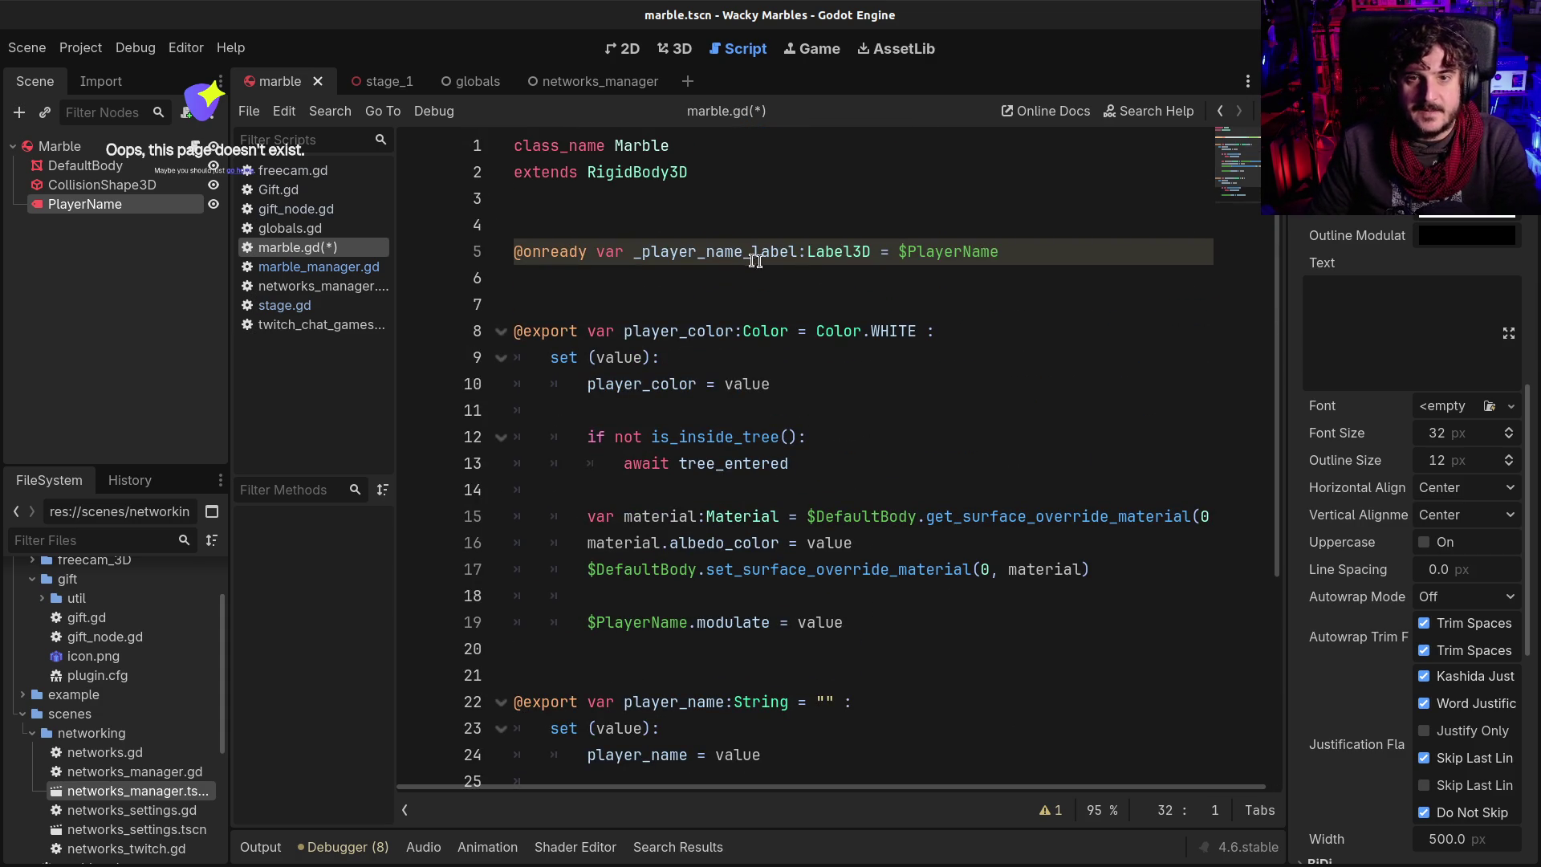
pyautogui.doubleClick(720, 251)
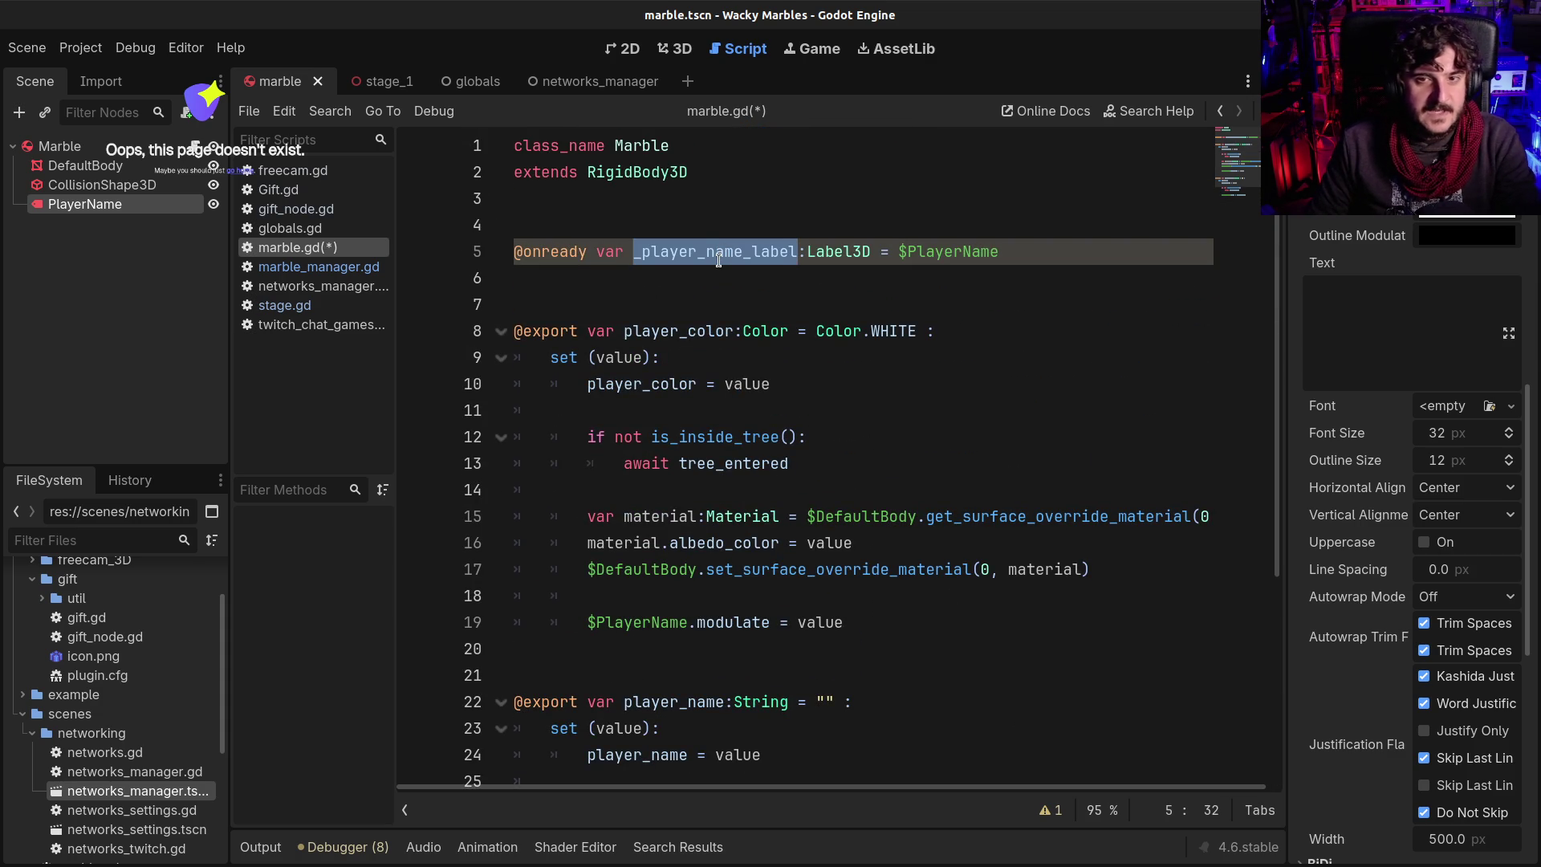
pyautogui.scroll(-4, 719, 260)
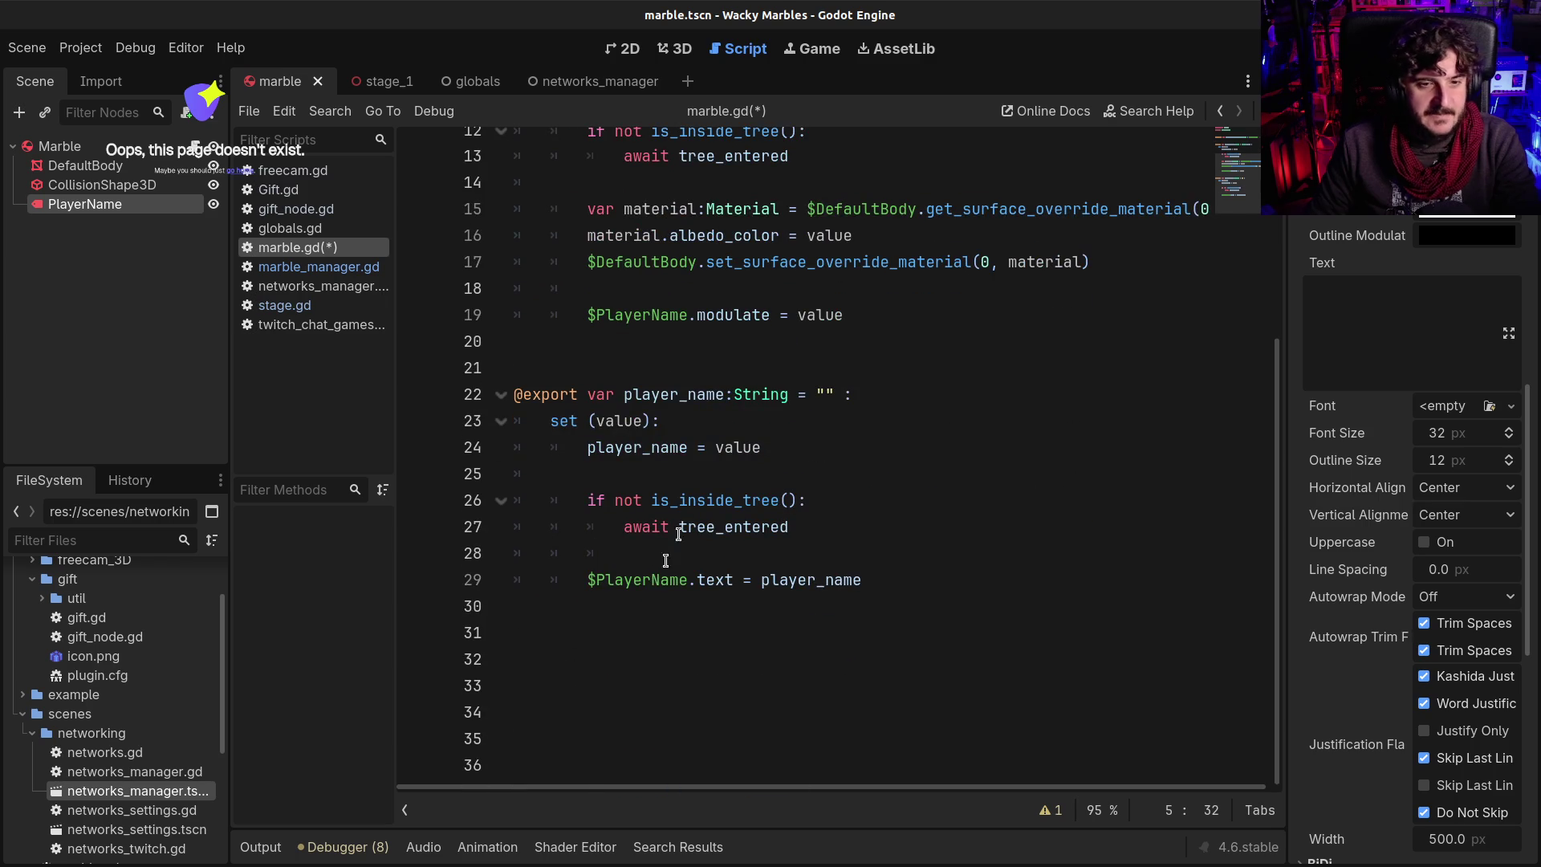
pyautogui.click(647, 656)
pyautogui.scroll(4, 842, 629)
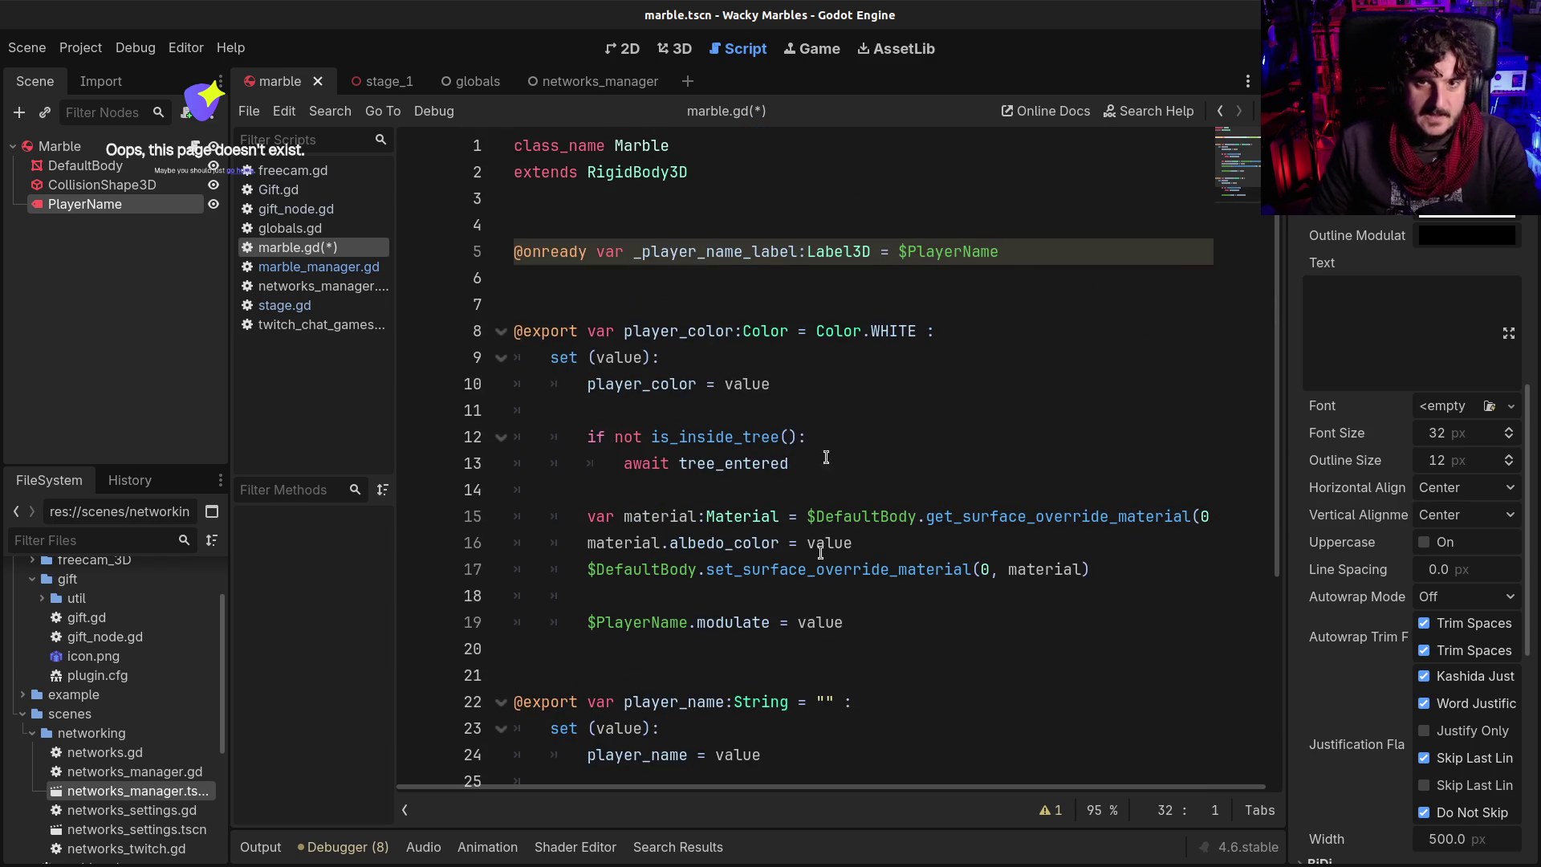
# Add a 'func _ready() -> void:' declaration on a new line at the script's end
pyautogui.doubleClick(705, 251)
pyautogui.scroll(-4, 762, 405)
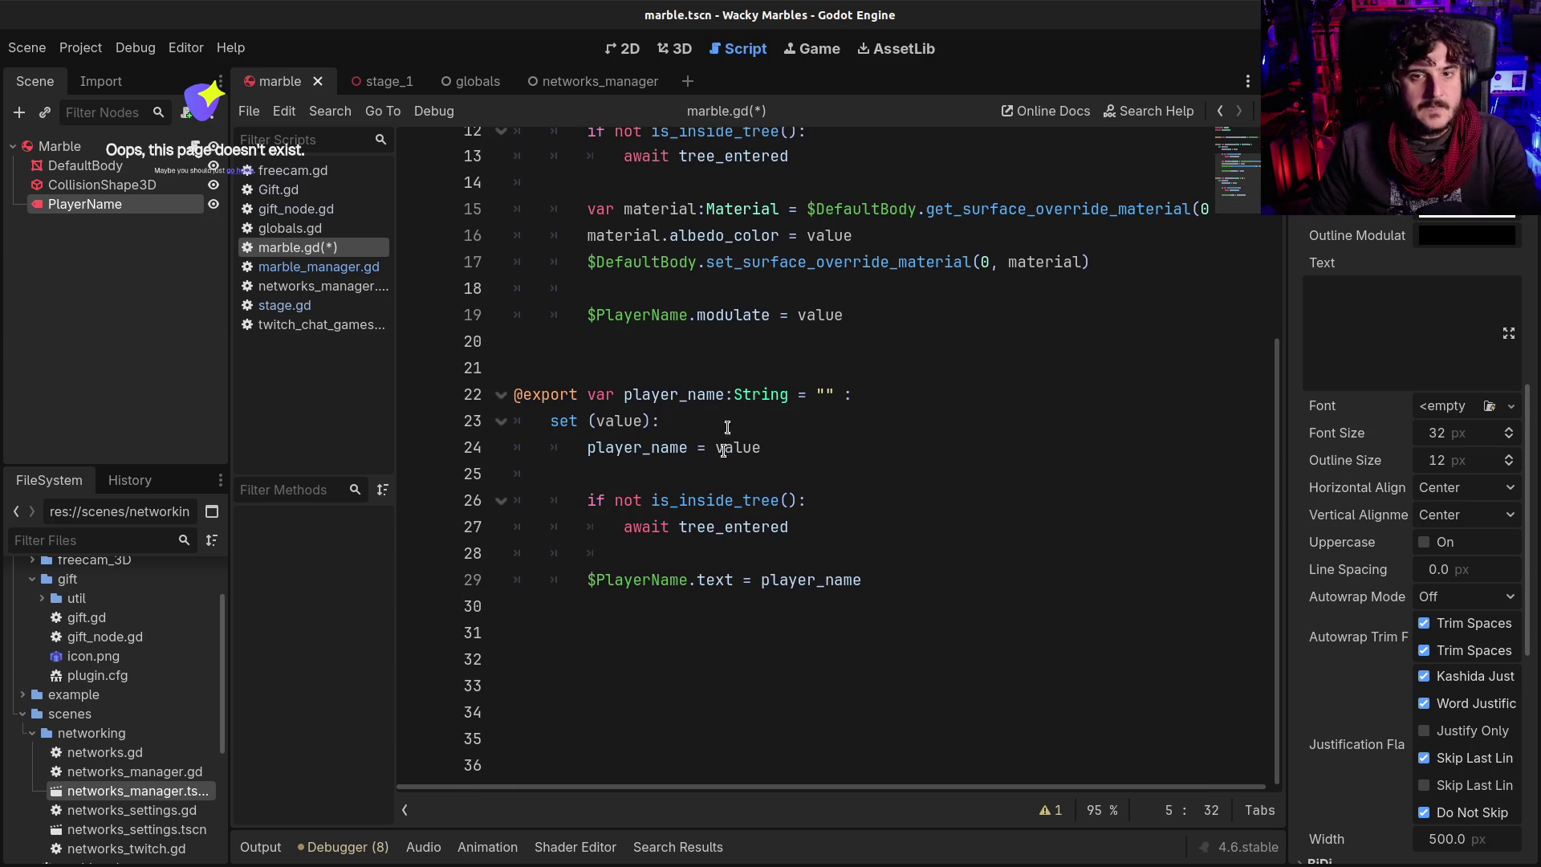
pyautogui.click(622, 639)
pyautogui.press('Return')
pyautogui.write('func _rea')
pyautogui.press('Return')
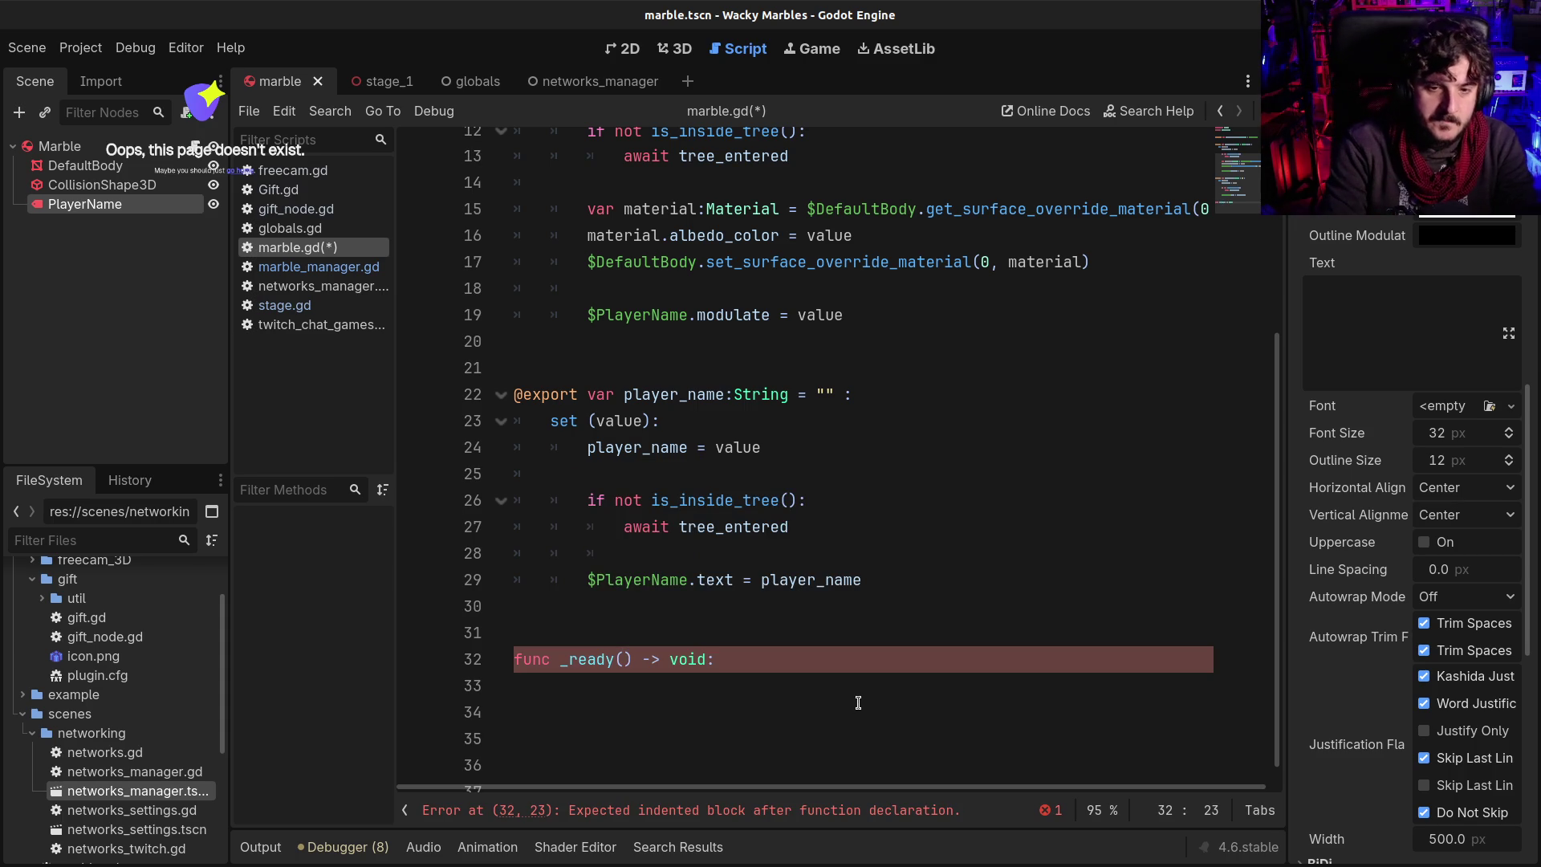
pyautogui.press('Return')
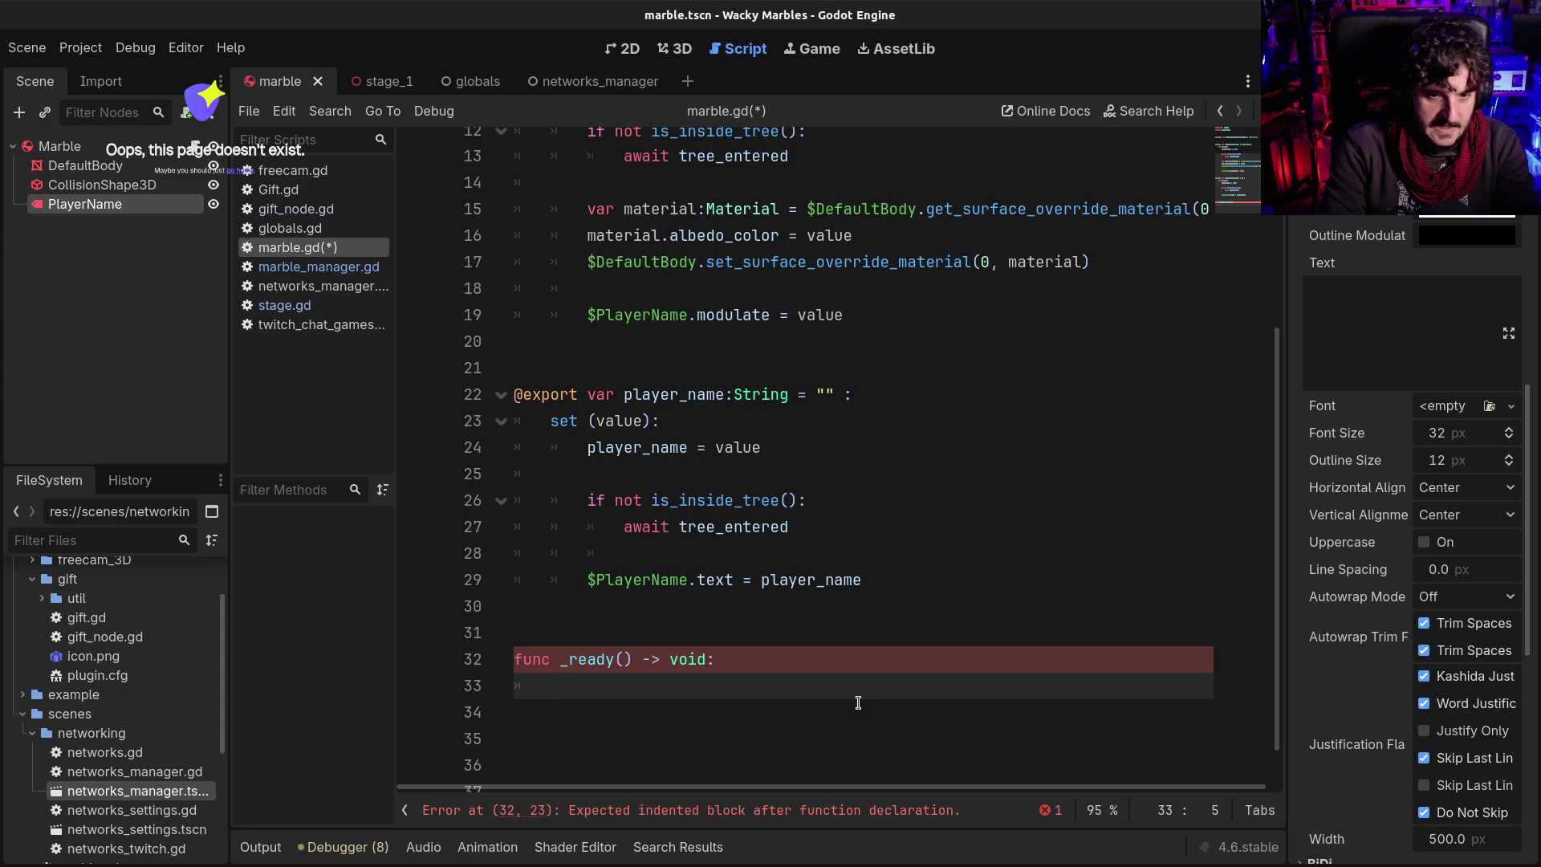
# Write 'remove_child(_player_name_label)' as the body of _ready
pyautogui.write('_player_name_label')
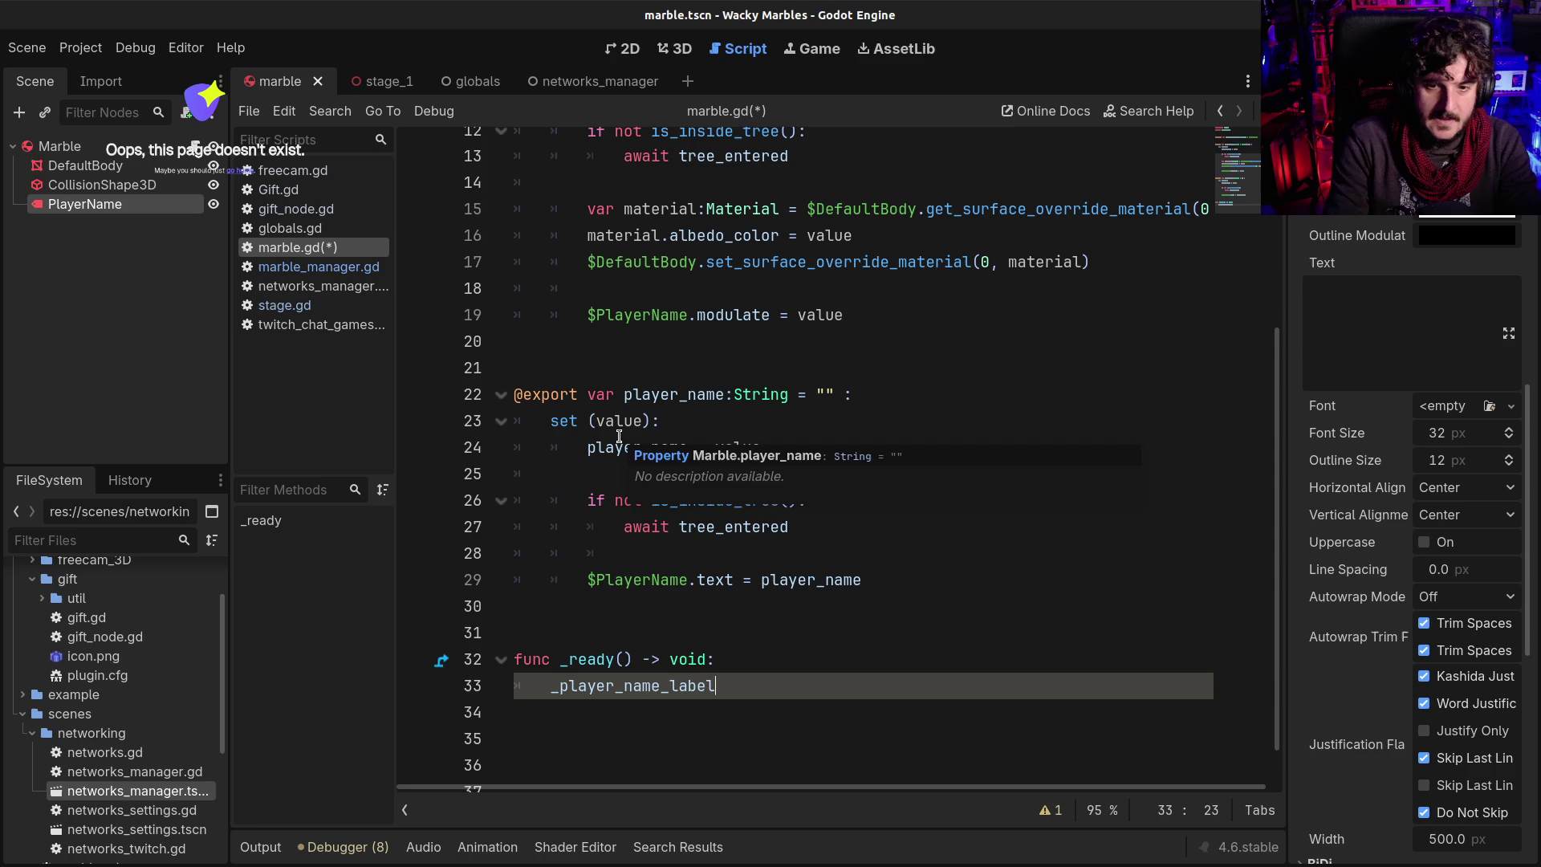
pyautogui.press('Home')
pyautogui.write('remove')
pyautogui.write('(')
pyautogui.press('End')
pyautogui.write(')')
pyautogui.hotkey('ctrl', 'Left')
pyautogui.hotkey('ctrl', 'Left')
pyautogui.write('_child')
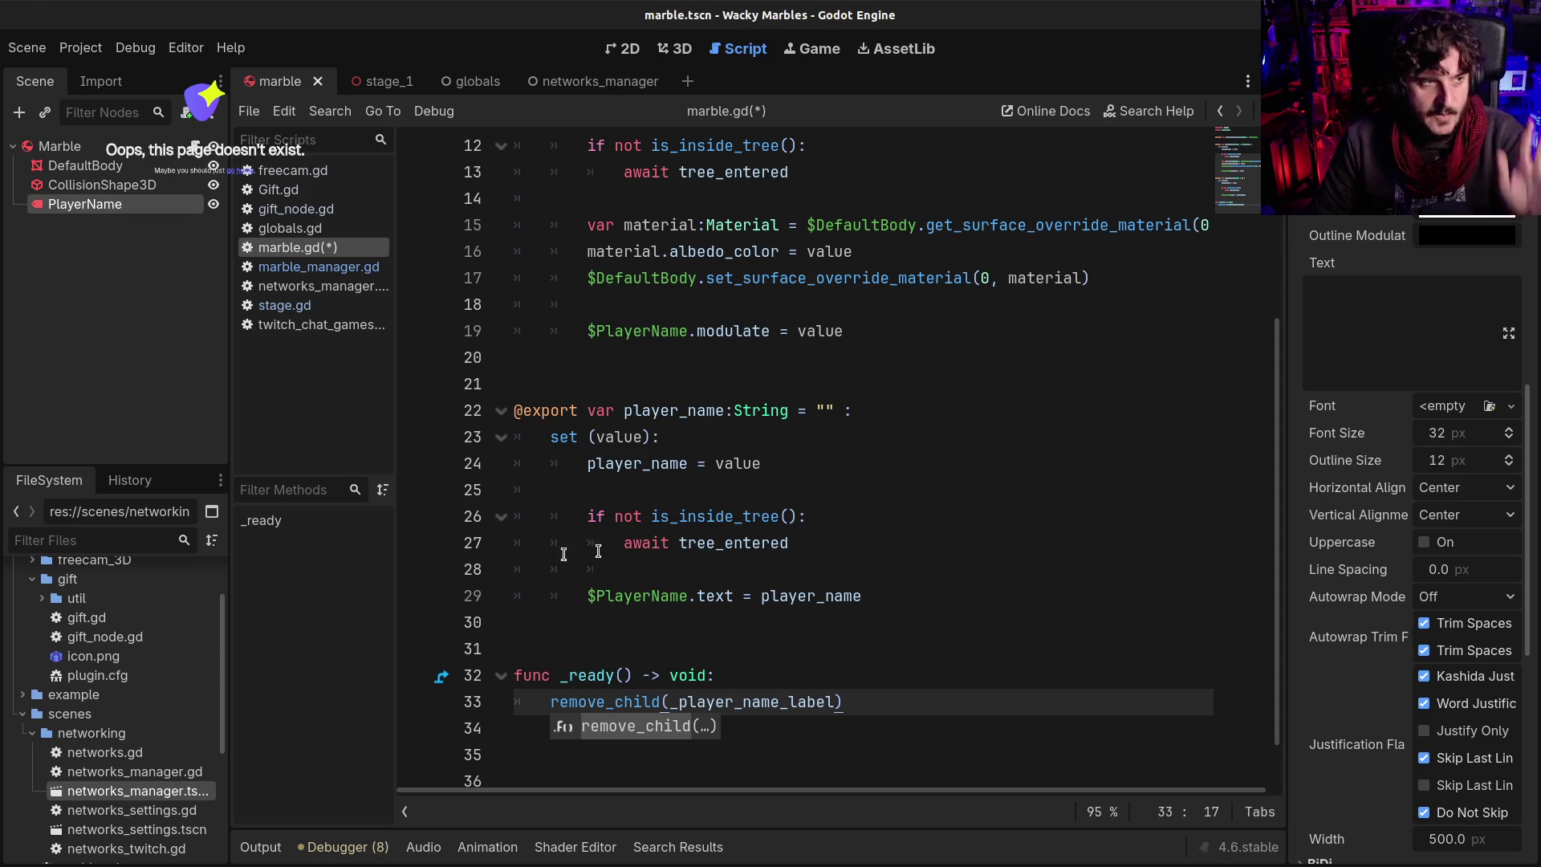
# Insert 'var name_label_pos :Vector3 = _player_name_label.global_position' at the top of _ready
pyautogui.scroll(-1, 790, 654)
pyautogui.click(841, 623)
pyautogui.press('Return')
pyautogui.write('var ')
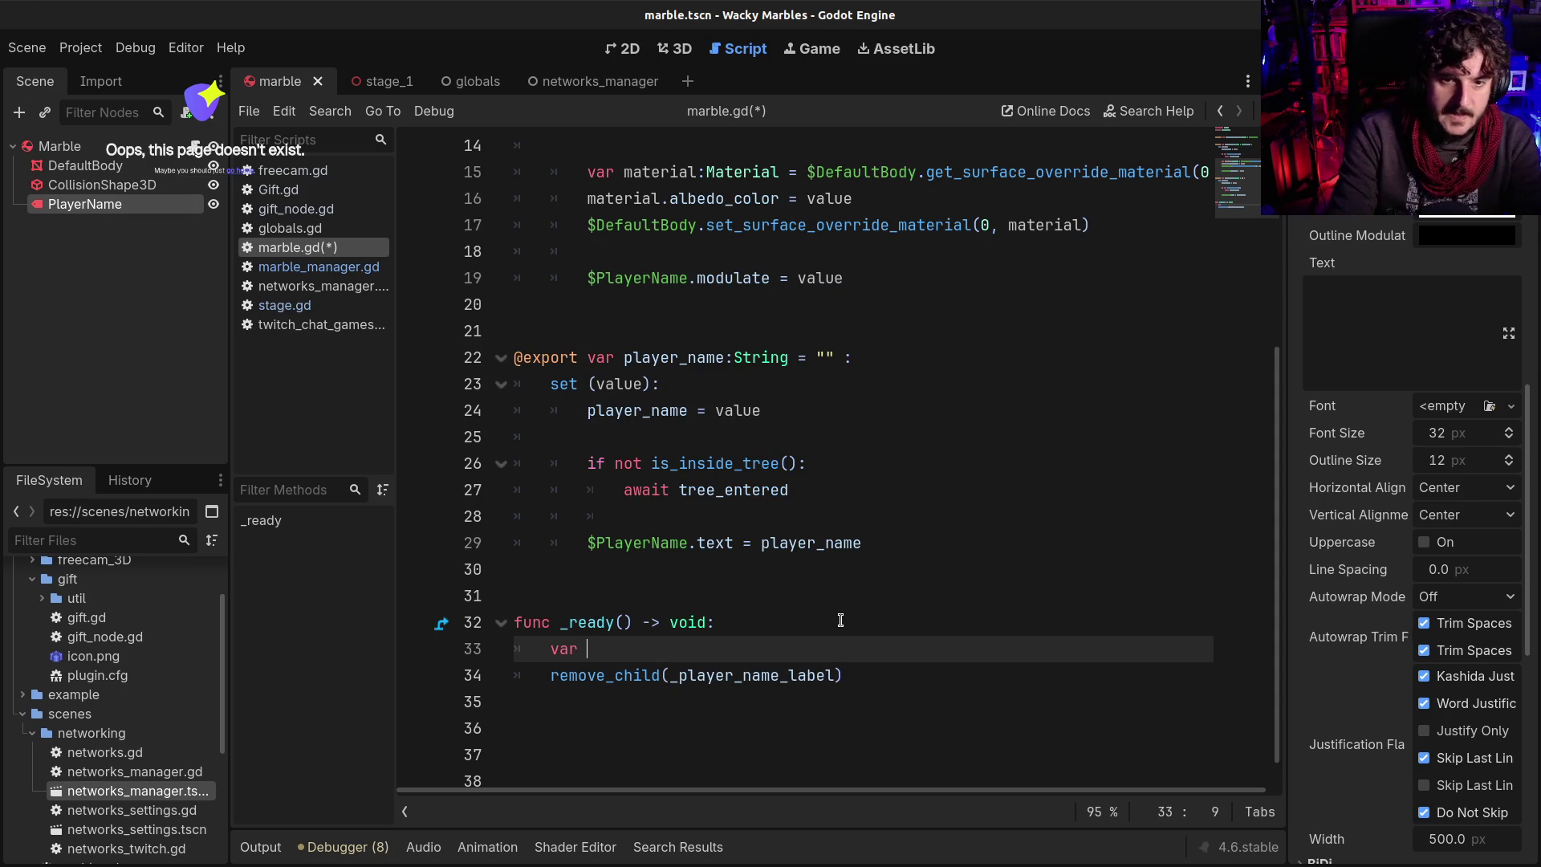
pyautogui.write('global')
pyautogui.press('BackSpace')
pyautogui.press('BackSpace')
pyautogui.press('BackSpace')
pyautogui.write('ba')
pyautogui.press('BackSpace')
pyautogui.press('BackSpace')
pyautogui.press('BackSpace')
pyautogui.write('name_label')
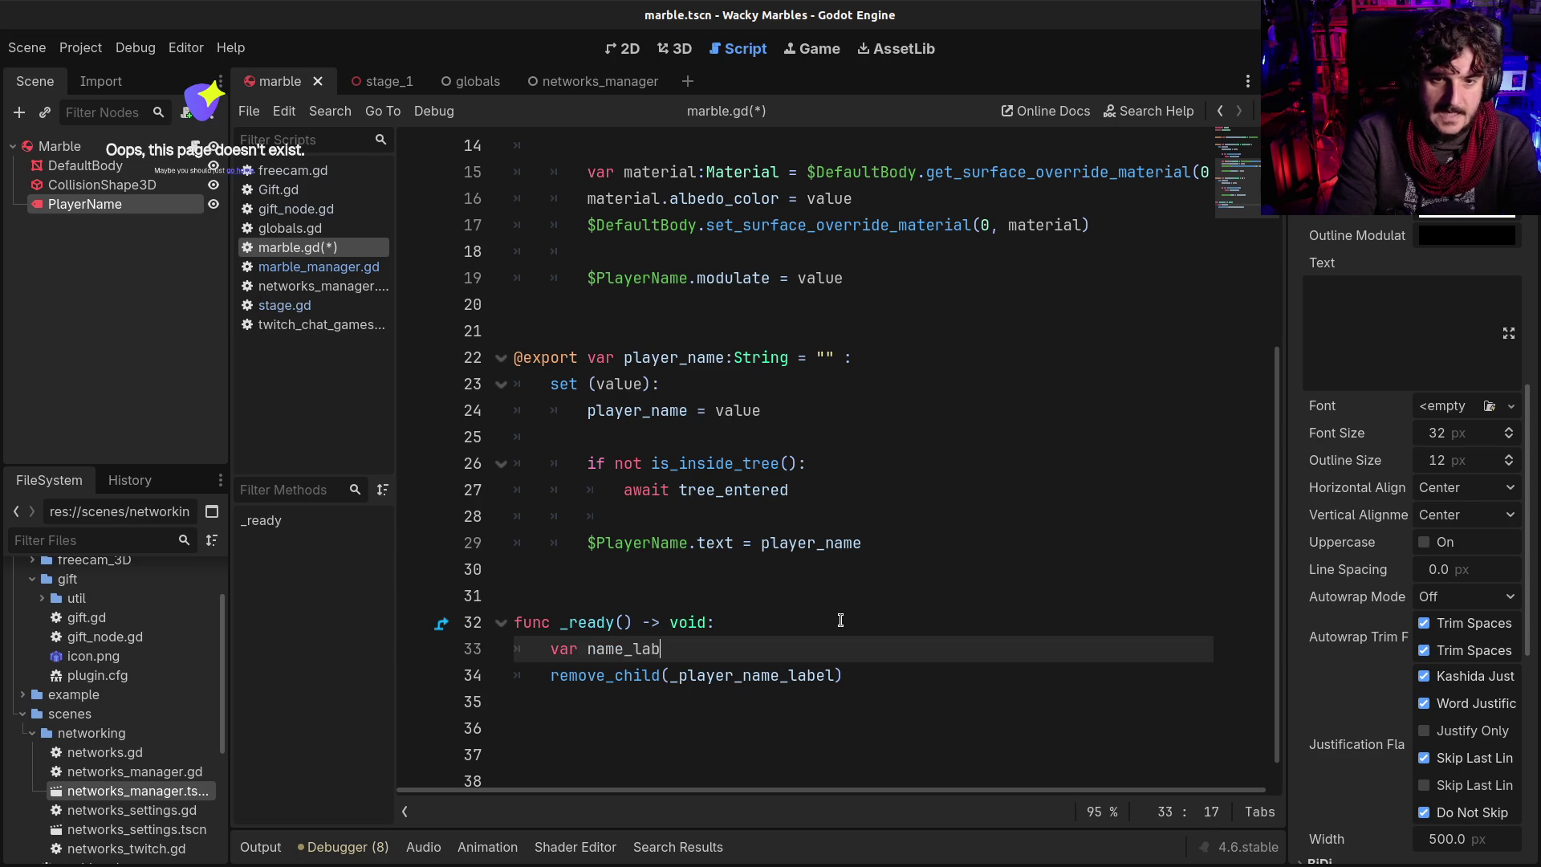
pyautogui.press('BackSpace')
pyautogui.write('_pos :Vector')
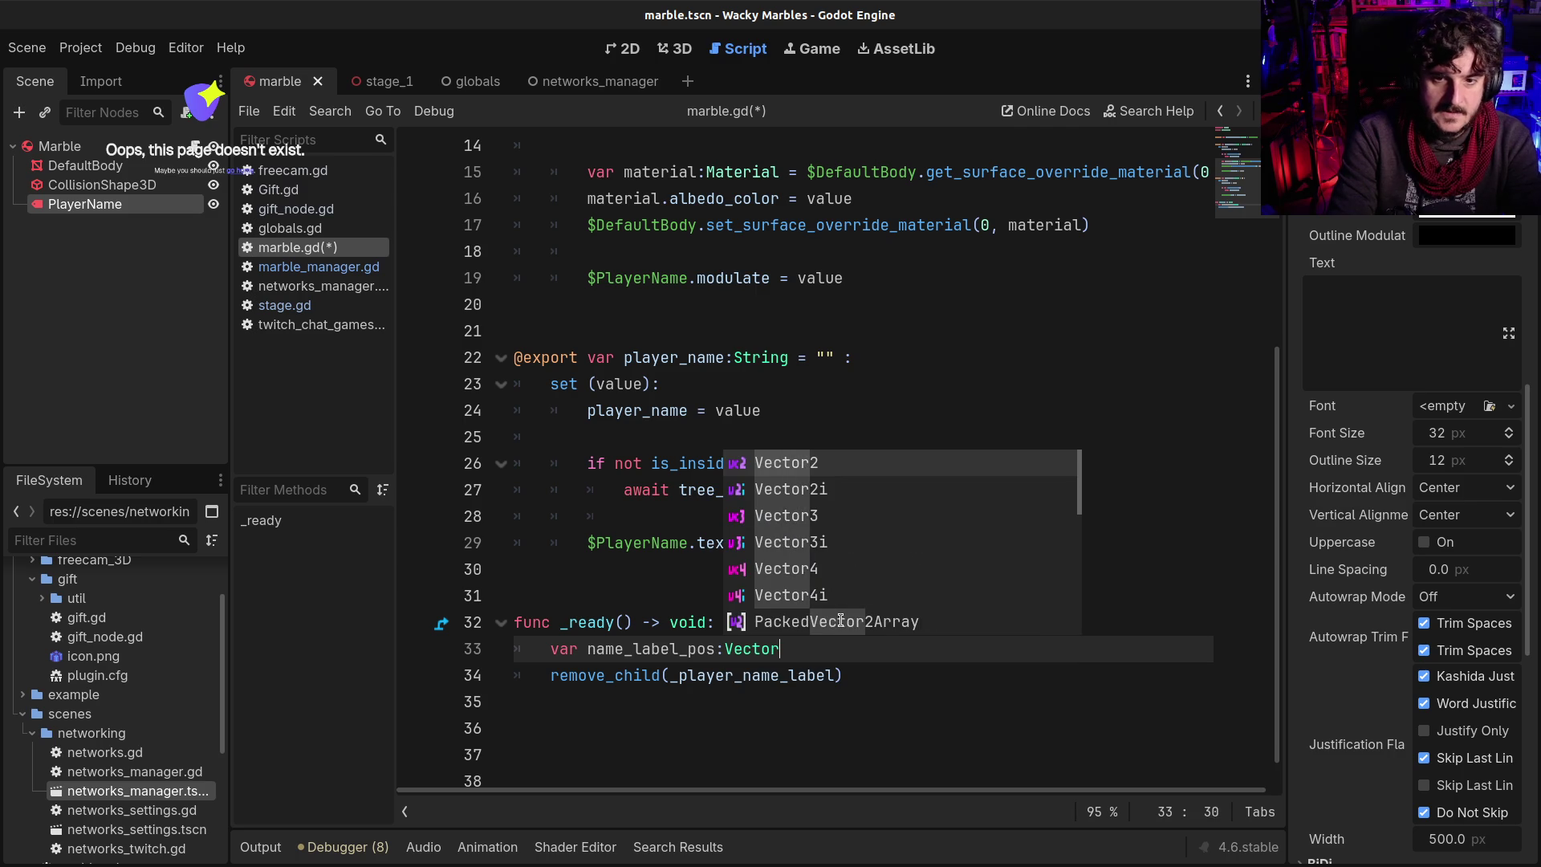
pyautogui.write('3 =')
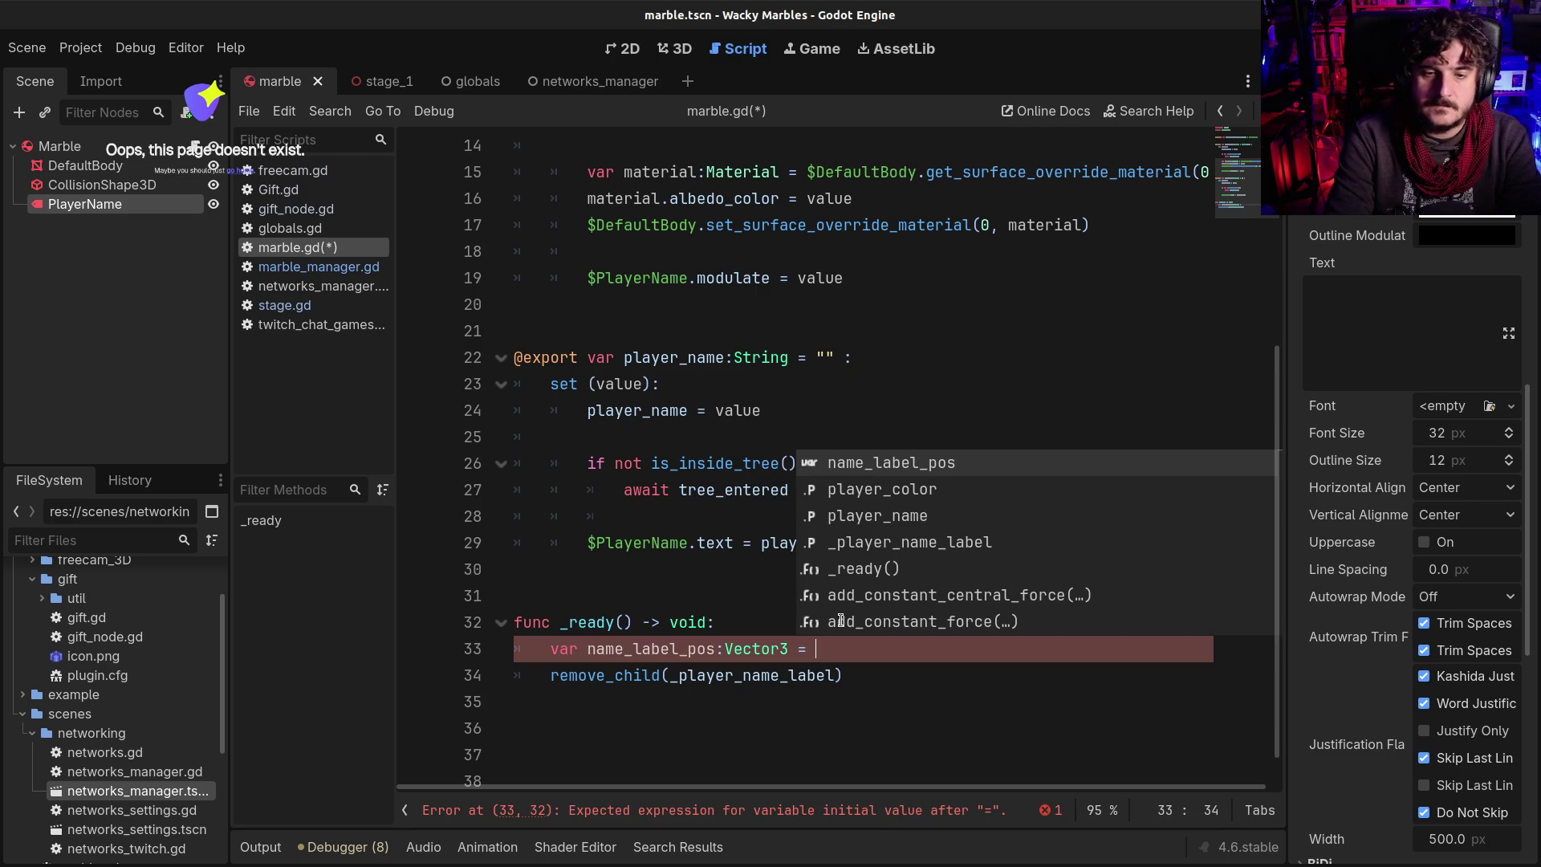
pyautogui.write('$')
pyautogui.press('BackSpace')
pyautogui.write('_player_name_label.')
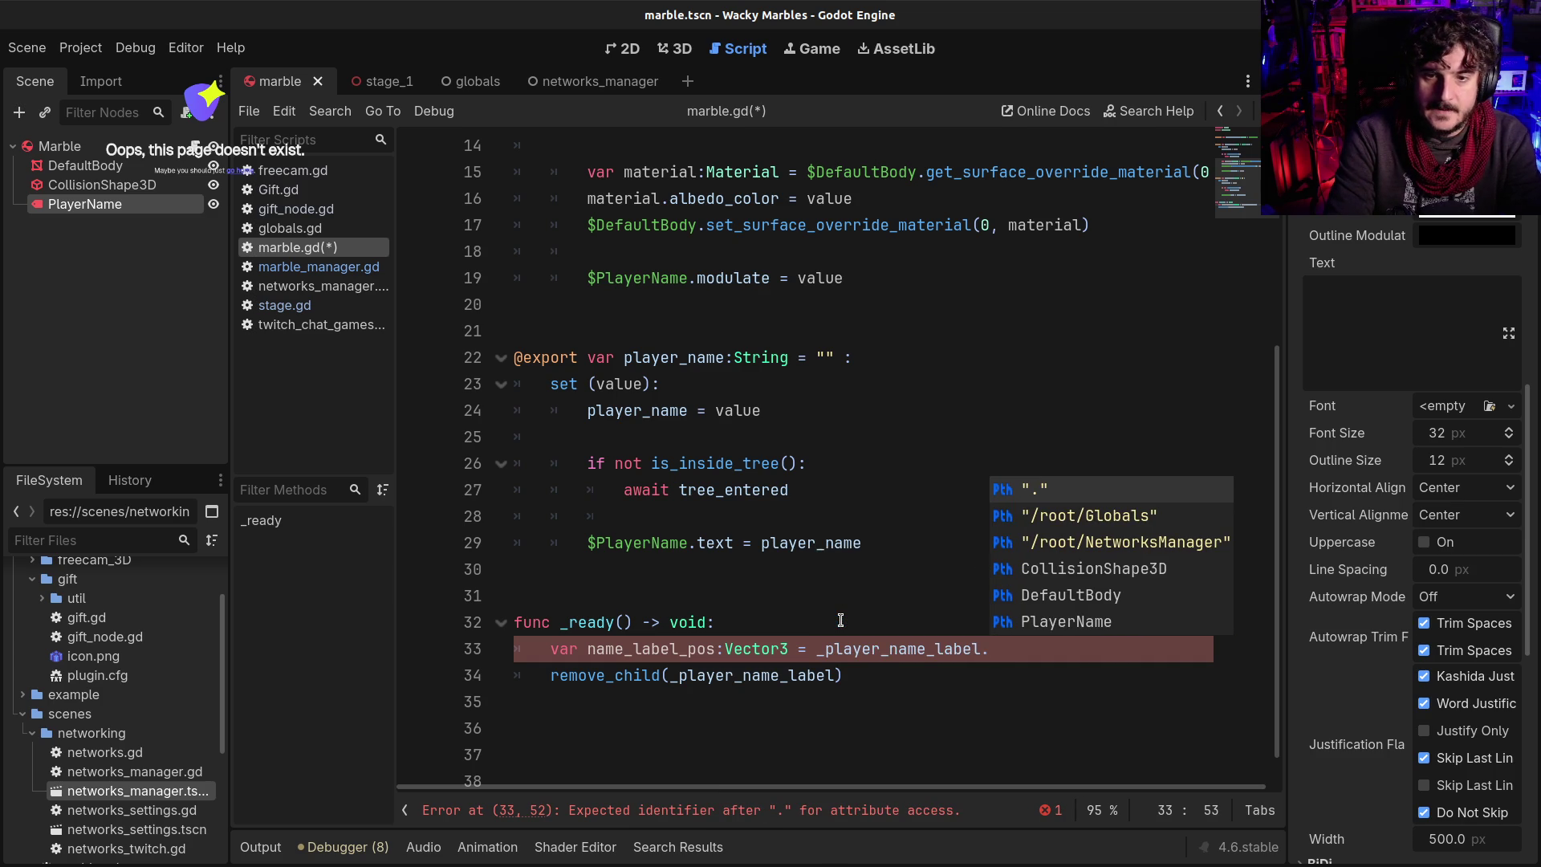
pyautogui.write('g')
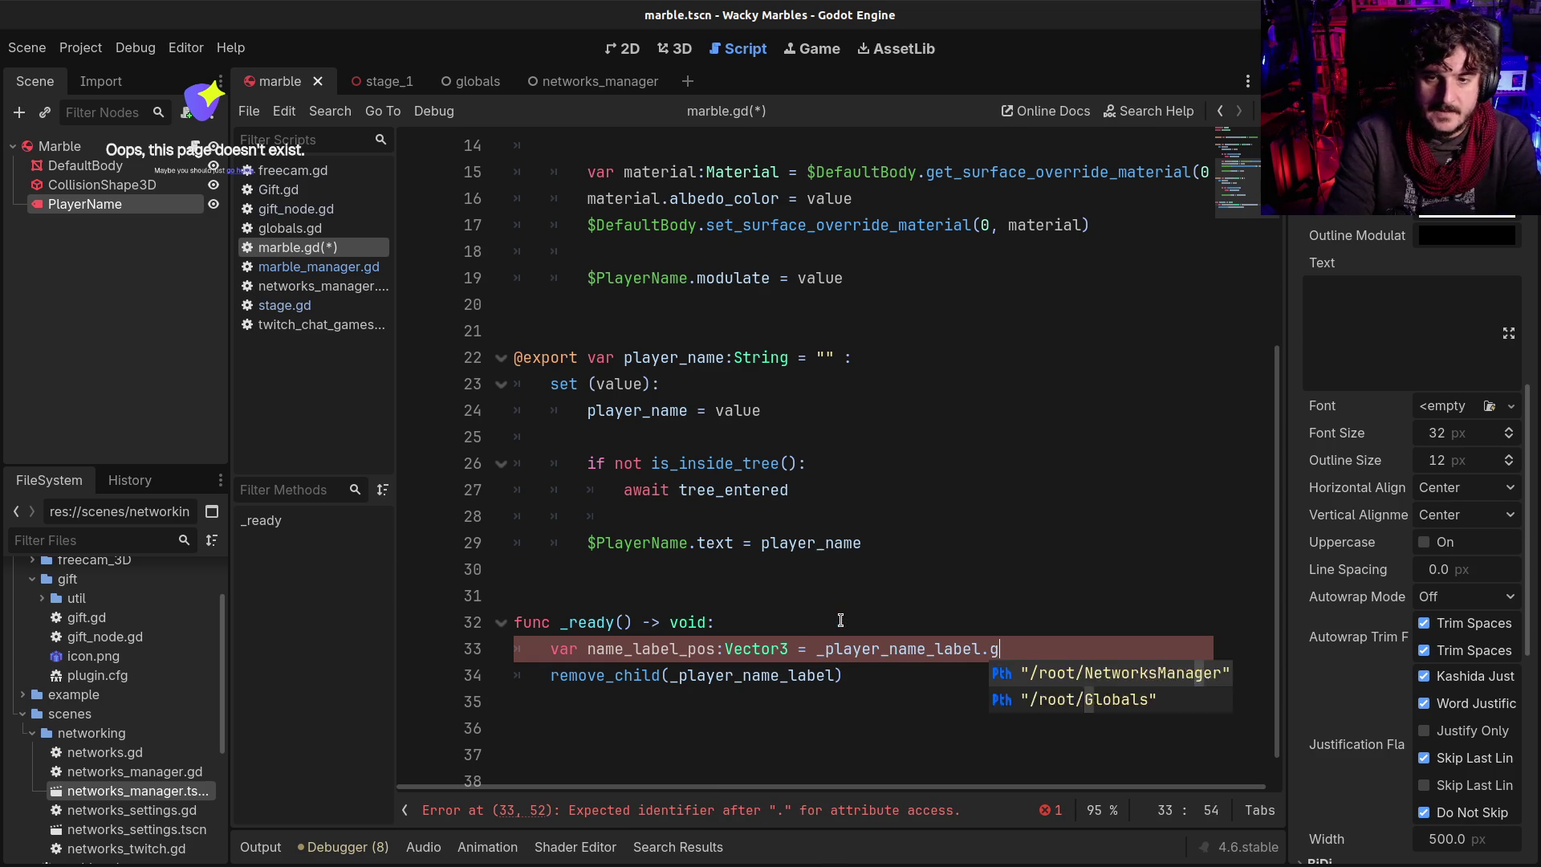
pyautogui.write('lobal_position')
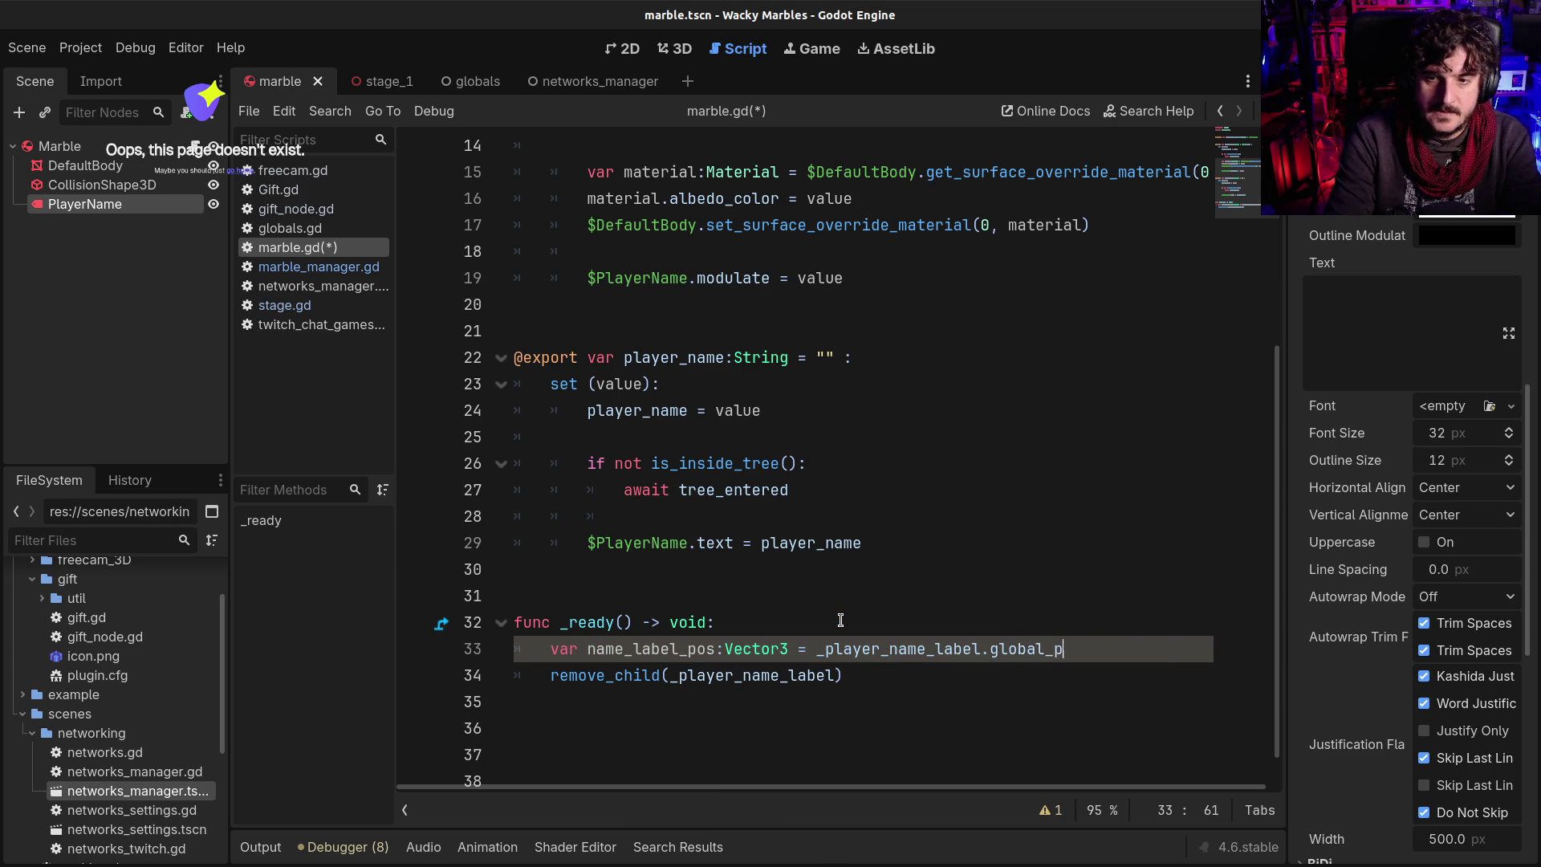
# Fix the typo in _player on line 33 and add a blank line after it
pyautogui.scroll(-1, 841, 620)
pyautogui.click(863, 608)
pyautogui.press('Delete')
pyautogui.write('e')
pyautogui.press('End')
pyautogui.press('Return')
pyautogui.click(776, 658)
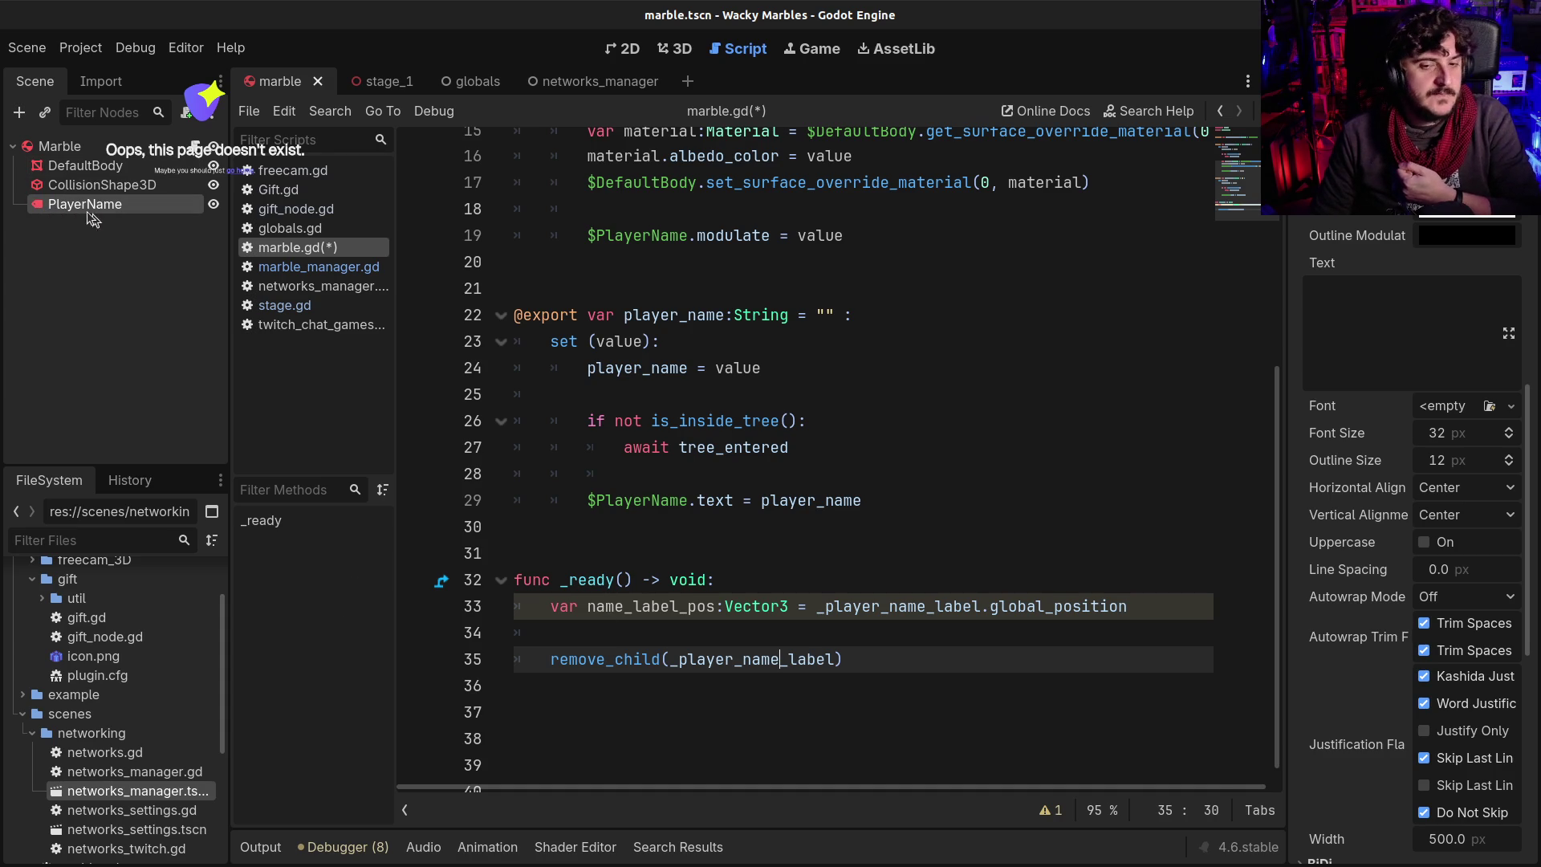
pyautogui.click(633, 608)
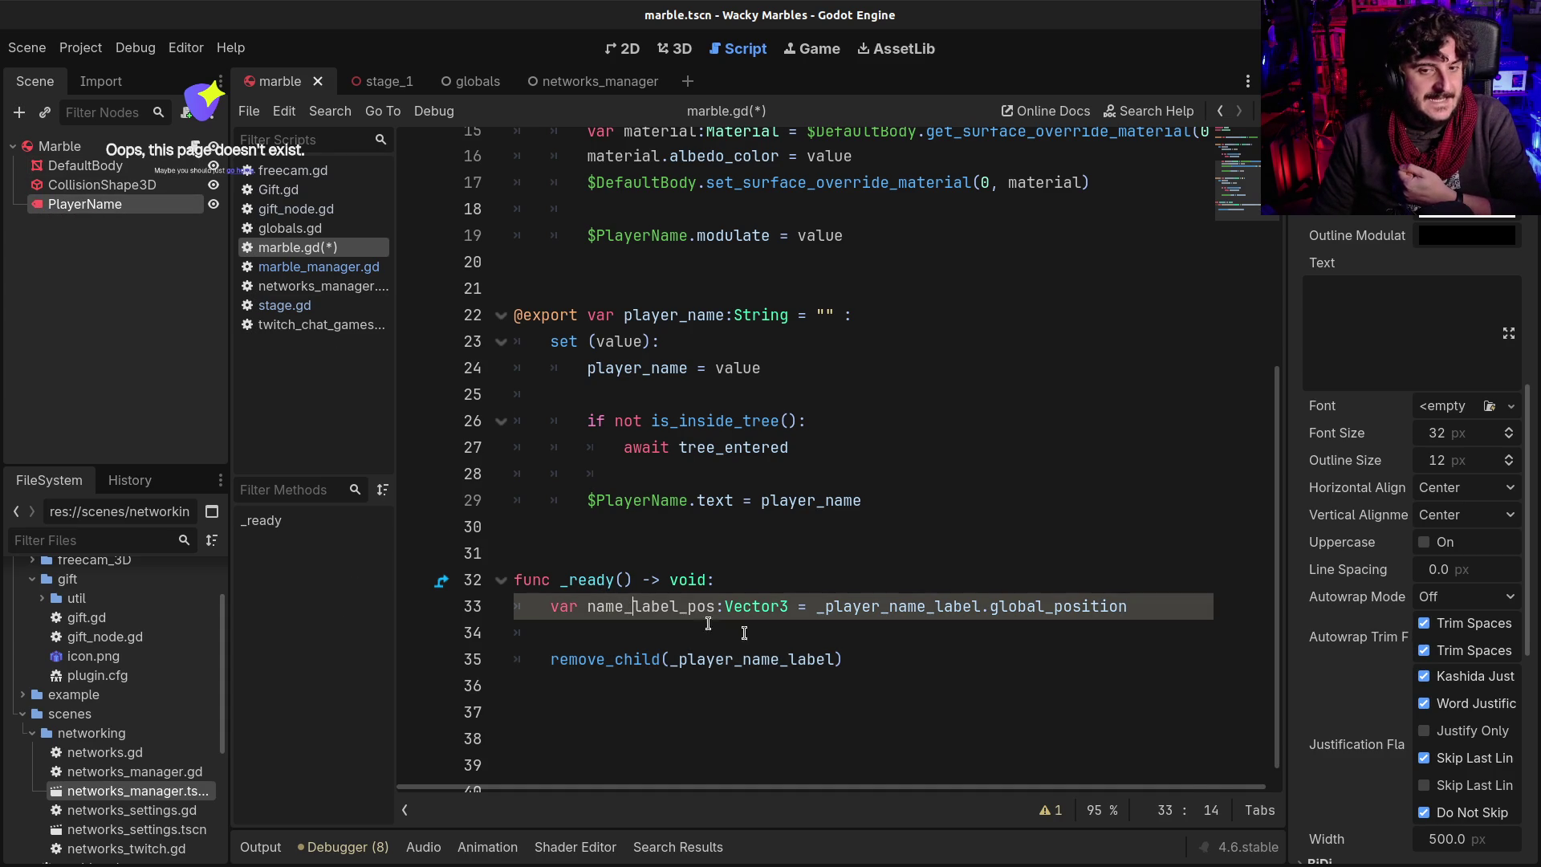
# Add 'get_parent().add_child(_player_name_label)' below the remove_child call
pyautogui.doubleClick(737, 659)
pyautogui.click(945, 682)
pyautogui.click(943, 658)
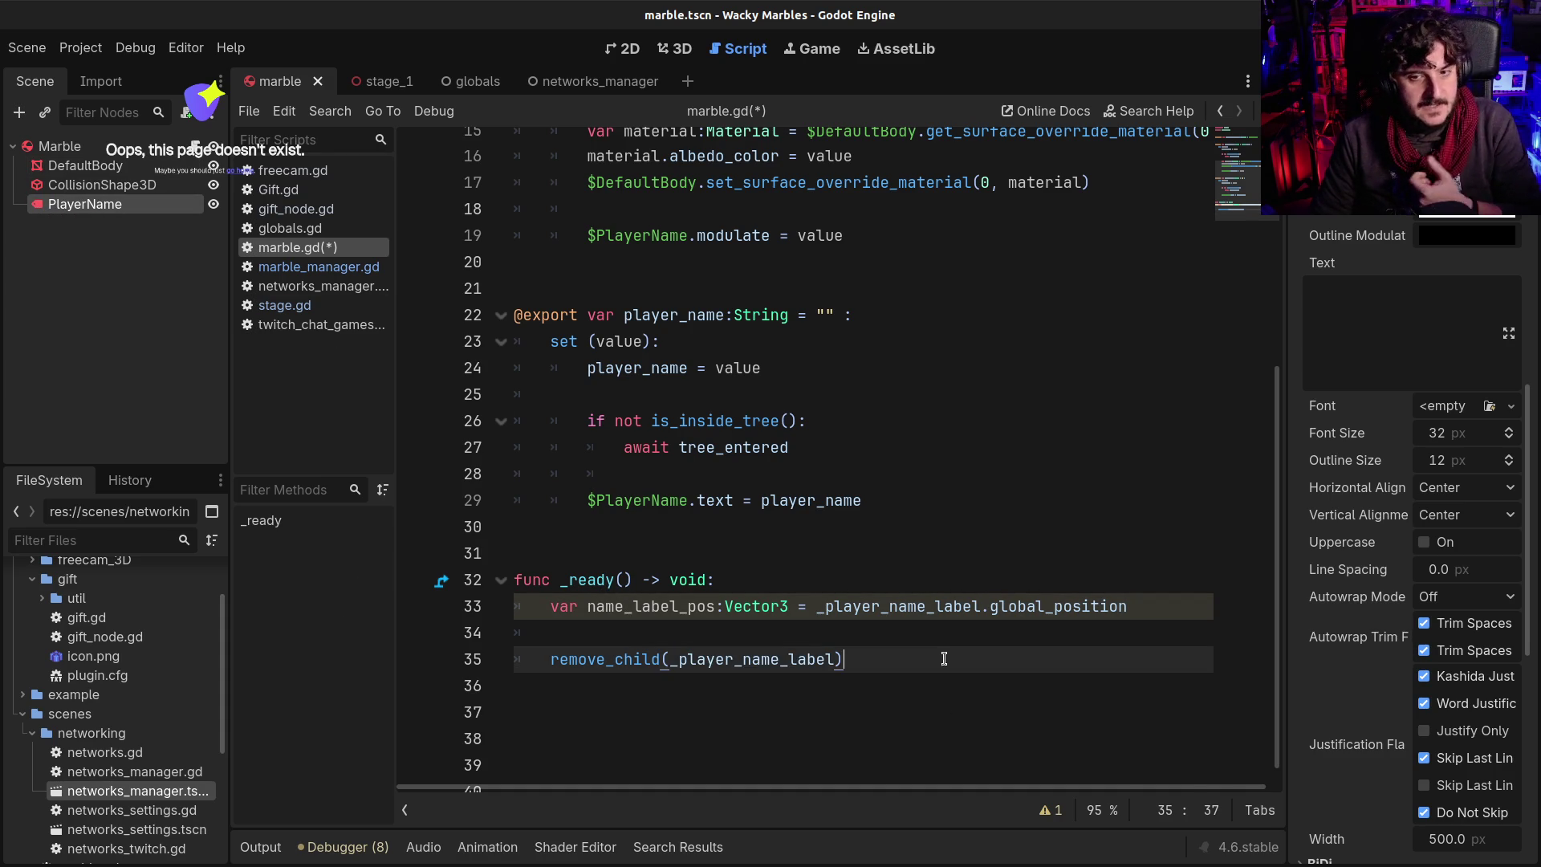
pyautogui.press('Return')
pyautogui.press('Return')
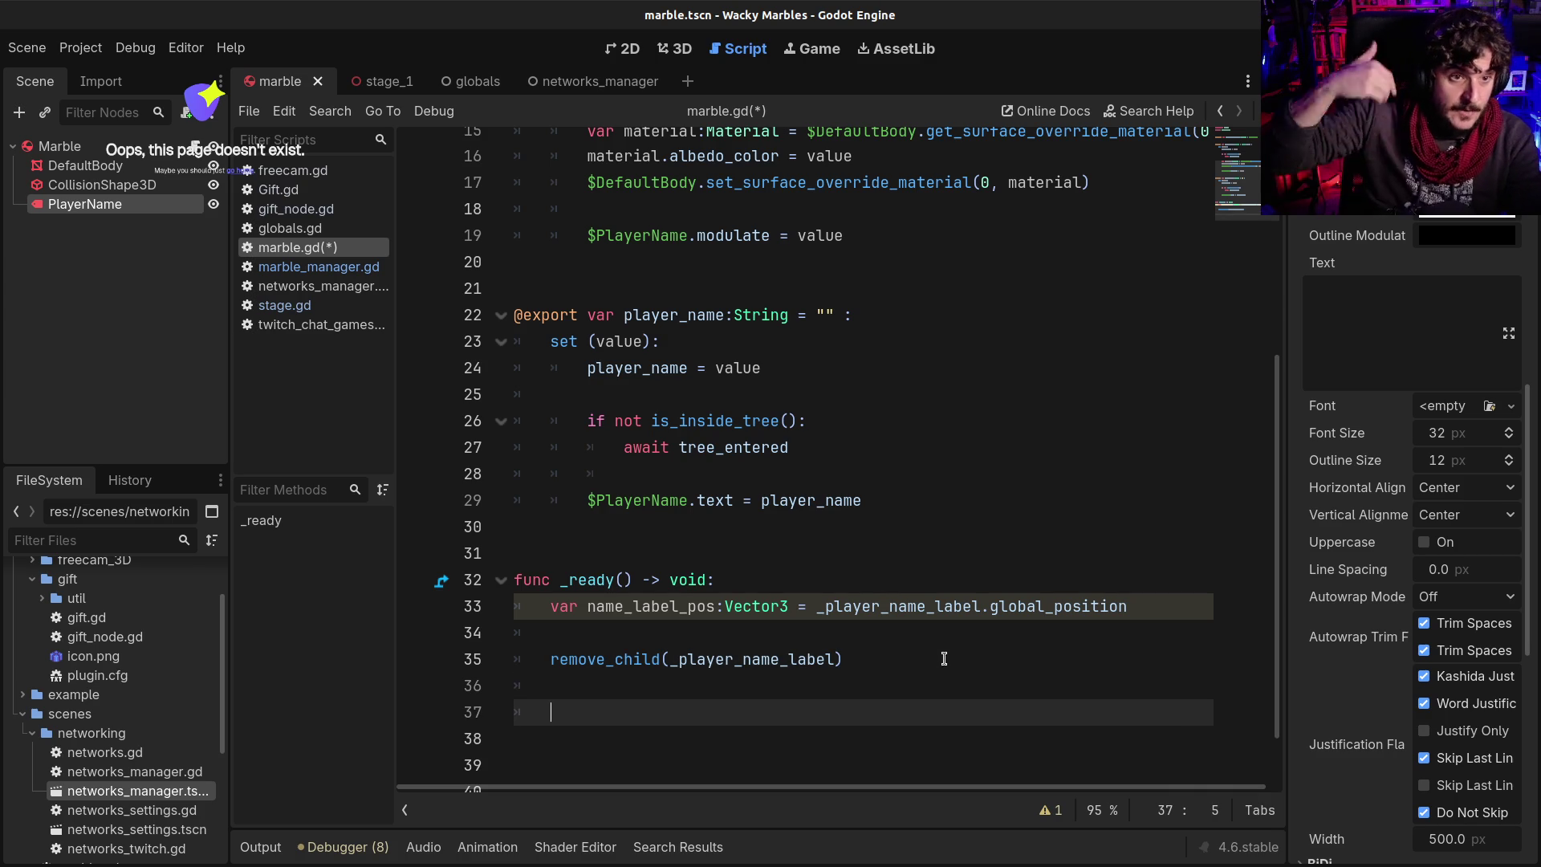
pyautogui.write('get_pare')
pyautogui.press('Down')
pyautogui.press('Return')
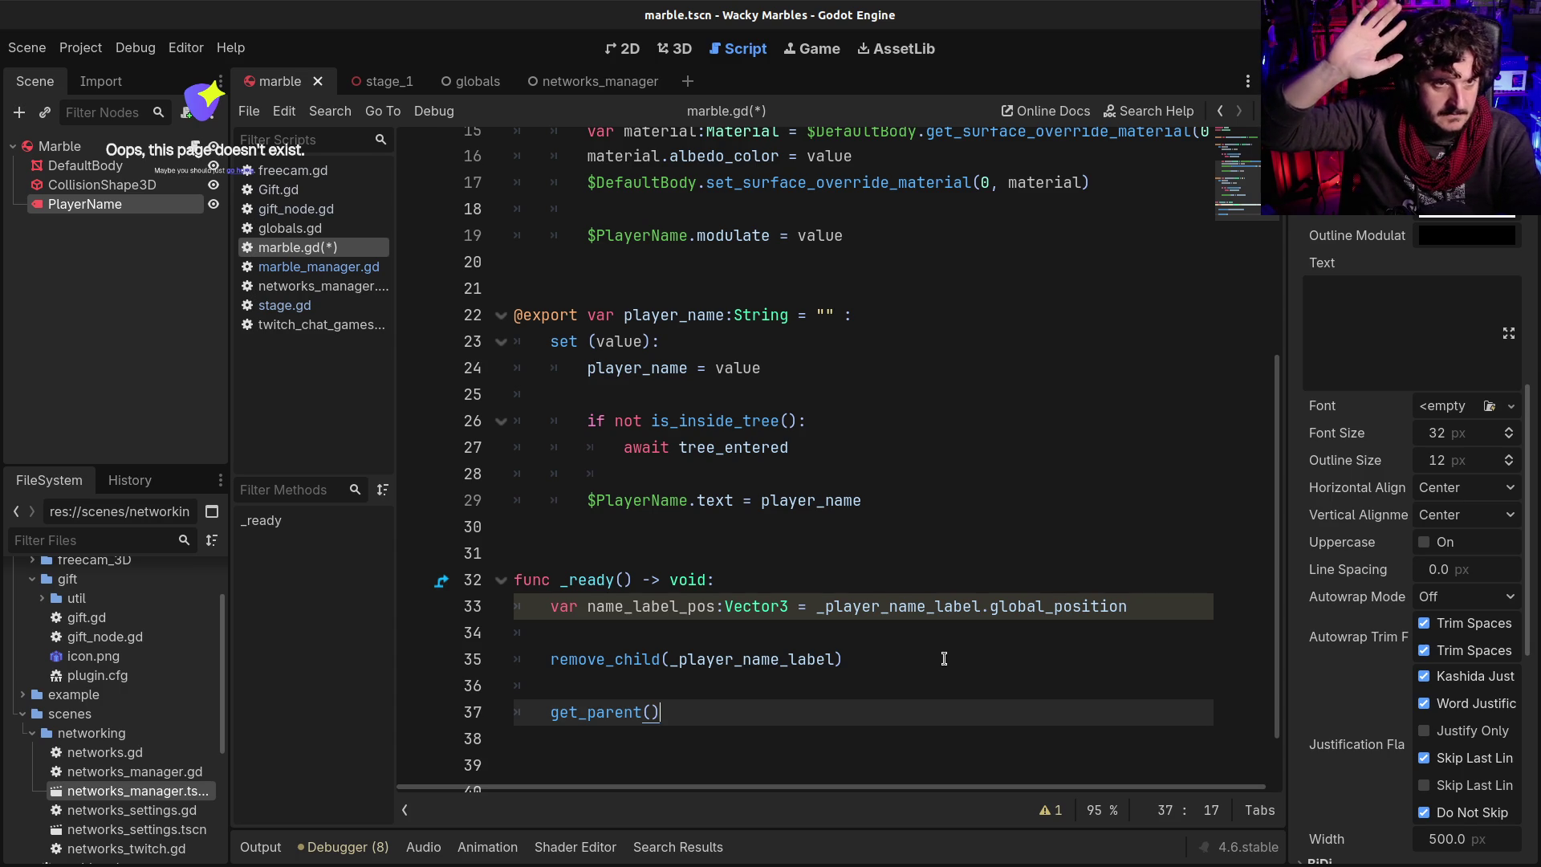
pyautogui.write('.')
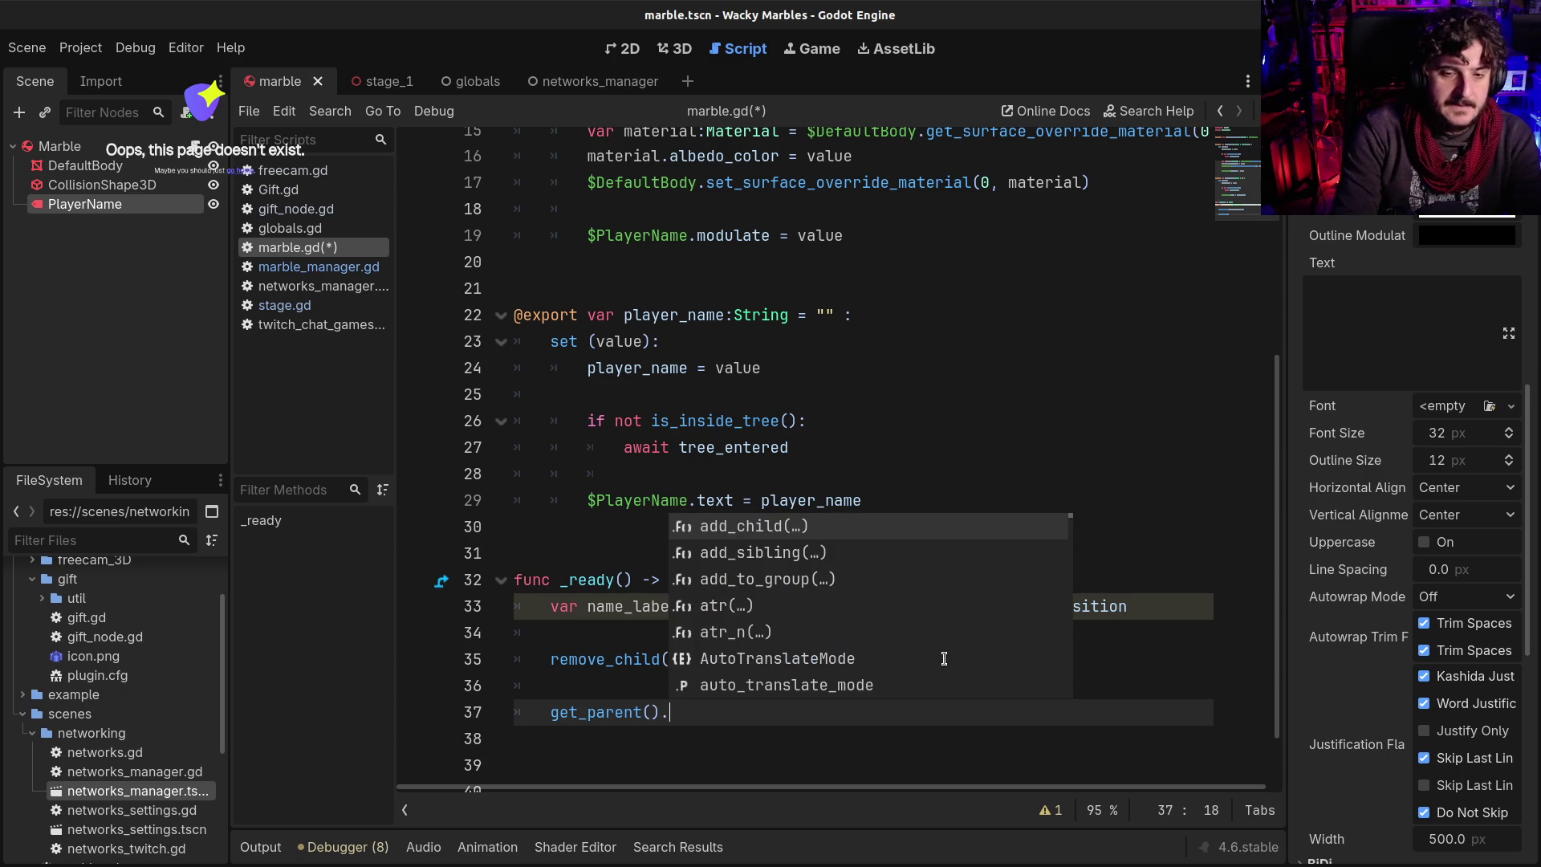
pyautogui.write('add_')
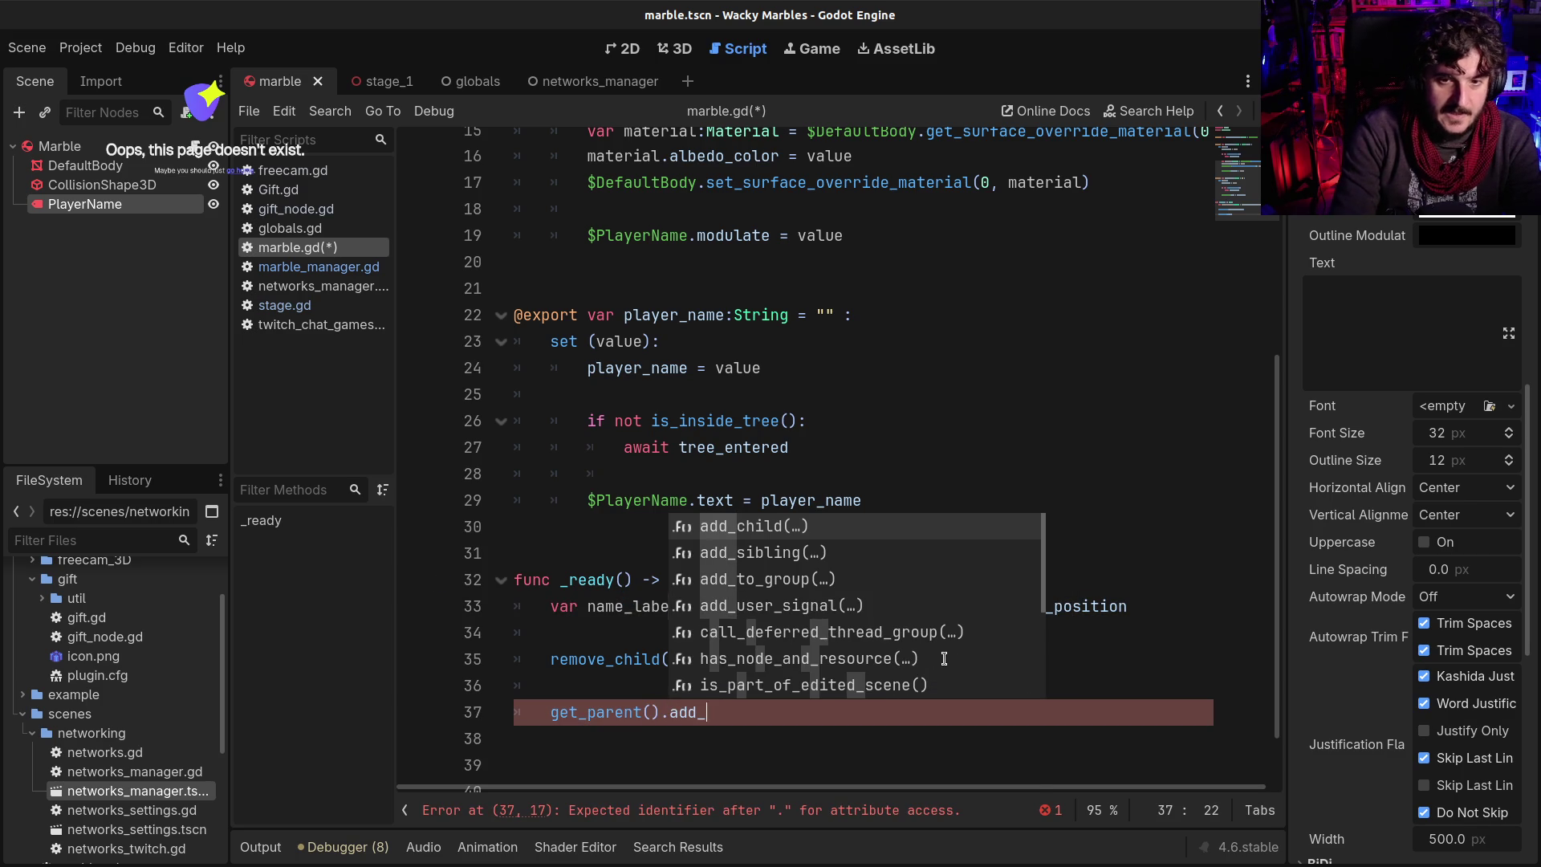
pyautogui.press('Return')
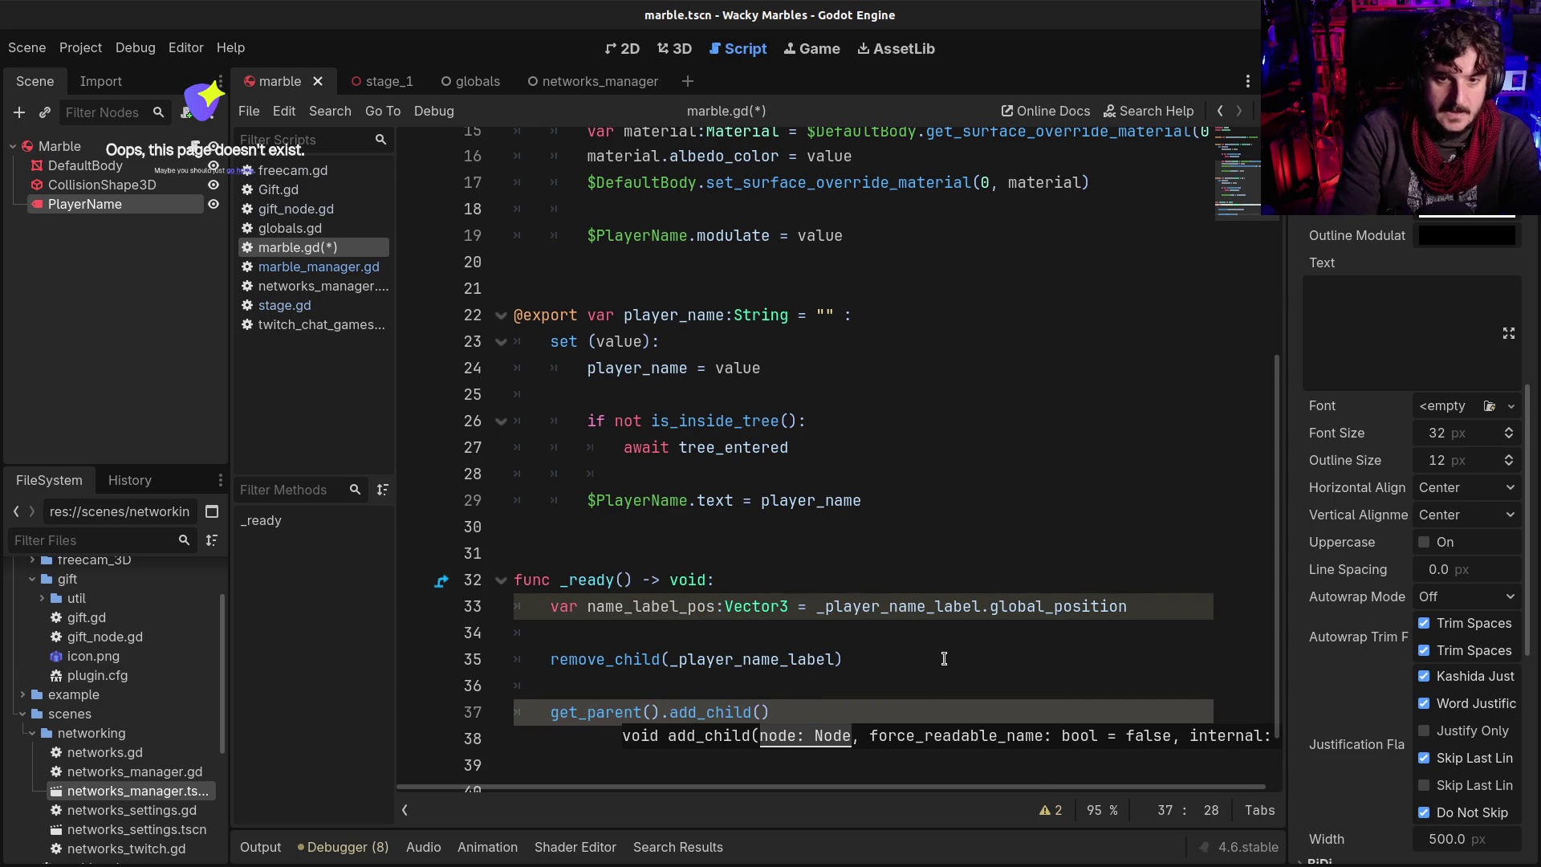
pyautogui.doubleClick(911, 608)
pyautogui.hotkey('ctrl', 'c')
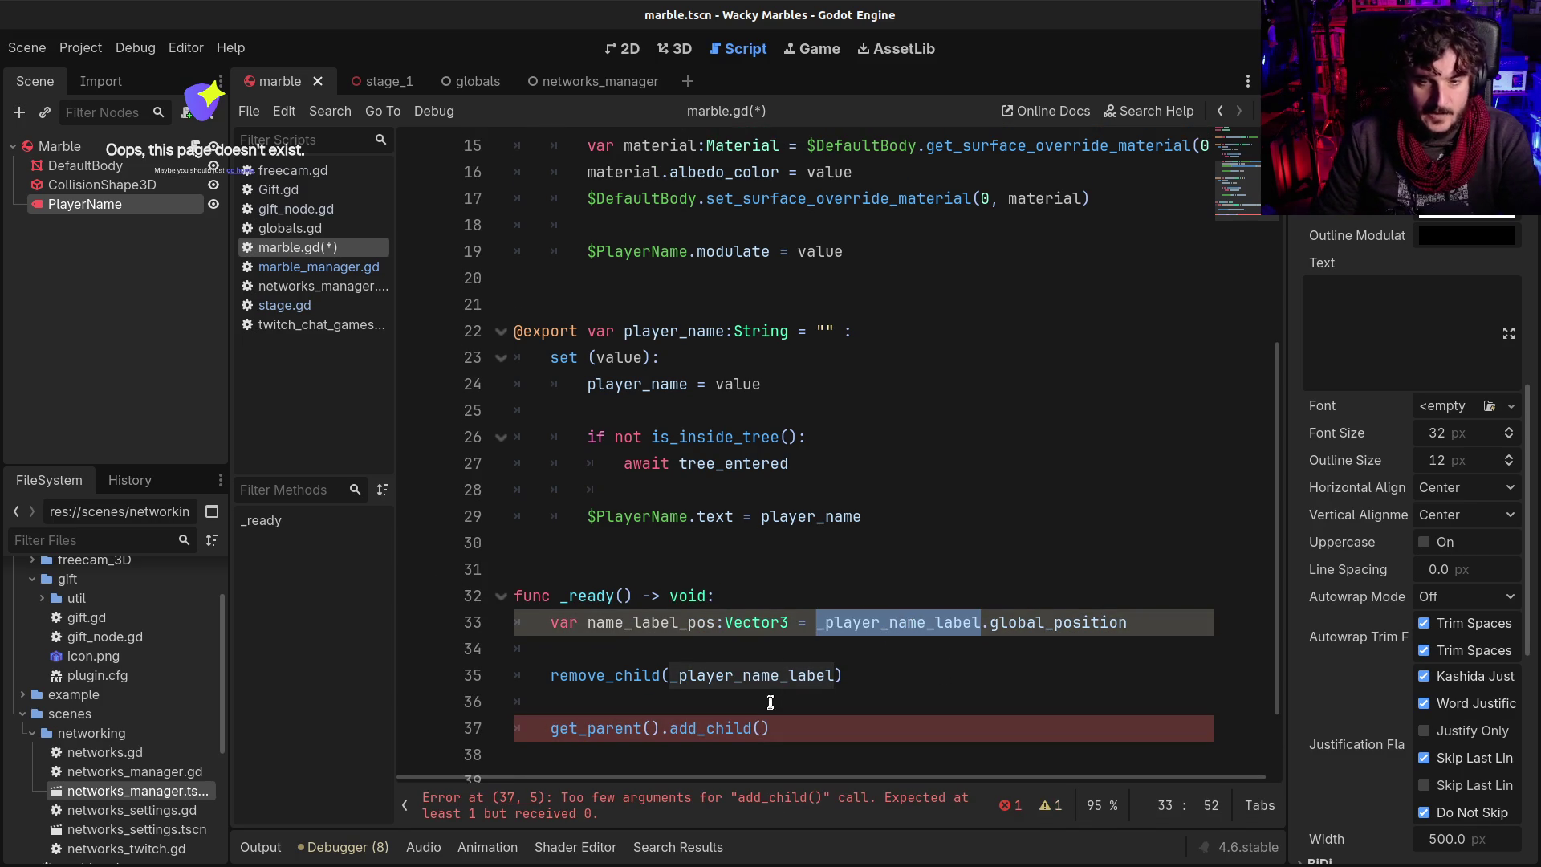
pyautogui.click(760, 728)
pyautogui.hotkey('ctrl', 'v')
pyautogui.scroll(-1, 835, 727)
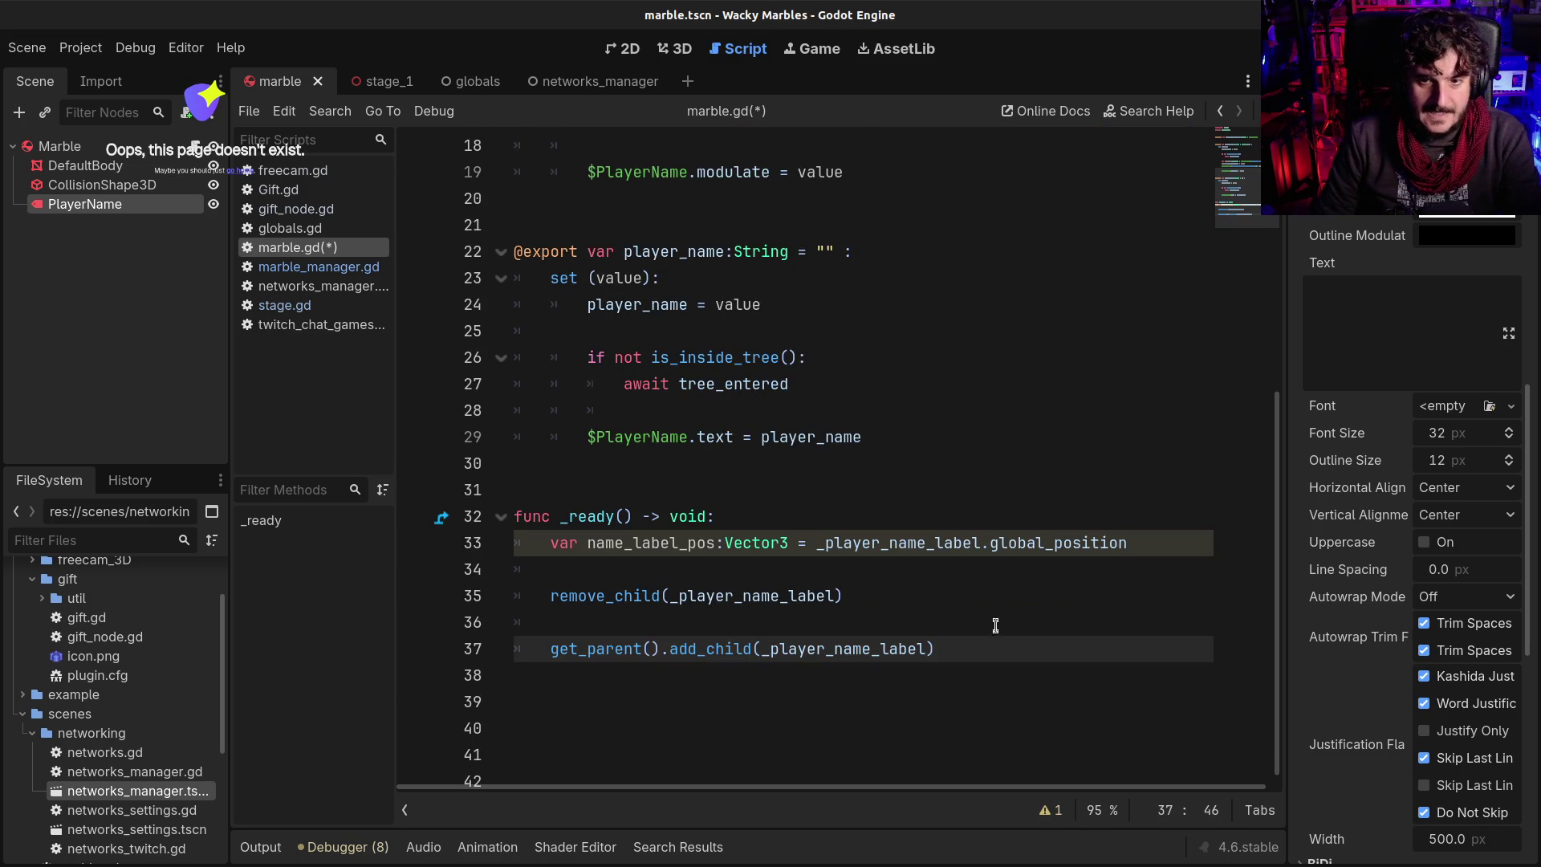
# Start a new line '_player_name_label.global_position' by pasting the copied names
pyautogui.press('Return')
pyautogui.press('Return')
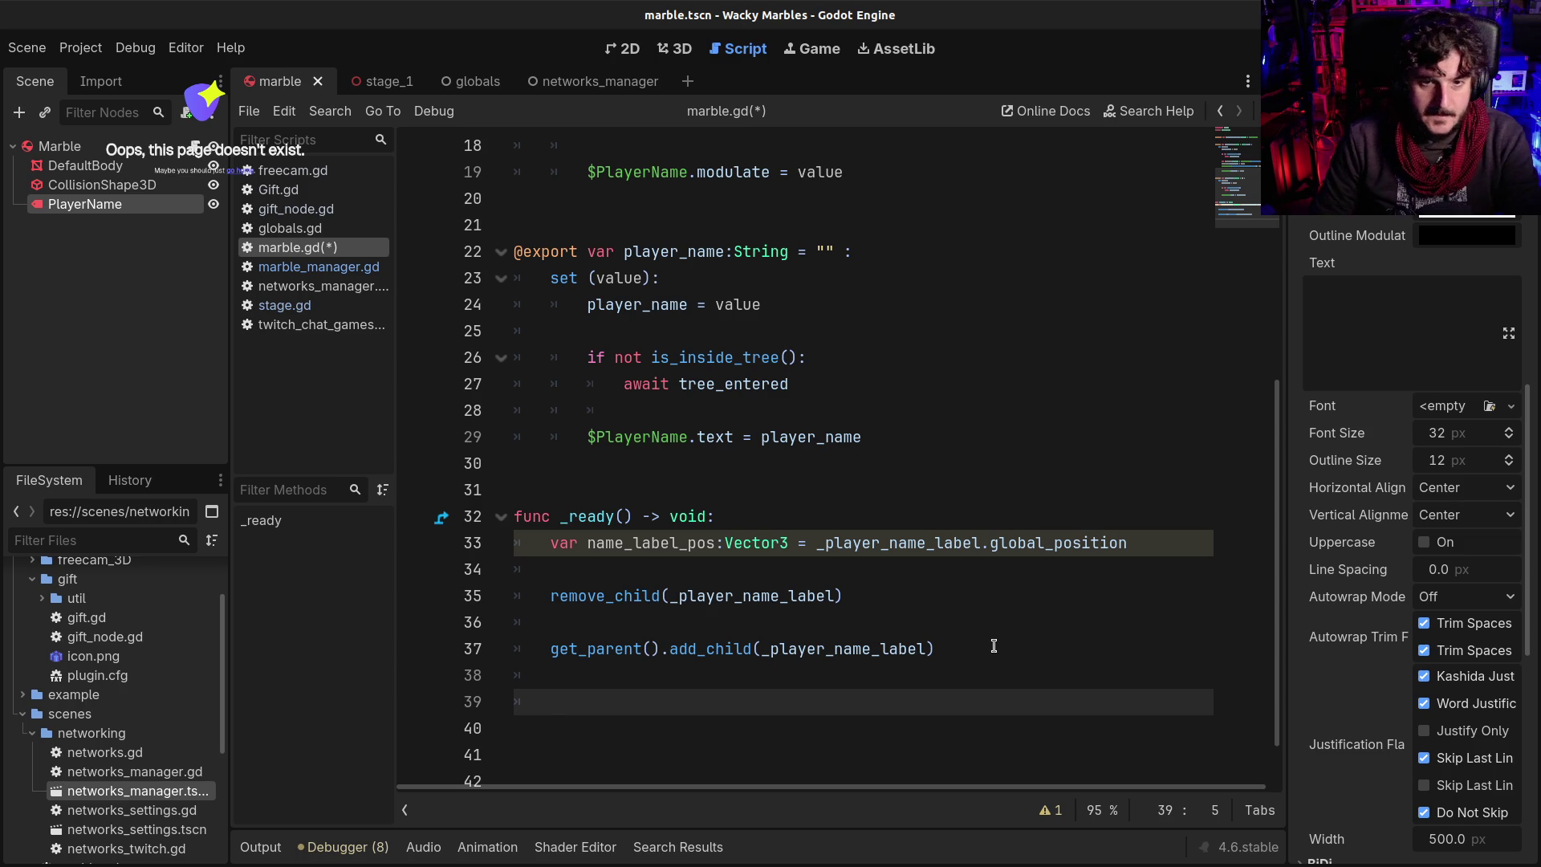
pyautogui.doubleClick(1031, 543)
pyautogui.hotkey('ctrl', 'c')
pyautogui.click(623, 684)
pyautogui.click(624, 697)
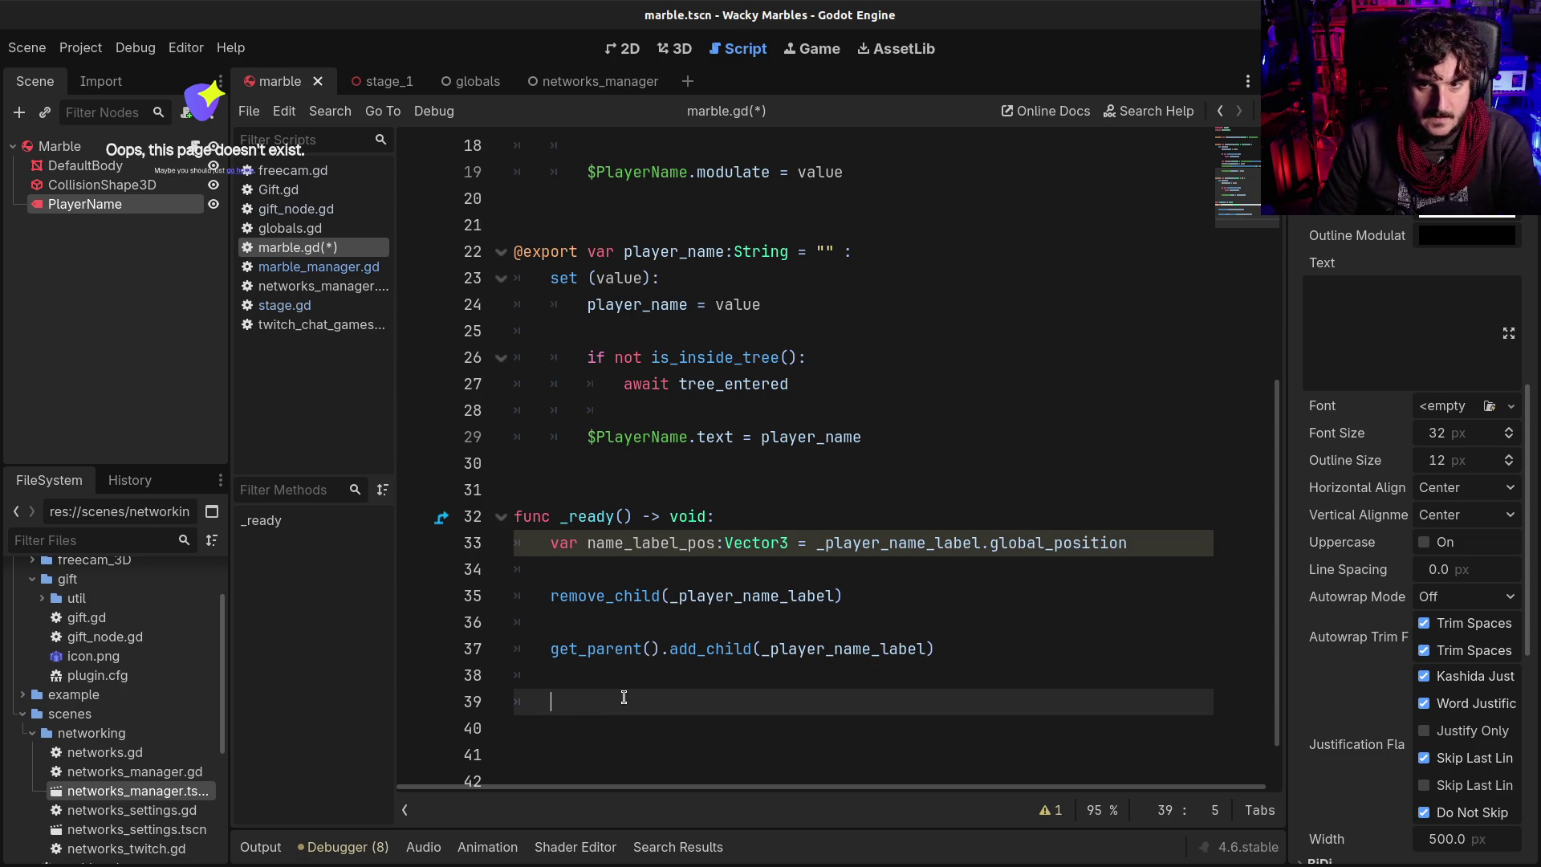
pyautogui.hotkey('ctrl', 'v')
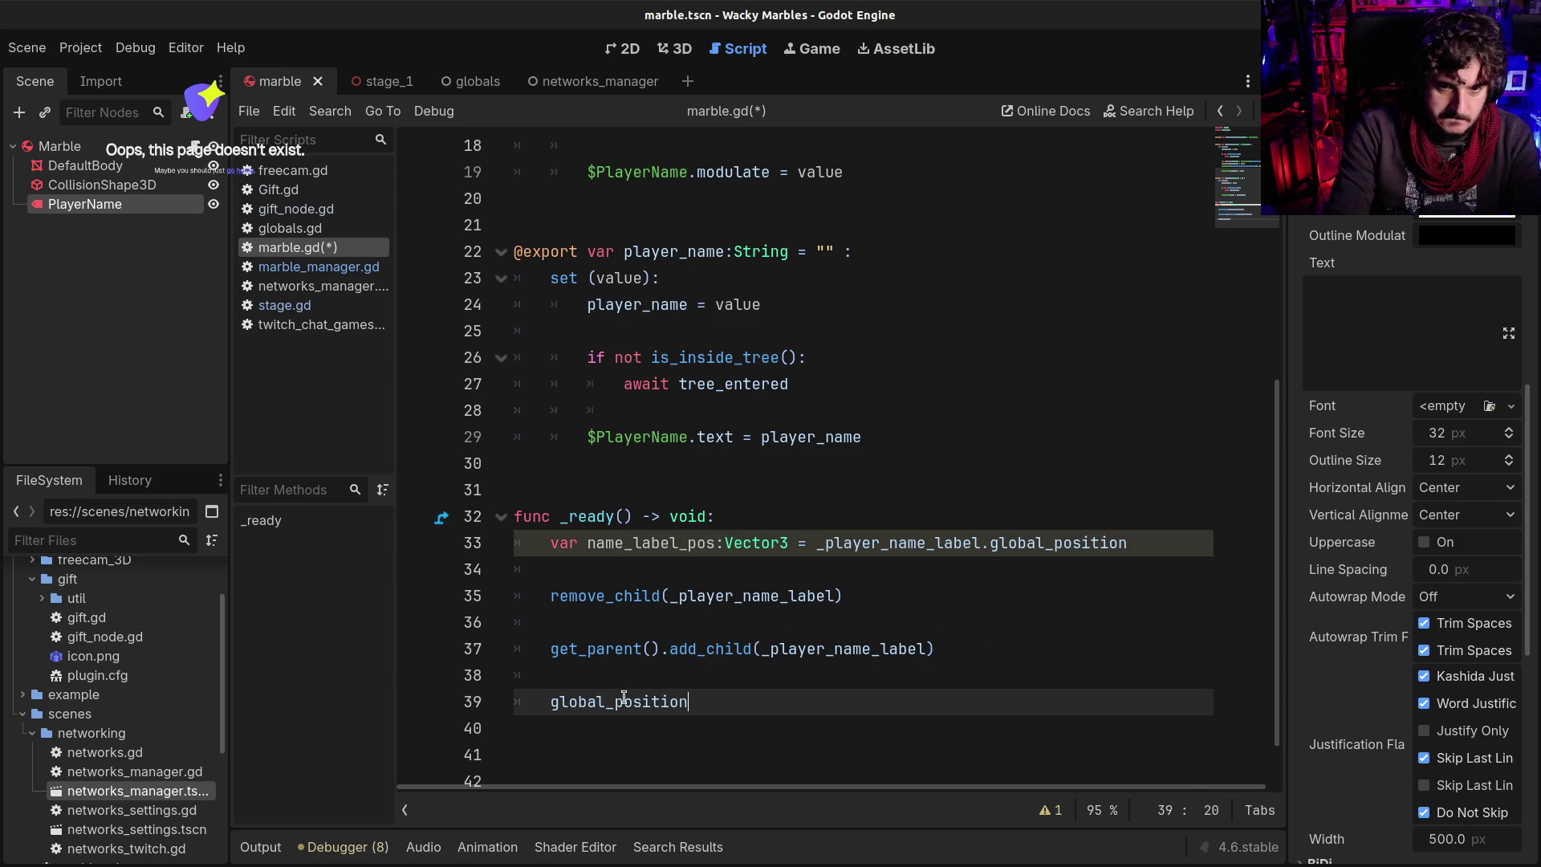
pyautogui.doubleClick(785, 648)
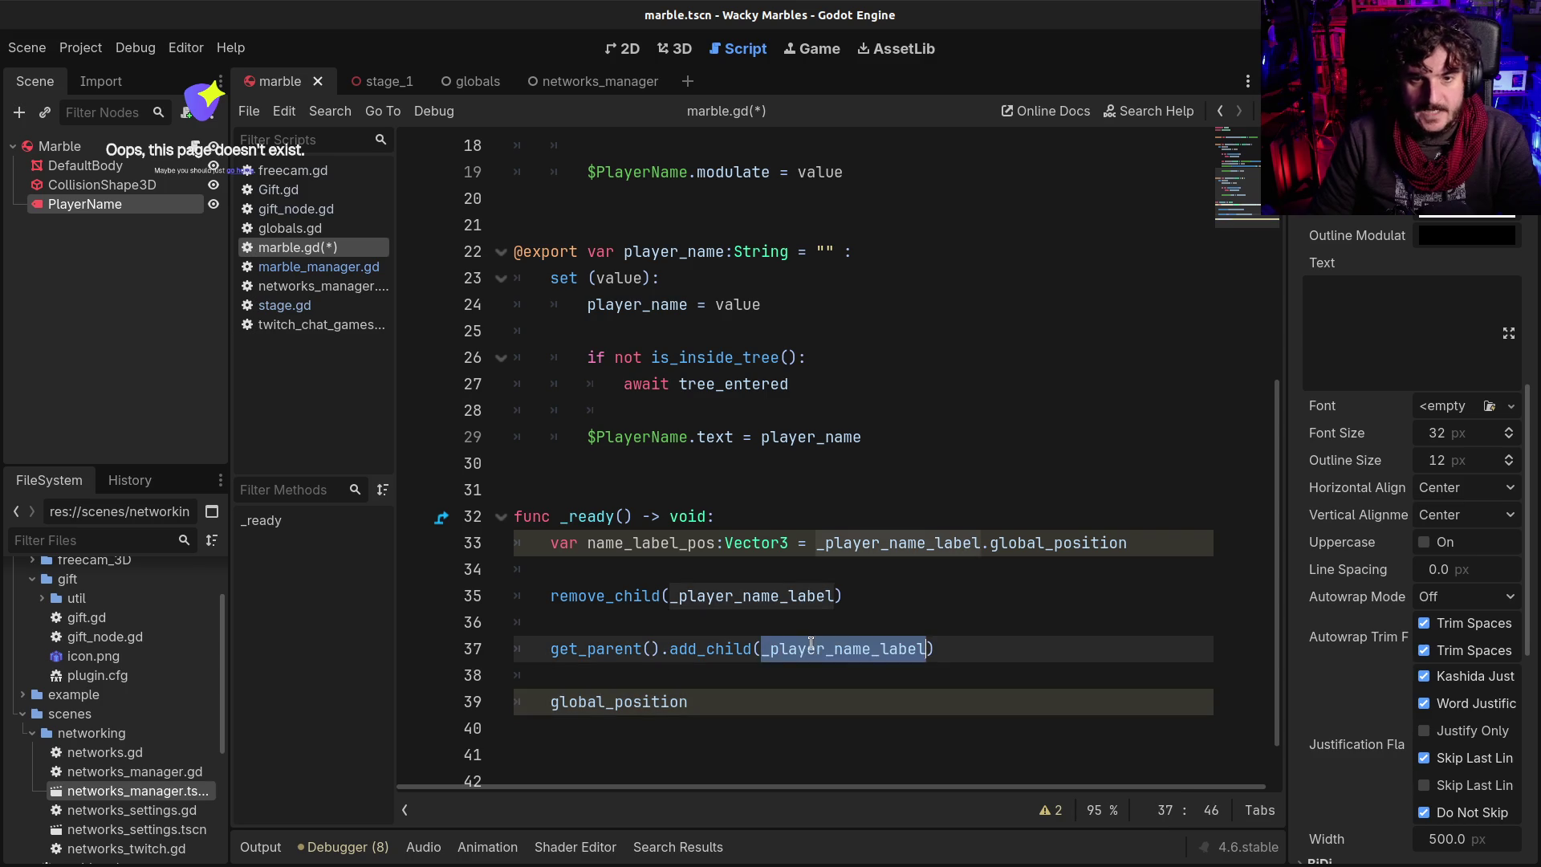
pyautogui.click(549, 703)
pyautogui.write('_player_name_label')
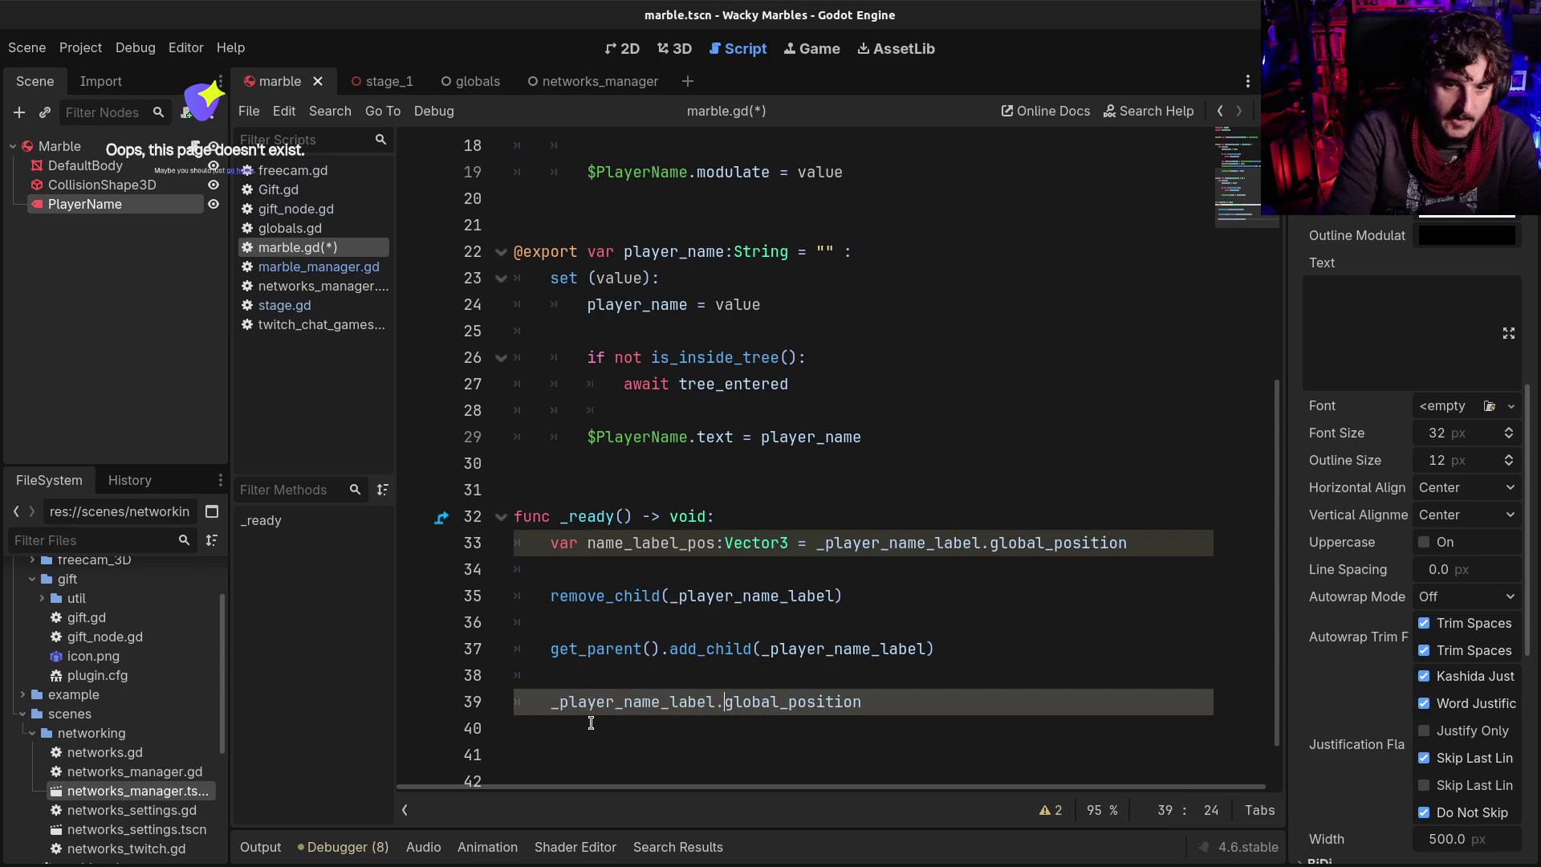
pyautogui.write('.')
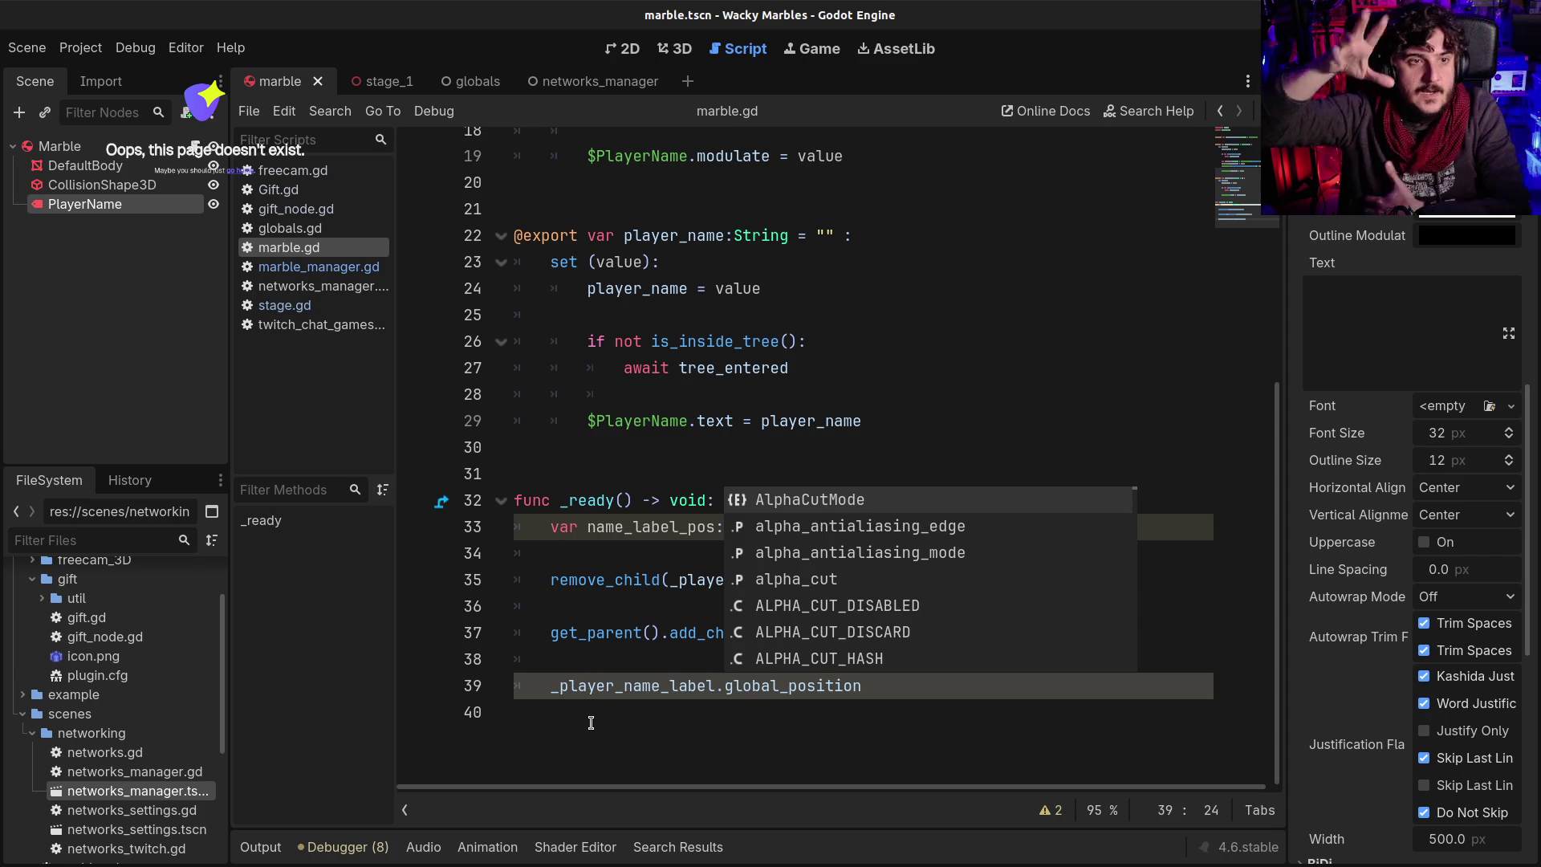
pyautogui.click(604, 659)
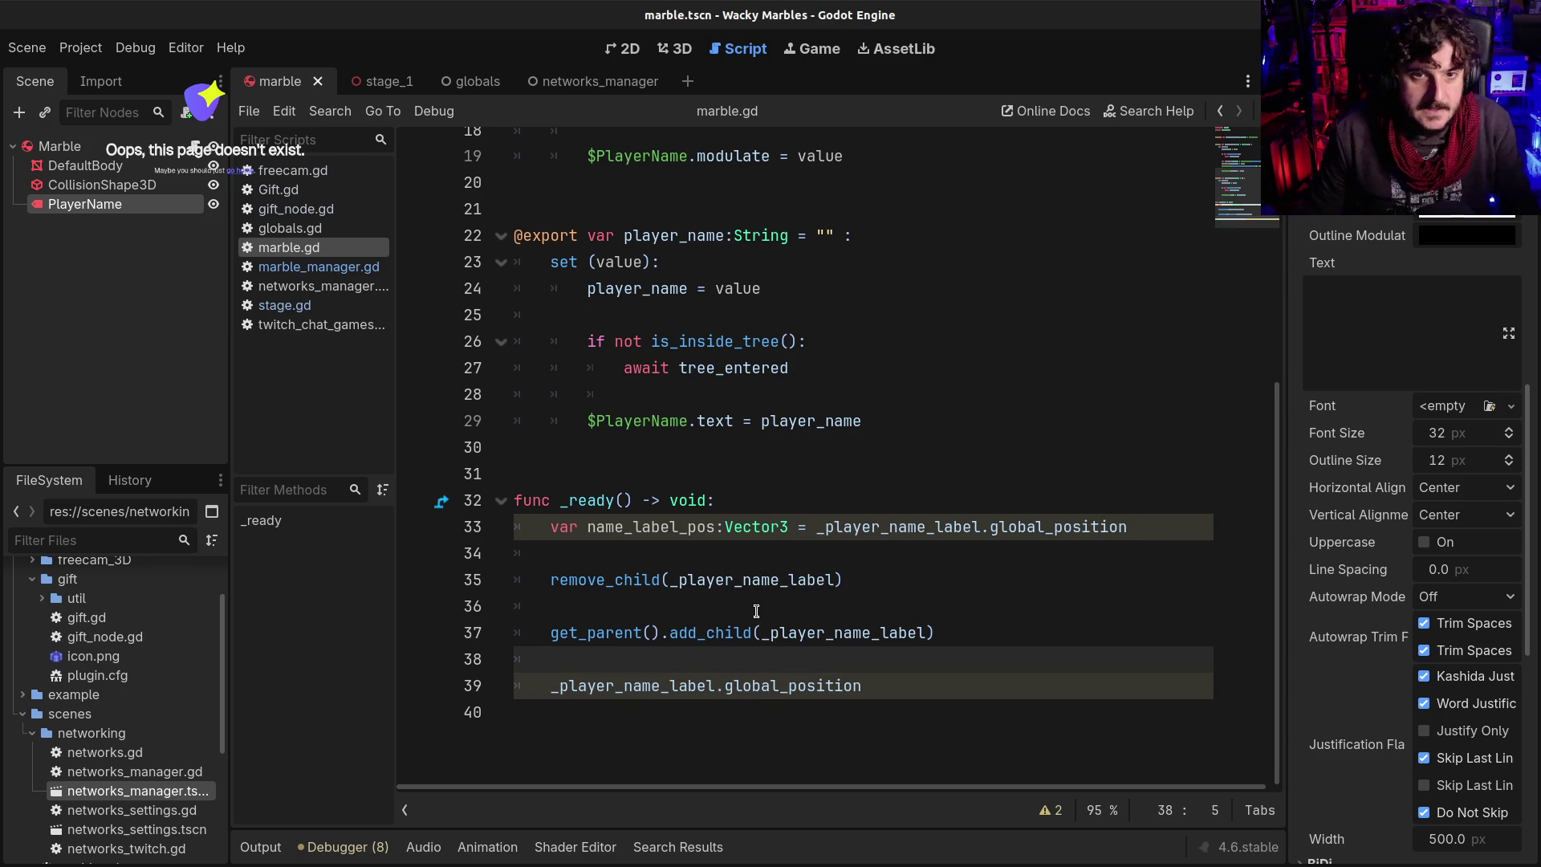
pyautogui.scroll(6, 750, 514)
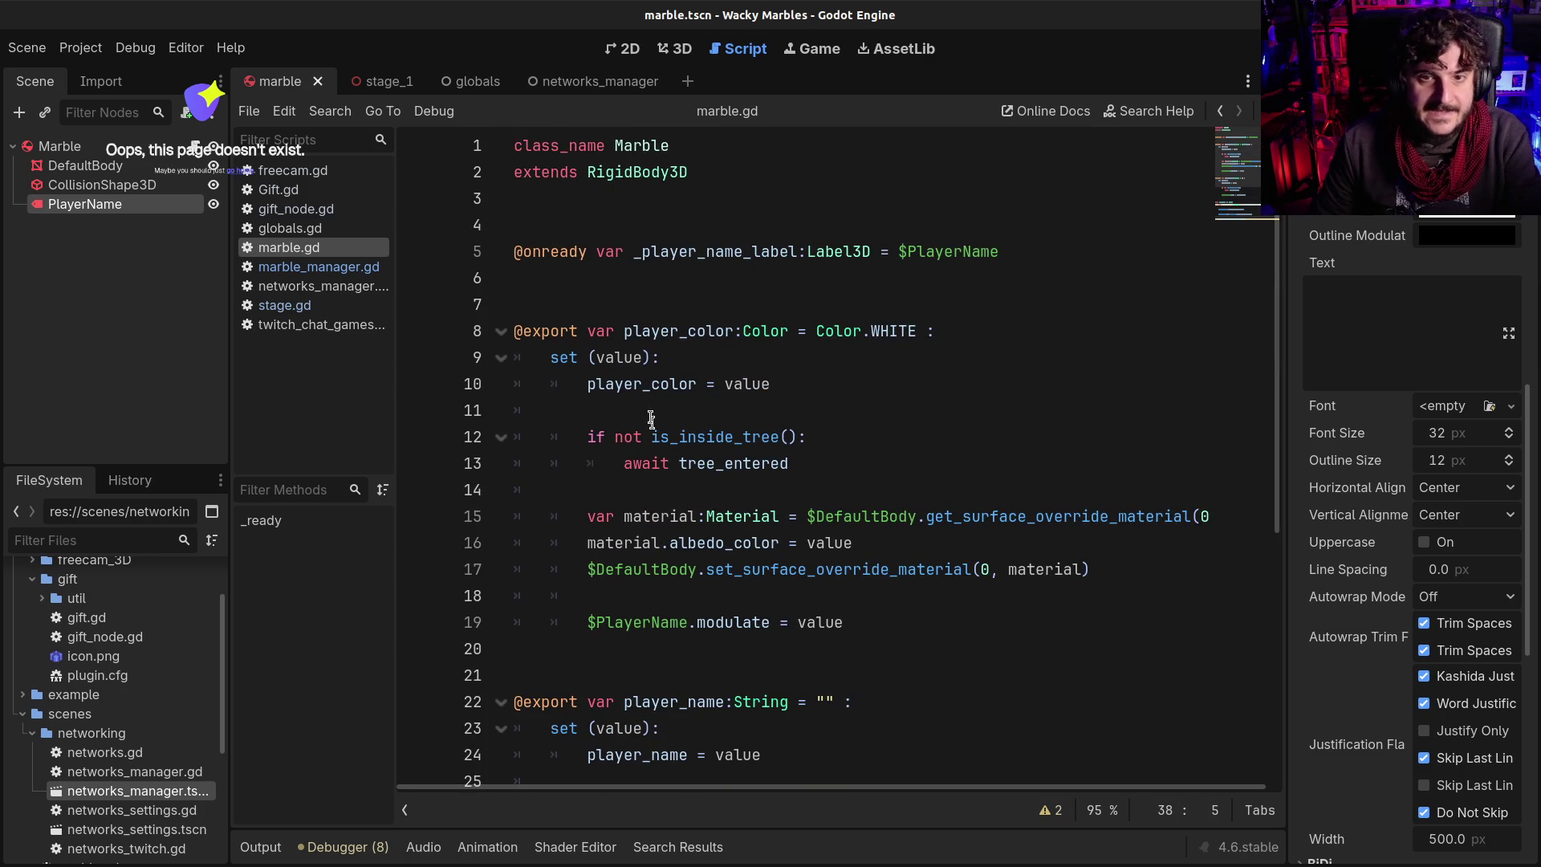
# Open a fresh blank line near line 30, above _ready, for a new variable declaration
pyautogui.scroll(-5, 883, 337)
pyautogui.click(748, 511)
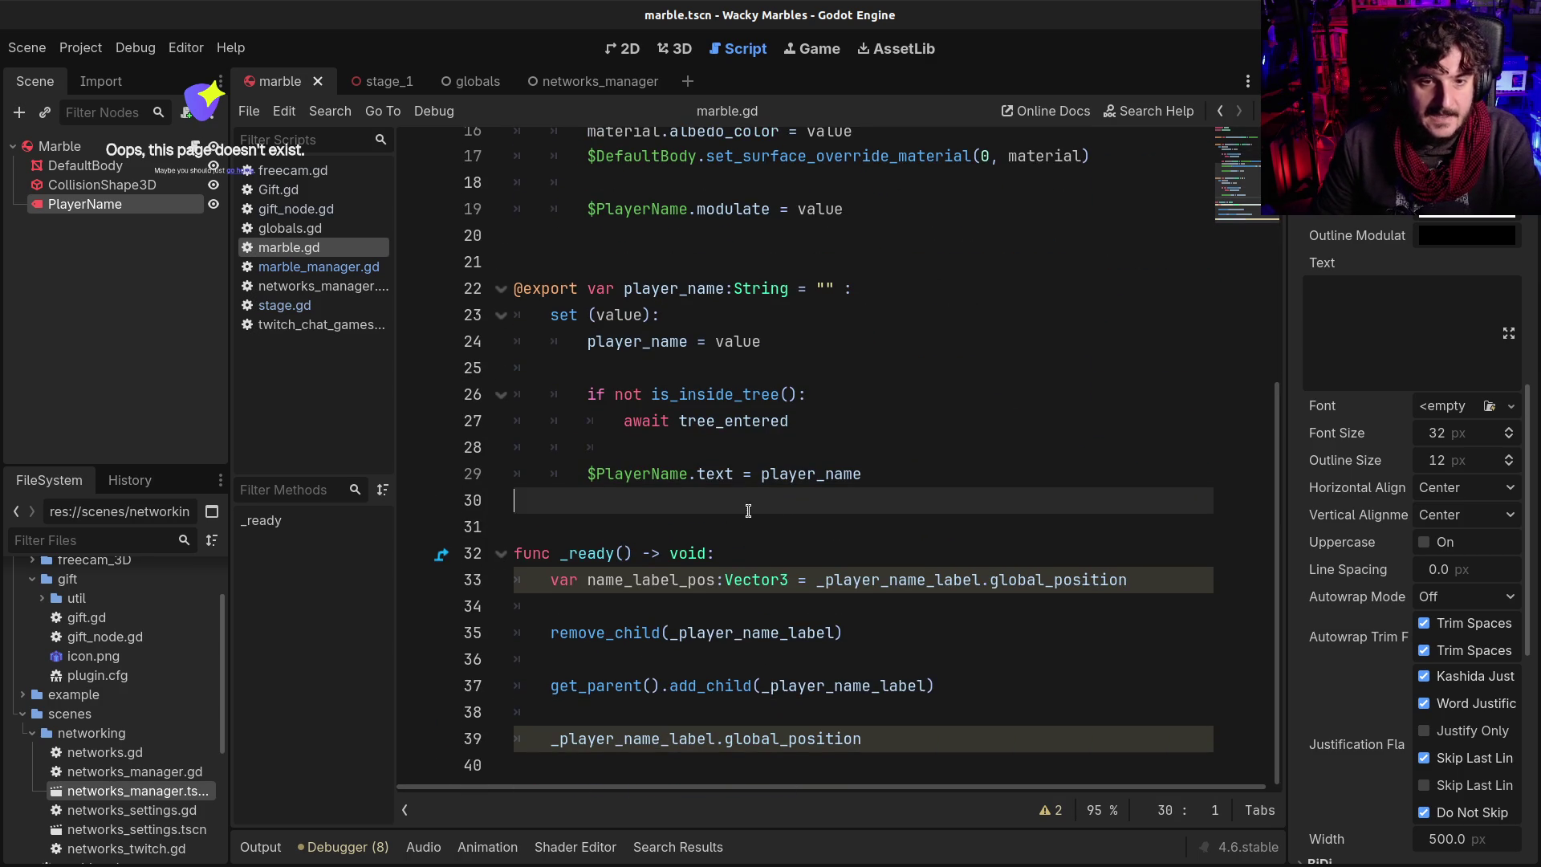
pyautogui.click(615, 740)
pyautogui.click(551, 740)
pyautogui.scroll(1, 769, 680)
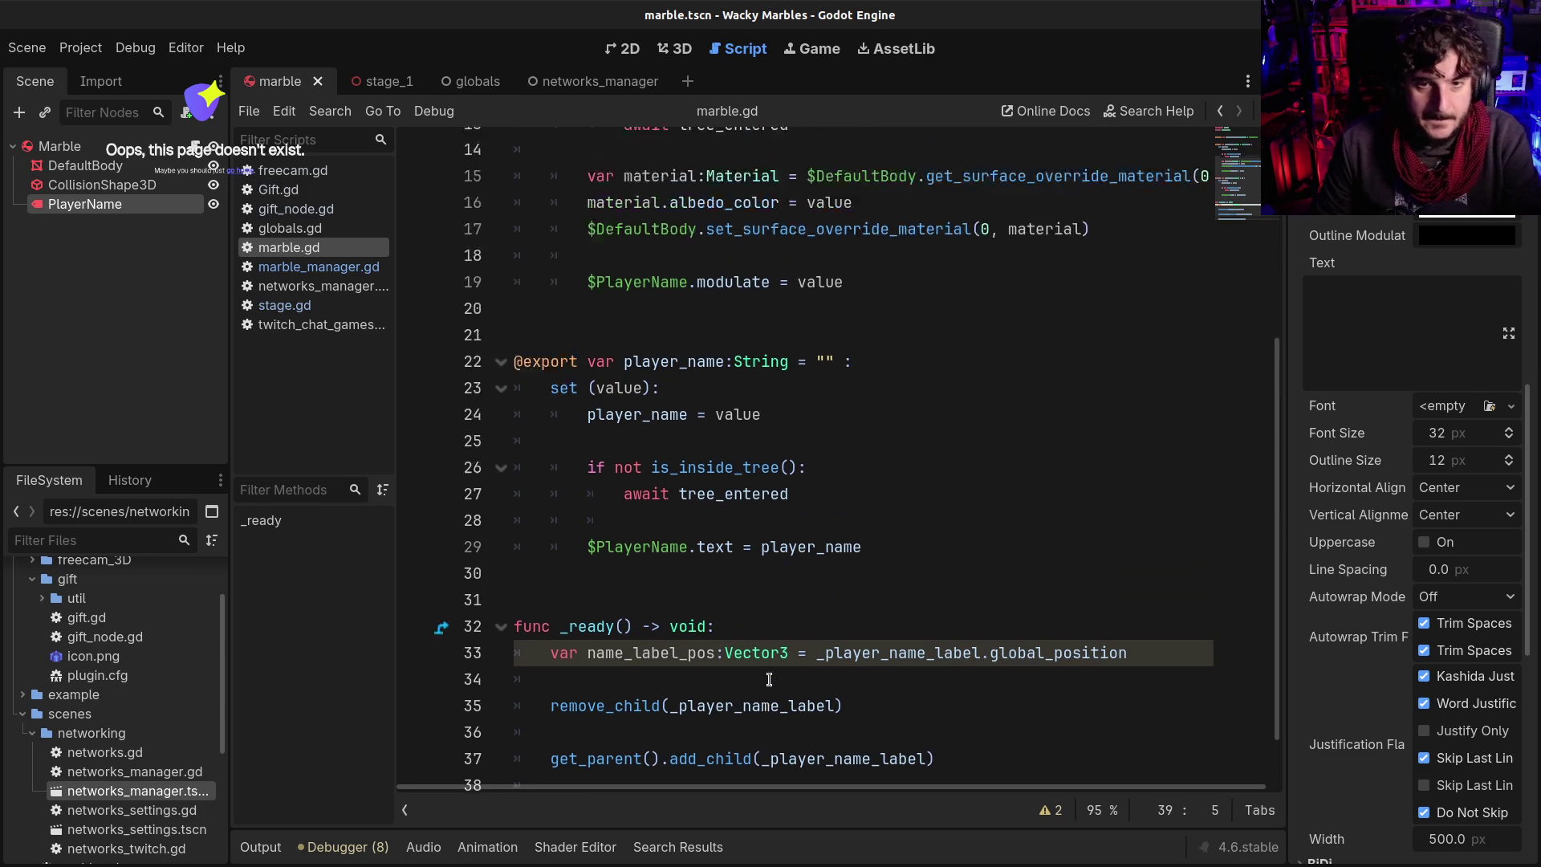
pyautogui.scroll(5, 769, 680)
pyautogui.click(1053, 256)
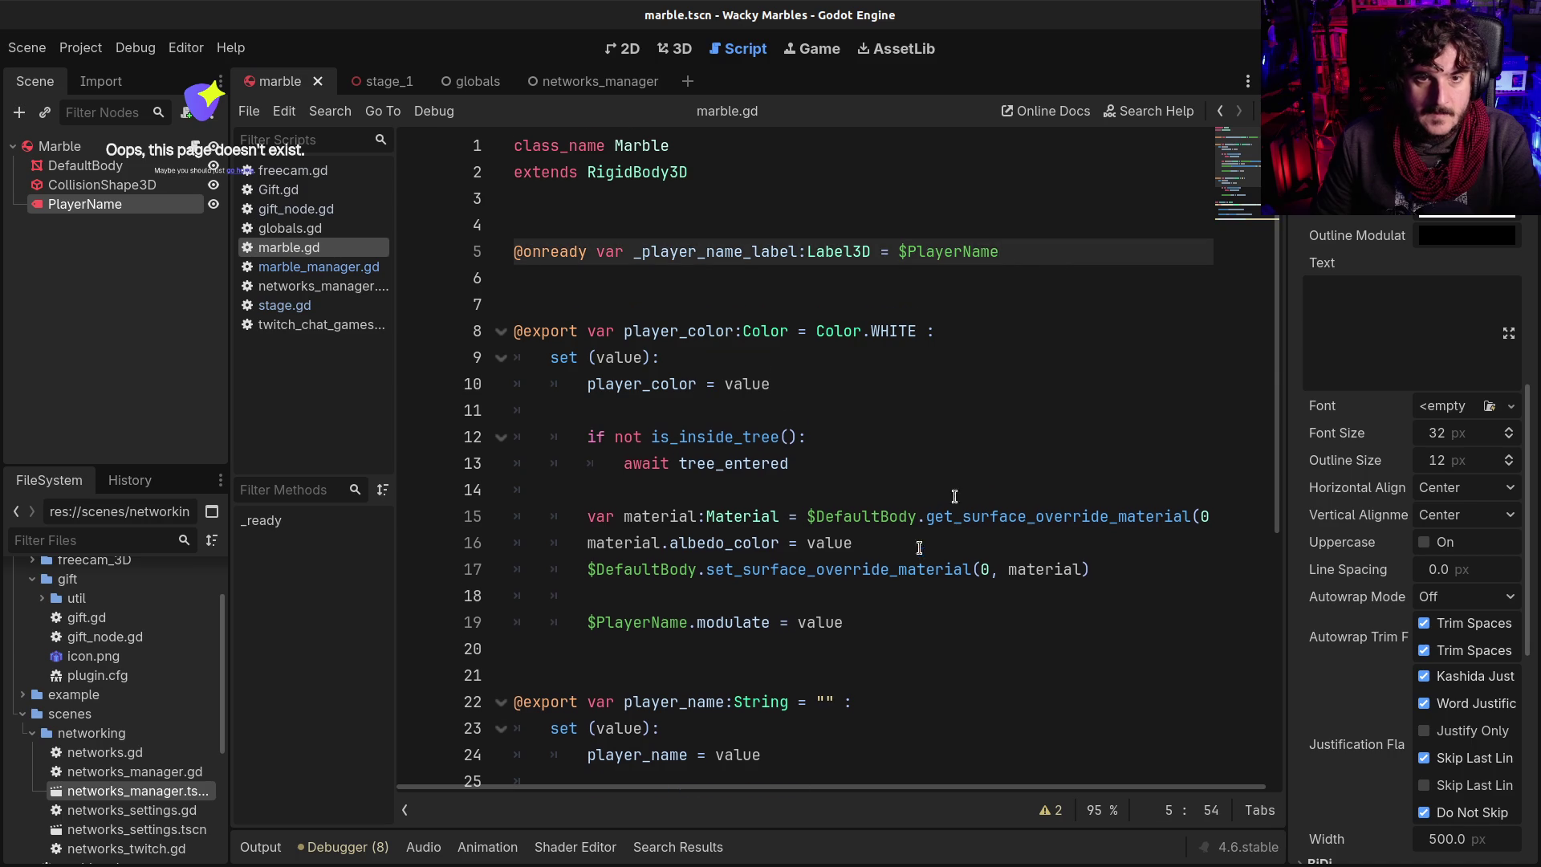
pyautogui.scroll(-5, 960, 486)
pyautogui.scroll(5, 843, 557)
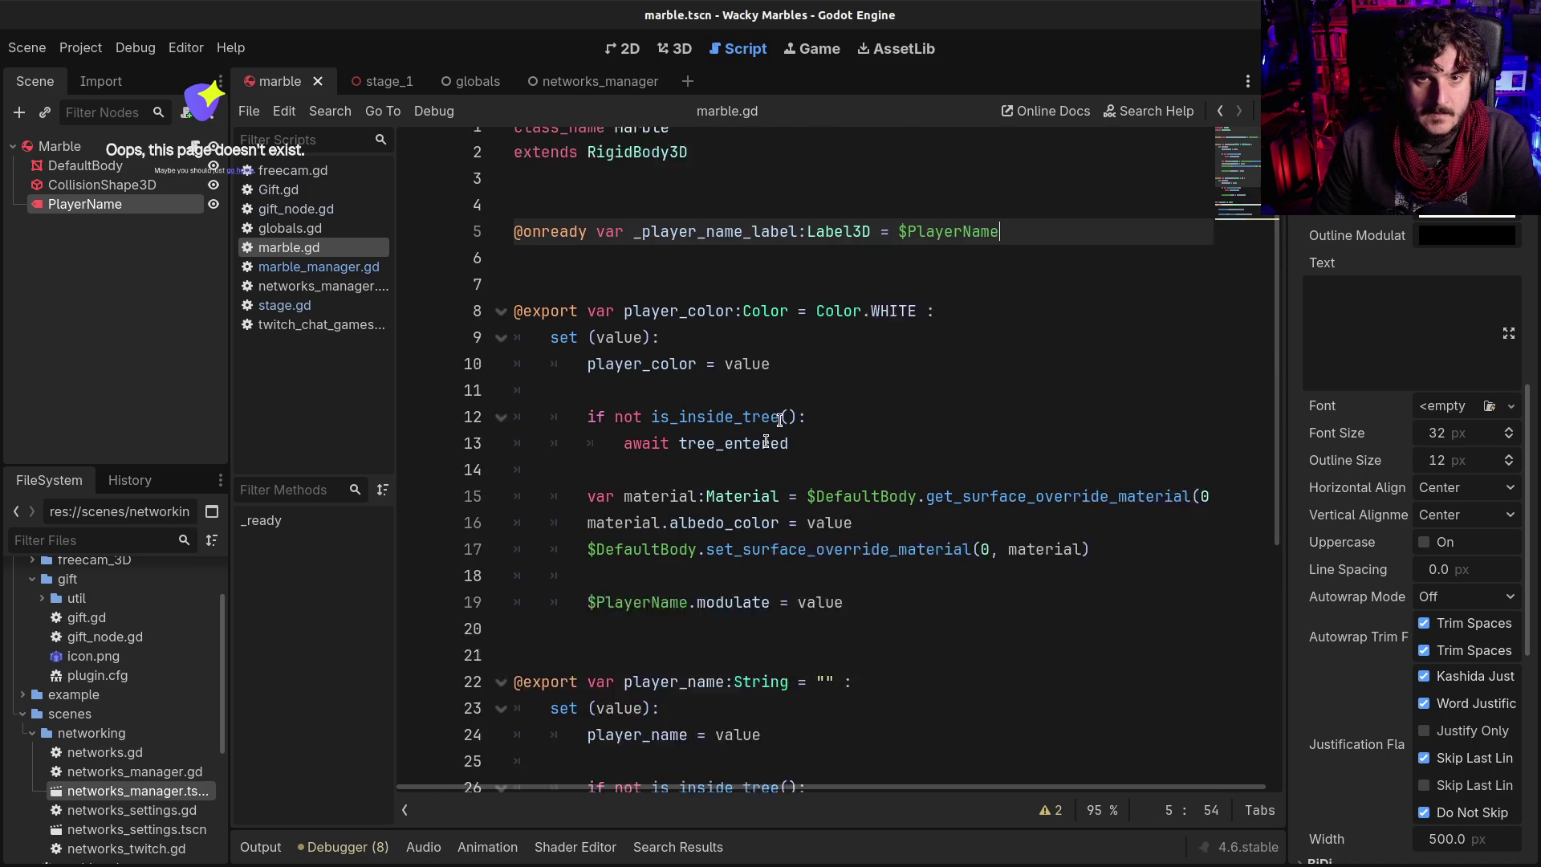
pyautogui.click(997, 284)
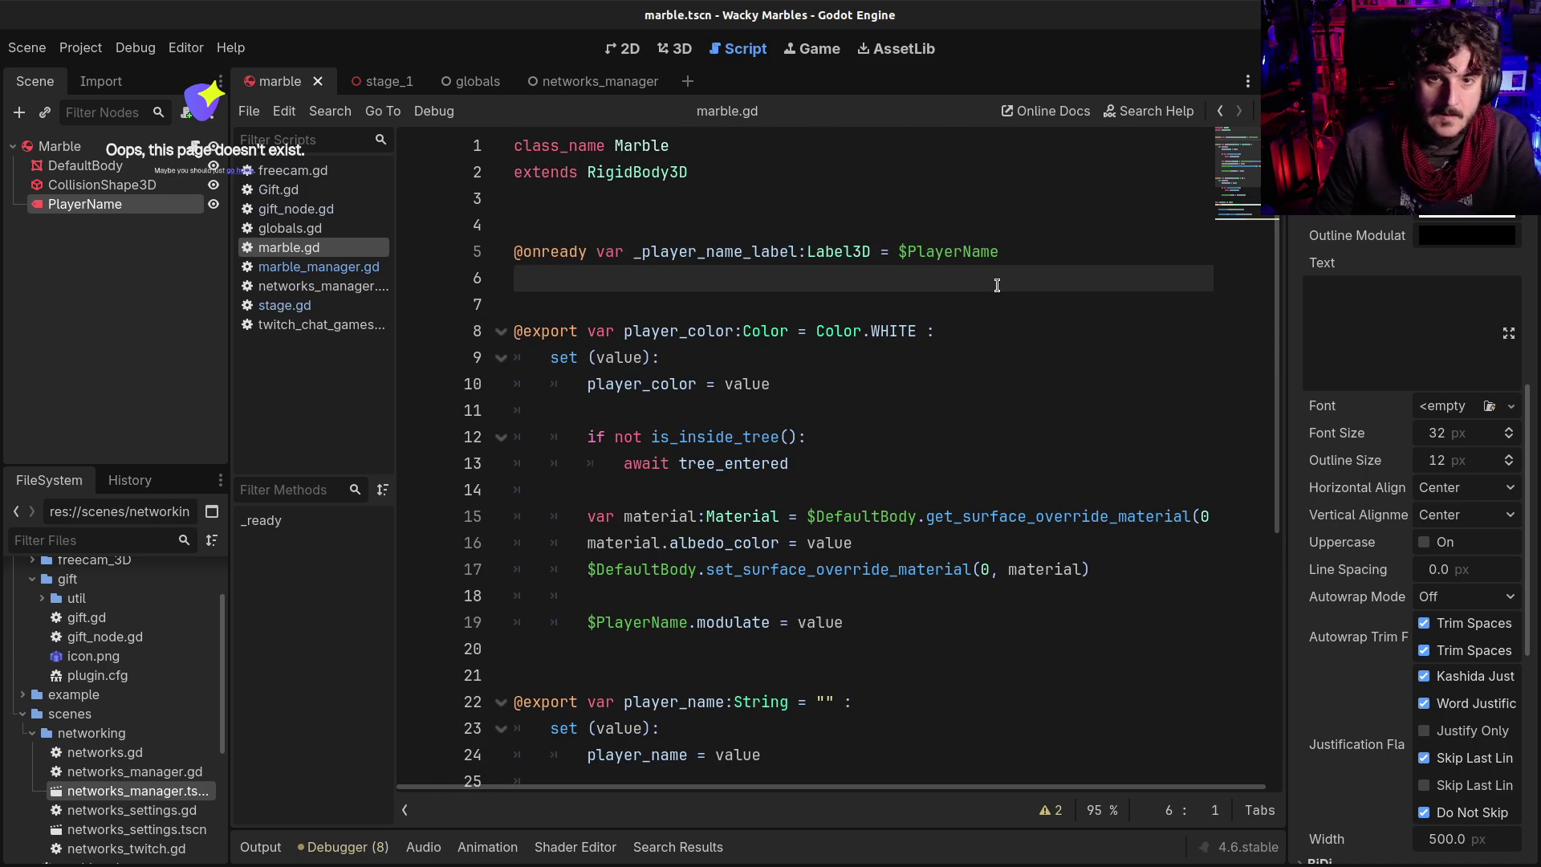
pyautogui.scroll(-3, 912, 334)
pyautogui.scroll(-2, 639, 583)
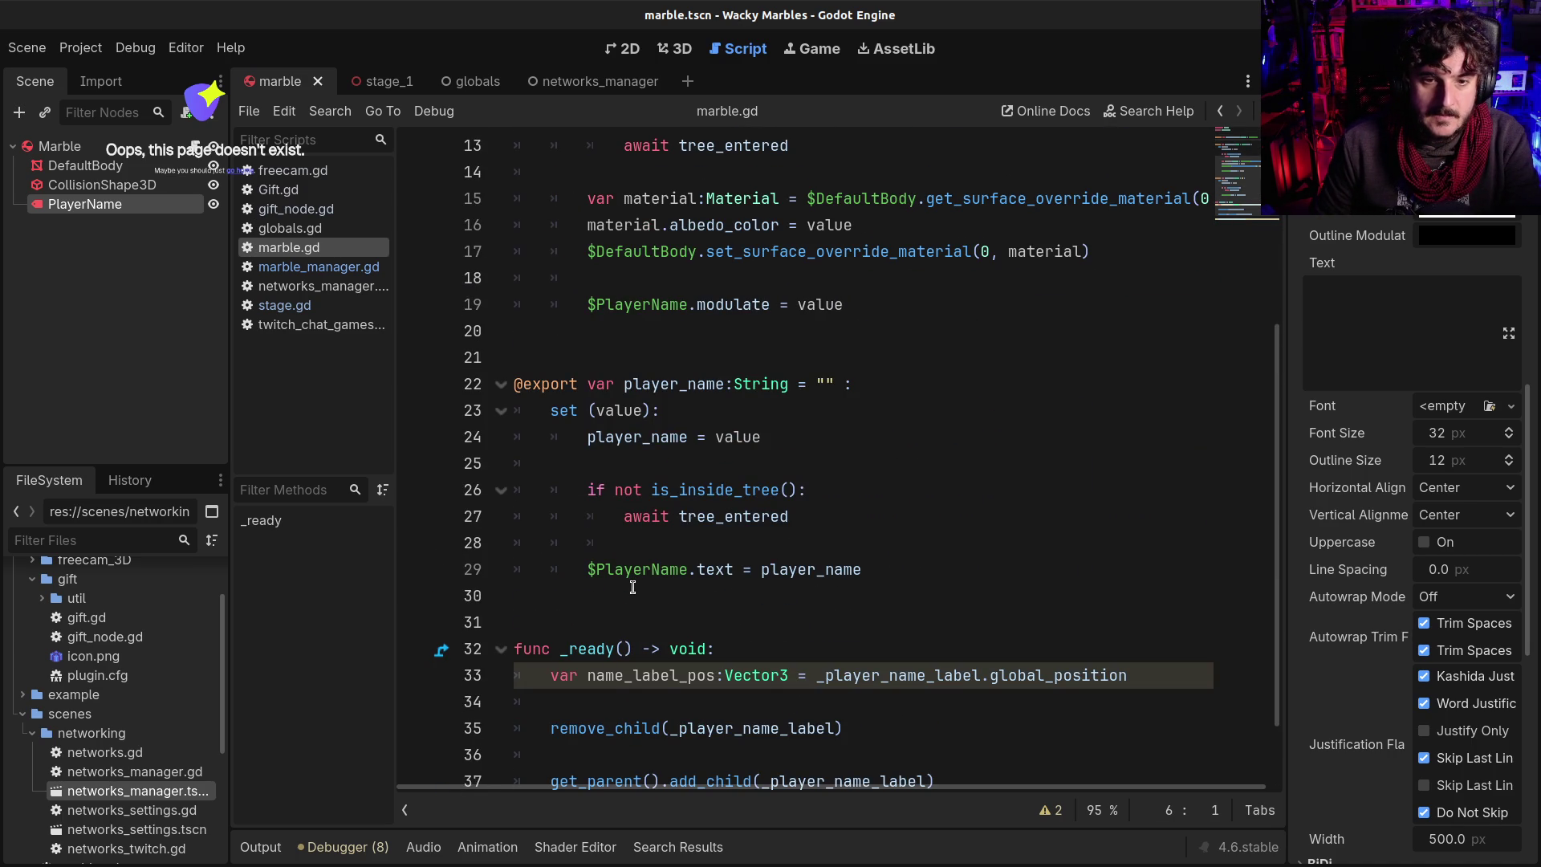
pyautogui.click(631, 590)
pyautogui.press('Return')
pyautogui.press('Return')
pyautogui.press('Up')
# Declare var _player_name_dist: float = 0.0 and save marble.gd
pyautogui.write('var player_')
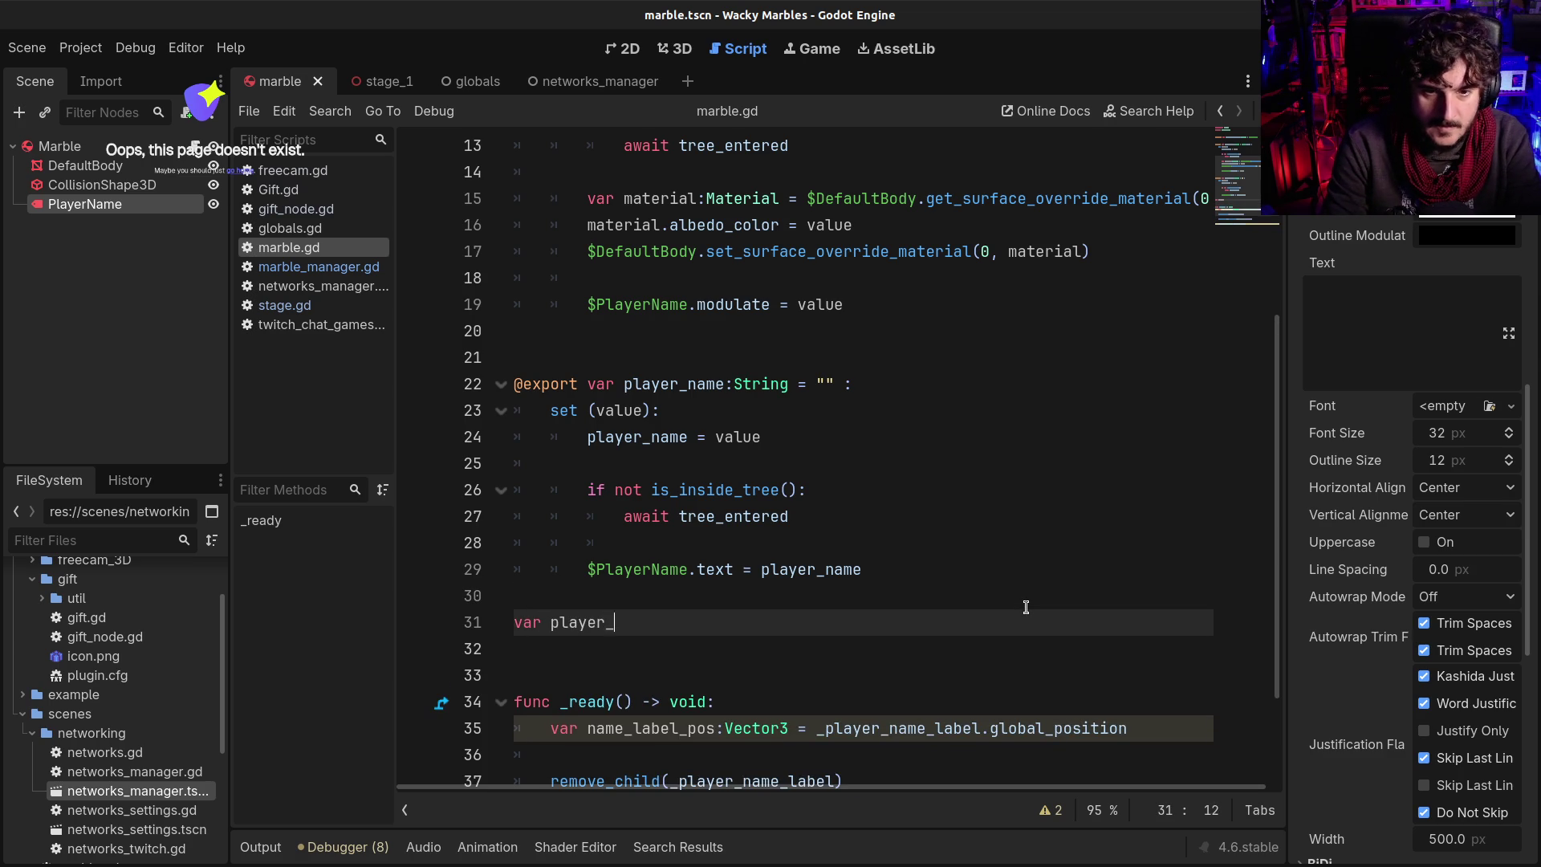
pyautogui.write('name_')
pyautogui.write('dist')
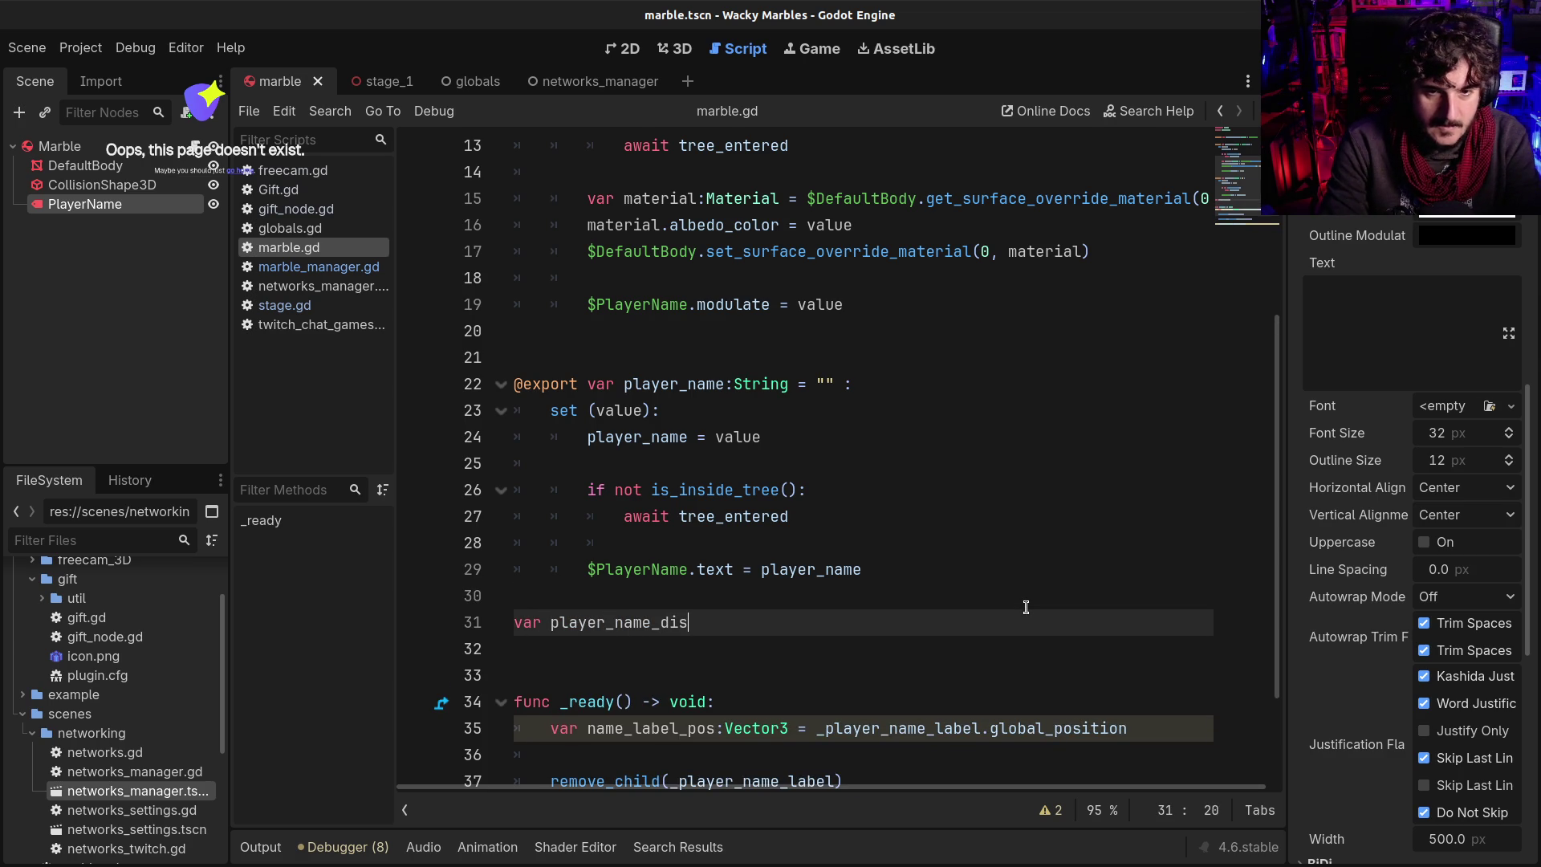
pyautogui.press('BackSpace')
pyautogui.press('BackSpace')
pyautogui.press('BackSpace')
pyautogui.write('ist :float')
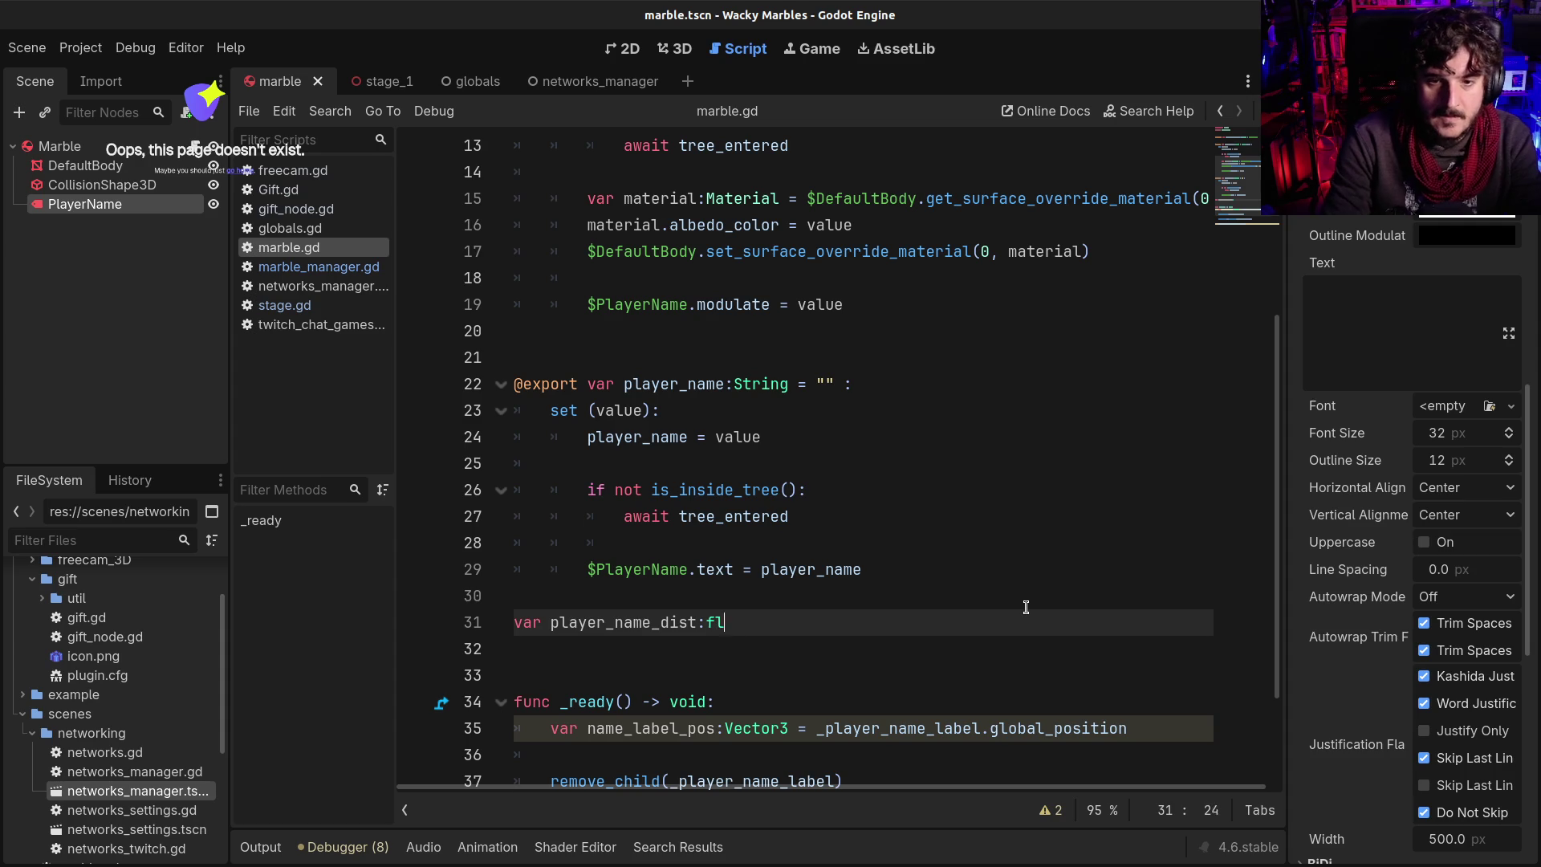
pyautogui.press('BackSpace')
pyautogui.press('BackSpace')
pyautogui.press('BackSpace')
pyautogui.press('BackSpace')
pyautogui.write('Vec')
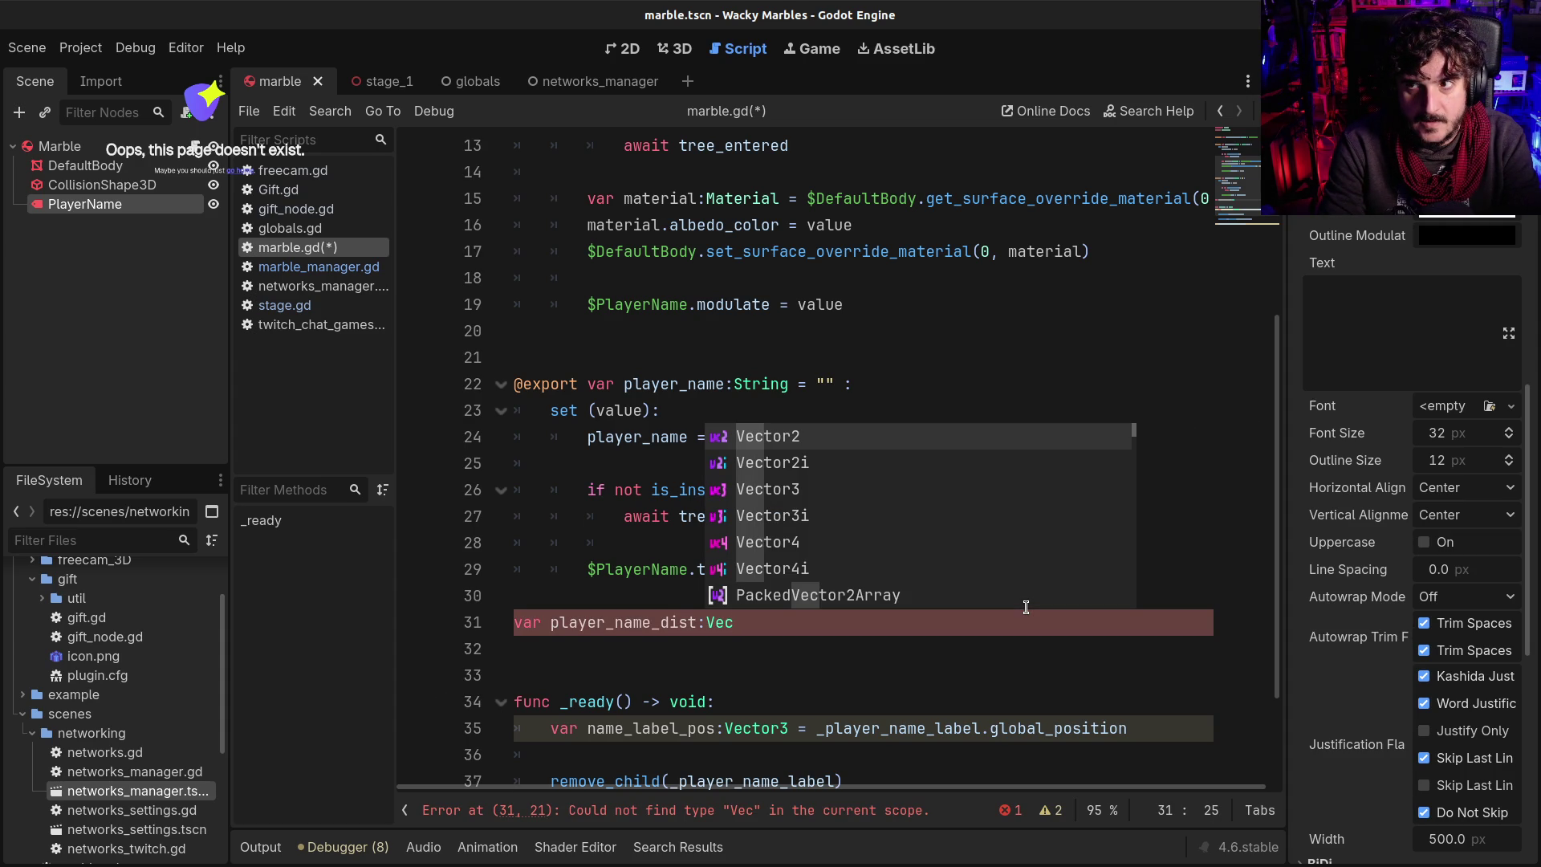
pyautogui.press('BackSpace')
pyautogui.press('BackSpace')
pyautogui.press('BackSpace')
pyautogui.write('float')
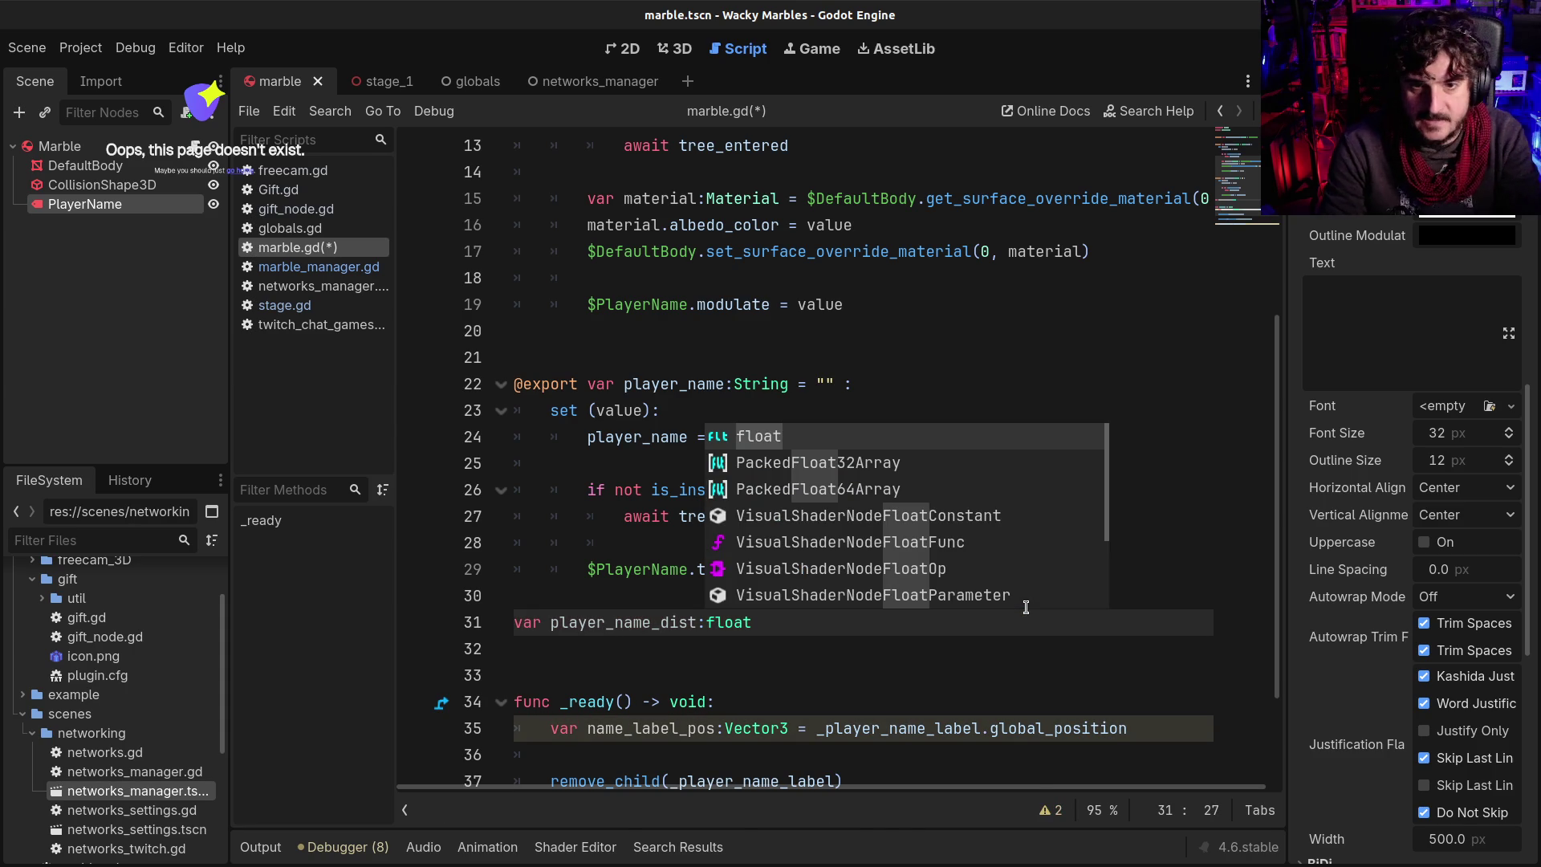
pyautogui.write(' = 0')
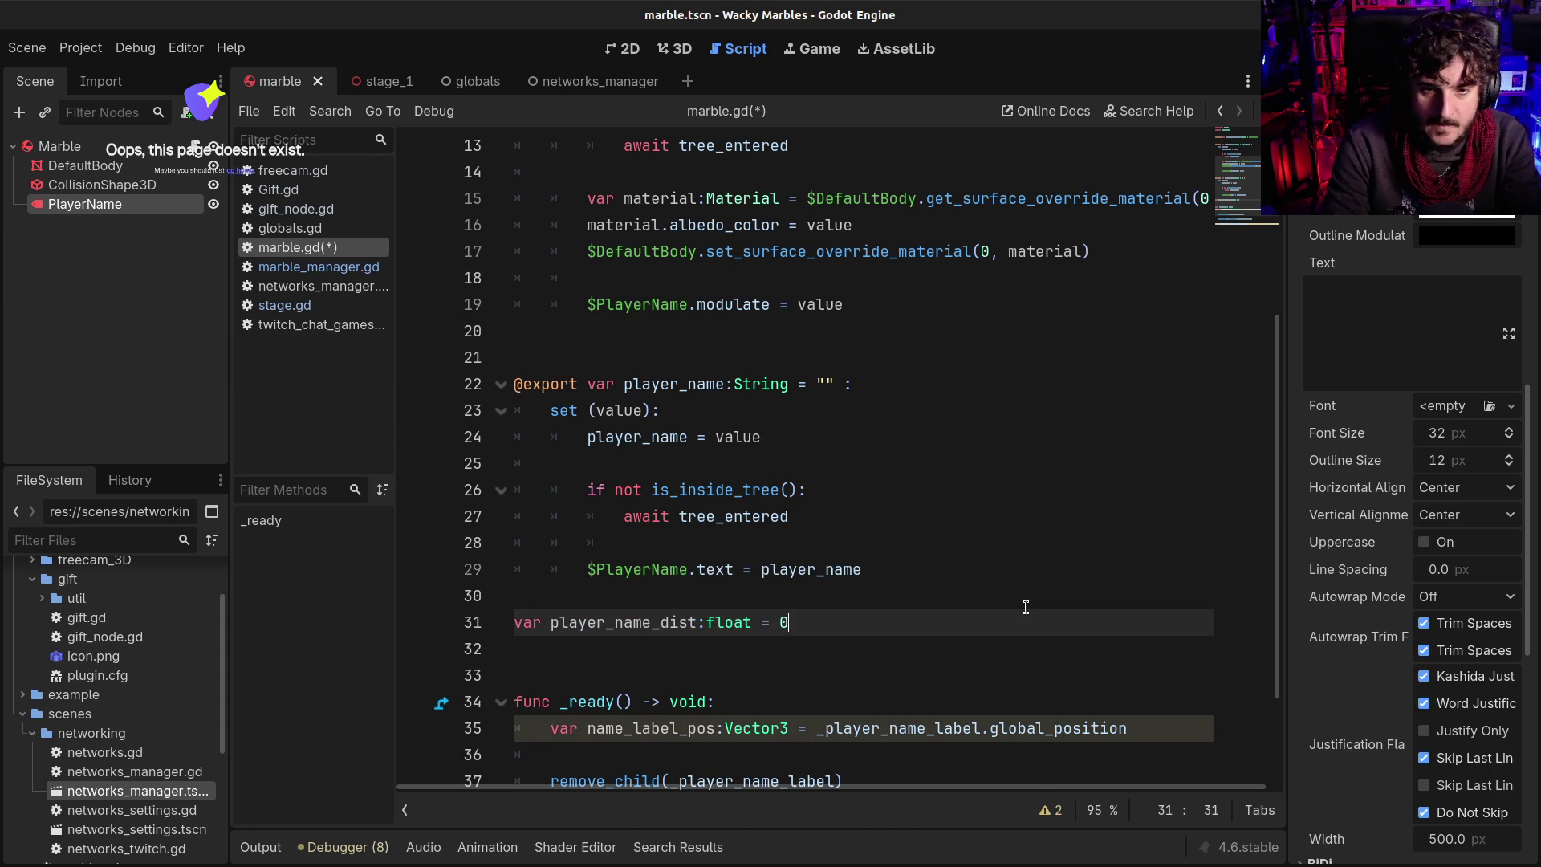
pyautogui.write('.0')
pyautogui.hotkey('ctrl', 's')
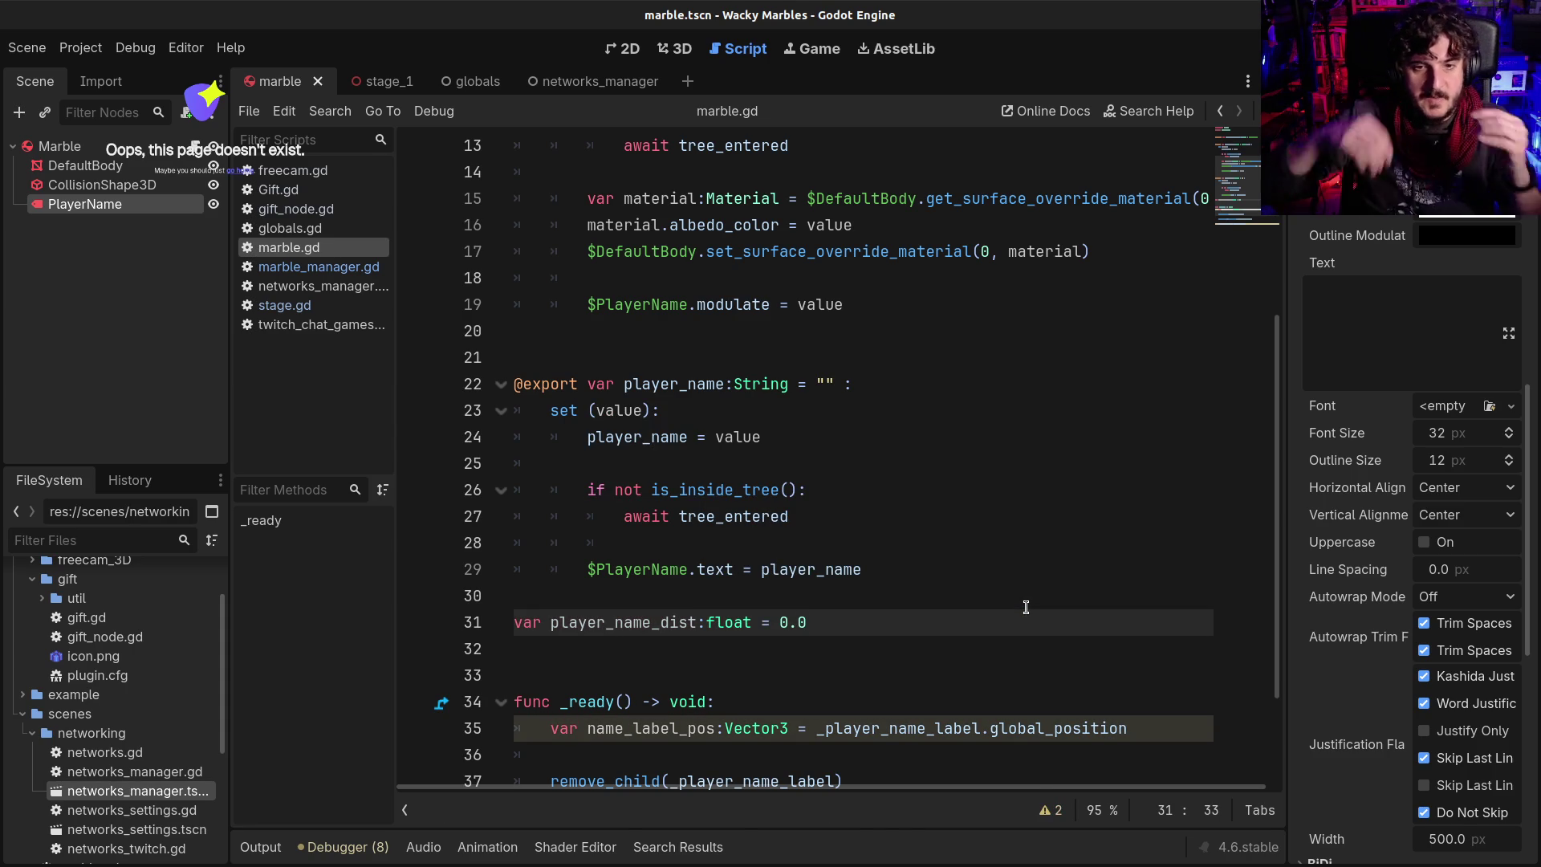
pyautogui.click(549, 623)
pyautogui.write('_')
pyautogui.hotkey('ctrl', 's')
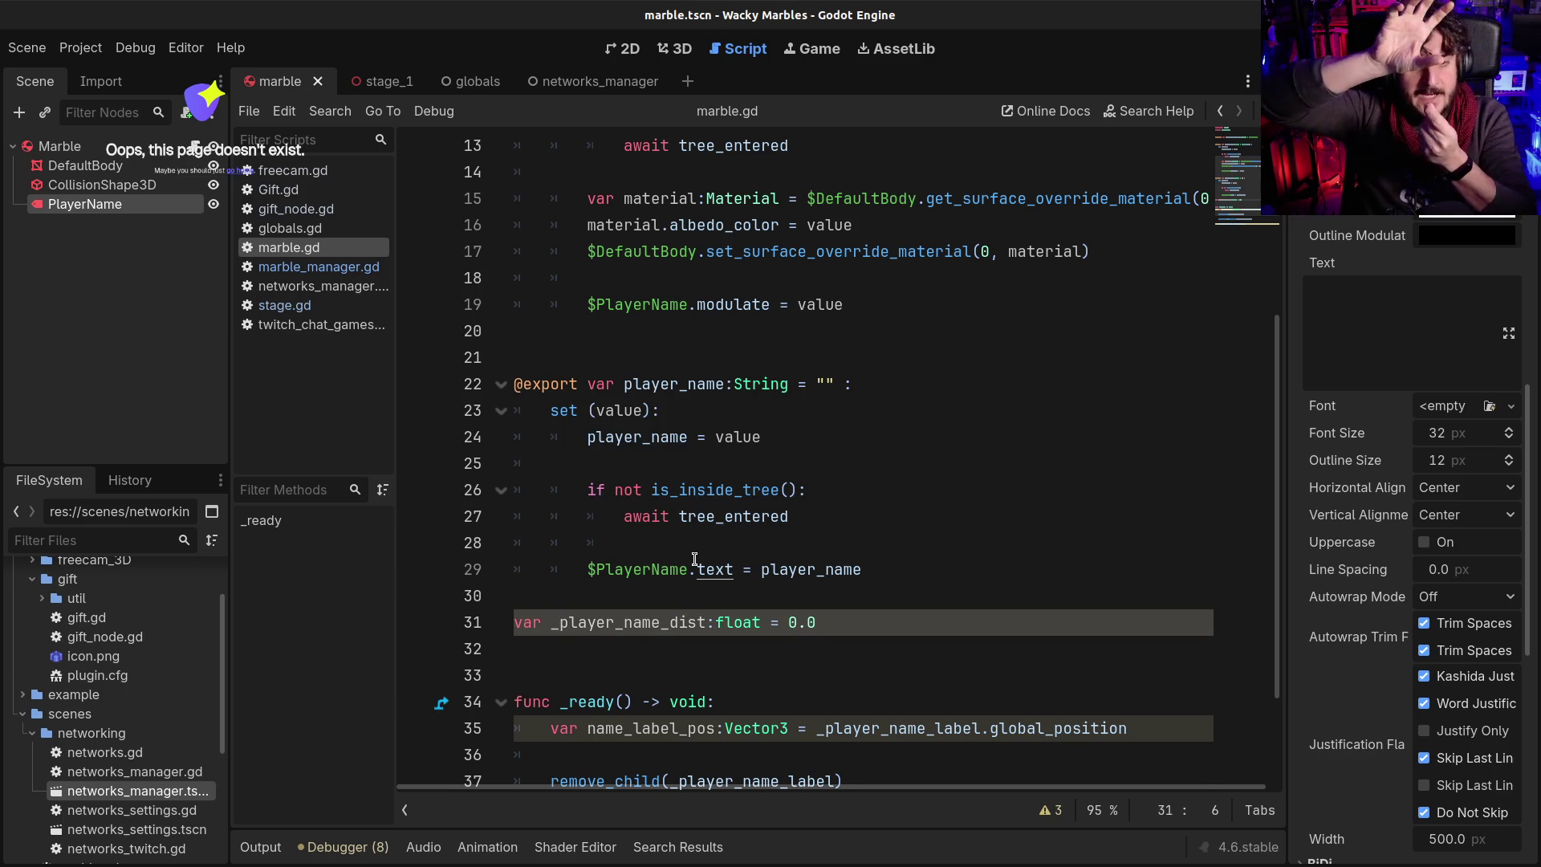
# Insert blank lines right after the func _ready() header
pyautogui.scroll(-2, 695, 558)
pyautogui.click(768, 557)
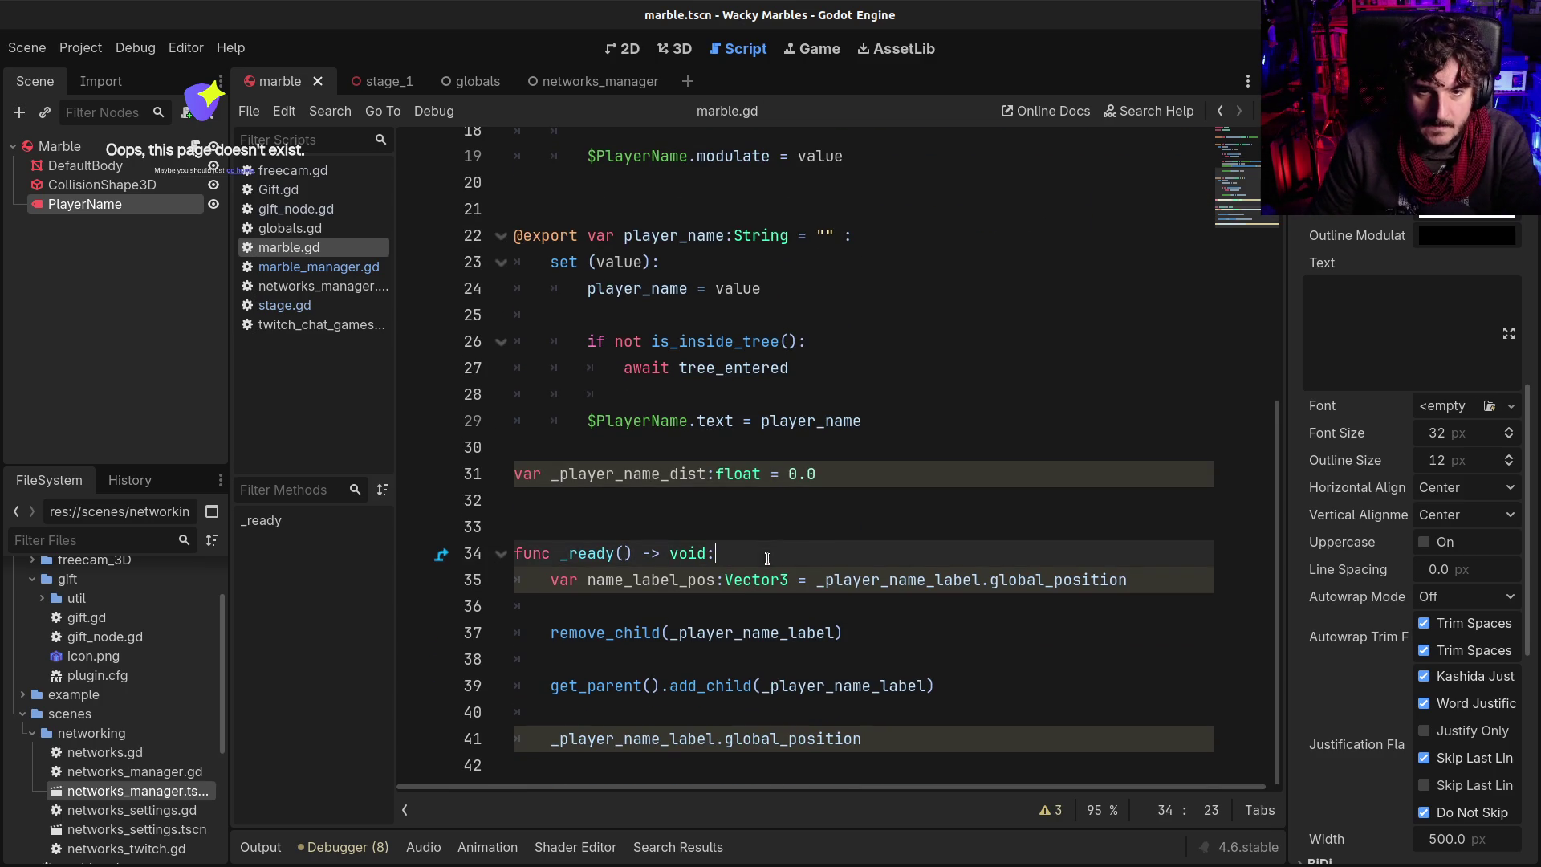
pyautogui.press('Return')
pyautogui.press('Return')
pyautogui.press('Return')
pyautogui.press('Up')
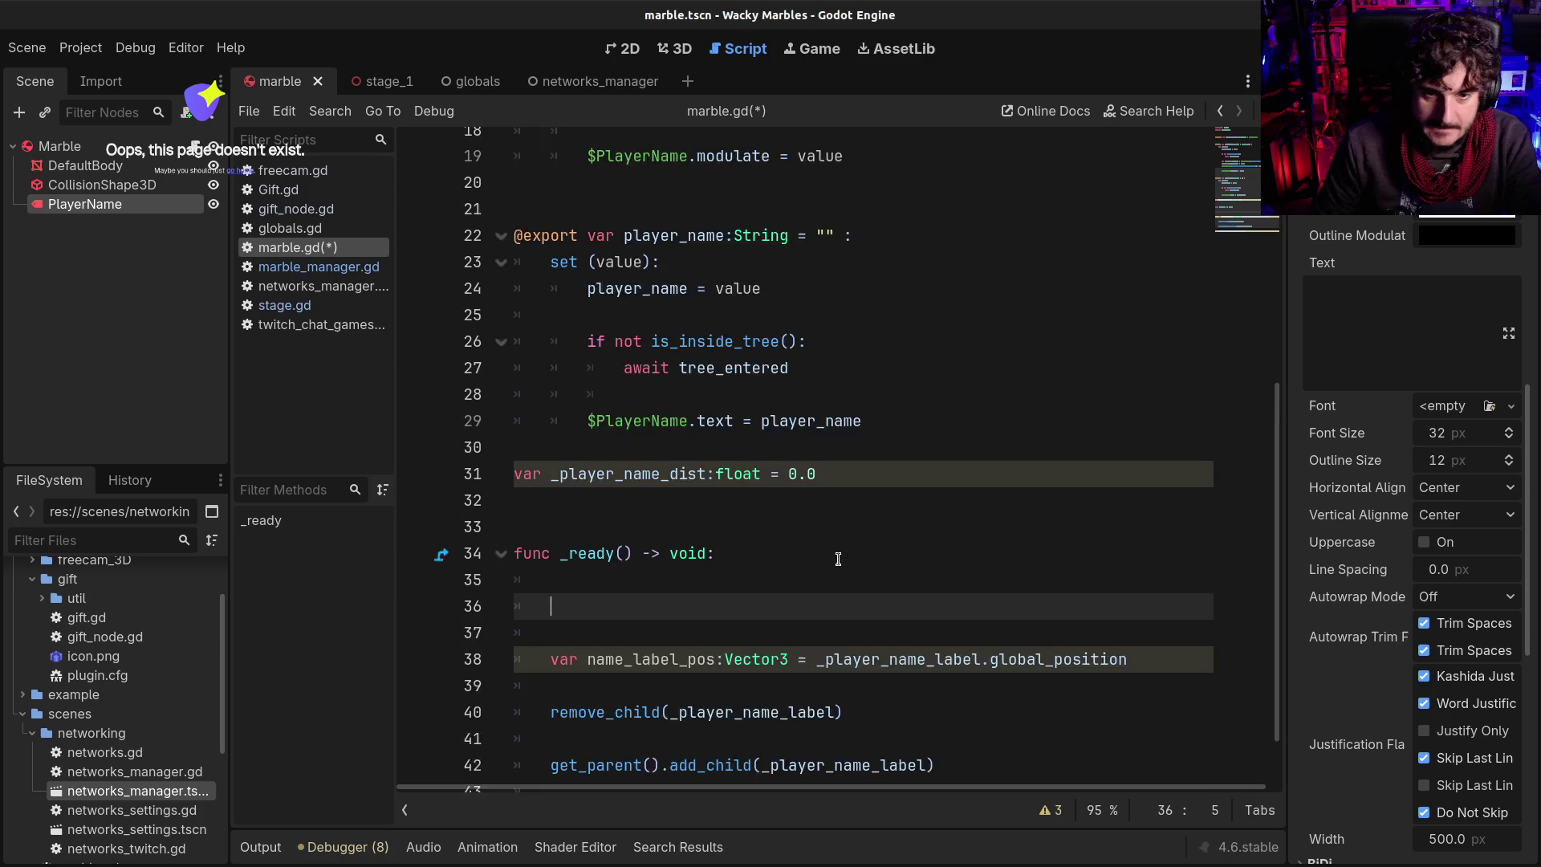
pyautogui.scroll(-1, 838, 559)
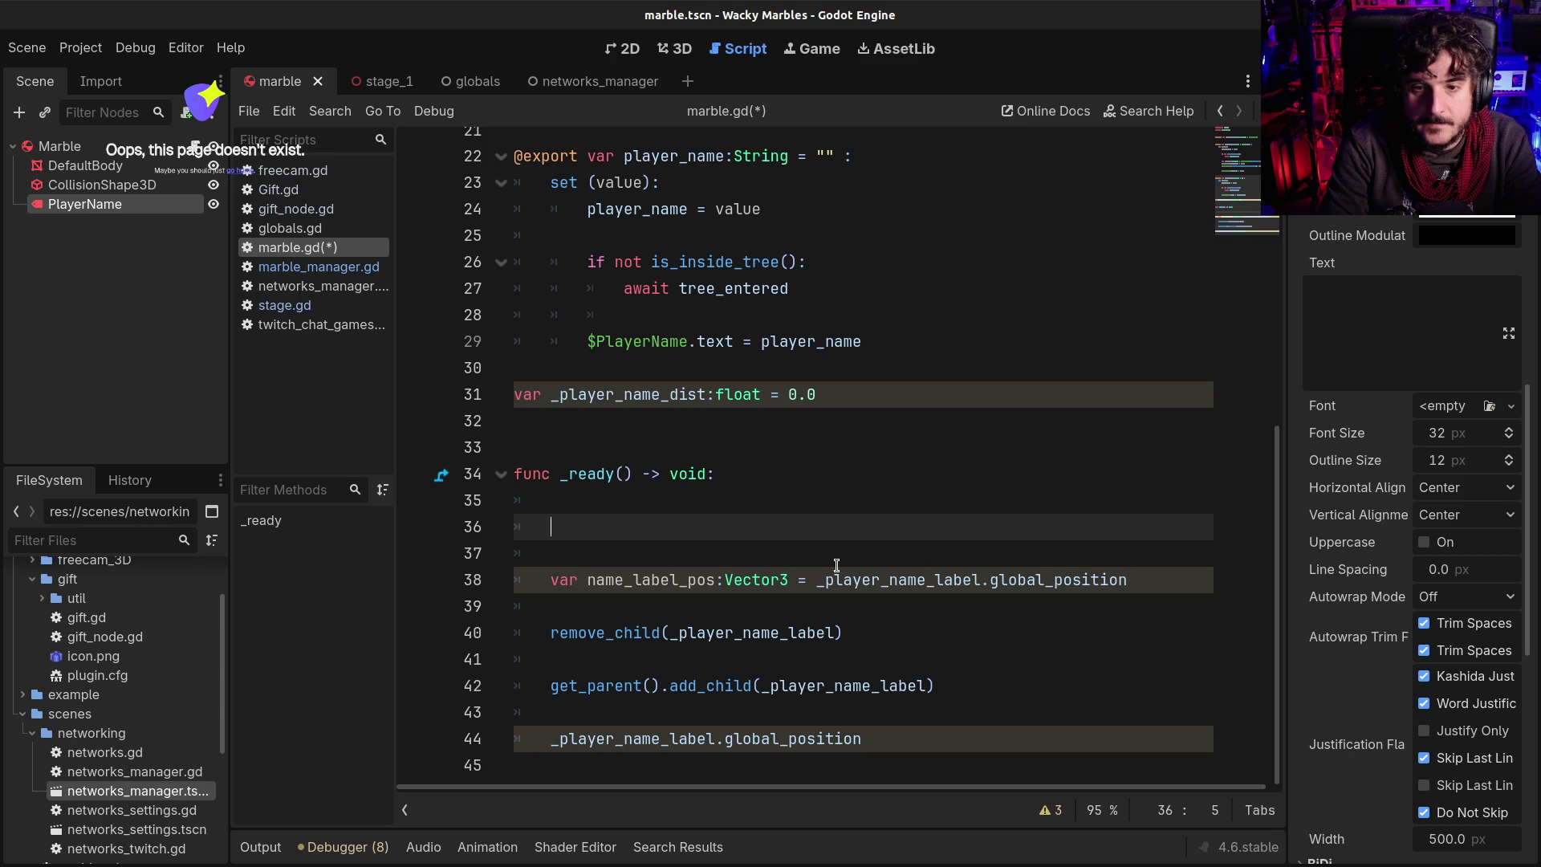
# Write global_position.y - _player_name_label.global_position.y on the empty line in _ready
pyautogui.click(817, 579)
pyautogui.keyDown('shift'); pyautogui.click(1128, 579); pyautogui.keyUp('shift')
pyautogui.click(681, 508)
pyautogui.click(681, 514)
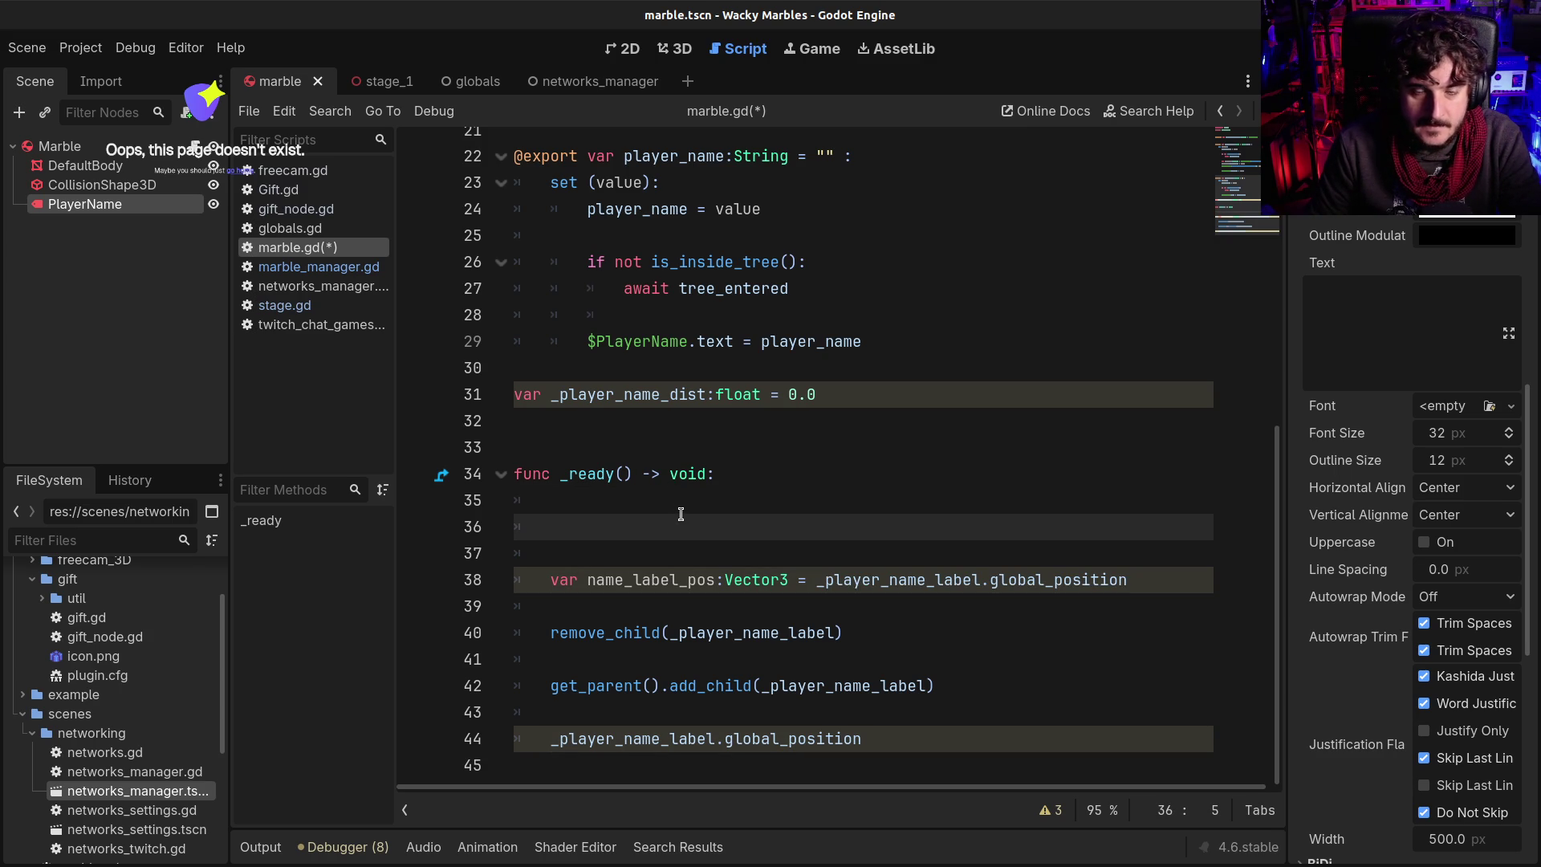
pyautogui.write('_player_name_label.global_position')
pyautogui.doubleClick(680, 526)
pyautogui.click(780, 527)
pyautogui.press('Home')
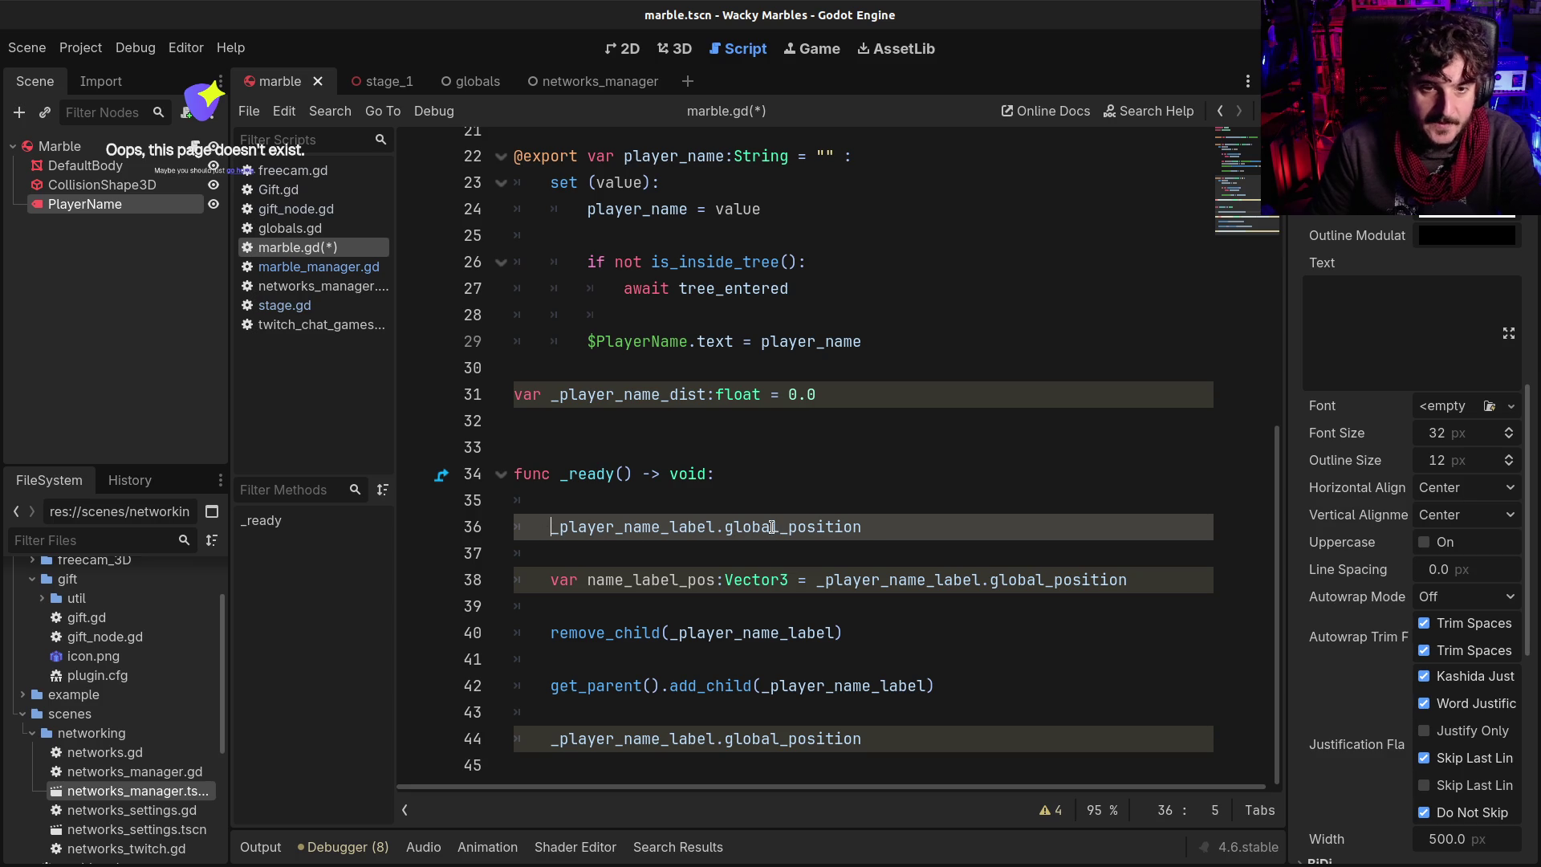
pyautogui.write('global_po')
pyautogui.press('Return')
pyautogui.write('.y')
pyautogui.press('Right')
pyautogui.press('BackSpace')
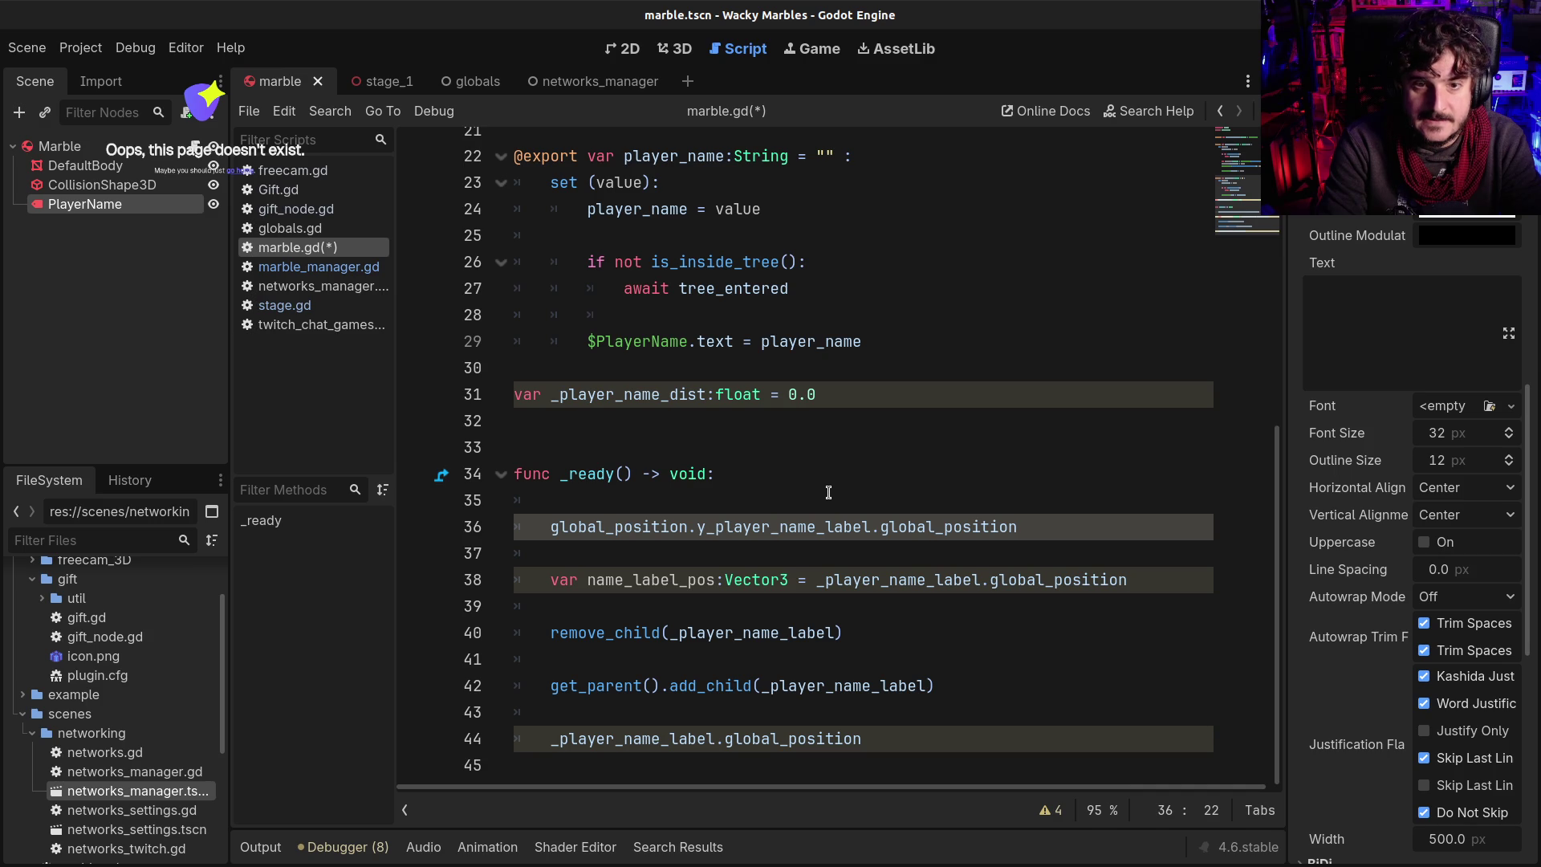
pyautogui.write('-')
pyautogui.press('End')
pyautogui.write('y')
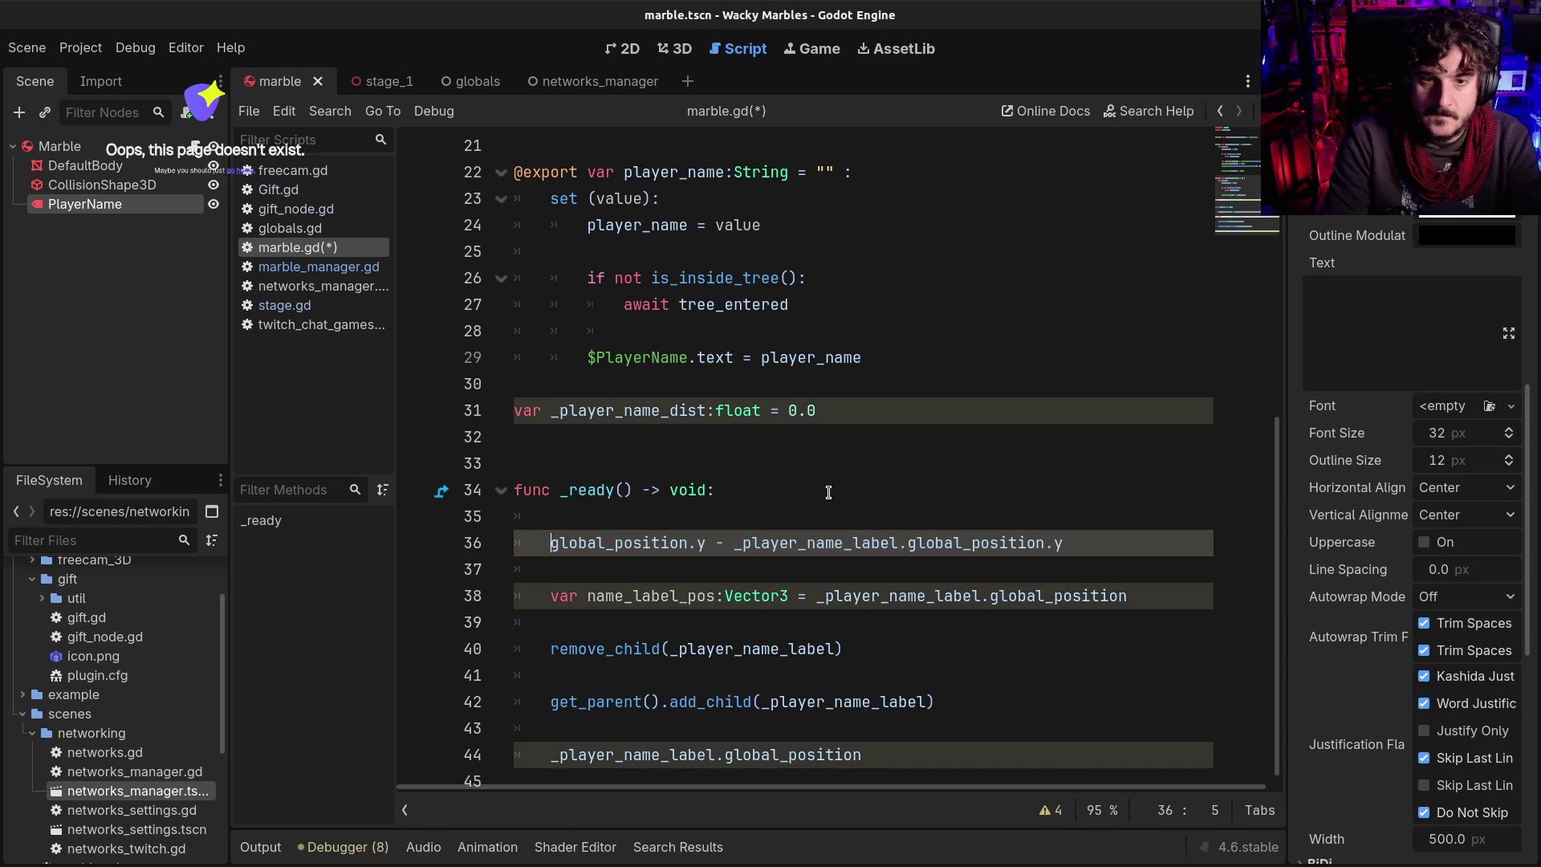
# Turn that line into an assignment to _player_name_dist, remove the leftover empty line, and save
pyautogui.click(608, 411)
pyautogui.doubleClick(608, 410)
pyautogui.hotkey('ctrl', 'c')
pyautogui.click(548, 543)
pyautogui.hotkey('ctrl', 'v')
pyautogui.hotkey('ctrl', 'space')
pyautogui.hotkey('ctrl', 's')
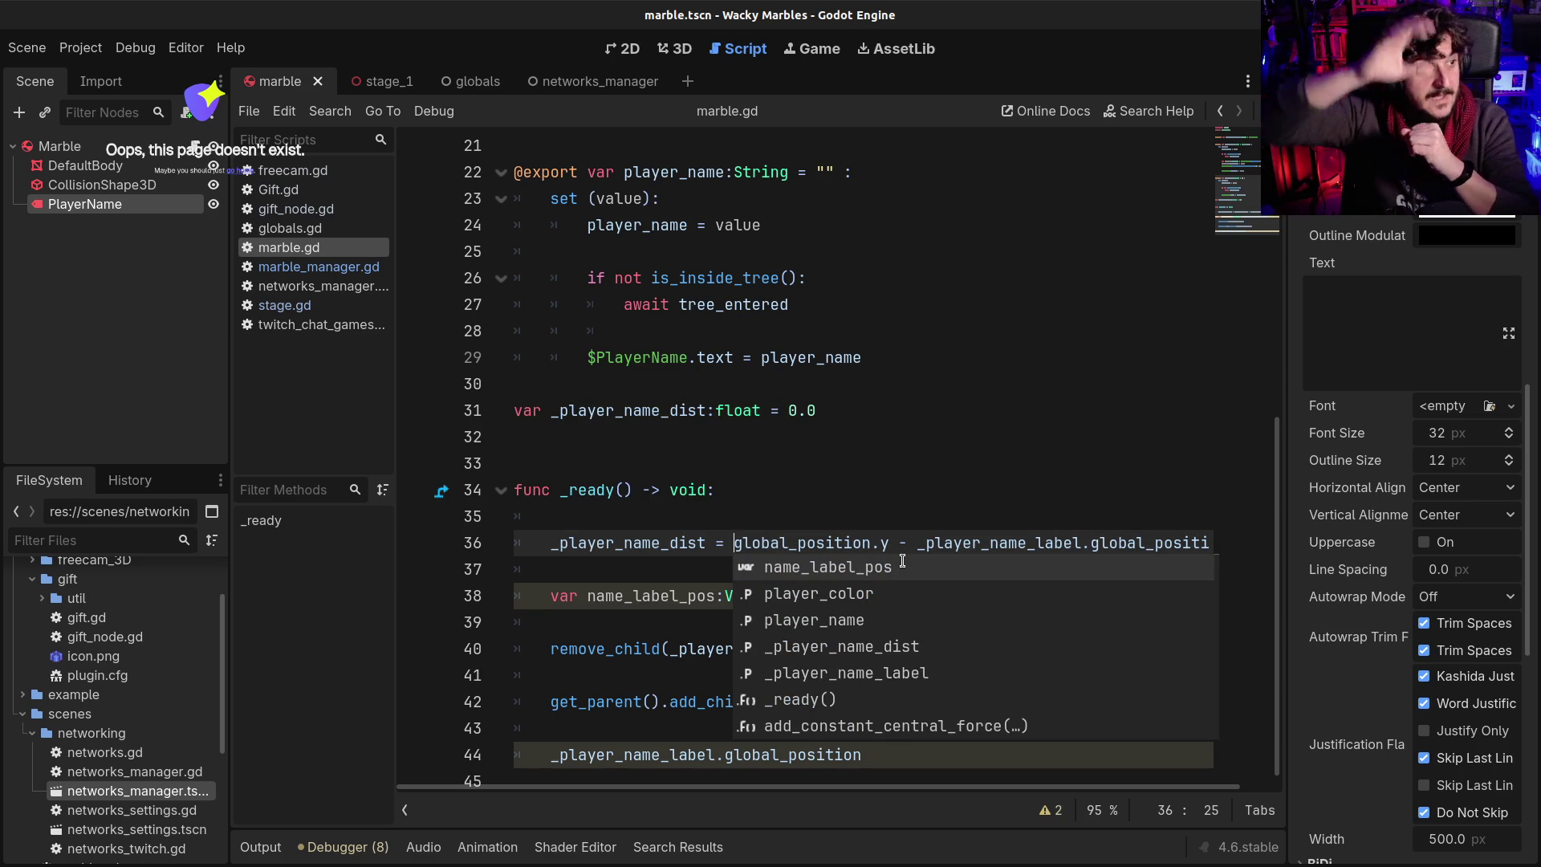
pyautogui.click(624, 411)
pyautogui.doubleClick(624, 411)
pyautogui.click(822, 526)
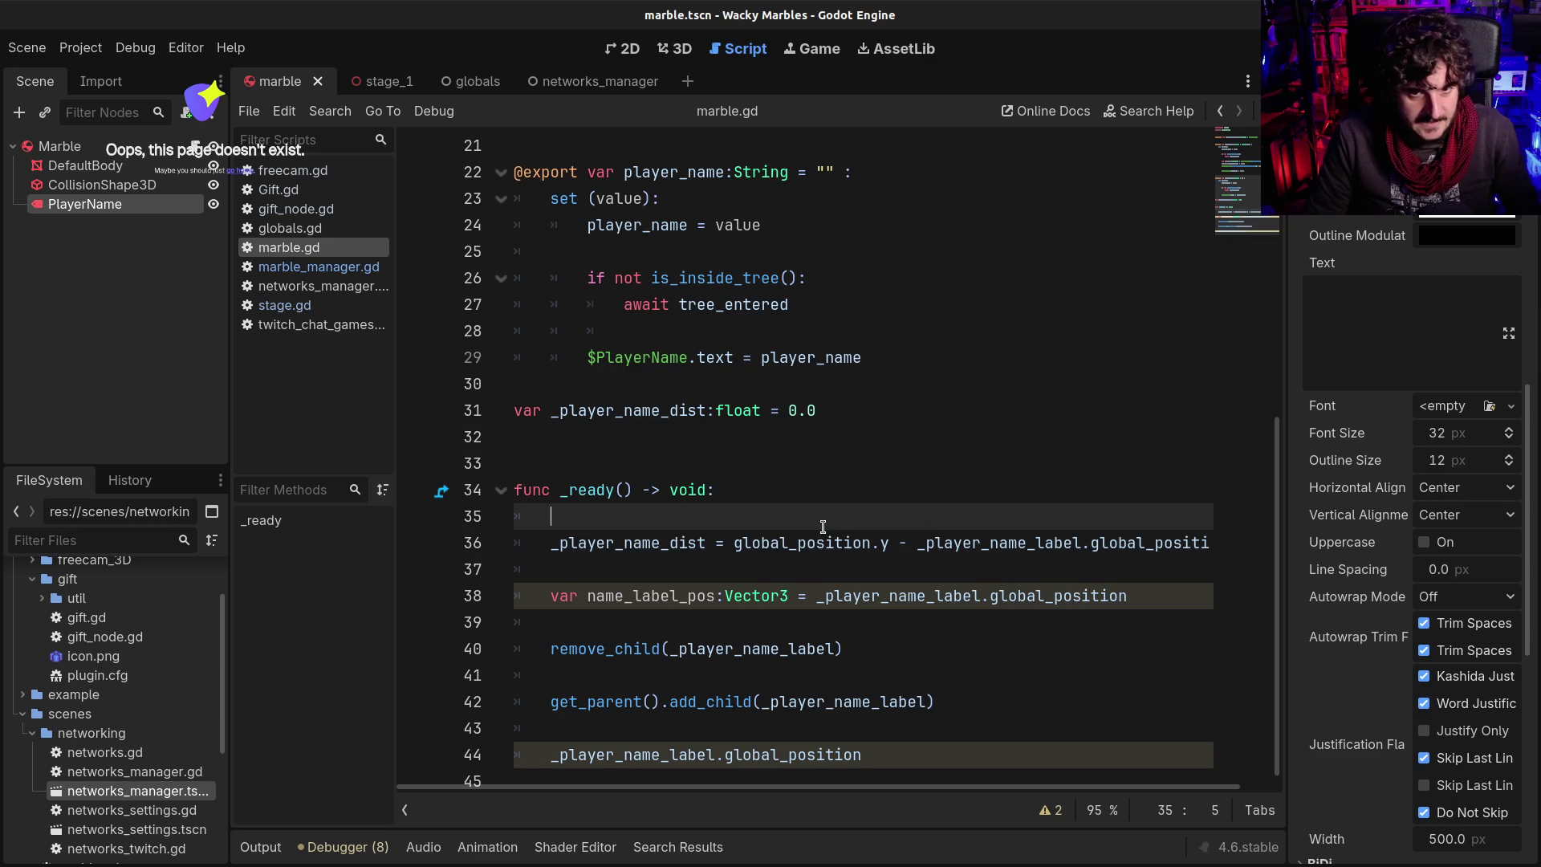
pyautogui.press('BackSpace')
pyautogui.press('BackSpace')
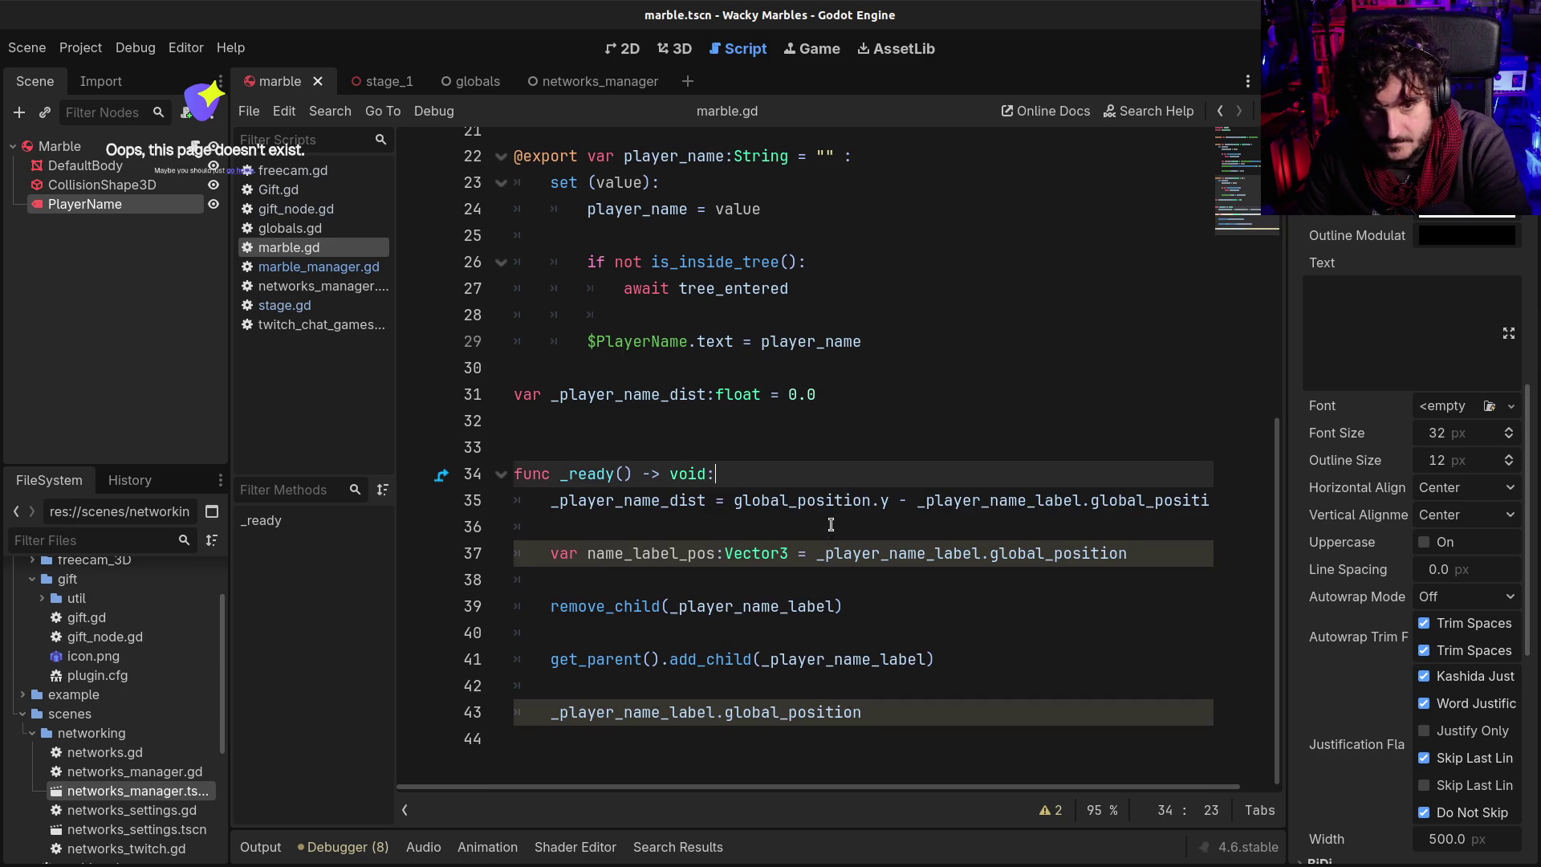
pyautogui.hotkey('ctrl', 's')
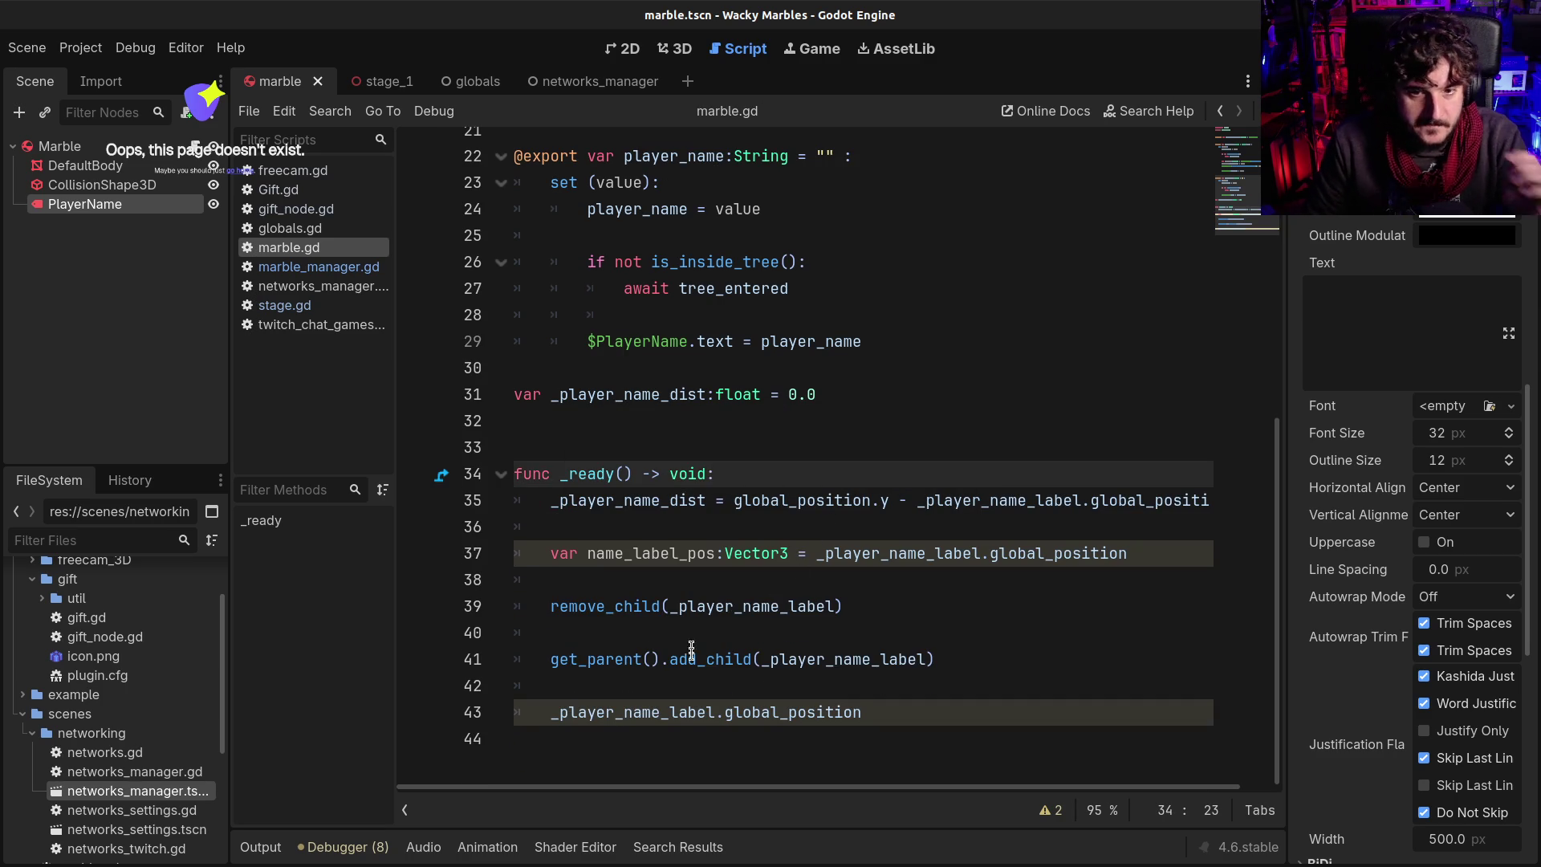
# Append = name_label_pos to the label's global_position line and save marble.gd
pyautogui.moveTo(911, 712); pyautogui.dragTo(538, 715)
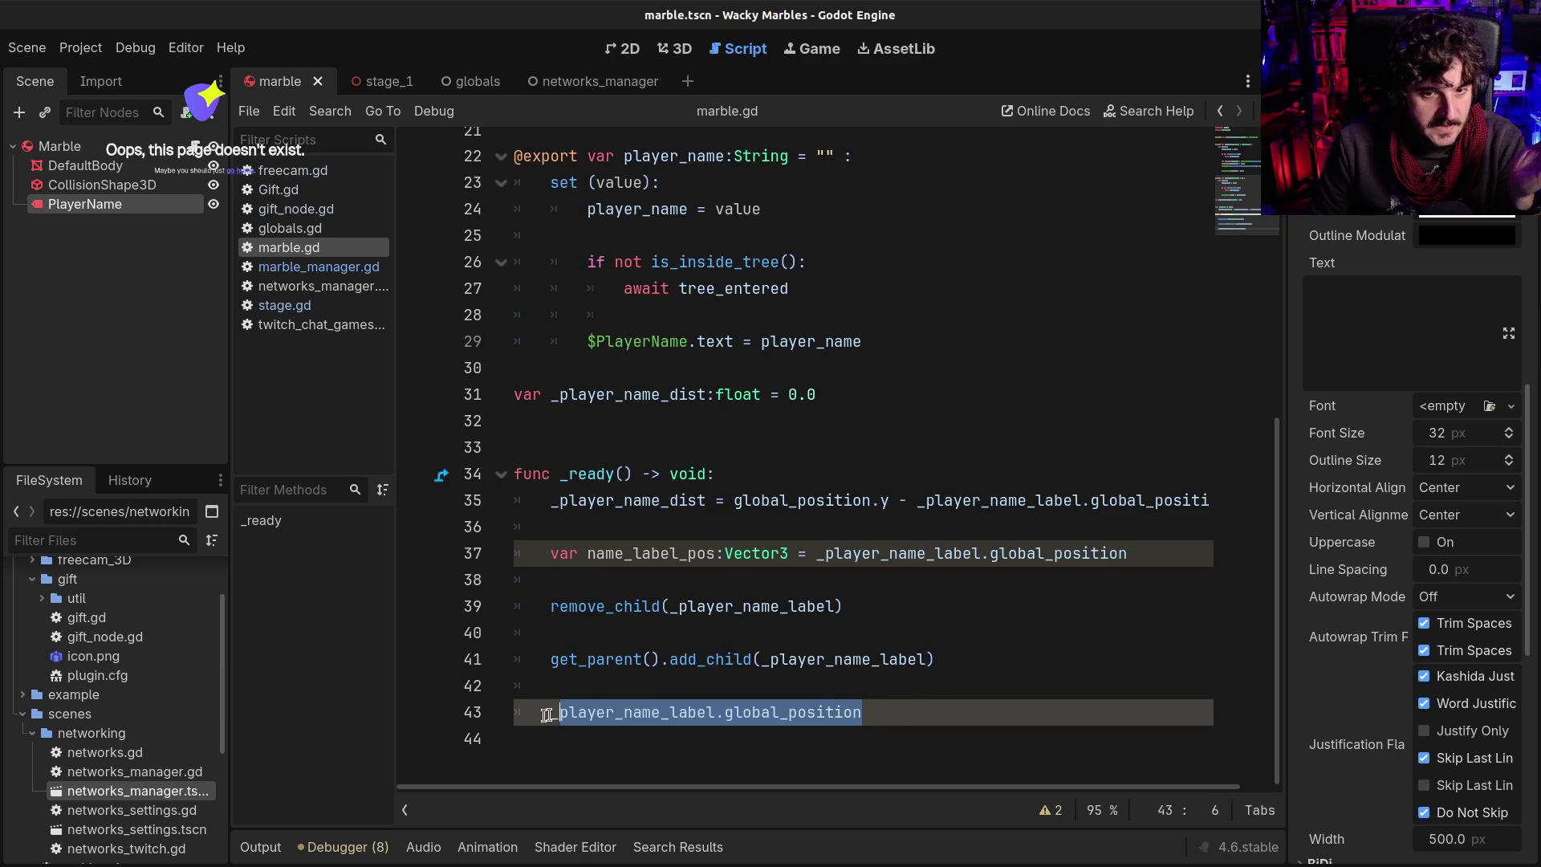
pyautogui.click(883, 692)
pyautogui.click(918, 712)
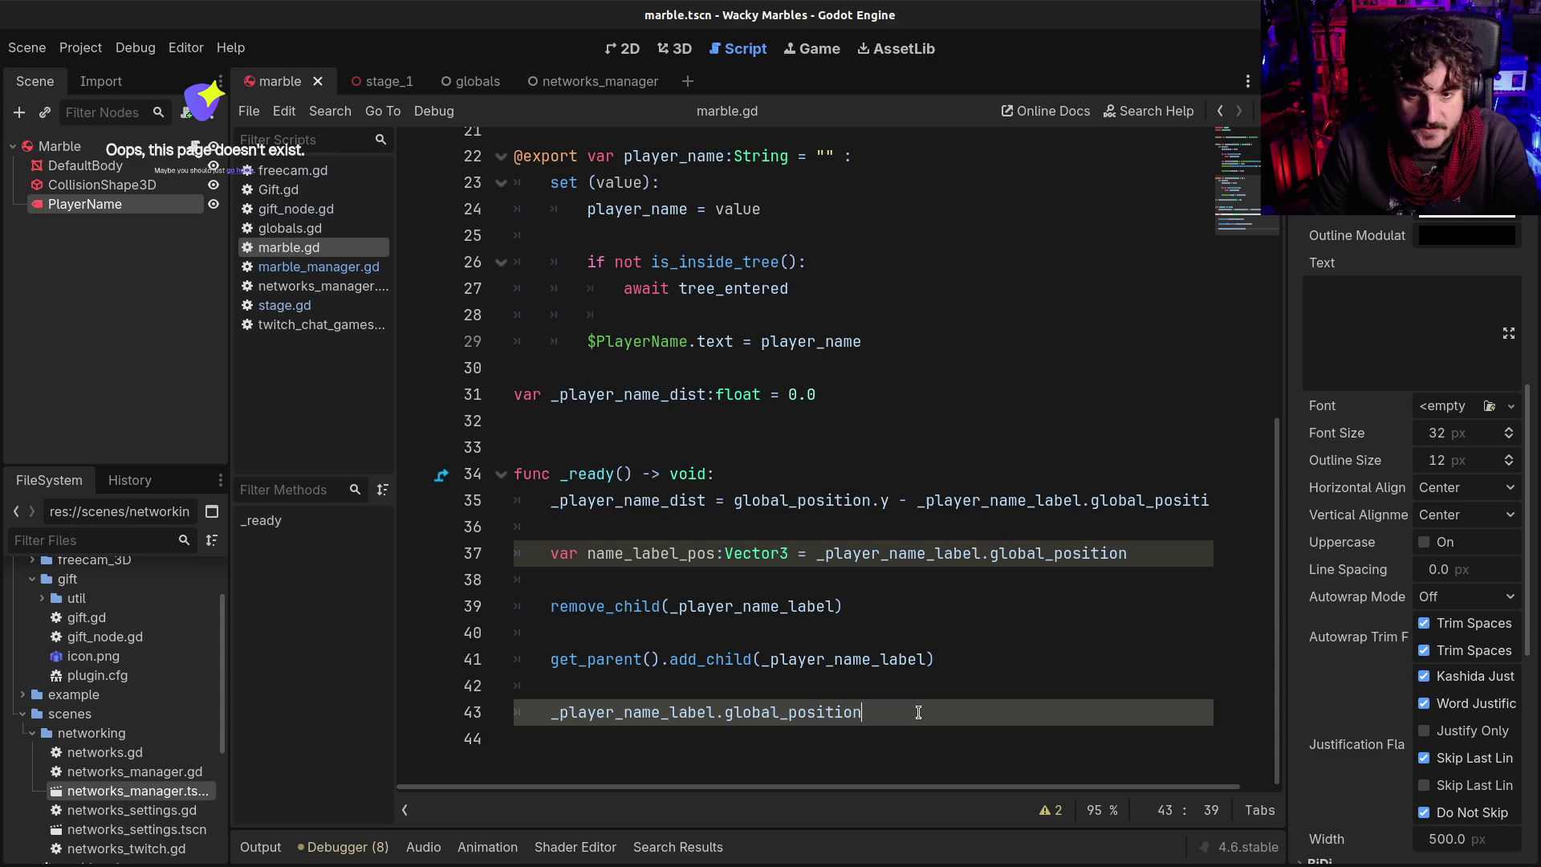
pyautogui.write(' =')
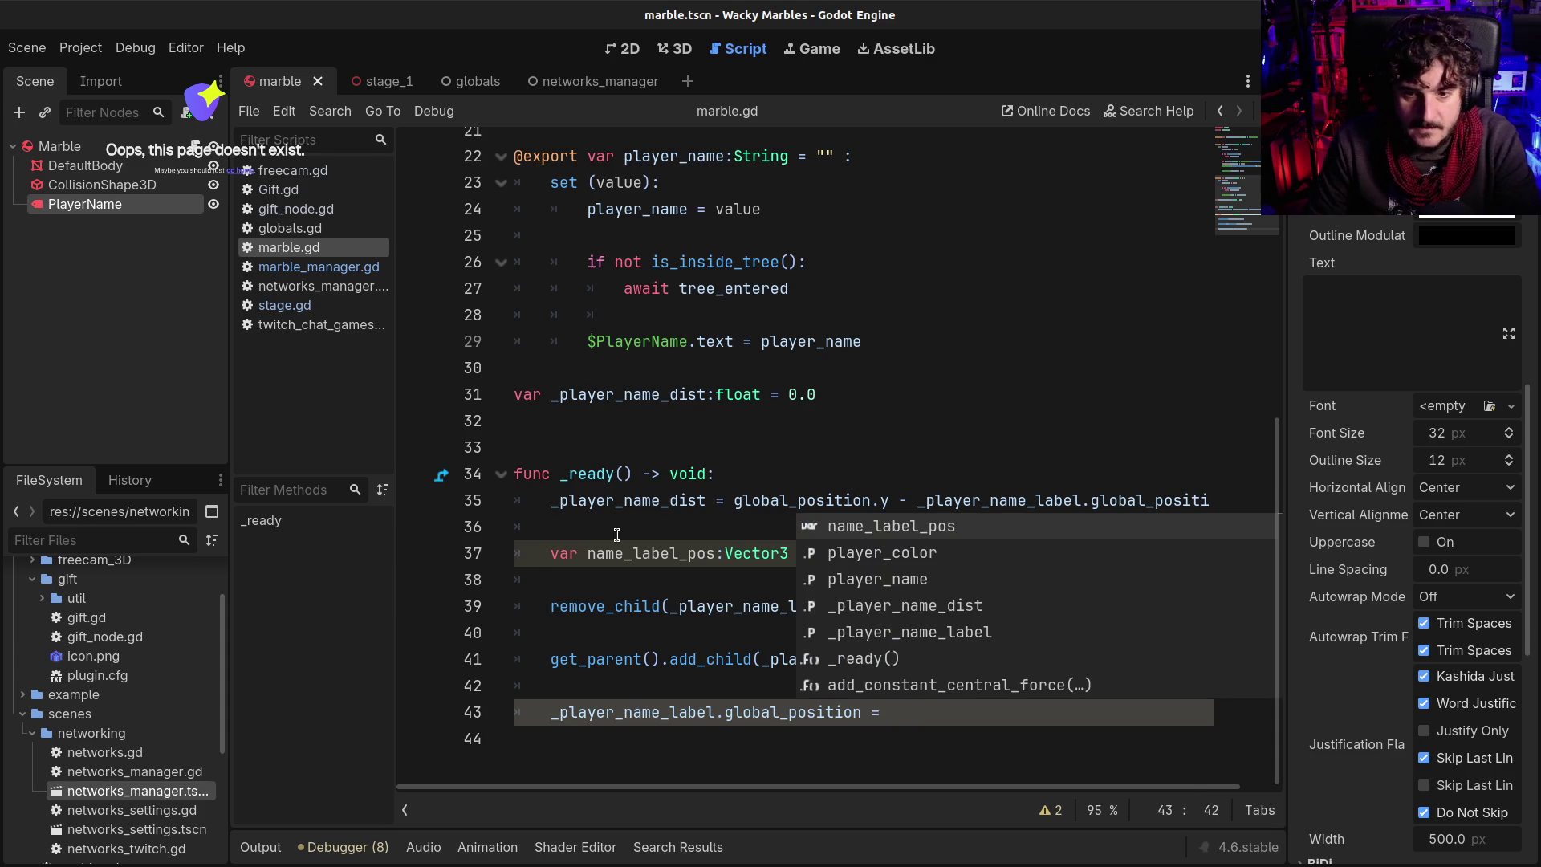
pyautogui.doubleClick(653, 554)
pyautogui.hotkey('ctrl', 'c')
pyautogui.click(934, 712)
pyautogui.hotkey('ctrl', 'v')
pyautogui.scroll(1, 800, 742)
pyautogui.hotkey('ctrl', 's')
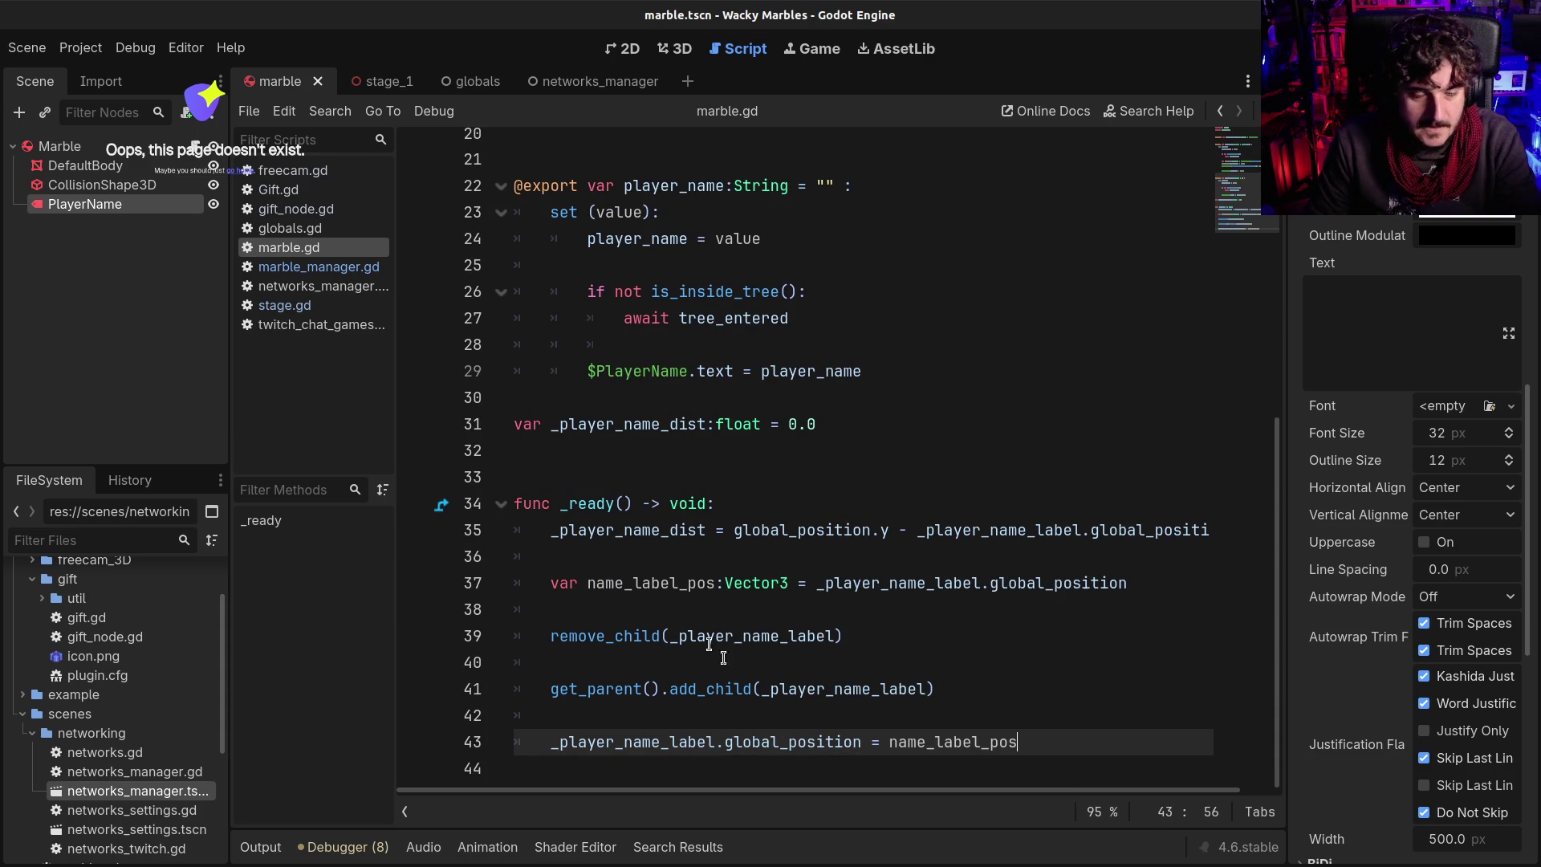
# Start a new line after the last line of _ready
pyautogui.scroll(1, 634, 732)
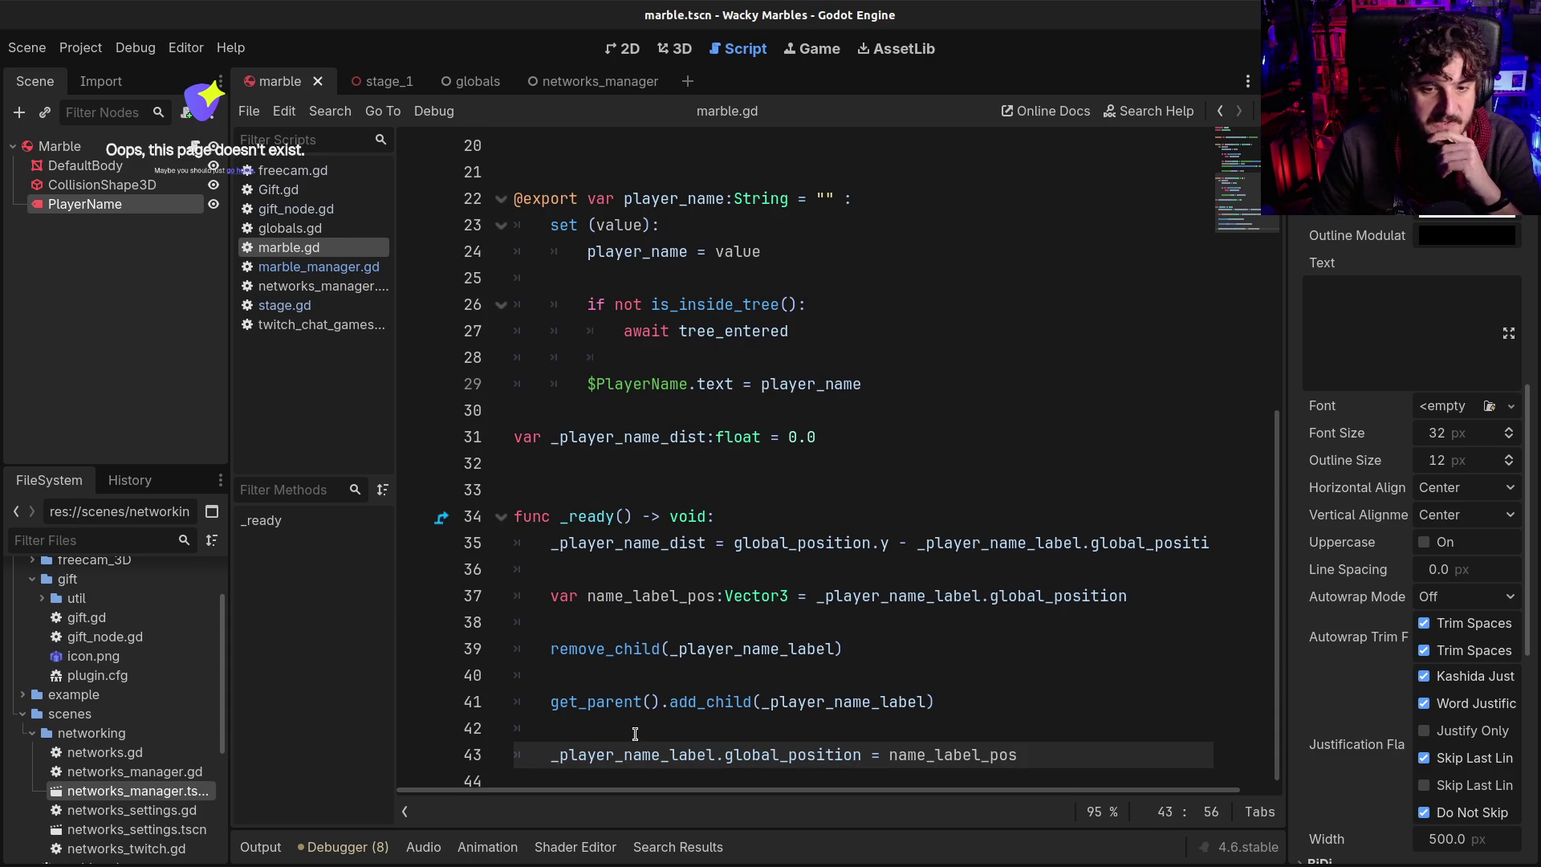
pyautogui.doubleClick(620, 440)
pyautogui.click(1058, 760)
pyautogui.press('Return')
pyautogui.press('Return')
pyautogui.press('Return')
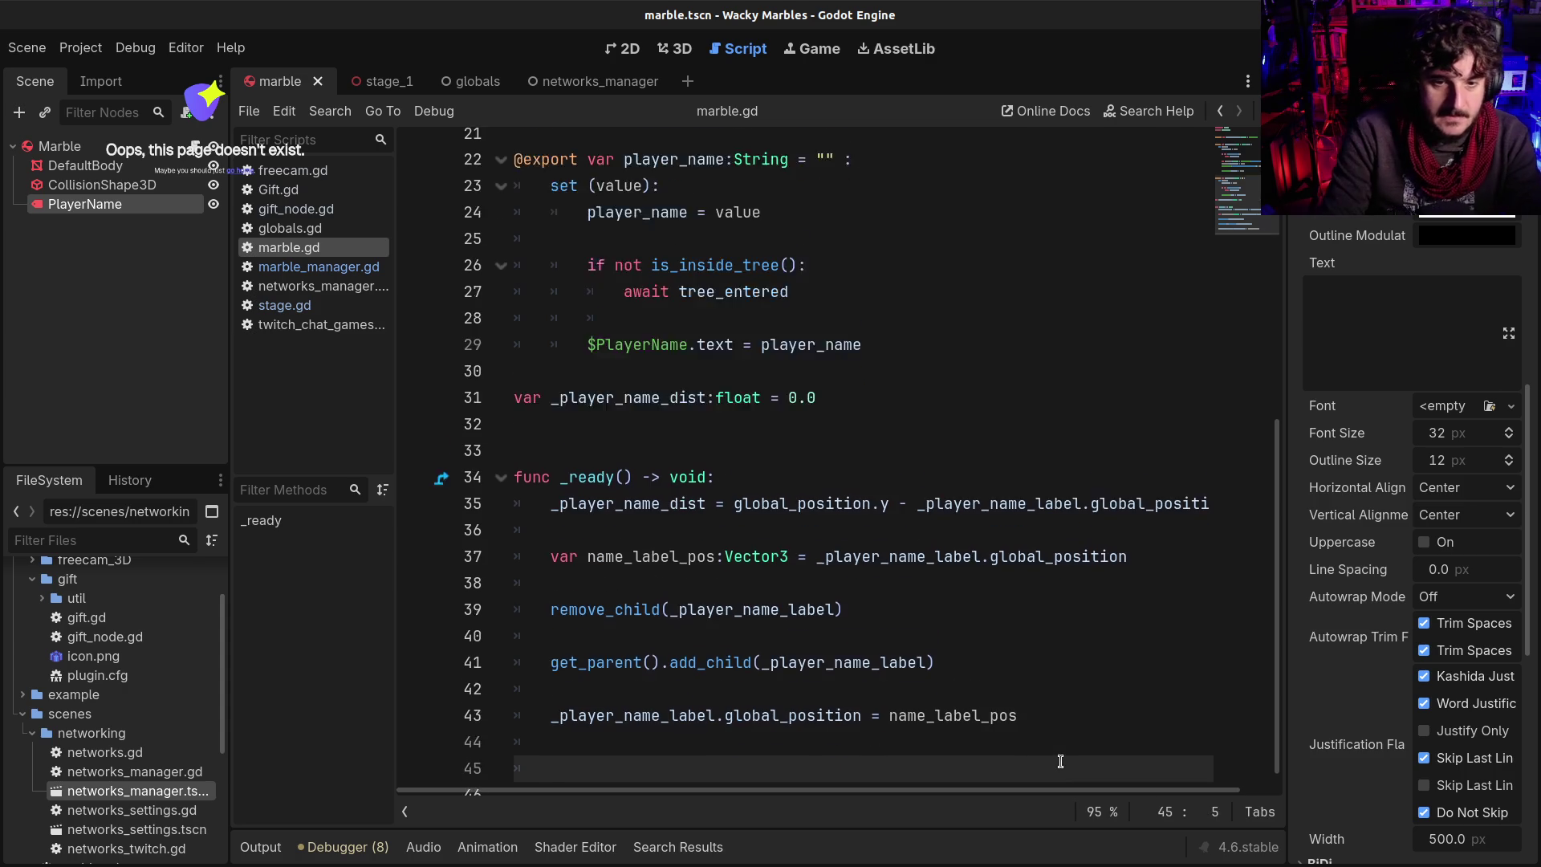
# Type func _p below _ready and accept the _physics_process completion
pyautogui.press('BackSpace')
pyautogui.write('func _p')
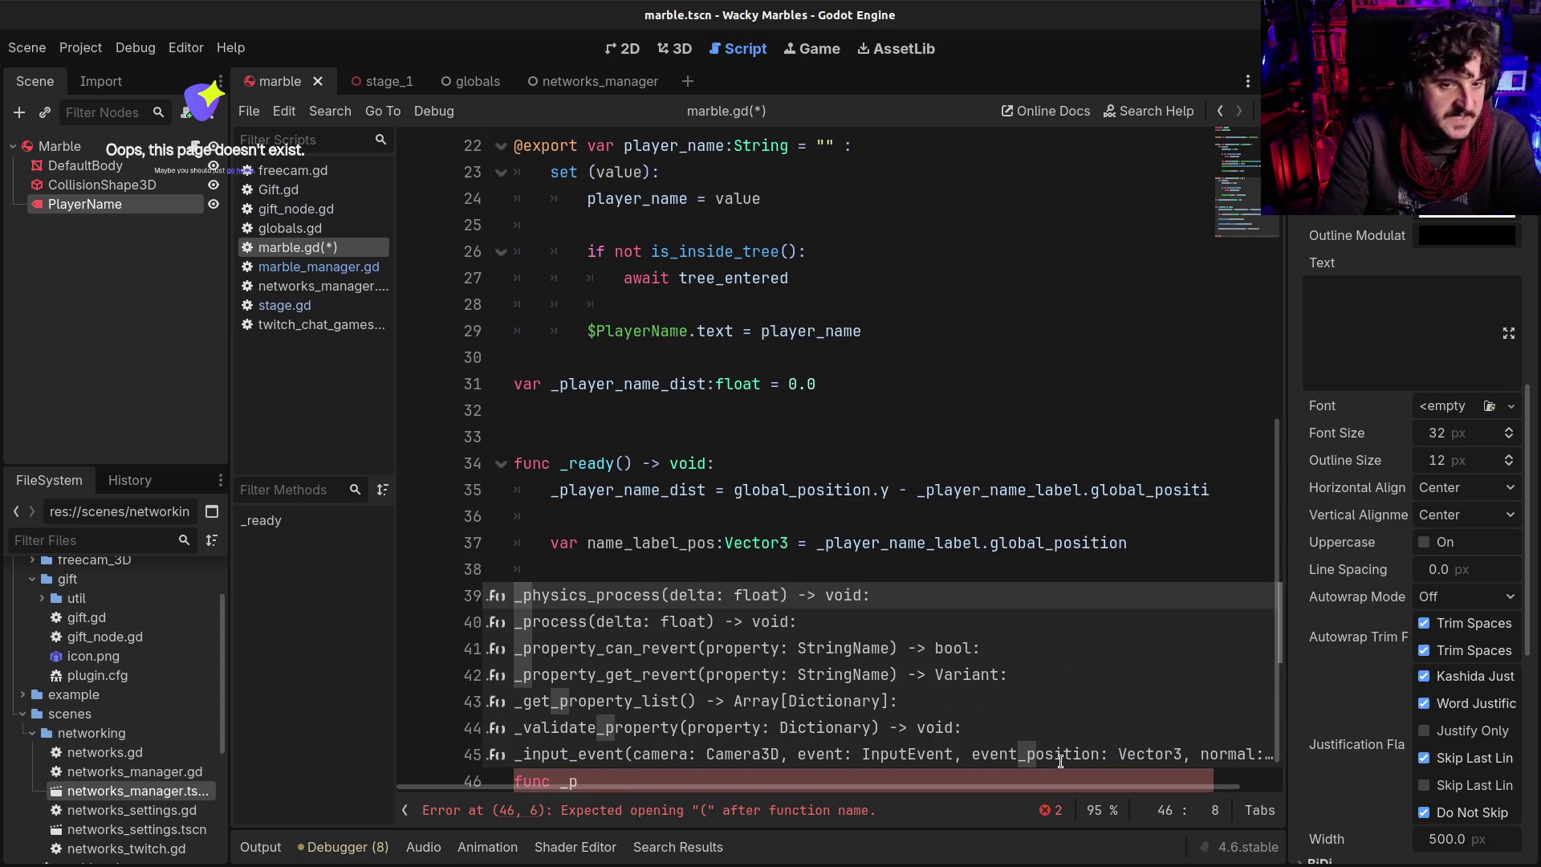
pyautogui.press('Return')
pyautogui.press('Return')
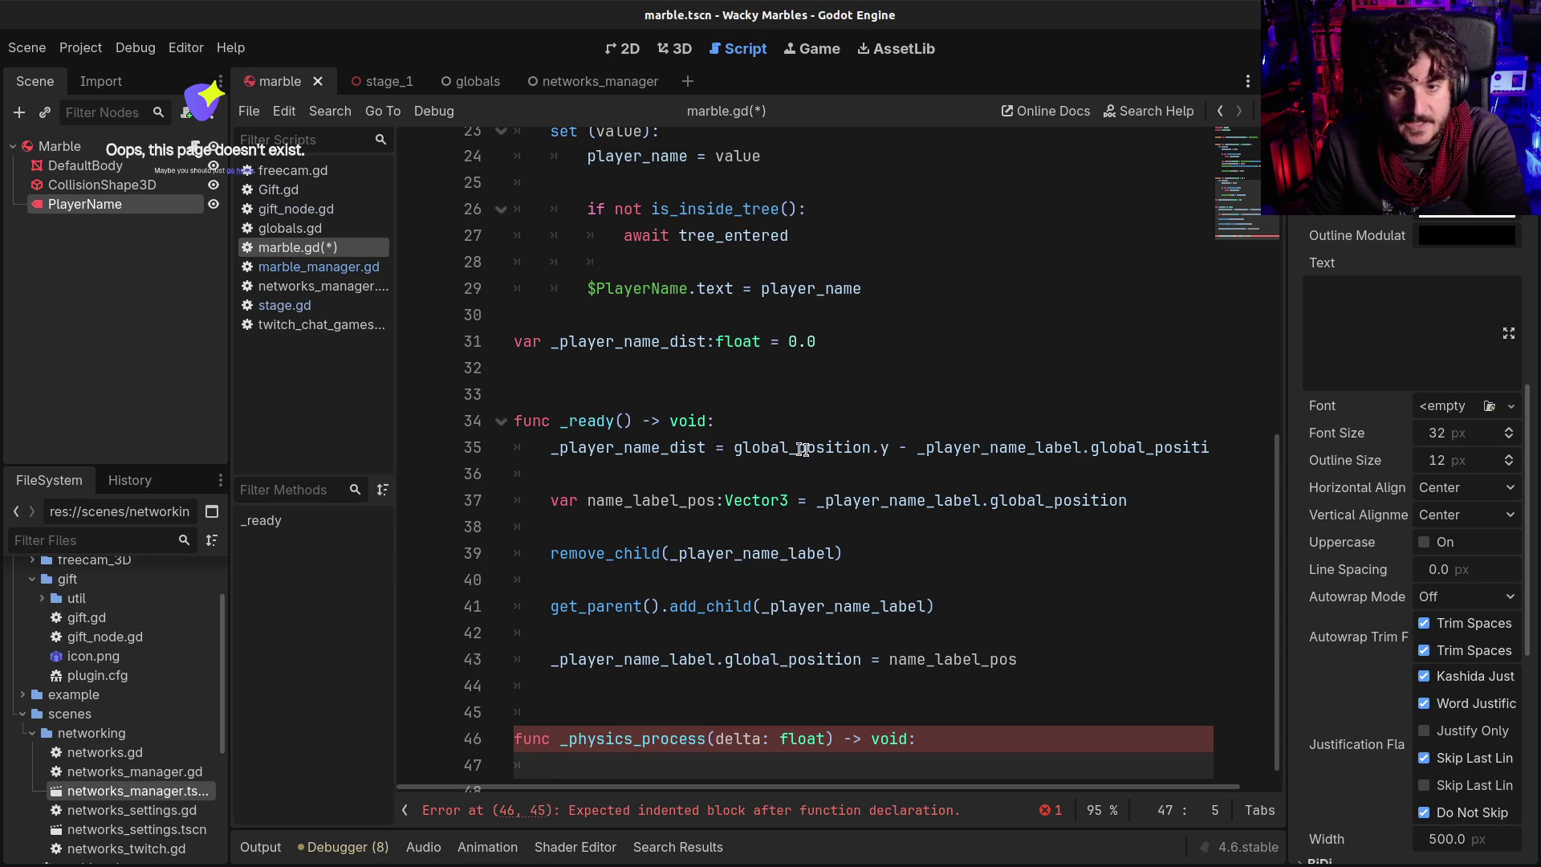
pyautogui.moveTo(732, 447); pyautogui.dragTo(791, 448)
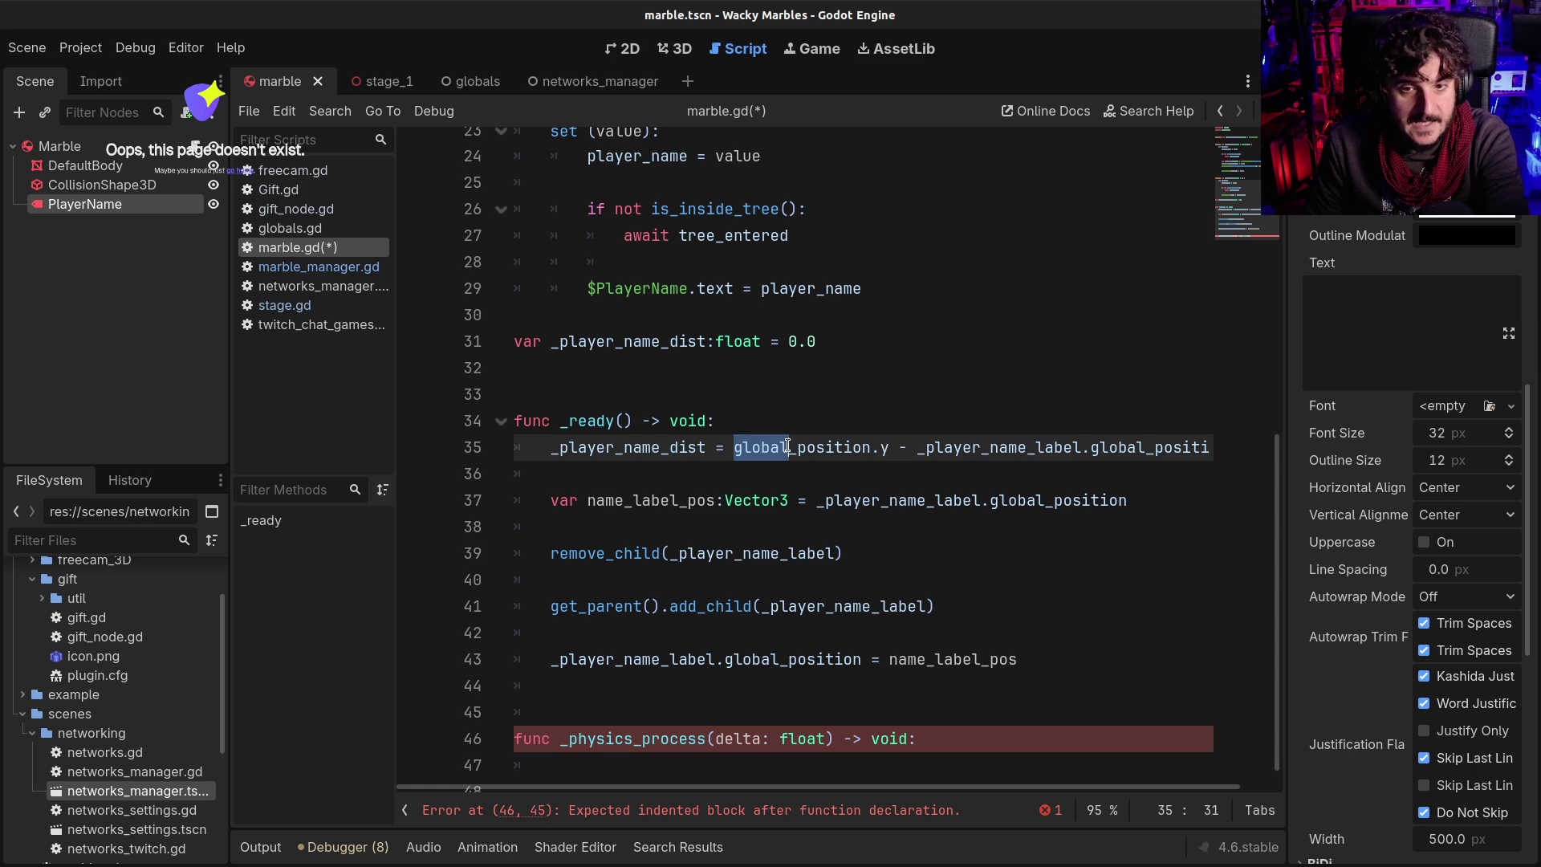
pyautogui.click(797, 447)
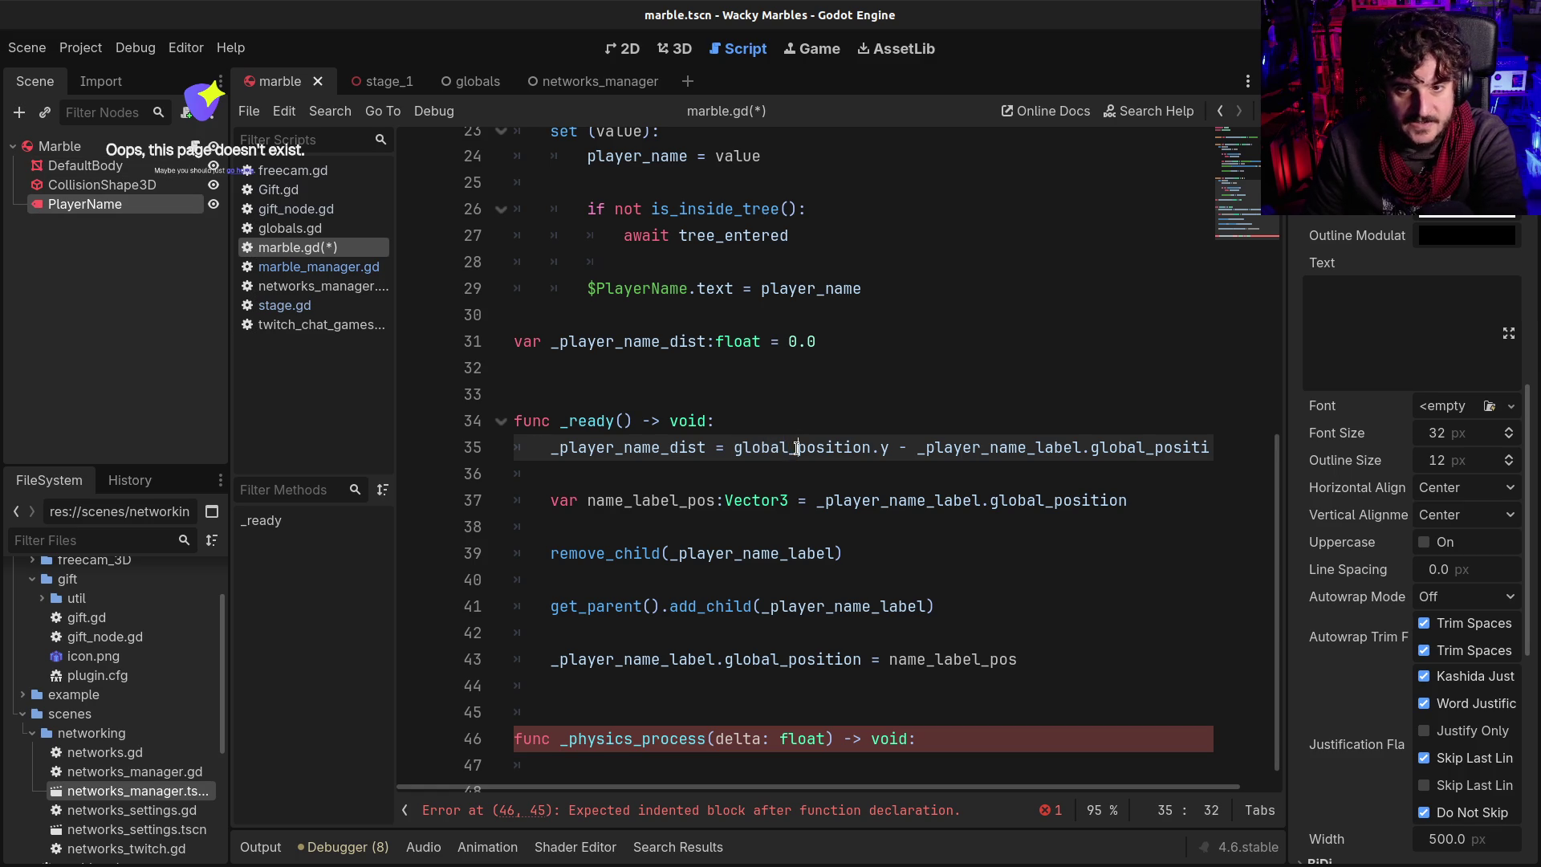
pyautogui.moveTo(732, 447); pyautogui.dragTo(917, 447)
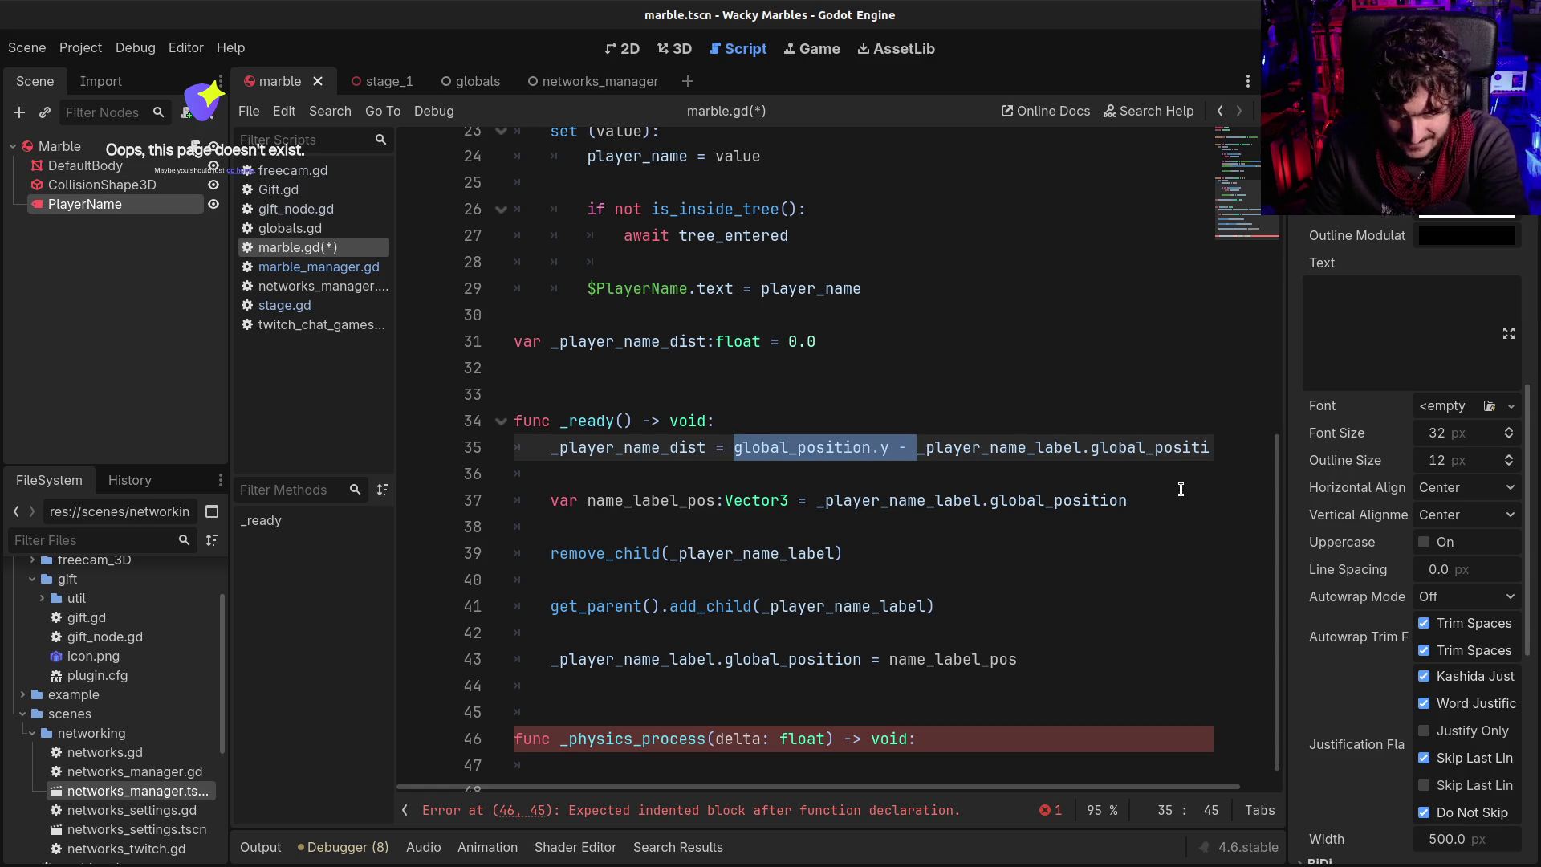
pyautogui.press('Delete')
pyautogui.hotkey('ctrl', 's')
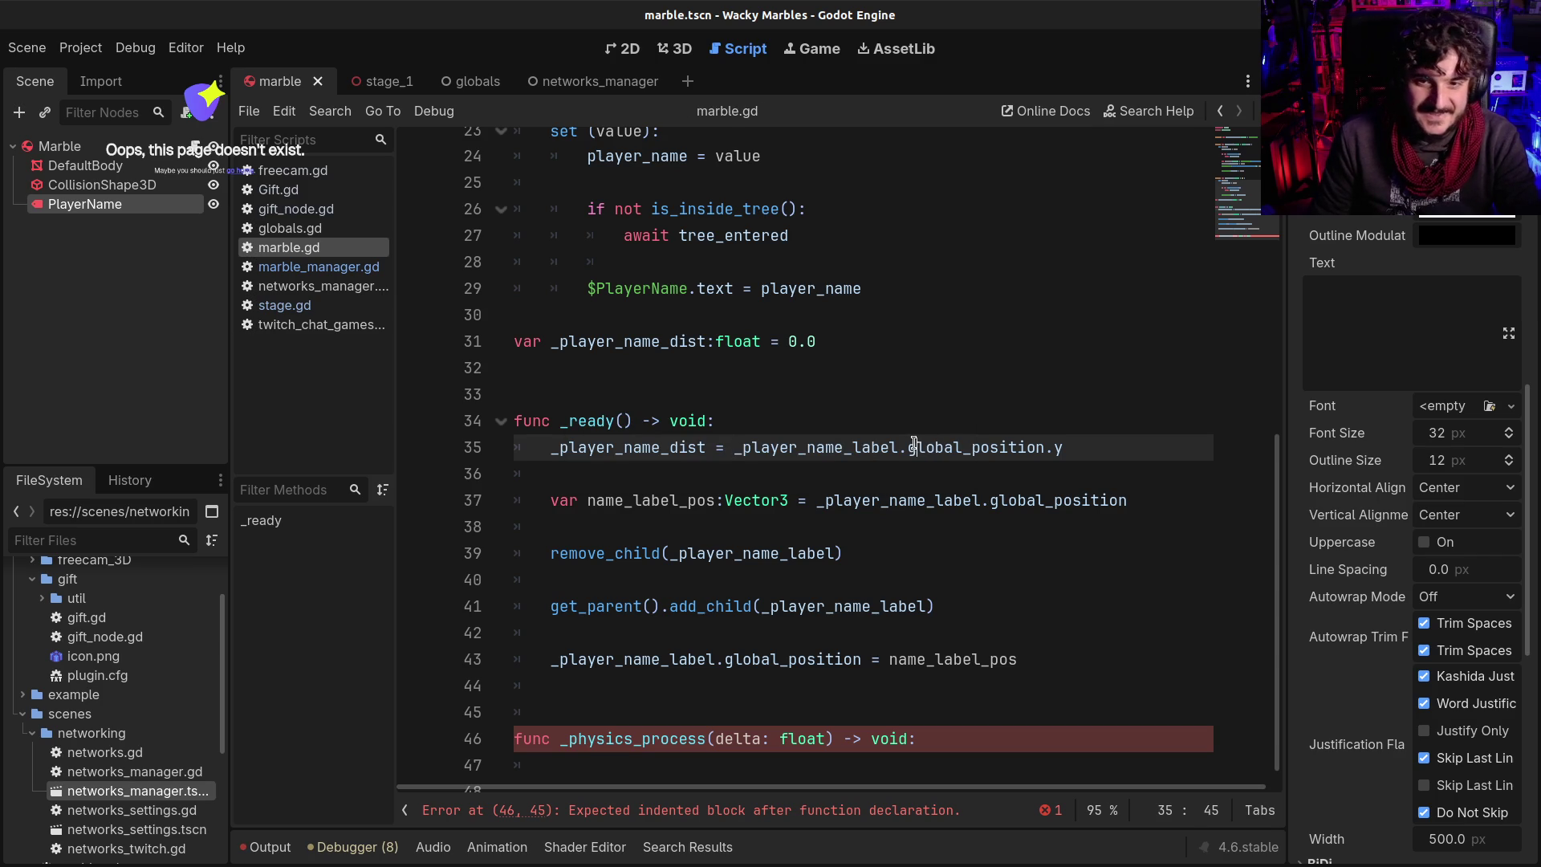
pyautogui.click(826, 447)
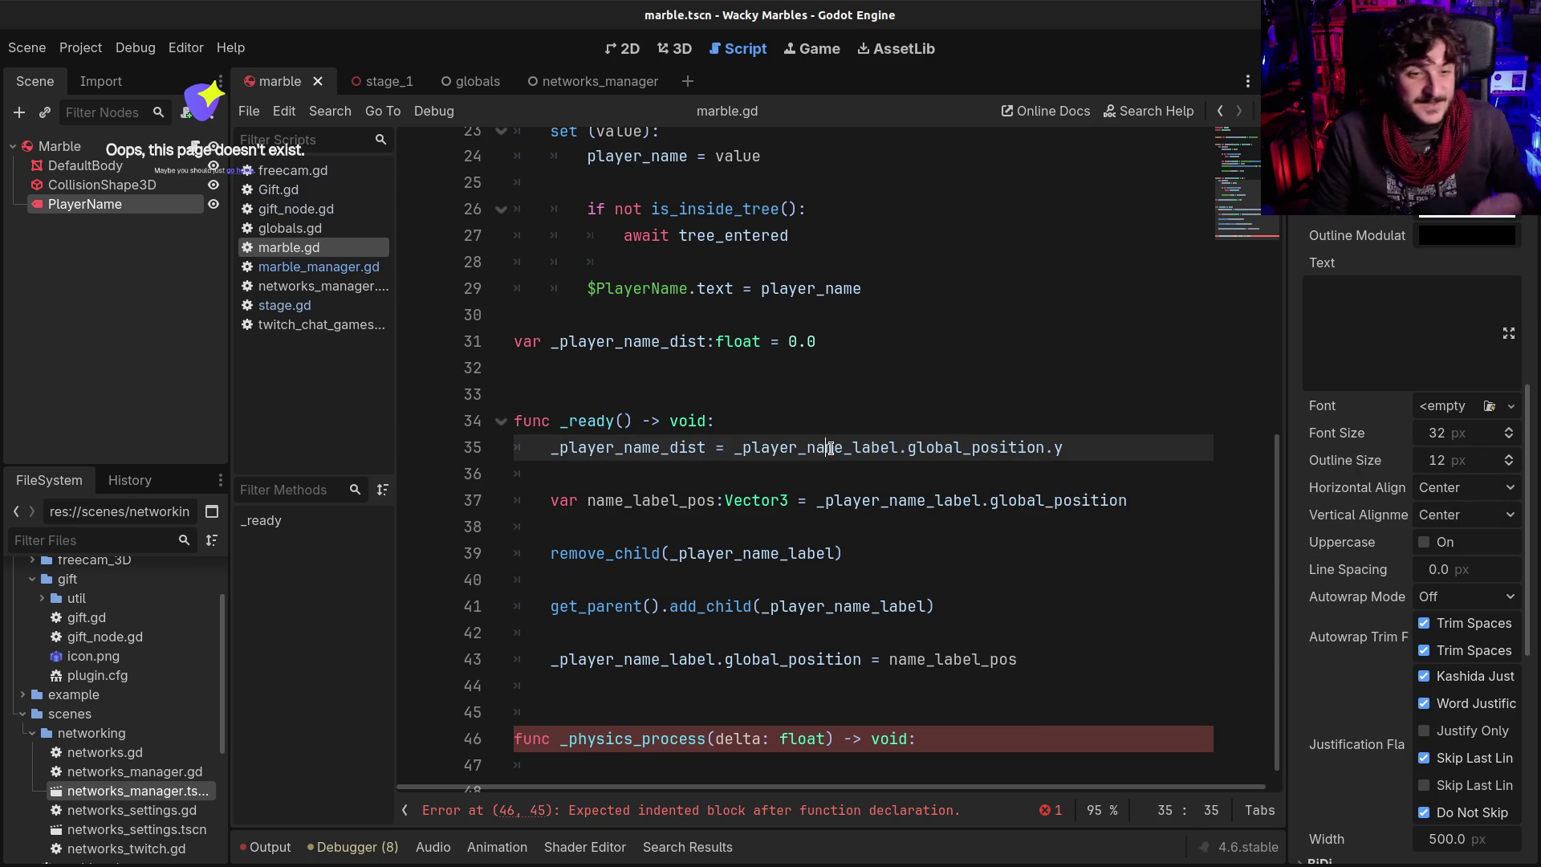
pyautogui.moveTo(831, 448)
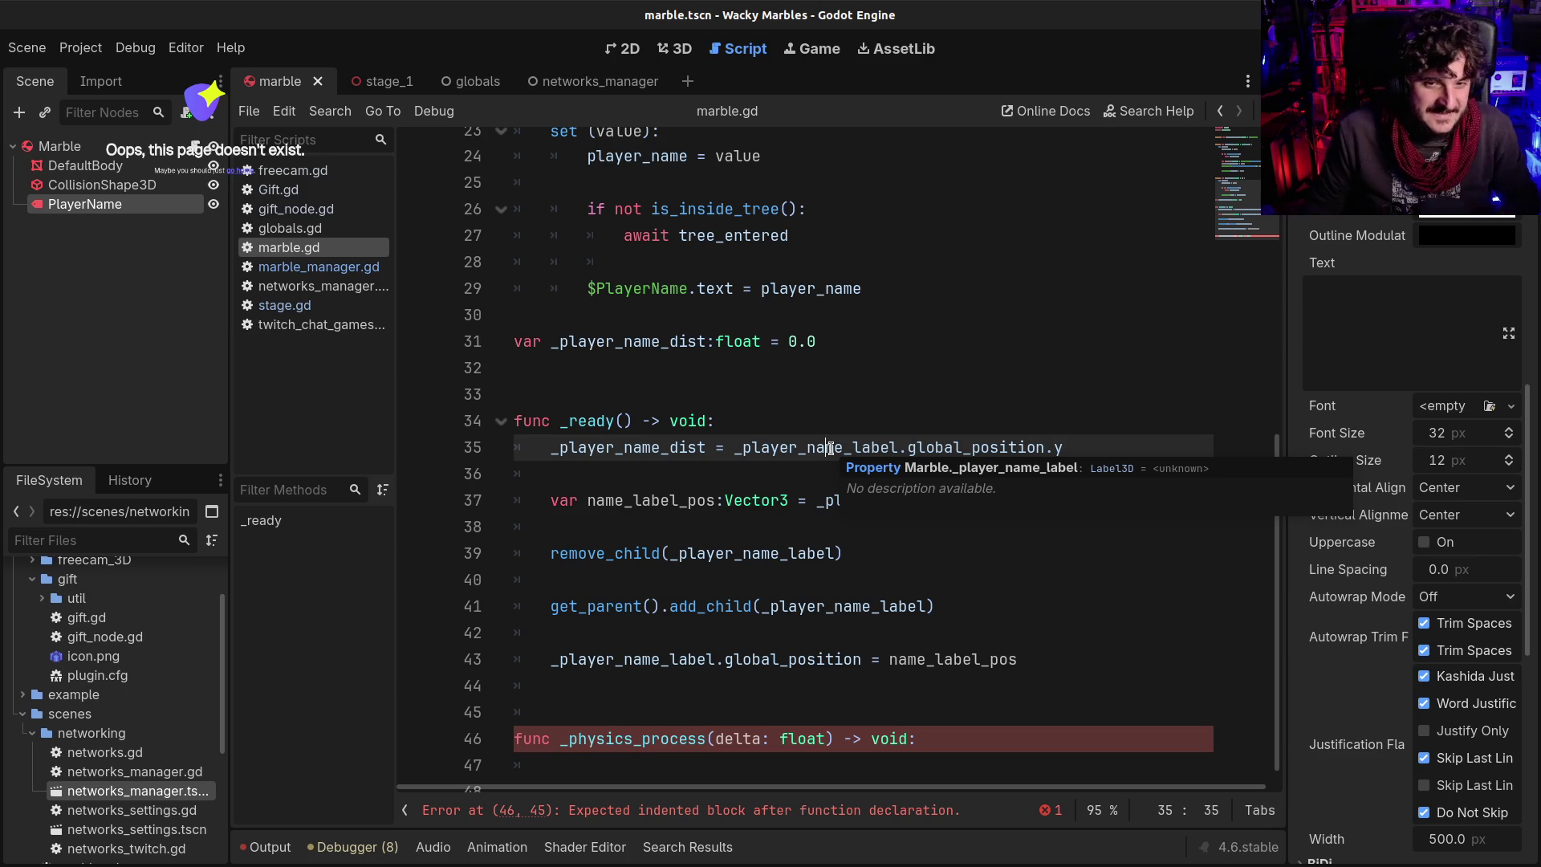
pyautogui.moveTo(908, 447); pyautogui.dragTo(973, 450)
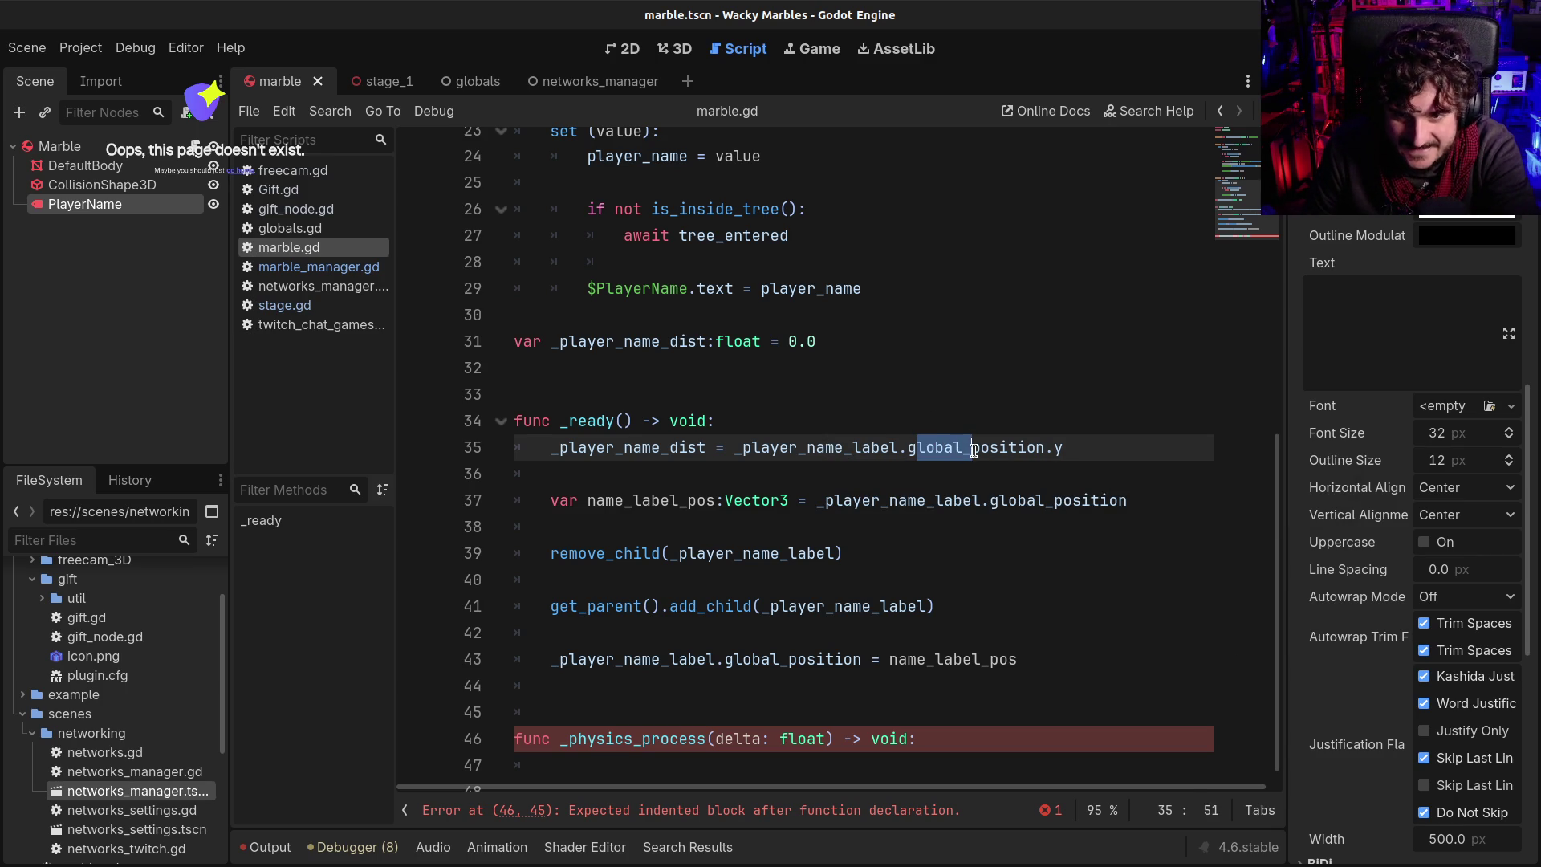
pyautogui.press('BackSpace')
pyautogui.hotkey('ctrl', 's')
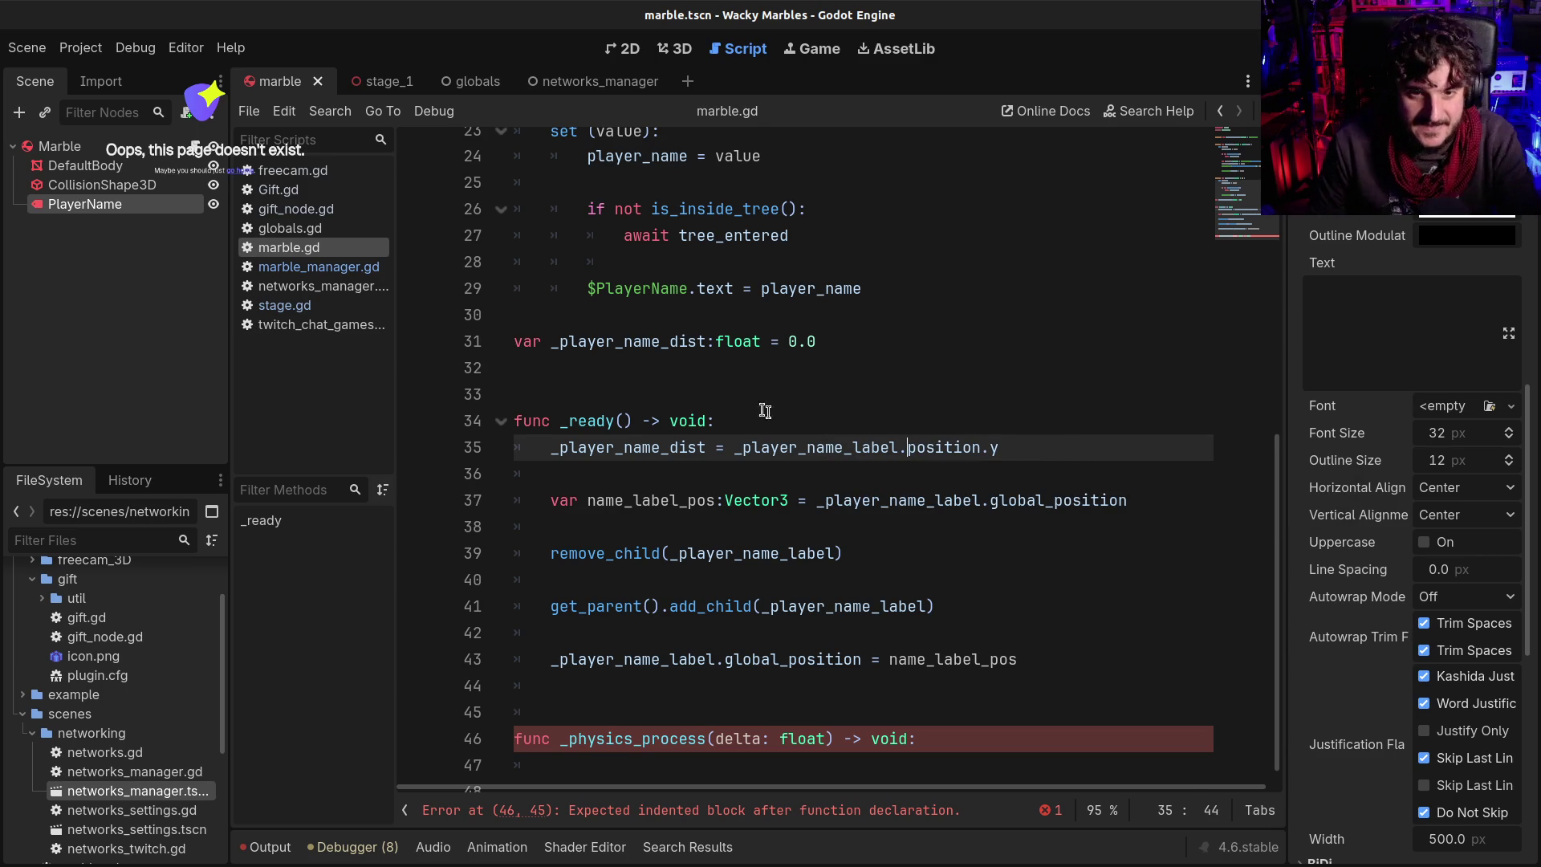
pyautogui.moveTo(737, 447); pyautogui.dragTo(1003, 450)
pyautogui.press('Right')
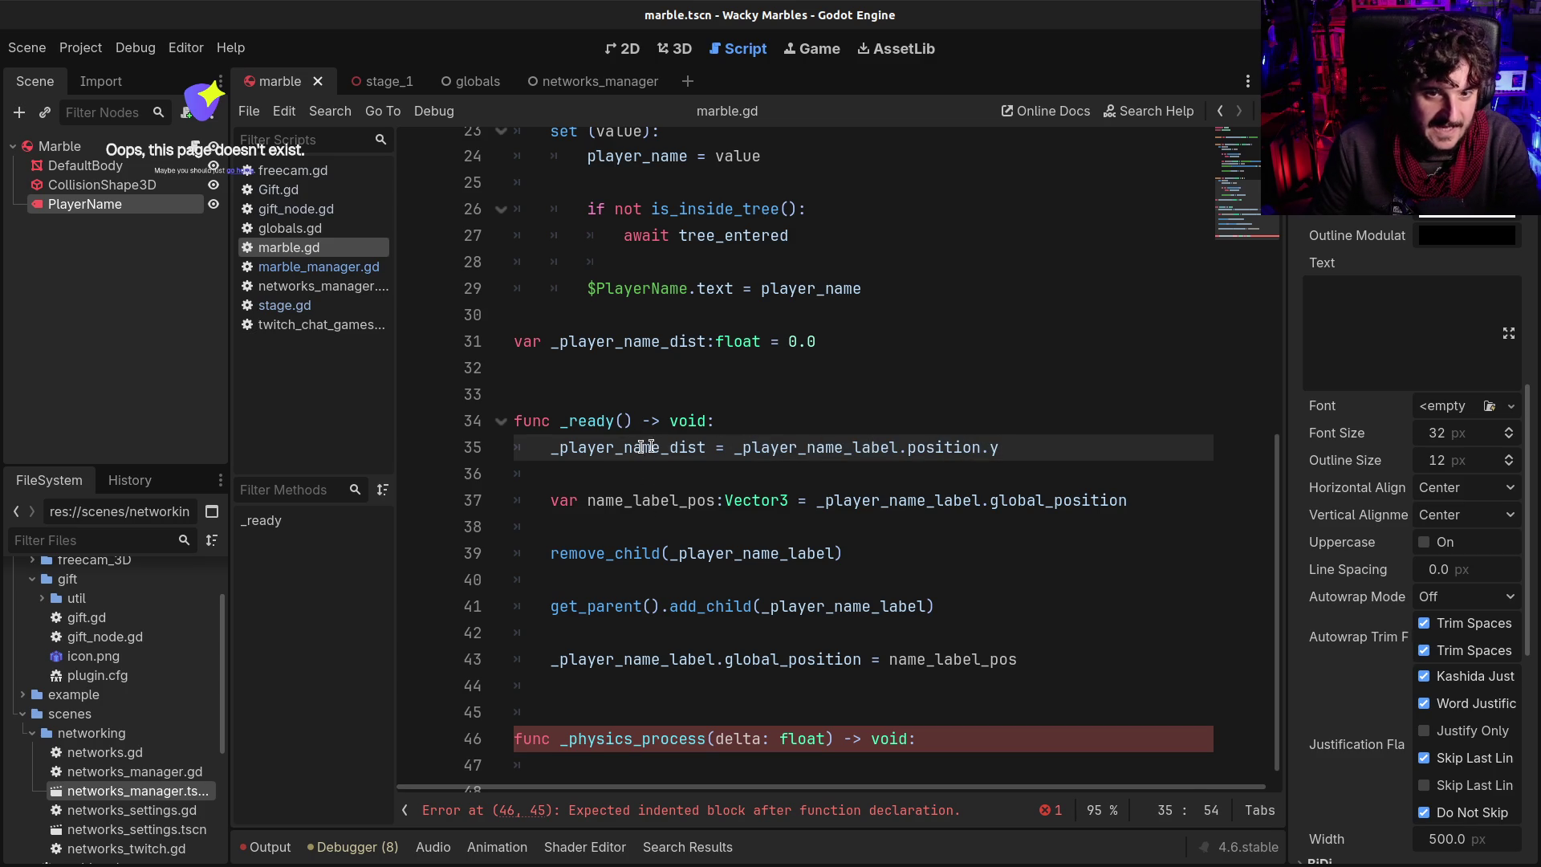
pyautogui.doubleClick(632, 447)
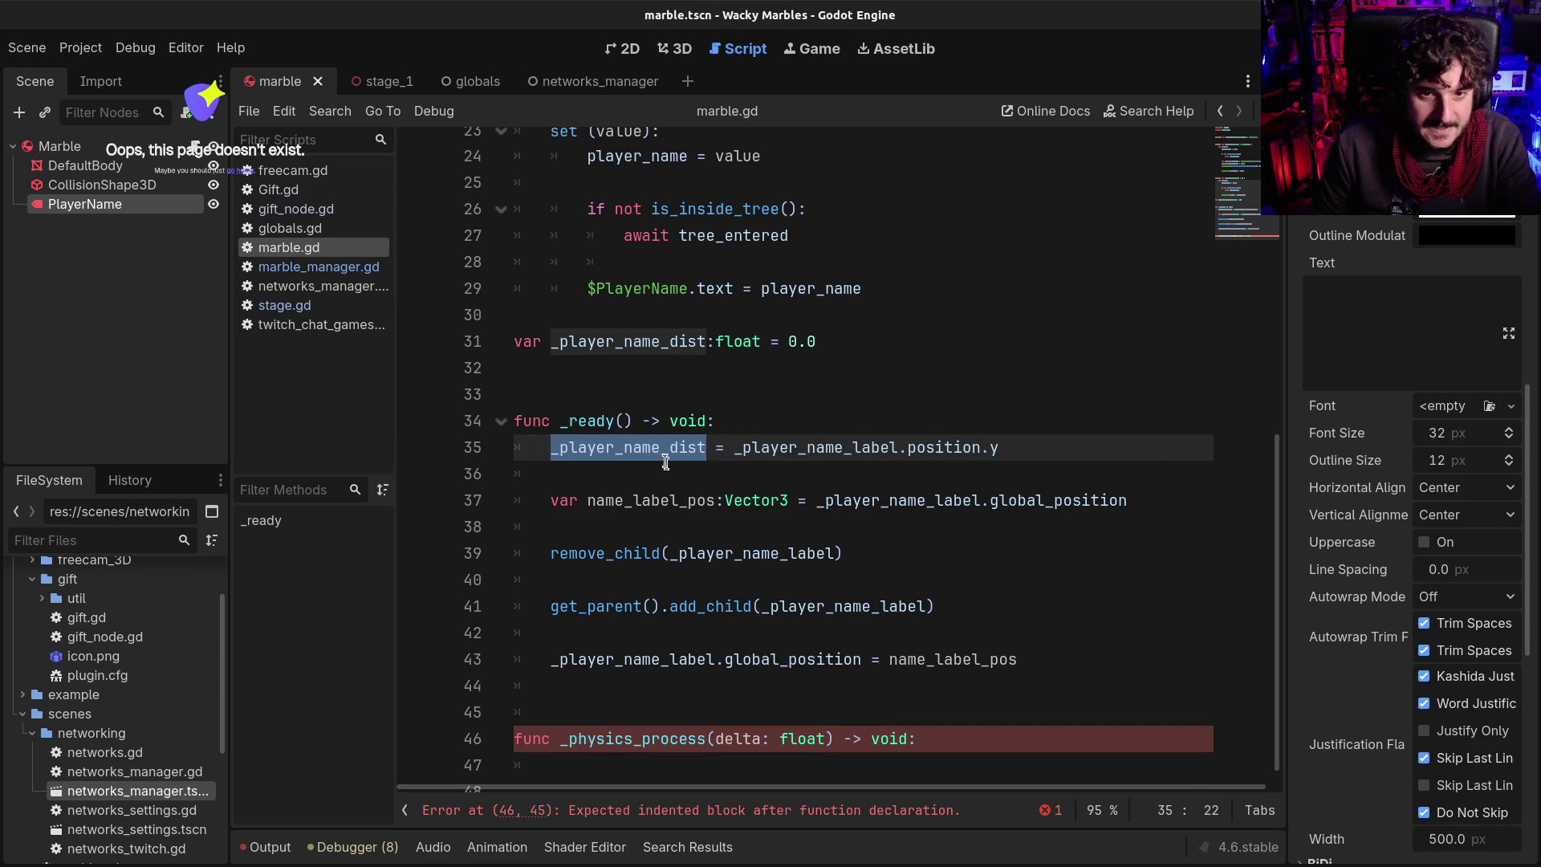
pyautogui.scroll(-1, 939, 754)
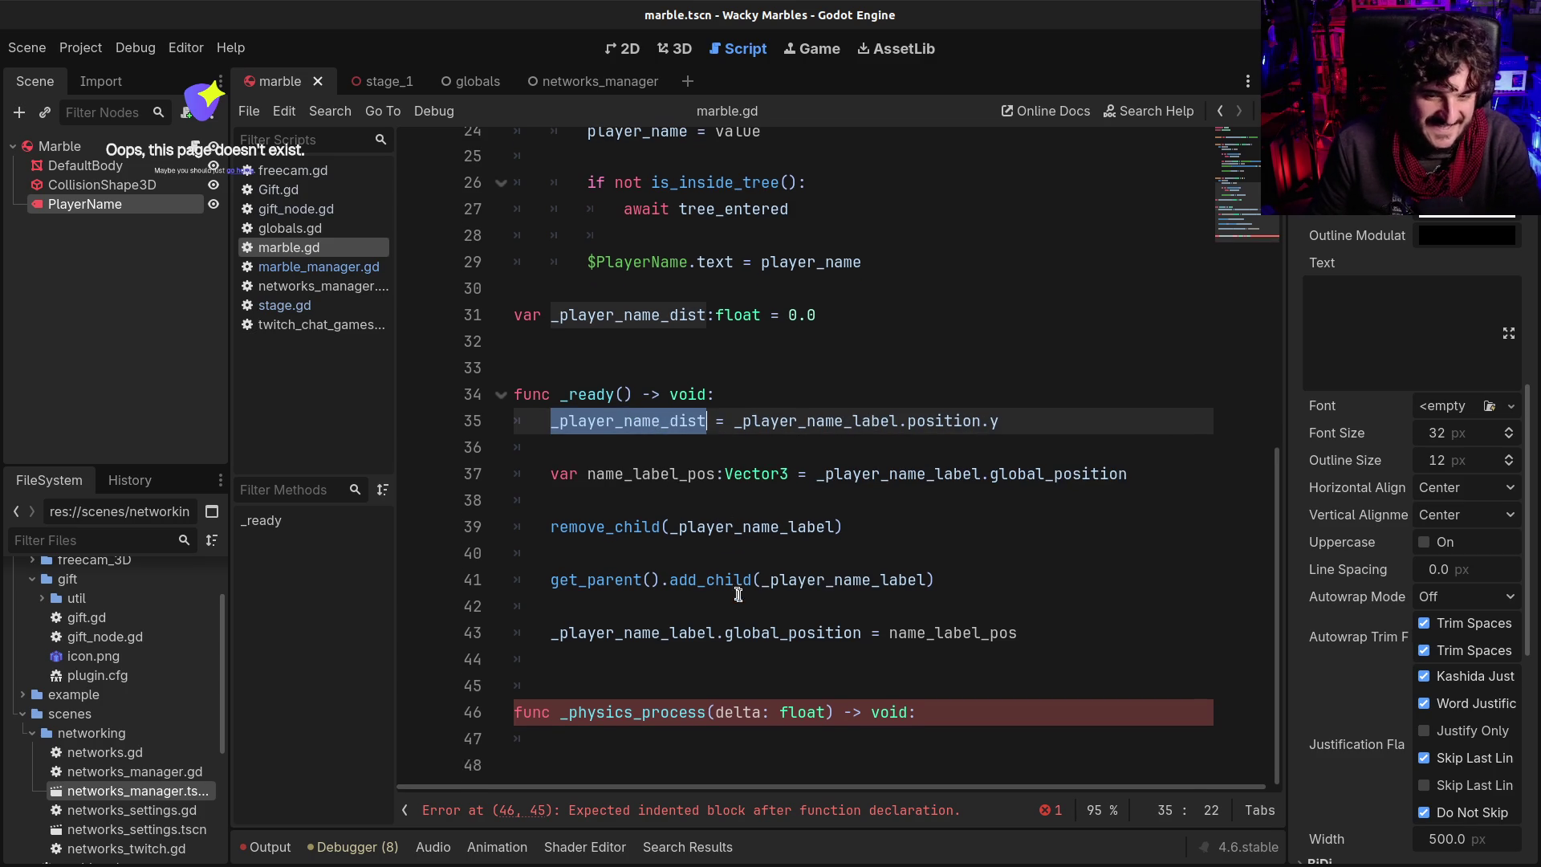
pyautogui.click(783, 759)
pyautogui.click(783, 736)
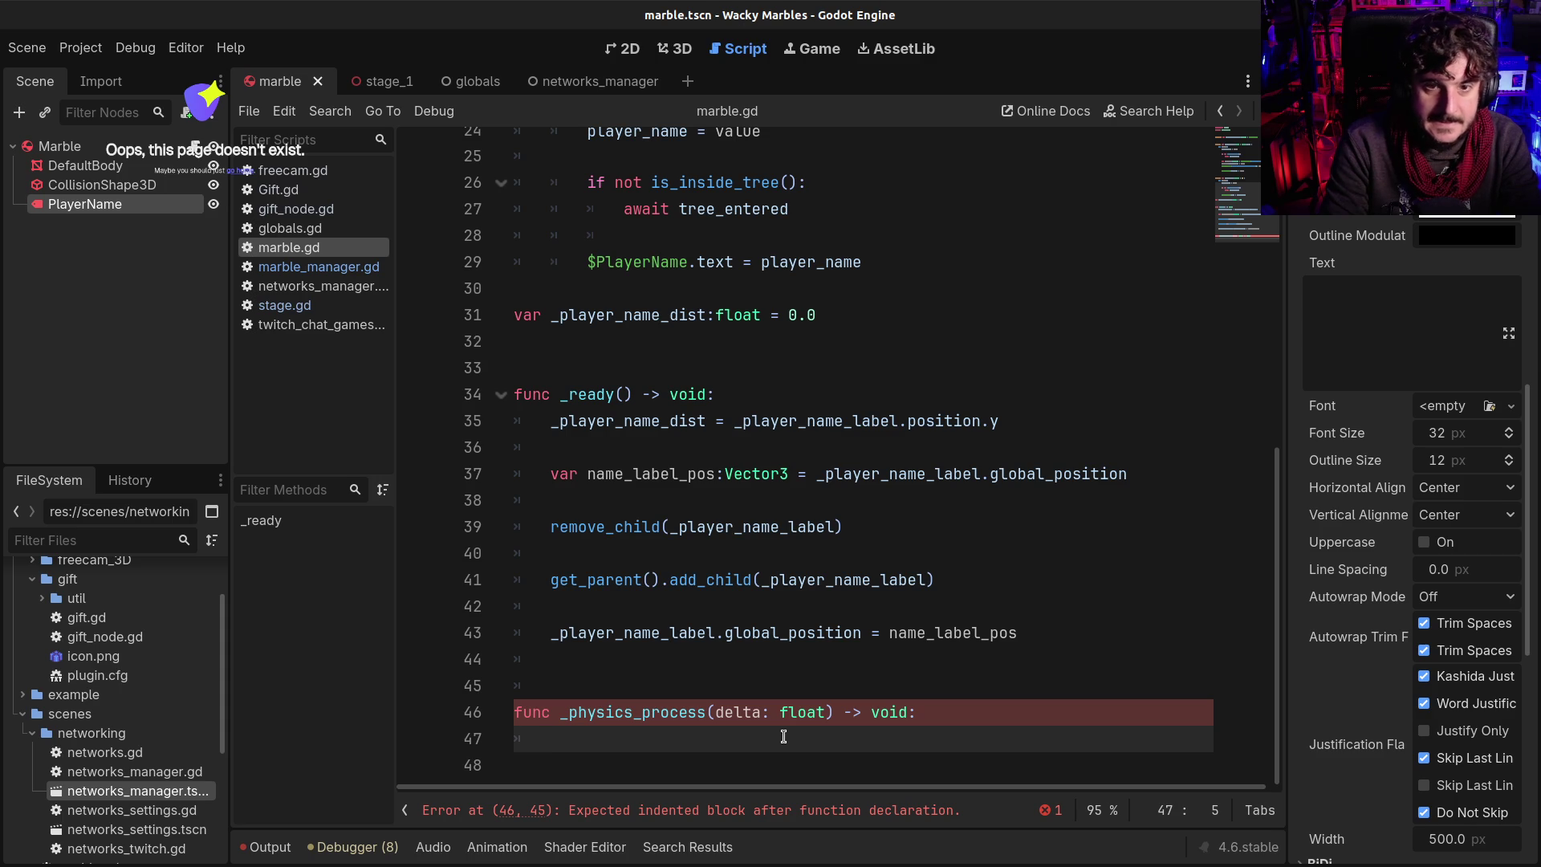
# Write _player_name_label.glboalposition as the first _physics_process line and save marble.gd
pyautogui.press('Up')
pyautogui.press('Up')
pyautogui.press('Up')
pyautogui.press('Down')
pyautogui.press('Down')
pyautogui.press('Down')
pyautogui.write('_player_name_label')
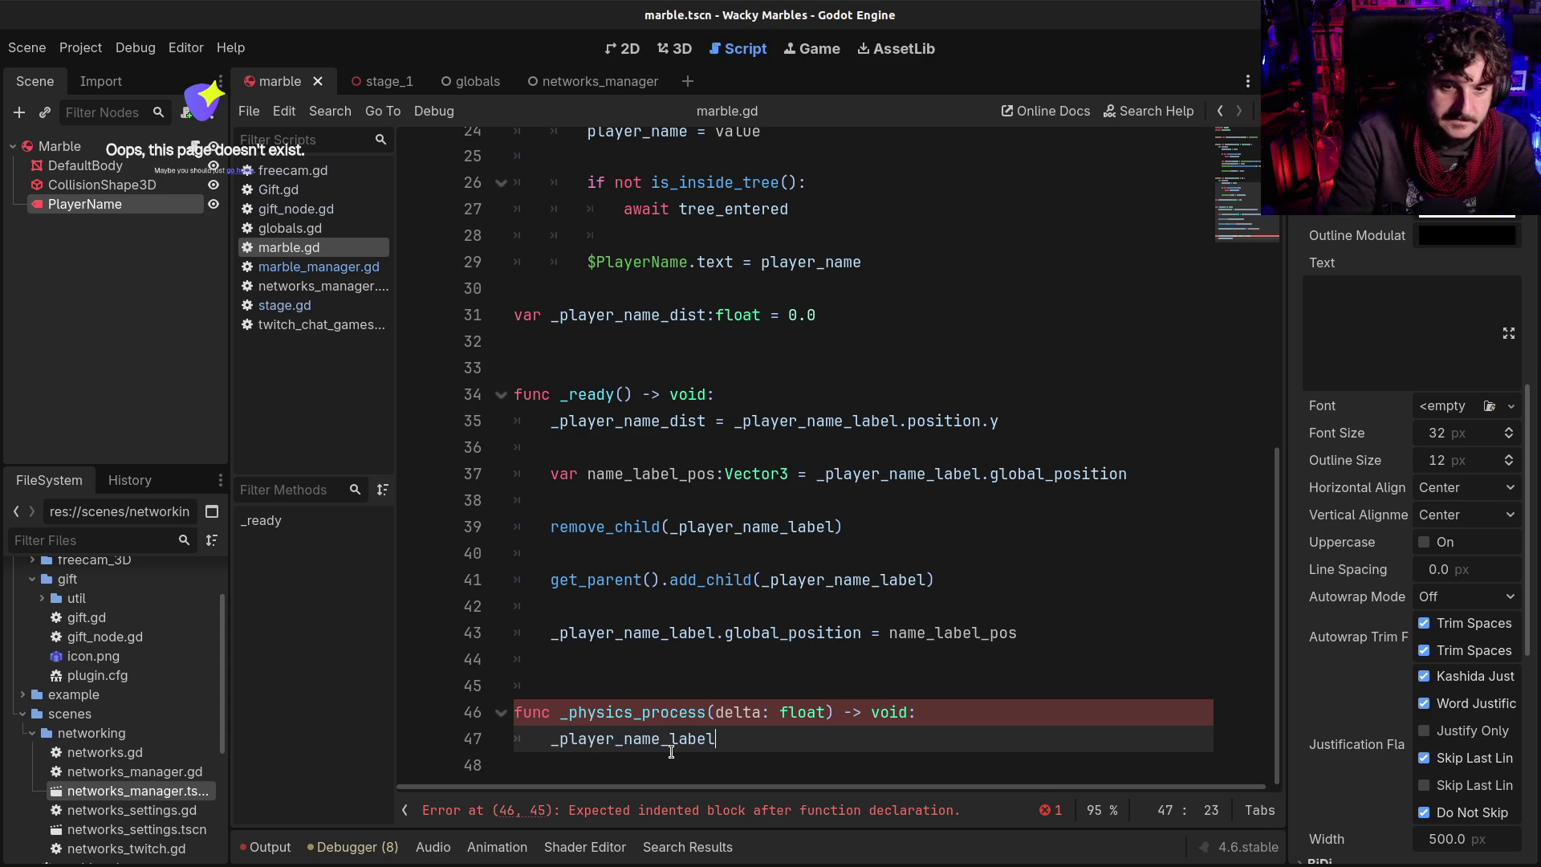
pyautogui.write('.po')
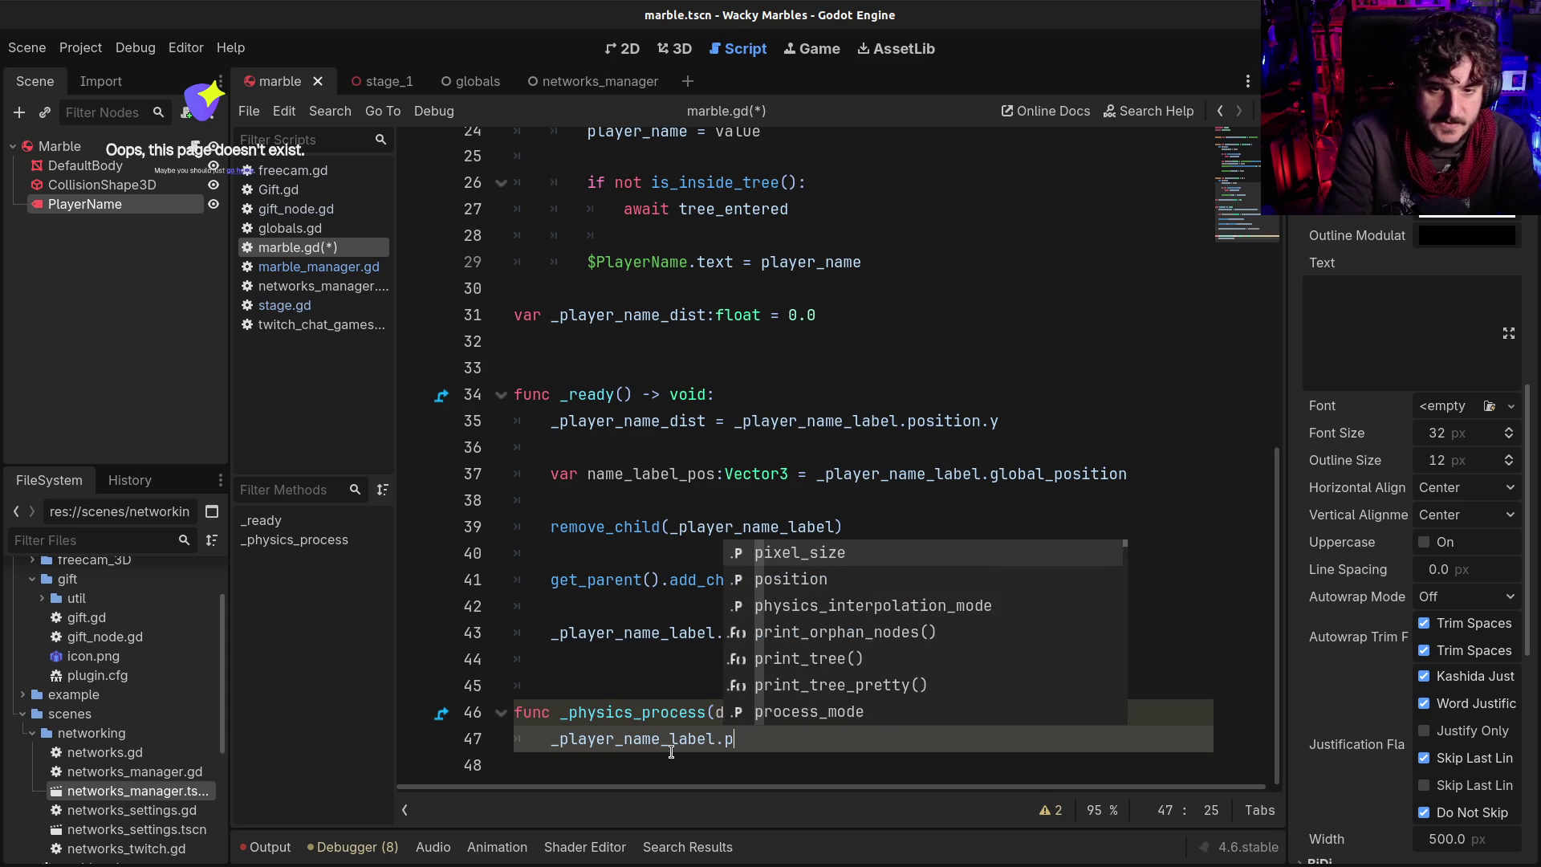
pyautogui.press('Return')
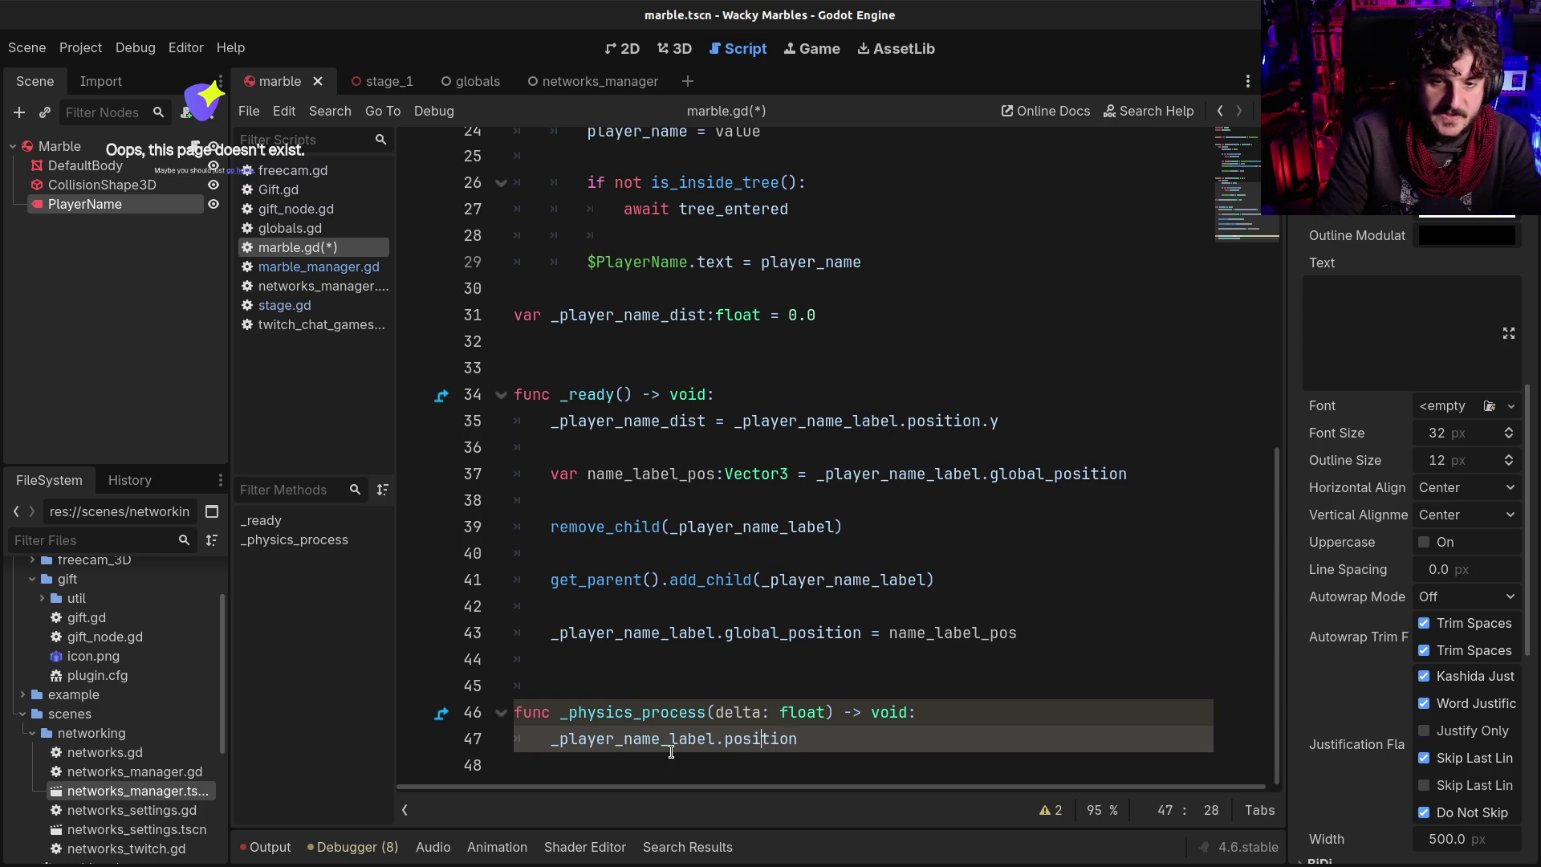
pyautogui.write('glboal')
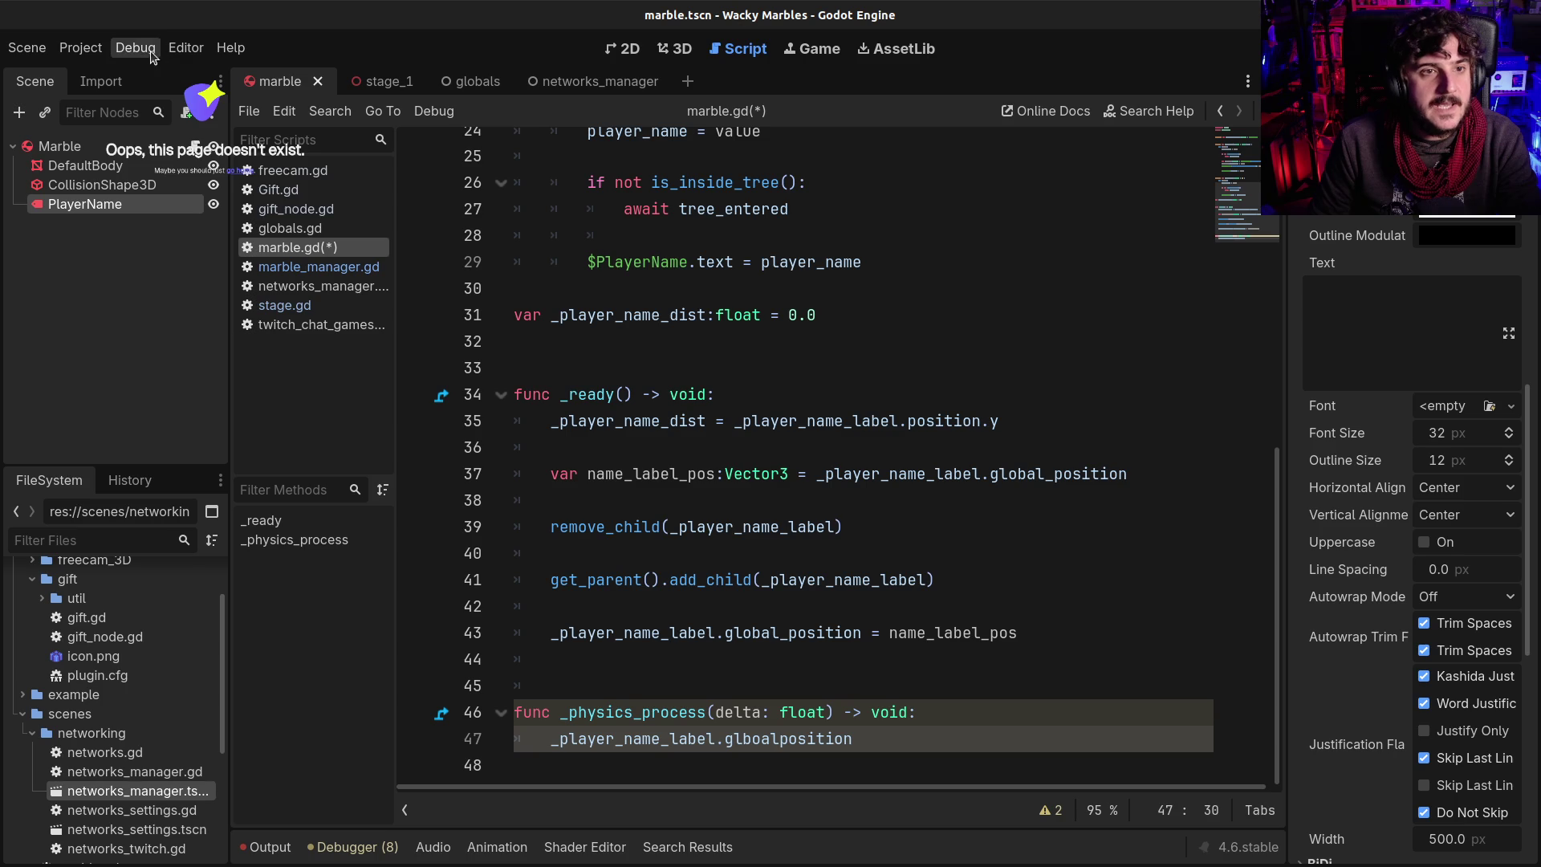
pyautogui.hotkey('ctrl', 's')
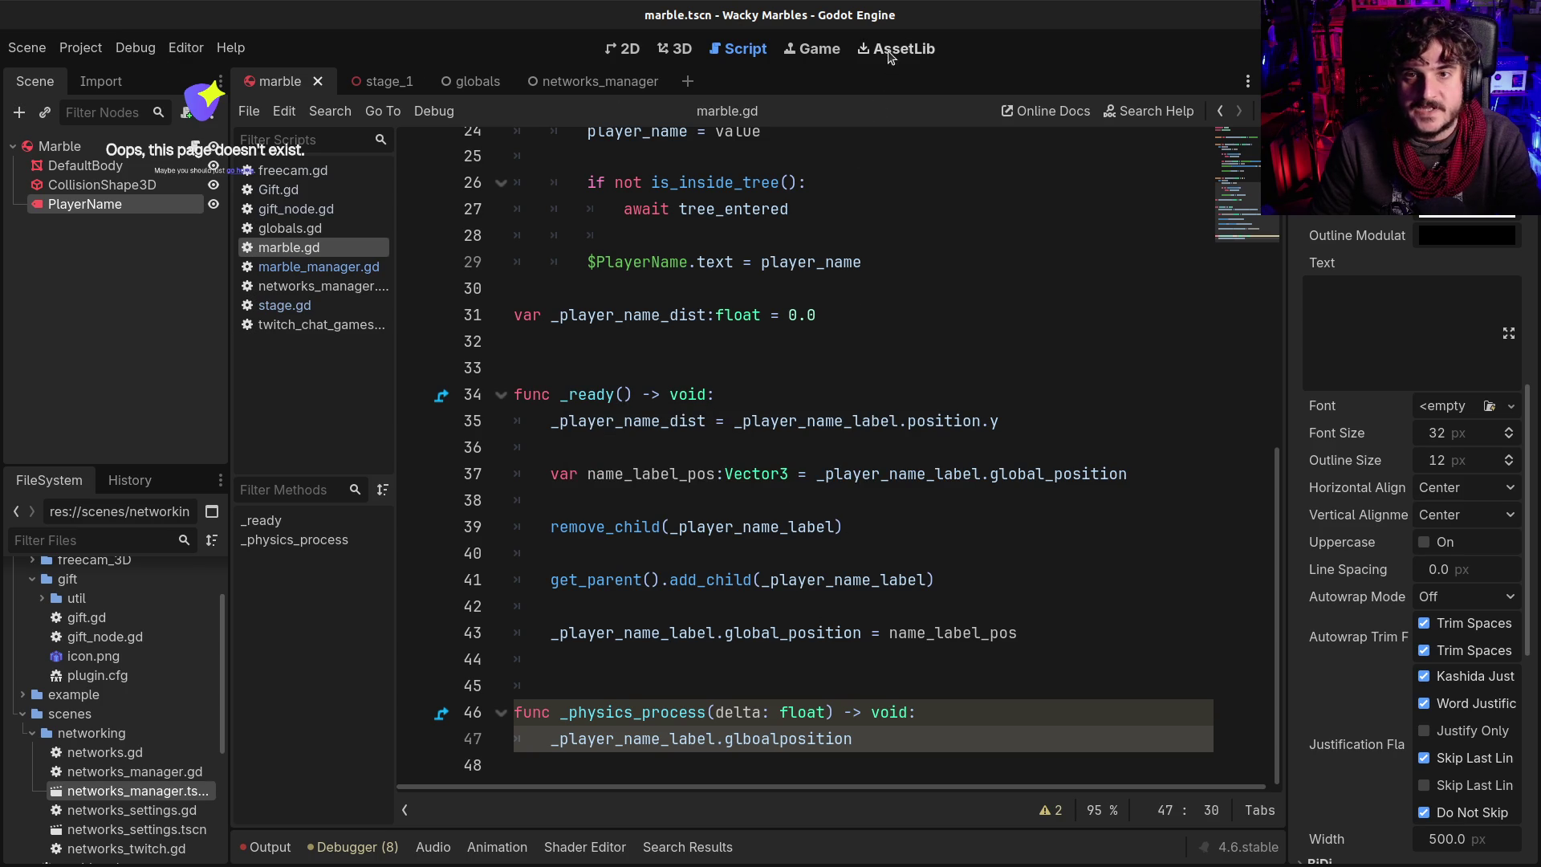
# Search the Asset Library for 'simple scr' and preview the SimpleScriptScroll asset
pyautogui.click(883, 52)
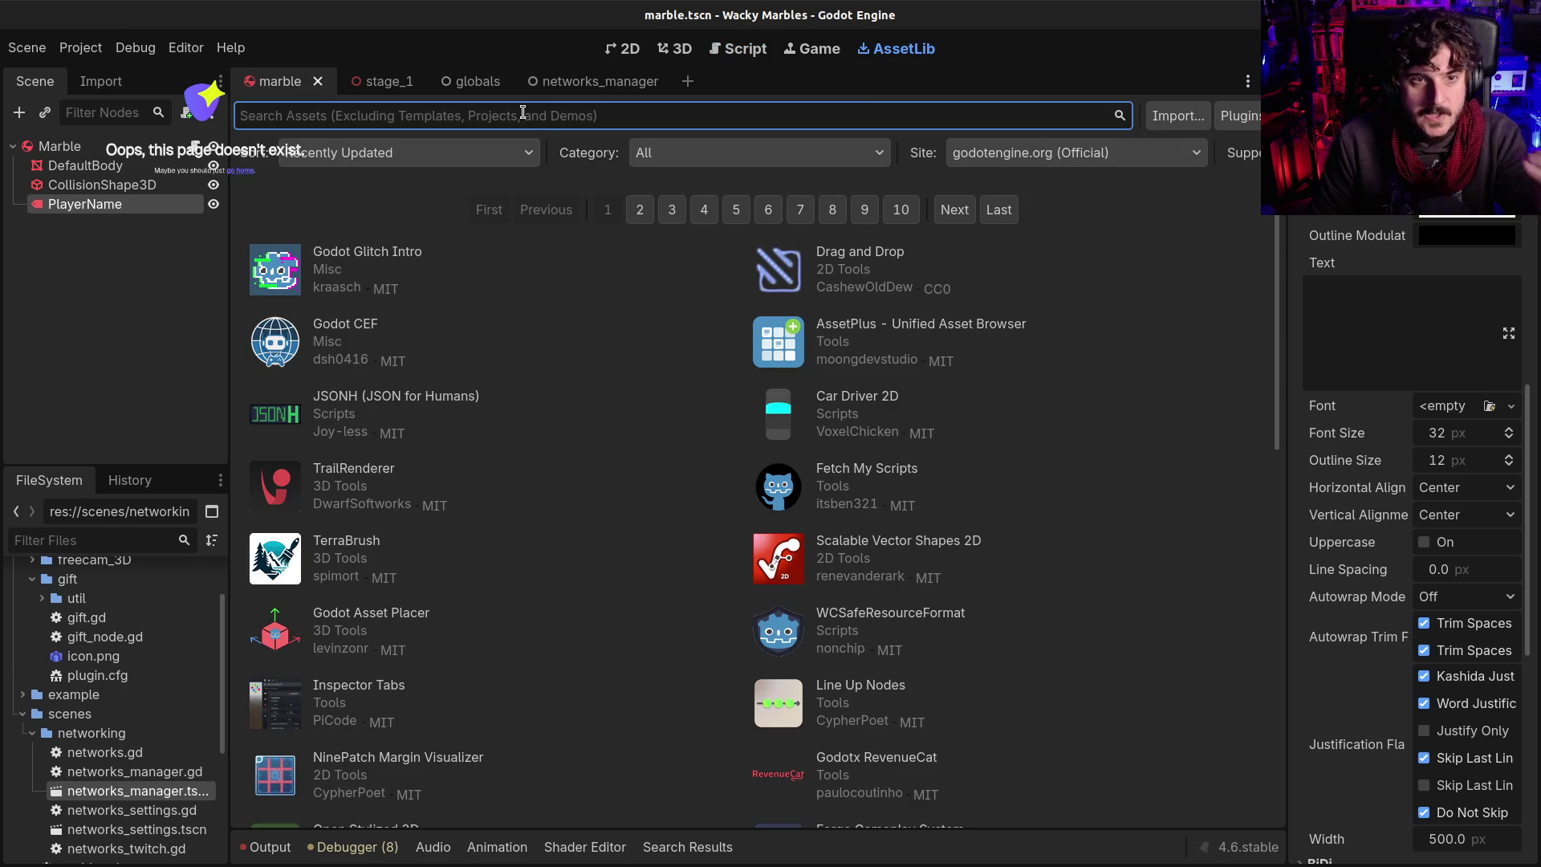
pyautogui.write('simple')
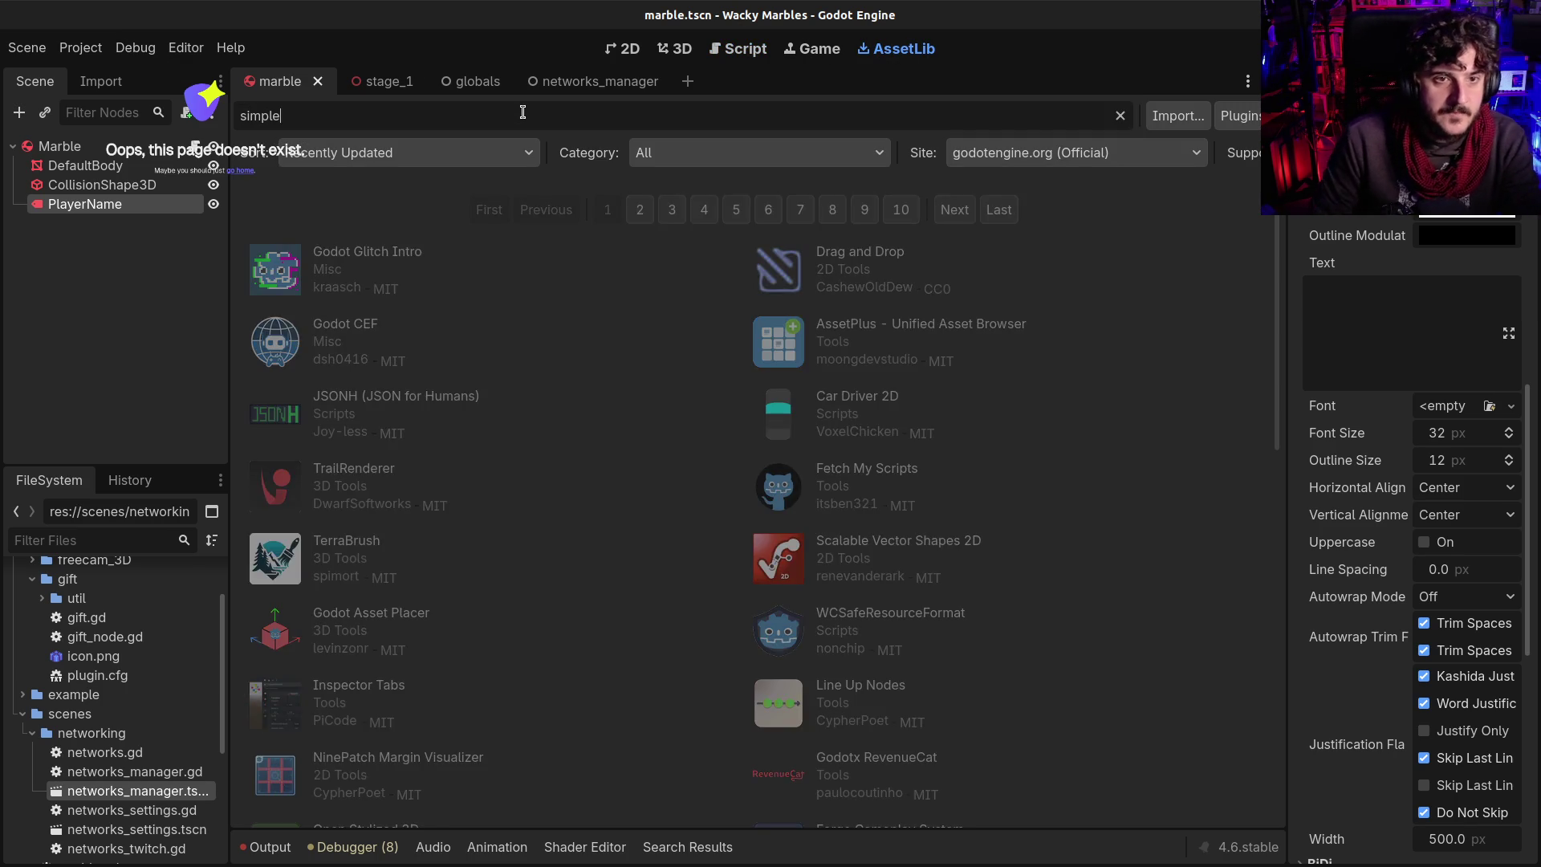
pyautogui.write(' scr')
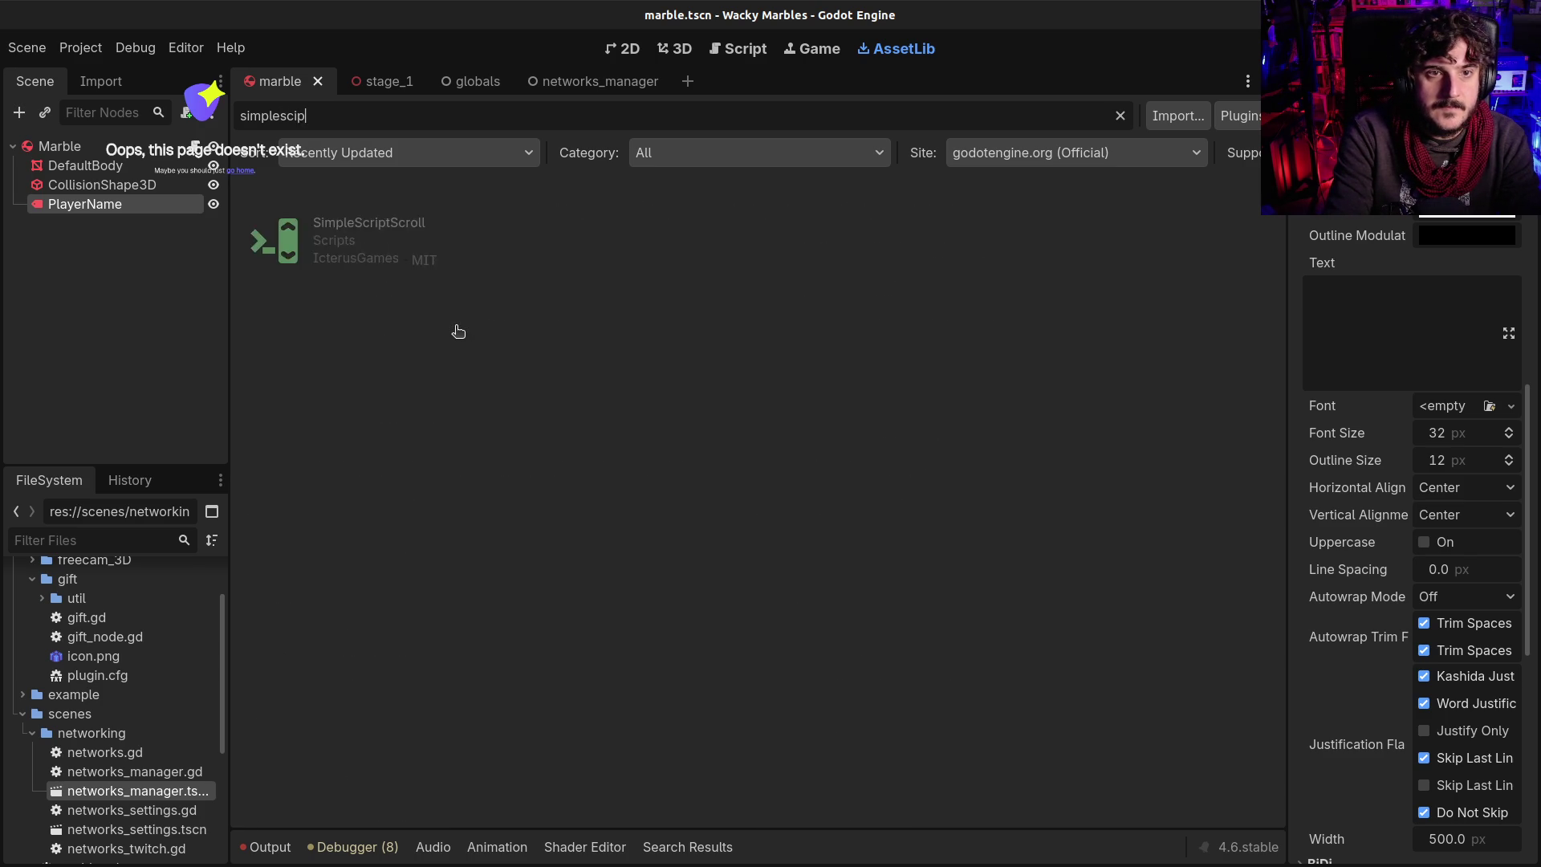
pyautogui.click(392, 223)
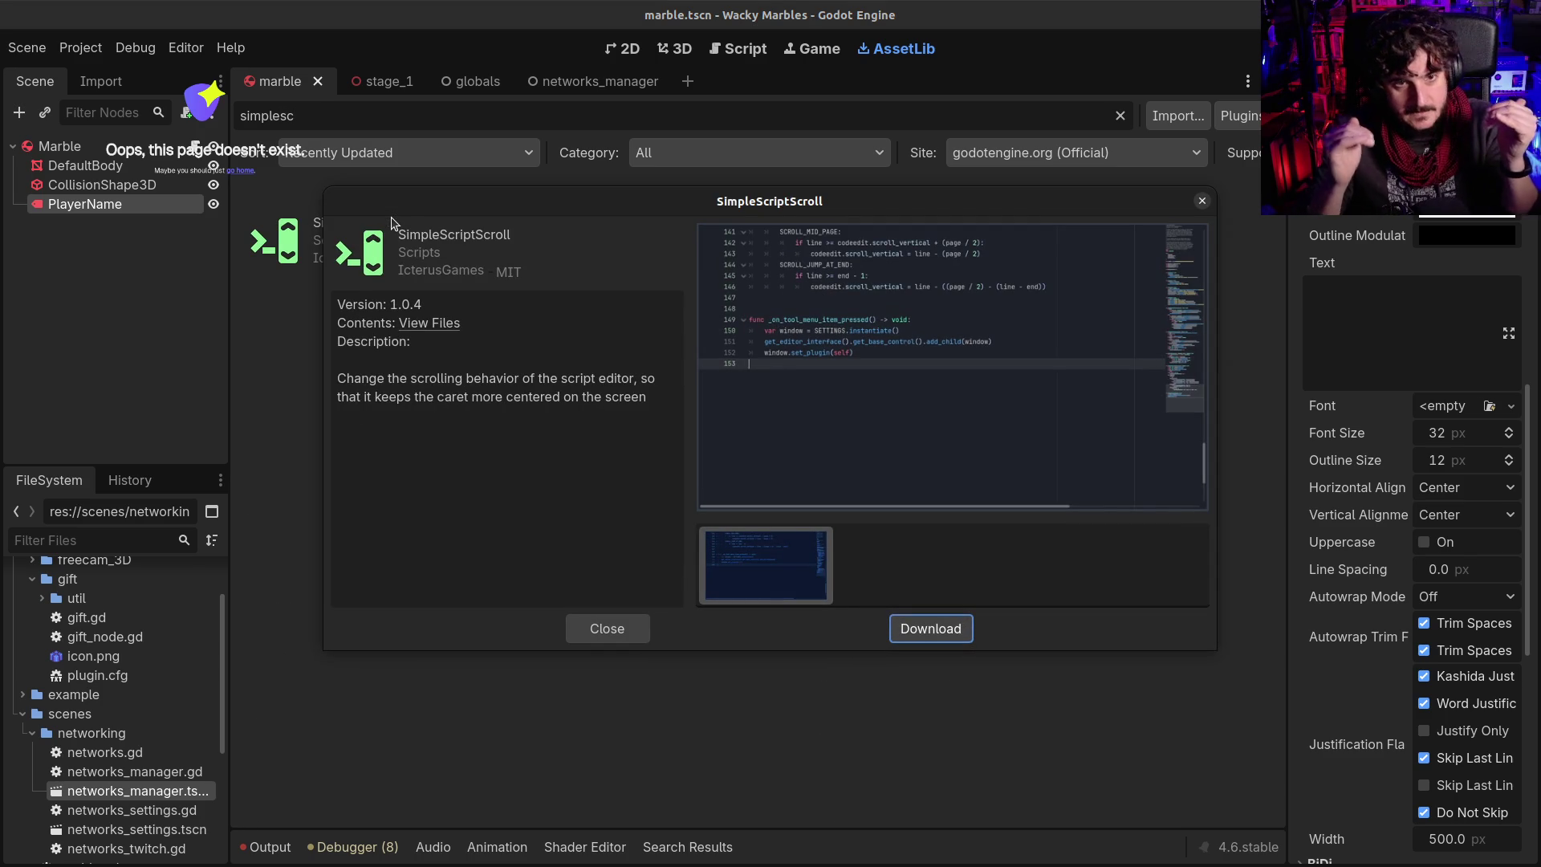
pyautogui.click(1202, 201)
pyautogui.click(751, 50)
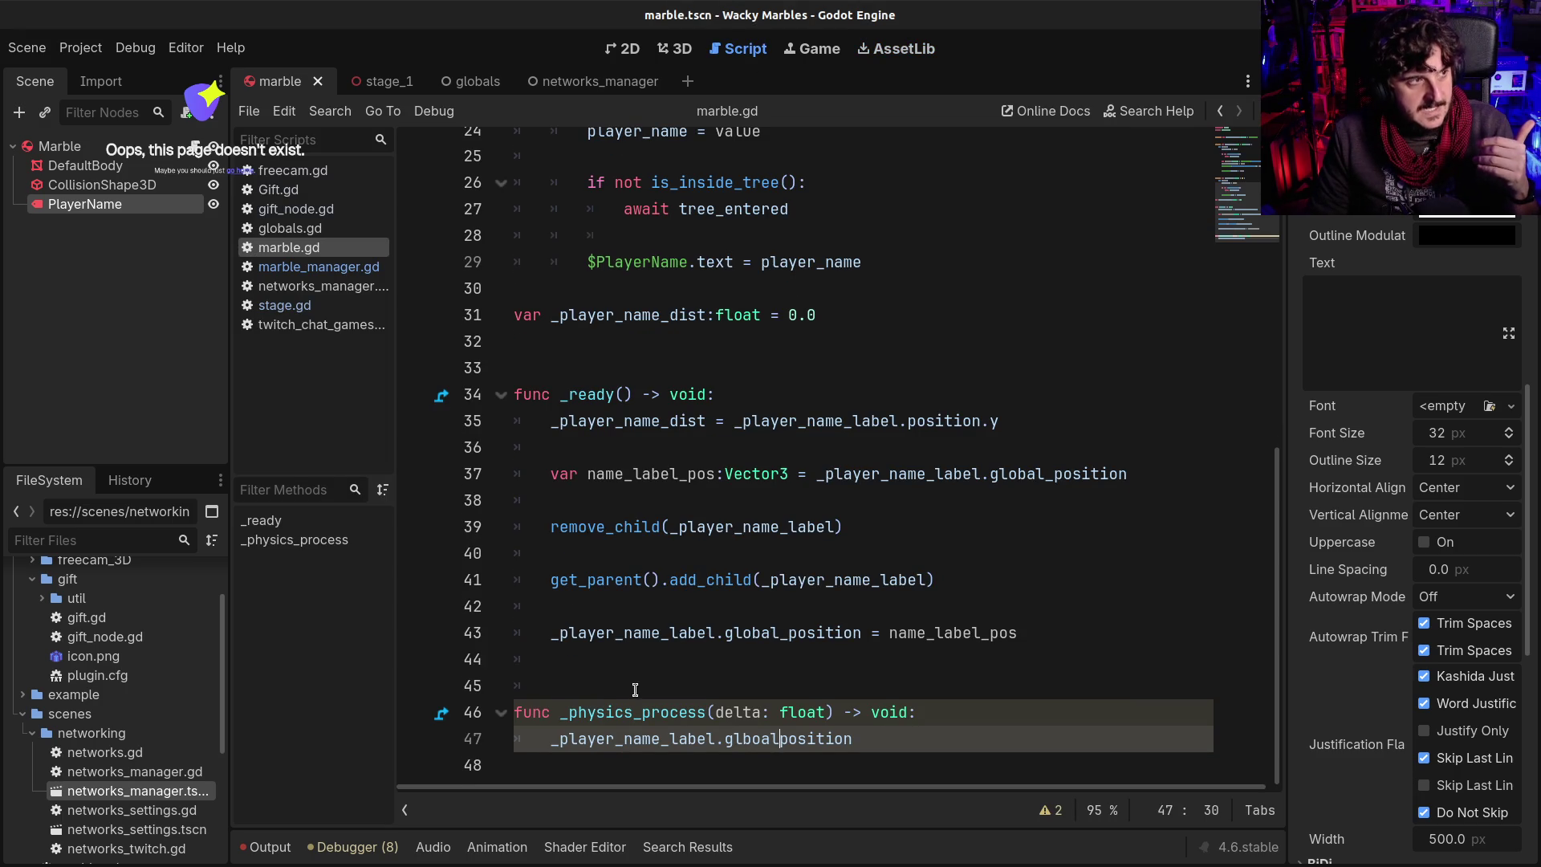
pyautogui.moveTo(618, 732)
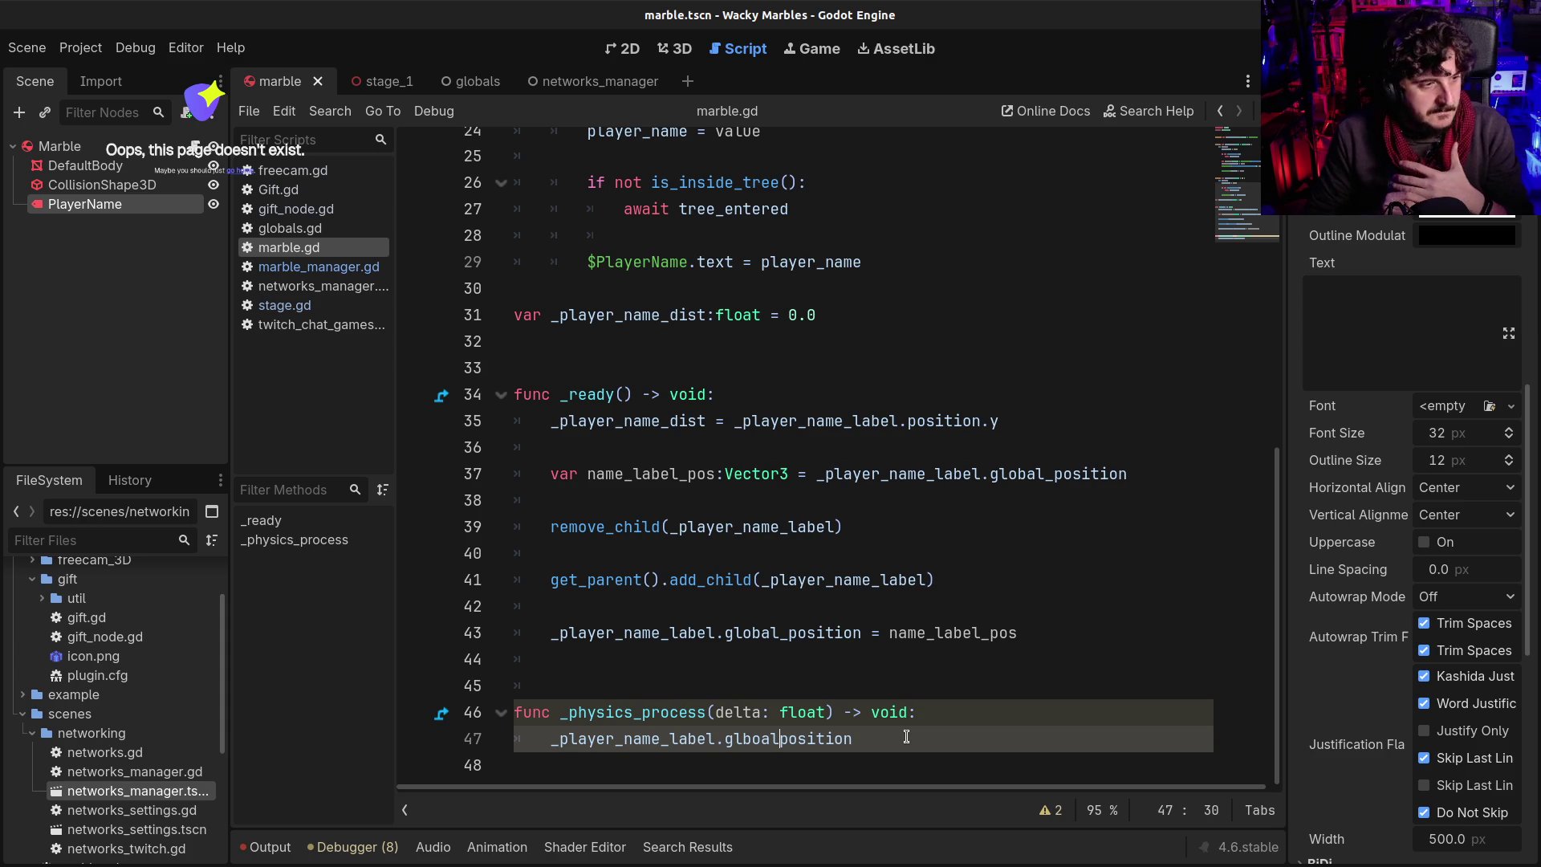
# Download and install SimpleScriptScroll into the project's addons
pyautogui.click(891, 49)
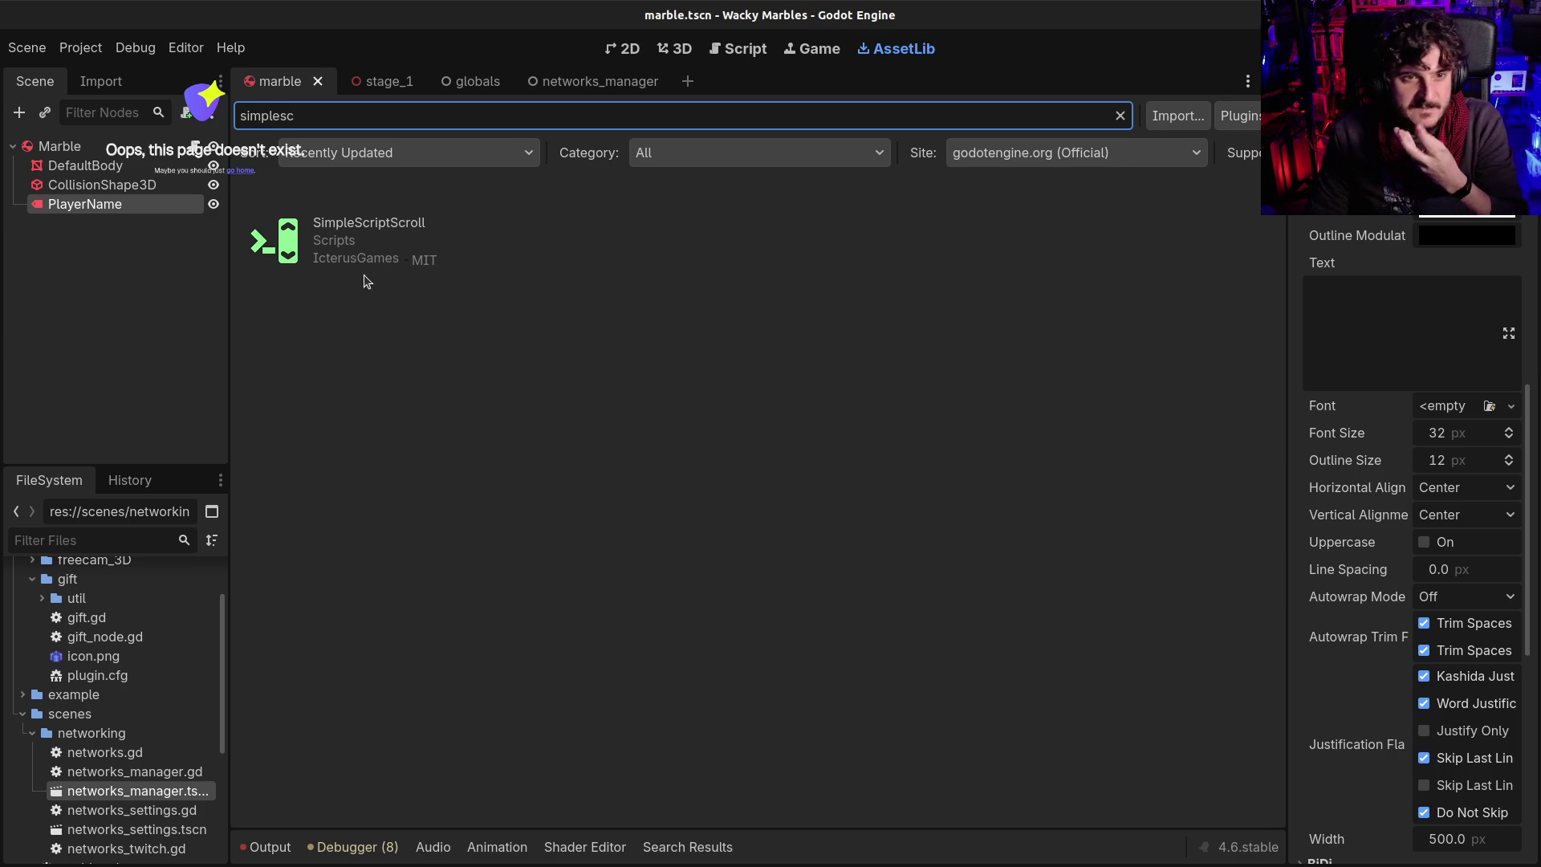
pyautogui.click(409, 224)
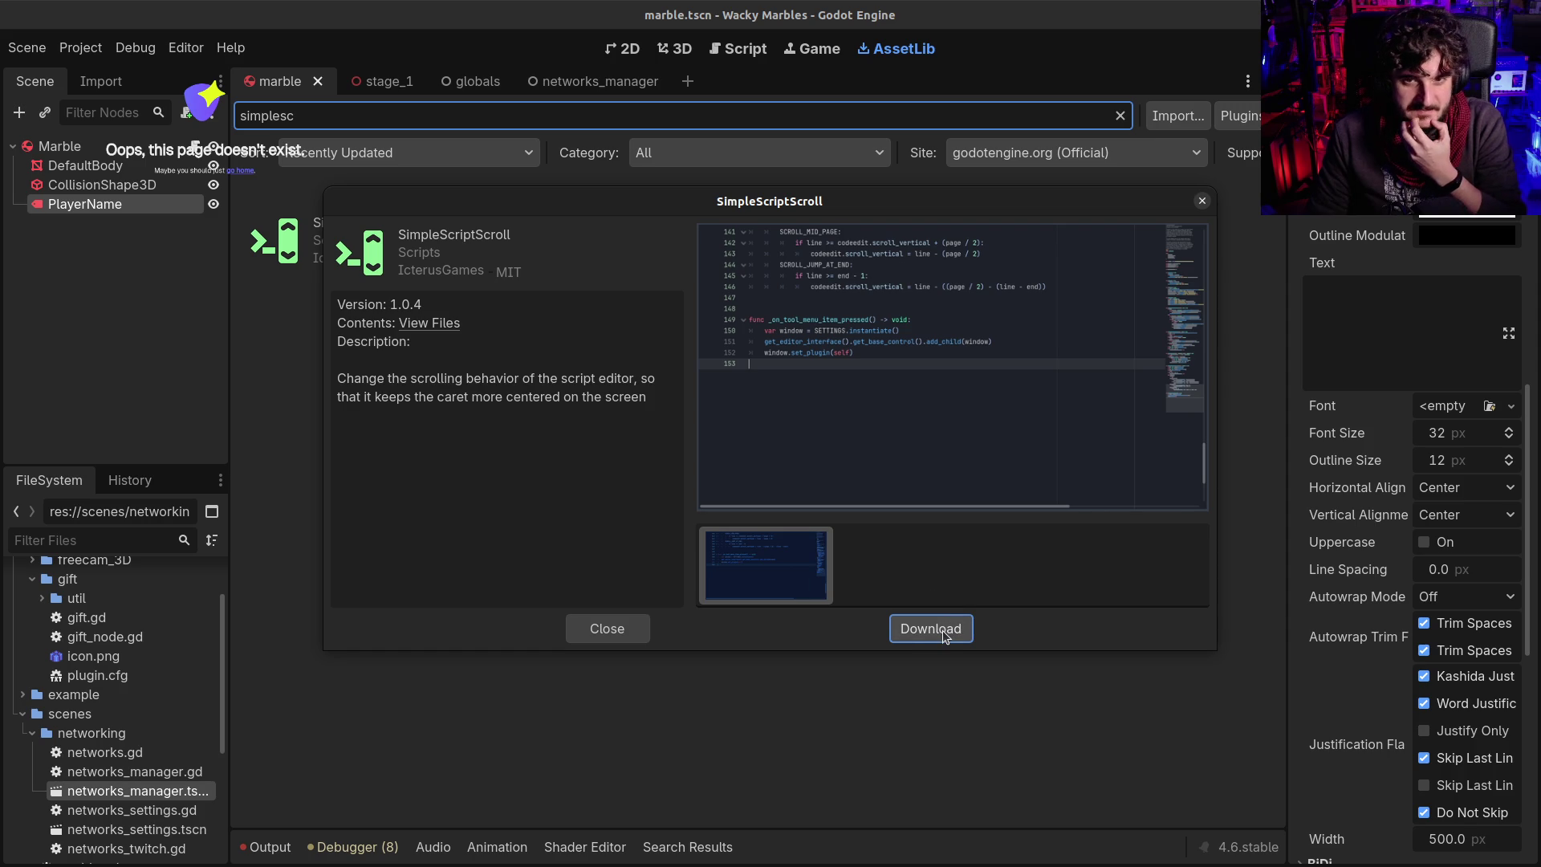
pyautogui.click(931, 628)
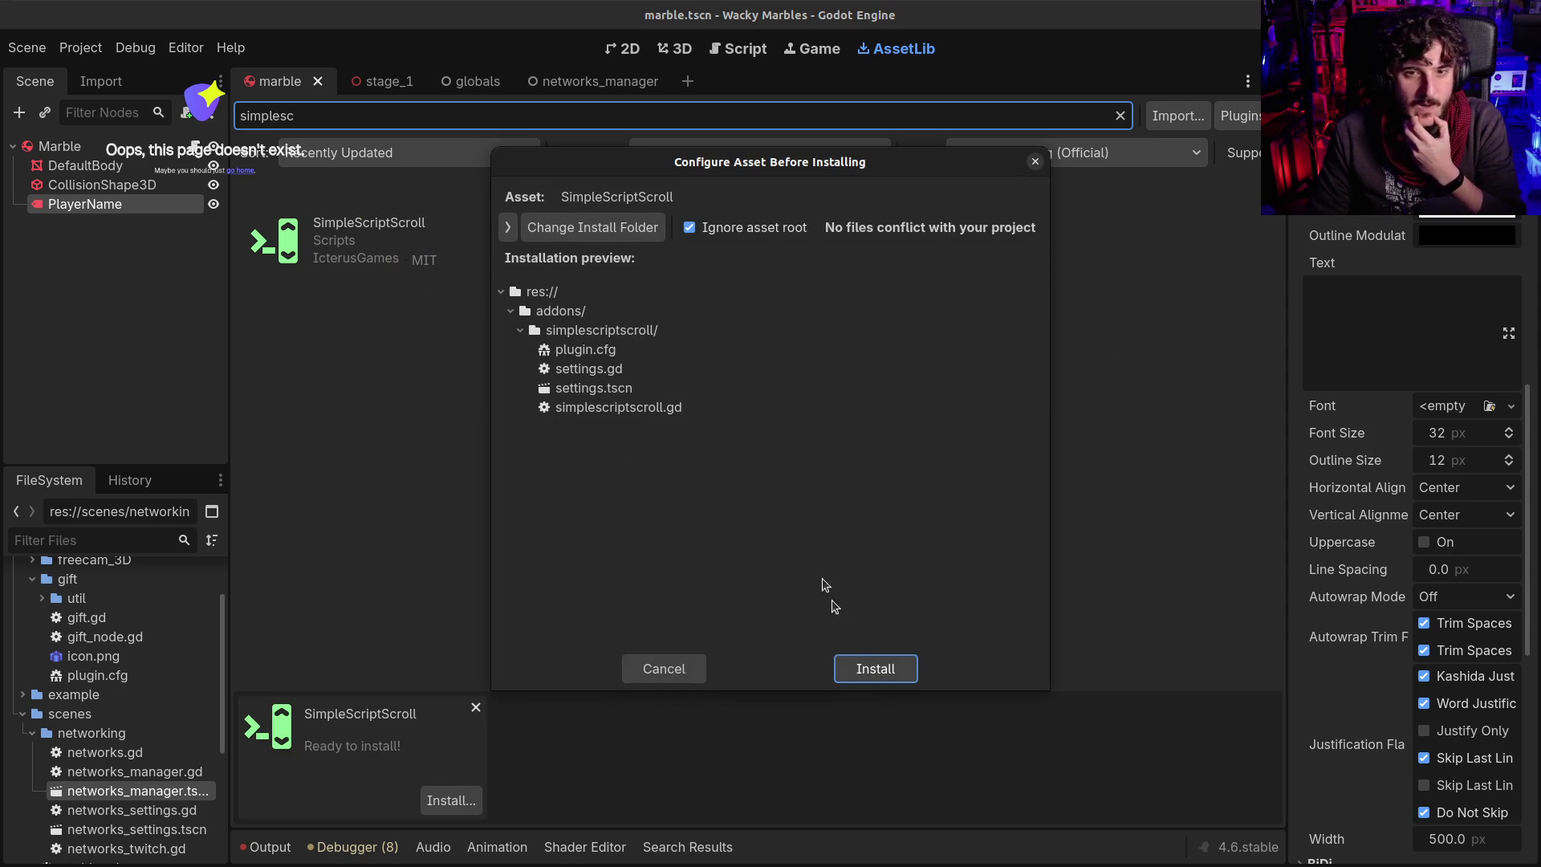
pyautogui.click(871, 666)
pyautogui.click(735, 518)
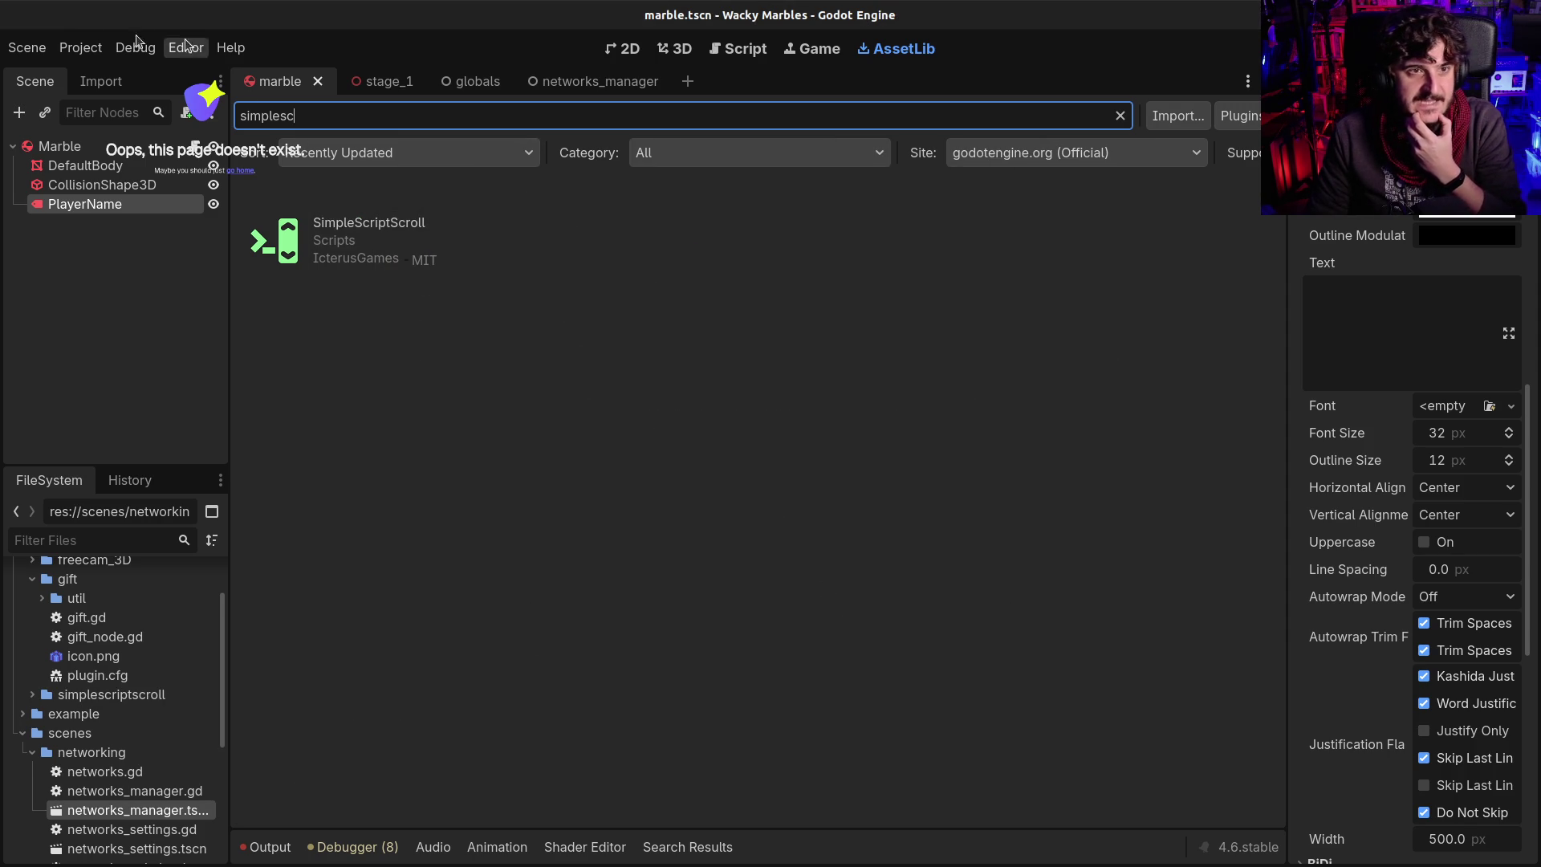
# Enable the SimpleScriptScroll plugin under Project Settings > Plugins and return to marble.gd
pyautogui.click(80, 48)
pyautogui.click(86, 84)
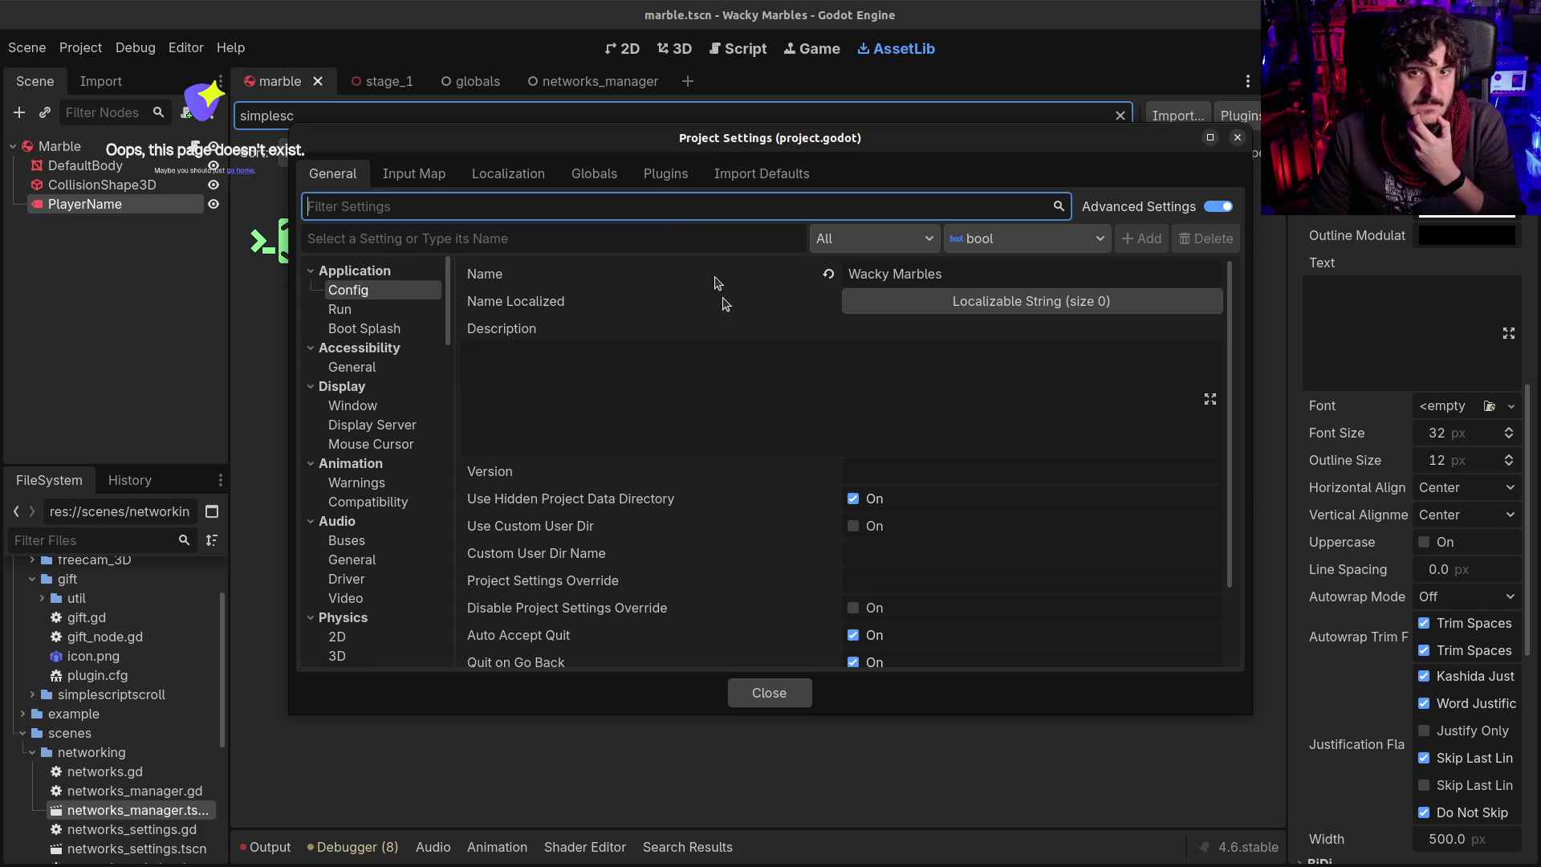
pyautogui.click(602, 175)
pyautogui.click(652, 176)
pyautogui.click(324, 307)
pyautogui.click(769, 695)
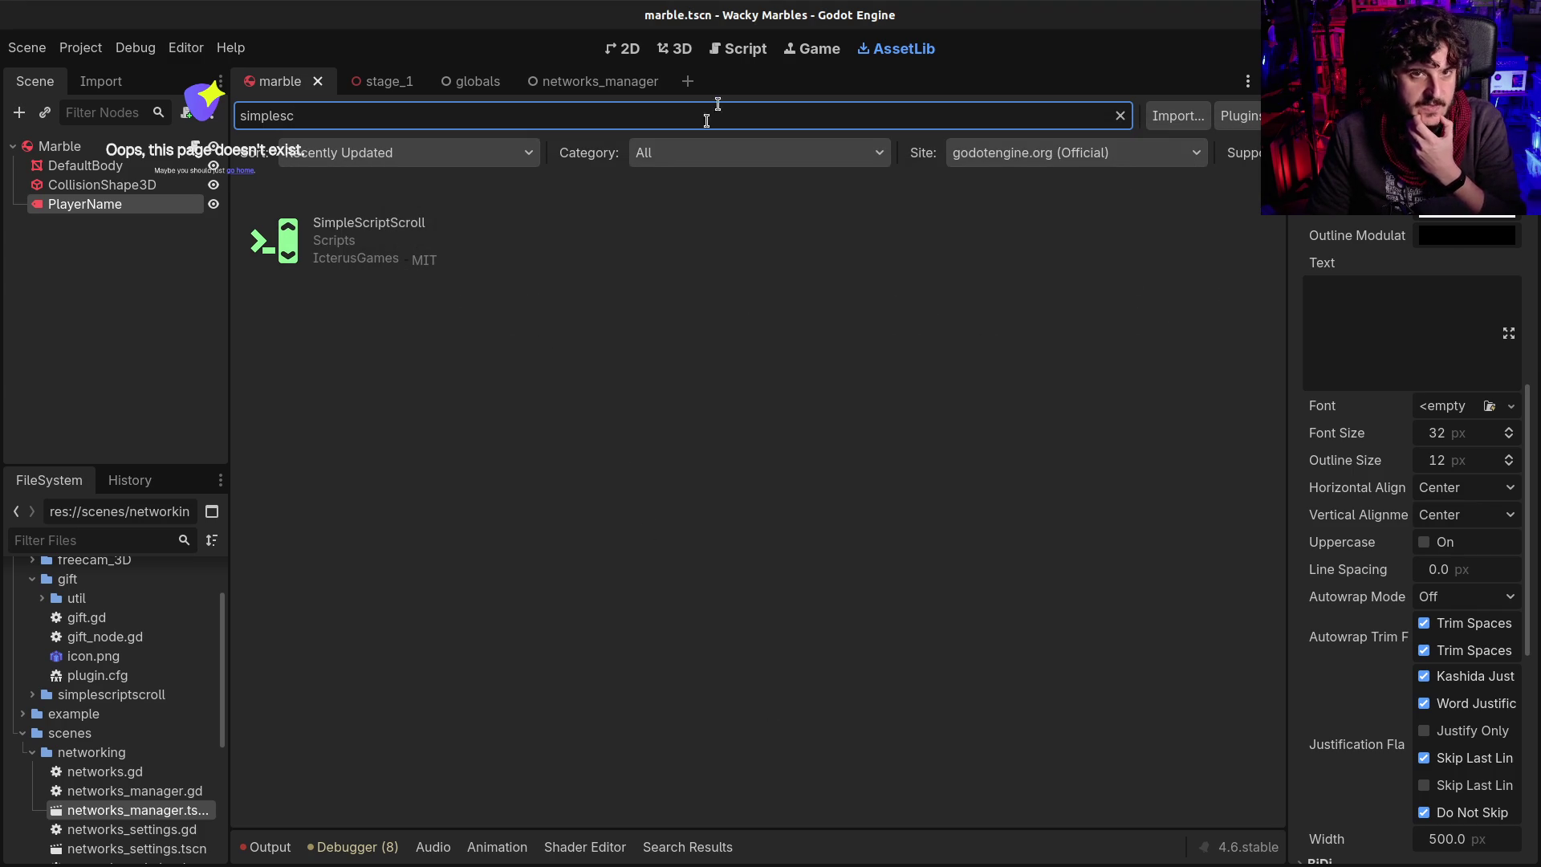
pyautogui.click(634, 50)
pyautogui.click(741, 50)
pyautogui.scroll(-4, 709, 547)
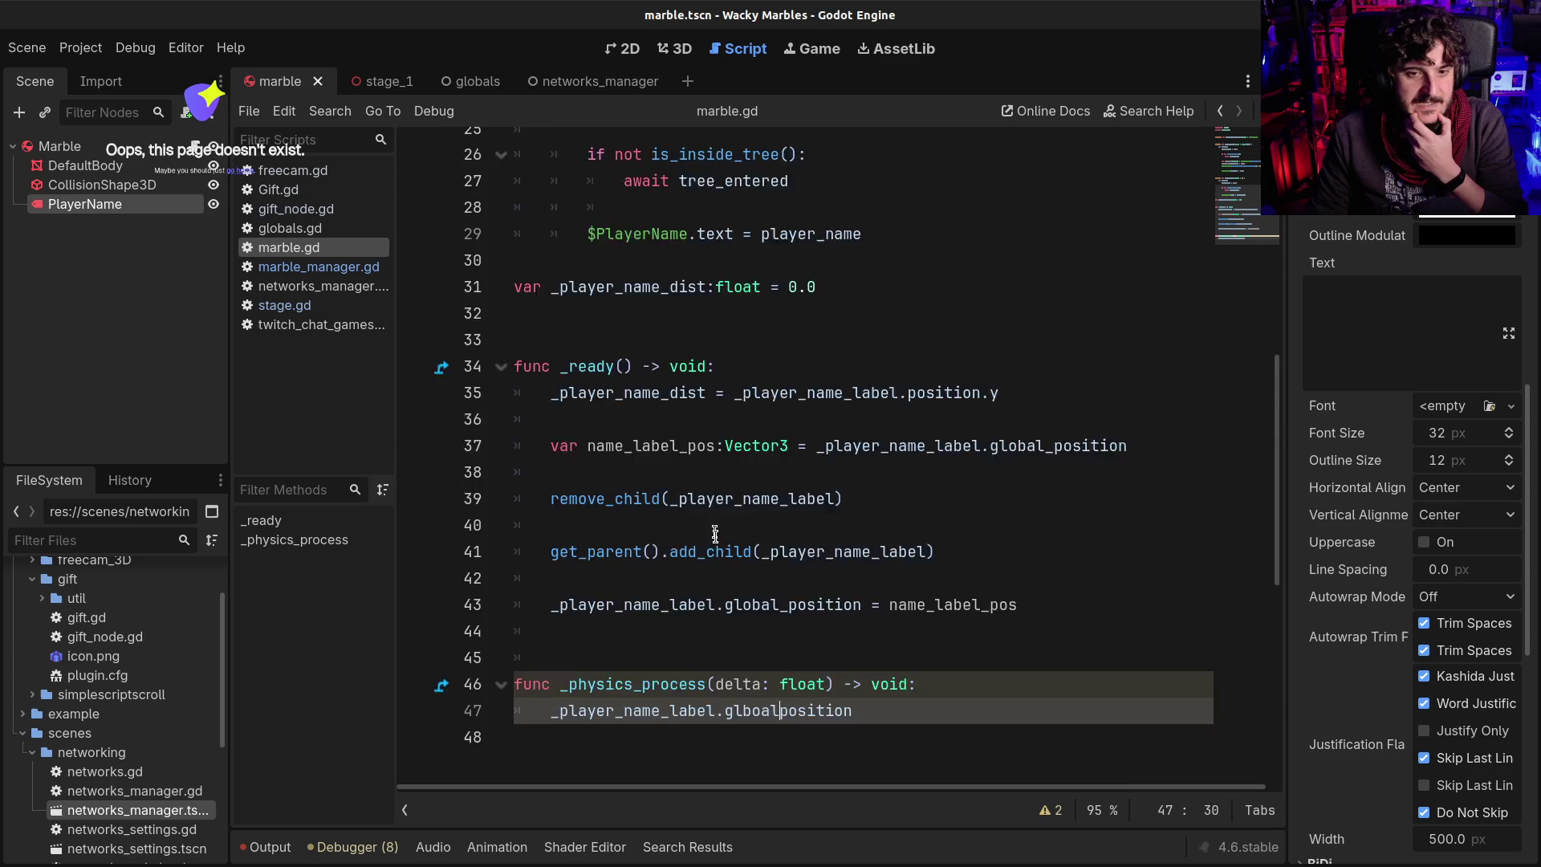
# Check the Project menu for SimpleScriptScroll settings, then dismiss it
pyautogui.scroll(4, 709, 546)
pyautogui.scroll(-4, 710, 546)
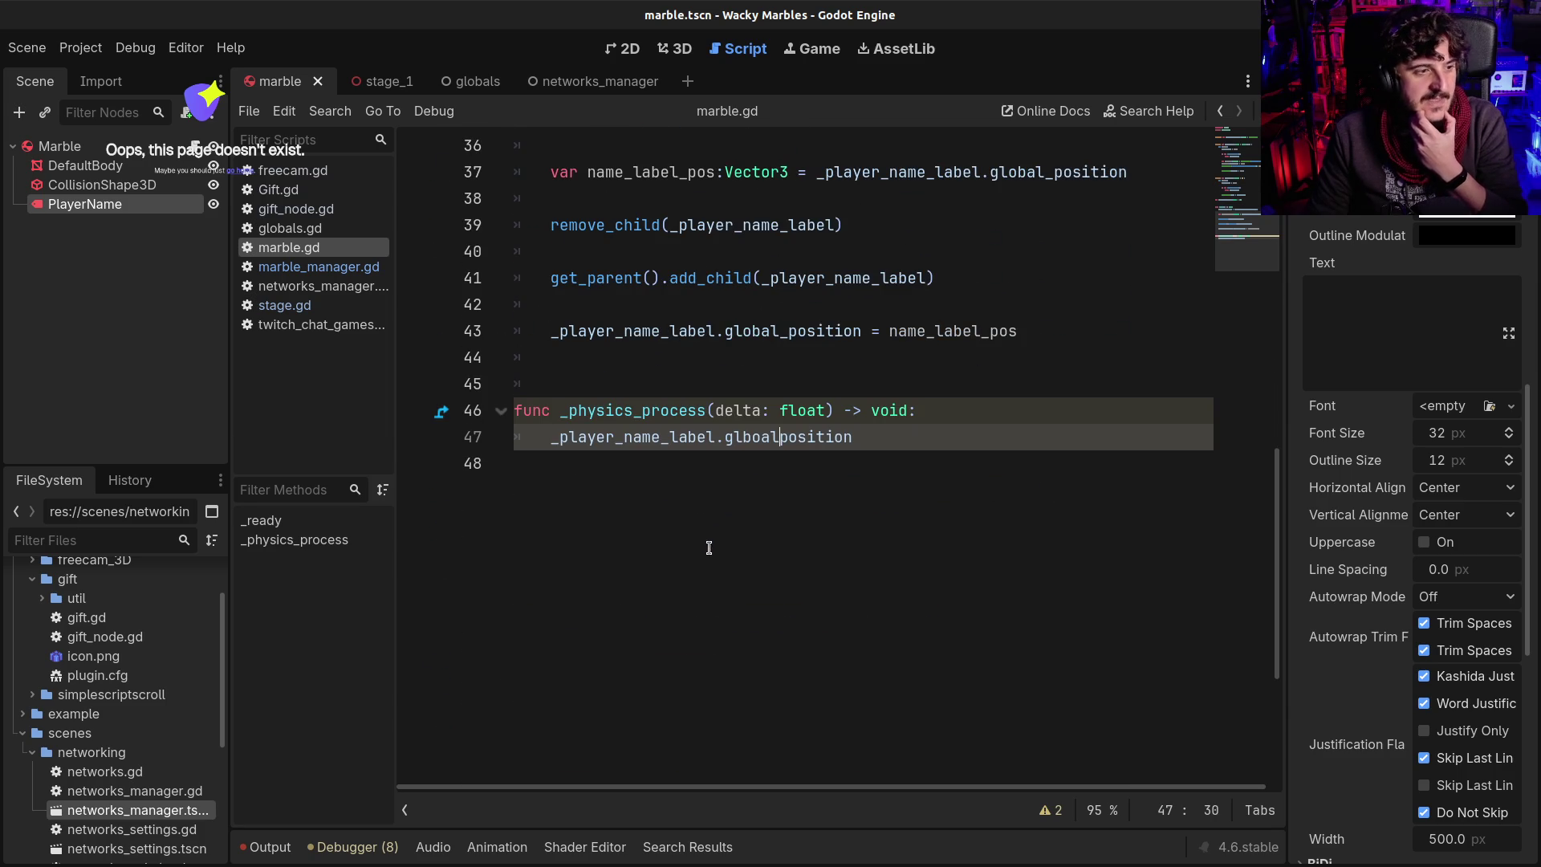
pyautogui.click(84, 47)
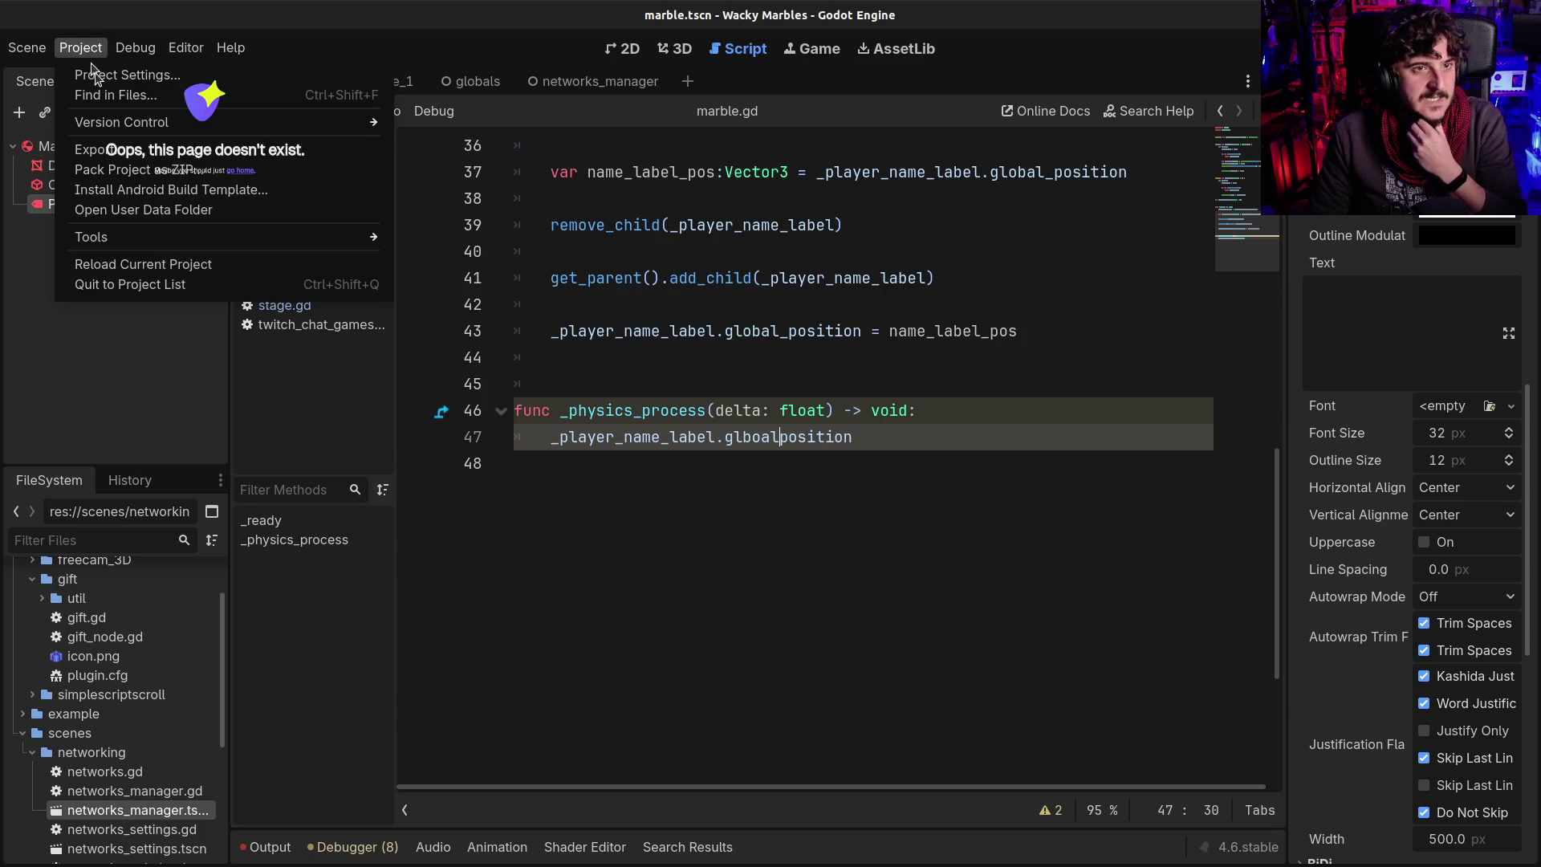
pyautogui.moveTo(215, 239)
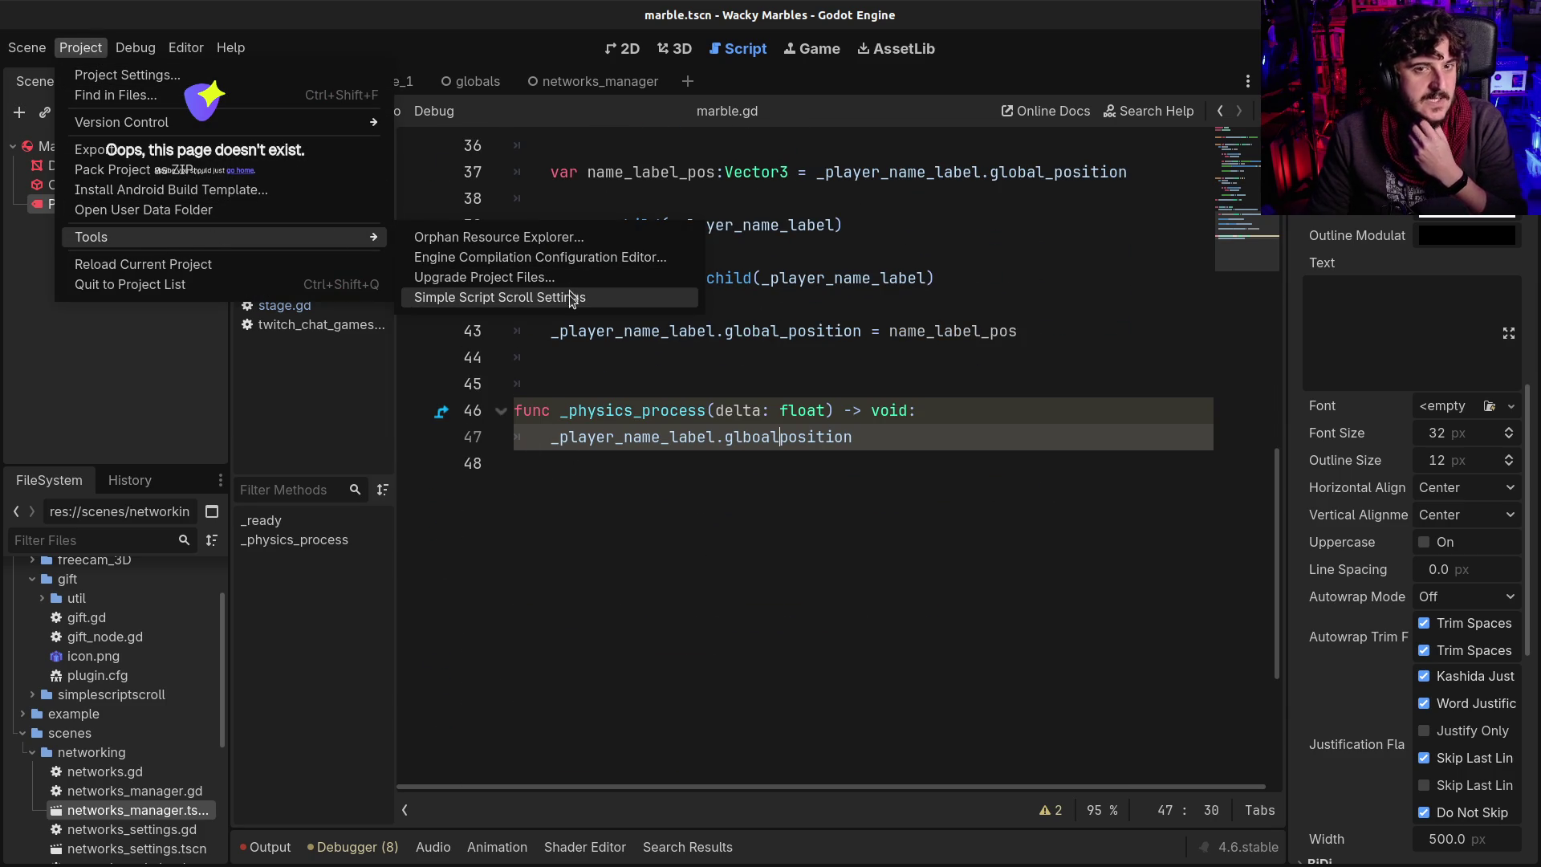
pyautogui.click(771, 435)
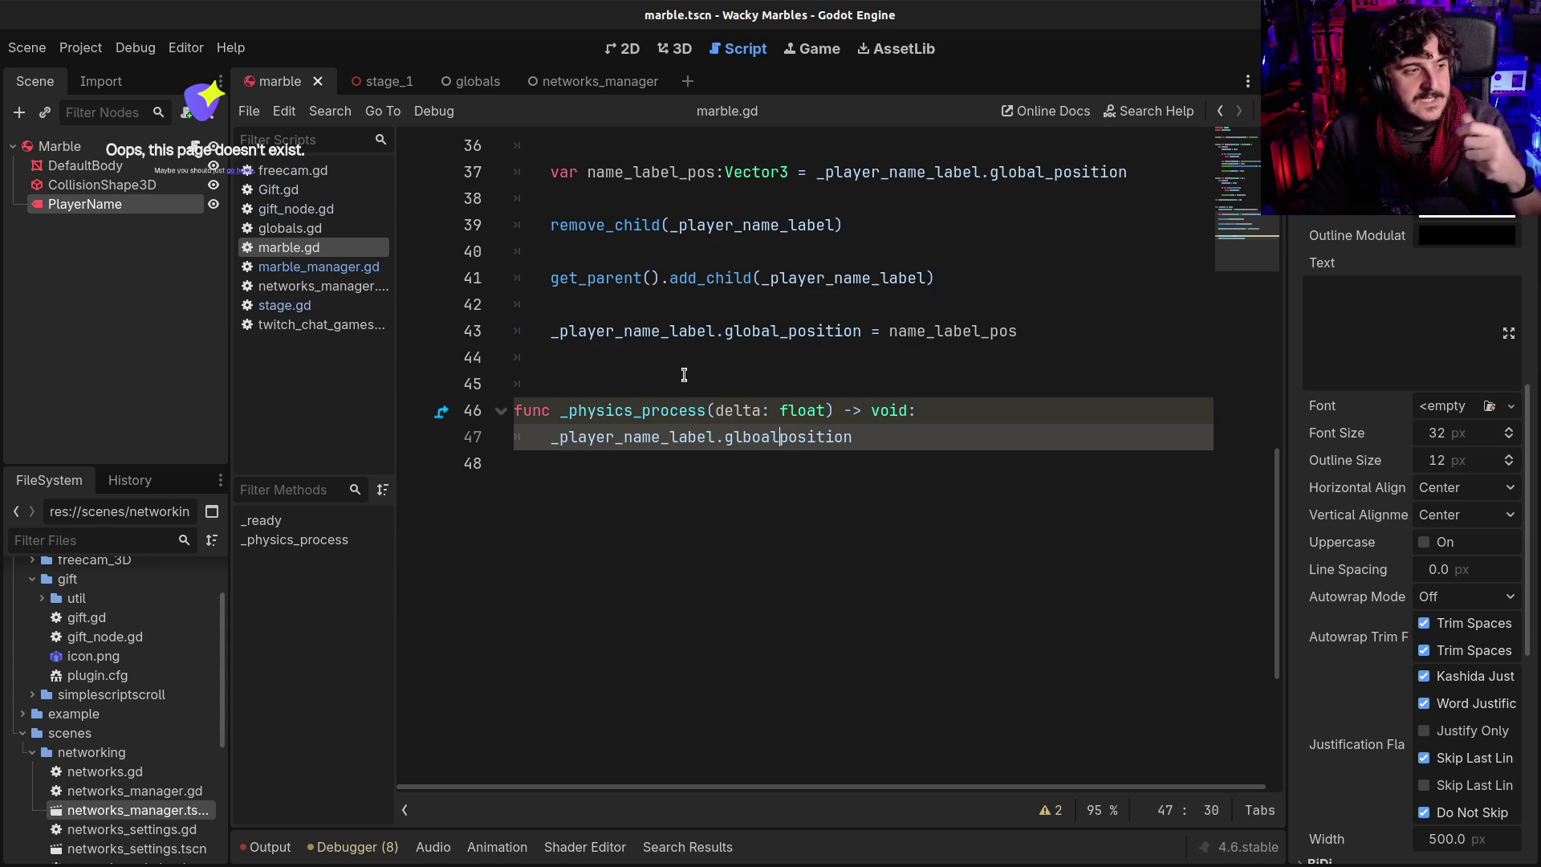
# Select the misspelled glboalposition on line 47 of _physics_process
pyautogui.click(726, 468)
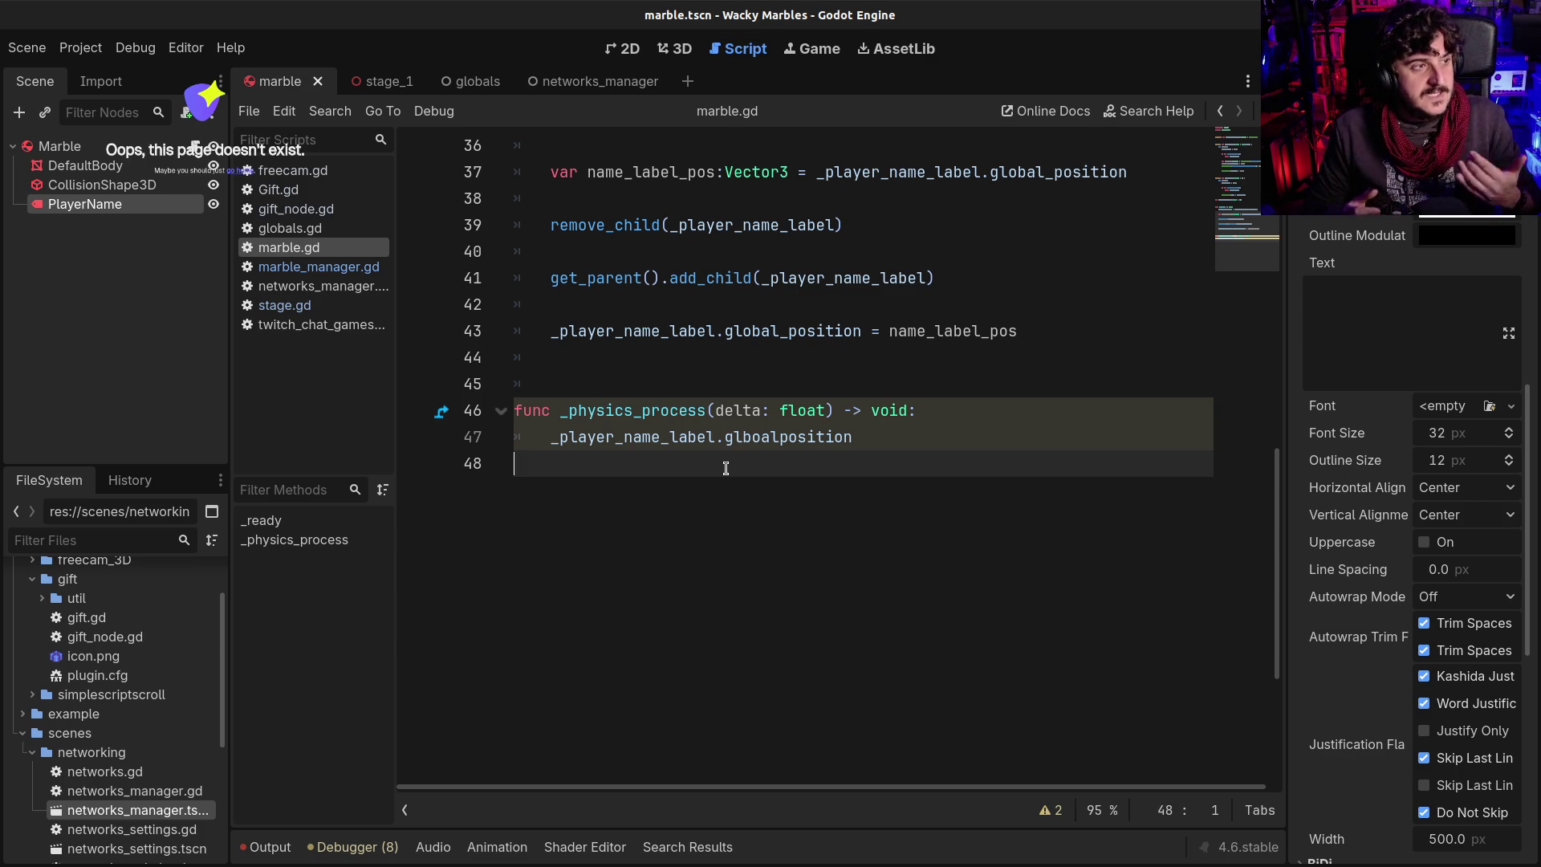
pyautogui.scroll(4, 726, 468)
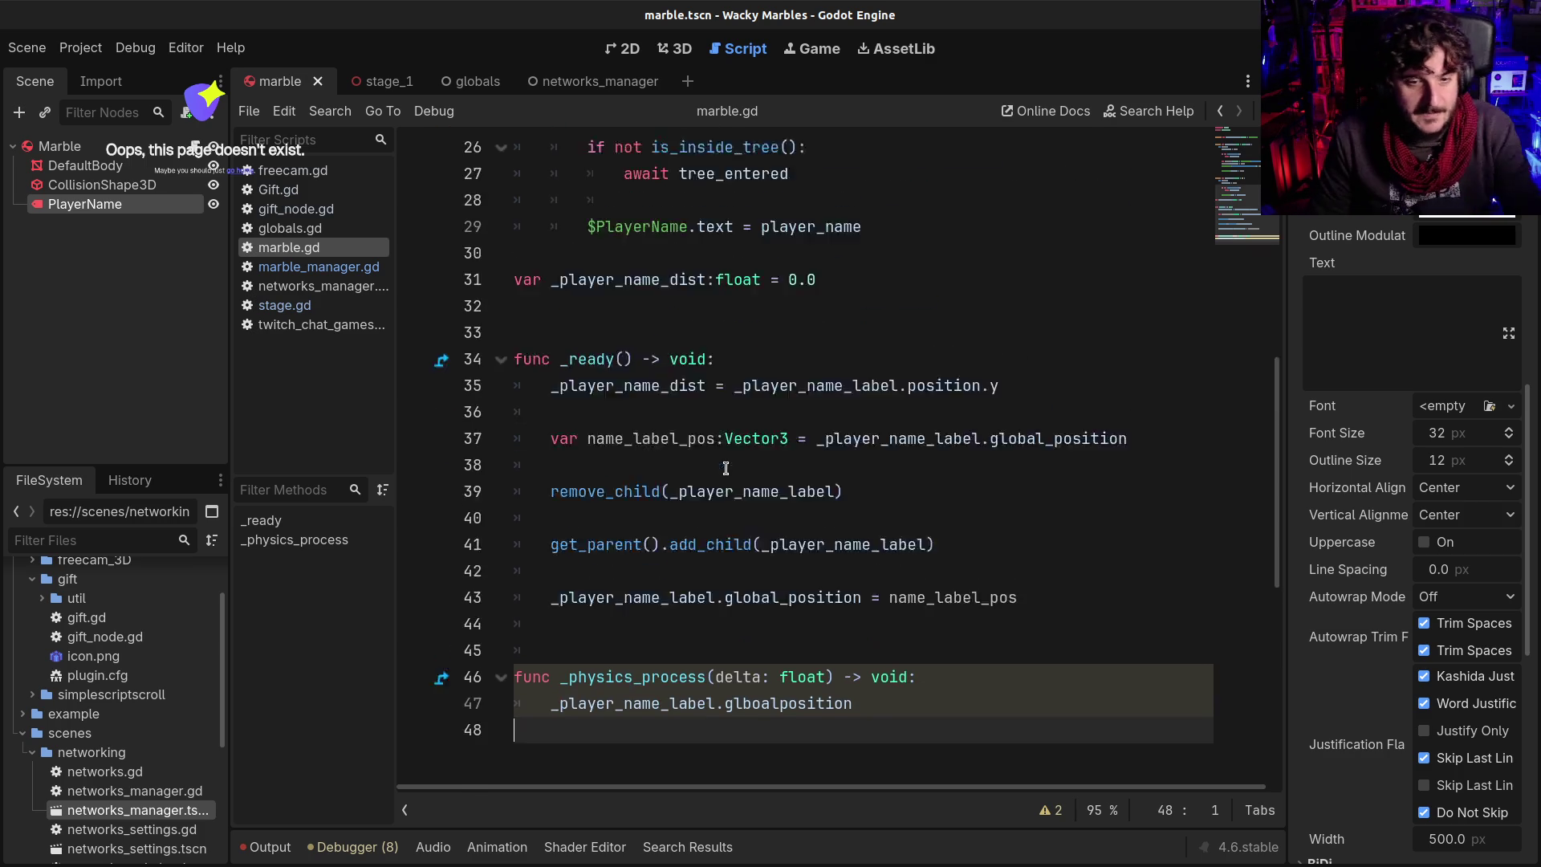
pyautogui.scroll(-4, 726, 468)
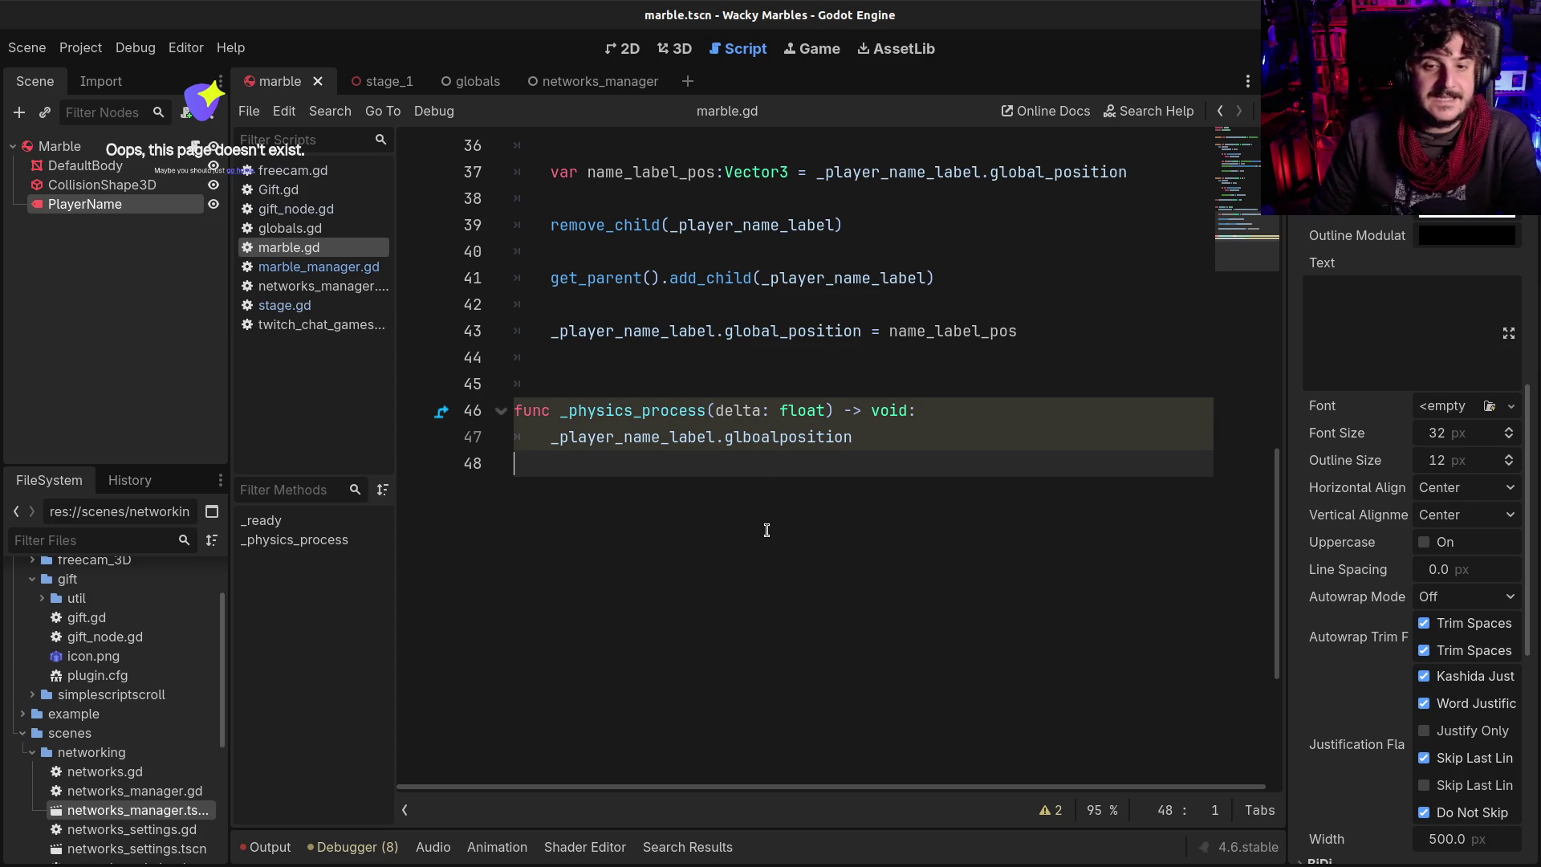
pyautogui.click(748, 435)
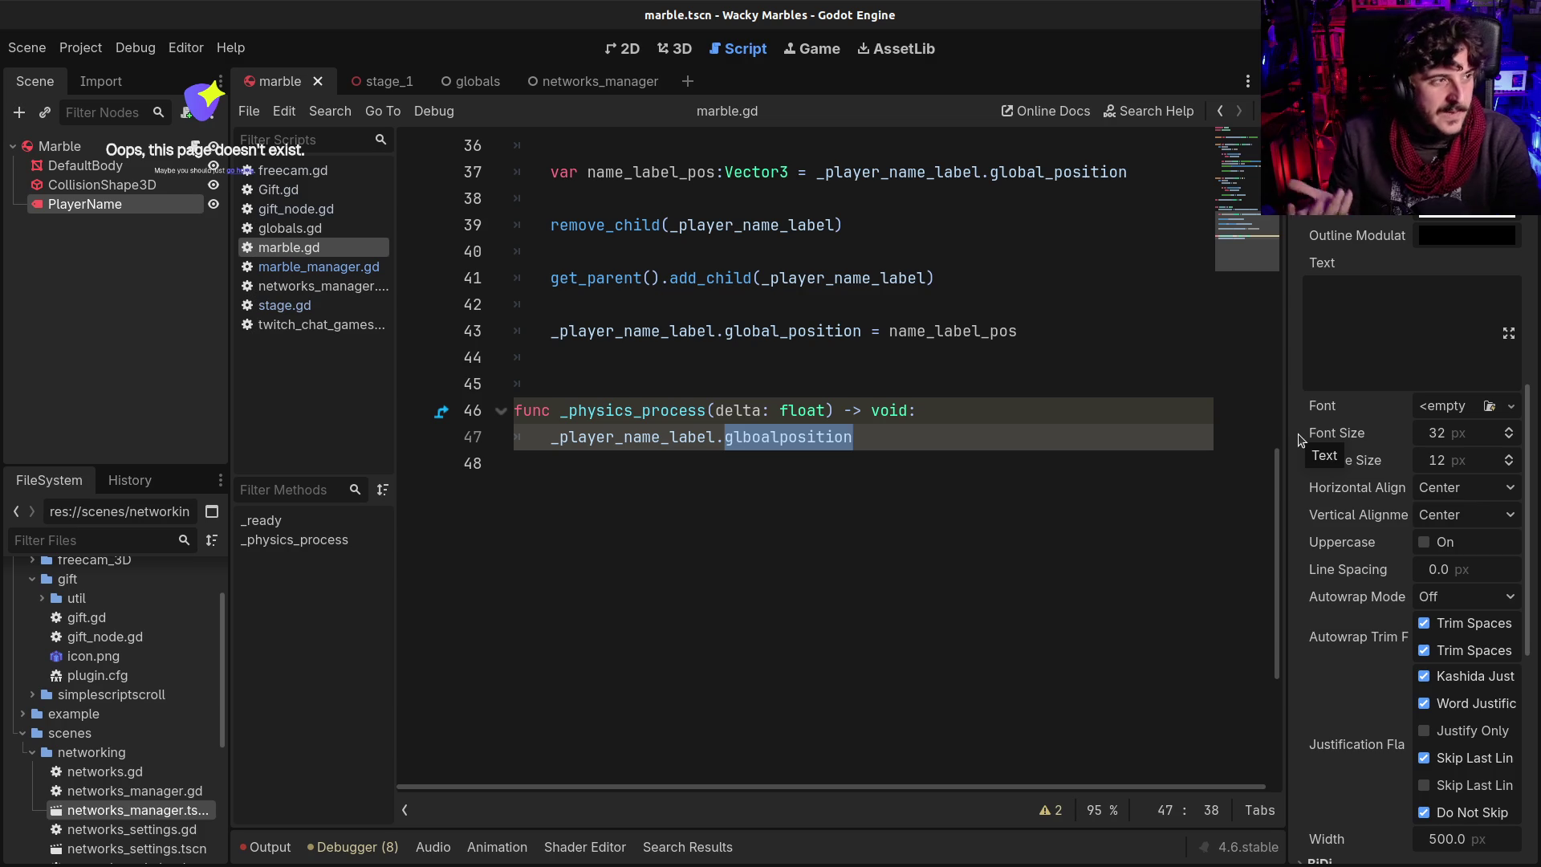
pyautogui.click(784, 436)
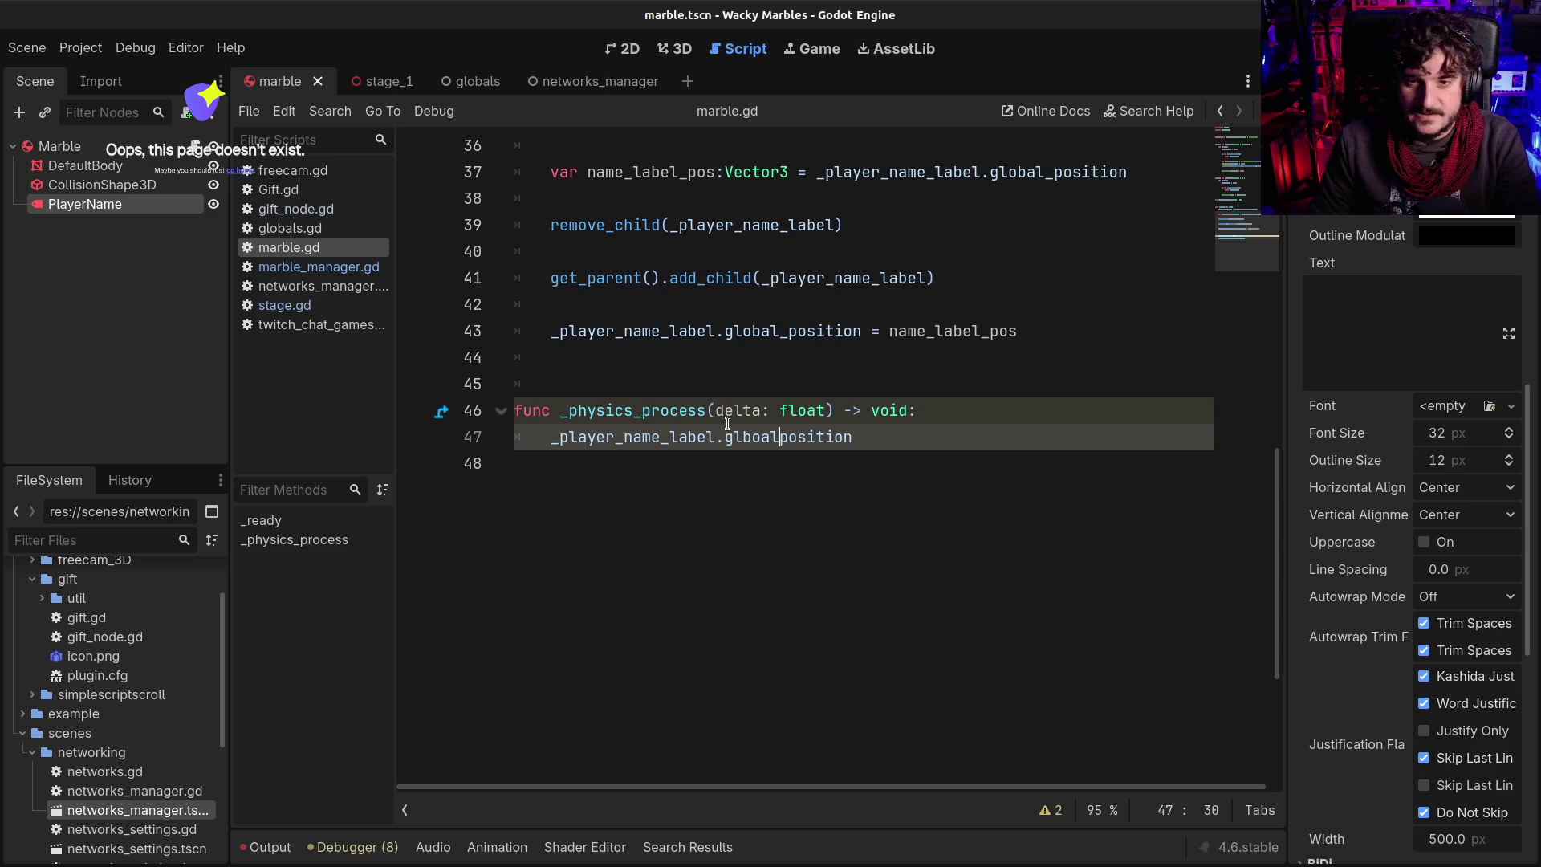
pyautogui.doubleClick(749, 436)
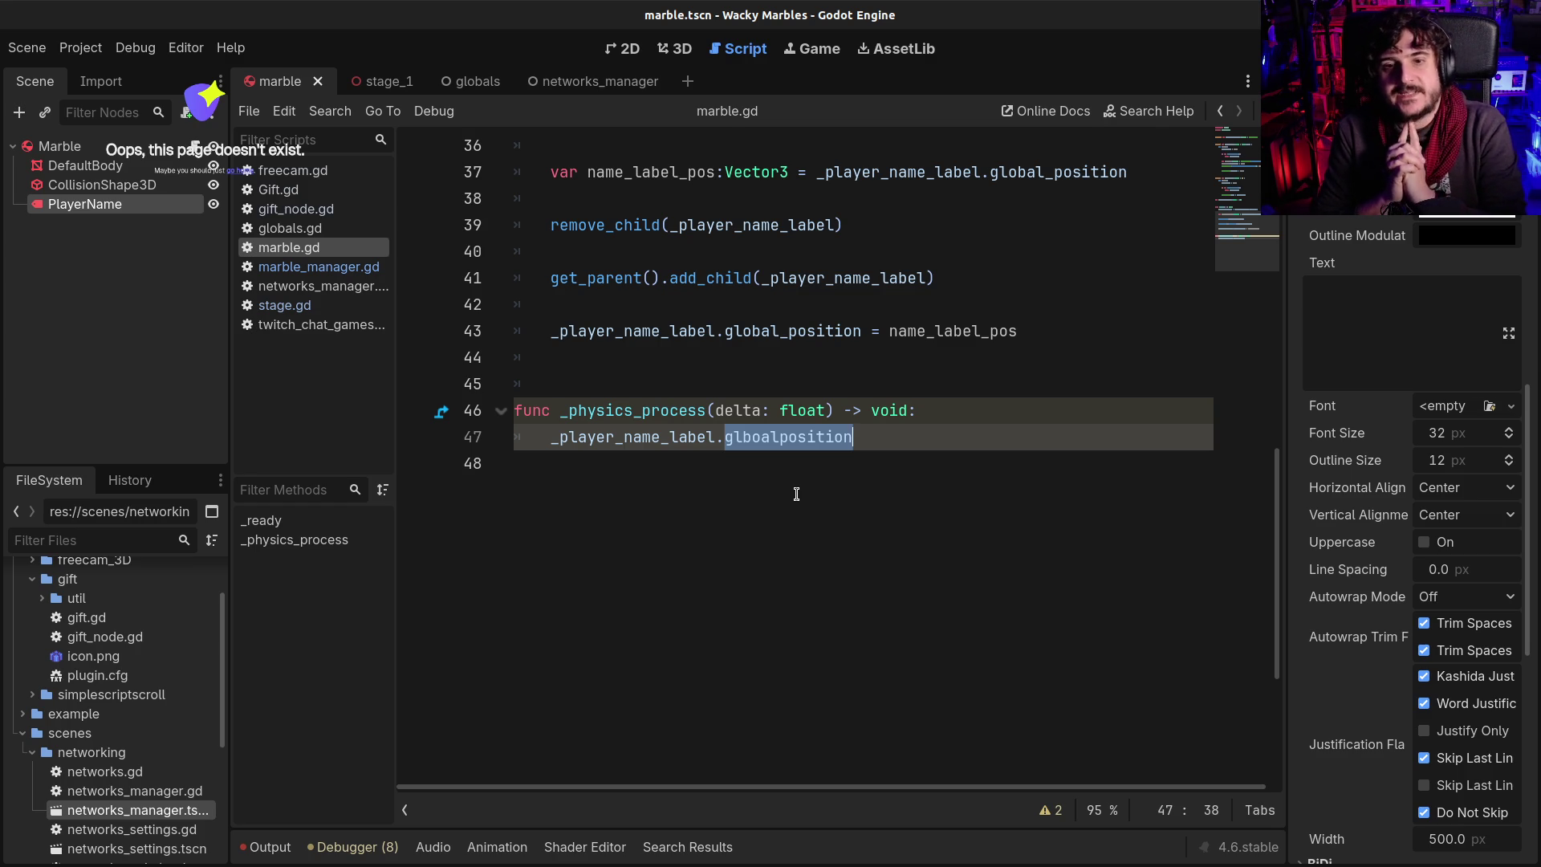
pyautogui.click(976, 410)
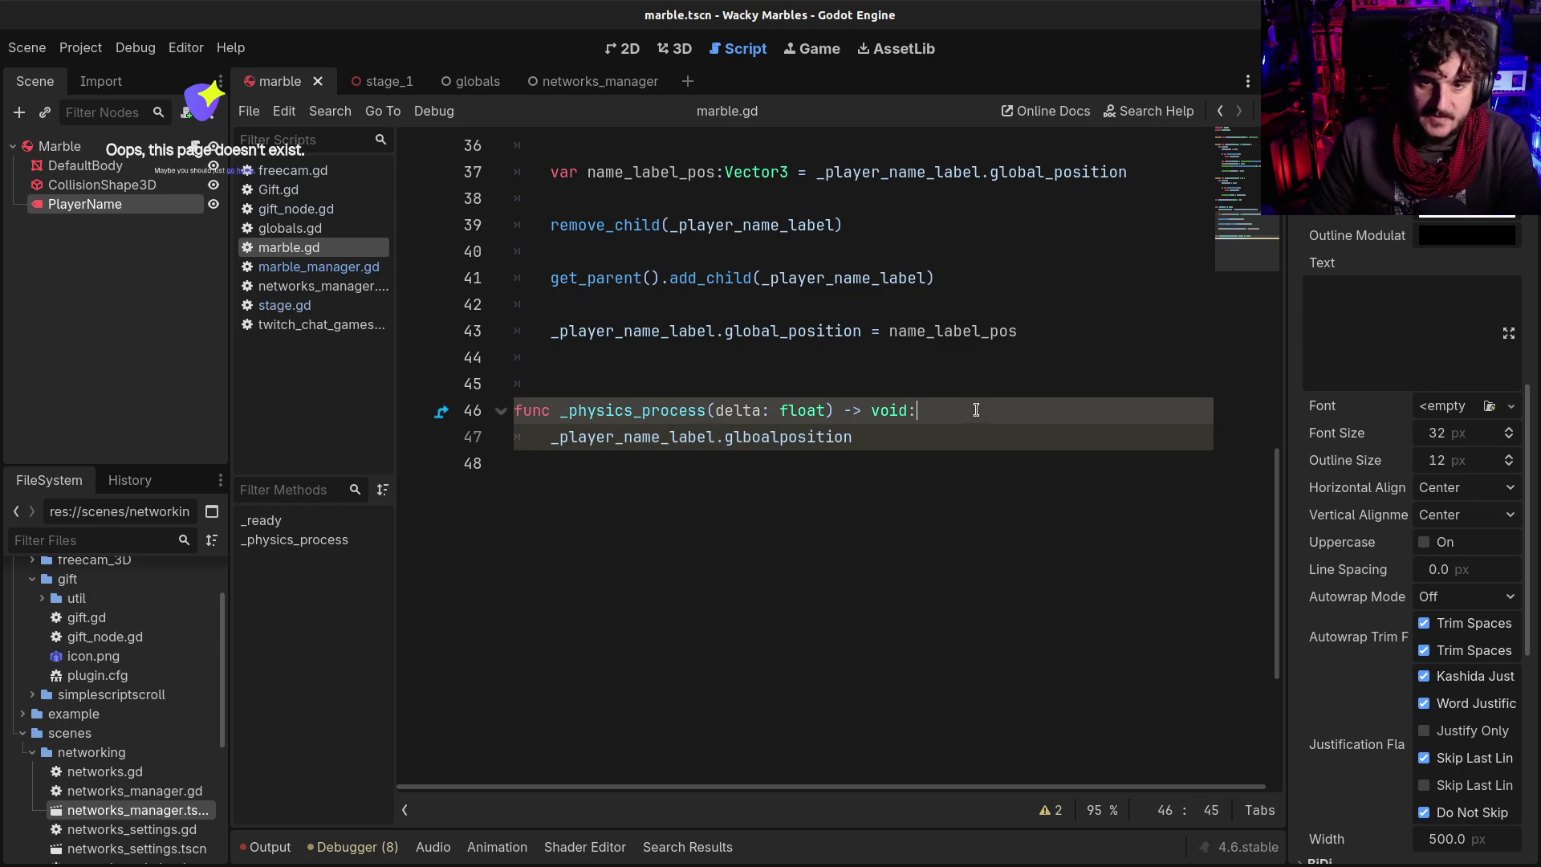
# Add a Vector3 g_pos variable set to global_position in _physics_process
pyautogui.press('Return')
pyautogui.write('var ')
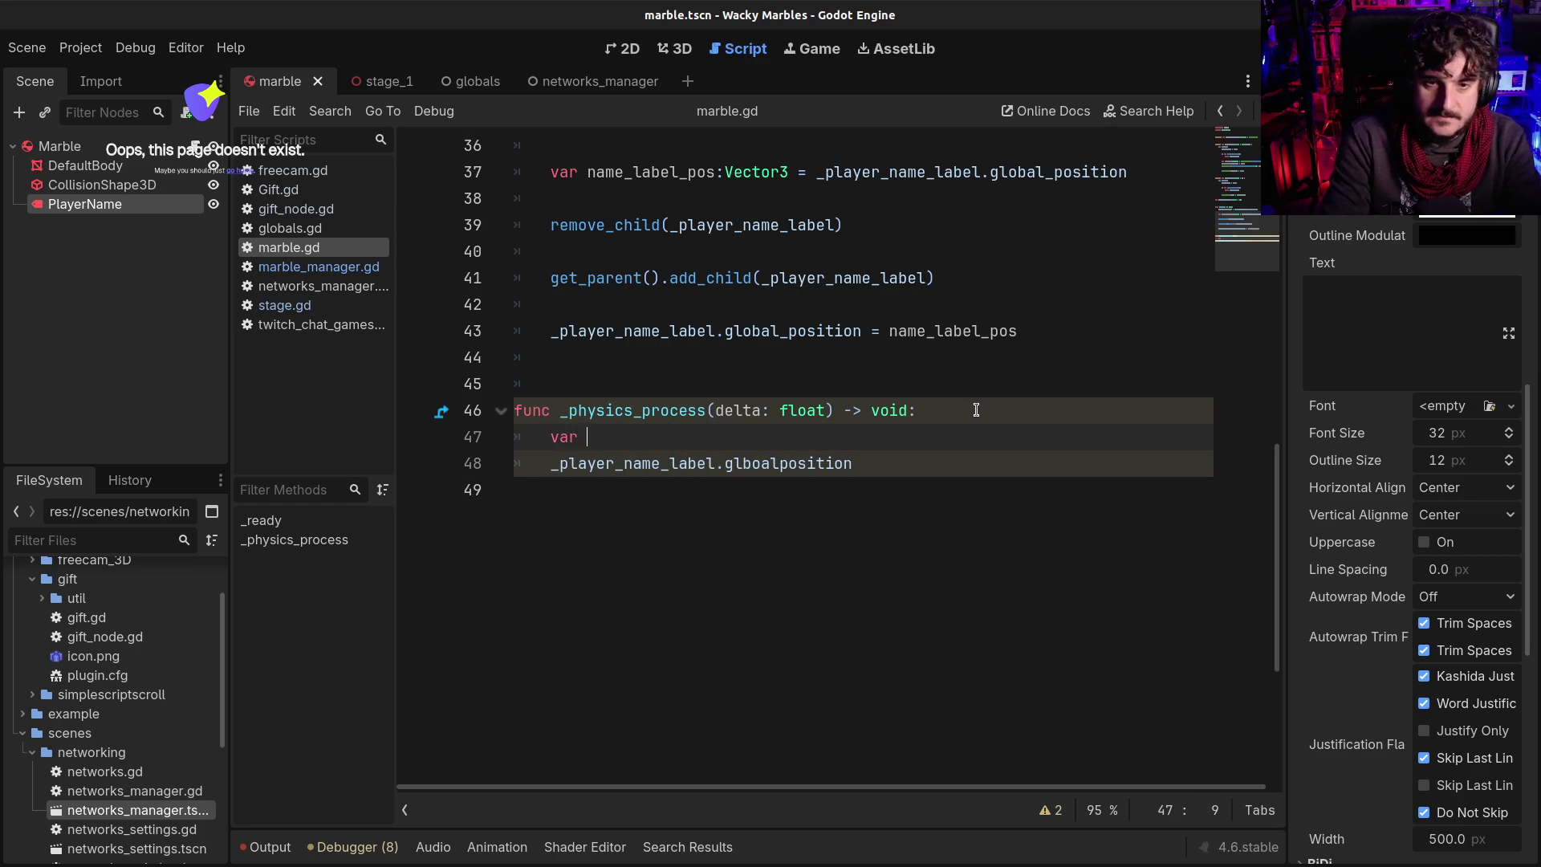
pyautogui.write('g_pos')
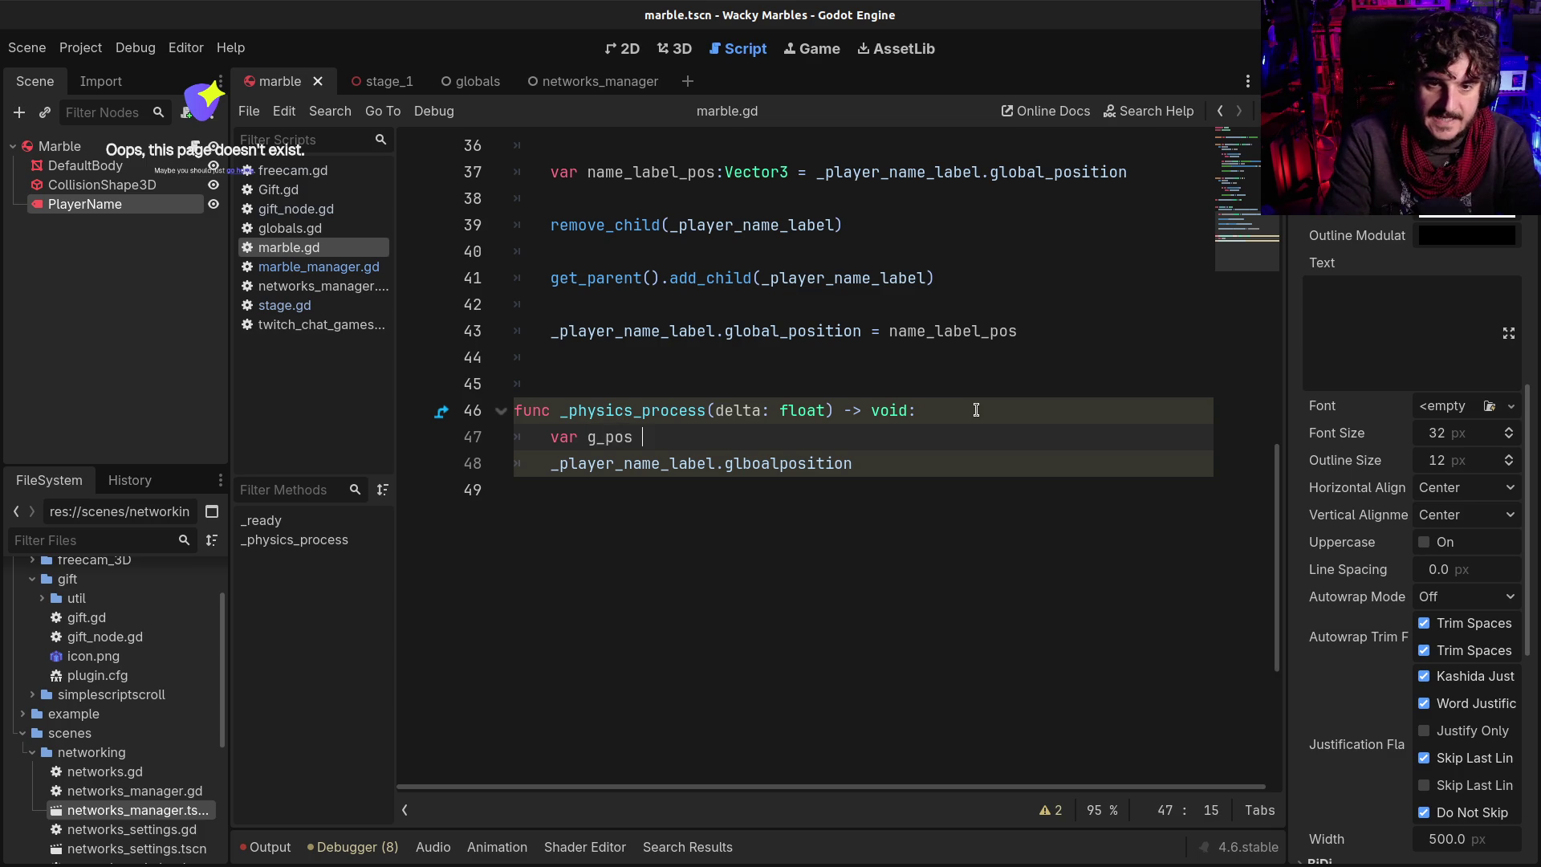
pyautogui.press('BackSpace')
pyautogui.press('BackSpace')
pyautogui.write(':VEc')
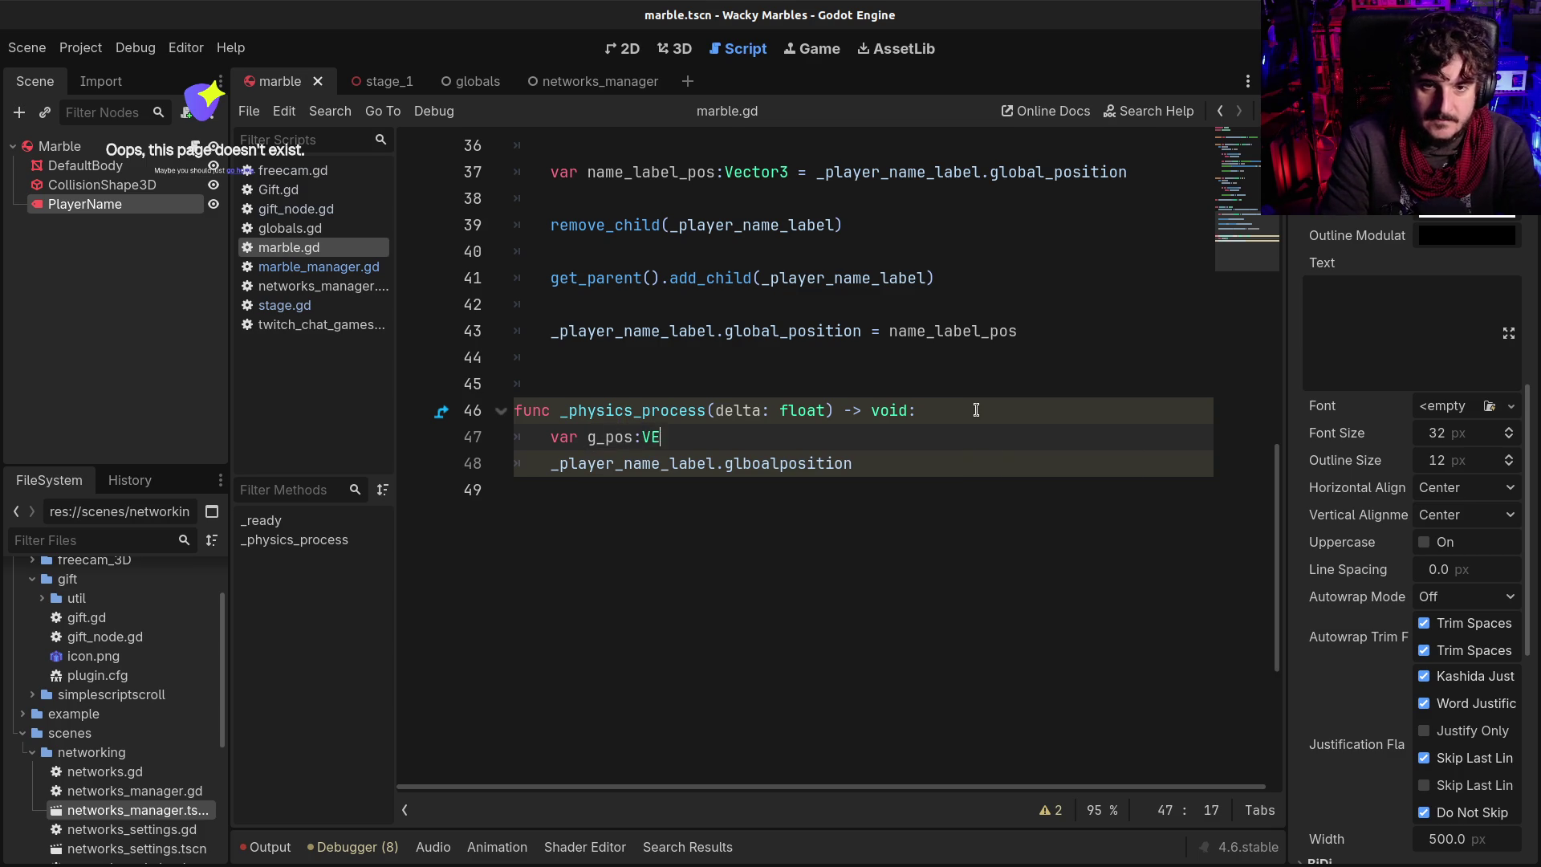
pyautogui.press('BackSpace')
pyautogui.press('BackSpace')
pyautogui.write('ector 3')
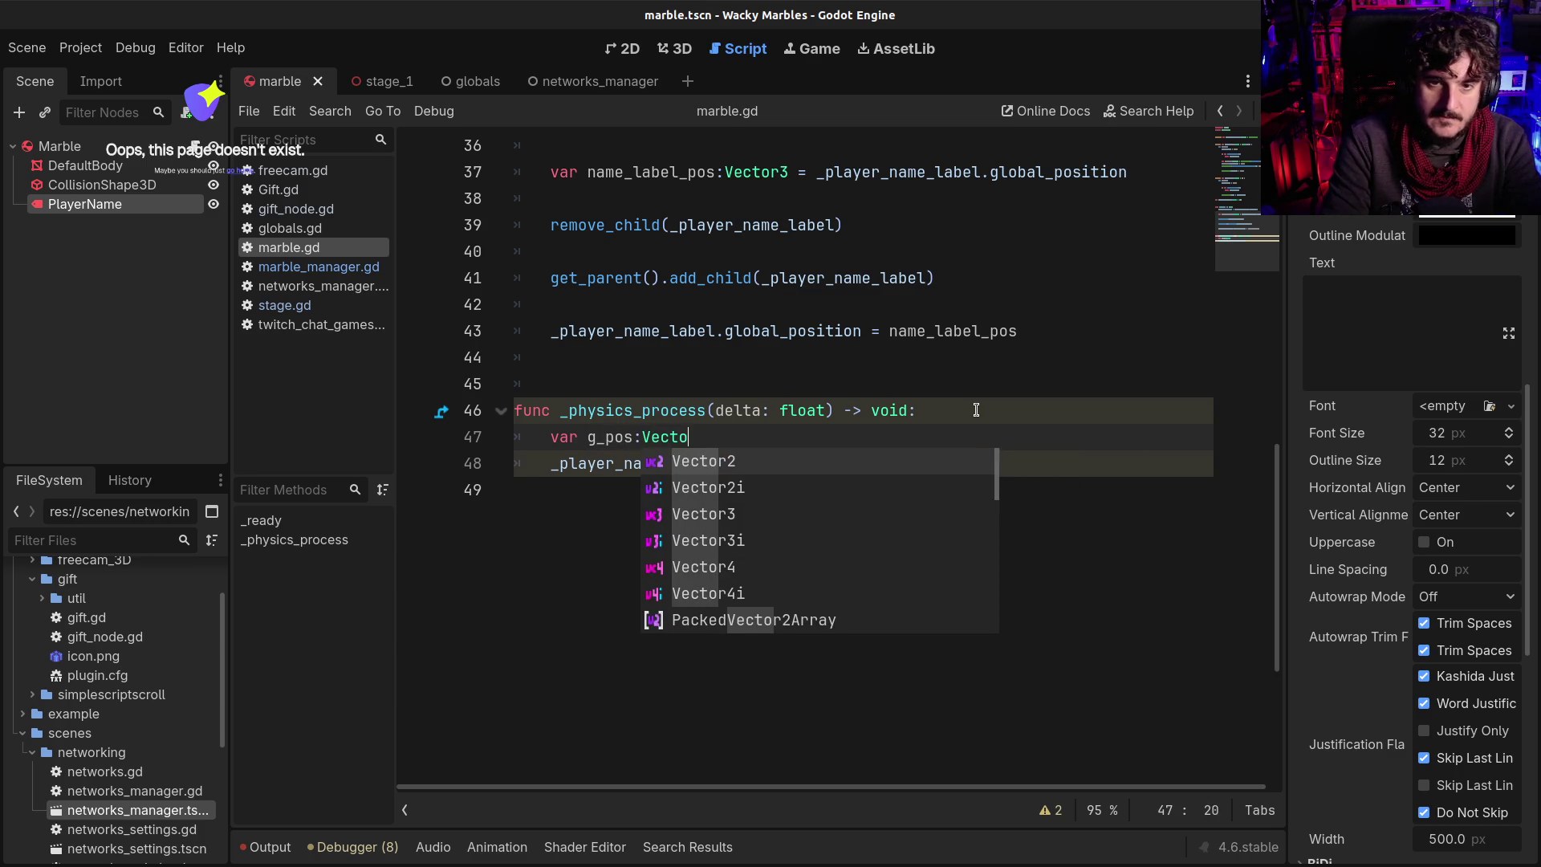
pyautogui.press('BackSpace')
pyautogui.press('BackSpace')
pyautogui.press('BackSpace')
pyautogui.write('3 = ')
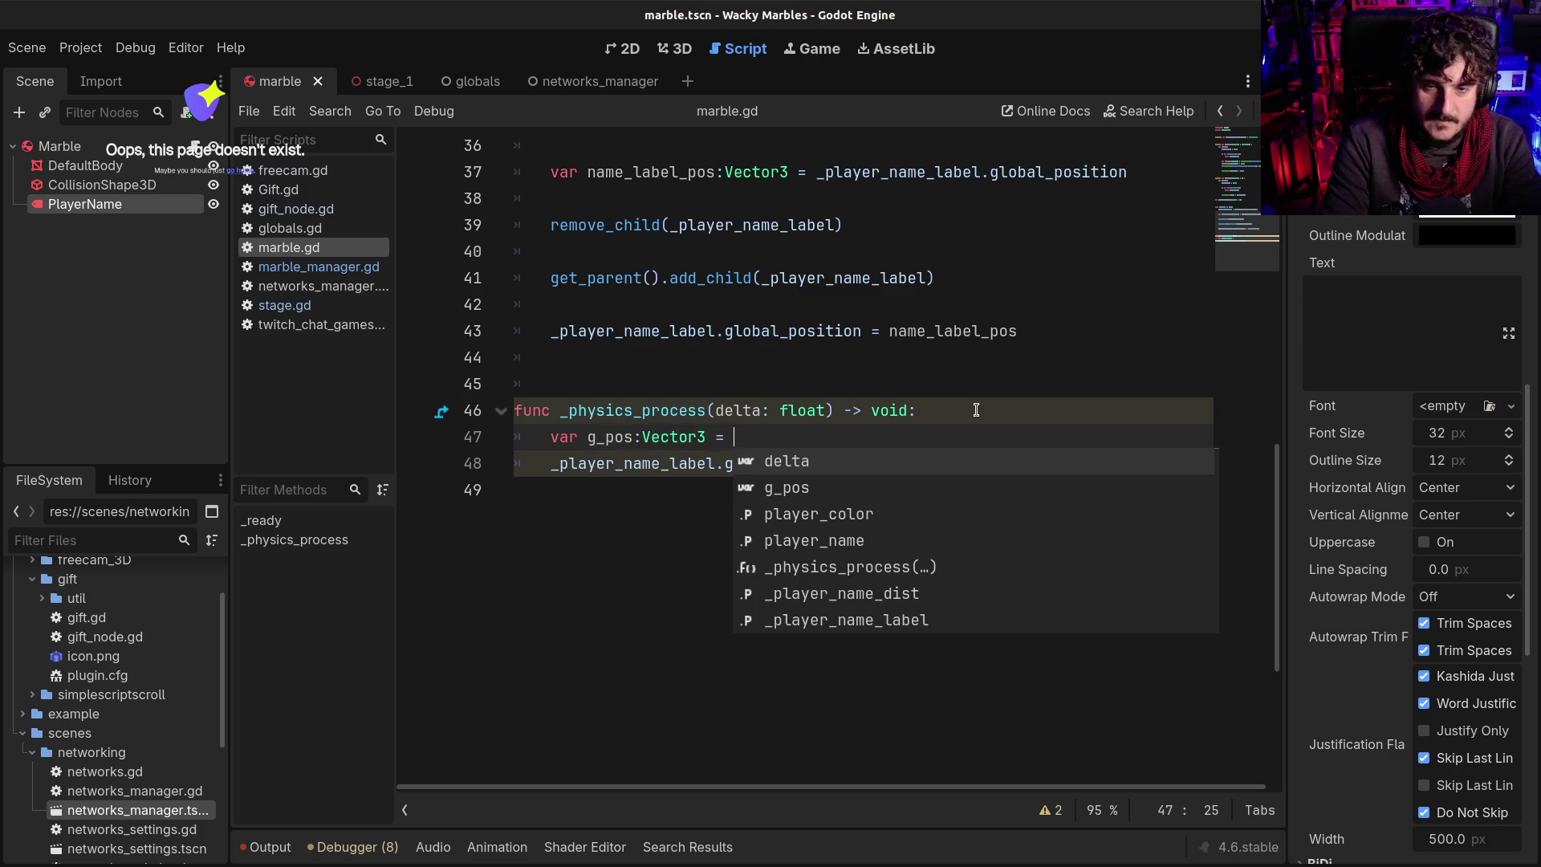
pyautogui.write('glo')
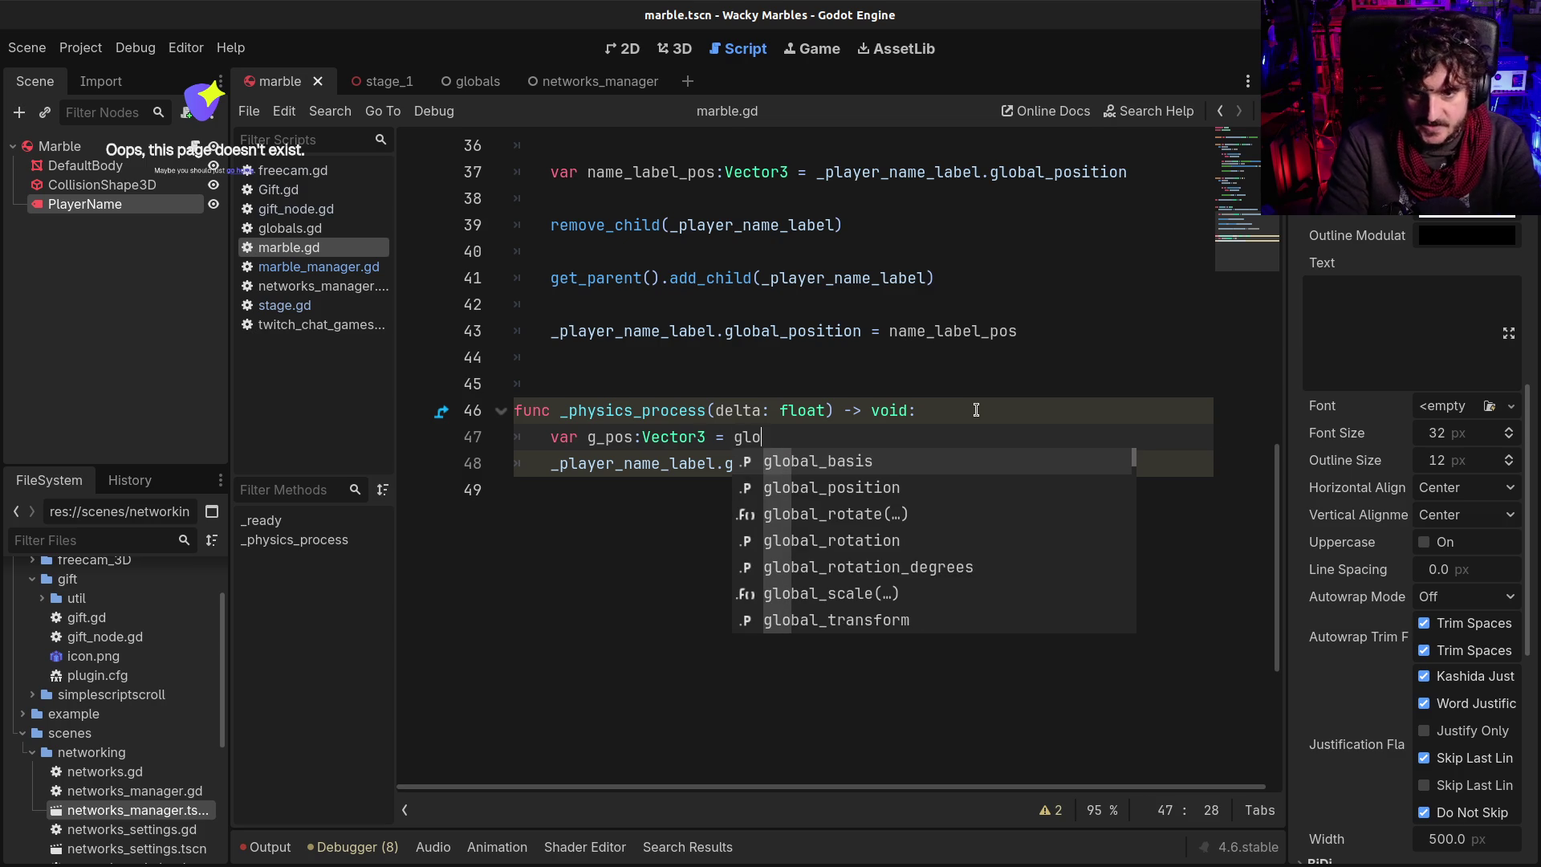
pyautogui.press('Down')
pyautogui.press('Return')
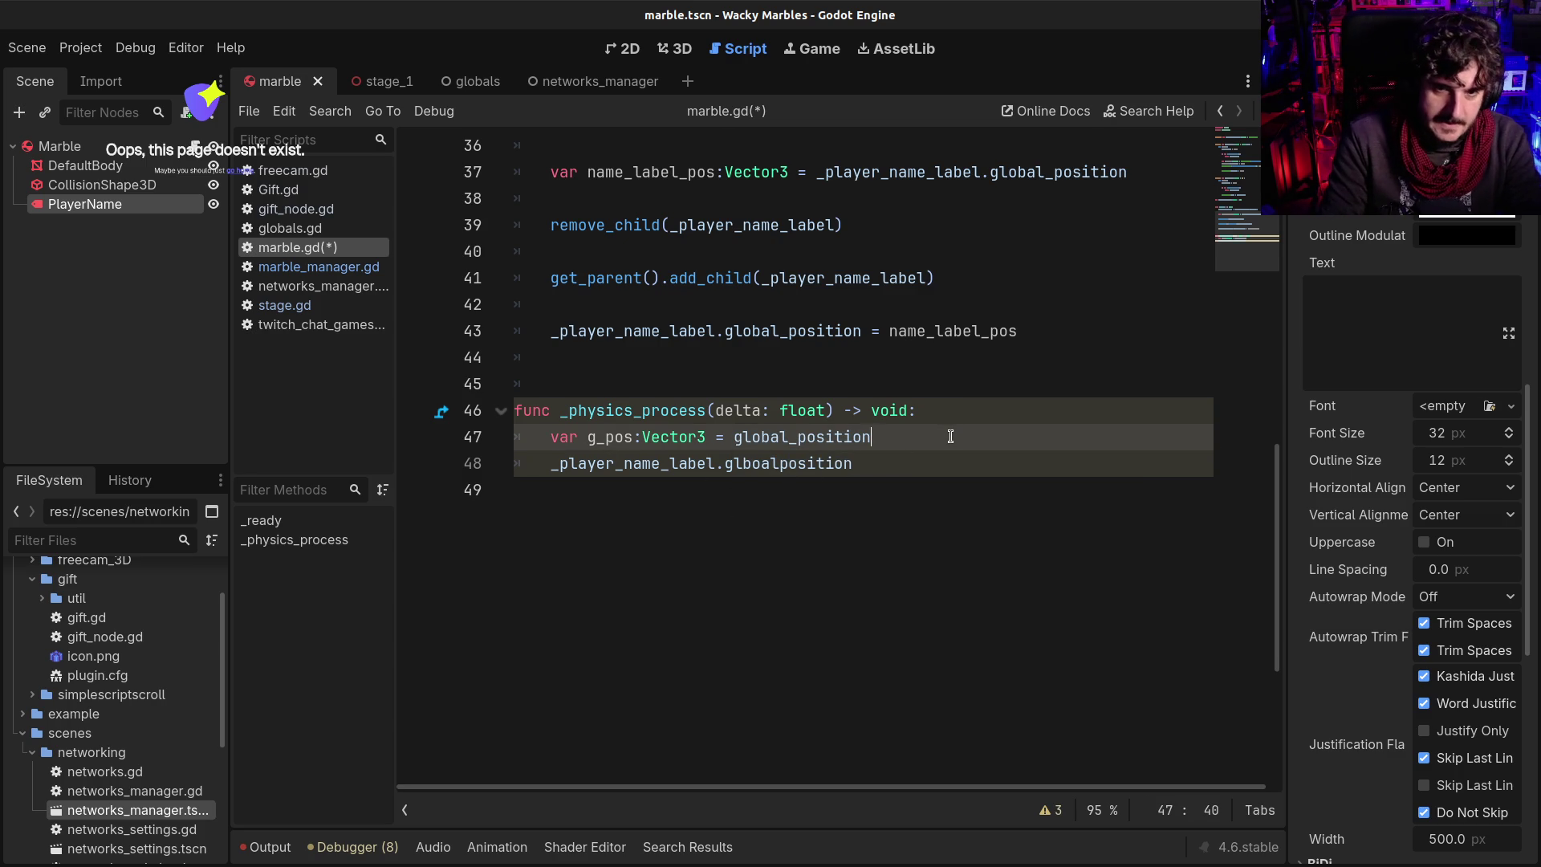
pyautogui.press('Return')
# Fix line 49 to assign global_position = global_position and delete the unneeded g_pos line
pyautogui.doubleClick(810, 437)
pyautogui.hotkey('ctrl', 'c')
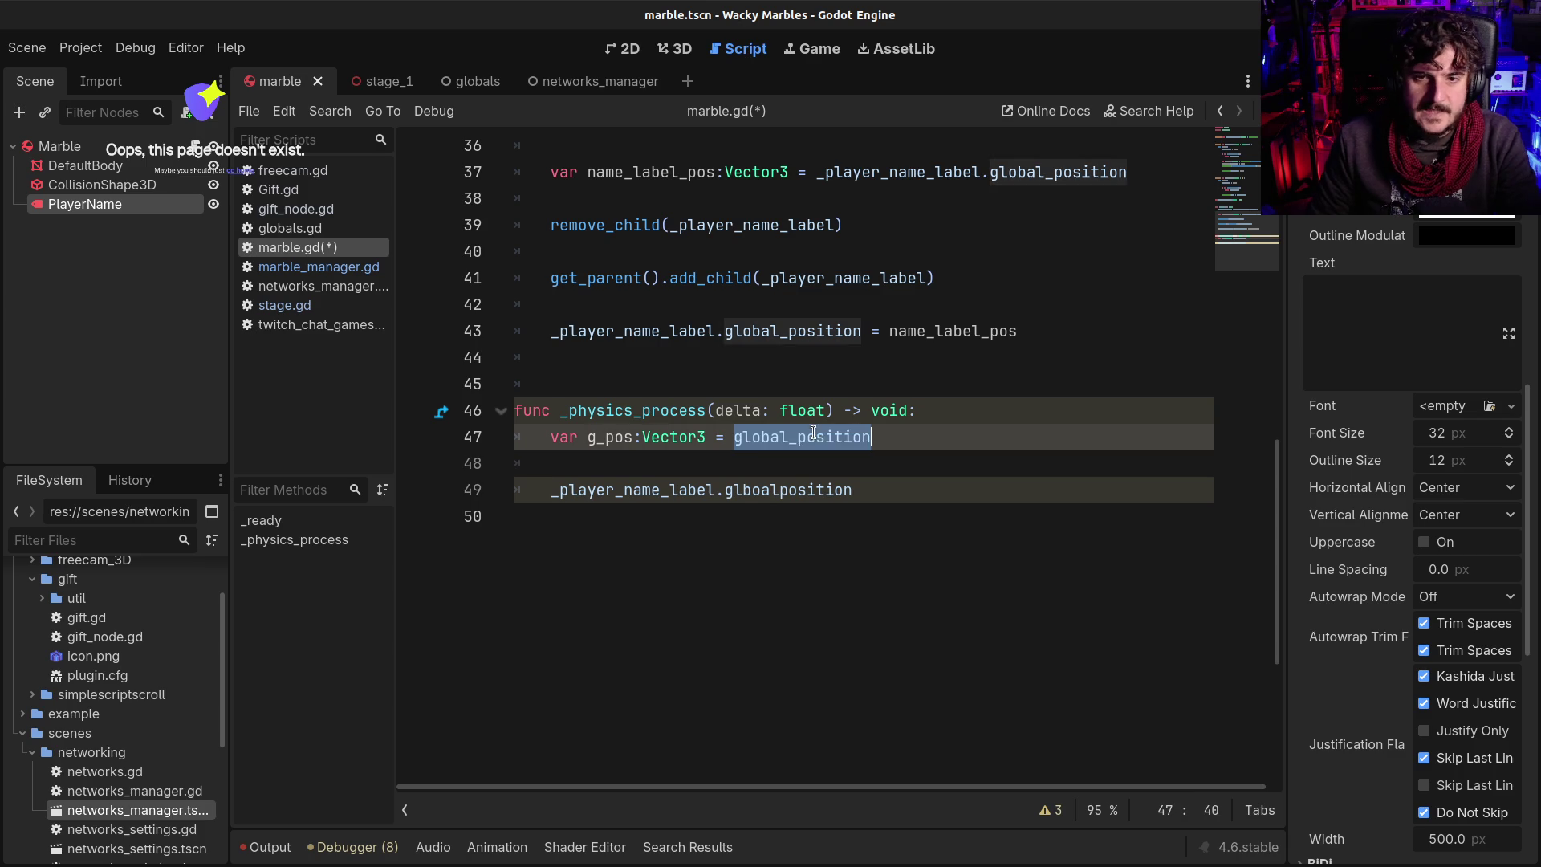
pyautogui.doubleClick(763, 492)
pyautogui.hotkey('ctrl', 'v')
pyautogui.write('=')
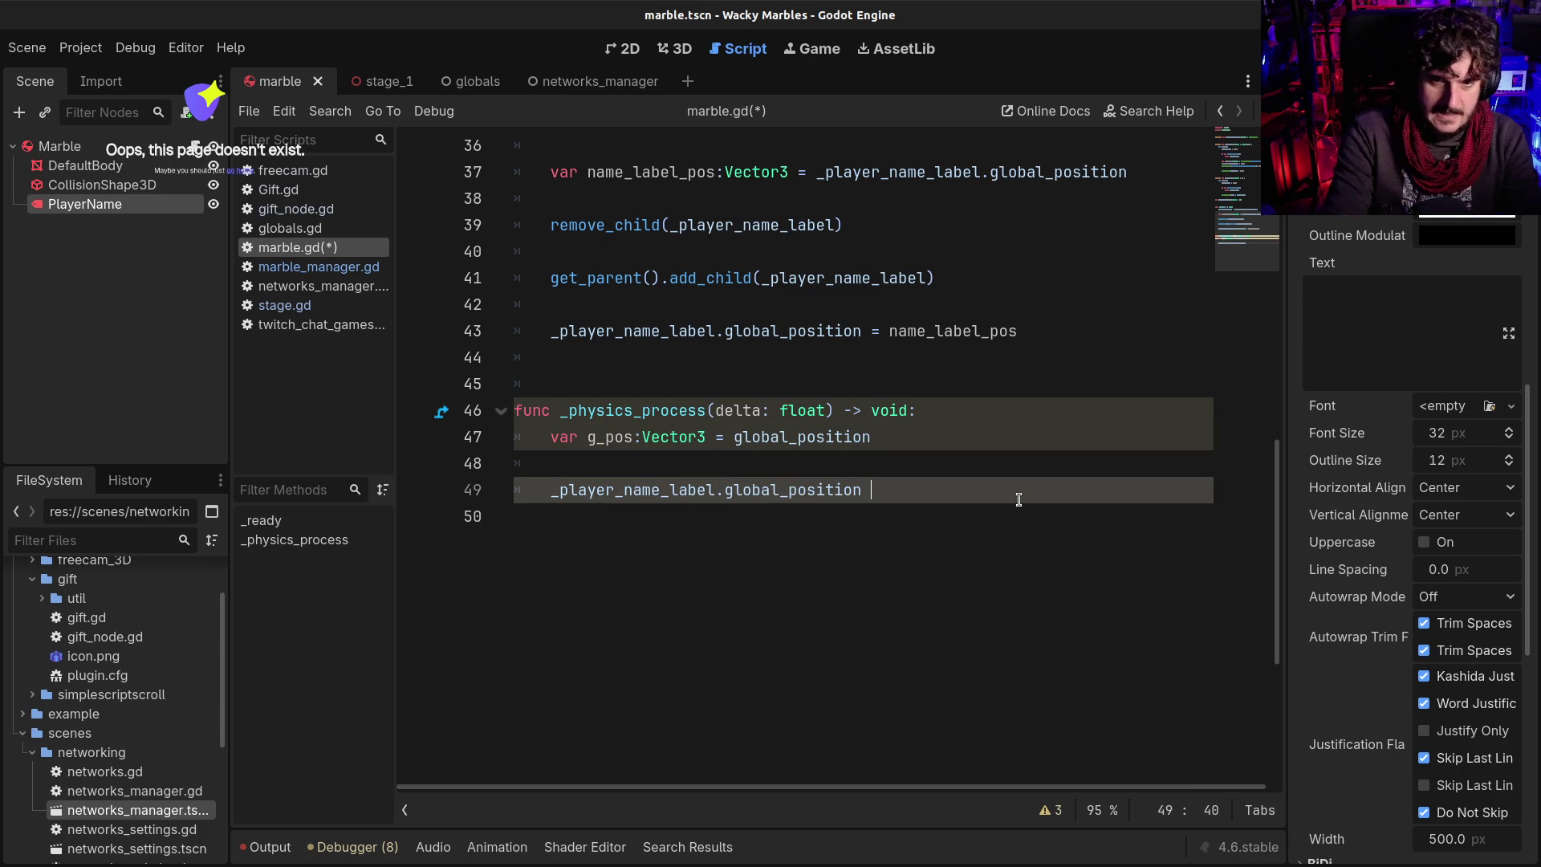
pyautogui.hotkey('ctrl', 'v')
pyautogui.press('Up')
pyautogui.press('Up')
pyautogui.hotkey('shift', 'End')
pyautogui.press('BackSpace')
pyautogui.press('Down')
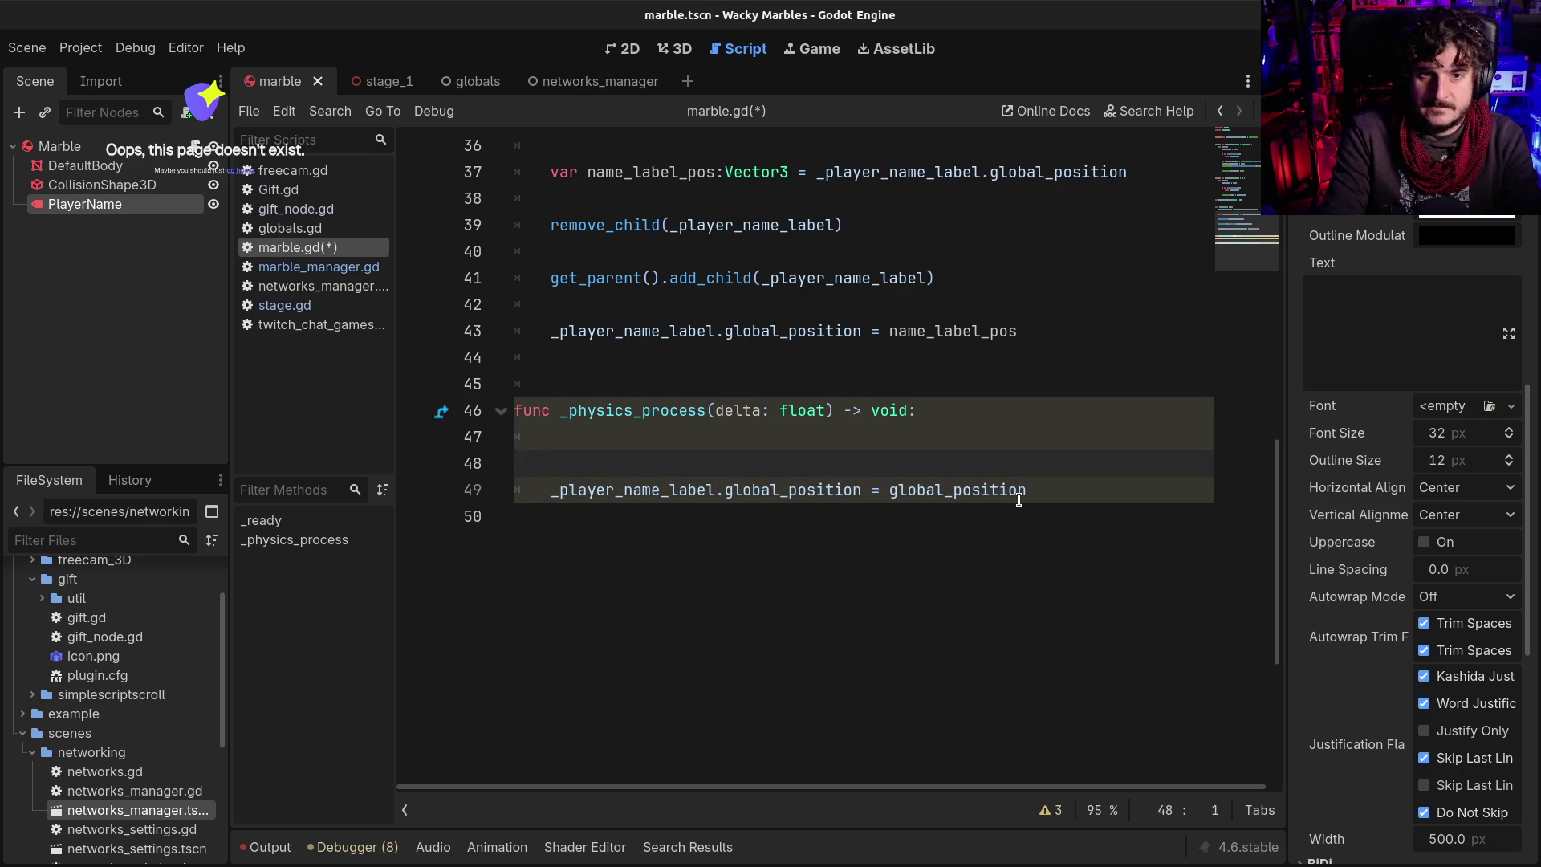
pyautogui.press('BackSpace')
pyautogui.press('BackSpace')
# Add a new line starting _player_name_label.global_position.y += below the assignment
pyautogui.doubleClick(909, 436)
pyautogui.doubleClick(613, 439)
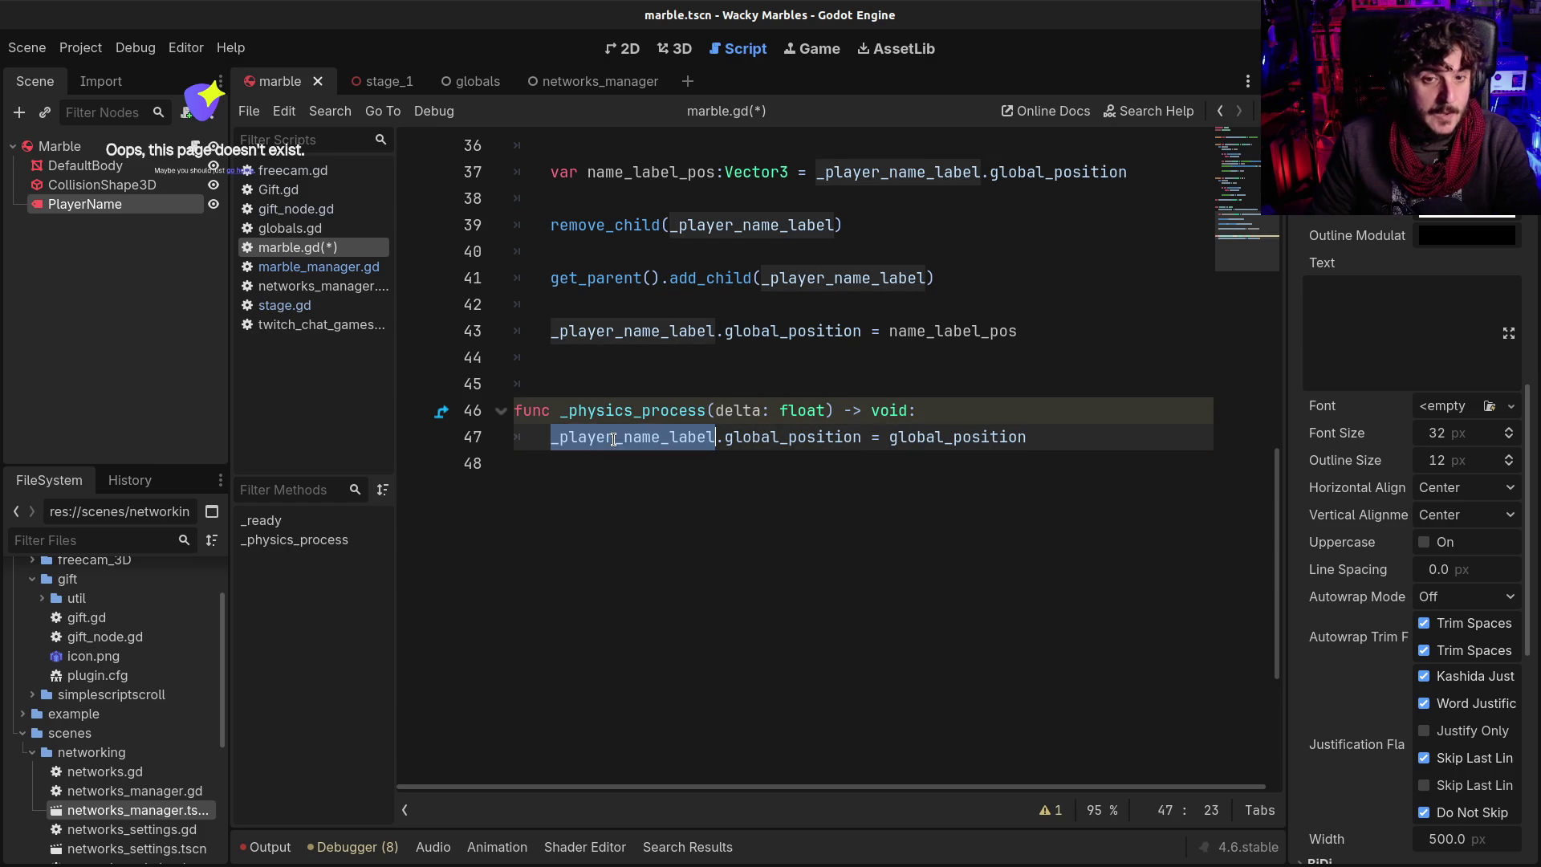
pyautogui.hotkey('ctrl', 'c')
pyautogui.click(1128, 439)
pyautogui.press('Return')
pyautogui.press('Return')
pyautogui.hotkey('ctrl', 'v')
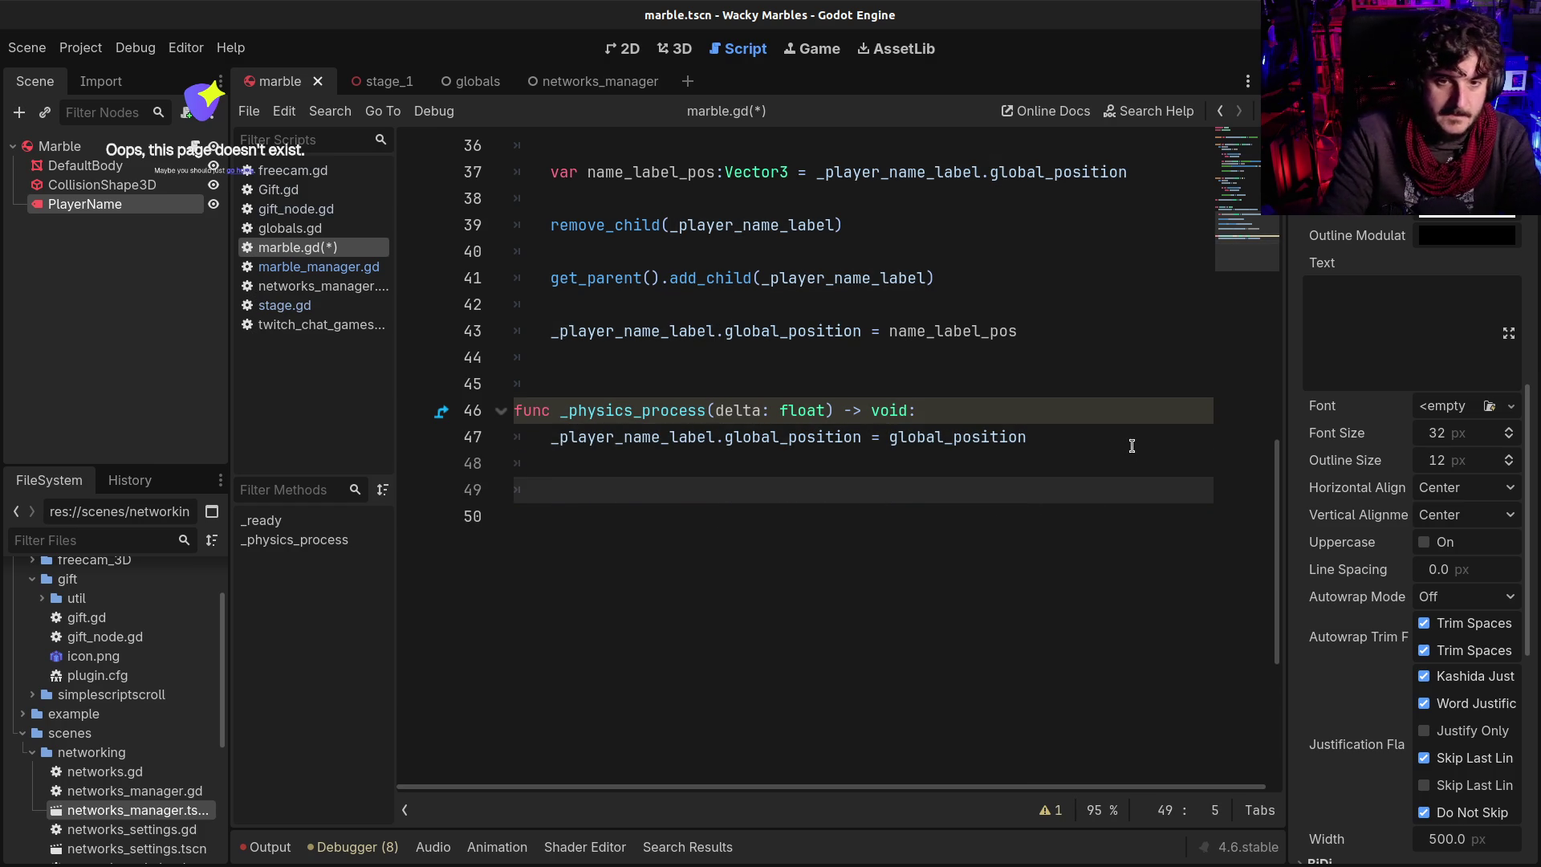
pyautogui.write('.glo')
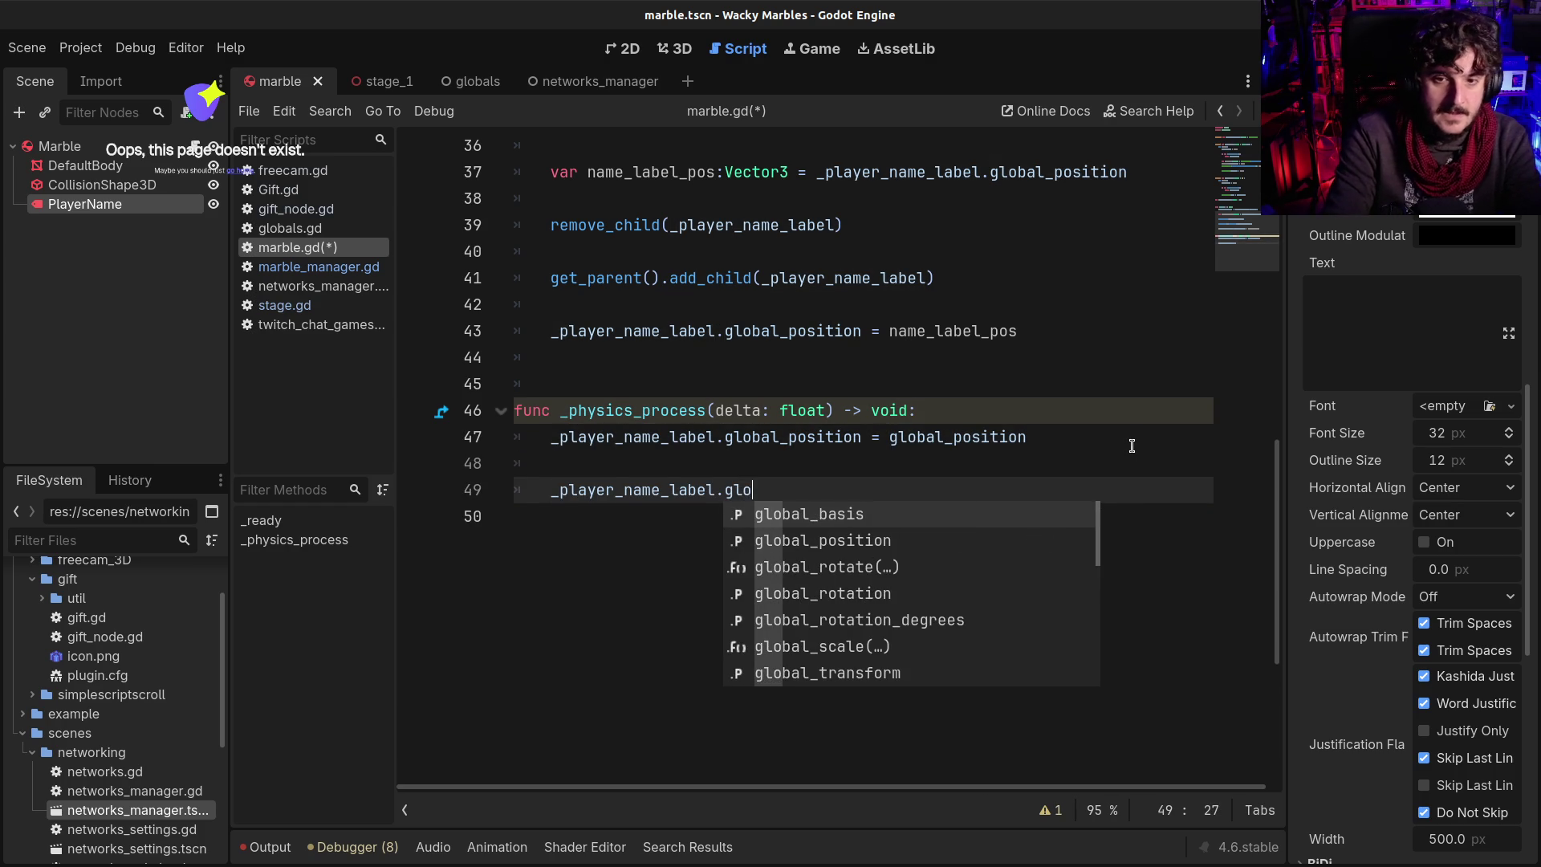
pyautogui.press('Down')
pyautogui.press('Return')
pyautogui.write('.')
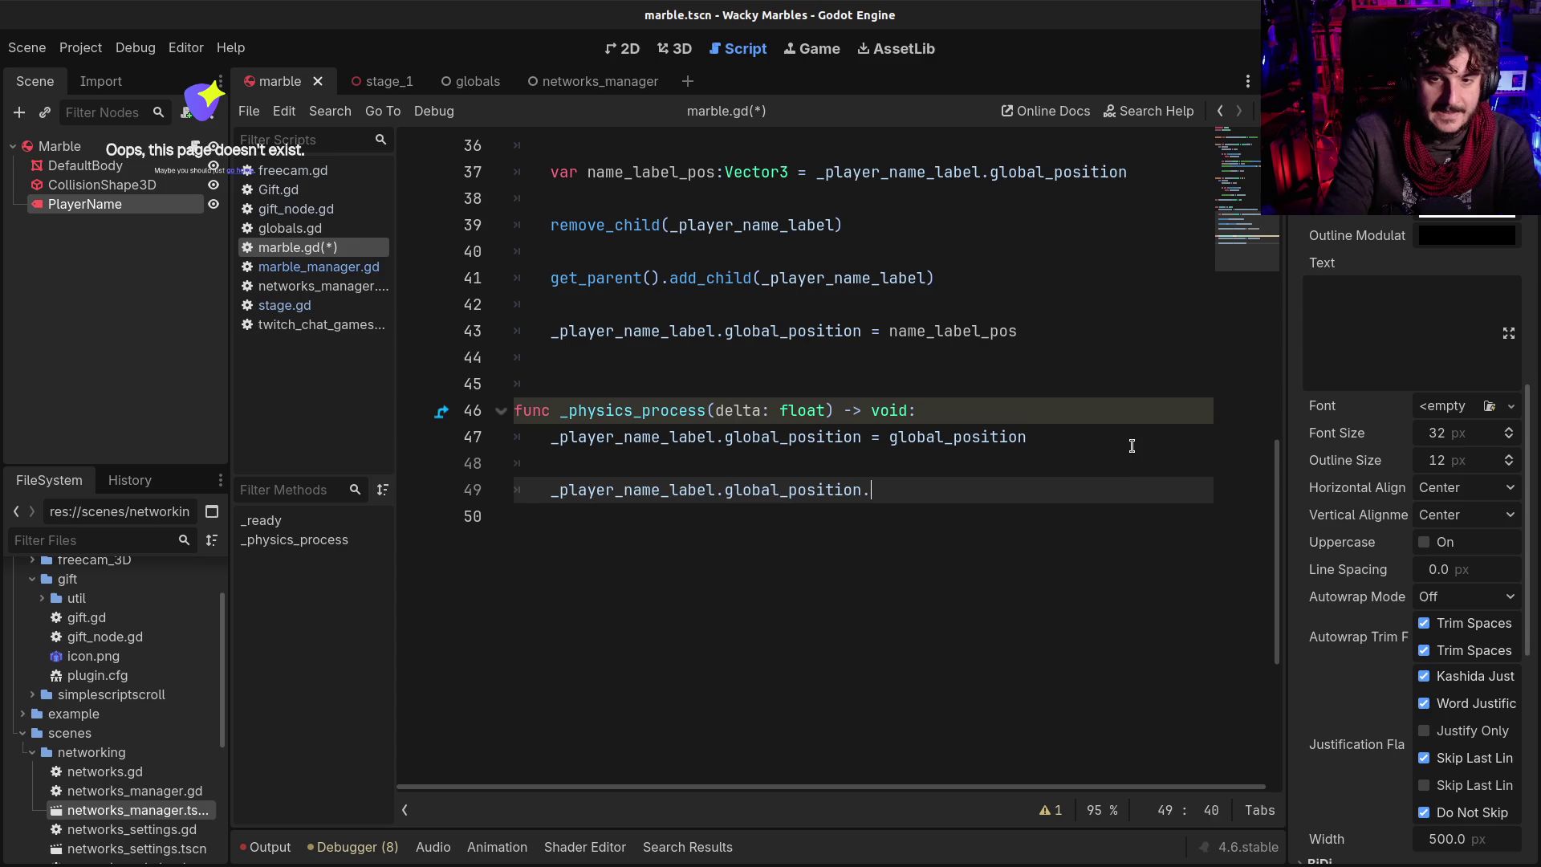
pyautogui.write('y +=')
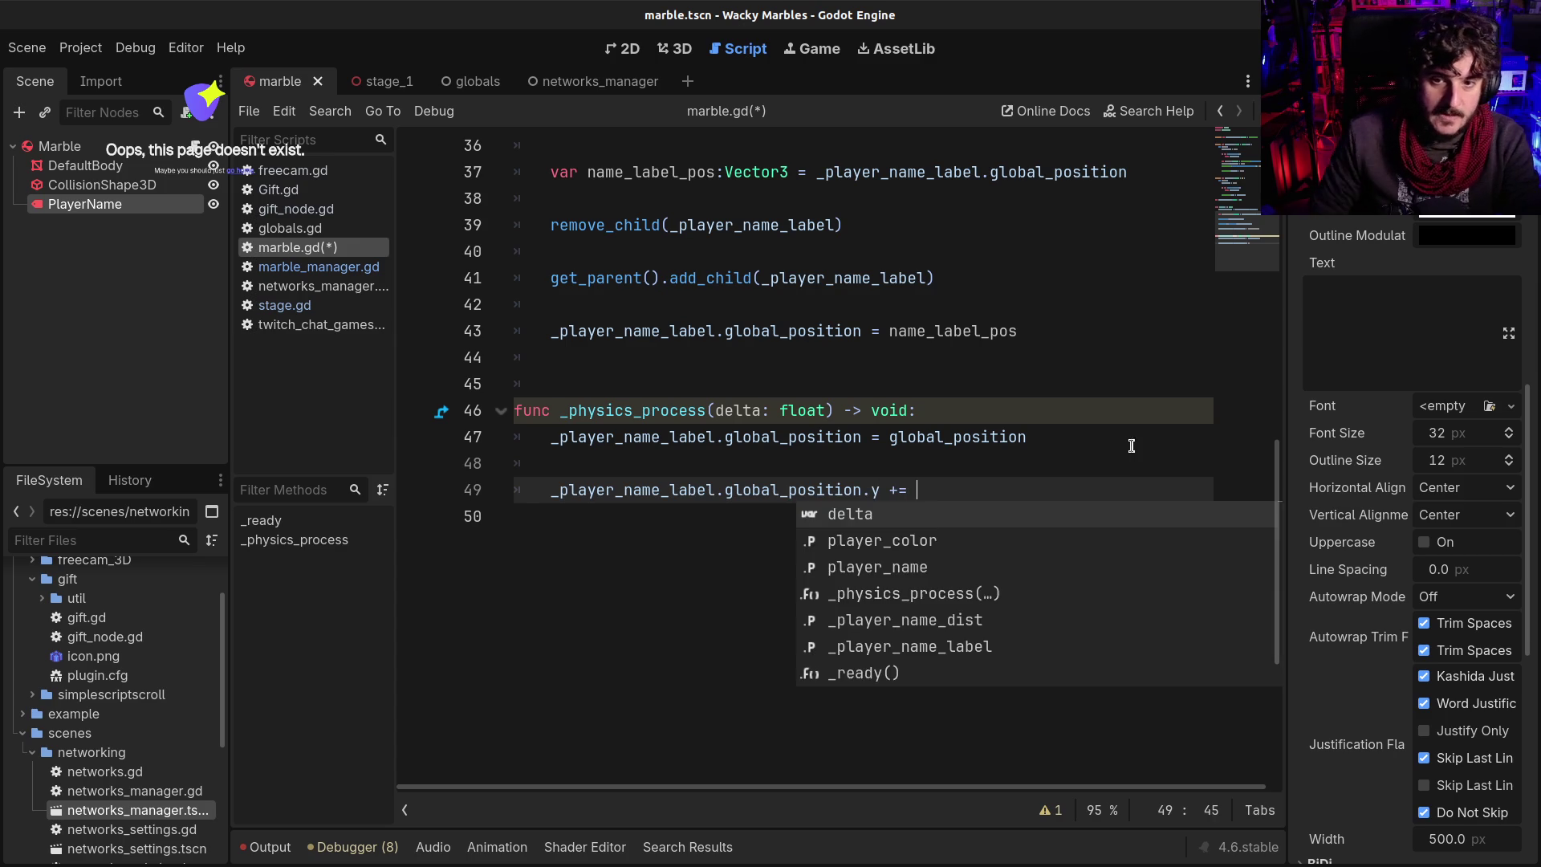
# Complete the offset with _player_name_dist, save marble.gd and run the game
pyautogui.scroll(1, 928, 376)
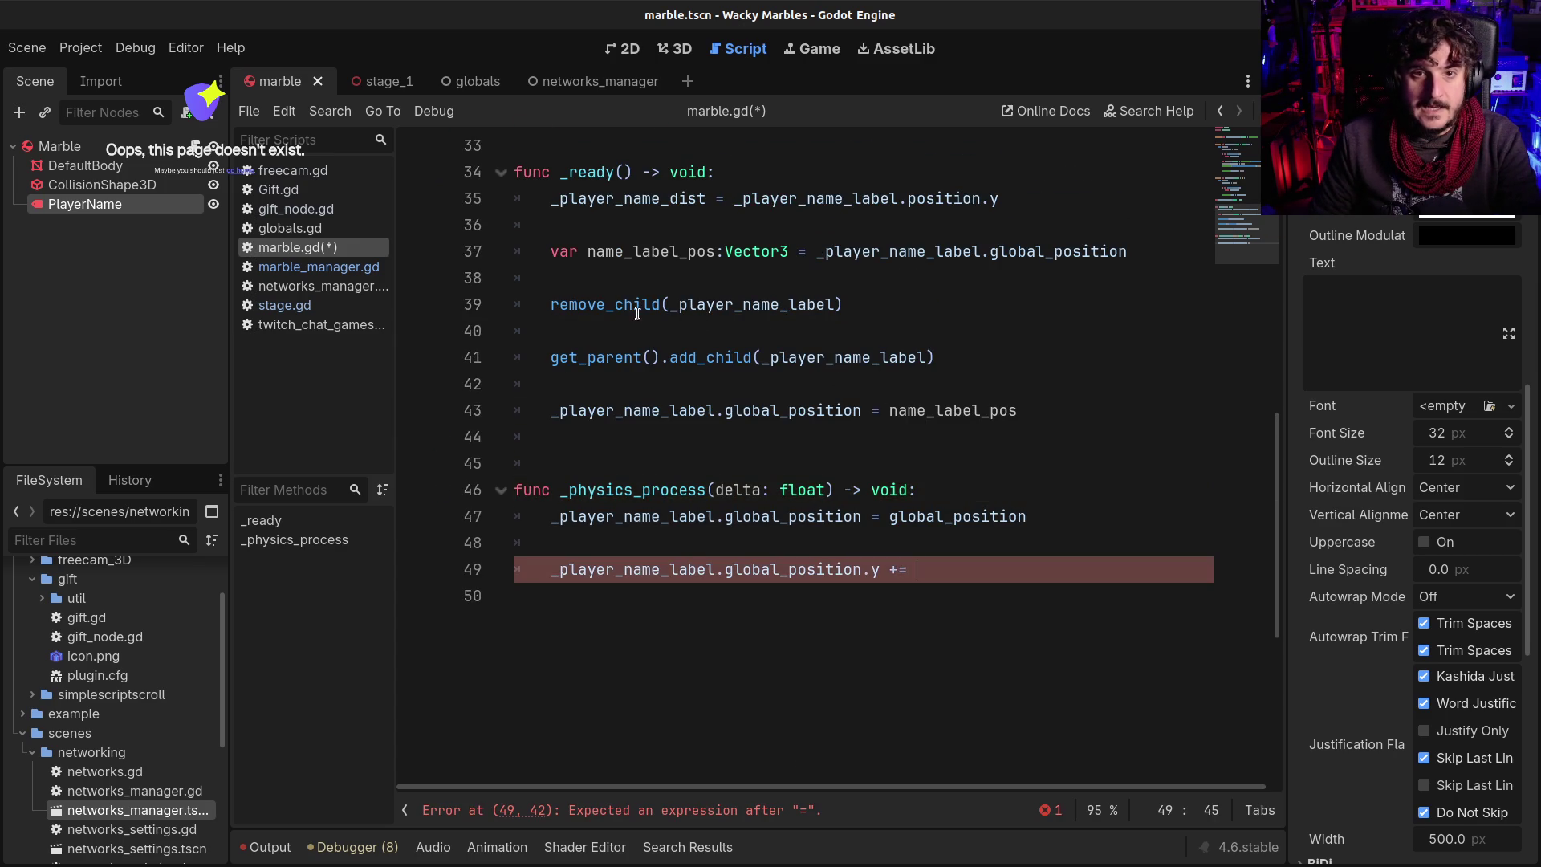
pyautogui.scroll(5, 638, 313)
pyautogui.scroll(6, 637, 313)
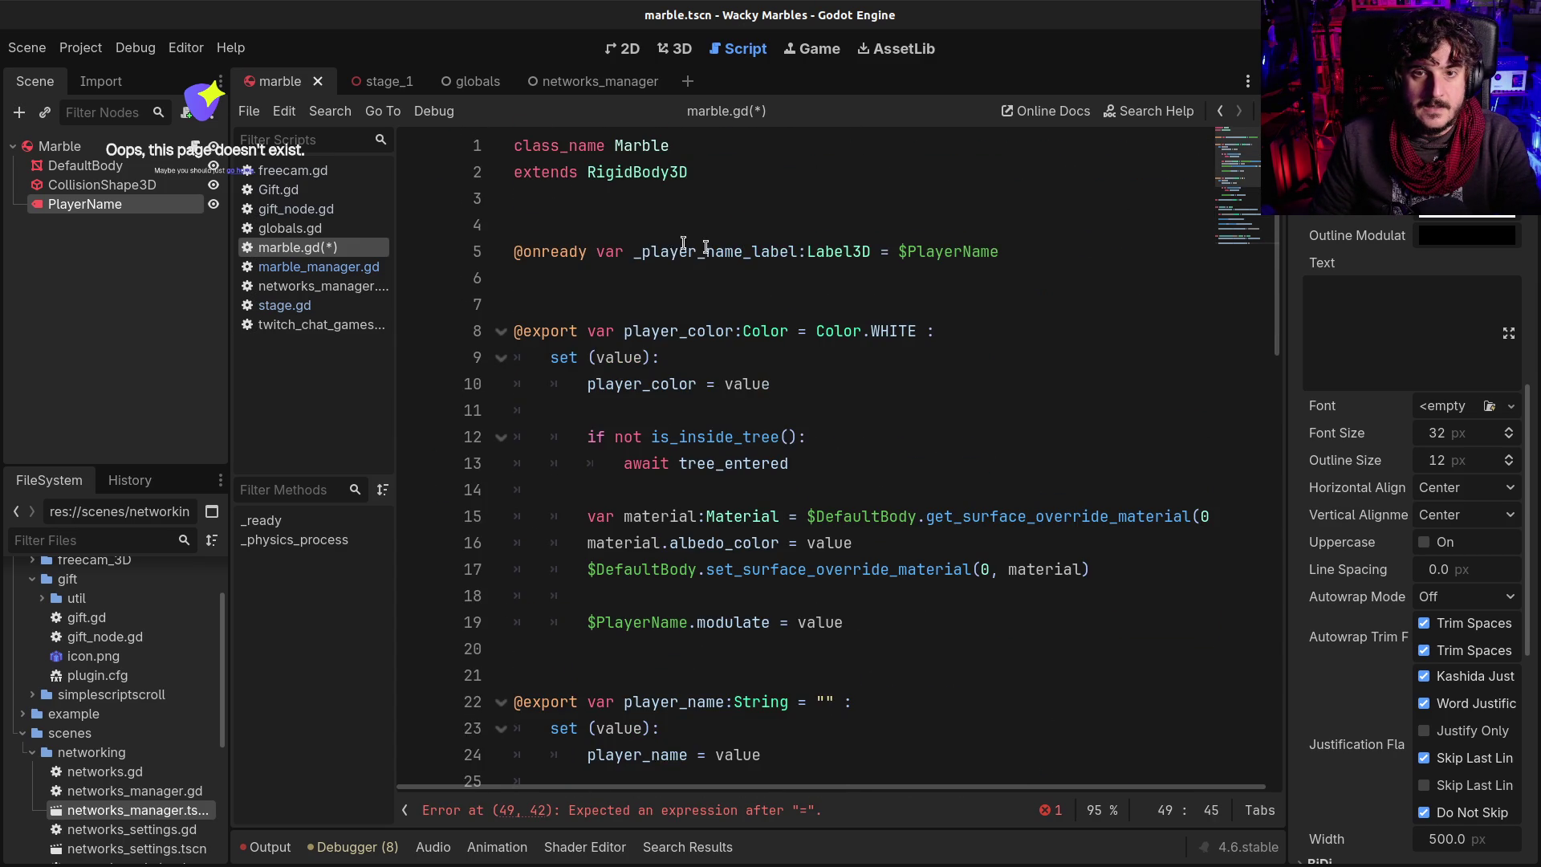
pyautogui.scroll(-3, 653, 468)
pyautogui.doubleClick(653, 544)
pyautogui.scroll(-8, 816, 568)
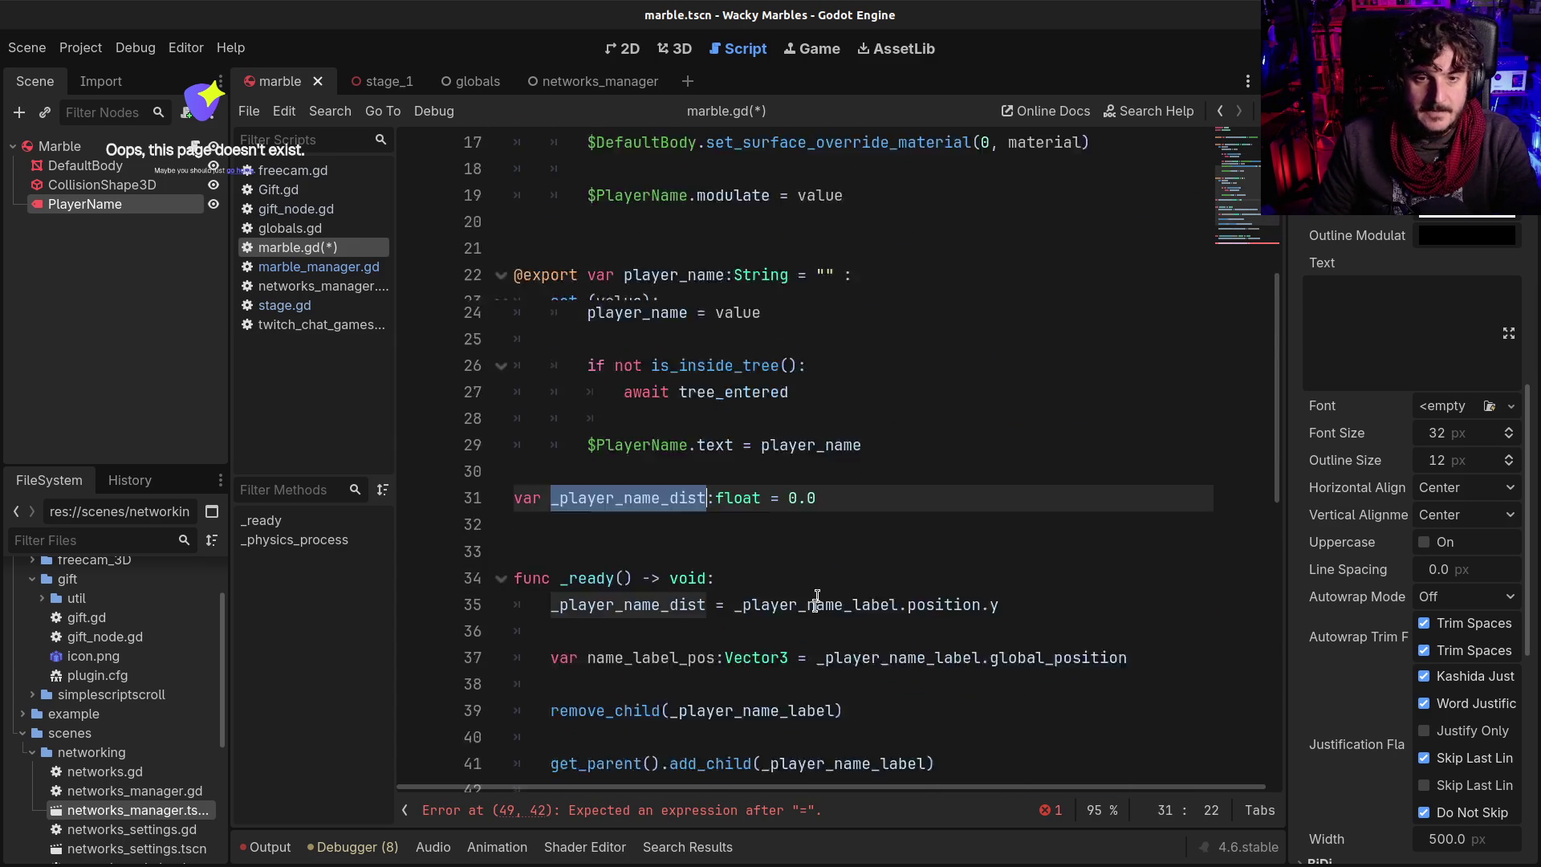
pyautogui.click(974, 439)
pyautogui.hotkey('ctrl', 'v')
pyautogui.hotkey('ctrl', 's')
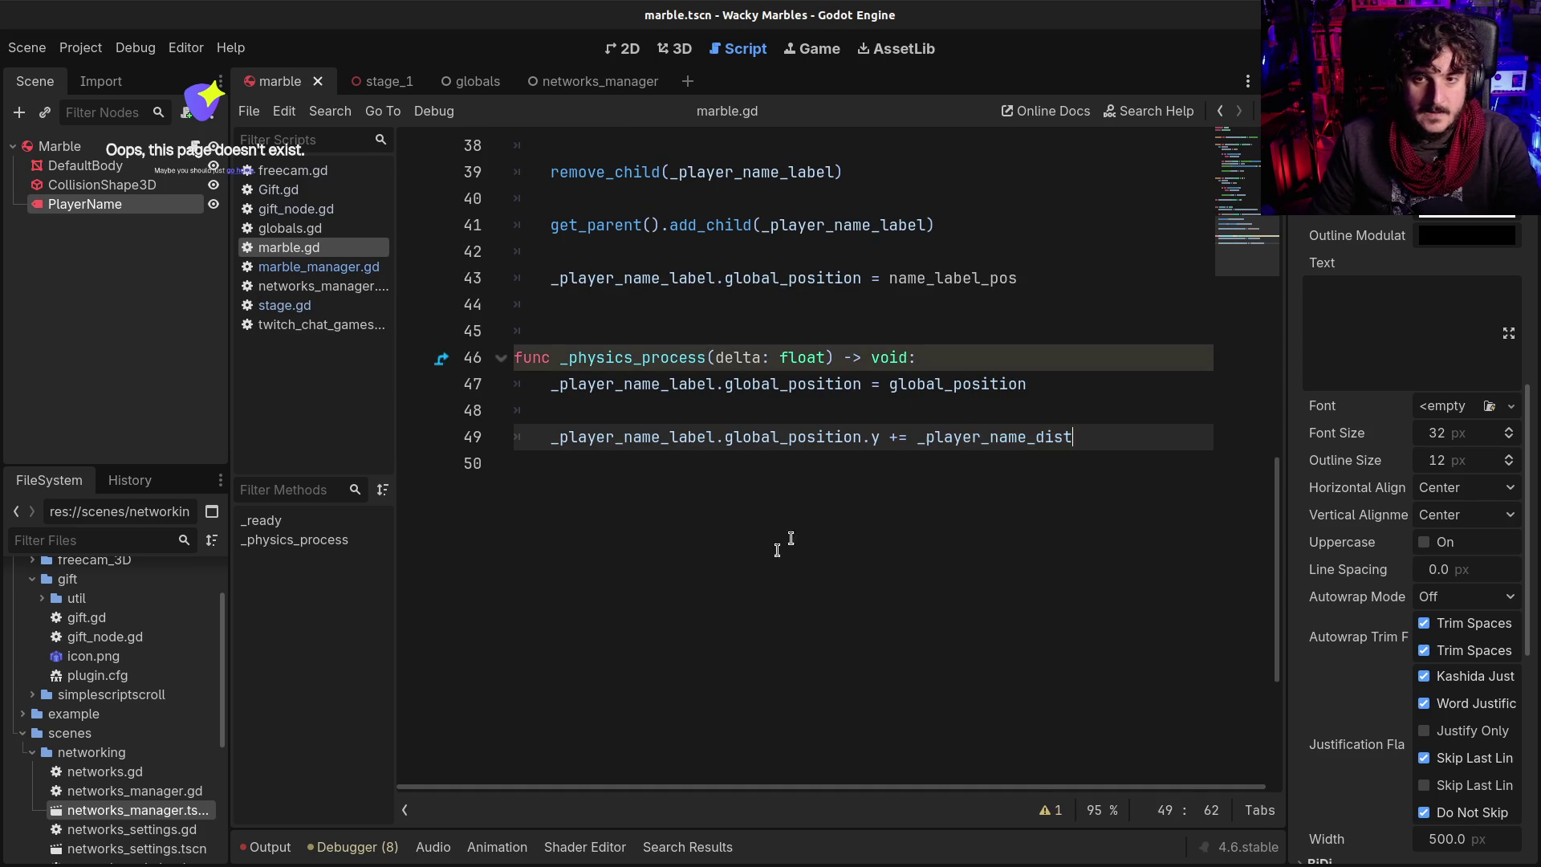
pyautogui.press('F5')
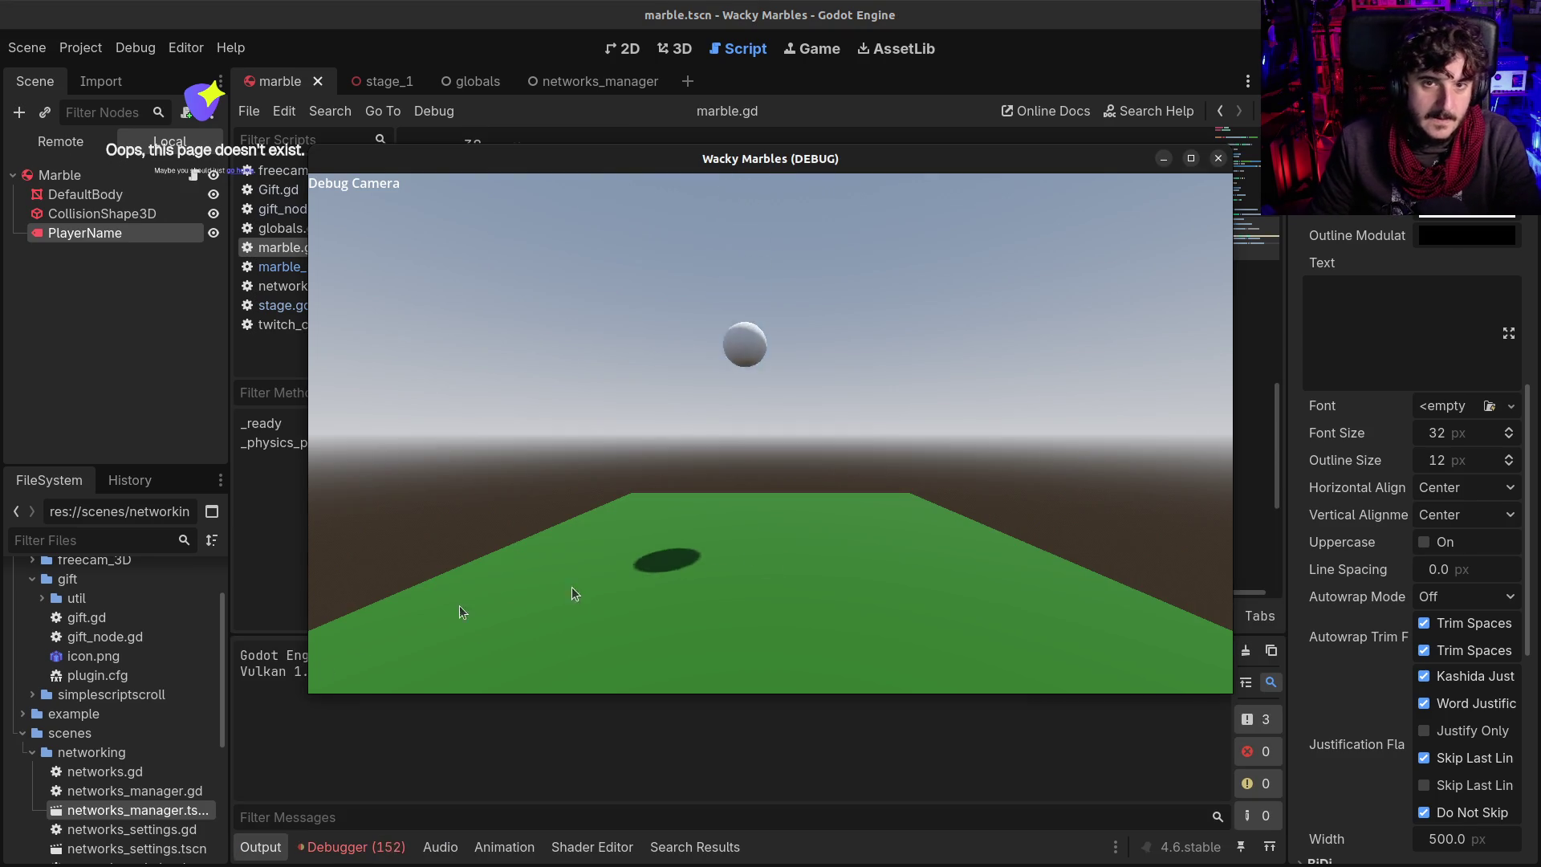
# Jump to the runtime error on marble.gd line 47 and stop the running game
pyautogui.click(353, 847)
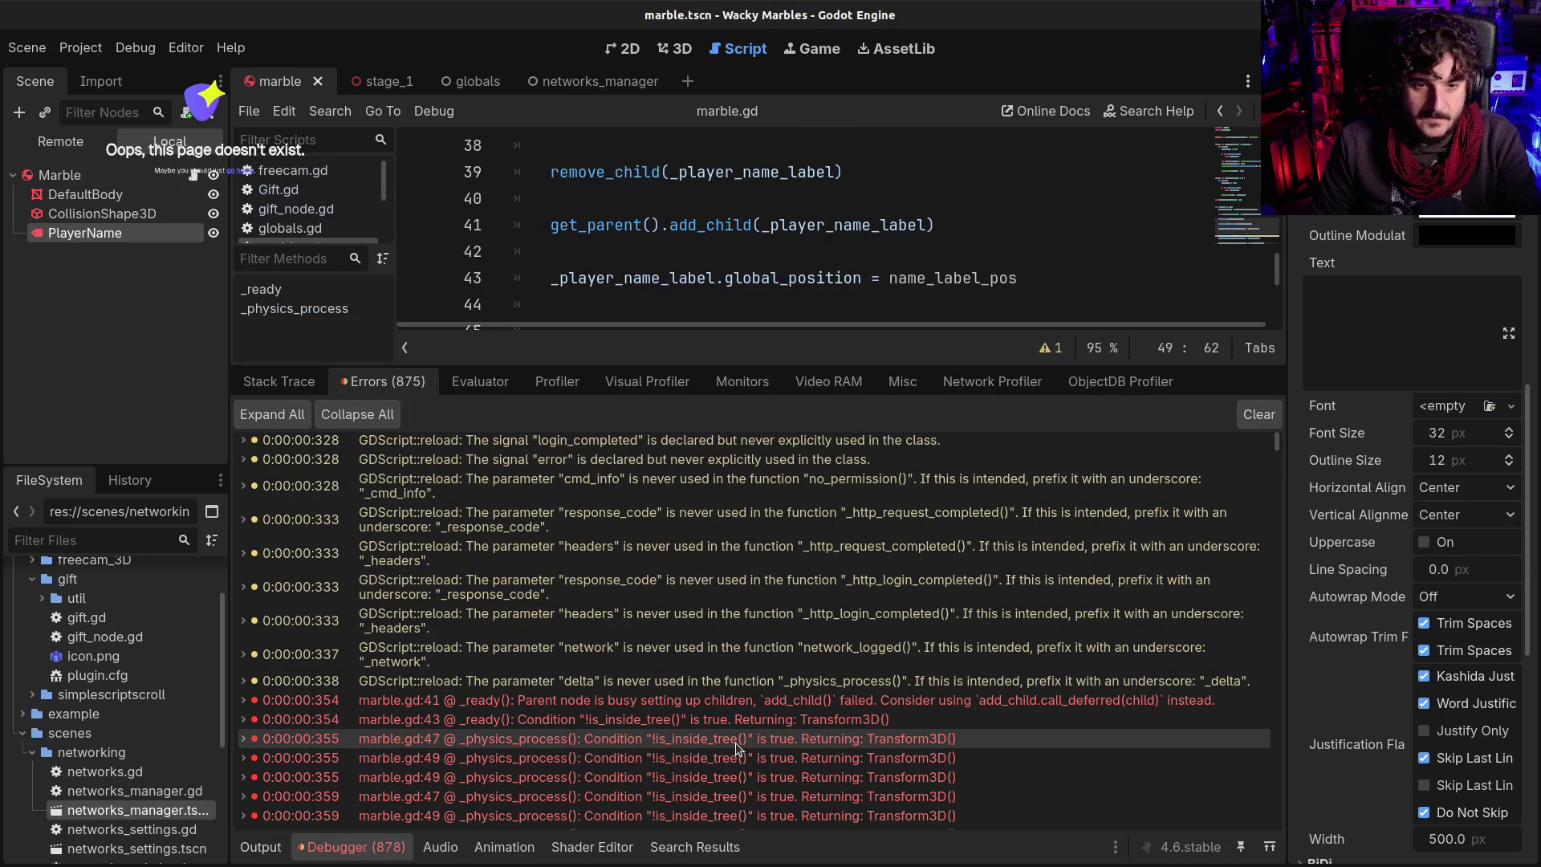
pyautogui.moveTo(735, 743)
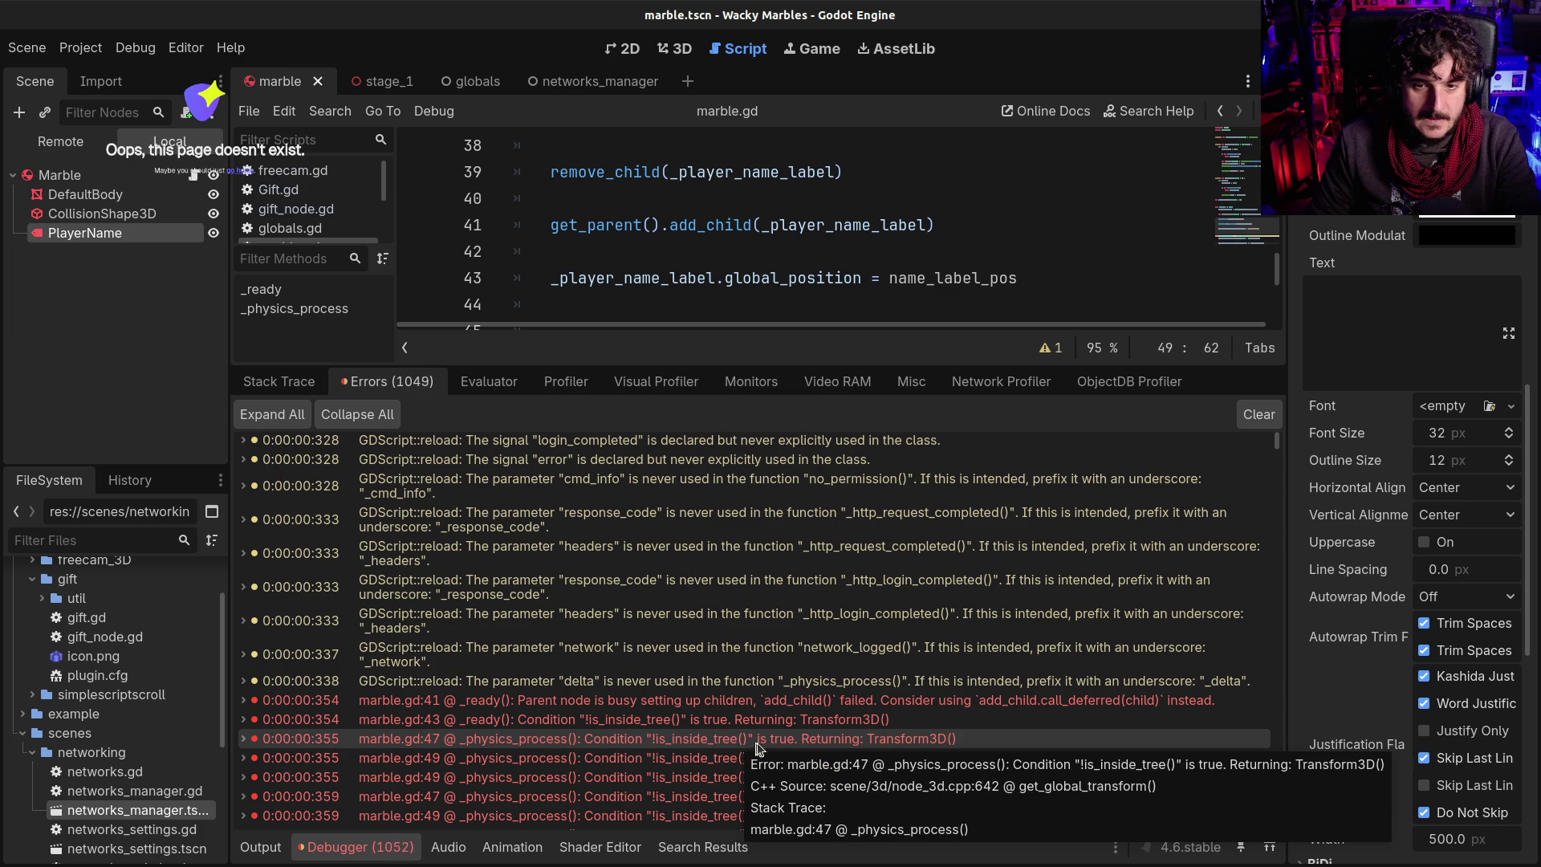
pyautogui.click(615, 742)
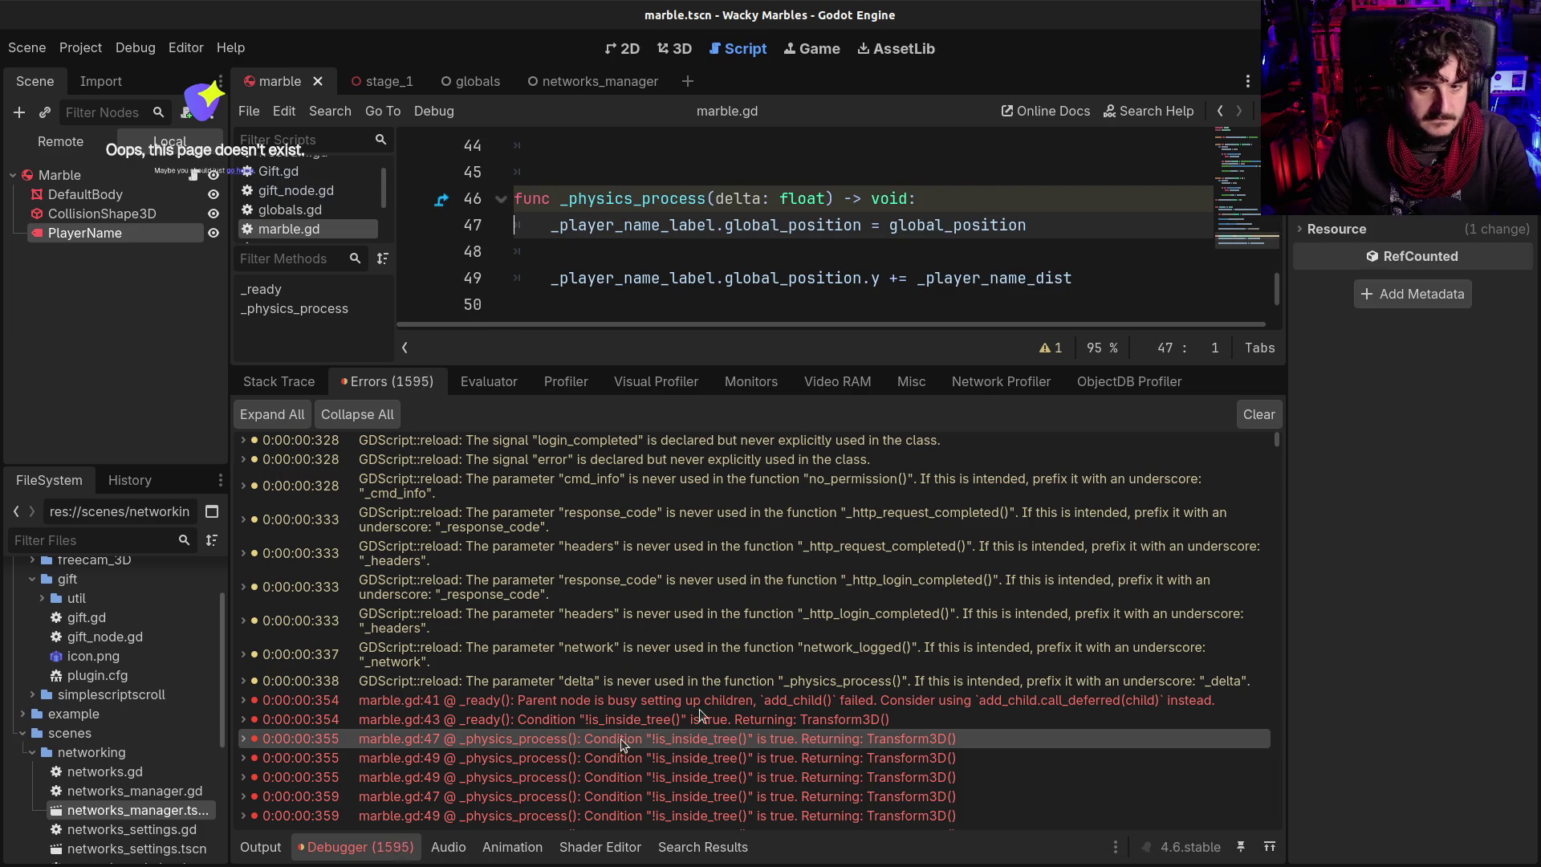
pyautogui.press('F8')
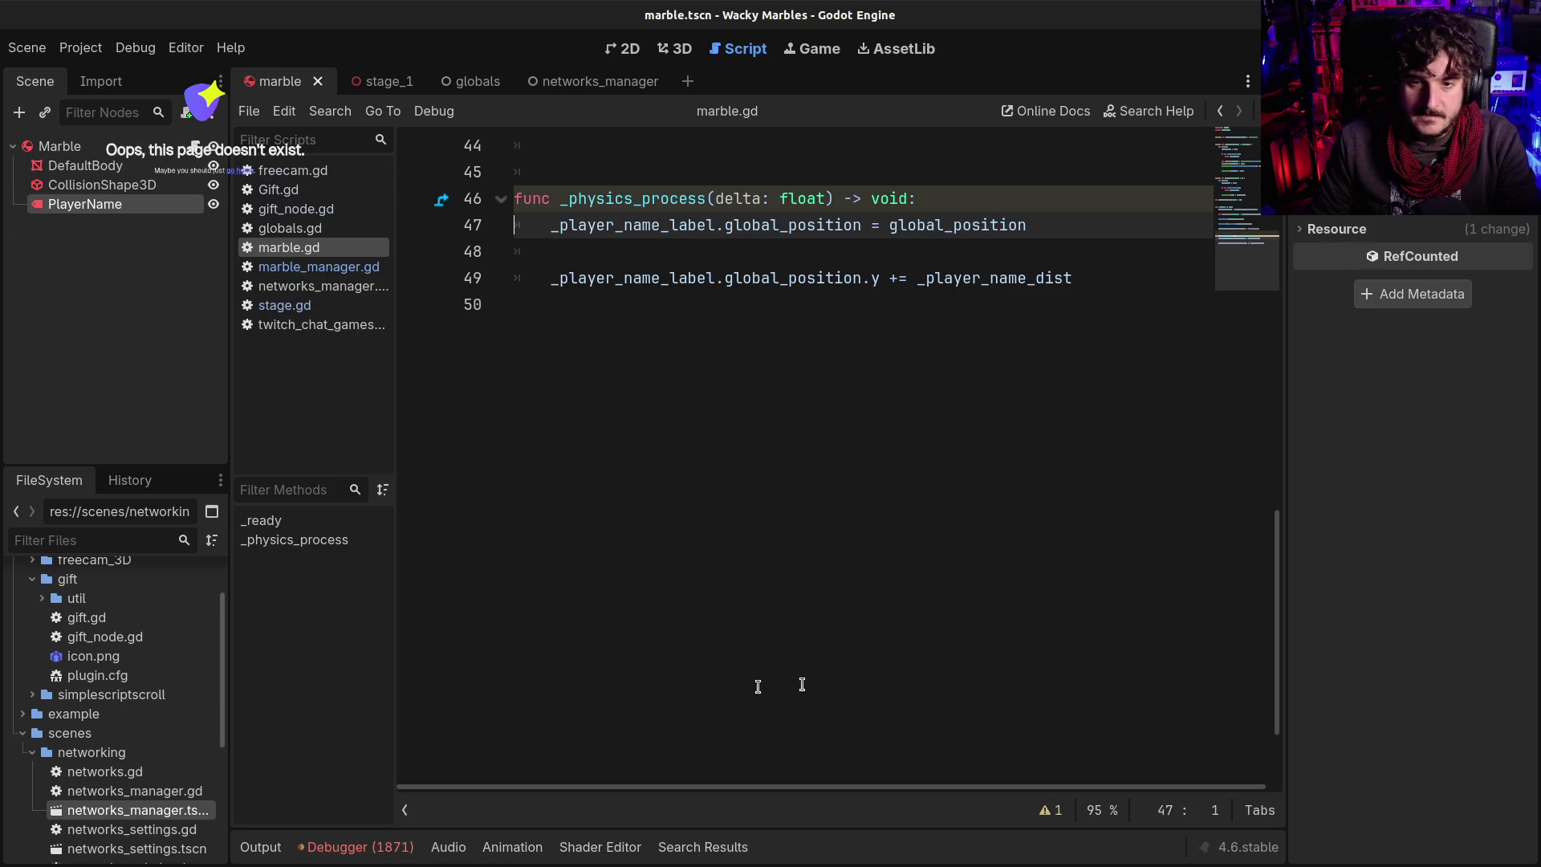
pyautogui.scroll(7, 694, 461)
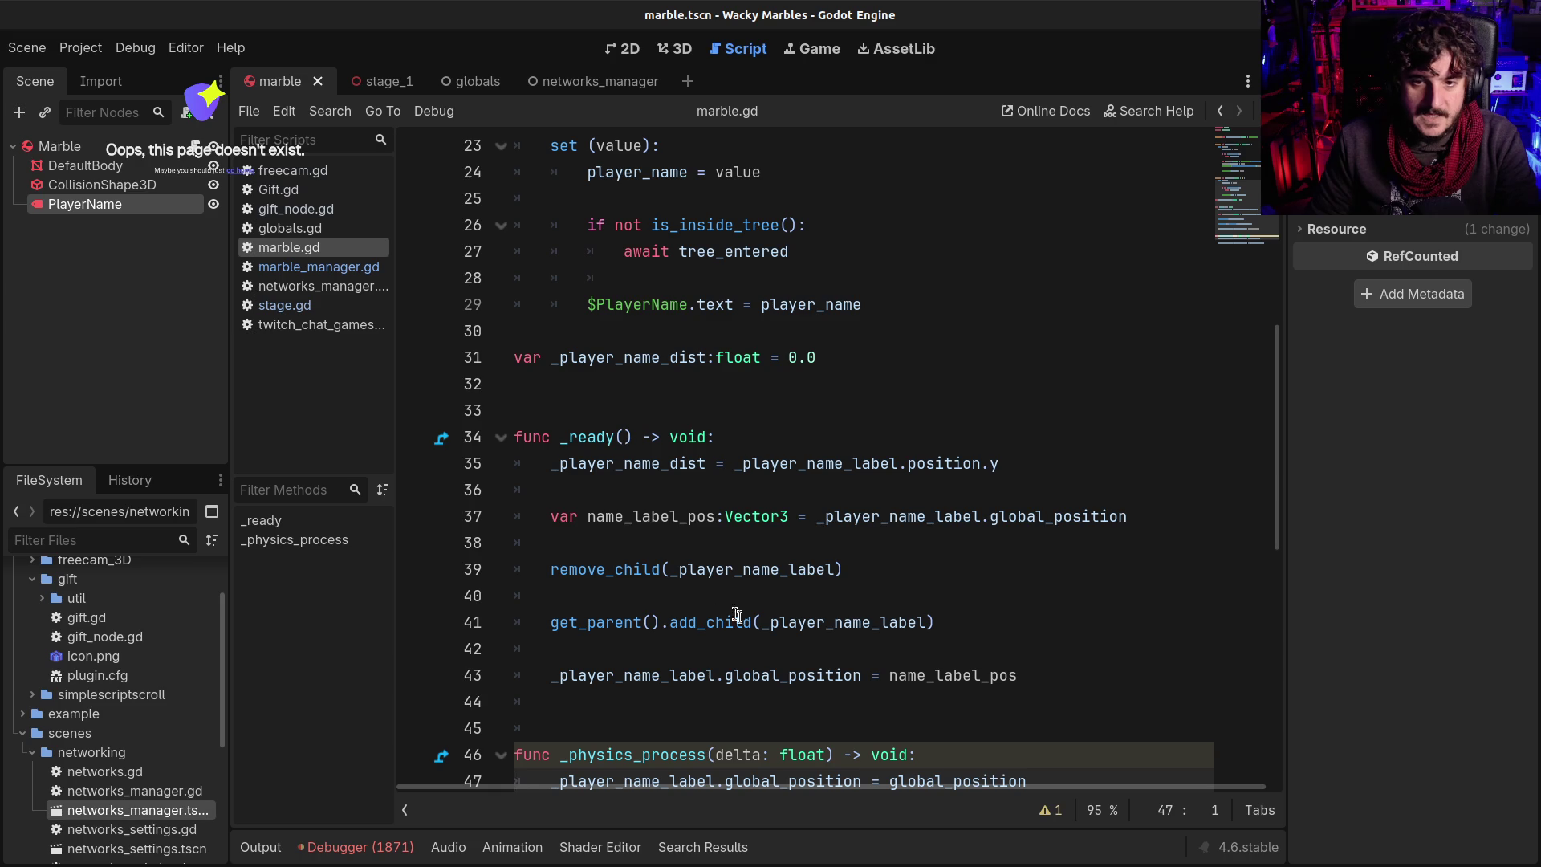
# Review the line 41 and line 47 error details, then collapse the debugger dock
pyautogui.click(355, 847)
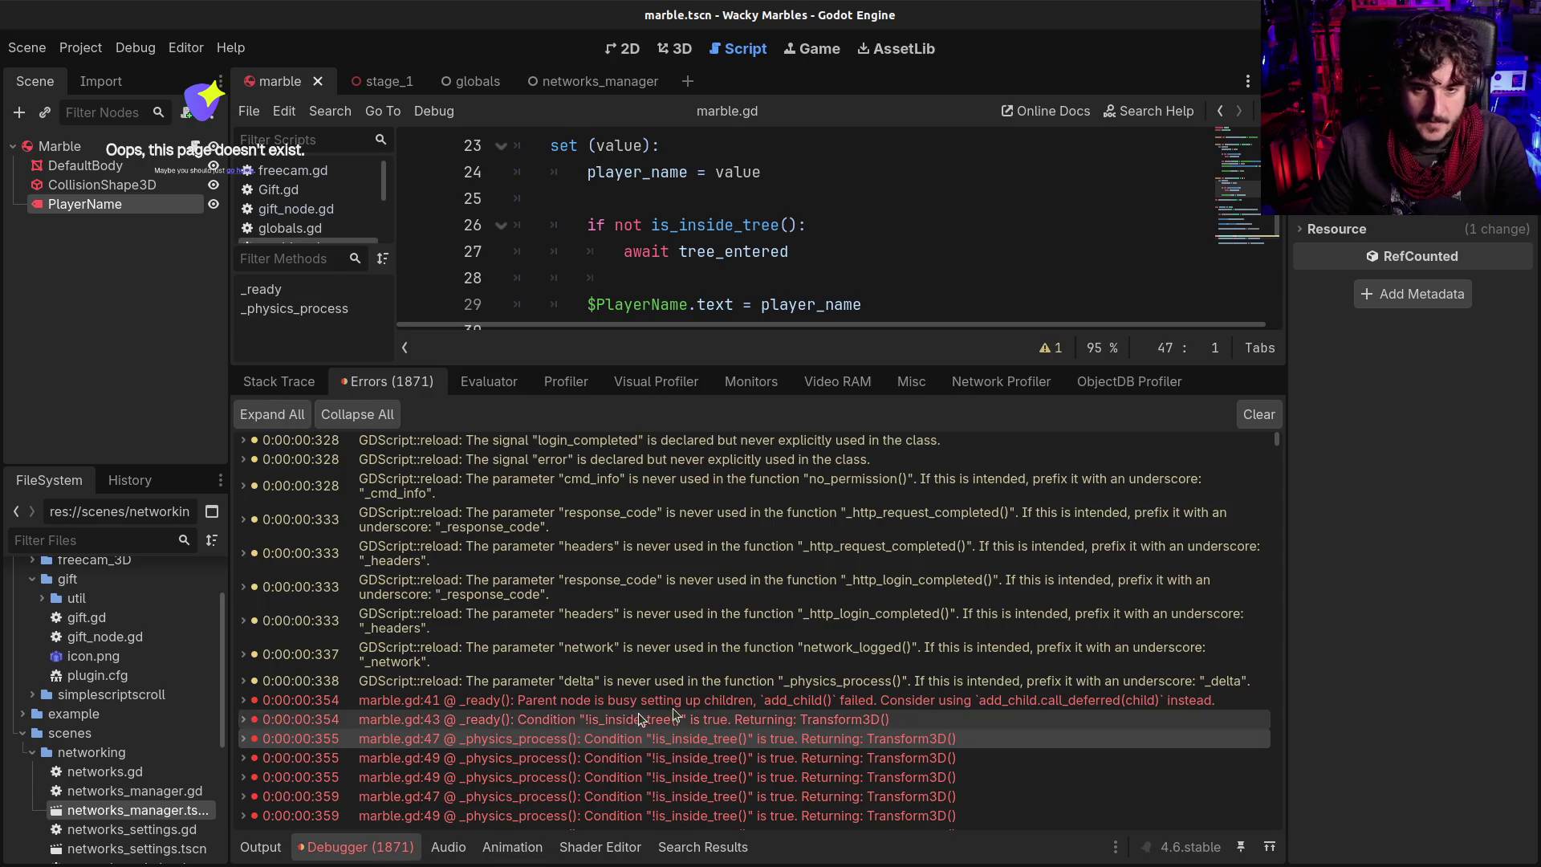
pyautogui.scroll(-2, 802, 723)
pyautogui.click(661, 654)
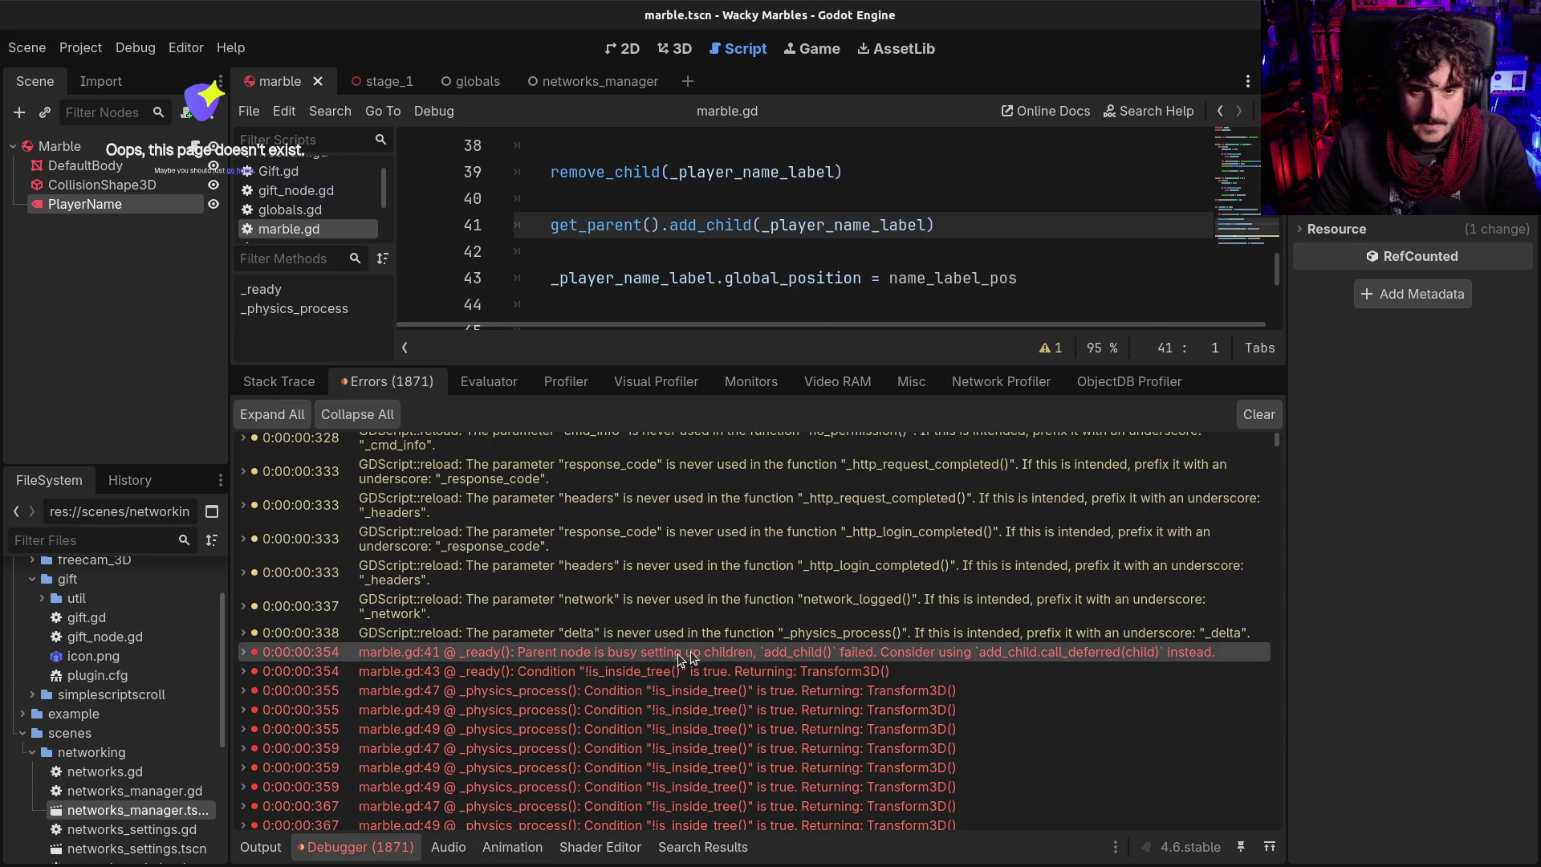
pyautogui.moveTo(729, 651)
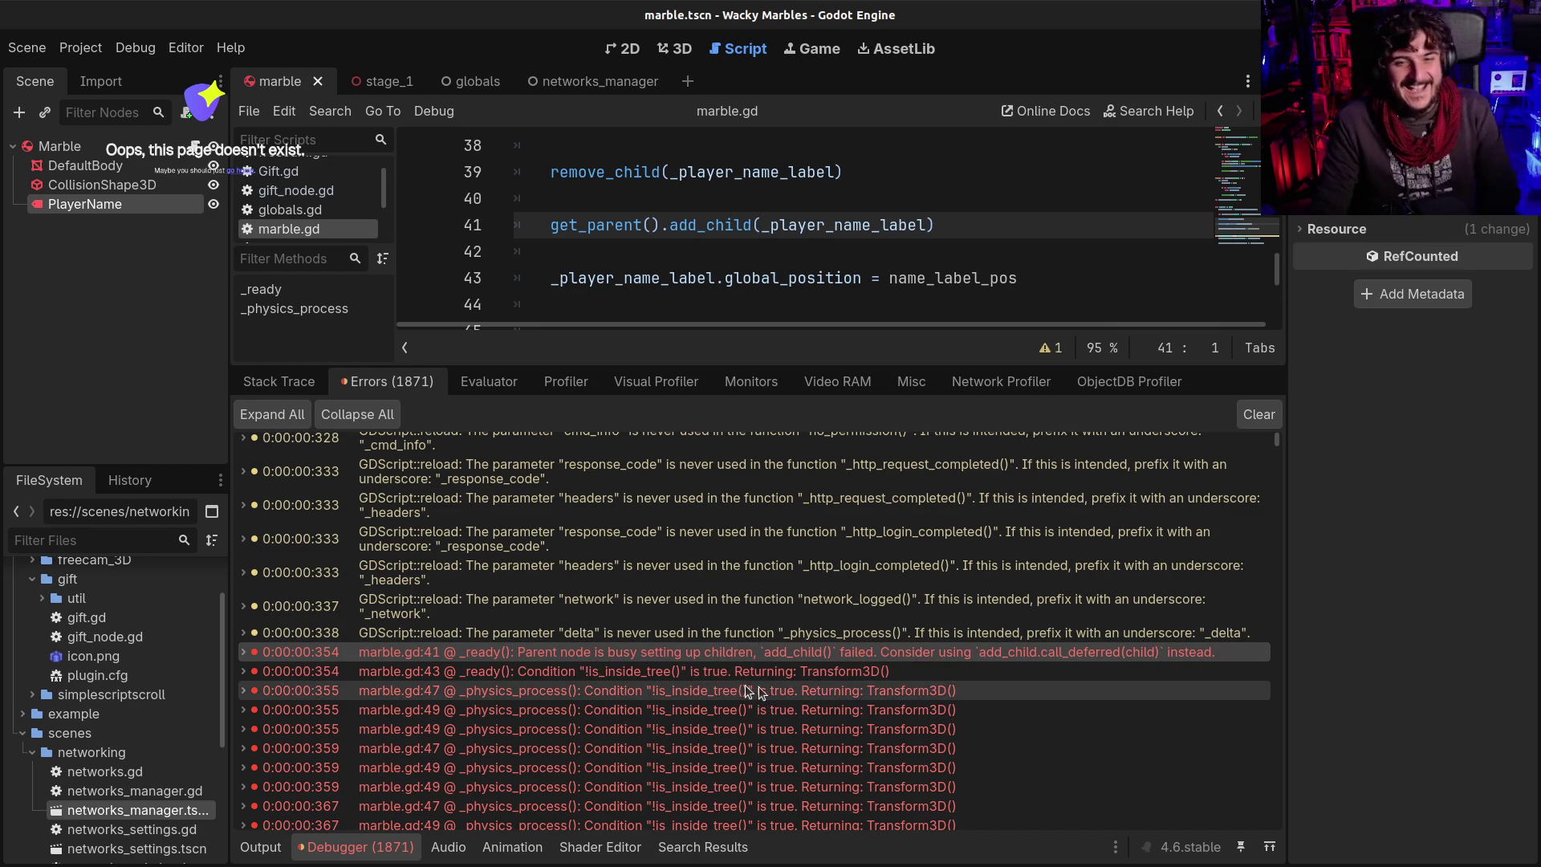
pyautogui.moveTo(764, 689)
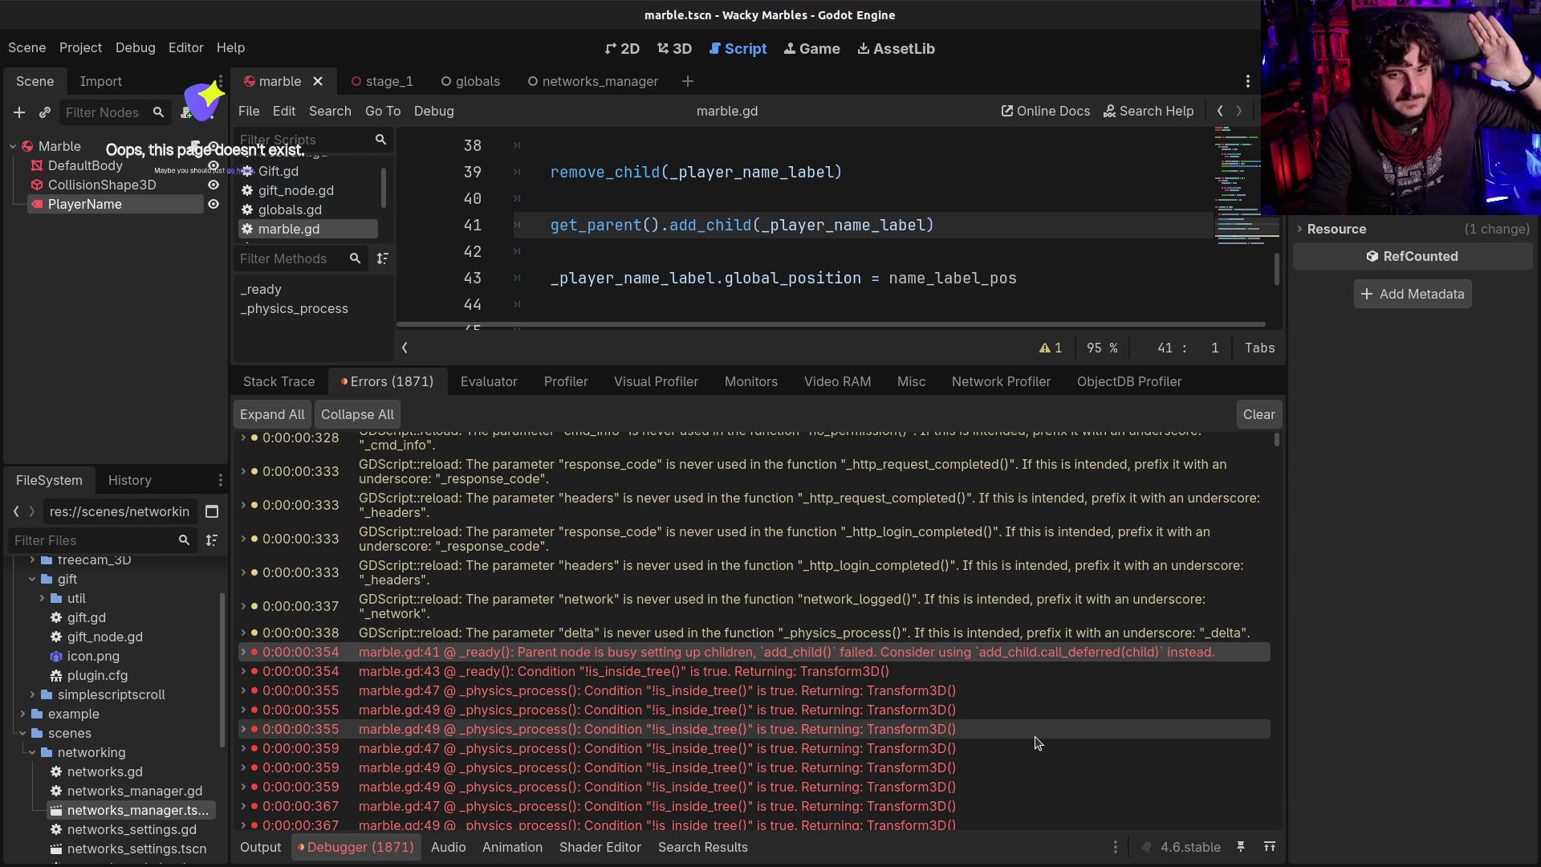
pyautogui.moveTo(1045, 721)
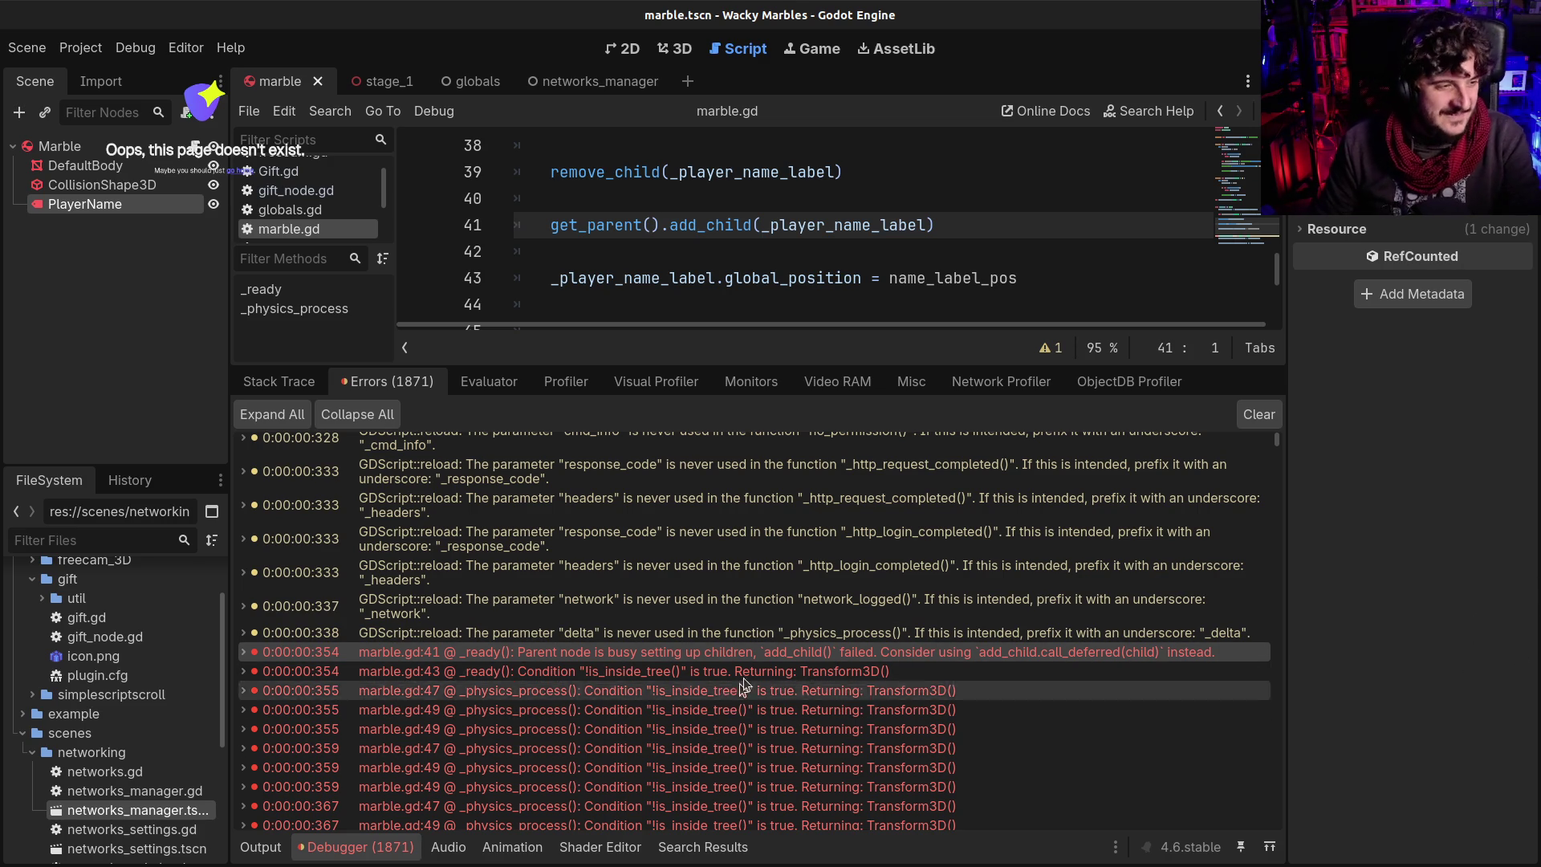
pyautogui.click(687, 690)
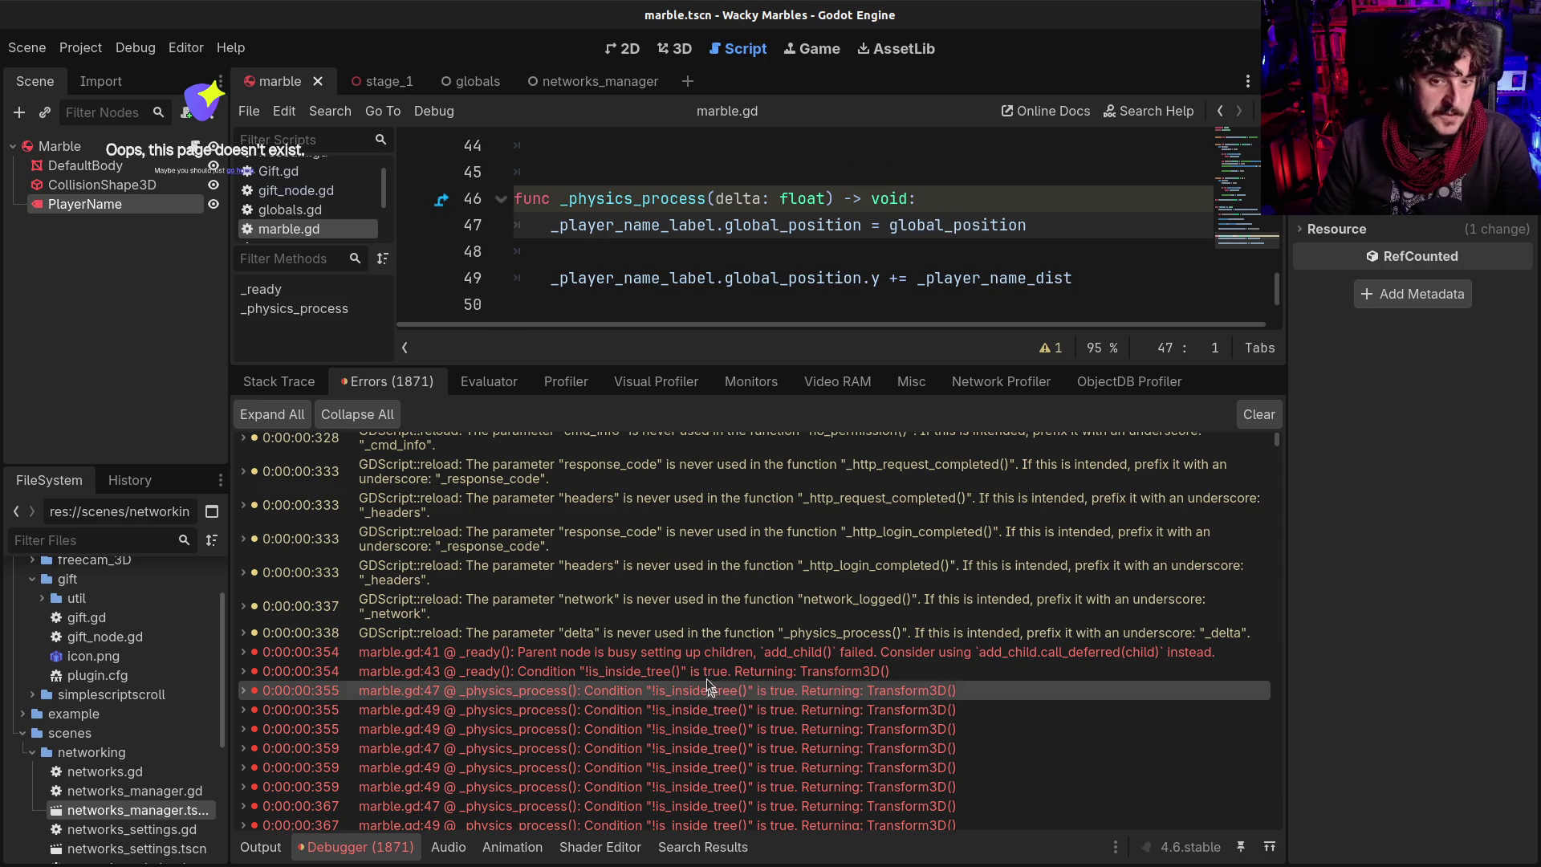
pyautogui.moveTo(572, 662)
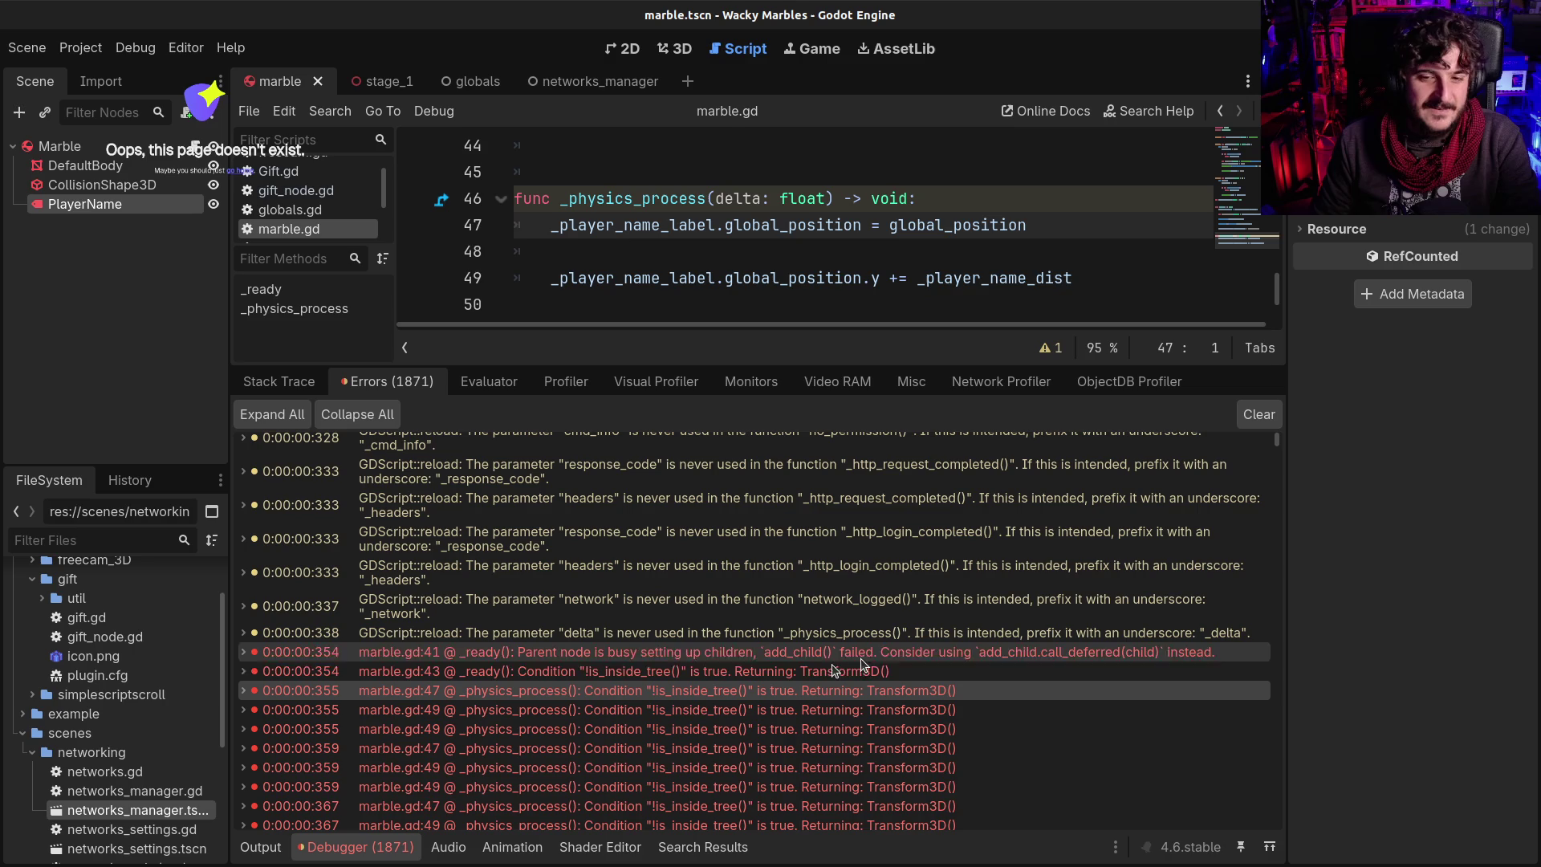
pyautogui.click(374, 852)
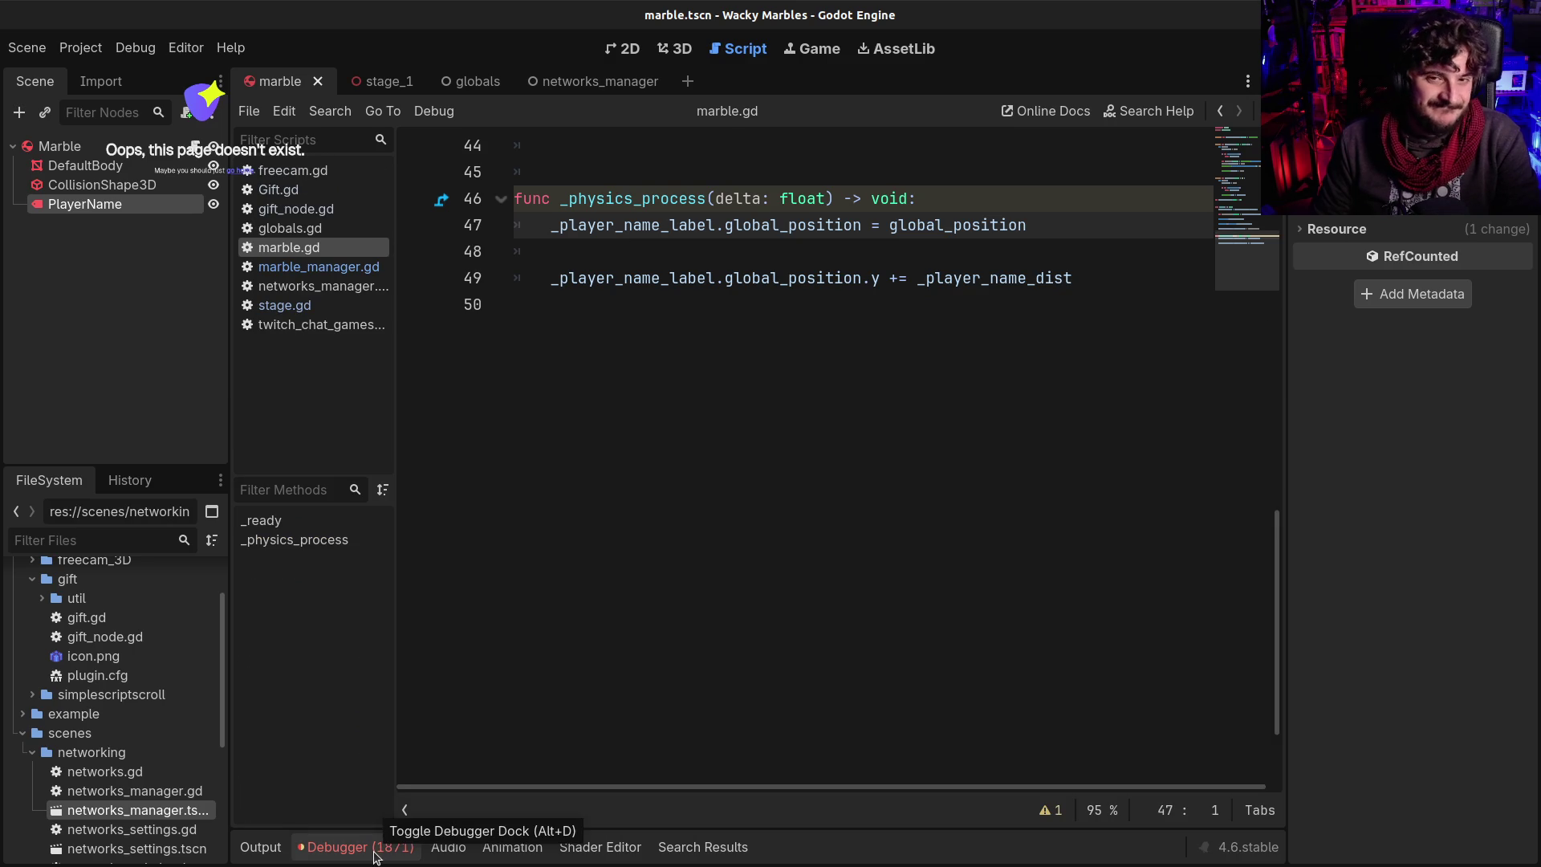
# Insert 'await get_tree().process_frame' right after the remove_child call in _ready
pyautogui.scroll(4, 764, 365)
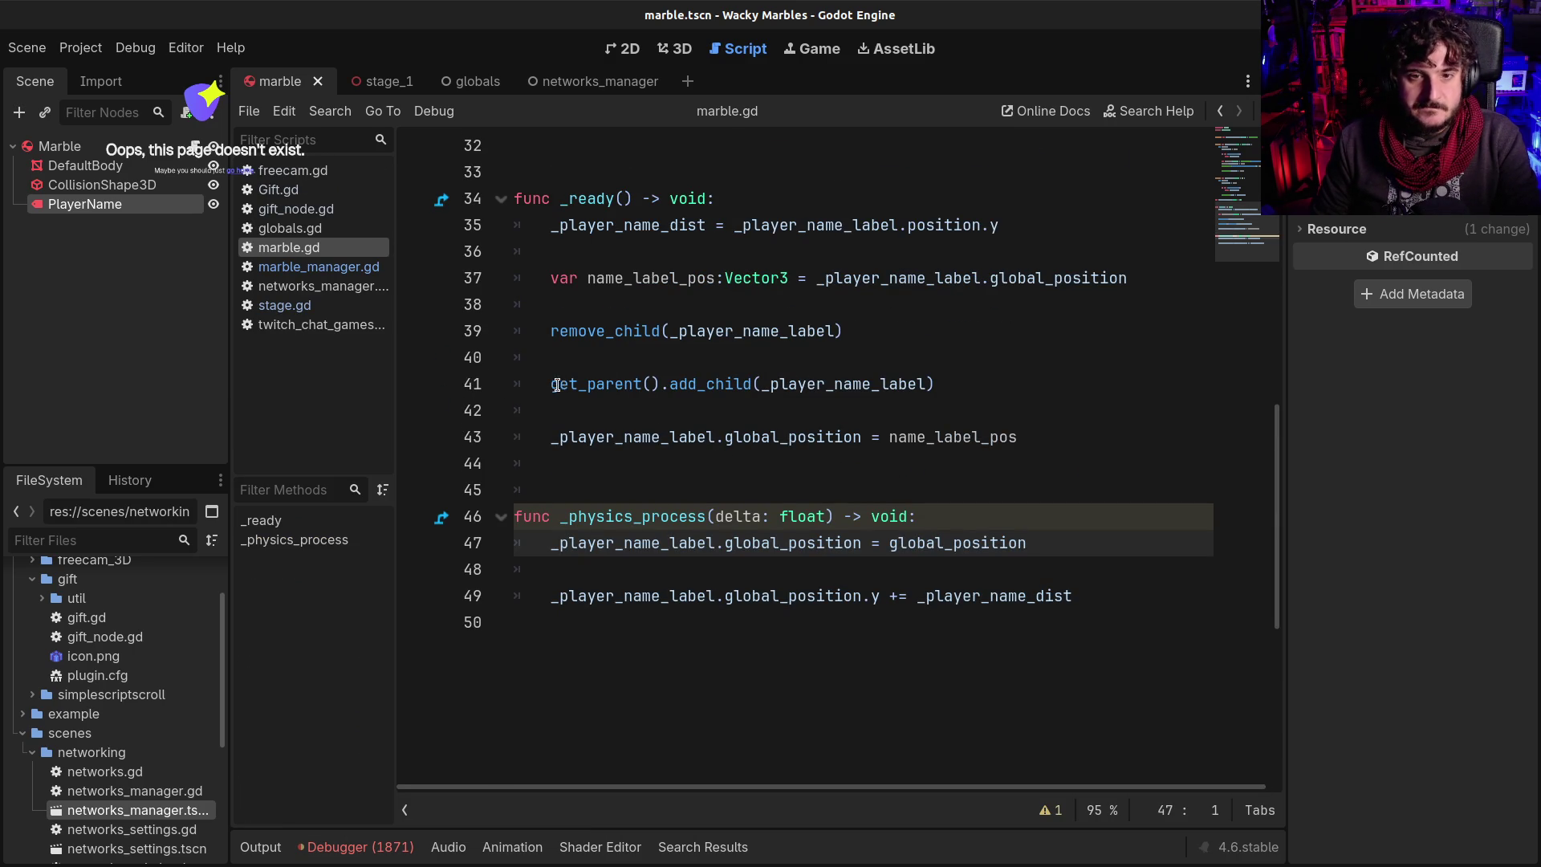
pyautogui.click(663, 384)
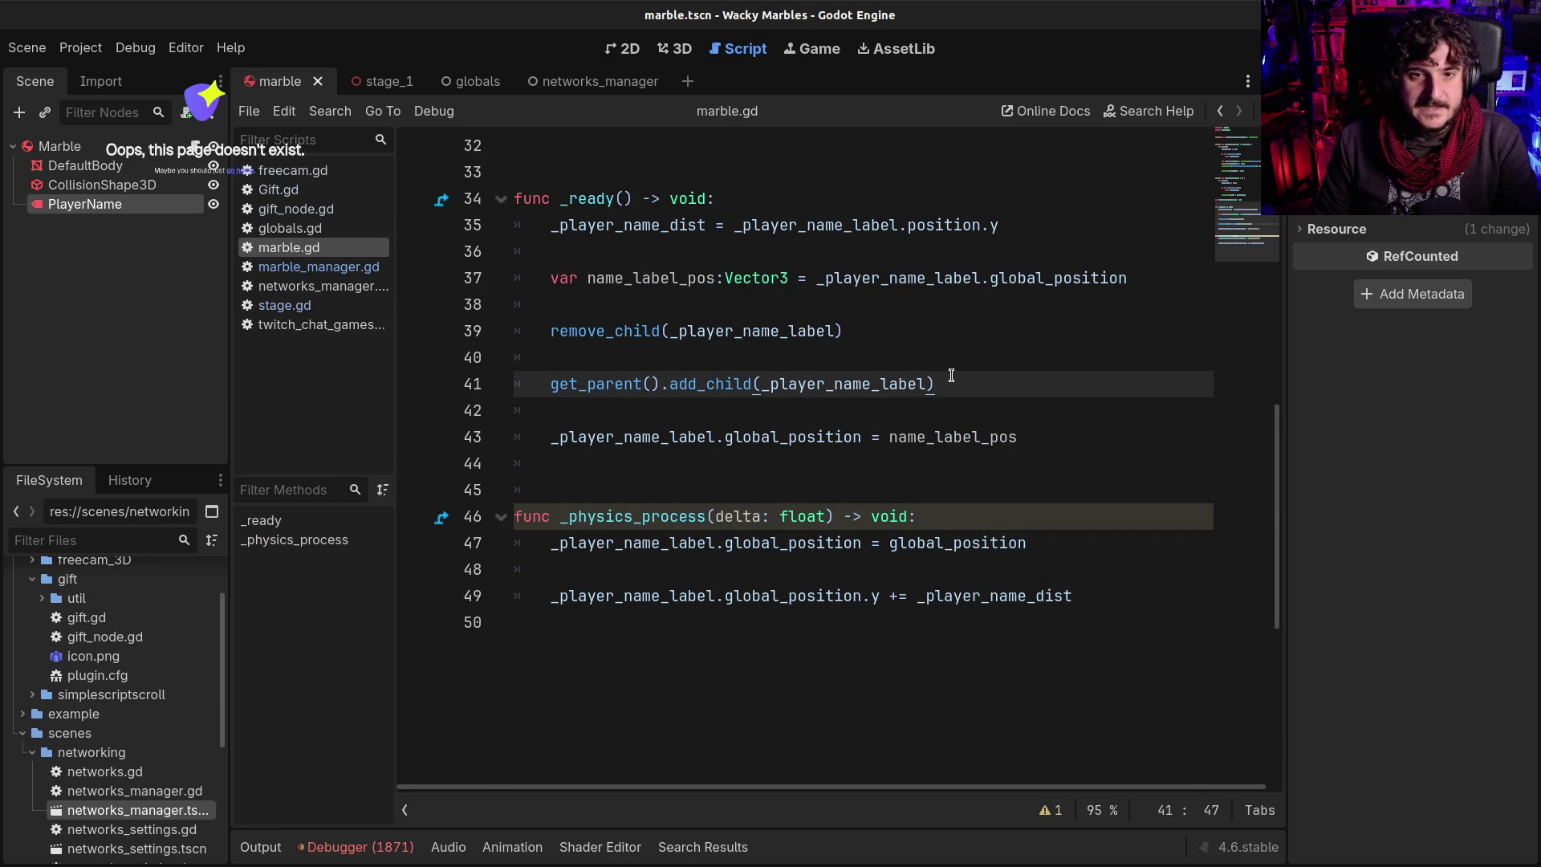
pyautogui.click(881, 337)
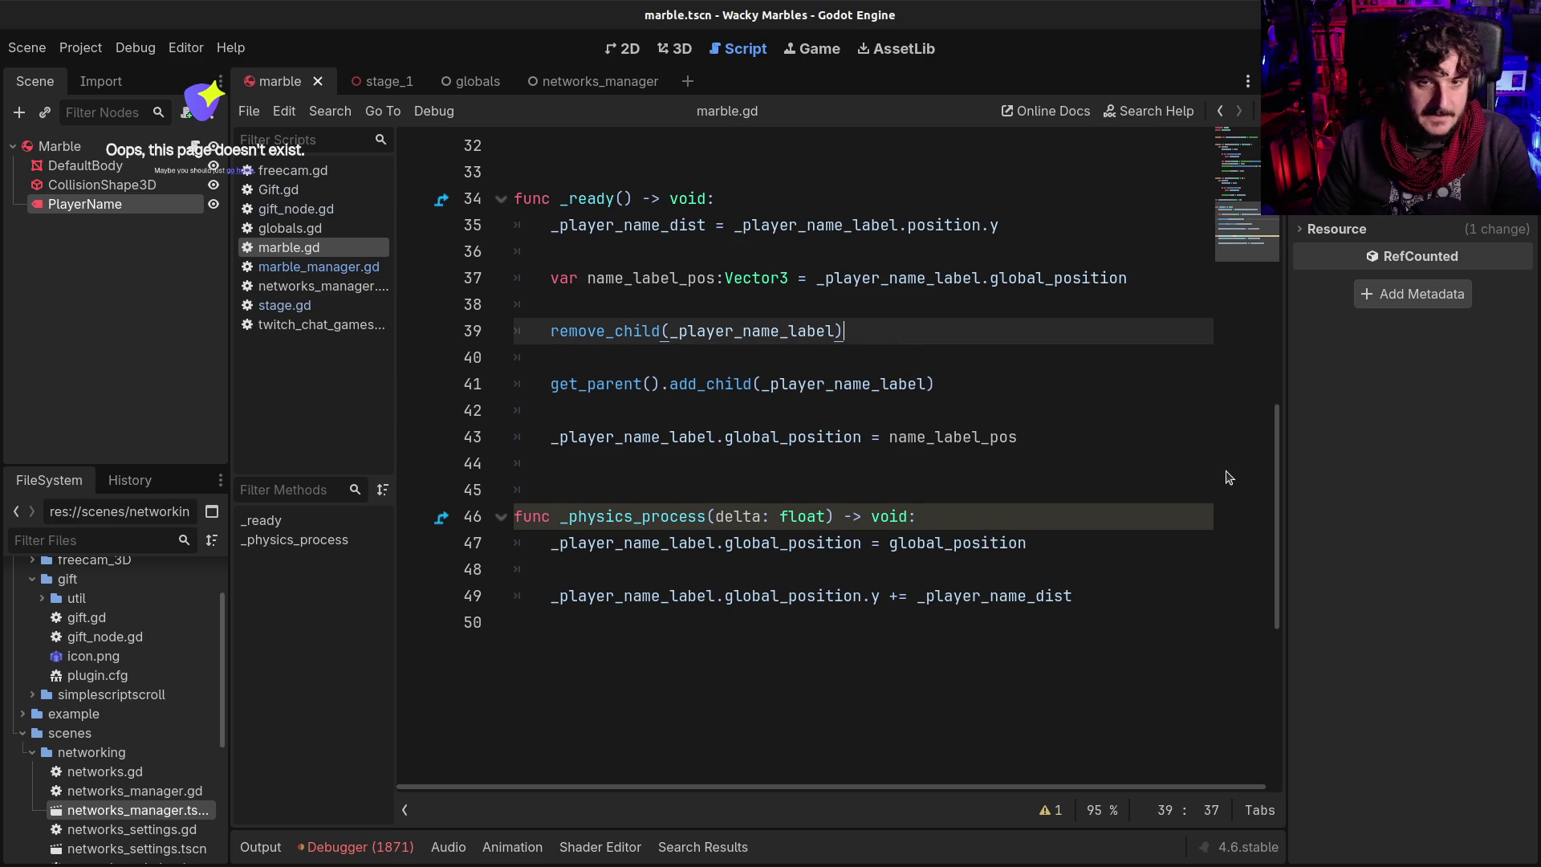
pyautogui.press('Return')
pyautogui.press('Return')
pyautogui.write('a')
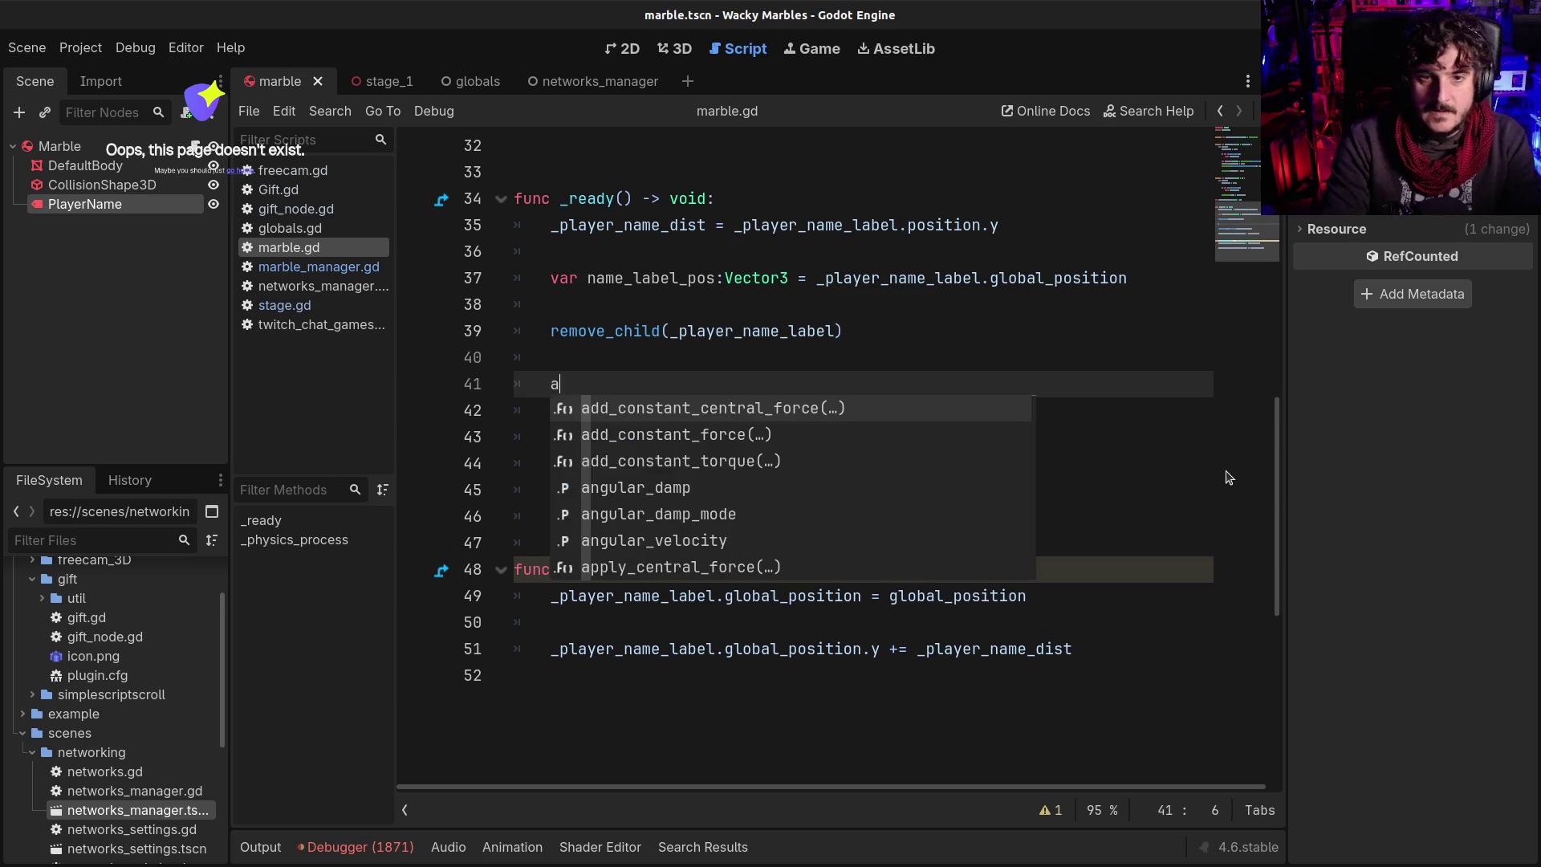
pyautogui.write('wait ')
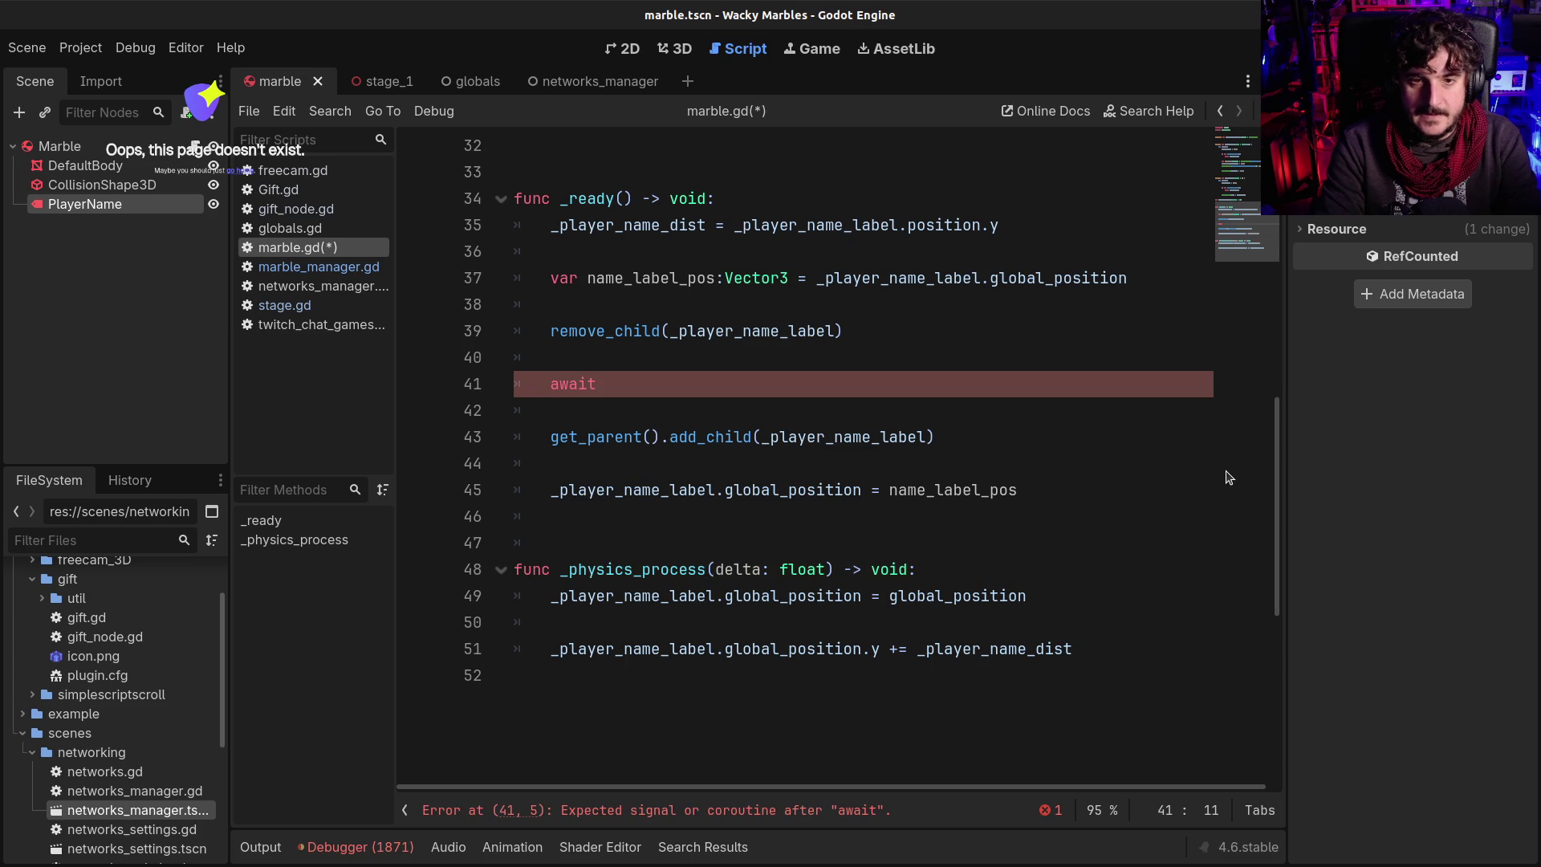
pyautogui.write('pro')
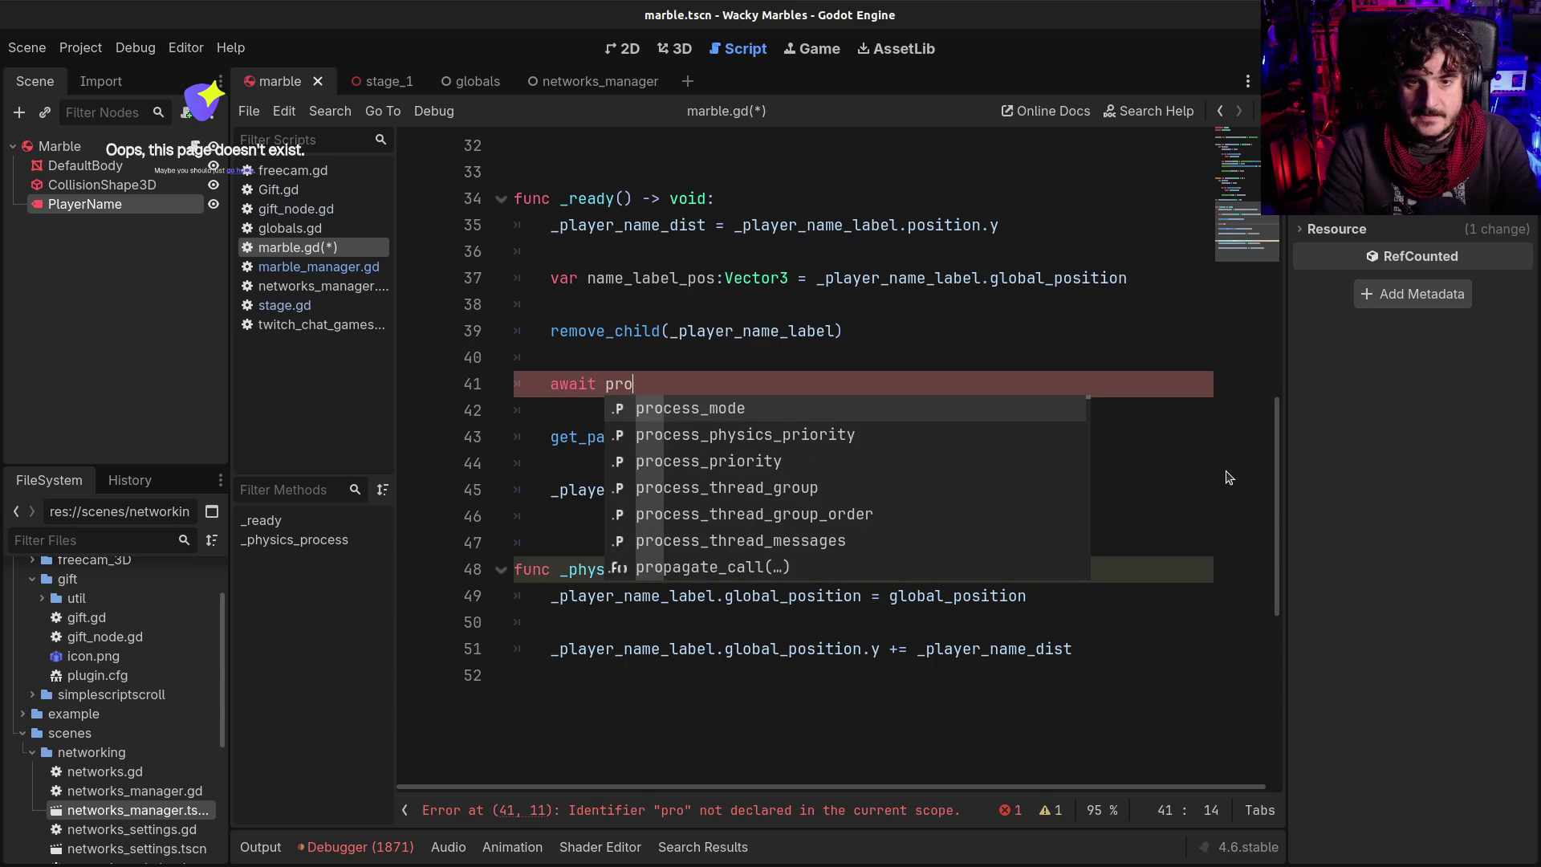
pyautogui.press('BackSpace')
pyautogui.press('BackSpace')
pyautogui.press('BackSpace')
pyautogui.write('fra')
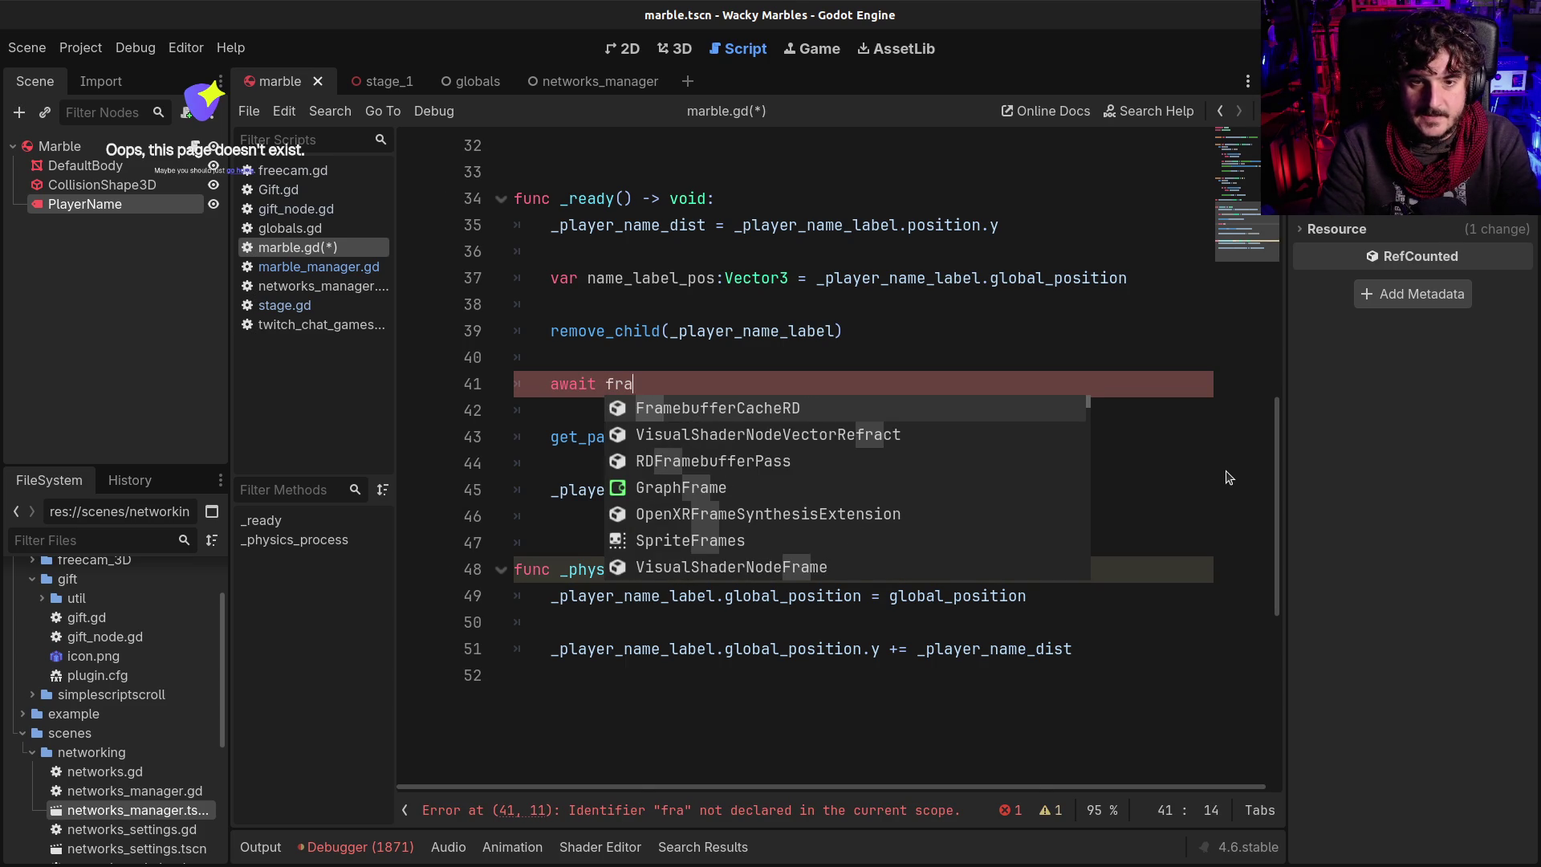
pyautogui.write('me')
pyautogui.press('BackSpace')
pyautogui.press('BackSpace')
pyautogui.press('BackSpace')
pyautogui.press('BackSpace')
pyautogui.write('proc')
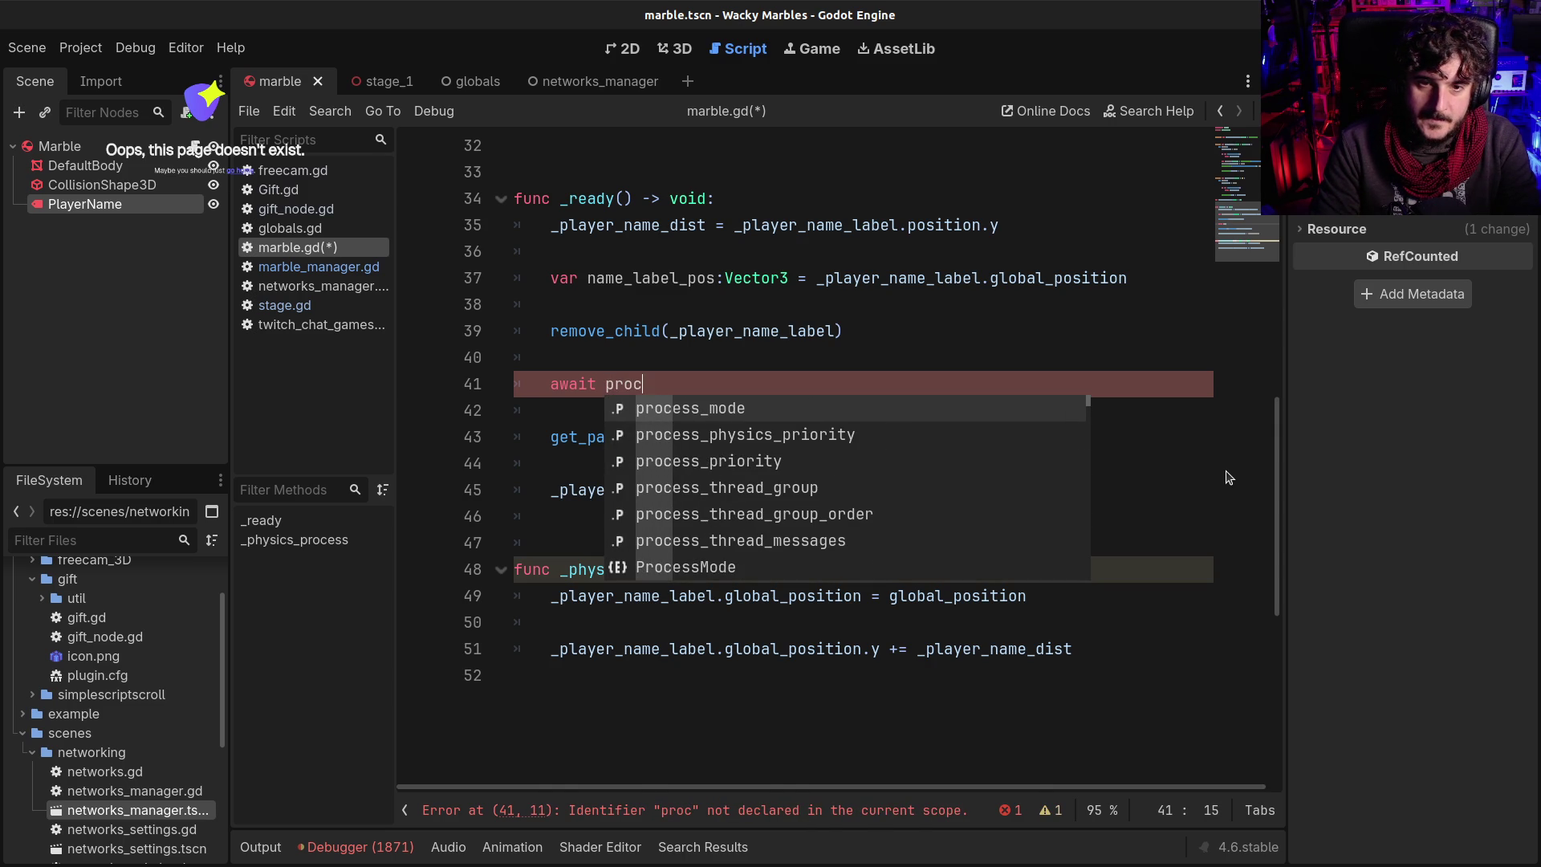
pyautogui.press('Down')
pyautogui.press('Down')
pyautogui.press('Down')
pyautogui.press('Down')
pyautogui.press('Down')
pyautogui.press('Down')
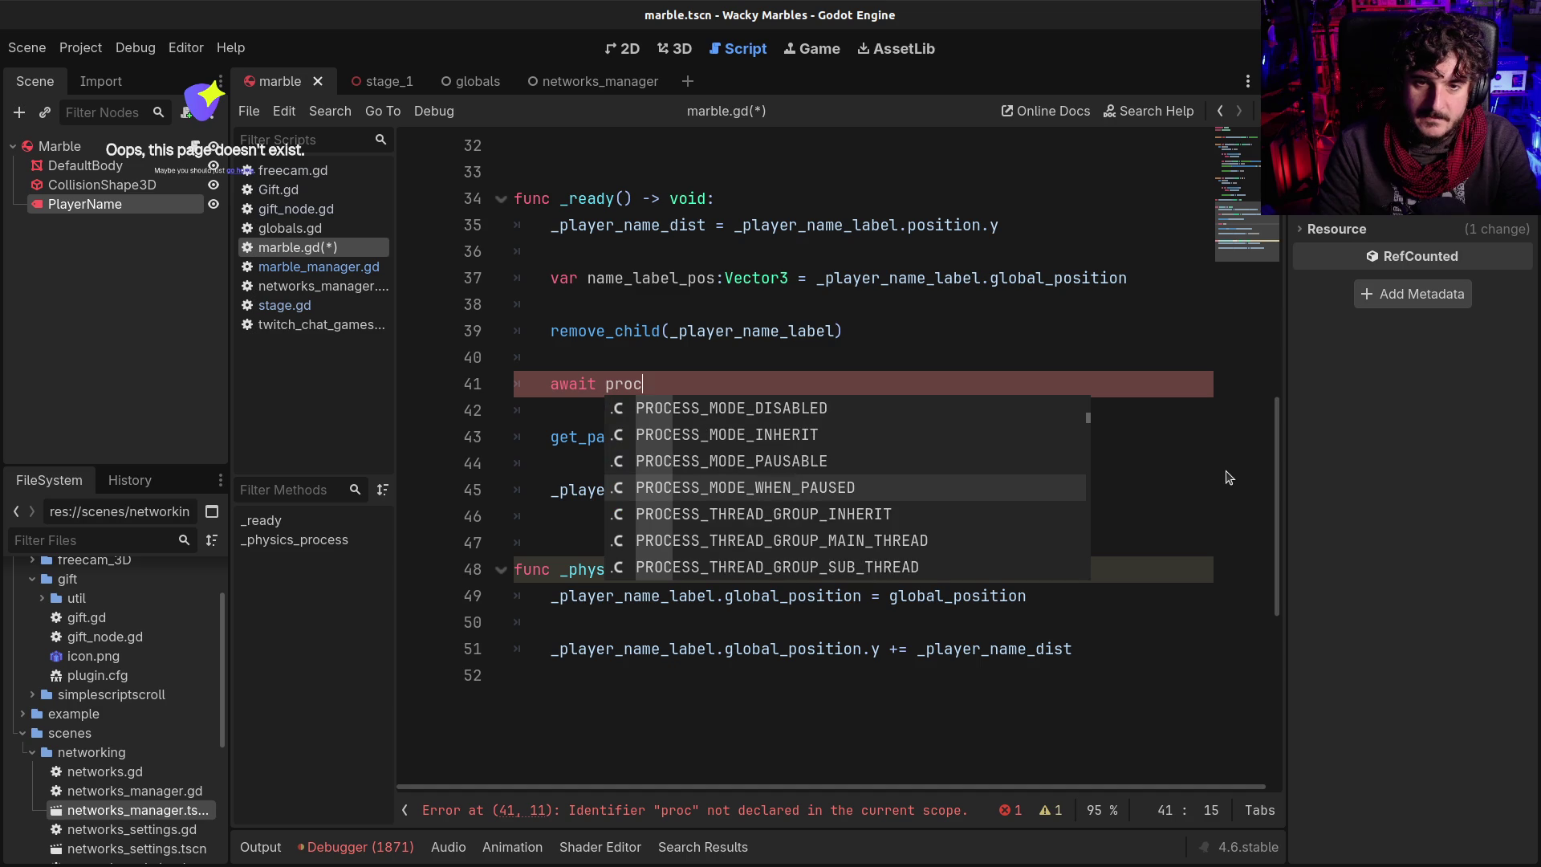
pyautogui.press('Up')
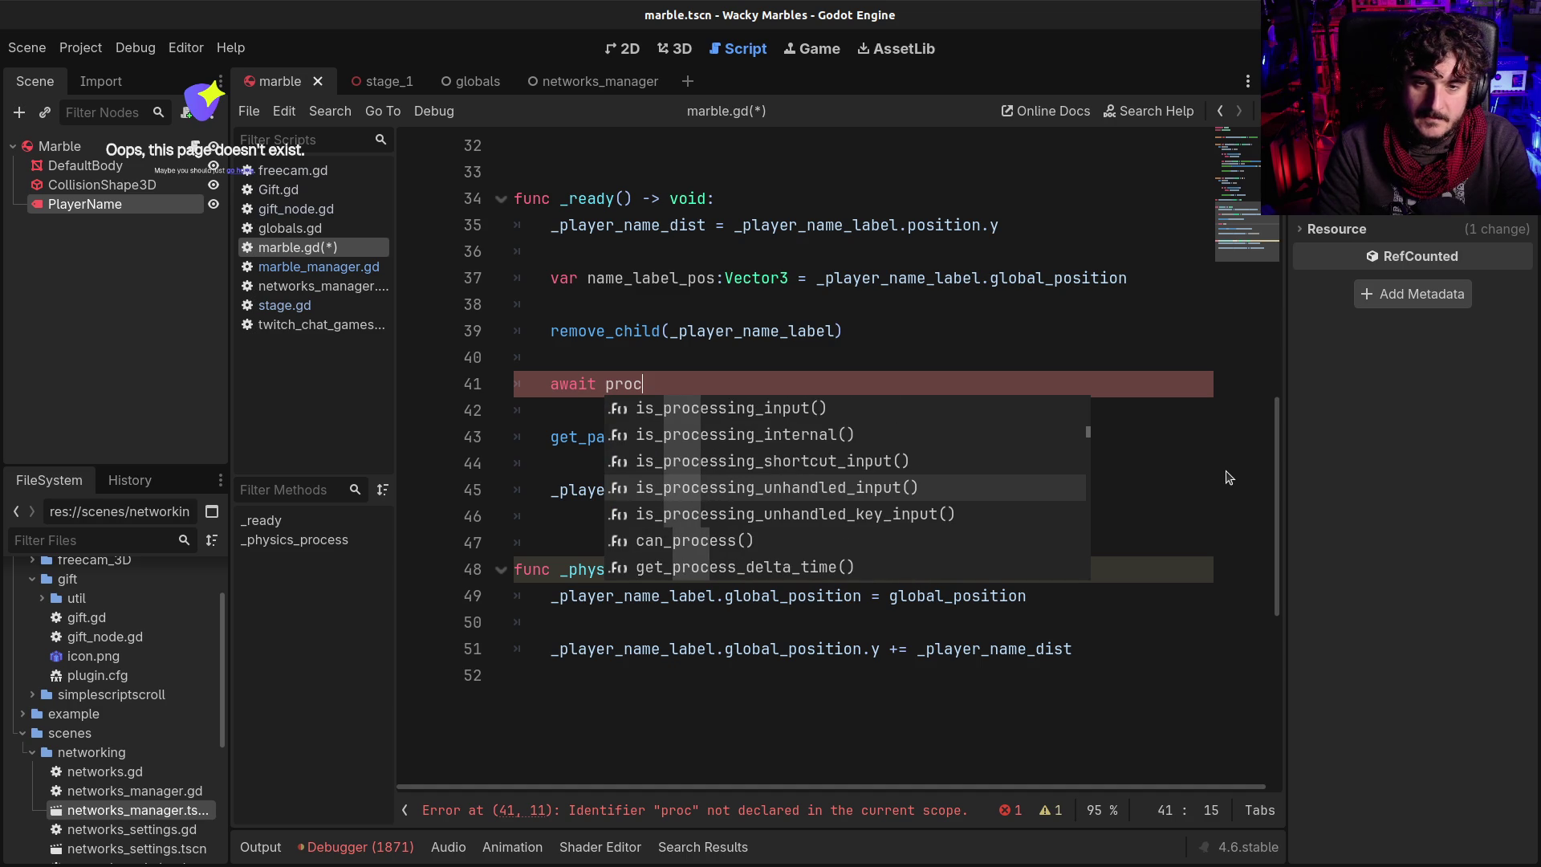
pyautogui.press('BackSpace')
pyautogui.press('BackSpace')
pyautogui.press('BackSpace')
pyautogui.write('get')
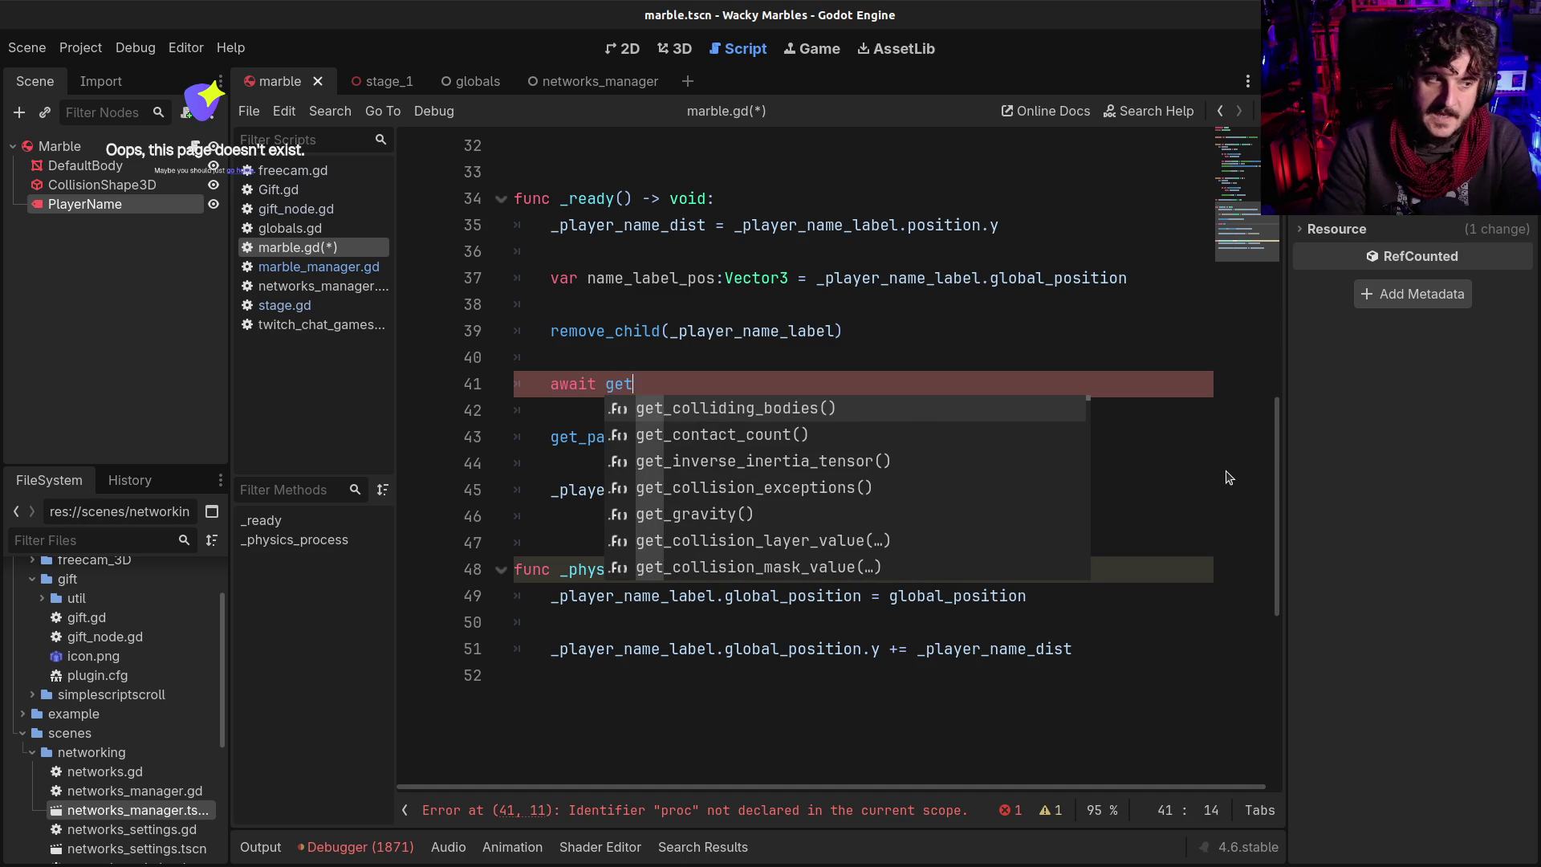
pyautogui.write('_tree')
pyautogui.press('Return')
pyautogui.write('.pr')
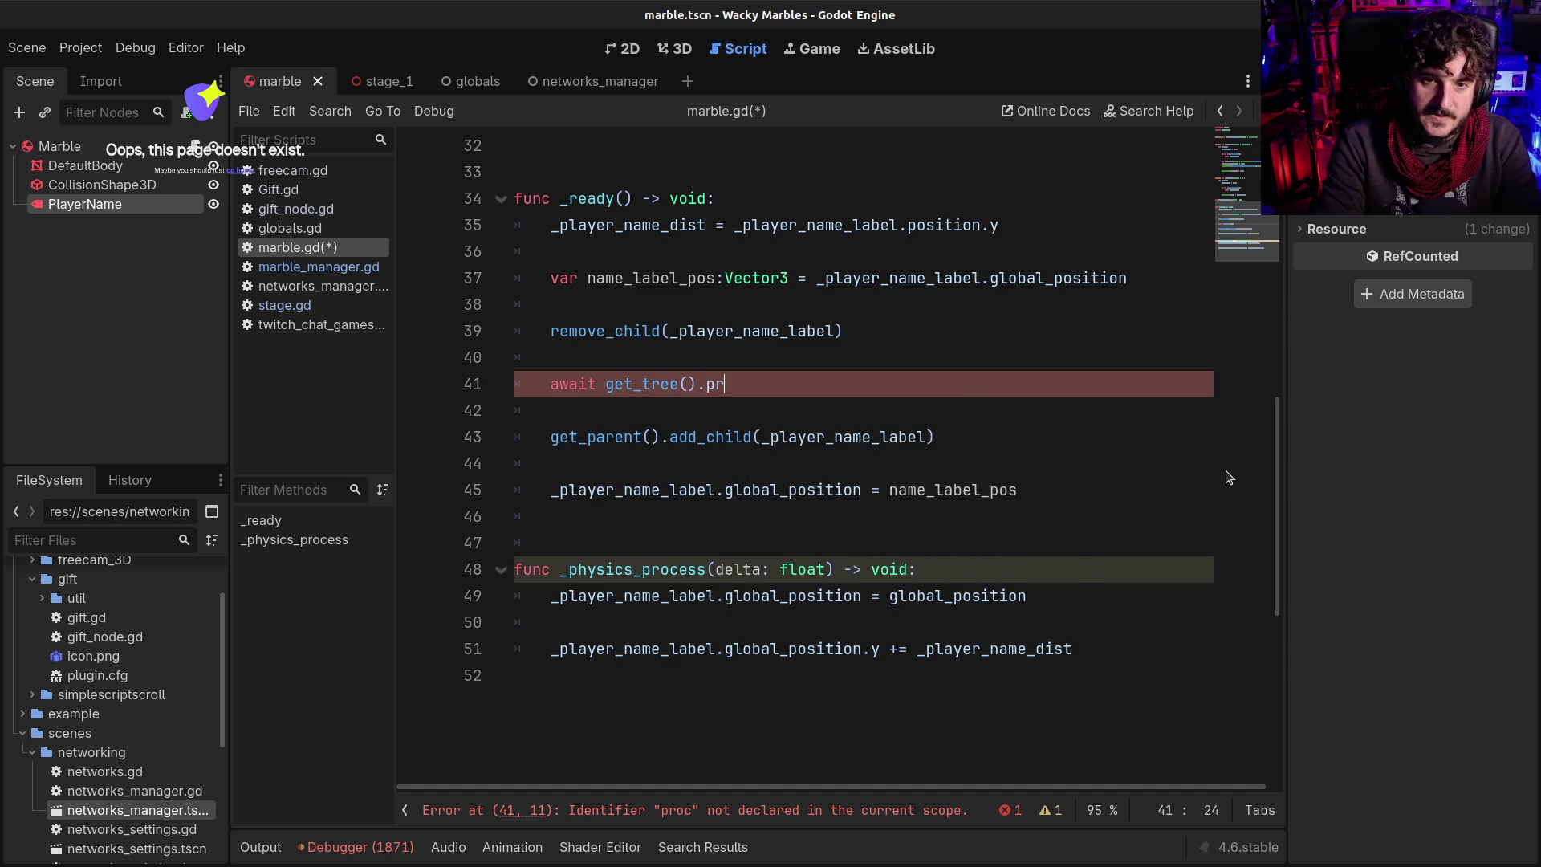
pyautogui.press('Return')
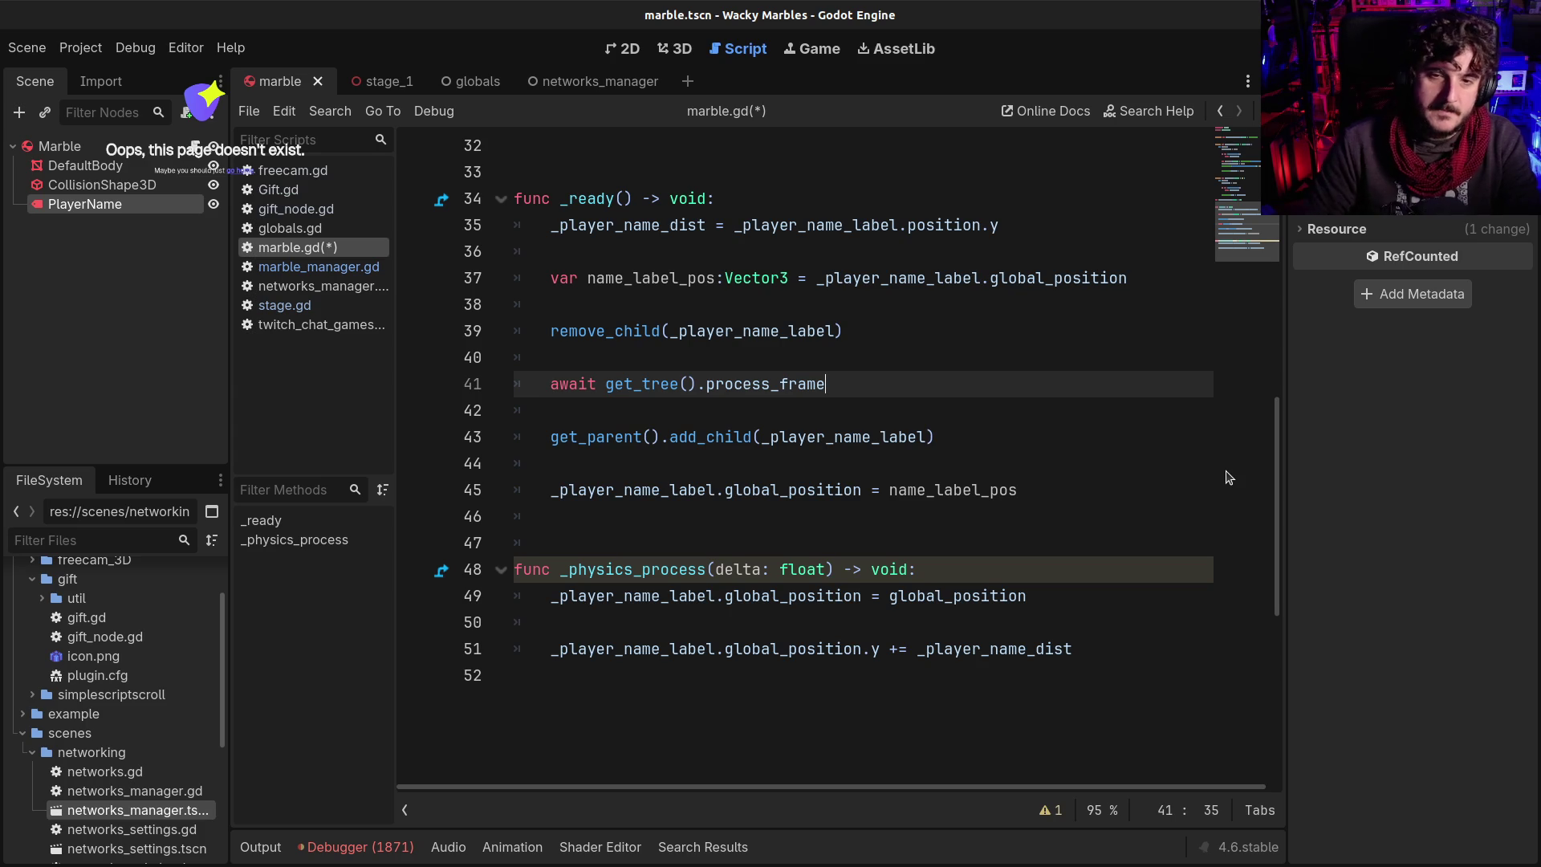
# Save marble.gd and run the game to test the awaited reparenting
pyautogui.hotkey('ctrl', 's')
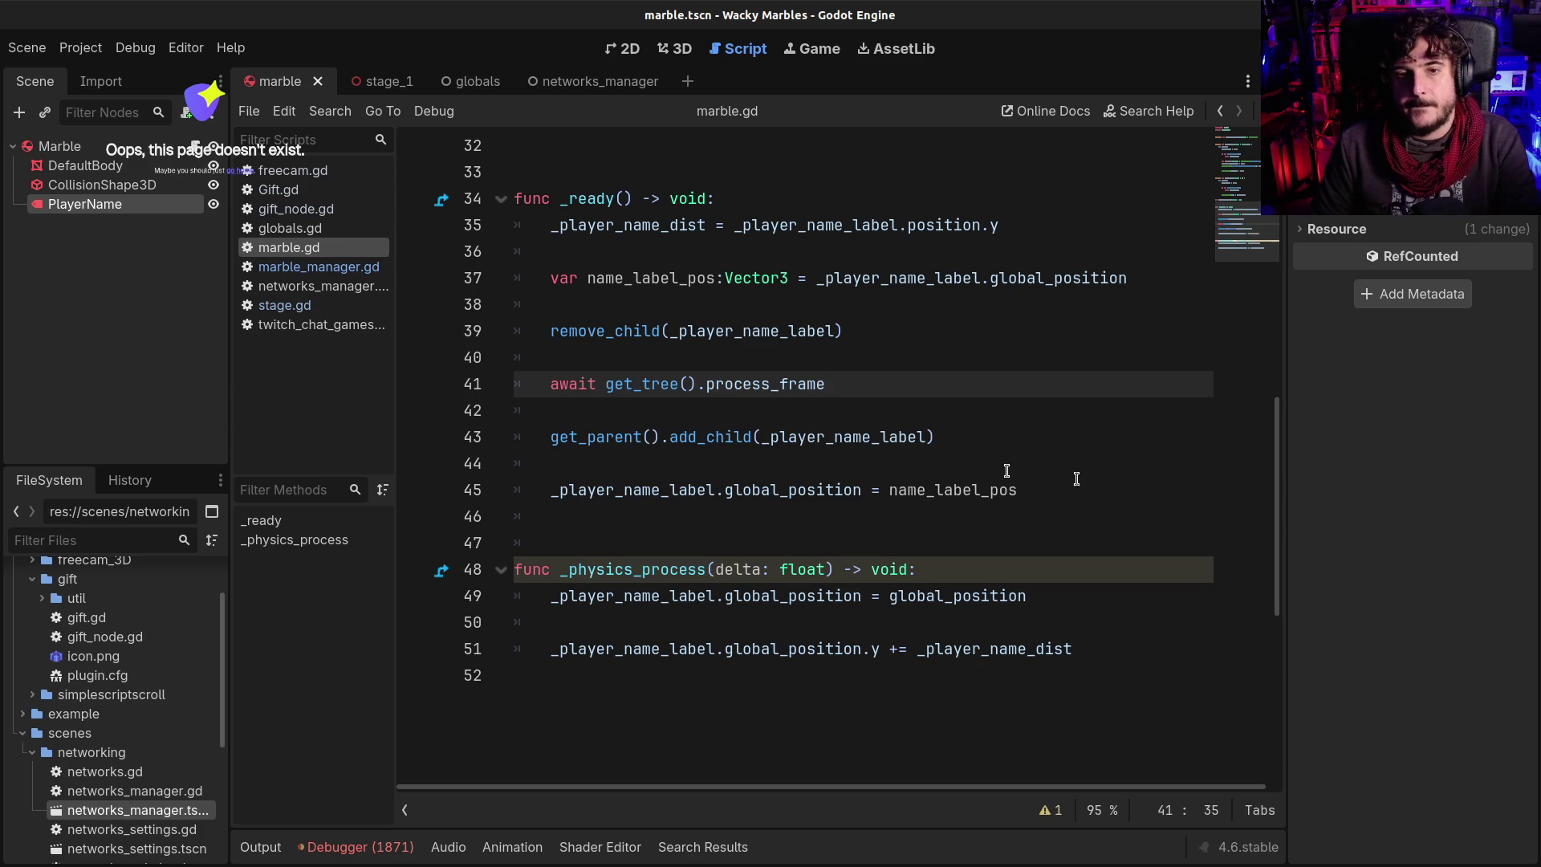
pyautogui.moveTo(730, 385)
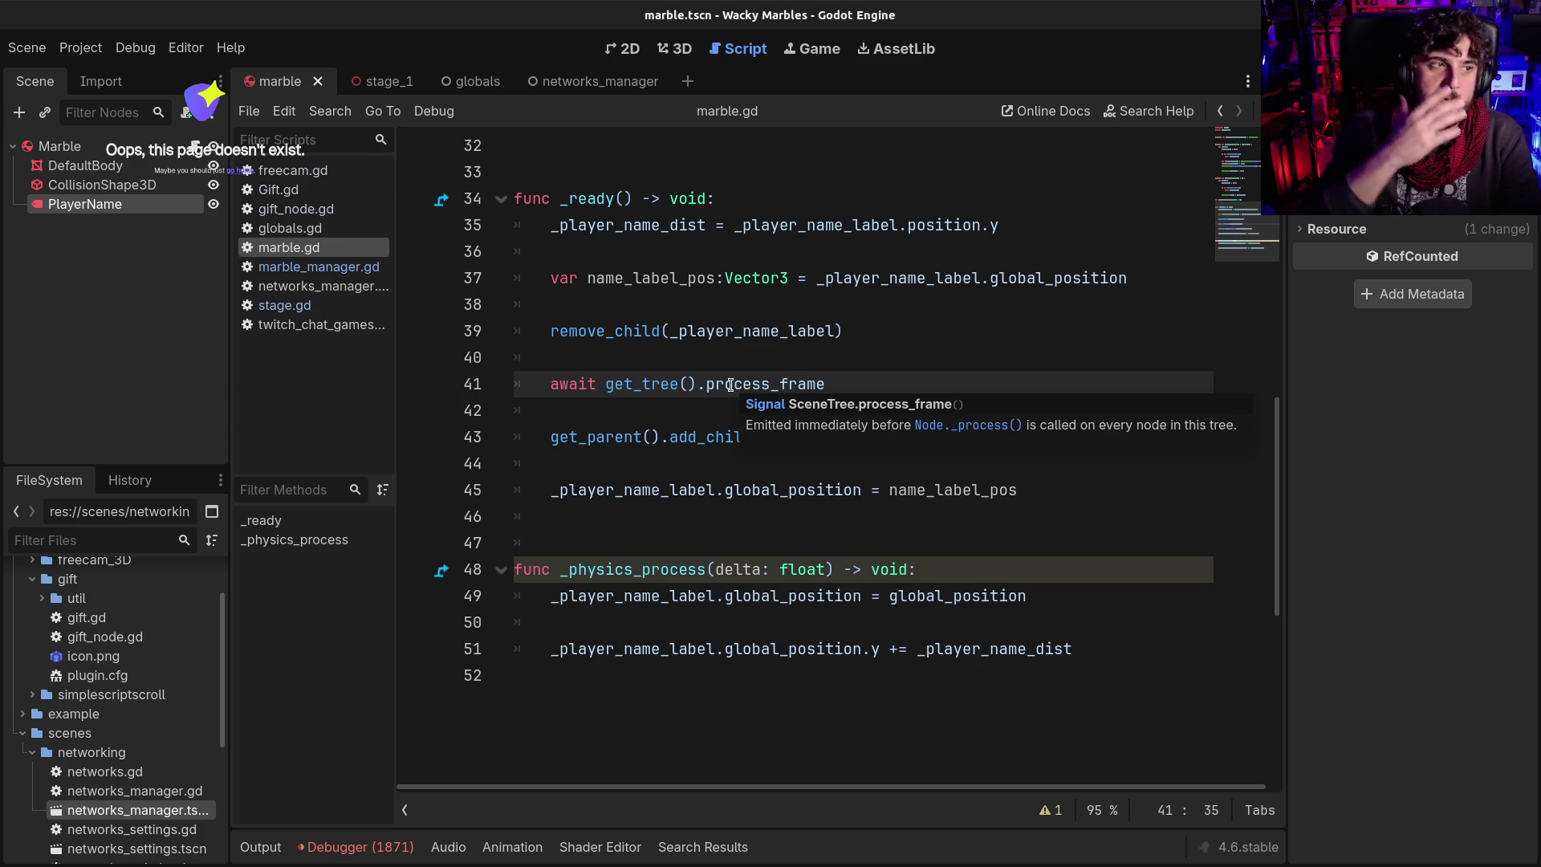
pyautogui.click(731, 386)
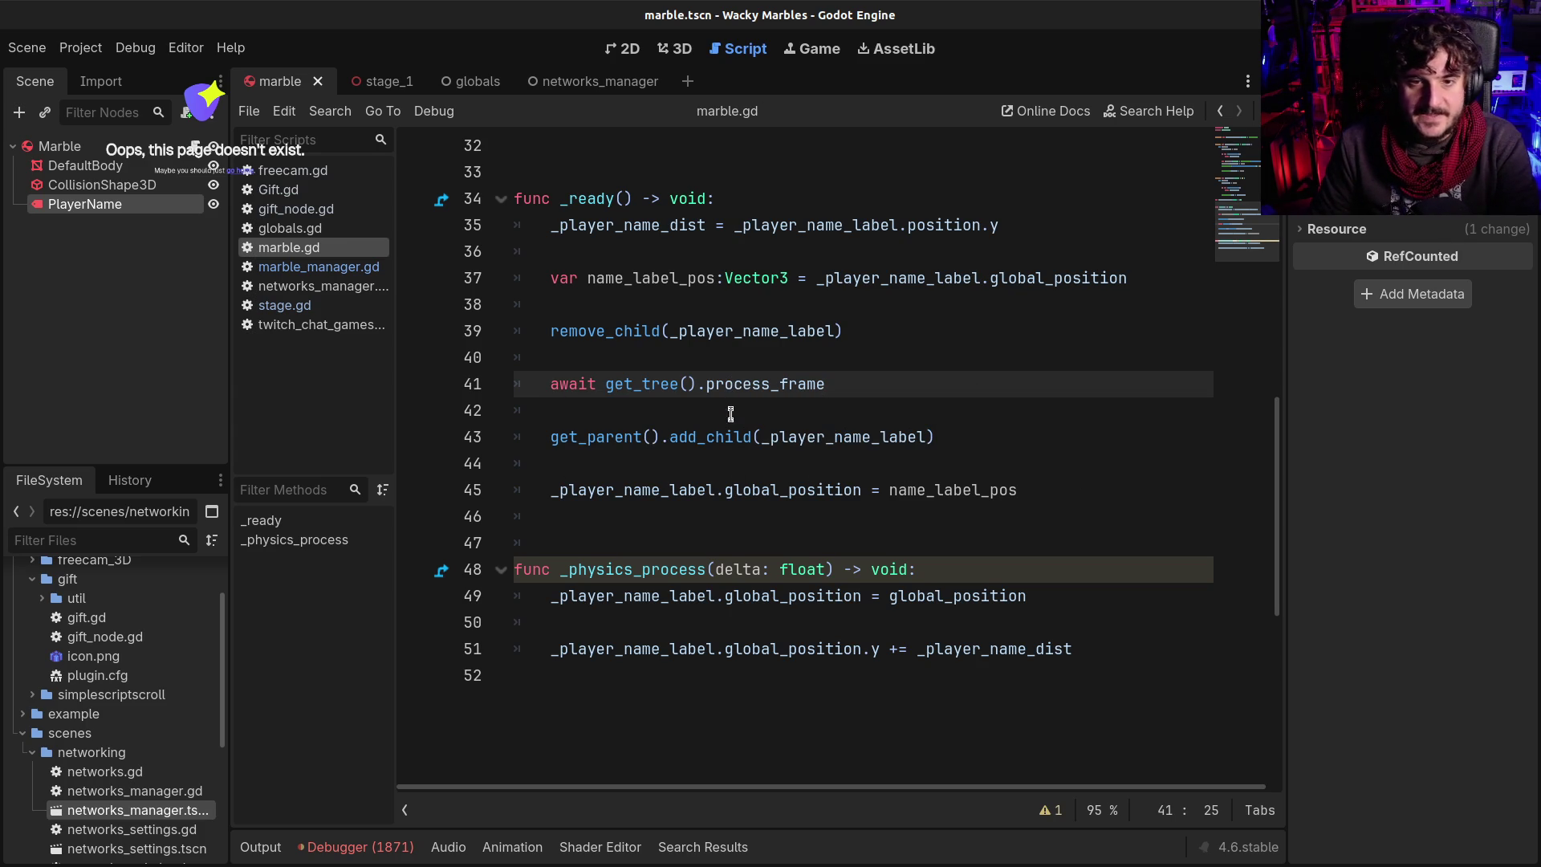
pyautogui.press('F5')
# Check the error list, fly the debug camera to the labelled marbles, then stop the game
pyautogui.click(347, 847)
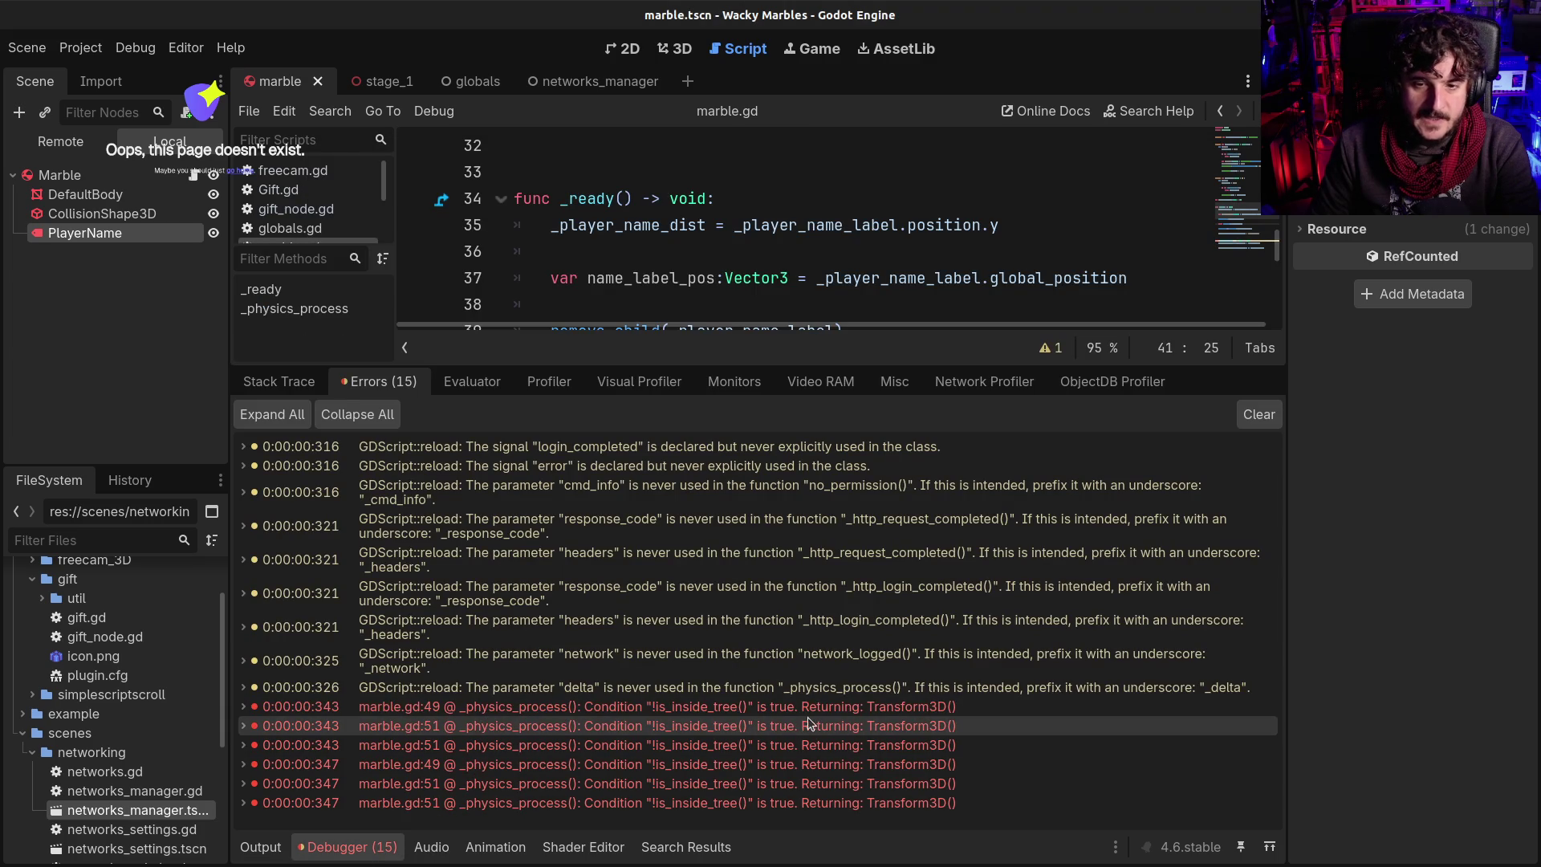
pyautogui.hotkey('alt', 'Tab')
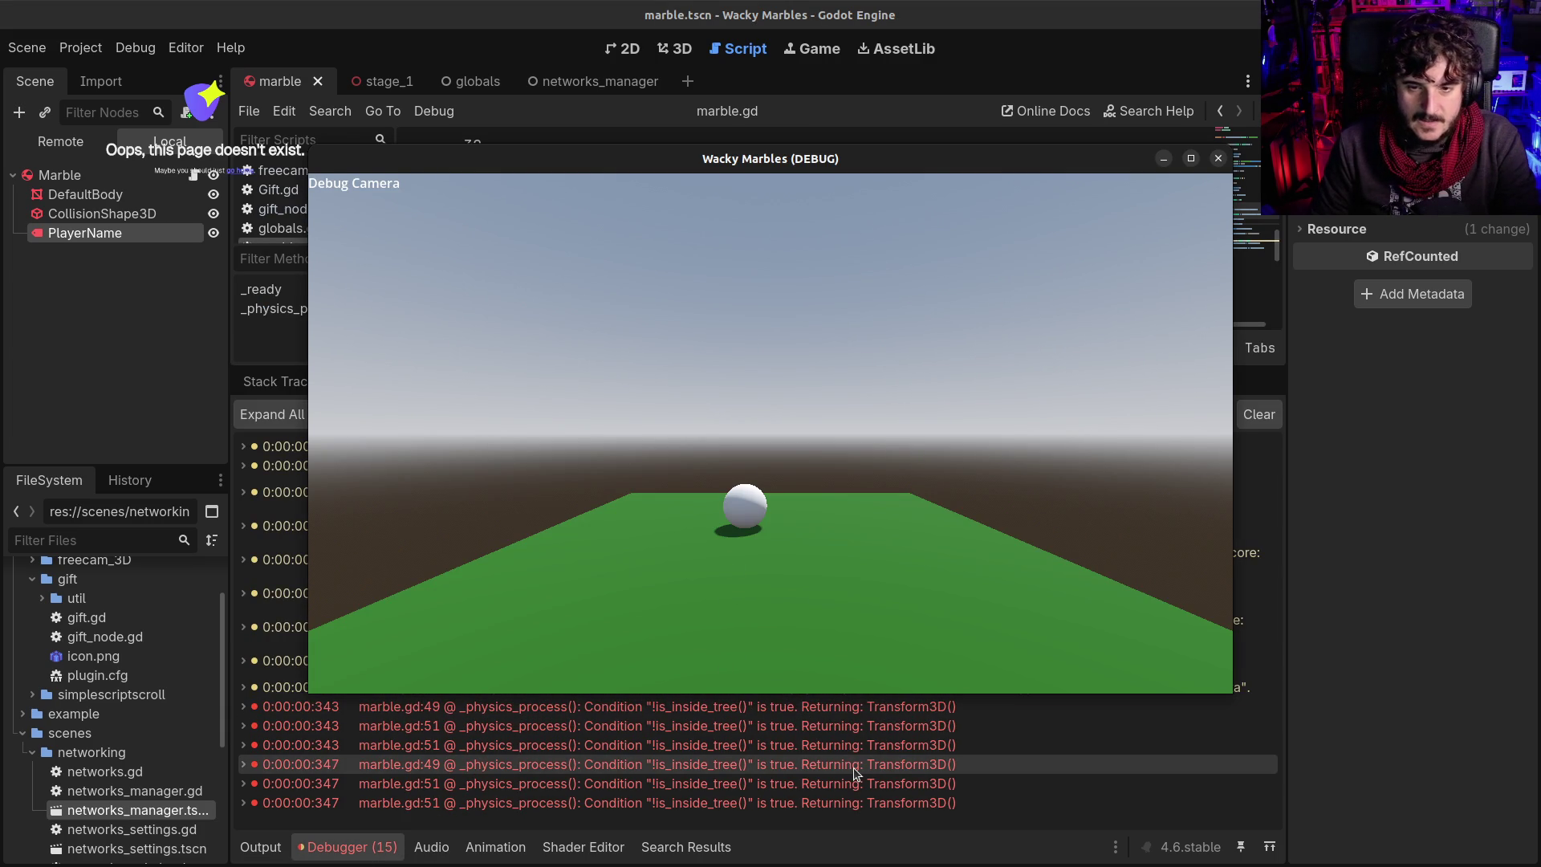
pyautogui.moveTo(854, 769)
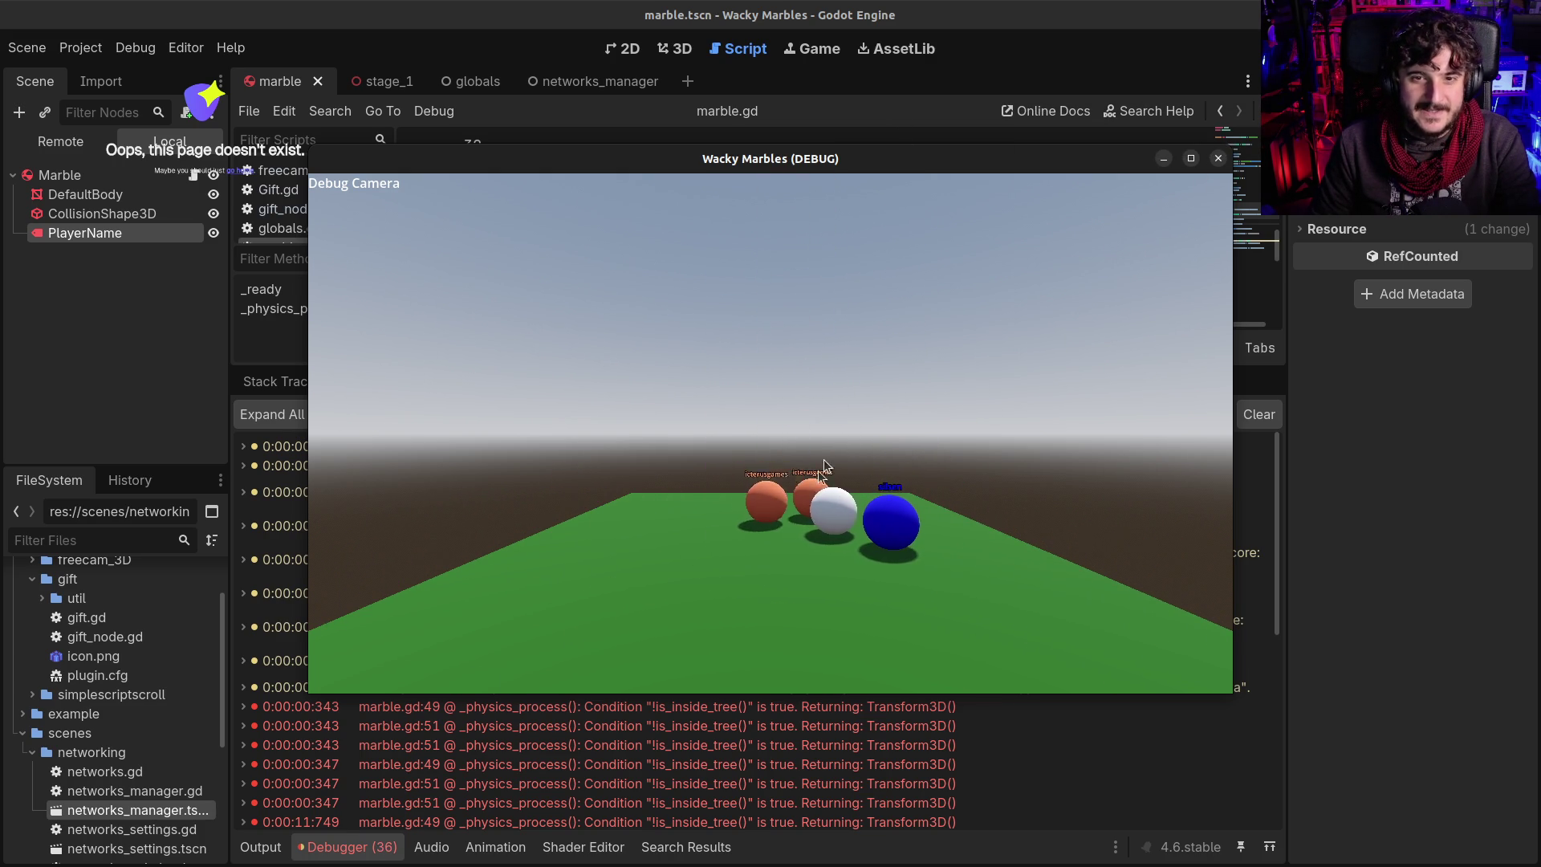
pyautogui.click(763, 562)
pyautogui.press('w')
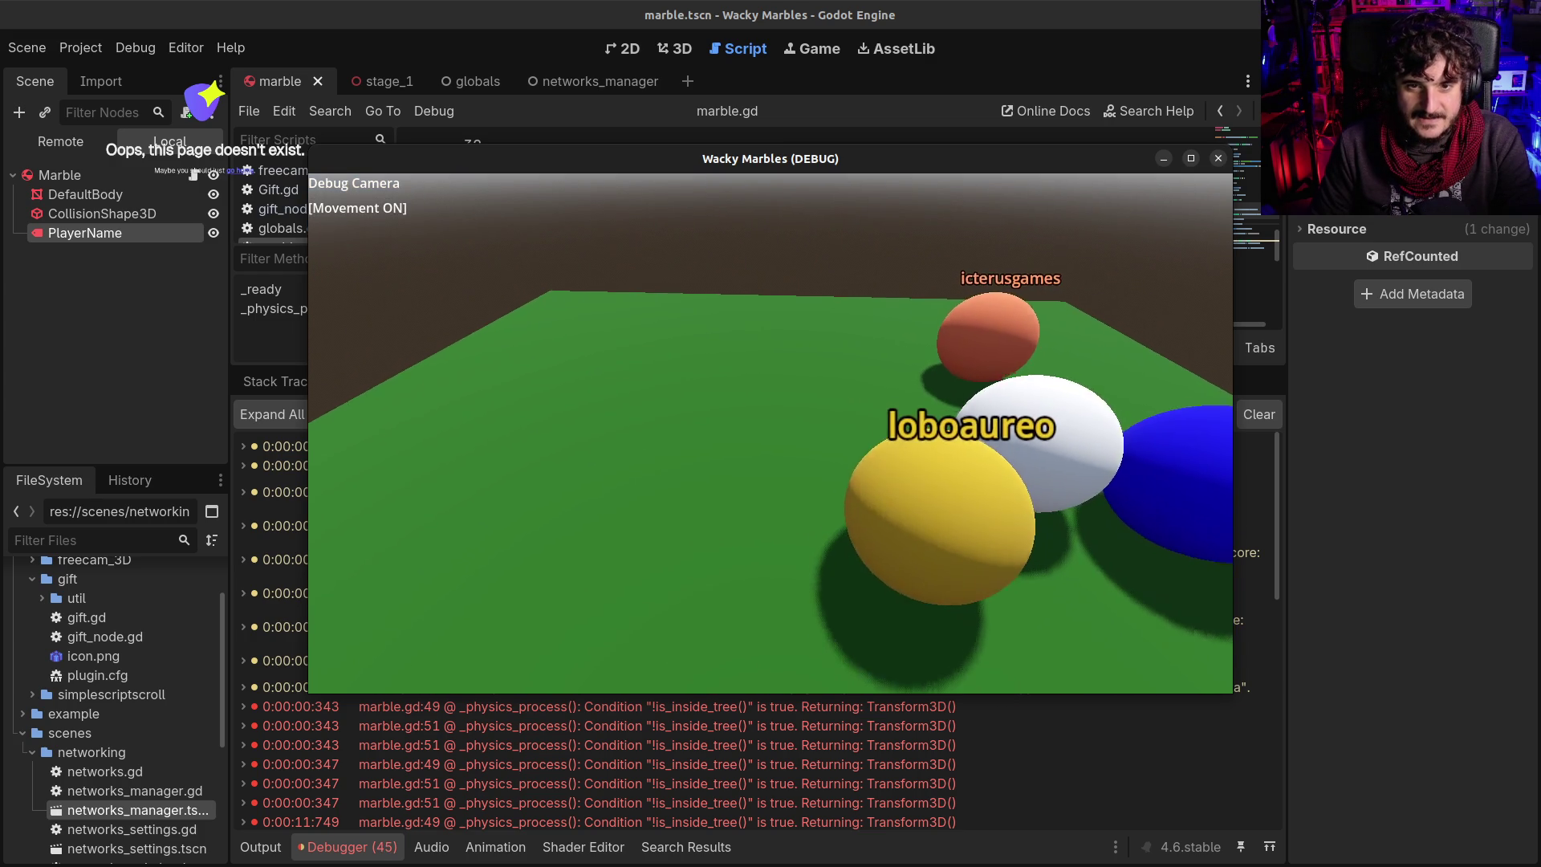
pyautogui.press('s')
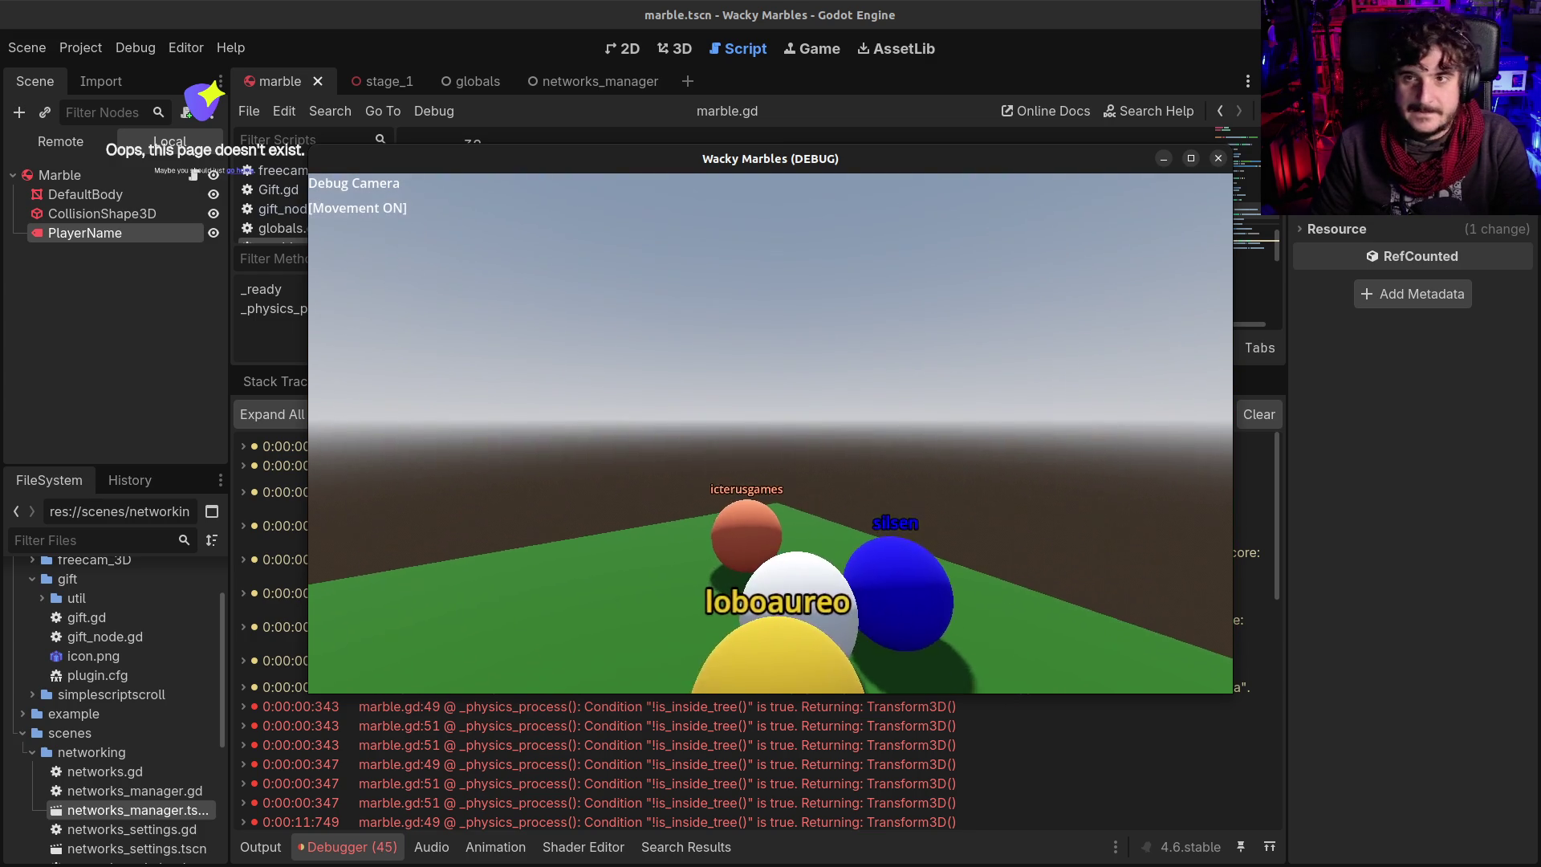
pyautogui.press('F8')
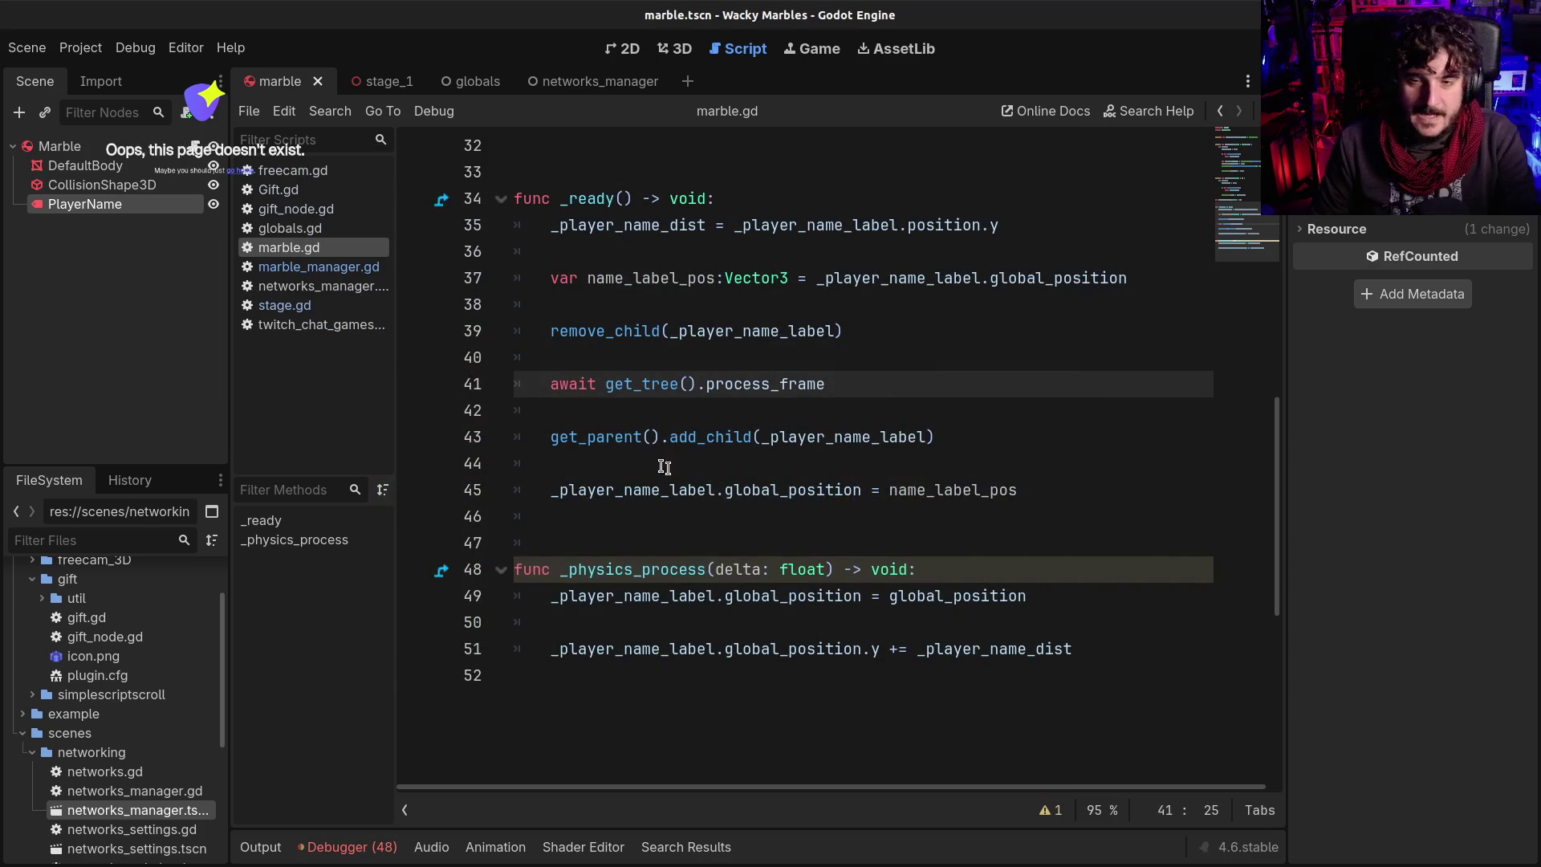
# Start a _player_name_label.visible assignment on a new first line of _ready
pyautogui.click(680, 421)
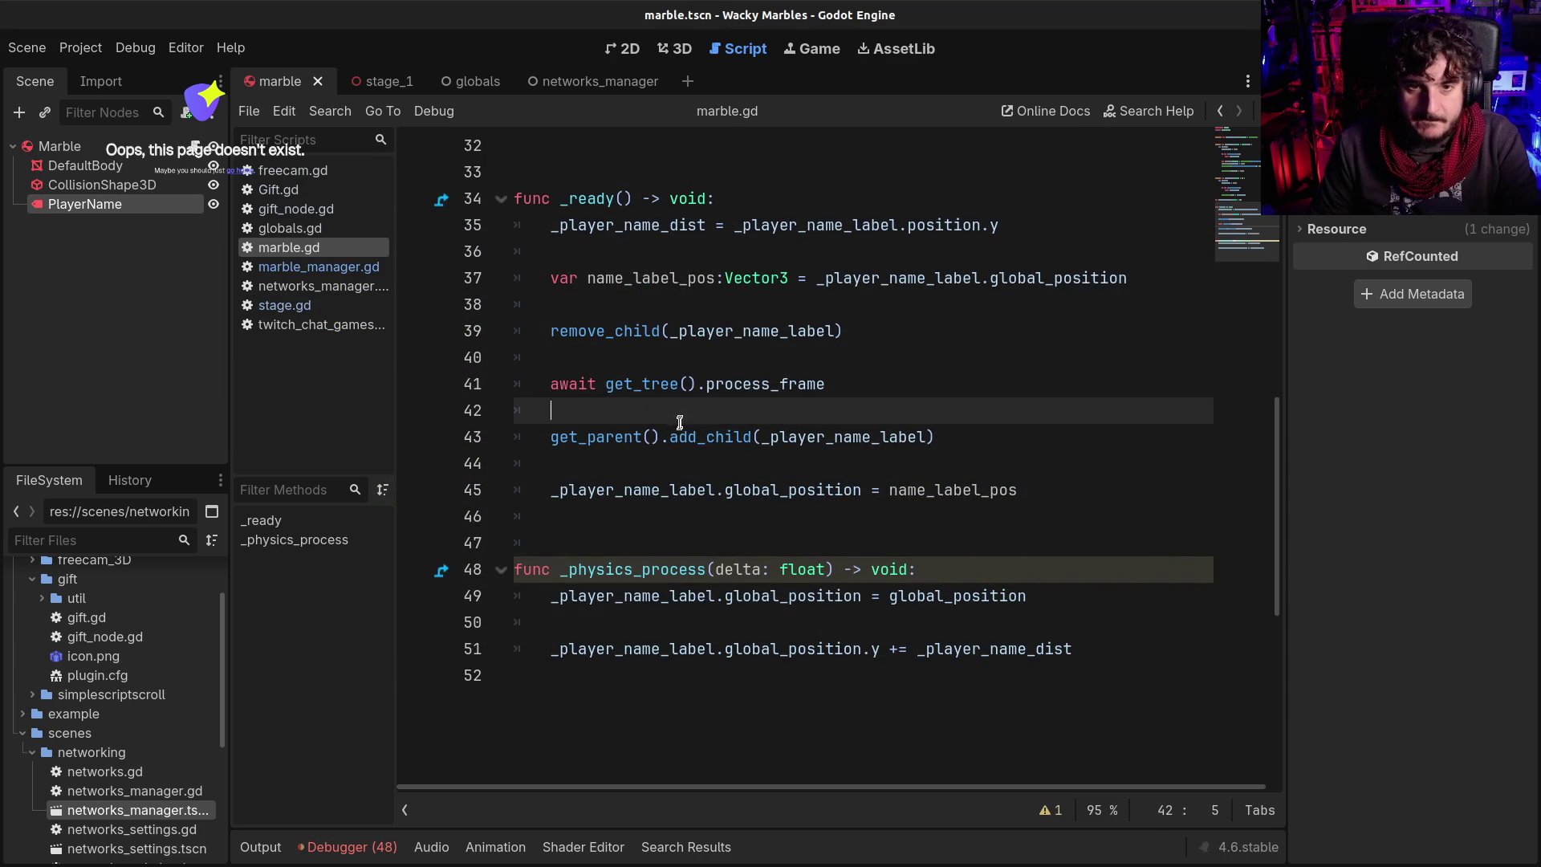
pyautogui.click(893, 351)
pyautogui.scroll(4, 893, 351)
pyautogui.scroll(-2, 875, 369)
pyautogui.click(779, 362)
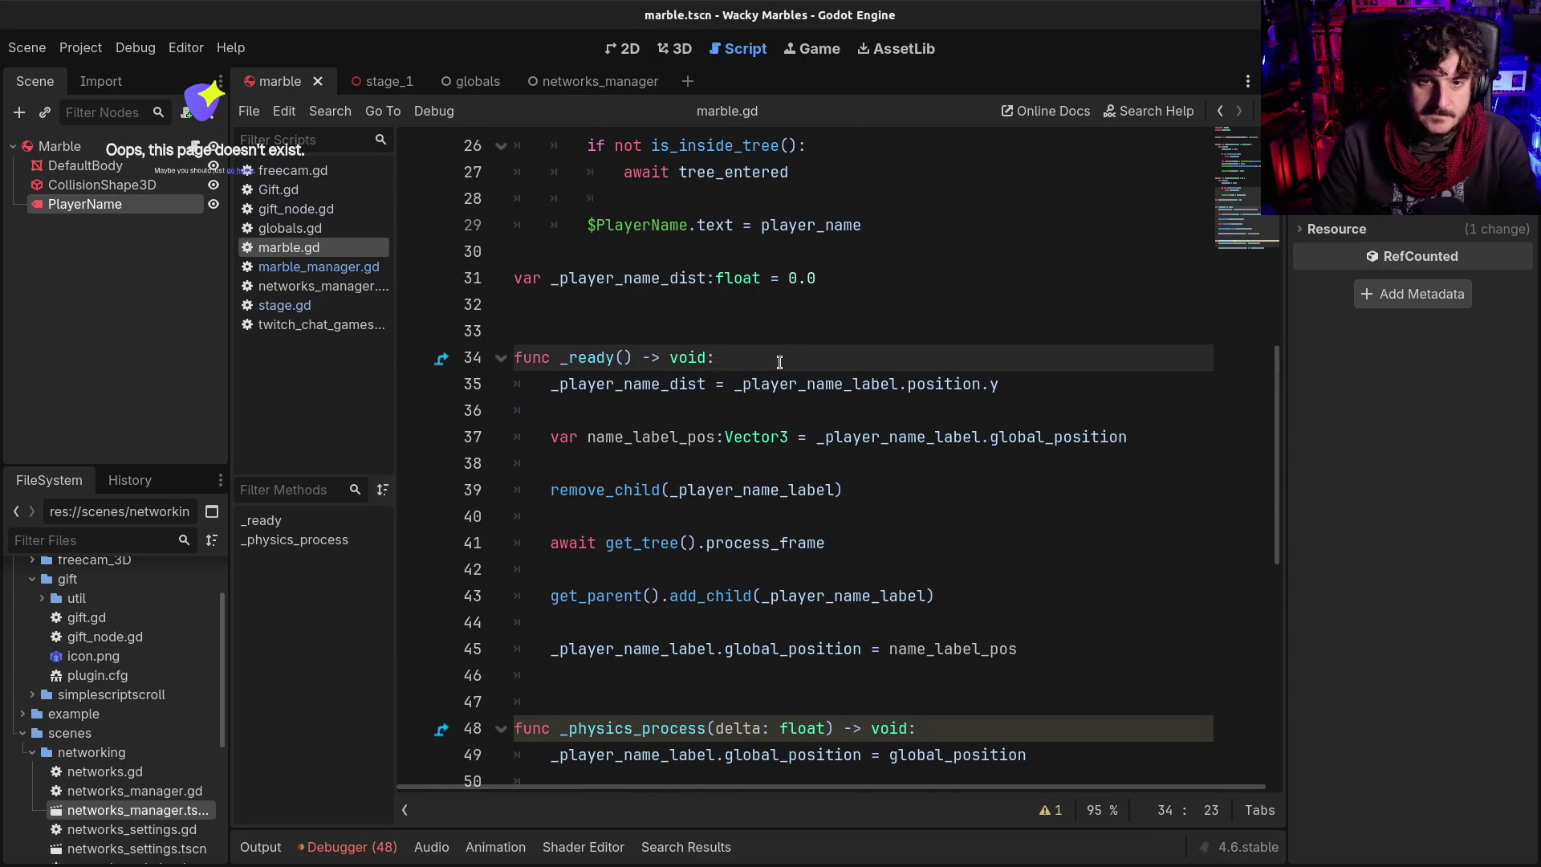
pyautogui.press('Return')
pyautogui.write('$P')
pyautogui.press('BackSpace')
pyautogui.press('BackSpace')
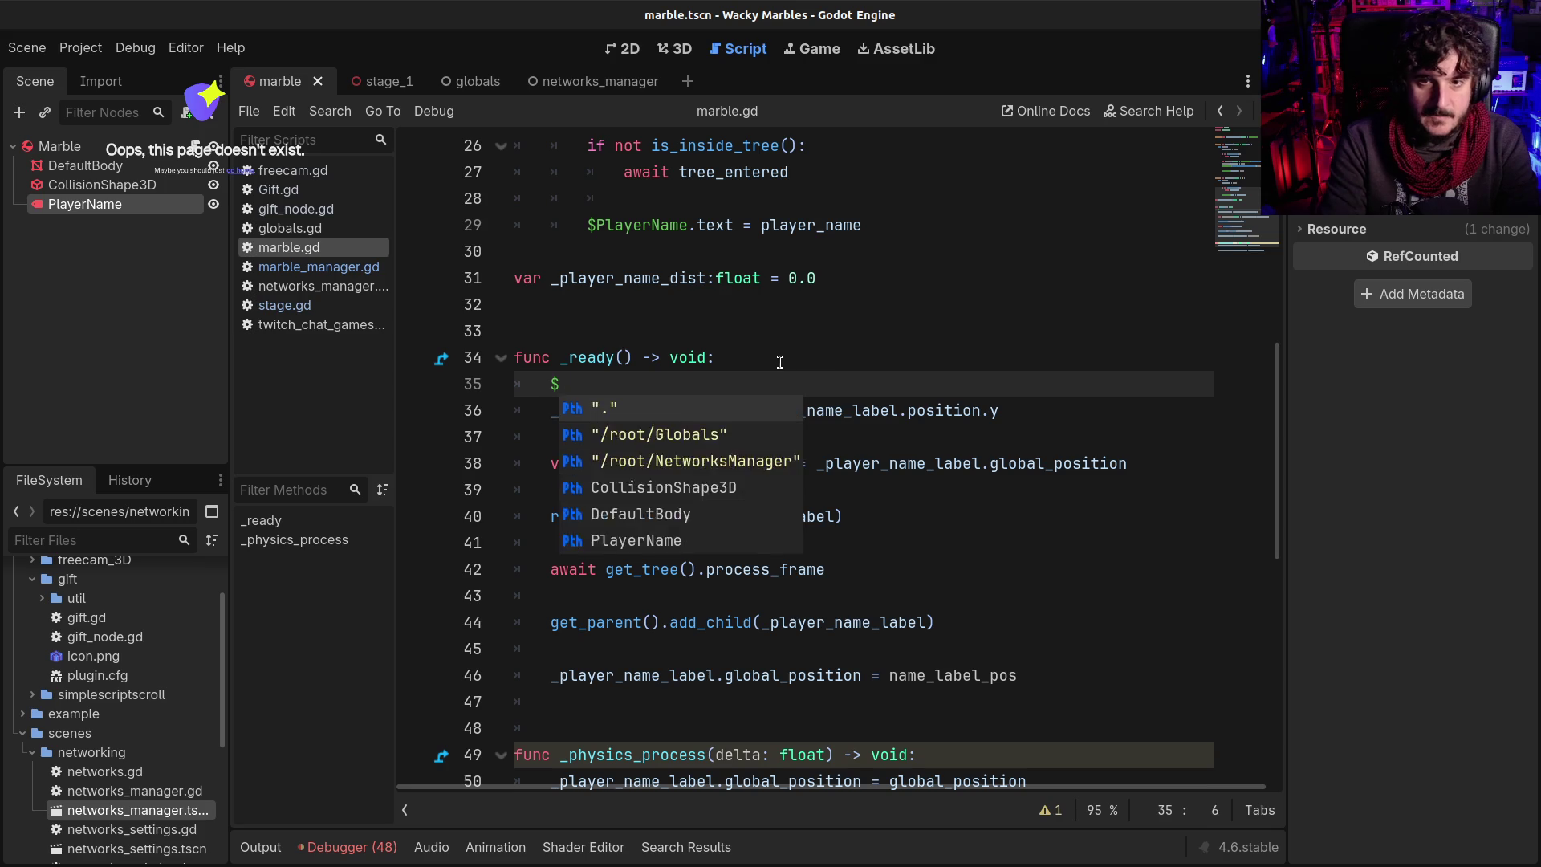
pyautogui.doubleClick(773, 413)
pyautogui.hotkey('ctrl', 'c')
pyautogui.click(755, 379)
pyautogui.hotkey('ctrl', 'v')
pyautogui.write('.visilb')
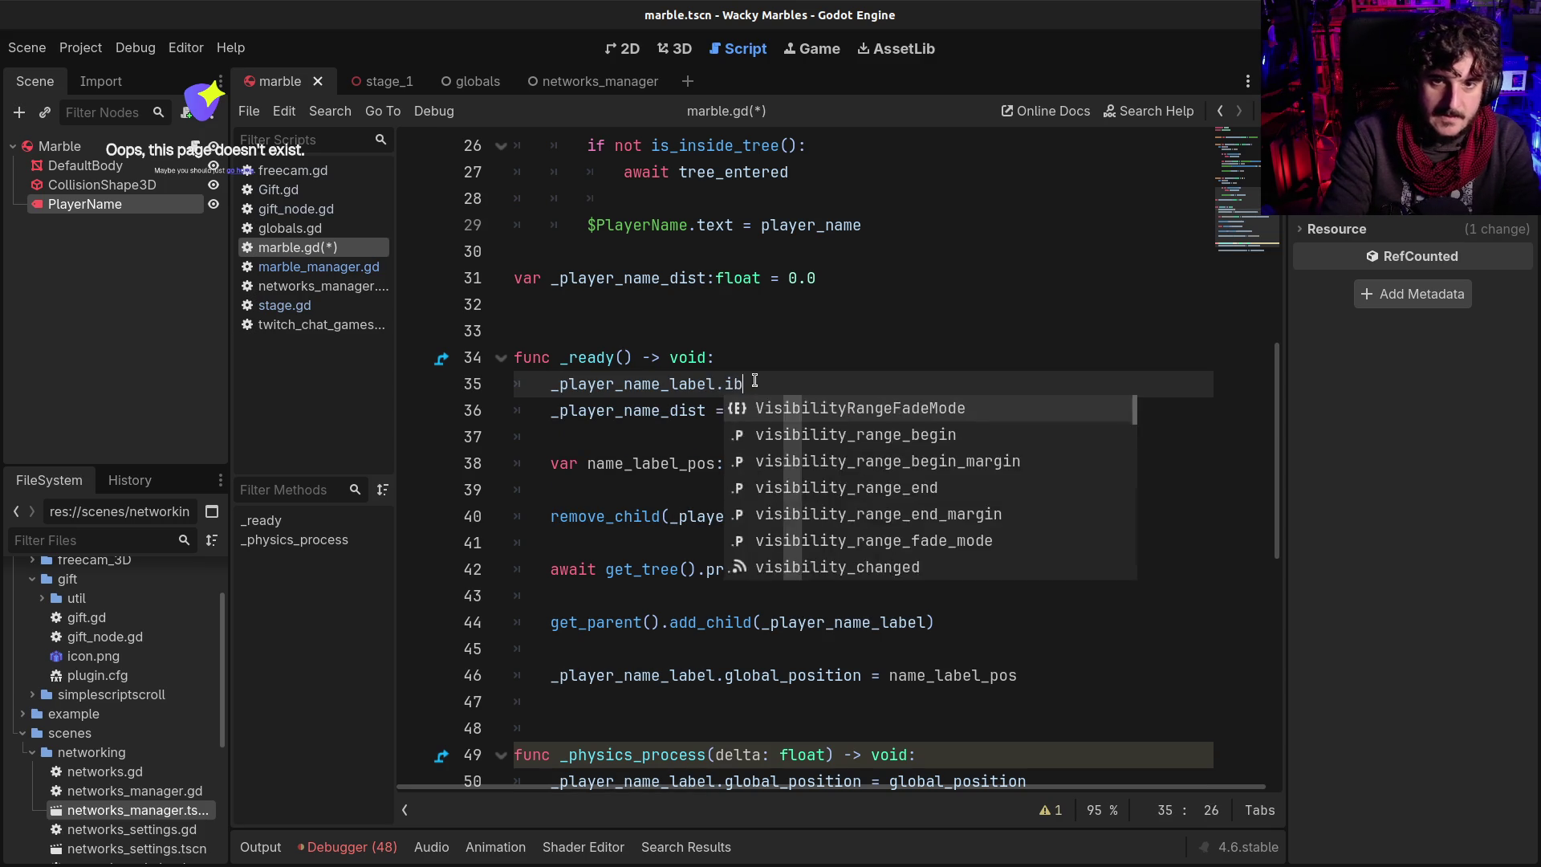
pyautogui.press('BackSpace')
pyautogui.press('BackSpace')
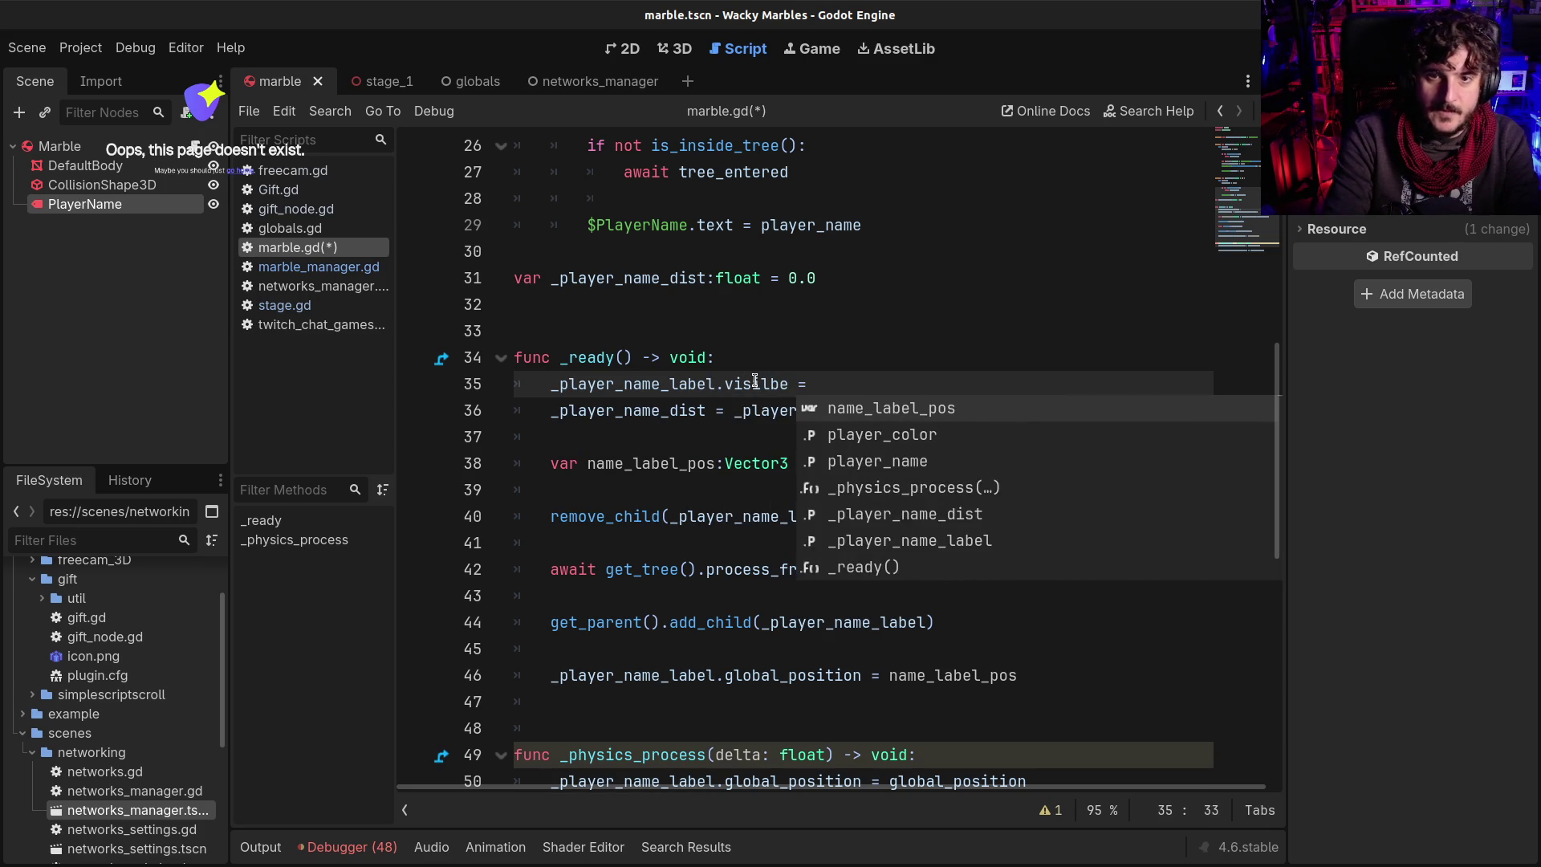
pyautogui.write('blk')
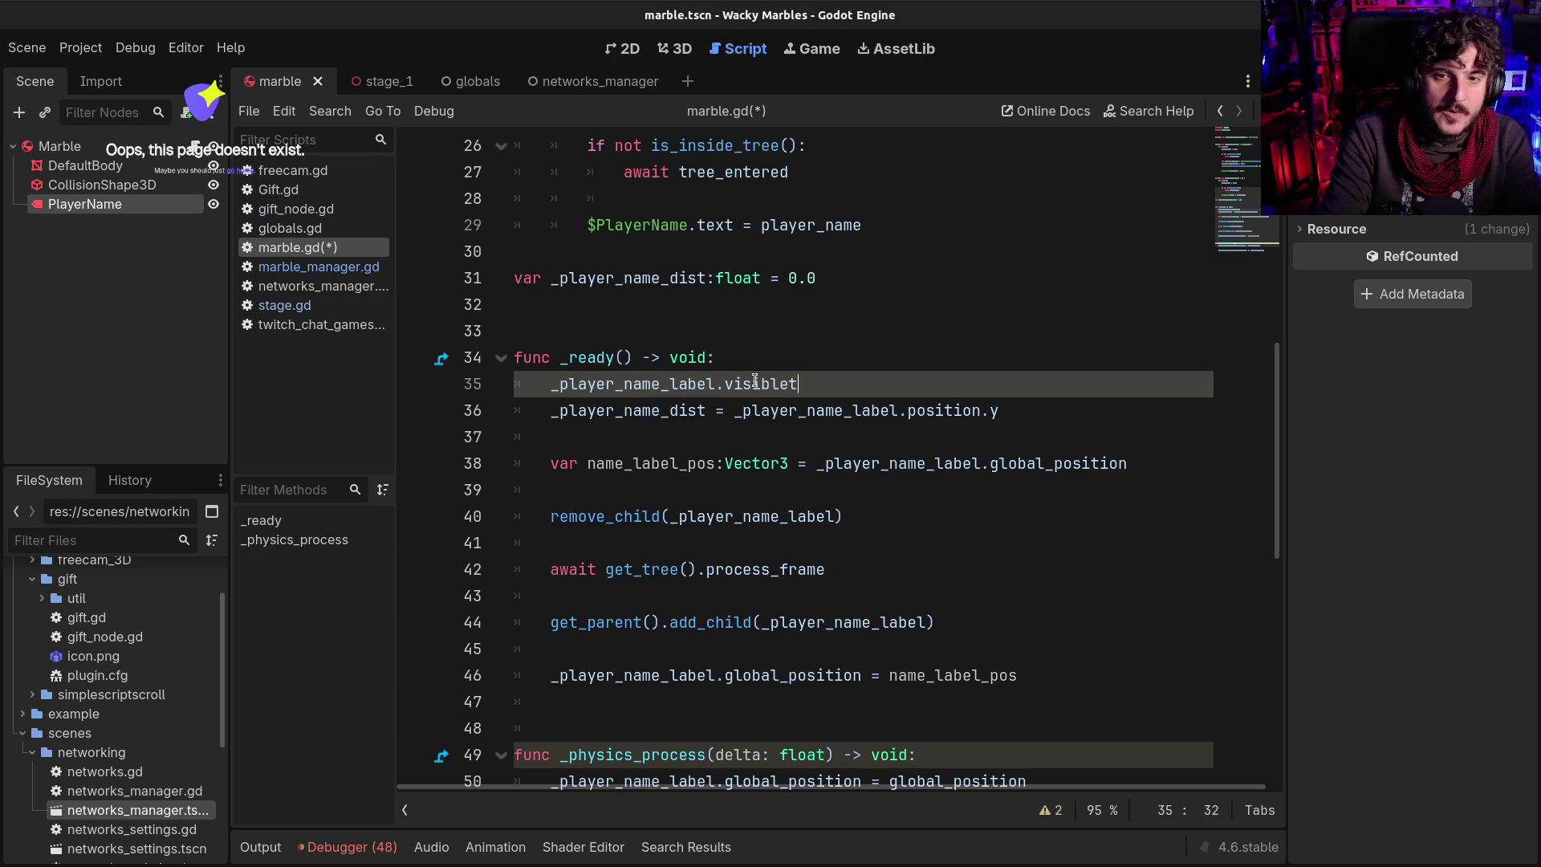
pyautogui.press('BackSpace')
pyautogui.press('BackSpace')
pyautogui.press('BackSpace')
pyautogui.write('=')
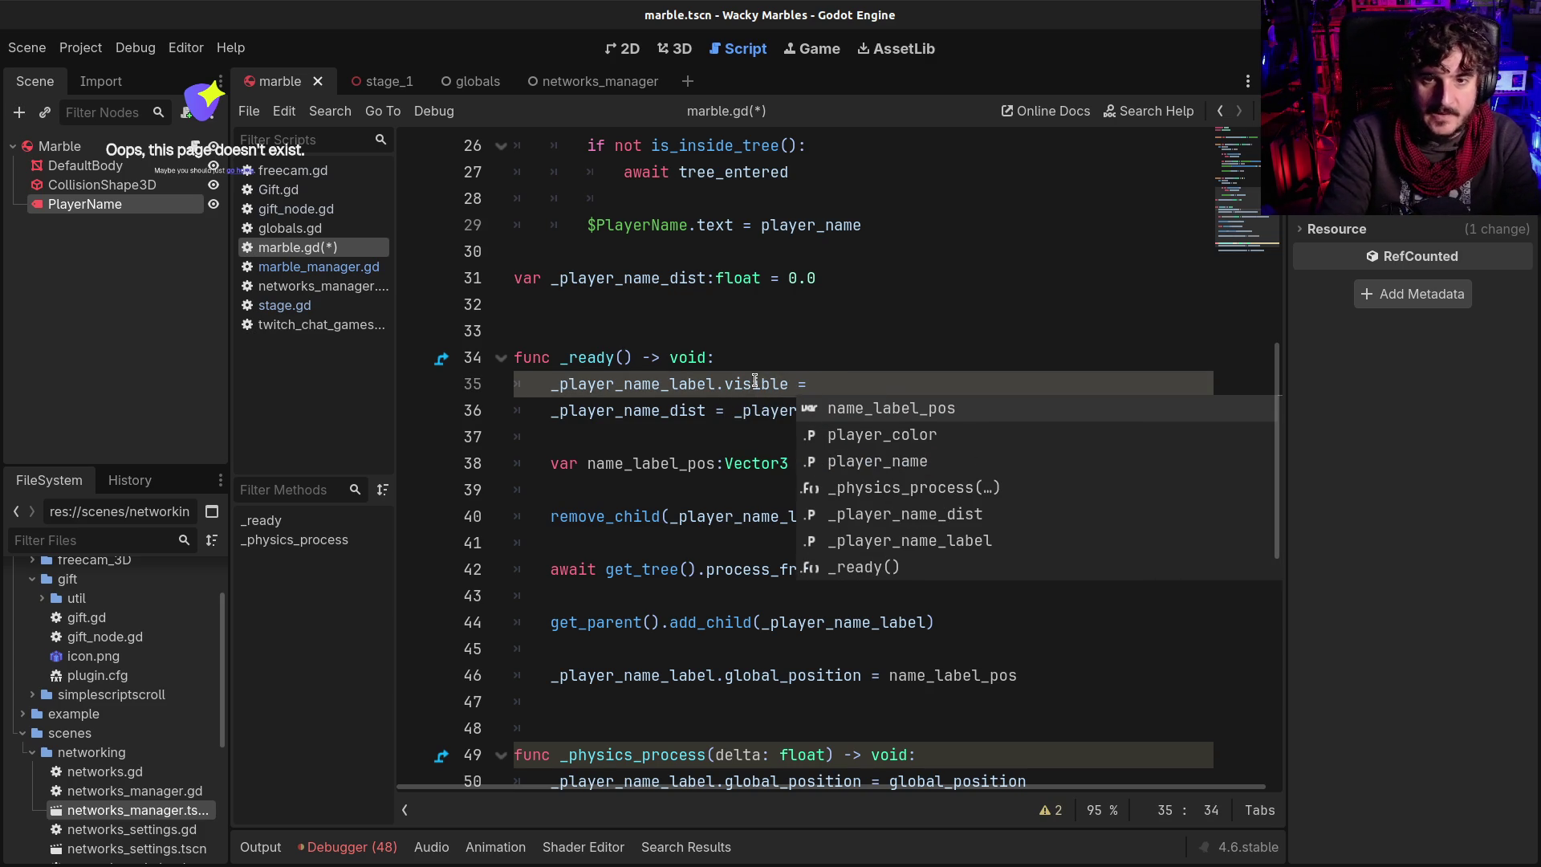
# Replace it with 'visible = false' to hide the marble at the start of _ready, and save
pyautogui.hotkey('shift', 'Home')
pyautogui.press('BackSpace')
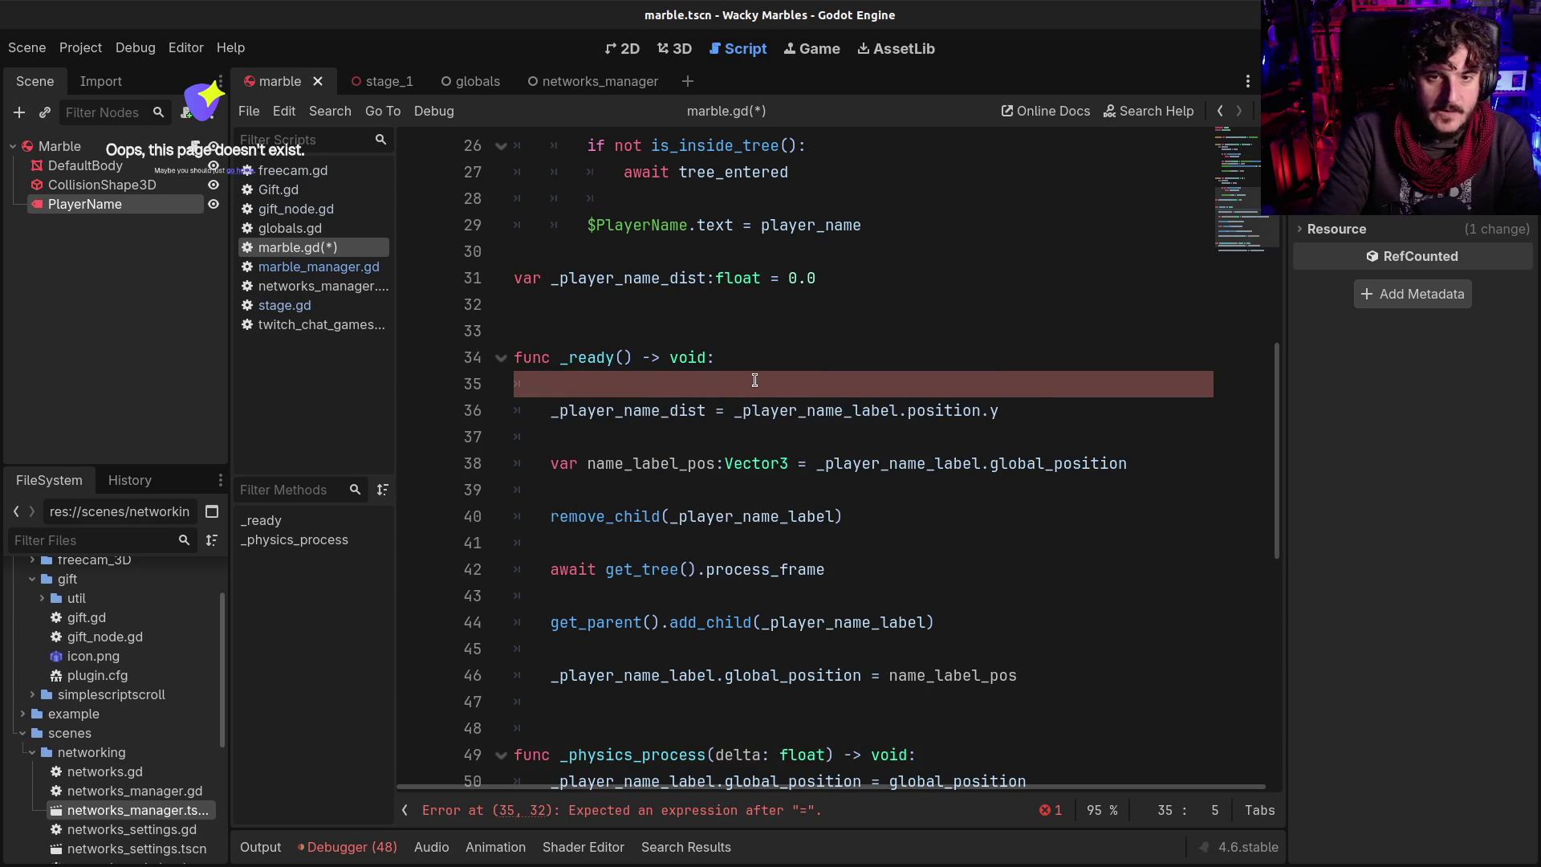
pyautogui.write('visible = false')
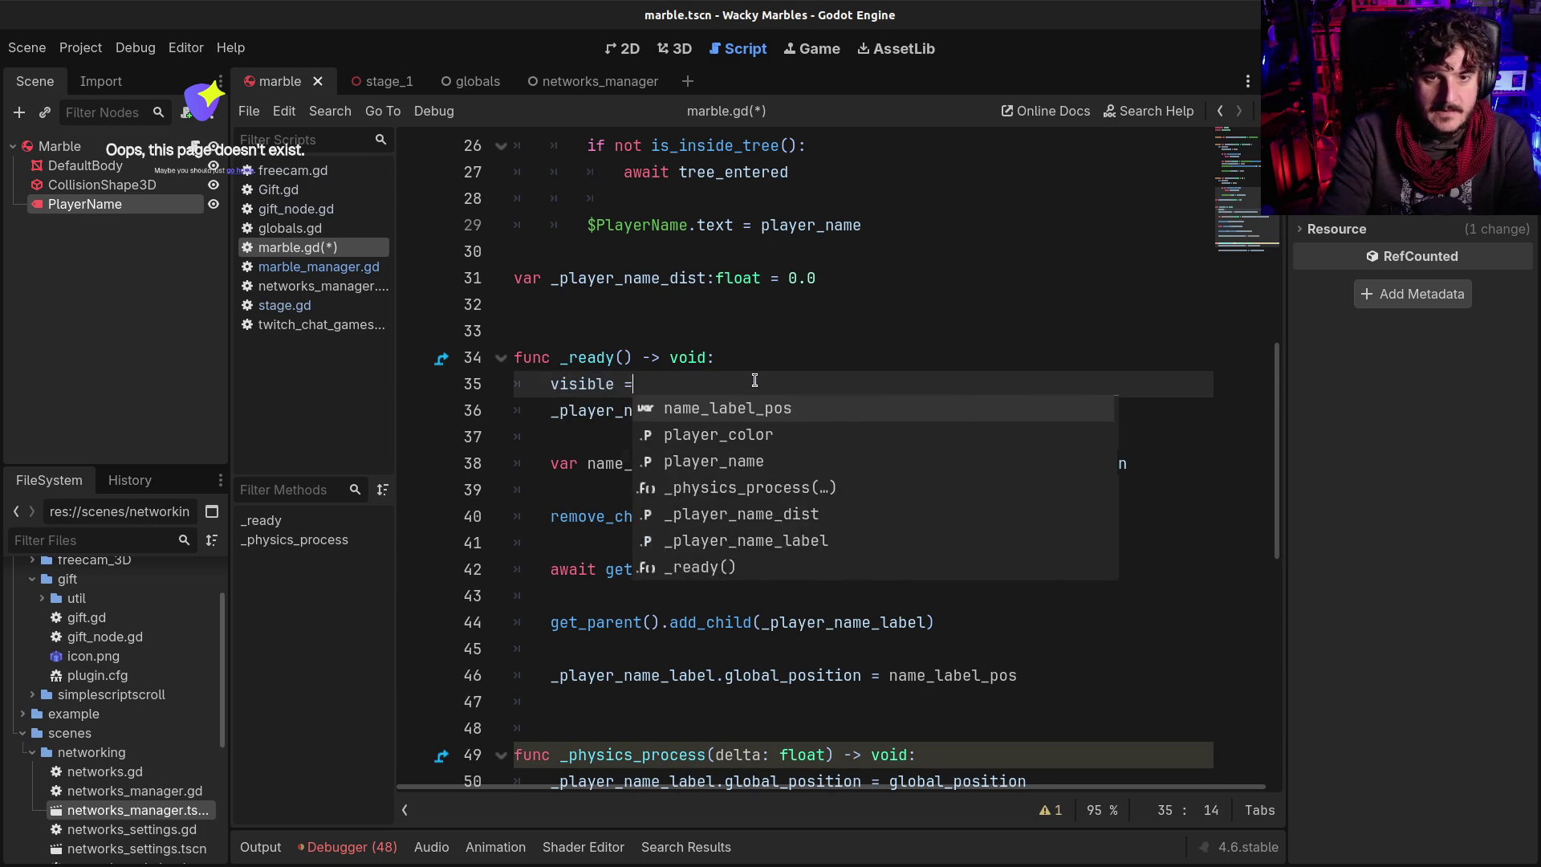
pyautogui.press('Return')
pyautogui.hotkey('ctrl', 's')
# Add 'visible = true' at the end of _ready and run the game
pyautogui.scroll(-2, 835, 325)
pyautogui.click(1083, 532)
pyautogui.press('Return')
pyautogui.press('Return')
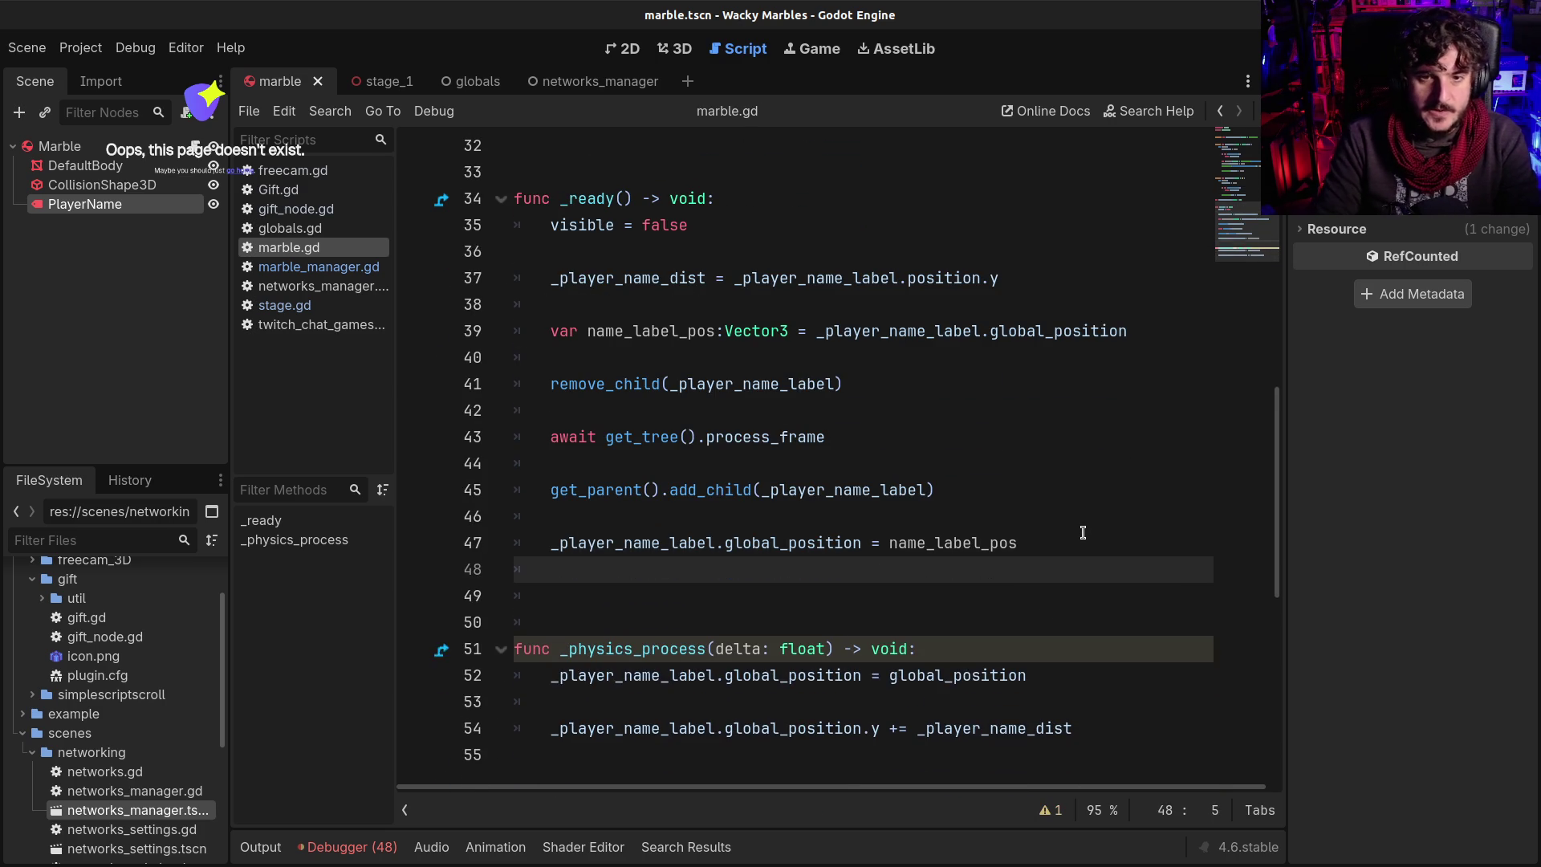
pyautogui.write('visibl')
pyautogui.write('rue')
pyautogui.press('F5')
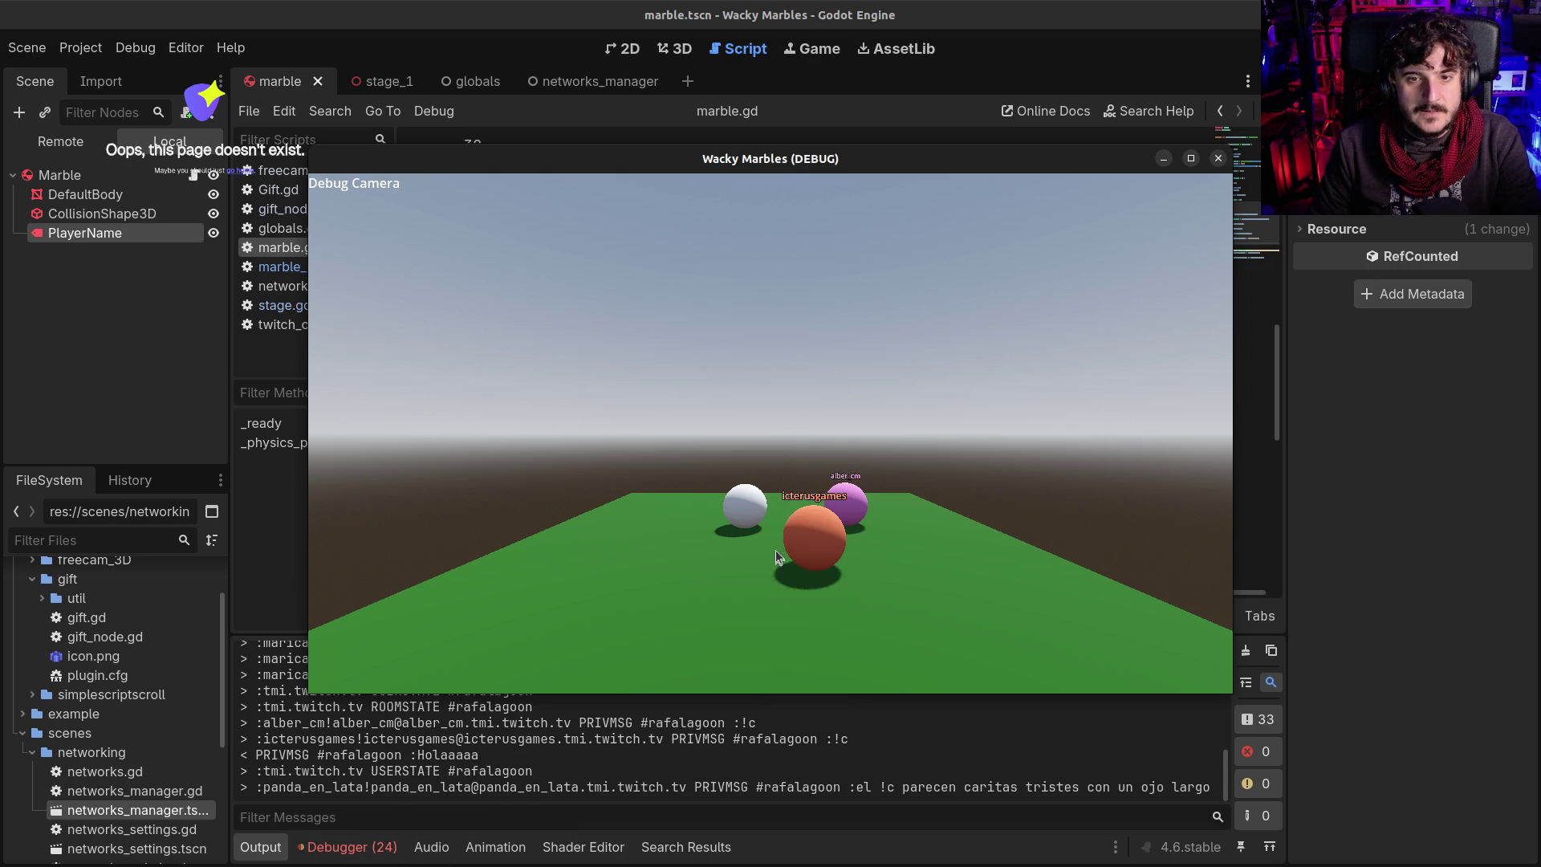
# Fly the debug camera toward the marbles to inspect their labels, then stop the game
pyautogui.click(754, 584)
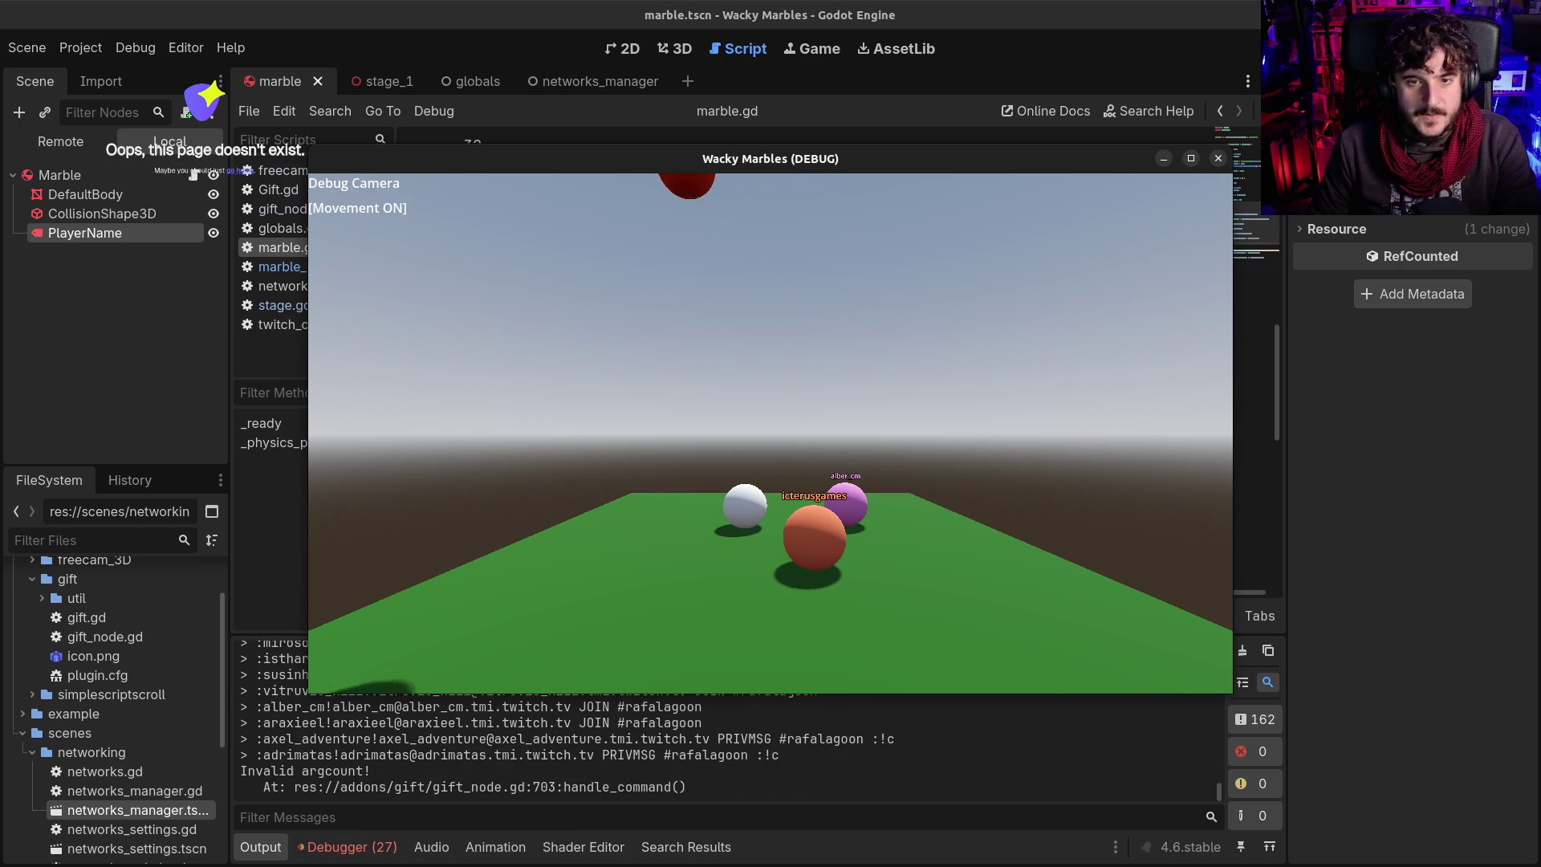
pyautogui.press('w')
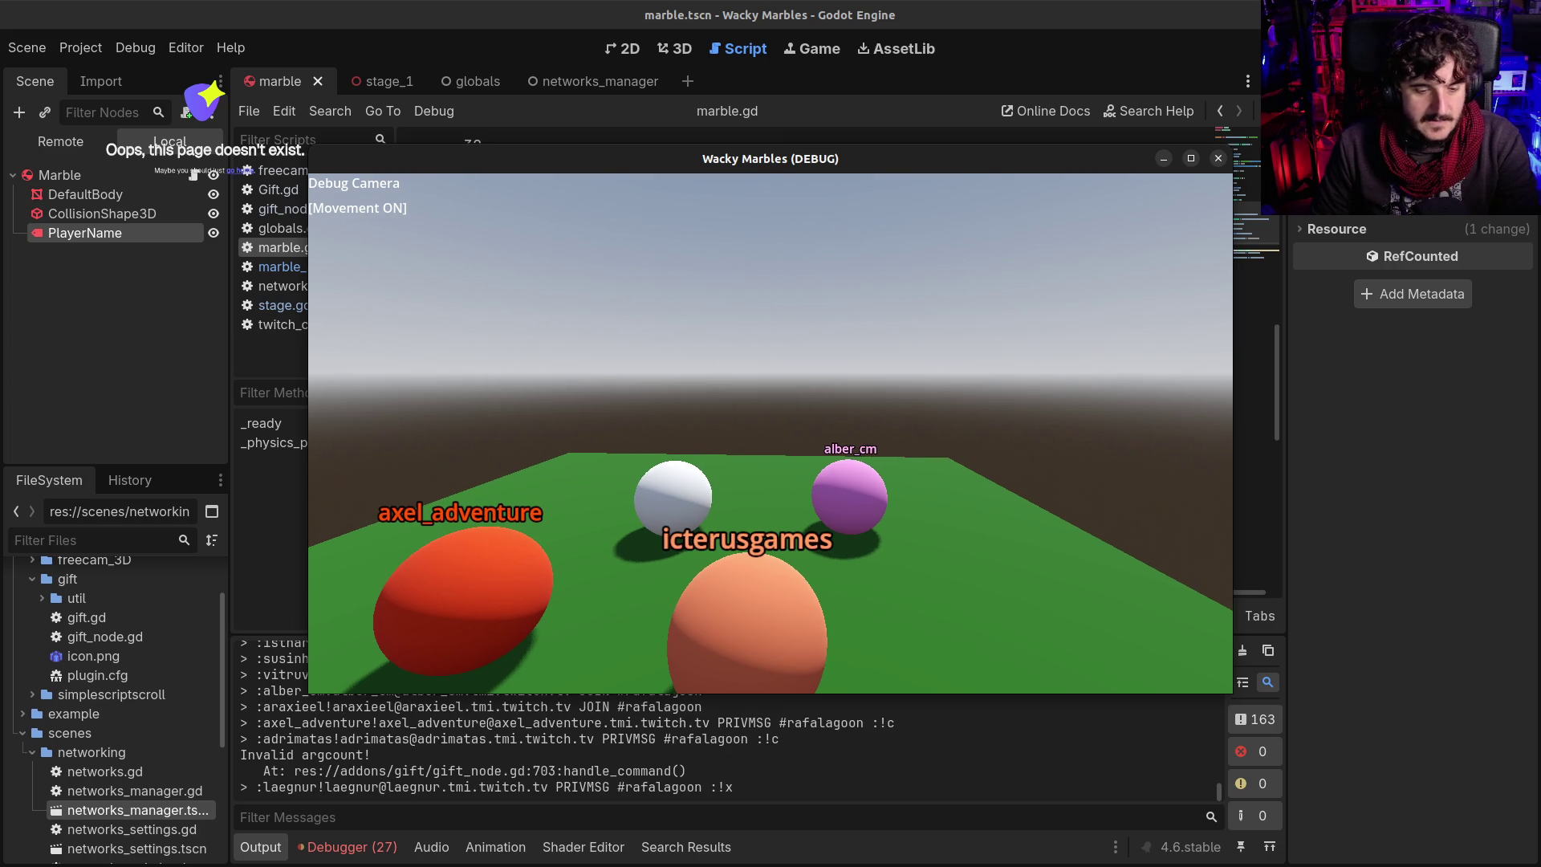
pyautogui.press('F8')
# Delete both label-positioning lines from the _physics_process body
pyautogui.scroll(-2, 819, 529)
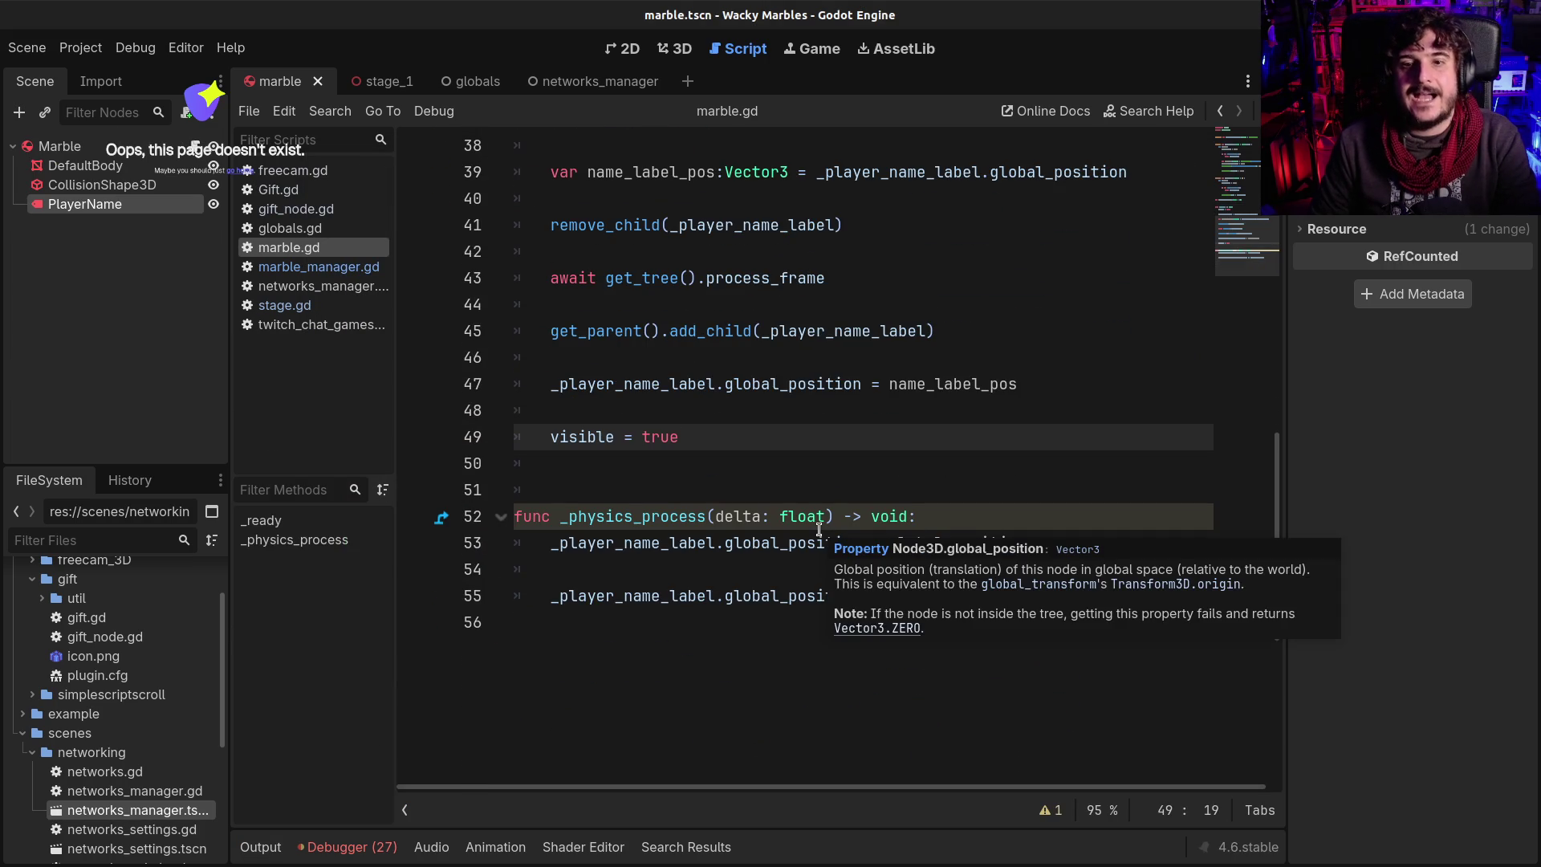
pyautogui.click(810, 411)
pyautogui.click(858, 389)
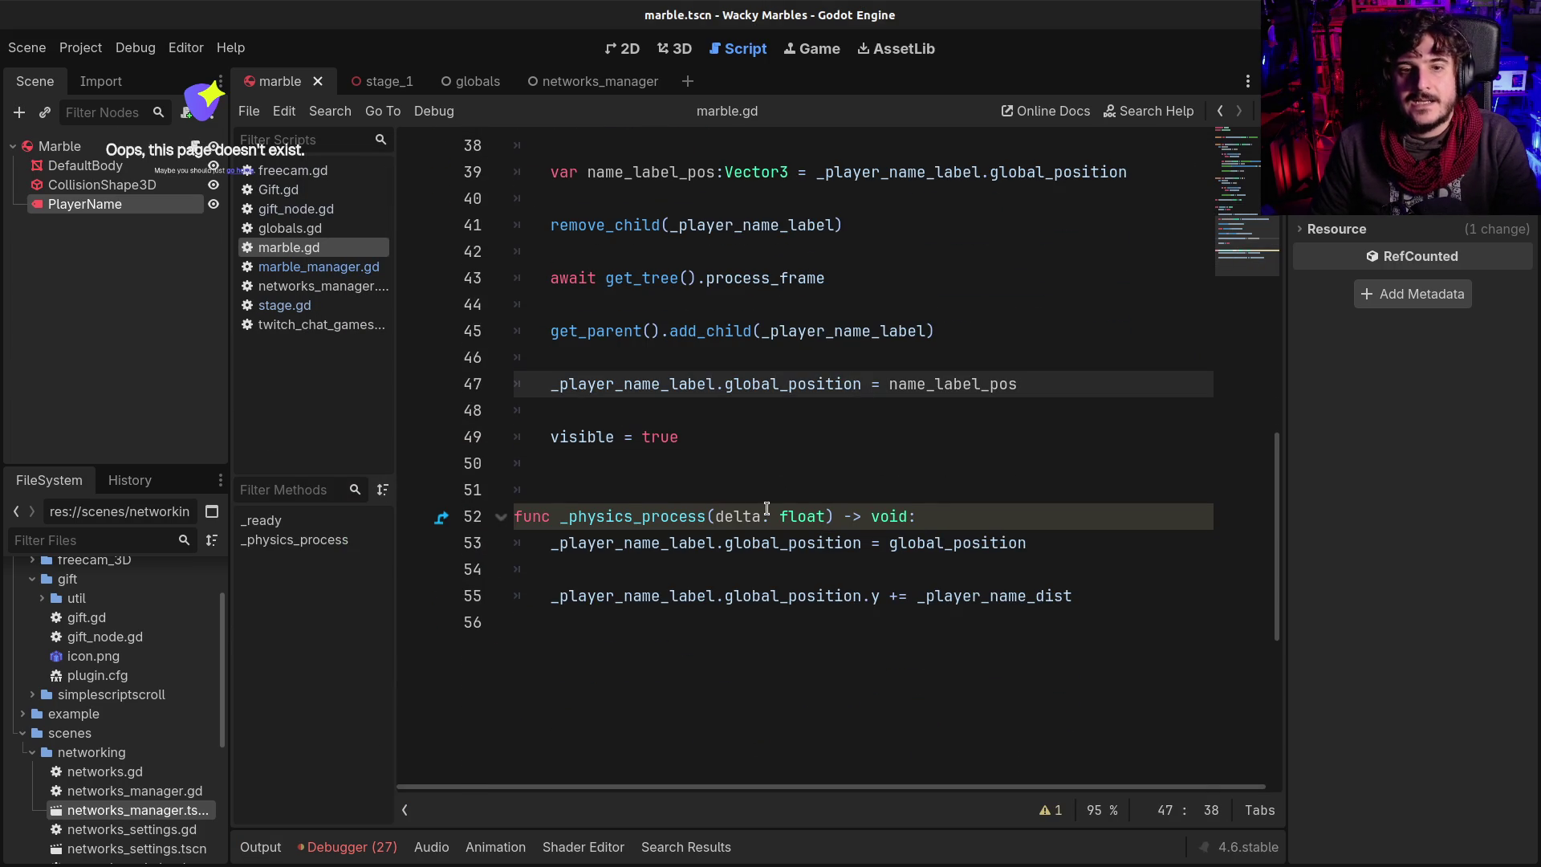
pyautogui.scroll(1, 767, 508)
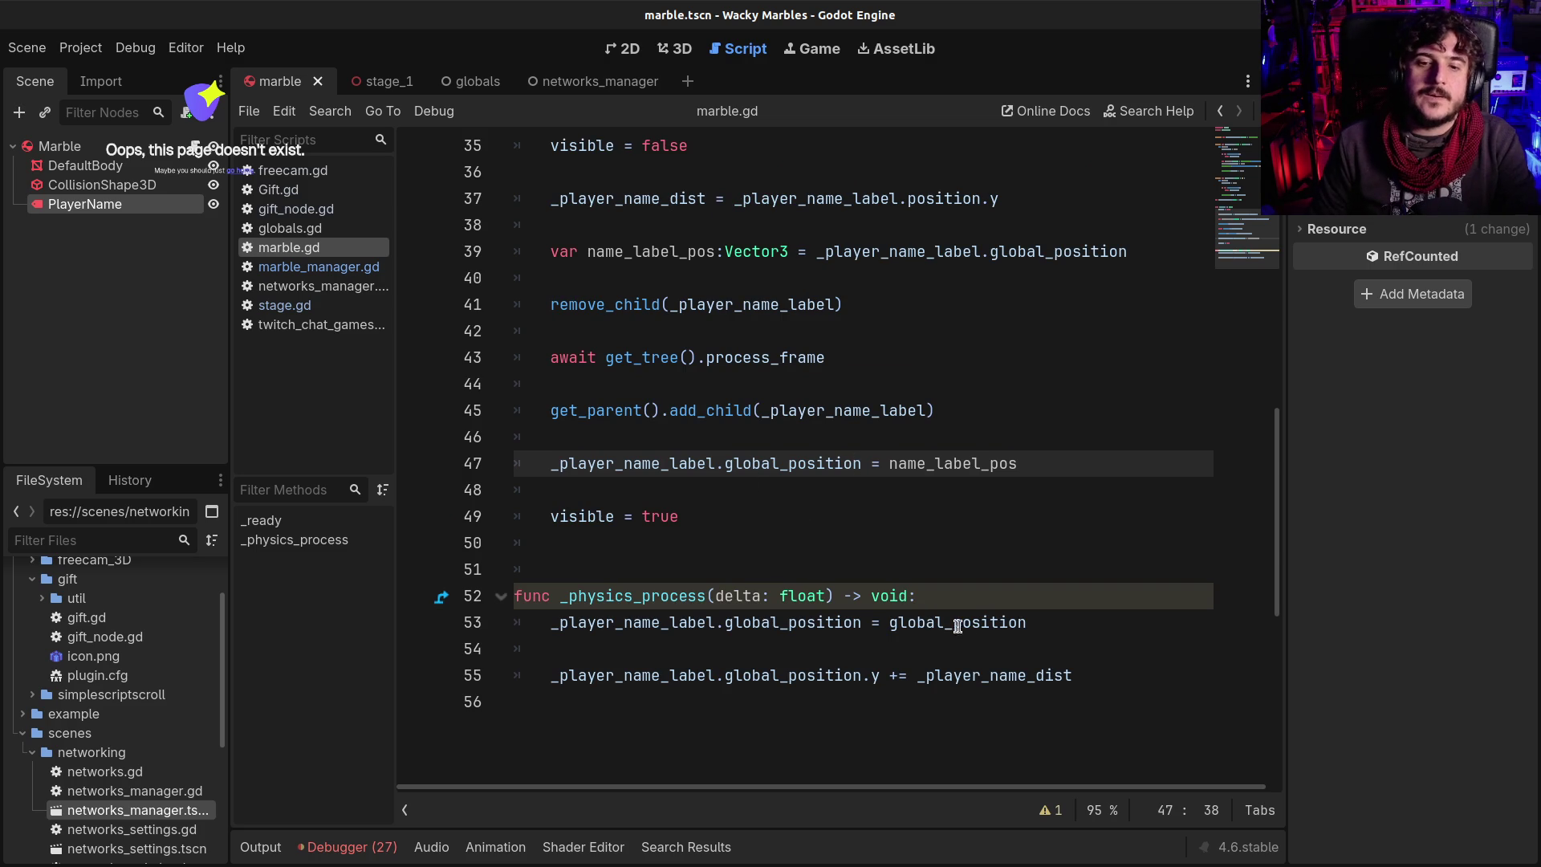
pyautogui.click(554, 626)
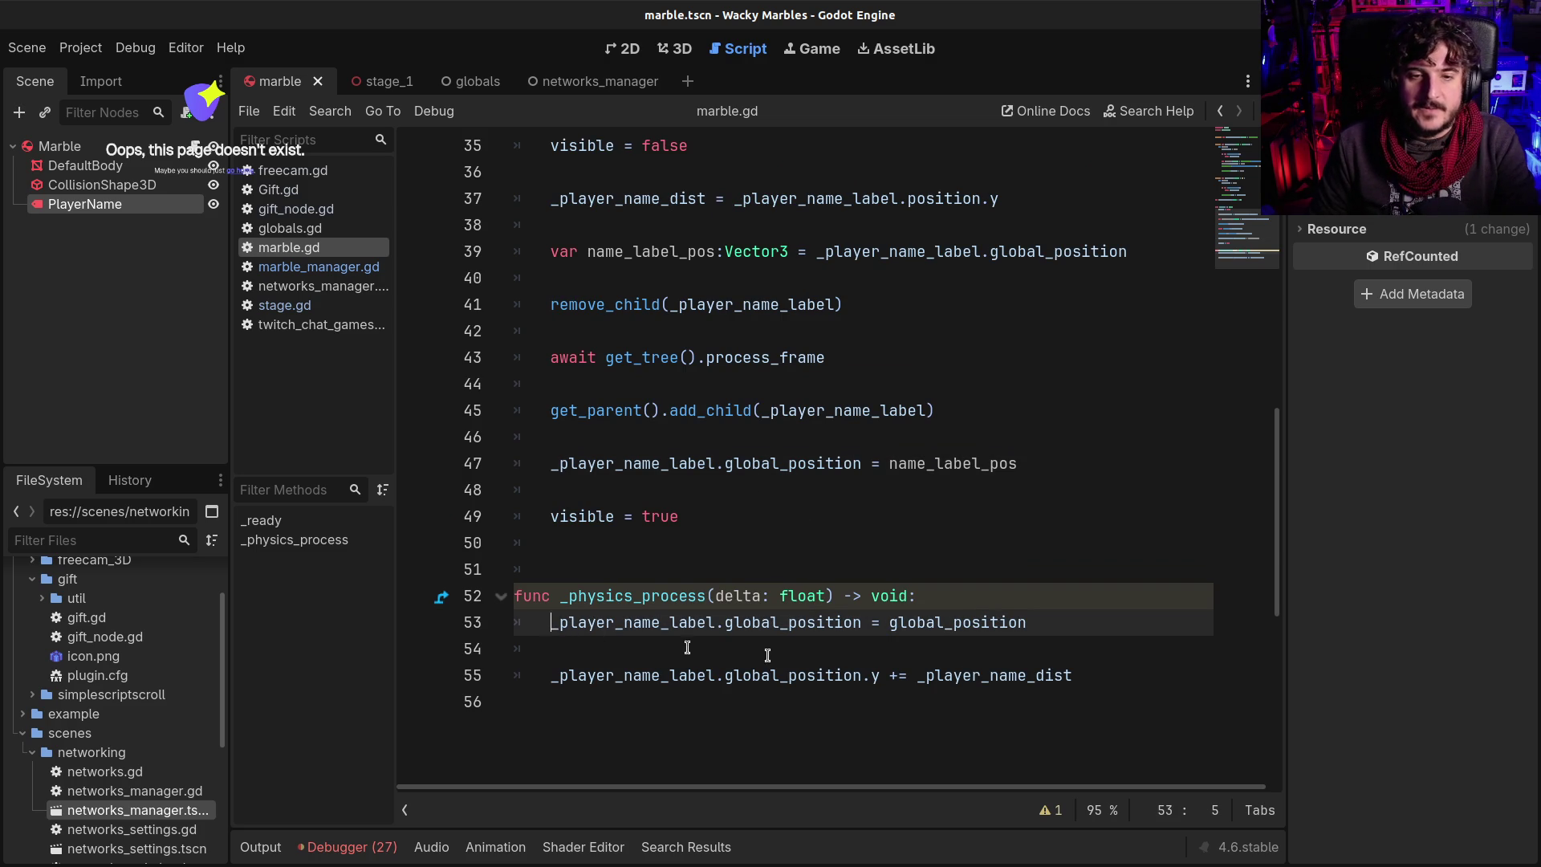
pyautogui.keyDown('shift'); pyautogui.click(1099, 686); pyautogui.keyUp('shift')
pyautogui.press('BackSpace')
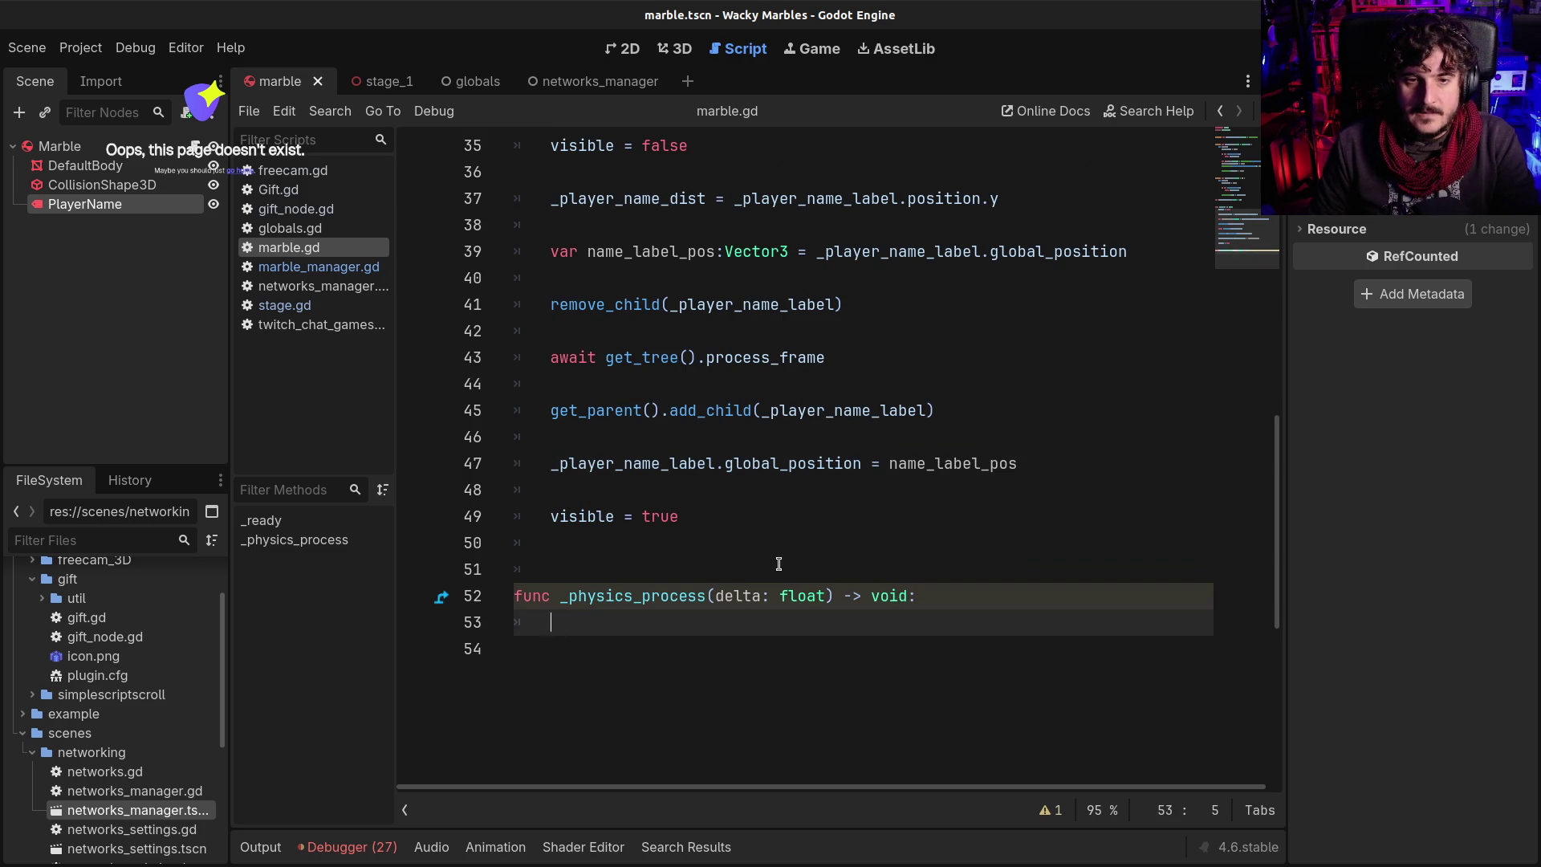
# Create func update_label_position(): above _physics_process containing the two label-positioning lines
pyautogui.click(778, 565)
pyautogui.press('Return')
pyautogui.press('Return')
pyautogui.press('Up')
pyautogui.press('Up')
pyautogui.write('fu')
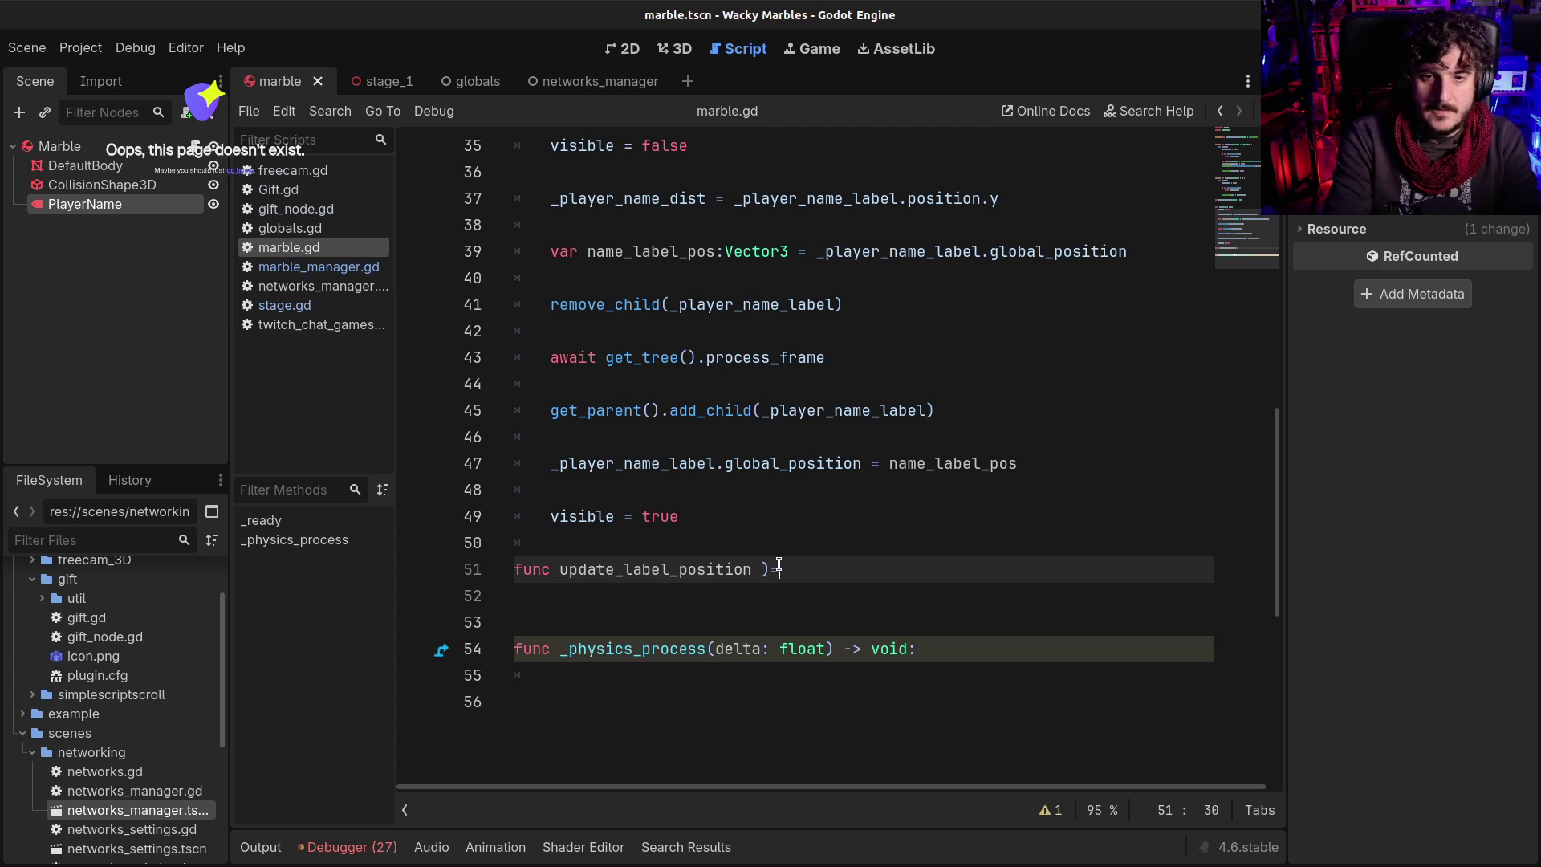
pyautogui.write(':')
pyautogui.press('Return')
pyautogui.write('_player_name_label.global_position = global_position \t \t_player_name_label.global_position.y += _player_name_dist')
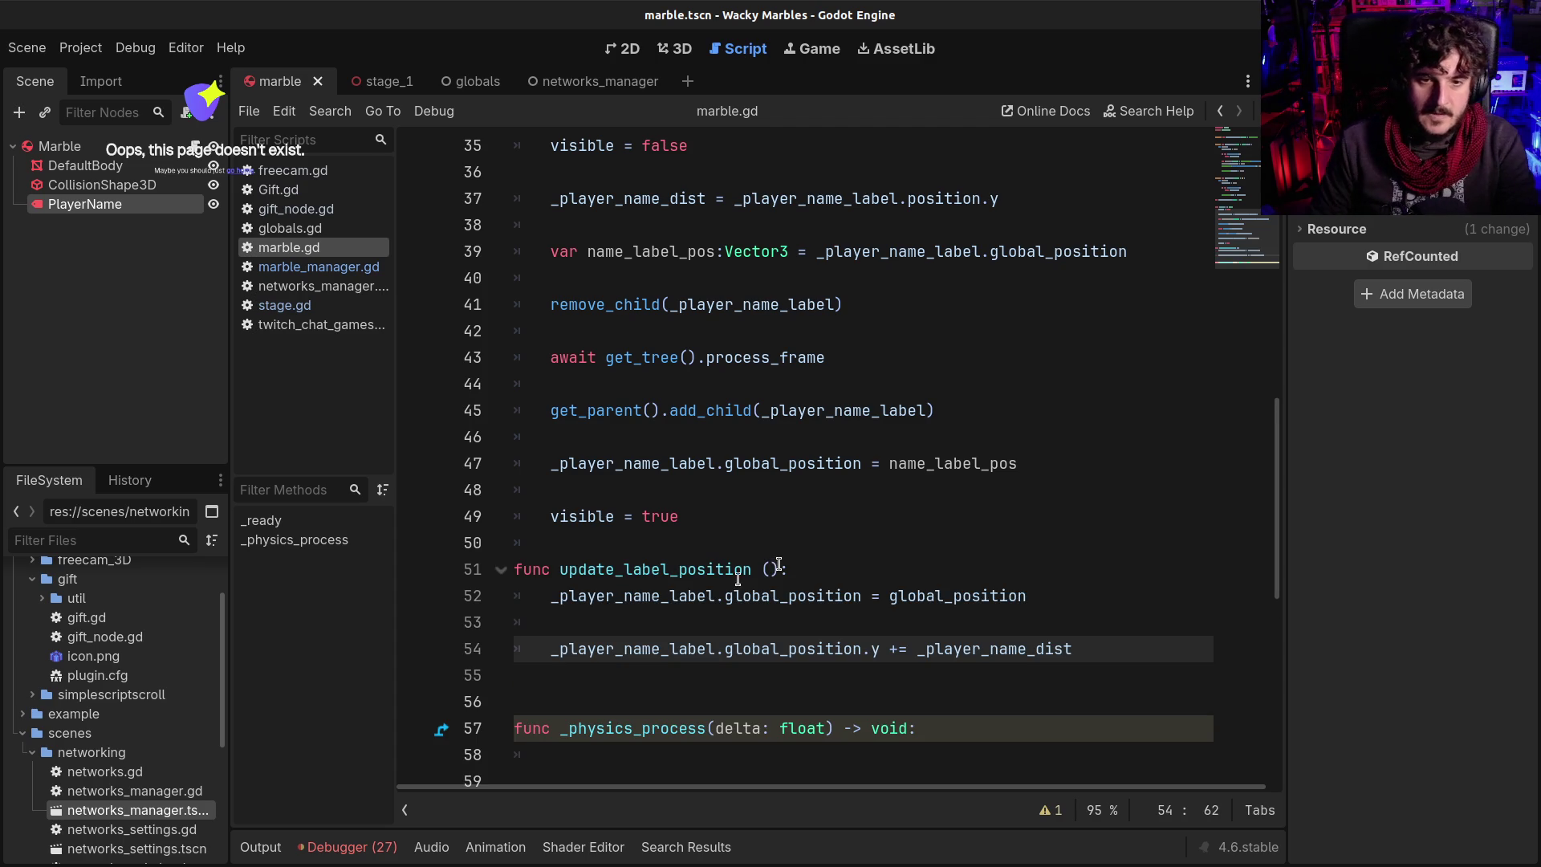
# Replace the line 47 label assignment in _ready with an update_label_position() call
pyautogui.click(656, 542)
pyautogui.doubleClick(657, 570)
pyautogui.hotkey('ctrl', 'c')
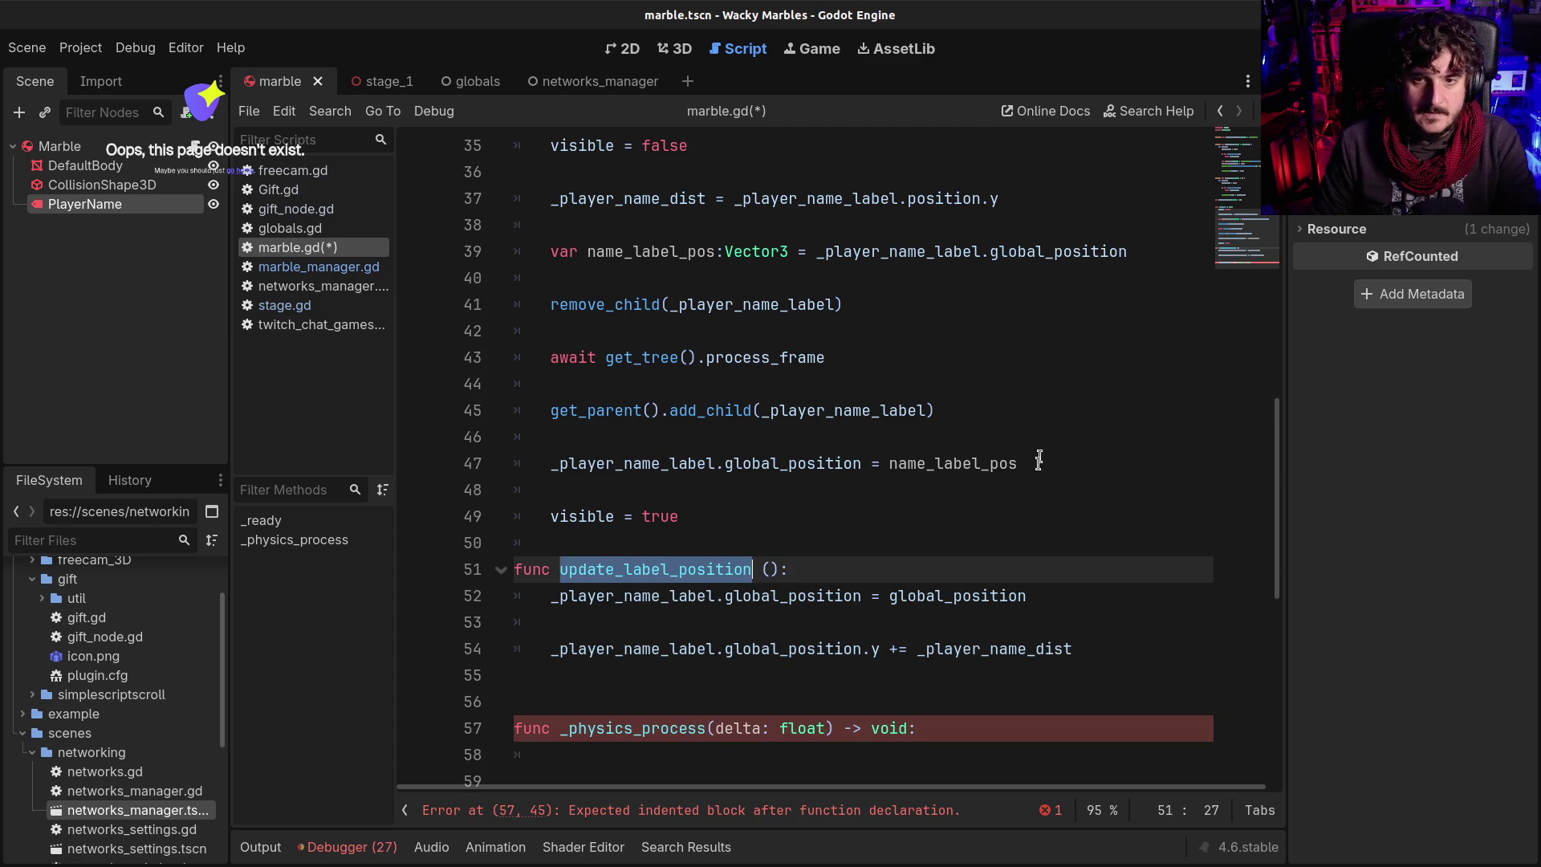
pyautogui.moveTo(1018, 464); pyautogui.dragTo(788, 463)
pyautogui.moveTo(616, 463)
pyautogui.mouseDown()
pyautogui.moveTo(513, 474)
pyautogui.moveTo(553, 476)
pyautogui.mouseUp()
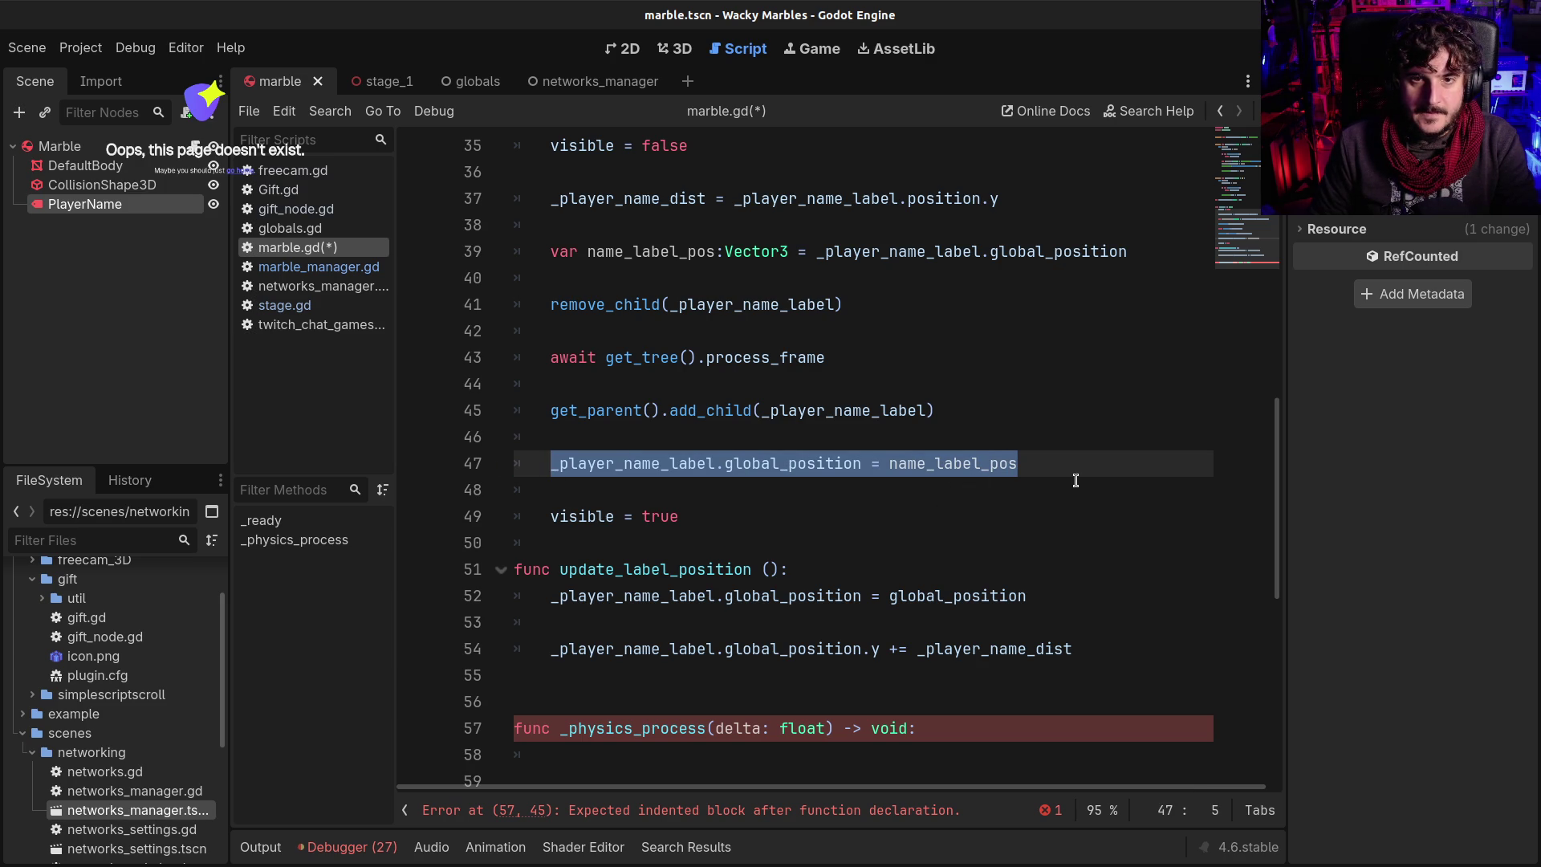
pyautogui.hotkey('ctrl', 'v')
pyautogui.write('()')
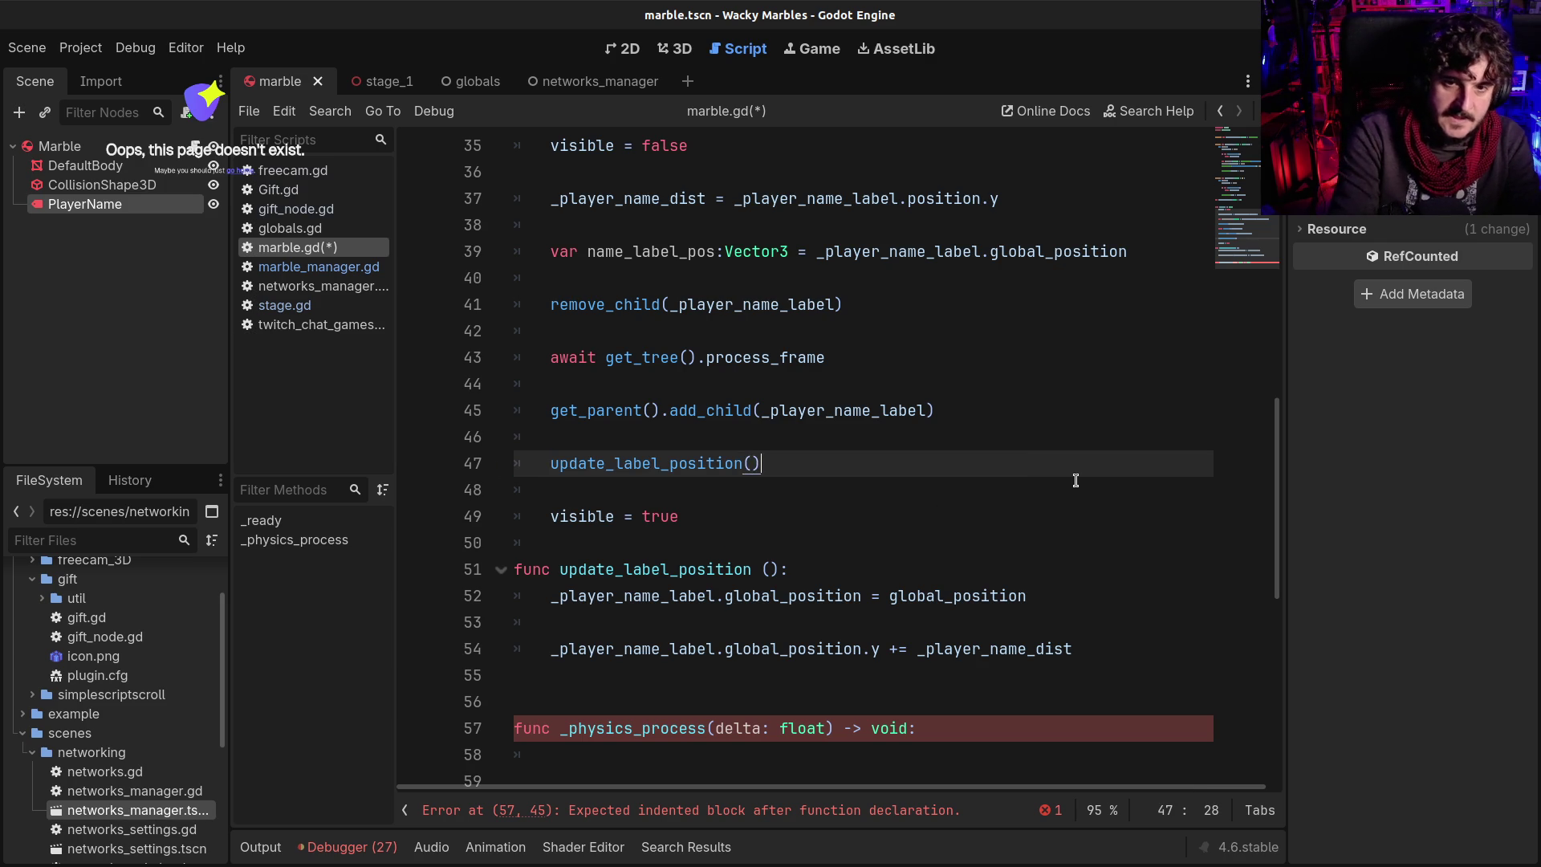
# Call update_label_position() in _physics_process, save marble.gd and run the game
pyautogui.scroll(-1, 942, 687)
pyautogui.click(942, 687)
pyautogui.write('update_label_position/Ç(')
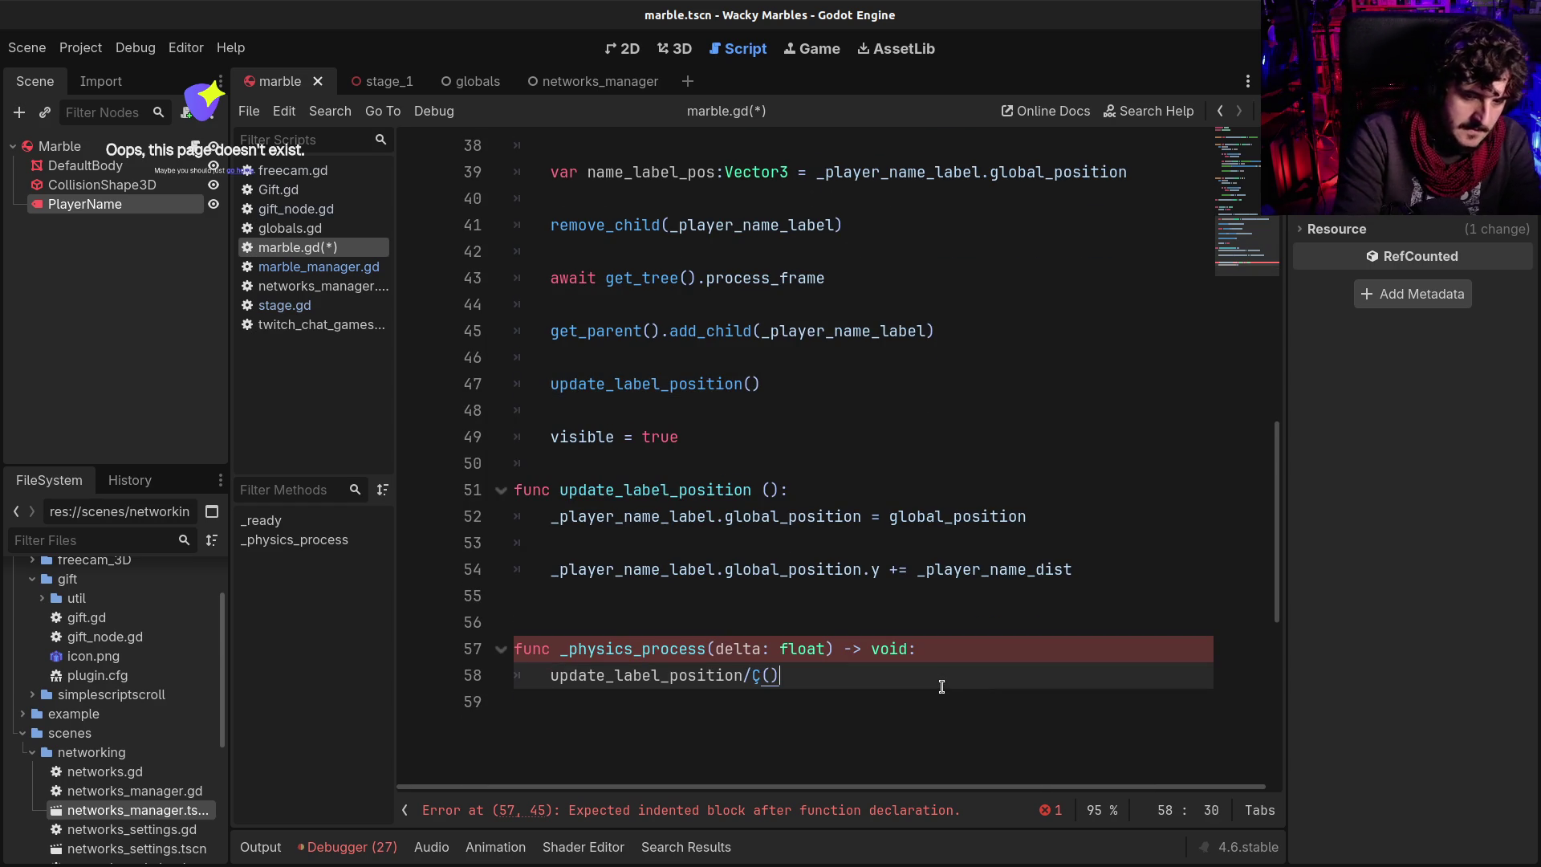
pyautogui.hotkey('ctrl', 's')
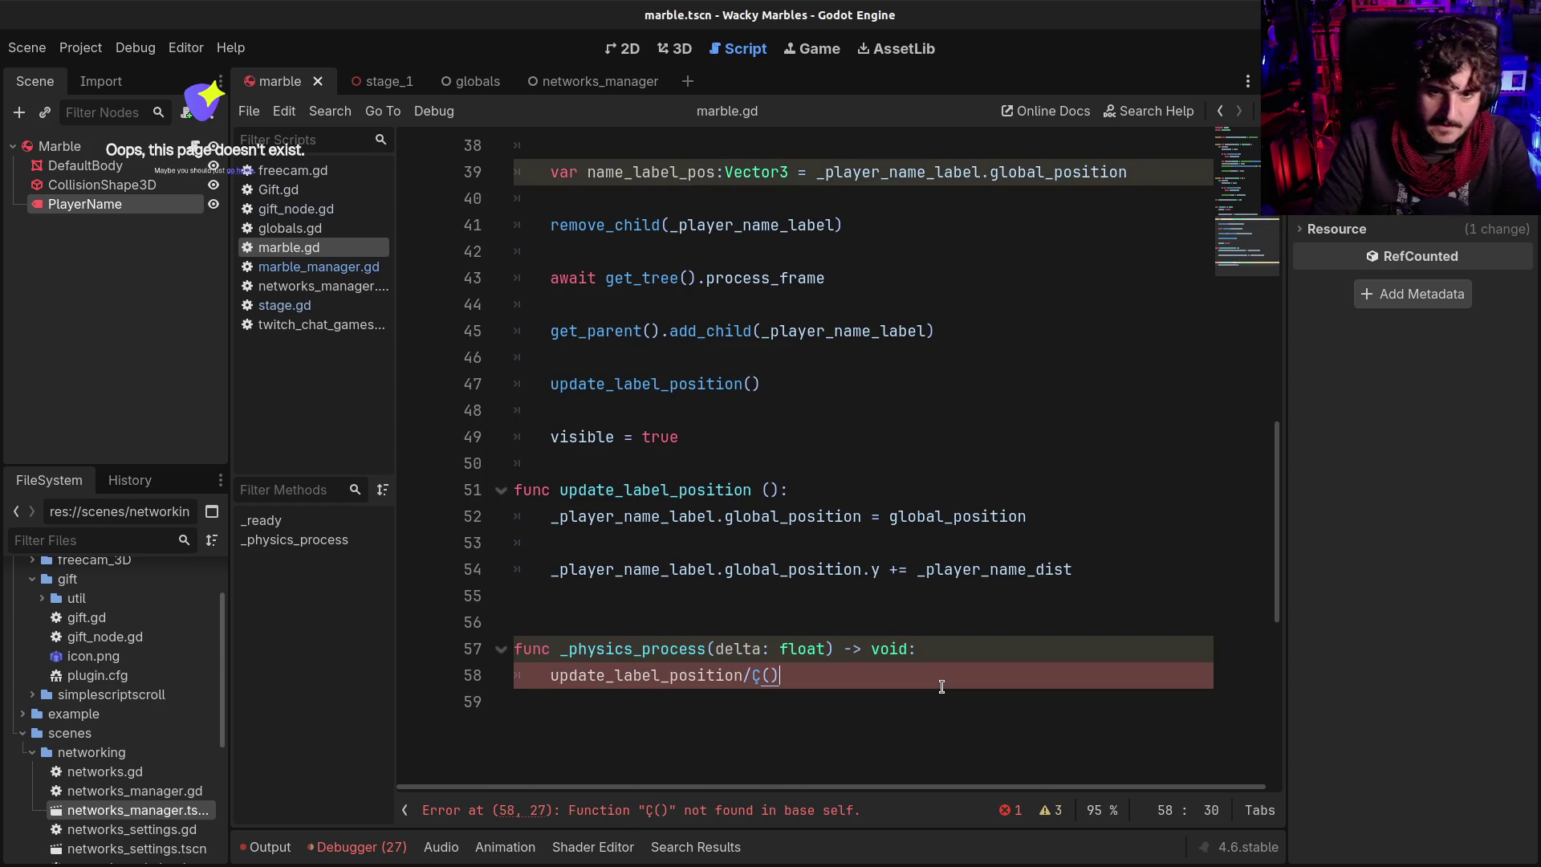
pyautogui.press('Left')
pyautogui.press('BackSpace')
pyautogui.press('BackSpace')
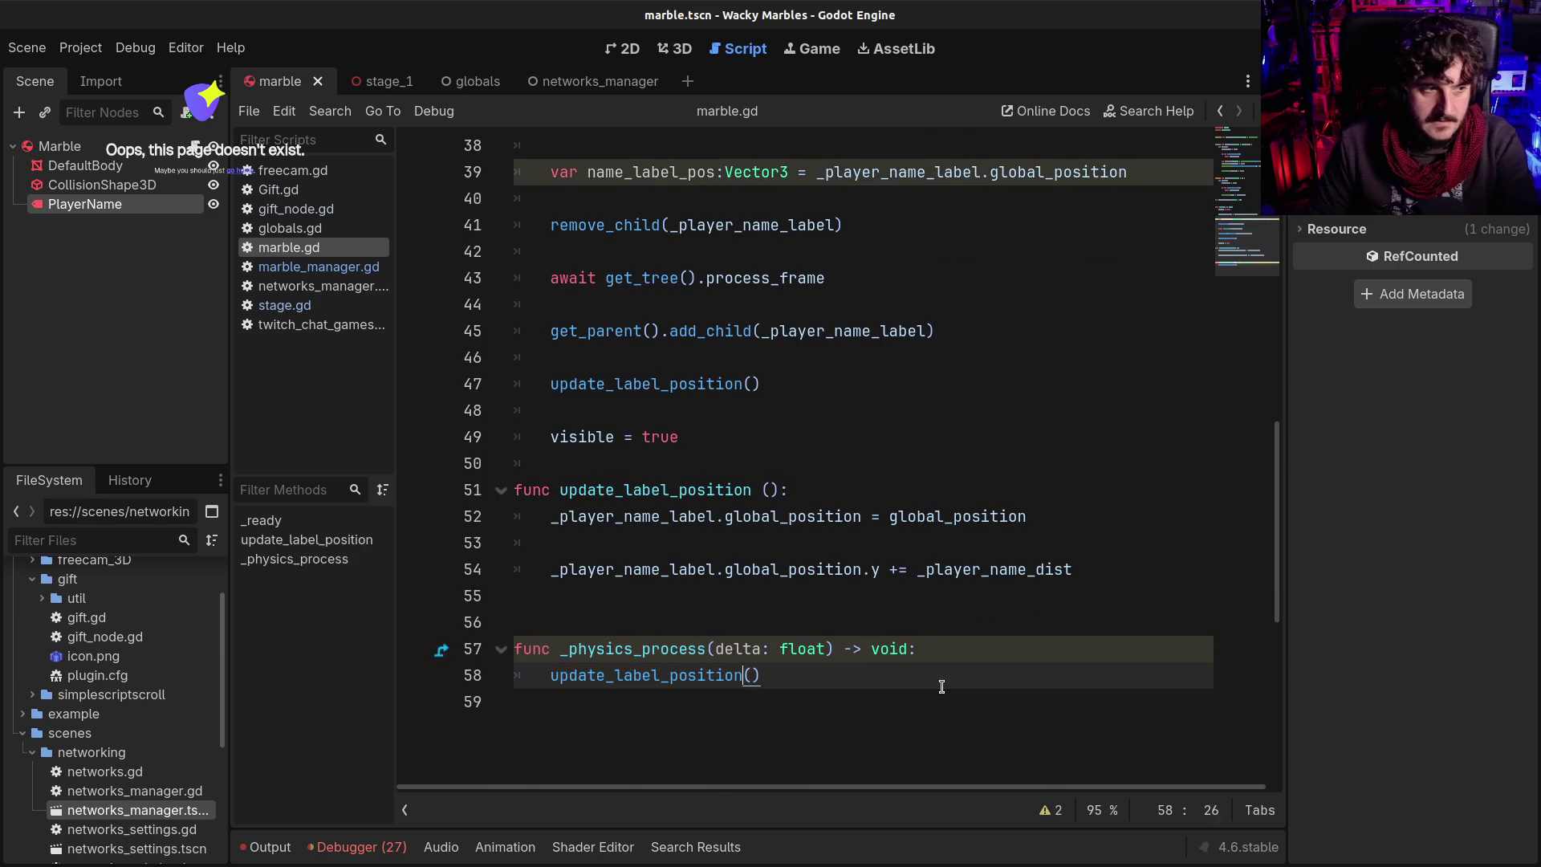
pyautogui.press('F5')
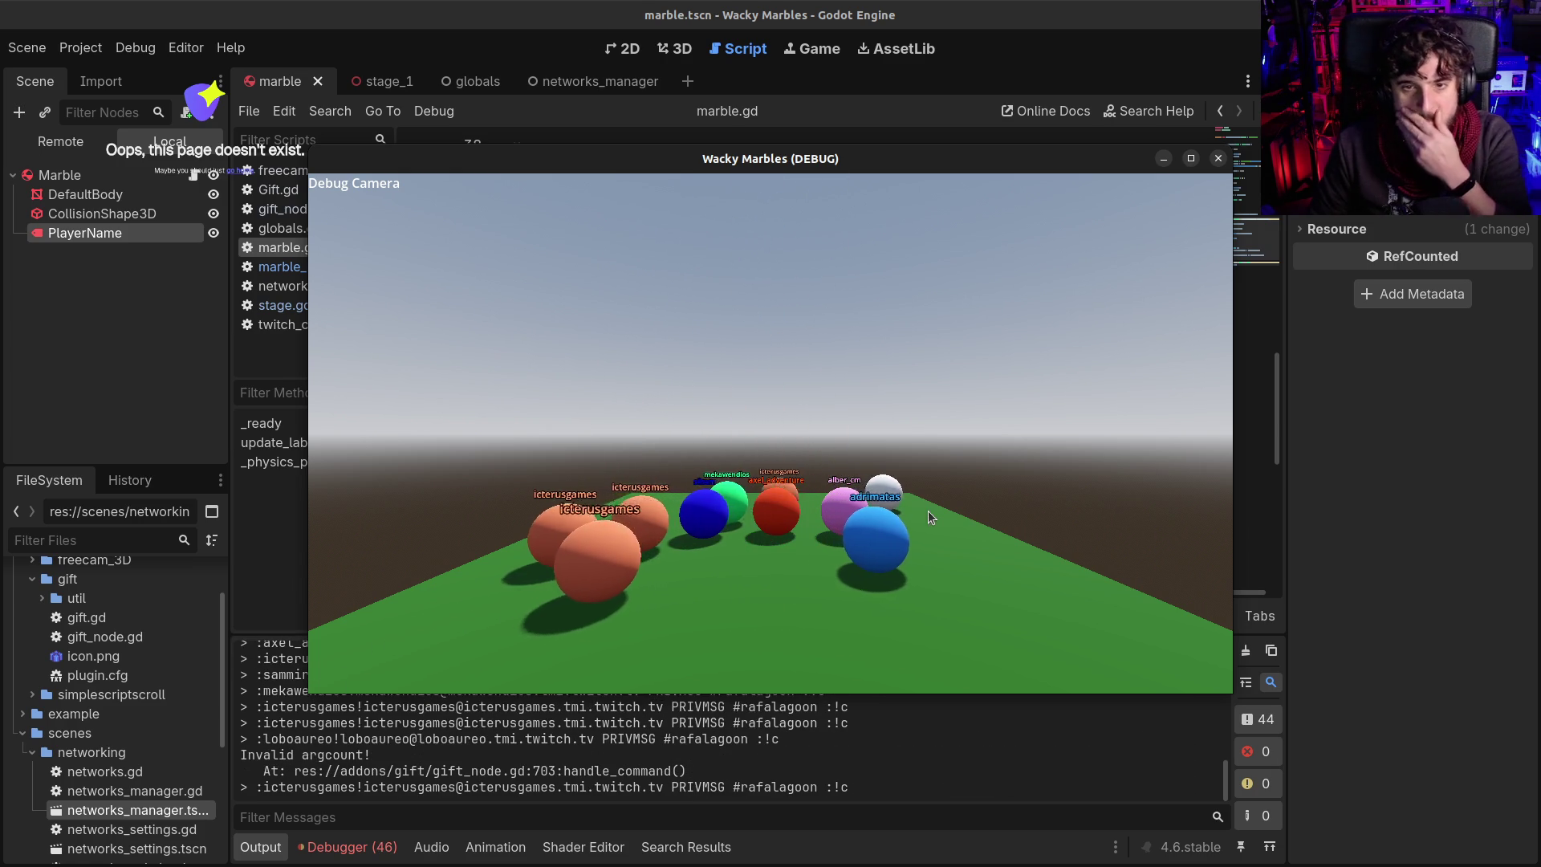
# Stop the running Wacky Marbles game after watching the named marbles roll
pyautogui.press('F8')
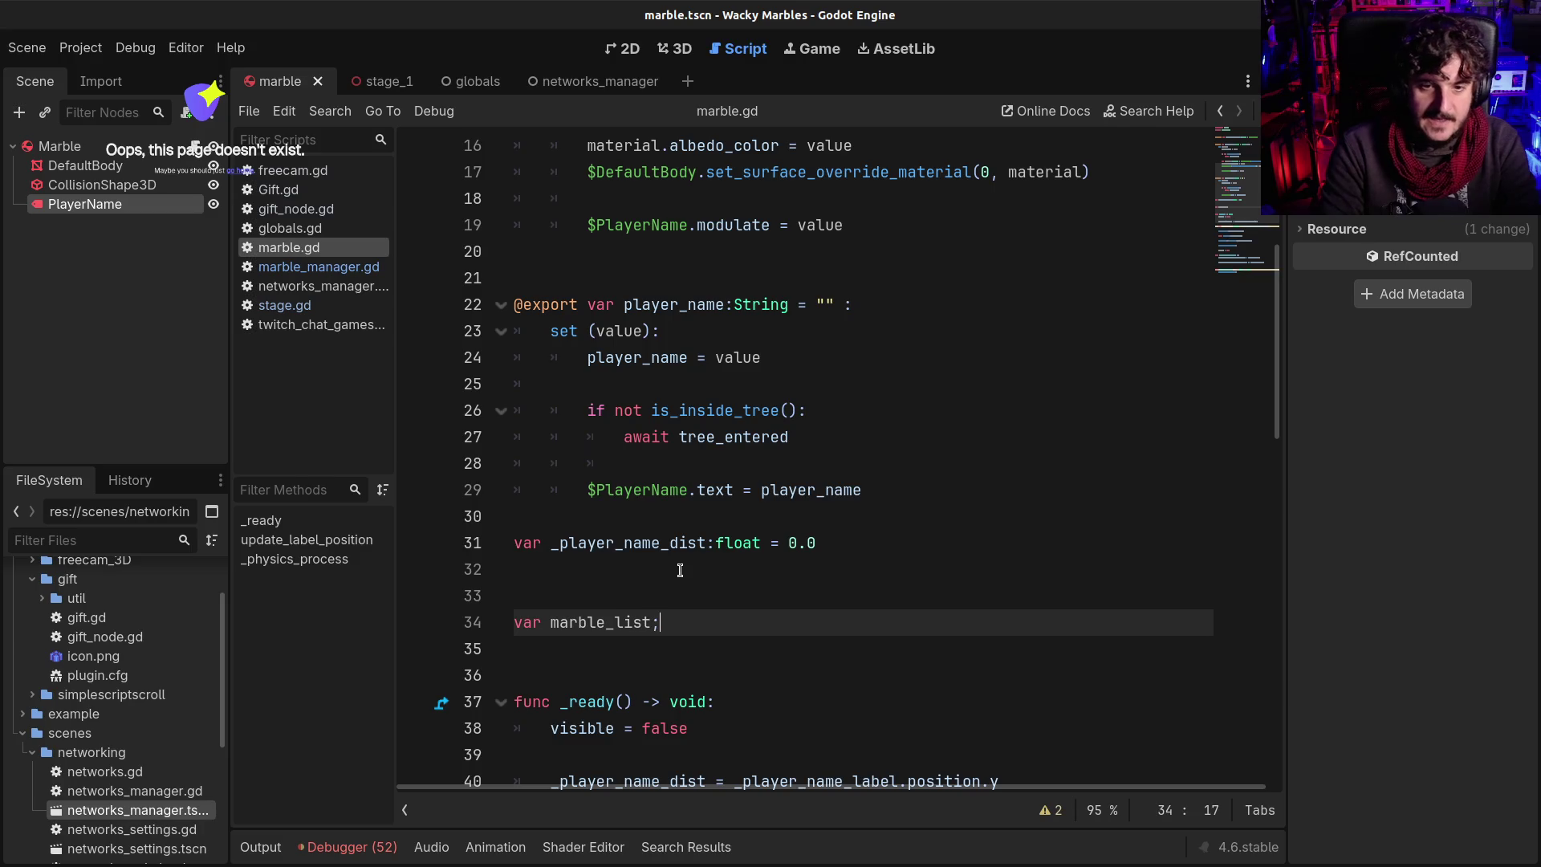
# Finish the marble_list declaration as an Array initialized to [] and save marble.gd
pyautogui.write('rray ')
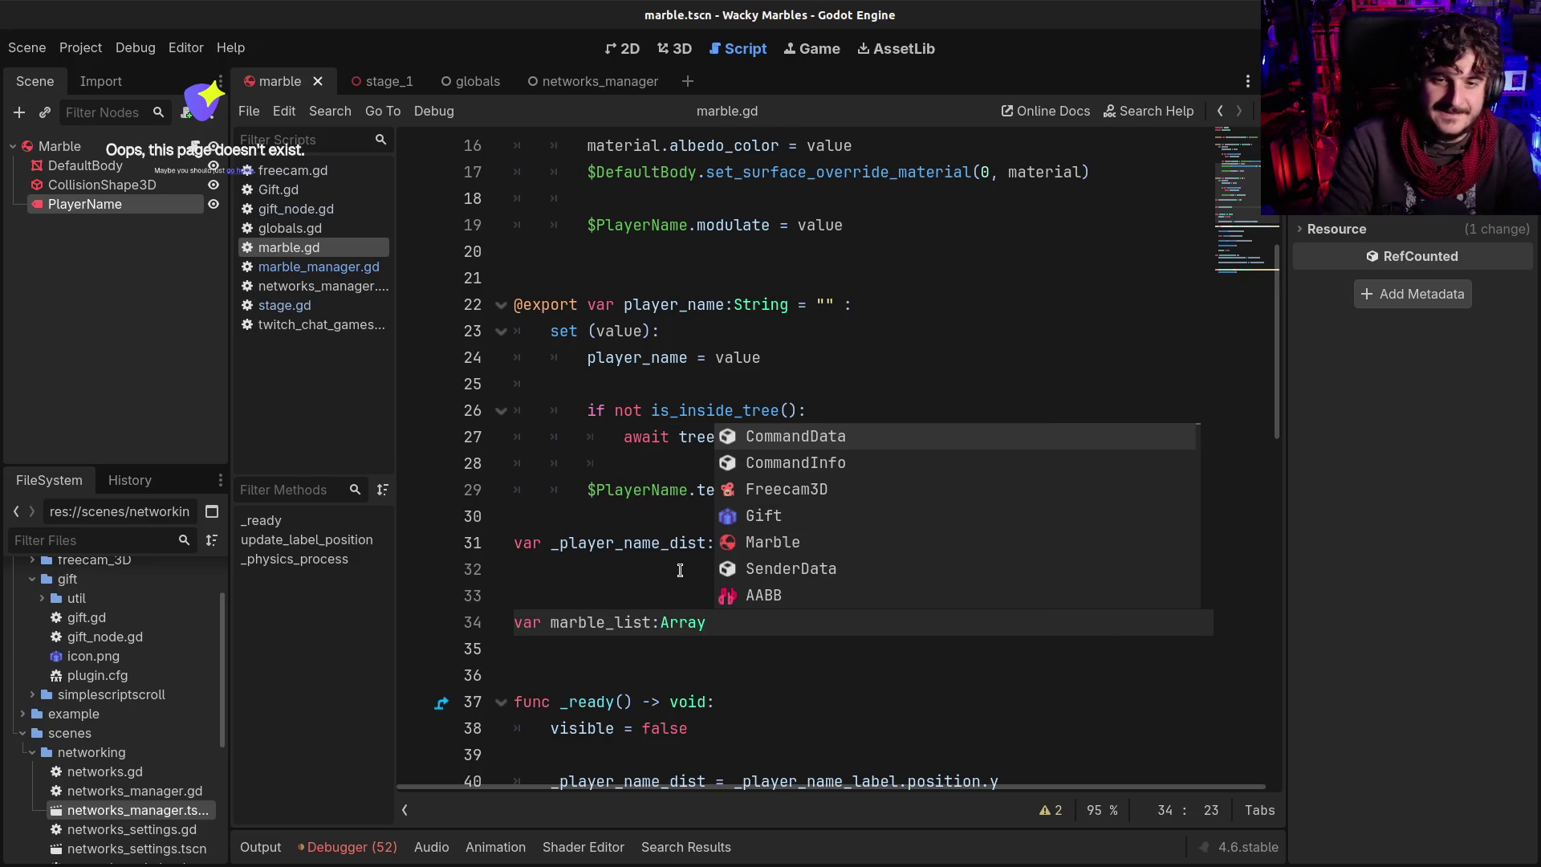
pyautogui.write('= ')
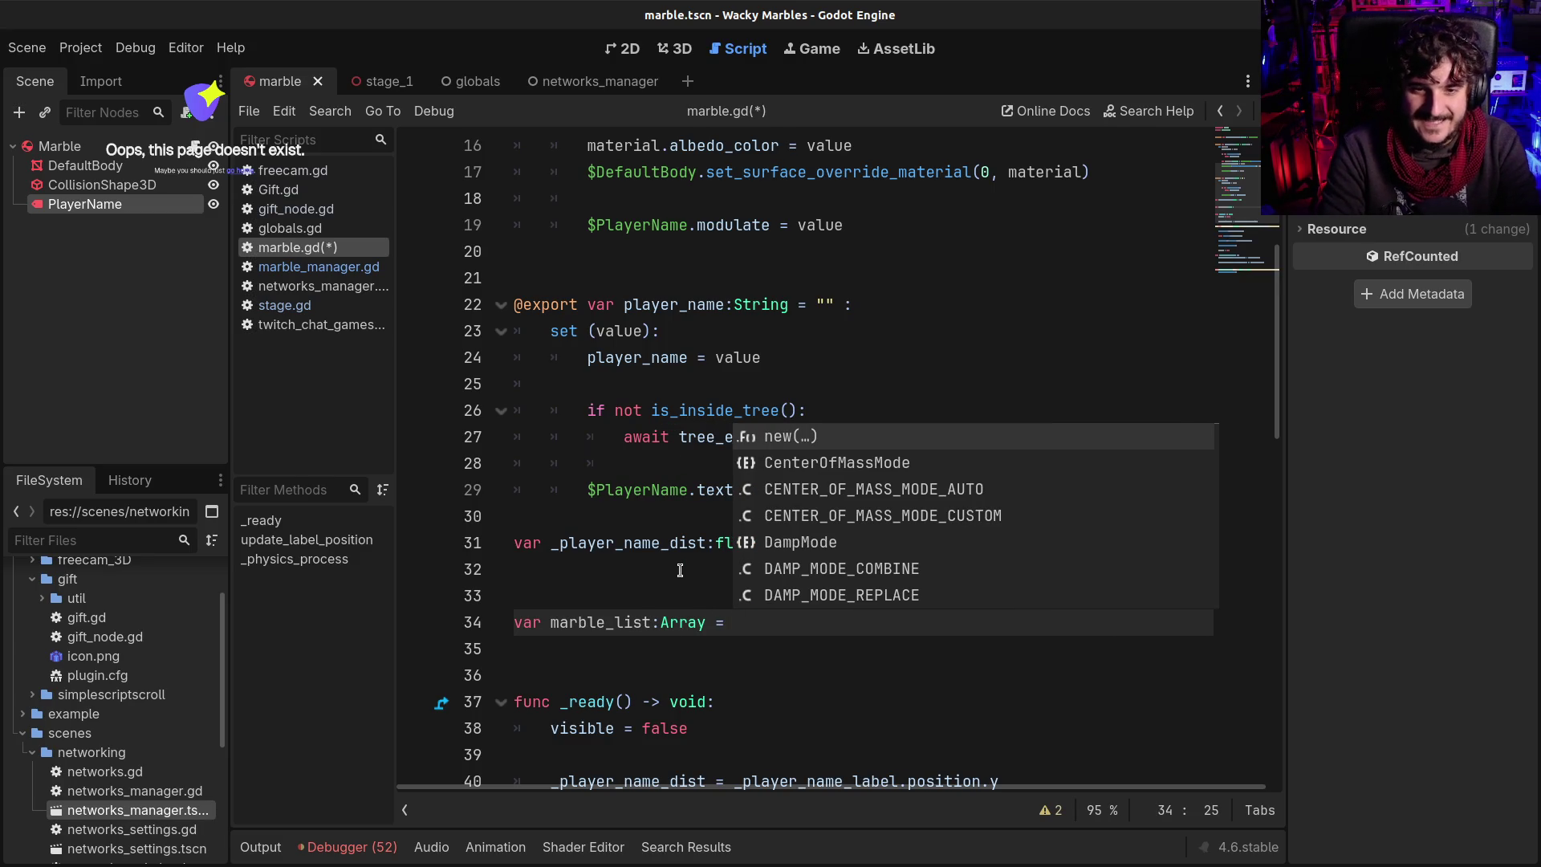
pyautogui.write('p[')
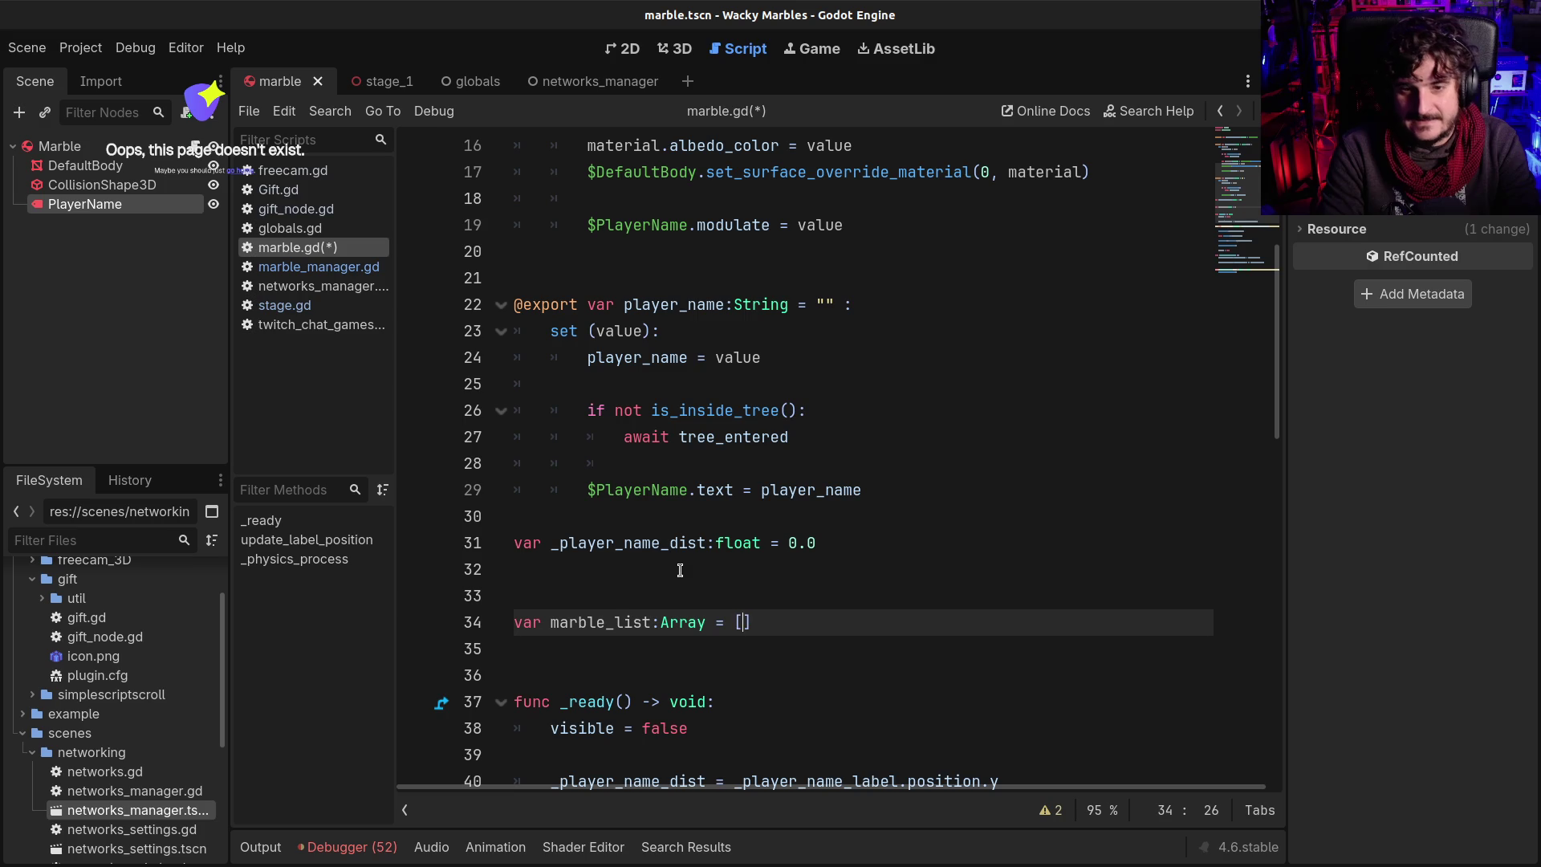
pyautogui.hotkey('ctrl', 's')
pyautogui.scroll(-5, 680, 569)
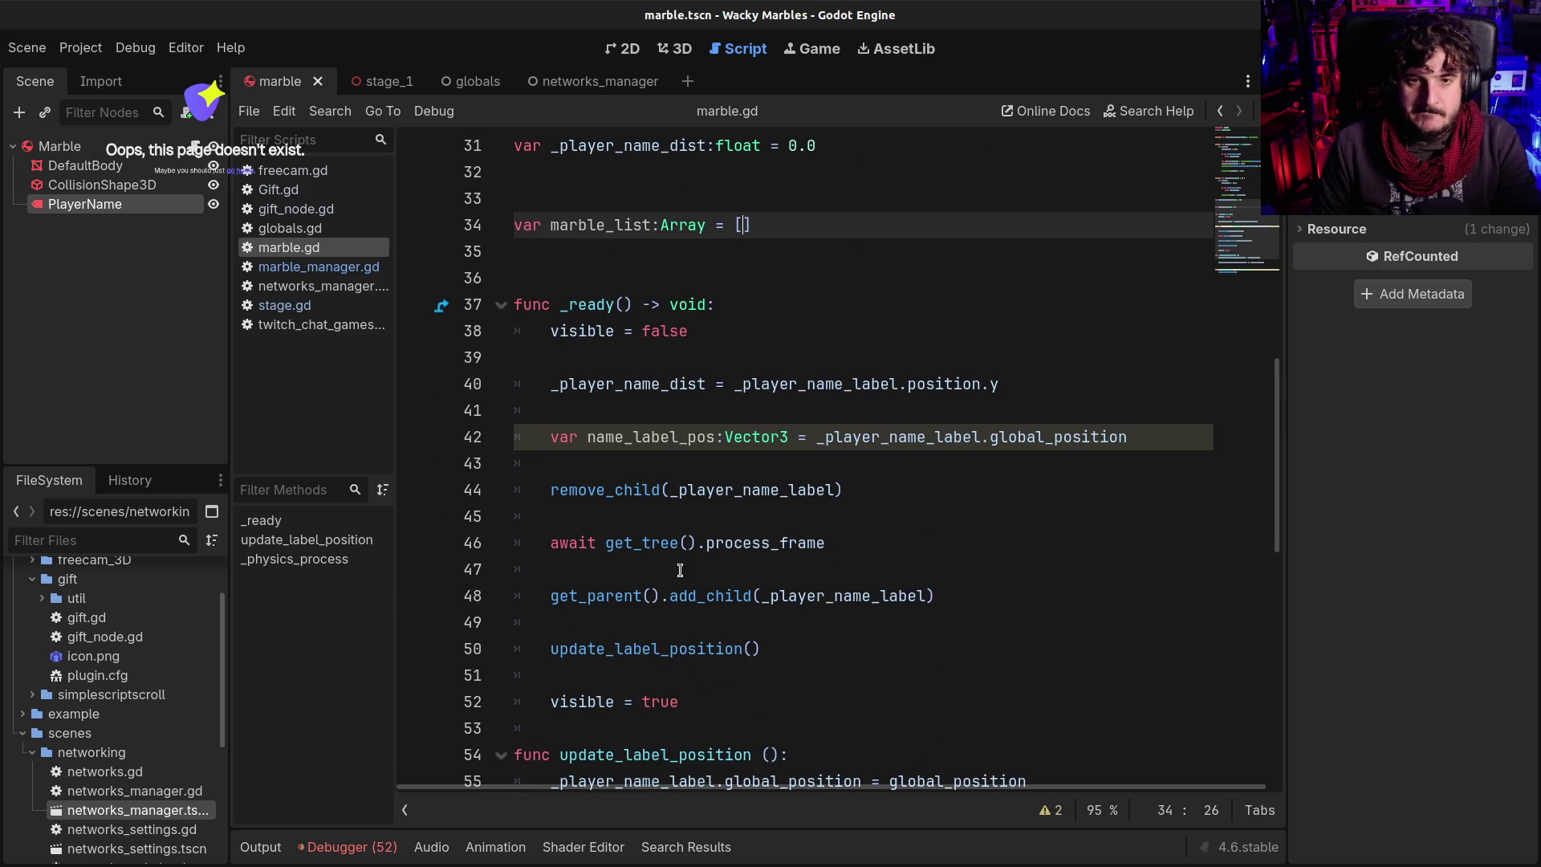
pyautogui.scroll(-6, 723, 332)
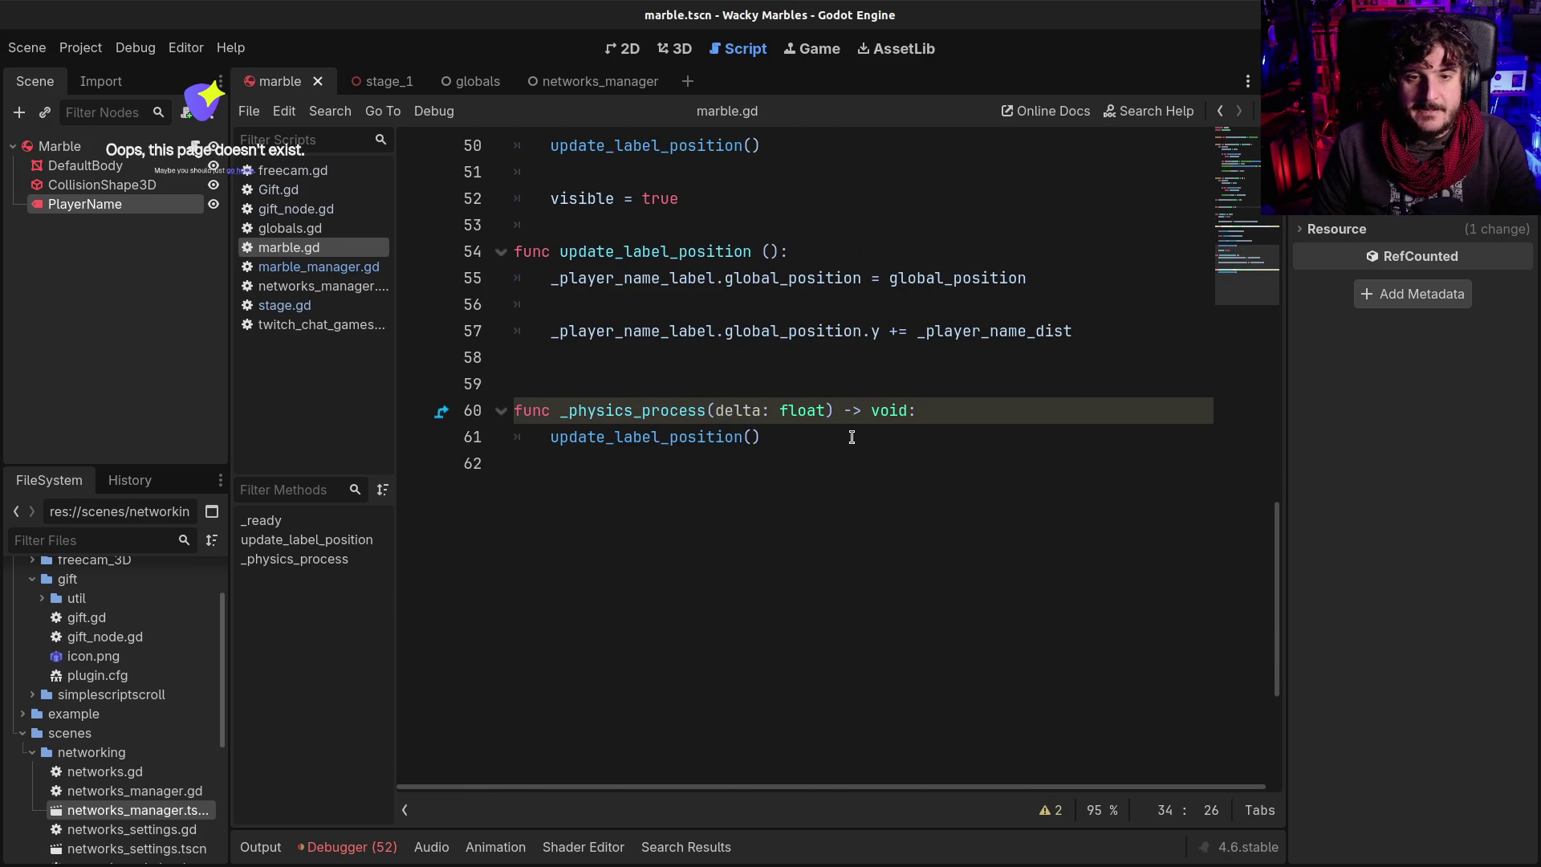
pyautogui.scroll(5, 800, 259)
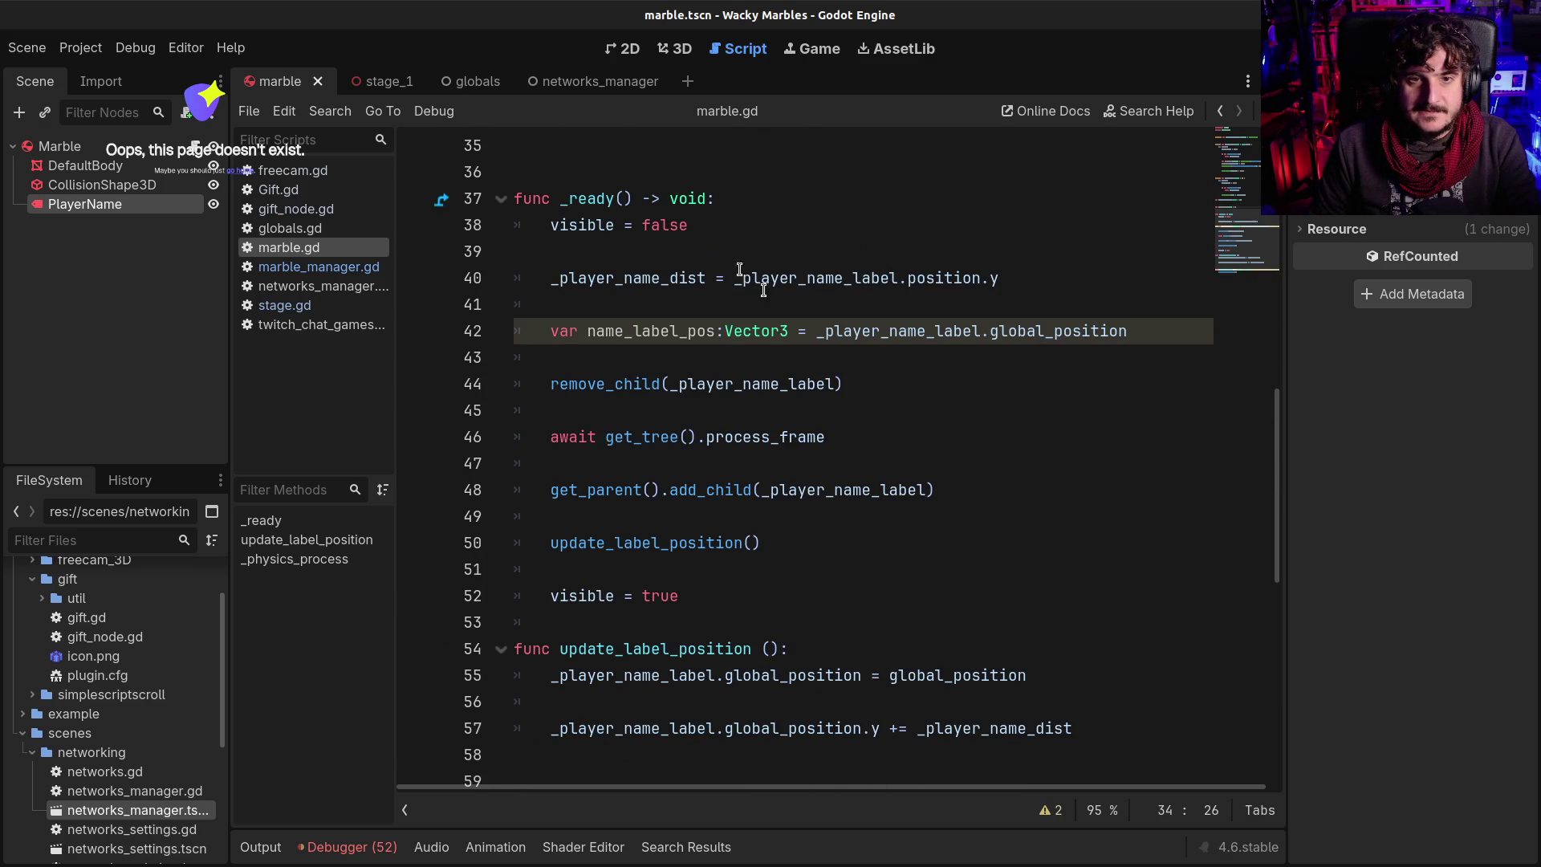
pyautogui.scroll(-1, 711, 305)
# Add a blank line after visible = true, delete the marble_list line, save, and switch to marble_manager.gd
pyautogui.click(623, 537)
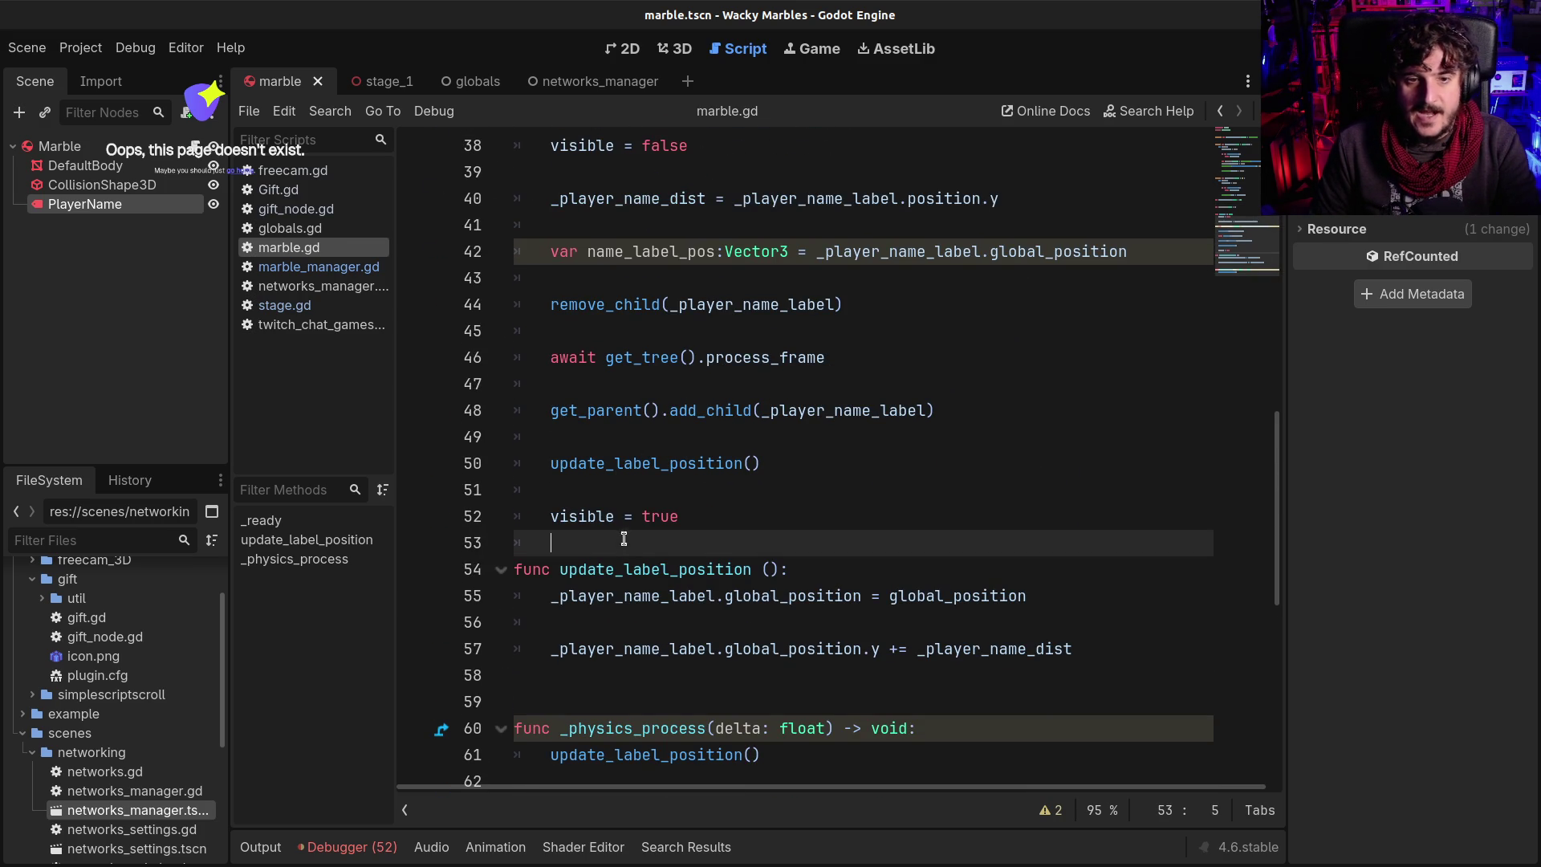
pyautogui.press('Return')
pyautogui.scroll(3, 702, 524)
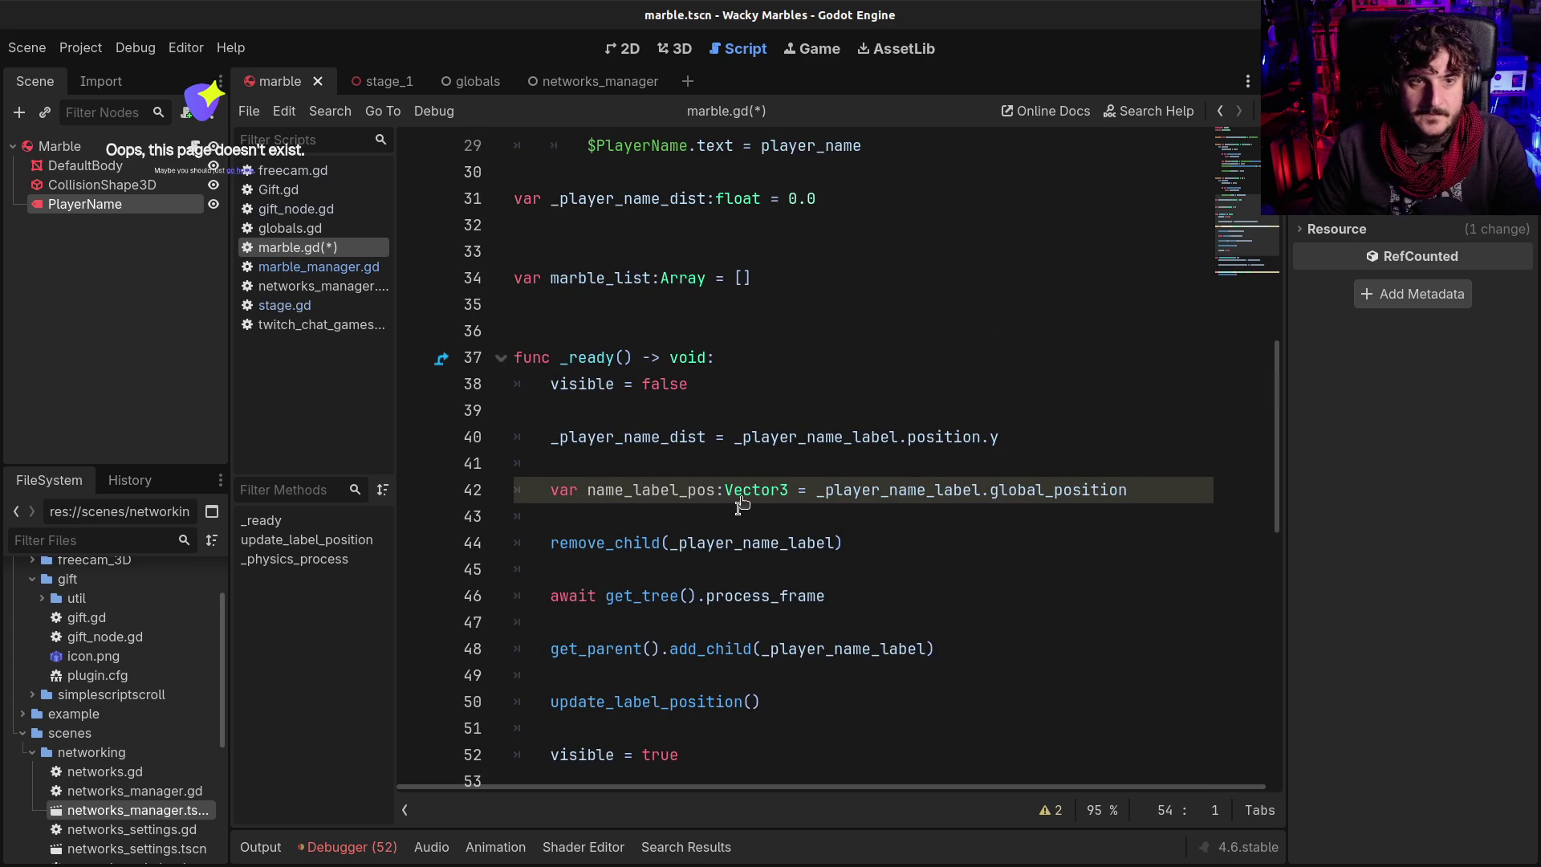
pyautogui.click(776, 281)
pyautogui.hotkey('shift', 'Home')
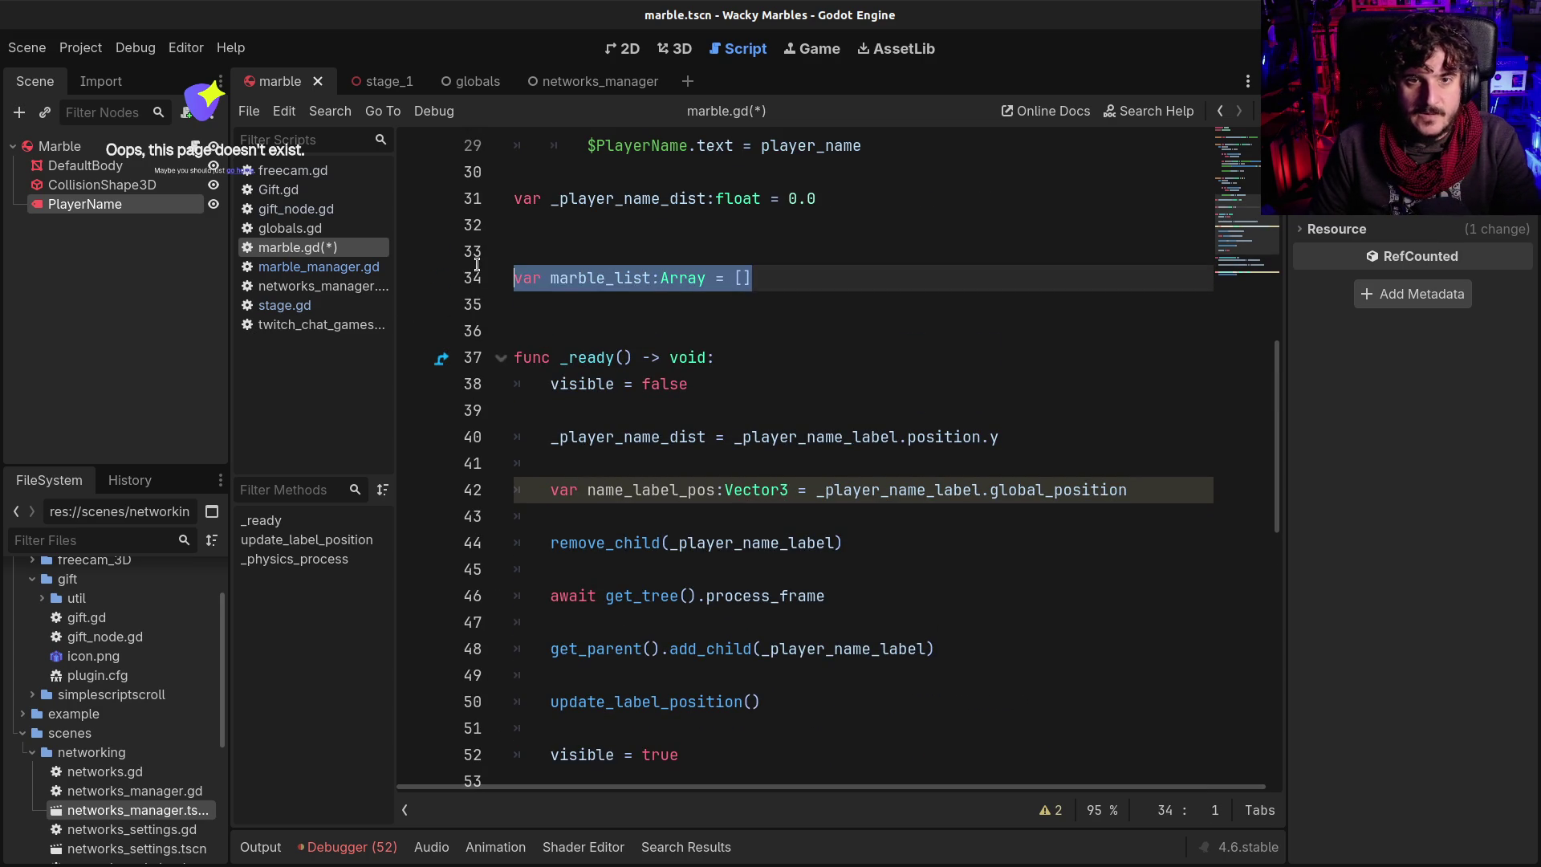
pyautogui.hotkey('shift', 'Up')
pyautogui.press('Delete')
pyautogui.hotkey('ctrl', 's')
pyautogui.click(343, 267)
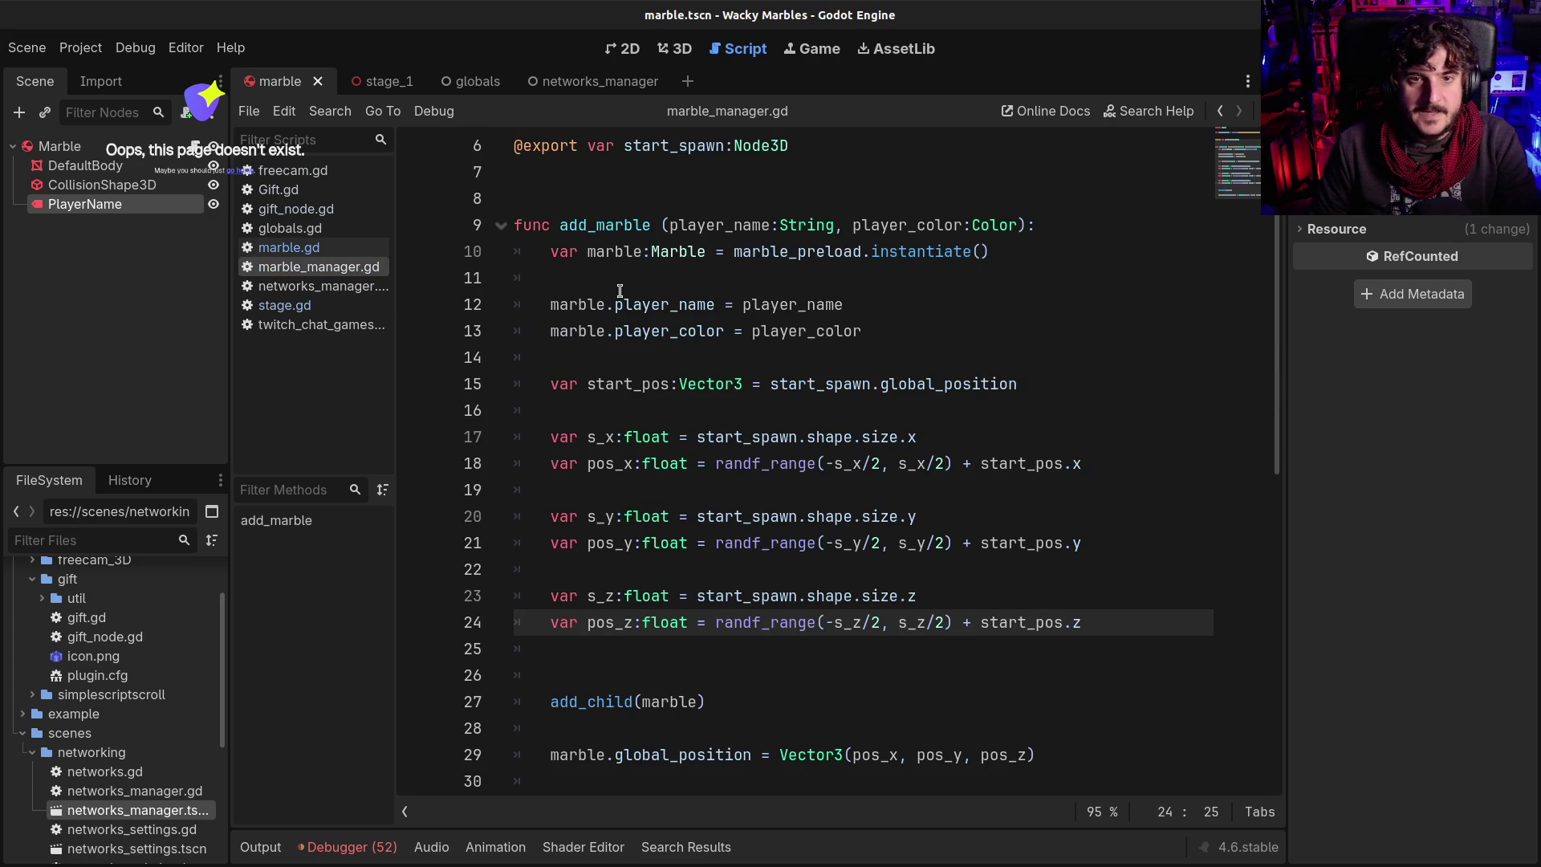
# Declare var marble_list:Array = [] near the top of marble_manager.gd and save
pyautogui.scroll(2, 620, 291)
pyautogui.click(584, 300)
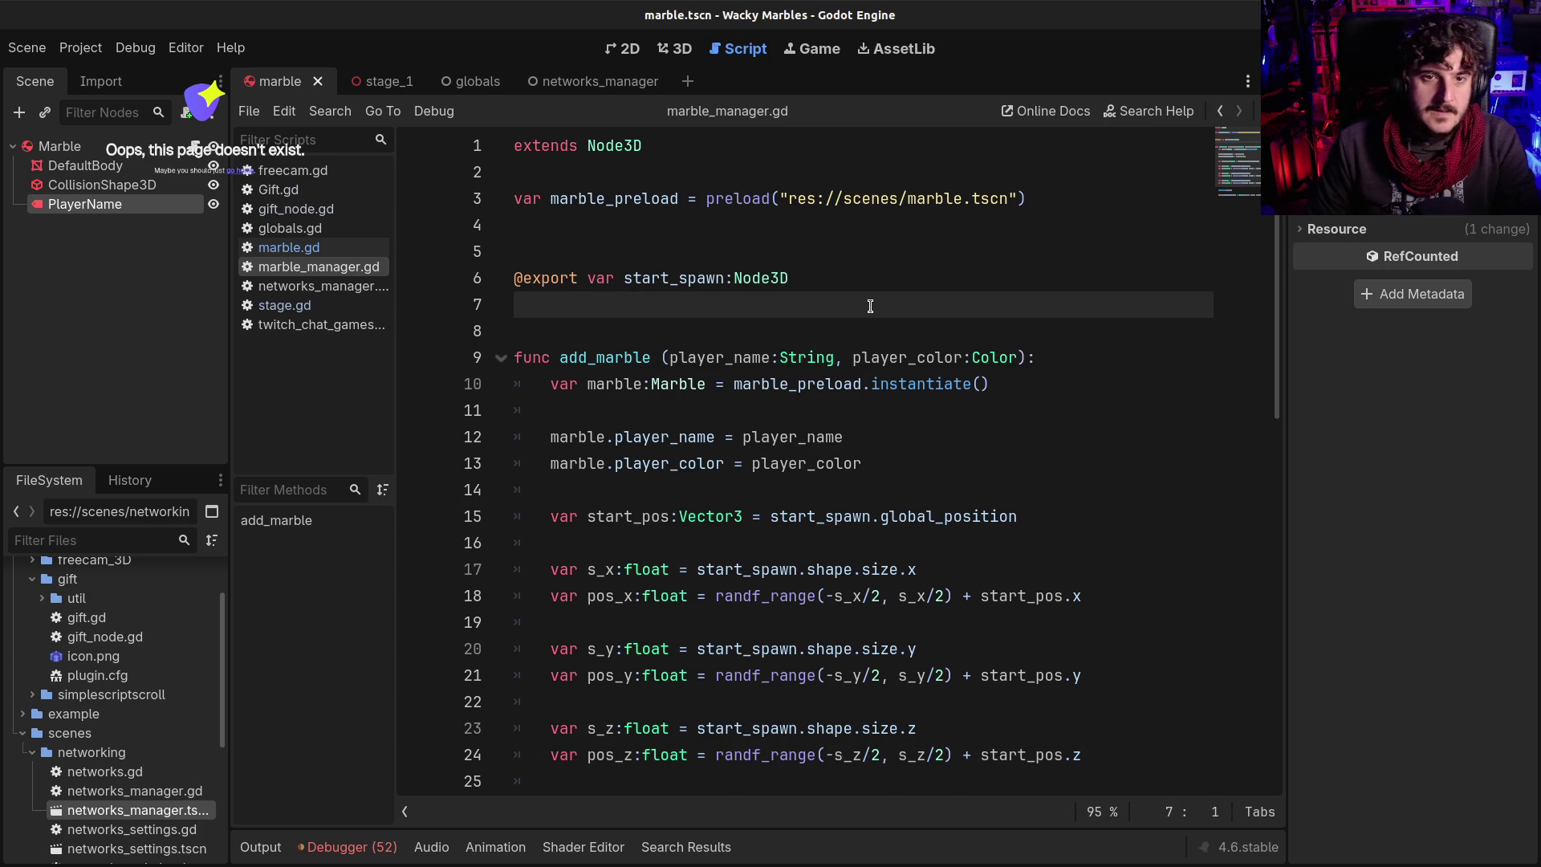
pyautogui.press('Return')
pyautogui.press('Return')
pyautogui.write('var marble_list:Array = []')
pyautogui.click(718, 332)
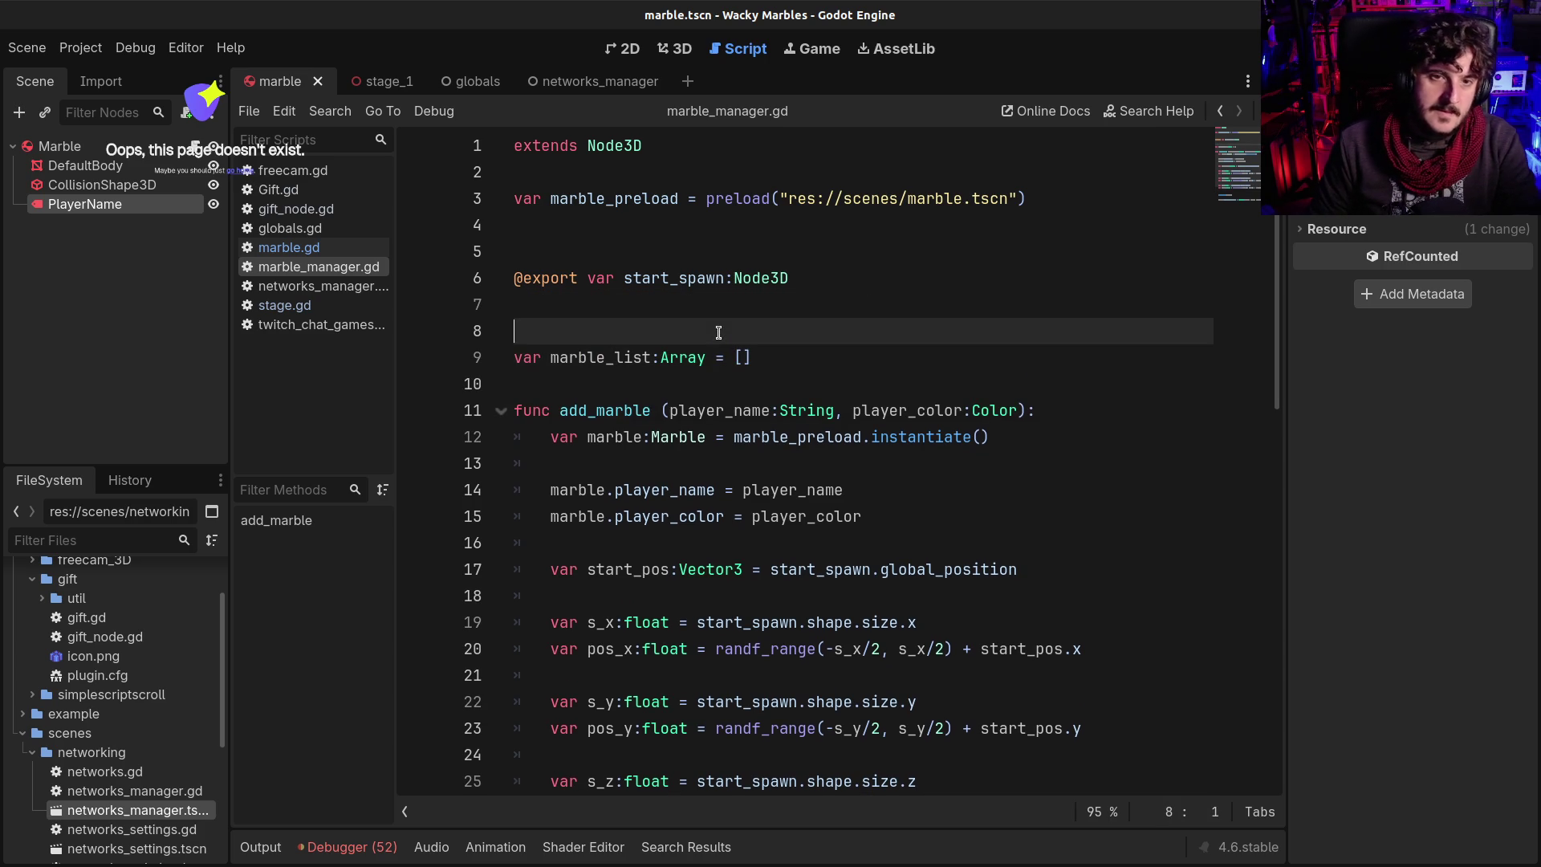
pyautogui.press('Down')
pyautogui.press('Down')
pyautogui.press('Return')
pyautogui.hotkey('ctrl', 's')
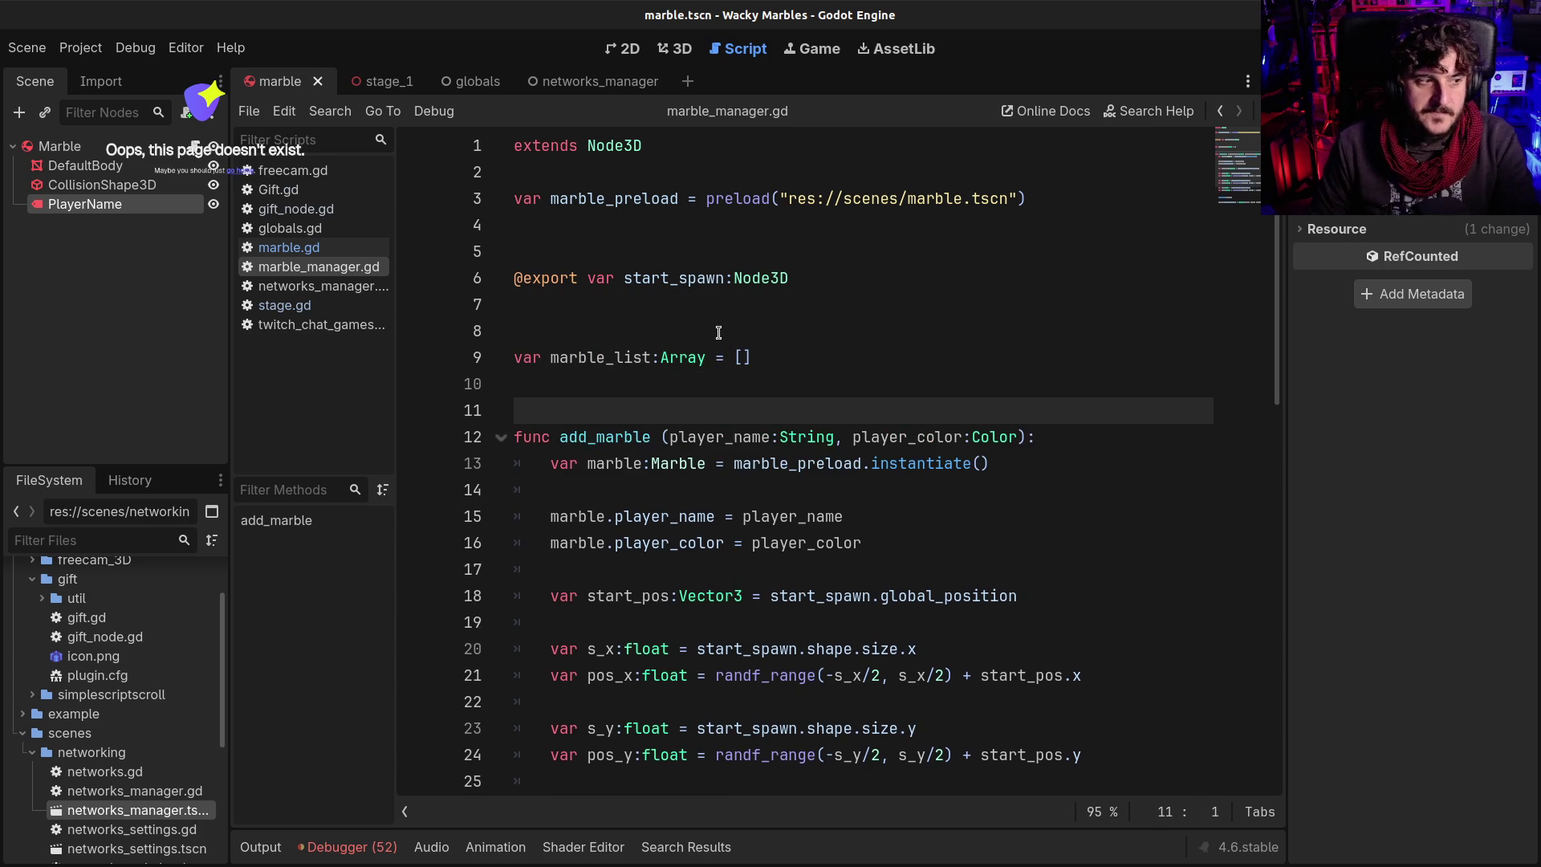
# Make add_marble call marble_list.push_back(player_name) and save
pyautogui.scroll(-1, 718, 333)
pyautogui.doubleClick(607, 278)
pyautogui.hotkey('ctrl', 'c')
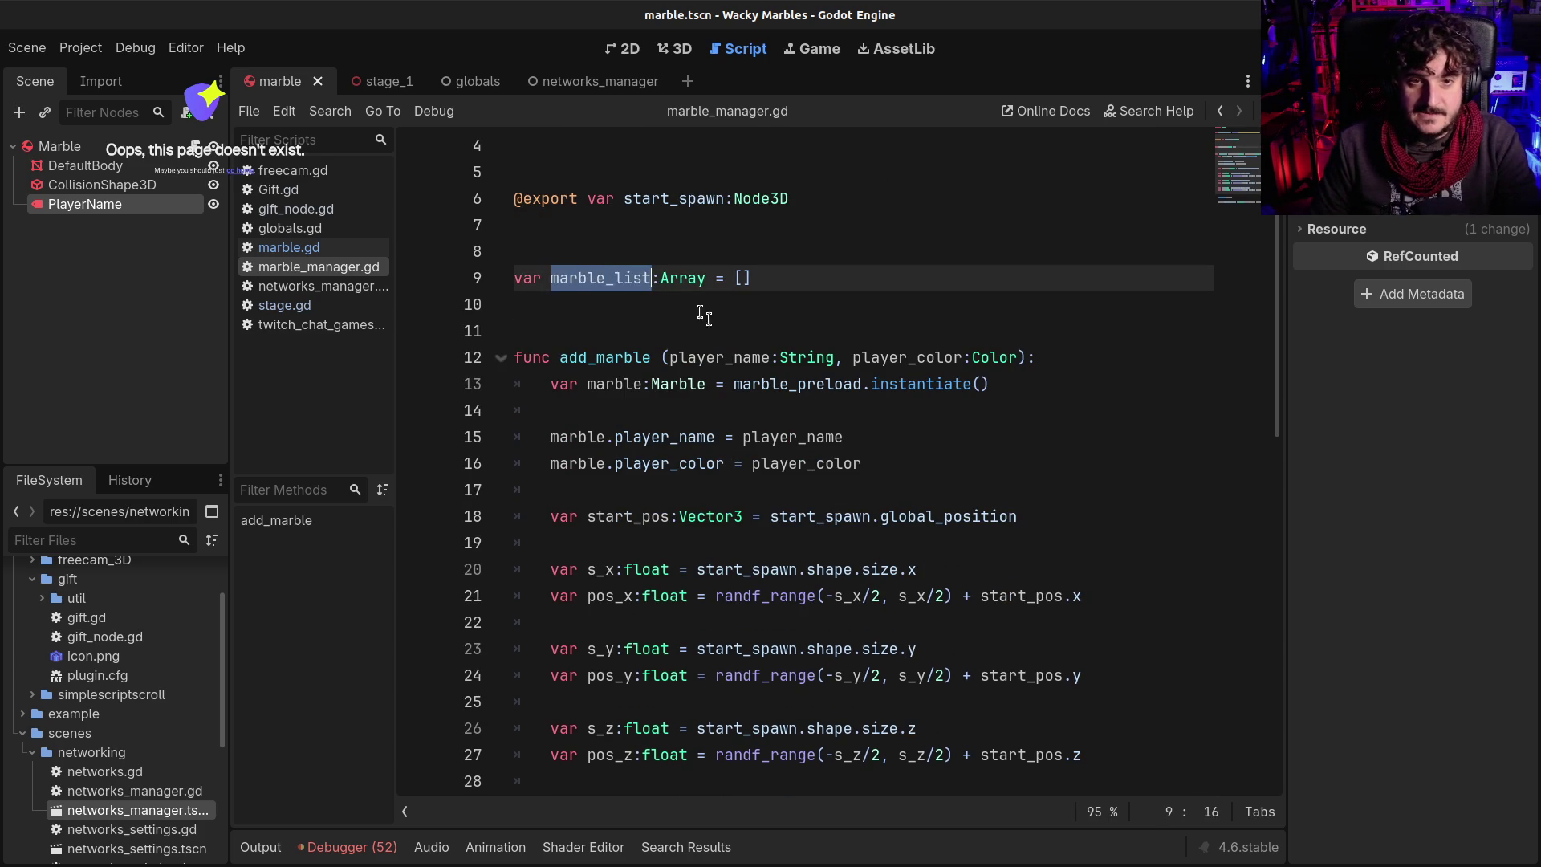
pyautogui.scroll(-3, 688, 302)
pyautogui.scroll(2, 1034, 287)
pyautogui.click(1034, 287)
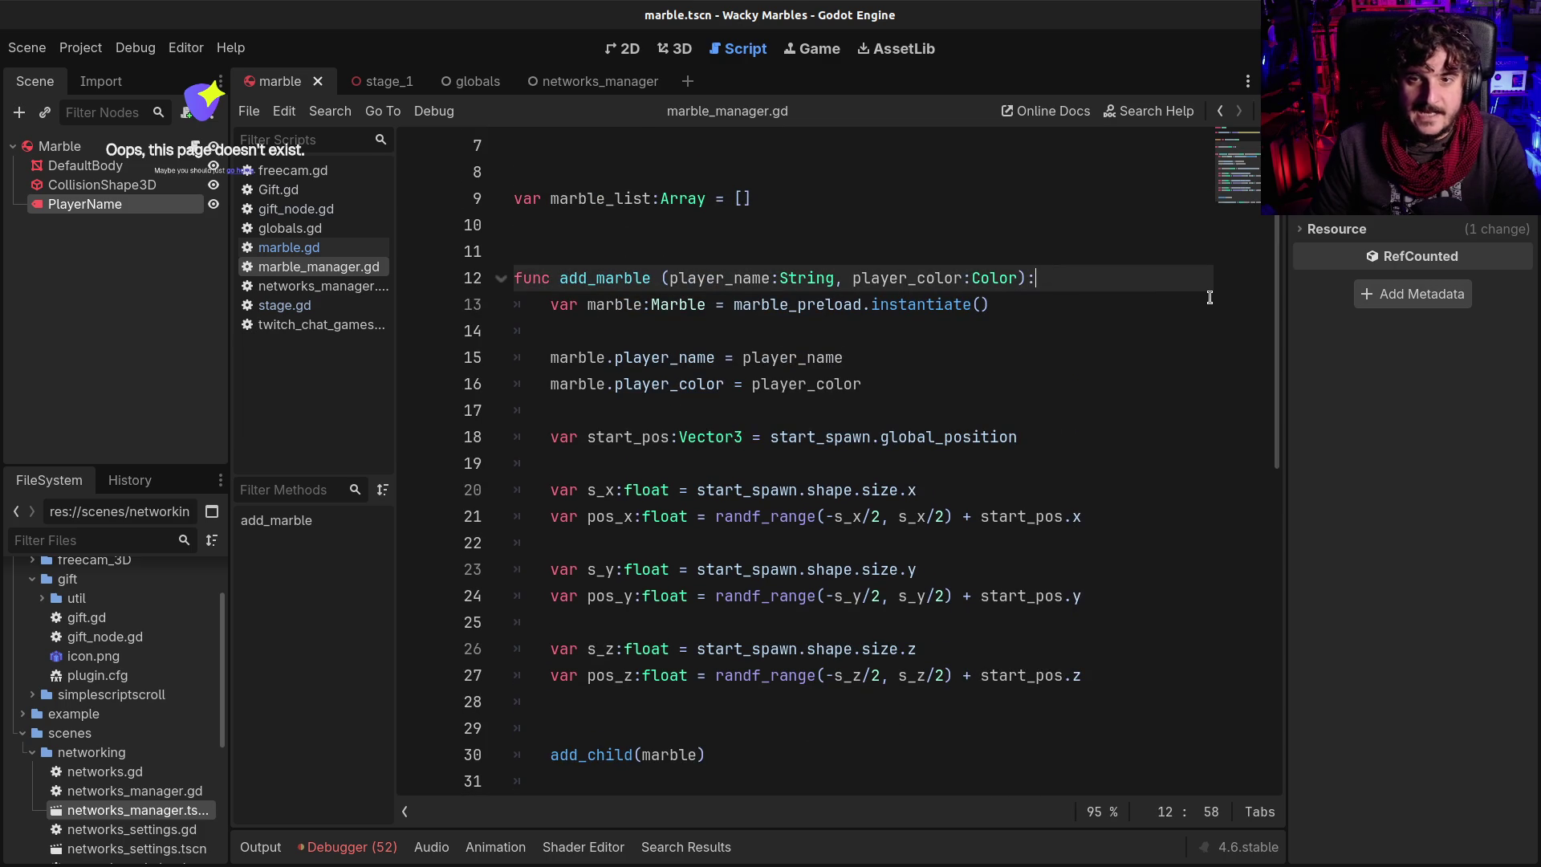
pyautogui.press('Return')
pyautogui.hotkey('ctrl', 'v')
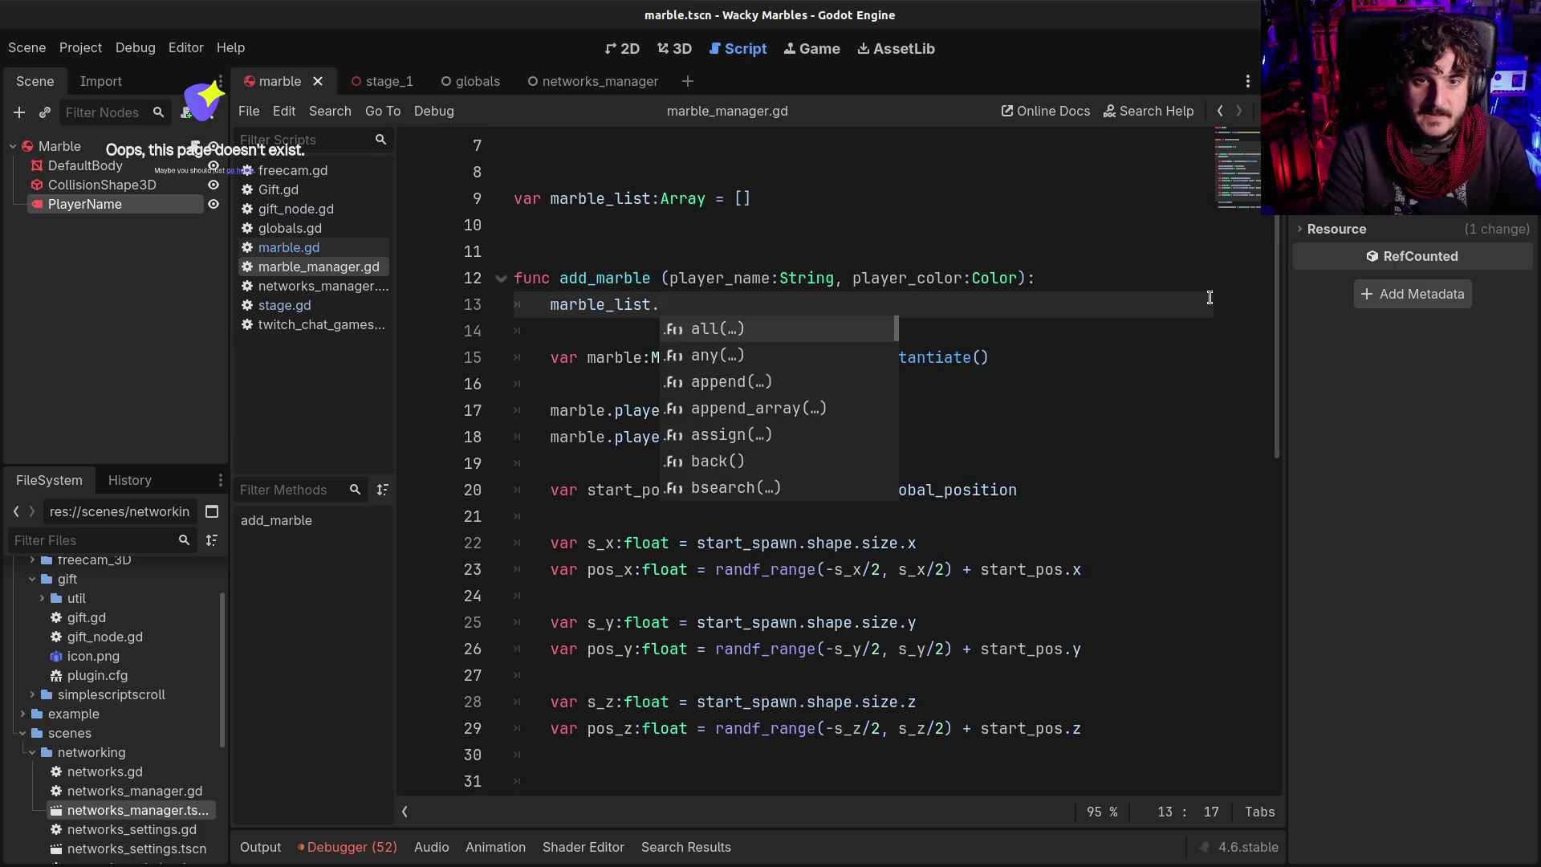
pyautogui.write('push')
pyautogui.press('Return')
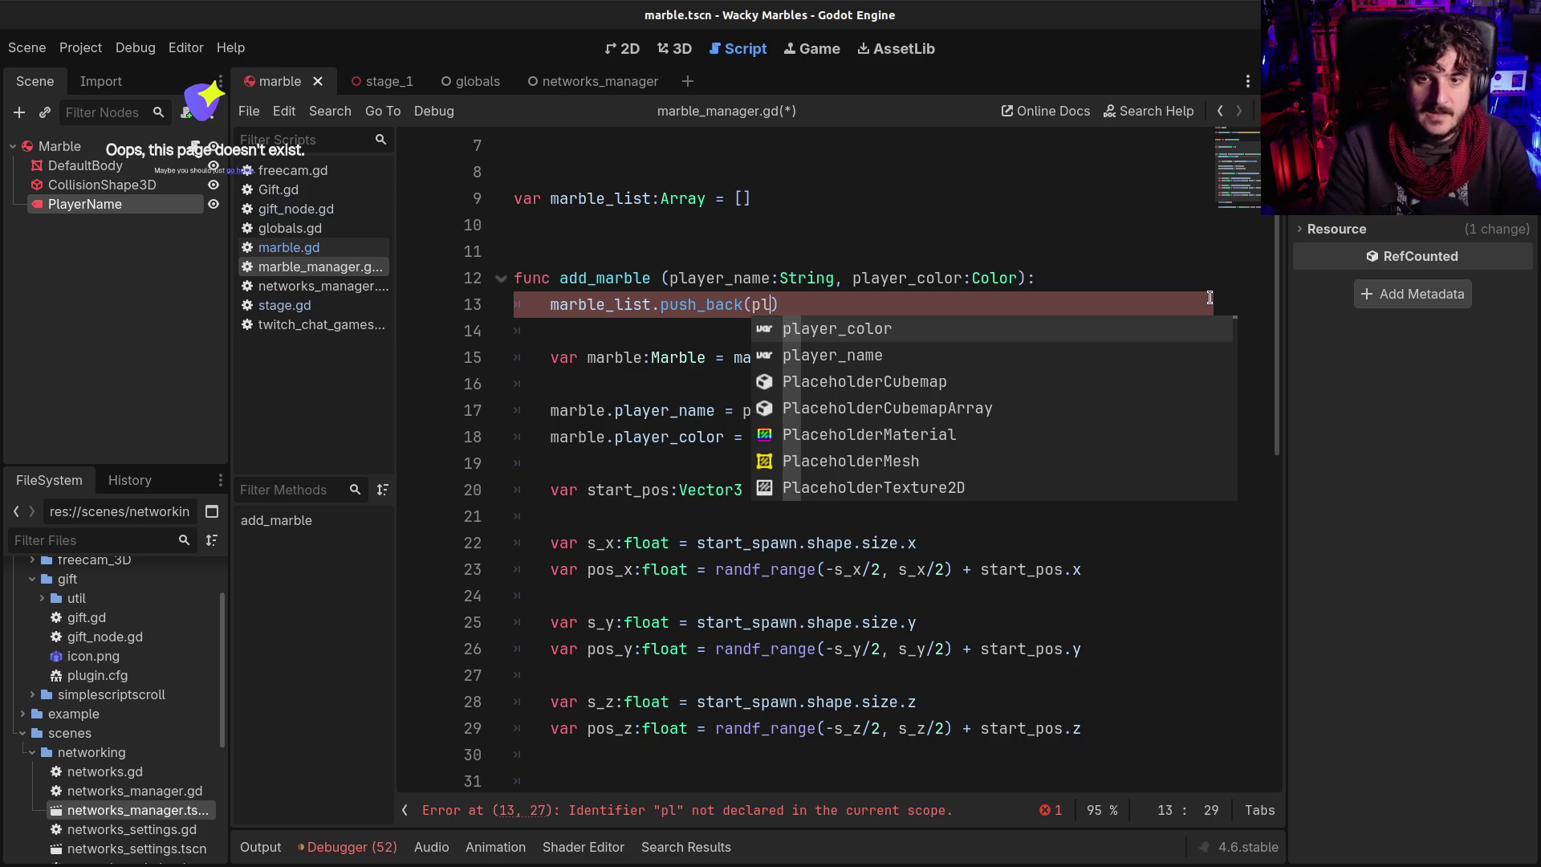
pyautogui.press('Down')
pyautogui.press('Return')
pyautogui.hotkey('ctrl', 's')
# Add an early guard to add_marble: if marble_list.find(marble_list) > 0: return, then save
pyautogui.click(1096, 280)
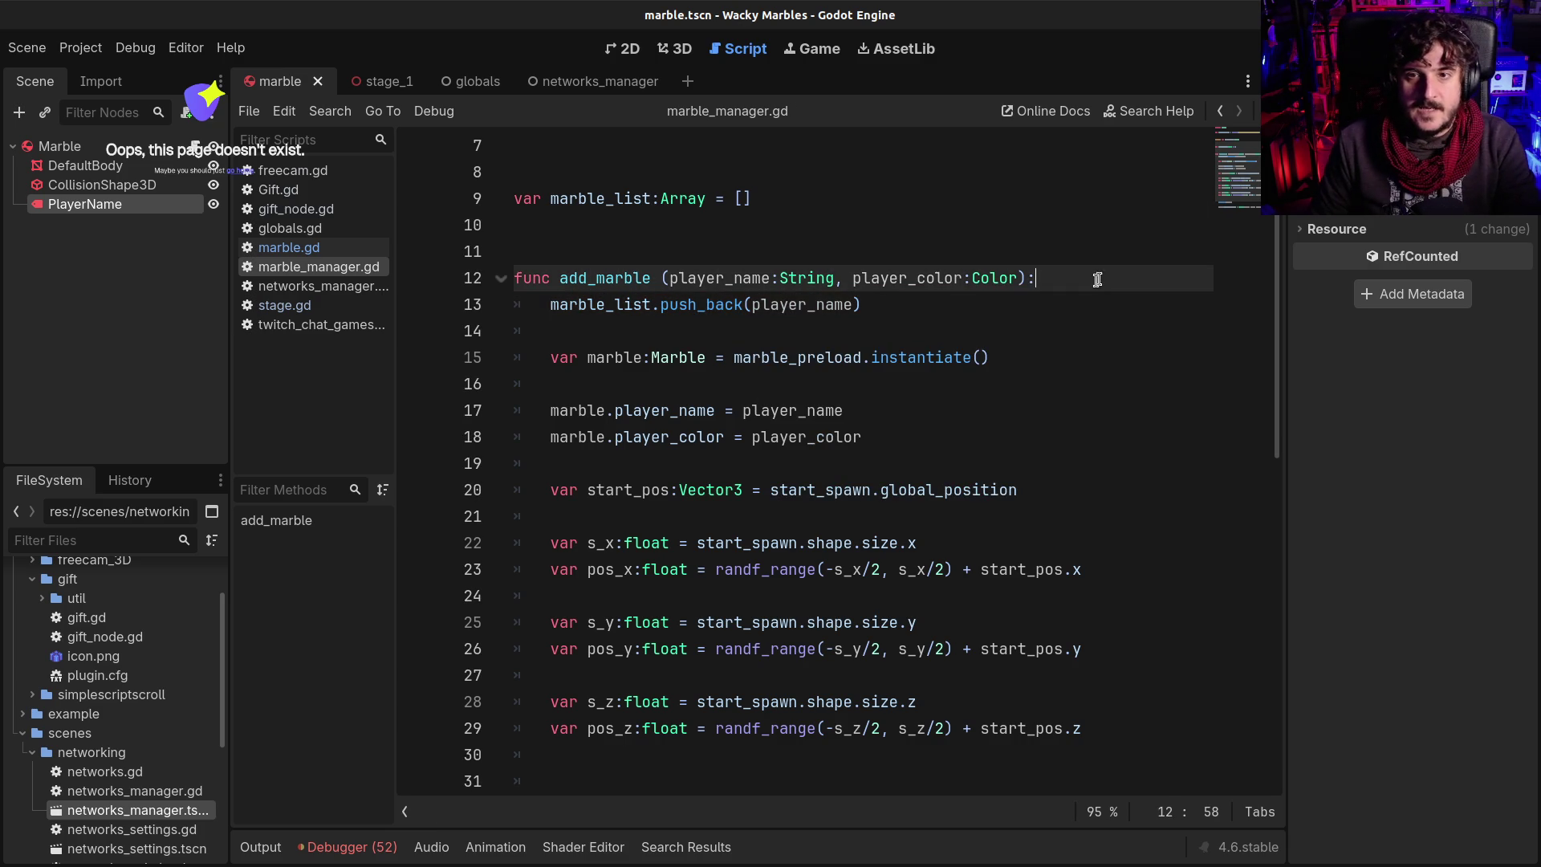
pyautogui.press('Return')
pyautogui.write('if ')
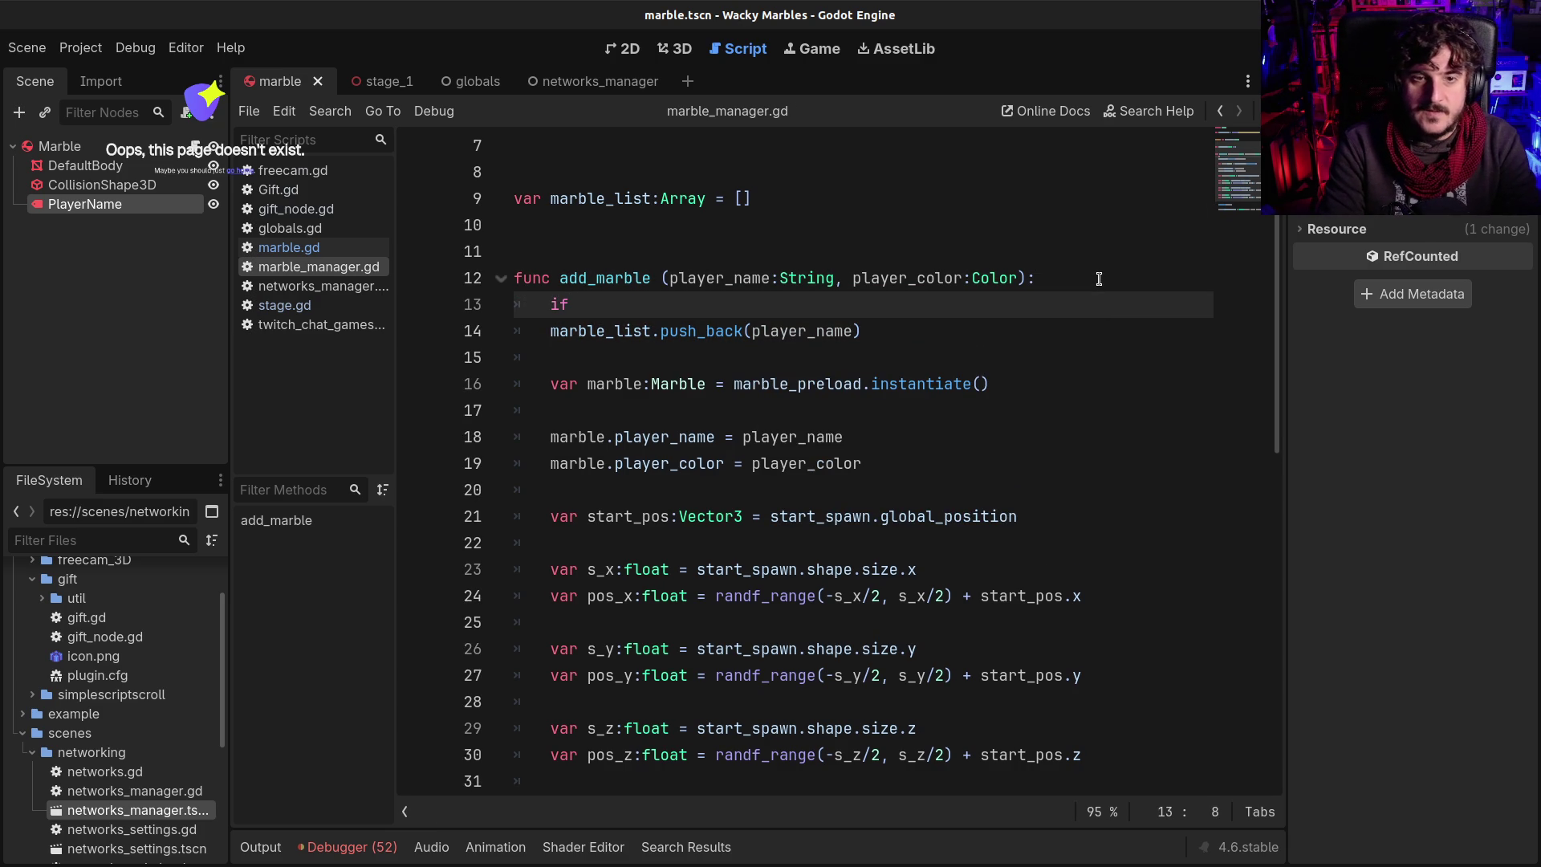
pyautogui.write('p')
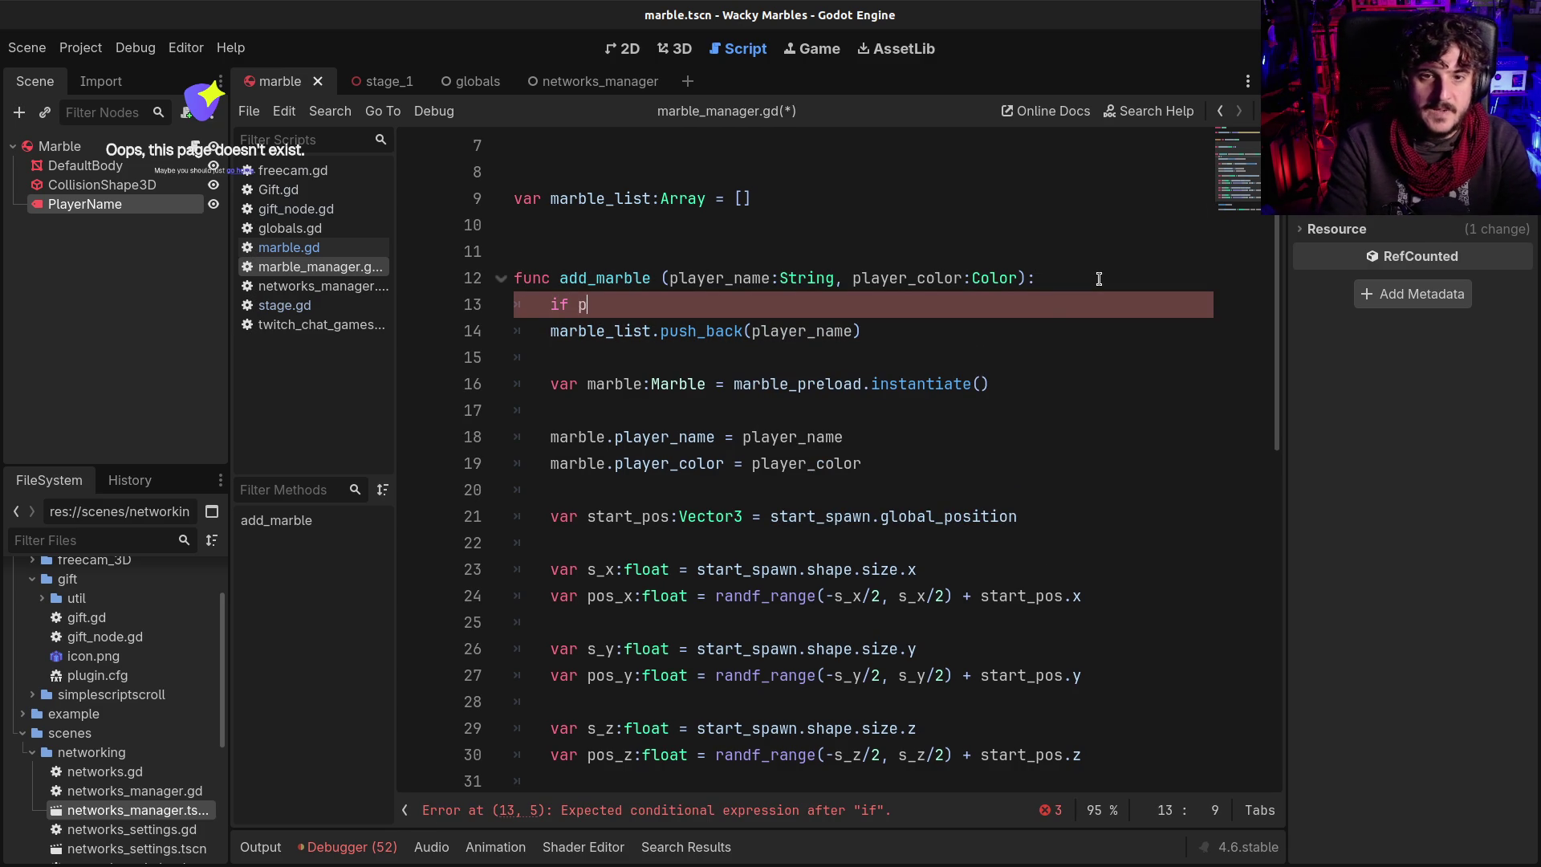
pyautogui.press('BackSpace')
pyautogui.write('m')
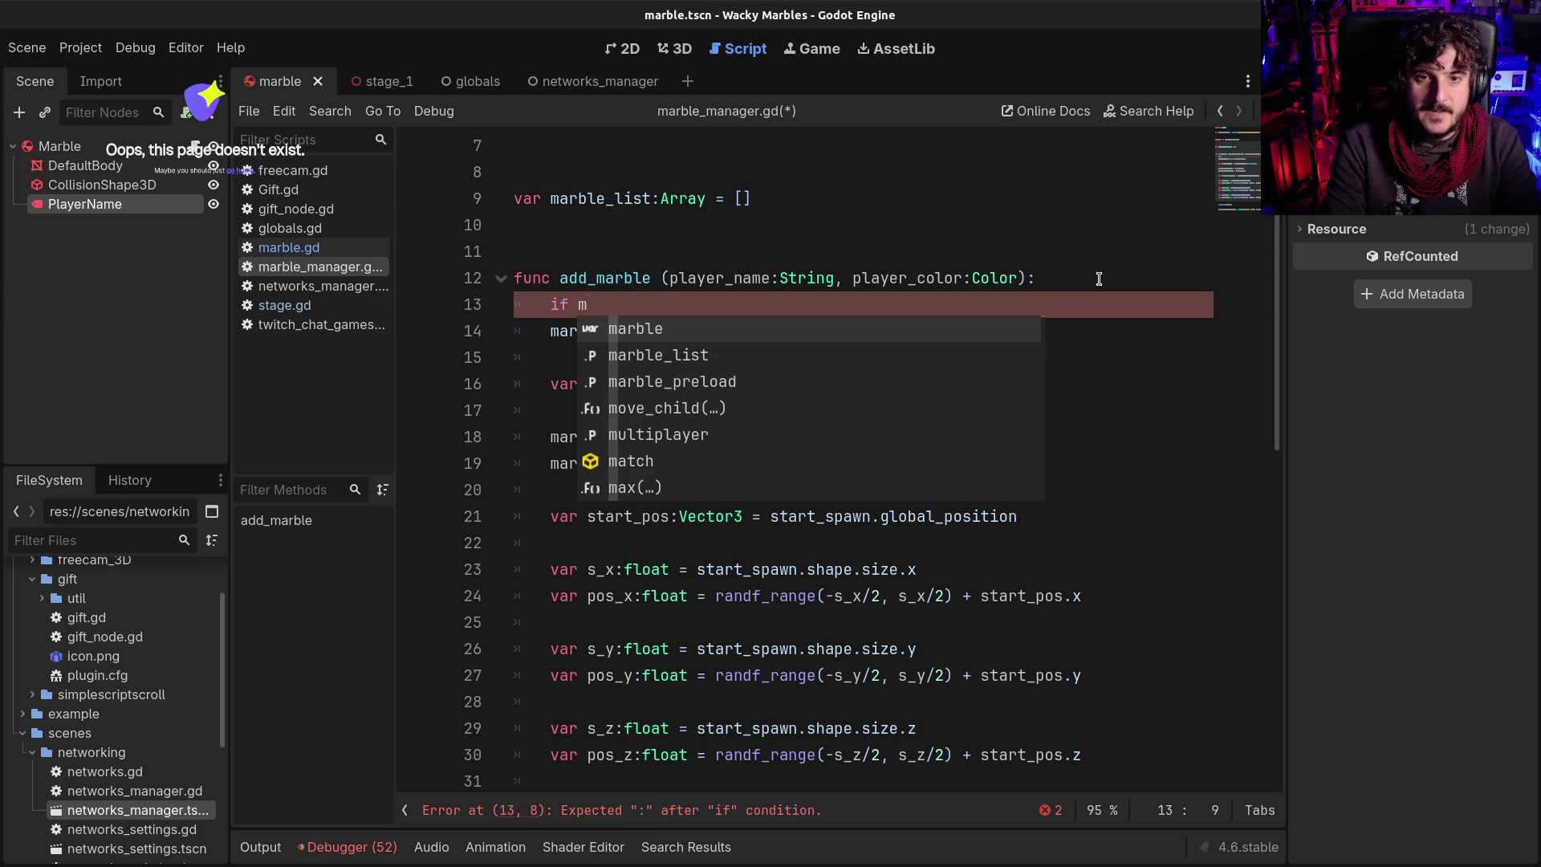
pyautogui.press('Down')
pyautogui.press('Return')
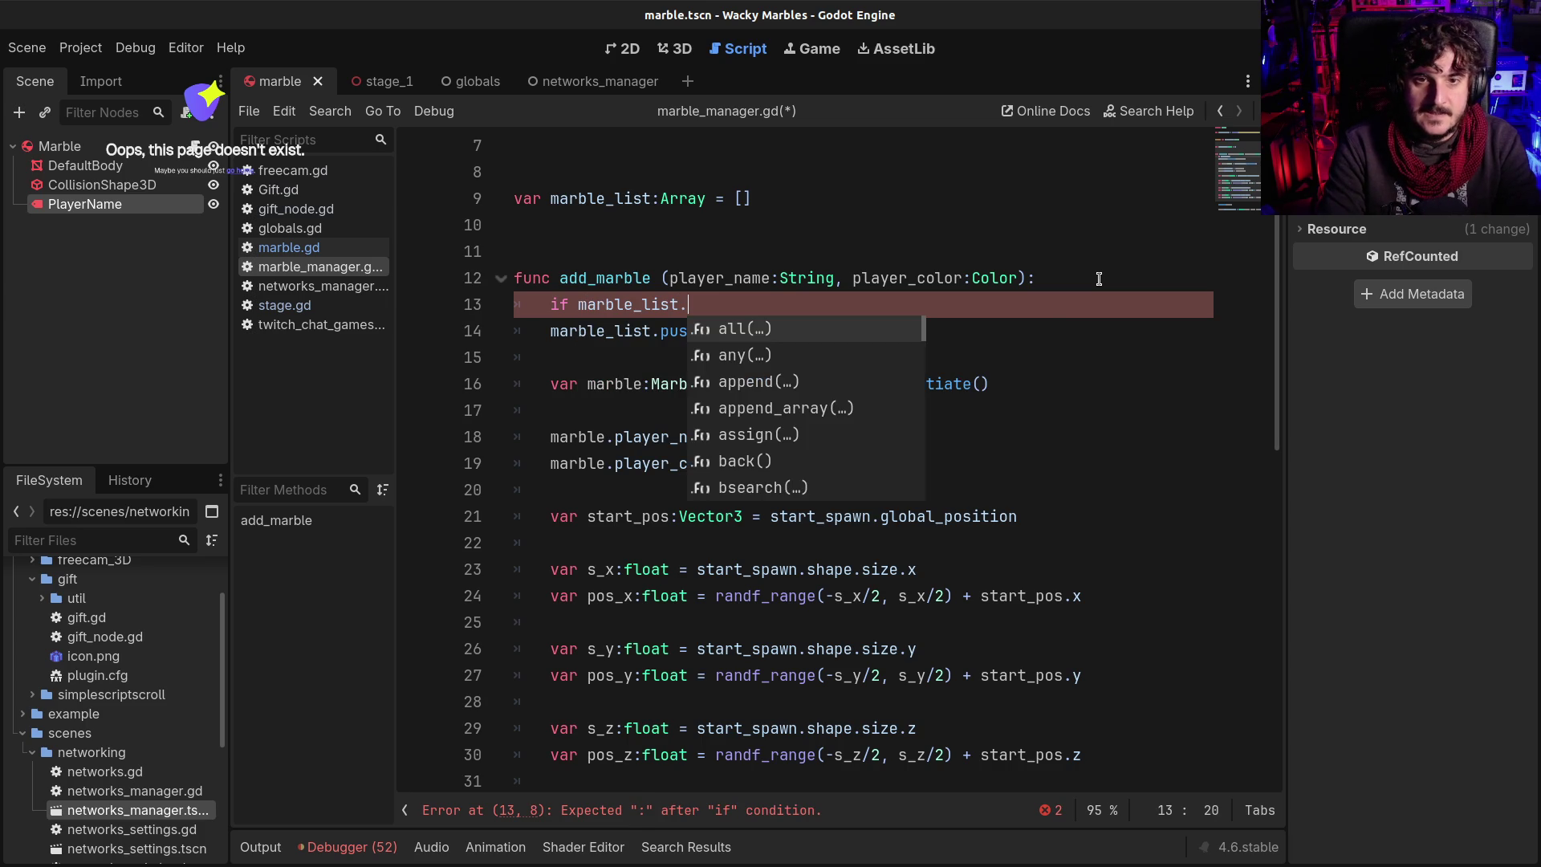
pyautogui.write('fin')
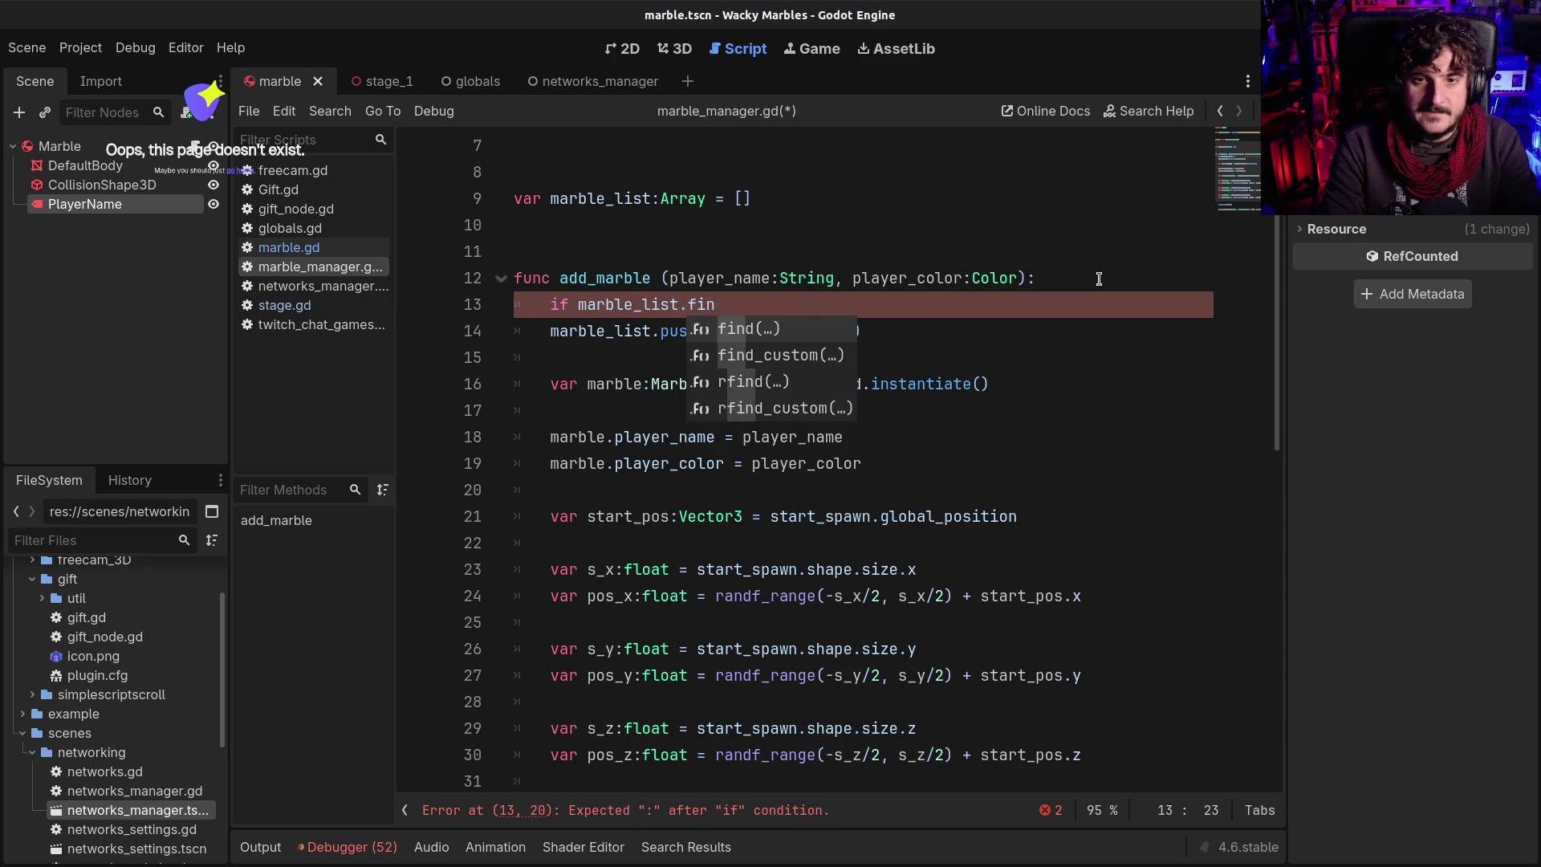
pyautogui.press('Return')
pyautogui.write('marble_list)')
pyautogui.press('BackSpace')
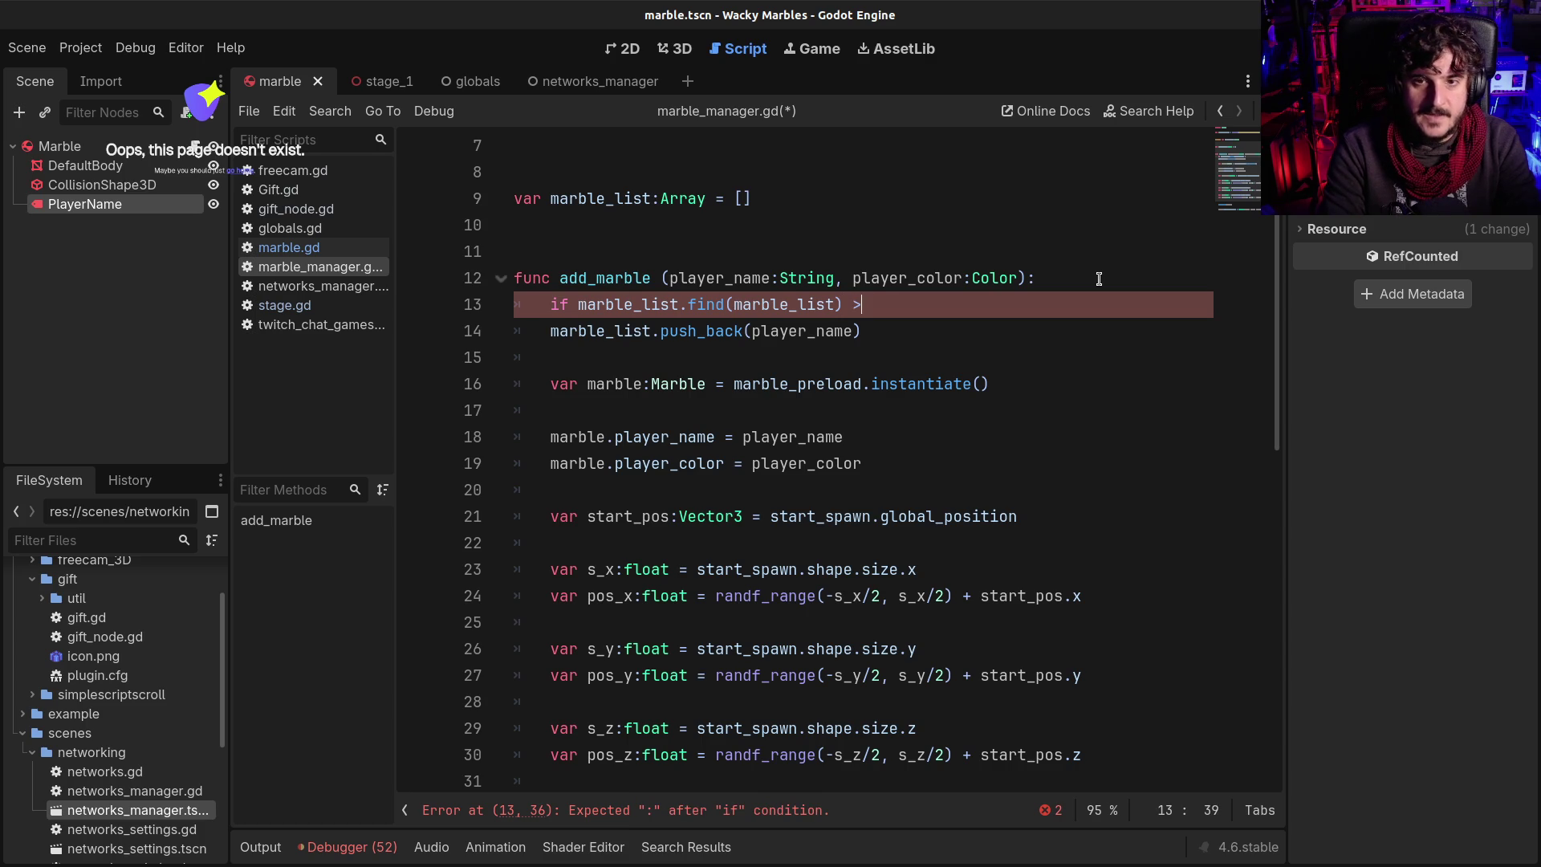
pyautogui.write('0:')
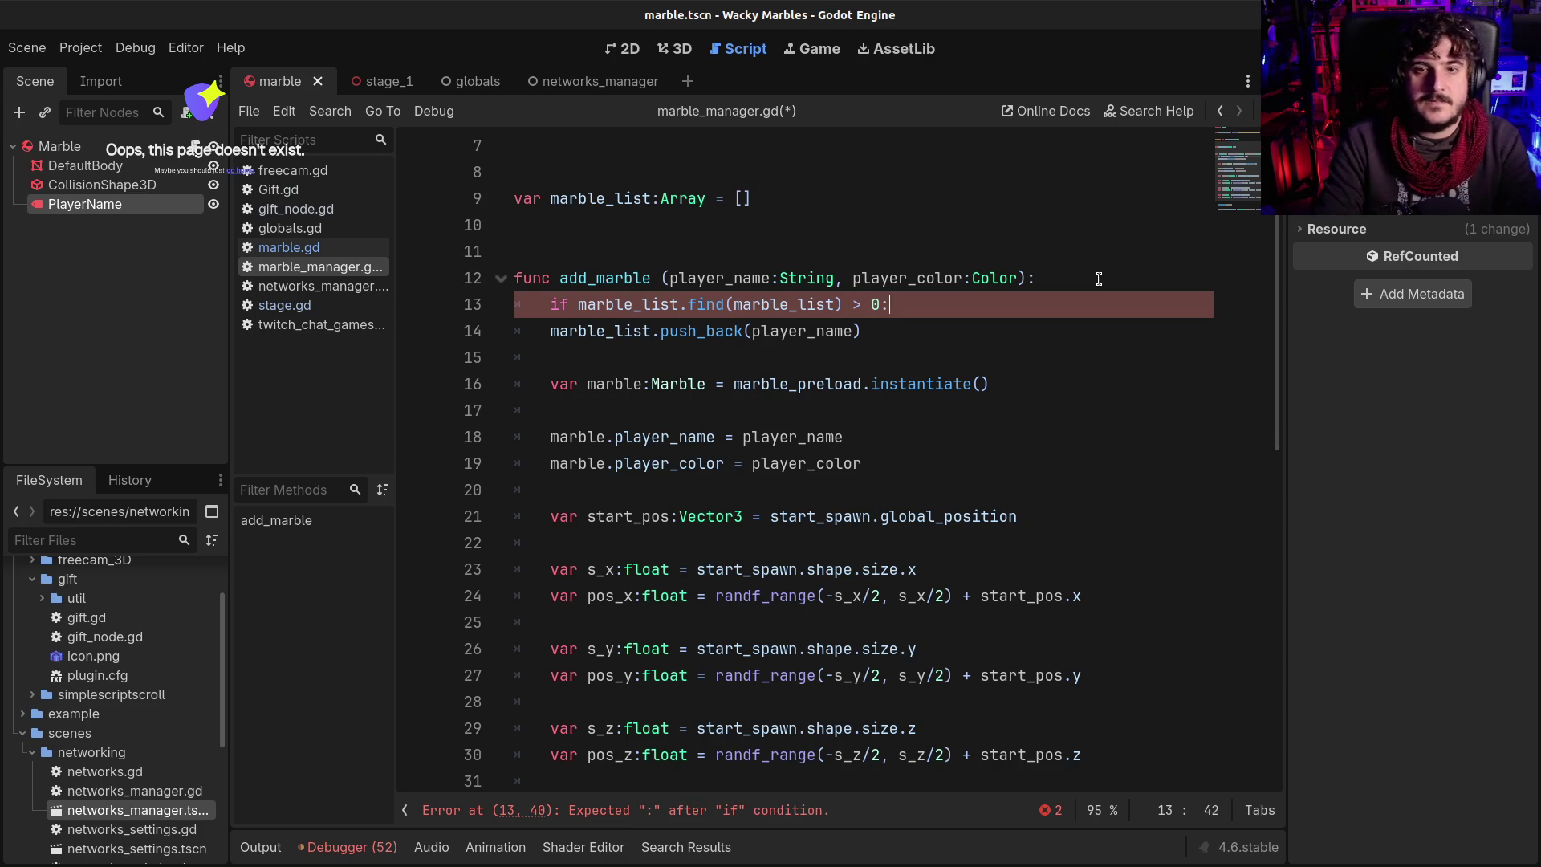
pyautogui.press('Return')
pyautogui.write('return')
pyautogui.press('Return')
pyautogui.hotkey('ctrl', 's')
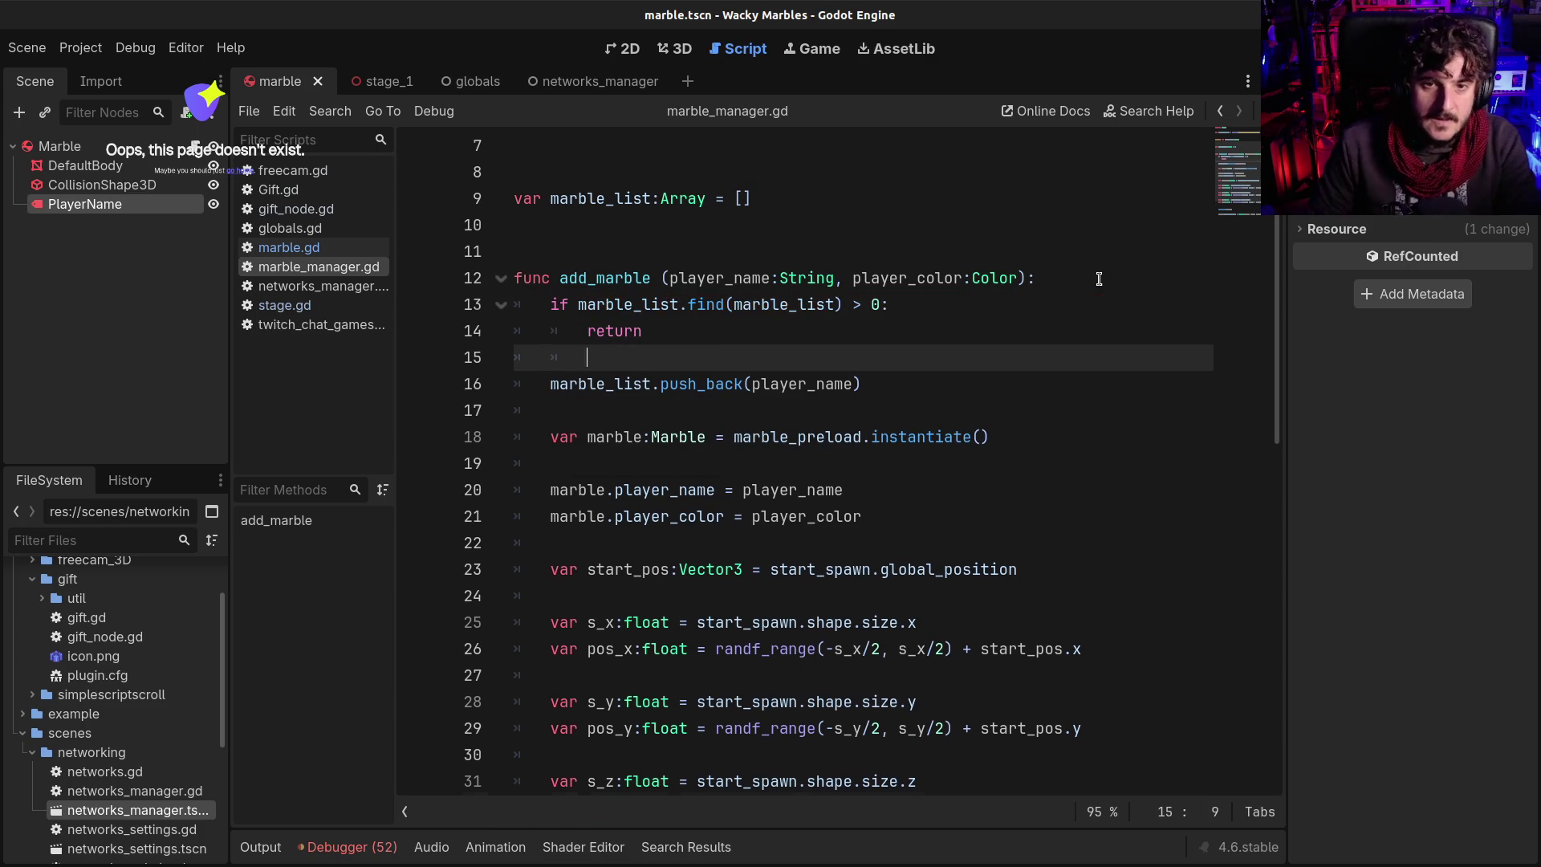
pyautogui.keyDown('ctrl'); pyautogui.click(710, 308); pyautogui.keyUp('ctrl')
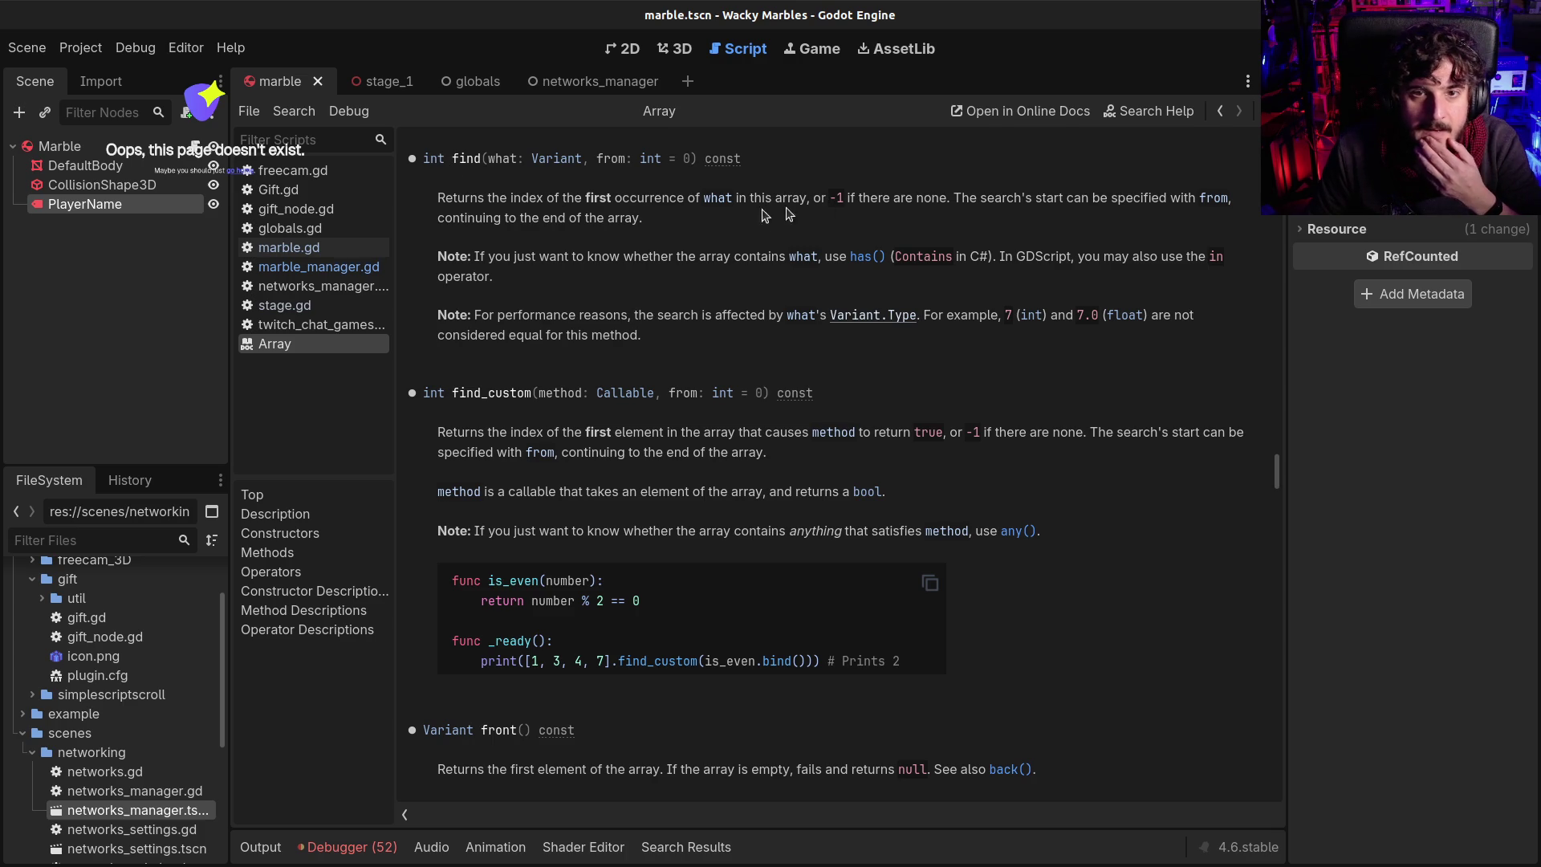
# Back in marble_manager.gd, compare find() against -1, save, and run the game with F5
pyautogui.click(1220, 111)
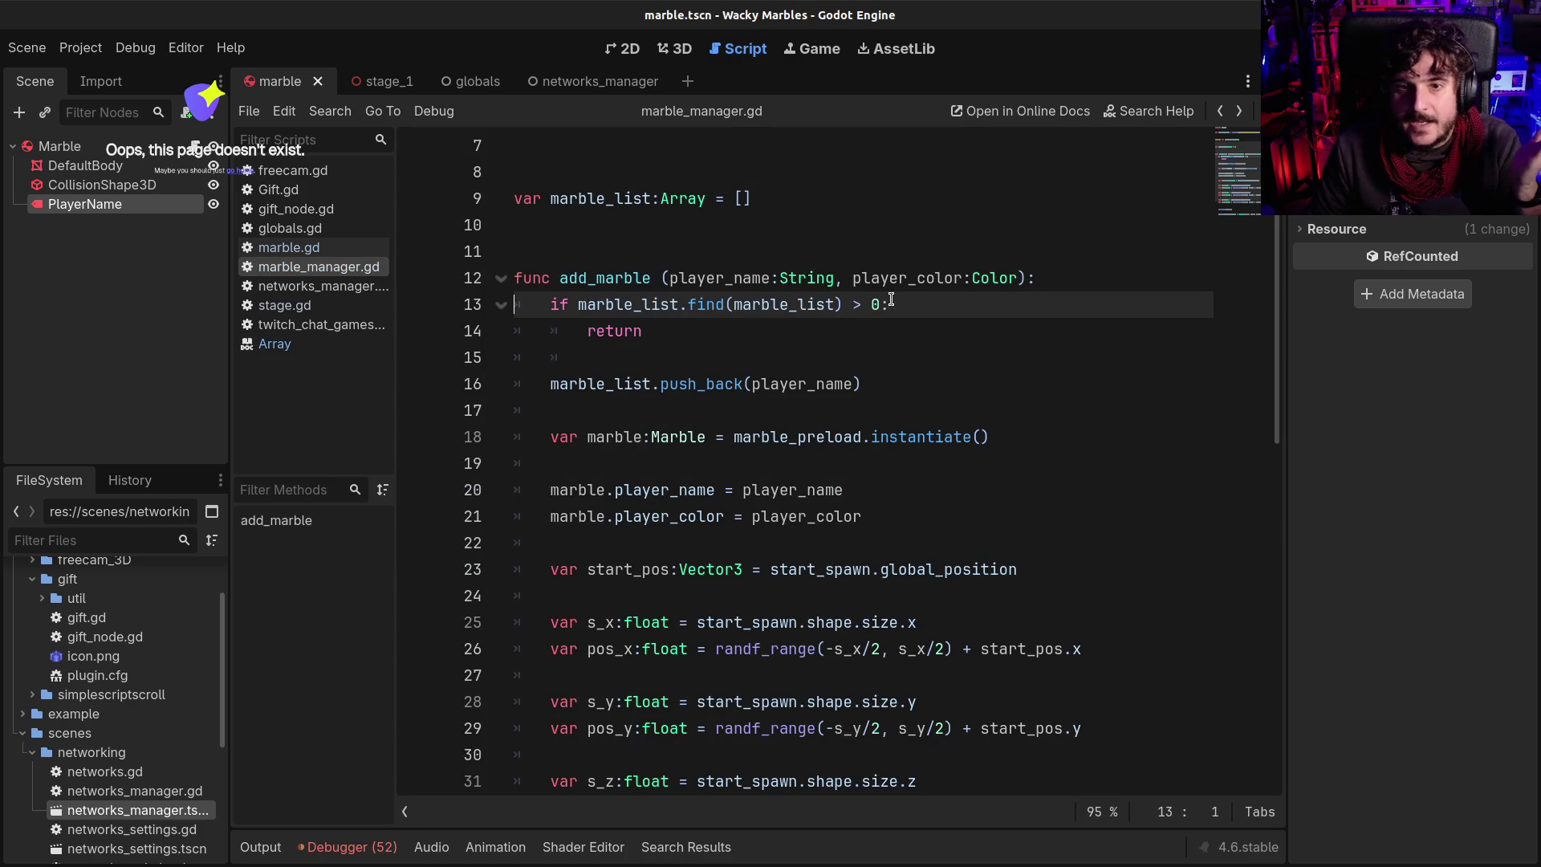
pyautogui.write('-1')
pyautogui.hotkey('ctrl', 's')
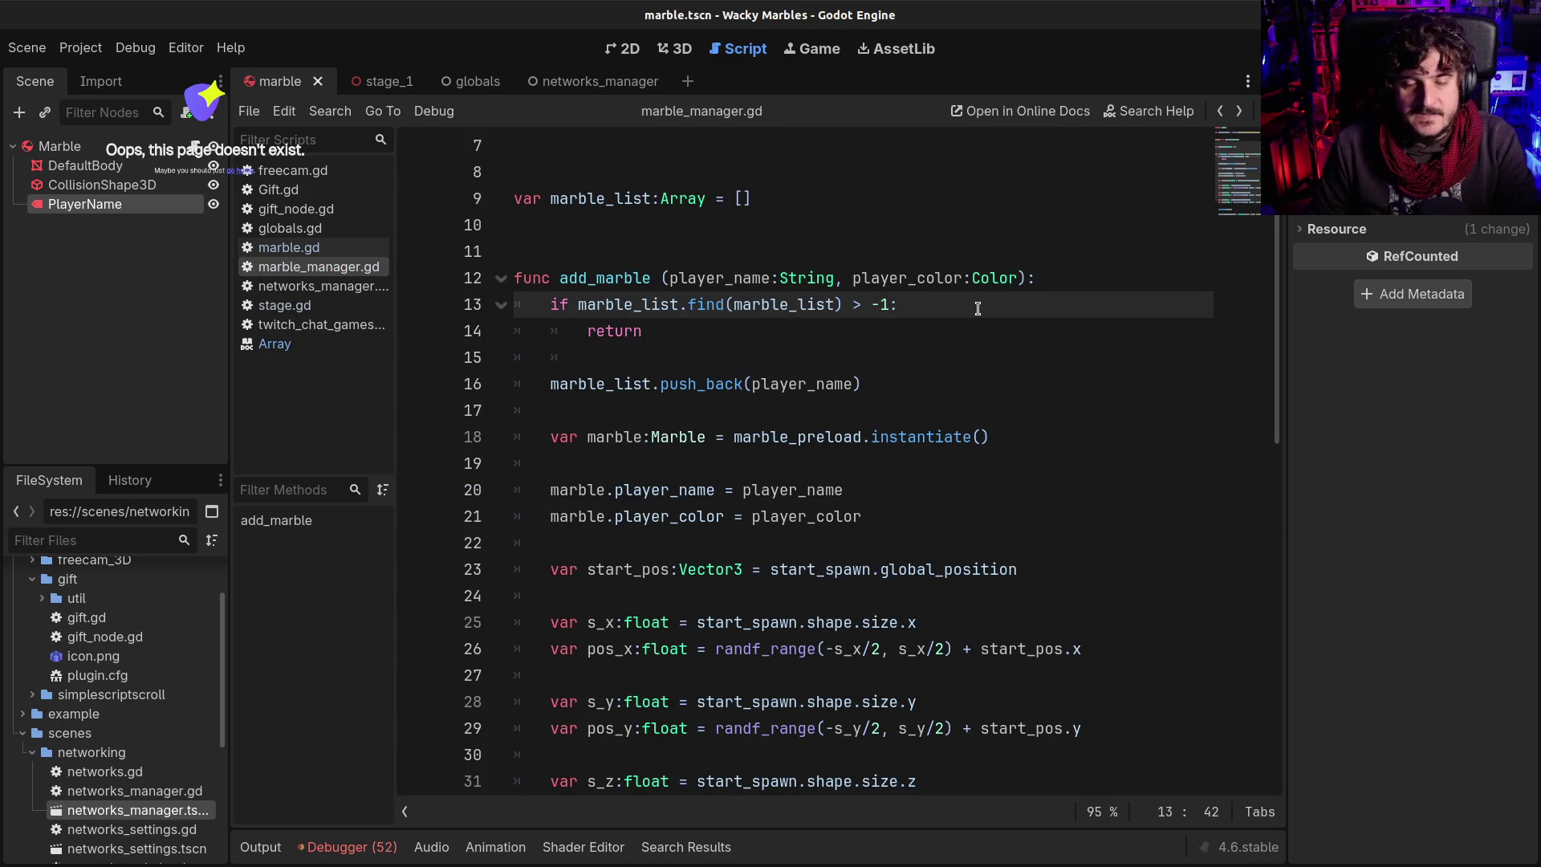
pyautogui.press('F5')
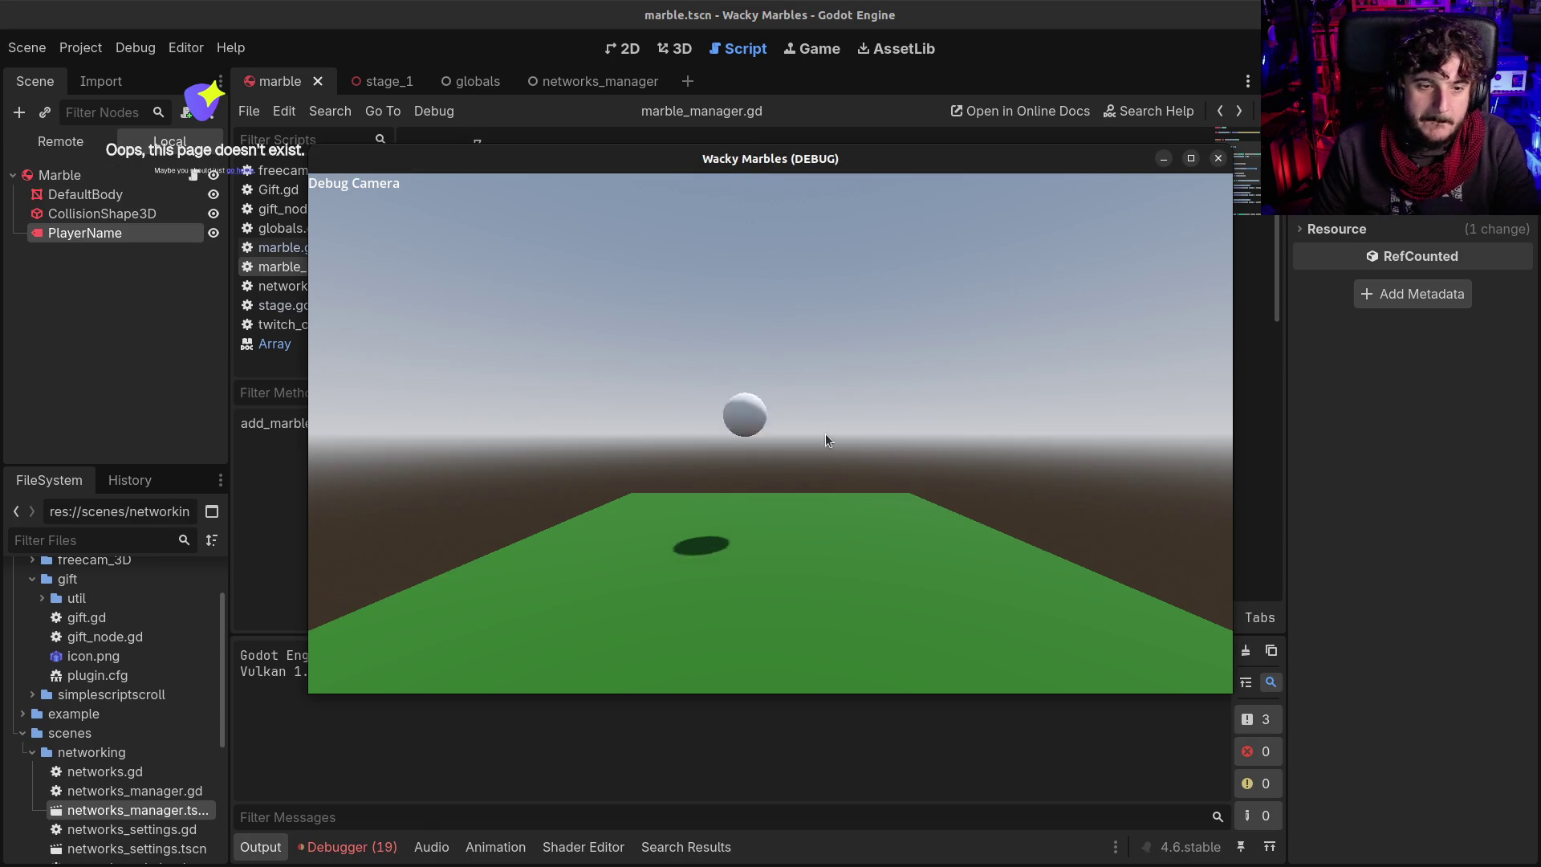
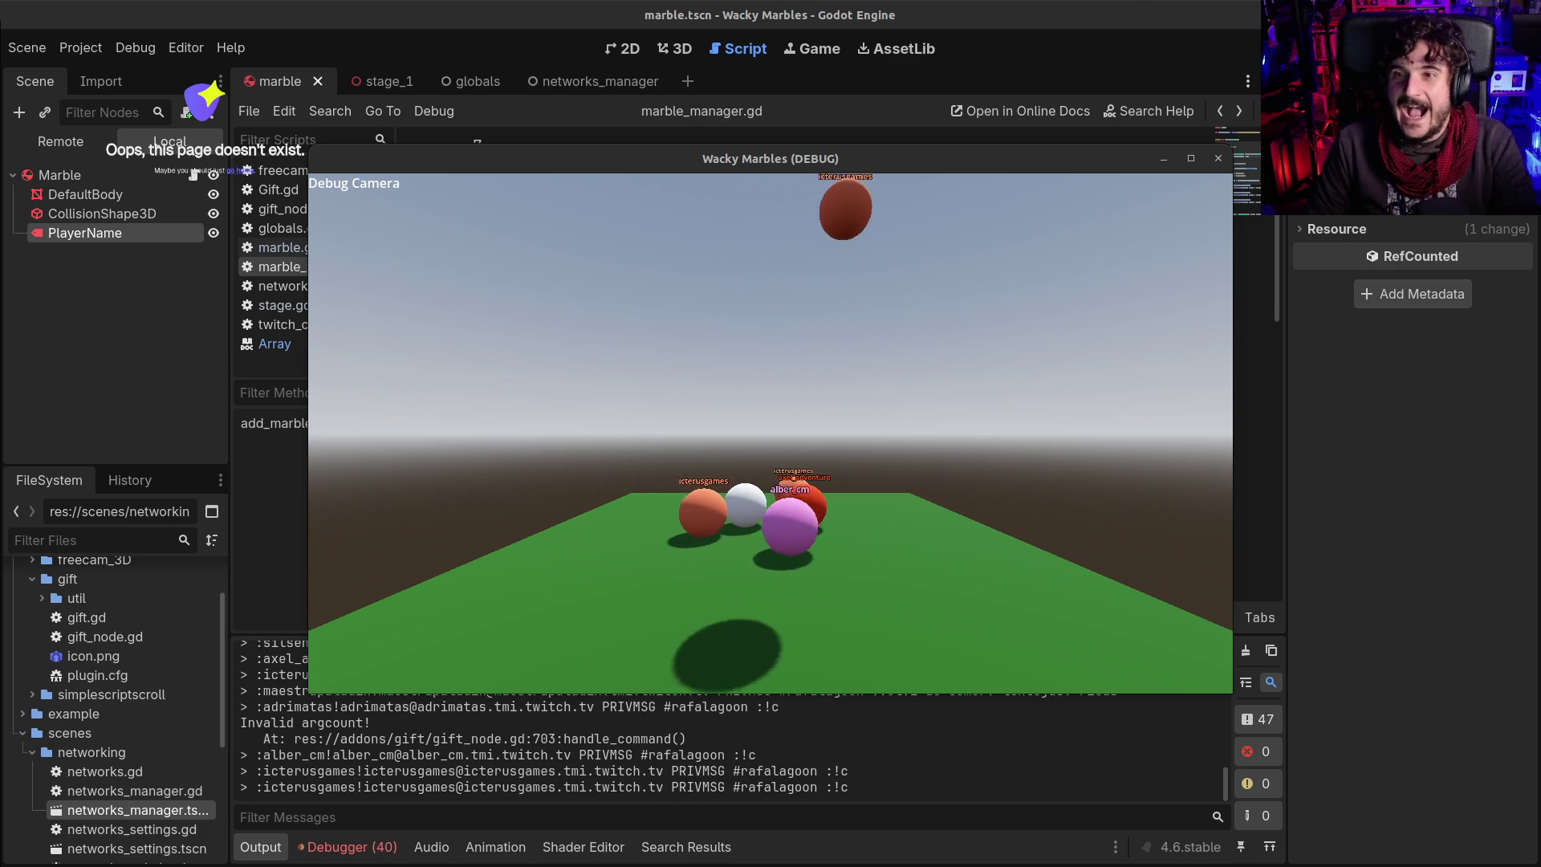
# Stop the running game and jump from the Errors list to the marble.gd:55 error line
pyautogui.press('F8')
pyautogui.click(820, 356)
pyautogui.click(389, 857)
pyautogui.scroll(-10, 522, 708)
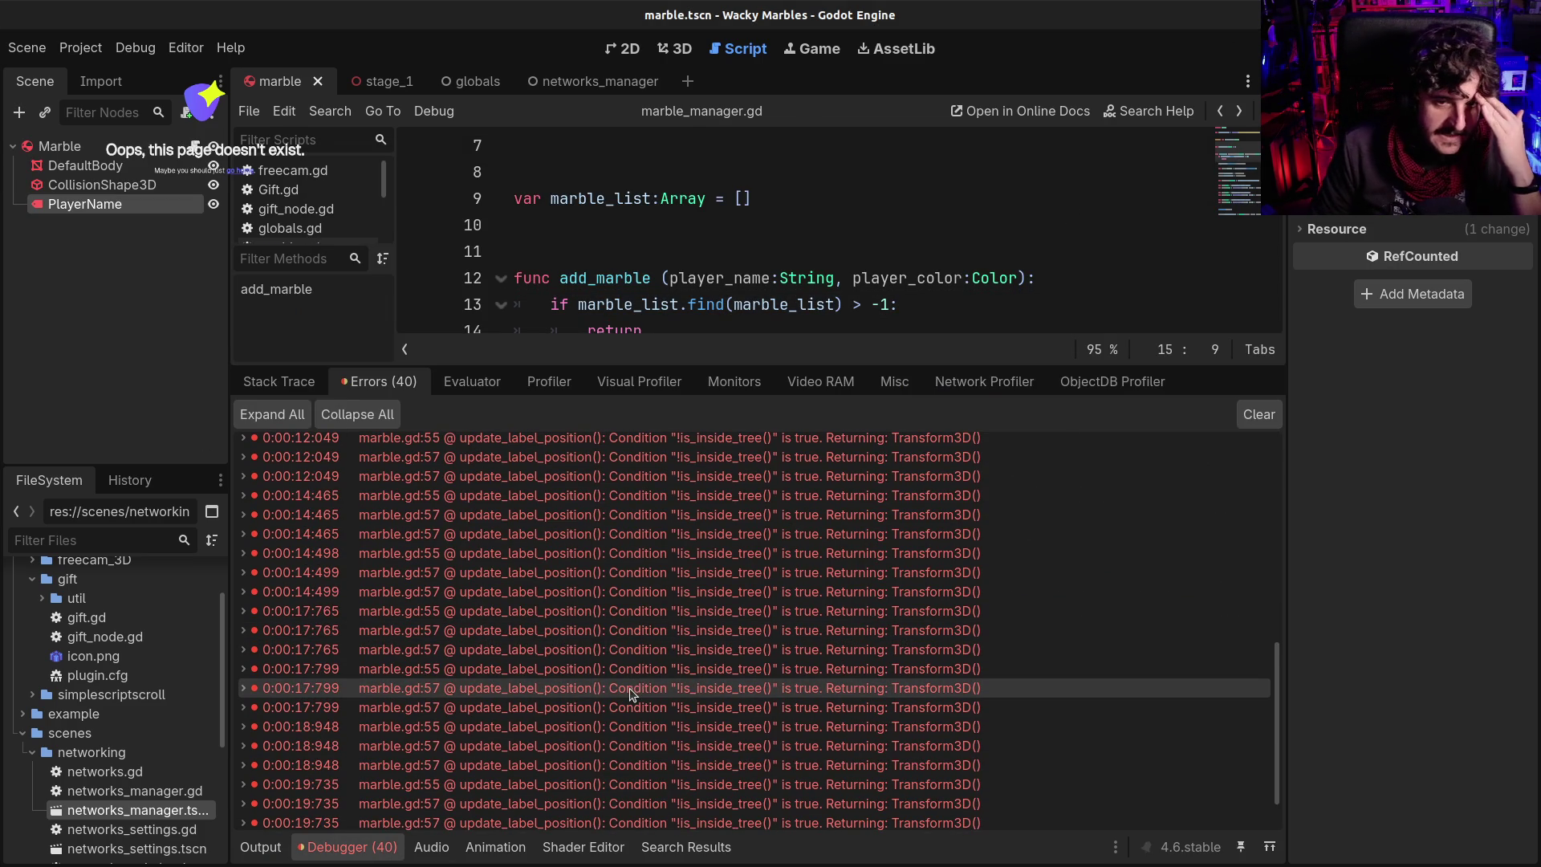
pyautogui.scroll(10, 633, 680)
pyautogui.doubleClick(536, 595)
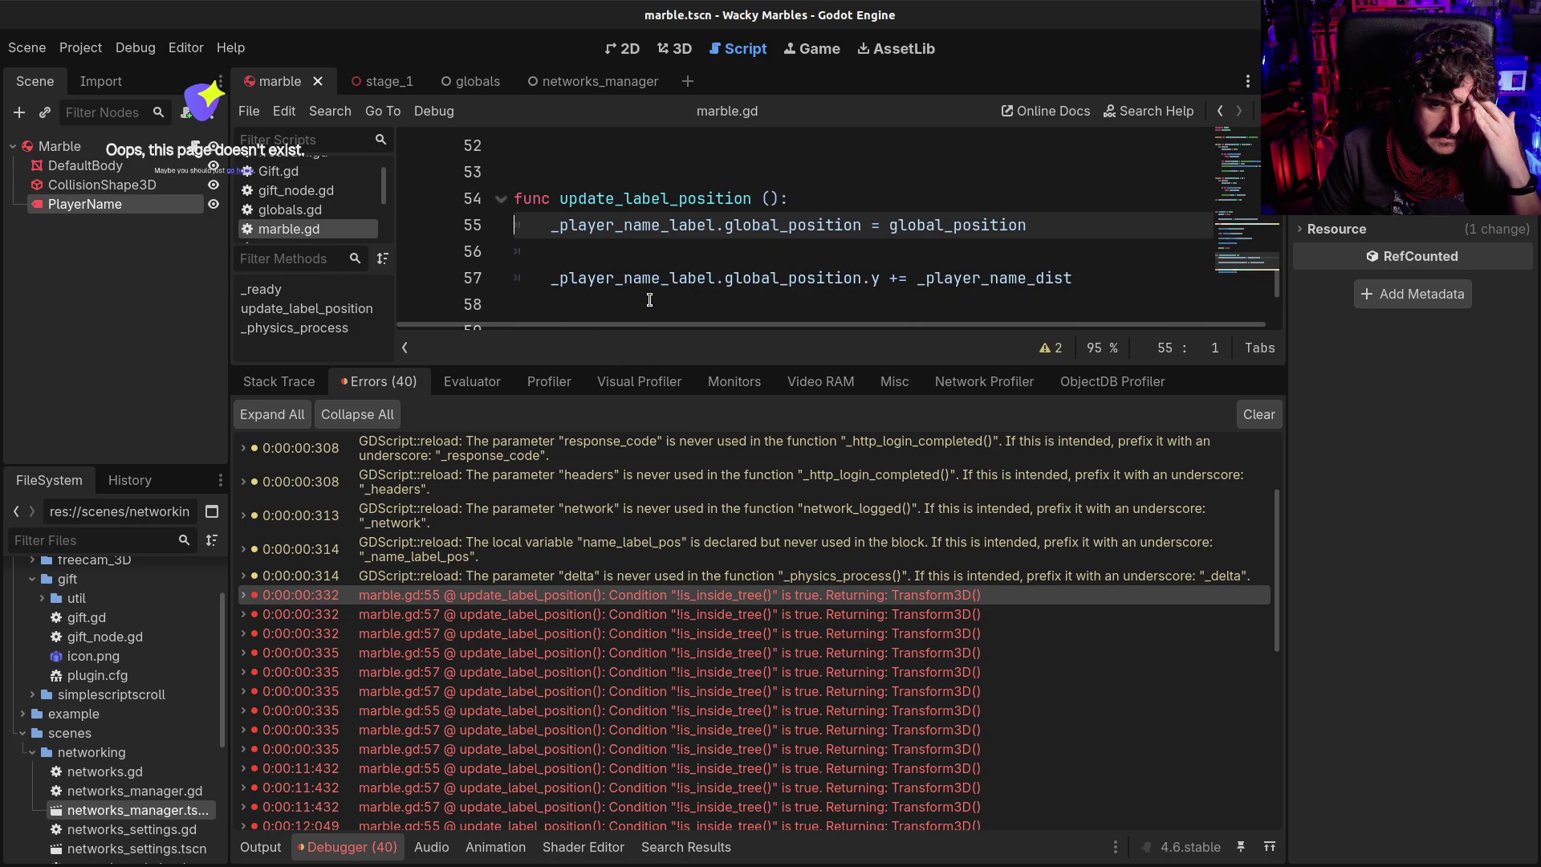
# Enlarge the code area and examine the name_label_pos declaration on line 41
pyautogui.moveTo(827, 588)
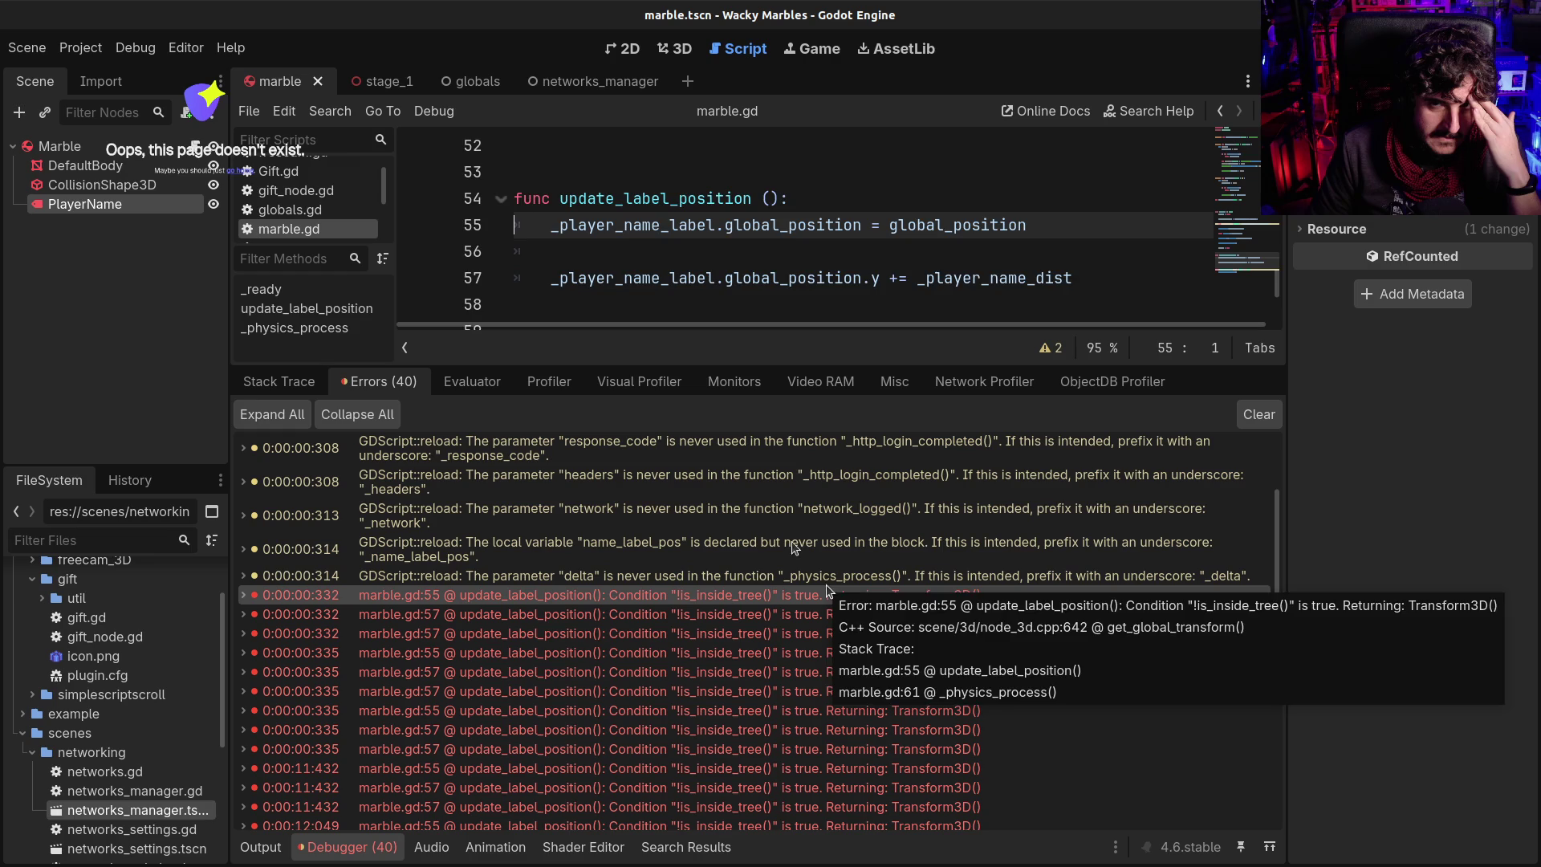
pyautogui.scroll(4, 733, 207)
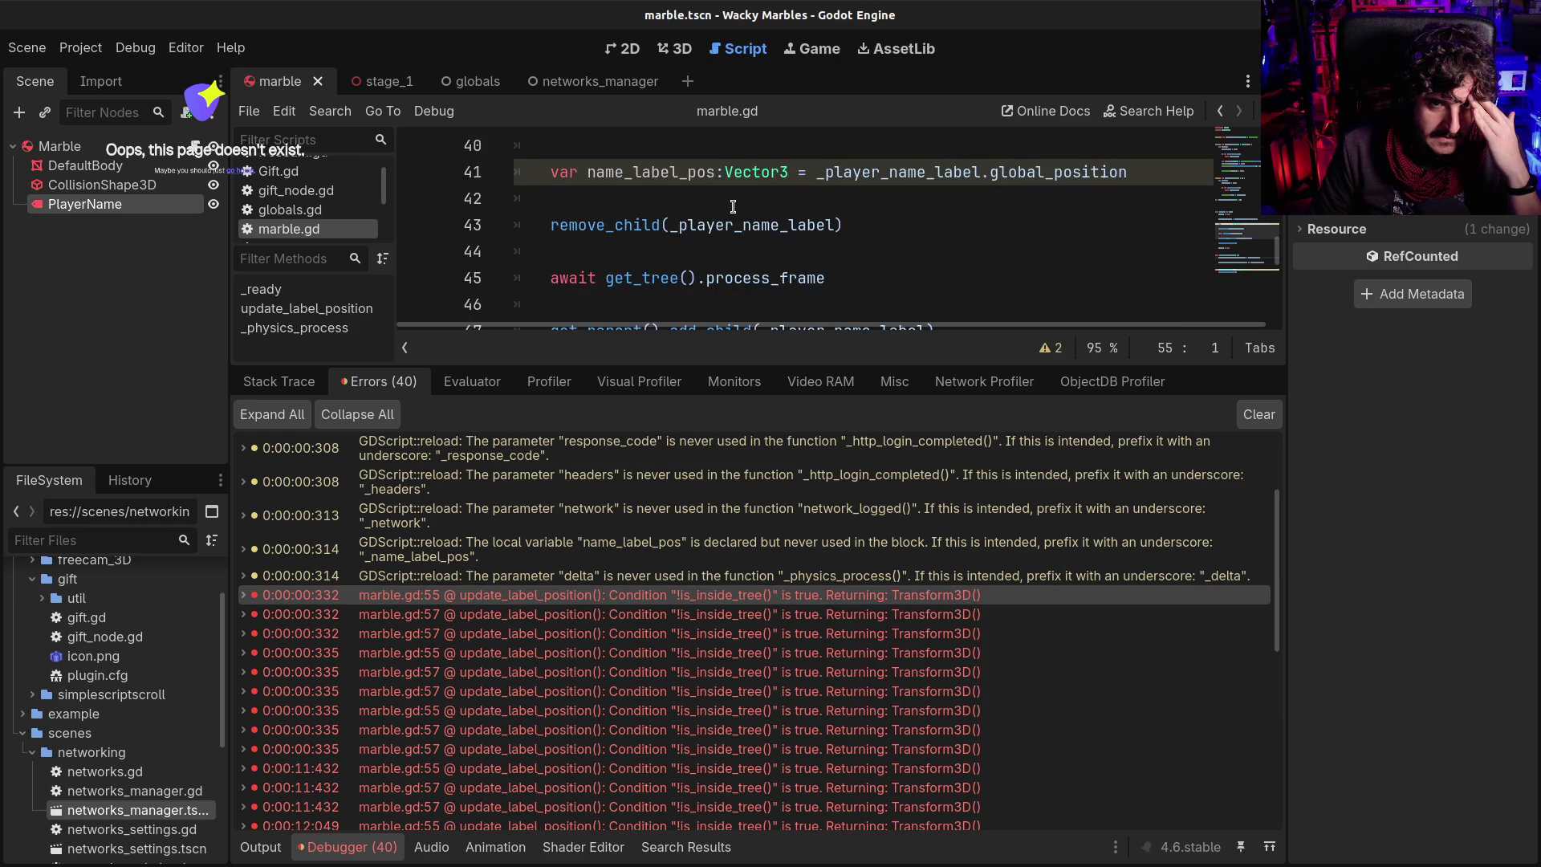
pyautogui.scroll(-2, 732, 213)
pyautogui.scroll(-1, 730, 311)
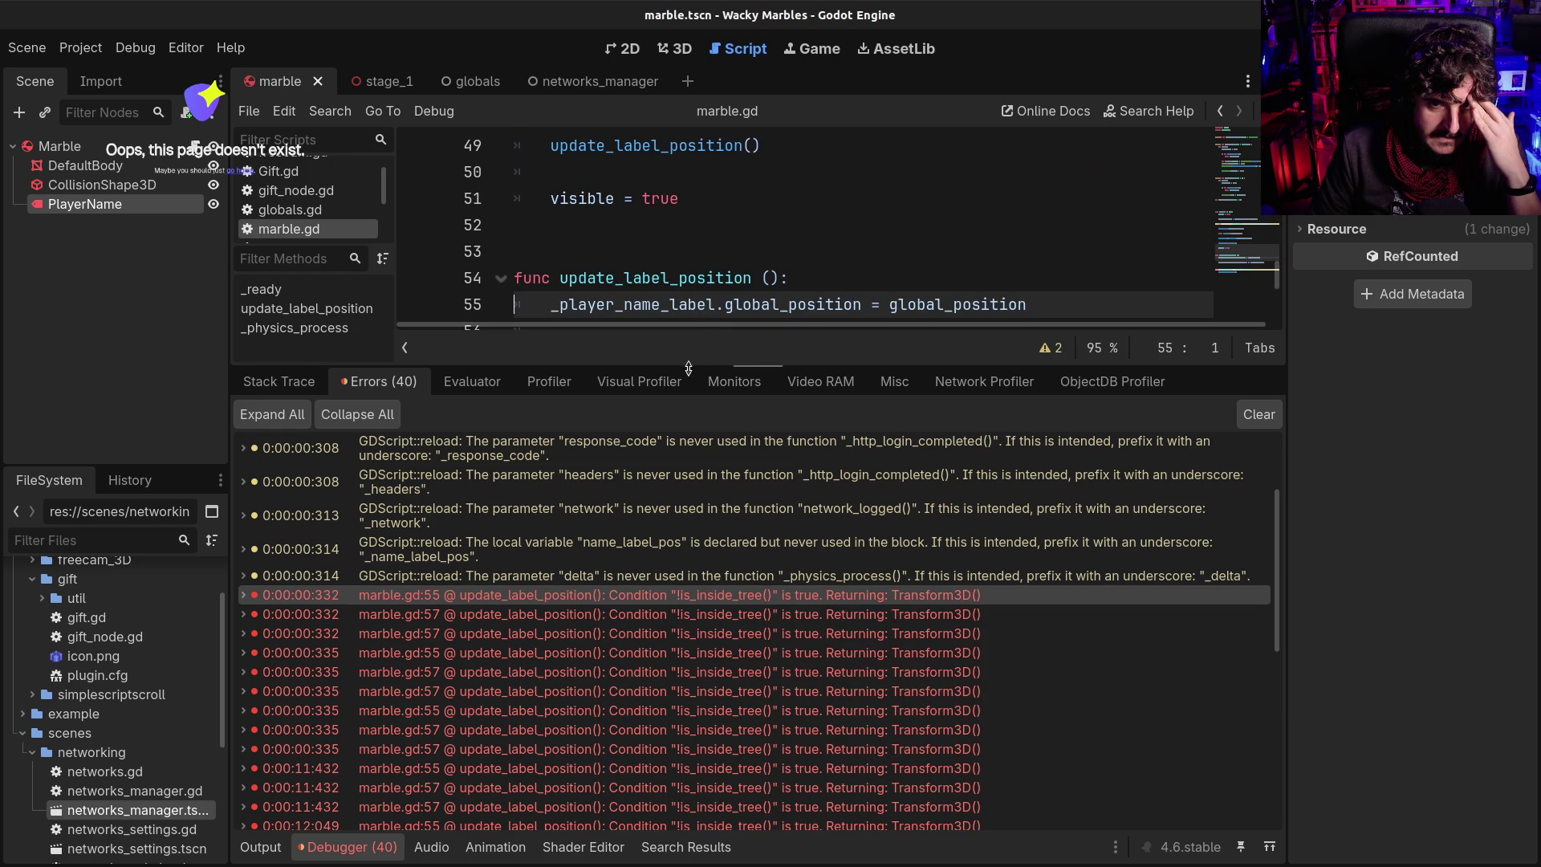
pyautogui.moveTo(692, 366); pyautogui.dragTo(690, 470)
pyautogui.scroll(2, 668, 309)
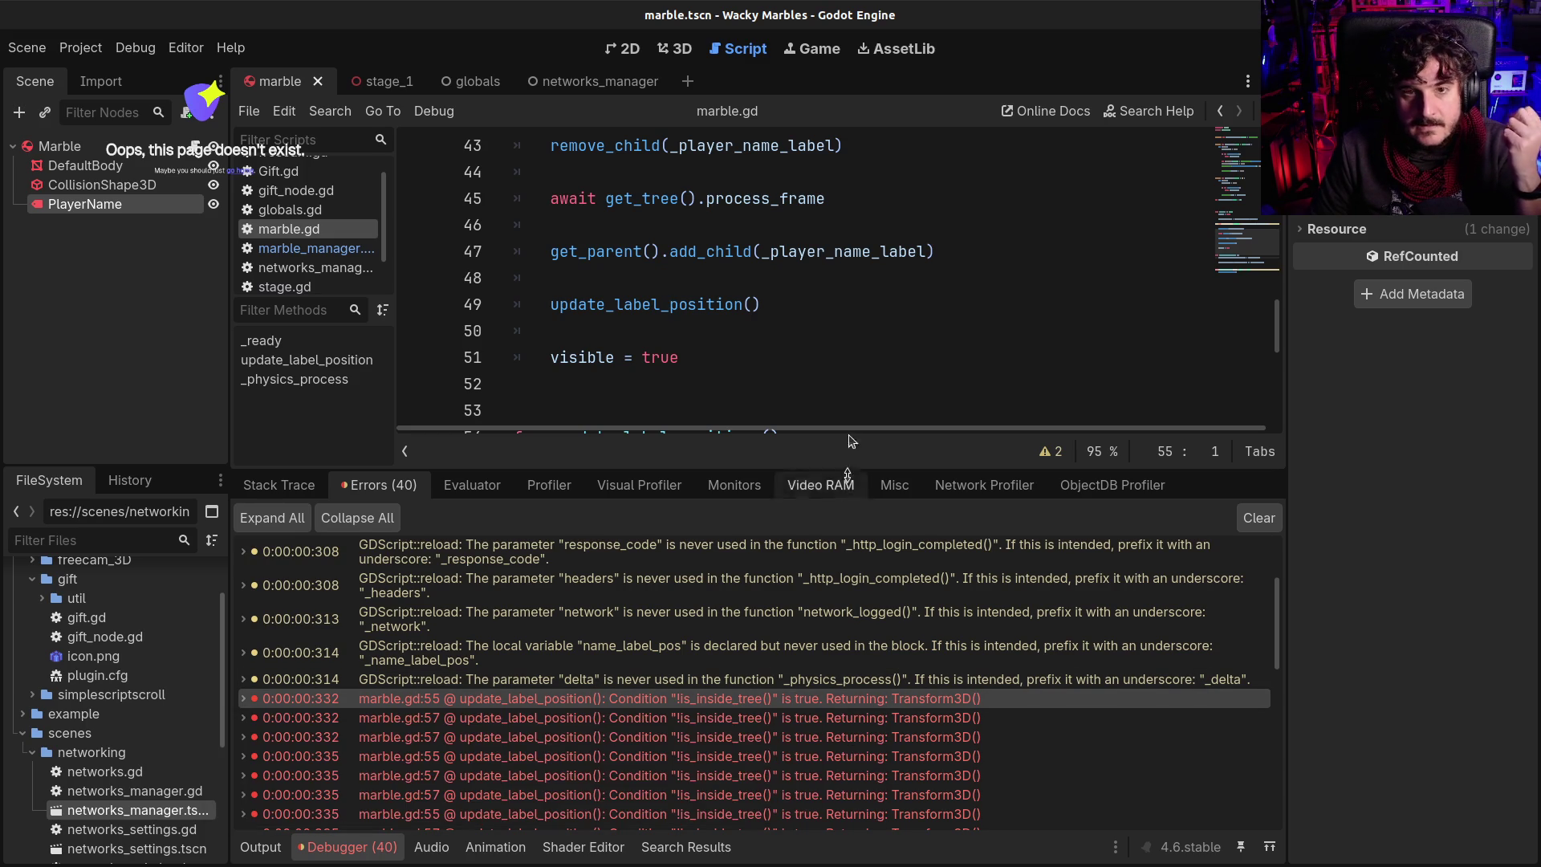
pyautogui.scroll(1, 773, 321)
pyautogui.moveTo(598, 323)
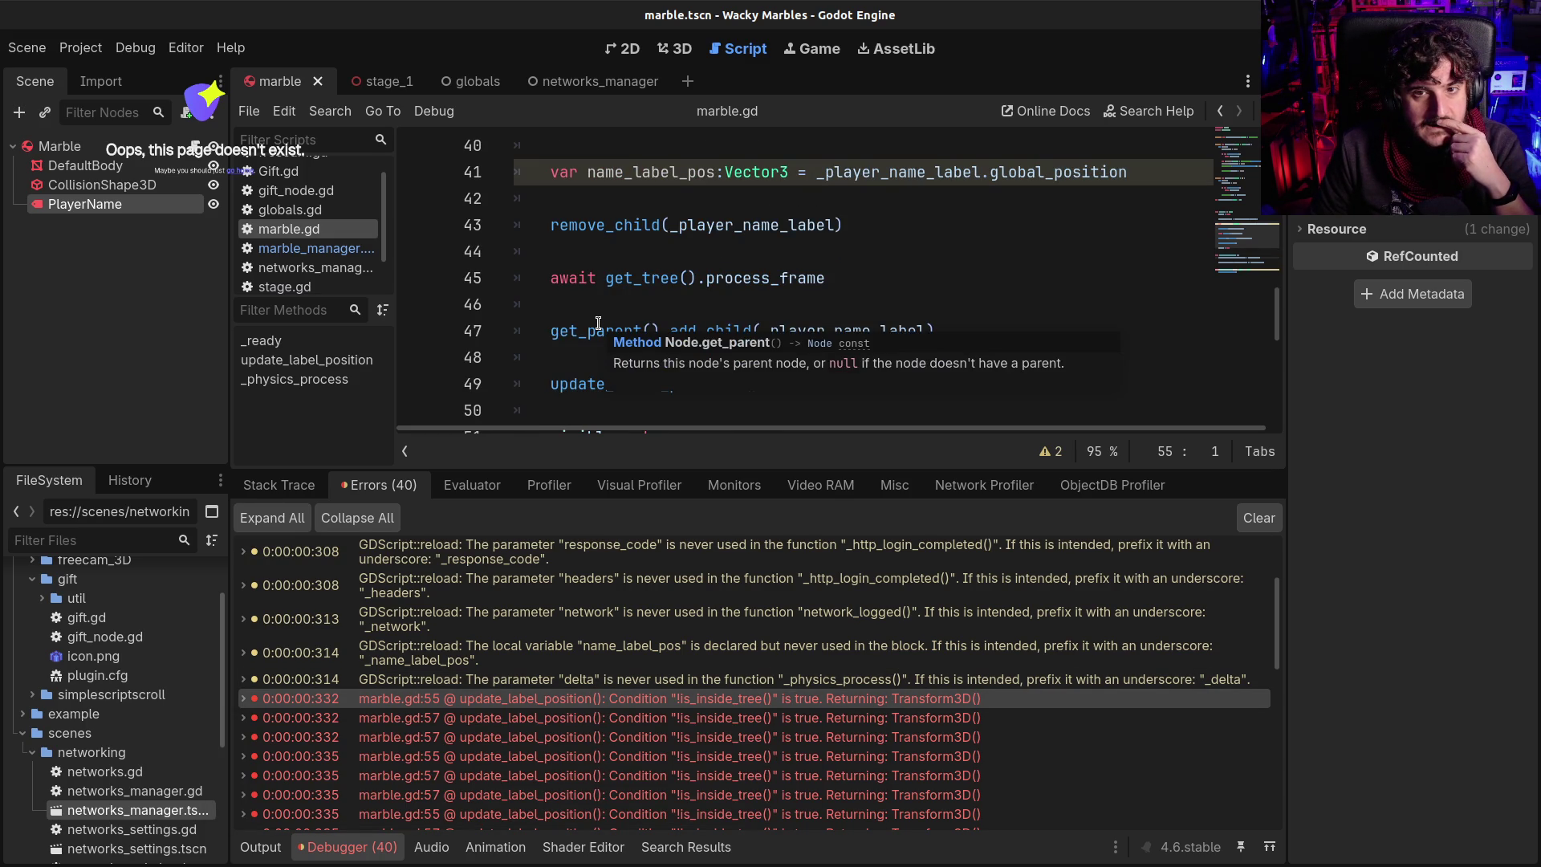
pyautogui.moveTo(615, 172); pyautogui.dragTo(1027, 172)
pyautogui.scroll(2, 995, 265)
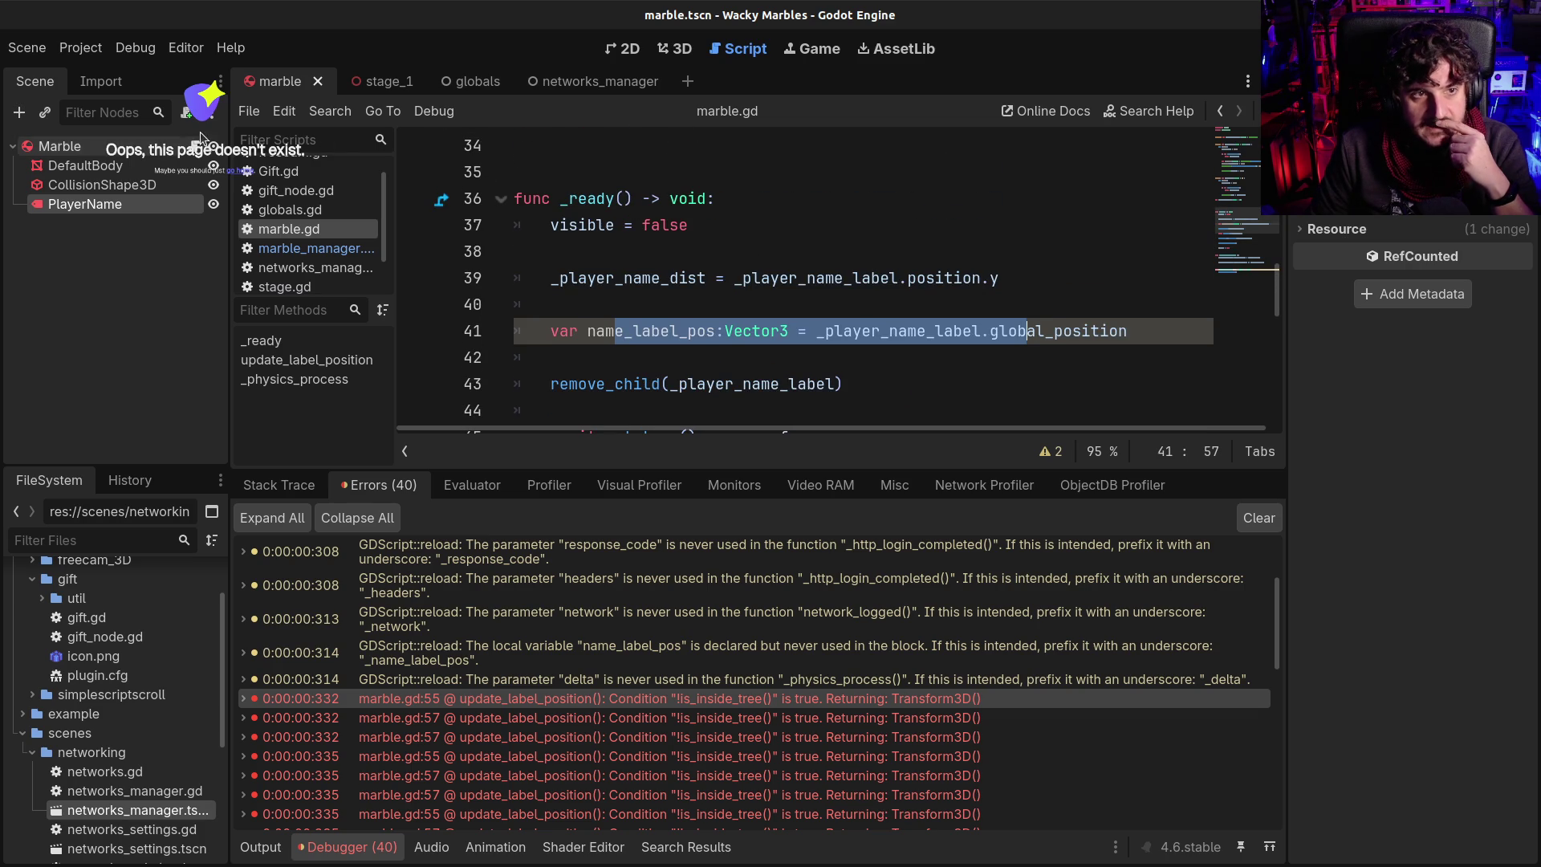
pyautogui.scroll(-1, 770, 255)
pyautogui.moveTo(897, 249)
pyautogui.moveTo(859, 254); pyautogui.dragTo(976, 257)
# Inspect the update_label_position call on line 61, then show the Output log
pyautogui.scroll(-1, 847, 301)
pyautogui.scroll(-5, 847, 302)
pyautogui.scroll(-1, 840, 294)
pyautogui.scroll(1, 822, 305)
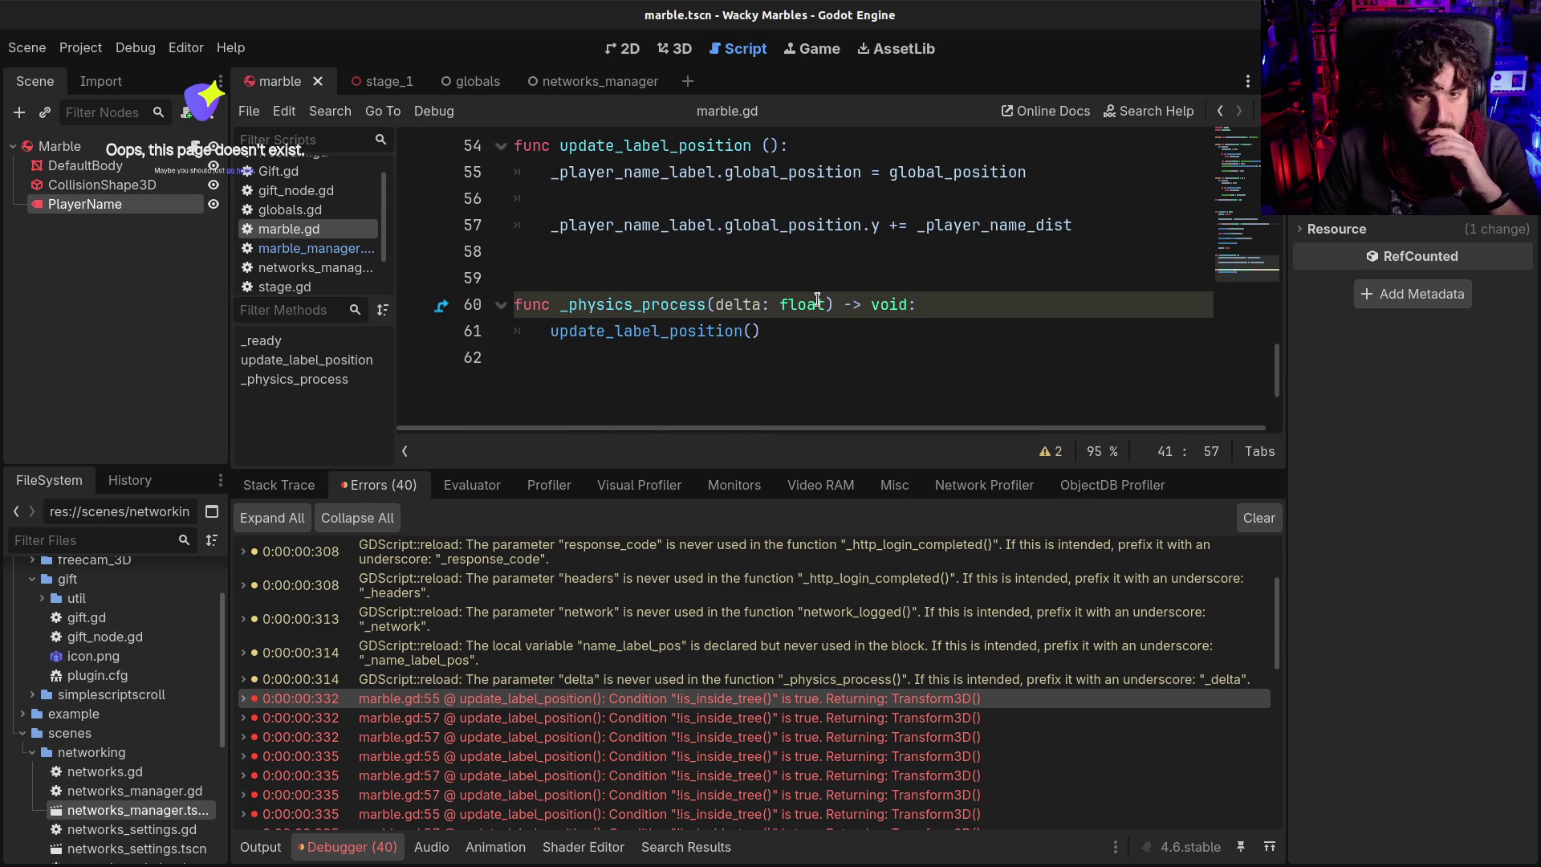
pyautogui.scroll(2, 815, 302)
pyautogui.scroll(-1, 812, 305)
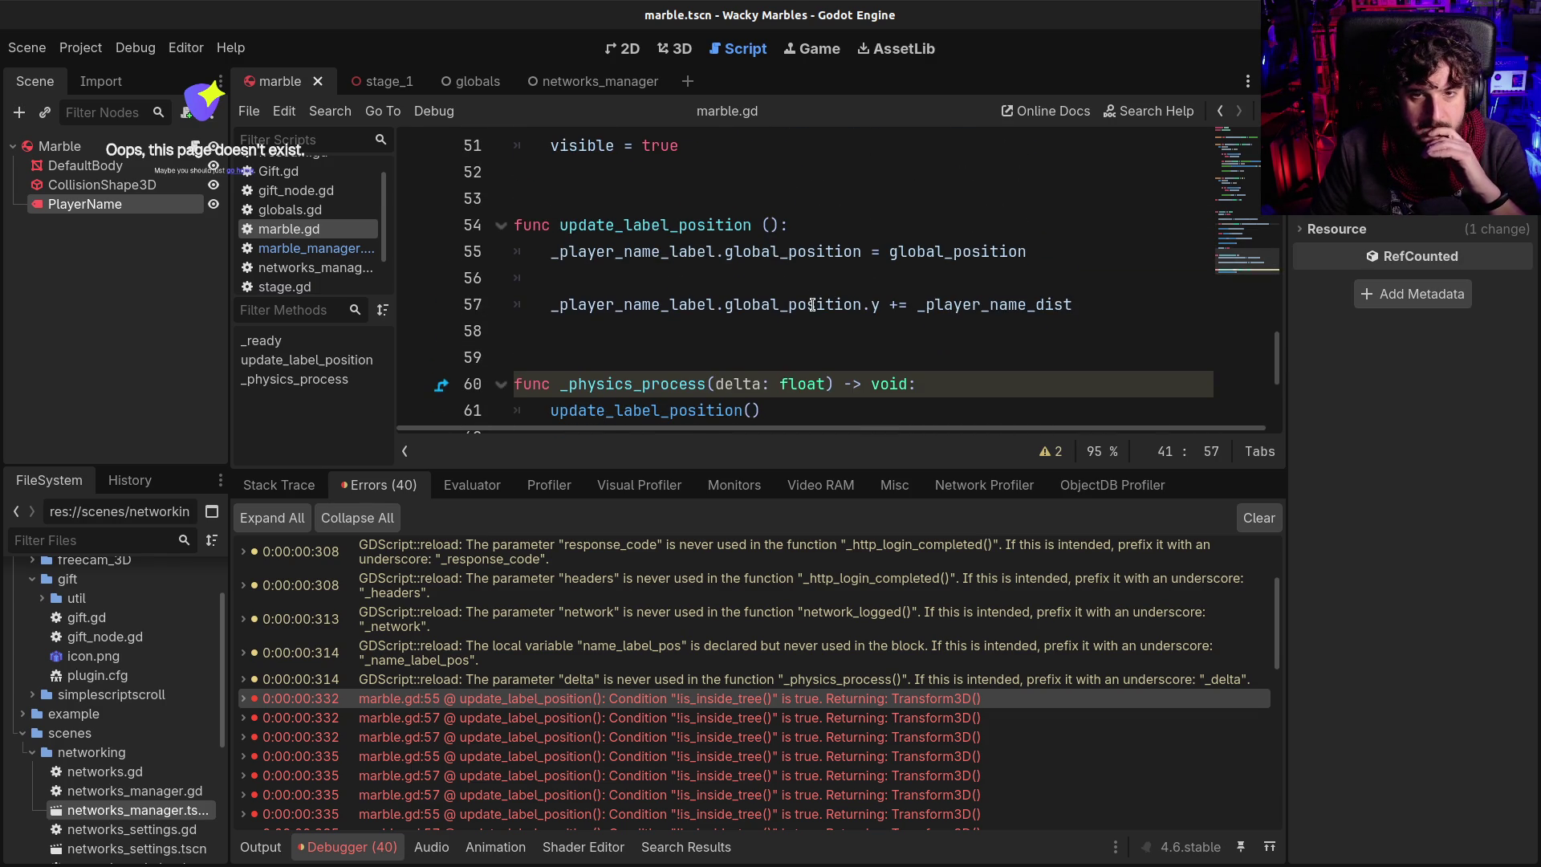
pyautogui.scroll(-1, 813, 305)
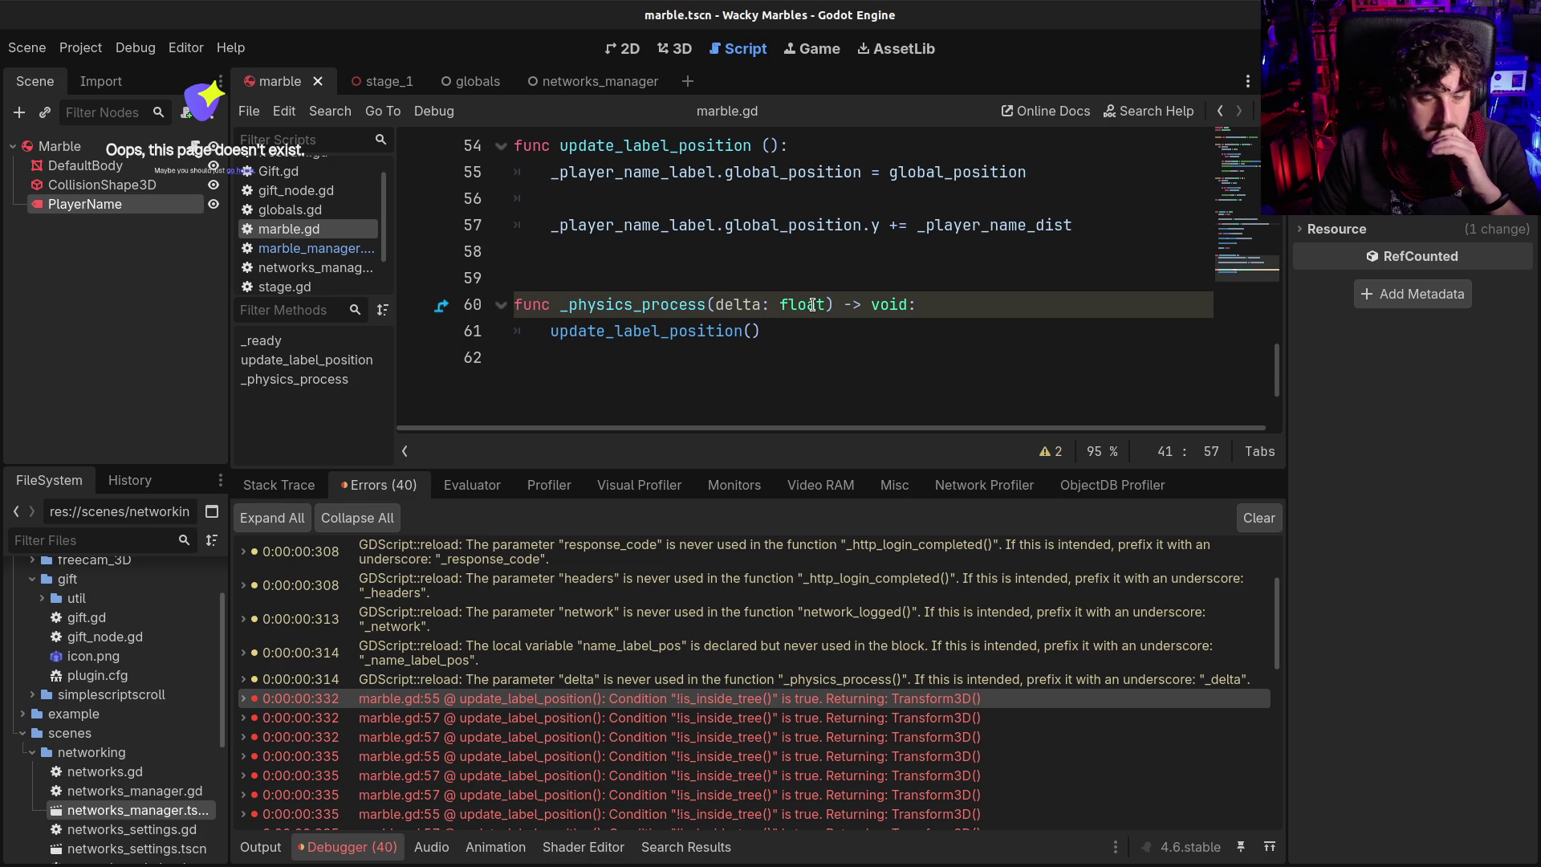
pyautogui.scroll(-1, 812, 305)
pyautogui.scroll(2, 812, 305)
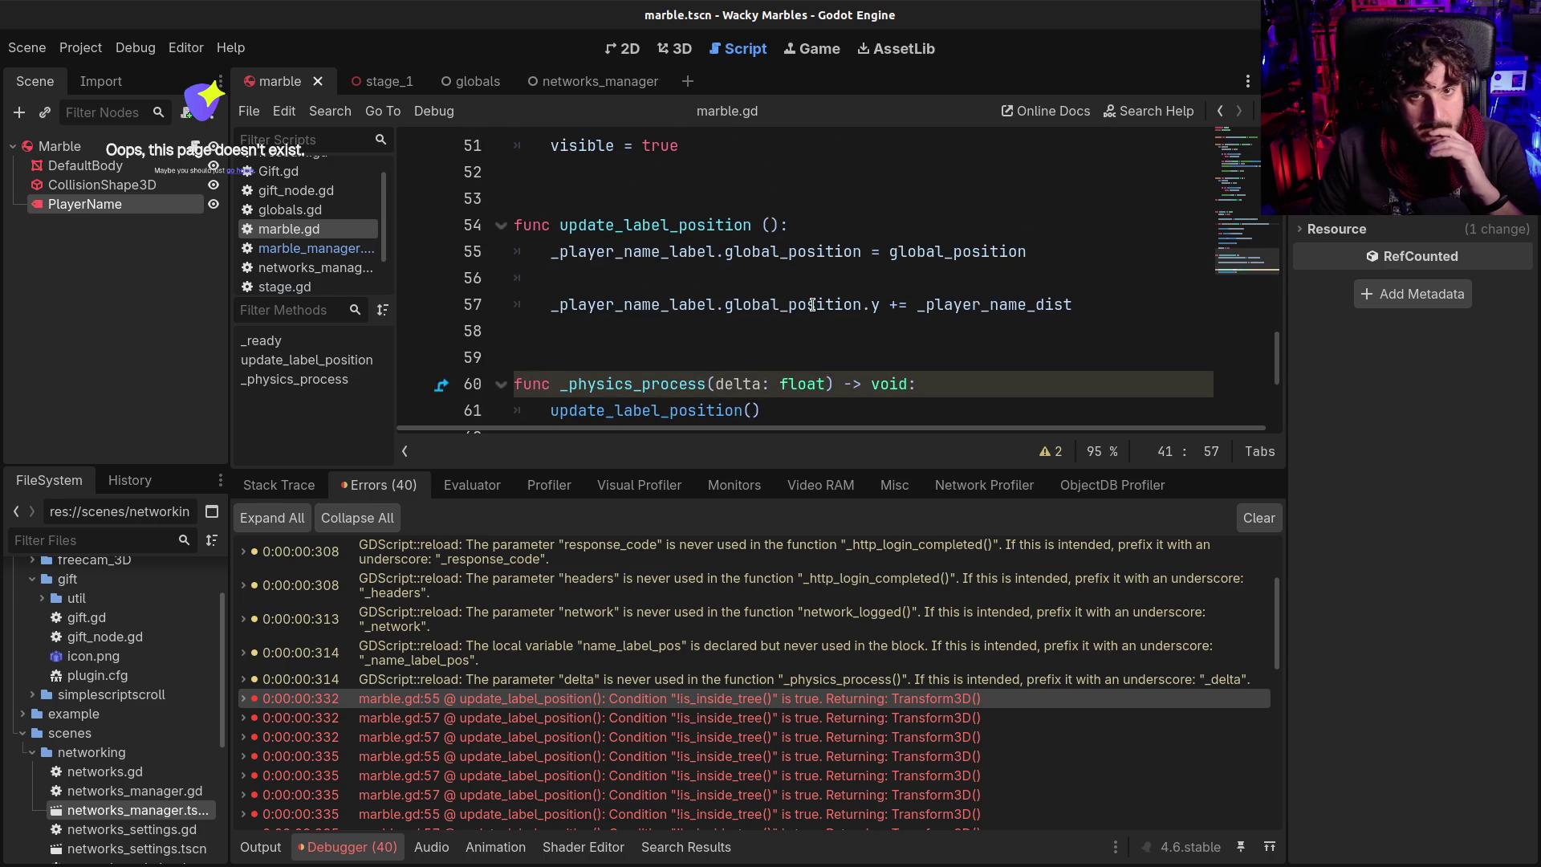
pyautogui.scroll(-1, 813, 305)
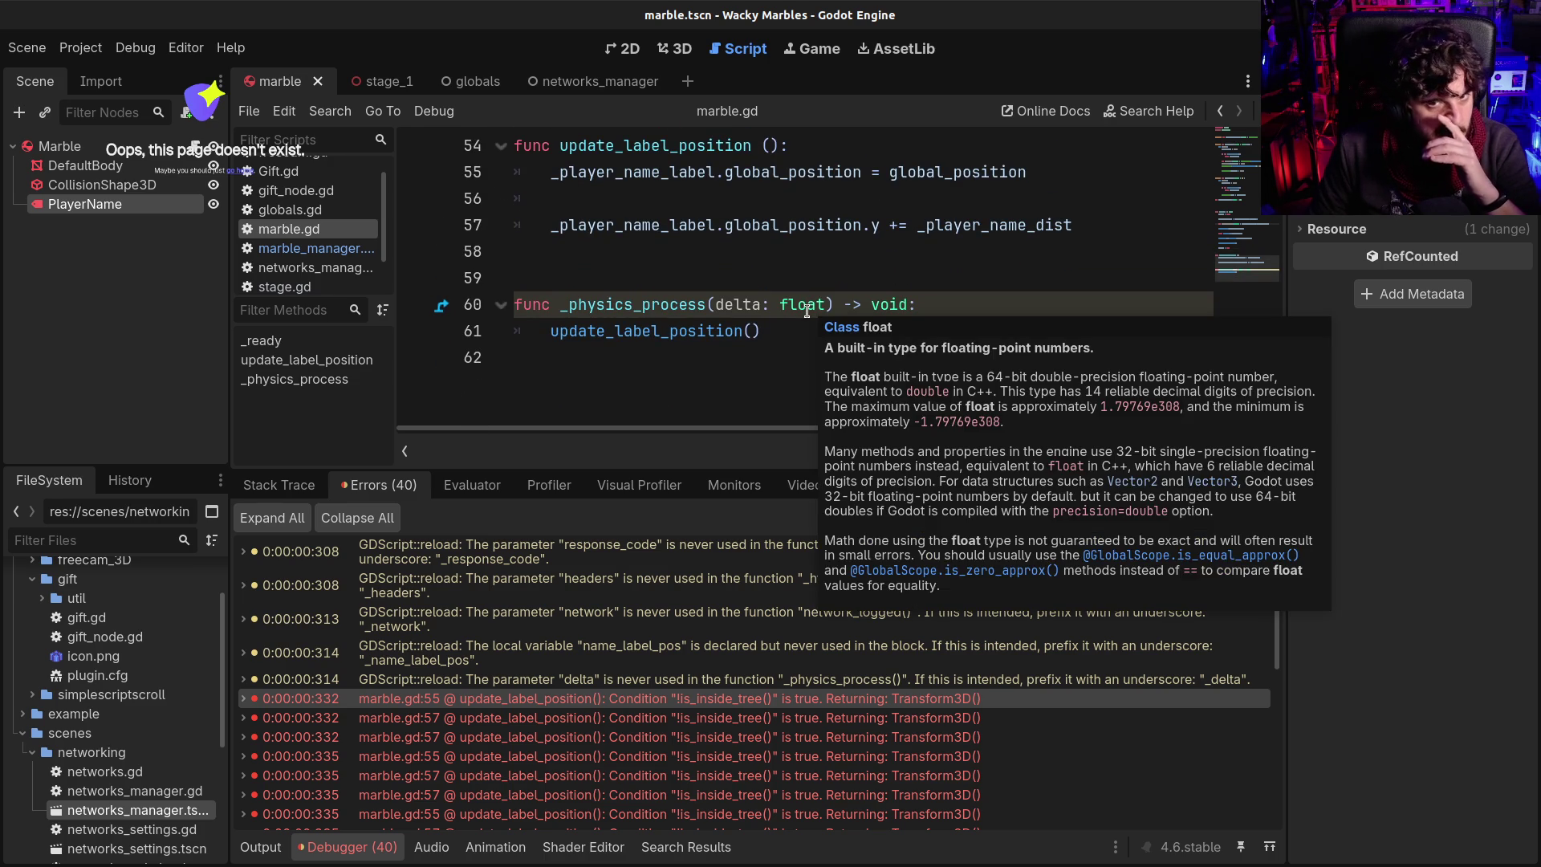
pyautogui.click(716, 330)
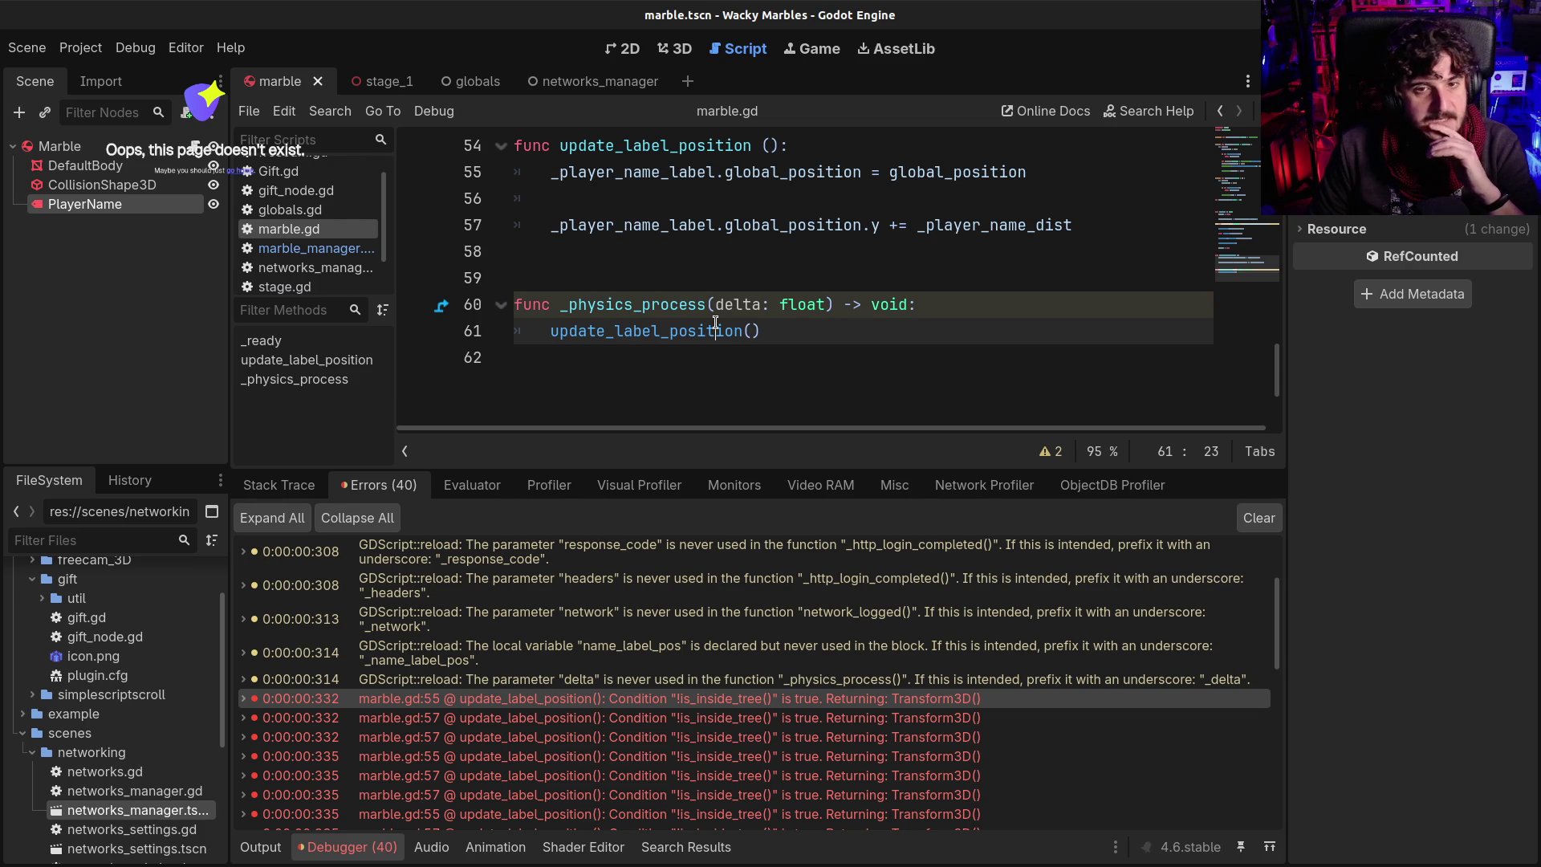
pyautogui.moveTo(716, 323)
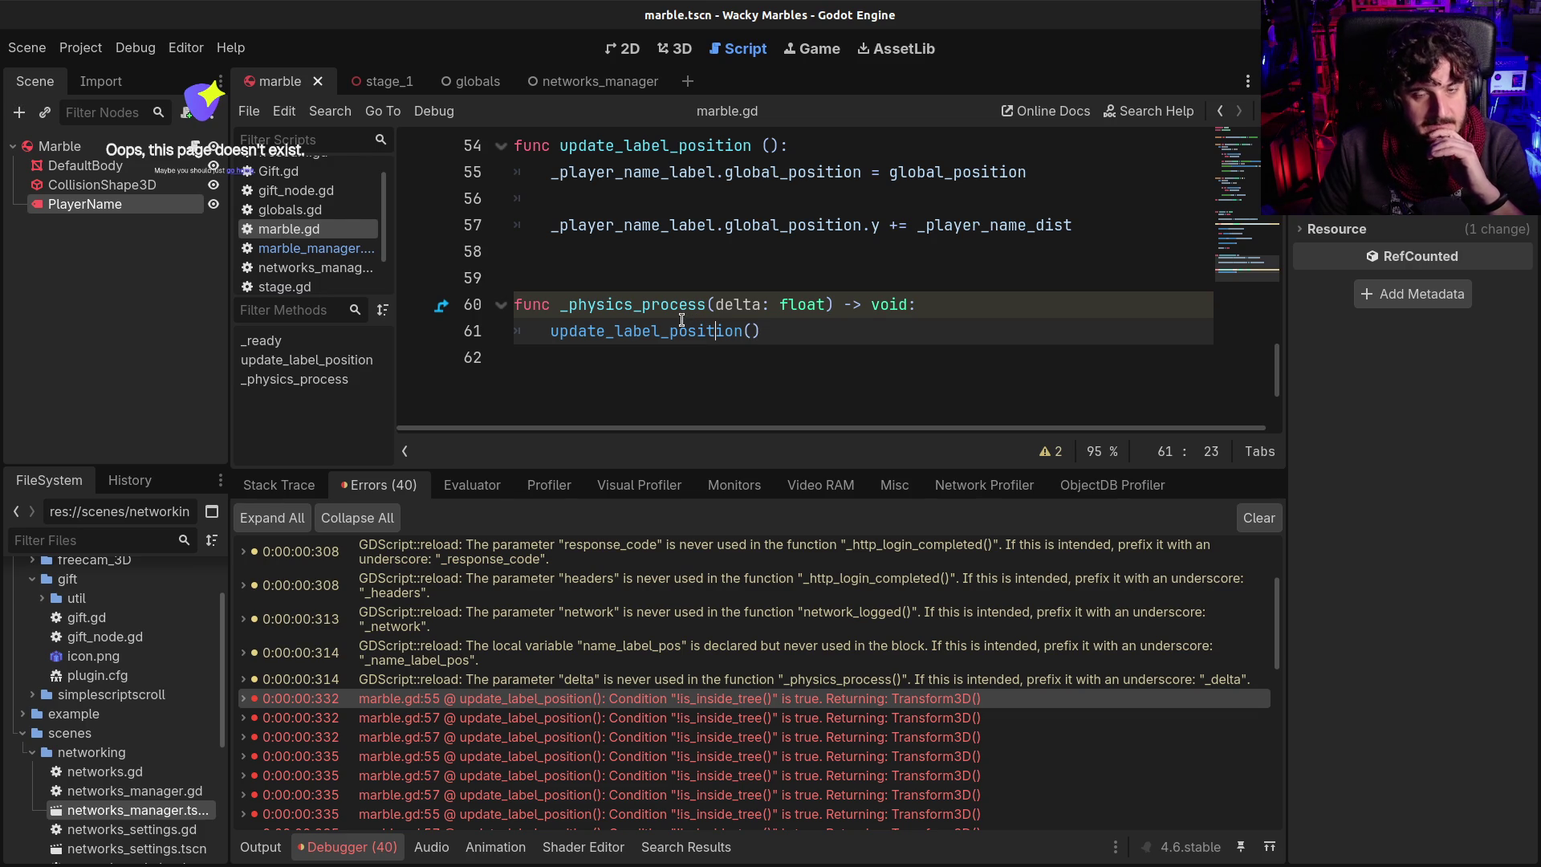
pyautogui.scroll(3, 671, 329)
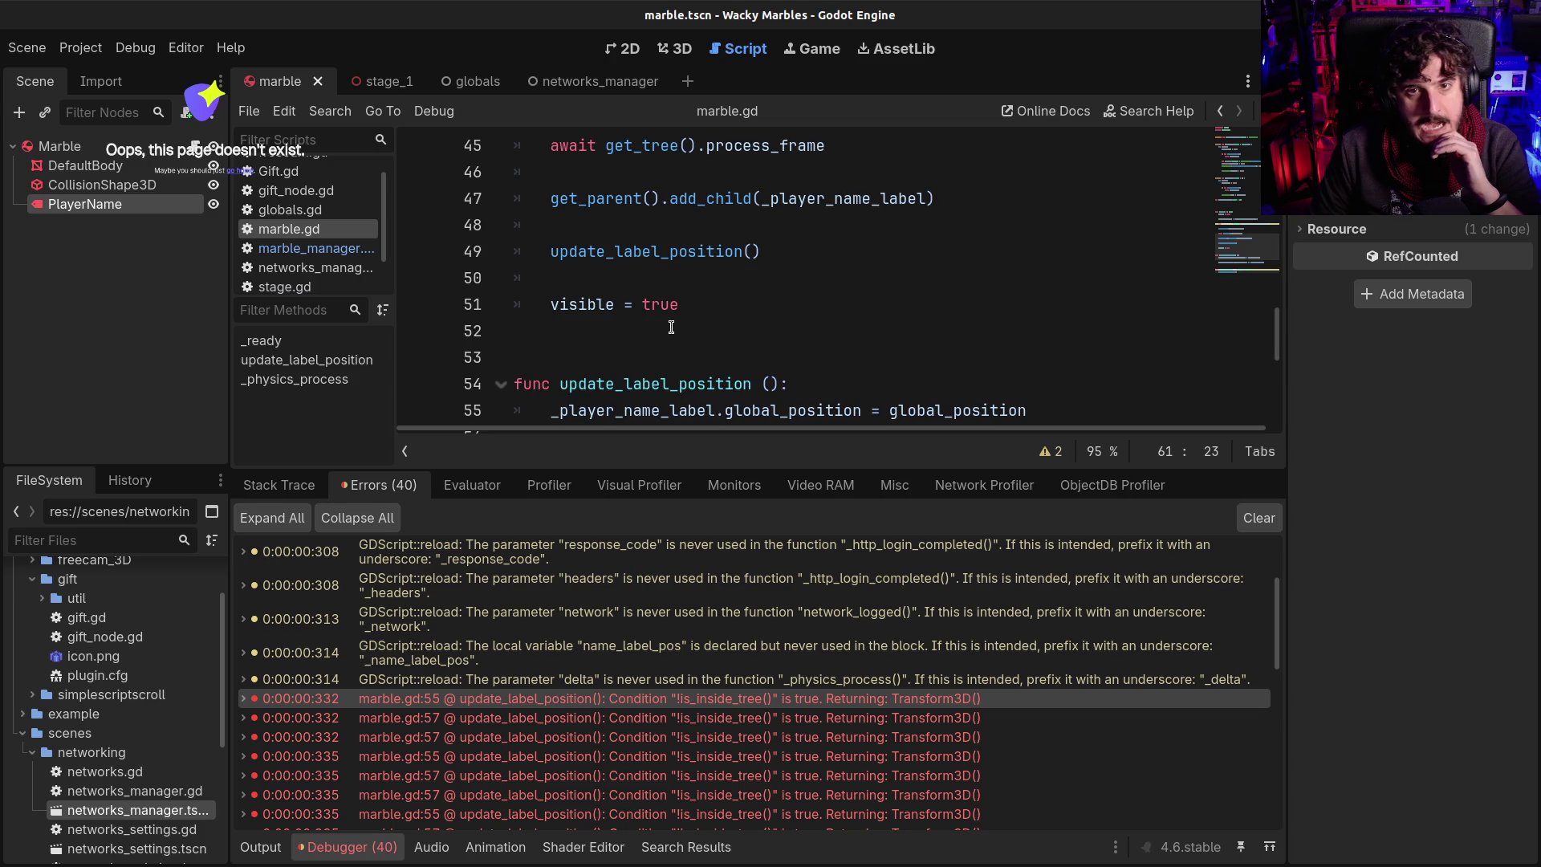
pyautogui.scroll(4, 671, 327)
pyautogui.click(263, 847)
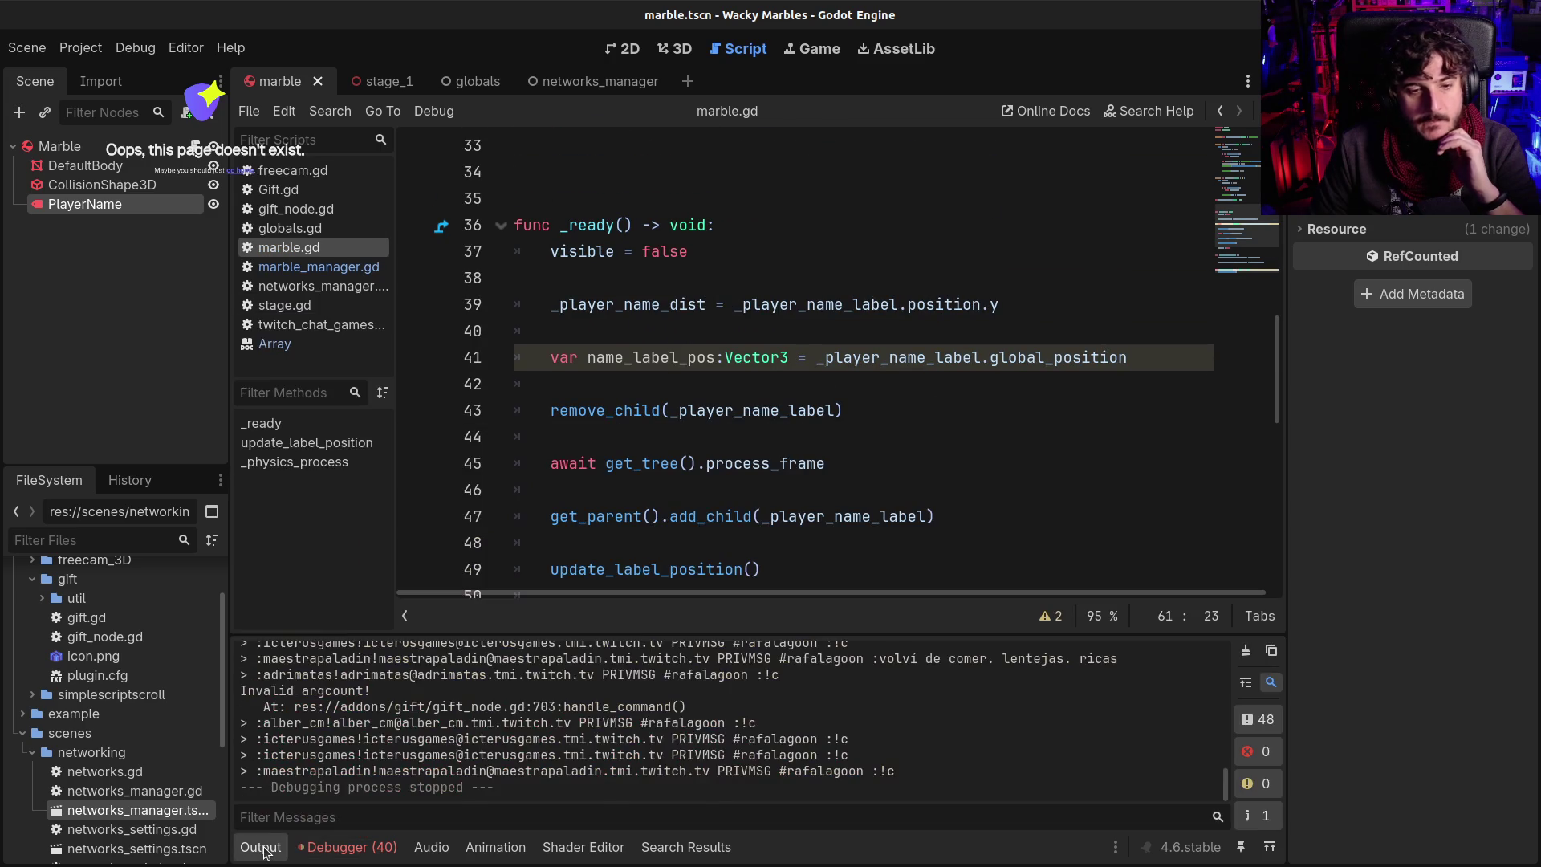
# Add set_physics_process(false) as the first line of _ready in marble.gd
pyautogui.click(263, 848)
pyautogui.click(785, 242)
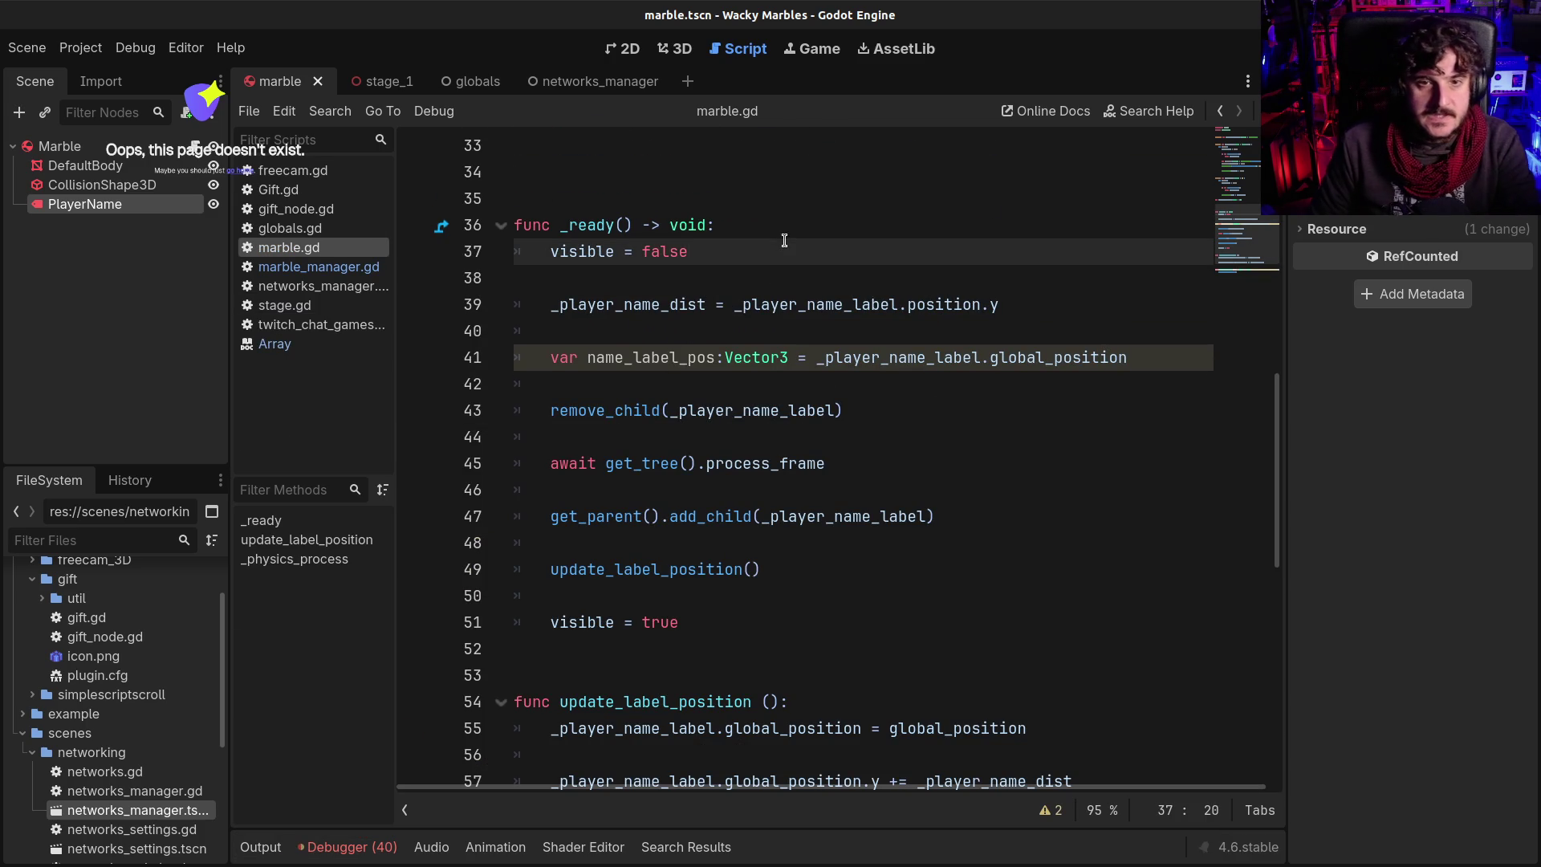
pyautogui.scroll(1, 805, 246)
pyautogui.hotkey('ctrl', 'shift', 'Return')
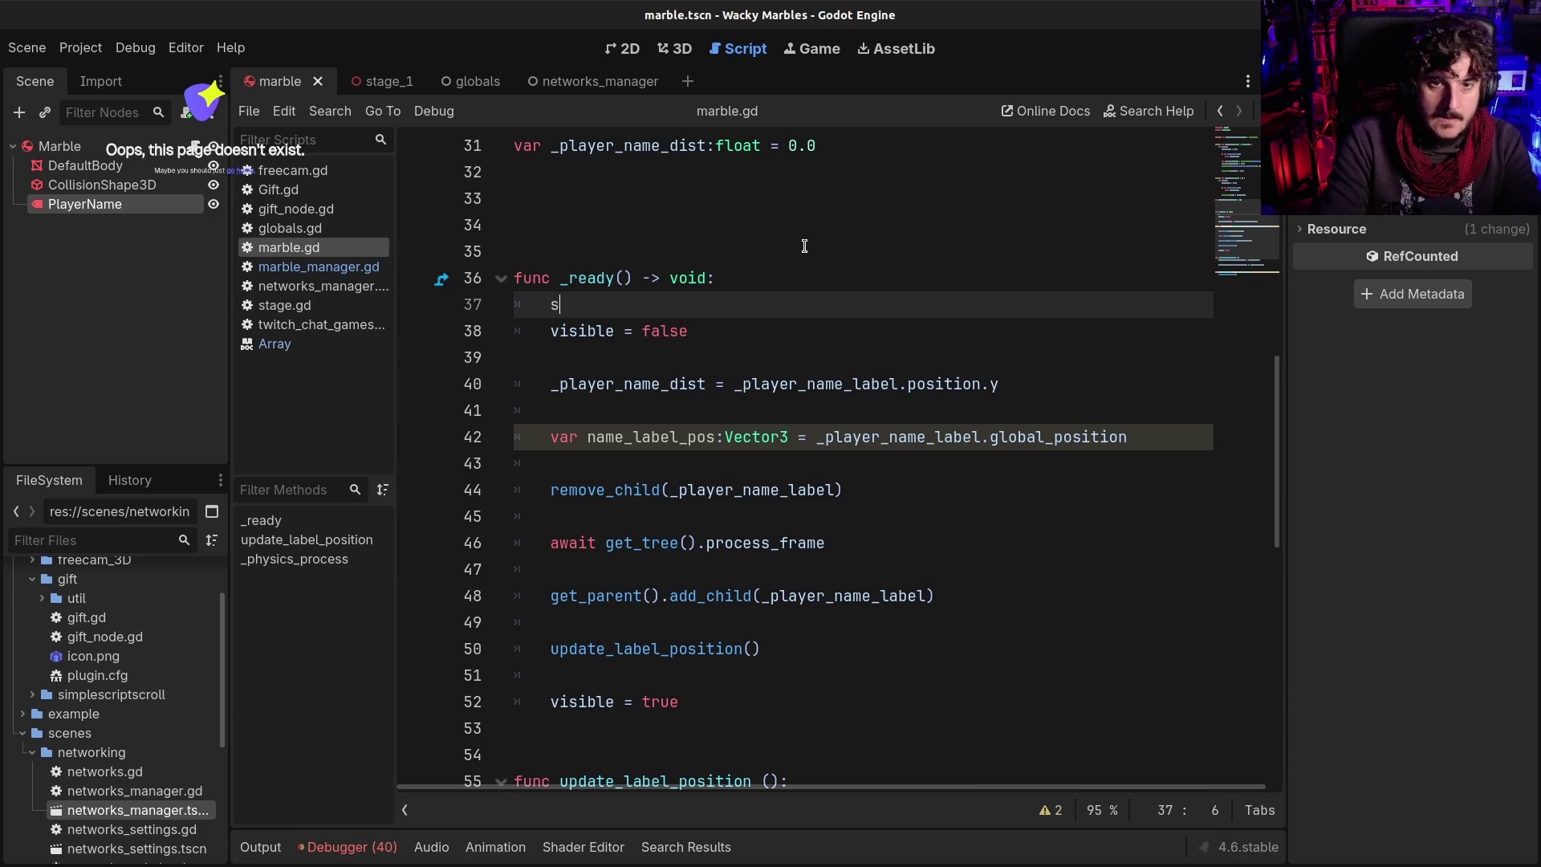
pyautogui.write('set_pro')
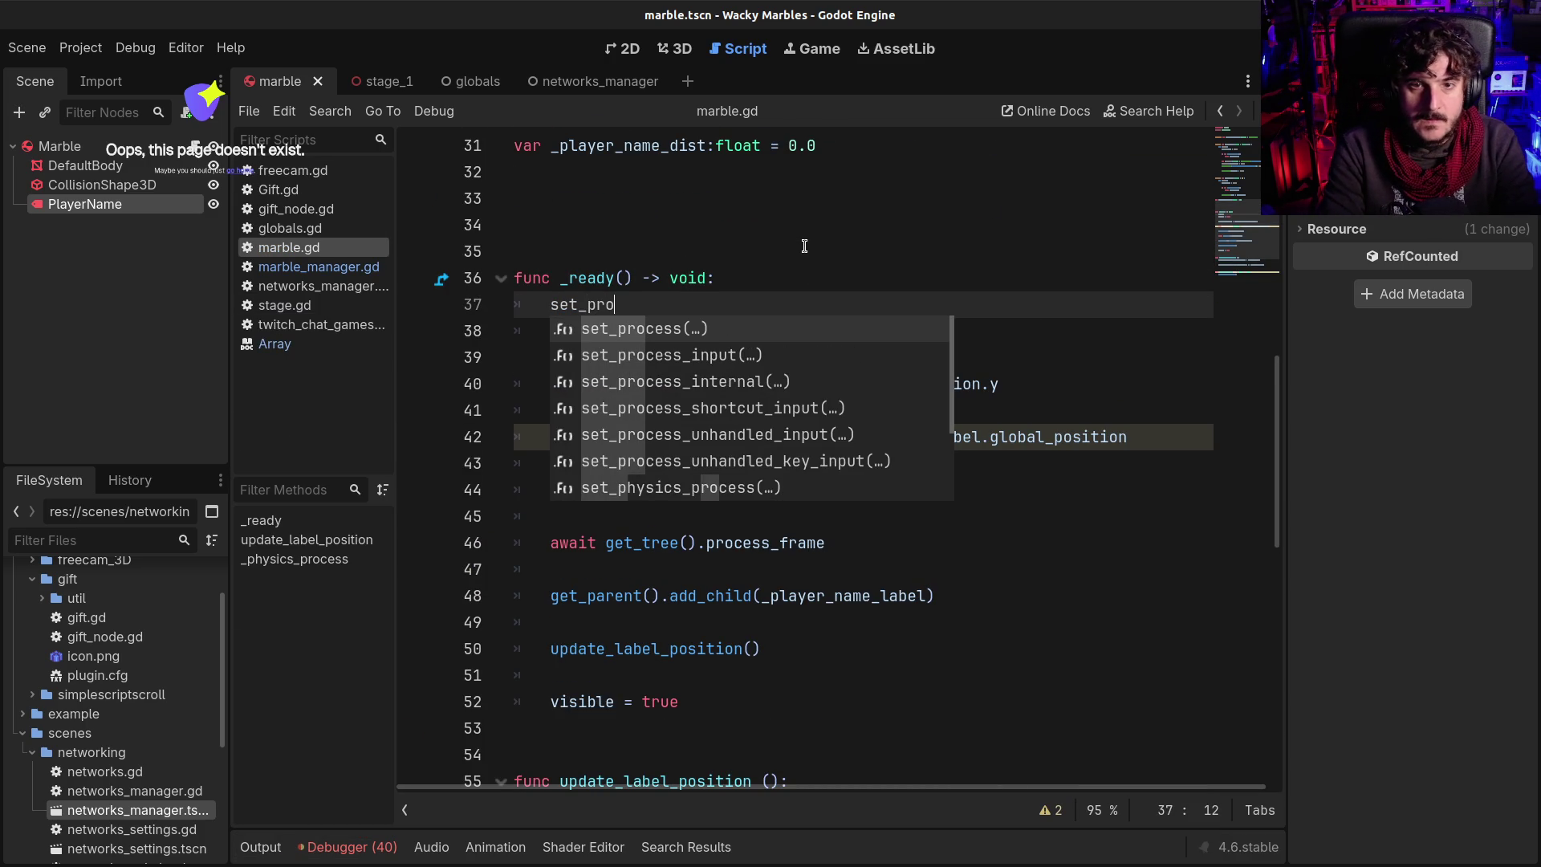
pyautogui.press('BackSpace')
pyautogui.press('BackSpace')
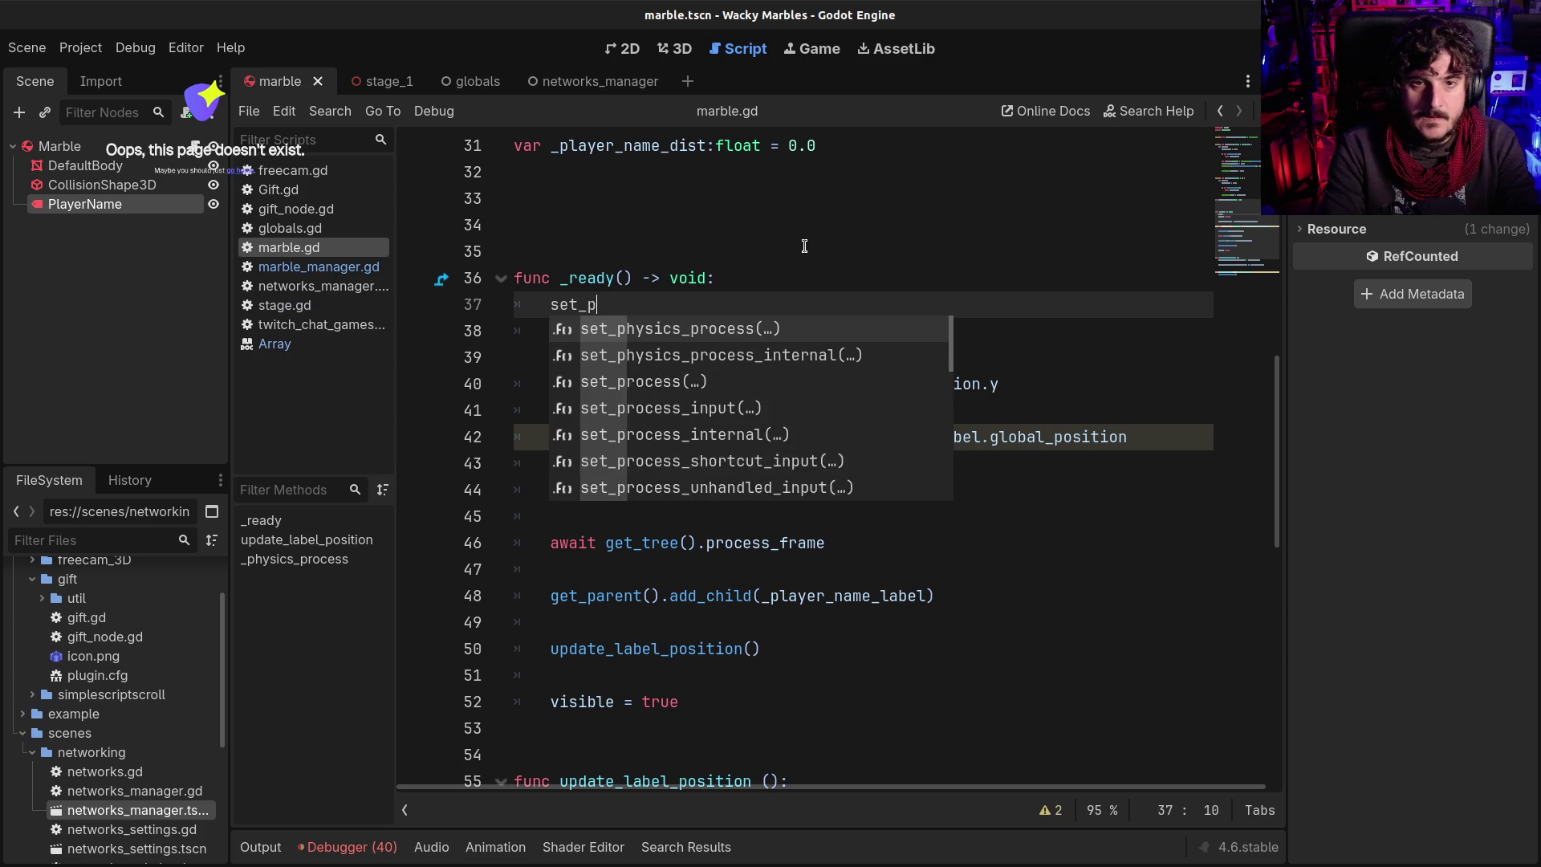
pyautogui.write('hy')
pyautogui.press('Return')
pyautogui.write('alse)')
pyautogui.press('Home')
pyautogui.hotkey('shift', 'End')
pyautogui.hotkey('ctrl', 'c')
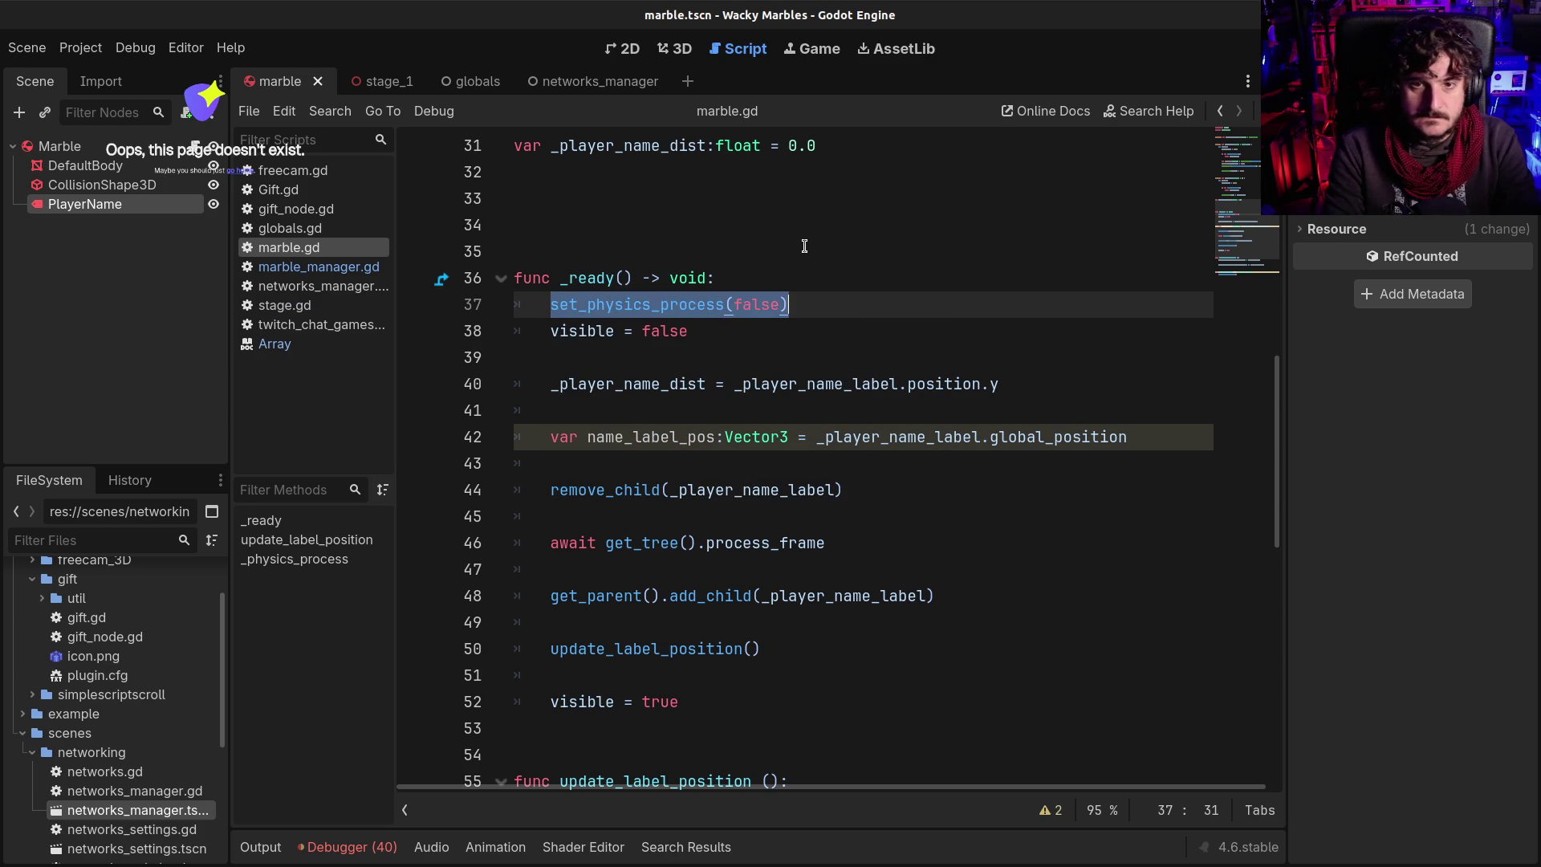
pyautogui.press('End')
pyautogui.press('Return')
pyautogui.press('BackSpace')
# Insert set_physics_process(true) above visible = true, save marble.gd and run the game
pyautogui.scroll(-3, 805, 246)
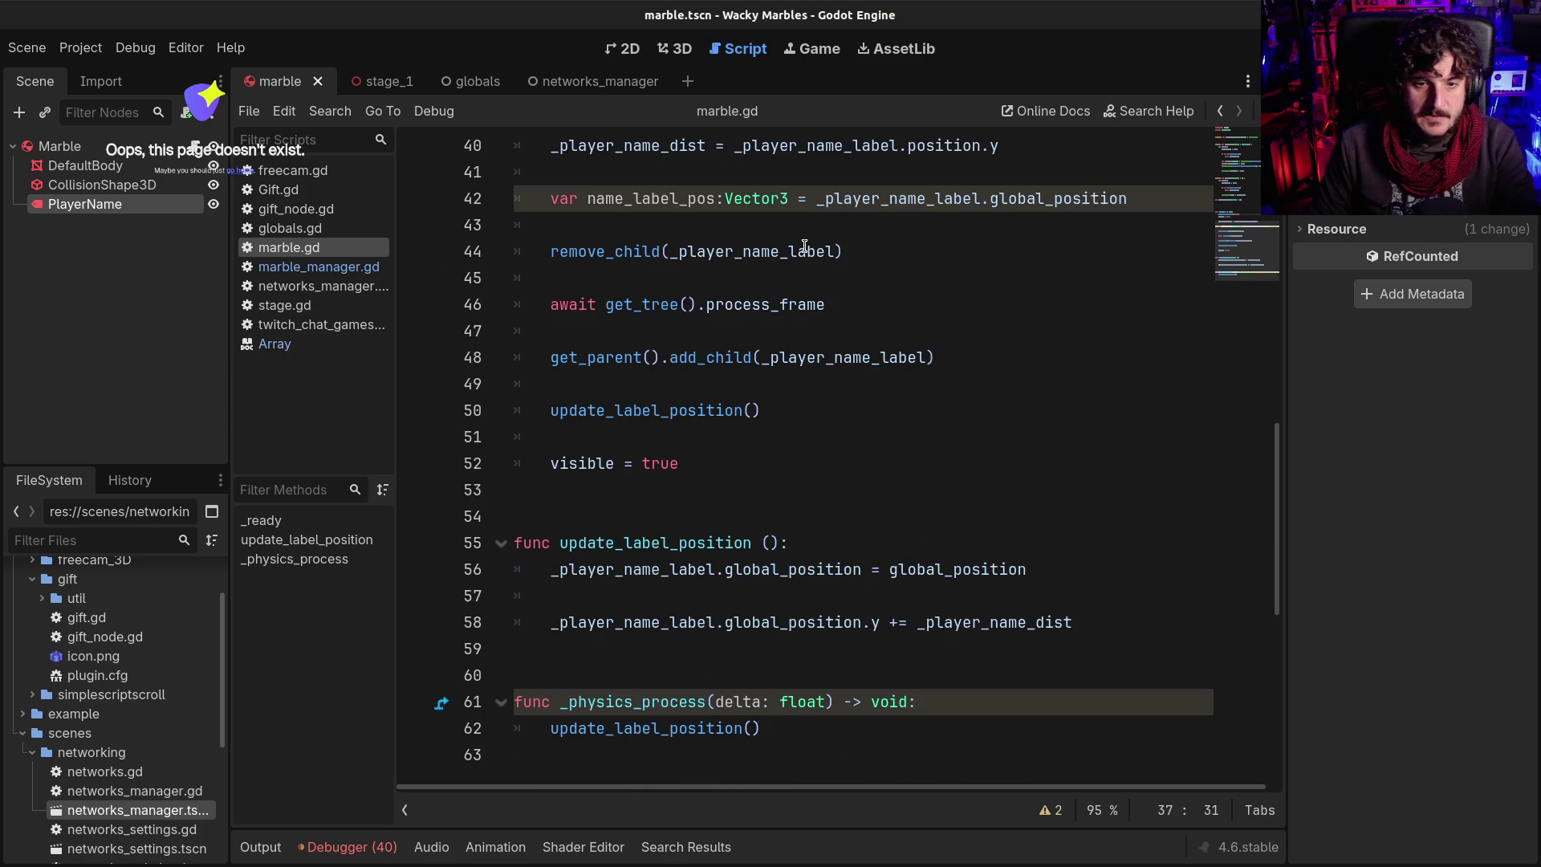
pyautogui.click(699, 442)
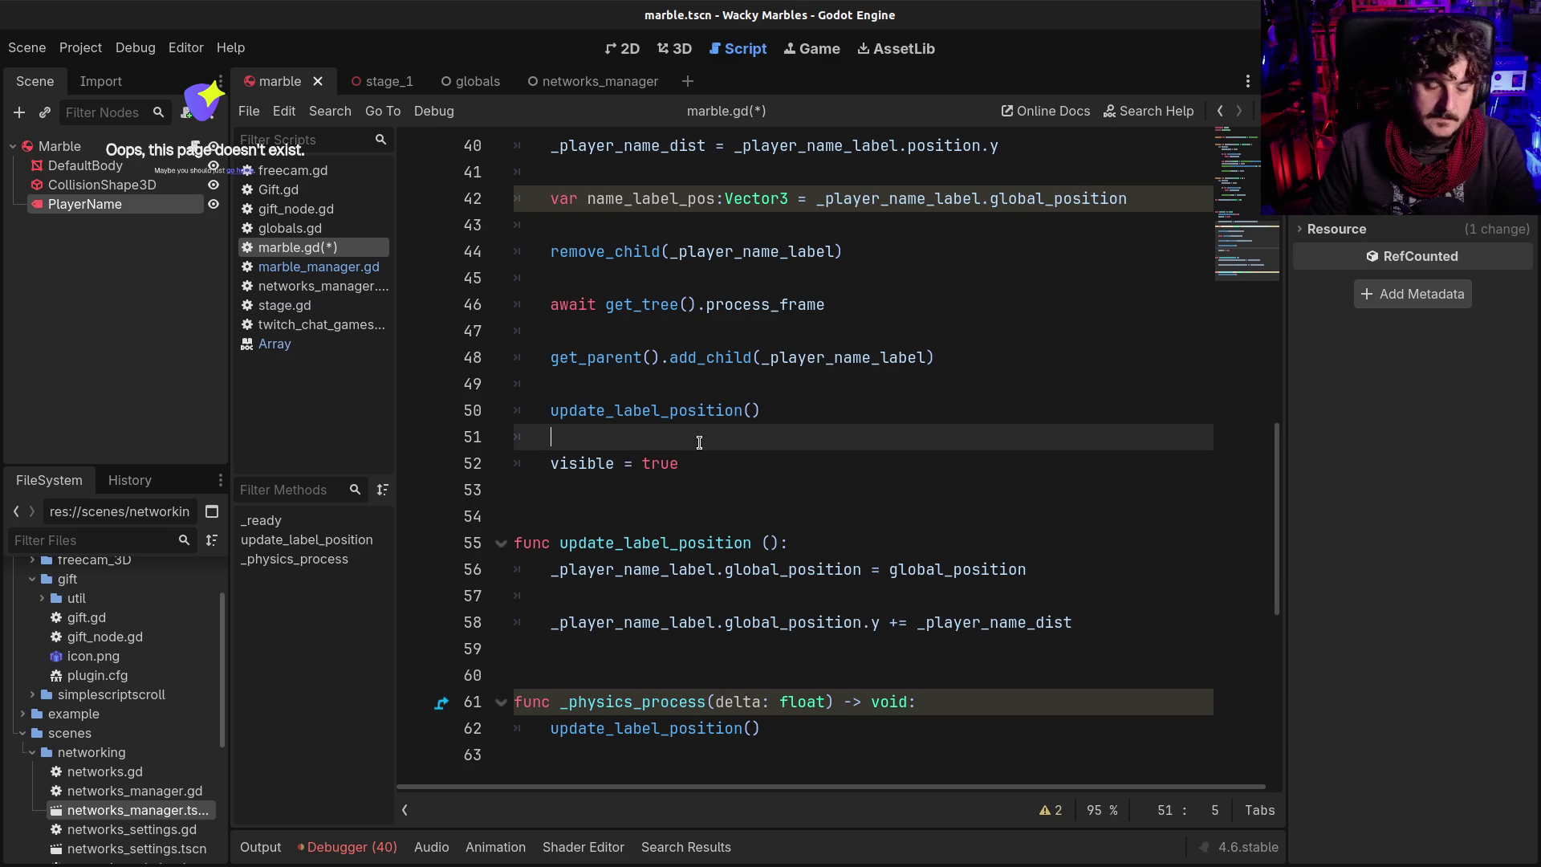
pyautogui.press('Return')
pyautogui.hotkey('ctrl', 'v')
pyautogui.hotkey('ctrl', 'shift', 'Left')
pyautogui.press('BackSpace')
pyautogui.write('true')
pyautogui.hotkey('ctrl', 's')
pyautogui.press('F5')
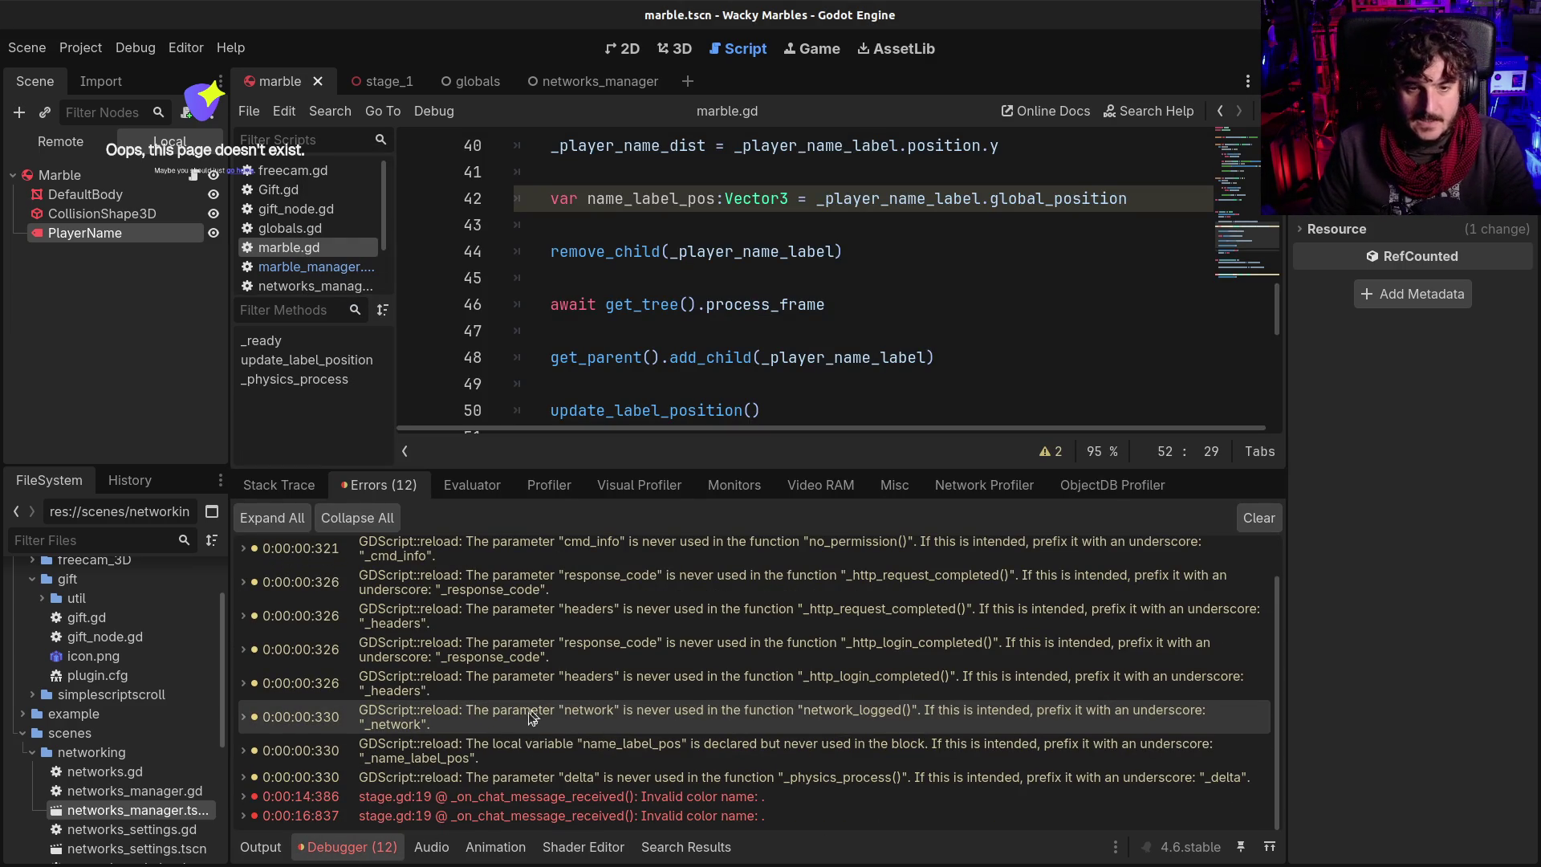
# Go to the stage.gd:19 'Invalid color name' error line
pyautogui.click(695, 797)
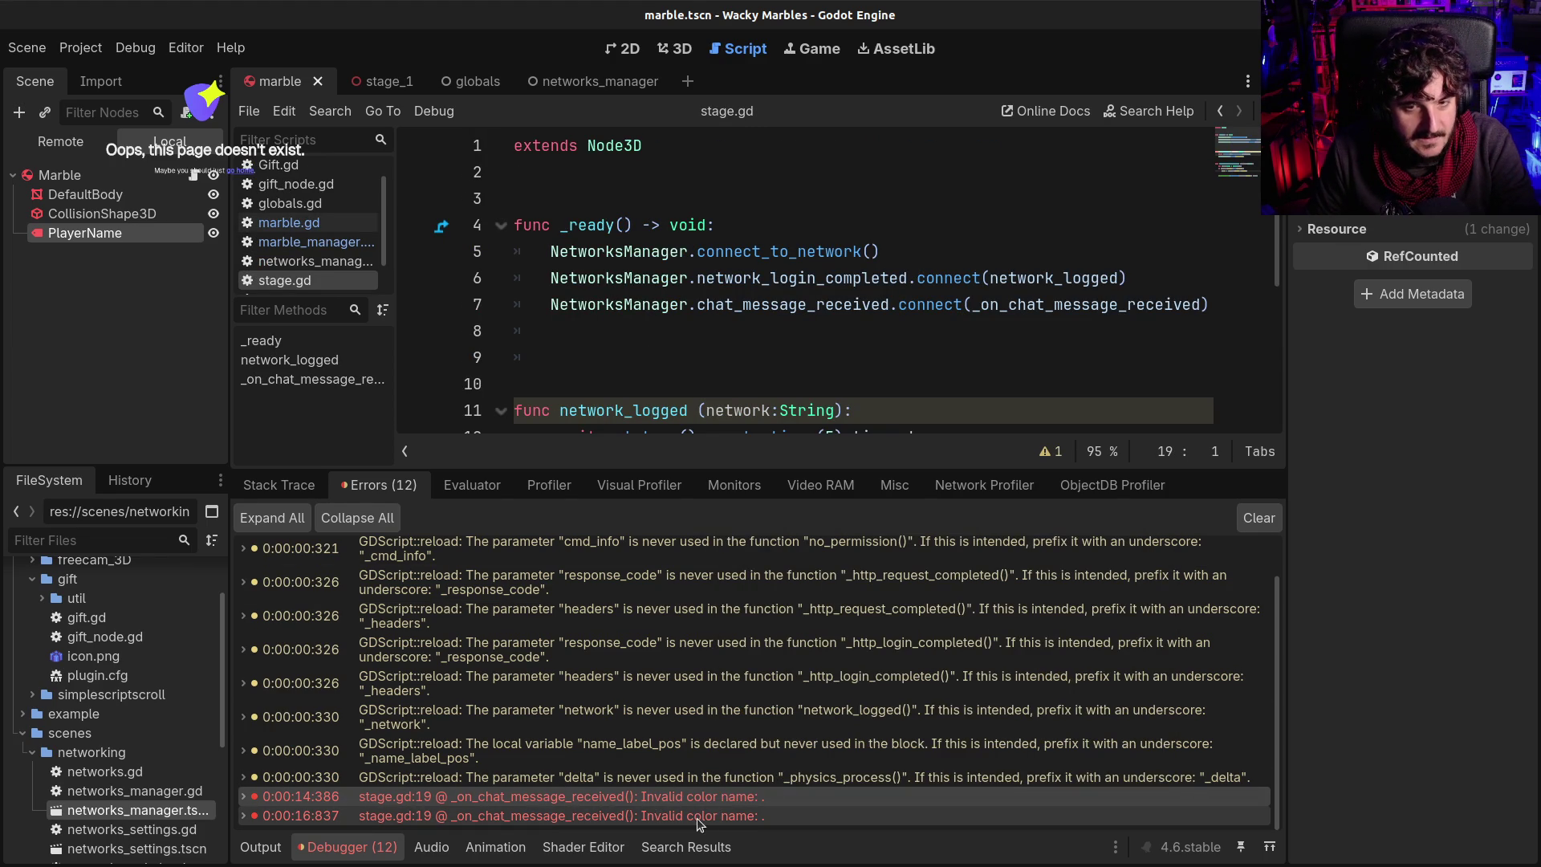
pyautogui.scroll(-2, 733, 350)
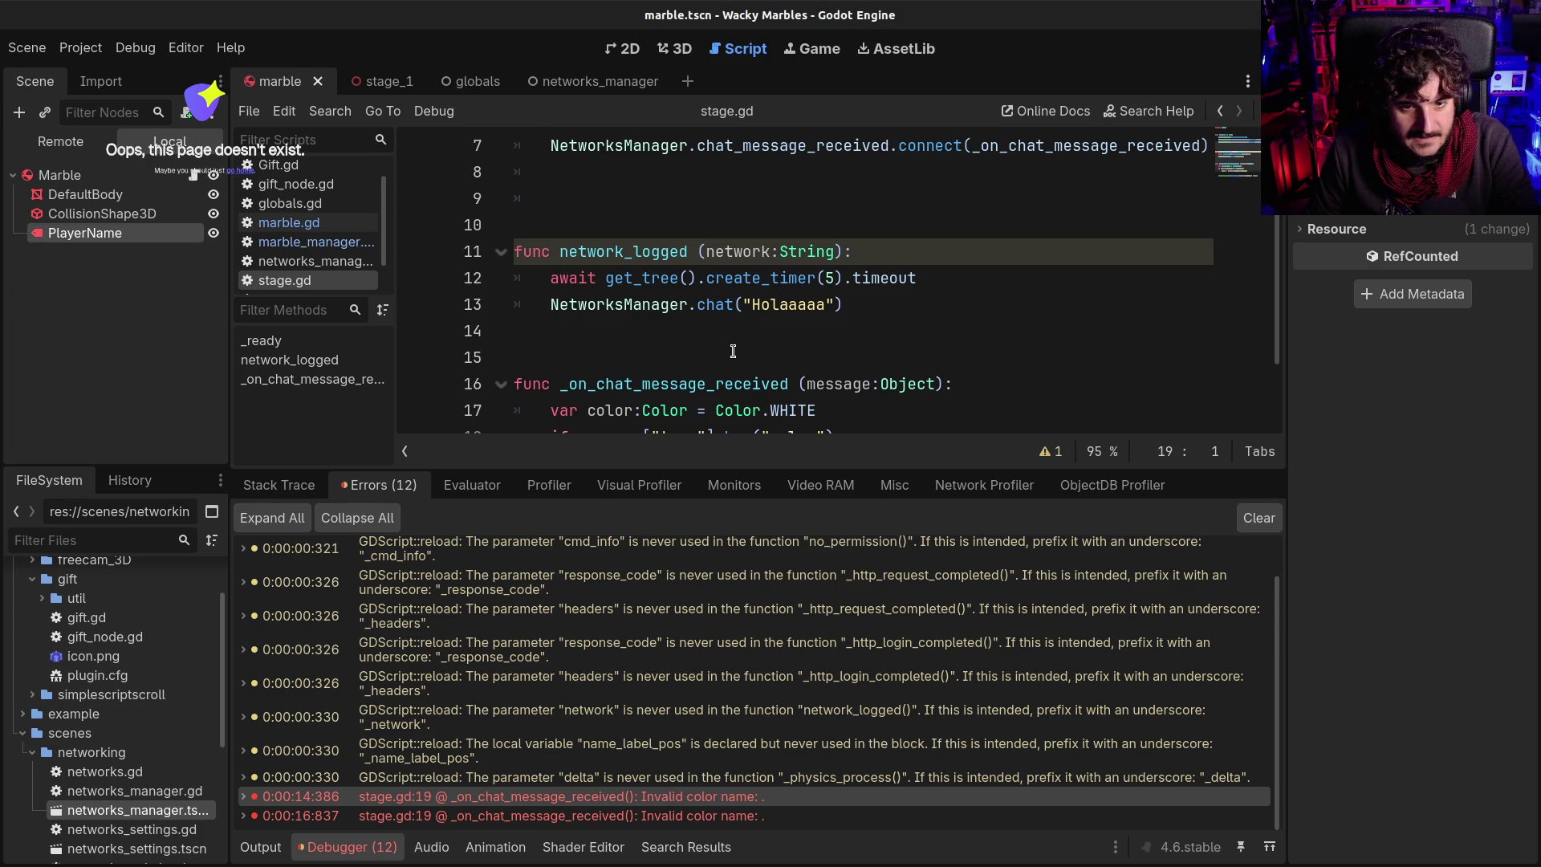
pyautogui.doubleClick(473, 795)
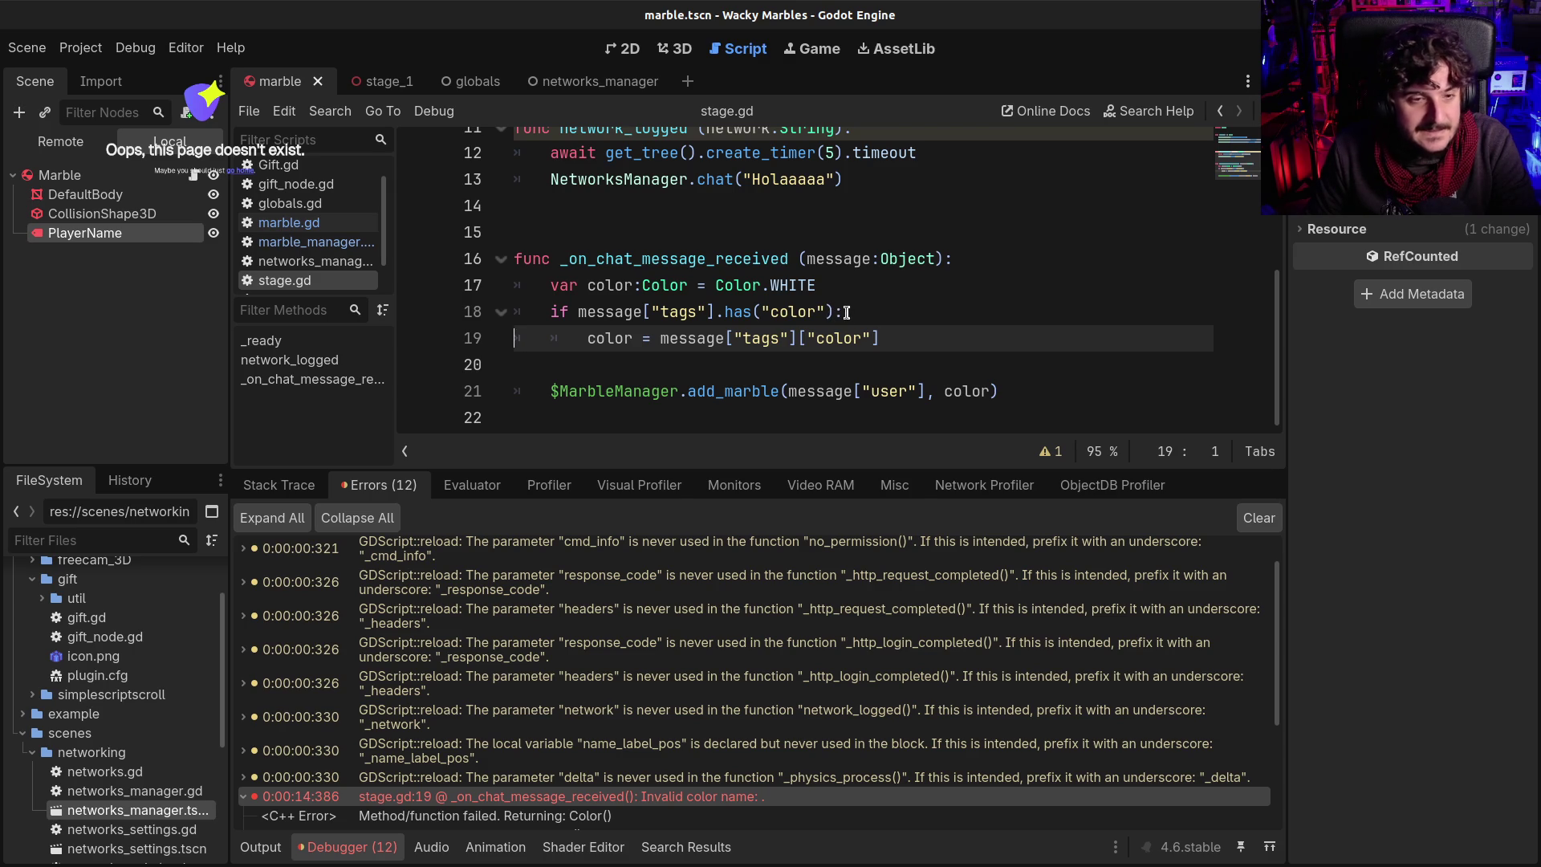
# Write a prints(message["user"], color) line inside the colour check
pyautogui.click(846, 313)
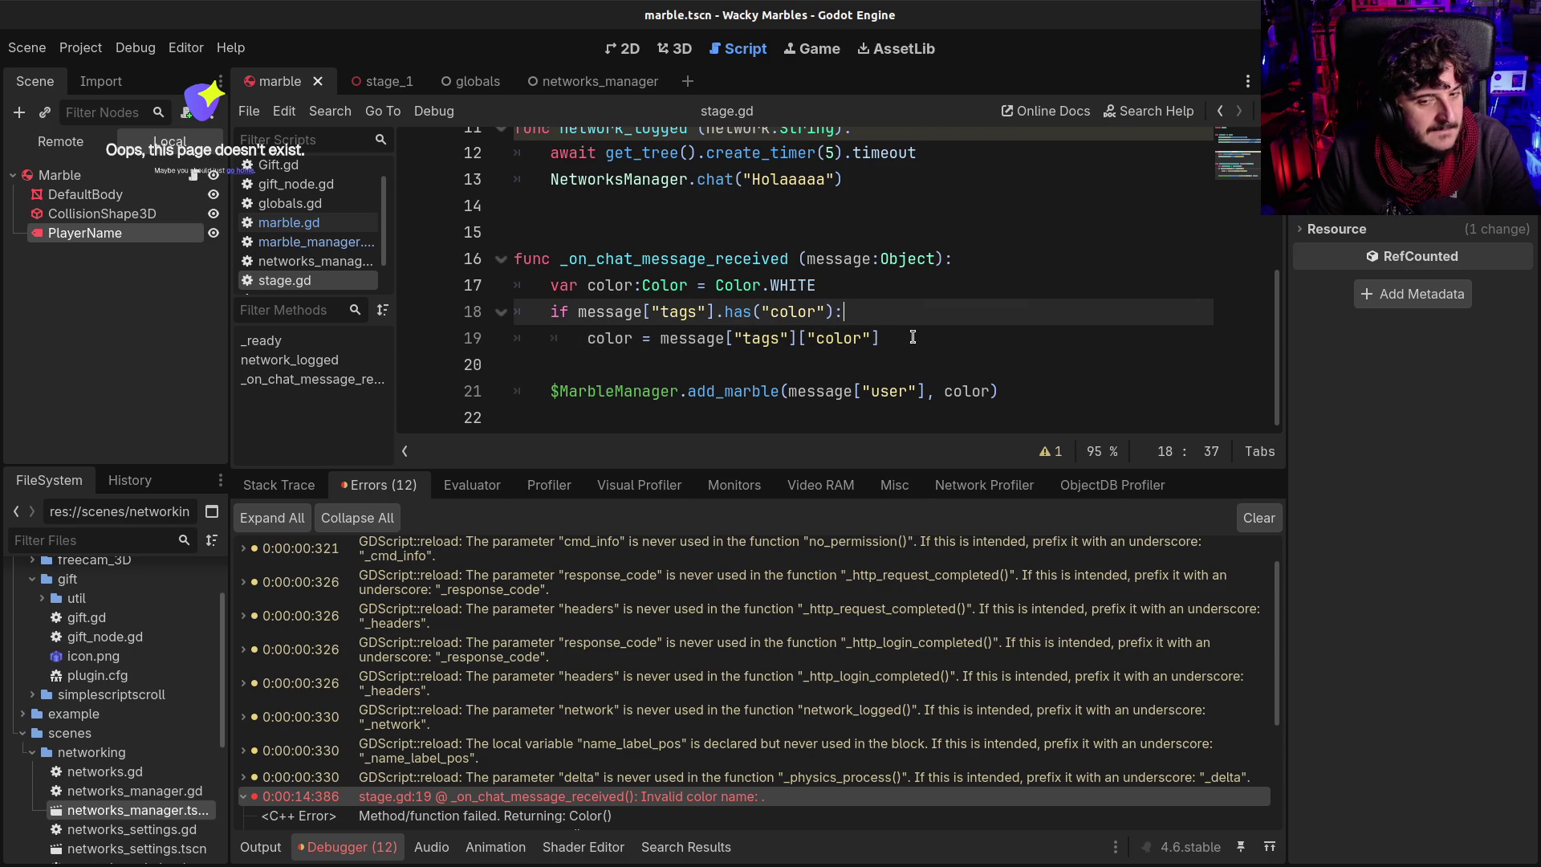
pyautogui.press('Return')
pyautogui.write('print(')
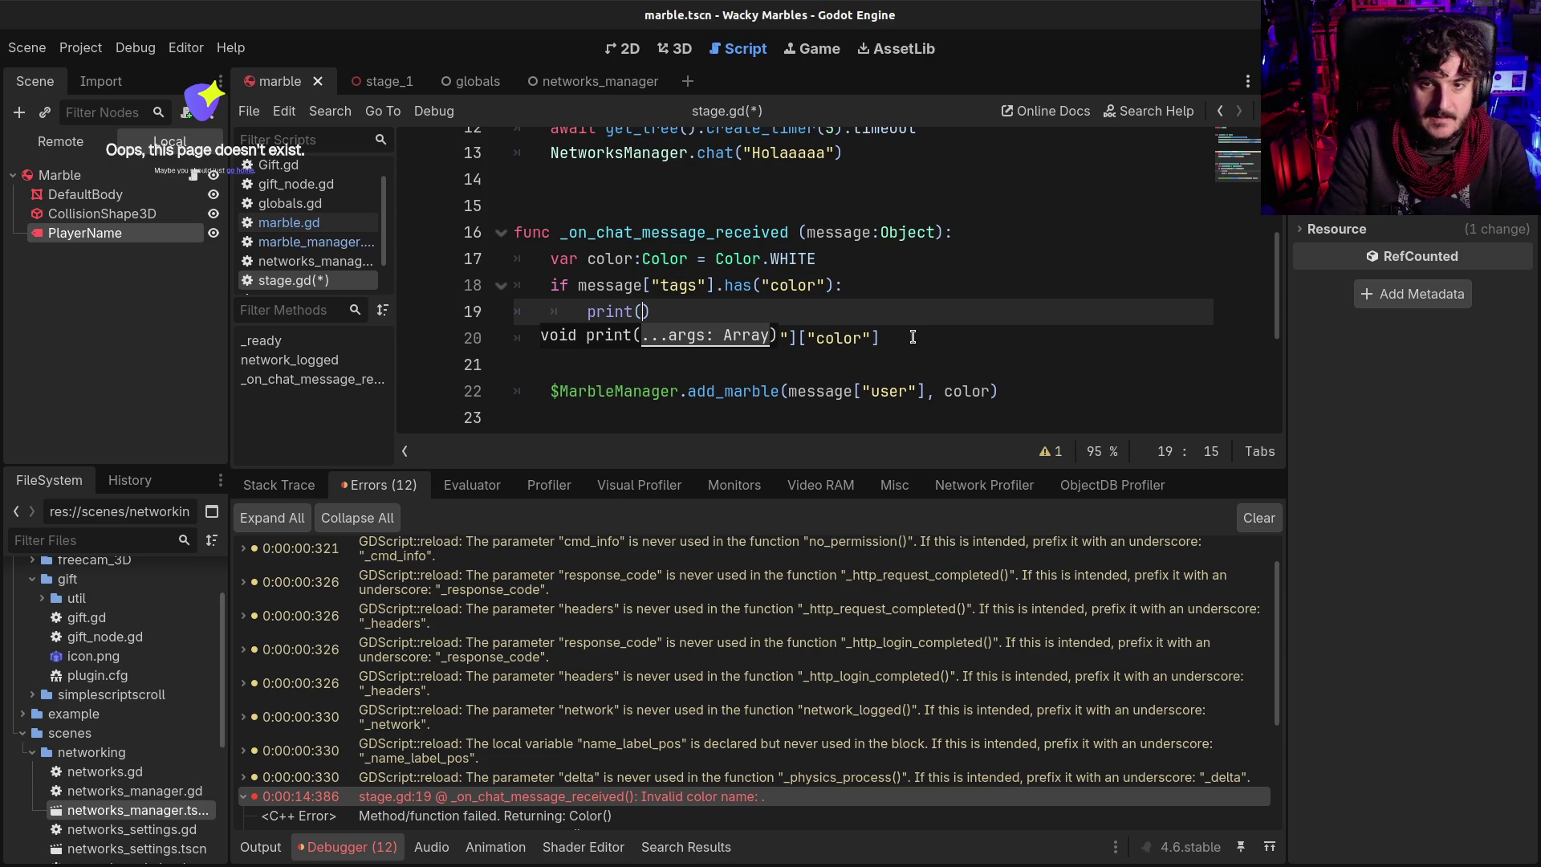
pyautogui.press('Left')
pyautogui.write('s')
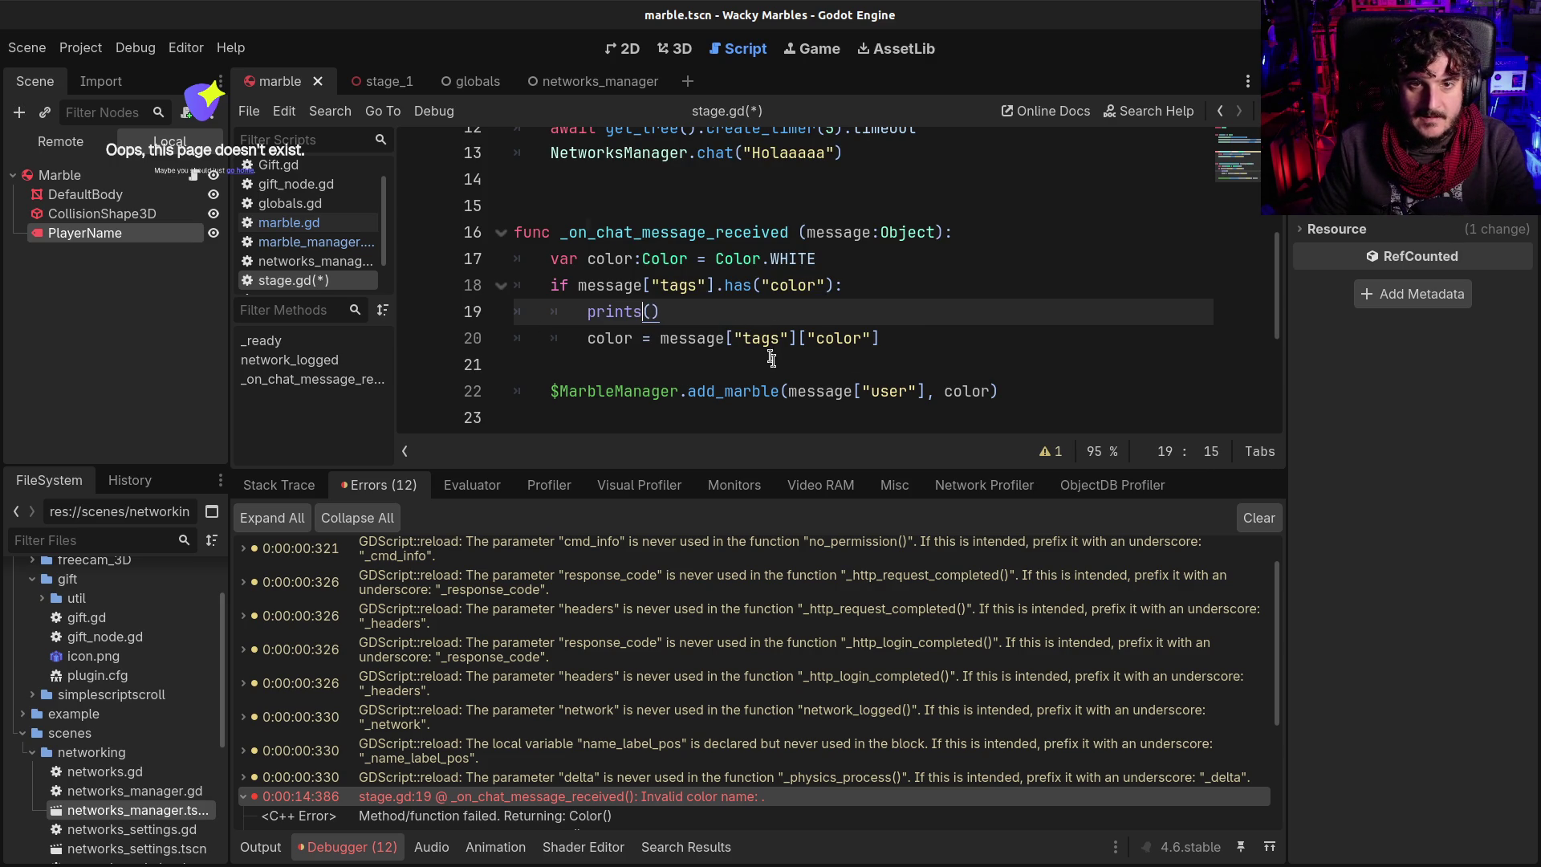
pyautogui.moveTo(788, 391); pyautogui.dragTo(991, 391)
pyautogui.hotkey('ctrl', 'c')
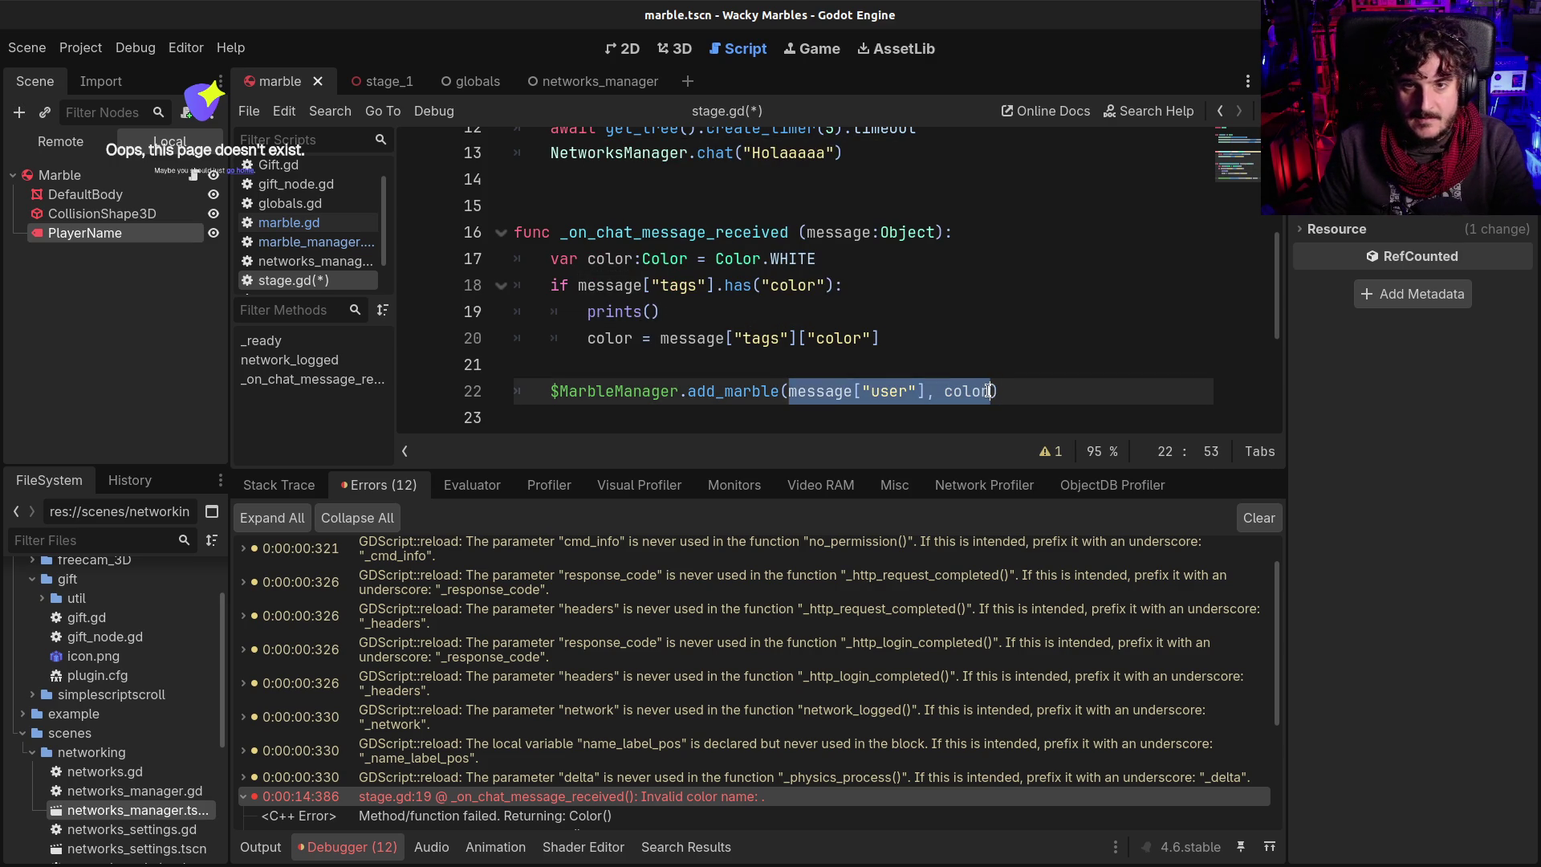
pyautogui.click(651, 312)
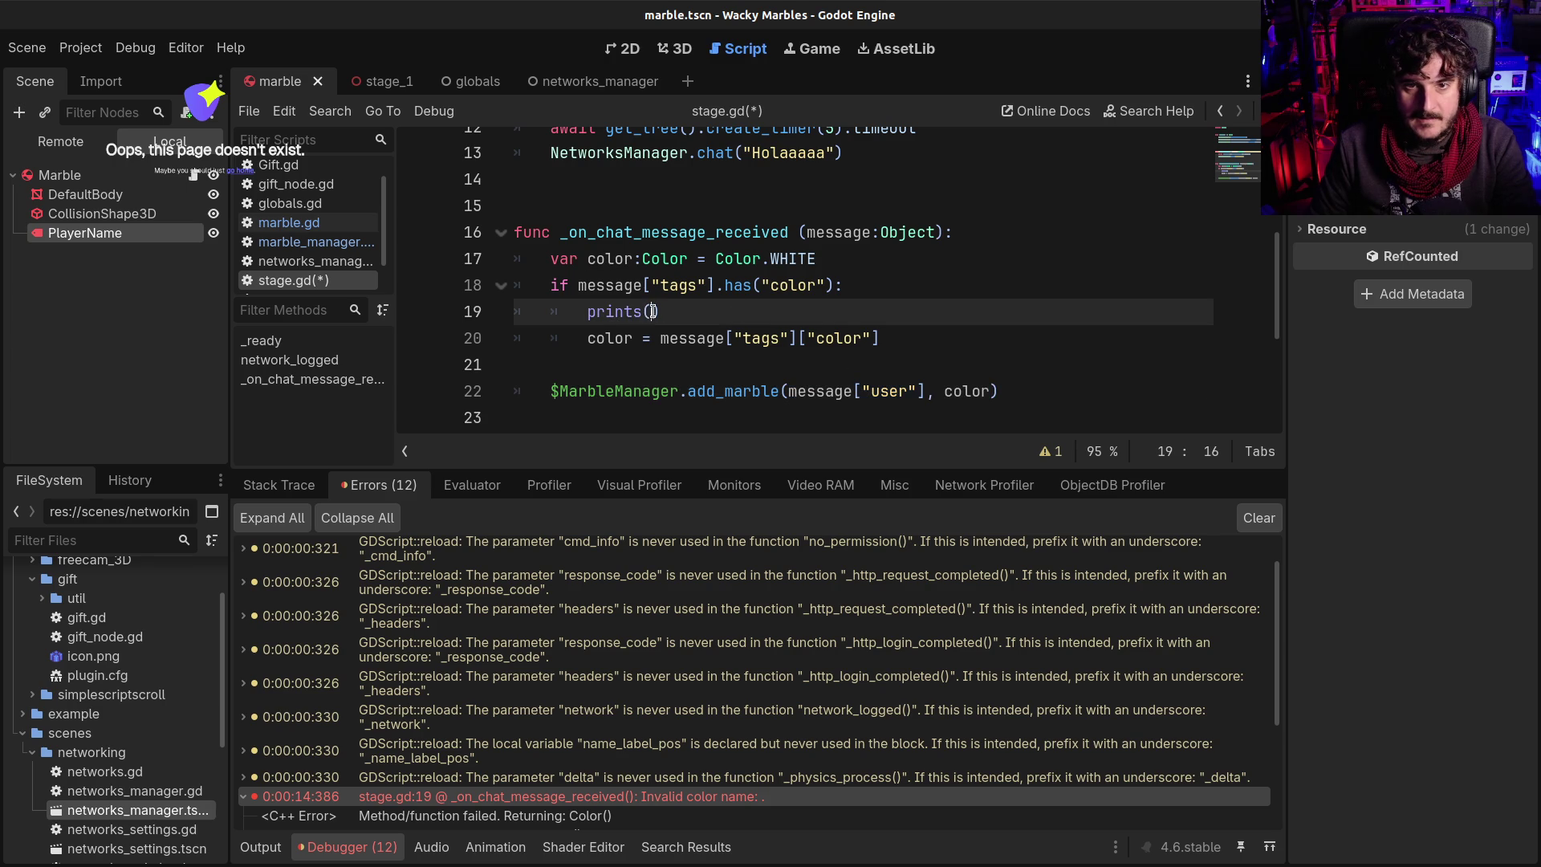
pyautogui.hotkey('ctrl', 'v')
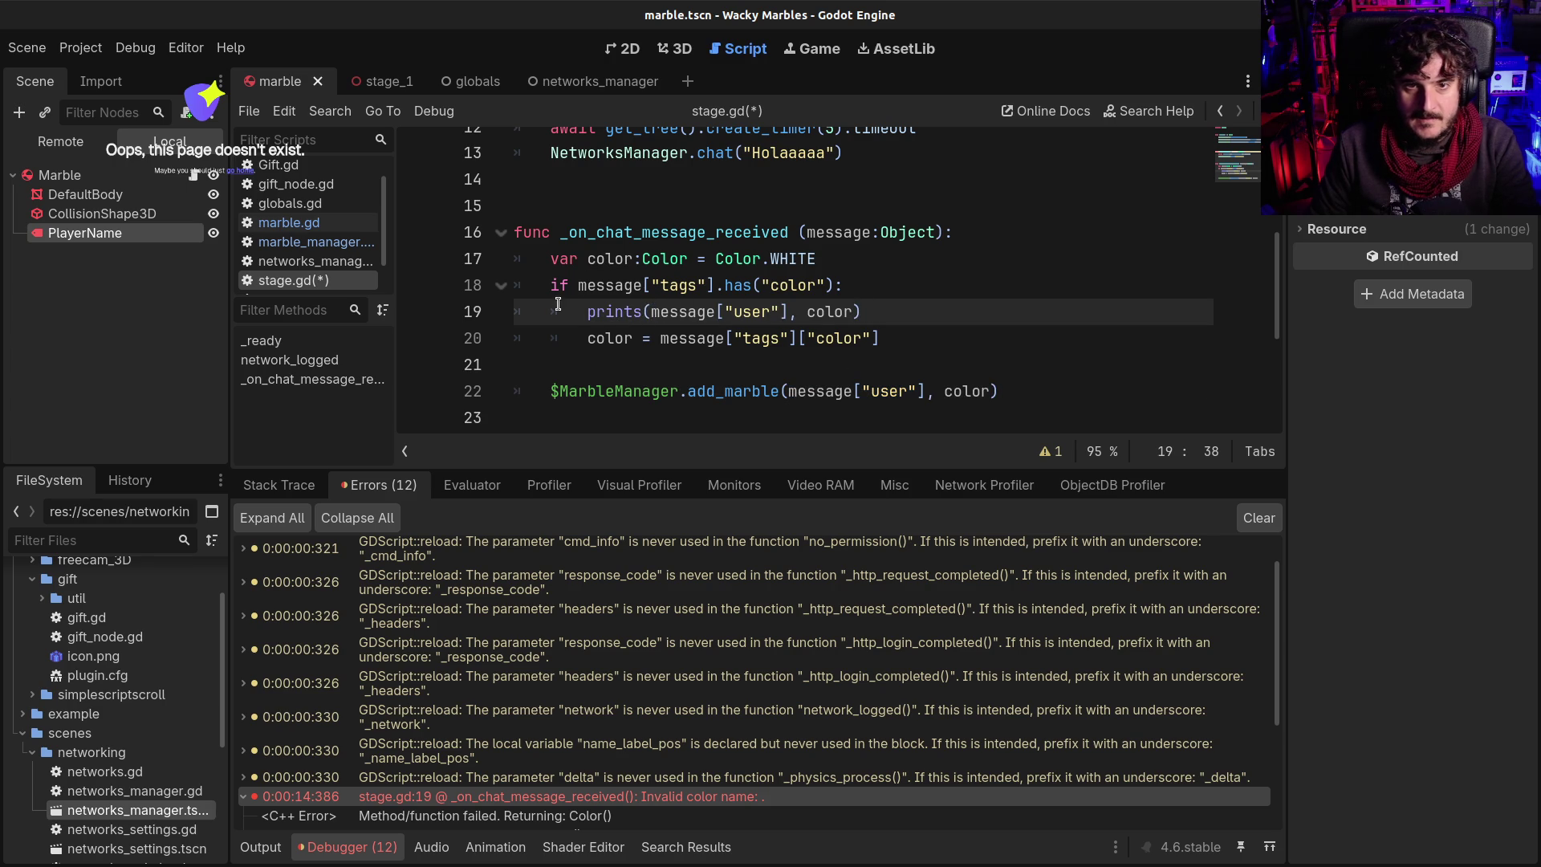
# Move the prints line below the colour assignment, save stage.gd and run the game
pyautogui.moveTo(582, 312); pyautogui.dragTo(959, 313)
pyautogui.hotkey('ctrl', 'c')
pyautogui.press('BackSpace')
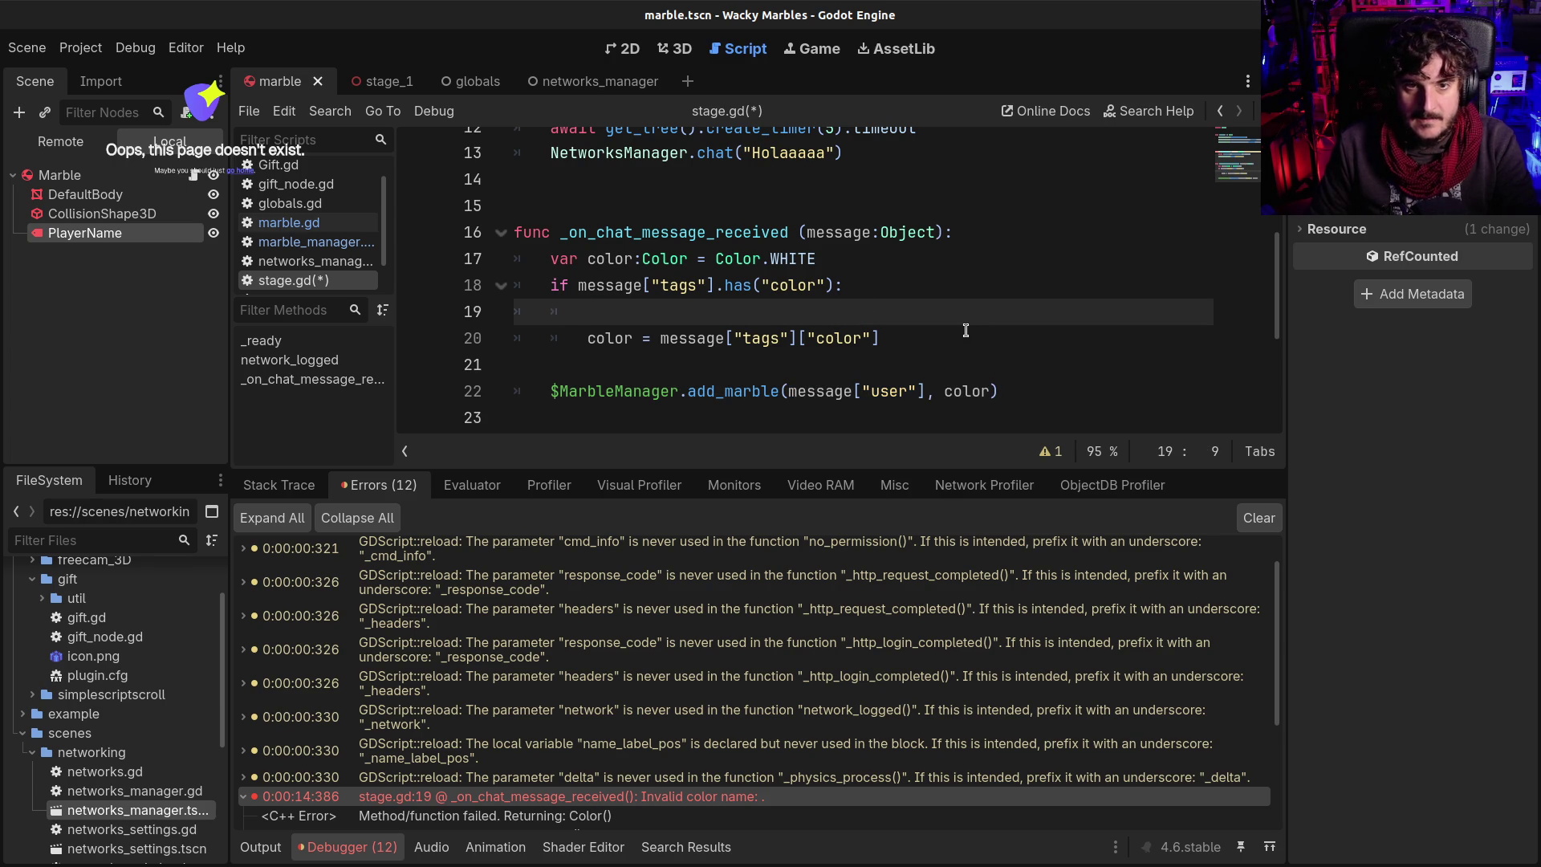
pyautogui.press('BackSpace')
pyautogui.press('BackSpace')
pyautogui.press('BackSpace')
pyautogui.click(1067, 294)
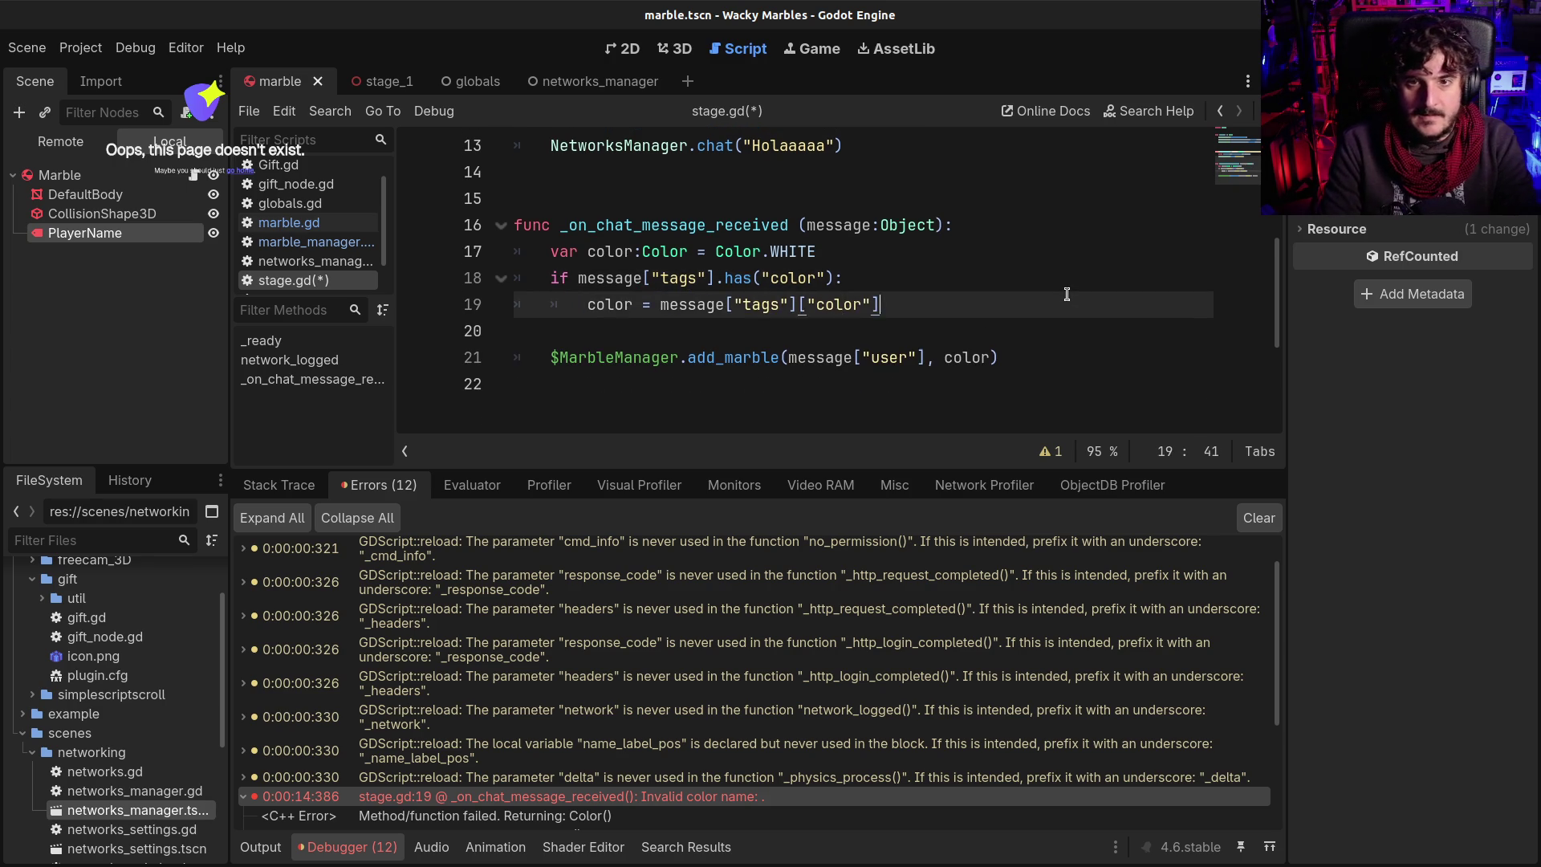
pyautogui.press('Return')
pyautogui.hotkey('ctrl', 'v')
pyautogui.hotkey('ctrl', 's')
pyautogui.press('F5')
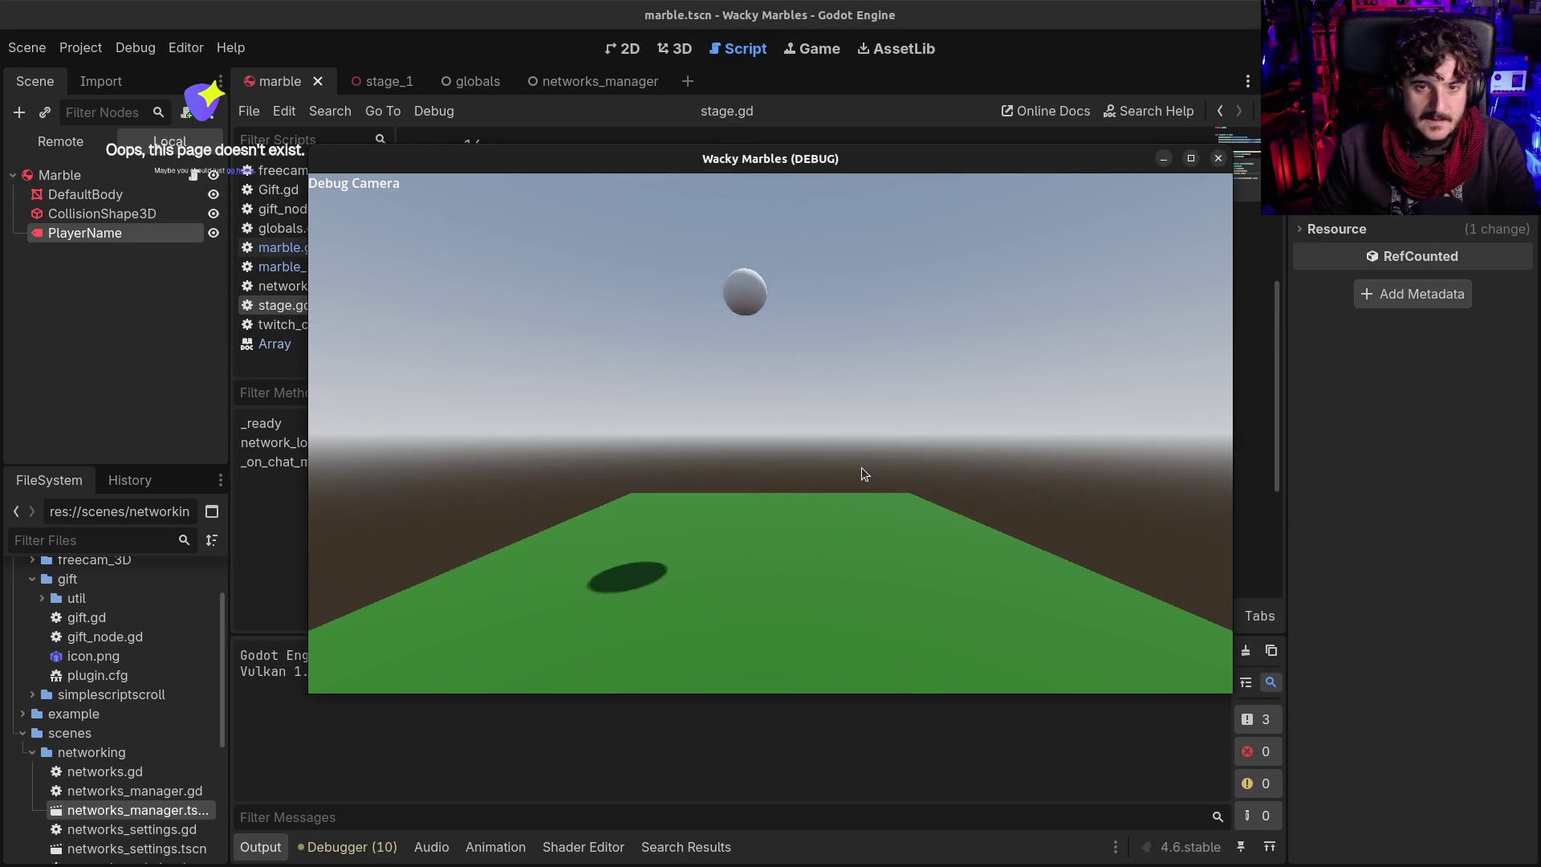
# Clear the old debugger errors and check the new Invalid color name error
pyautogui.click(348, 847)
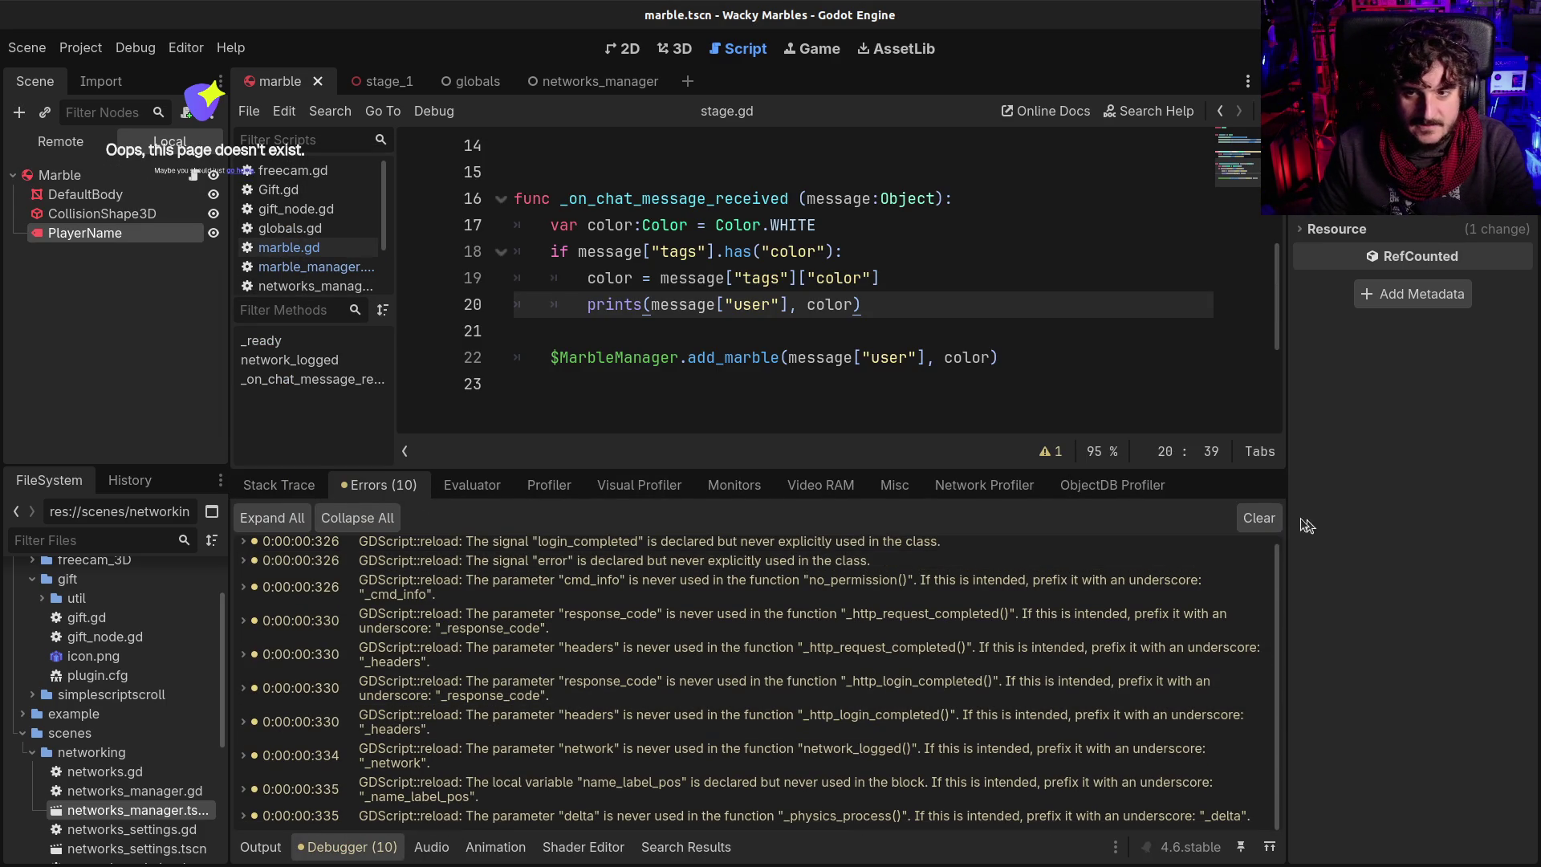
pyautogui.click(1259, 518)
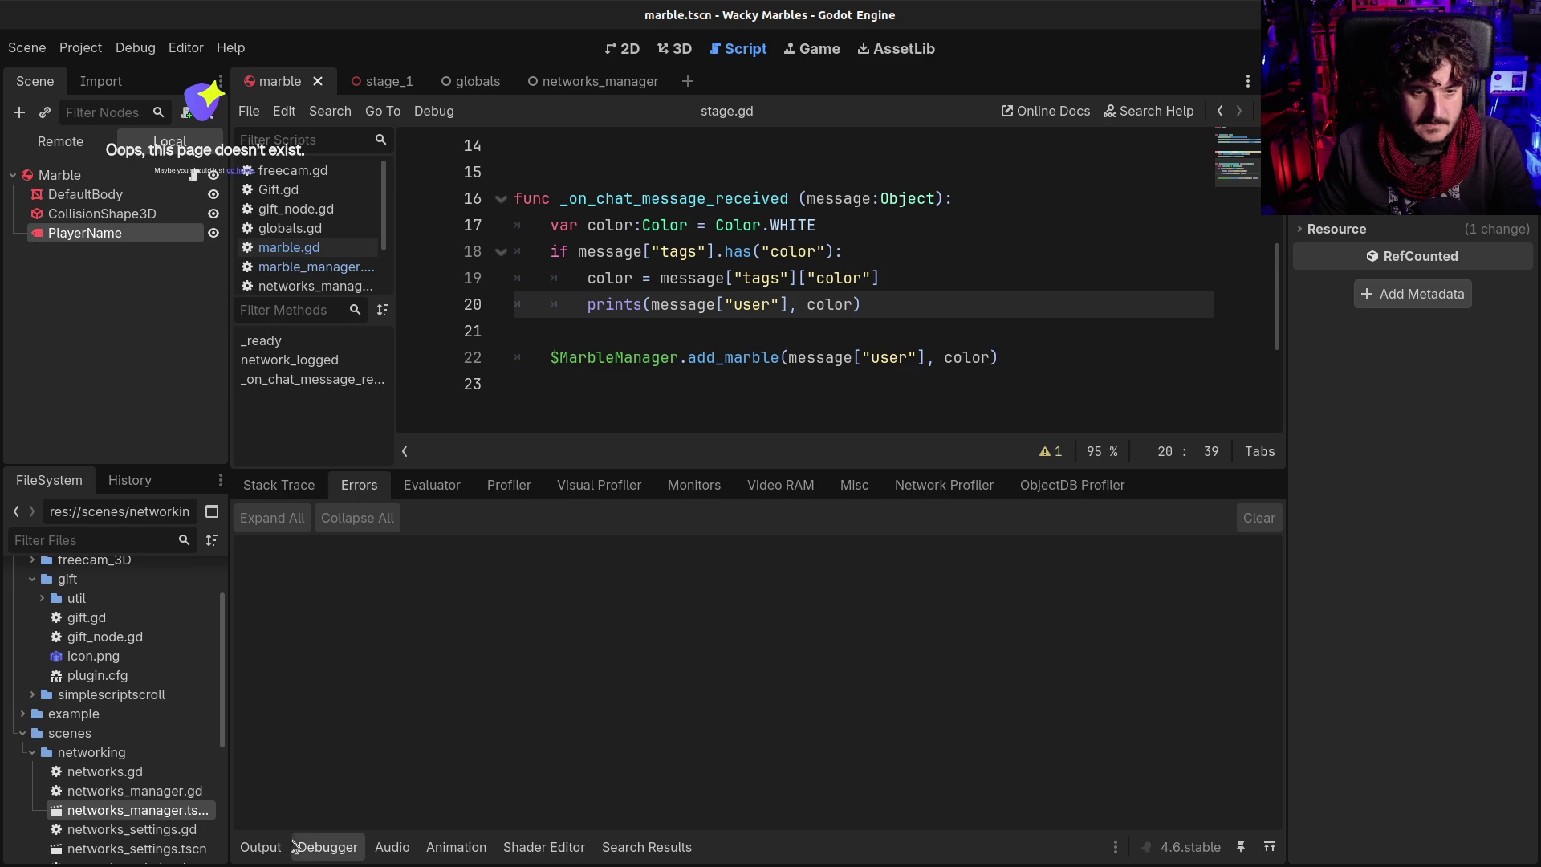
pyautogui.click(261, 847)
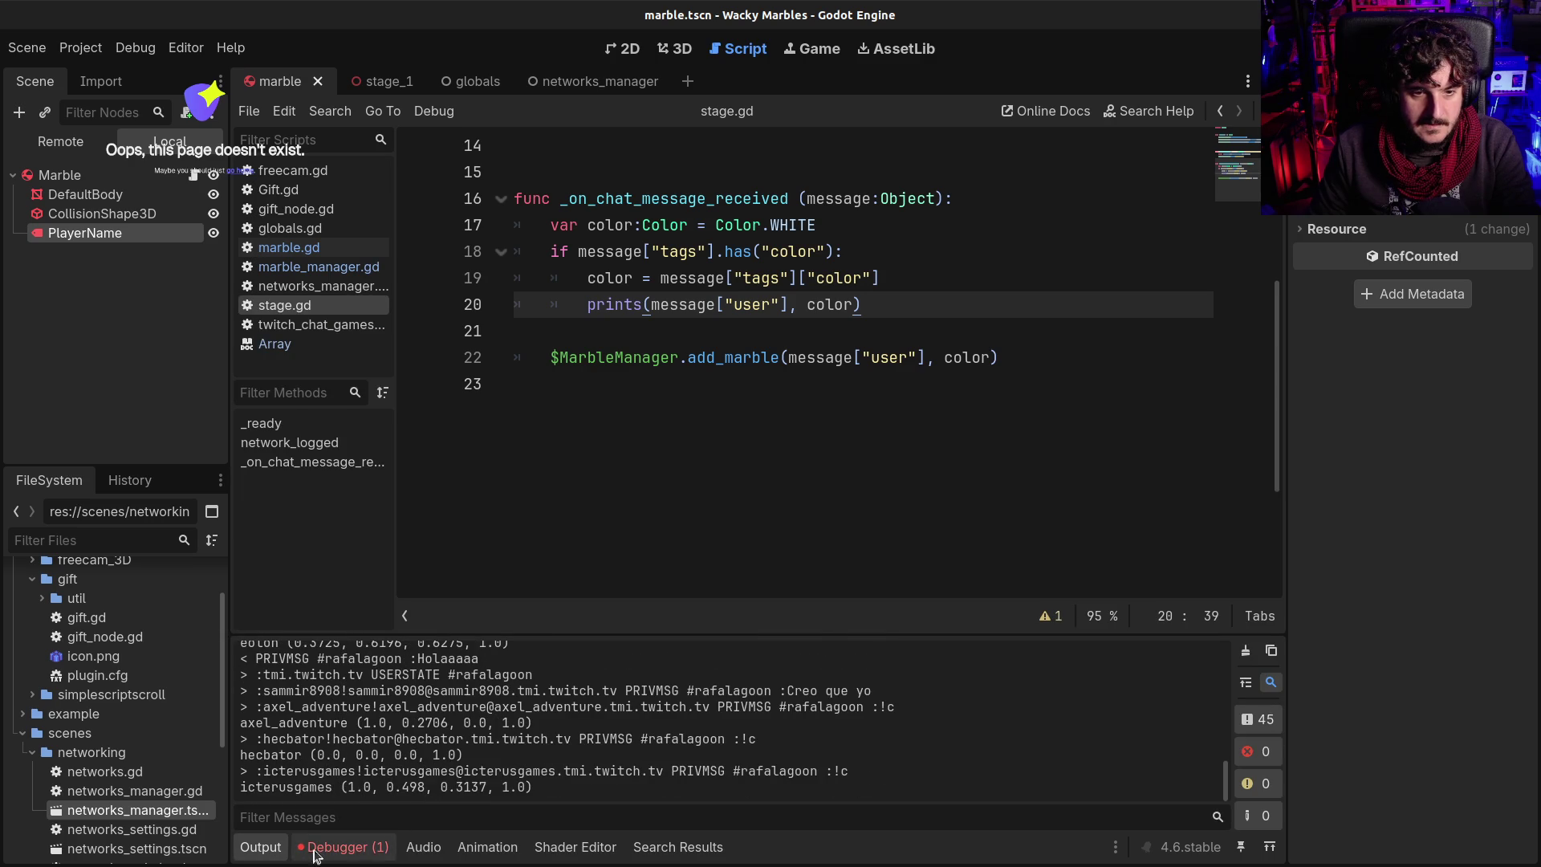
pyautogui.click(334, 847)
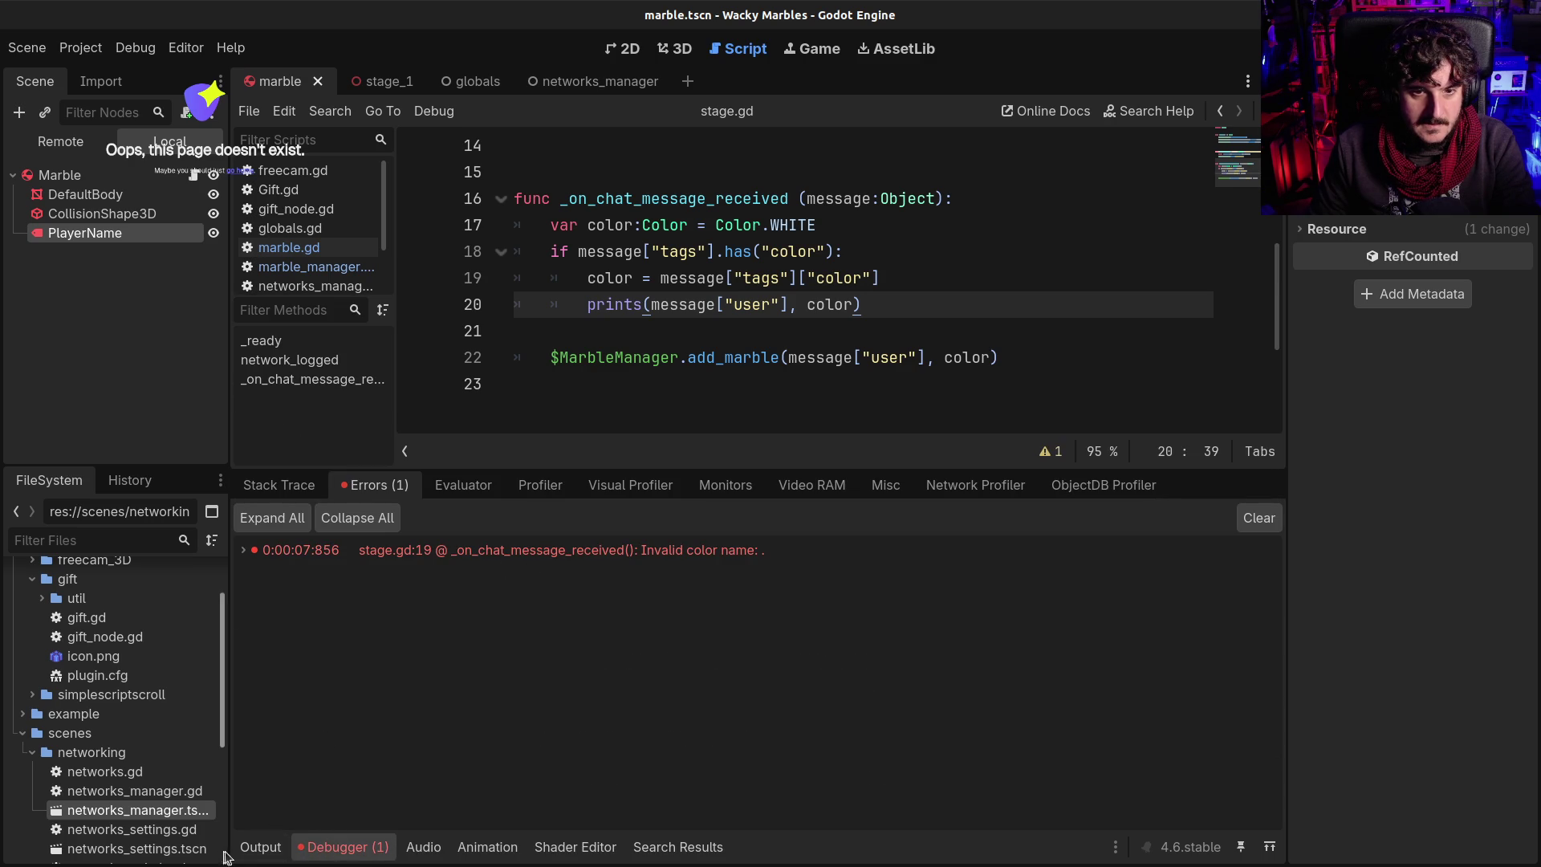
pyautogui.click(255, 848)
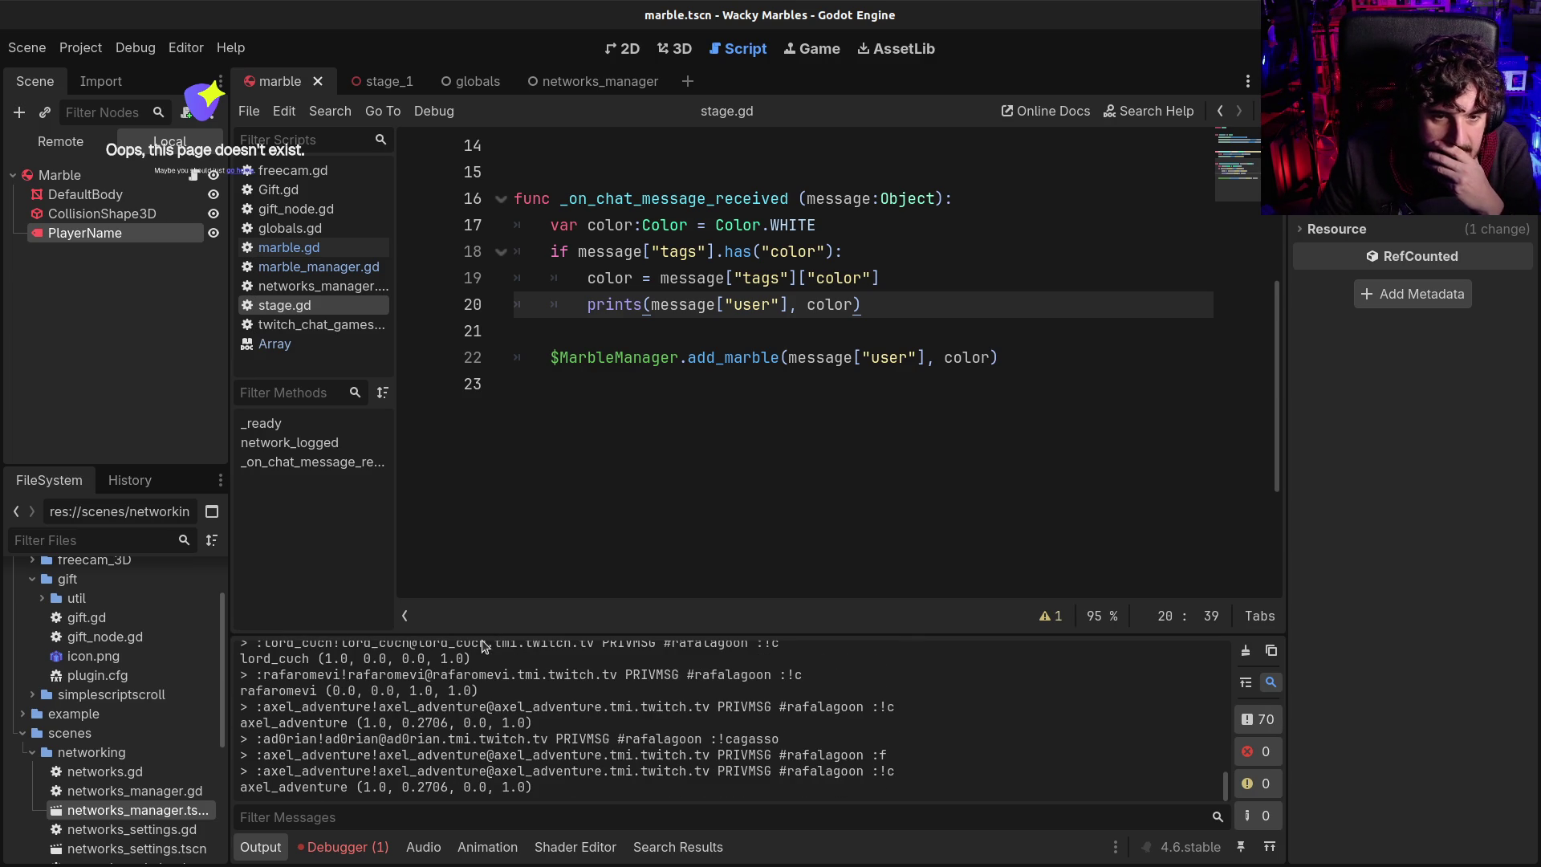
# Enlarge the Output panel, read the logged chat users and colours, then return to Errors
pyautogui.moveTo(482, 636); pyautogui.dragTo(453, 379)
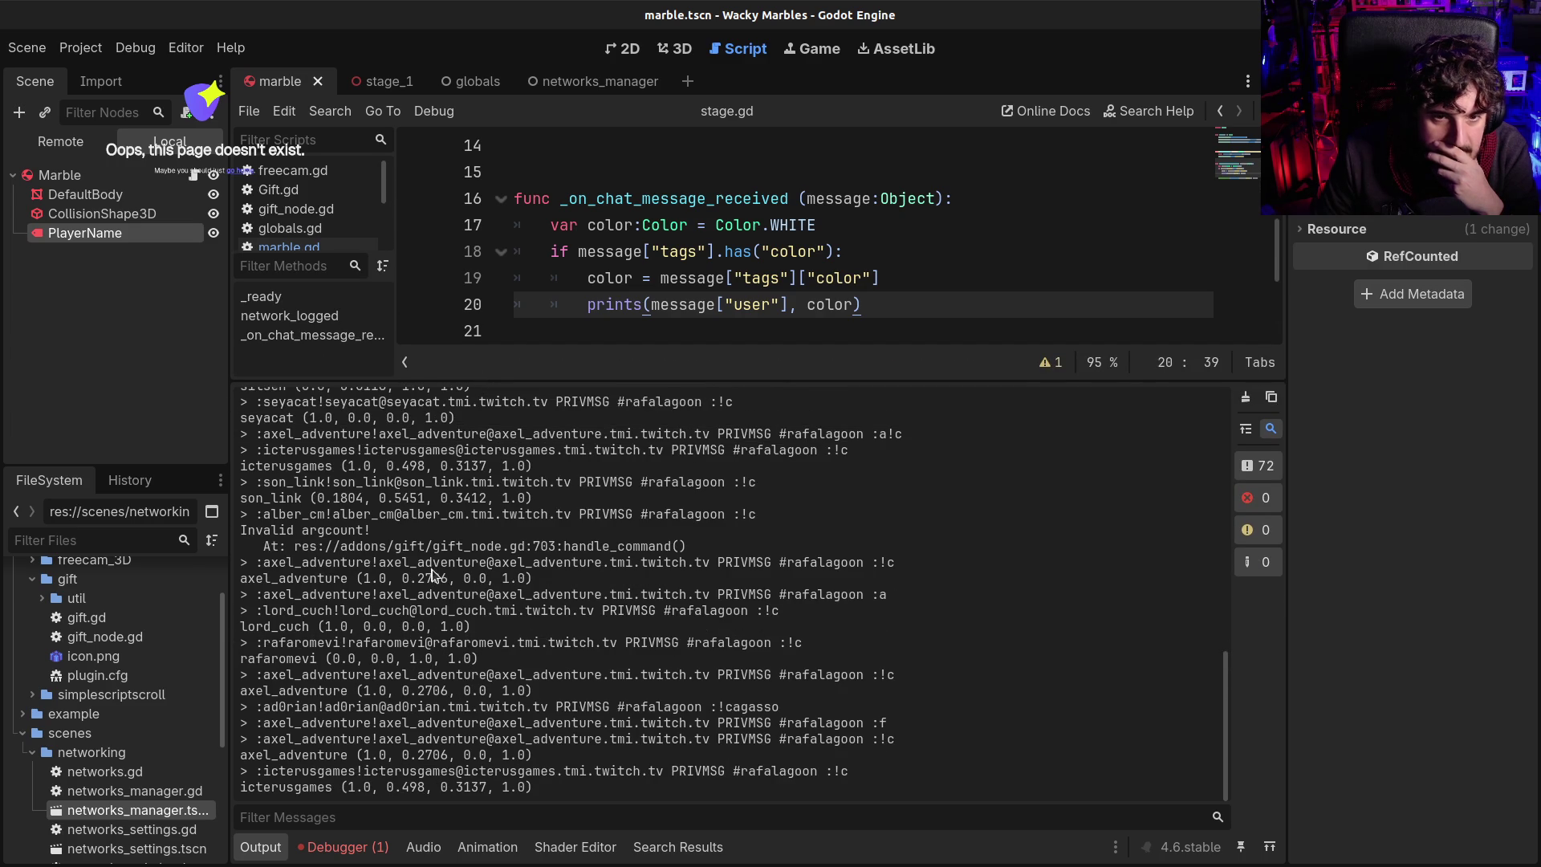
pyautogui.scroll(2, 433, 594)
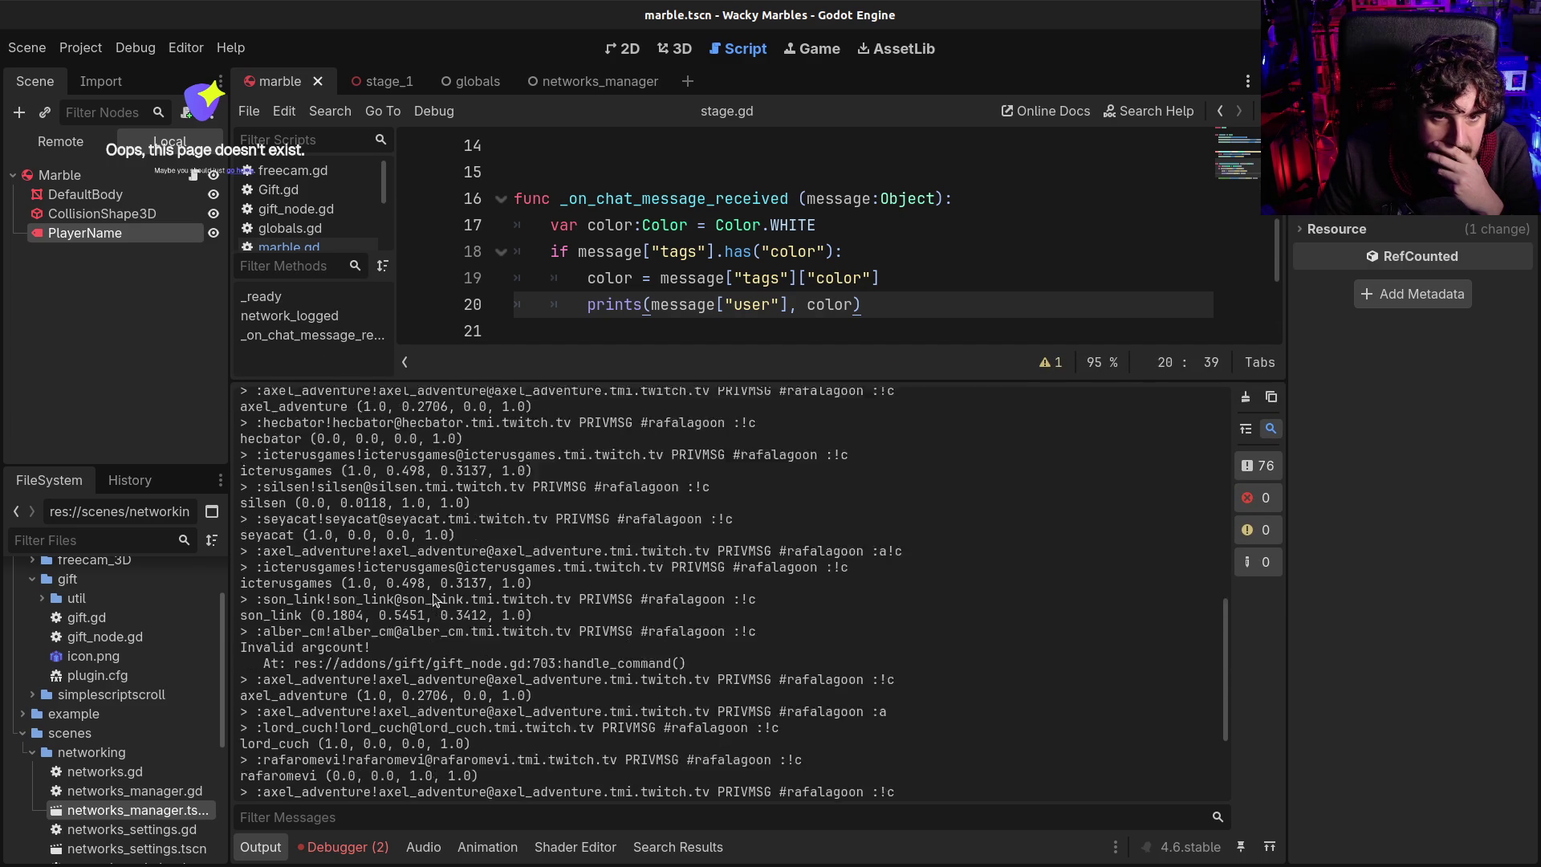
pyautogui.scroll(5, 434, 598)
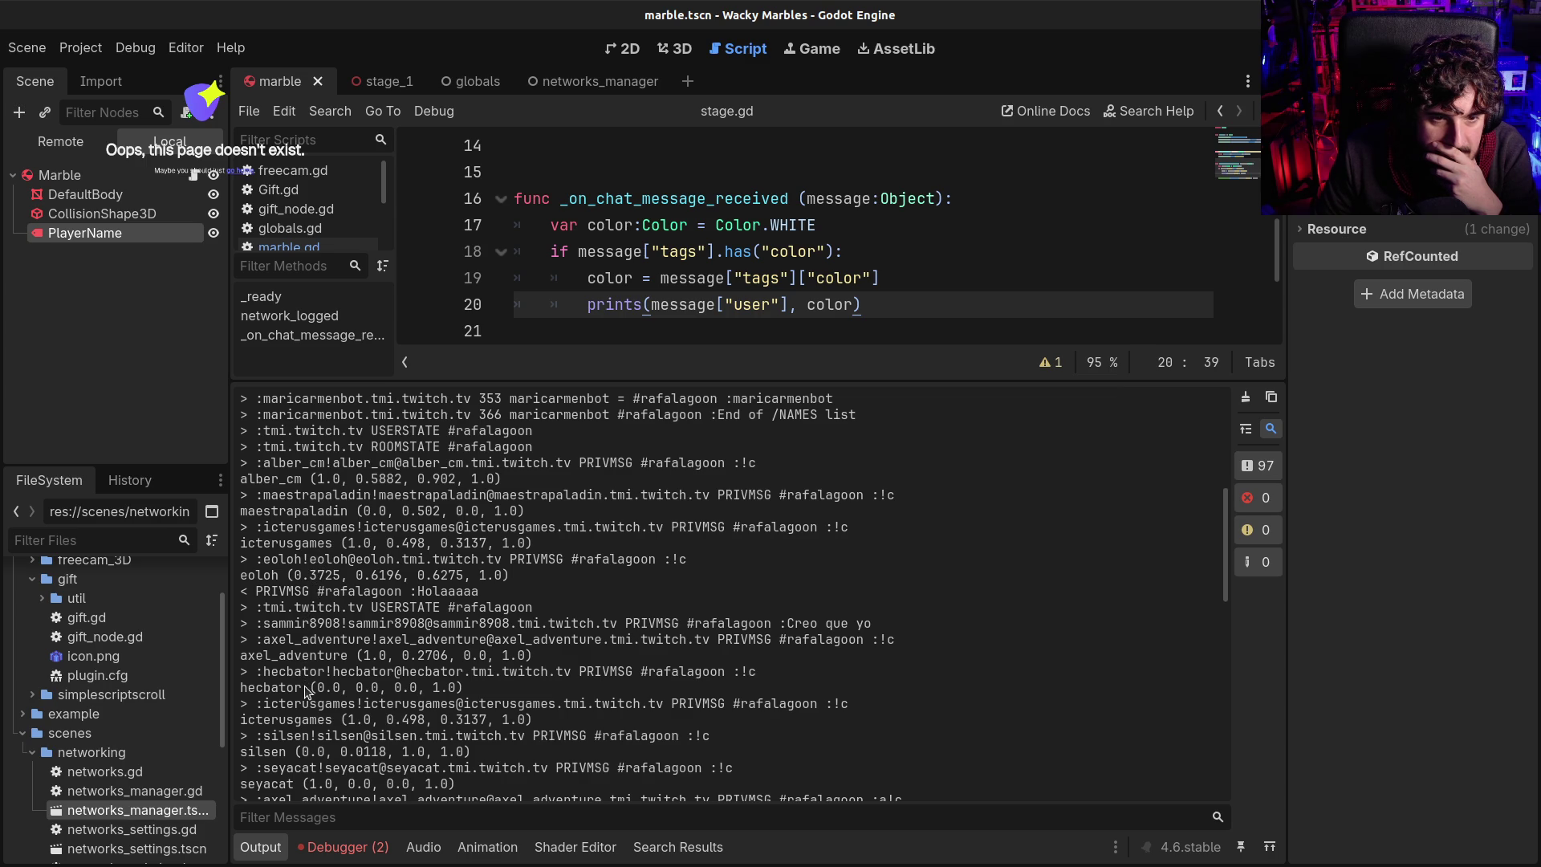
pyautogui.scroll(-1, 300, 703)
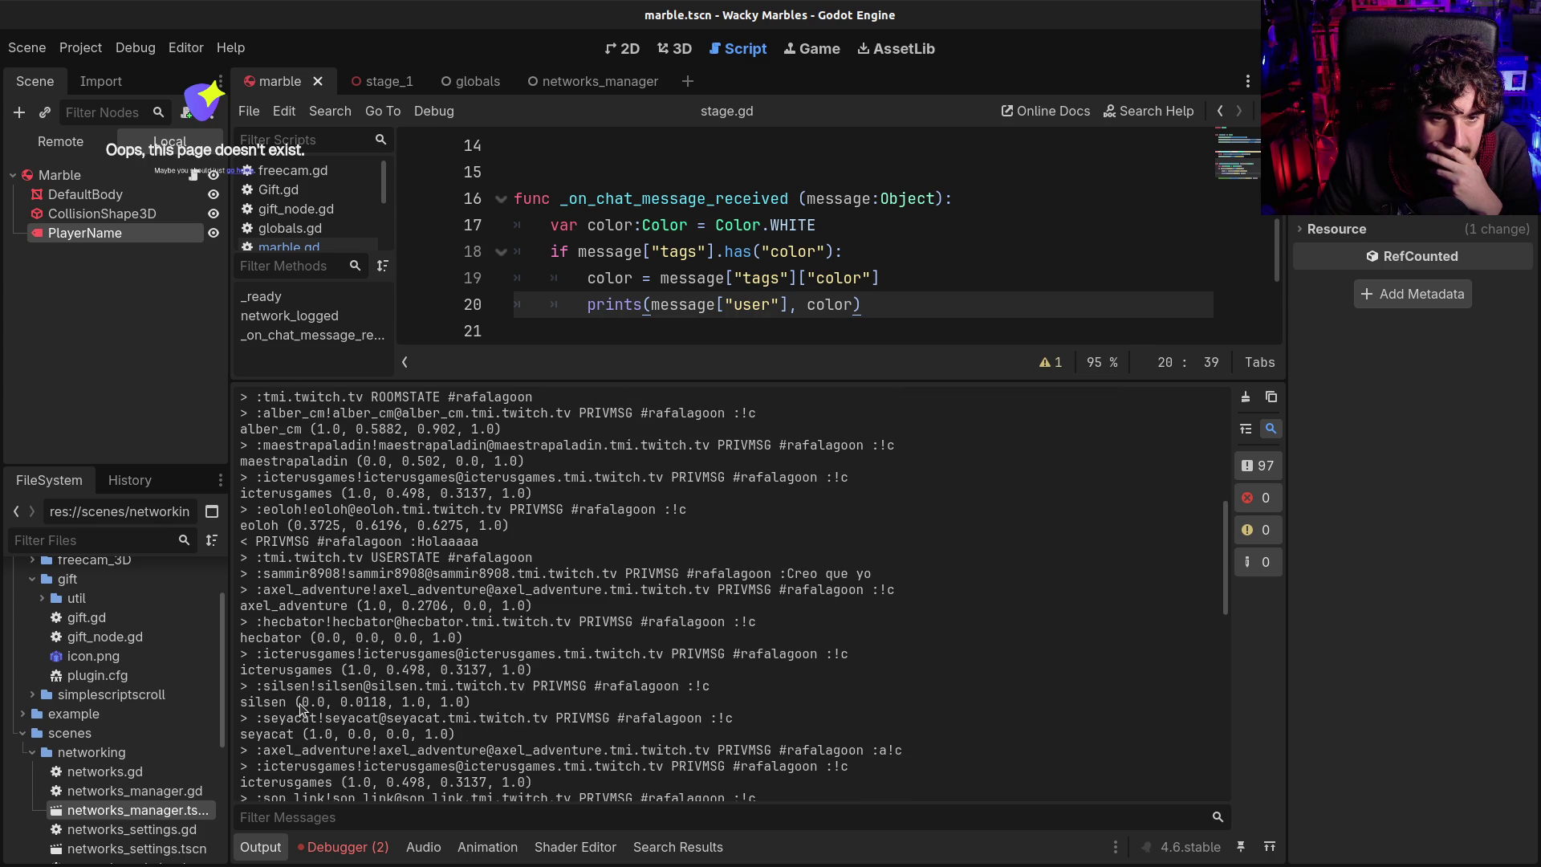
pyautogui.scroll(-2, 300, 703)
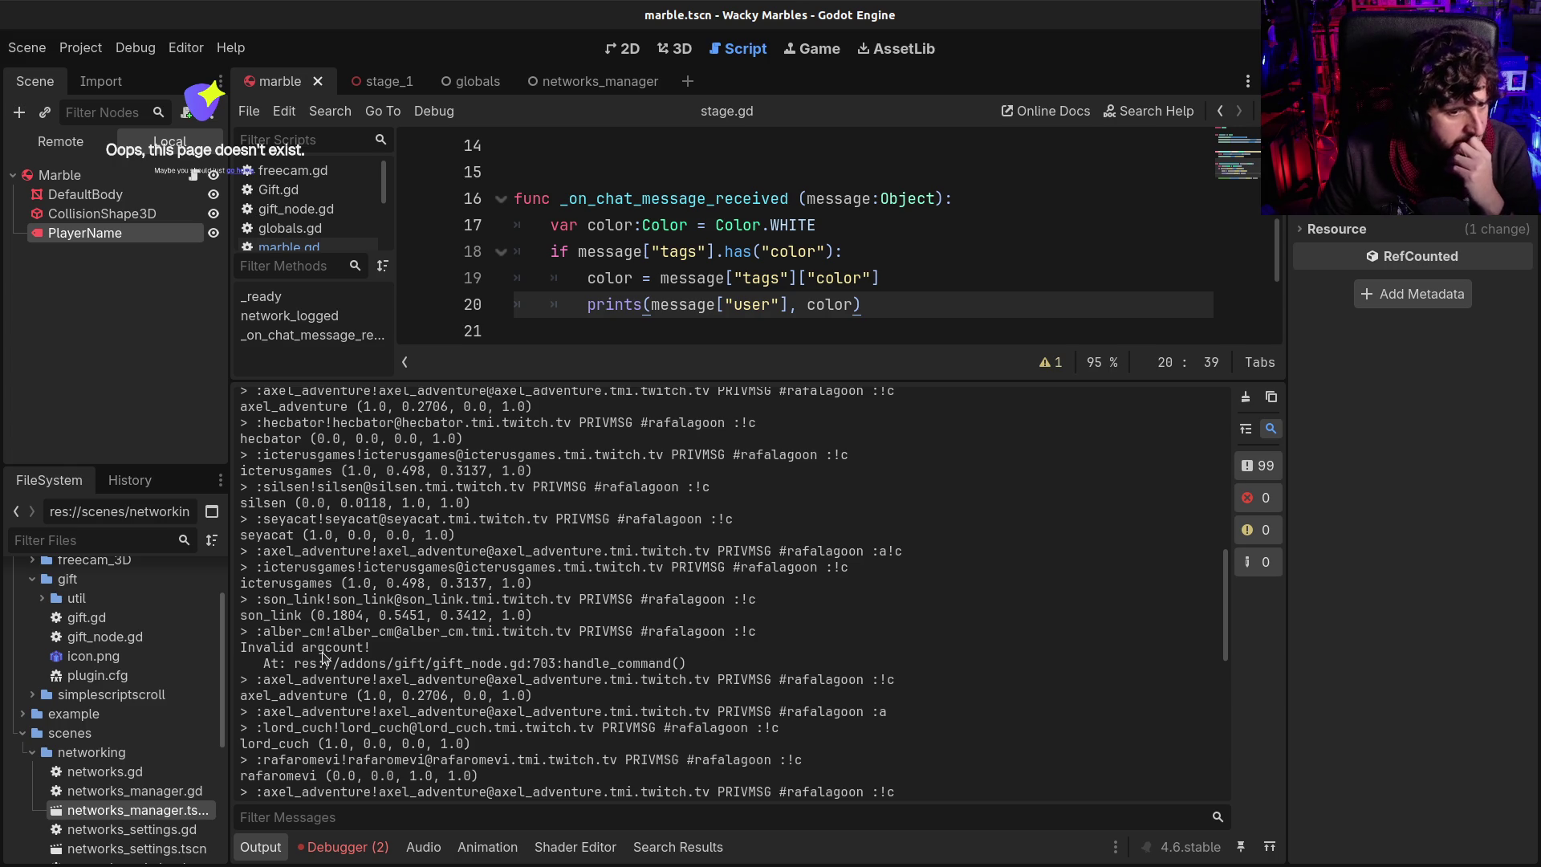
pyautogui.click(343, 847)
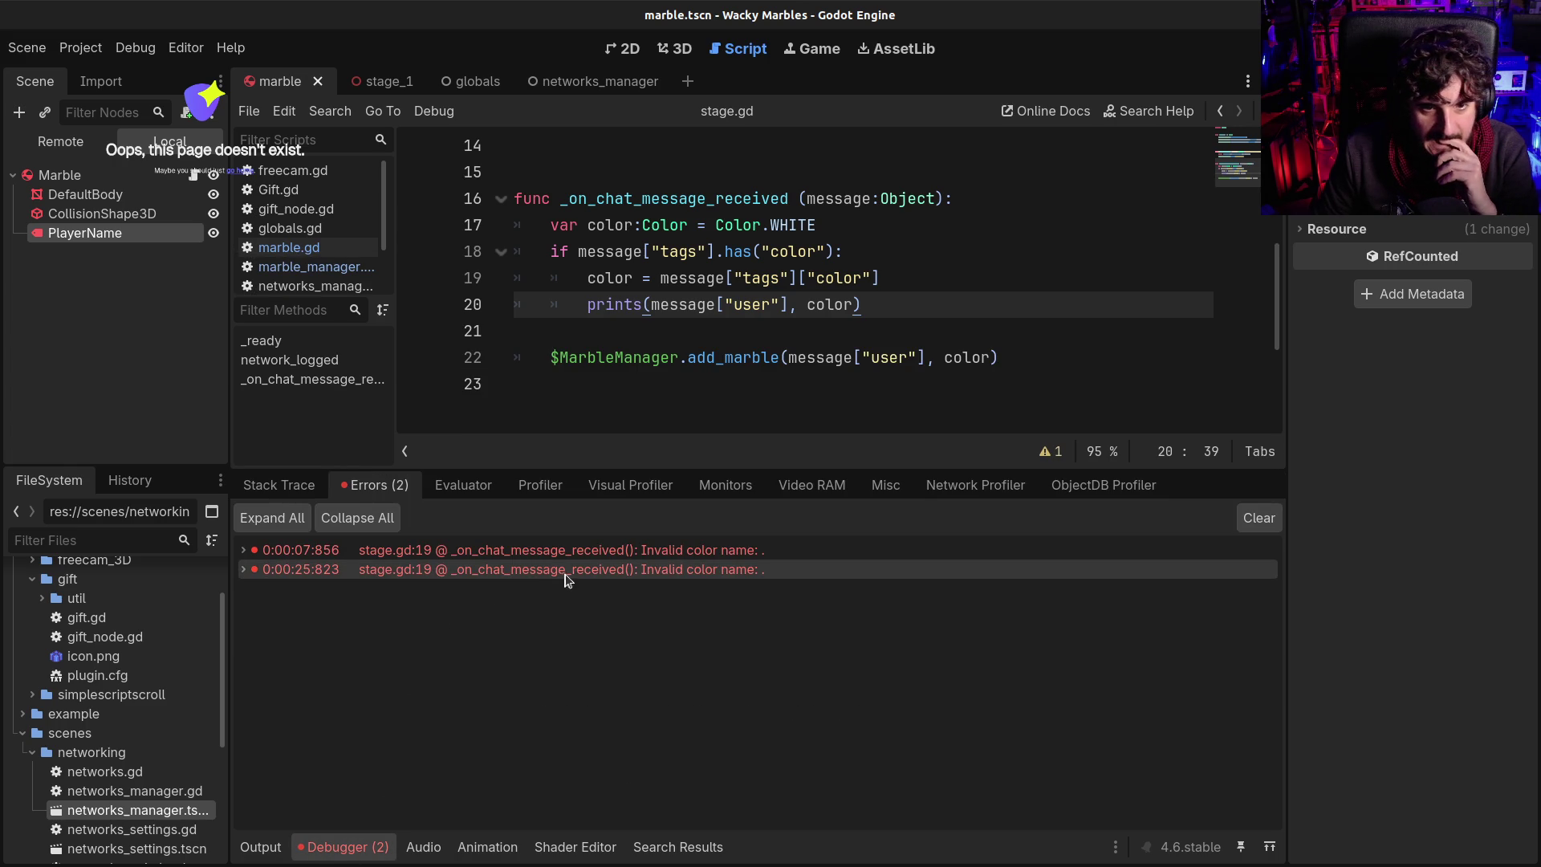
# Change line 20 to push_warning([message["user"], color]), save, and rerun the game
pyautogui.moveTo(568, 579)
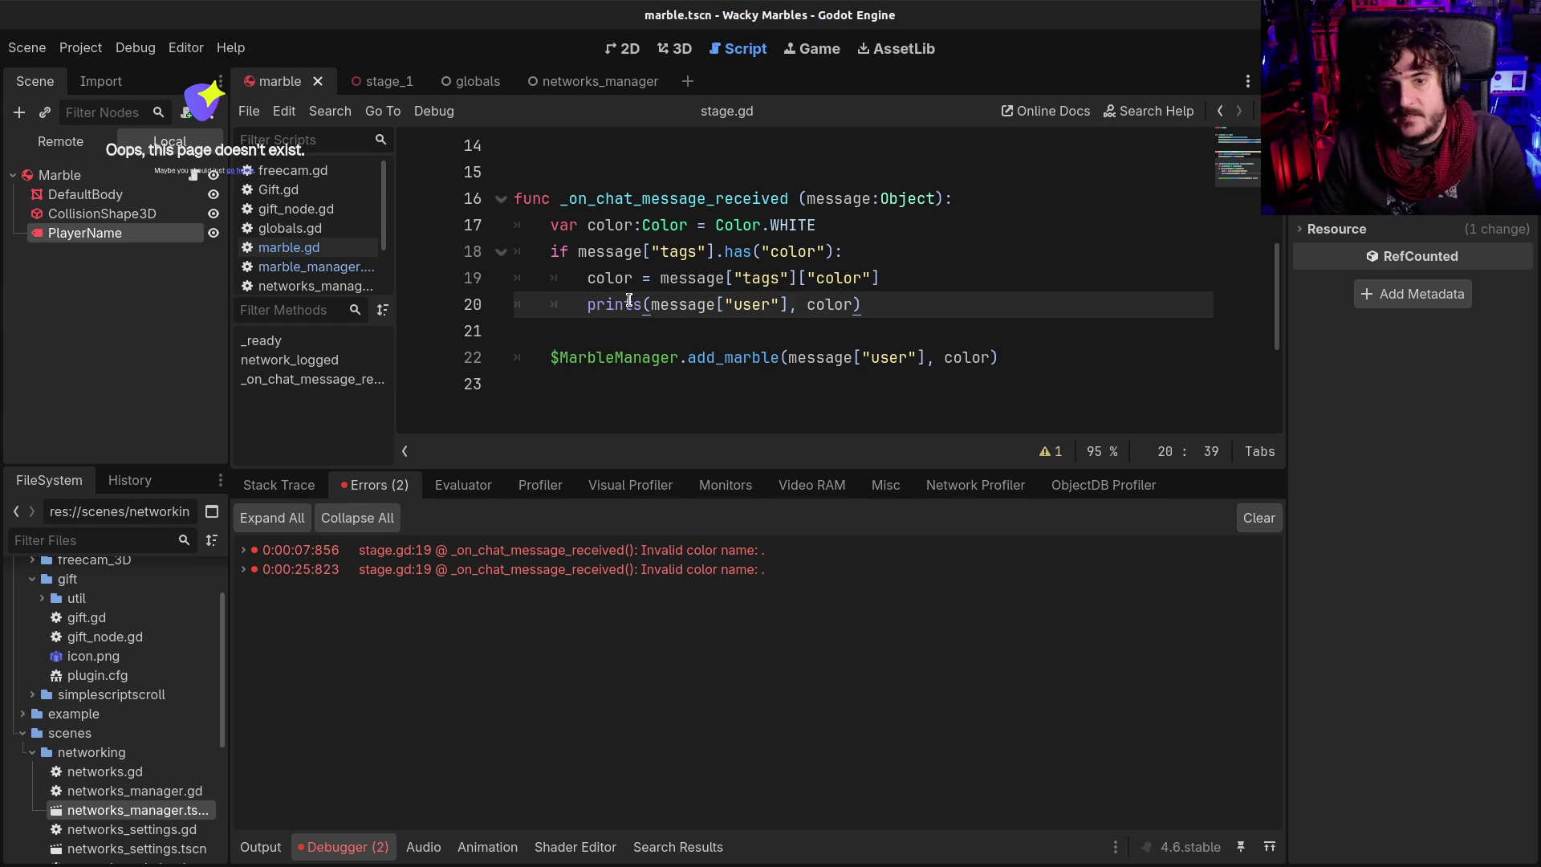
pyautogui.doubleClick(631, 304)
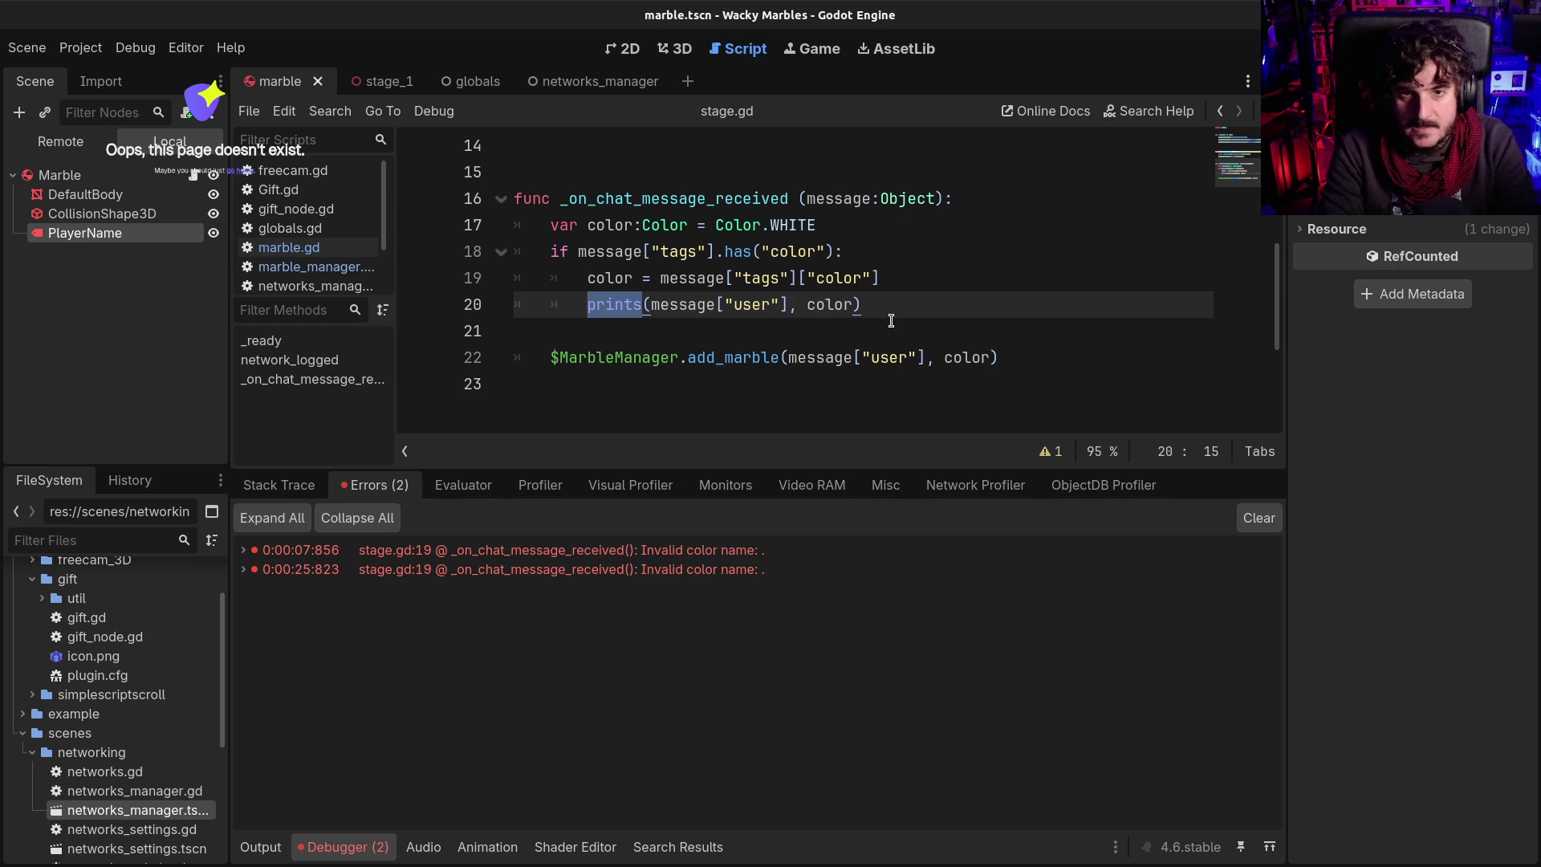
pyautogui.write('pus')
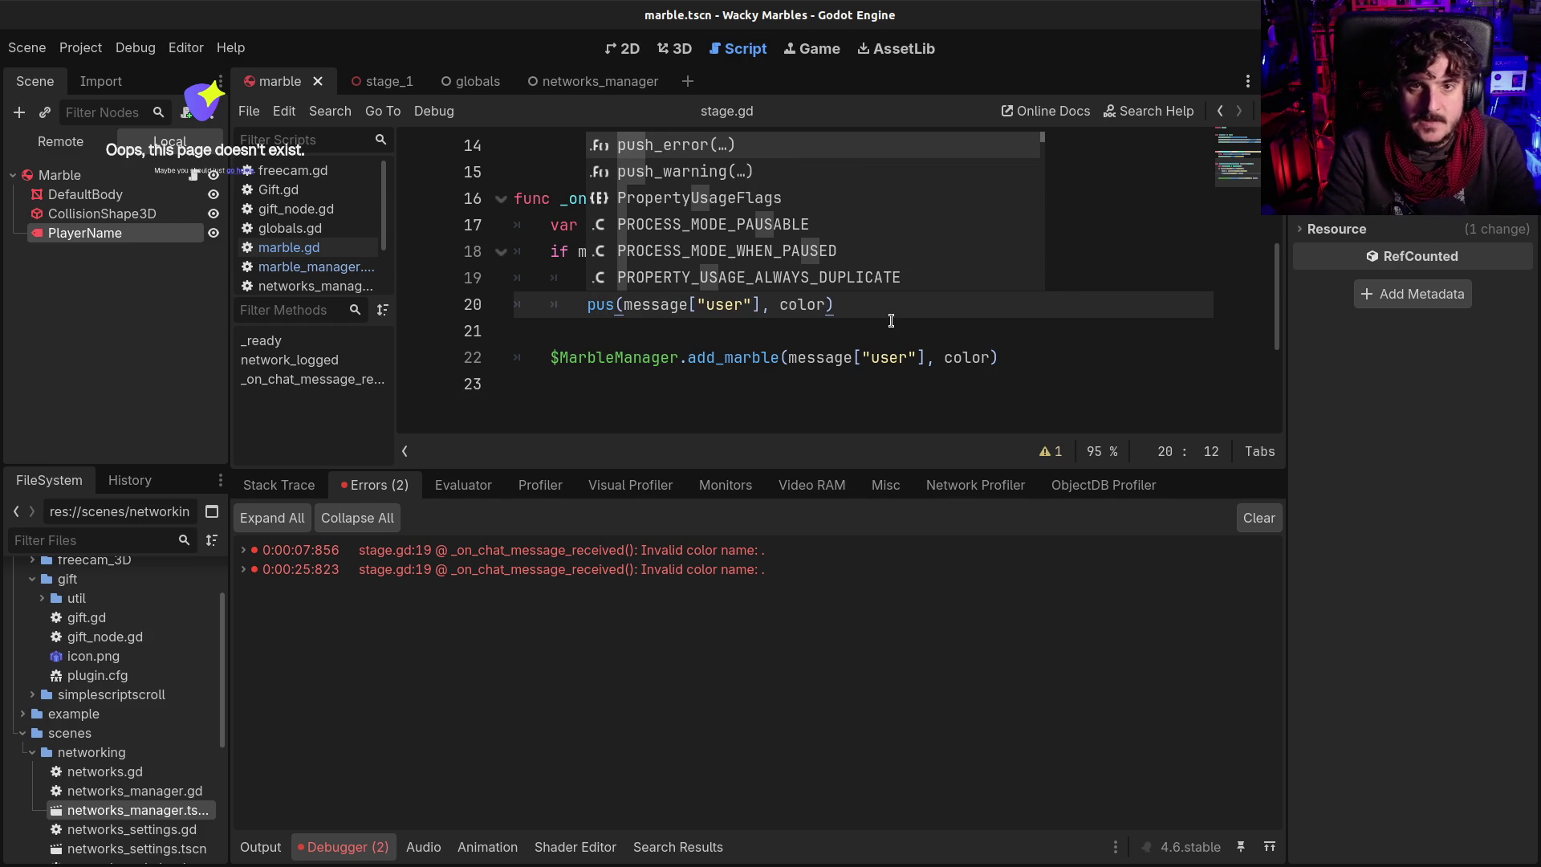
pyautogui.press('Down')
pyautogui.press('Return')
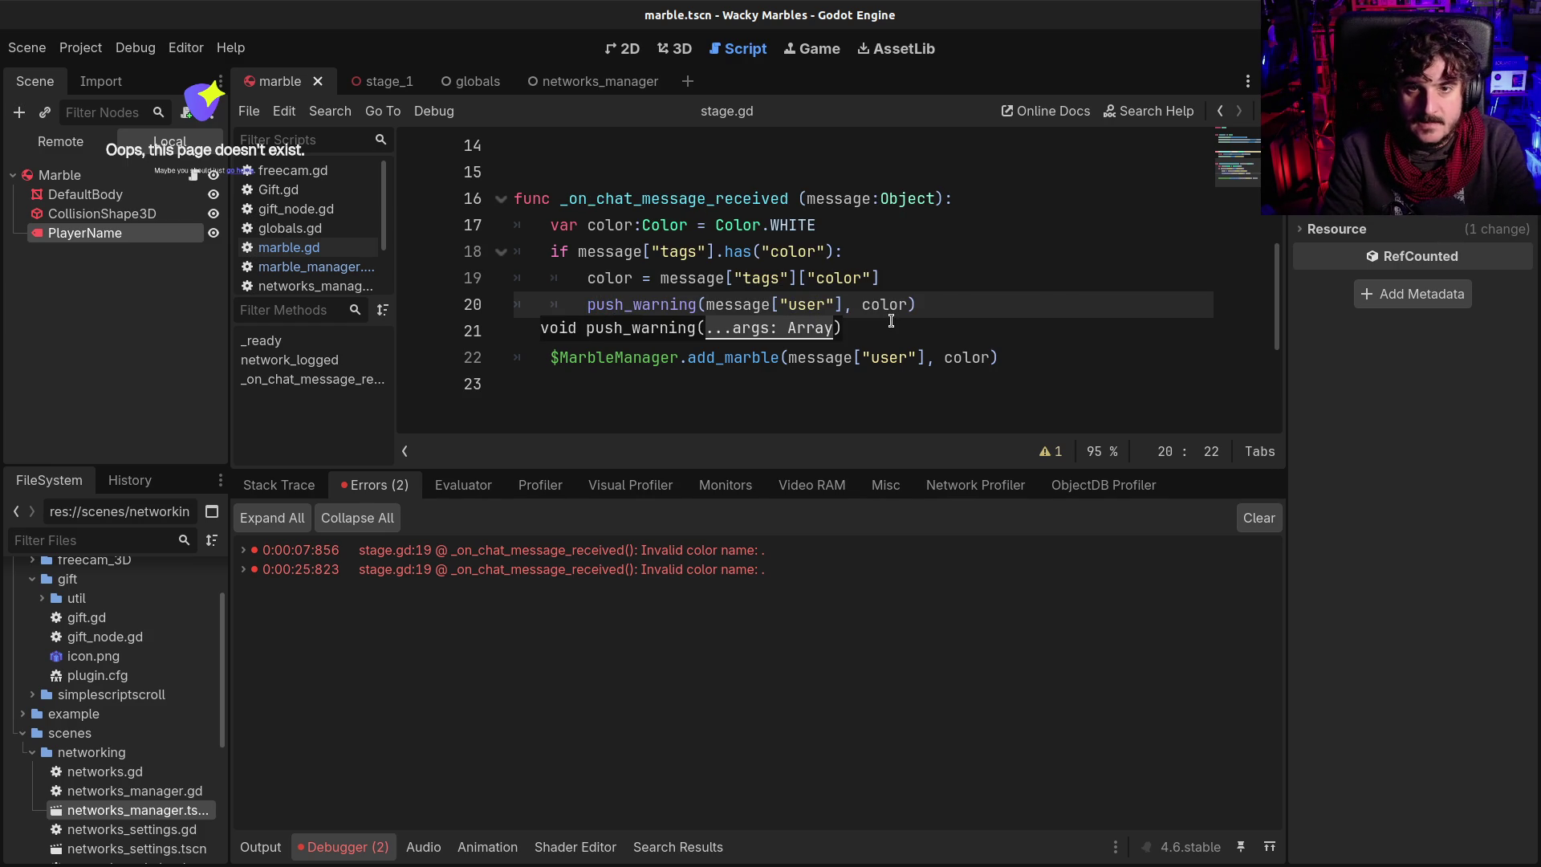
pyautogui.press('Right')
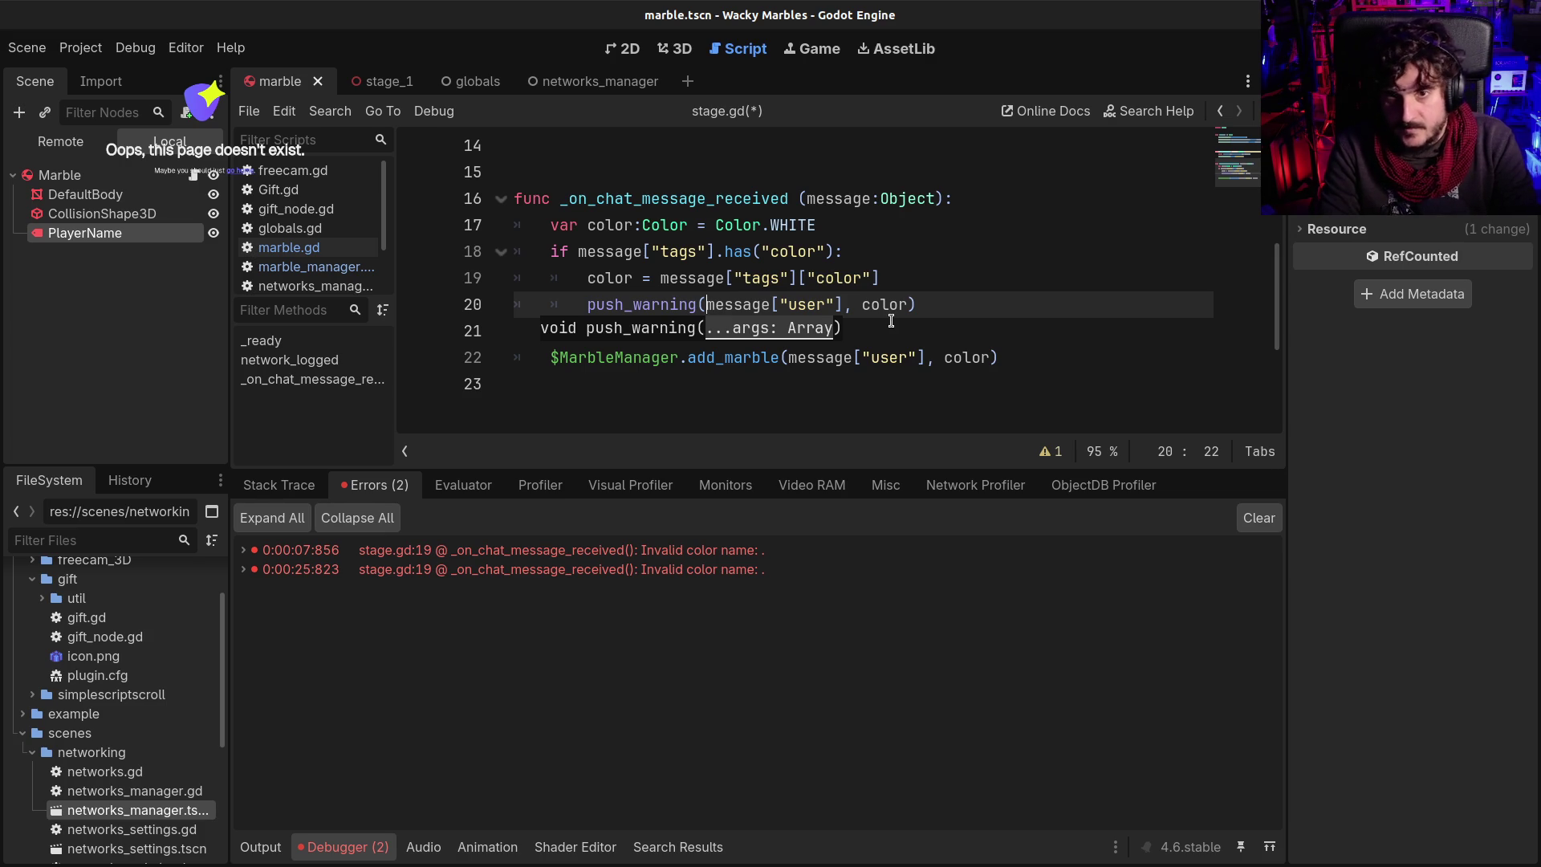
pyautogui.write('[')
pyautogui.press('End')
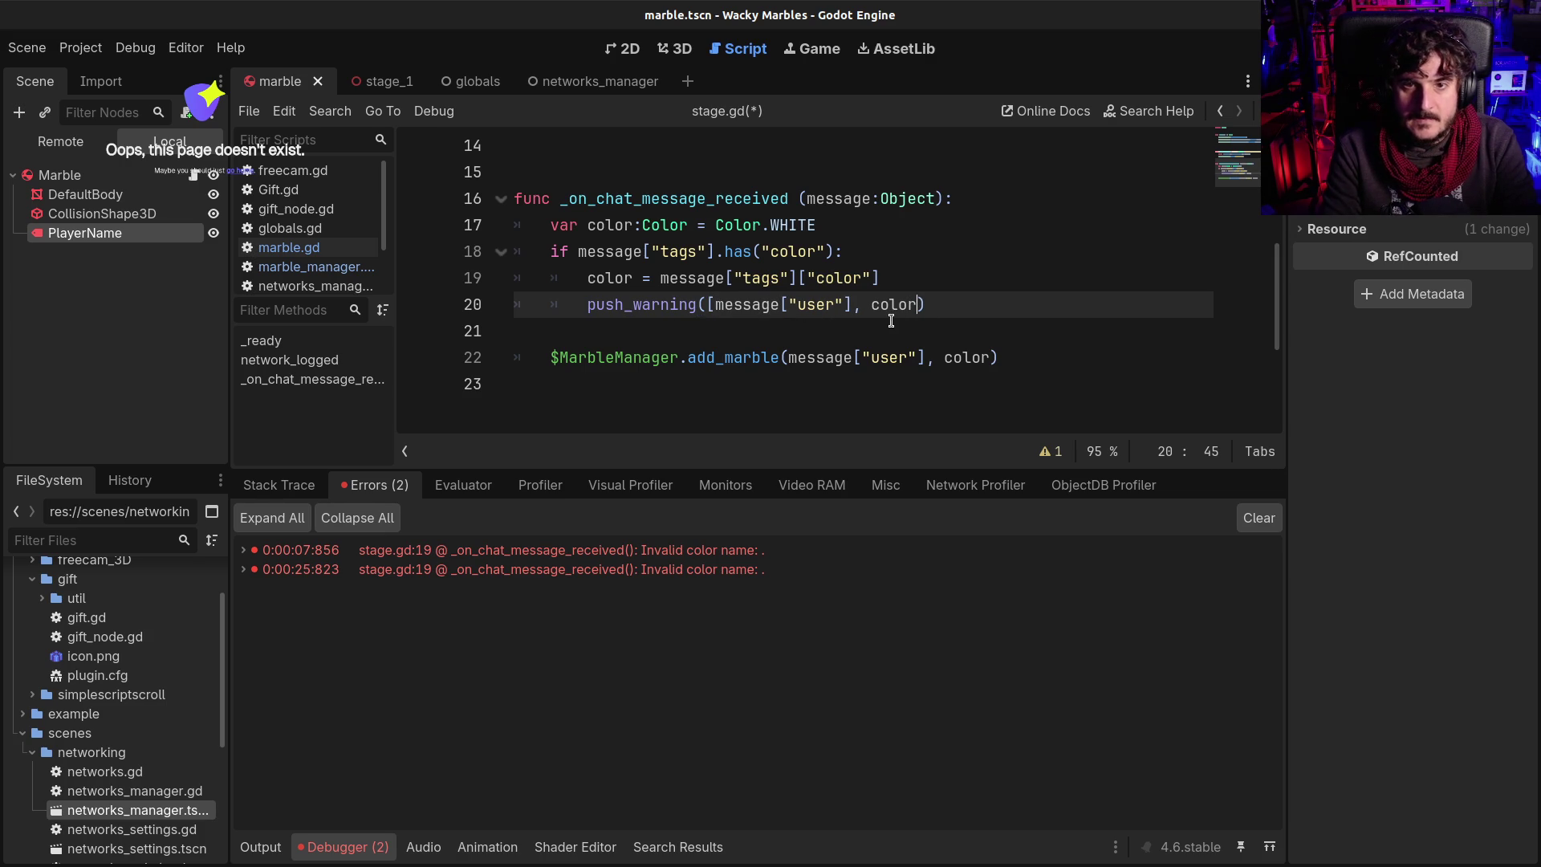
pyautogui.write(']')
pyautogui.hotkey('ctrl', 's')
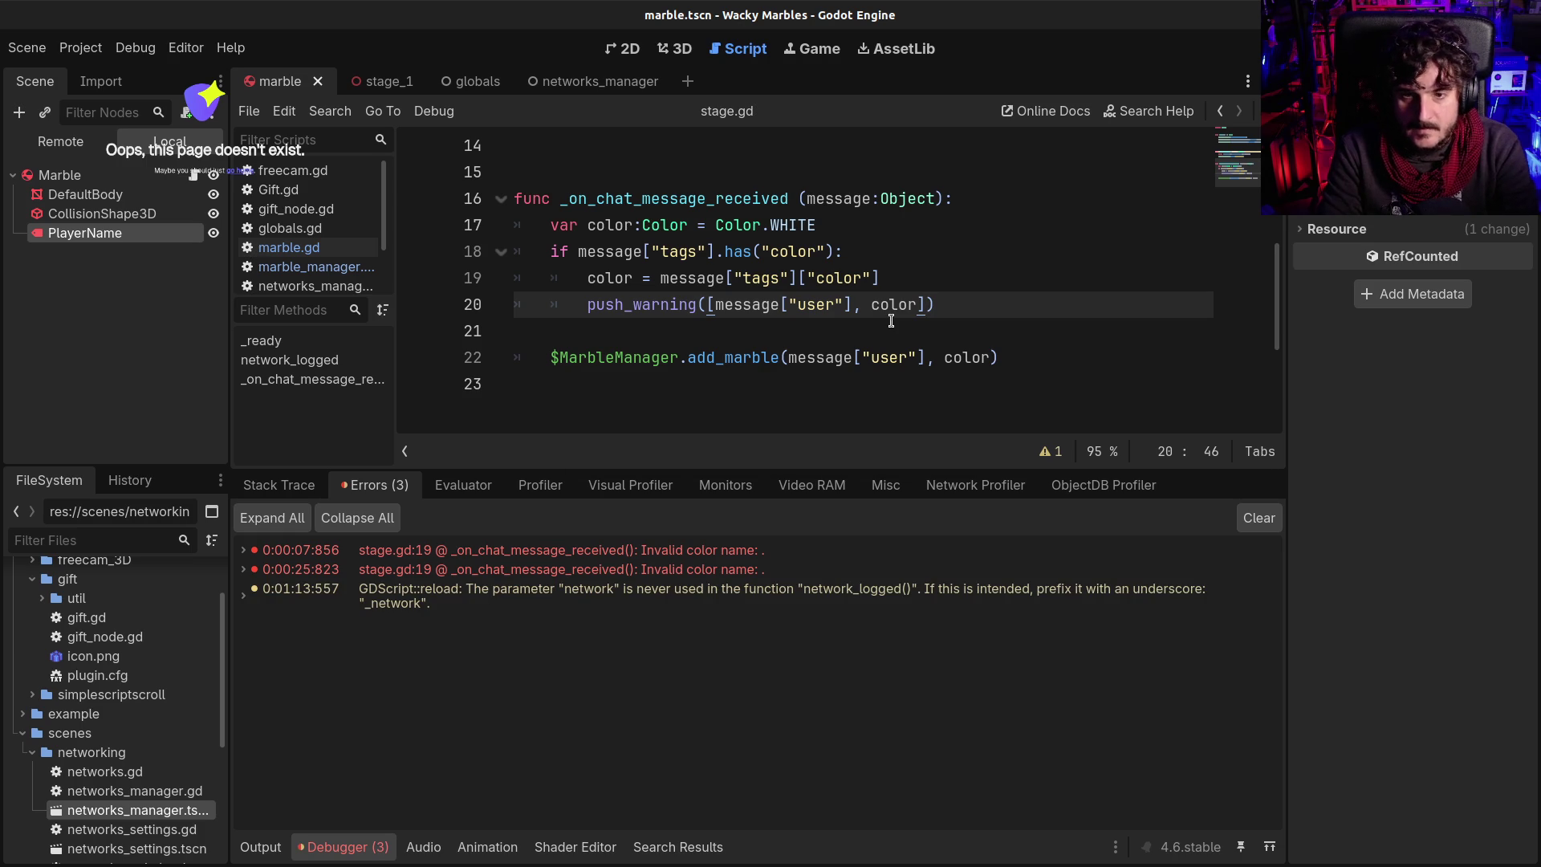
pyautogui.press('F5')
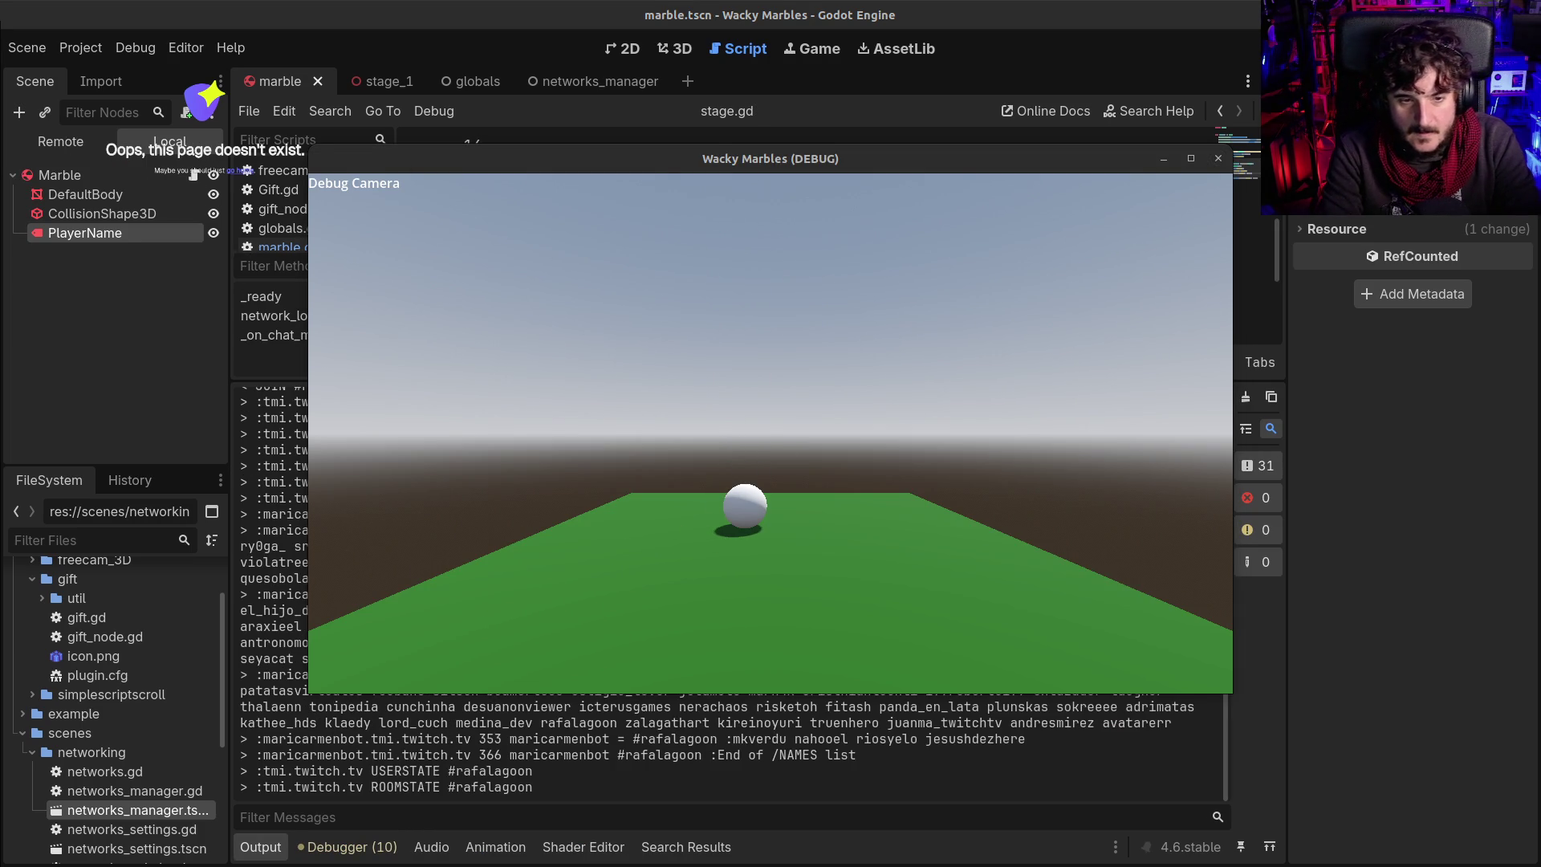
pyautogui.click(350, 849)
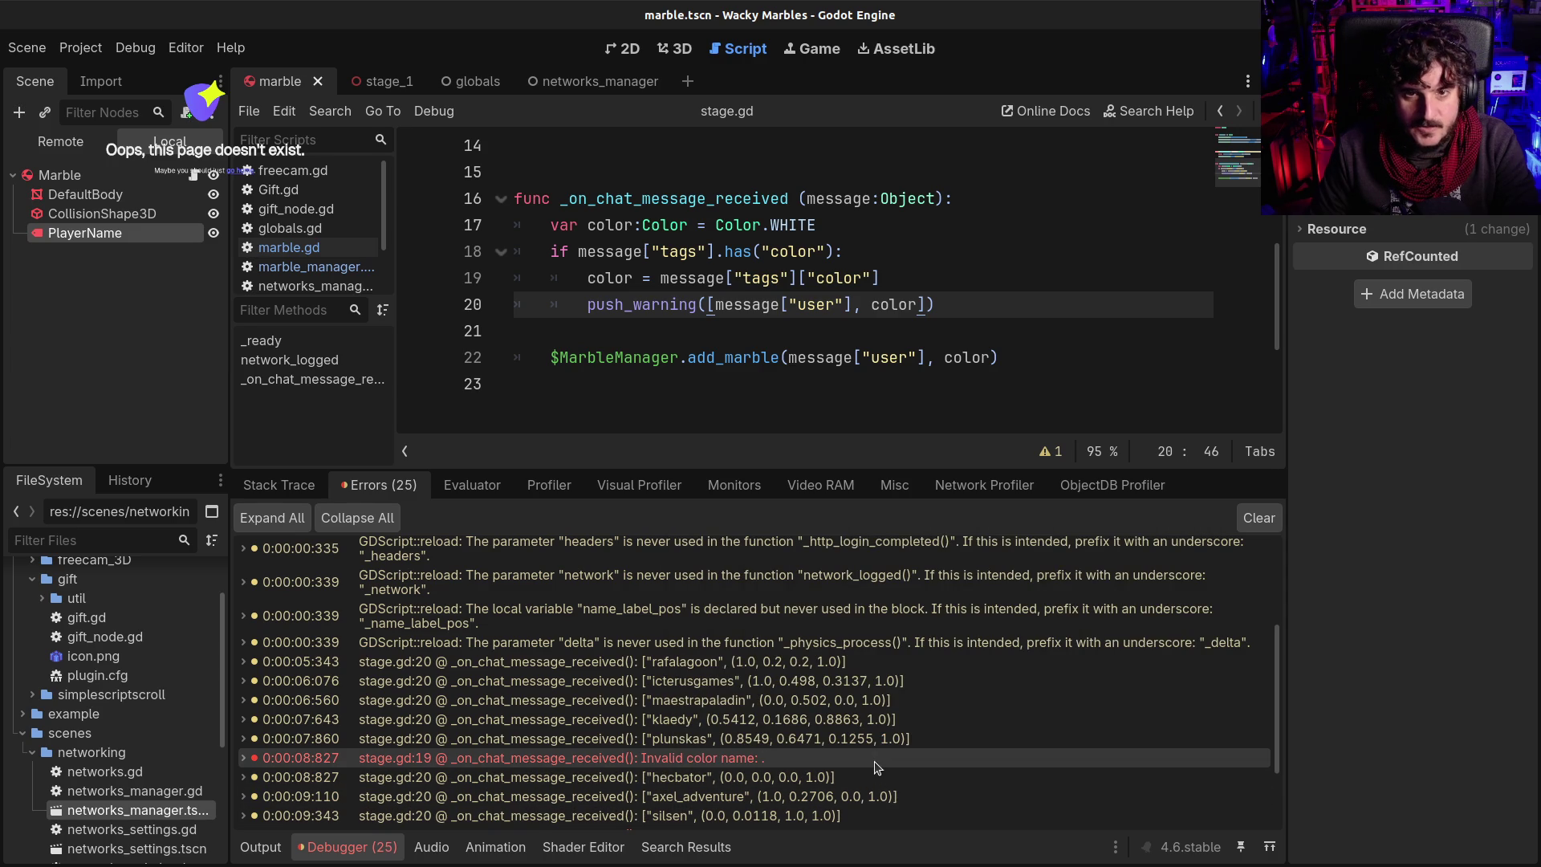
pyautogui.moveTo(875, 764)
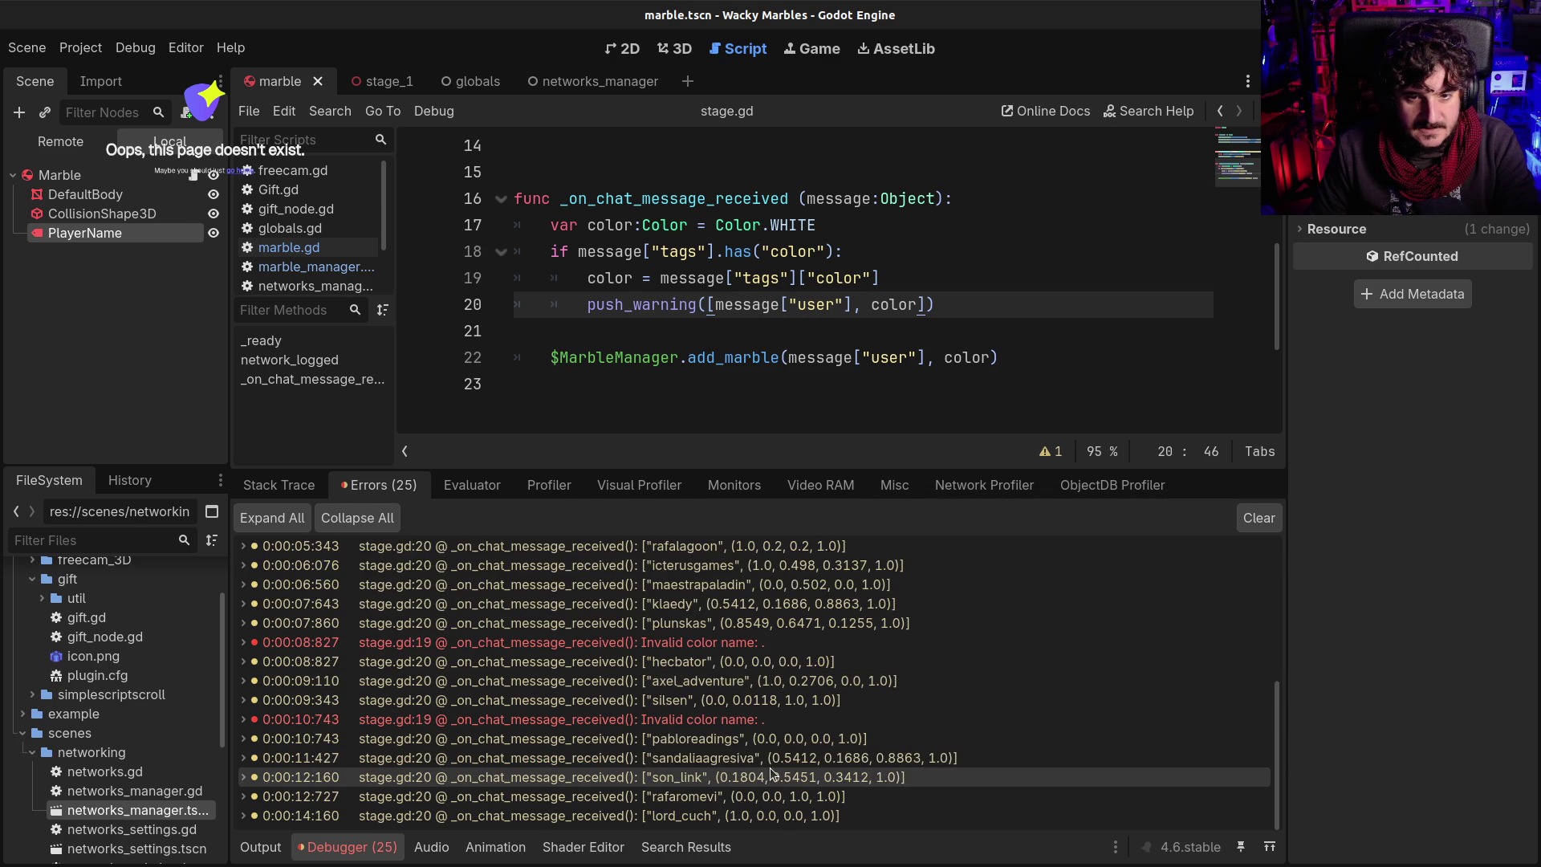
pyautogui.moveTo(708, 719)
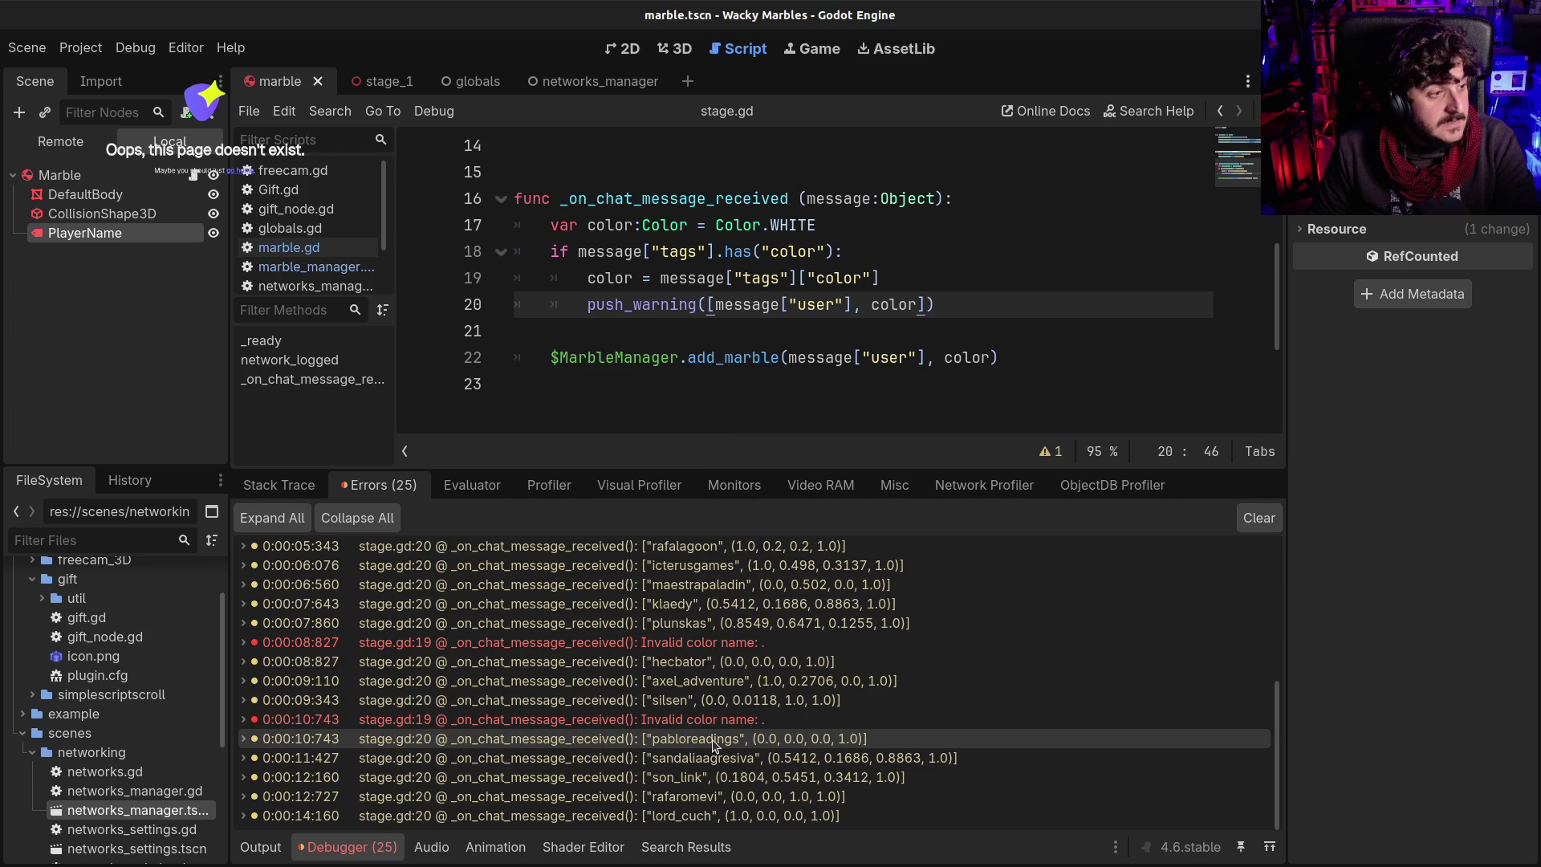
pyautogui.moveTo(714, 746)
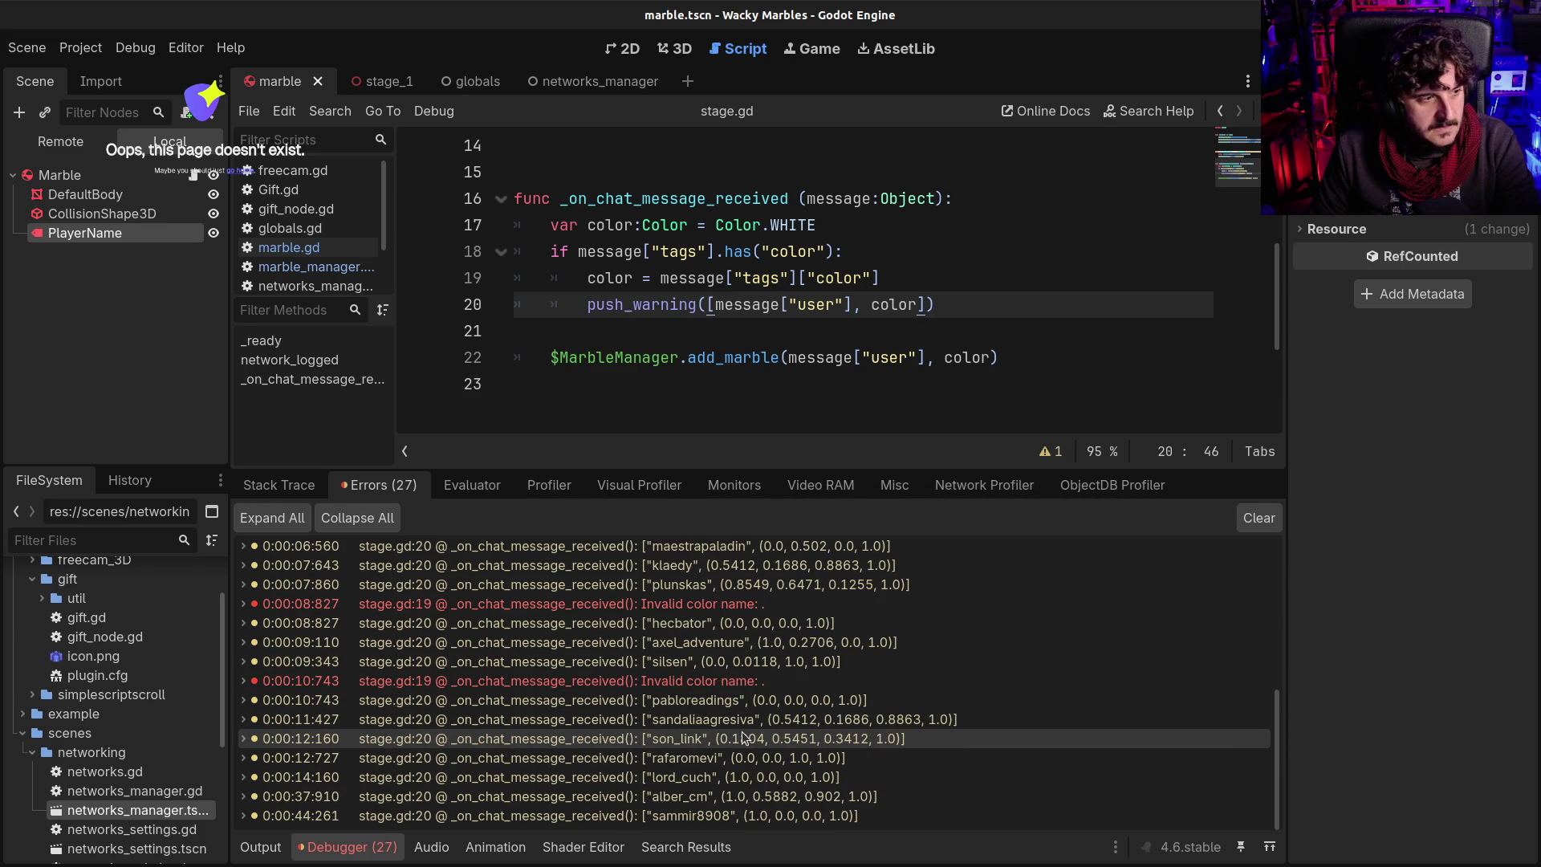
pyautogui.moveTo(707, 780)
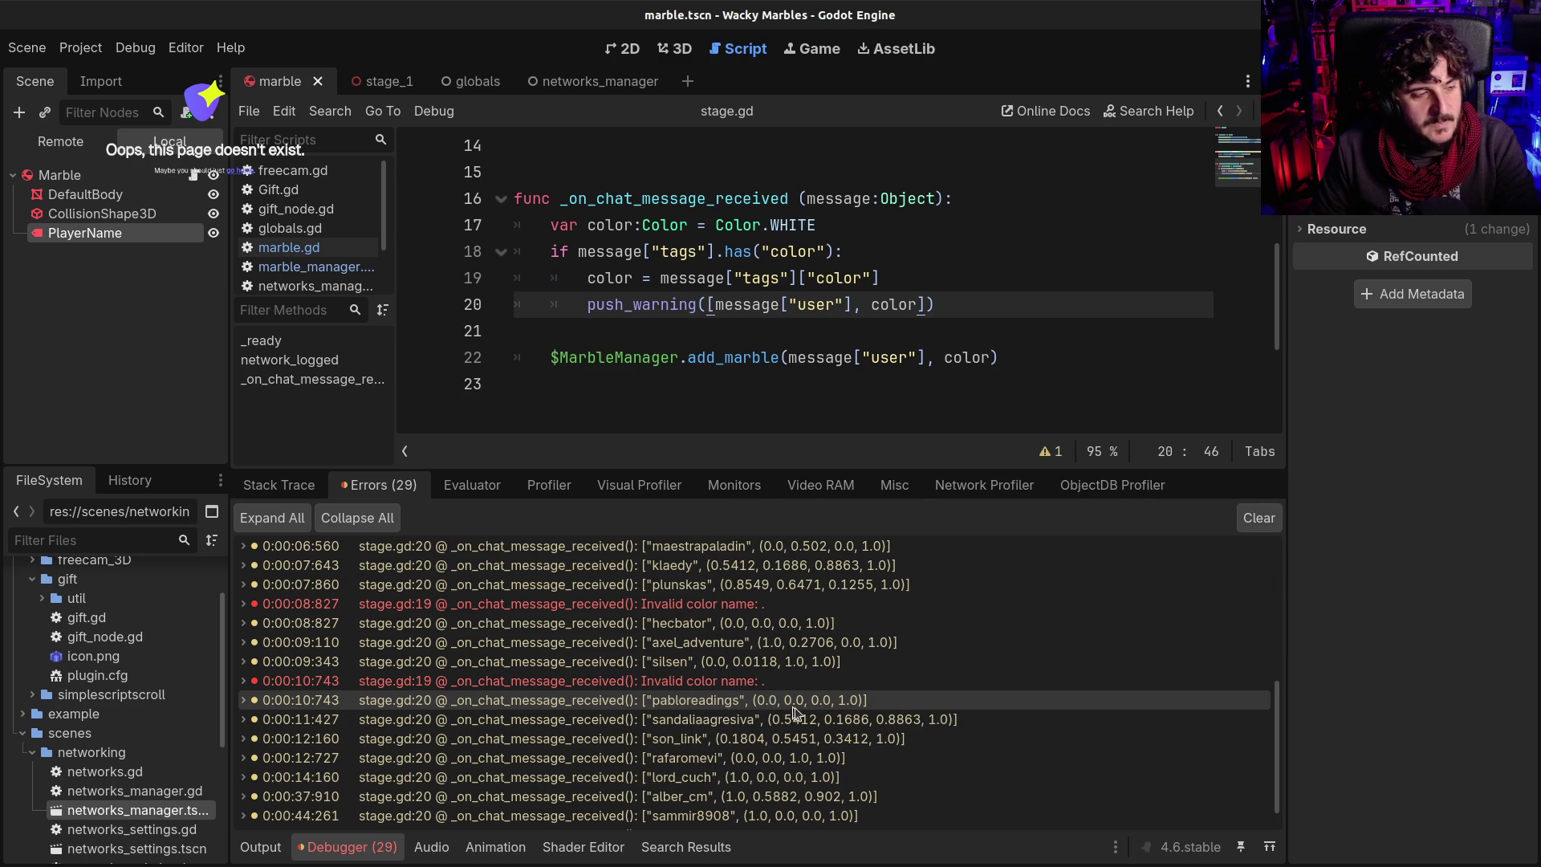
pyautogui.scroll(-2, 826, 779)
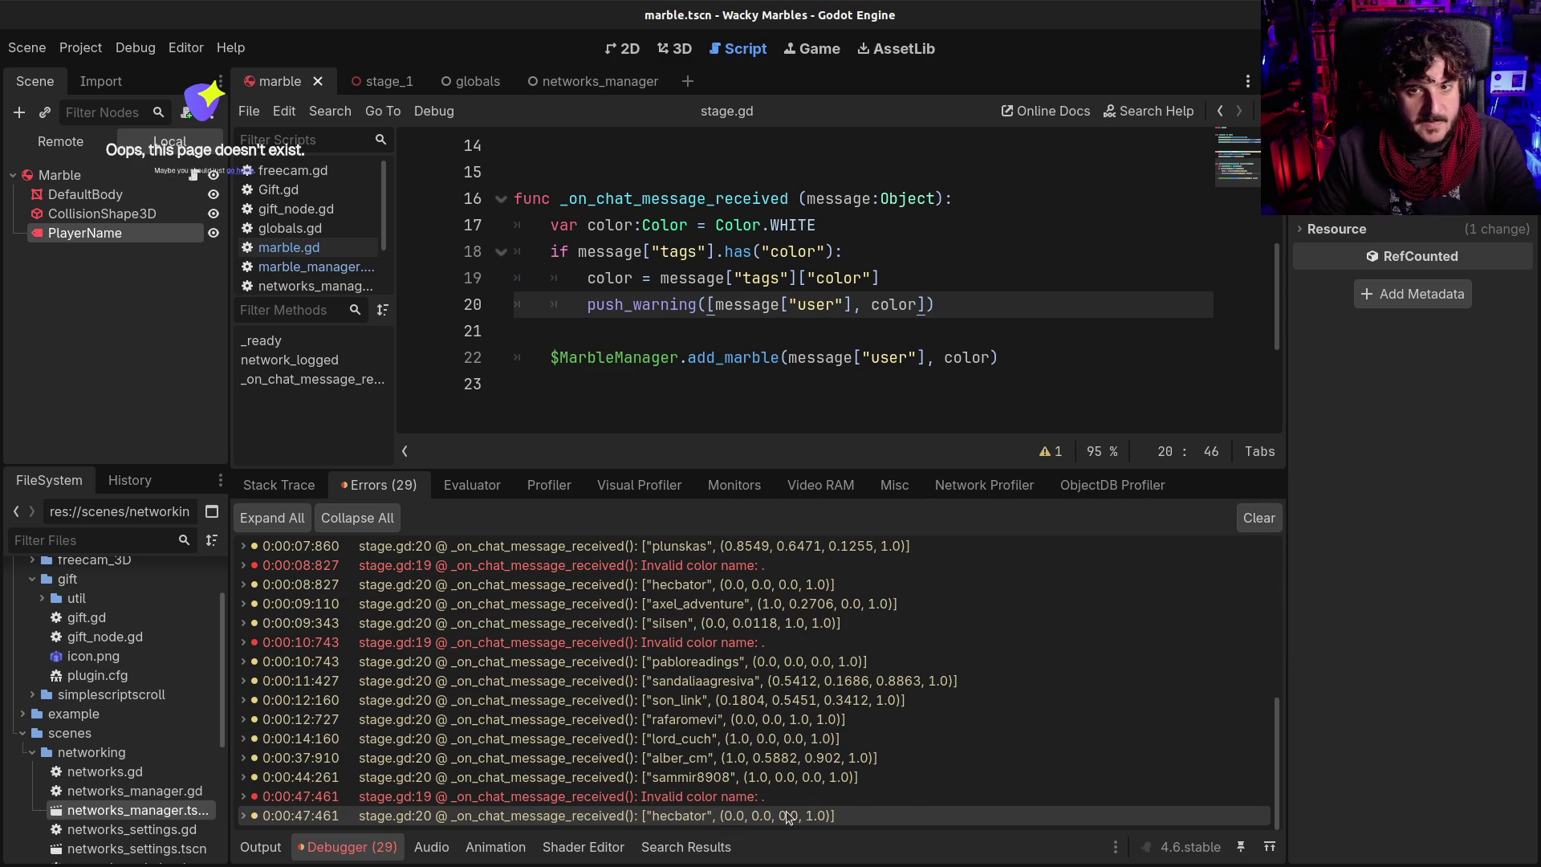
pyautogui.moveTo(788, 817)
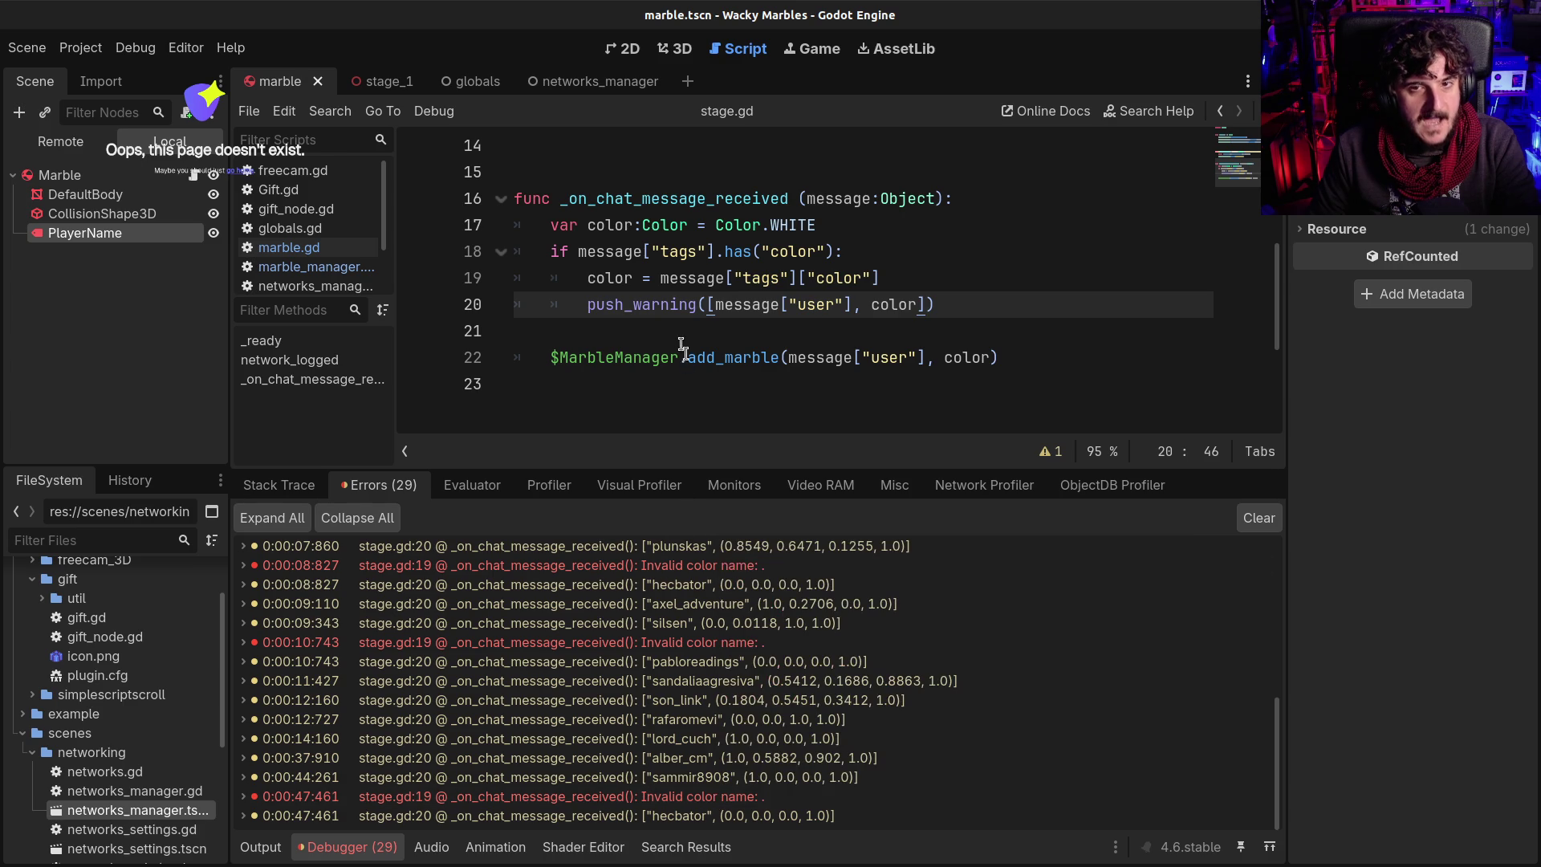
pyautogui.click(721, 225)
# Replace the warning's color argument with message["tags"]["color"] and clear the old warnings
pyautogui.moveTo(646, 226); pyautogui.dragTo(679, 227)
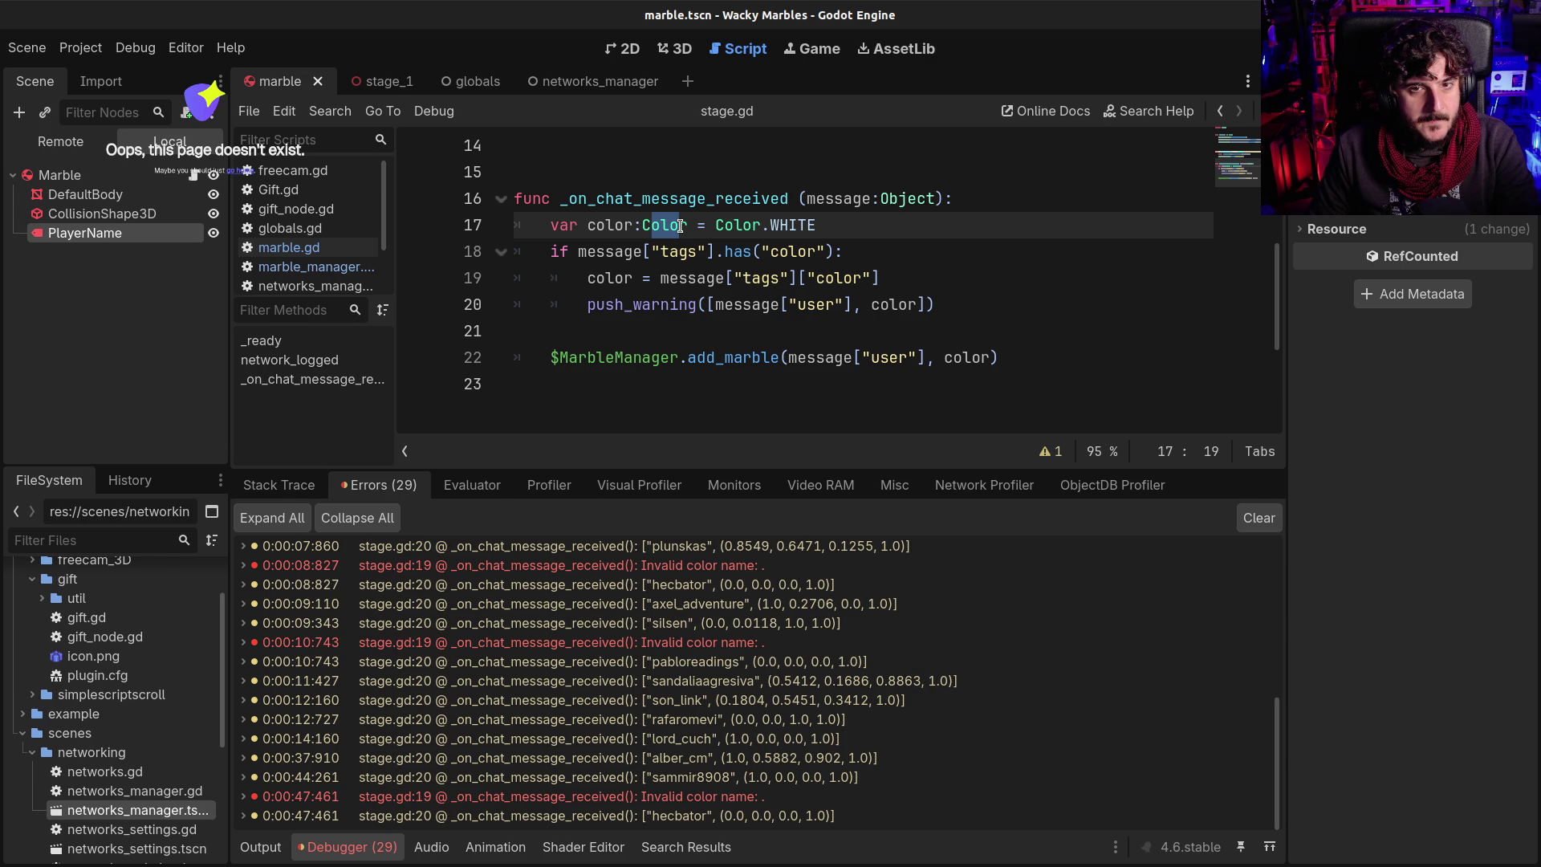
pyautogui.moveTo(660, 278); pyautogui.dragTo(880, 271)
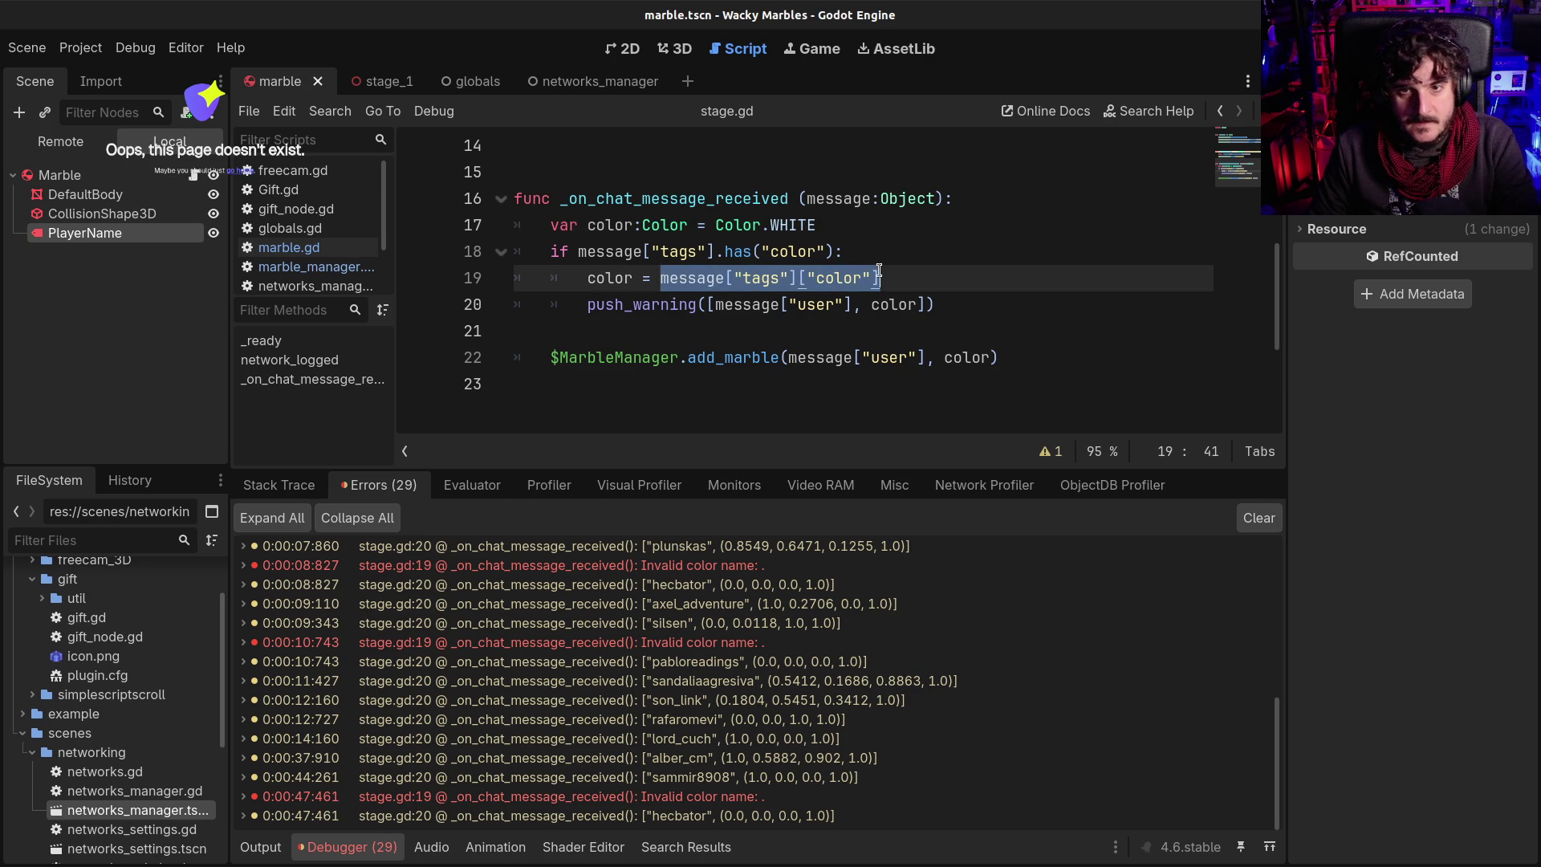
pyautogui.hotkey('ctrl', 'c')
pyautogui.doubleClick(894, 306)
pyautogui.hotkey('ctrl', 'v')
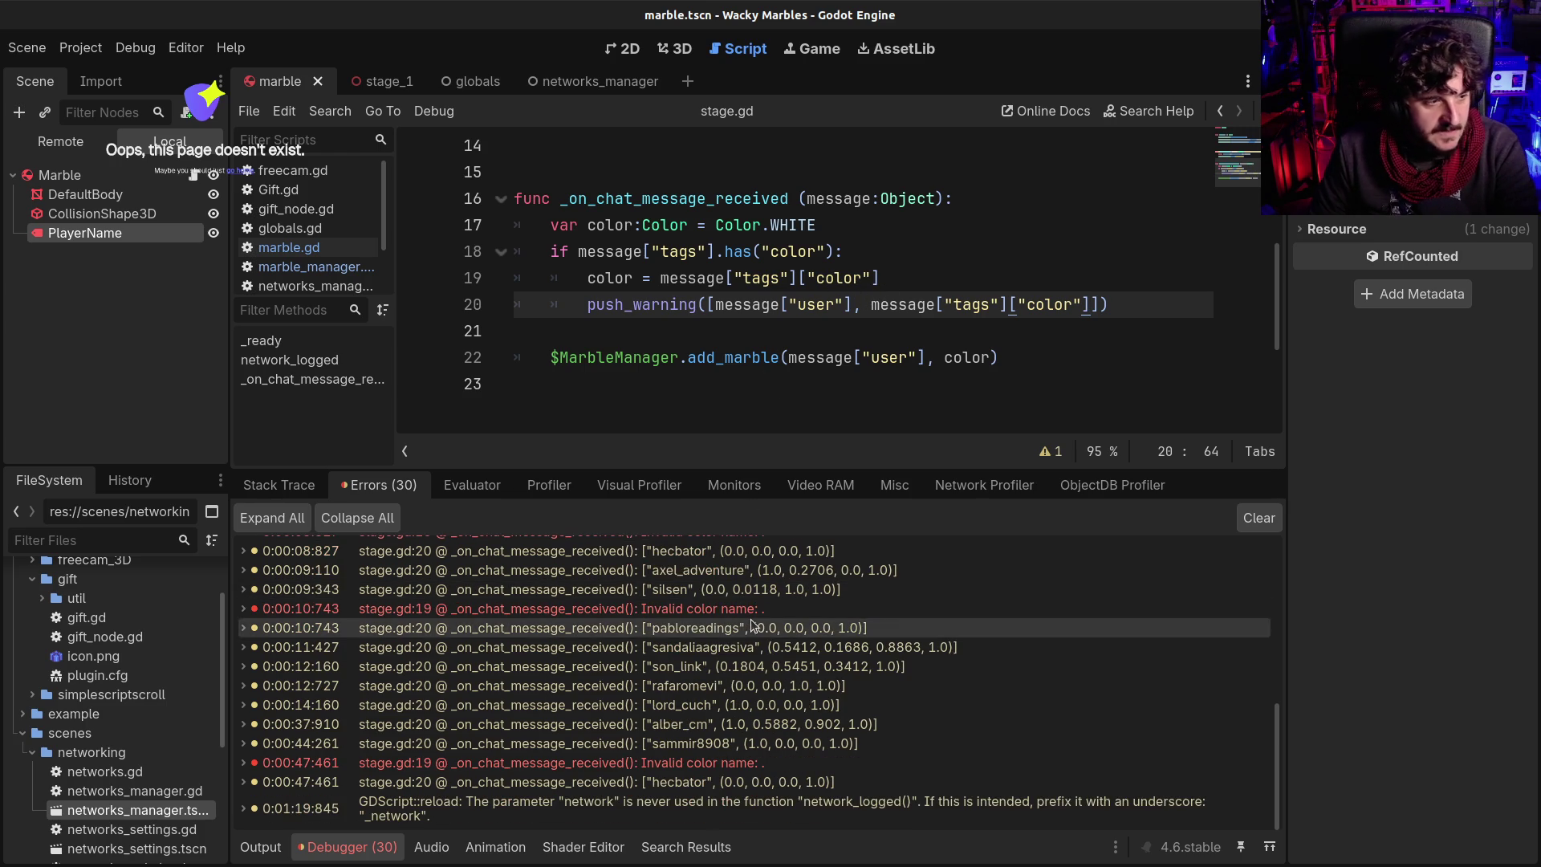
pyautogui.click(1246, 520)
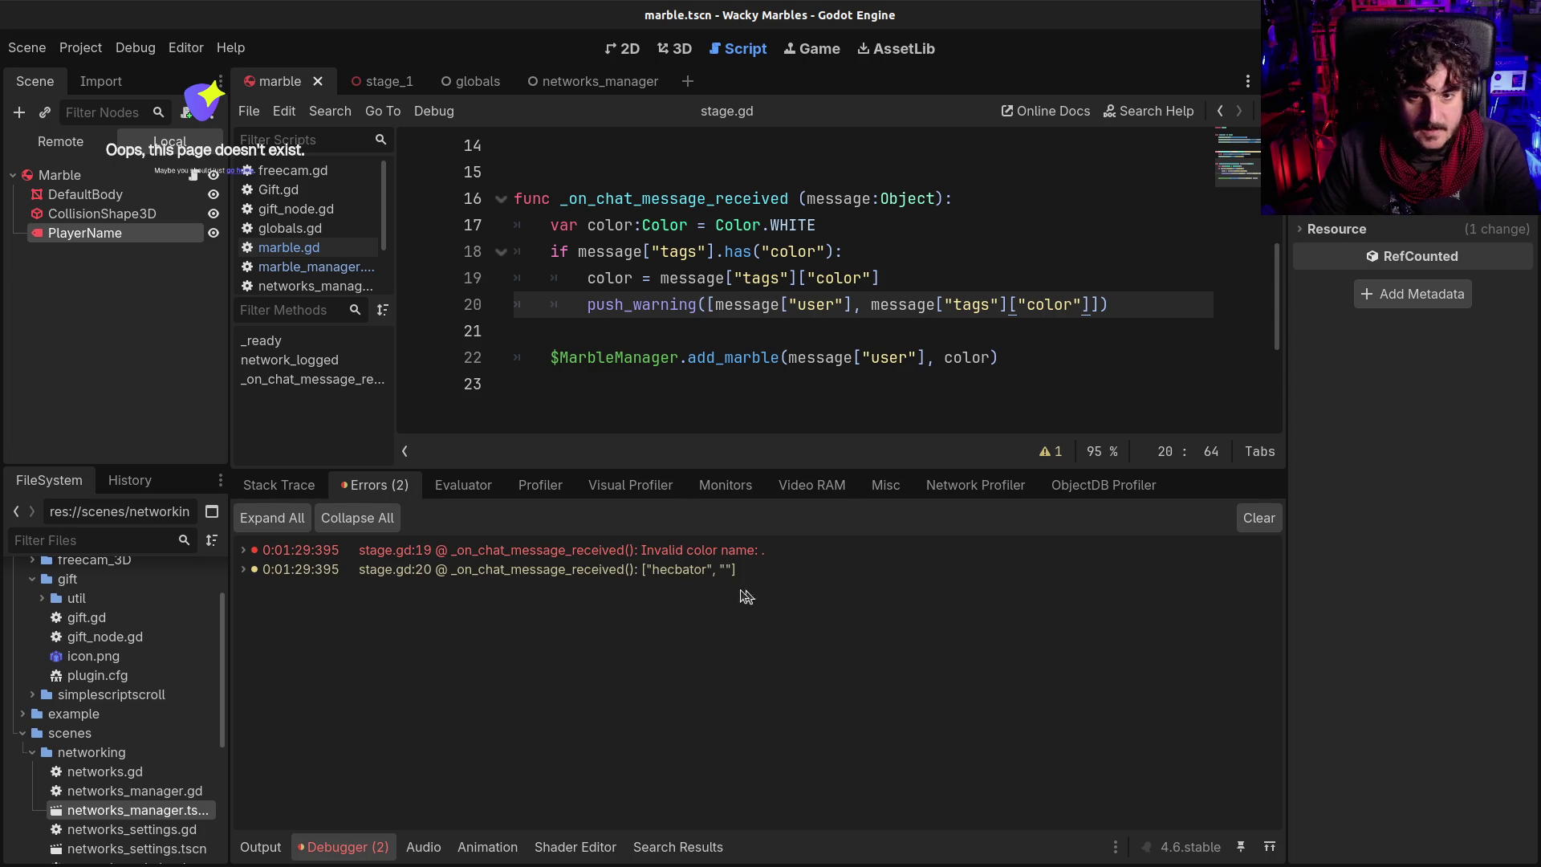
pyautogui.moveTo(733, 578)
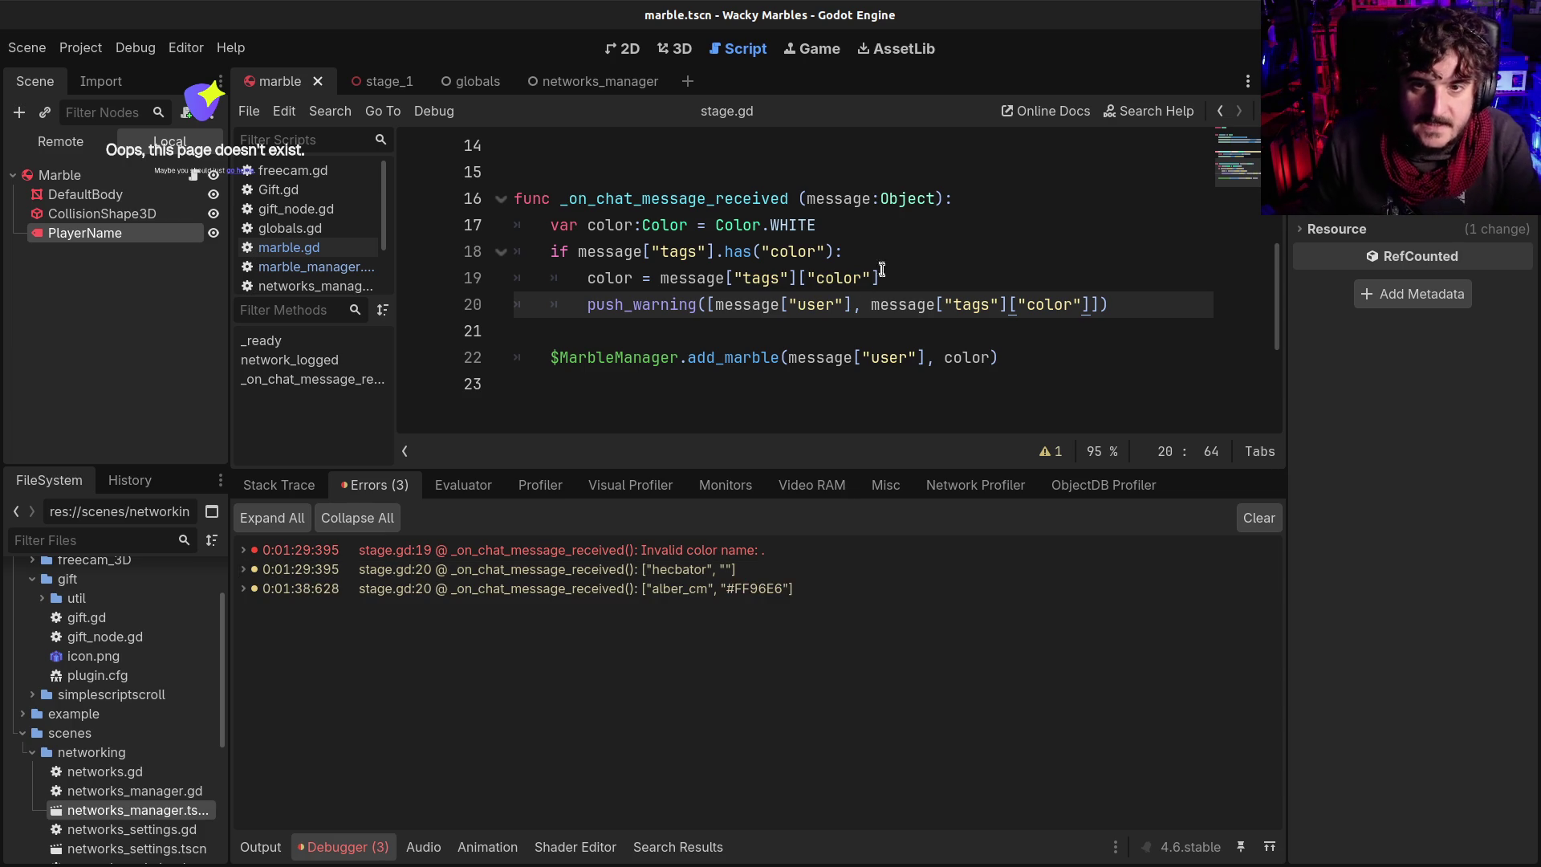
# Add an if message["tags"]["color"] != "": condition above the colour assignment
pyautogui.click(880, 278)
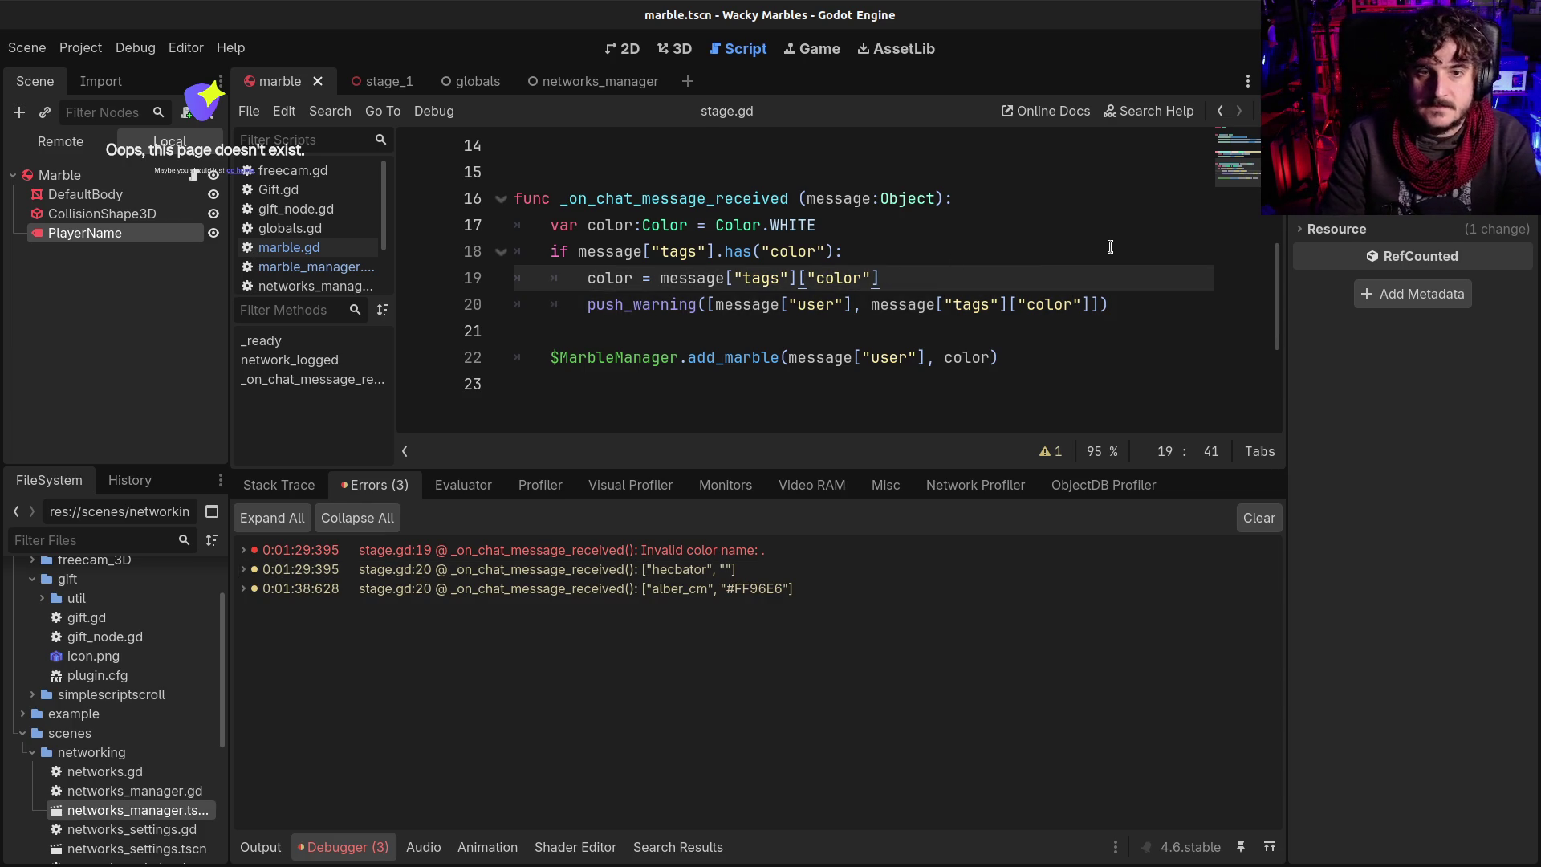
pyautogui.press('Return')
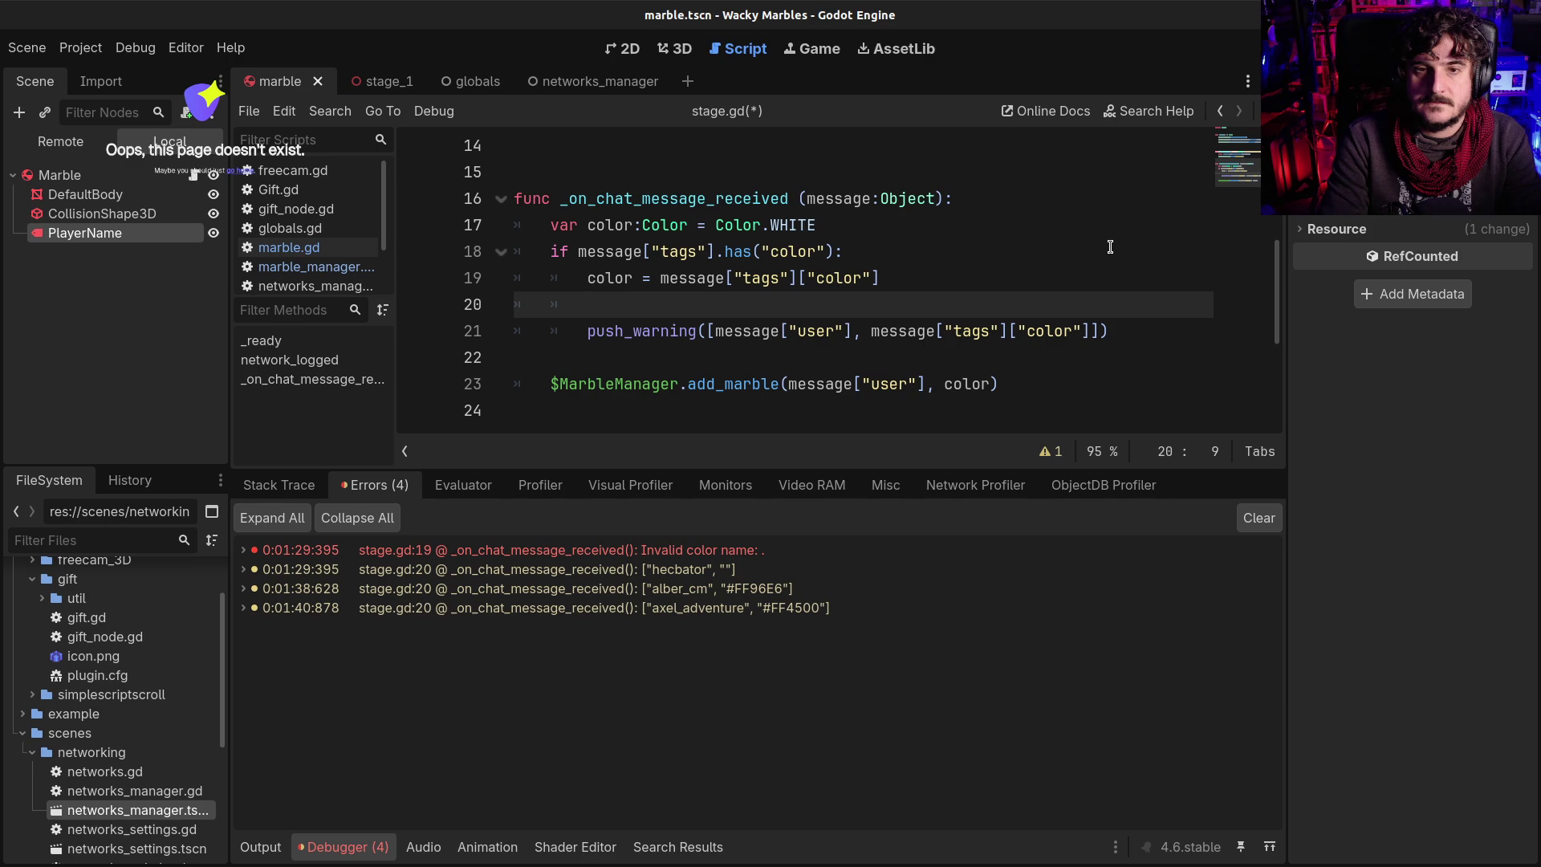
pyautogui.press('Up')
pyautogui.scroll(1, 1110, 247)
pyautogui.hotkey('ctrl', 'shift', 'Return')
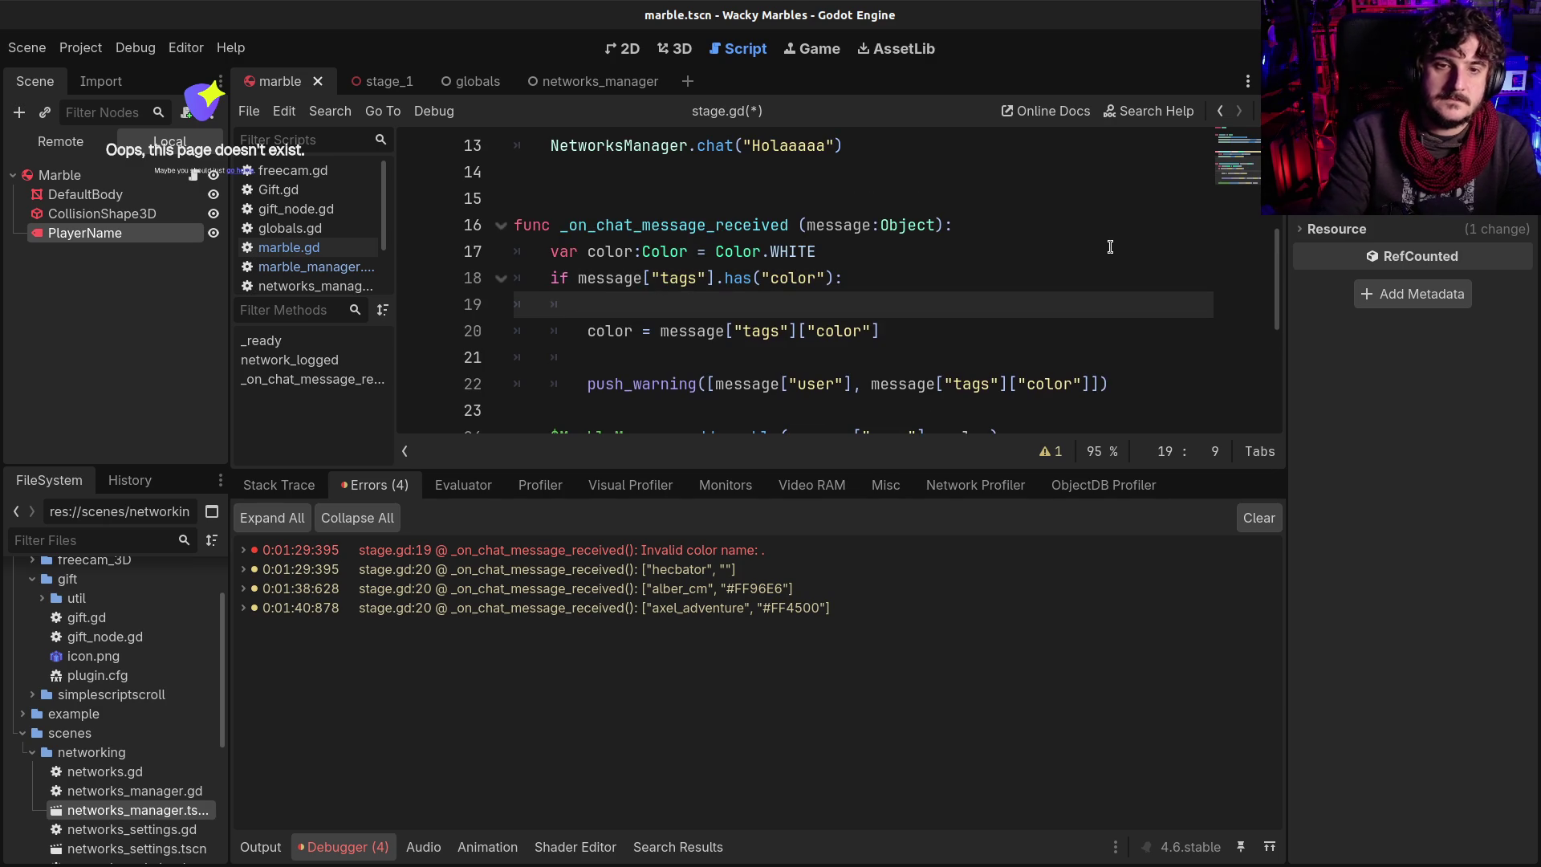
pyautogui.write('if')
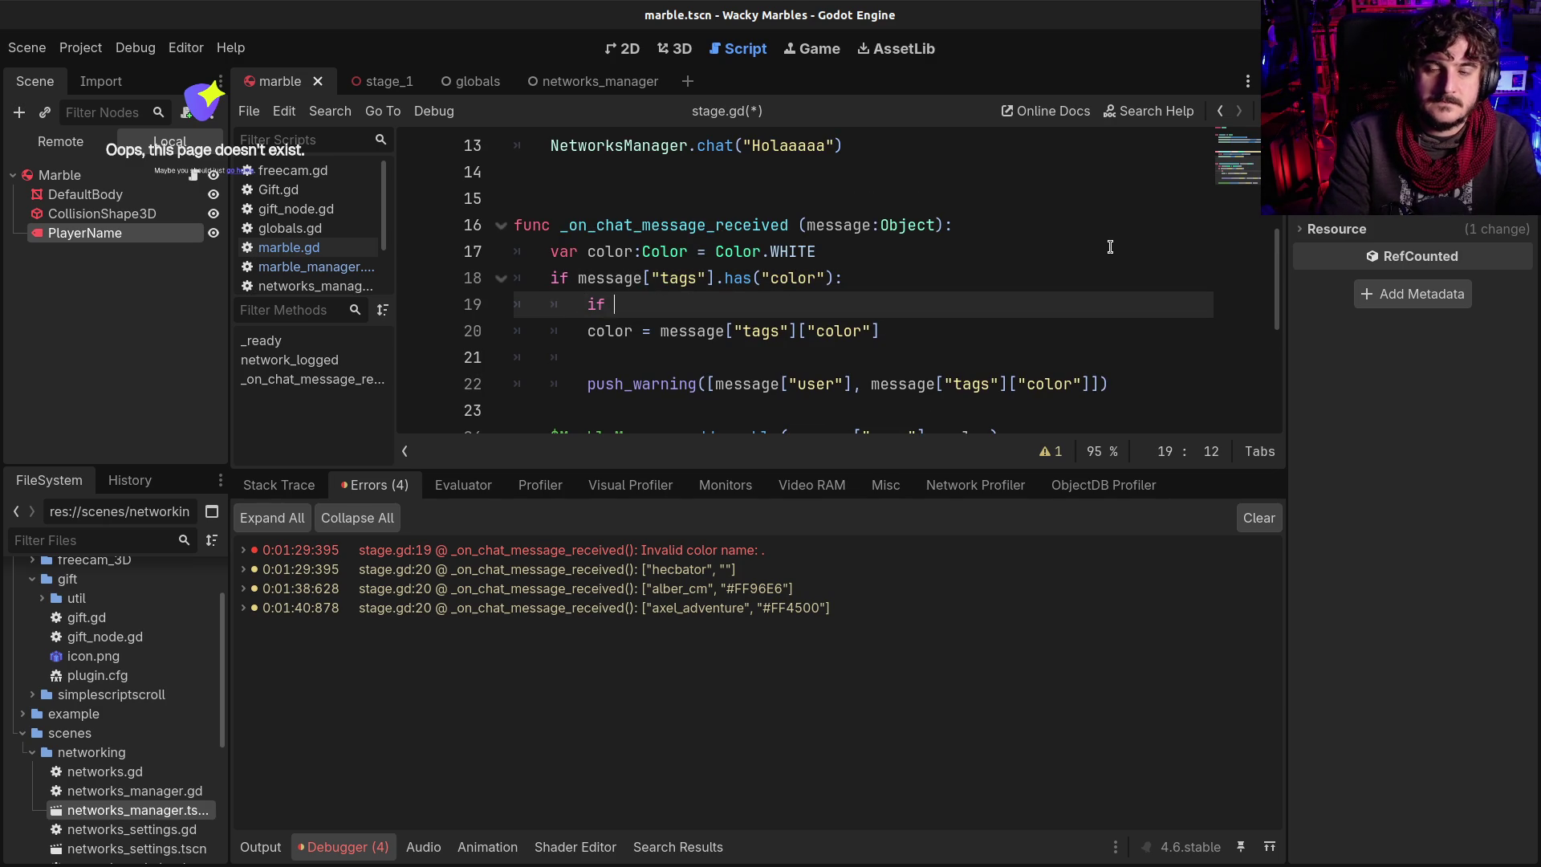
pyautogui.press('Down')
pyautogui.scroll(-1, 1110, 246)
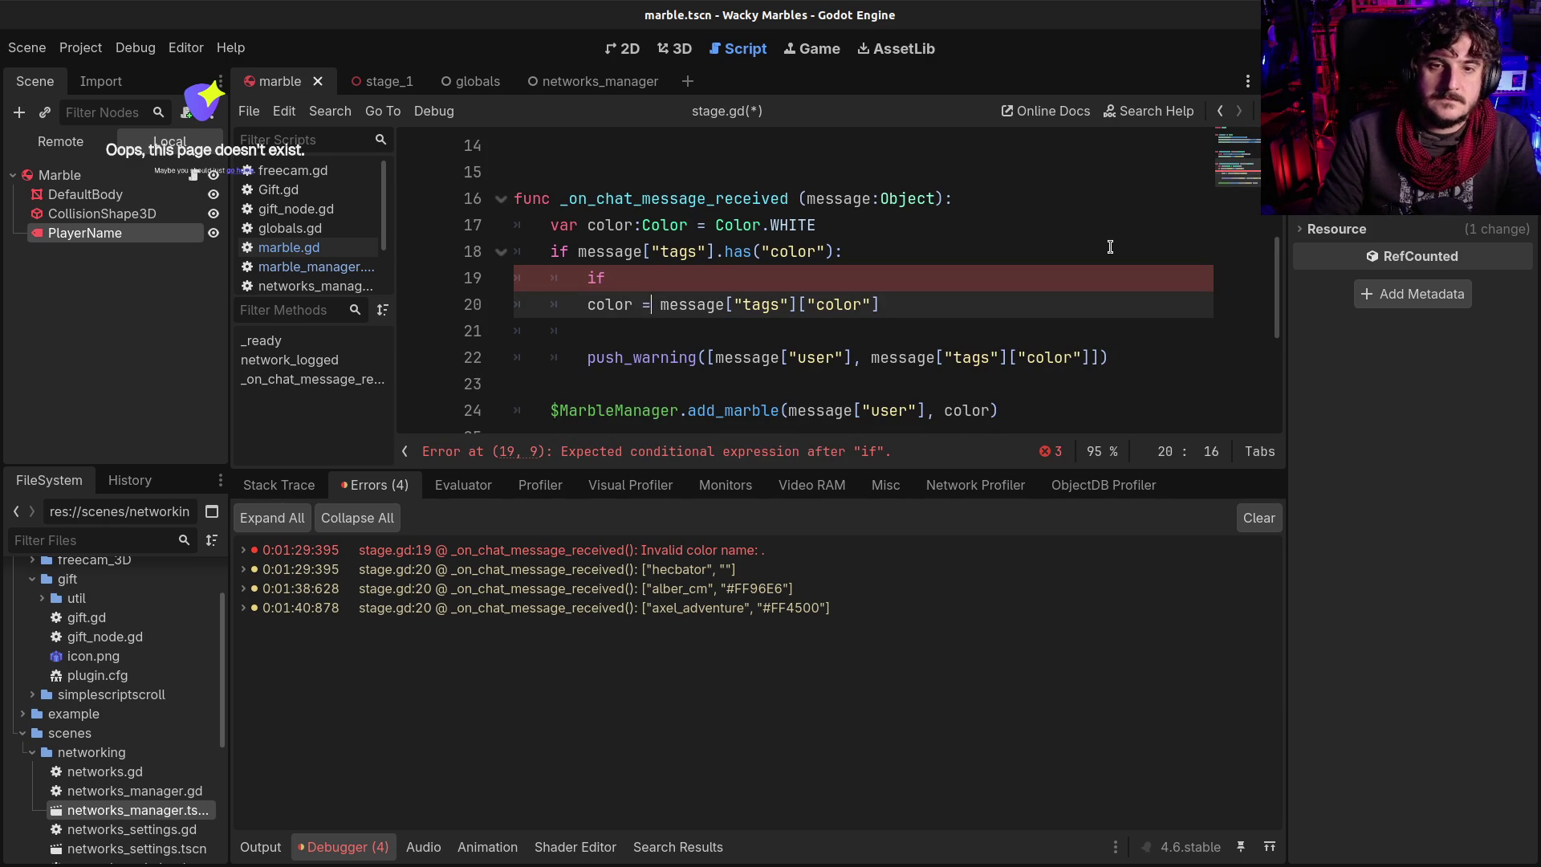
pyautogui.hotkey('shift', 'End')
pyautogui.hotkey('ctrl', 'c')
pyautogui.press('Up')
pyautogui.hotkey('ctrl', 'v')
pyautogui.write('=')
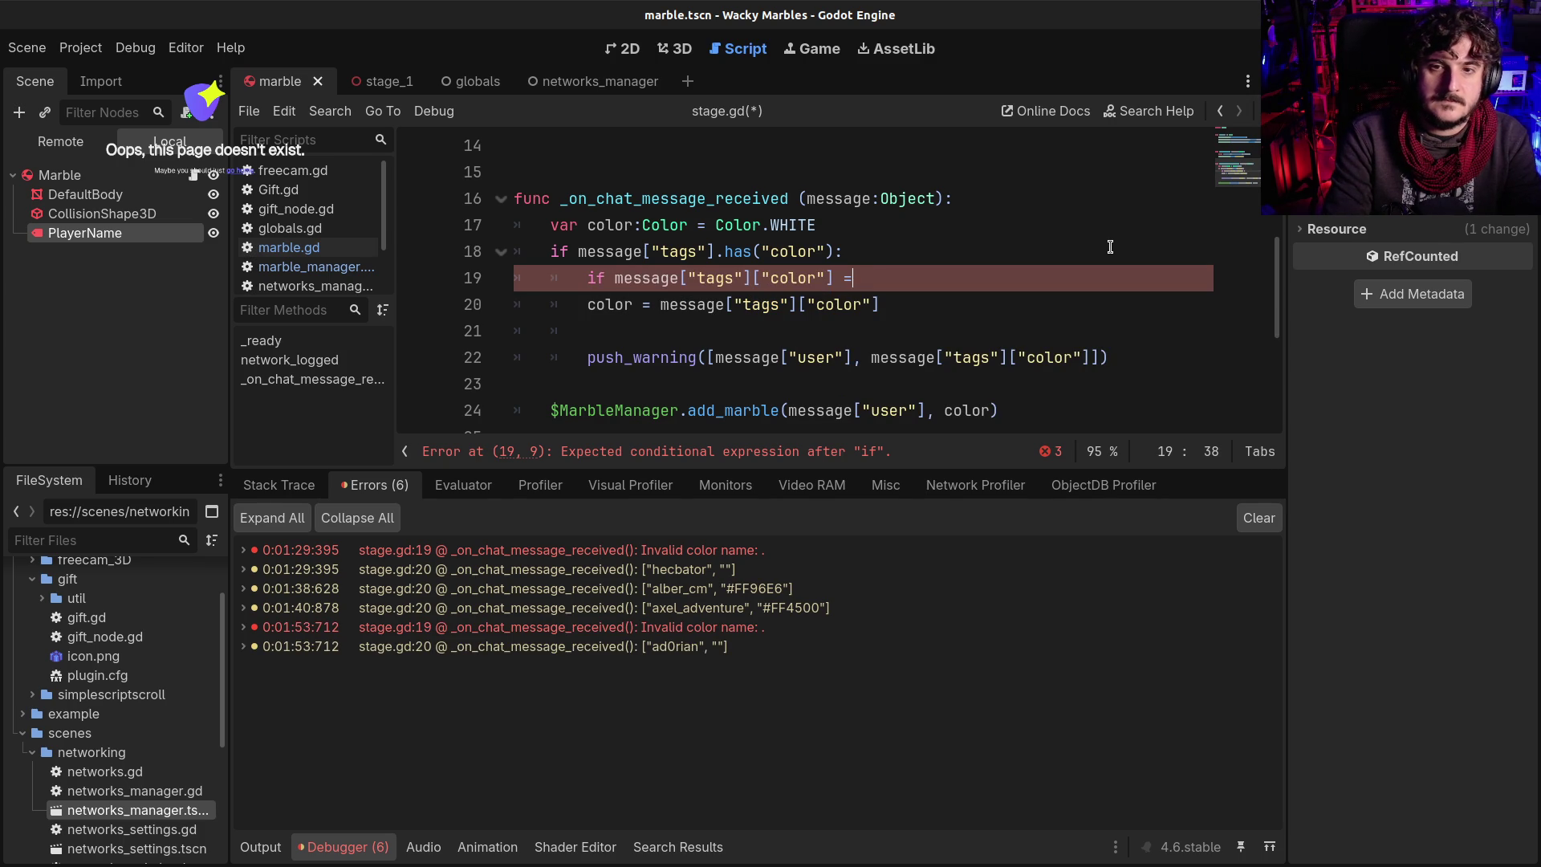
pyautogui.write(')=')
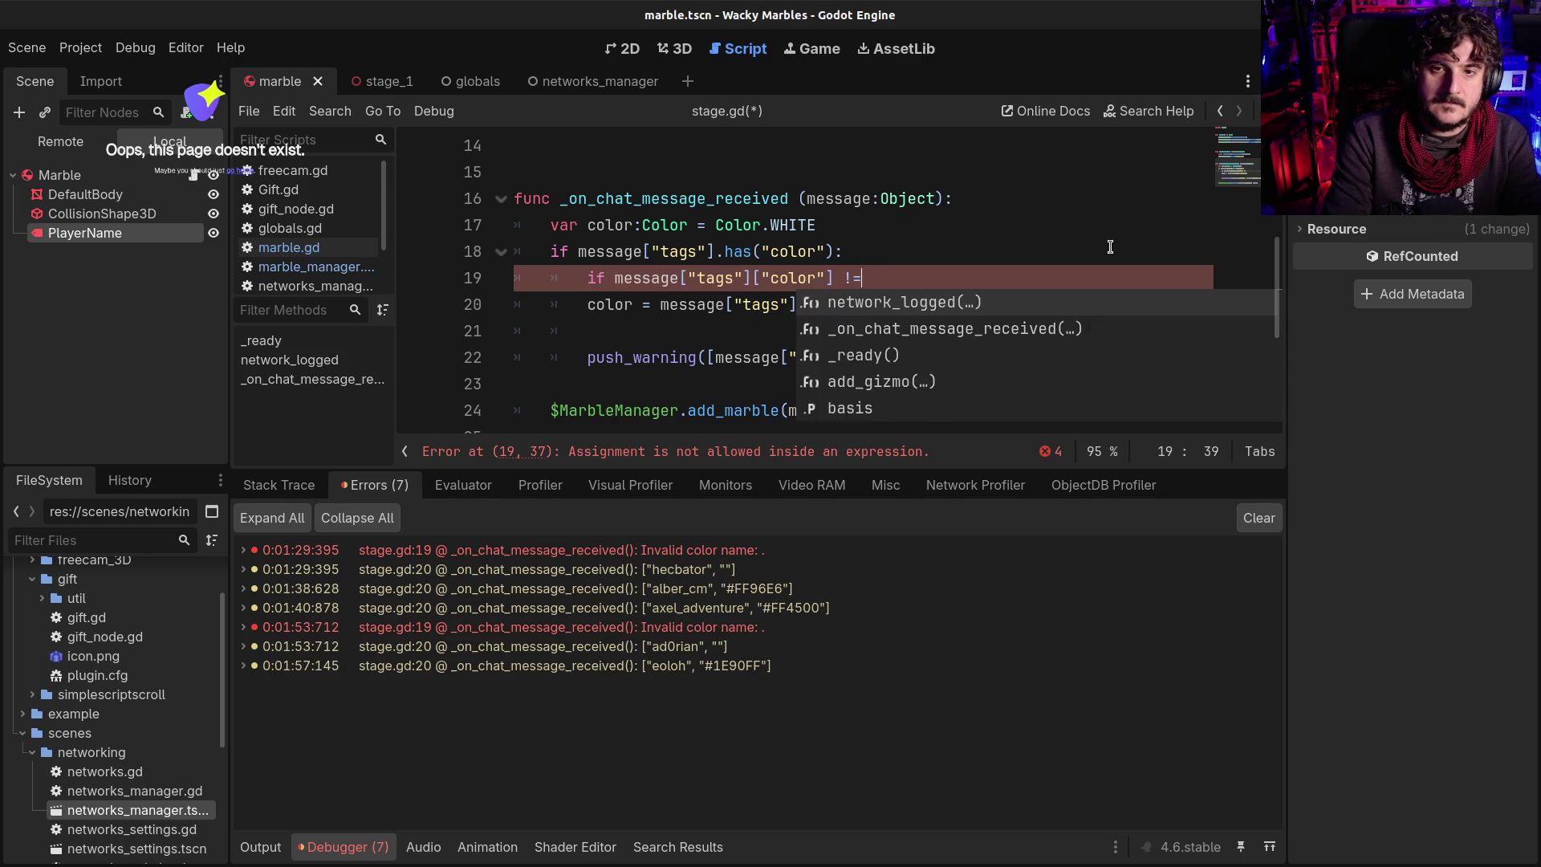
pyautogui.write('":"')
# Indent the assignment under the condition, comment out push_warning, save stage.gd and clear warnings
pyautogui.press('Down')
pyautogui.press('Home')
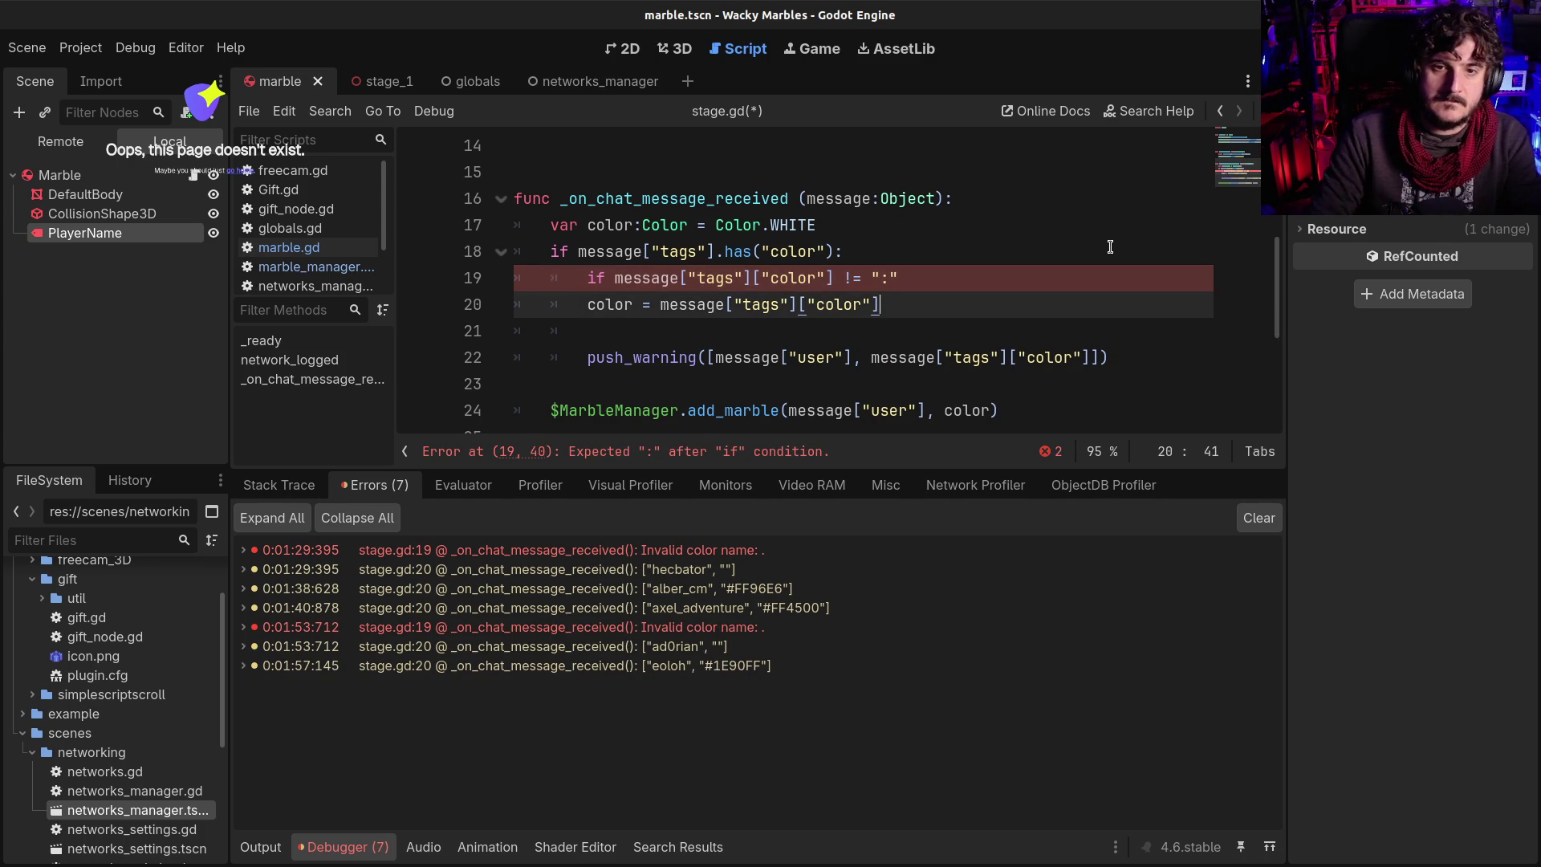
pyautogui.press('Tab')
pyautogui.scroll(-1, 1110, 246)
pyautogui.hotkey('shift', 'Down')
pyautogui.hotkey('shift', 'End')
pyautogui.hotkey('ctrl', 'k')
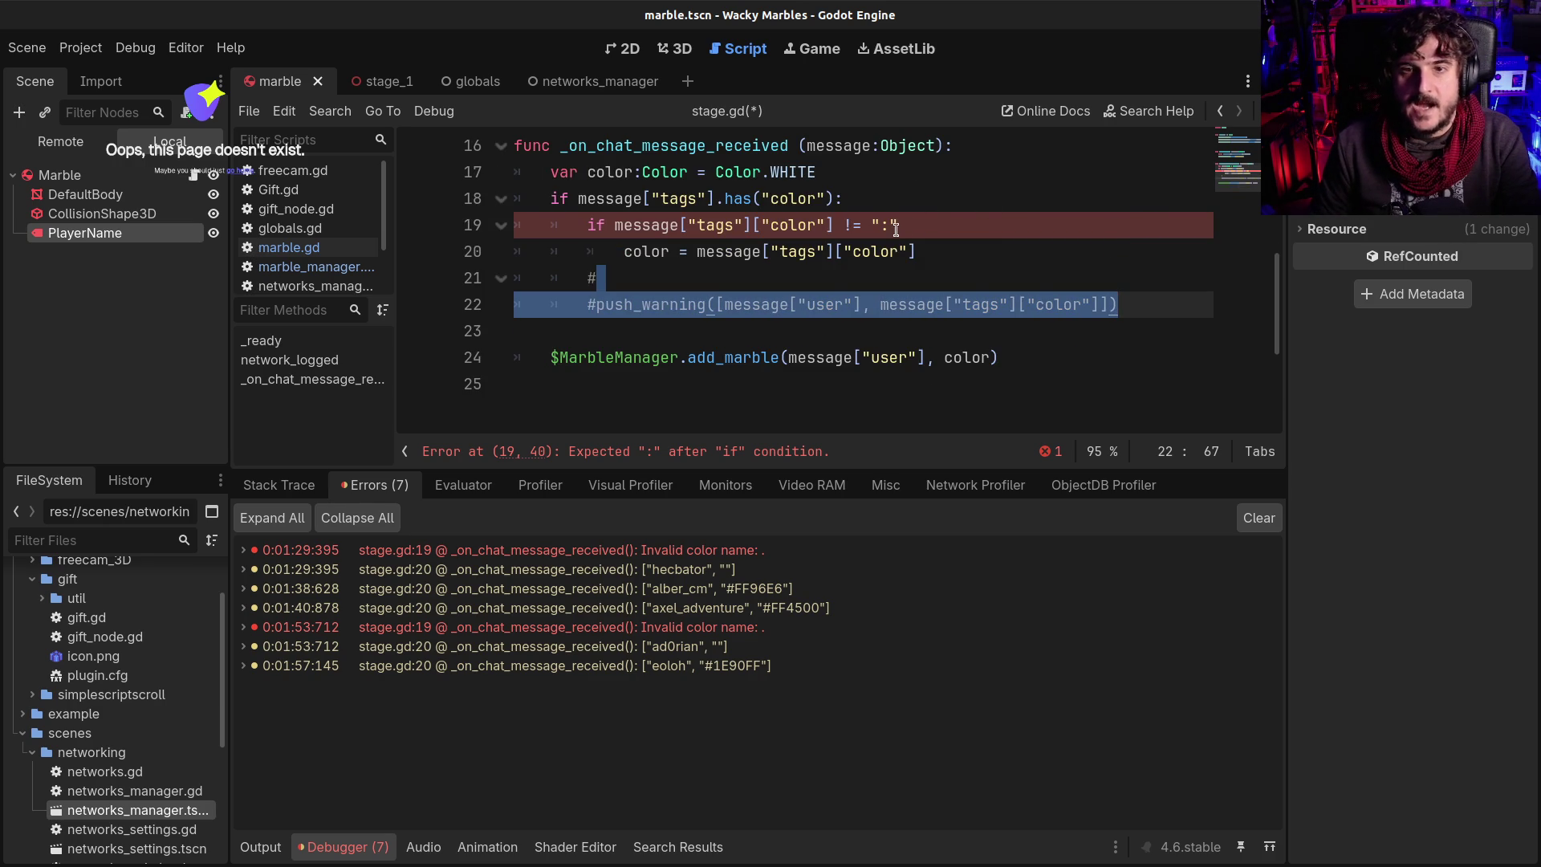
pyautogui.click(896, 228)
pyautogui.write('"')
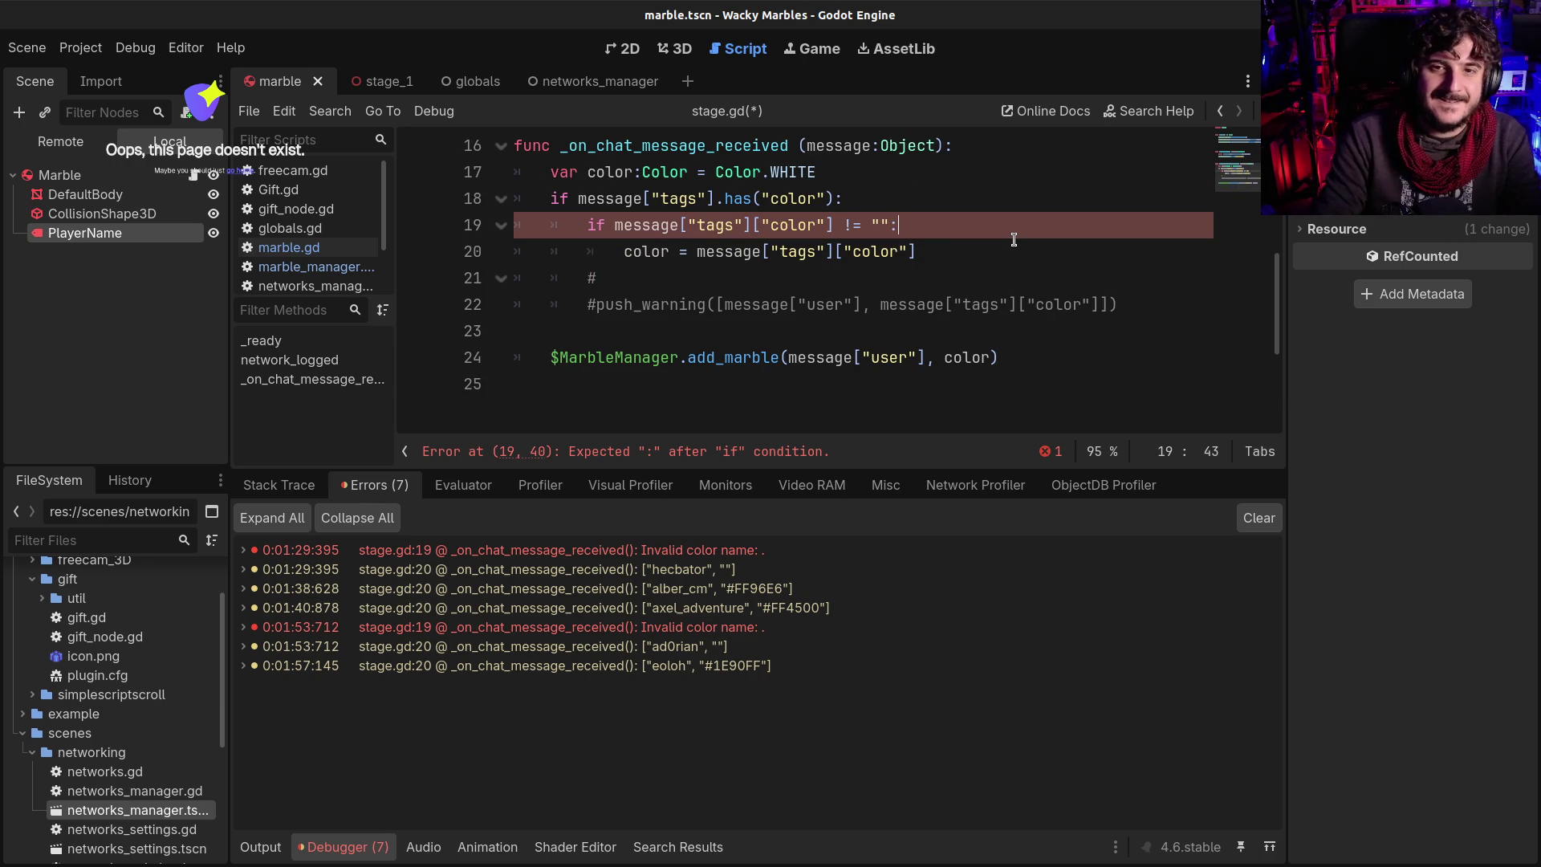
pyautogui.hotkey('ctrl', 's')
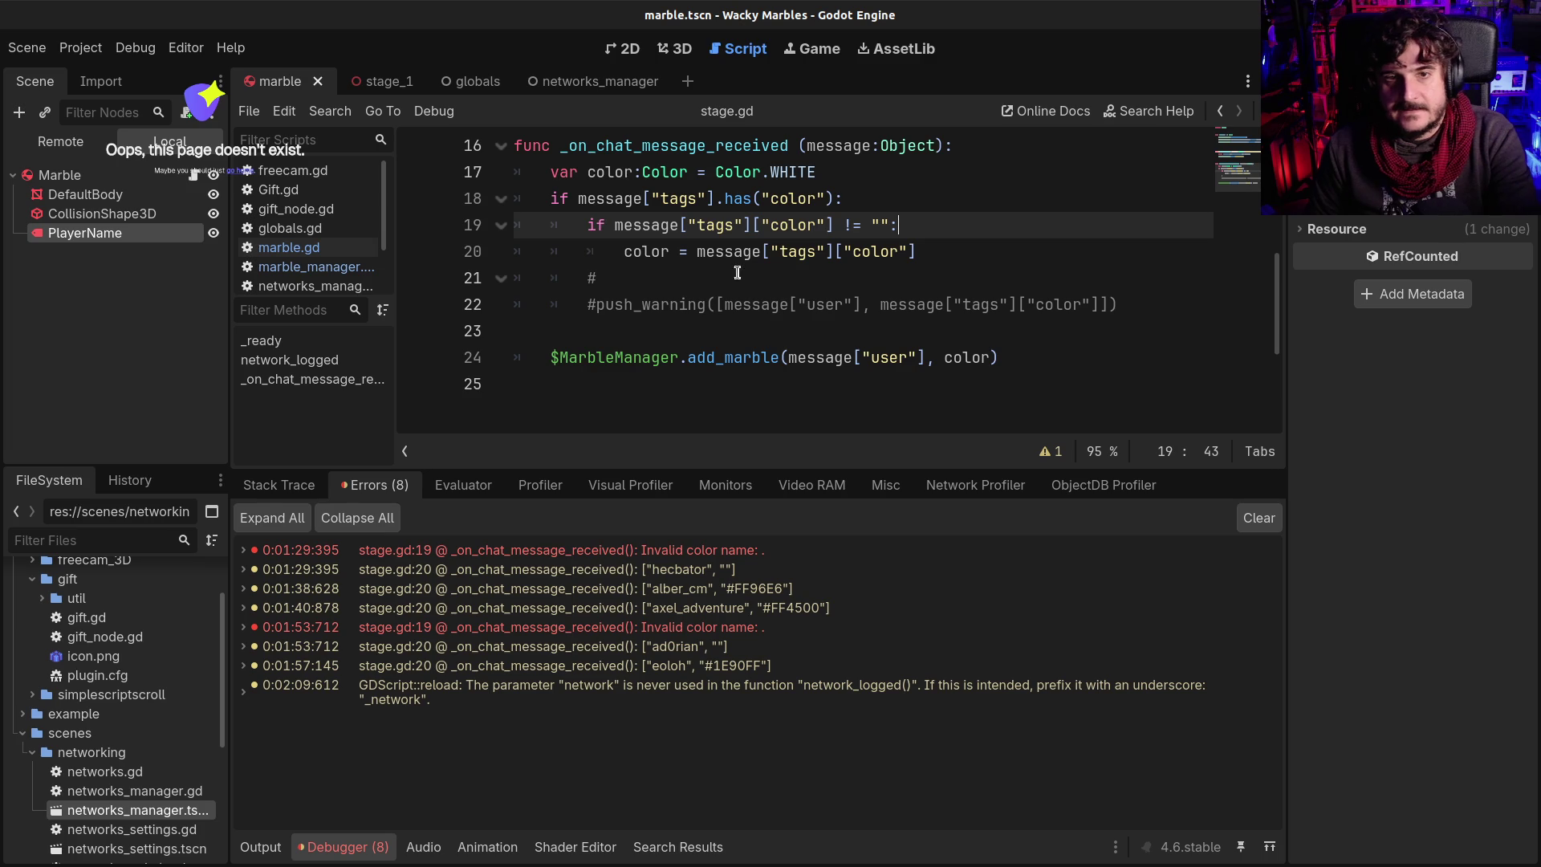
pyautogui.click(1253, 520)
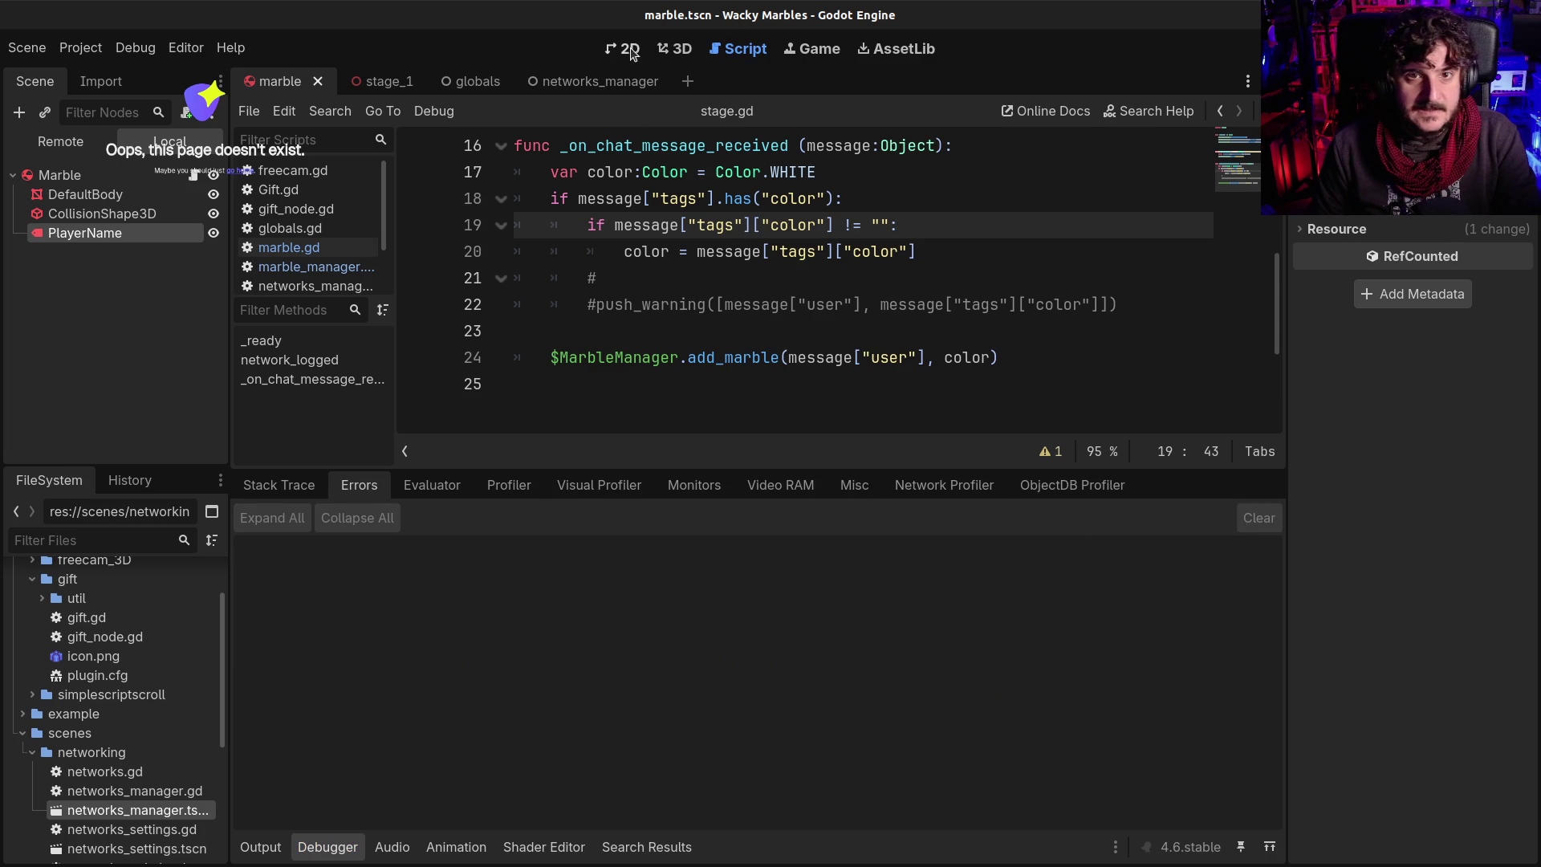
# Fly the debug camera back and forth over the marble board, then stop the game
pyautogui.click(694, 51)
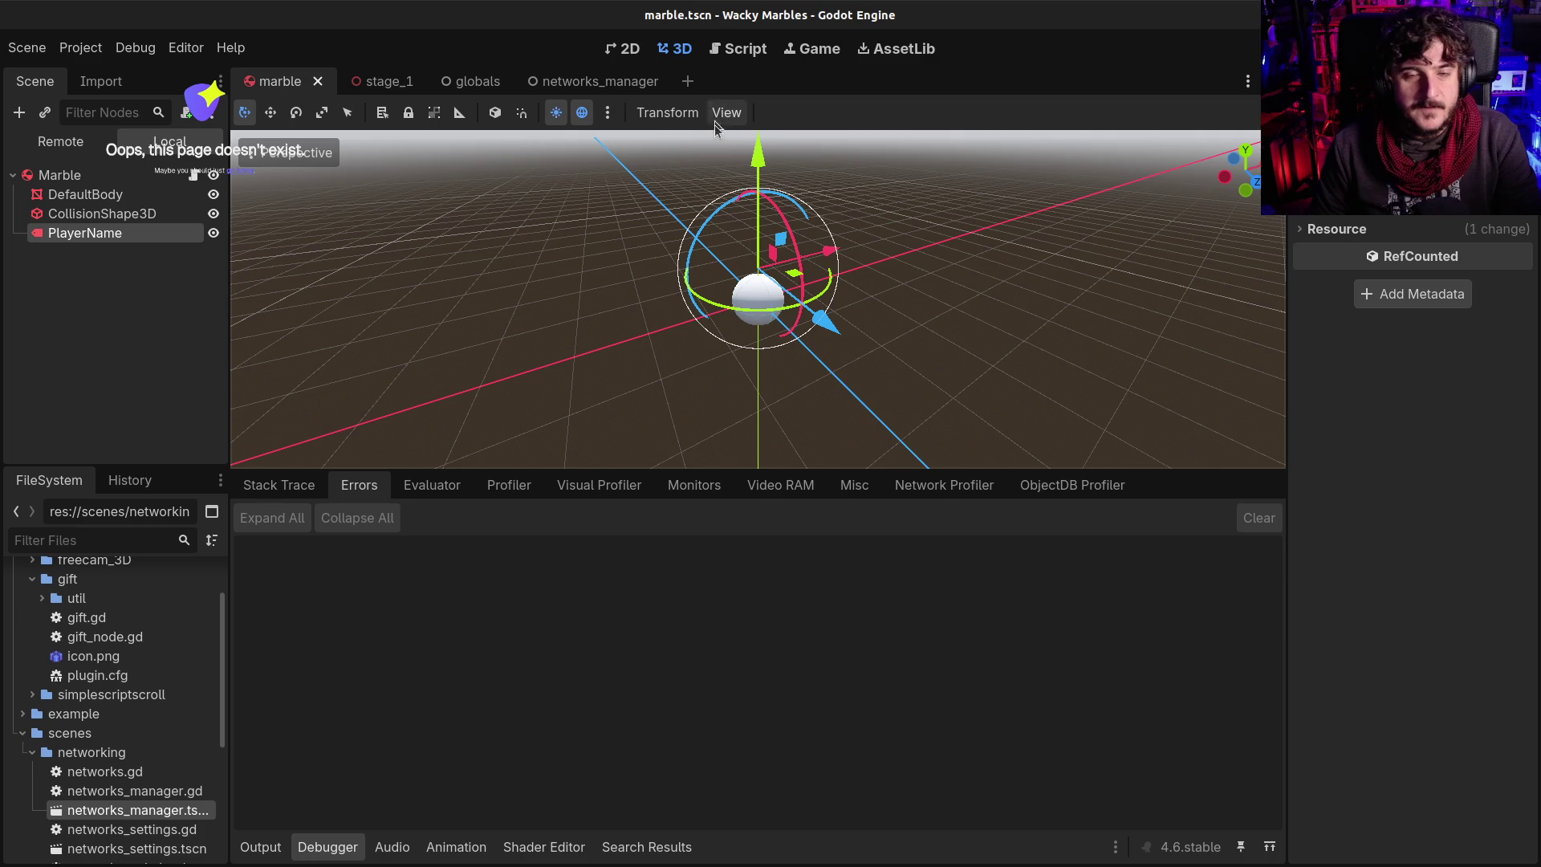
pyautogui.hotkey('alt', 'Tab')
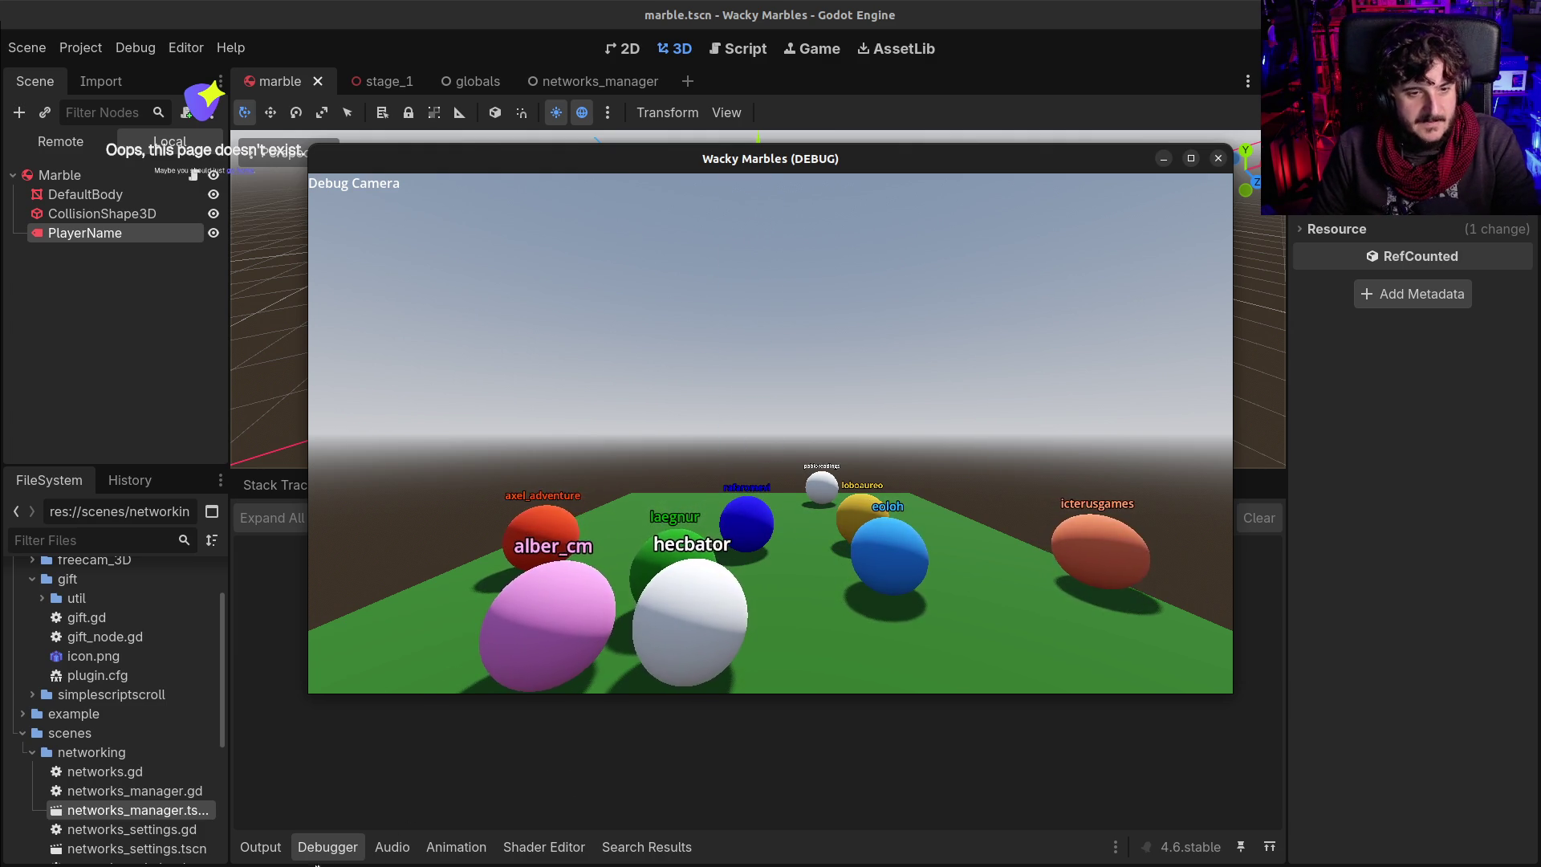
pyautogui.click(267, 847)
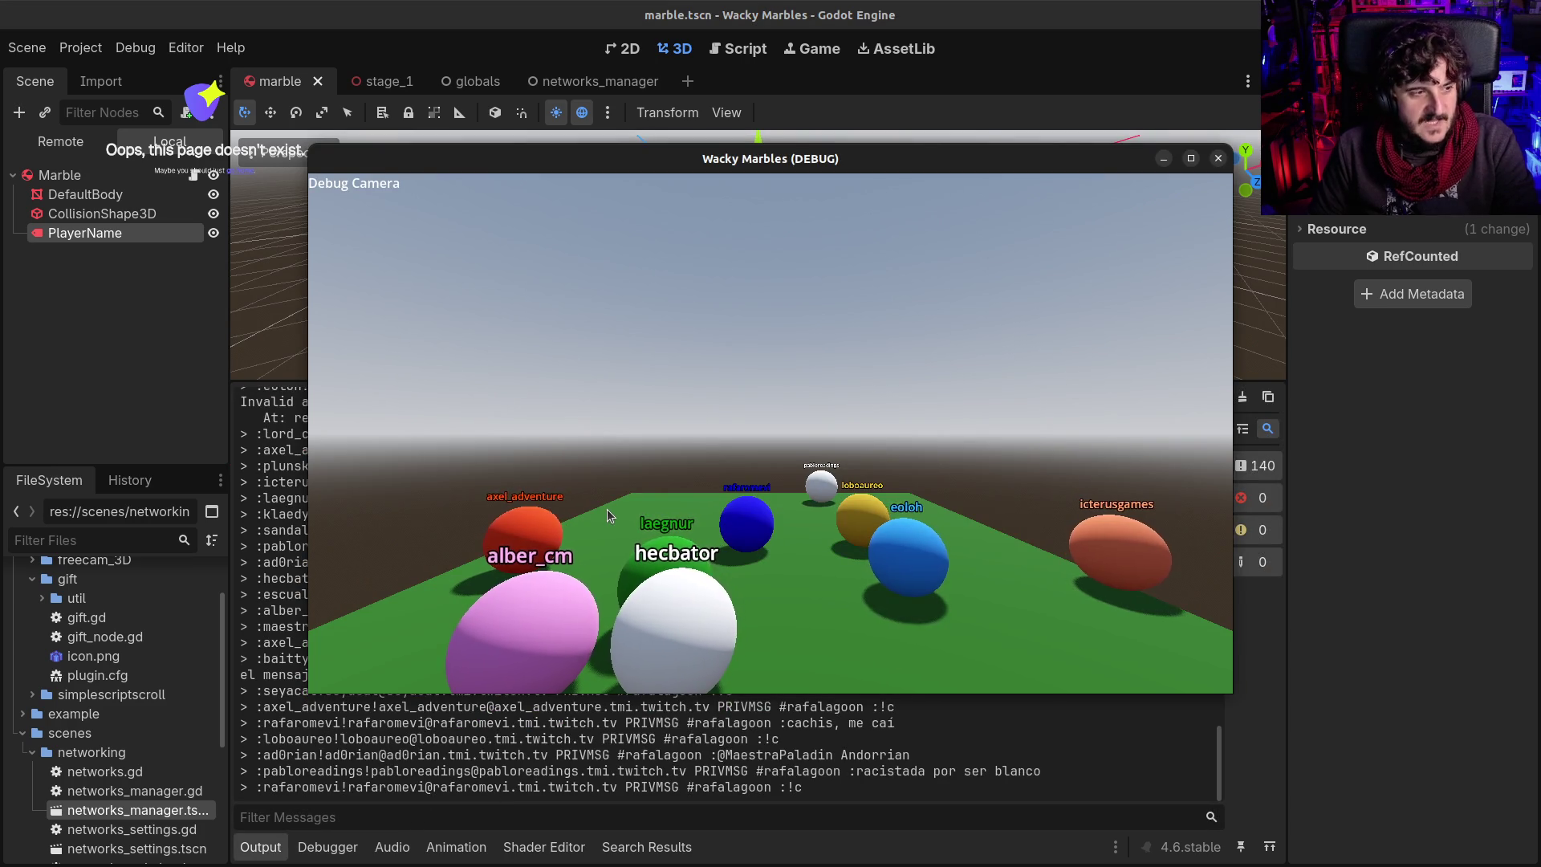
pyautogui.rightClick(678, 530)
pyautogui.press('s')
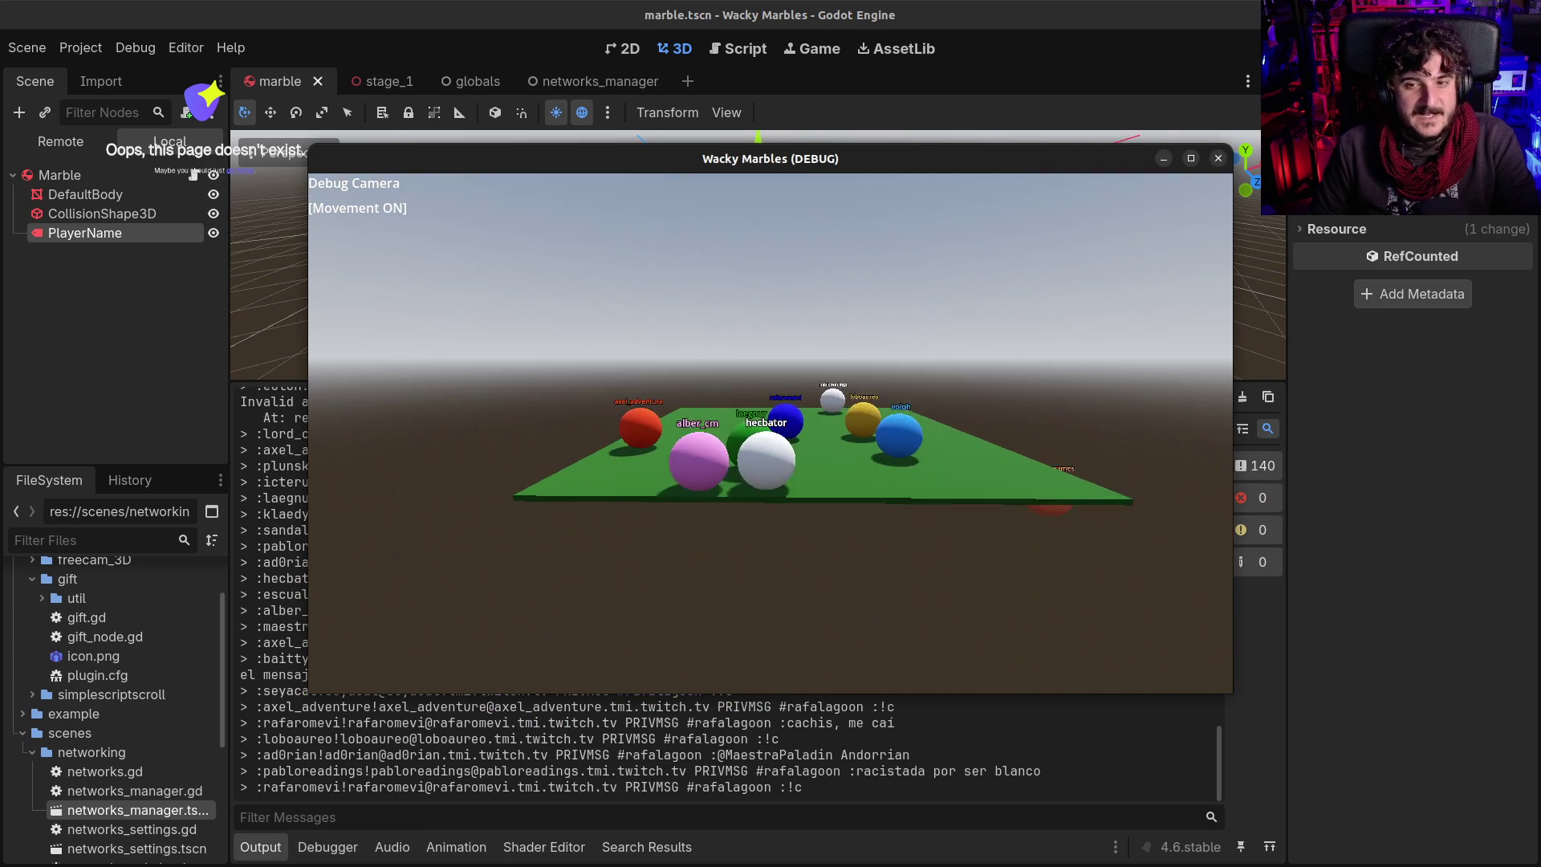
pyautogui.press('w')
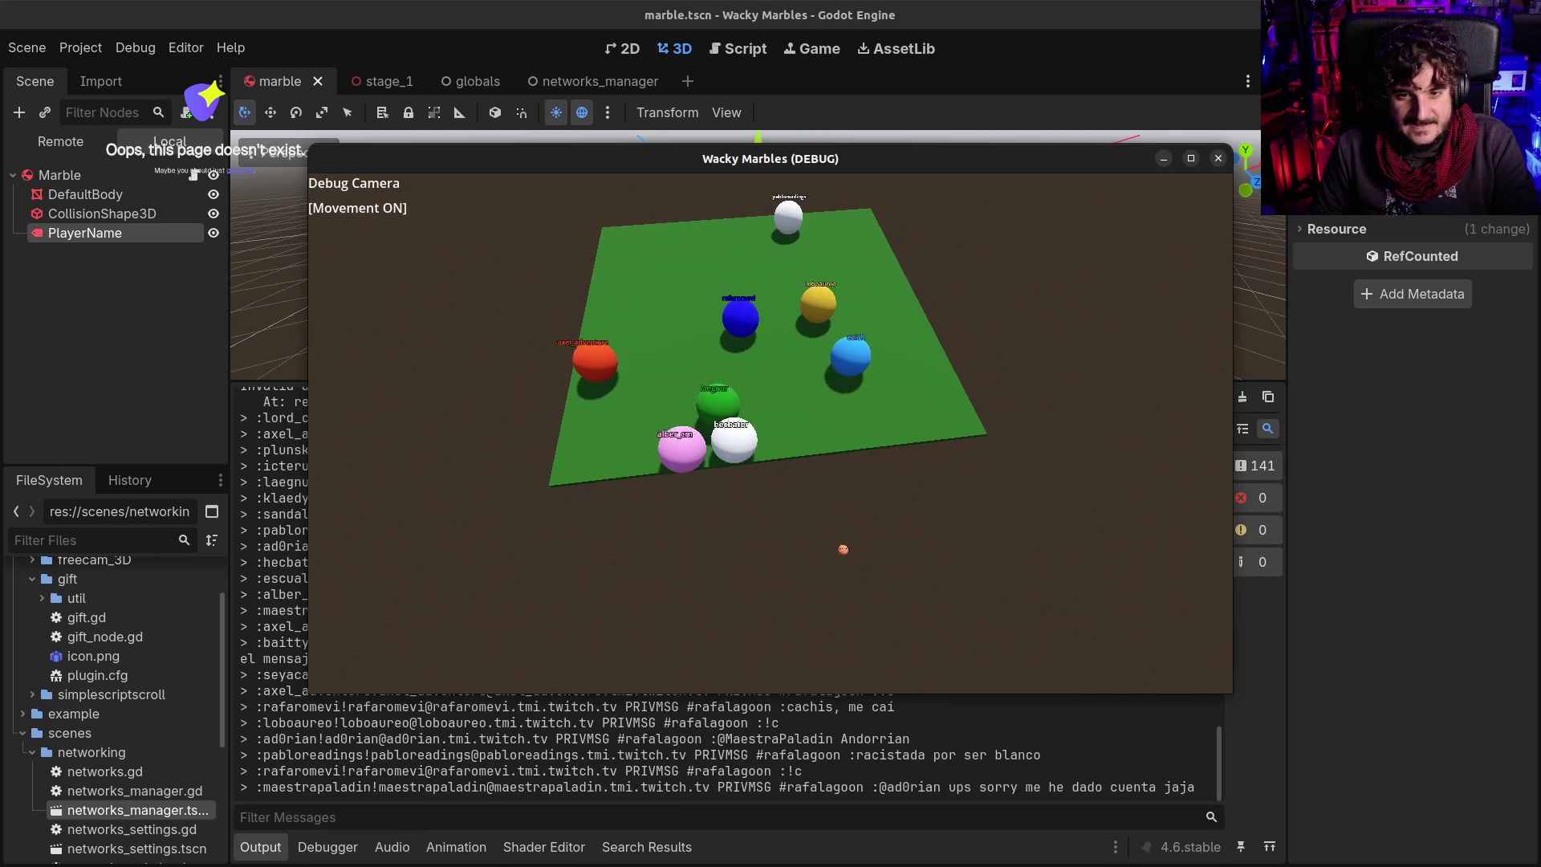
pyautogui.press('s')
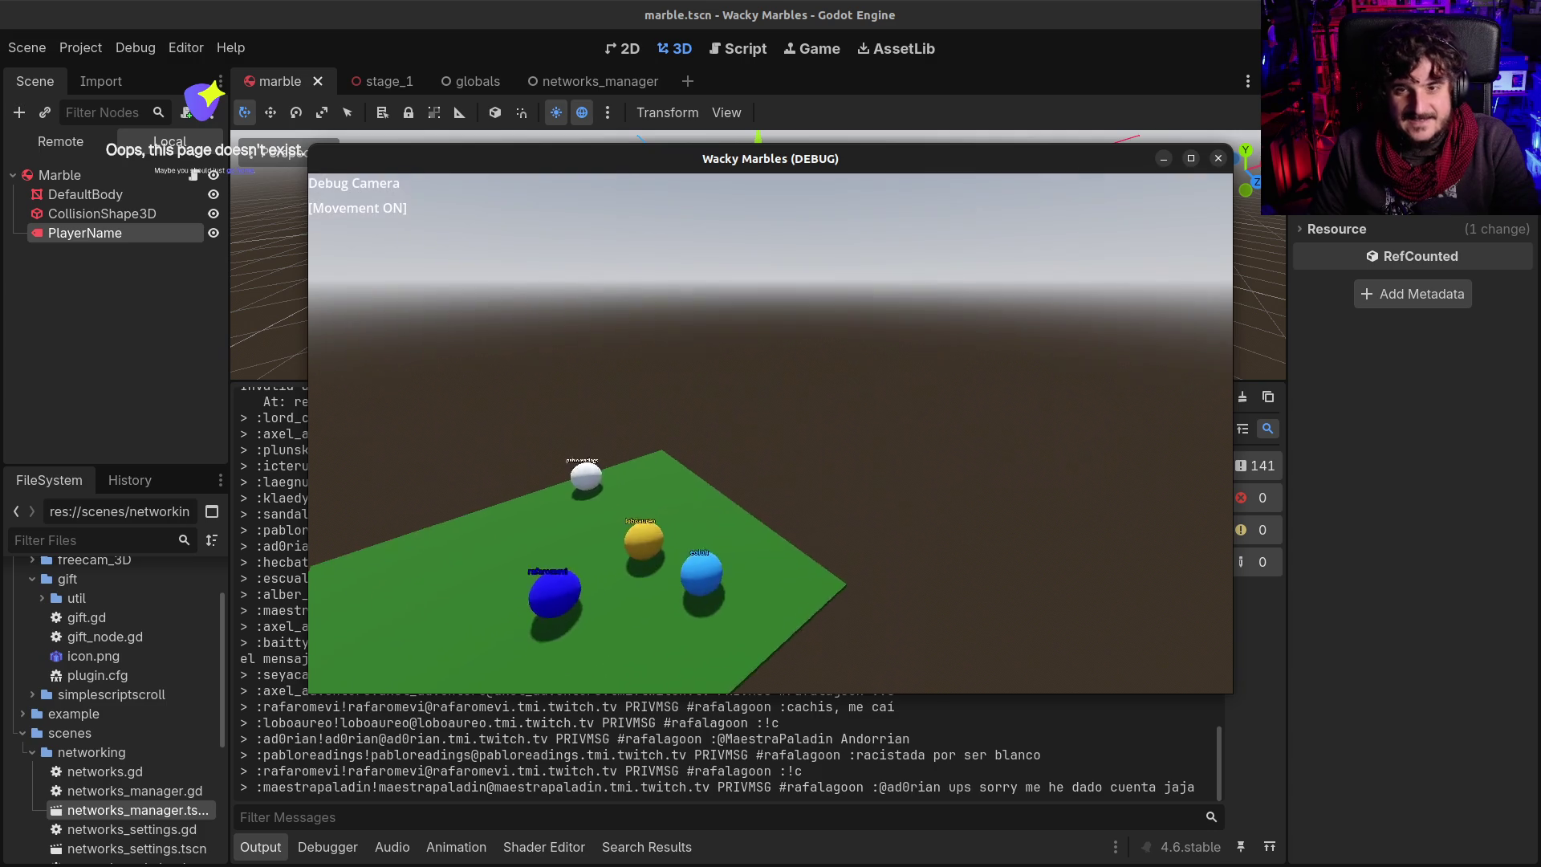
pyautogui.press('F8')
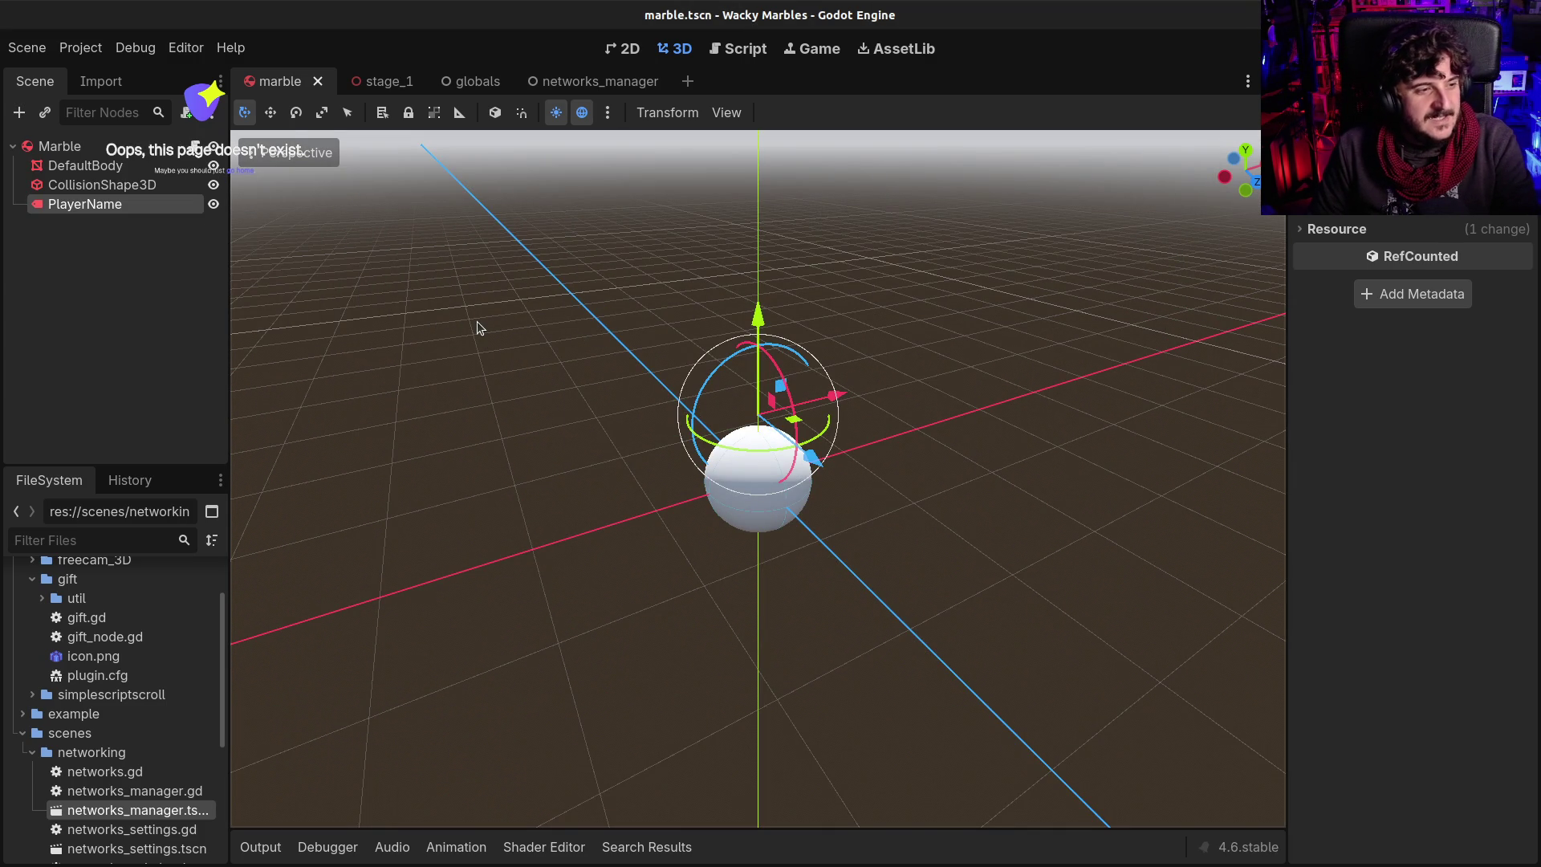
# Close the Array documentation page and bring up marble_manager.gd in the script editor
pyautogui.click(744, 55)
pyautogui.scroll(5, 710, 293)
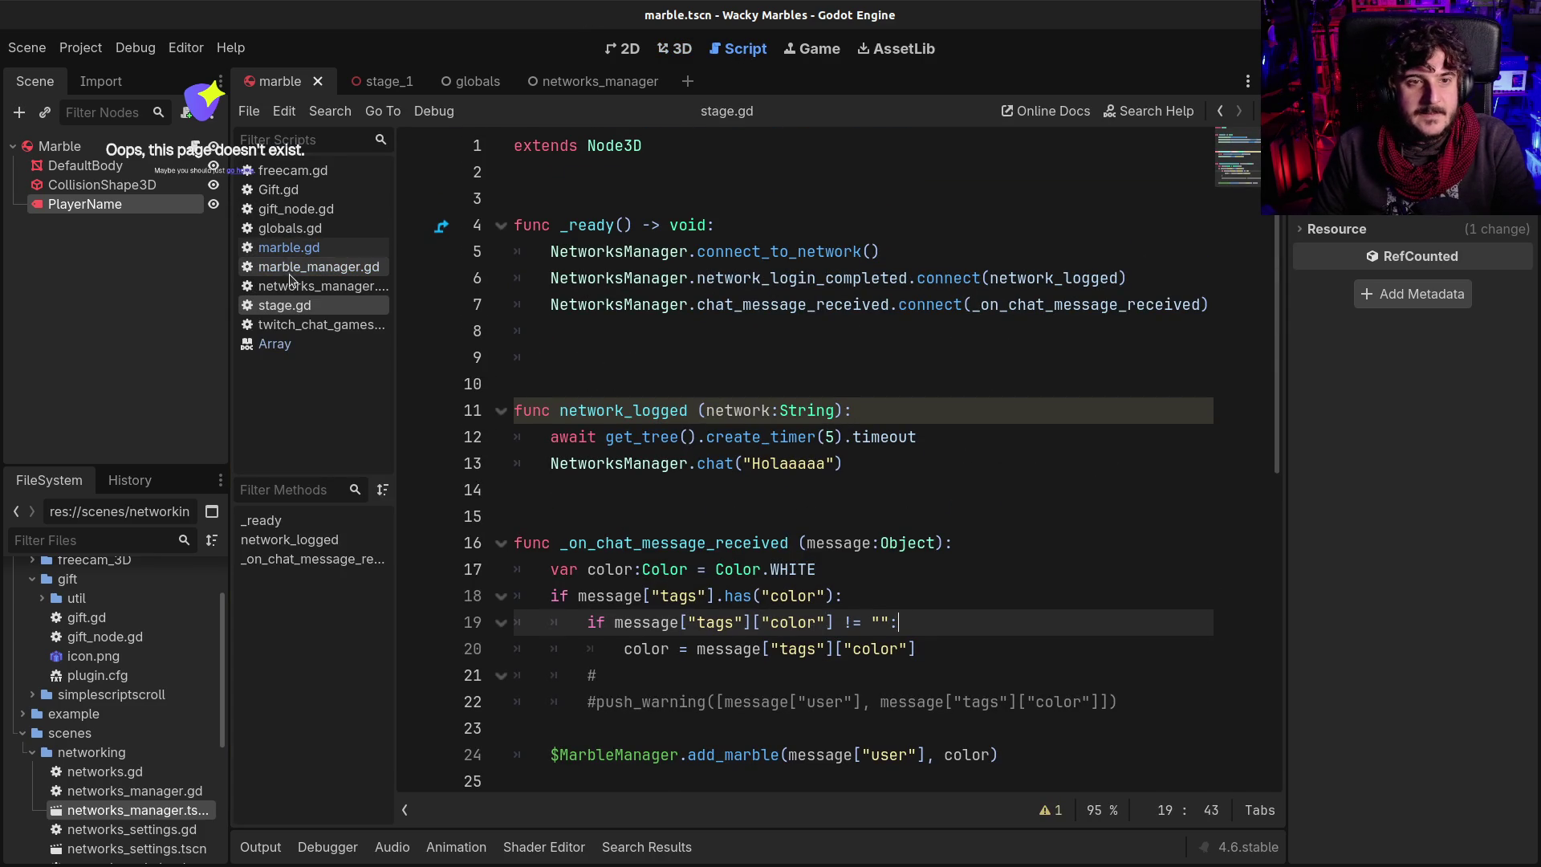
pyautogui.click(321, 266)
pyautogui.click(321, 286)
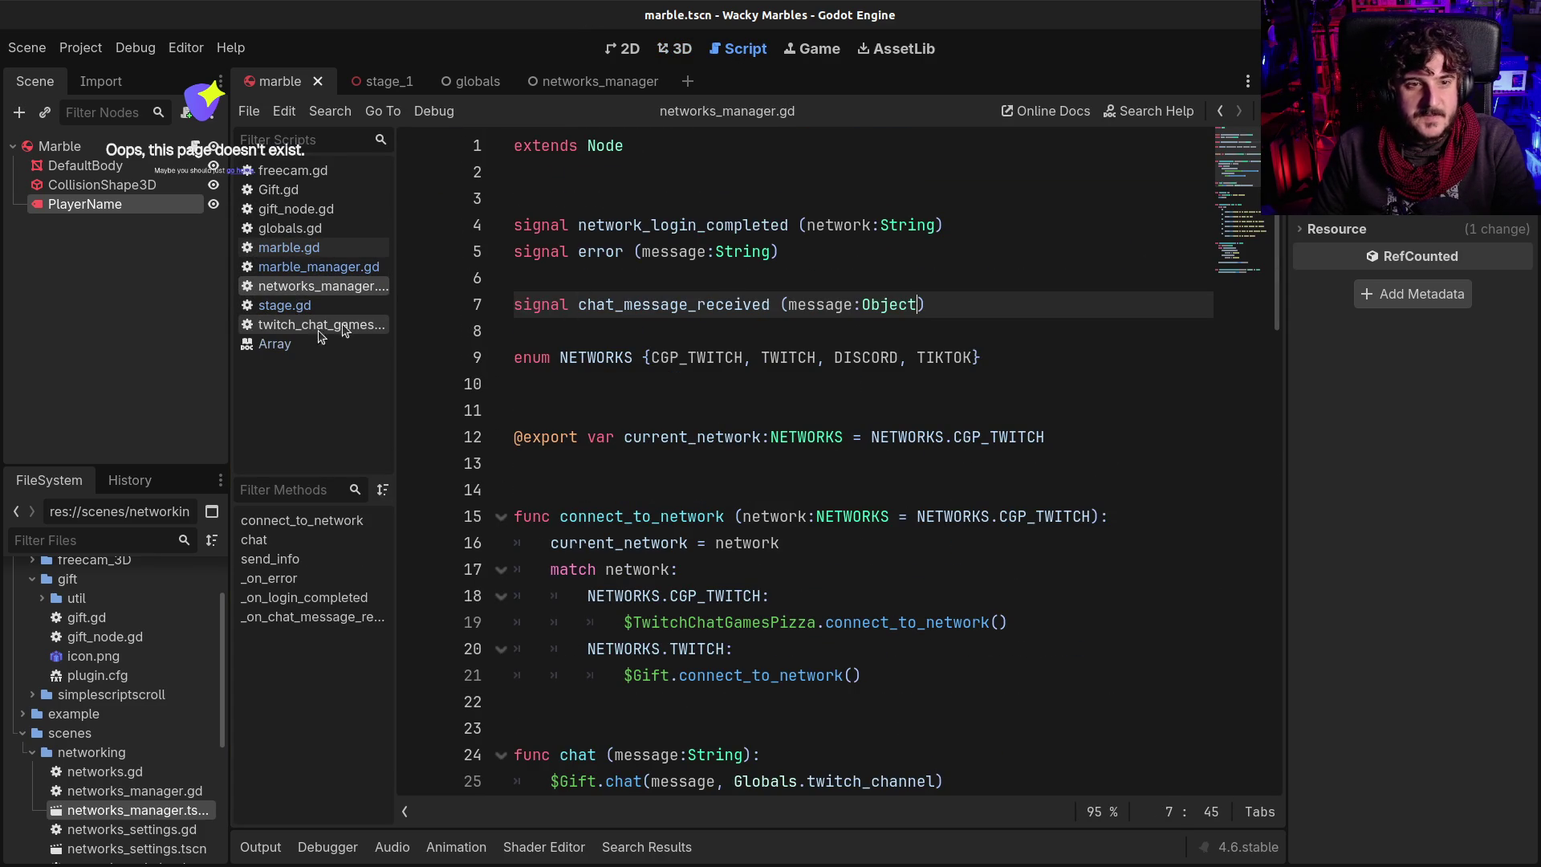
pyautogui.click(287, 344)
pyautogui.middleClick(288, 345)
pyautogui.click(300, 318)
pyautogui.click(297, 307)
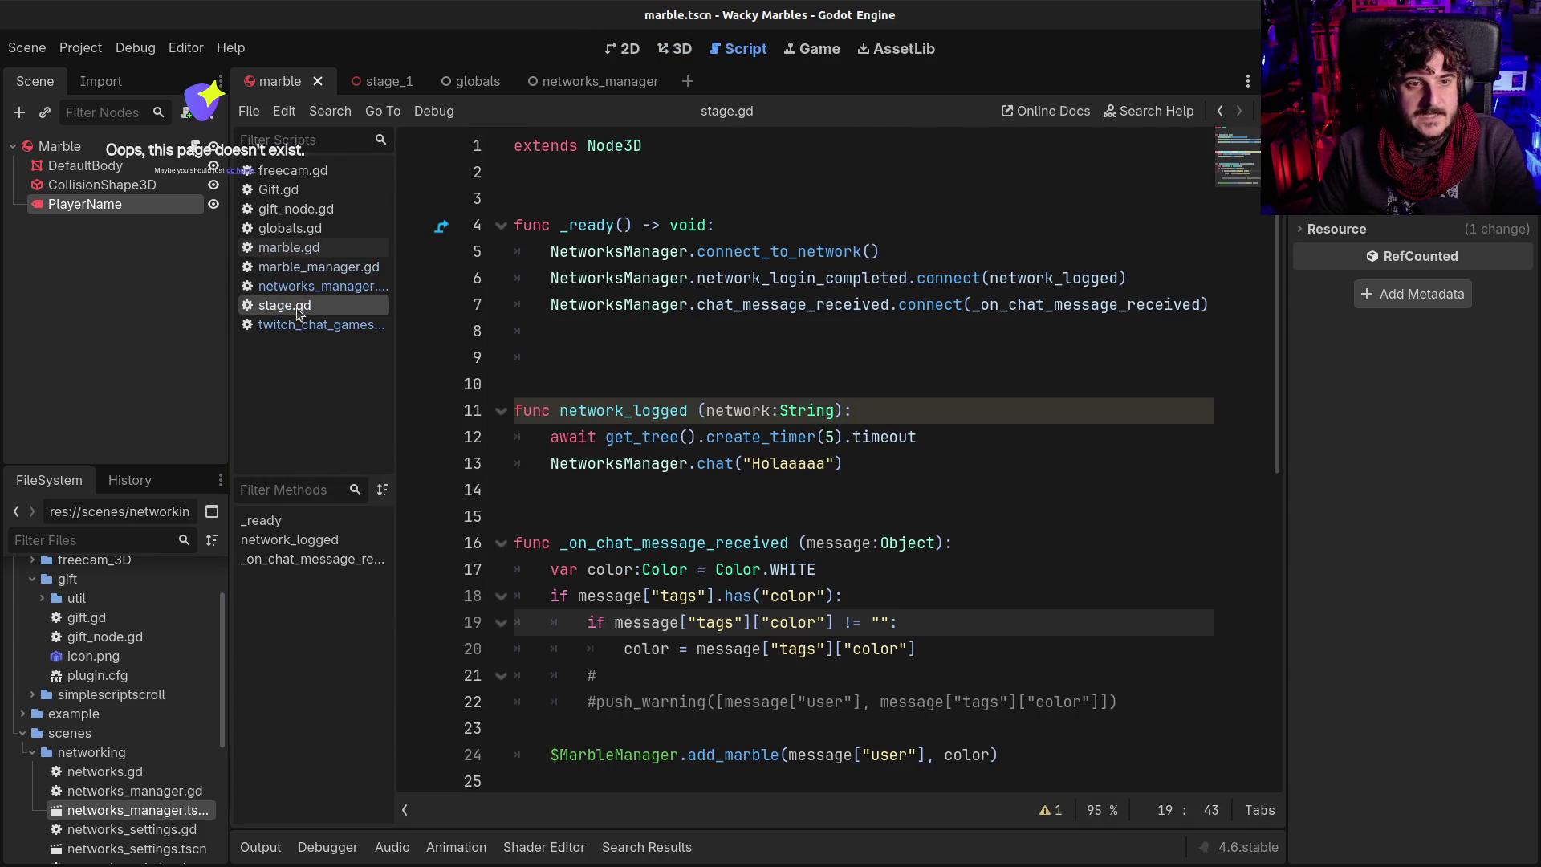
pyautogui.click(277, 267)
# Change find(marble_list) to find(player_name) in marble_manager.gd and save
pyautogui.click(682, 278)
pyautogui.scroll(2, 602, 333)
pyautogui.doubleClick(597, 357)
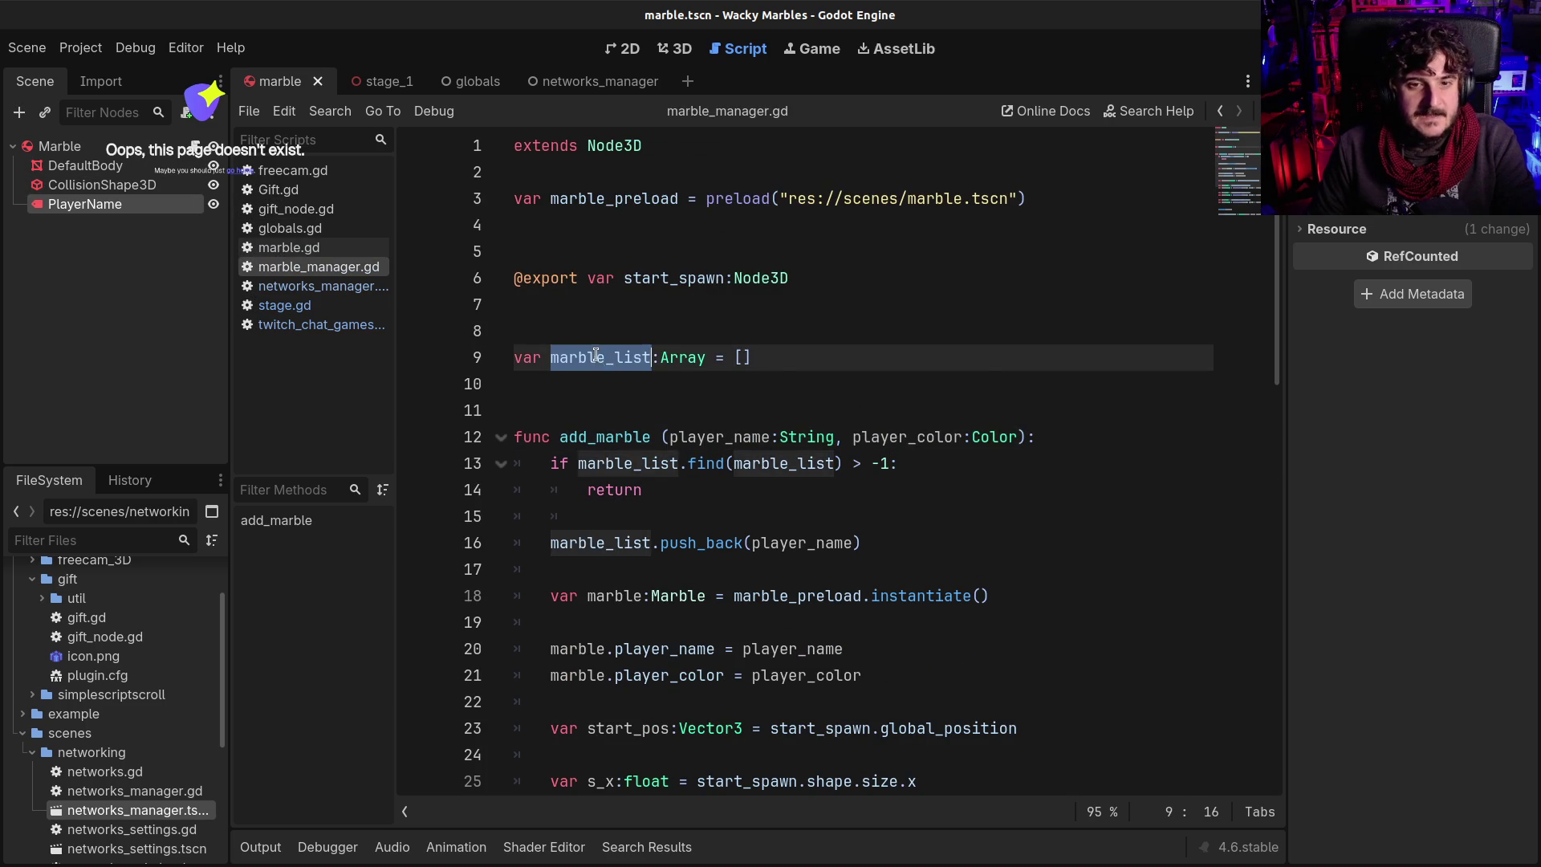
pyautogui.scroll(-1, 694, 459)
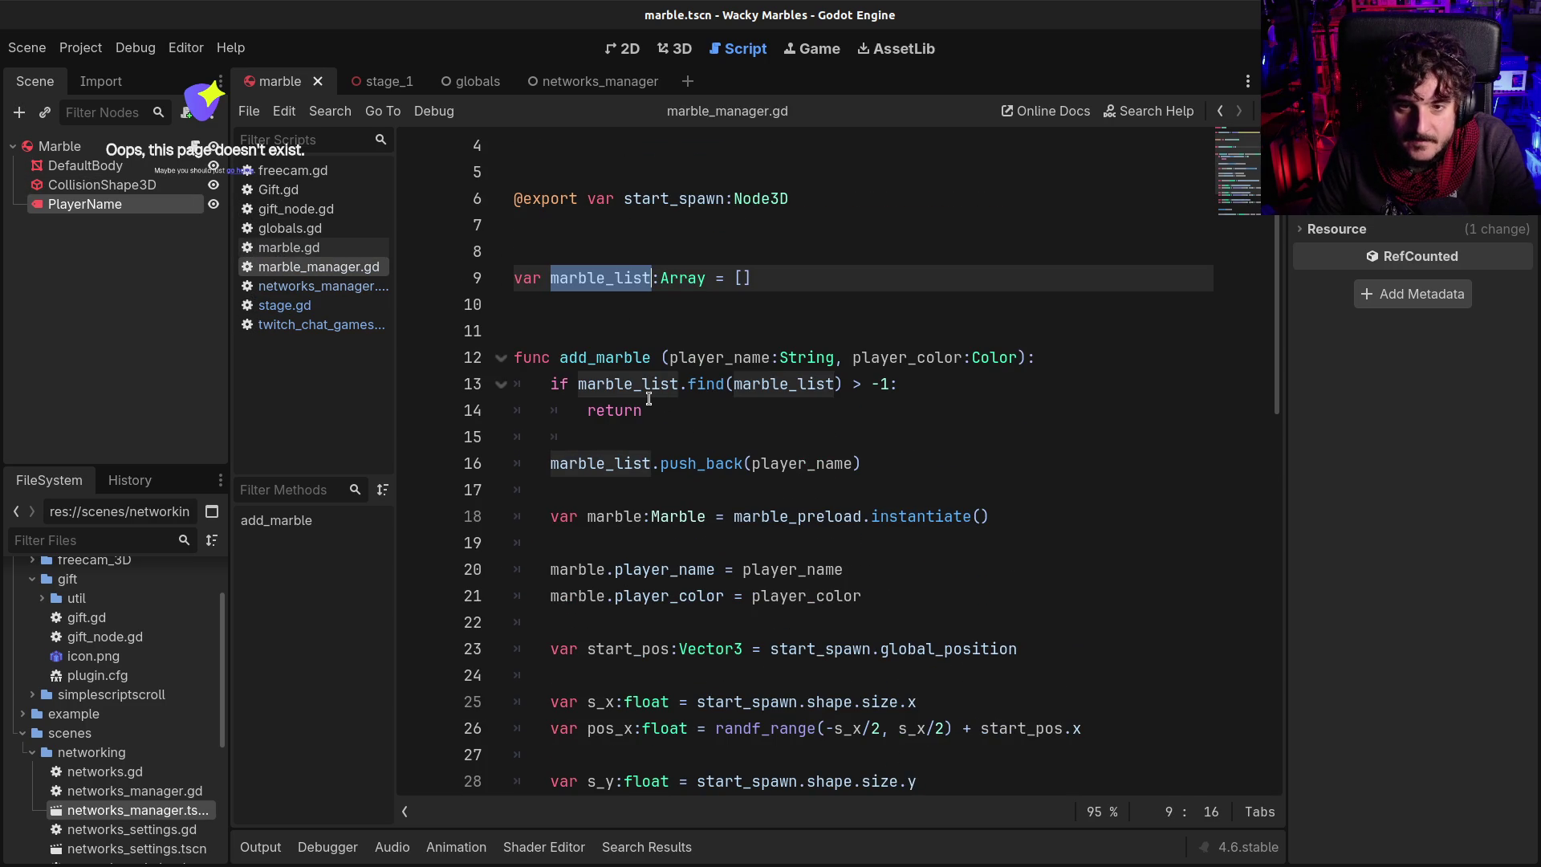
pyautogui.doubleClick(727, 357)
pyautogui.hotkey('ctrl', 'c')
pyautogui.doubleClick(761, 384)
pyautogui.hotkey('ctrl', 'v')
pyautogui.hotkey('ctrl', 's')
# Test-run Wacky Marbles with chat marbles, close it, save, and open the Marble's marble.gd
pyautogui.press('F5')
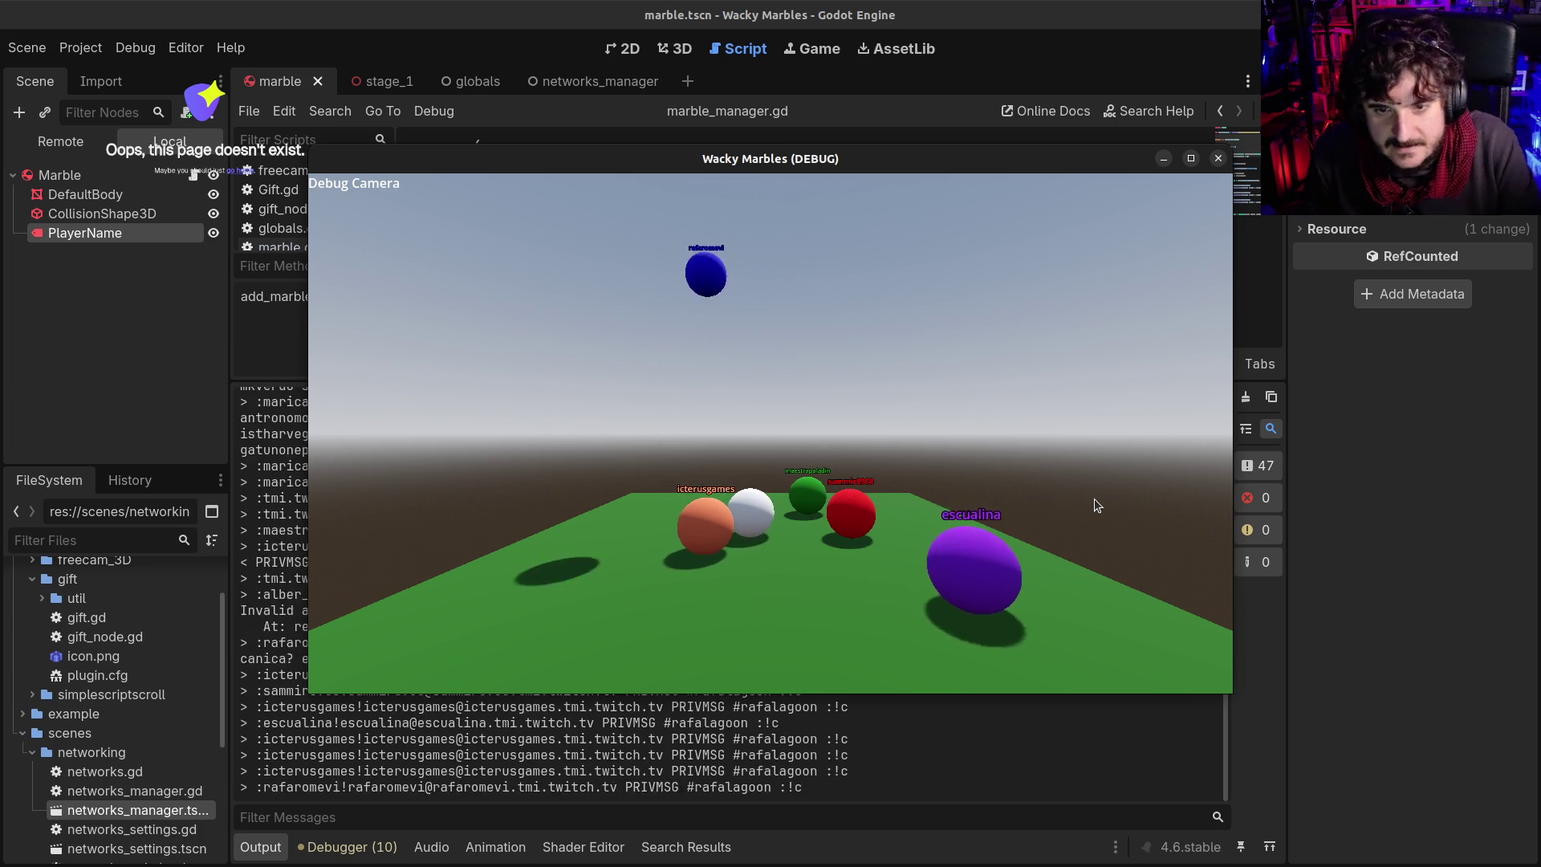
pyautogui.click(1221, 156)
pyautogui.press('Up')
pyautogui.press('Up')
pyautogui.hotkey('ctrl', 's')
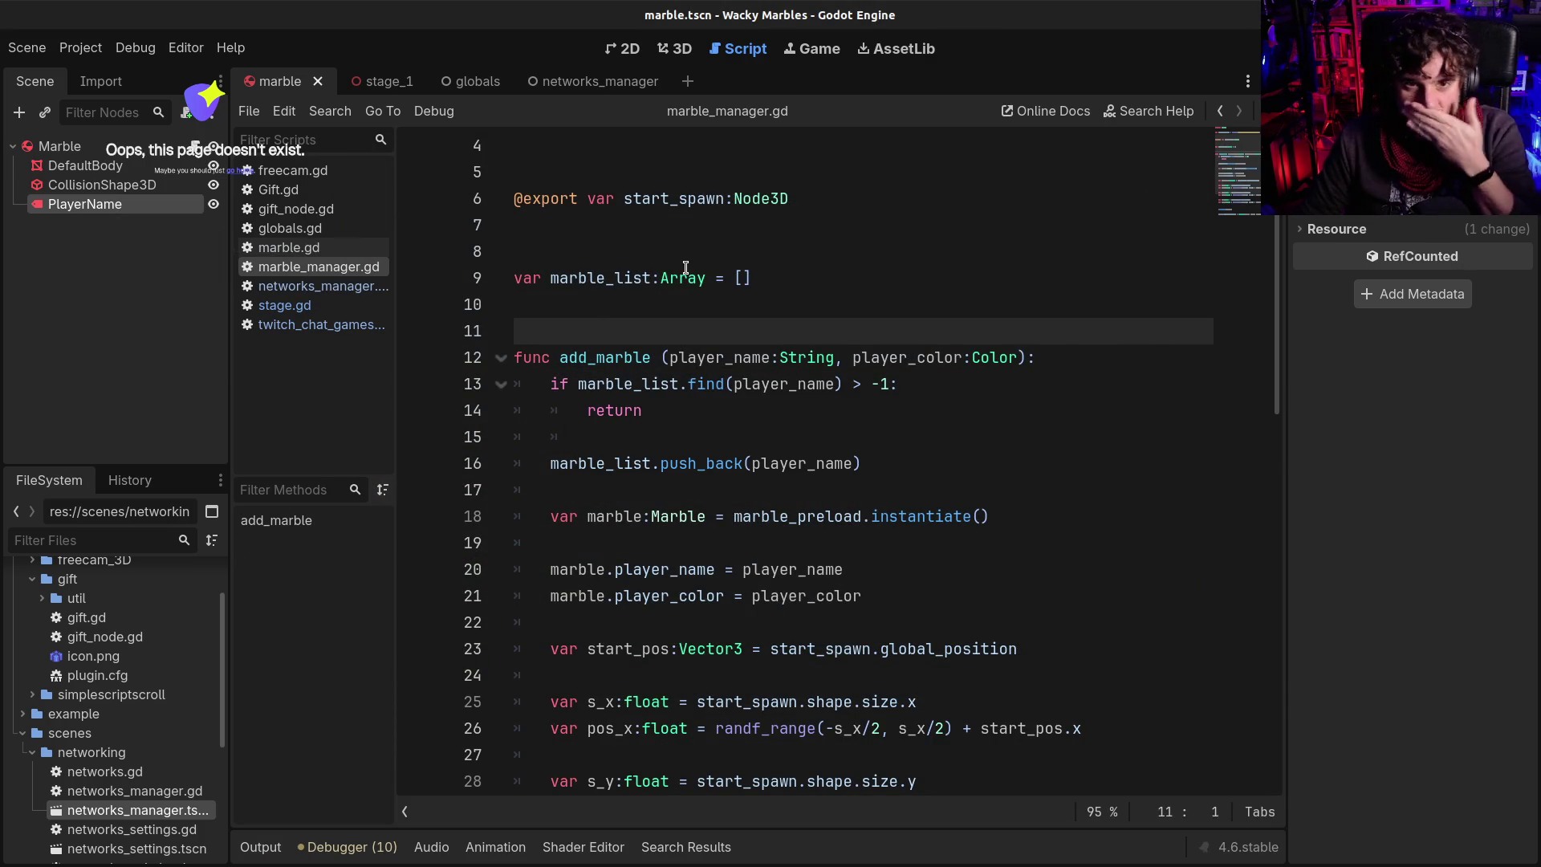
pyautogui.click(131, 150)
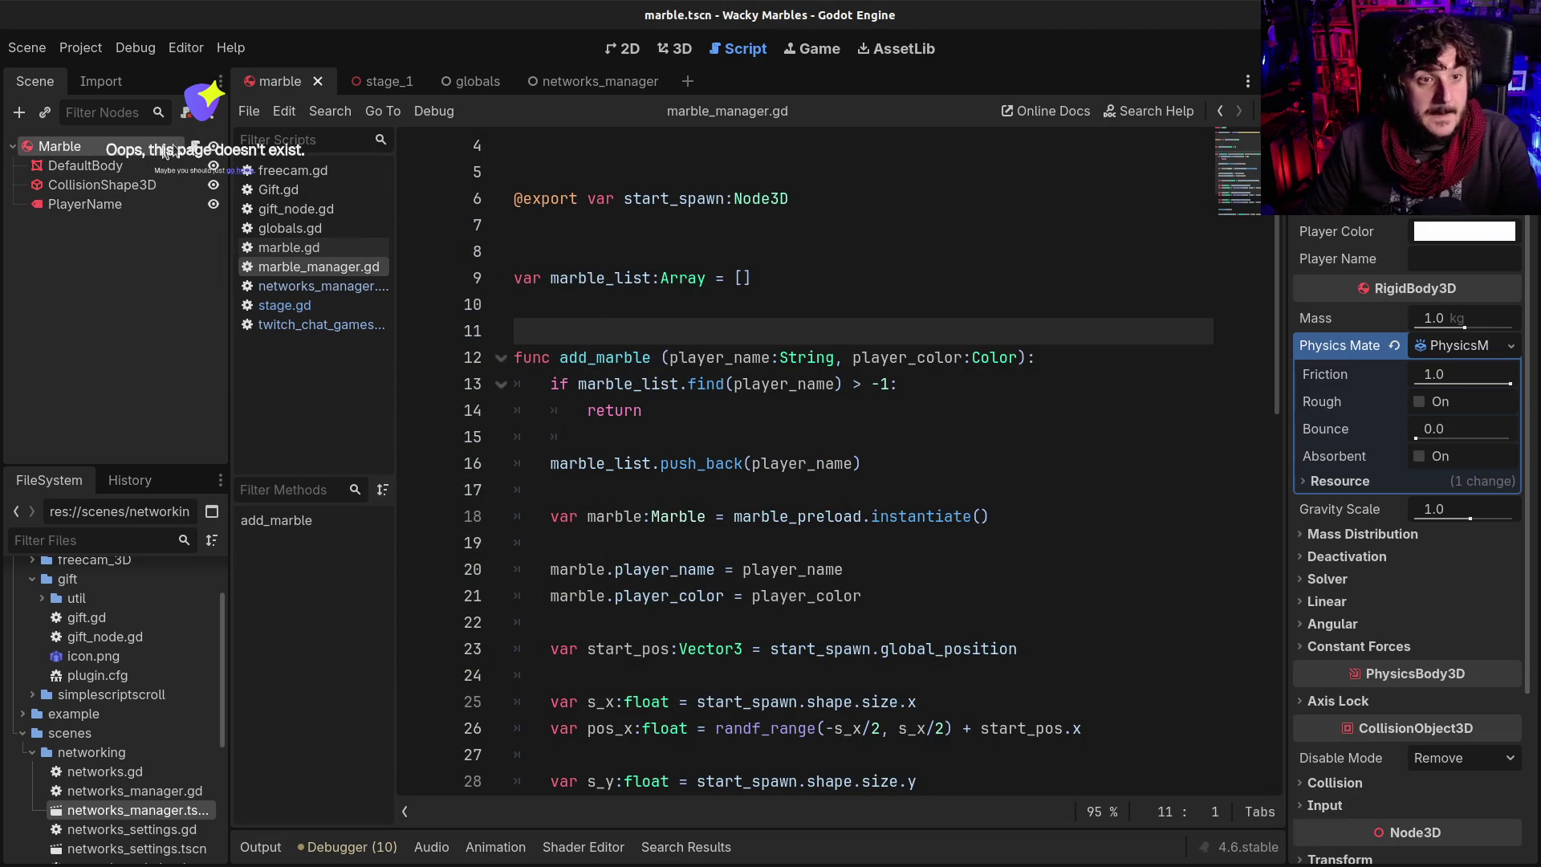
pyautogui.click(289, 247)
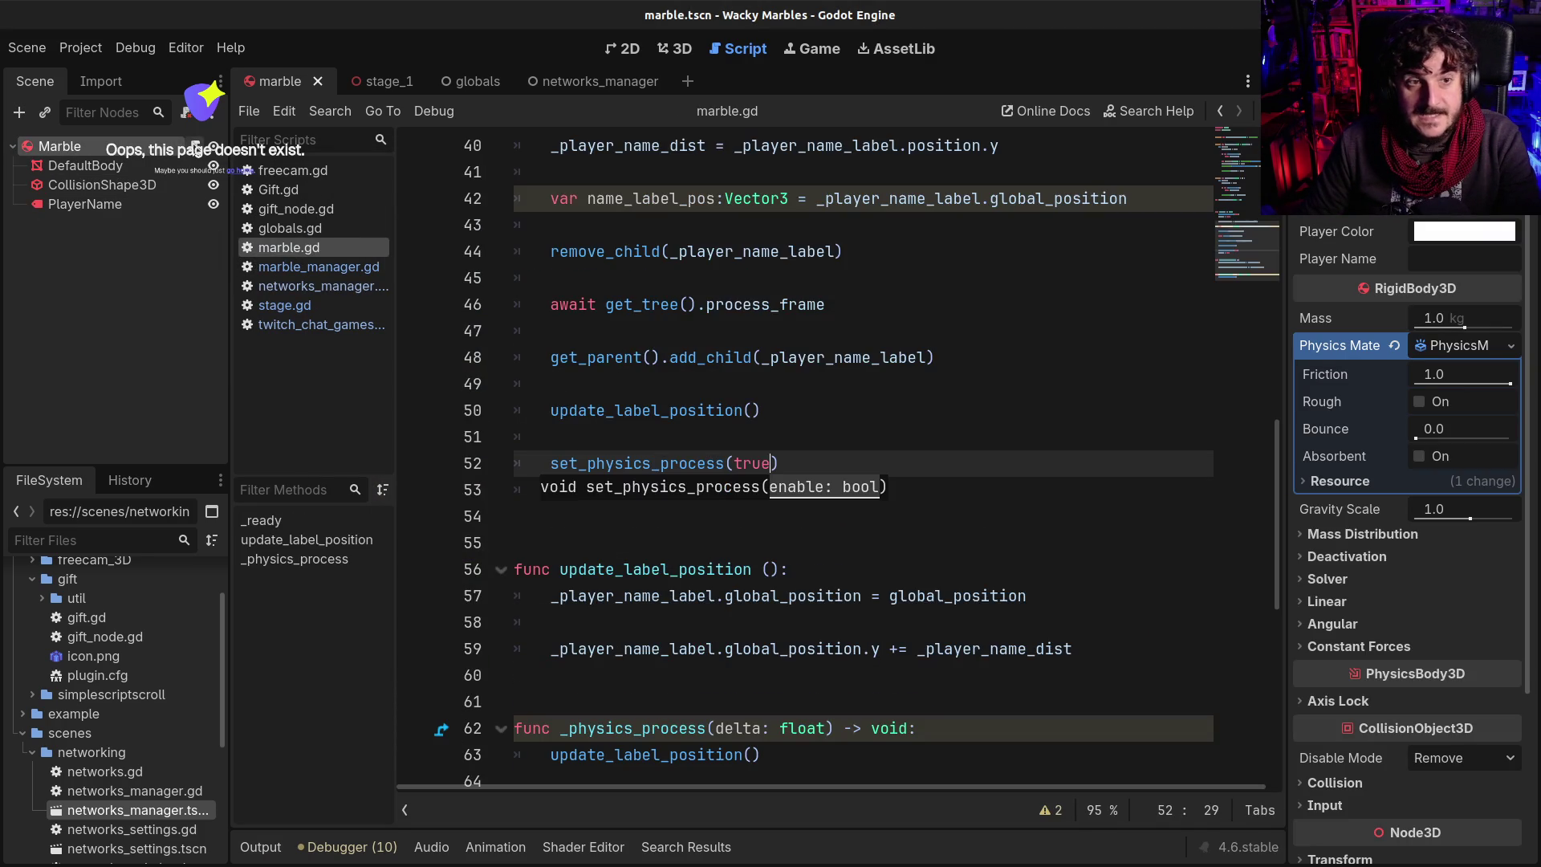
# Add func start() setting freeze = false above _physics_process in marble.gd, and save
pyautogui.scroll(-4, 715, 468)
pyautogui.scroll(17, 726, 487)
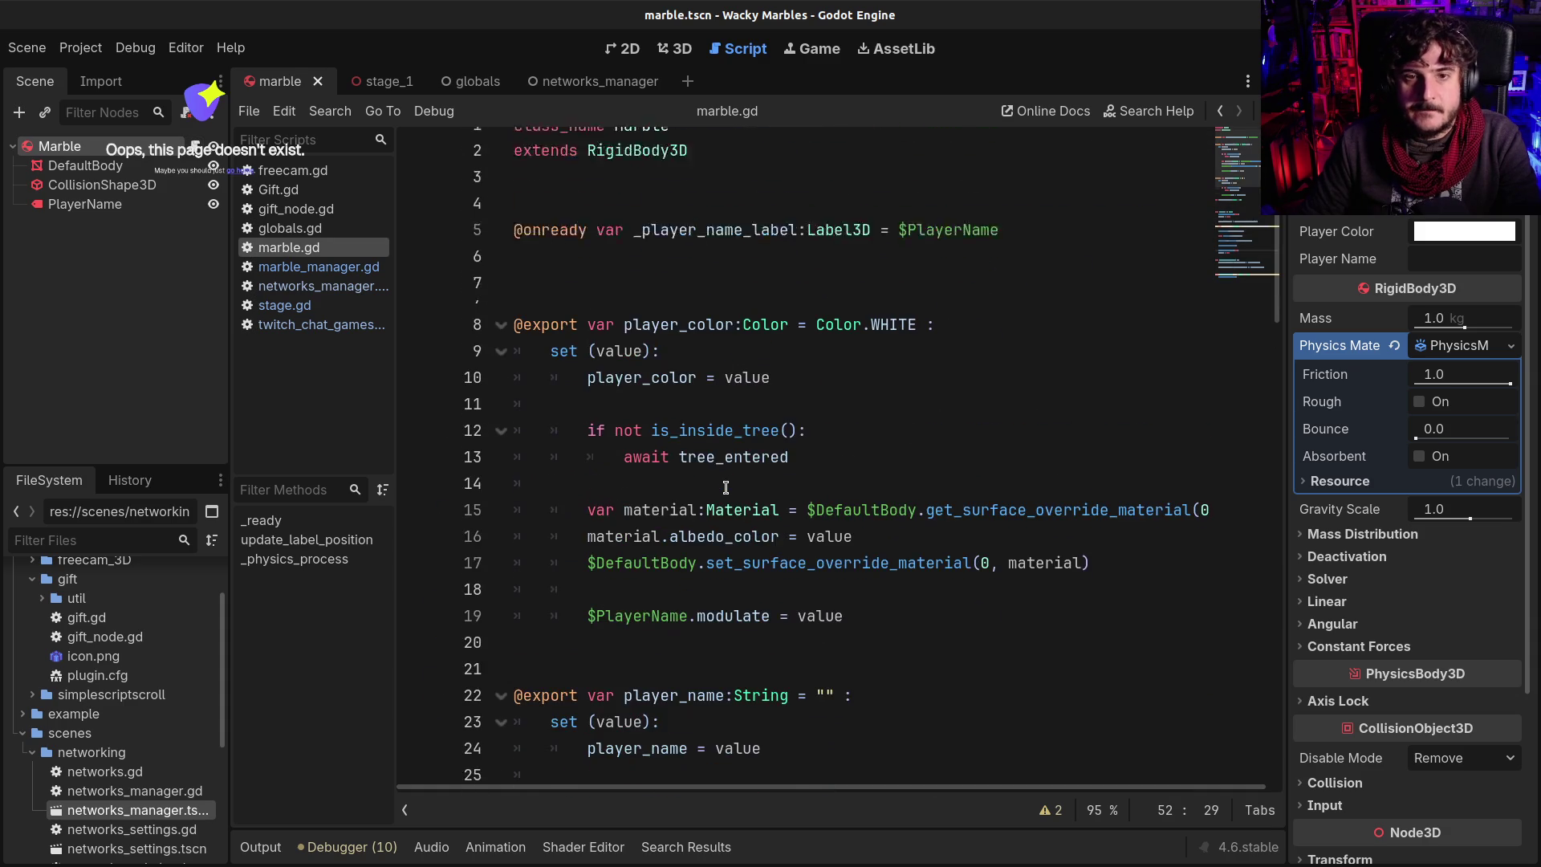
pyautogui.scroll(-11, 725, 487)
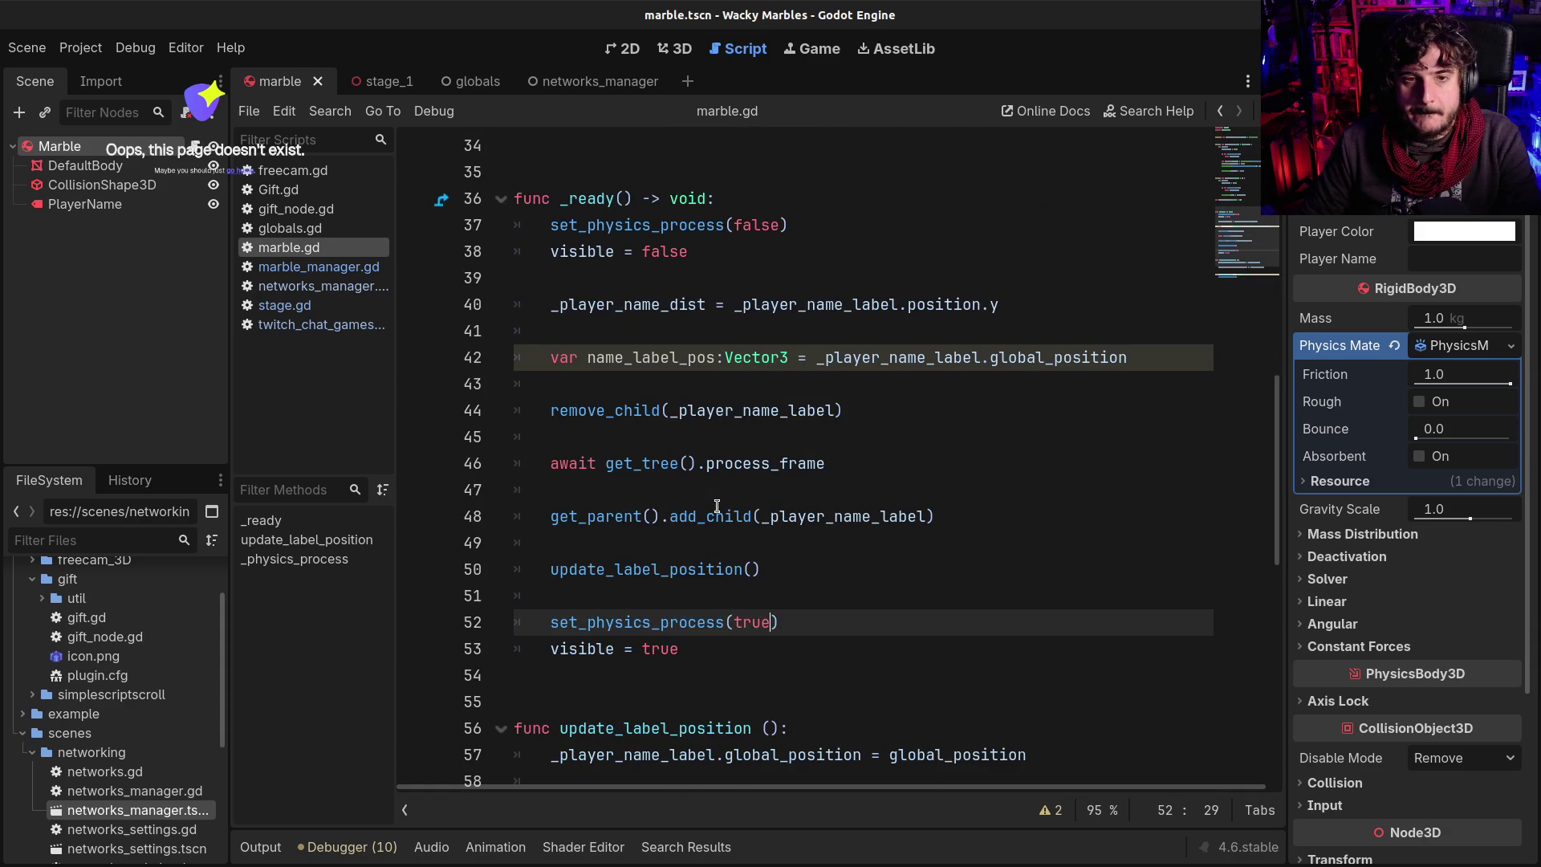
pyautogui.scroll(-6, 719, 514)
pyautogui.click(722, 527)
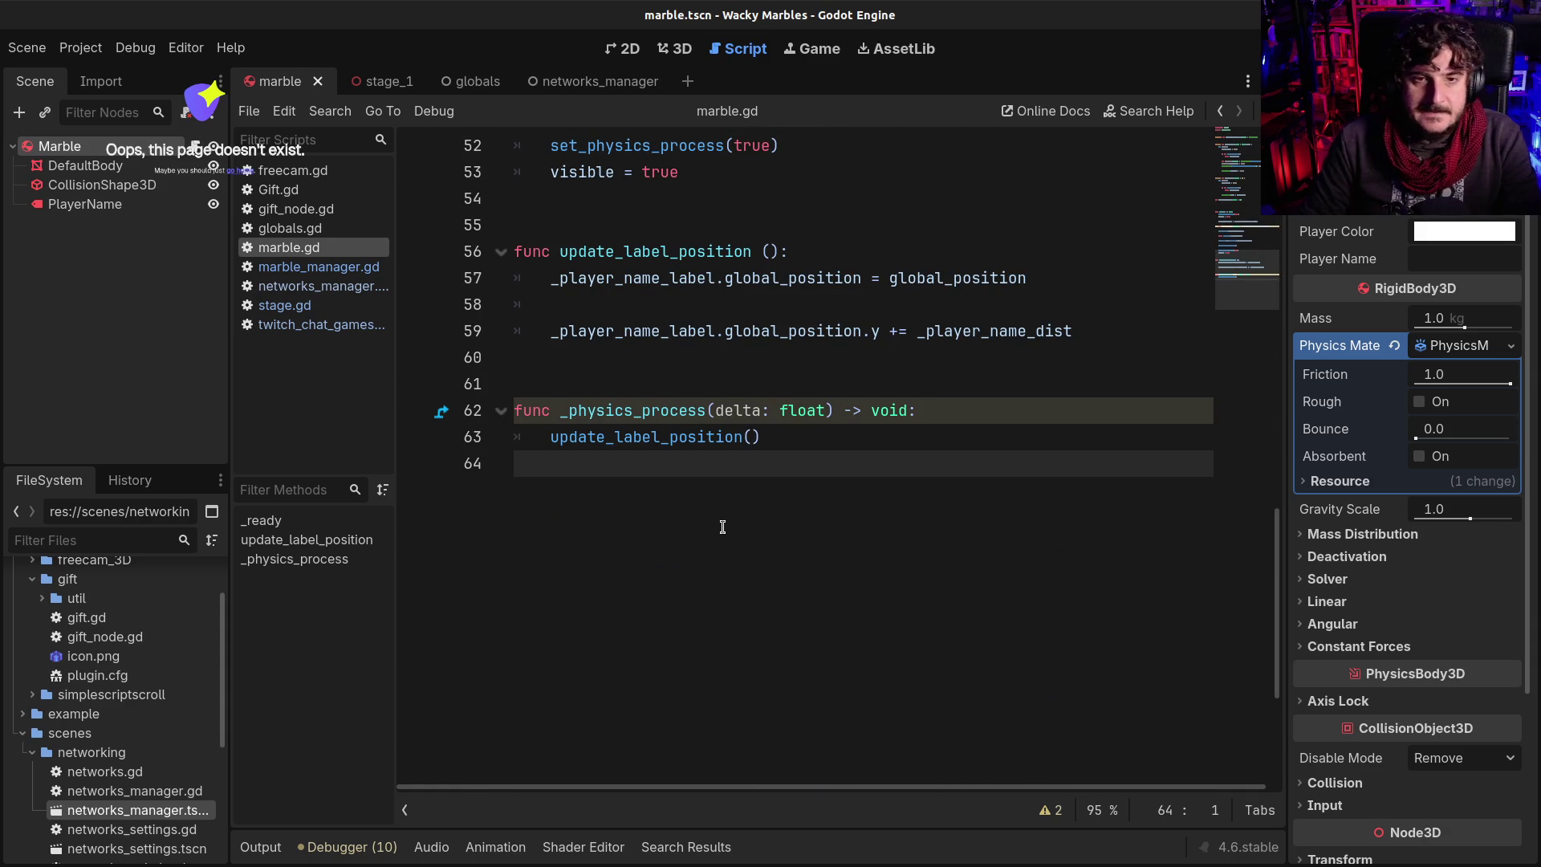
pyautogui.click(680, 375)
pyautogui.press('Return')
pyautogui.press('Return')
pyautogui.press('Up')
pyautogui.press('Up')
pyautogui.press('Return')
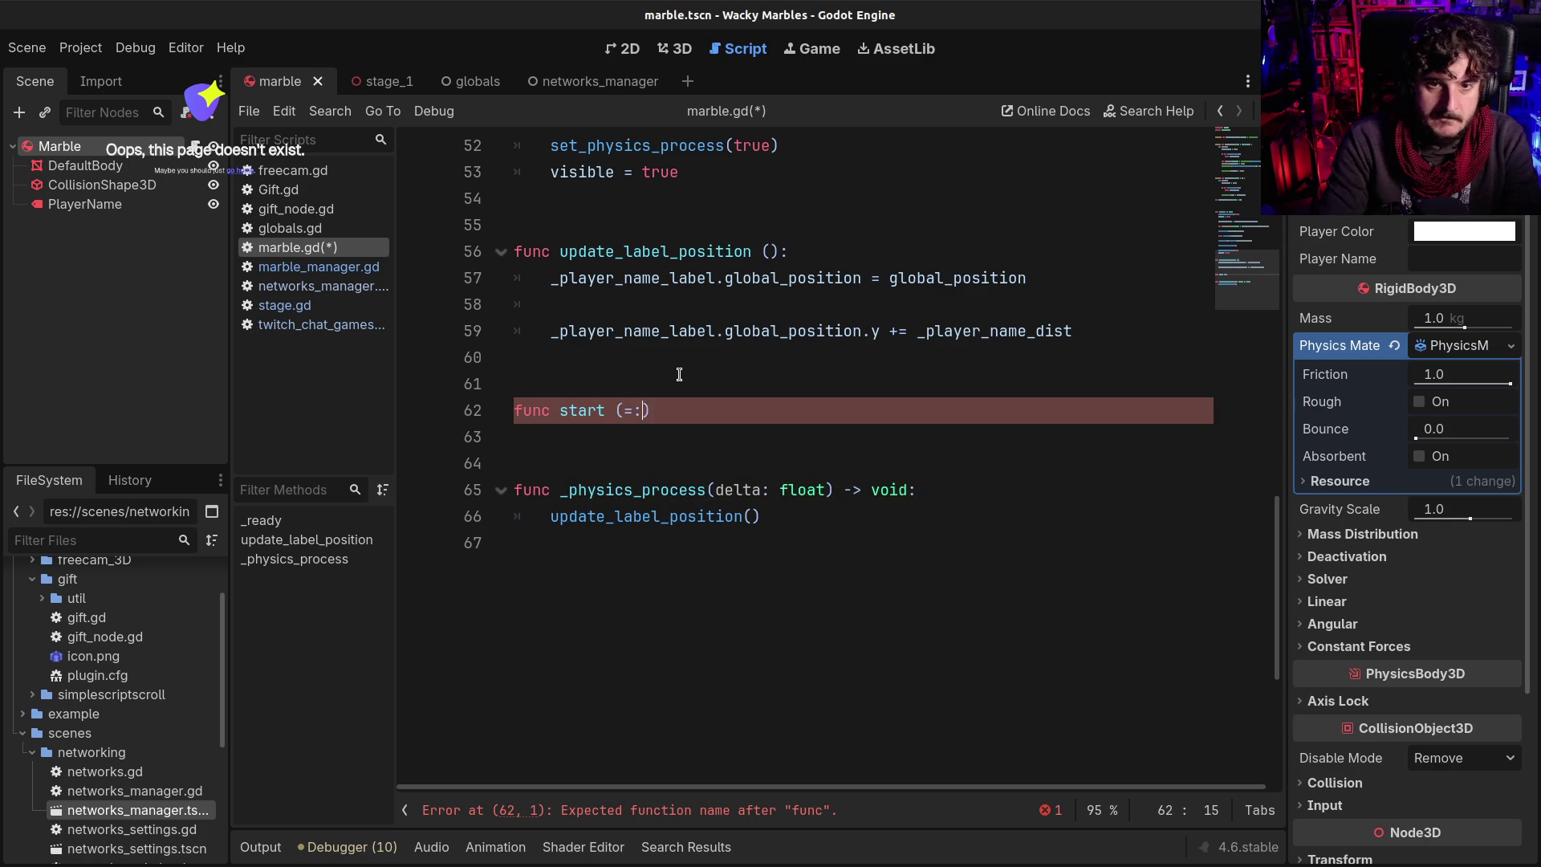
pyautogui.write(')')
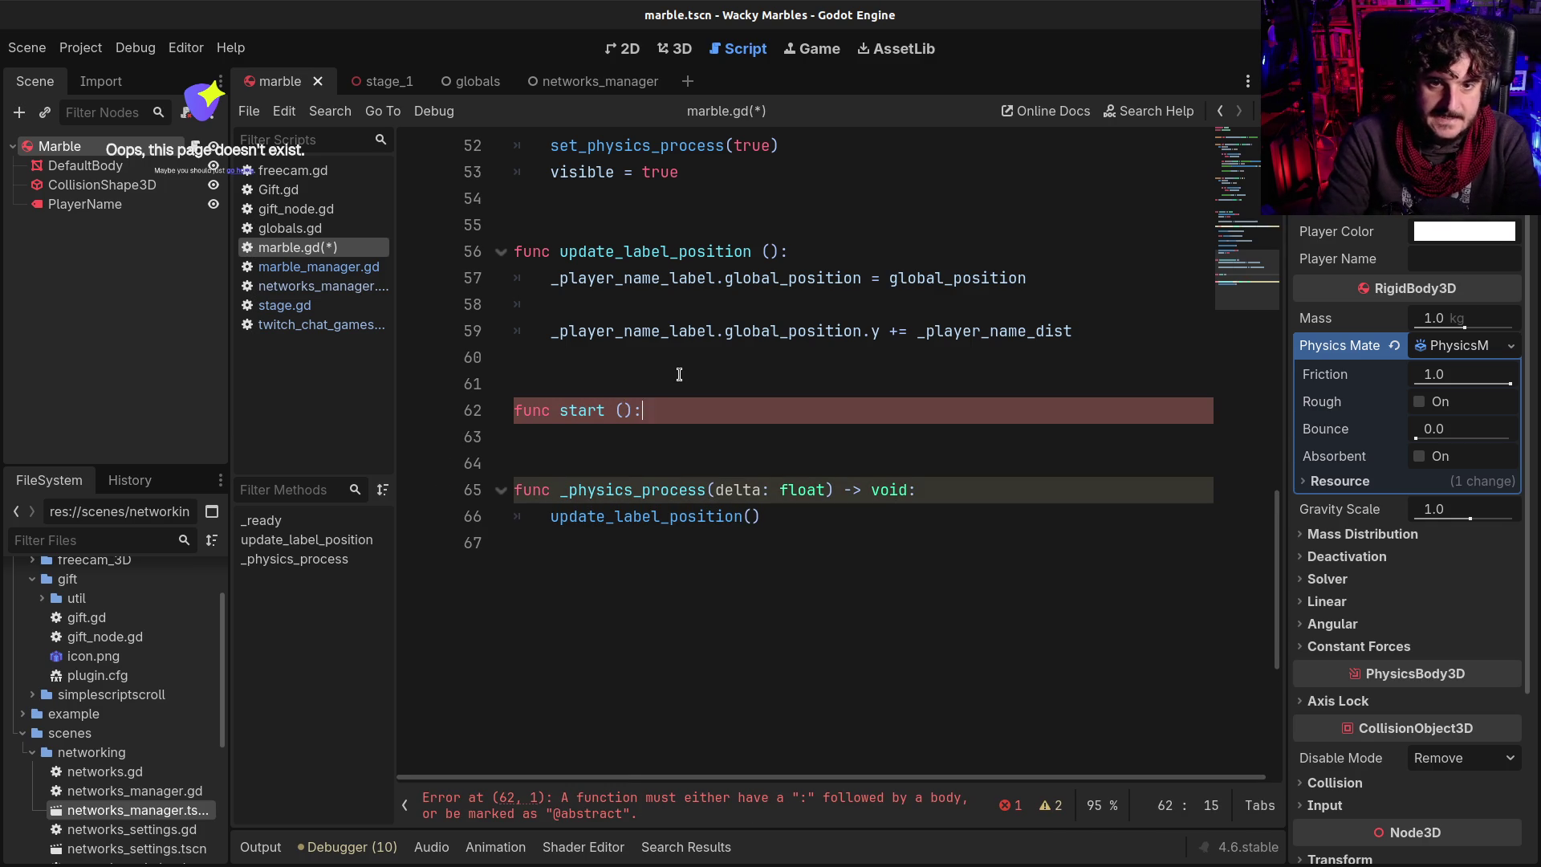
pyautogui.press('Return')
pyautogui.write('reeze ')
pyautogui.write('e')
pyautogui.hotkey('ctrl', 's')
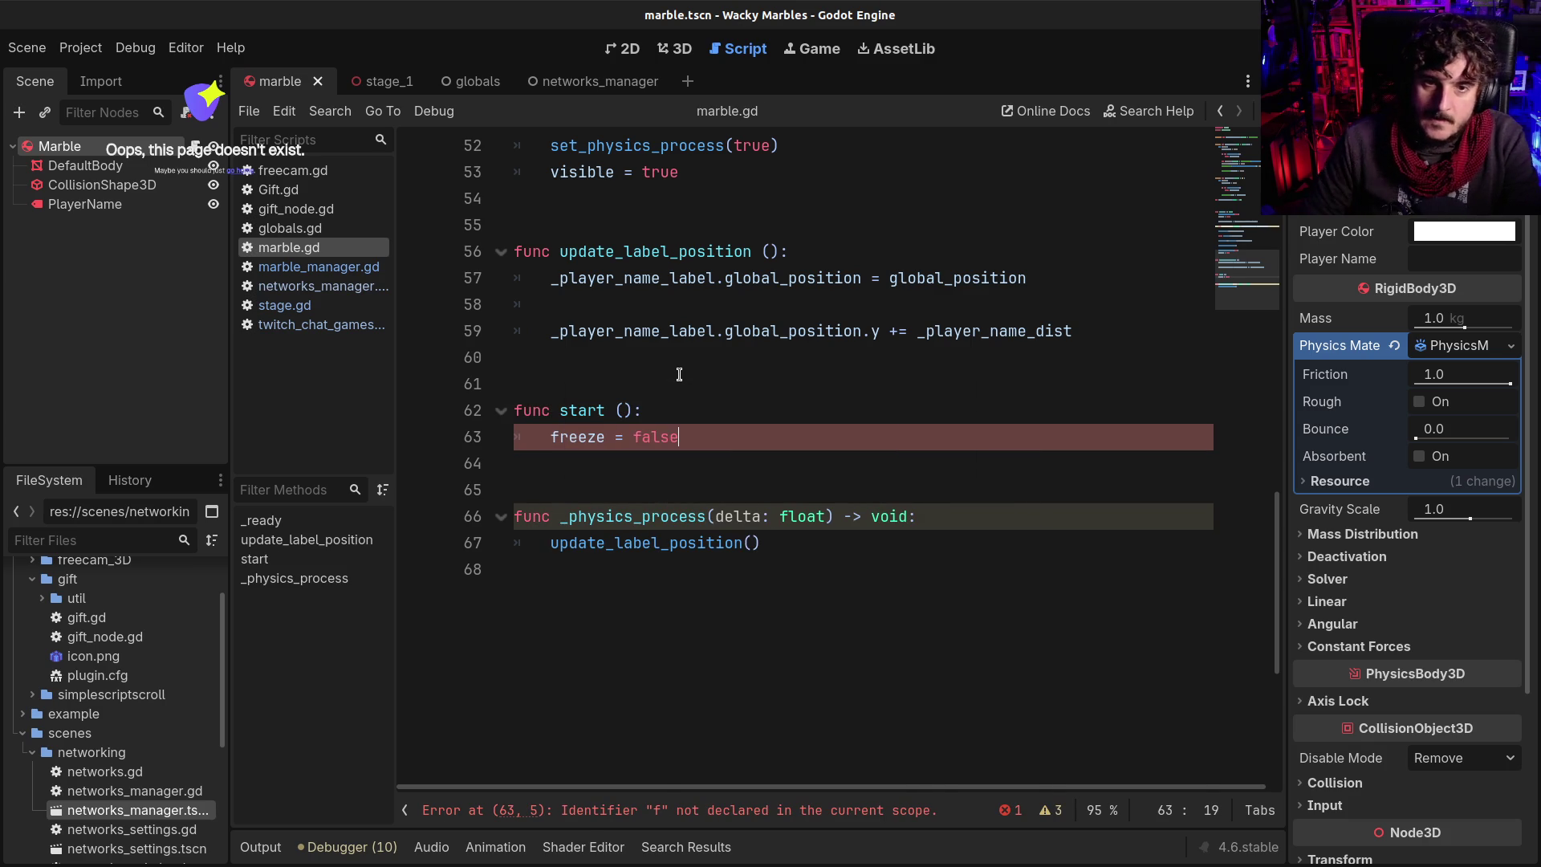
# Add freeze = true as the first line of _ready
pyautogui.scroll(7, 699, 365)
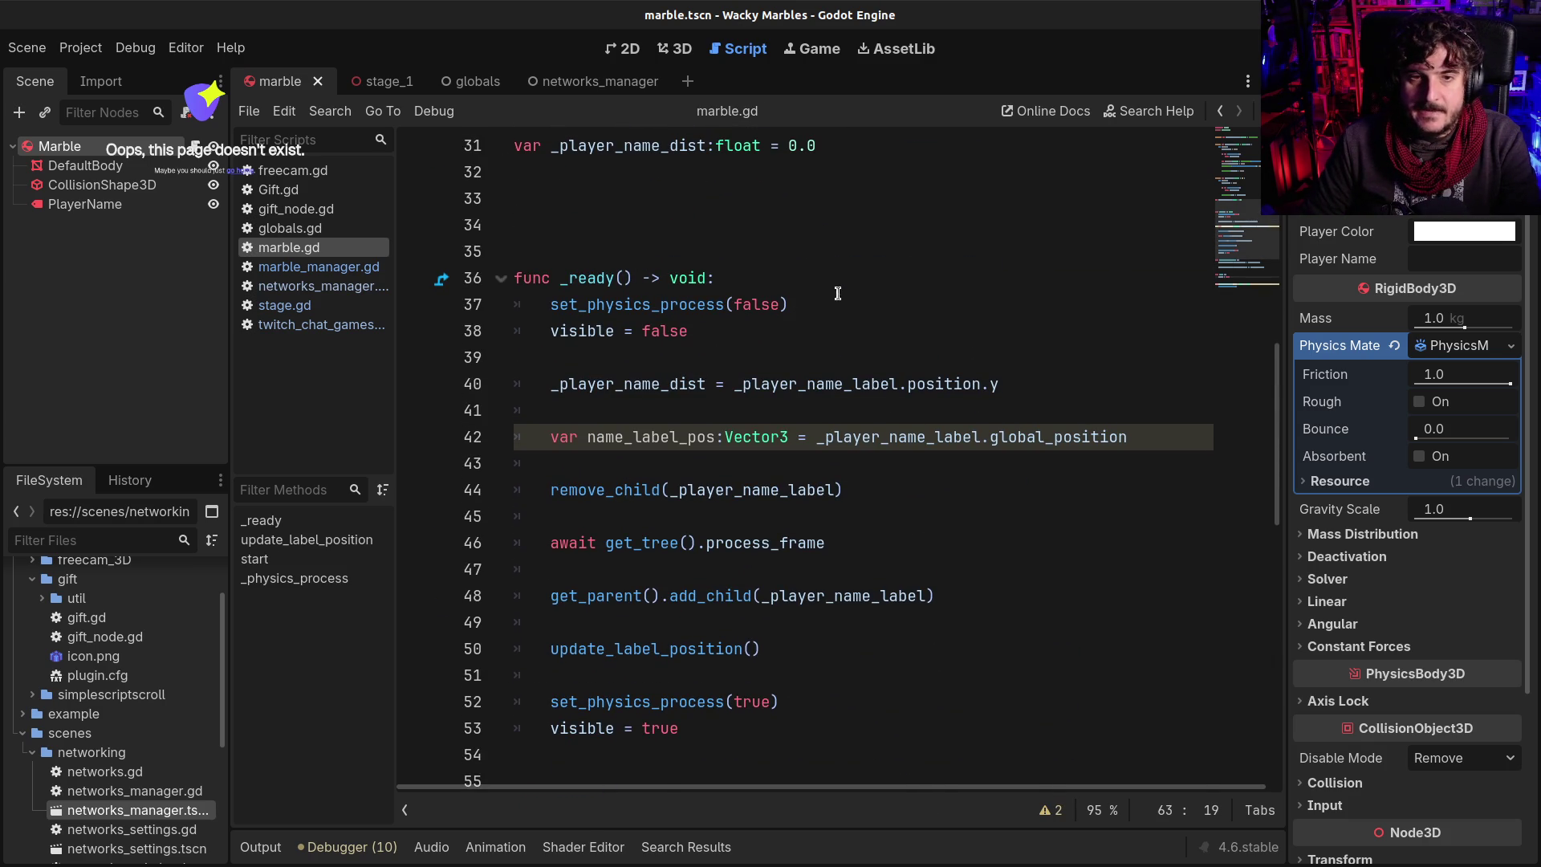
pyautogui.click(835, 339)
pyautogui.press('Up')
pyautogui.press('Up')
pyautogui.press('End')
pyautogui.press('Return')
pyautogui.write('freeze = ')
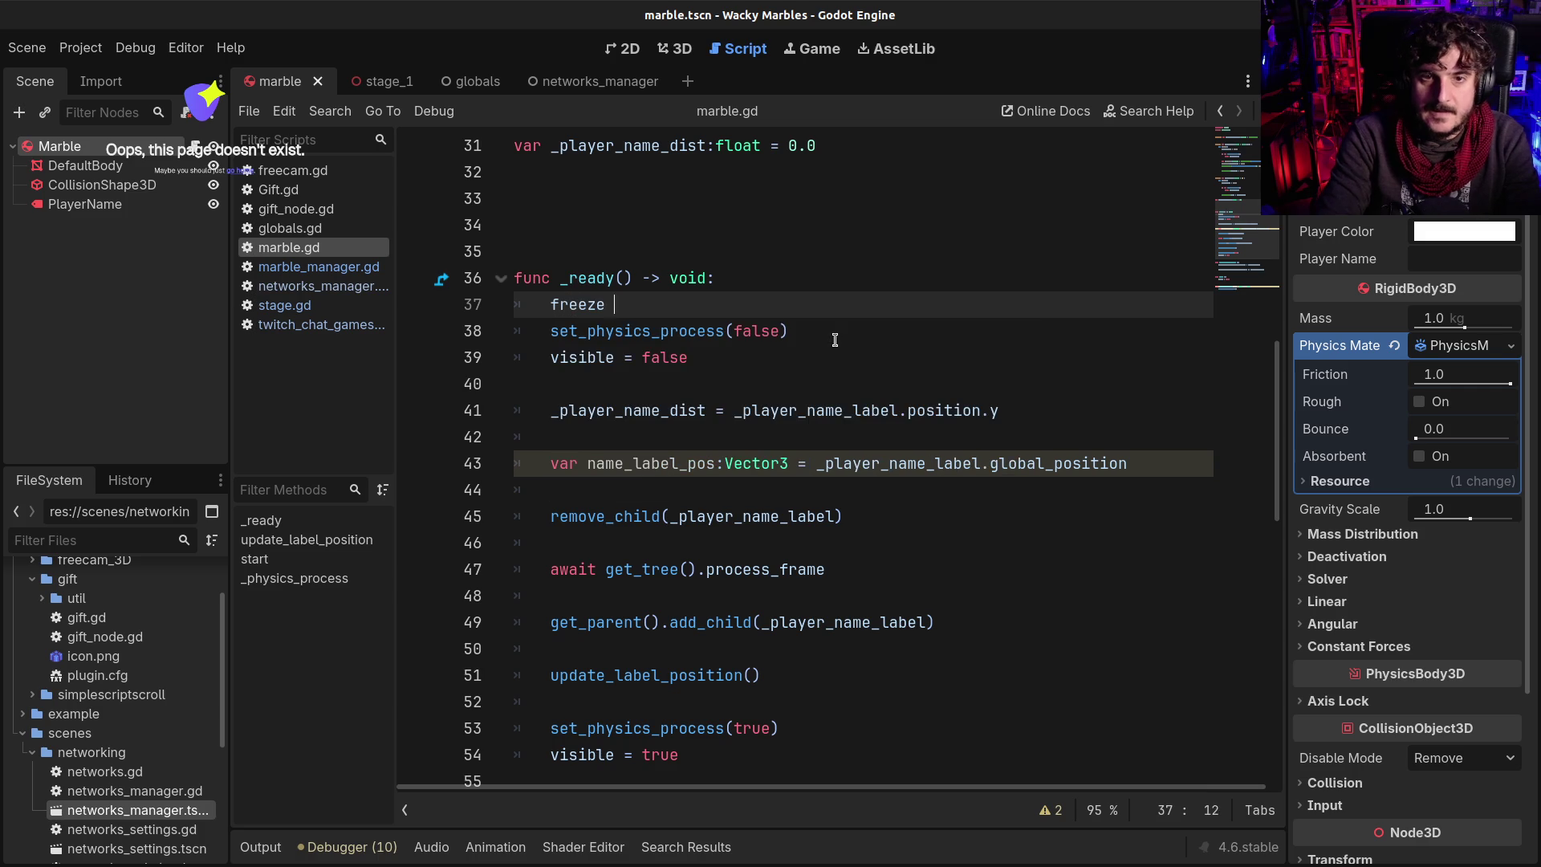
pyautogui.write('tru')
pyautogui.press('Return')
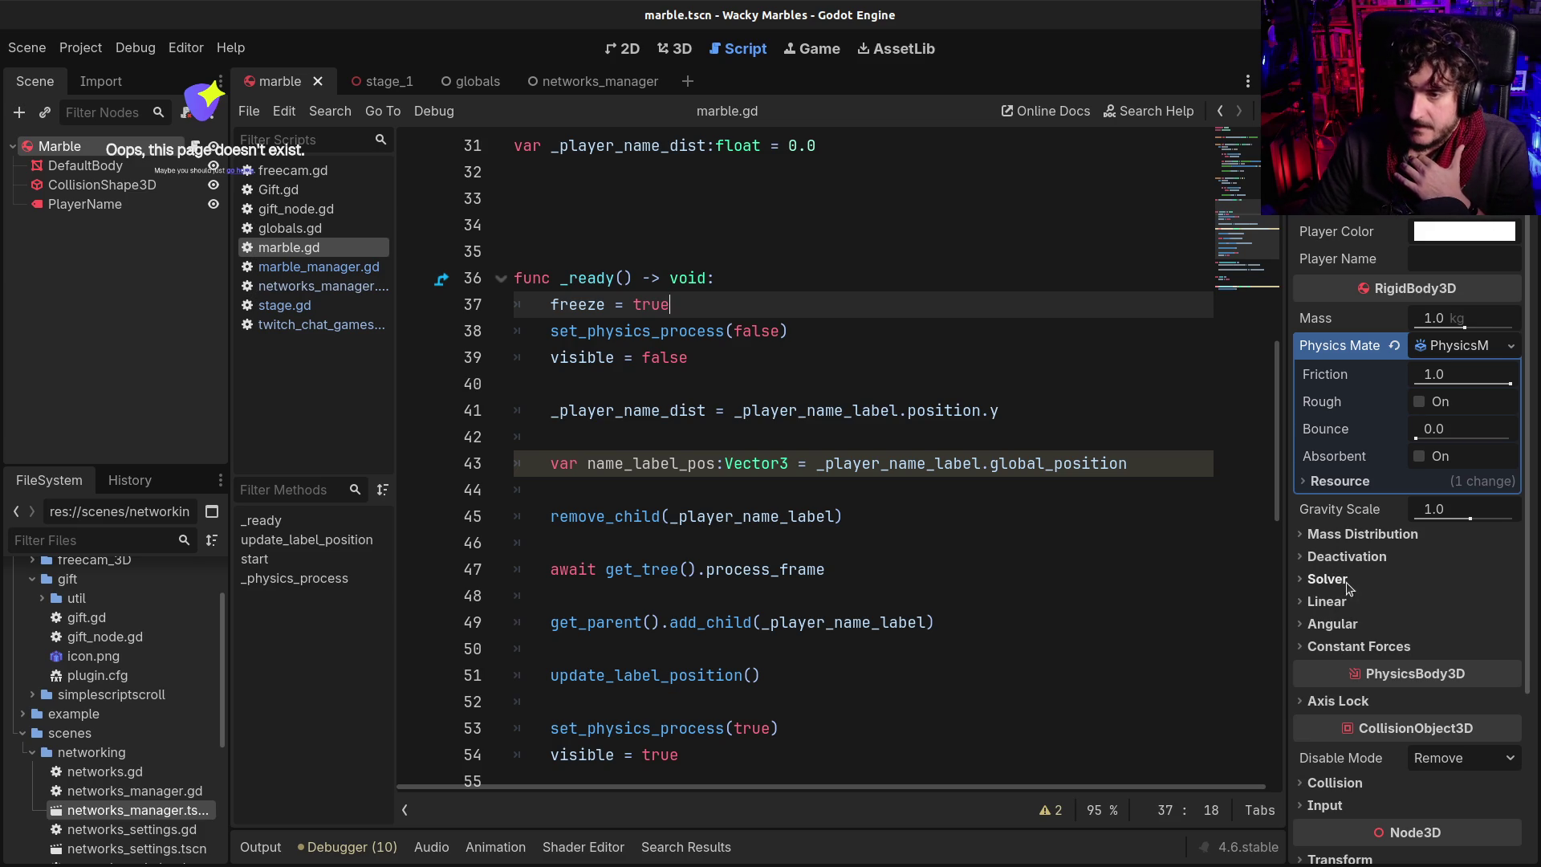
# Check the Marble's Deactivation freeze settings, then switch to the stage_1 scene's Stage1 node
pyautogui.click(1346, 584)
pyautogui.click(1346, 584)
pyautogui.click(1356, 559)
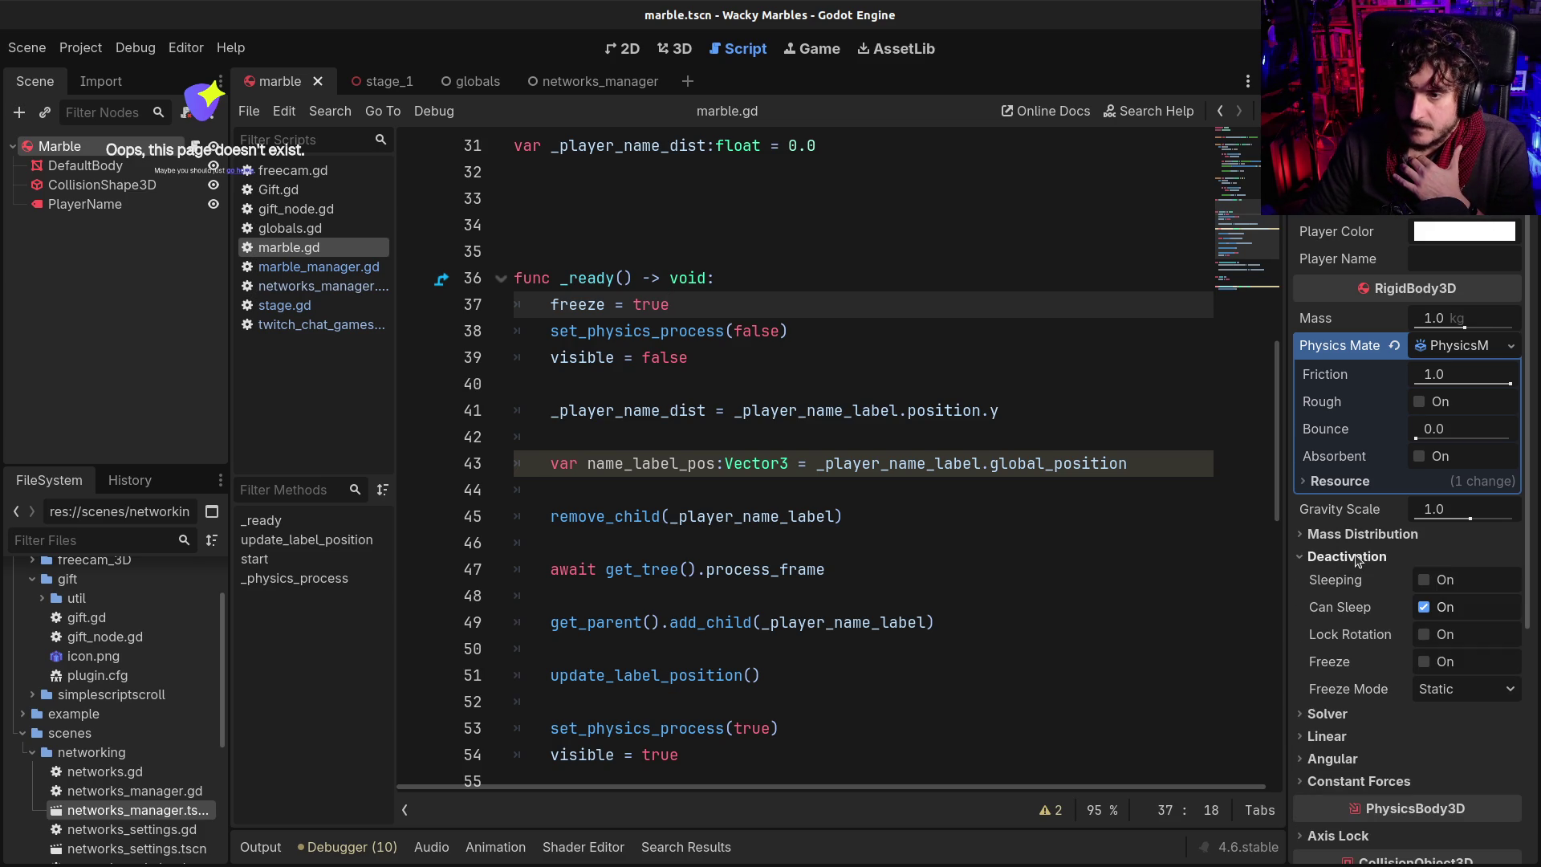
pyautogui.moveTo(1341, 668)
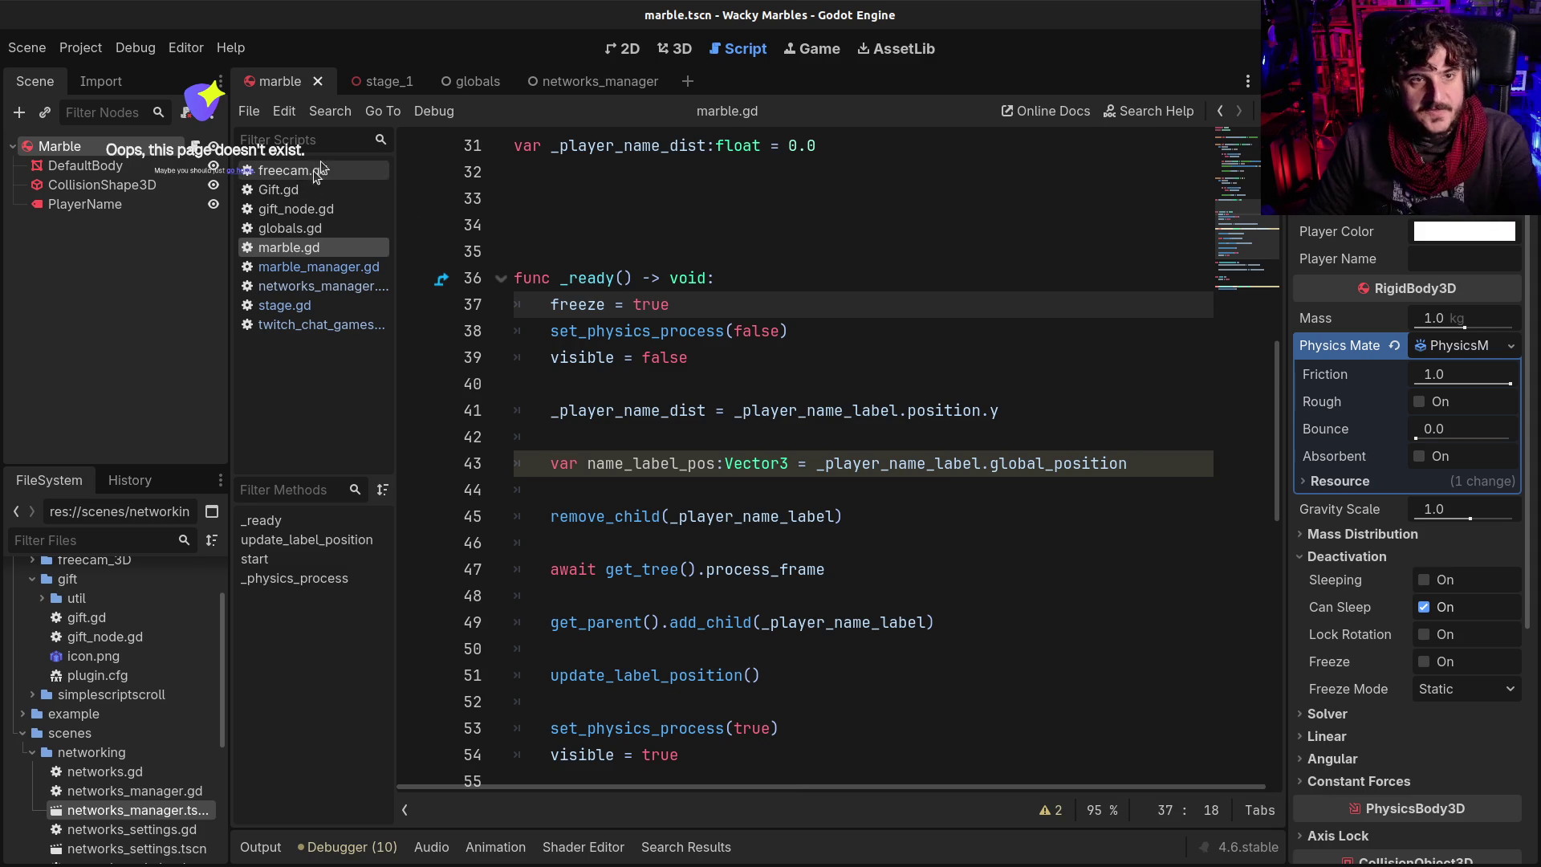
pyautogui.click(355, 87)
pyautogui.click(103, 145)
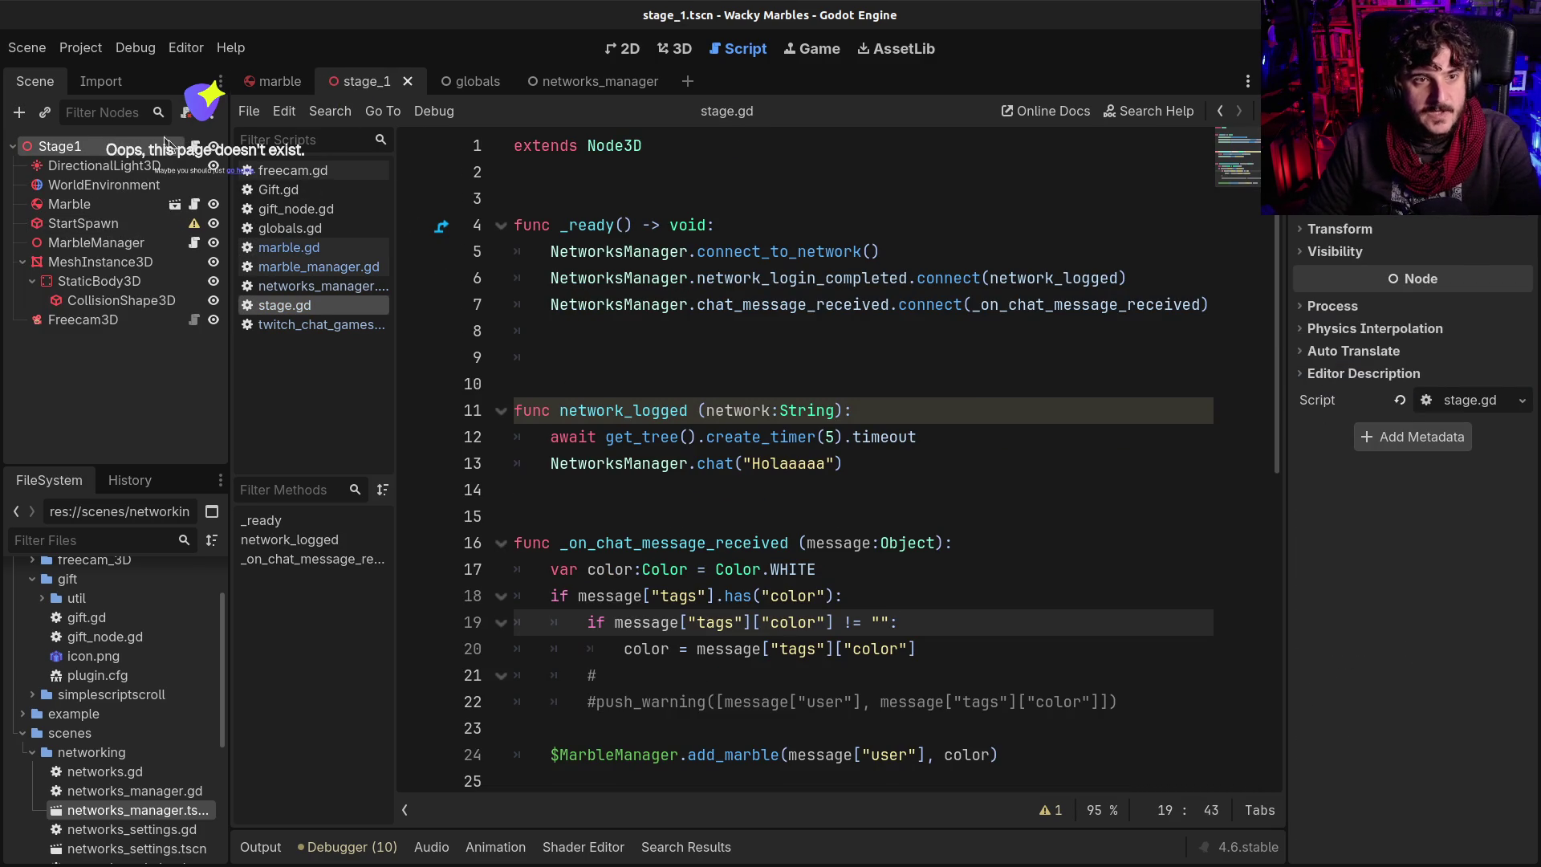
# Add a _process function on empty line 9 of stage.gd
pyautogui.click(722, 463)
pyautogui.scroll(-2, 747, 505)
pyautogui.scroll(2, 763, 529)
pyautogui.click(611, 362)
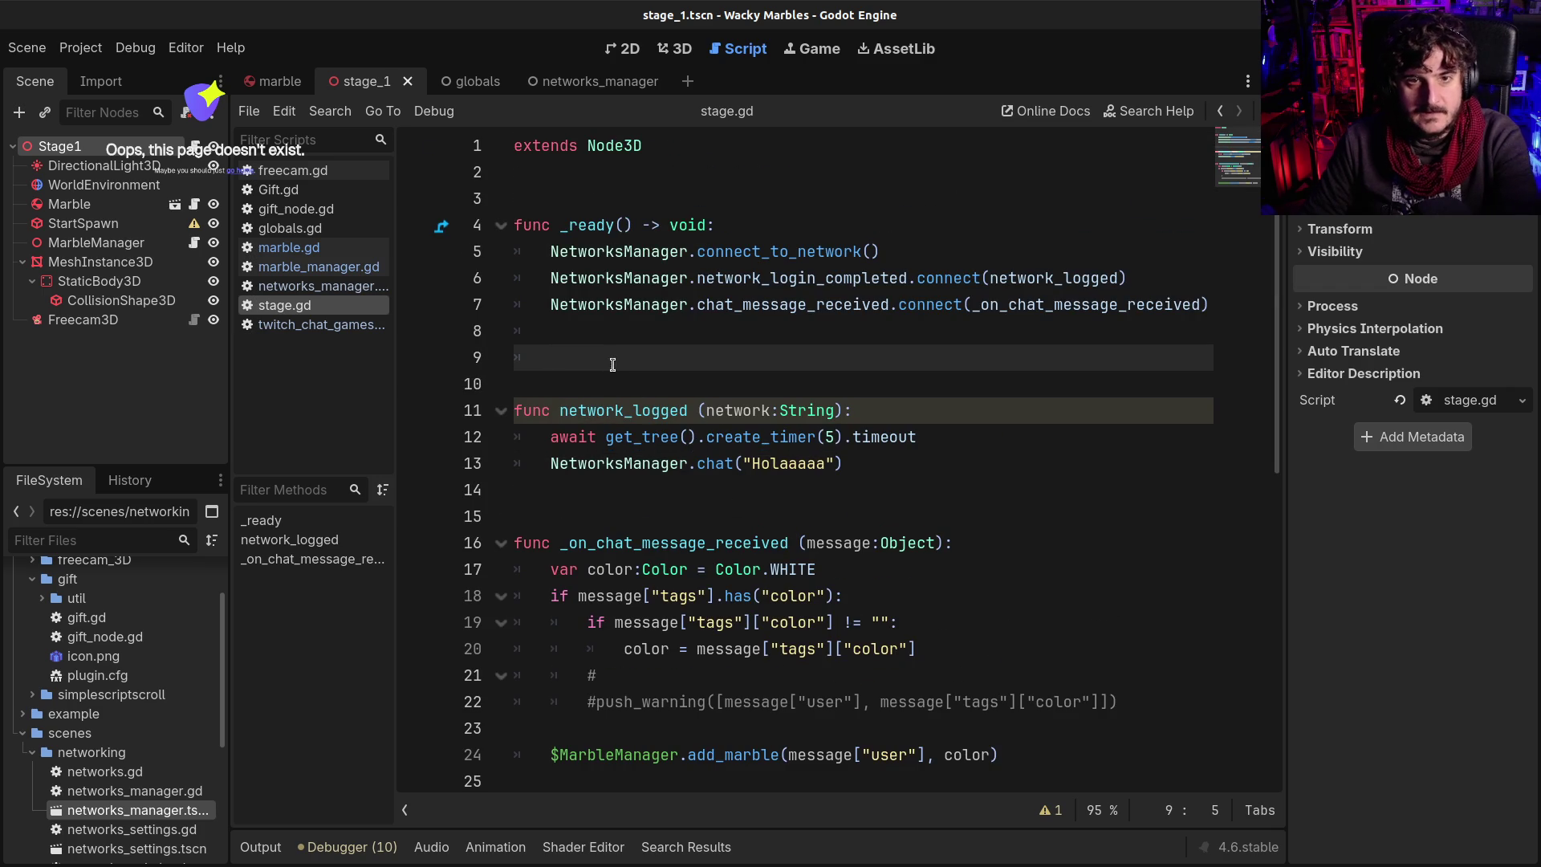
pyautogui.press('Return')
pyautogui.write('func _')
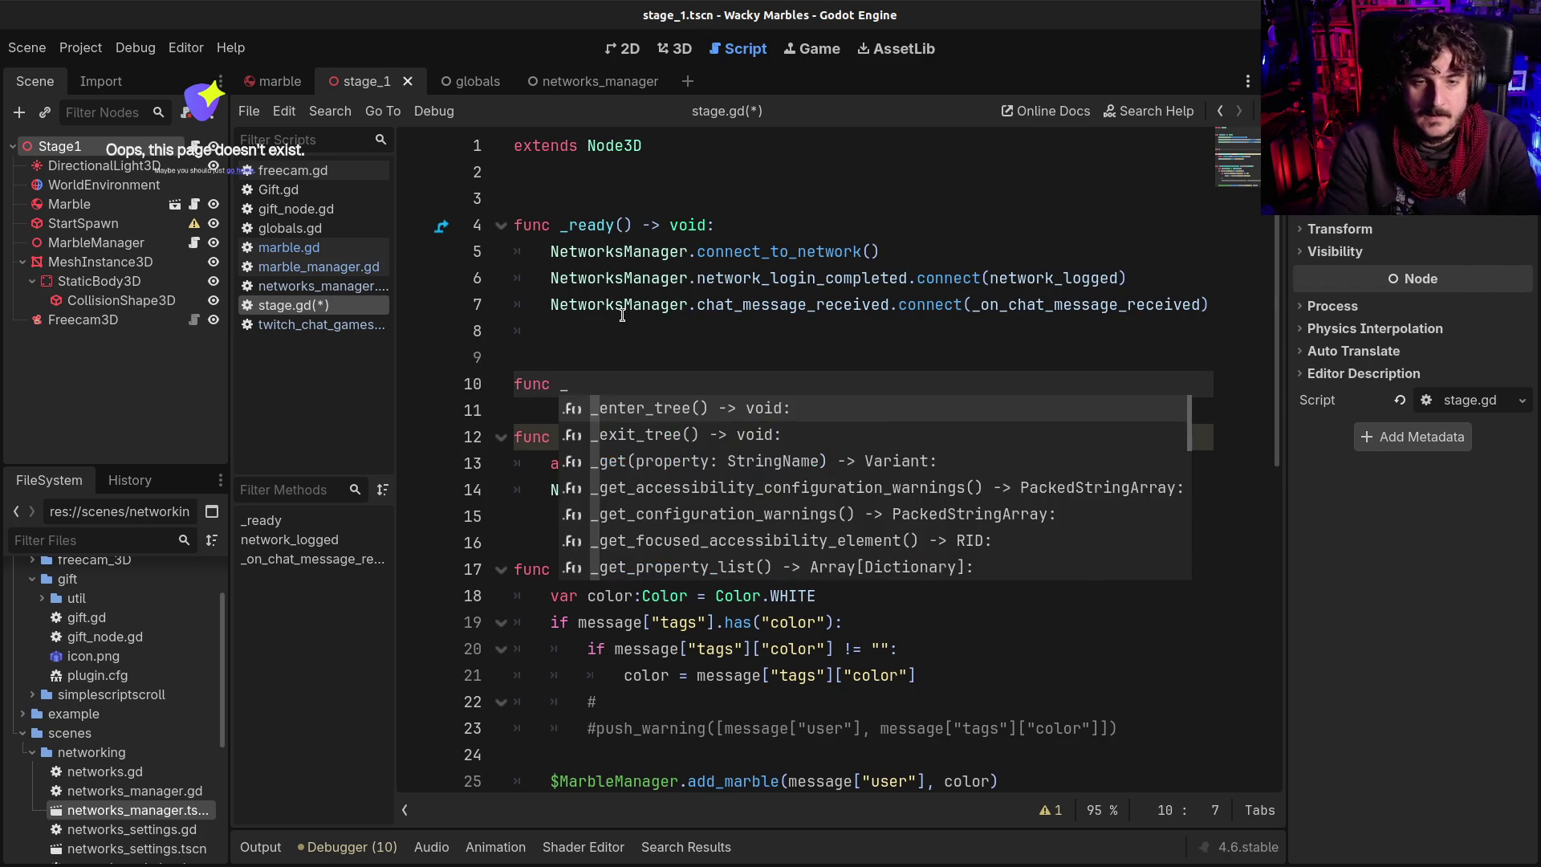
pyautogui.write('pro')
pyautogui.press('Return')
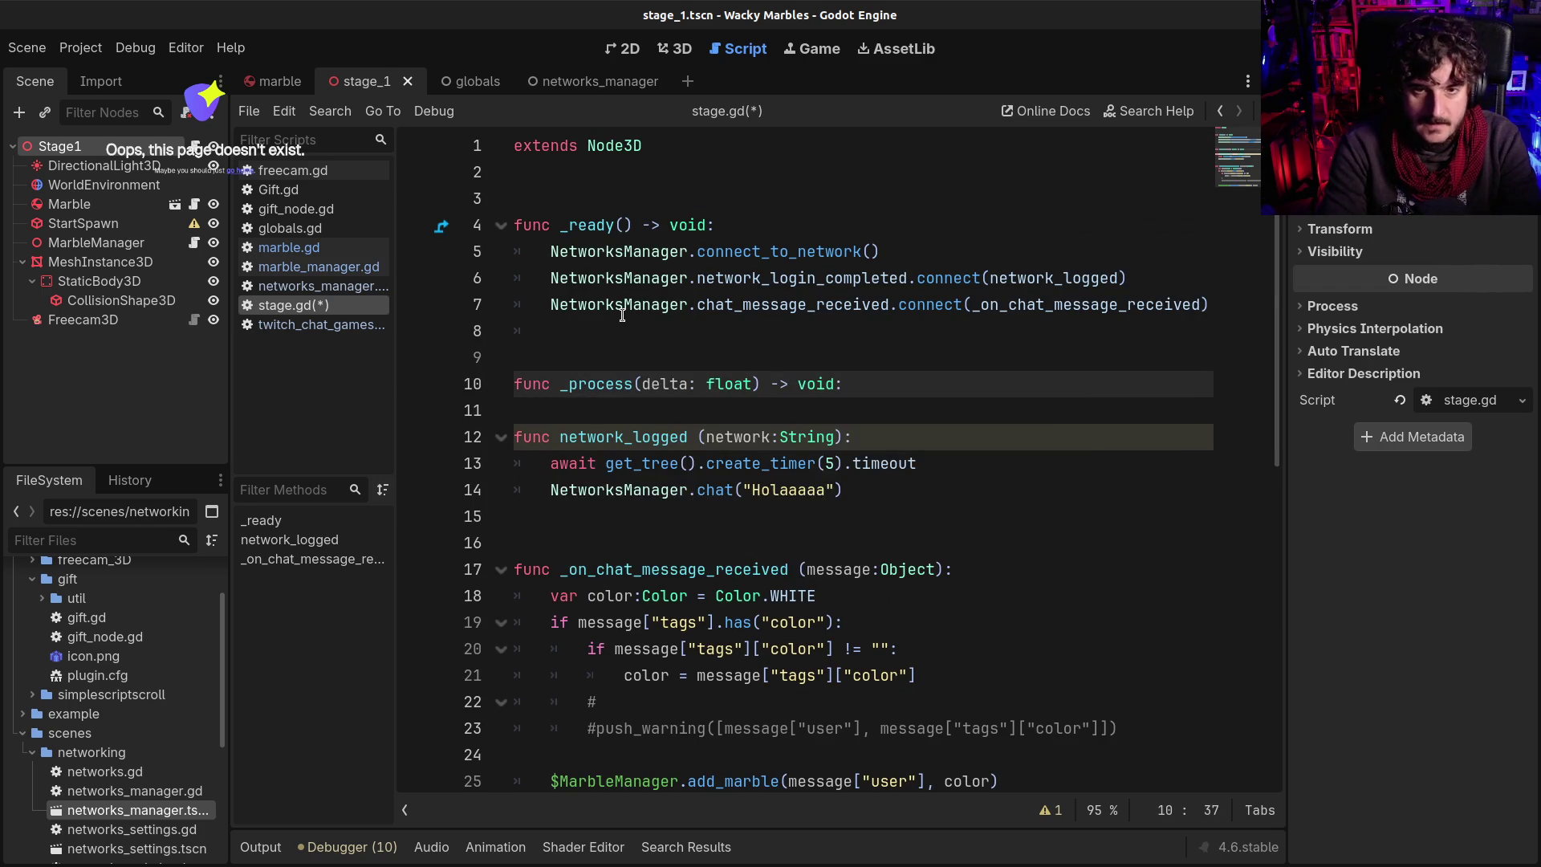
pyautogui.press('Return')
# Write if Input.is_action_just_pressed("ui_accept"): inside _process
pyautogui.write('f Input')
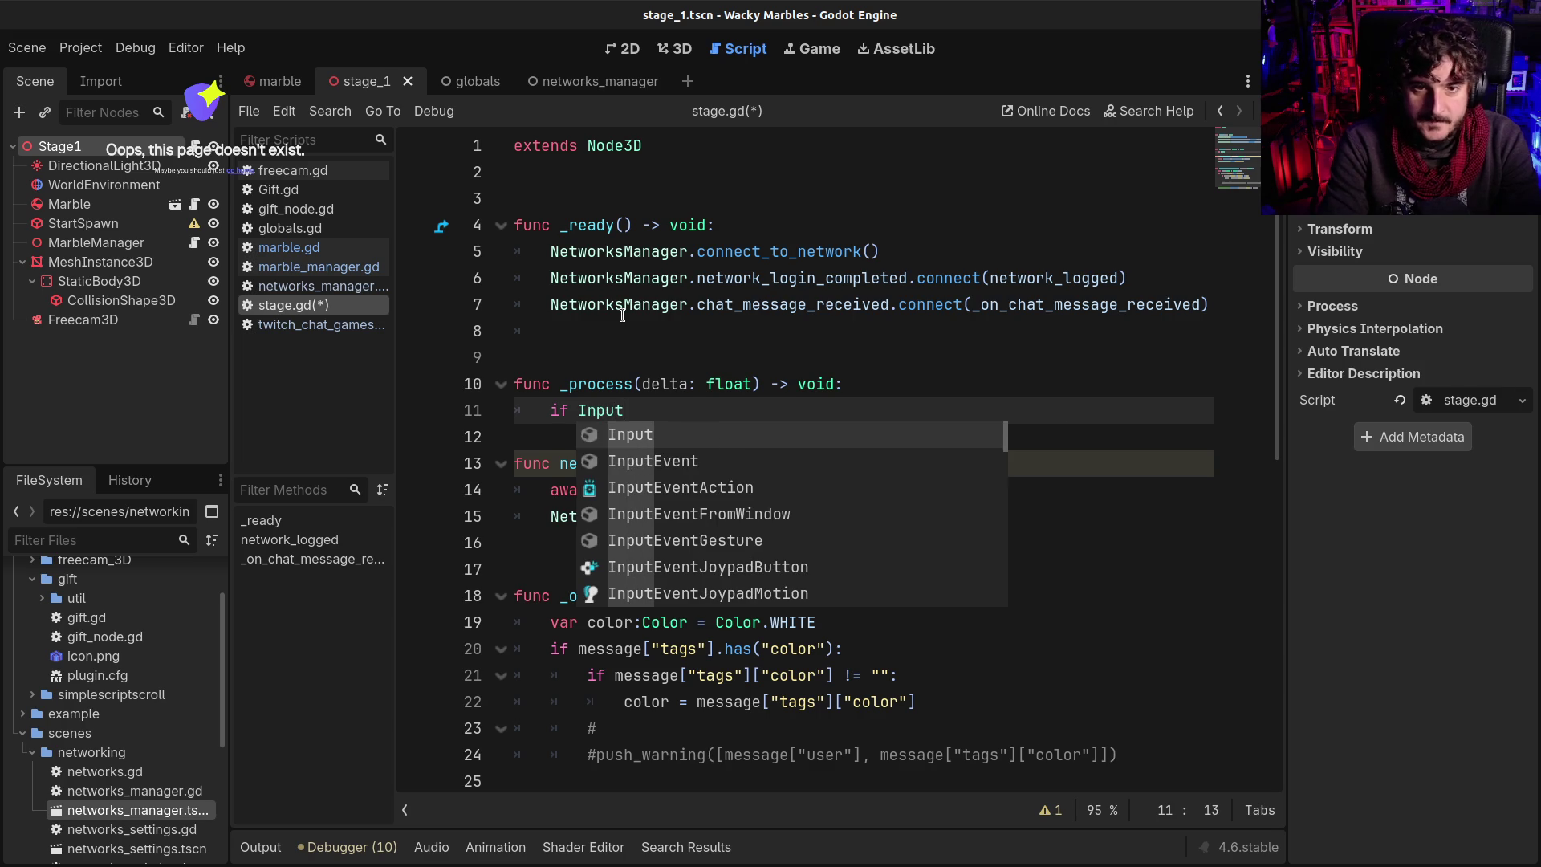
pyautogui.press('Escape')
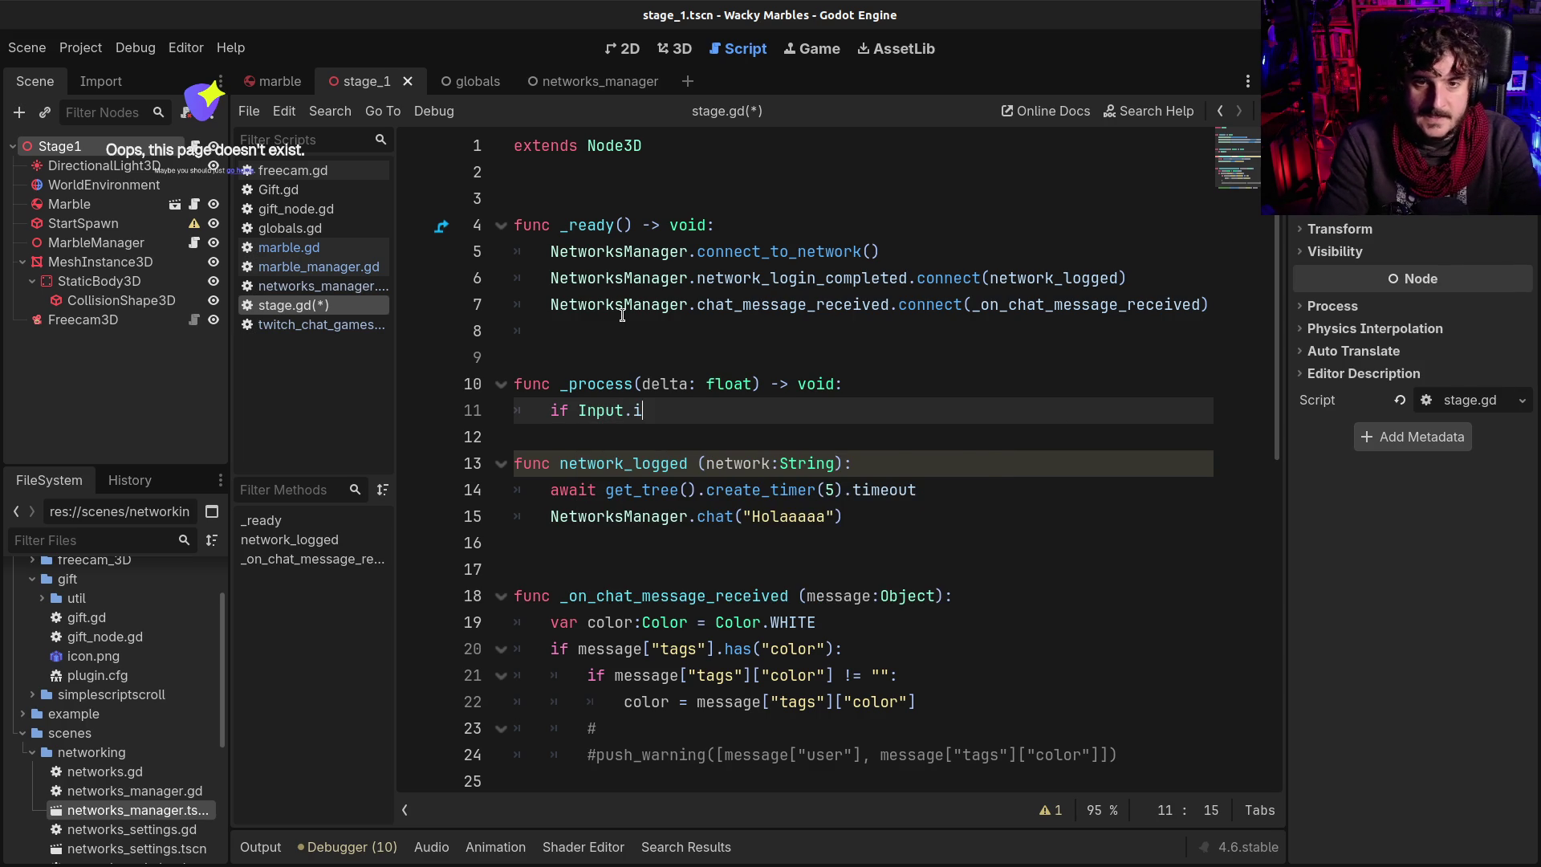
pyautogui.press('Return')
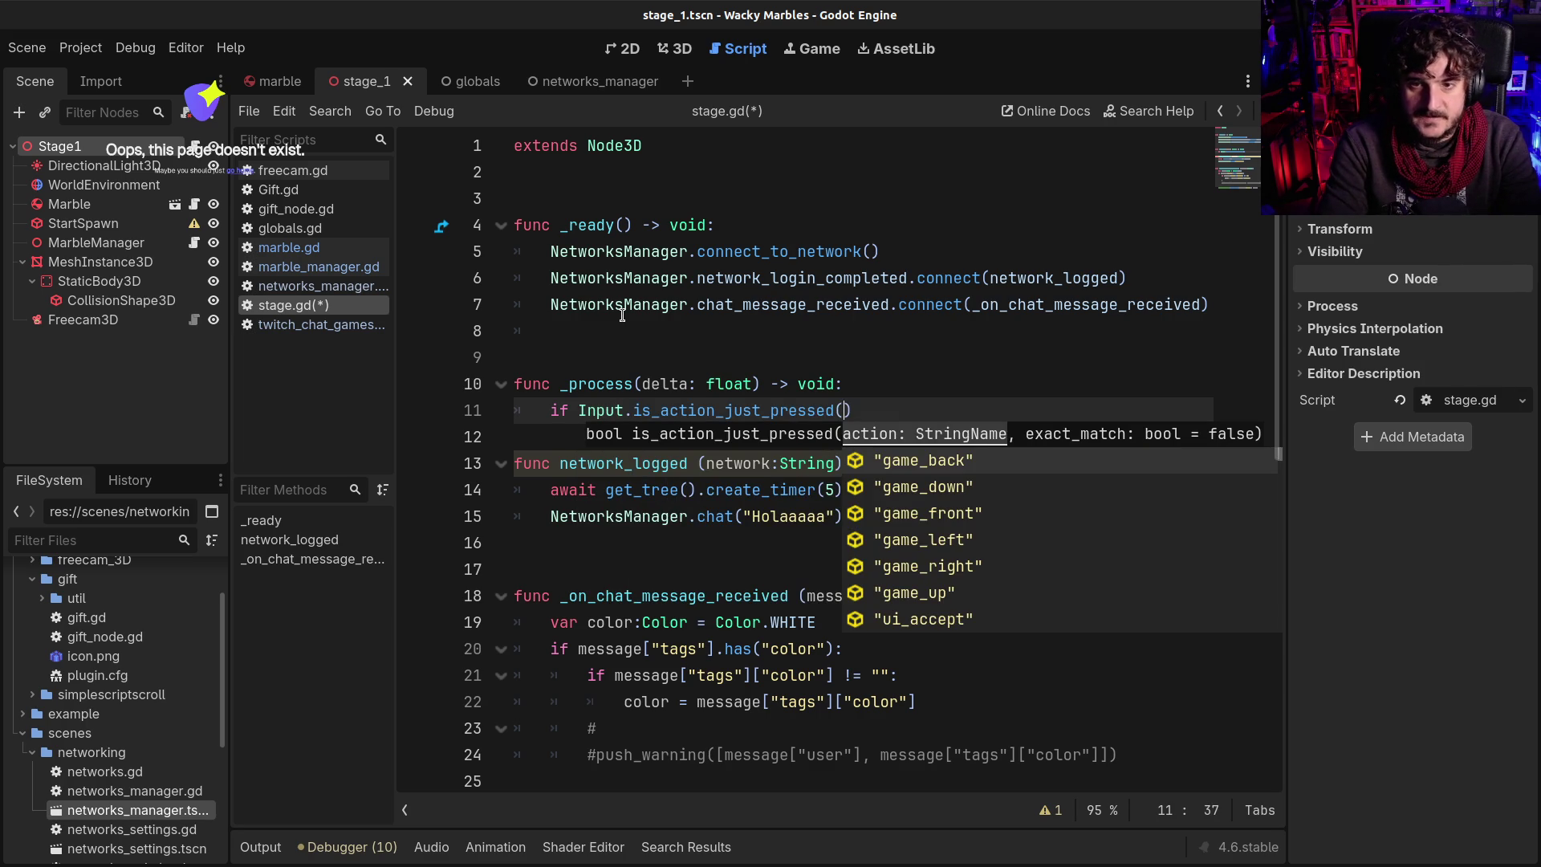
pyautogui.press('Down')
pyautogui.press('Down')
pyautogui.press('Down')
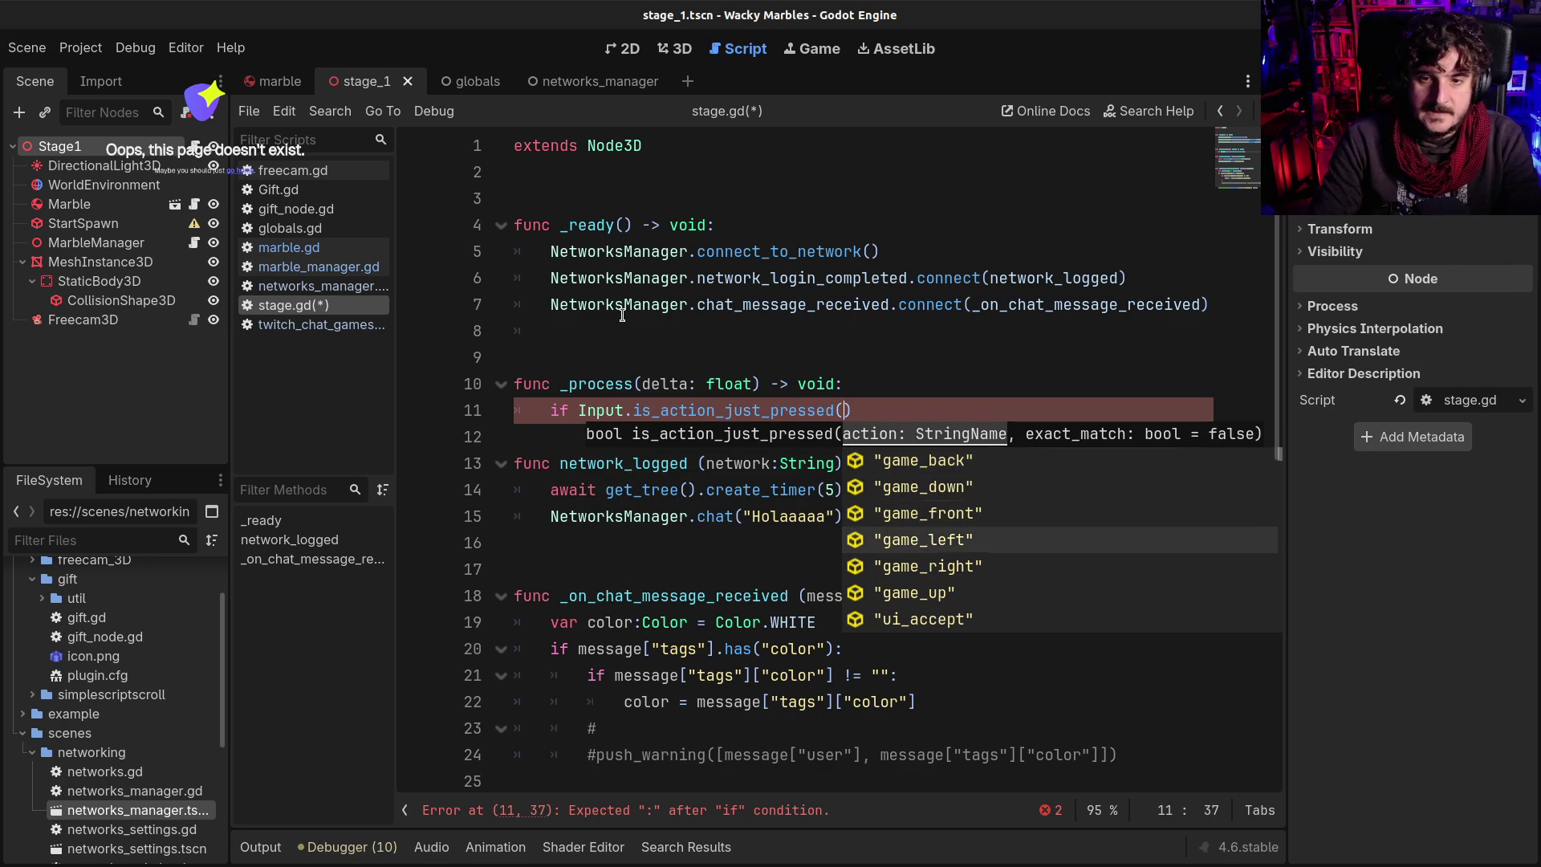
pyautogui.press('Return')
pyautogui.write(':')
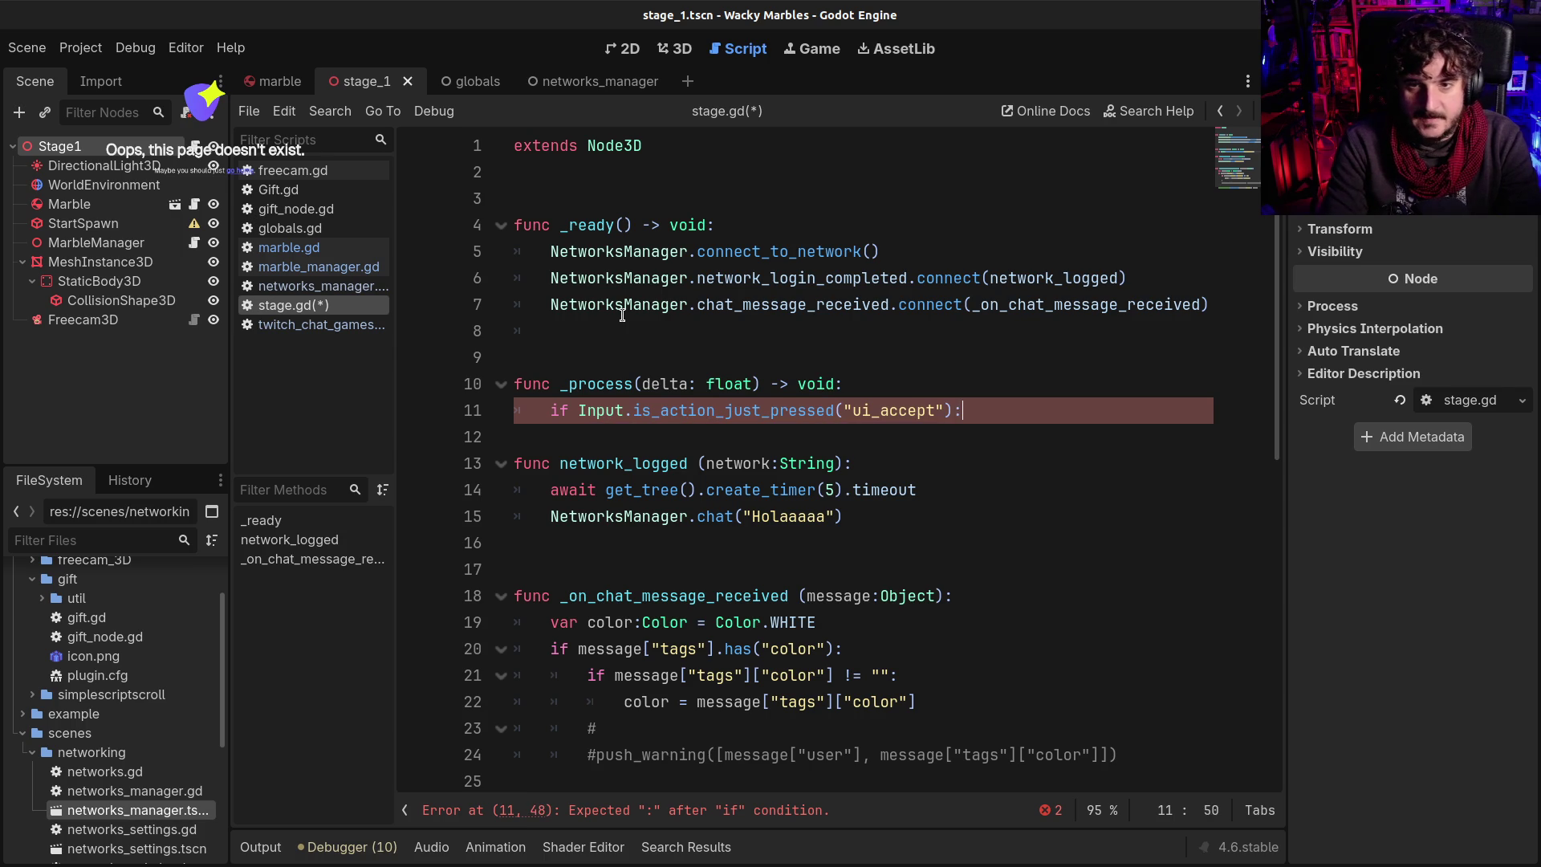
pyautogui.press('Return')
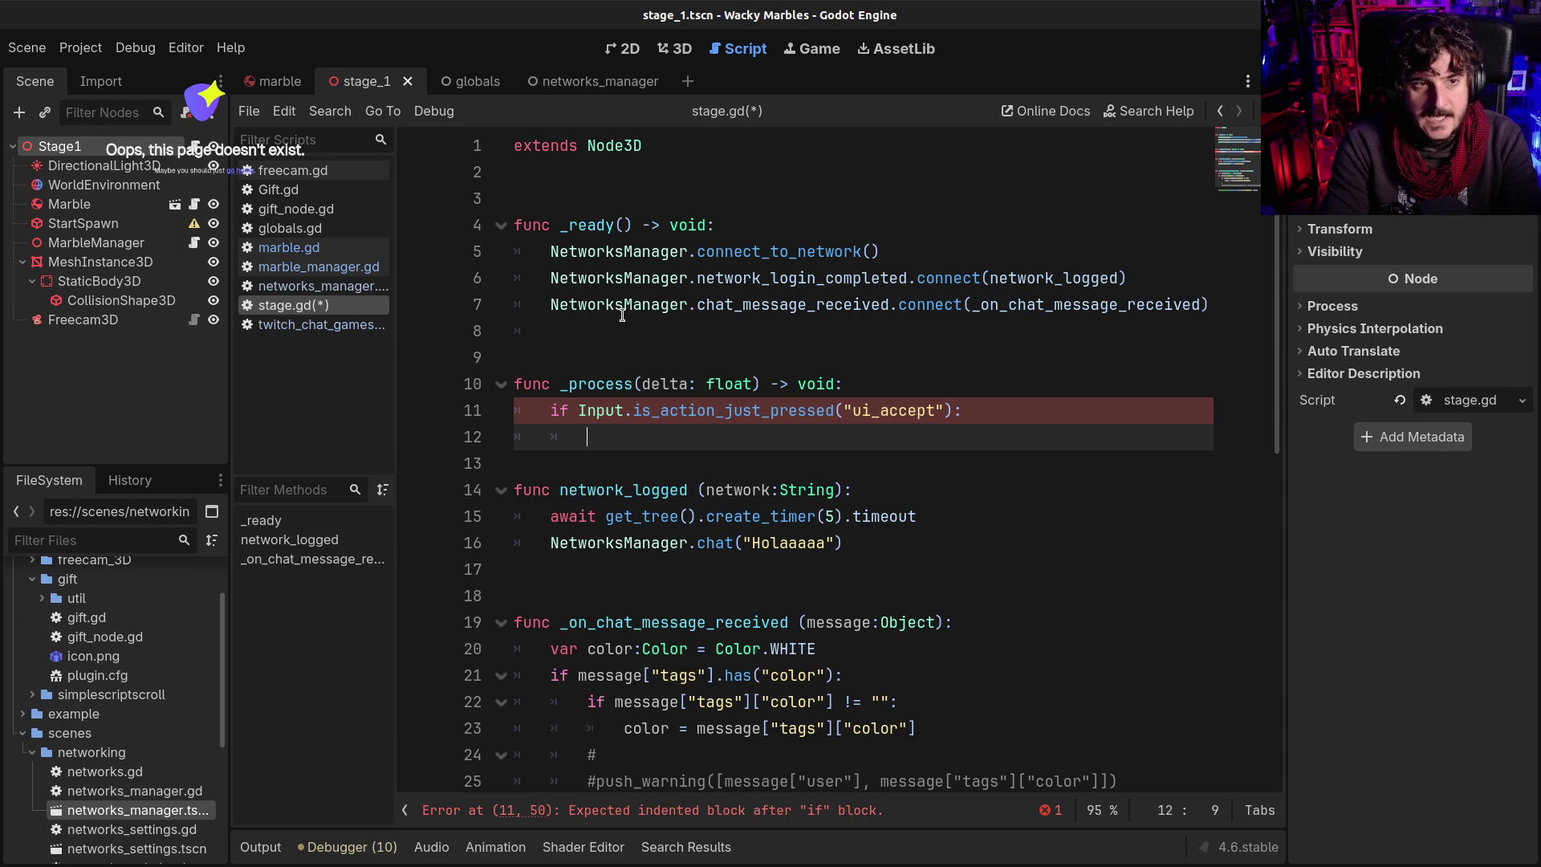
# Drop a trial $Marble reference and open blank lines below the extends line
pyautogui.write('$M')
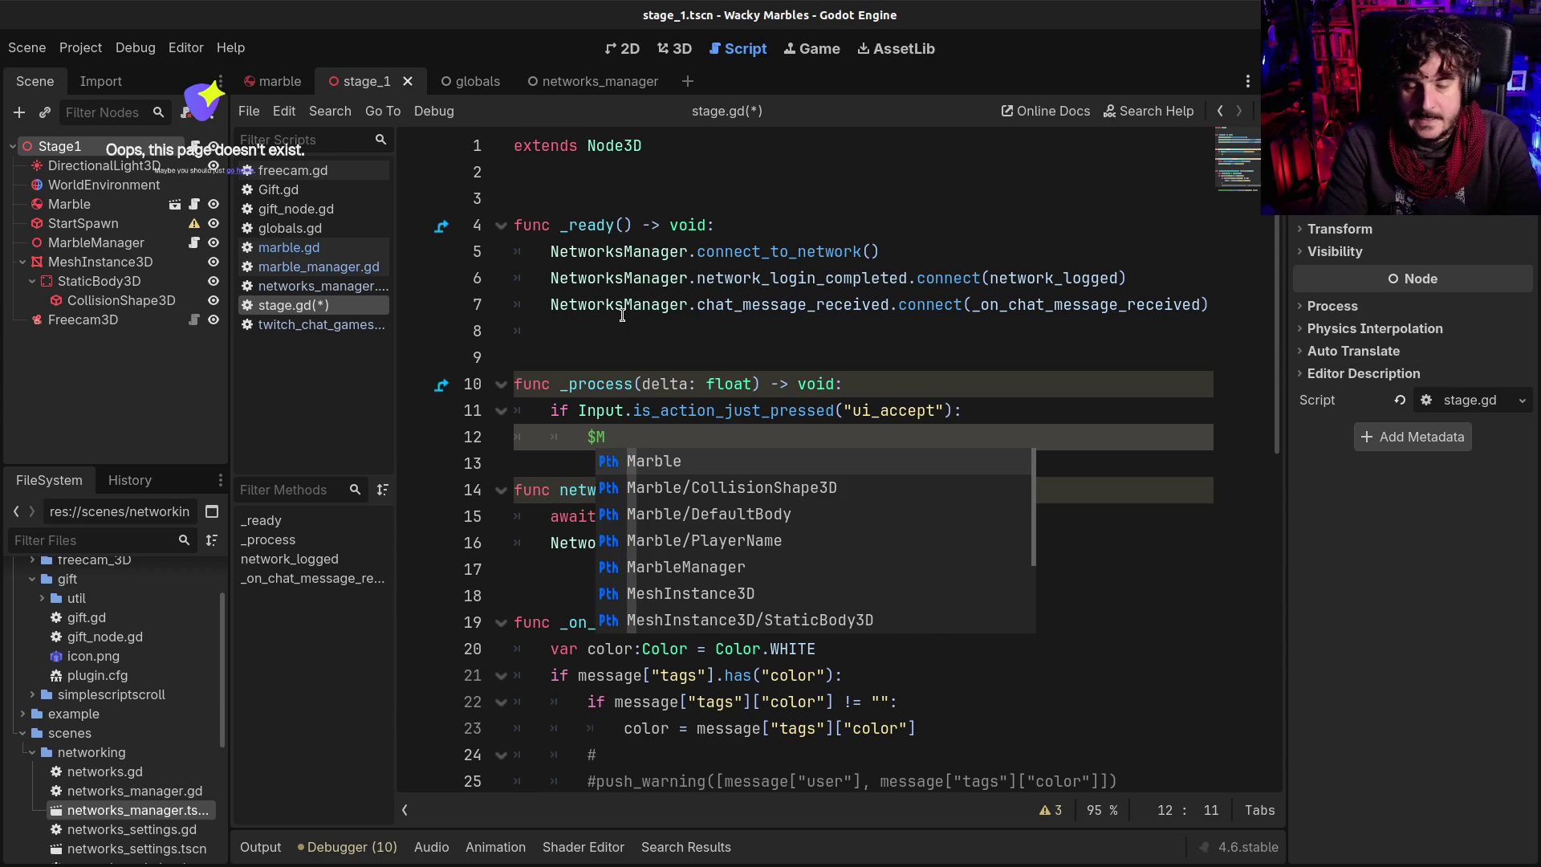
pyautogui.press('Return')
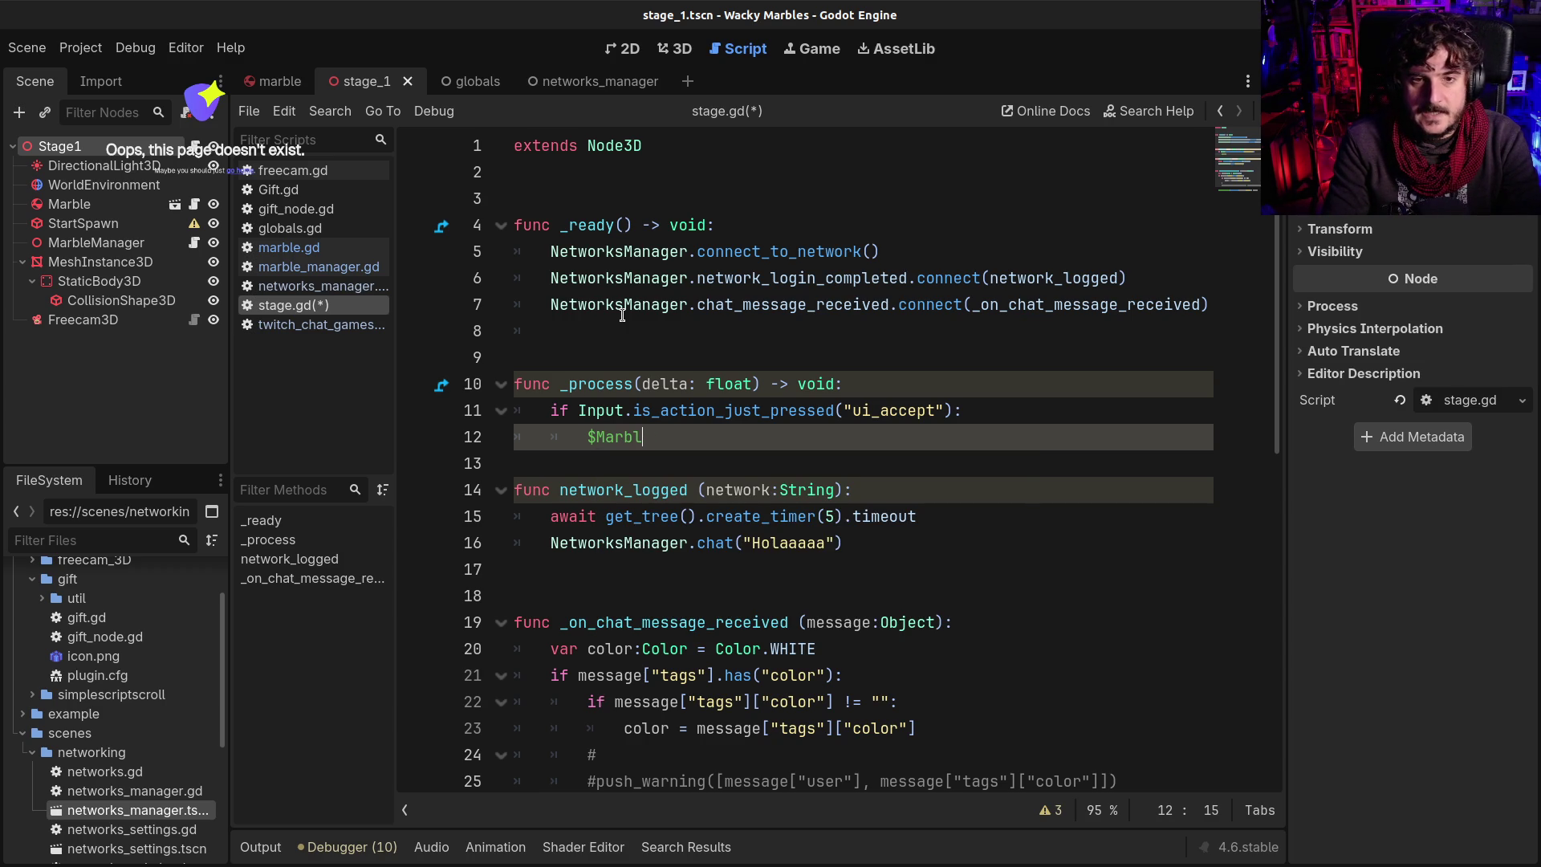
pyautogui.press('BackSpace')
pyautogui.press('BackSpace')
pyautogui.press('BackSpace')
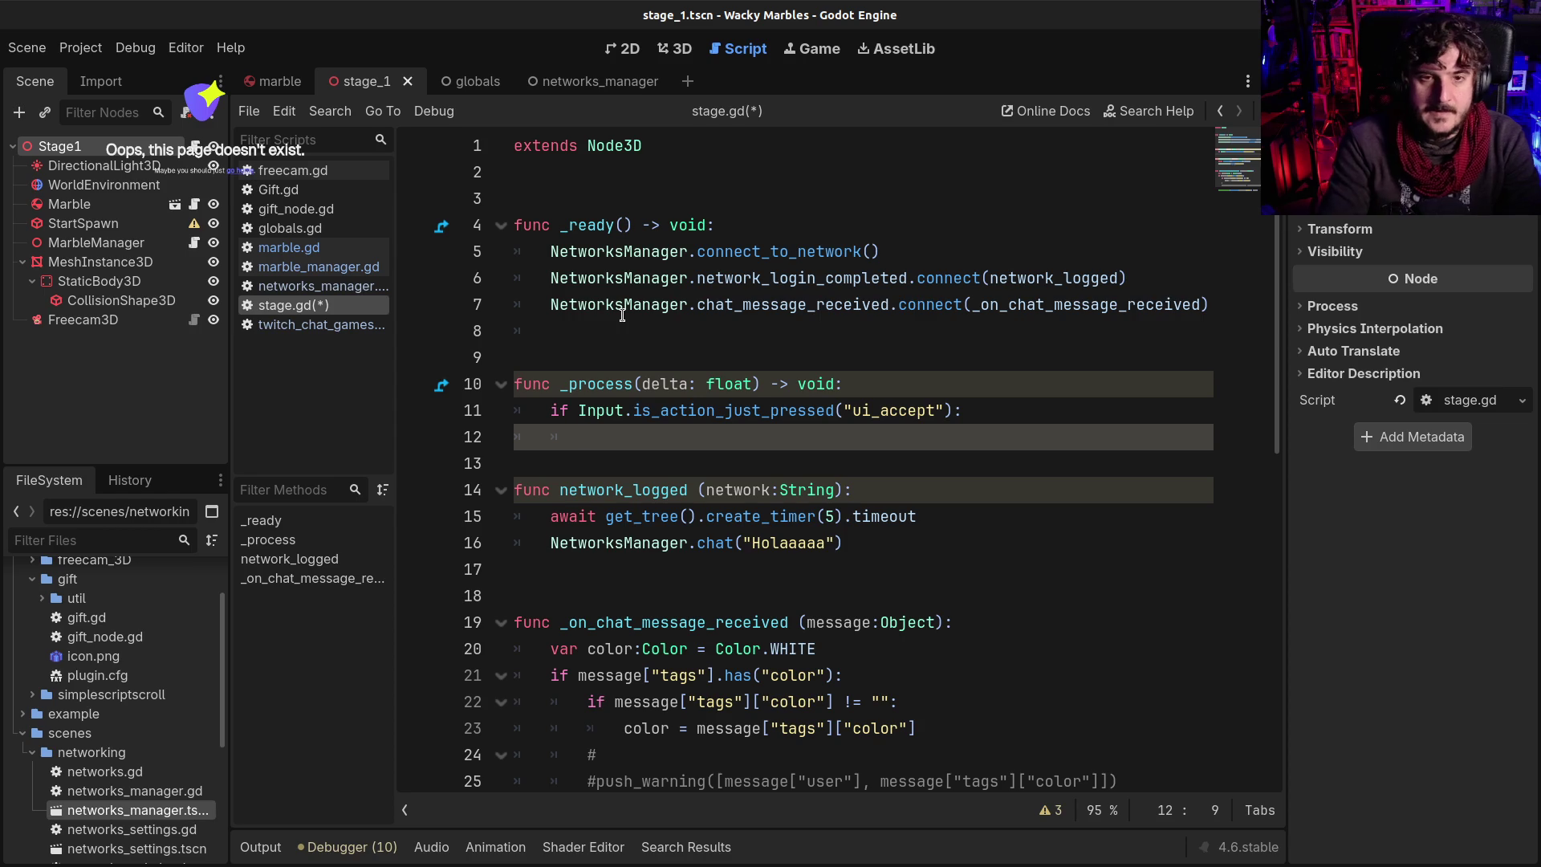
pyautogui.click(670, 149)
pyautogui.press('Return')
pyautogui.press('Return')
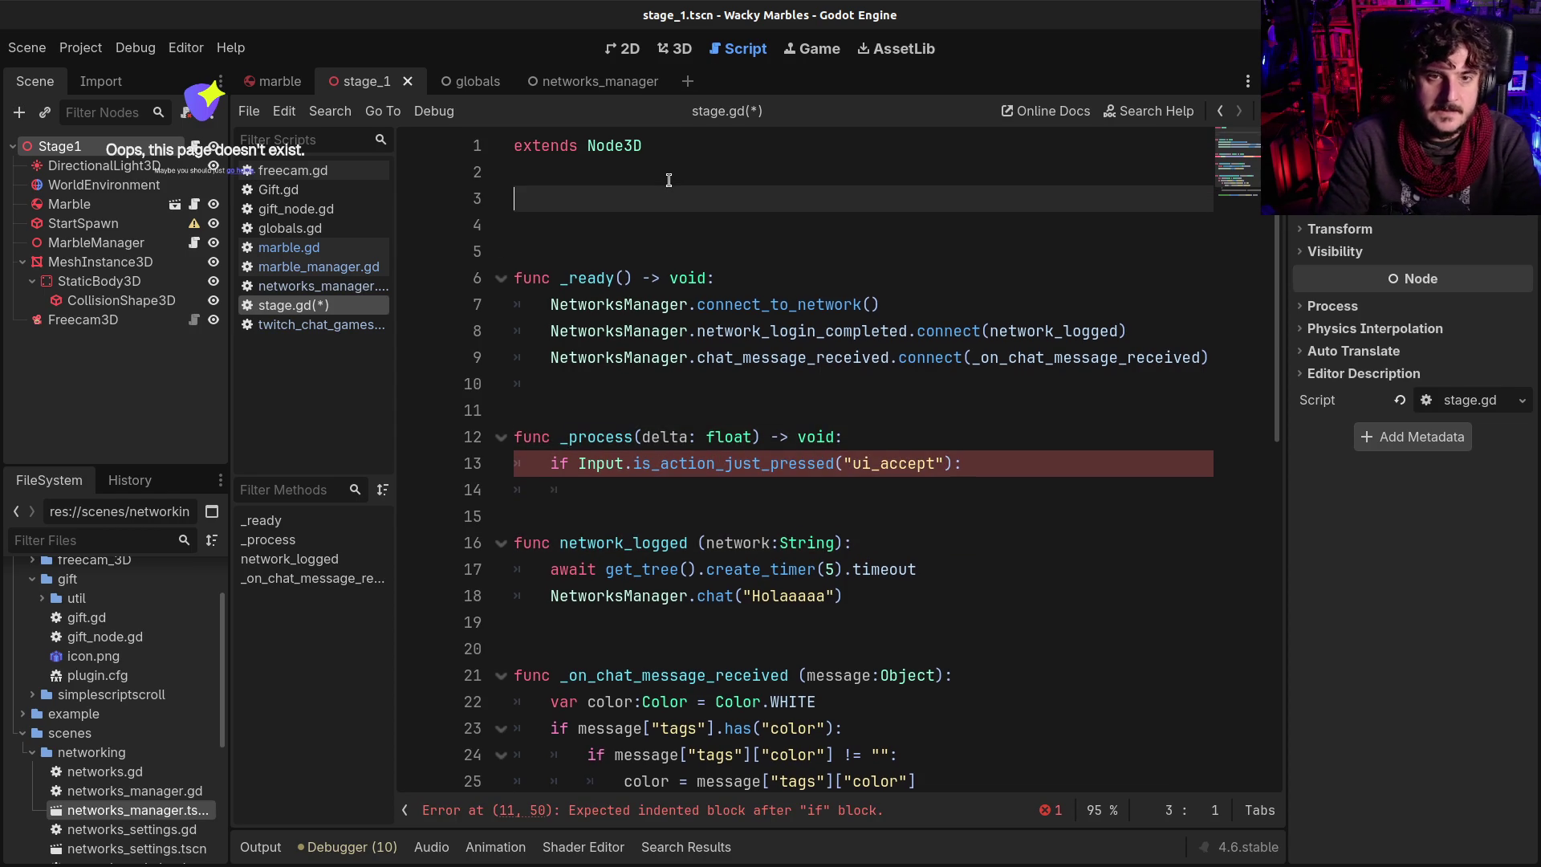
# Declare signal start_race and call start_race.emit() in the ui_accept branch, then save
pyautogui.write('sig')
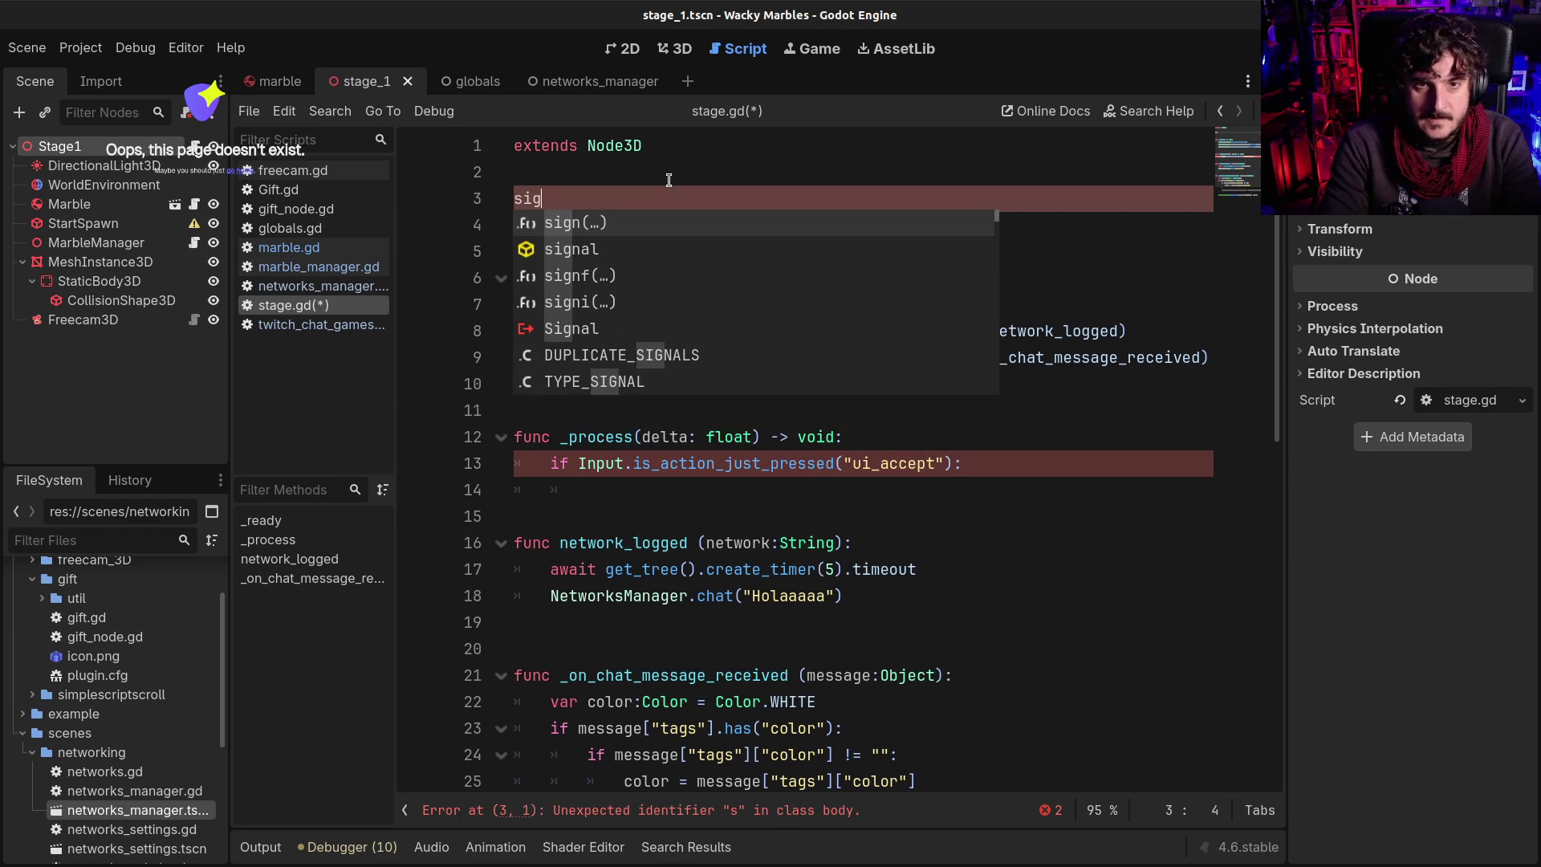
pyautogui.write('nal start_')
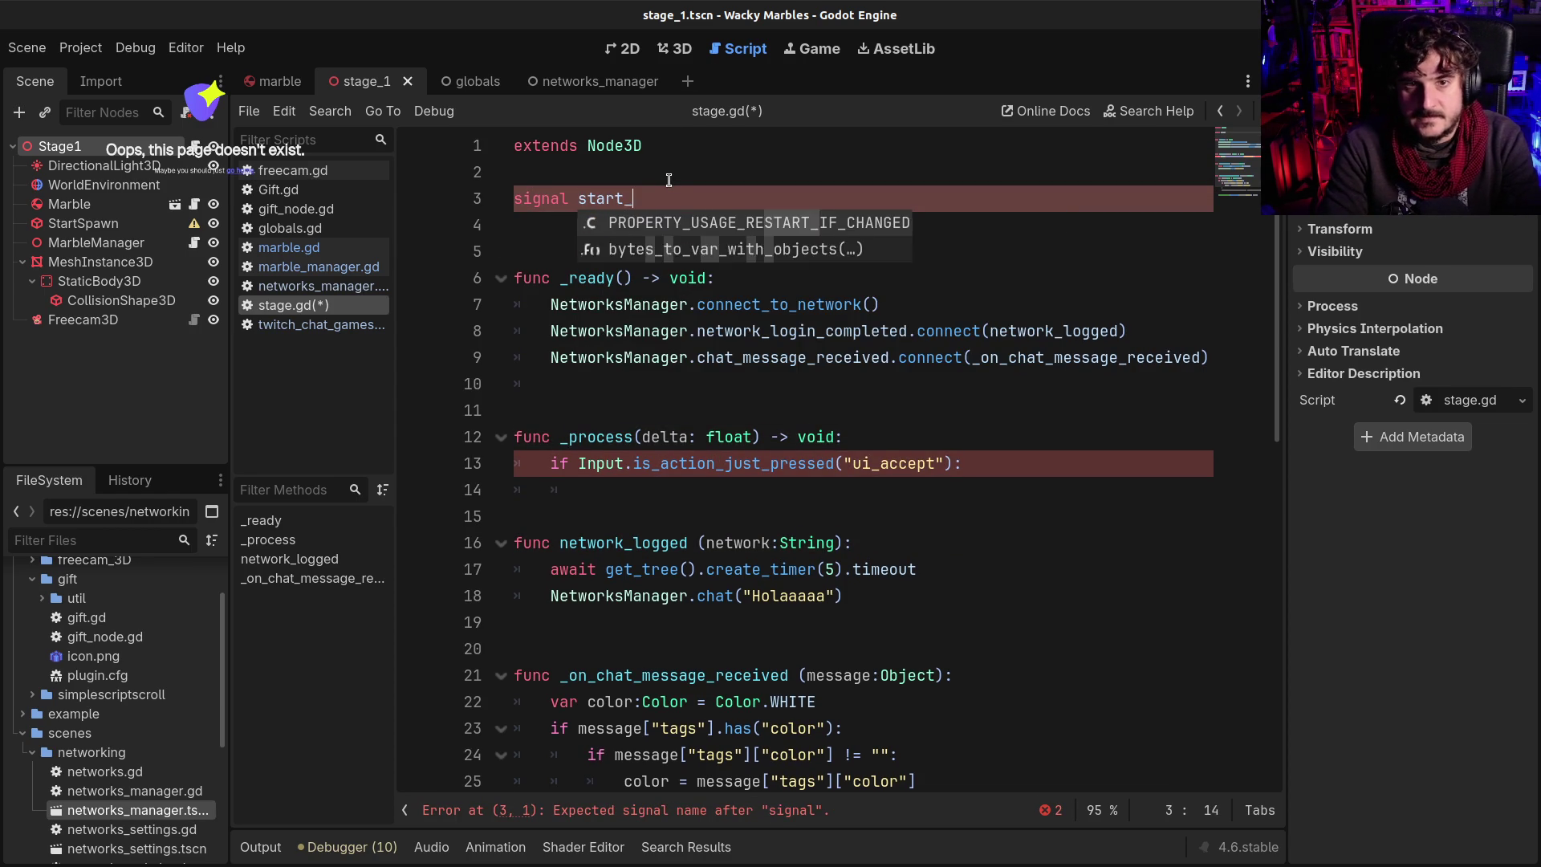
pyautogui.write('race ()')
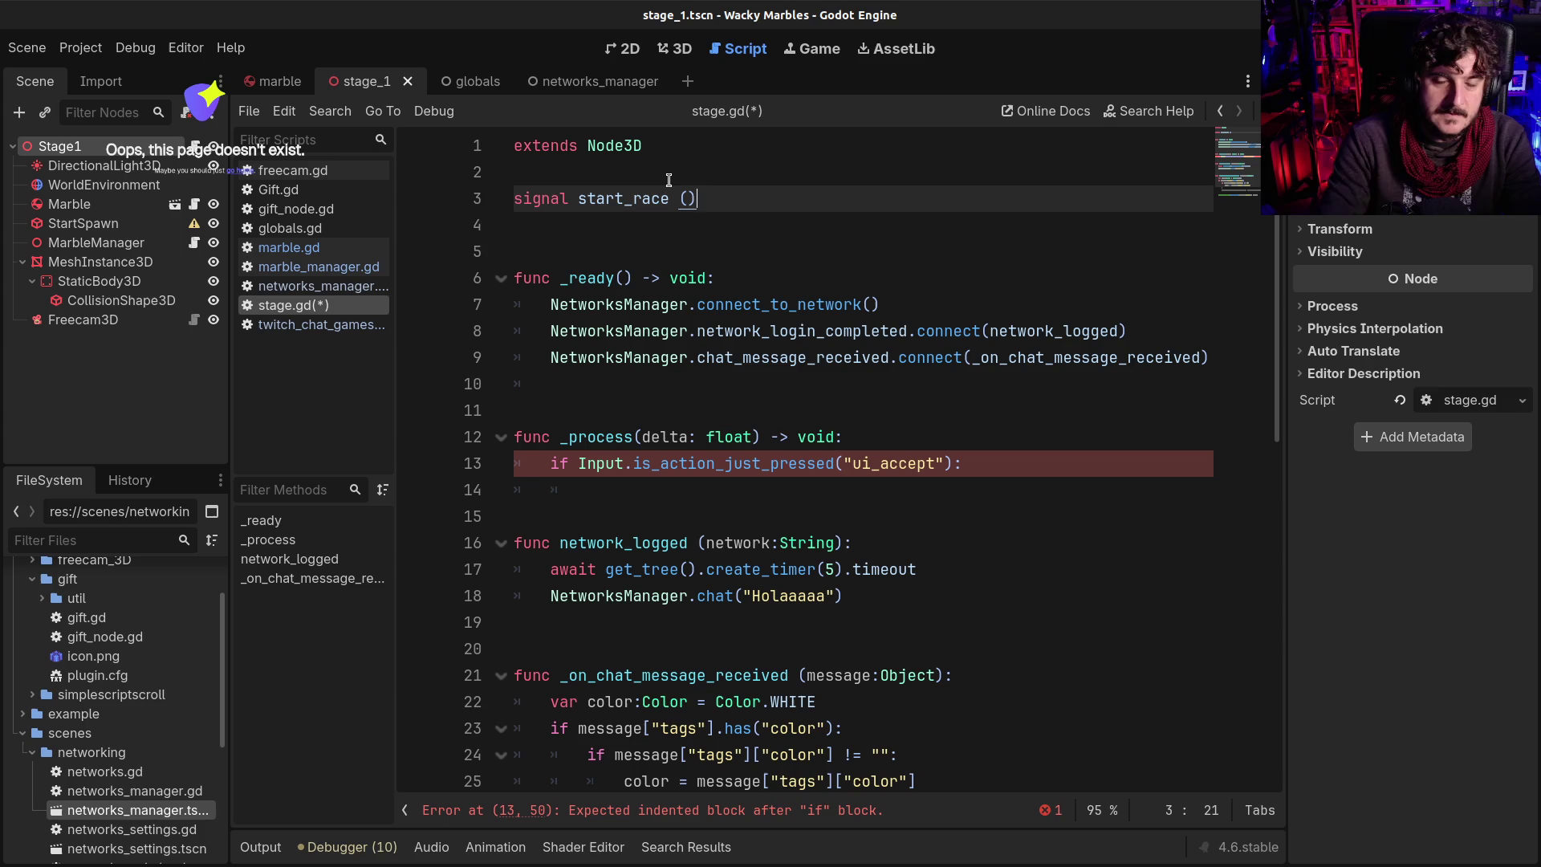
pyautogui.press('BackSpace')
pyautogui.press('BackSpace')
pyautogui.press('BackSpace')
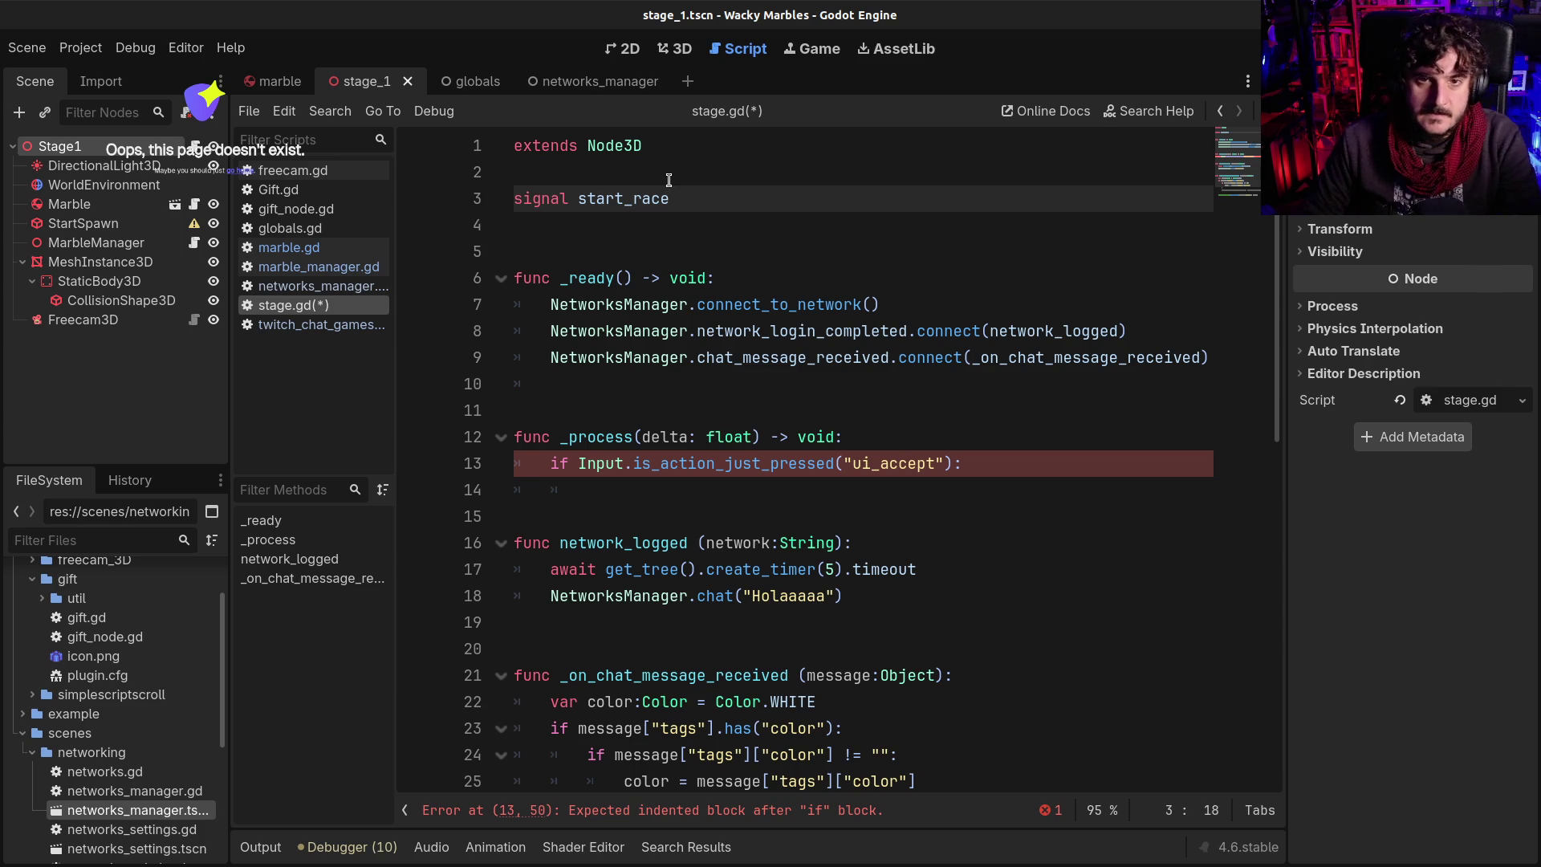
pyautogui.doubleClick(622, 197)
pyautogui.hotkey('ctrl', 'c')
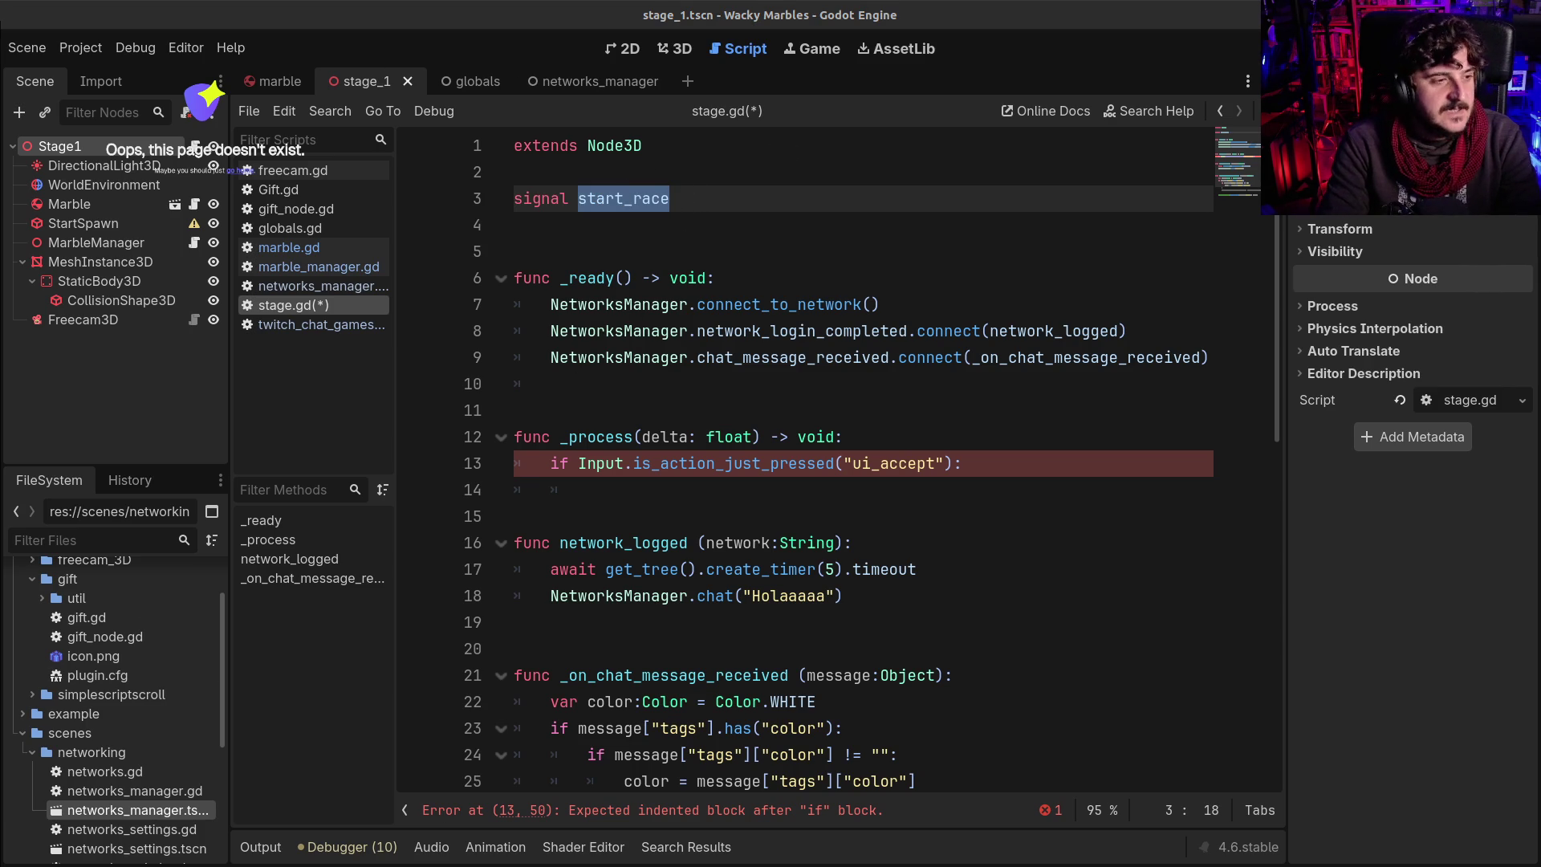
pyautogui.click(660, 489)
pyautogui.hotkey('ctrl', 'v')
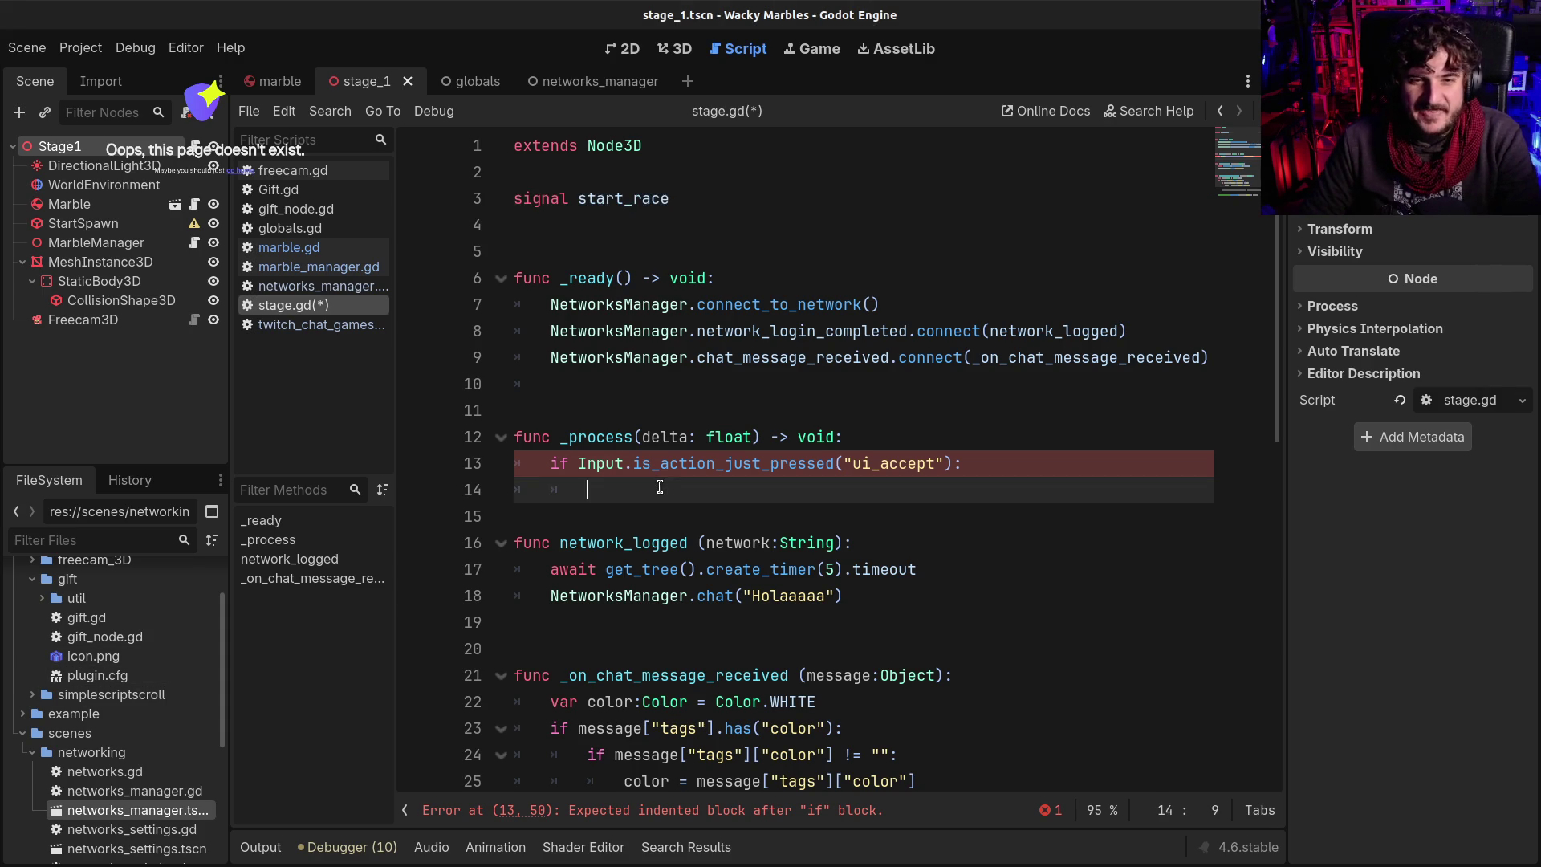
pyautogui.write('emit()')
pyautogui.hotkey('ctrl', 's')
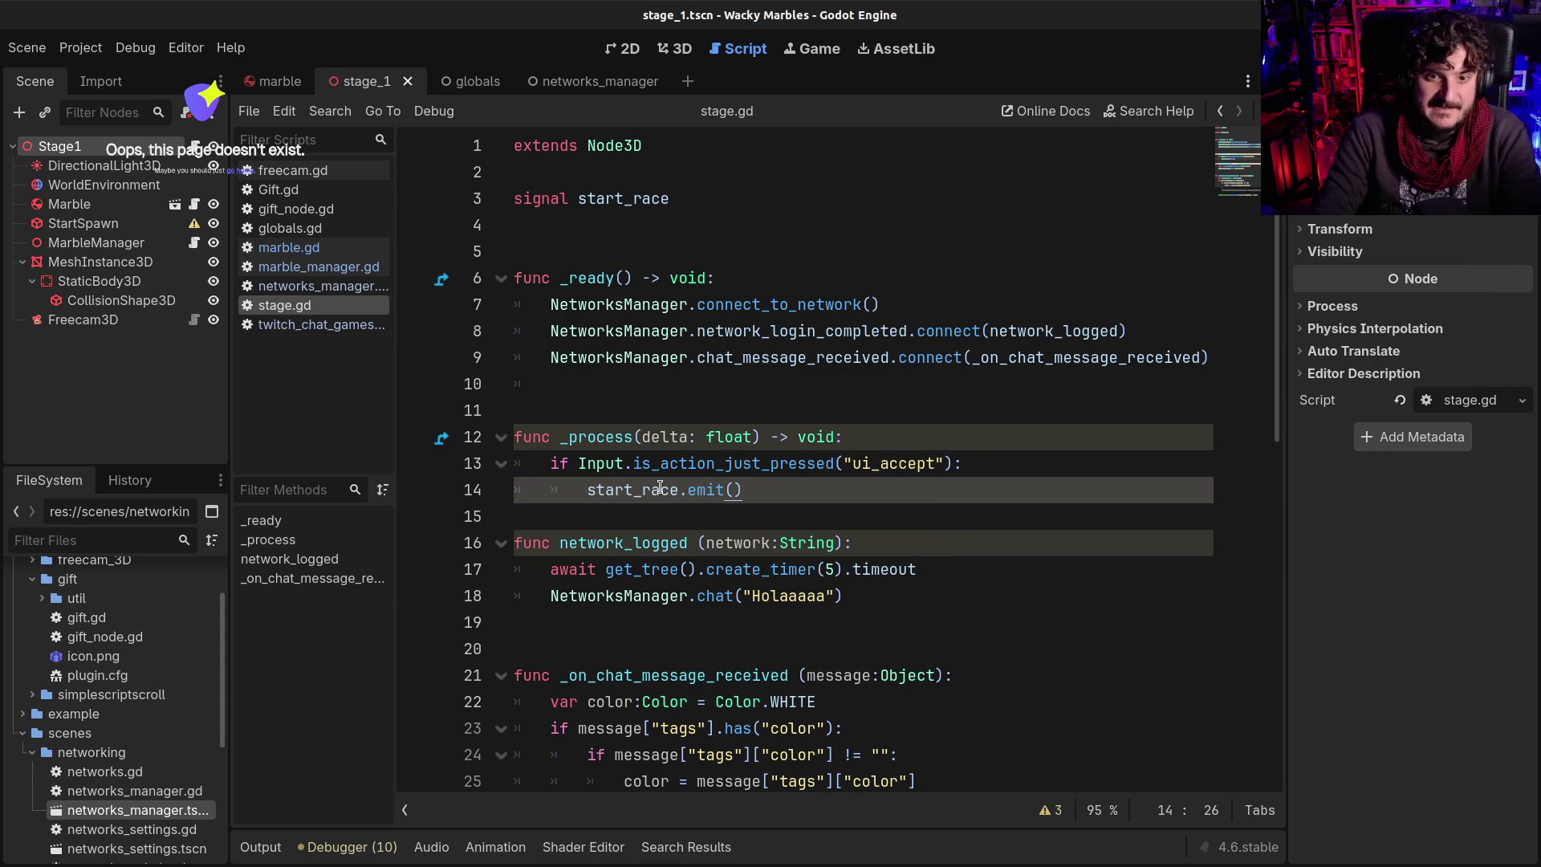
# Add var started:bool = false below the signal declaration with blank-line spacing
pyautogui.click(690, 170)
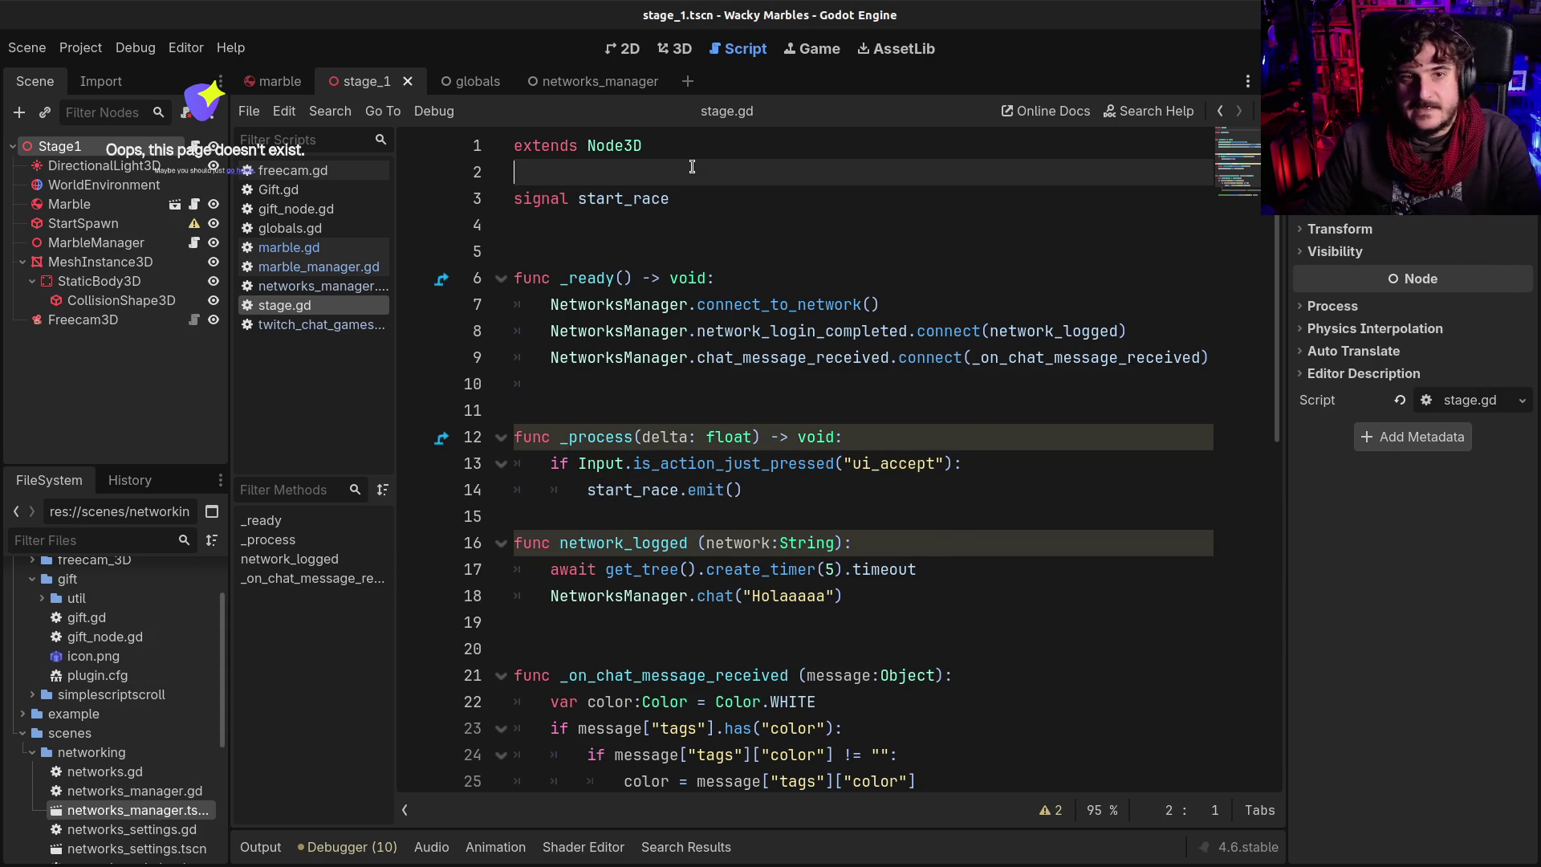
pyautogui.press('Down')
pyautogui.press('Down')
pyautogui.press('Up')
pyautogui.press('Up')
pyautogui.press('Return')
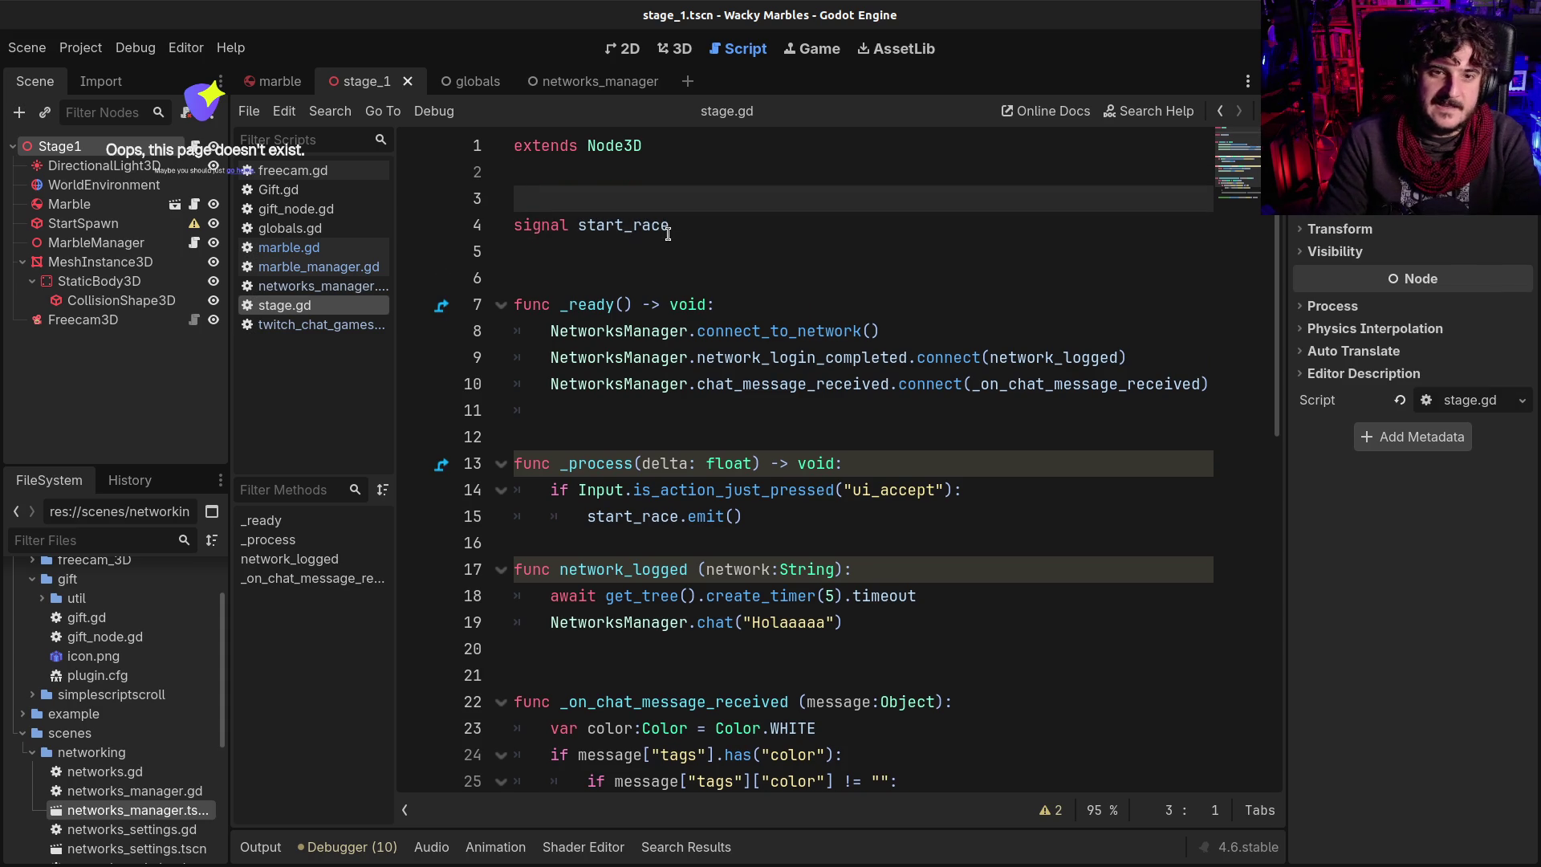
pyautogui.press('Down')
pyautogui.press('Down')
pyautogui.press('Return')
pyautogui.press('Return')
pyautogui.press('Up')
pyautogui.write('var ')
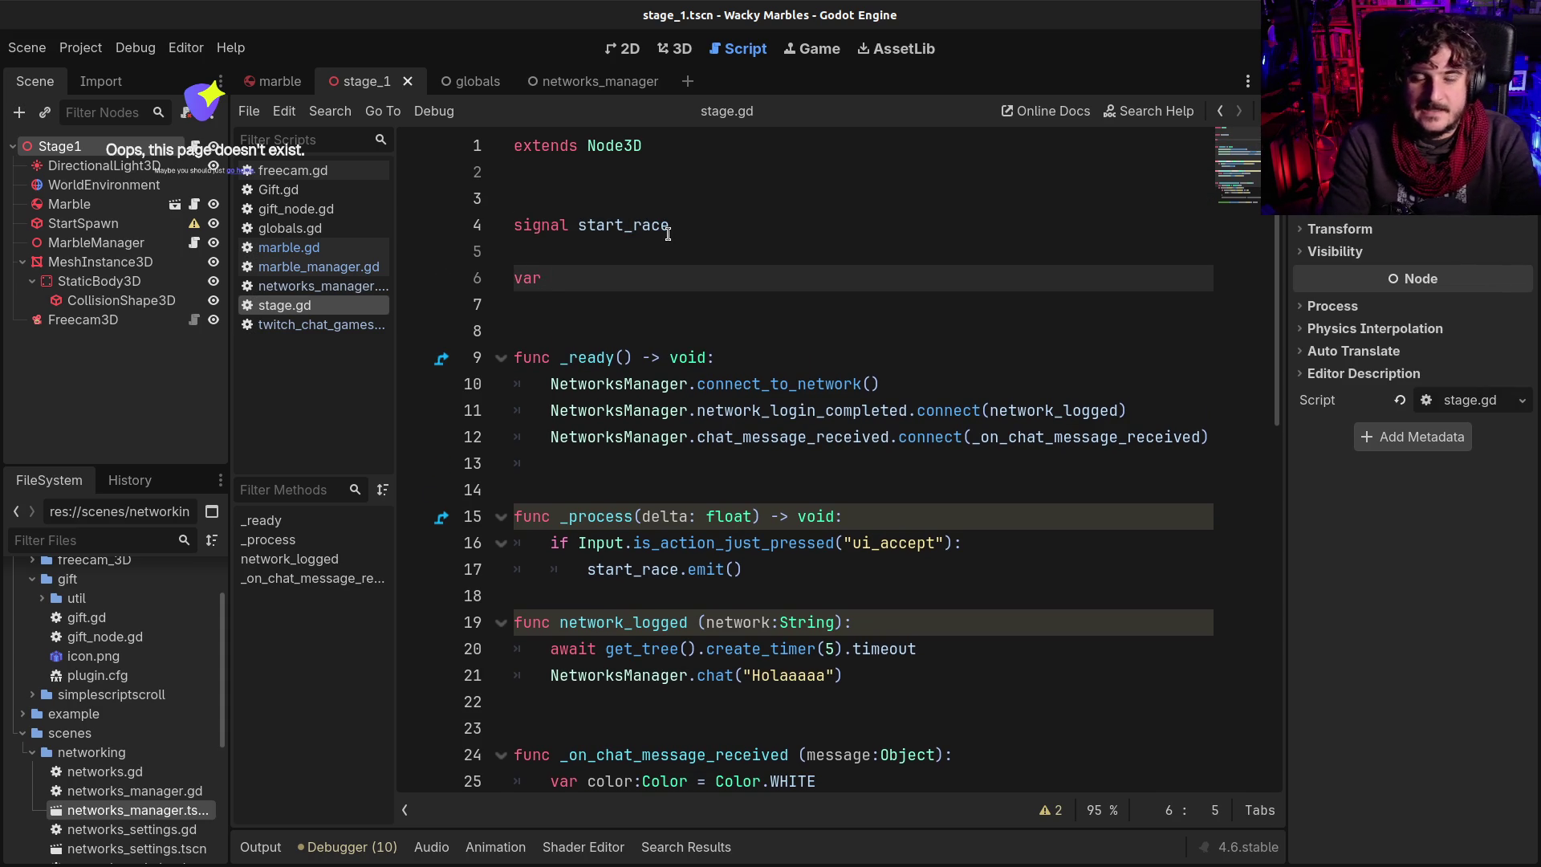
pyautogui.write('started')
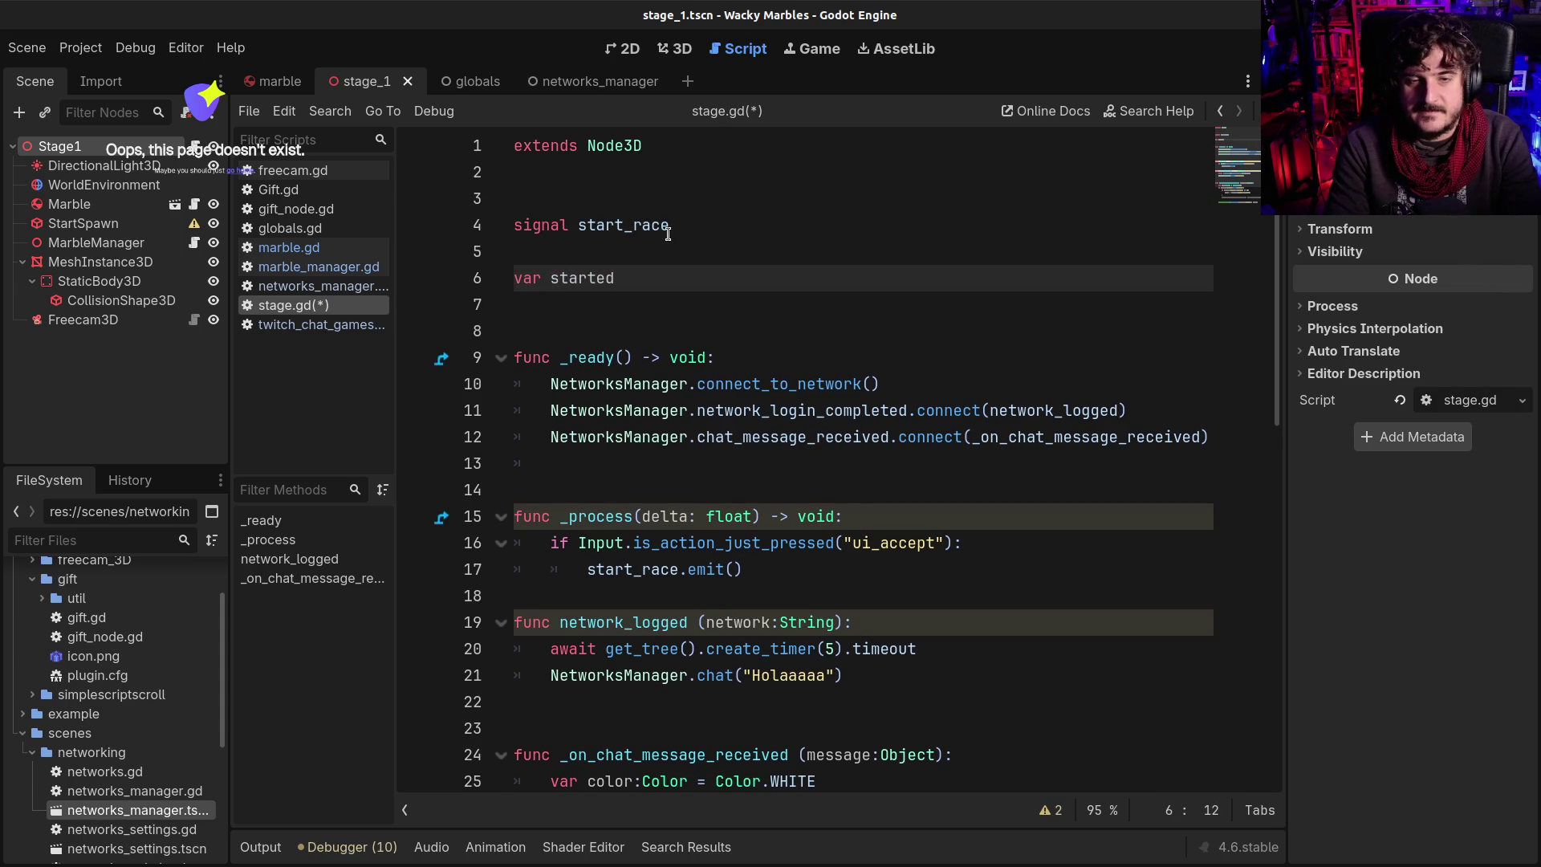
pyautogui.write(':bool = false')
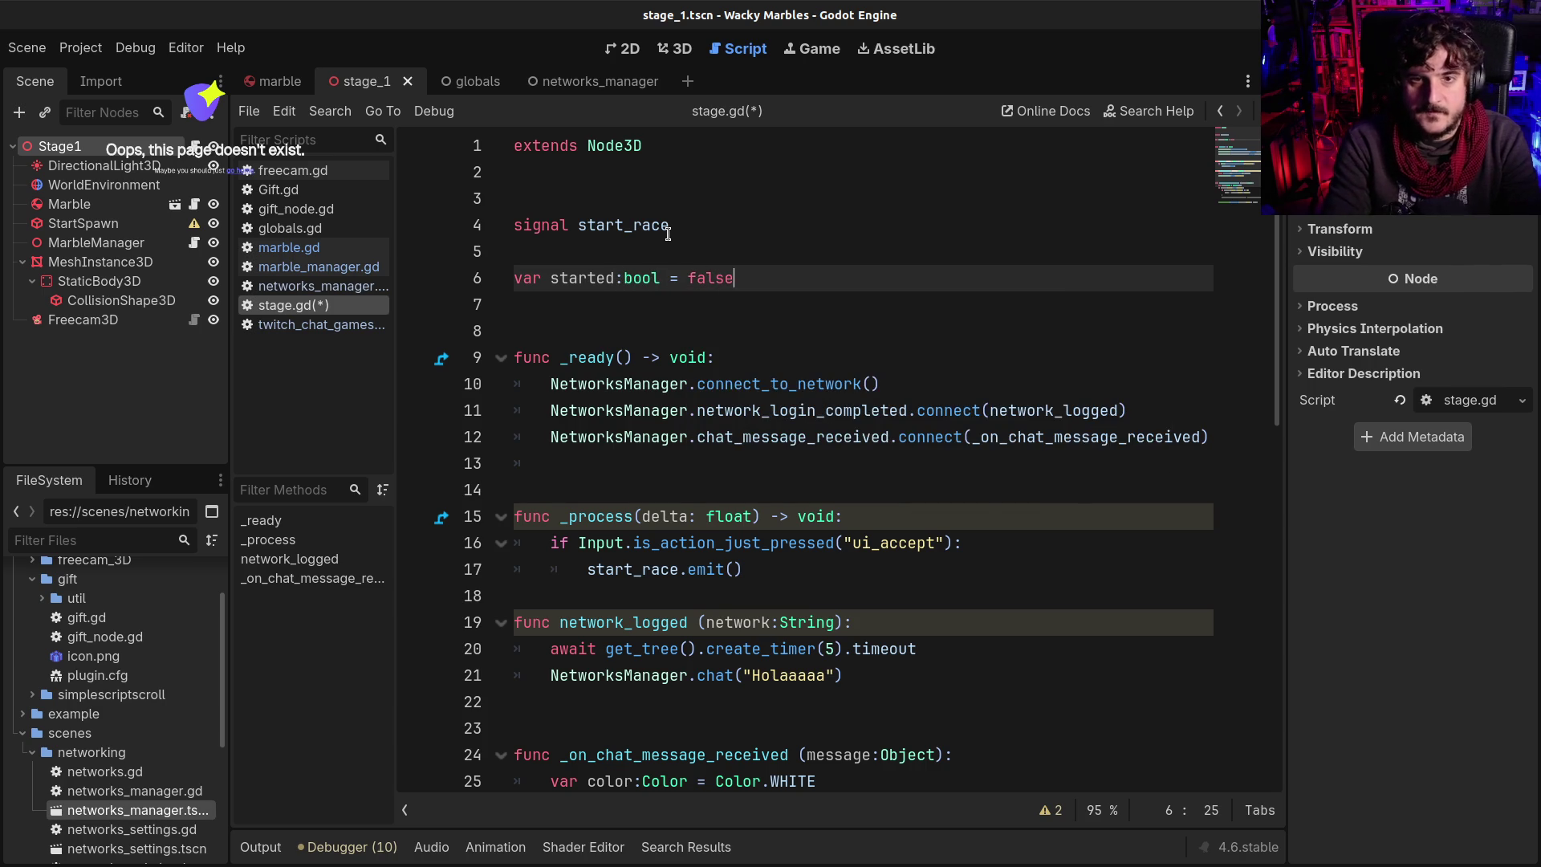
# Add 'if started: return' at the top of the ui_accept branch
pyautogui.click(878, 521)
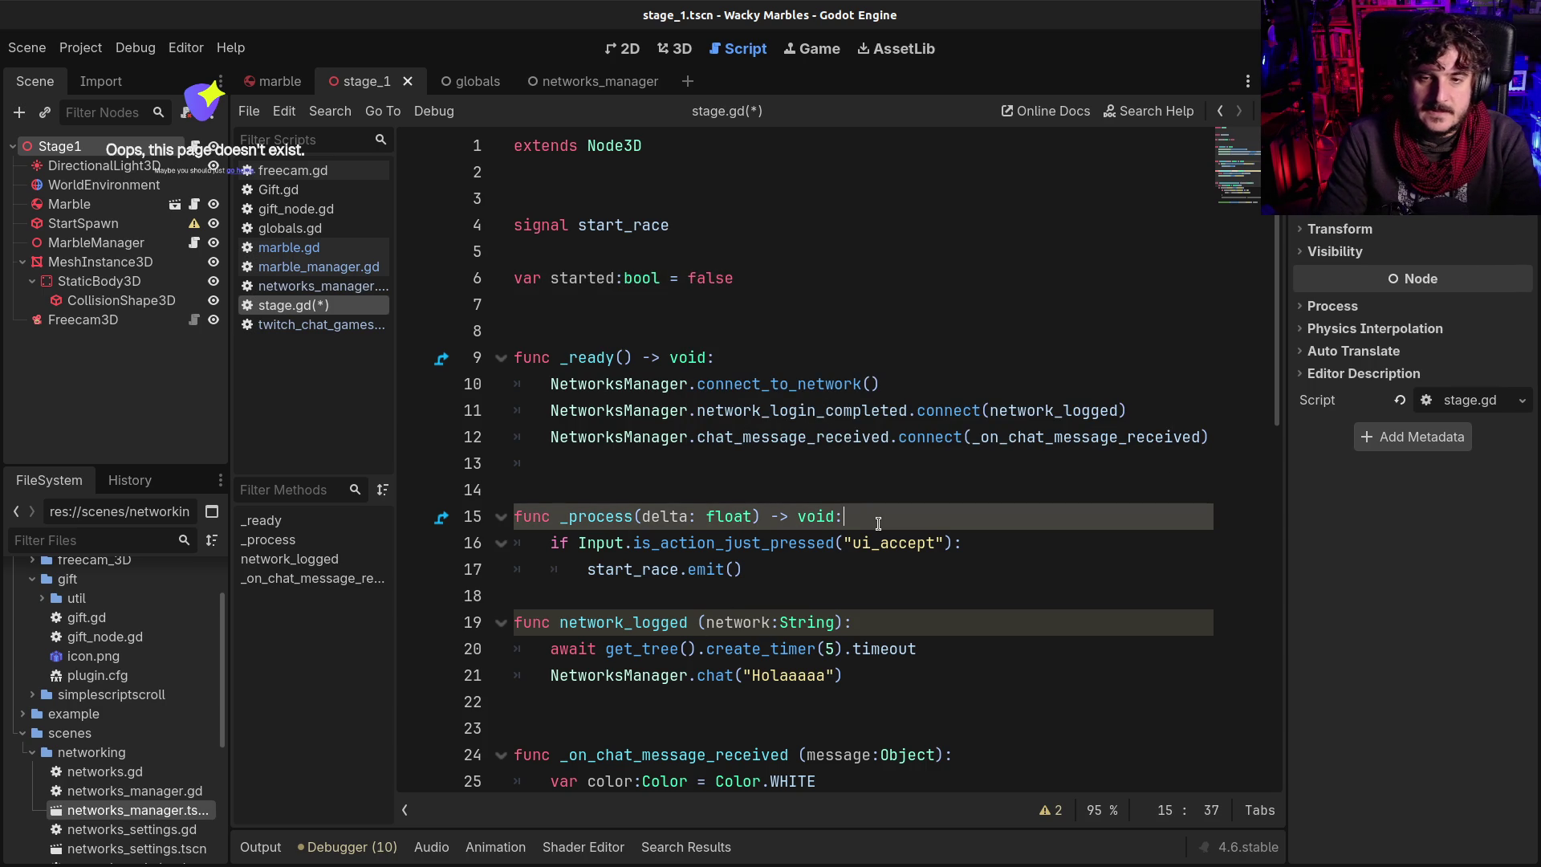
pyautogui.press('Down')
pyautogui.press('End')
pyautogui.press('Return')
pyautogui.write('if not')
pyautogui.press('BackSpace')
pyautogui.press('BackSpace')
pyautogui.press('BackSpace')
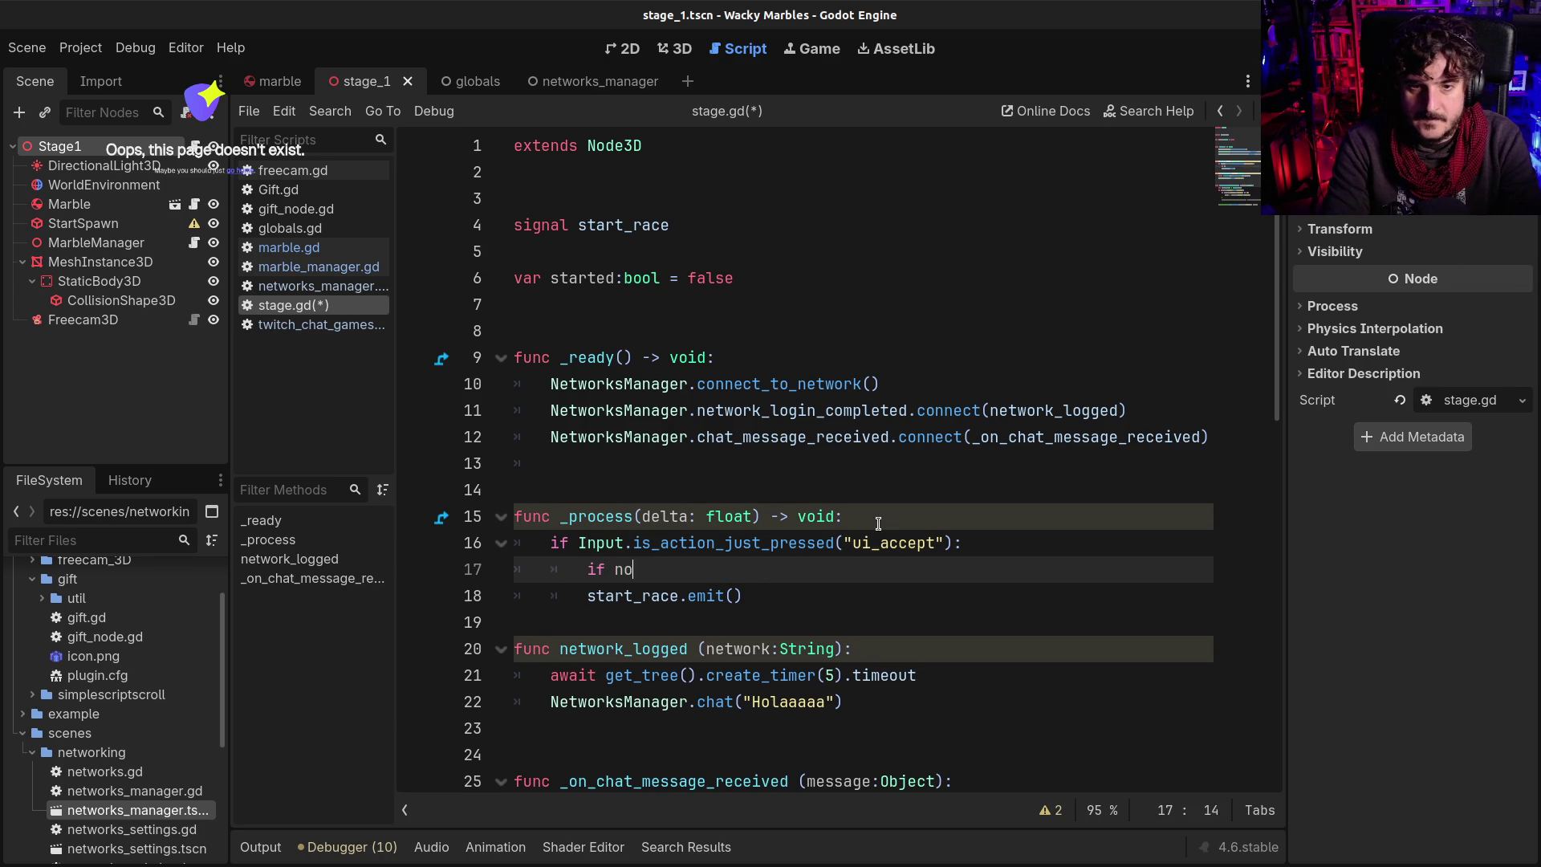
pyautogui.write('started:')
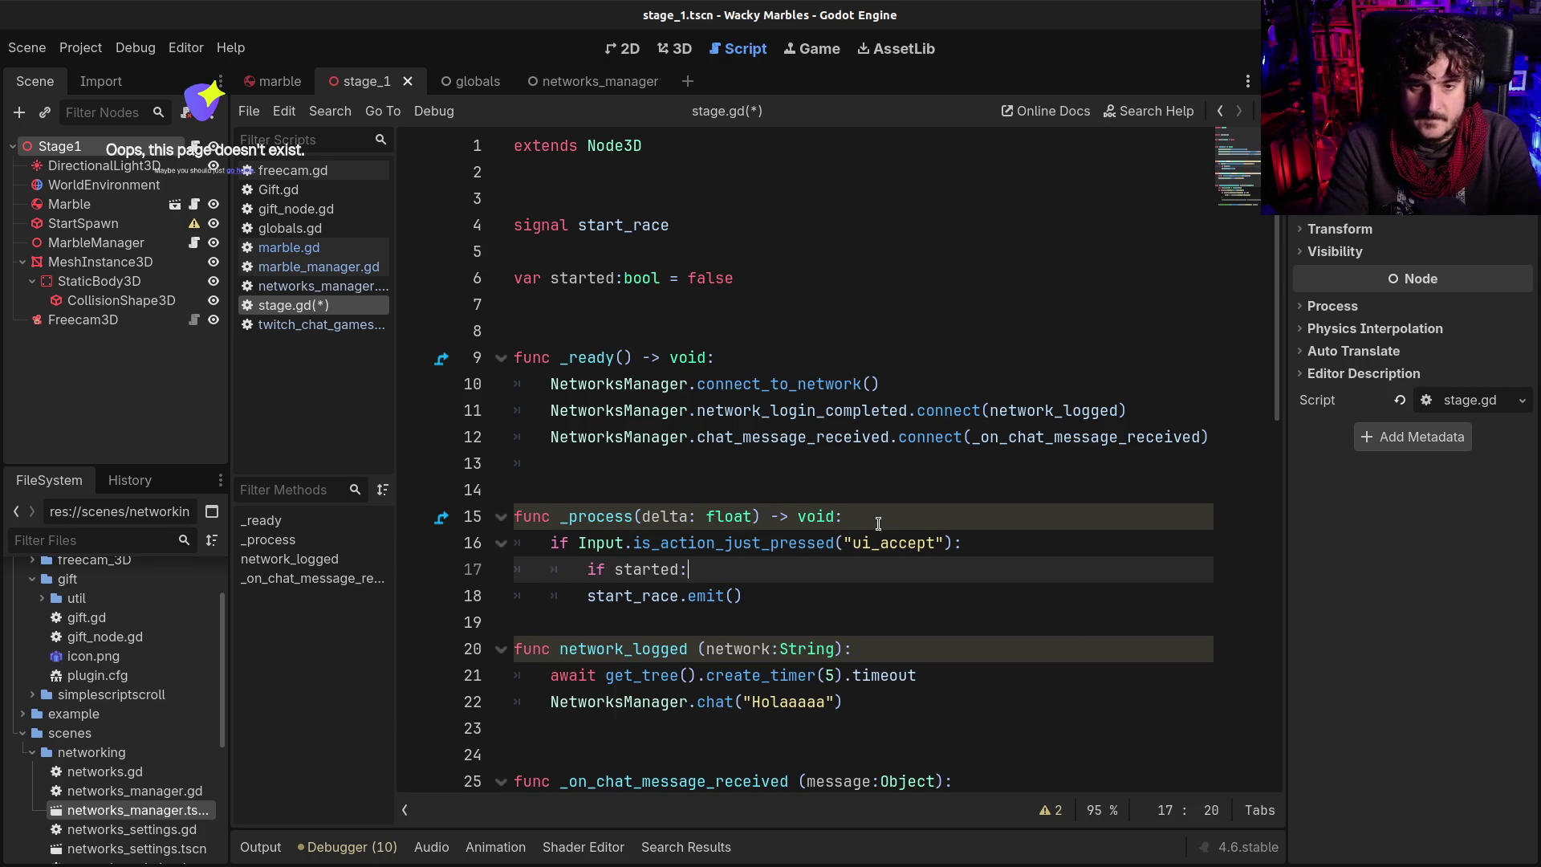
pyautogui.press('Return')
pyautogui.write('return')
pyautogui.press('Return')
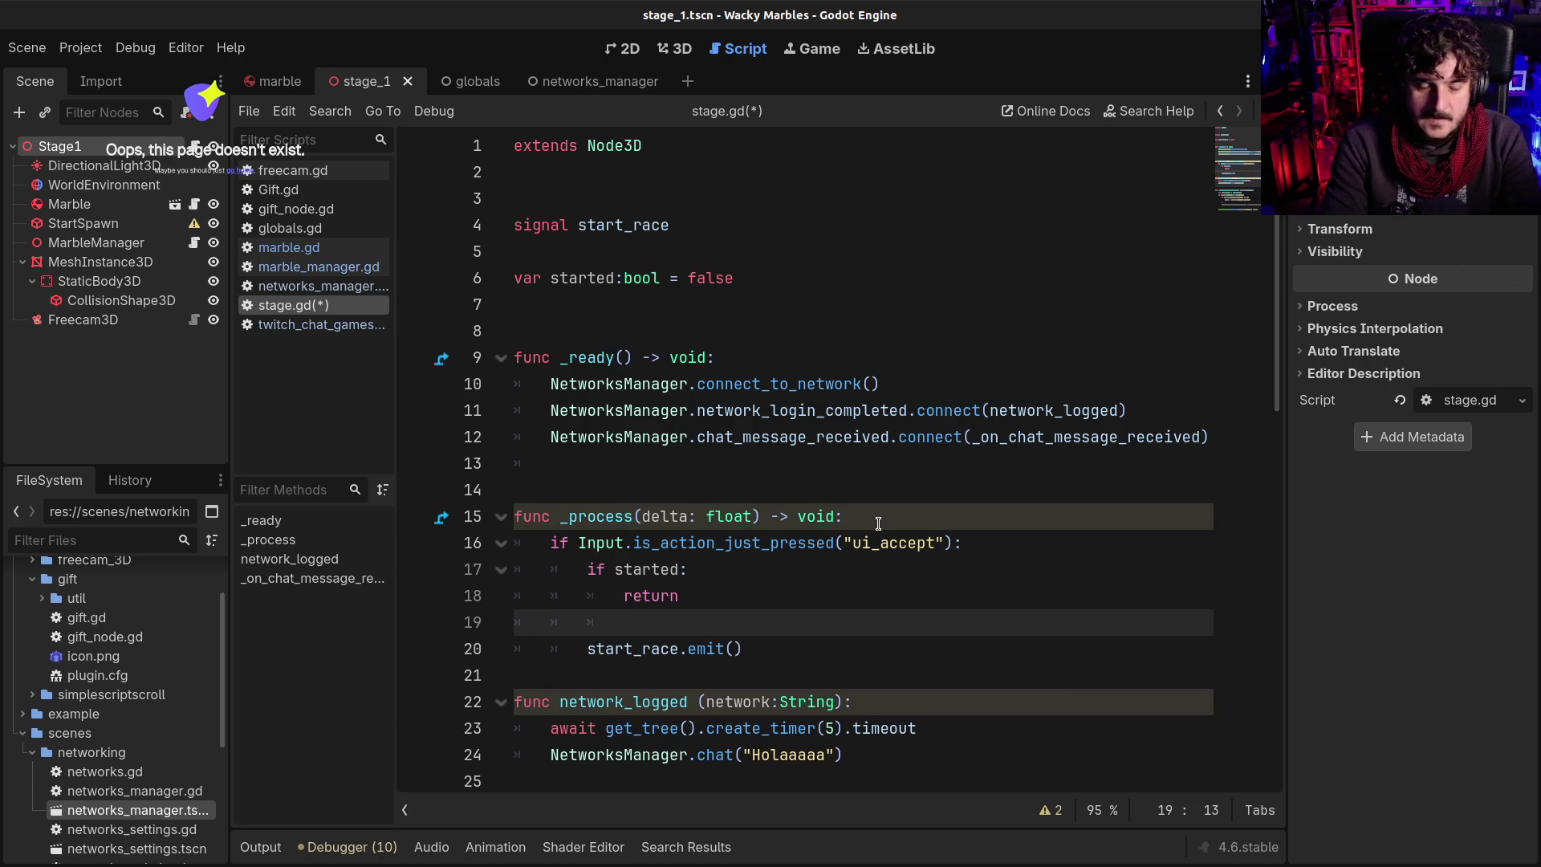
# Insert started = true before the start_race emit call and save
pyautogui.scroll(-2, 878, 524)
pyautogui.click(846, 490)
pyautogui.hotkey('ctrl', 'shift', 'Return')
pyautogui.write('s')
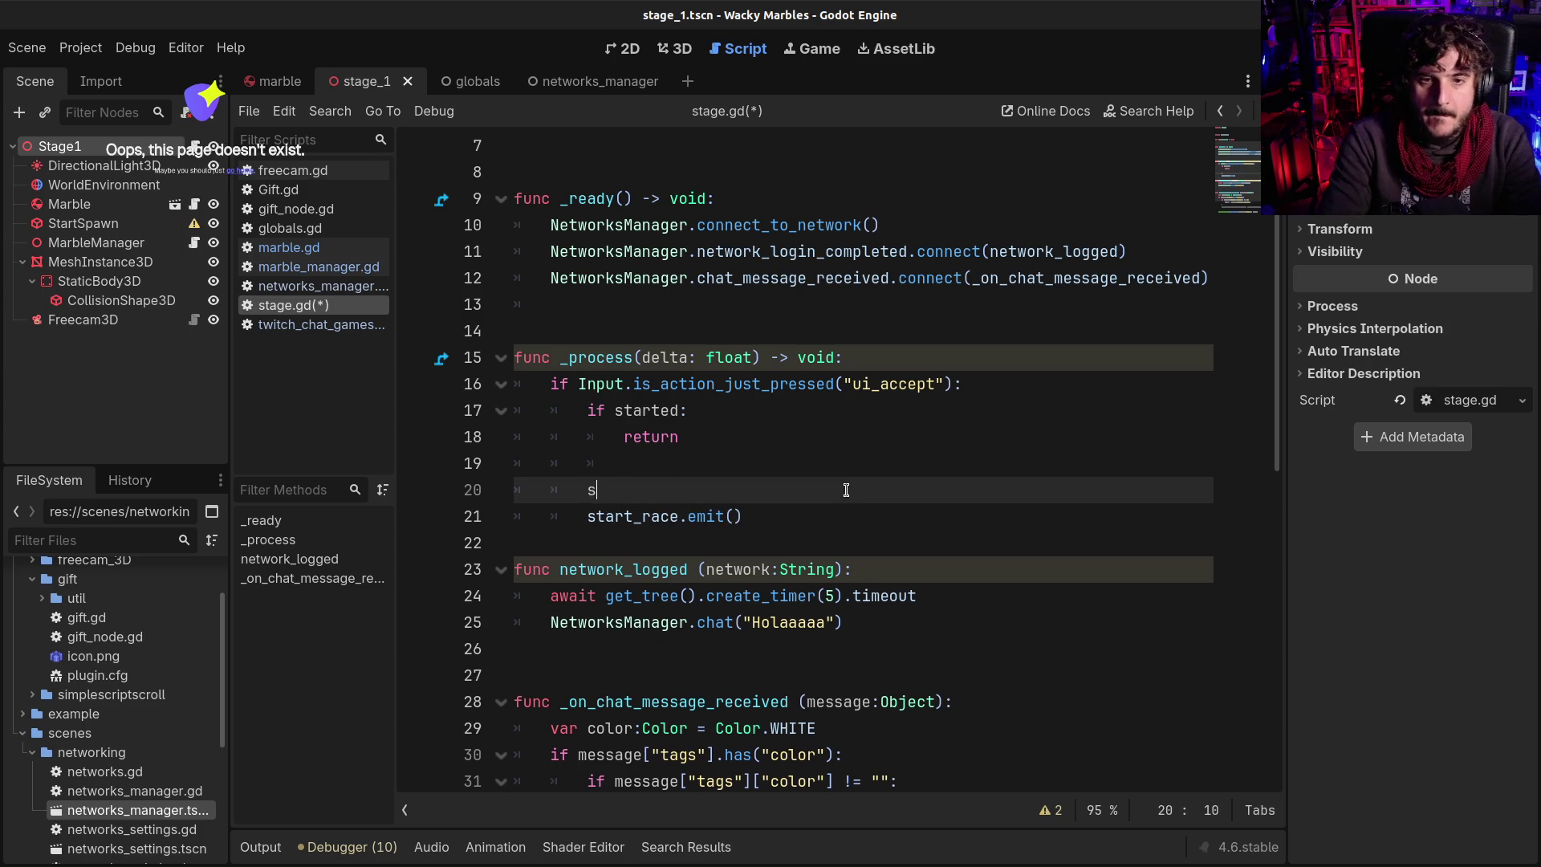
pyautogui.write('tarted = true')
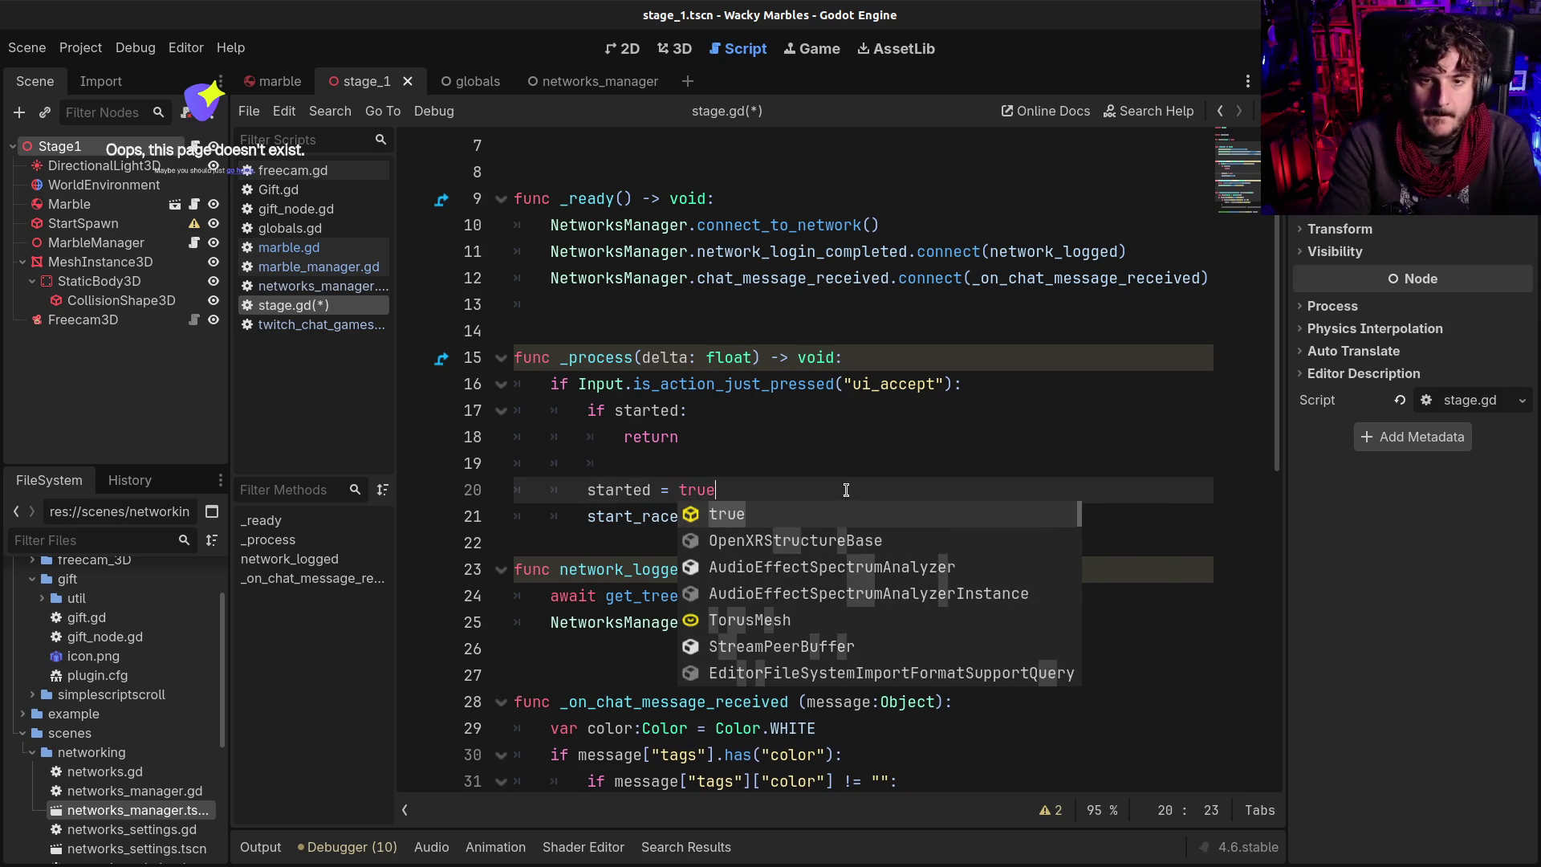
pyautogui.hotkey('ctrl', 's')
pyautogui.scroll(-1, 846, 490)
pyautogui.scroll(3, 843, 494)
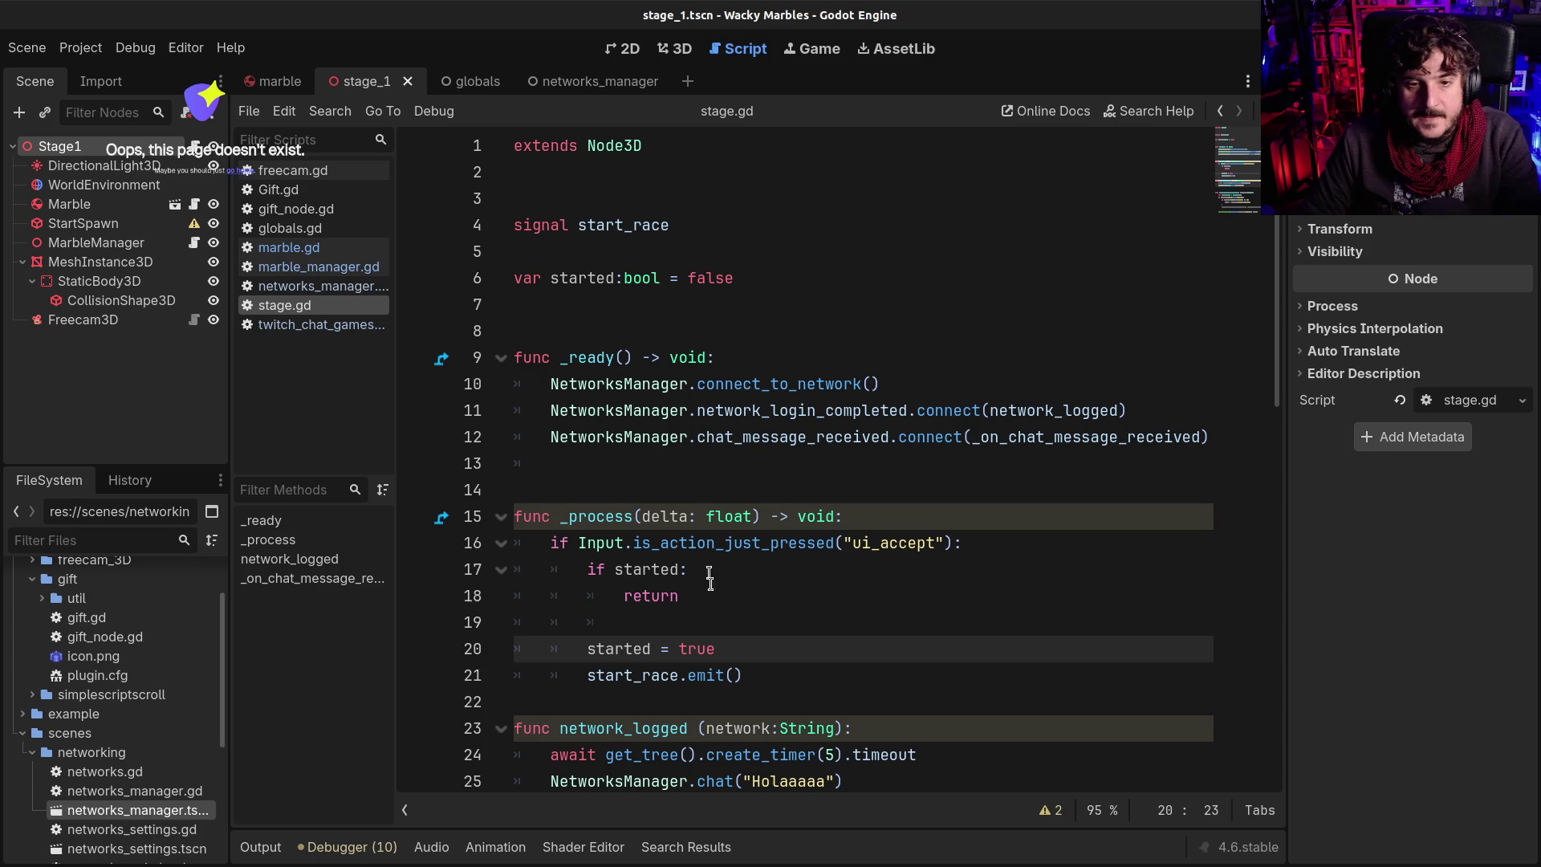
pyautogui.click(660, 675)
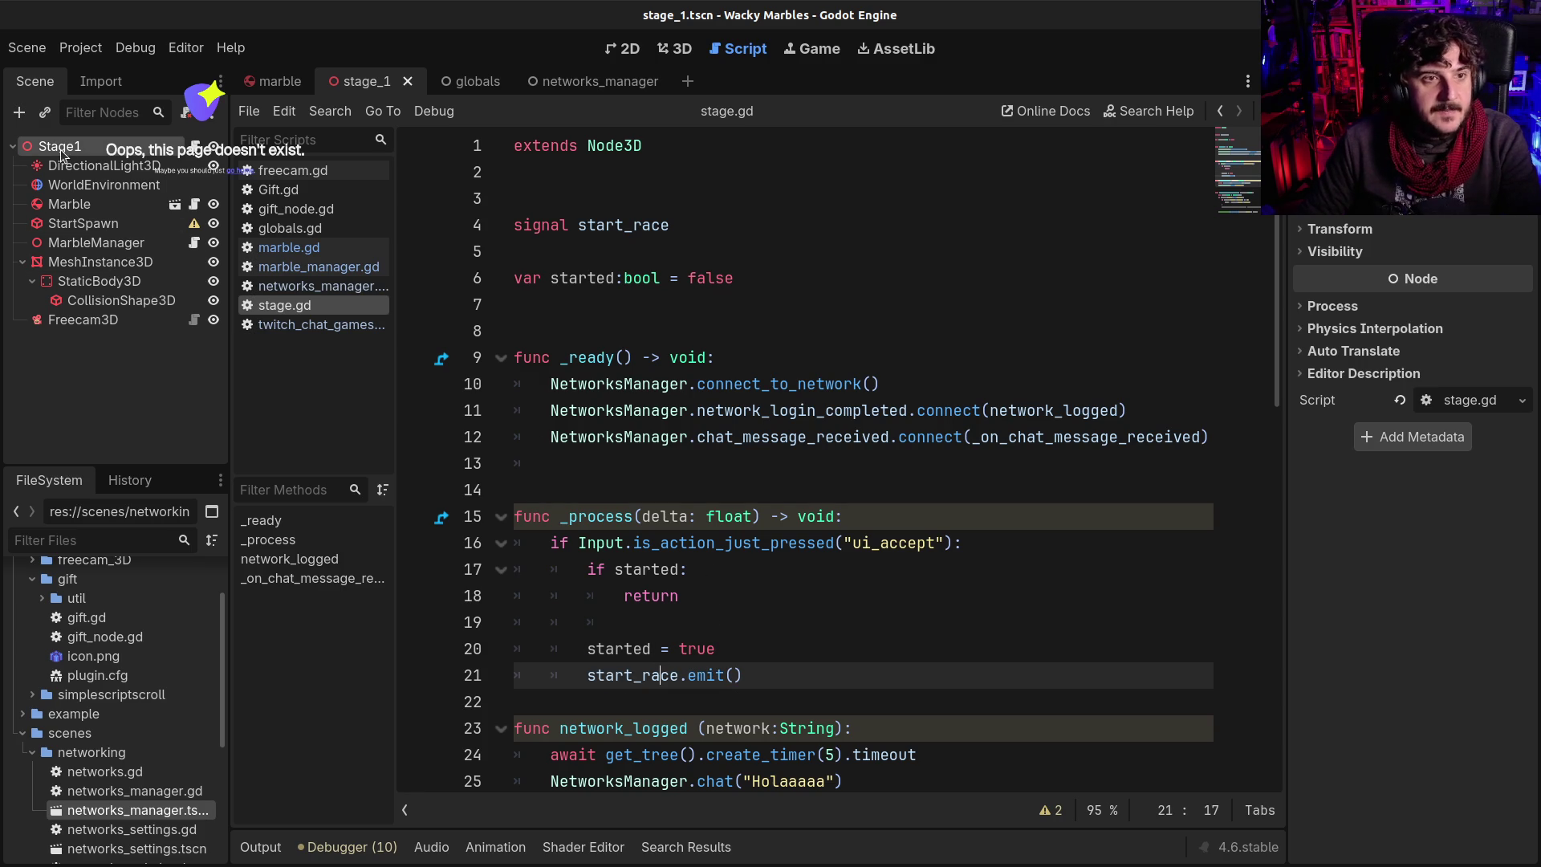
# Connect Stage1's start_race signal to MarbleManager from the Node dock
pyautogui.click(1382, 81)
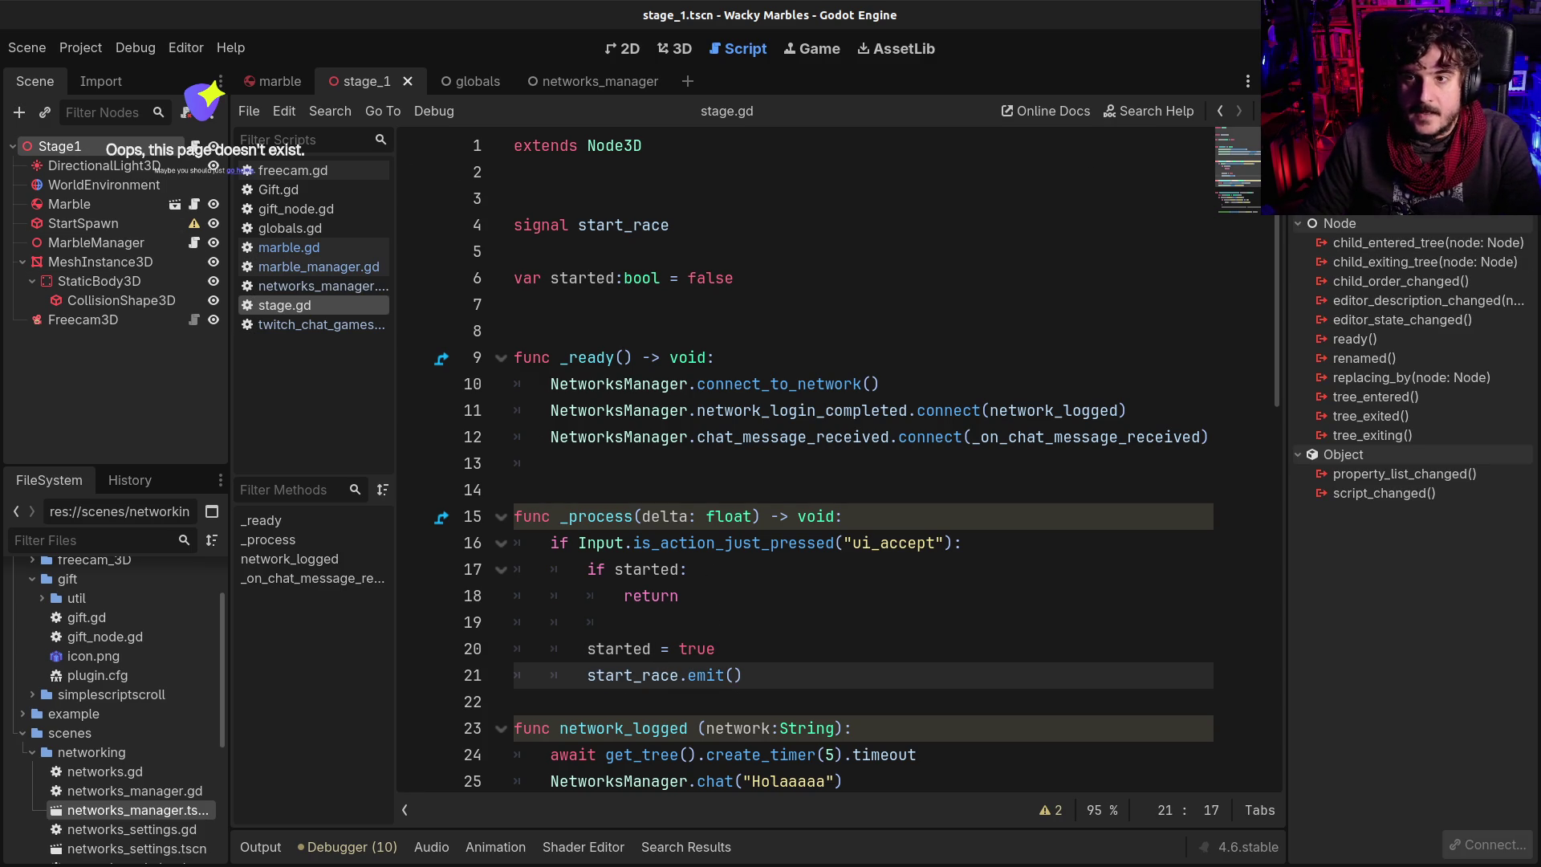
pyautogui.click(1489, 844)
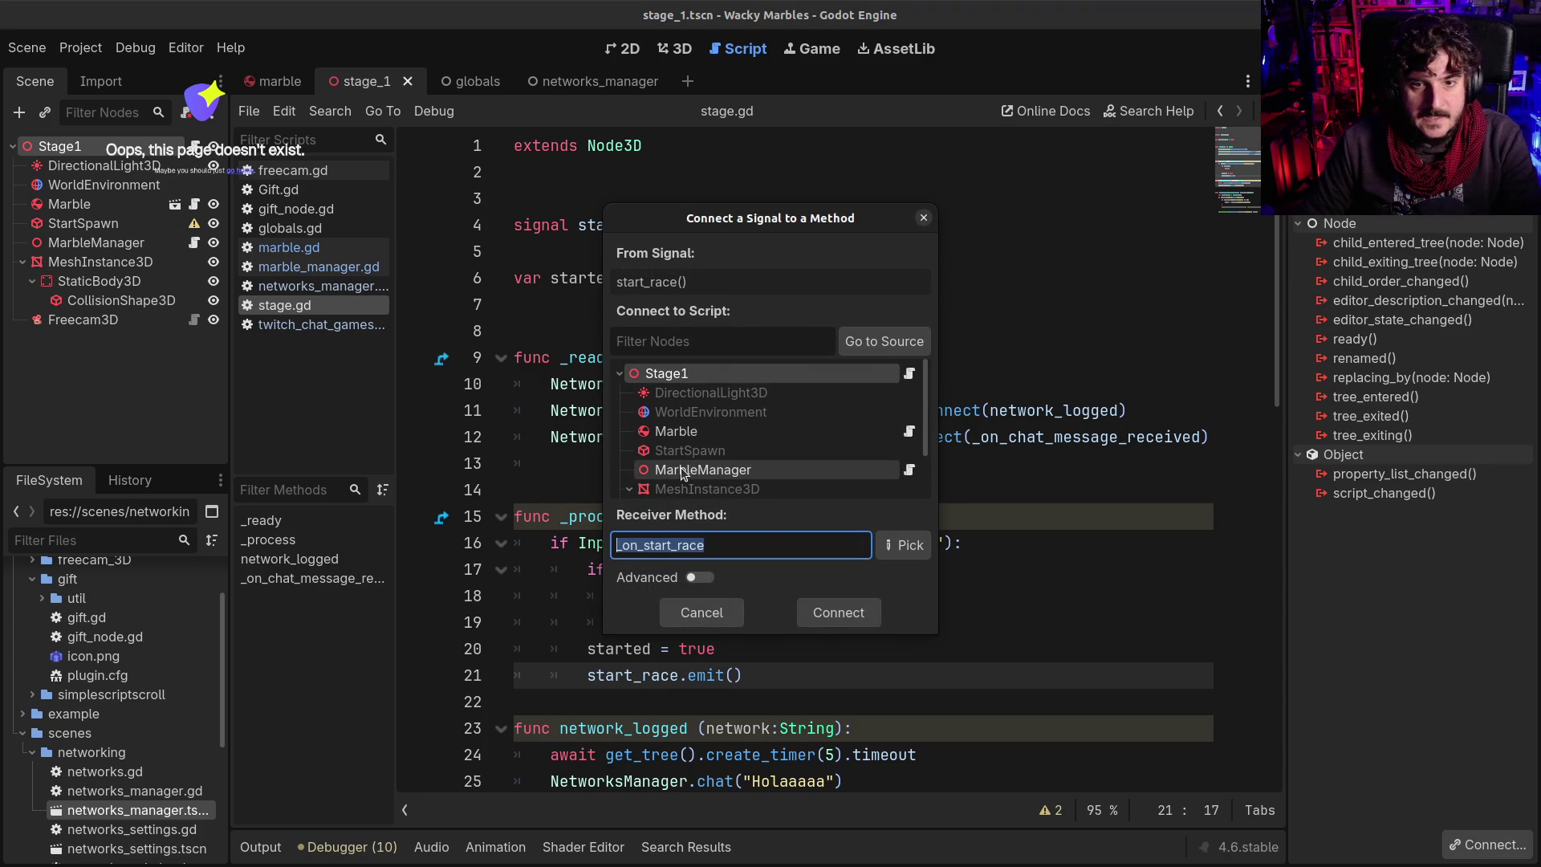
pyautogui.click(703, 470)
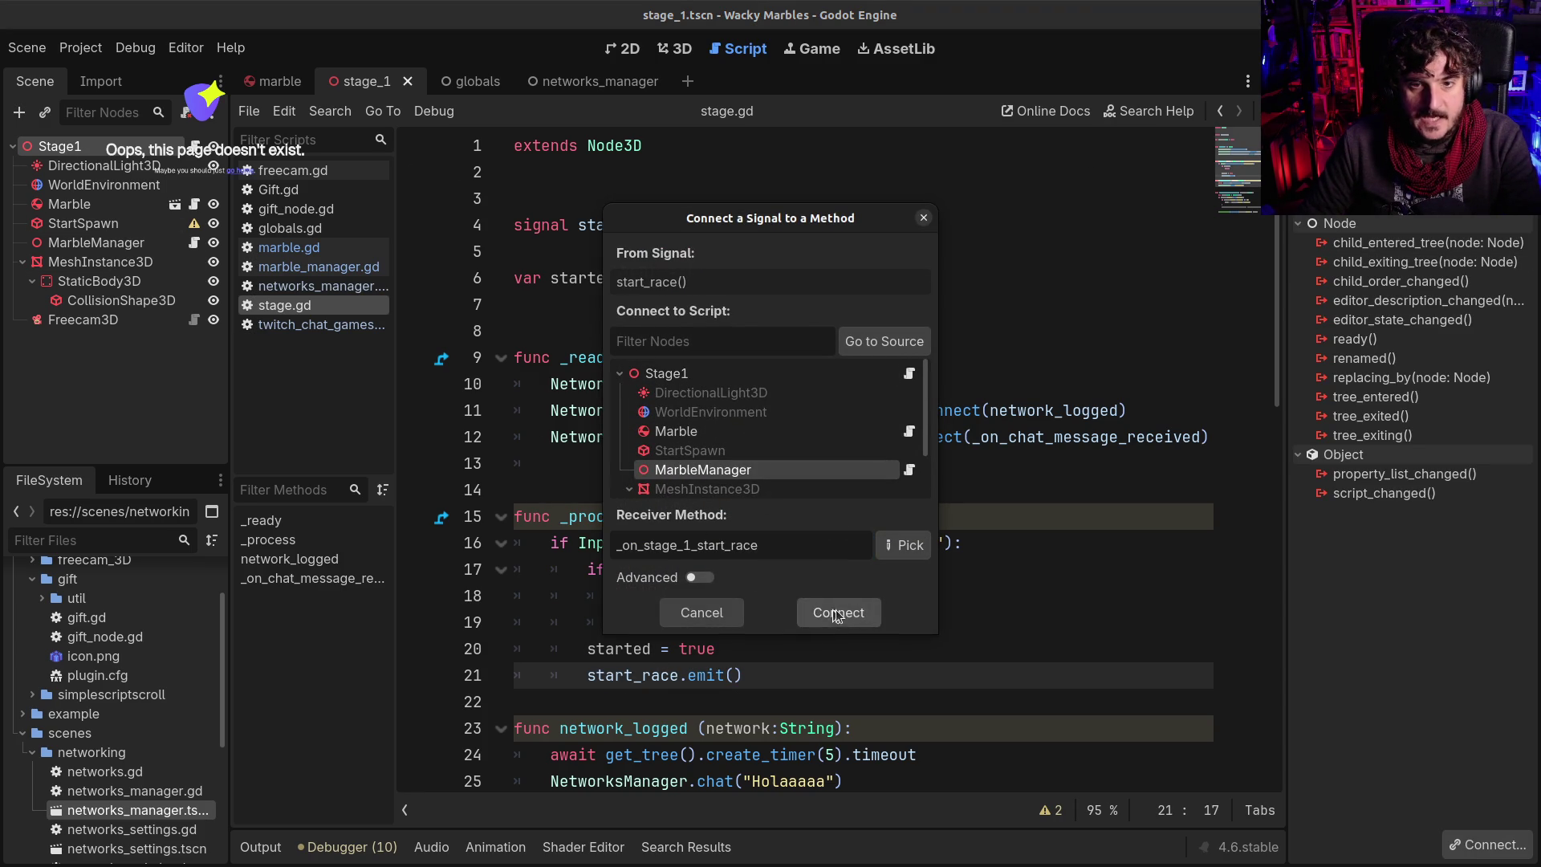
pyautogui.click(835, 611)
# Add a blank line after the emit call, save stage.gd, and open marble_manager.gd
pyautogui.scroll(-8, 731, 598)
pyautogui.scroll(4, 730, 598)
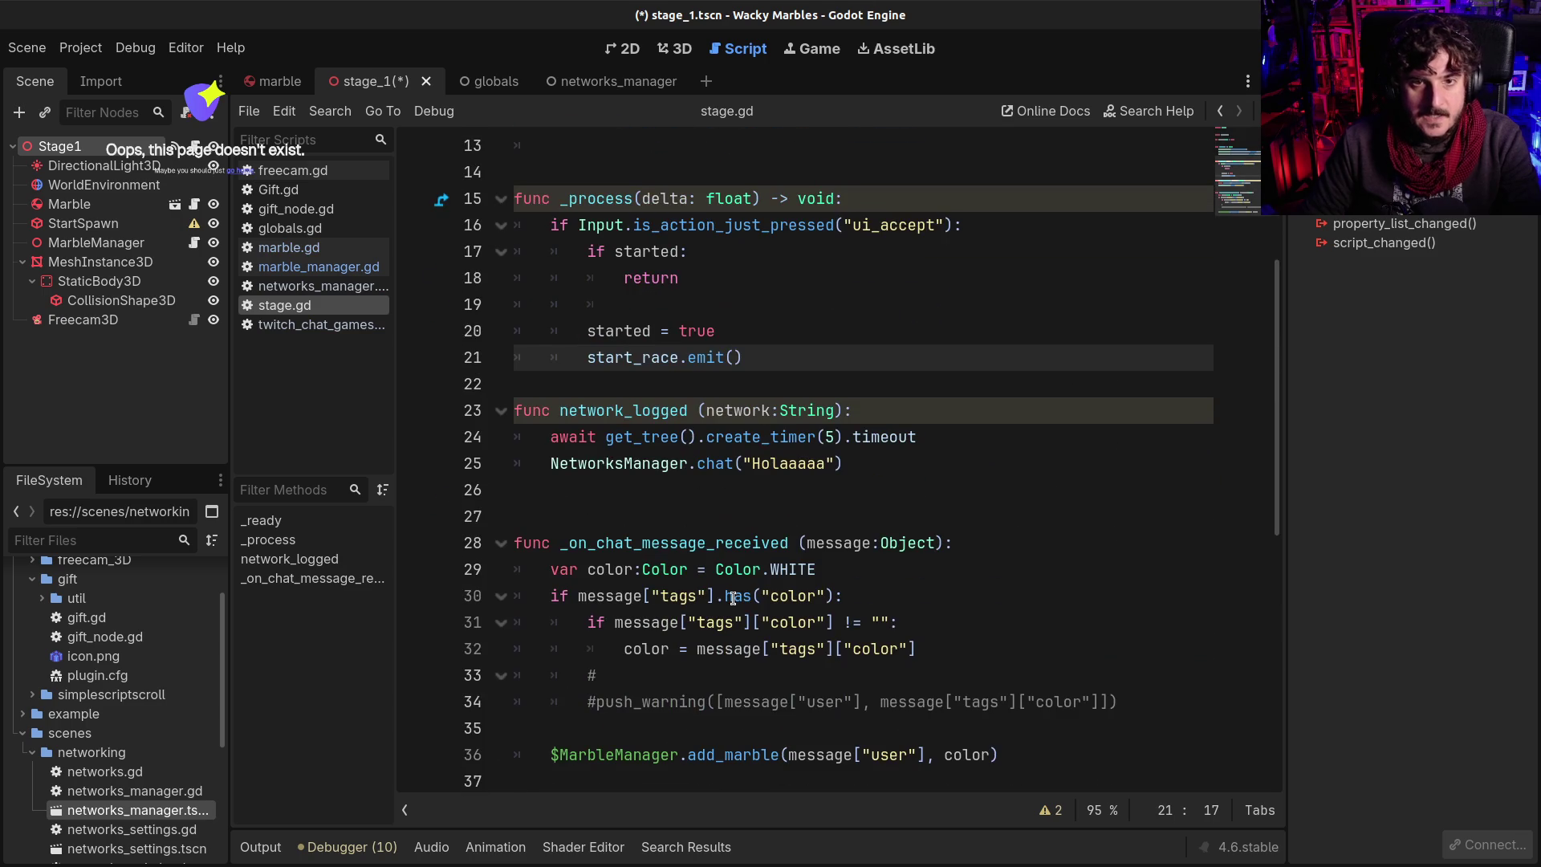
pyautogui.click(653, 392)
pyautogui.press('Return')
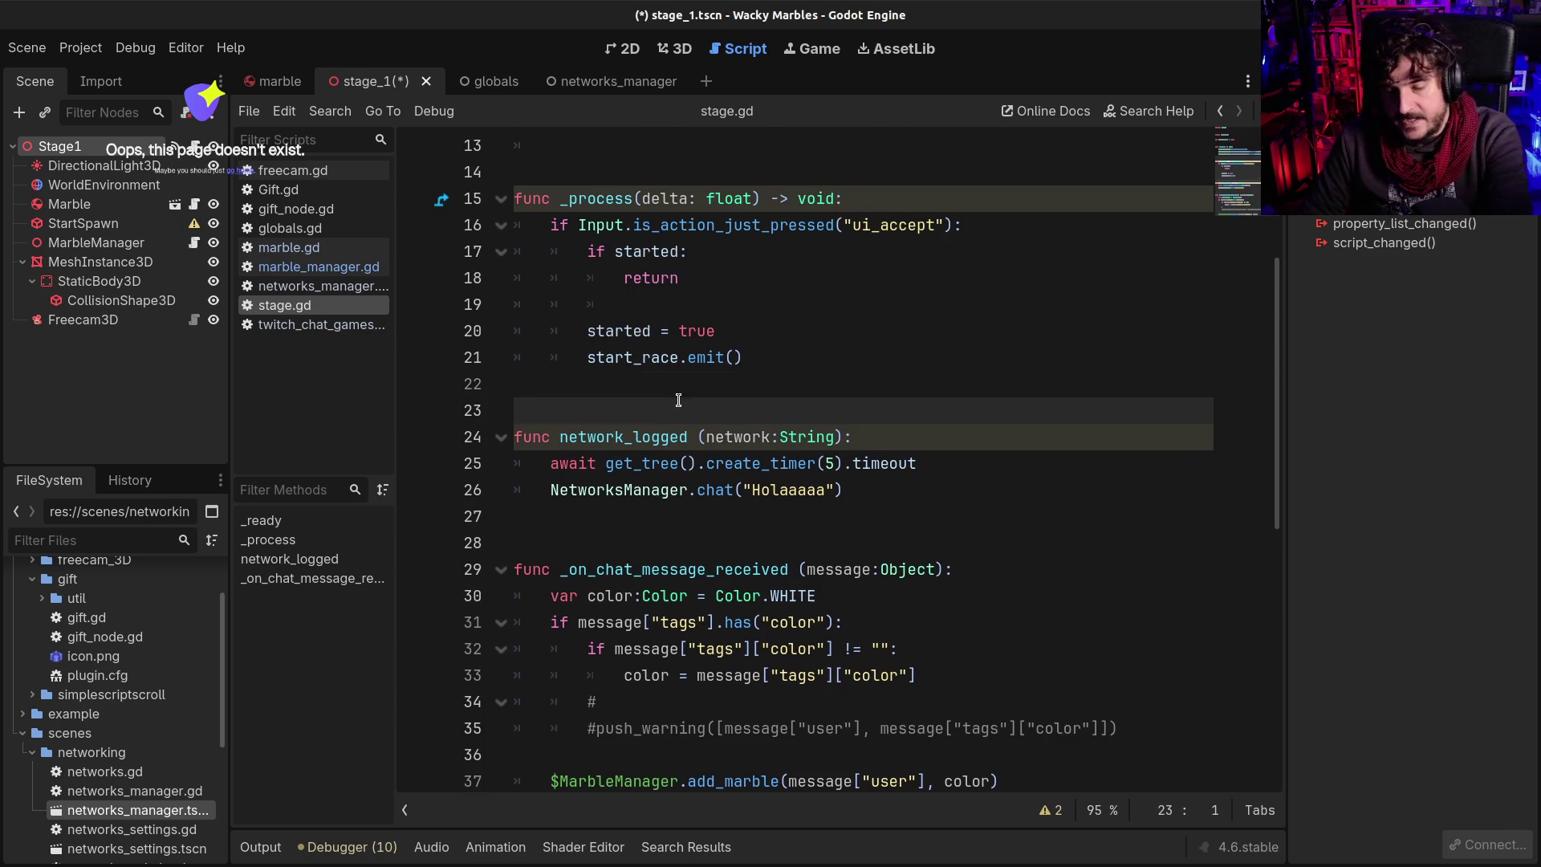
pyautogui.hotkey('ctrl', 's')
pyautogui.scroll(4, 780, 393)
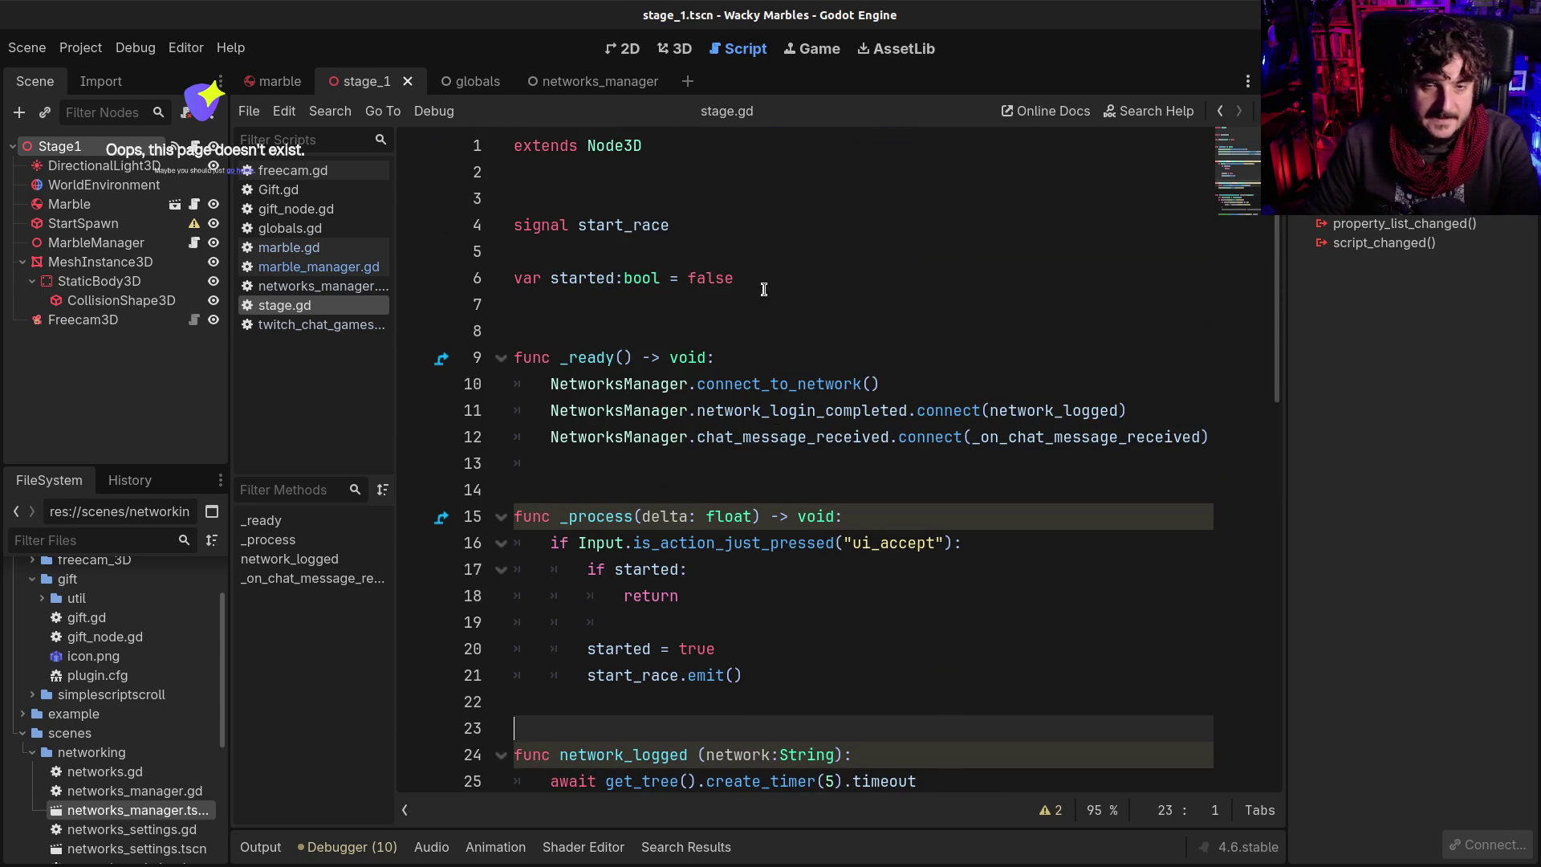
pyautogui.click(764, 289)
pyautogui.scroll(-7, 577, 528)
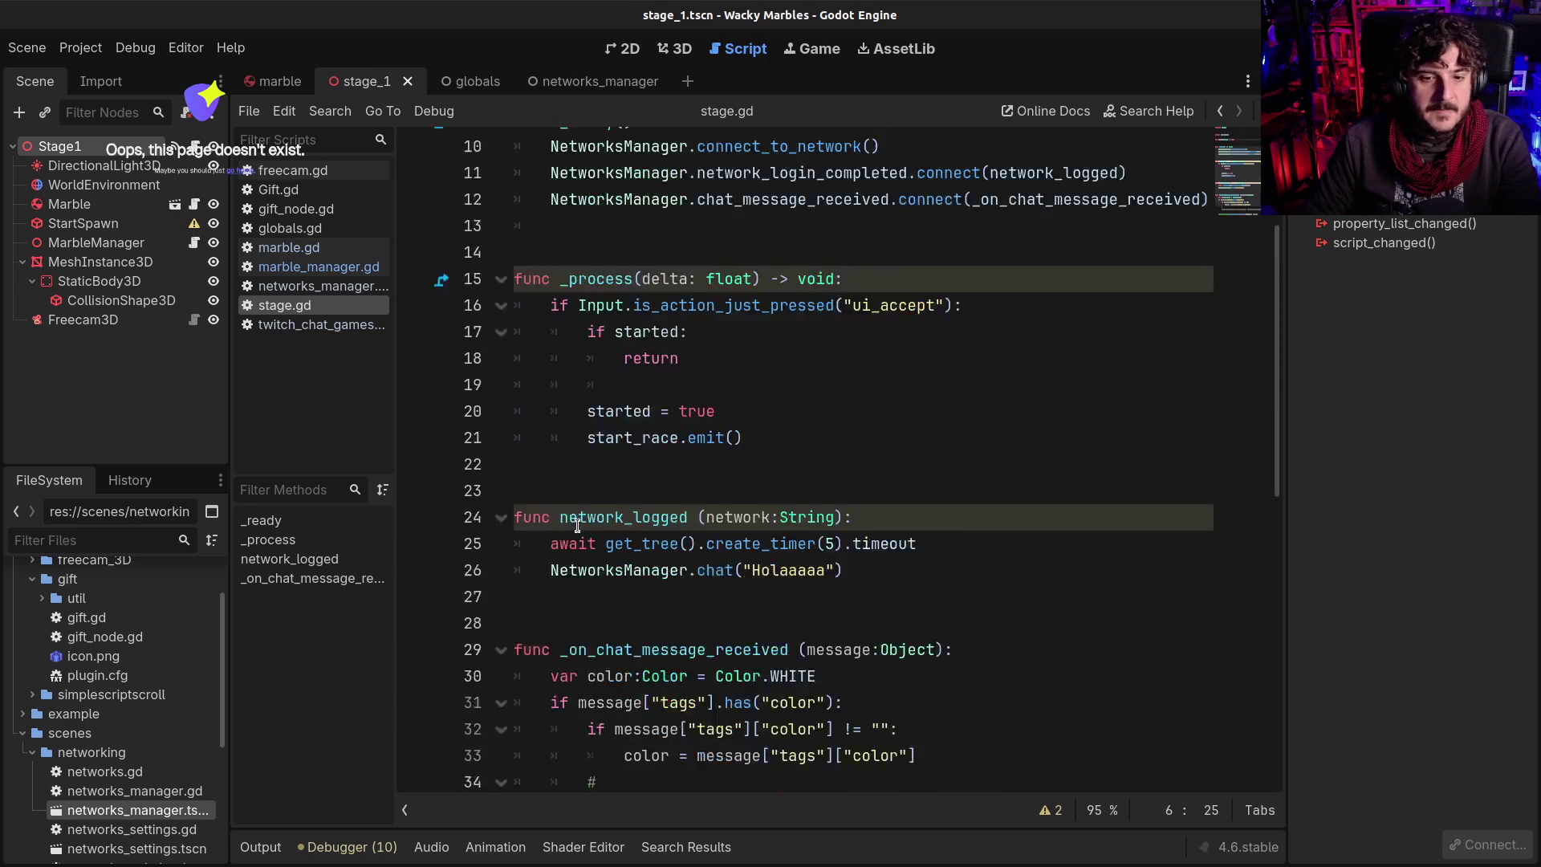
pyautogui.click(319, 267)
pyautogui.scroll(2, 795, 367)
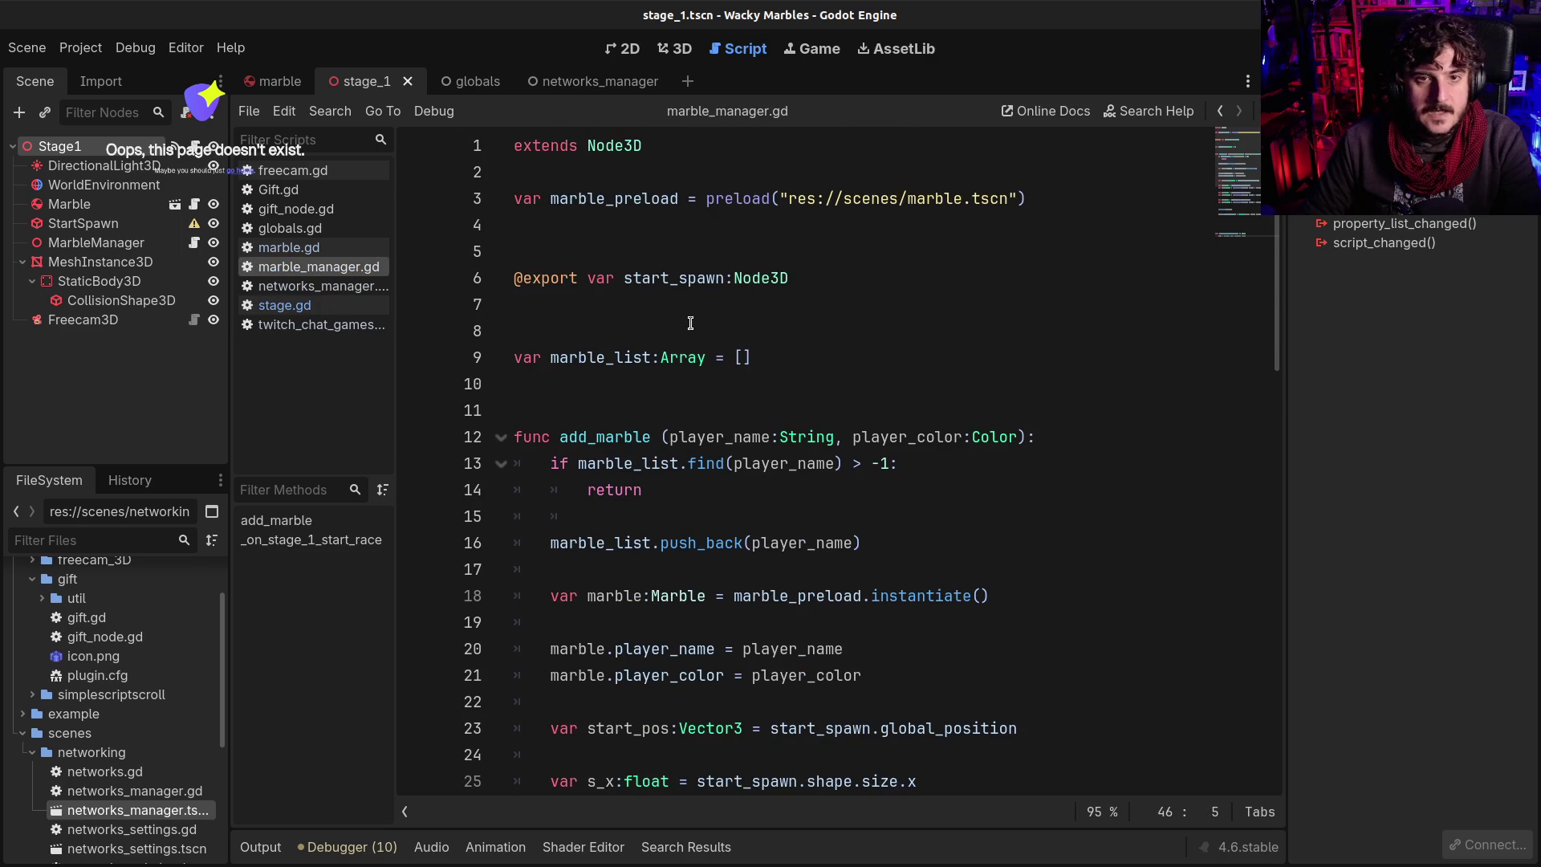
# Rename marble_list to marble_players_list on lines 9, 13 and 16, then save
pyautogui.click(811, 368)
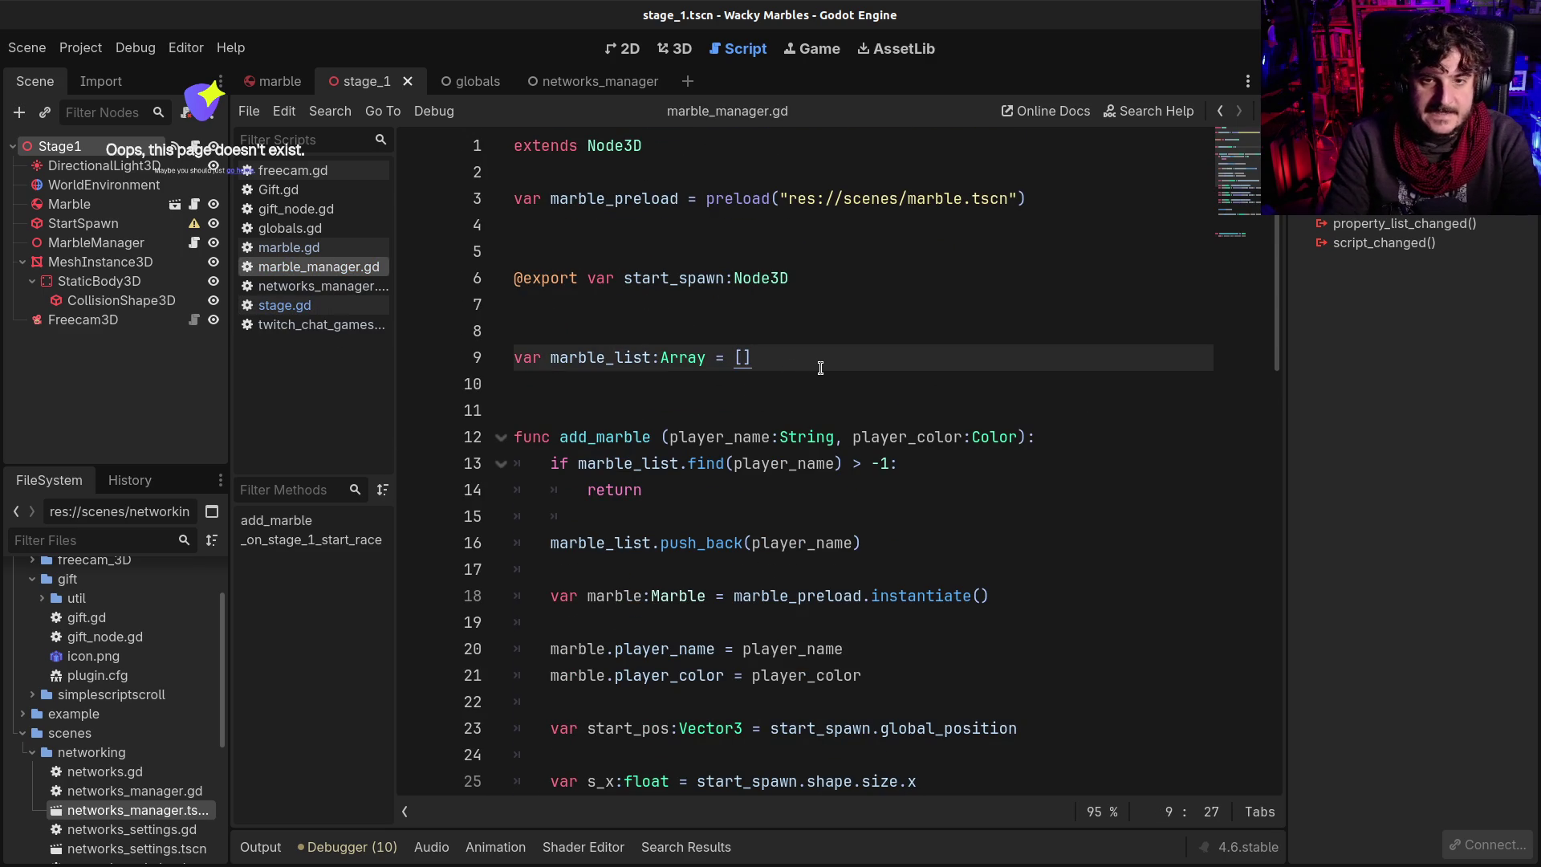
pyautogui.click(615, 359)
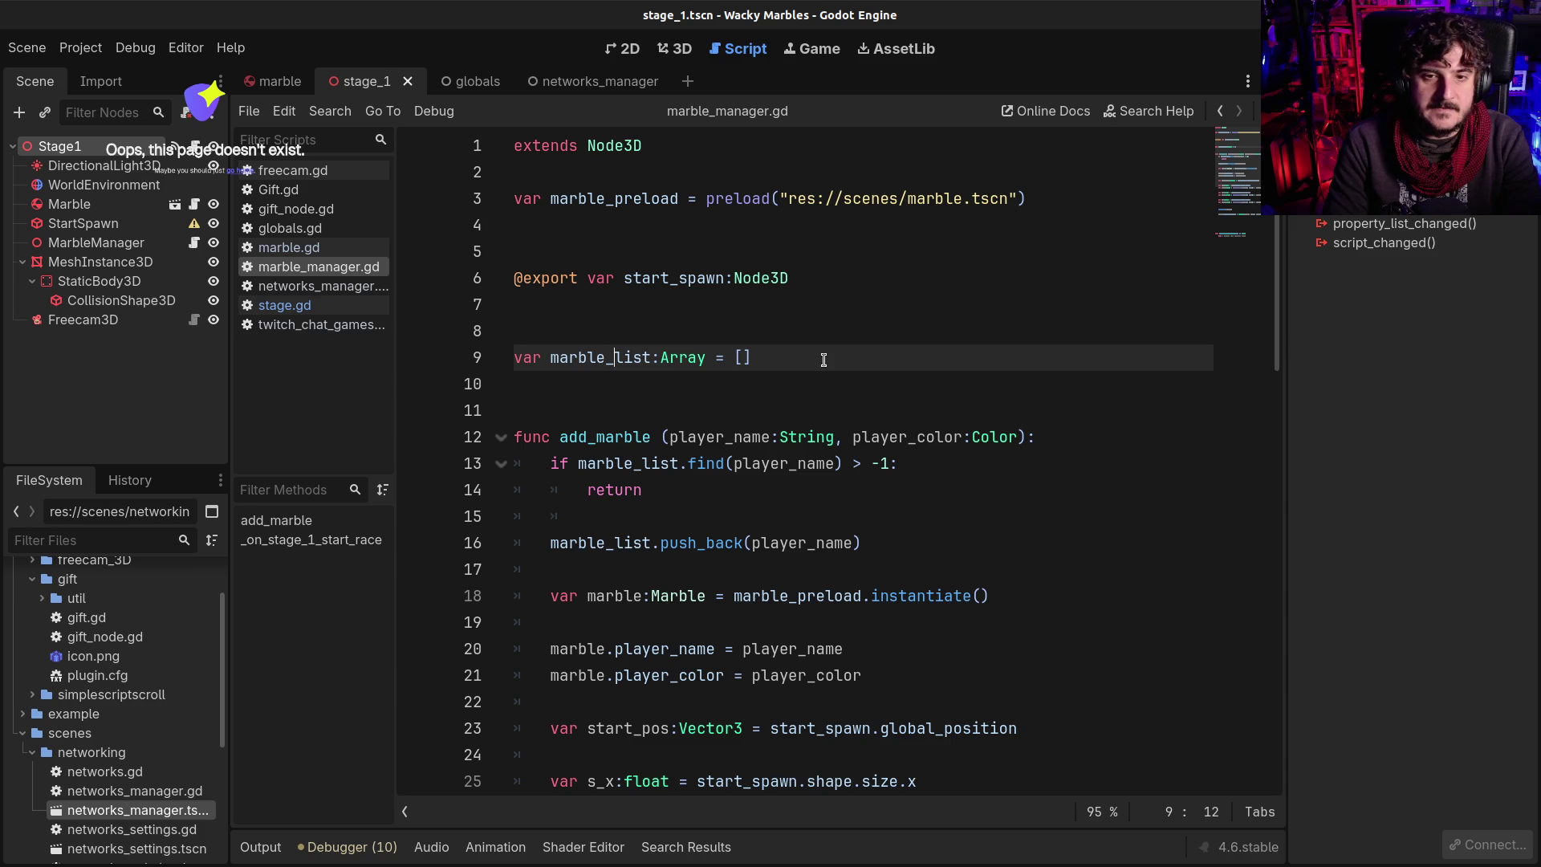
pyautogui.write('players_')
pyautogui.click(615, 359)
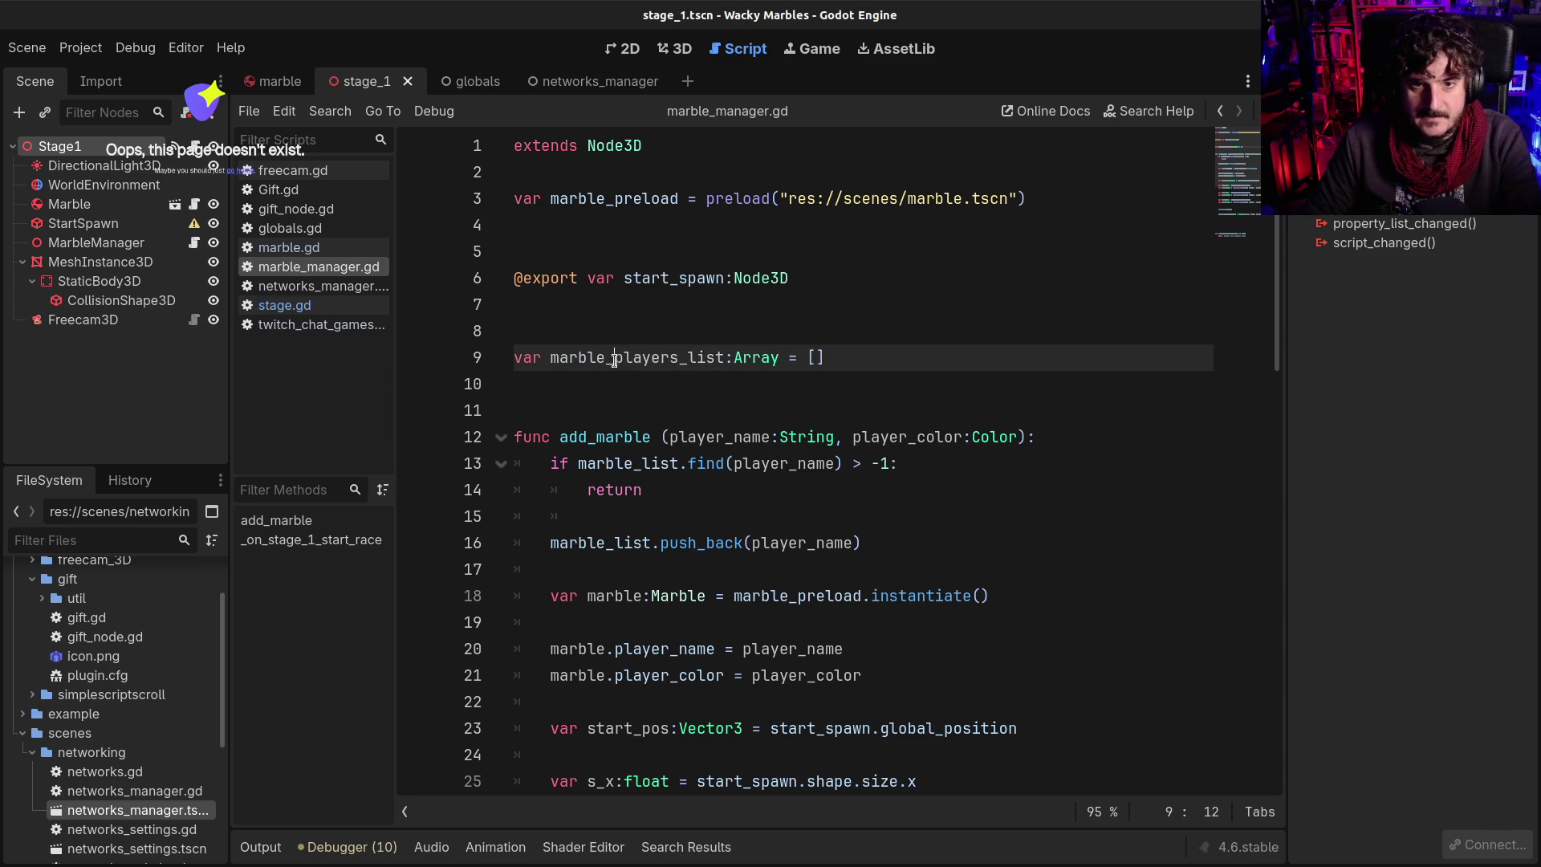
pyautogui.doubleClick(615, 359)
pyautogui.hotkey('ctrl', 'c')
pyautogui.click(634, 470)
pyautogui.doubleClick(634, 464)
pyautogui.hotkey('ctrl', 'v')
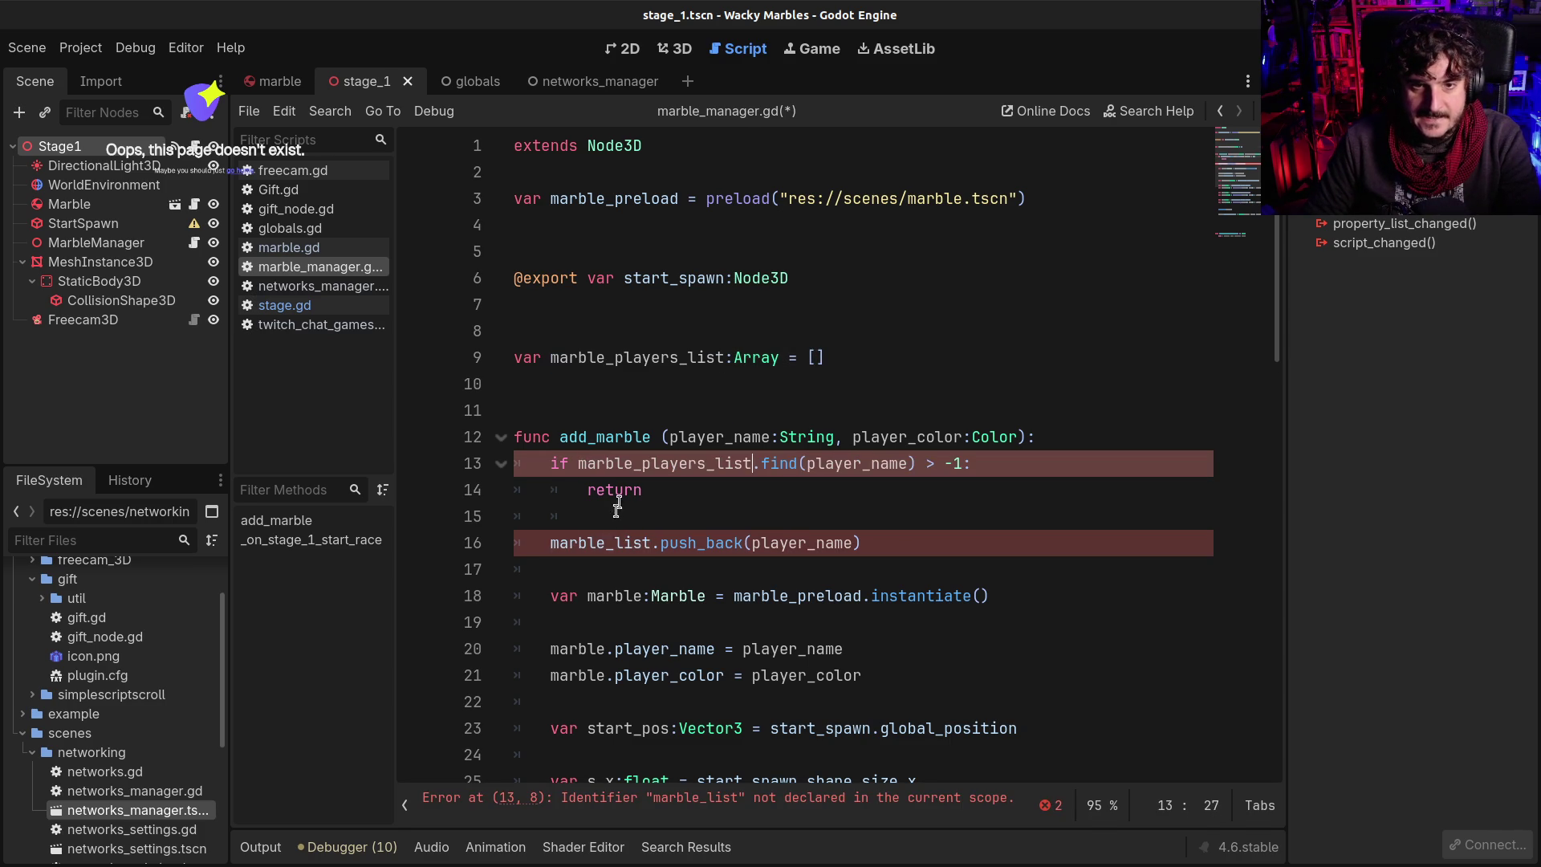
pyautogui.doubleClick(604, 543)
pyautogui.hotkey('ctrl', 'v')
pyautogui.hotkey('ctrl', 's')
# Discard an unfinished marbles Array declaration, save, and check MarbleManager's signals
pyautogui.click(655, 334)
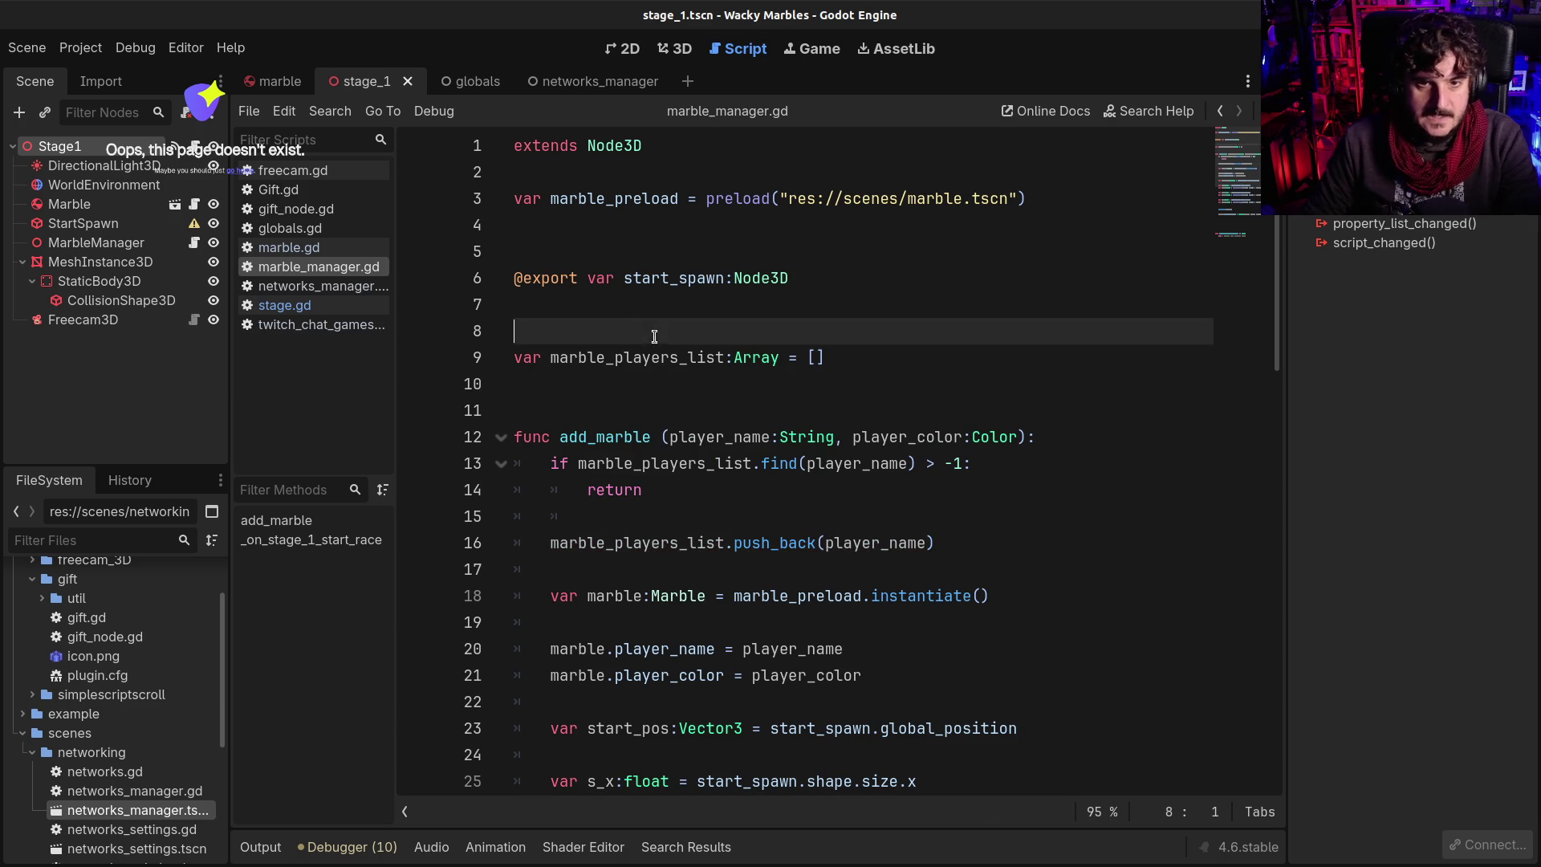
pyautogui.write('varmarbles ')
pyautogui.write('Array ')
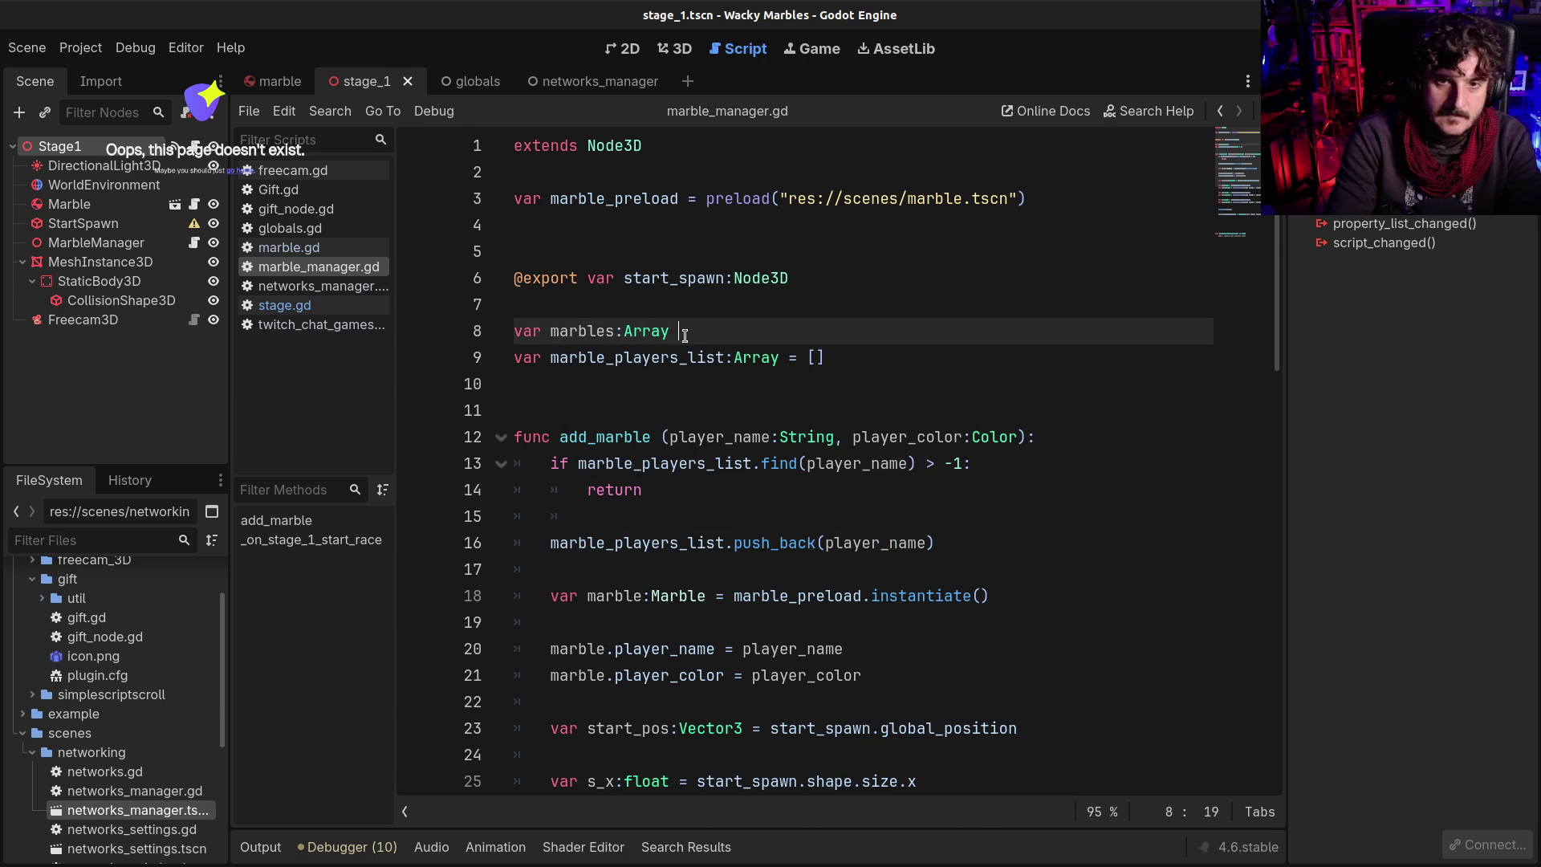
pyautogui.write('.')
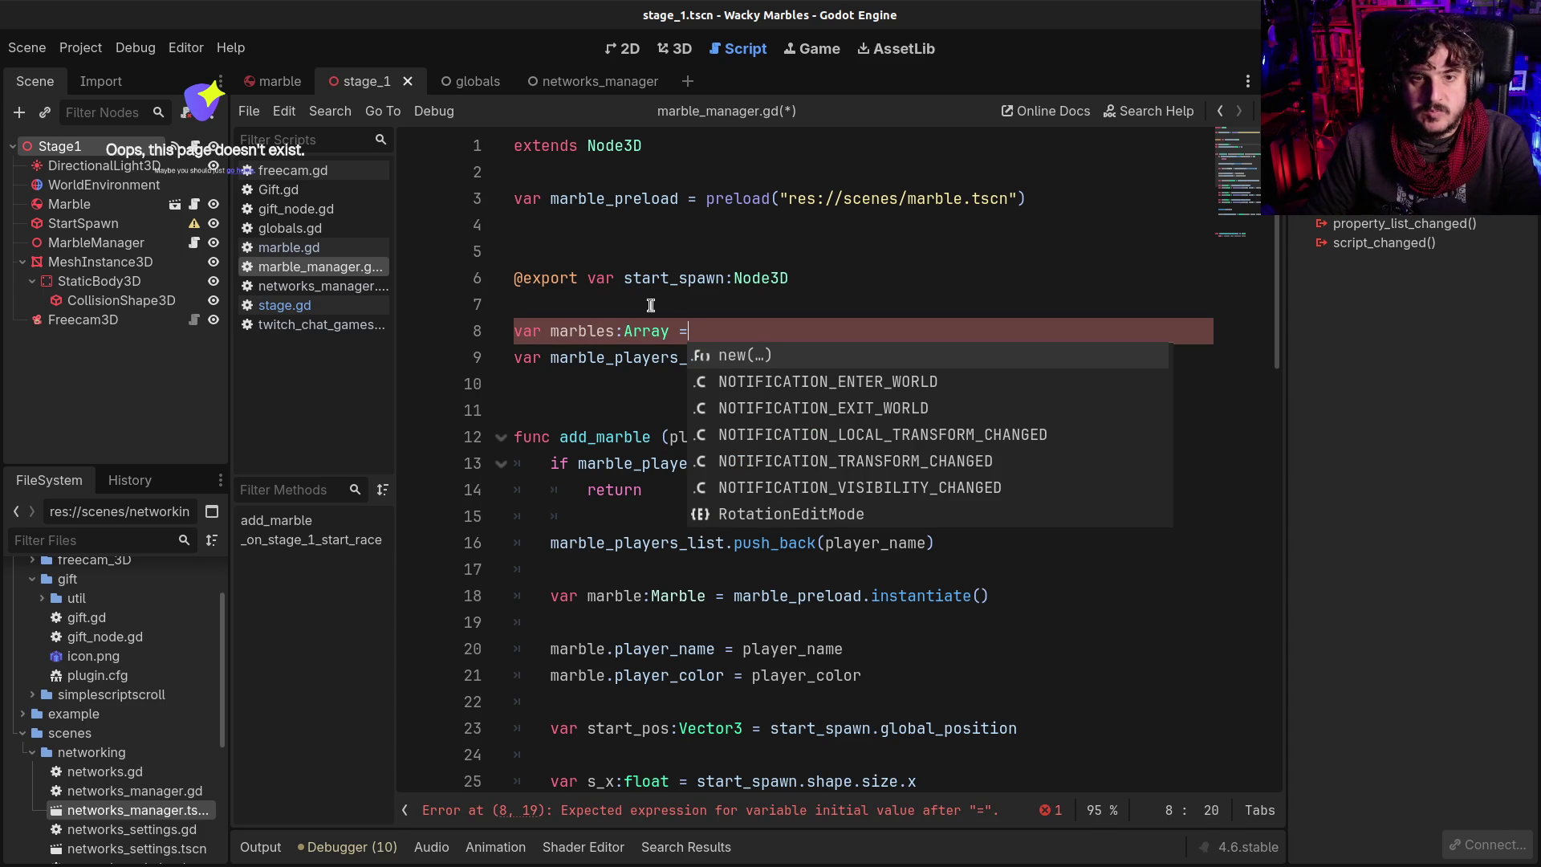
pyautogui.hotkey('shift', 'Home')
pyautogui.press('BackSpace')
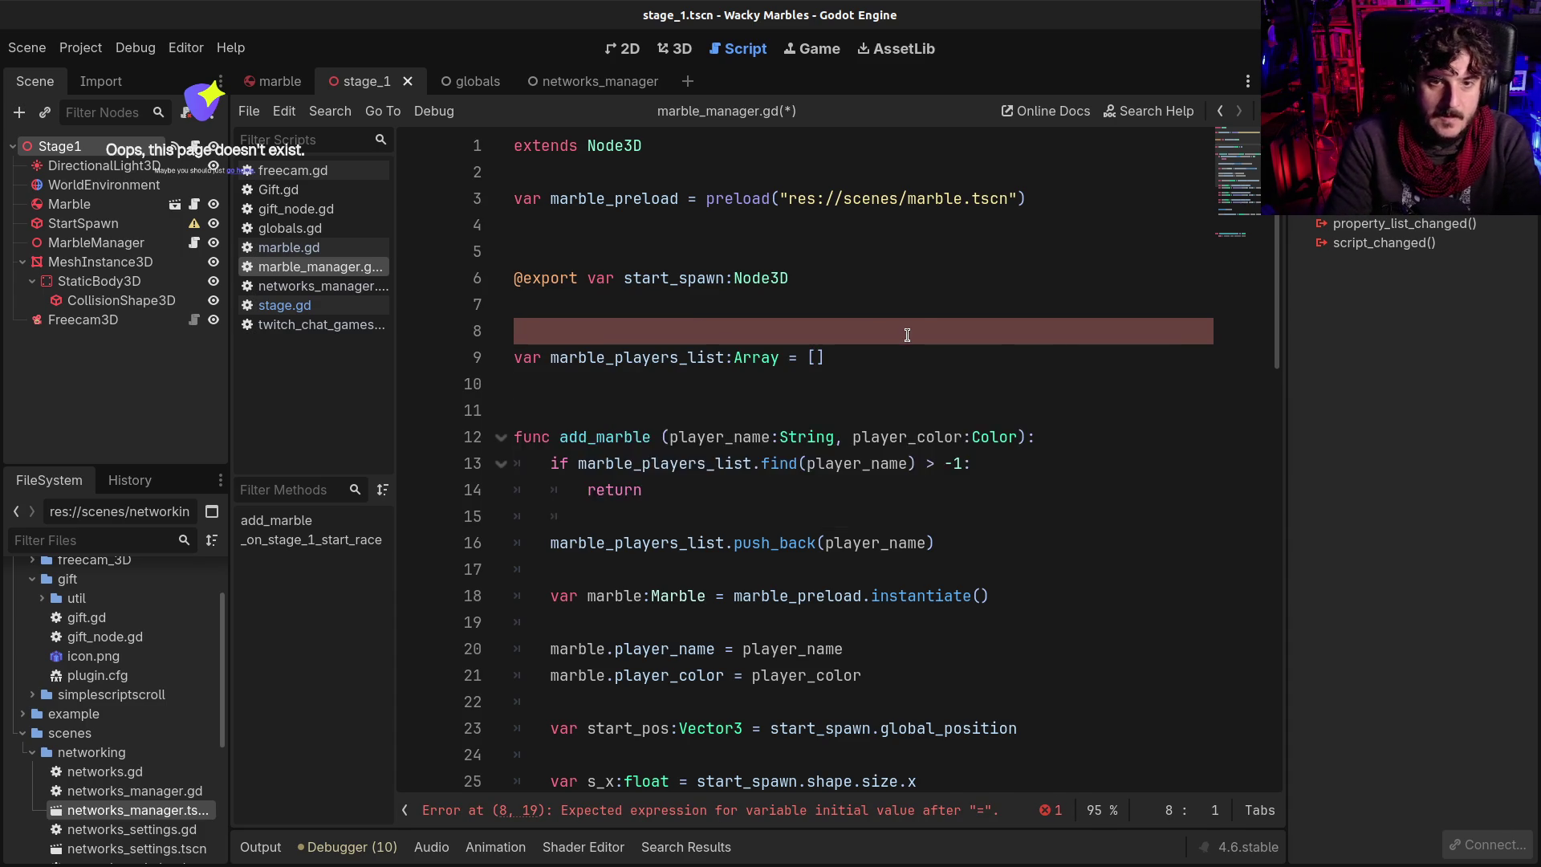
pyautogui.press('BackSpace')
pyautogui.hotkey('ctrl', 's')
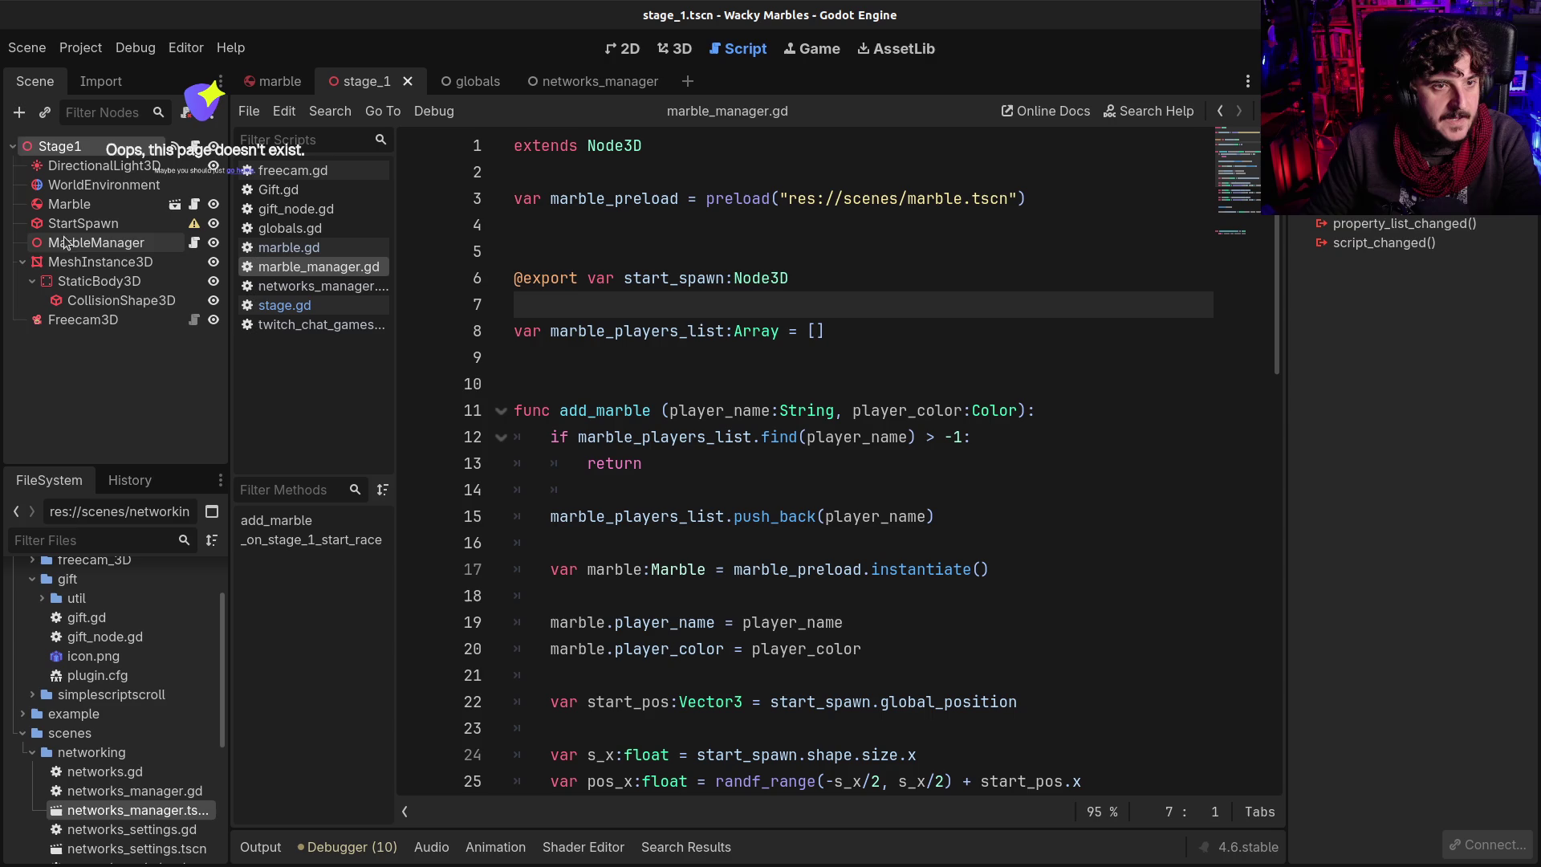
pyautogui.click(97, 242)
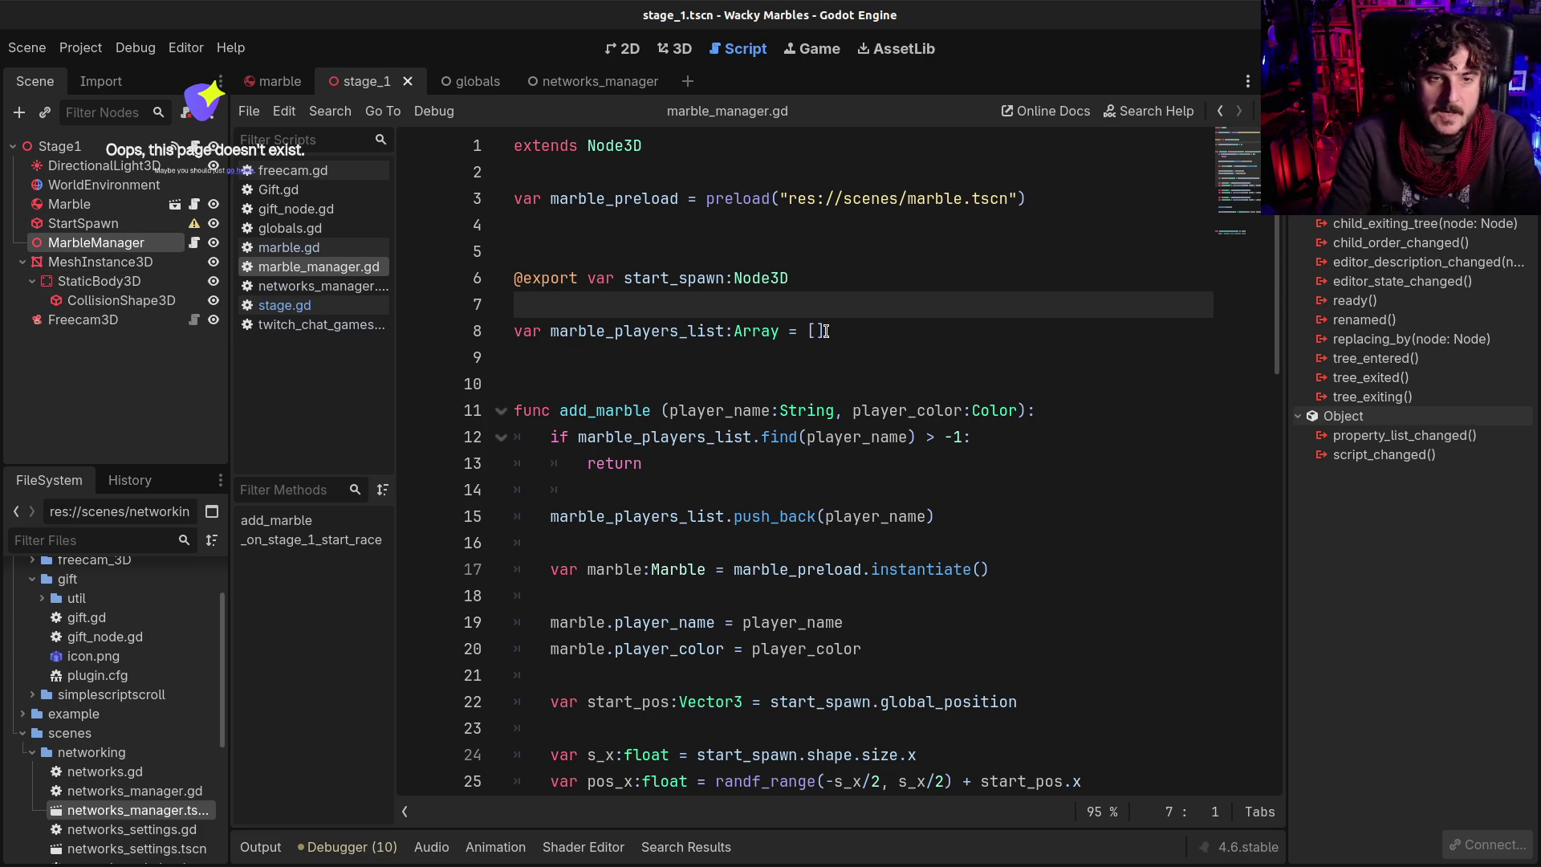
pyautogui.click(373, 283)
# Declare 'var marbles:Array = []' on line 8 of marble_manager.gd
pyautogui.click(369, 268)
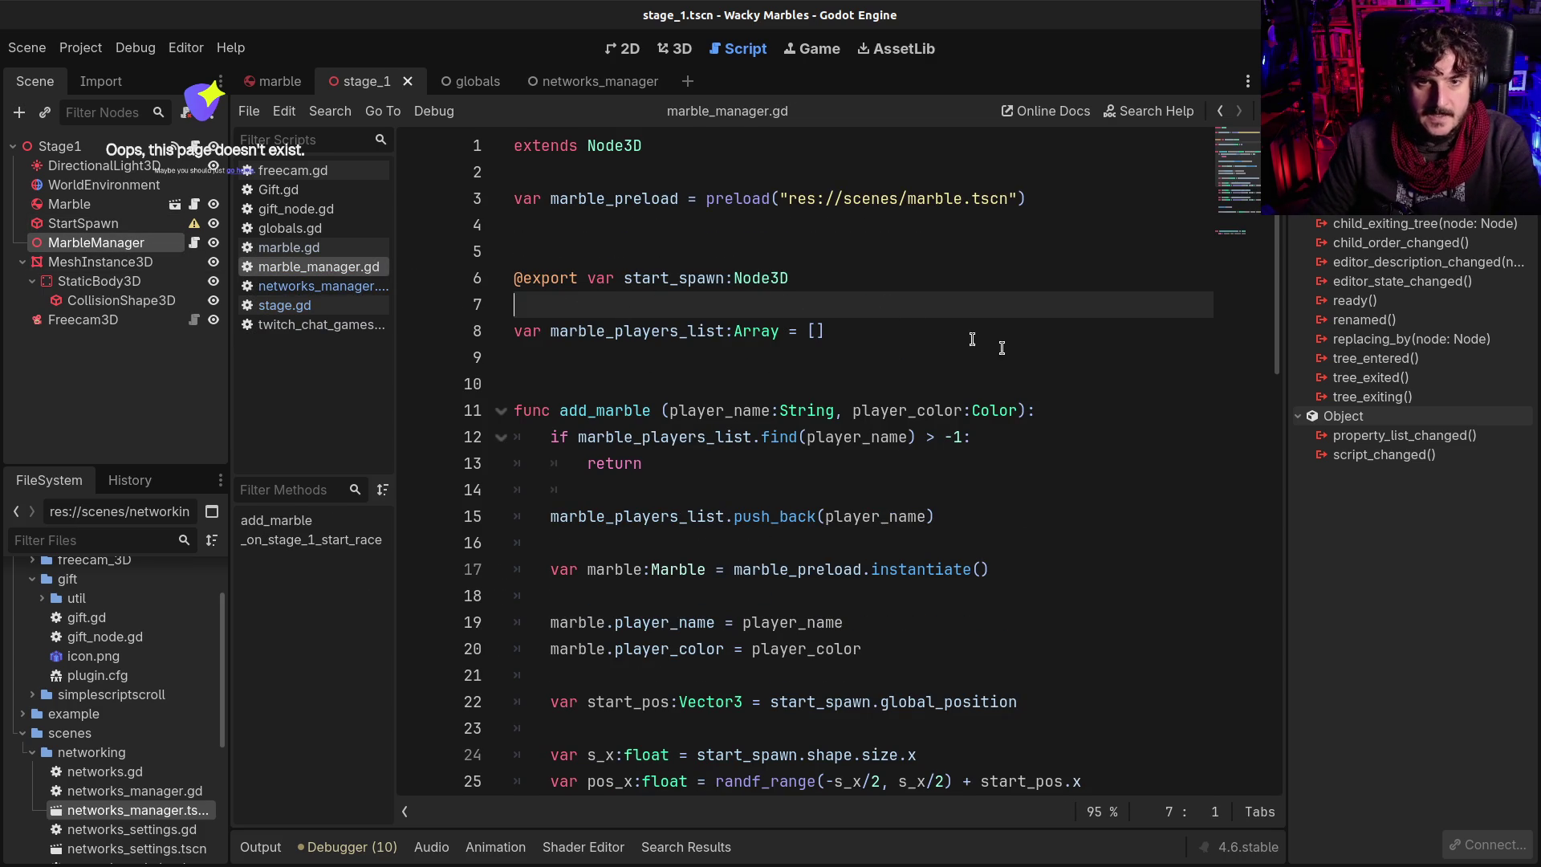
pyautogui.press('Return')
pyautogui.write('var mar')
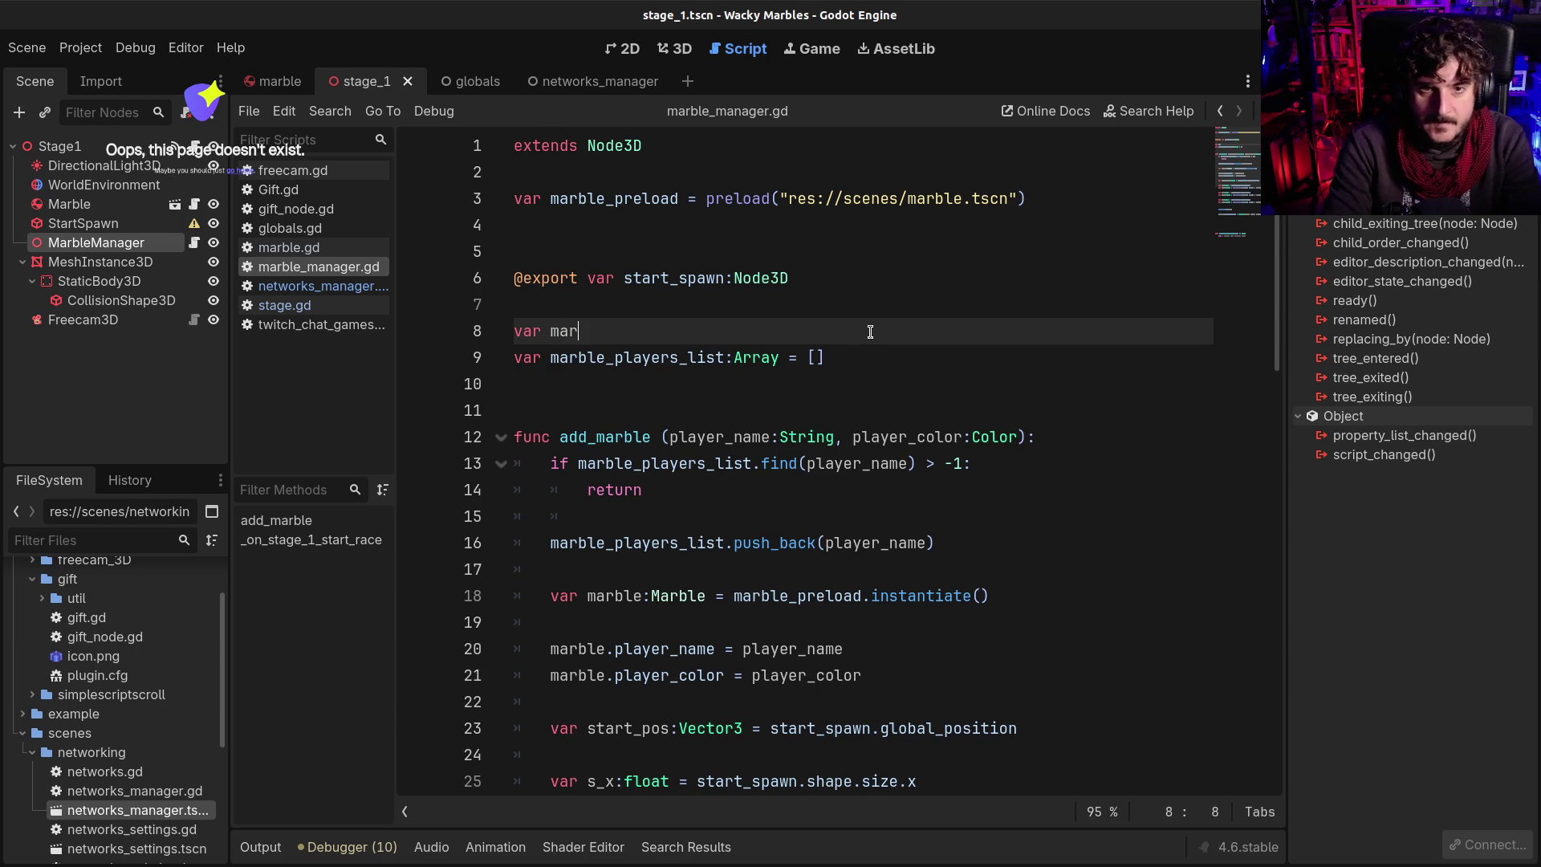
pyautogui.write('bles:Array ')
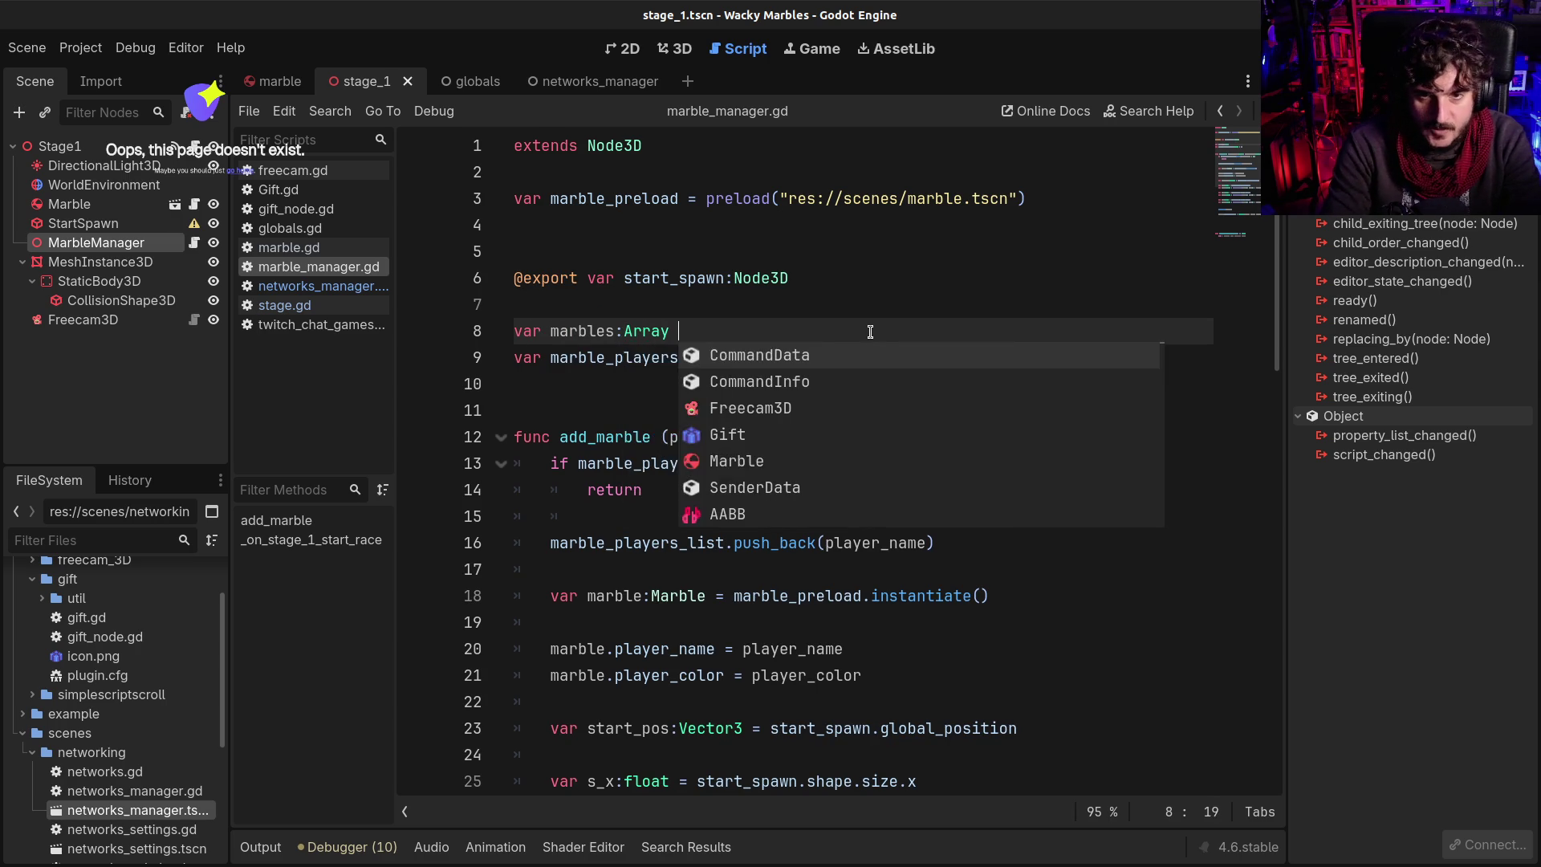
pyautogui.write('= [')
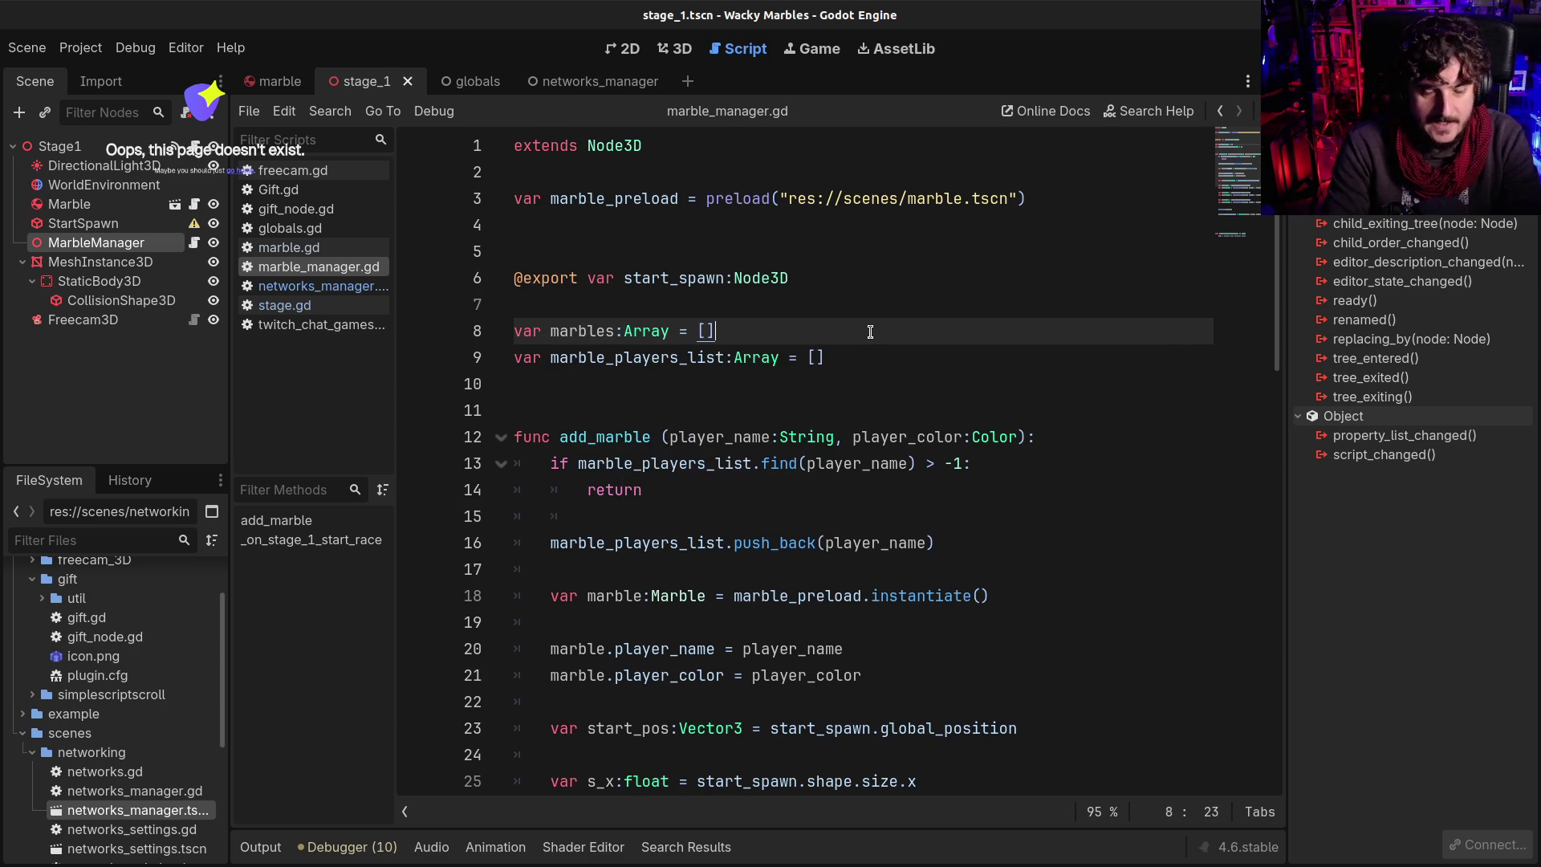
pyautogui.scroll(-1, 870, 332)
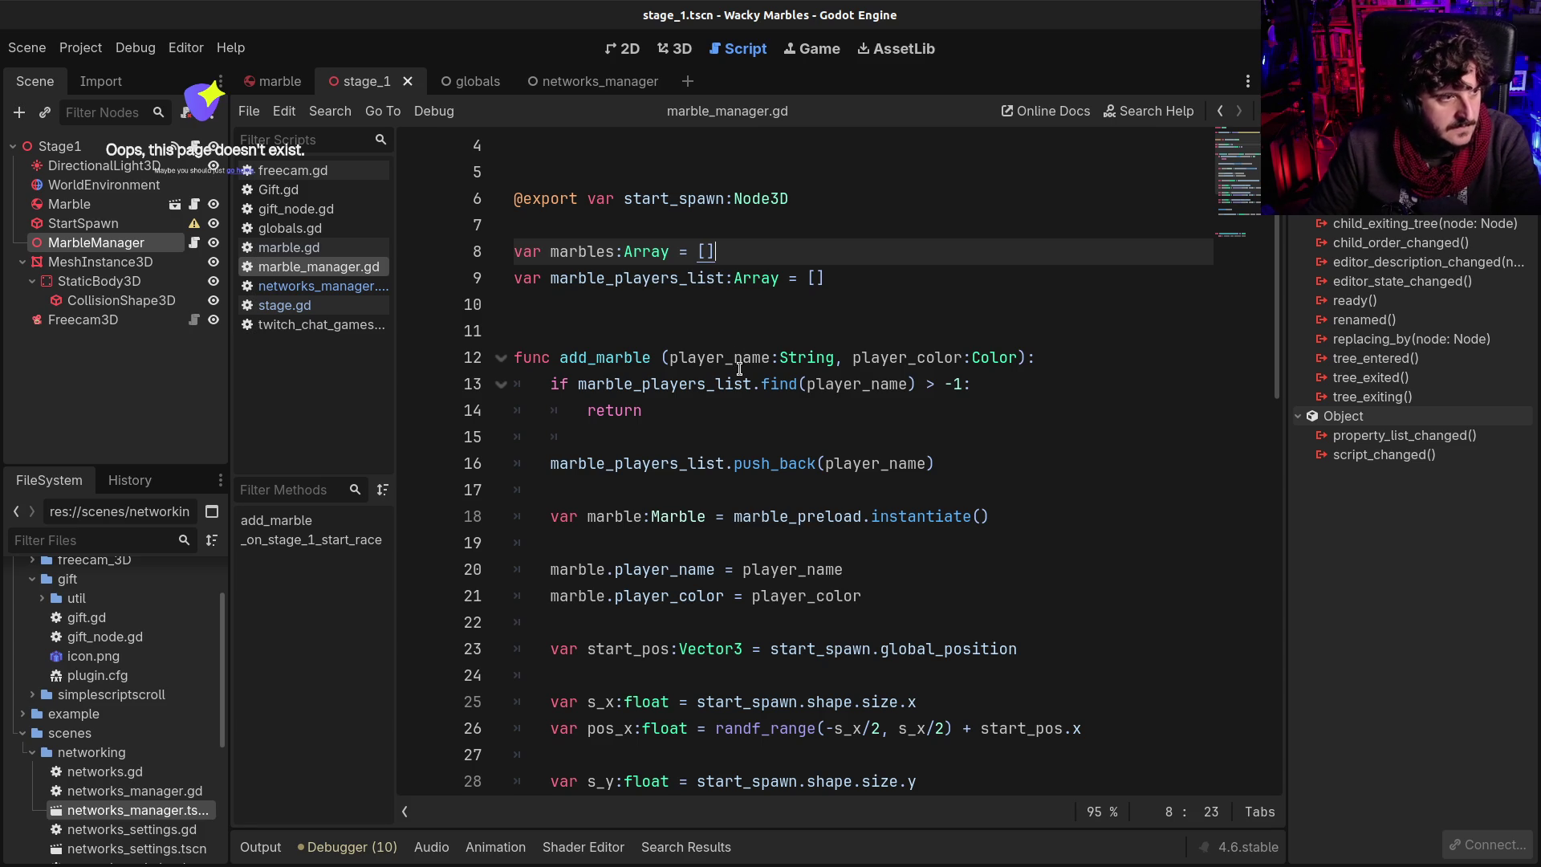
# Highlight the uses of marble_players_list and marbles to compare the two declarations
pyautogui.moveTo(735, 394)
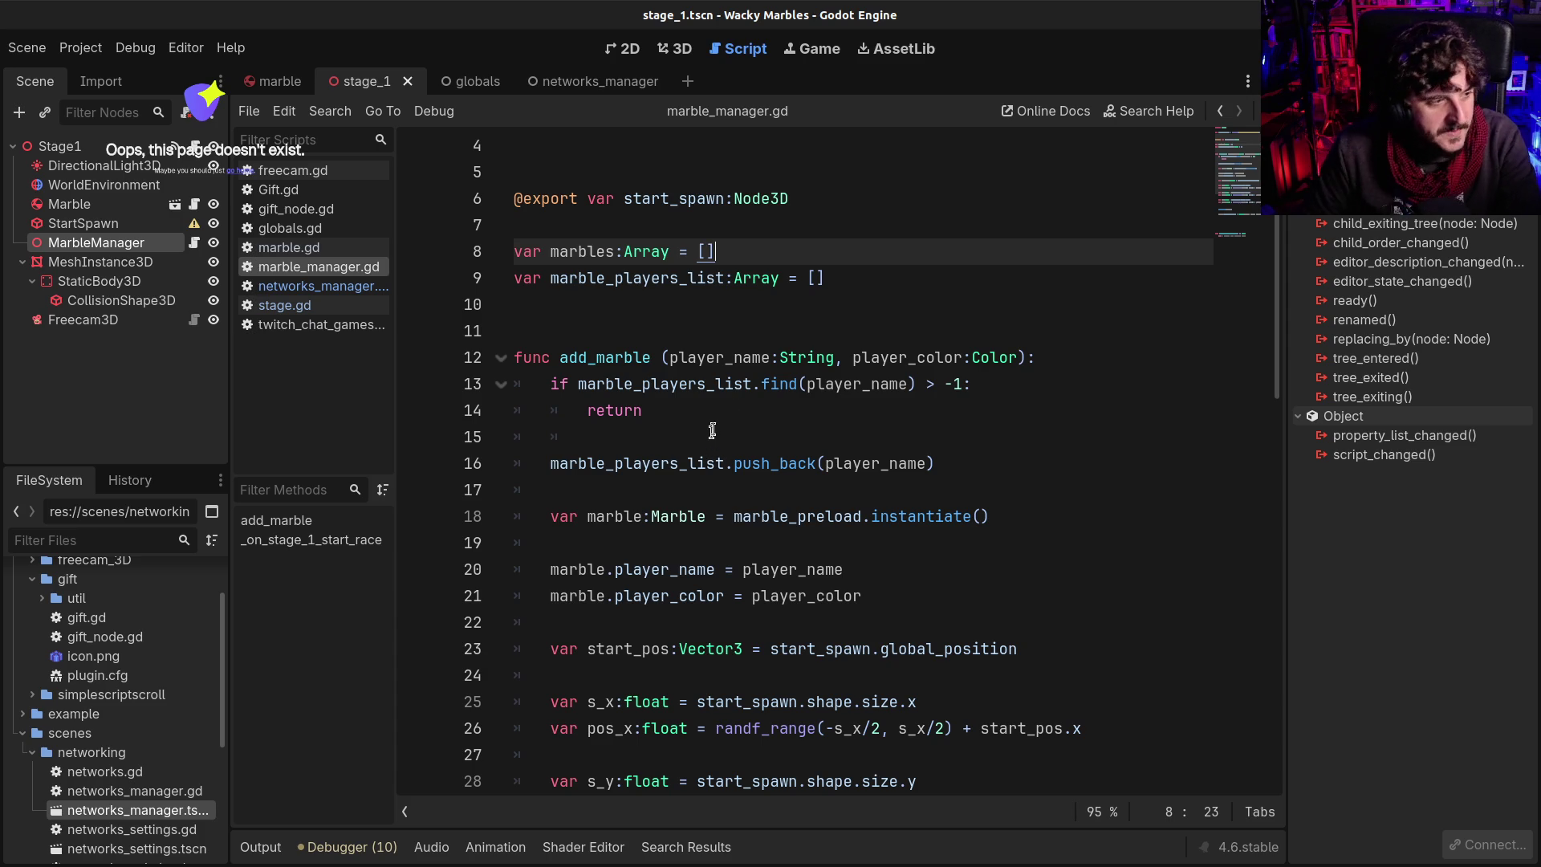
pyautogui.click(662, 278)
pyautogui.doubleClick(661, 278)
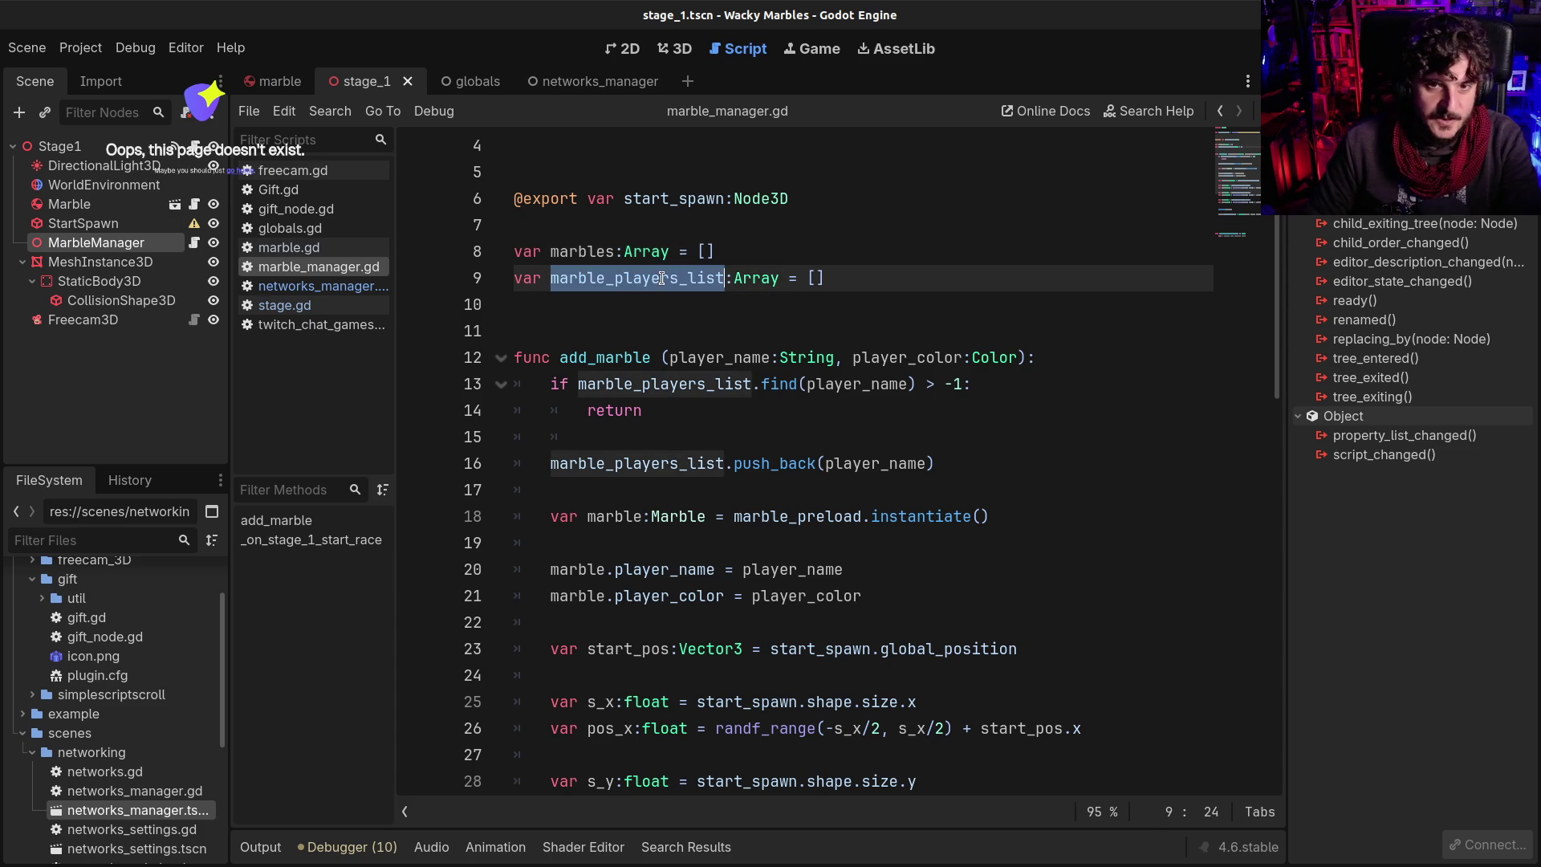
pyautogui.click(594, 251)
pyautogui.doubleClick(594, 252)
pyautogui.scroll(-4, 934, 437)
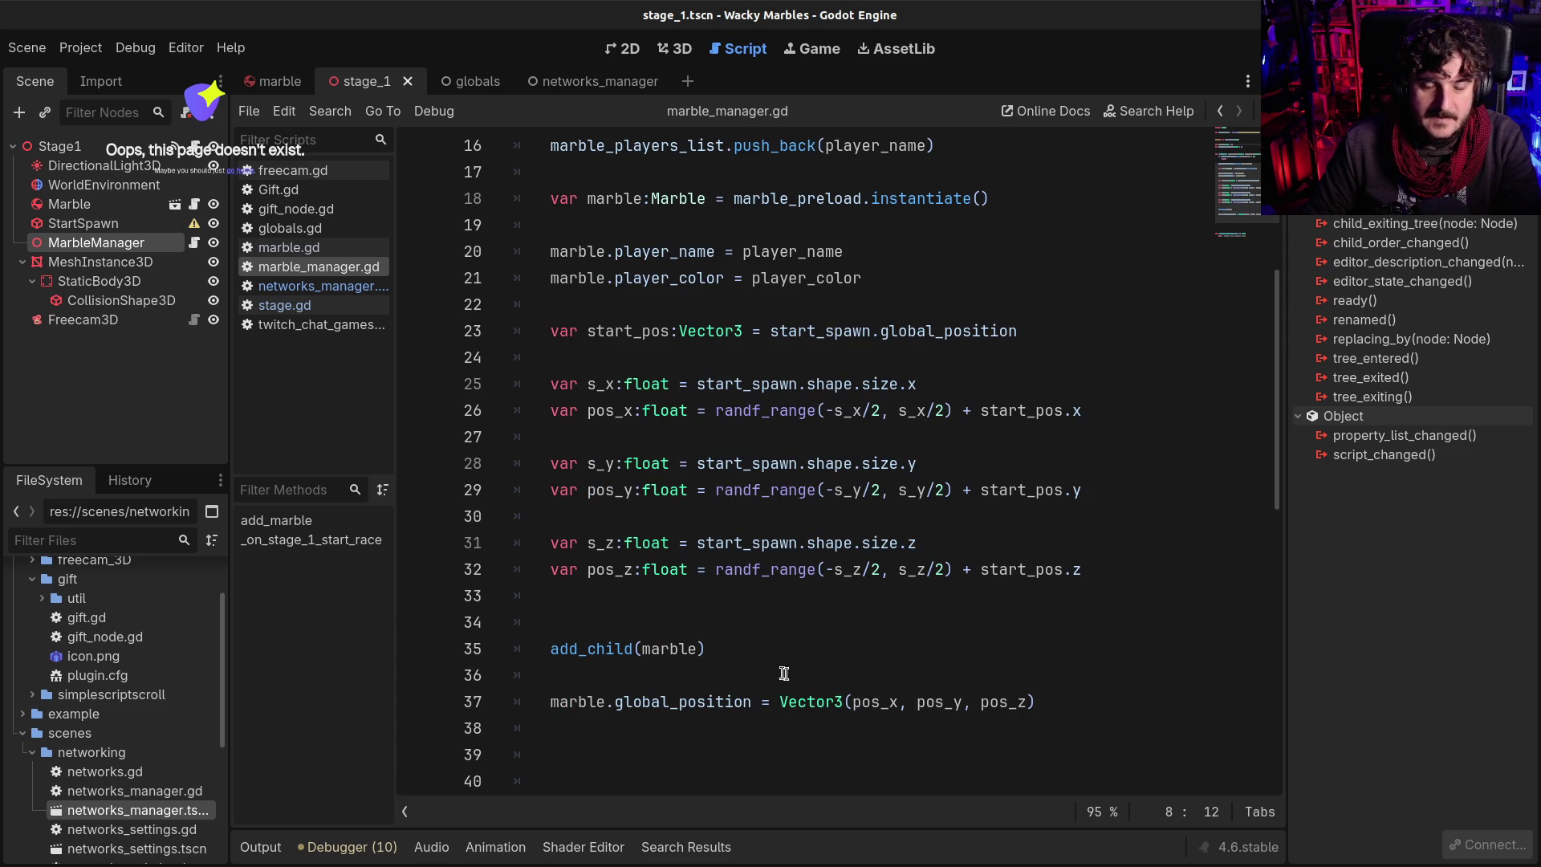
# Add 'marbles.push_back(marble)' right after add_child(marble) using the push_back completion
pyautogui.click(944, 663)
pyautogui.press('Return')
pyautogui.press('Return')
pyautogui.press('Up')
pyautogui.write('marbles.push')
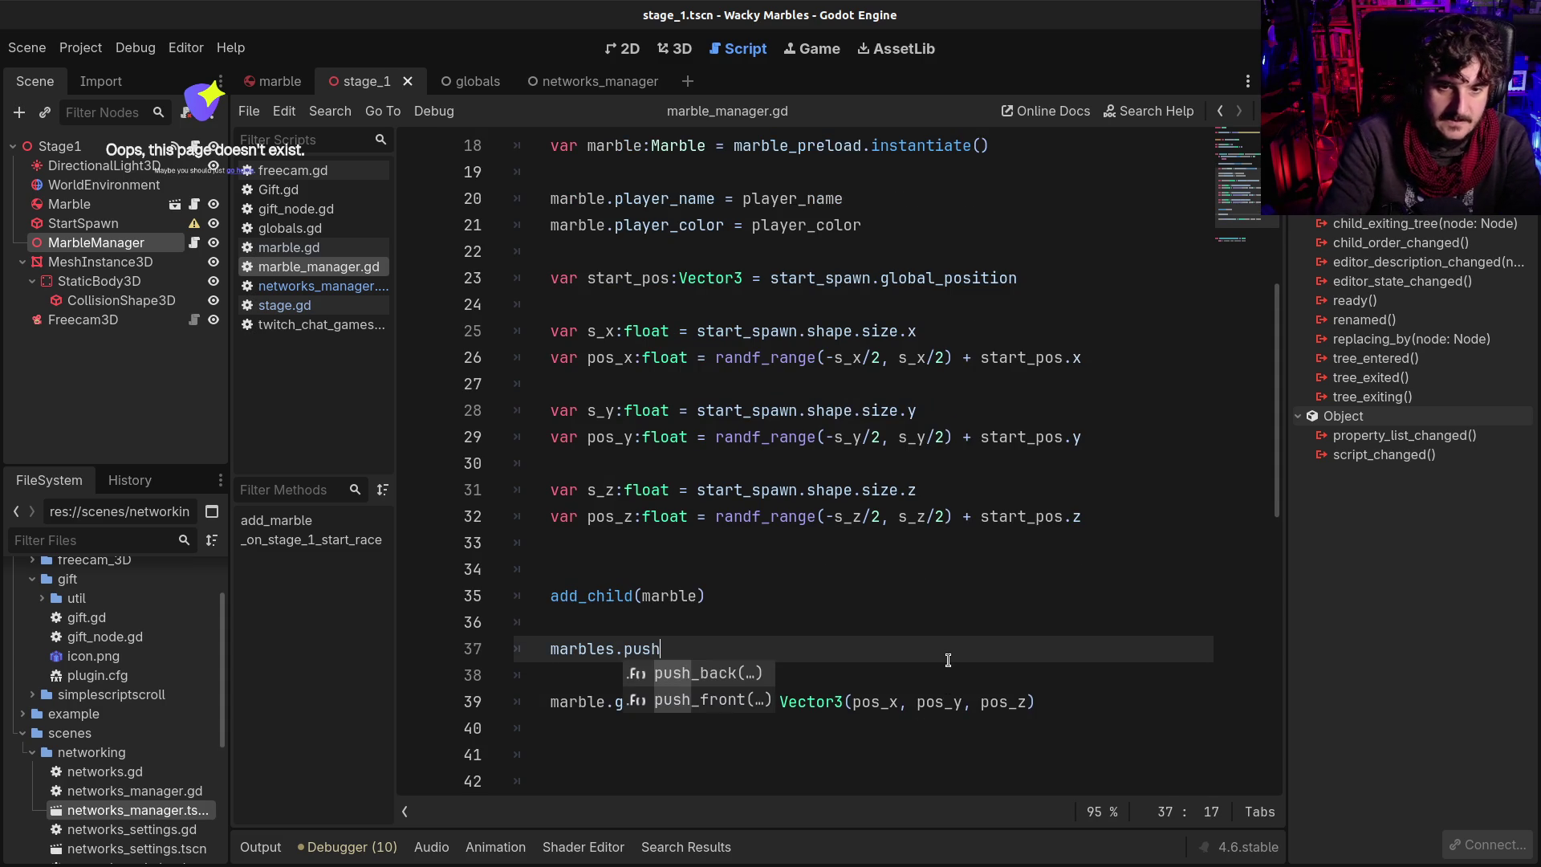
pyautogui.press('Return')
pyautogui.write('marble')
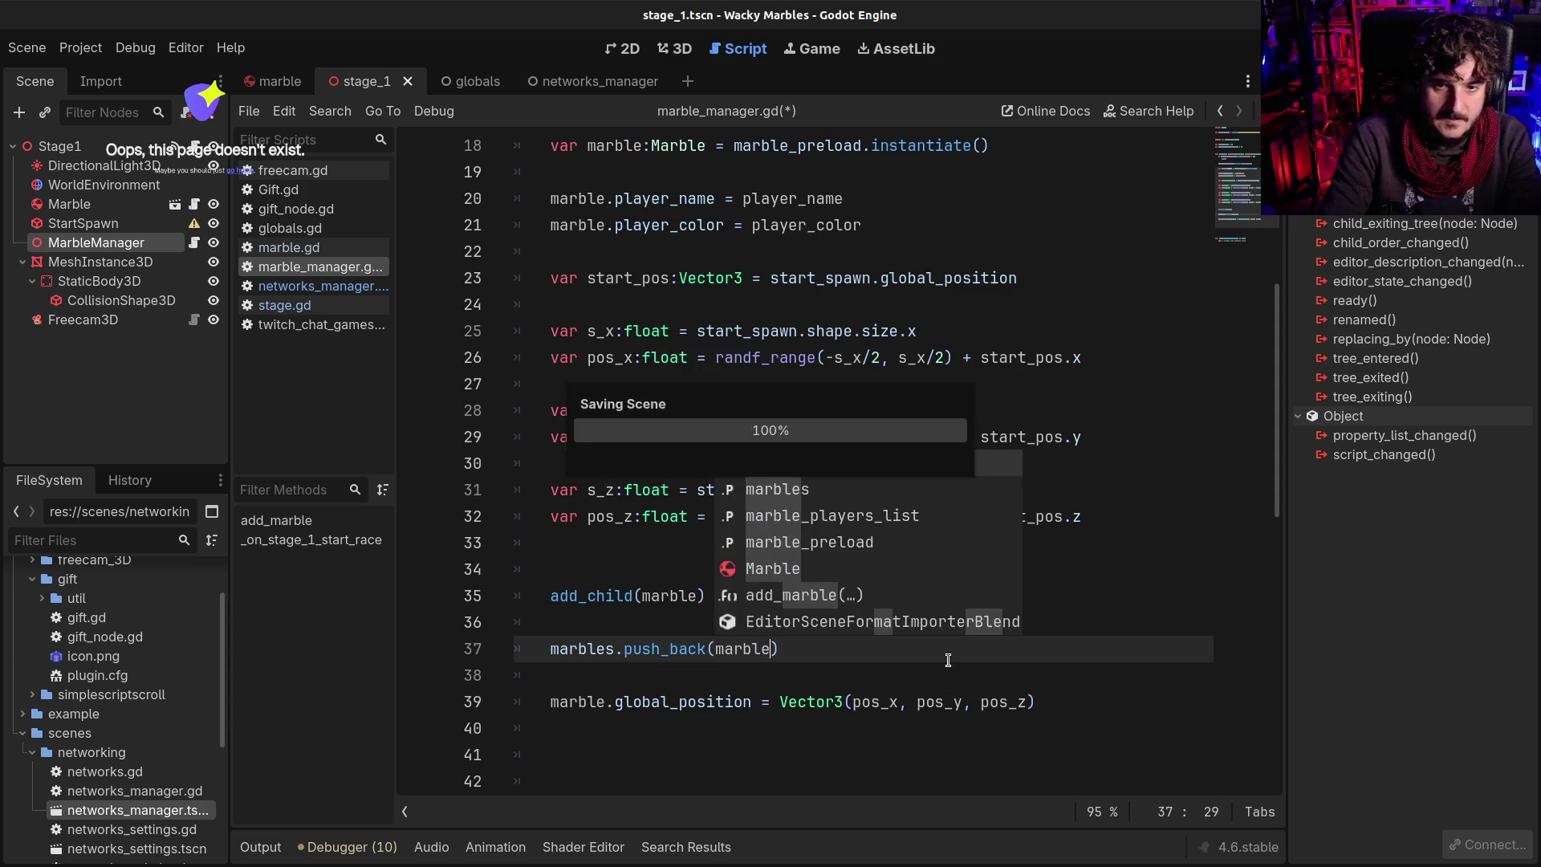
pyautogui.scroll(-3, 948, 660)
pyautogui.moveTo(552, 675); pyautogui.dragTo(537, 629)
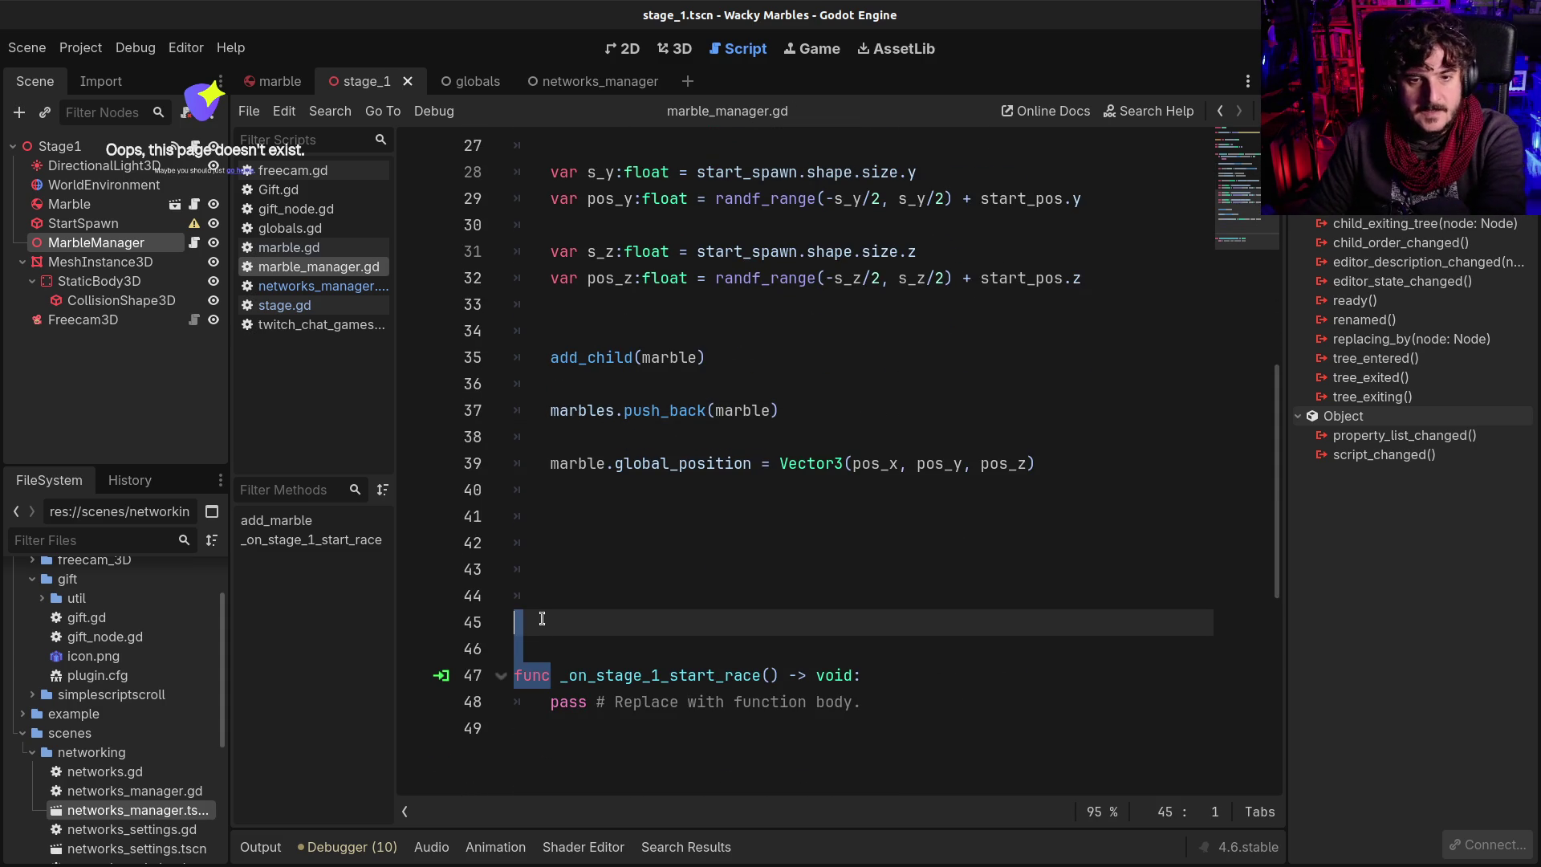
# Delete the selected empty lines above func _on_stage_1_start_race
pyautogui.press('BackSpace')
pyautogui.press('BackSpace')
pyautogui.press('BackSpace')
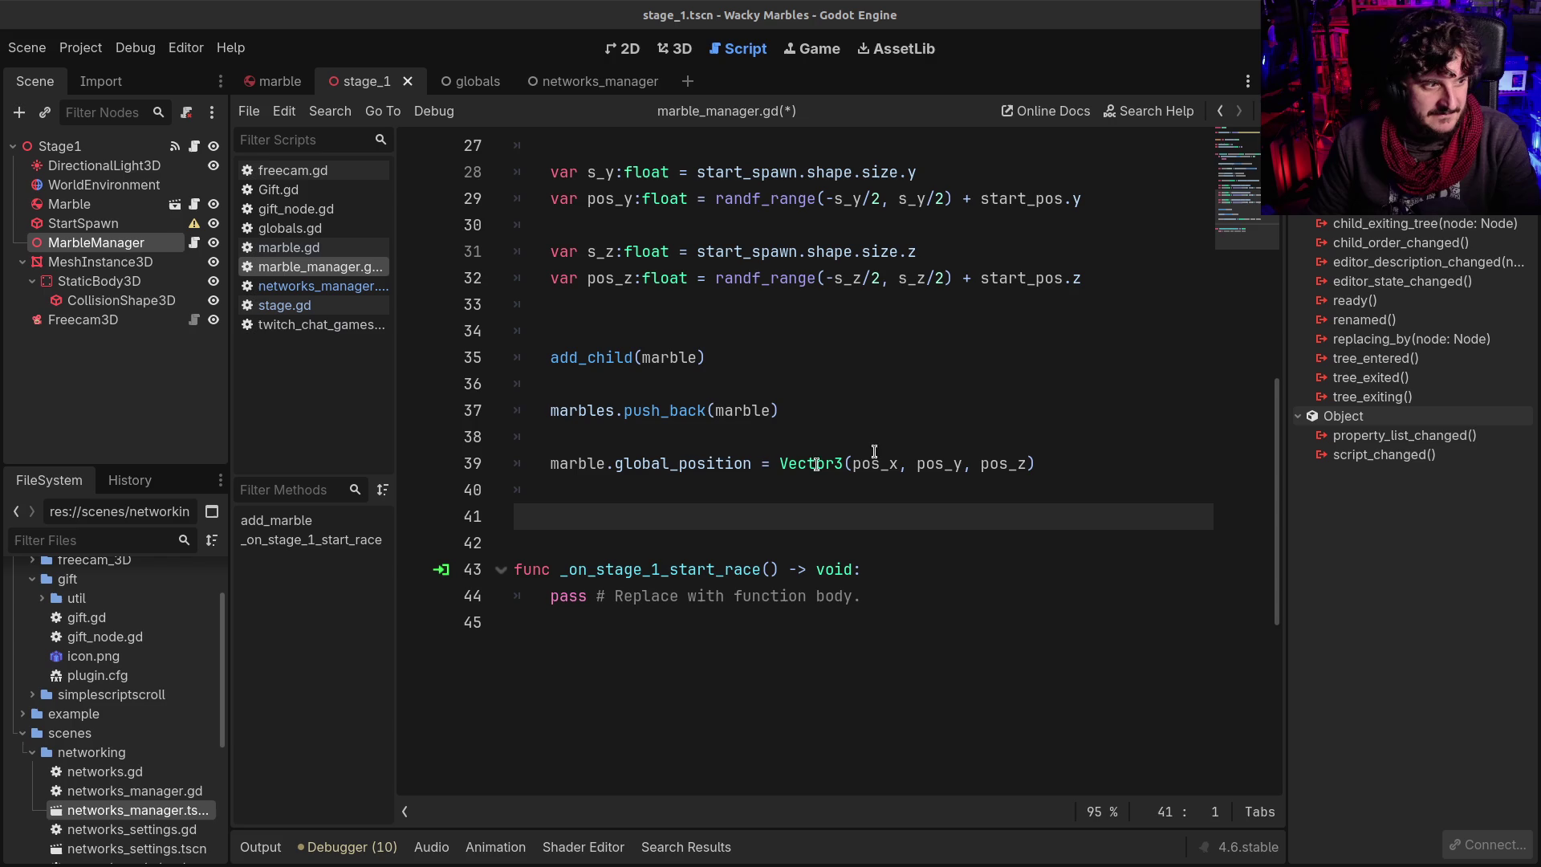
# Remove the stray indent on line 40 and the extra blank line above add_child(marble)
pyautogui.click(880, 437)
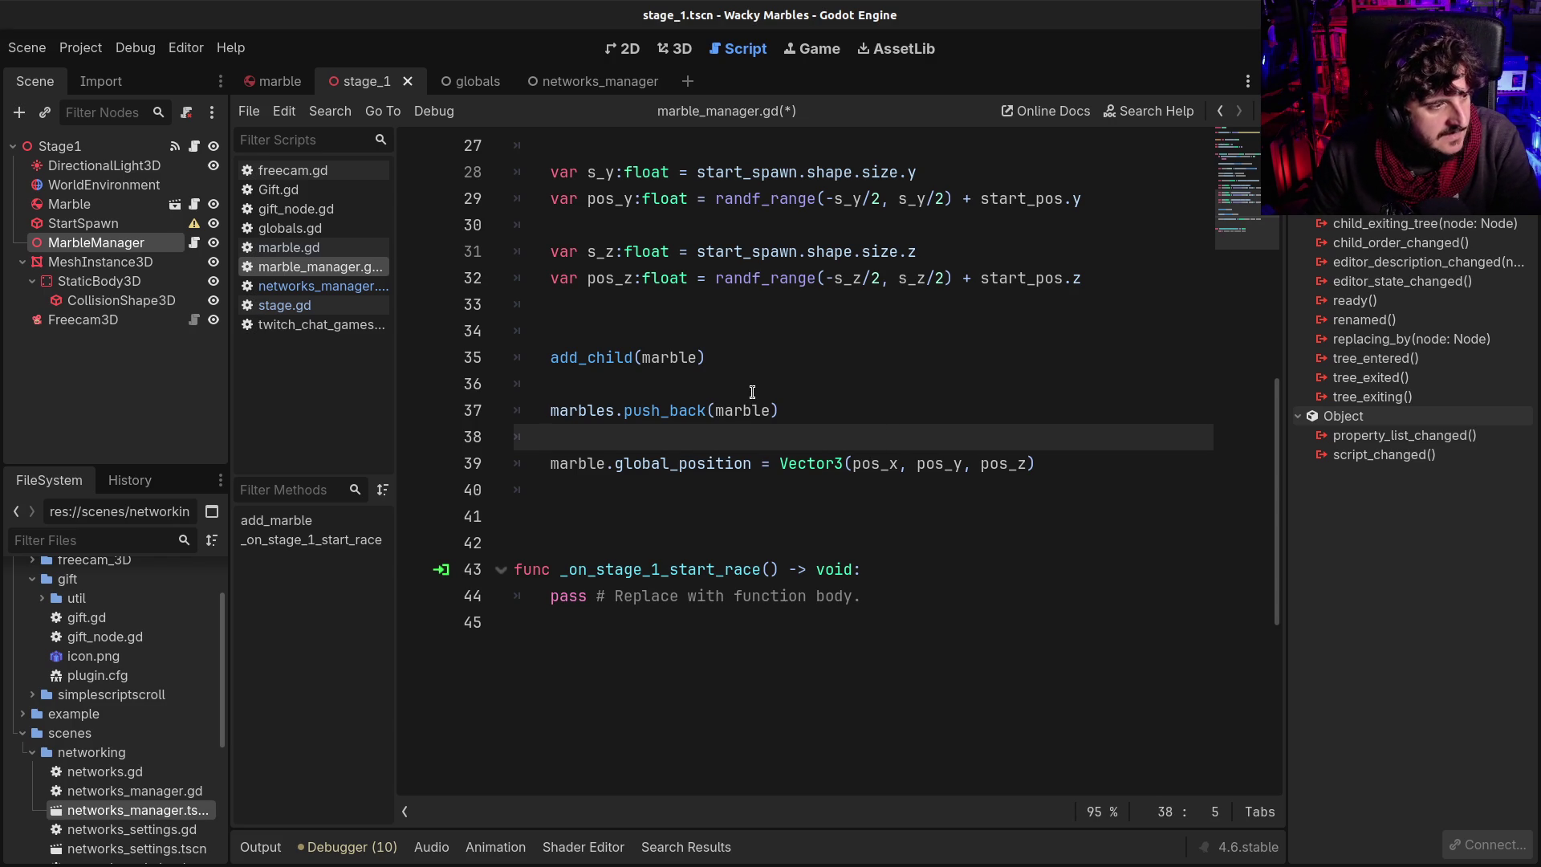
pyautogui.click(671, 460)
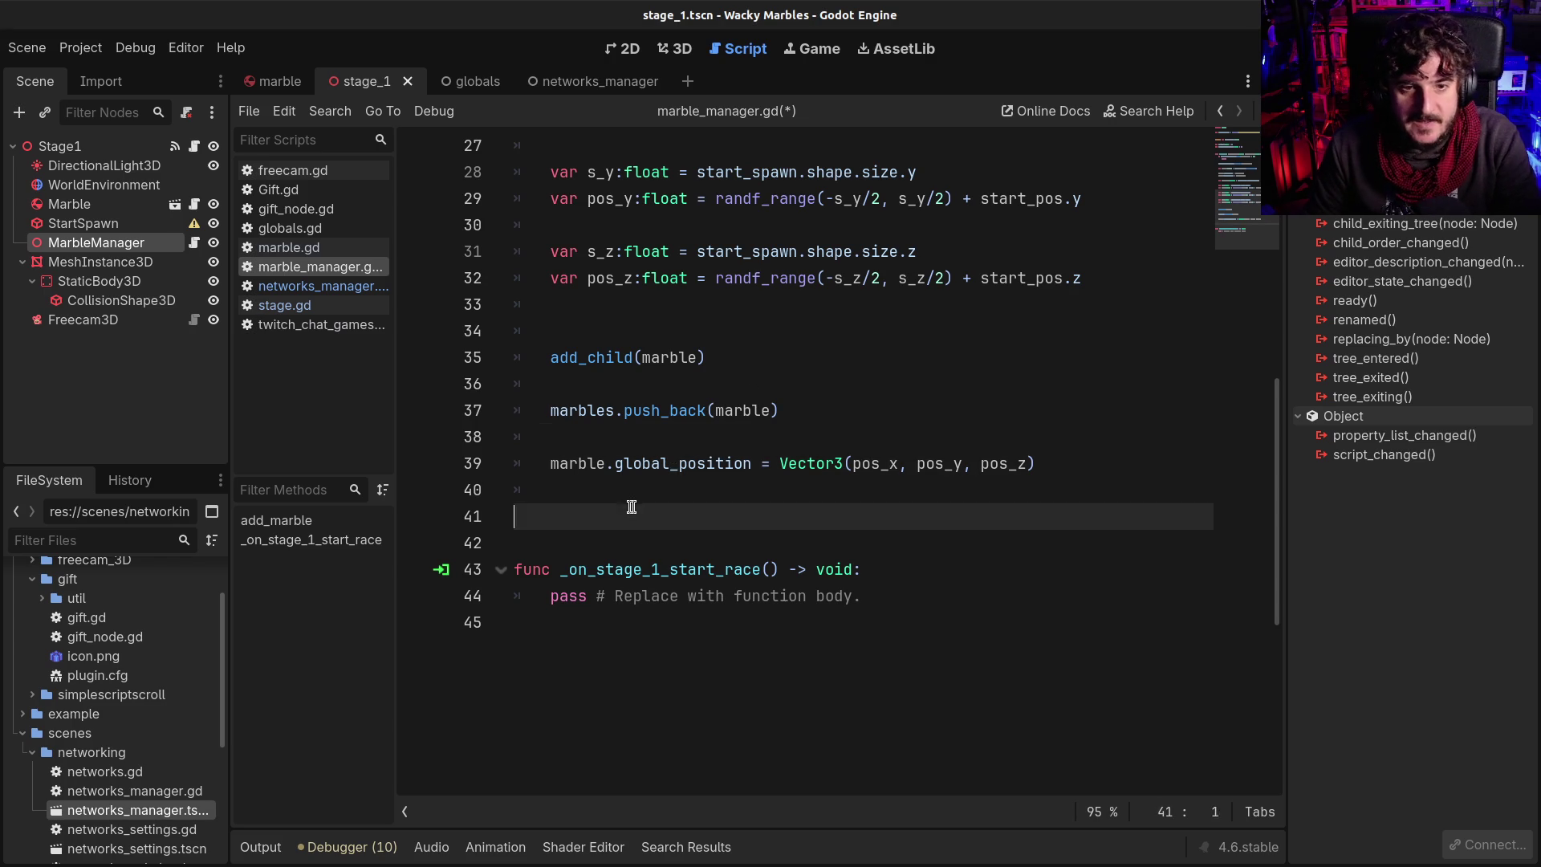
pyautogui.moveTo(636, 494); pyautogui.dragTo(518, 490)
pyautogui.press('Delete')
pyautogui.press('Delete')
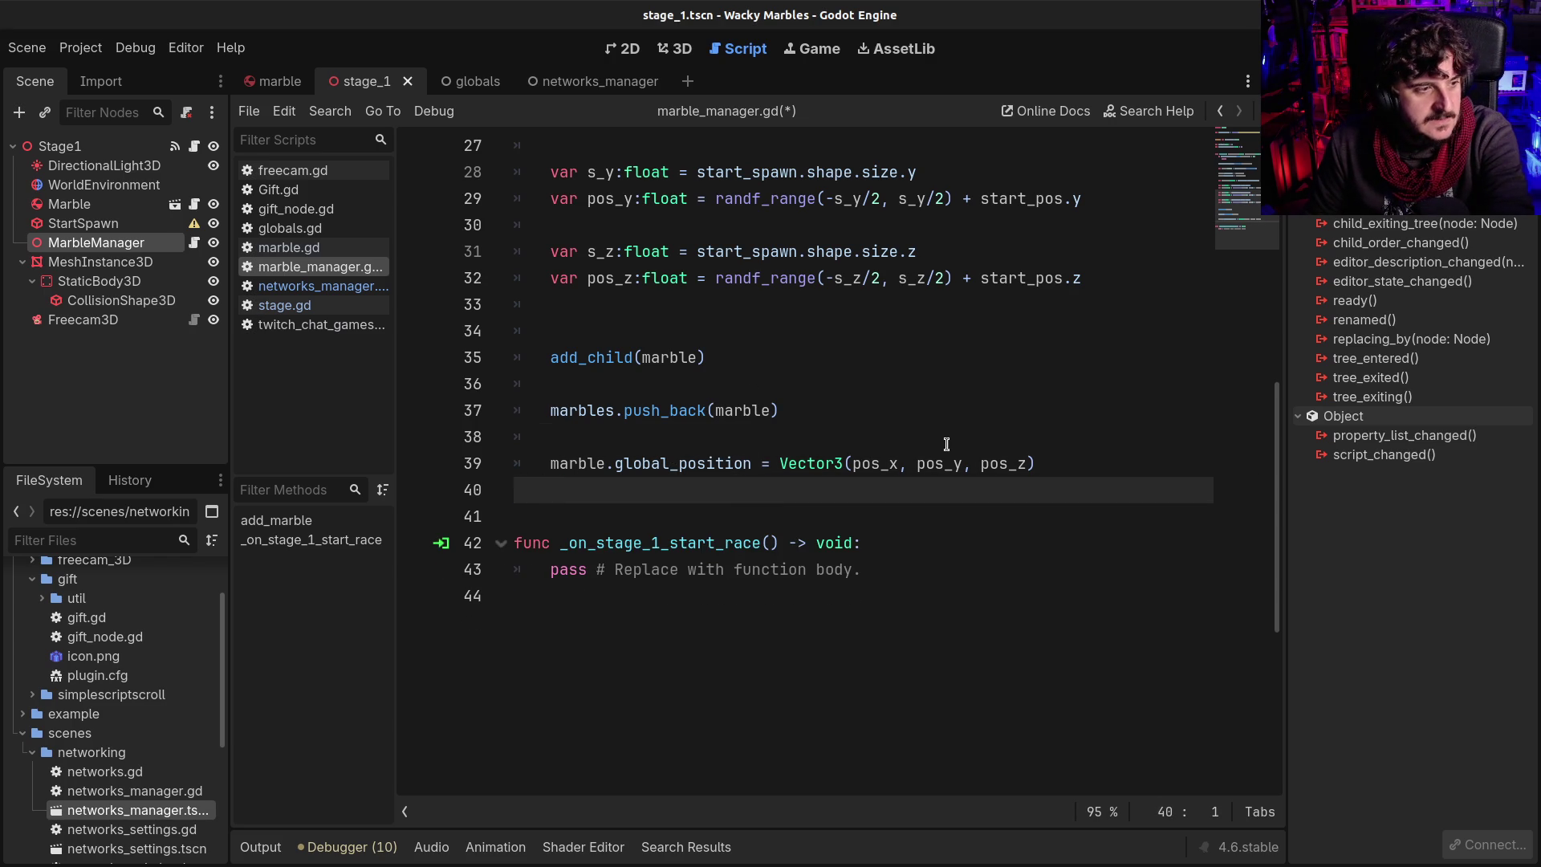
pyautogui.hotkey('ctrl', 's')
pyautogui.scroll(3, 931, 449)
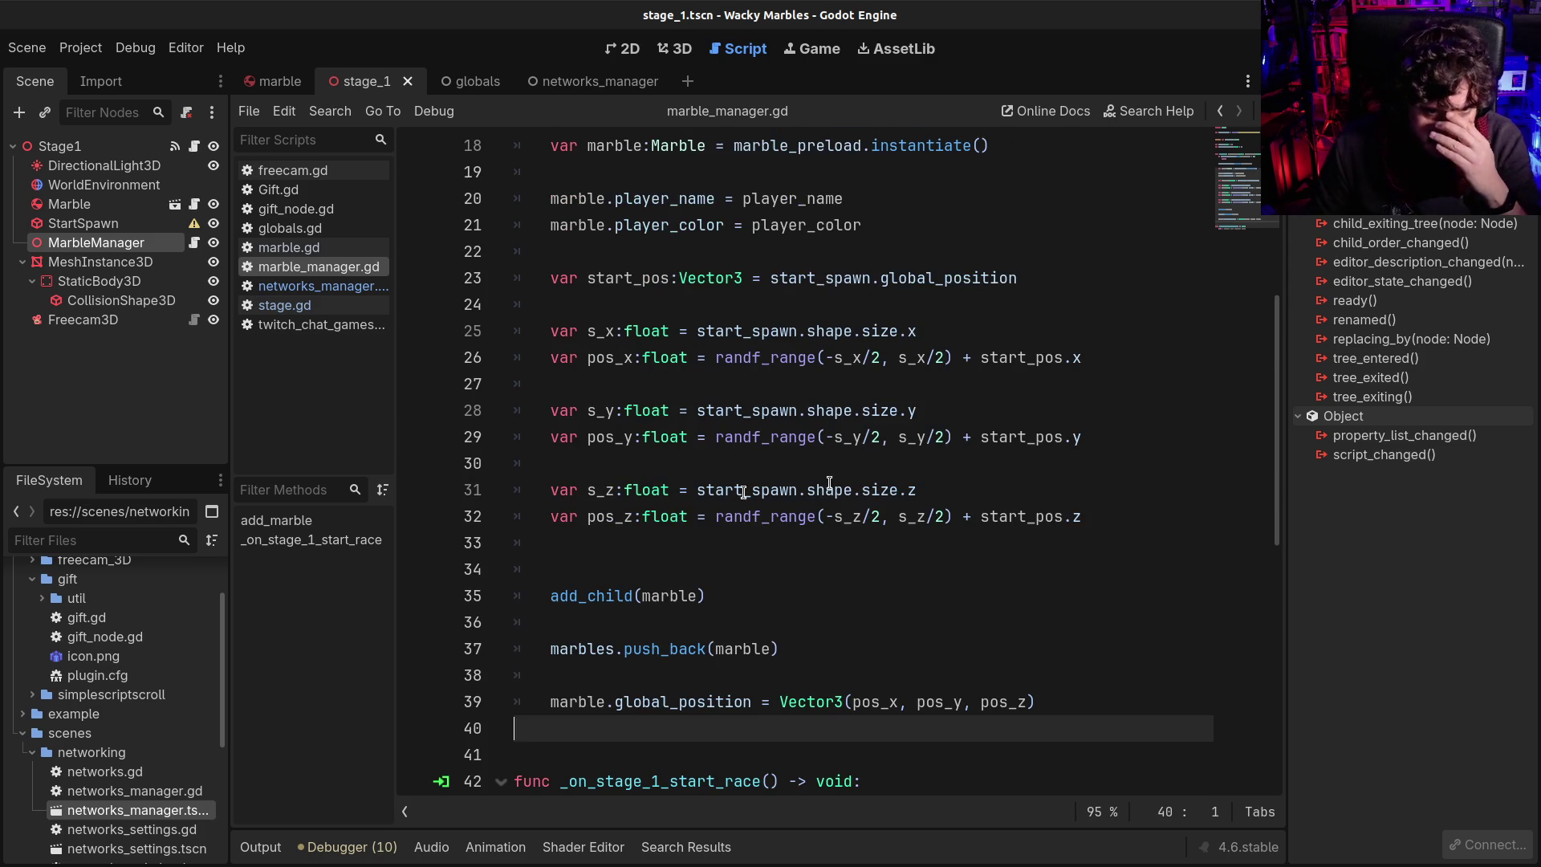
pyautogui.click(645, 566)
pyautogui.press('BackSpace')
pyautogui.press('BackSpace')
# Strip the tab indents from blank lines 19, 17 and 15, undoing an accidental deletion
pyautogui.click(607, 463)
pyautogui.click(571, 385)
pyautogui.click(564, 329)
pyautogui.press('BackSpace')
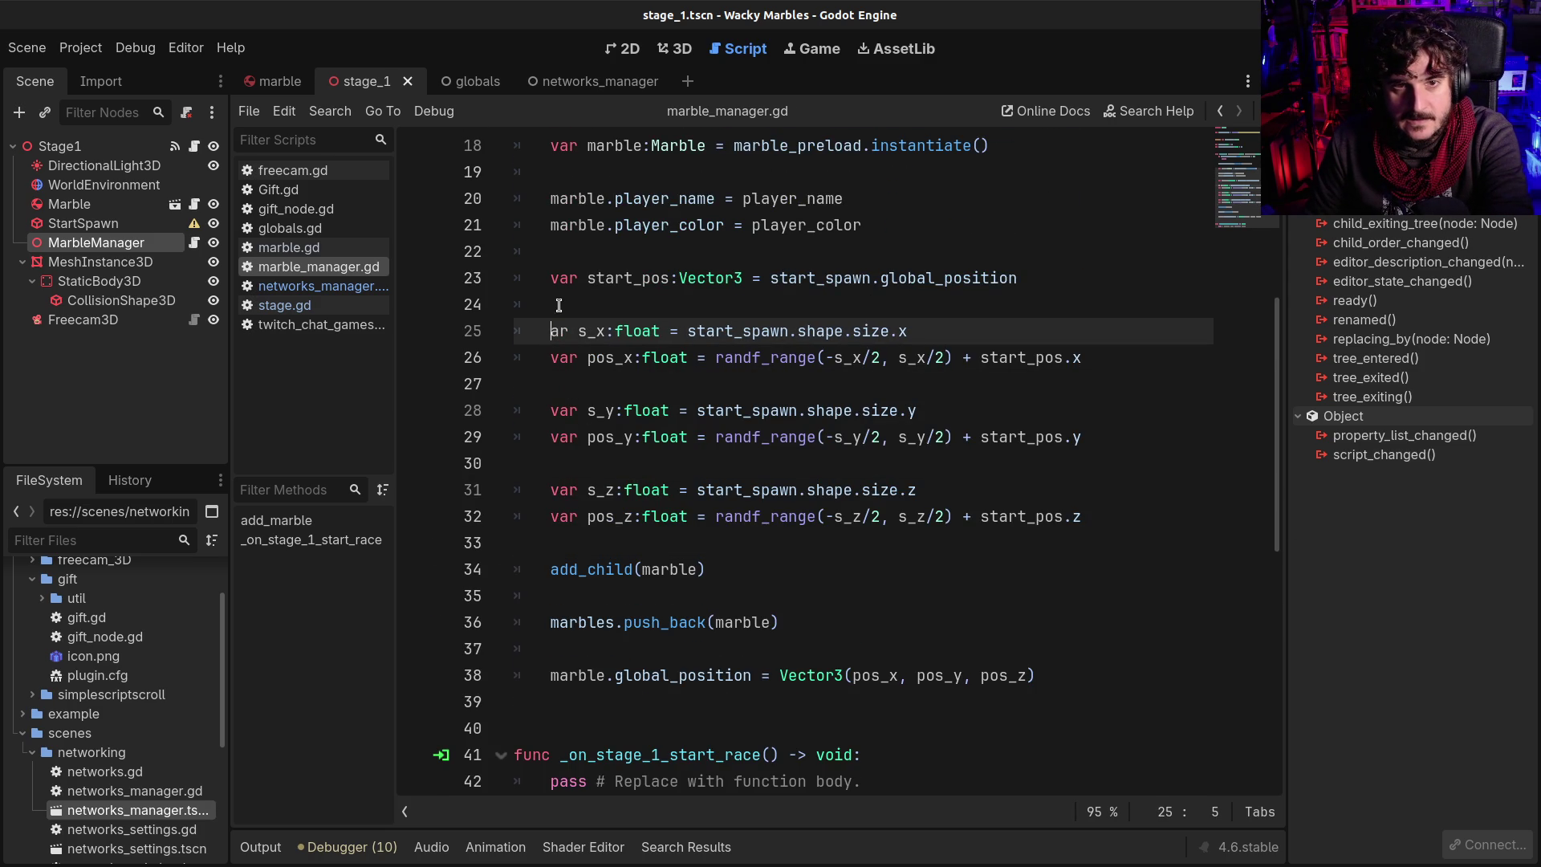
pyautogui.hotkey('ctrl', 'z')
pyautogui.click(564, 303)
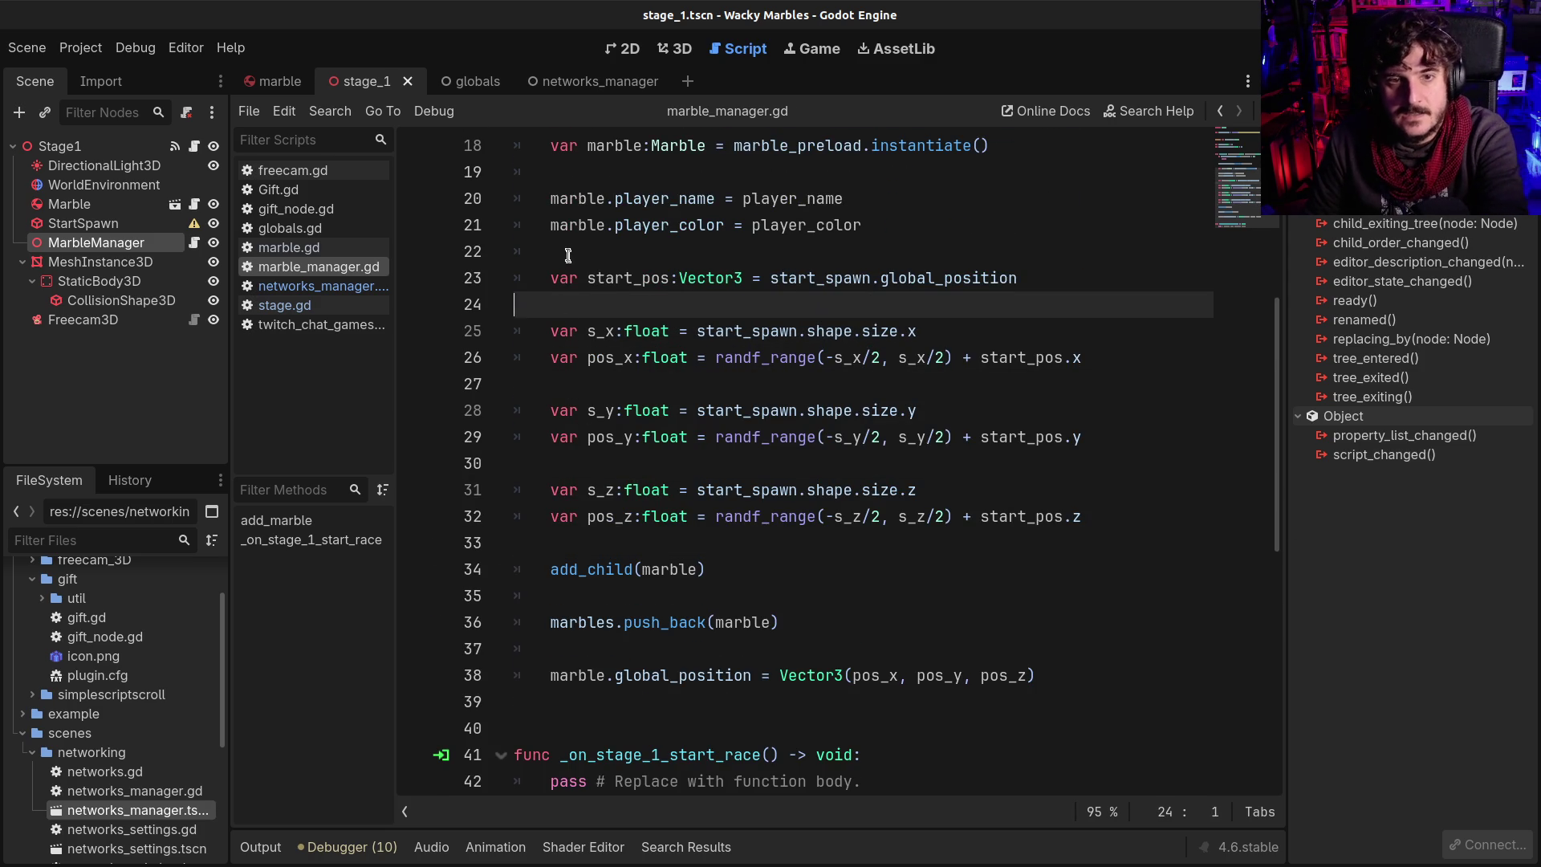
pyautogui.click(566, 251)
pyautogui.scroll(3, 565, 411)
pyautogui.click(565, 411)
pyautogui.press('BackSpace')
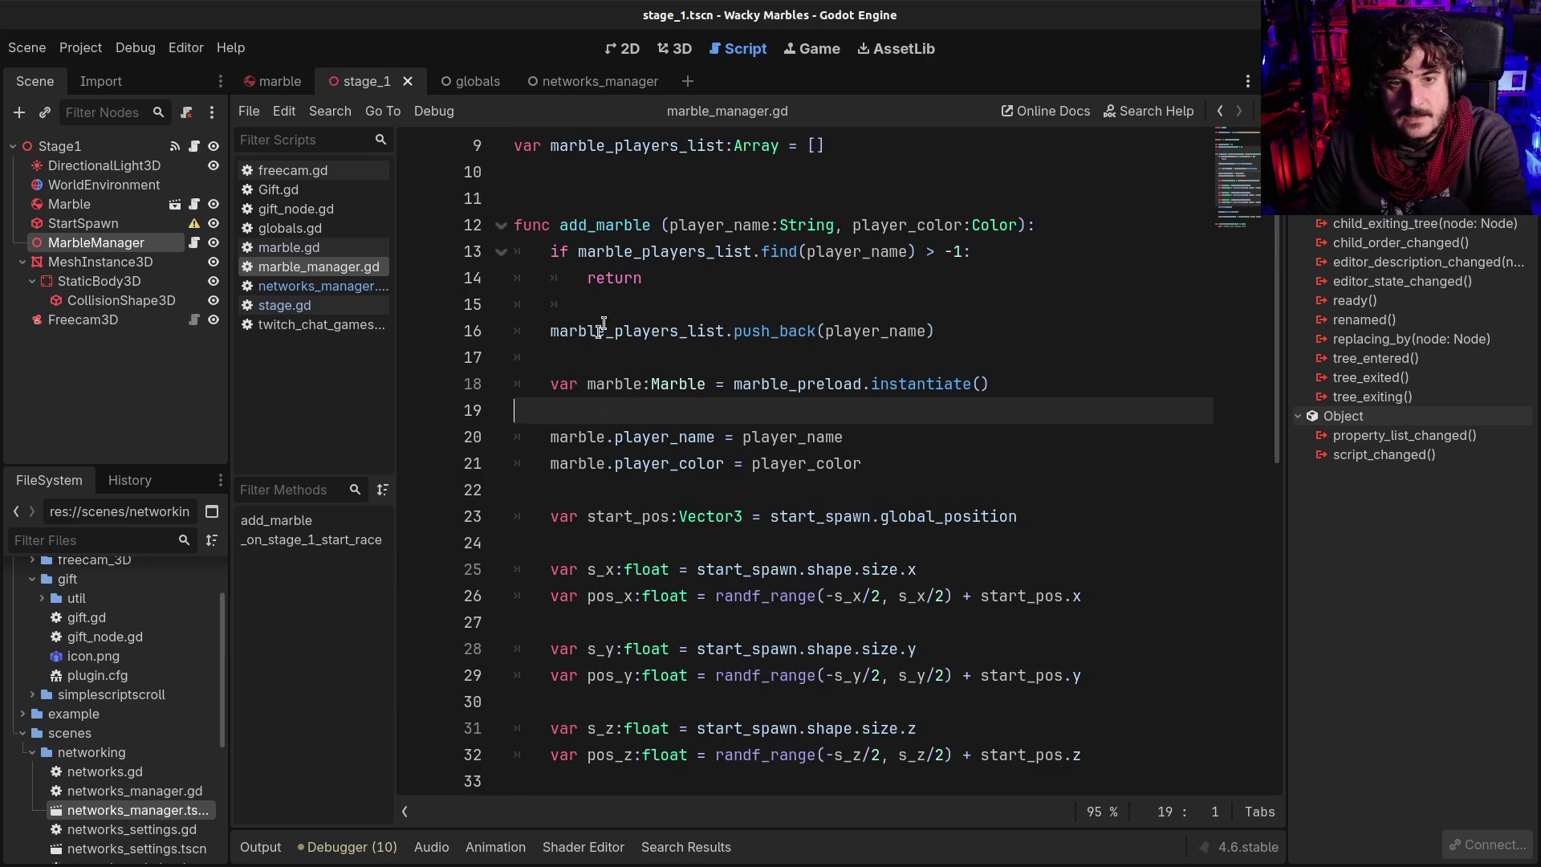
pyautogui.click(594, 353)
pyautogui.press('BackSpace')
pyautogui.click(575, 310)
pyautogui.press('BackSpace')
pyautogui.press('BackSpace')
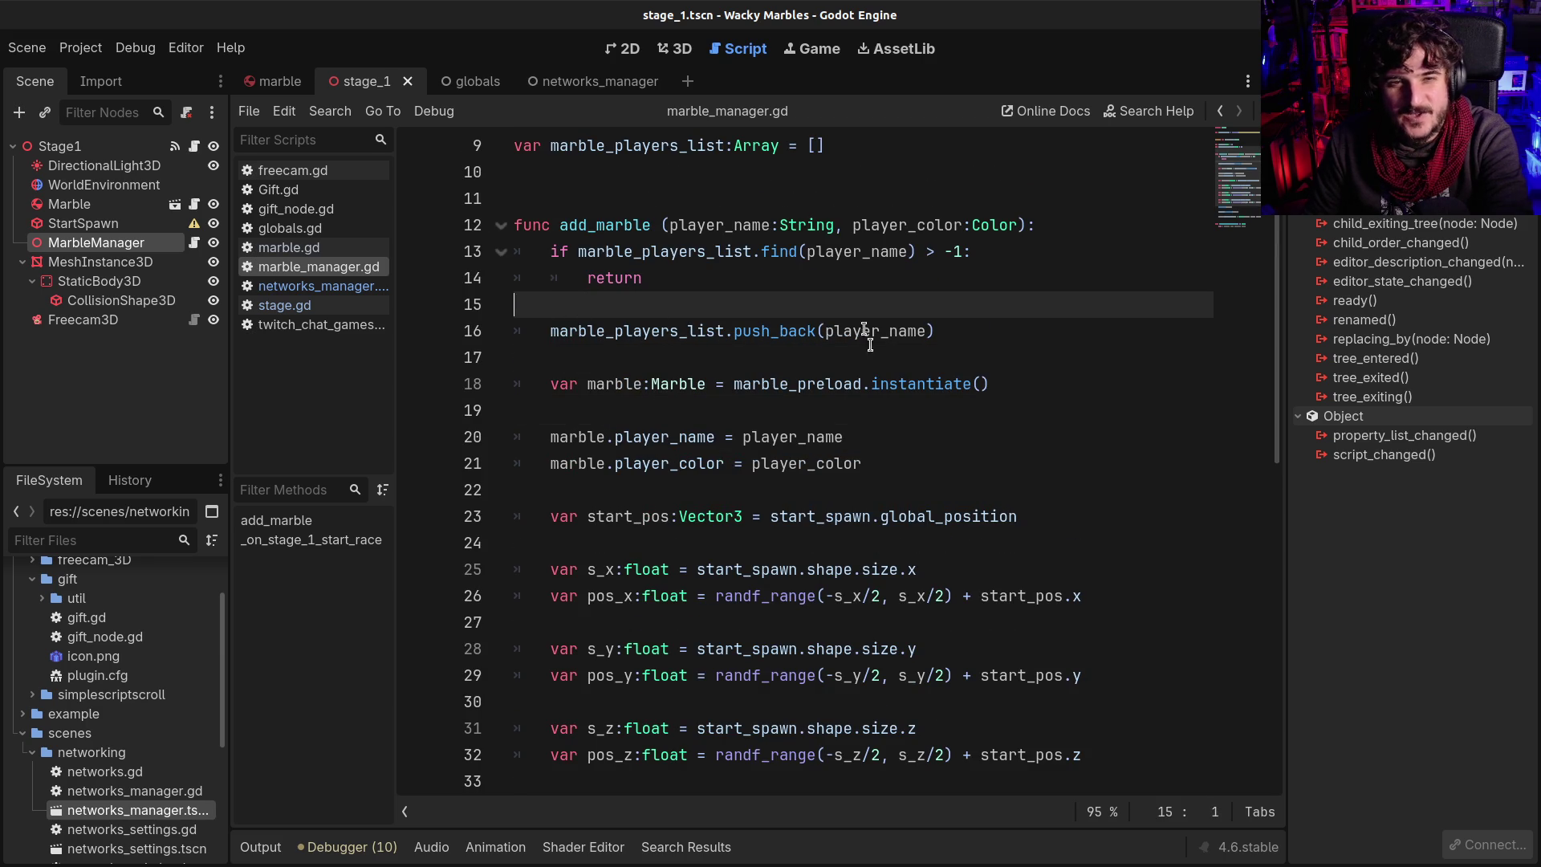
# Remove the indents on blank lines 37 and 35 and save the script
pyautogui.scroll(-3, 829, 406)
pyautogui.scroll(-2, 829, 405)
pyautogui.click(590, 490)
pyautogui.press('BackSpace')
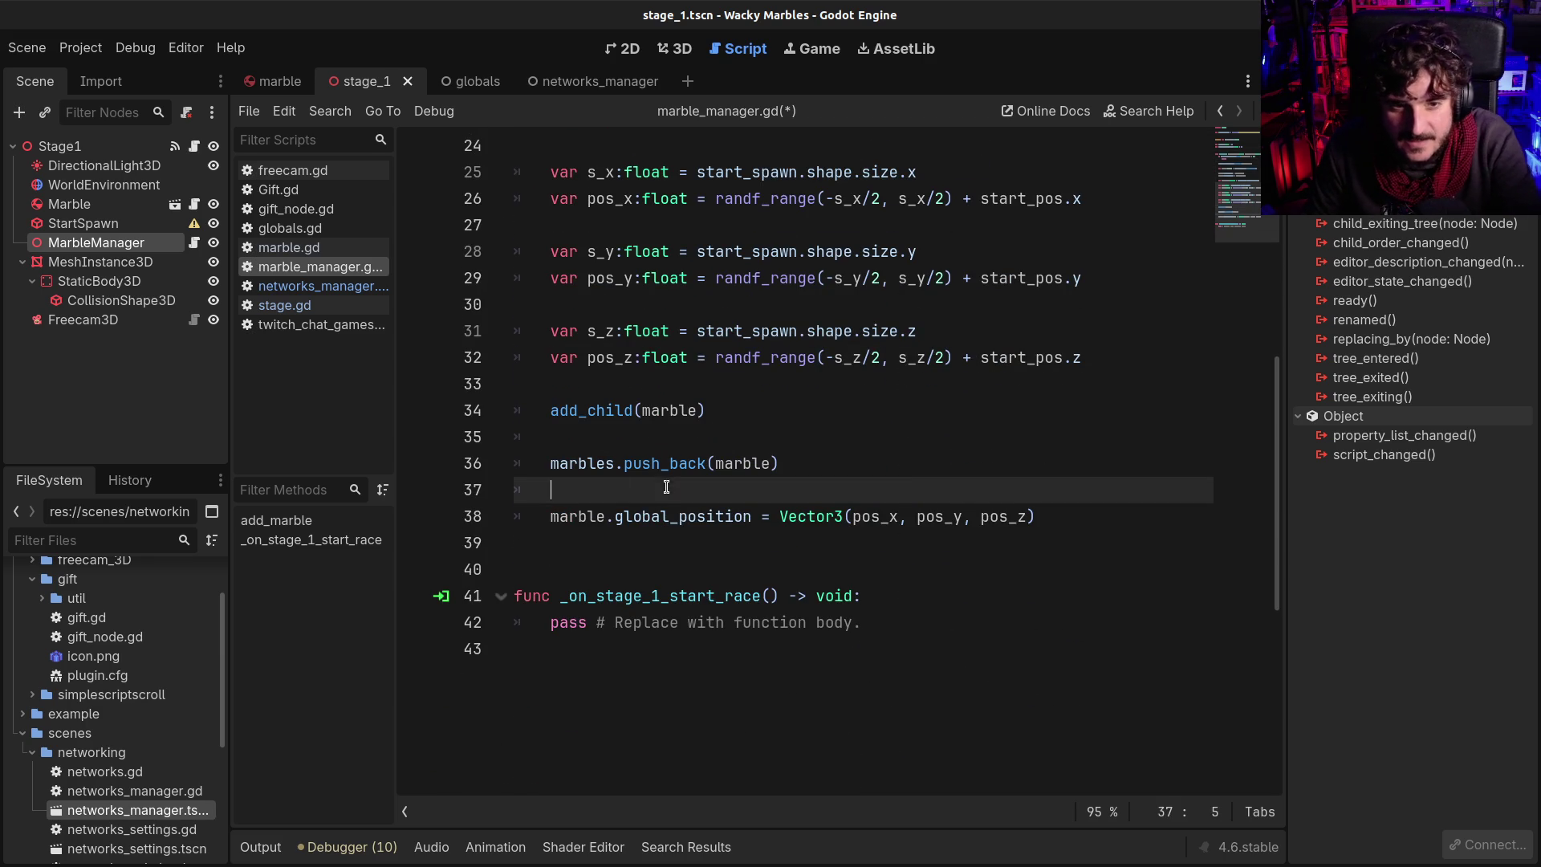
pyautogui.click(587, 453)
pyautogui.click(587, 447)
pyautogui.press('BackSpace')
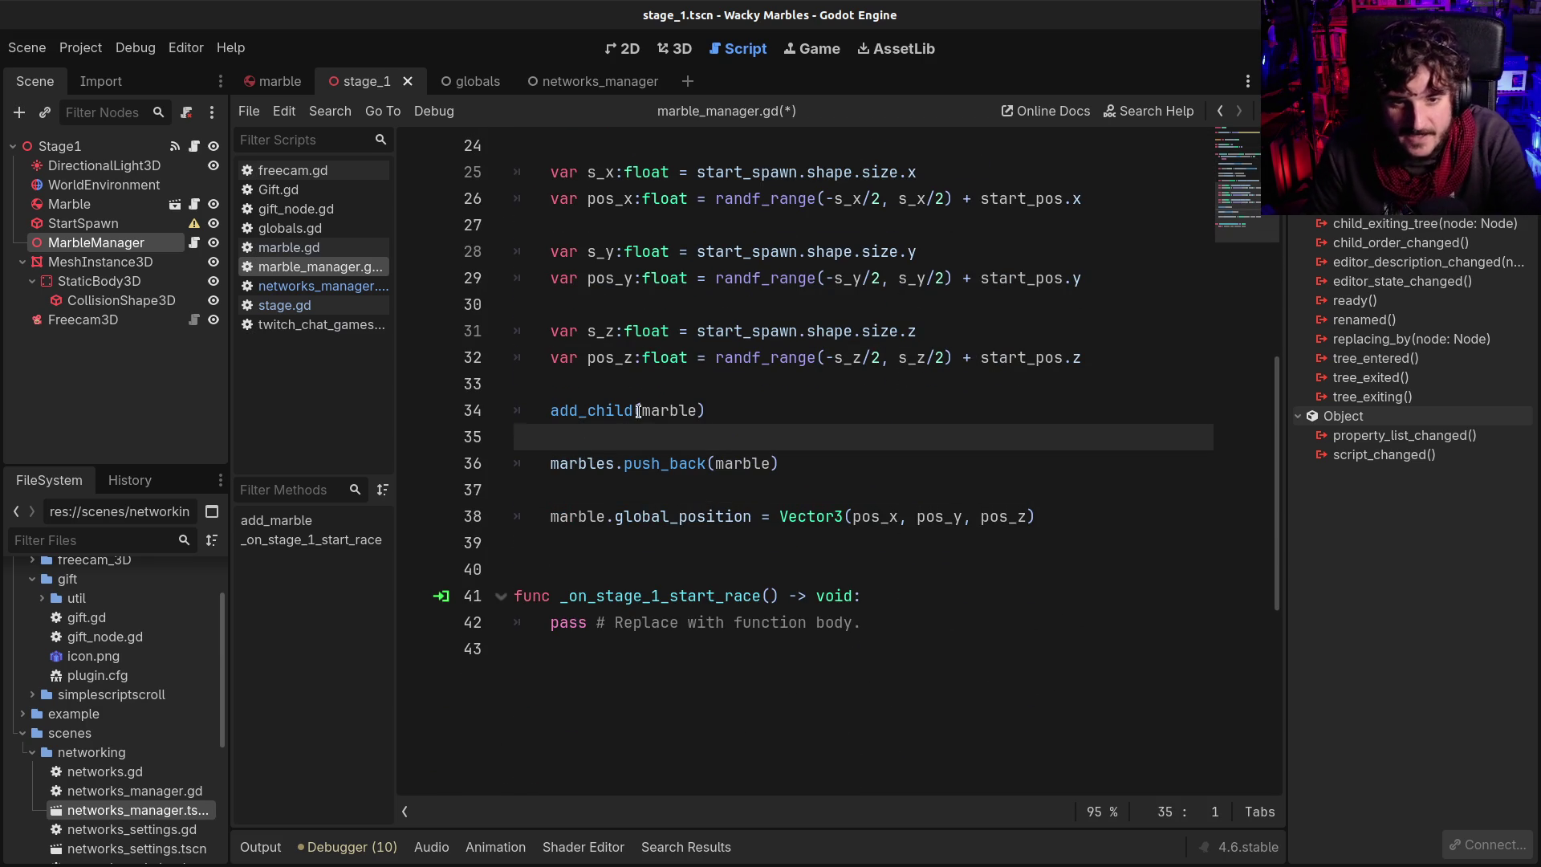
pyautogui.hotkey('ctrl', 's')
# Select the Stage1 node and show its signals
pyautogui.moveTo(532, 625); pyautogui.dragTo(859, 622)
pyautogui.click(859, 622)
pyautogui.click(140, 143)
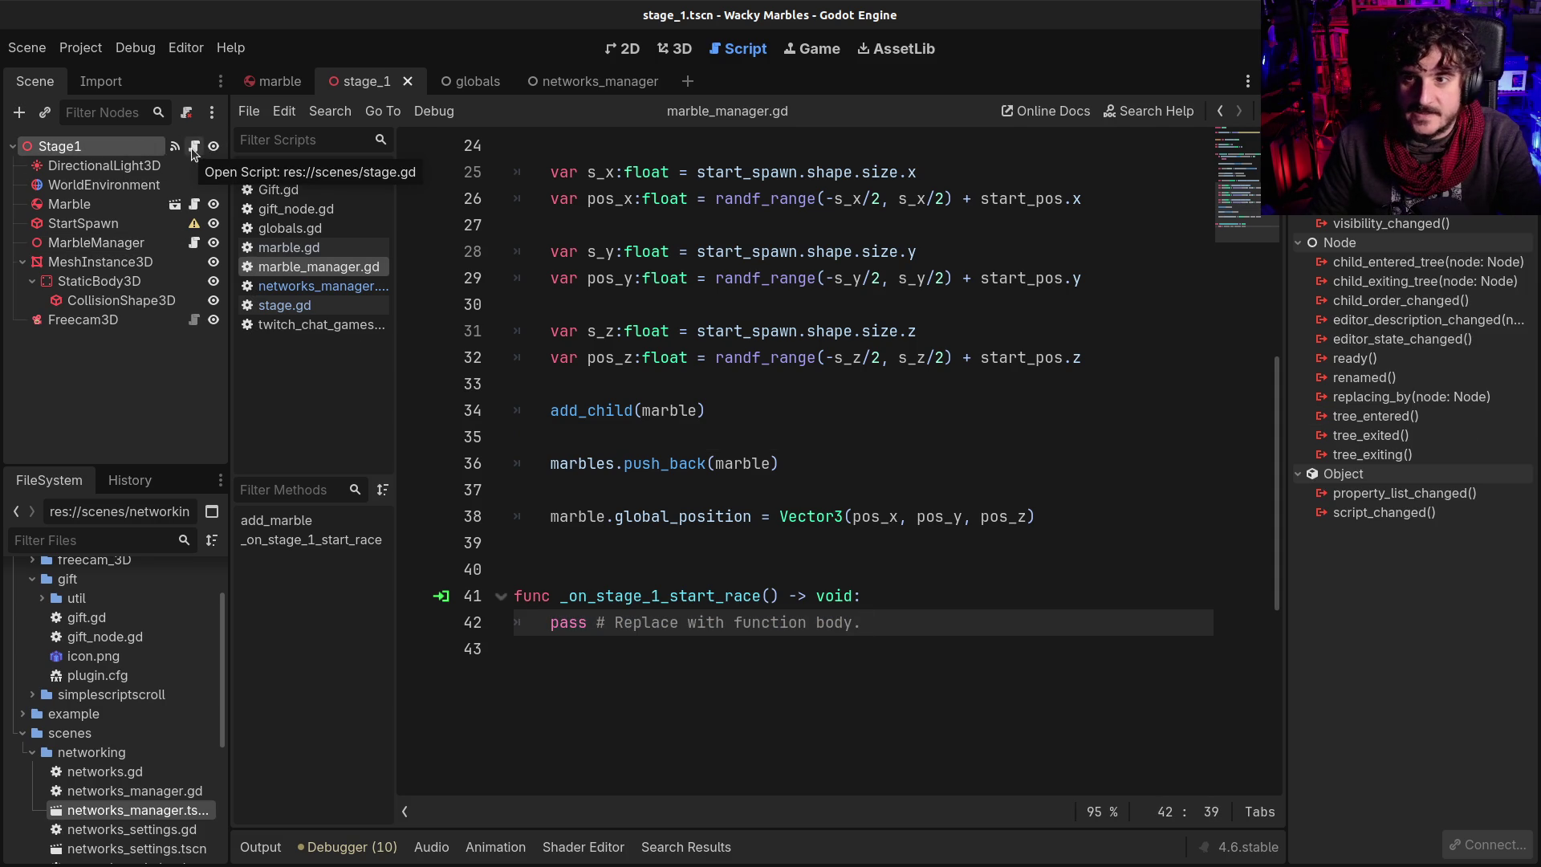
# Connect Stage1's start_race signal to the Marble node with receiver _on_start_race
pyautogui.click(1389, 184)
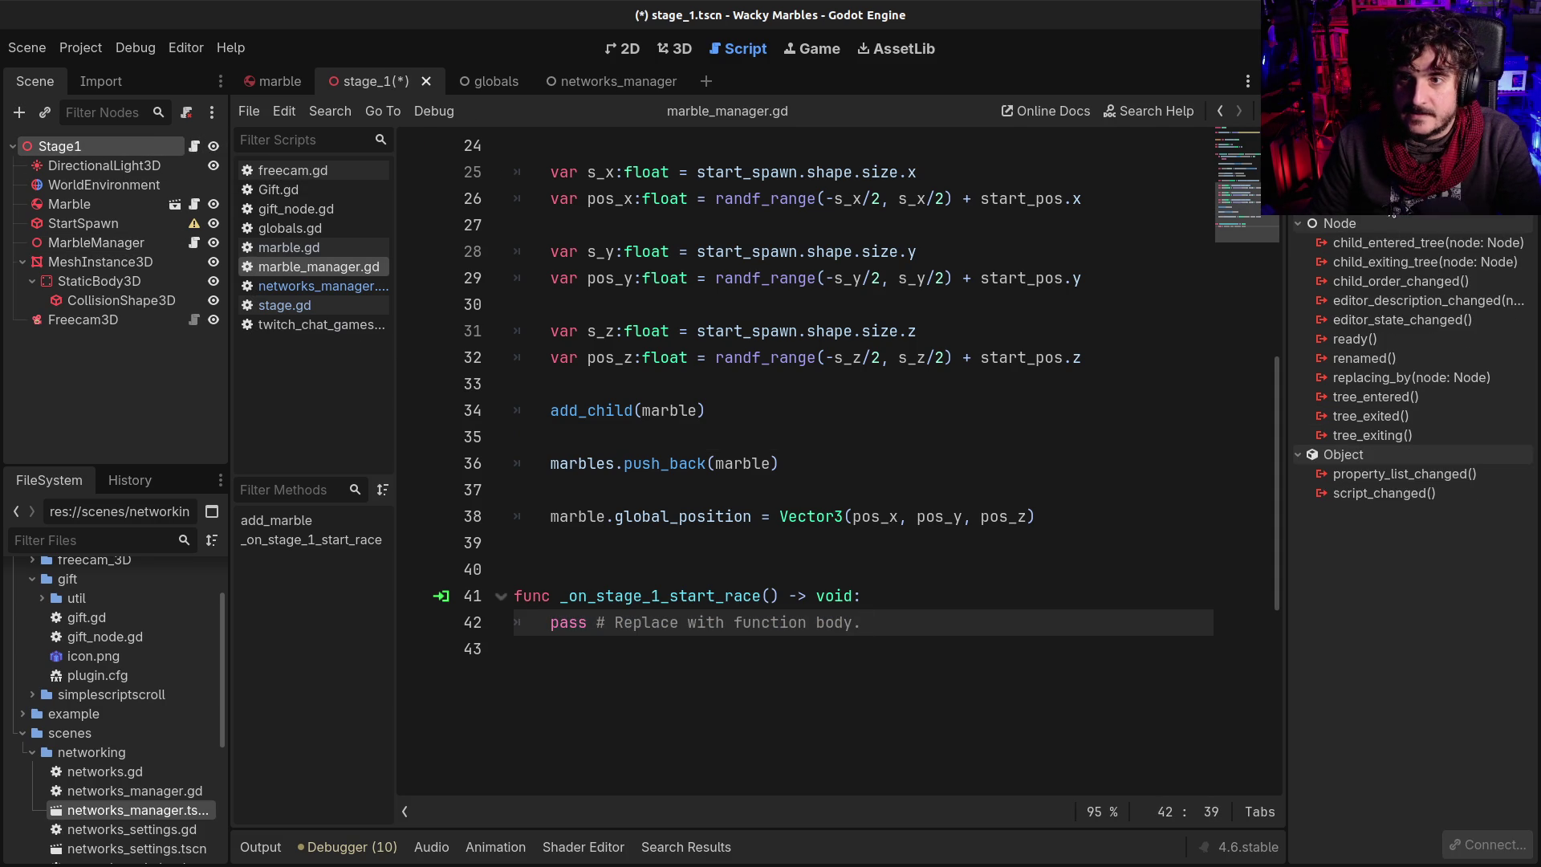
pyautogui.doubleClick(1364, 204)
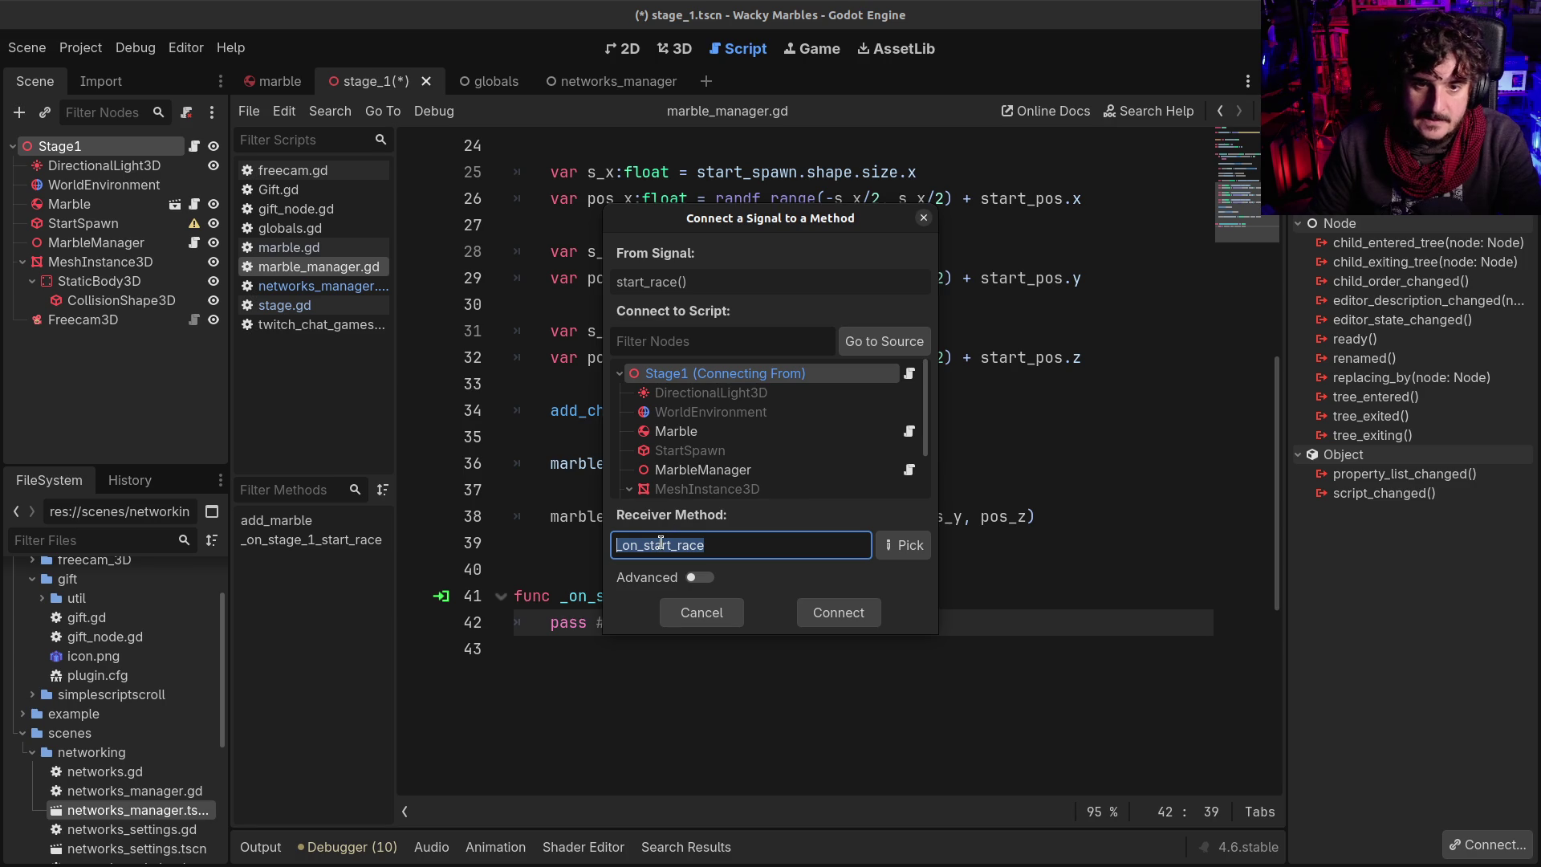
pyautogui.press('Escape')
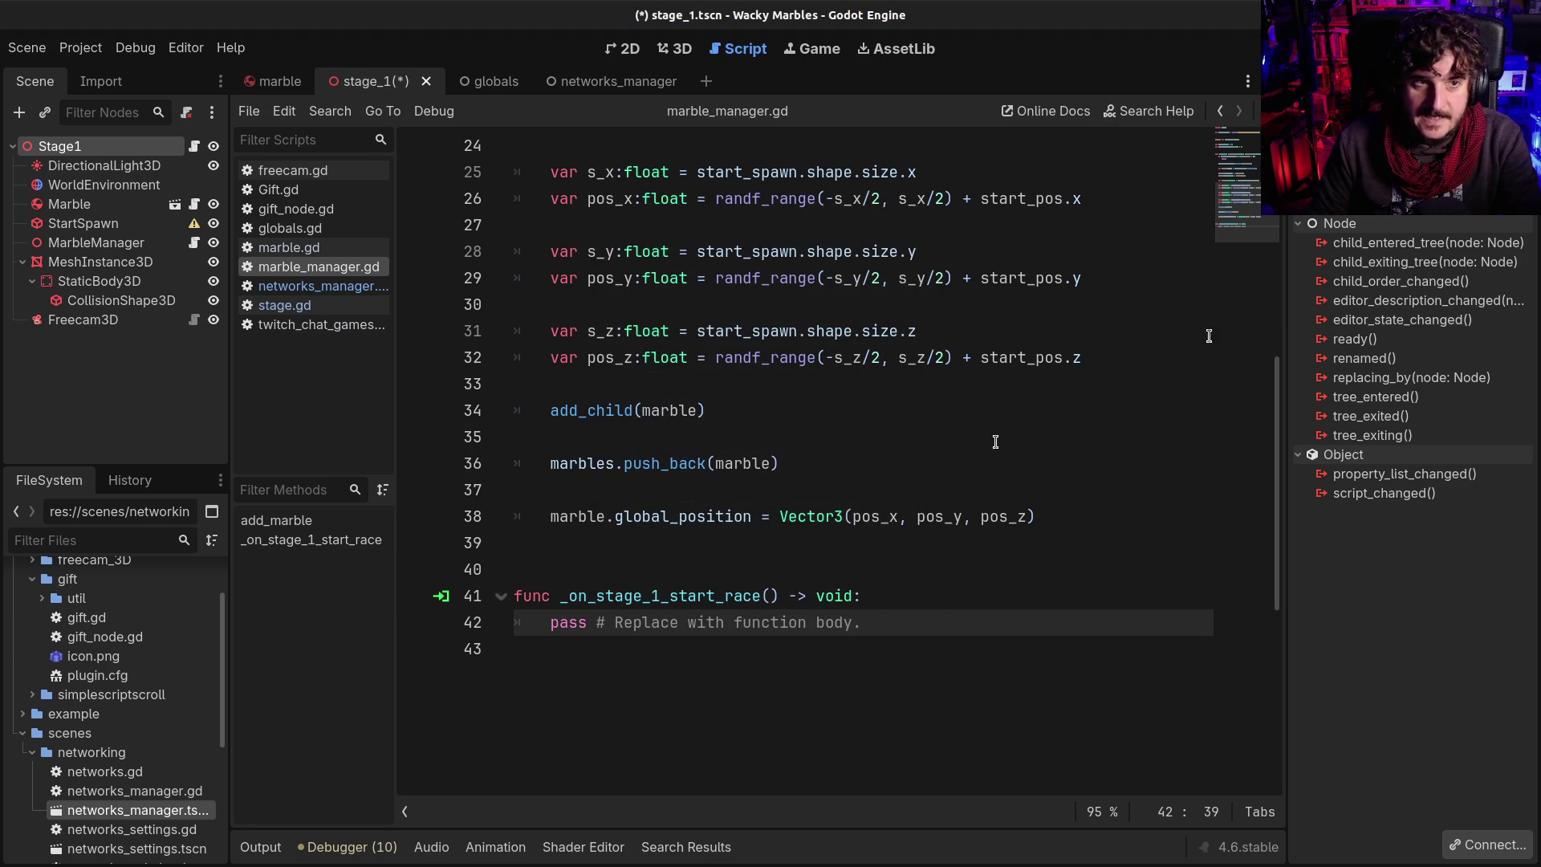
pyautogui.doubleClick(1365, 204)
pyautogui.click(676, 431)
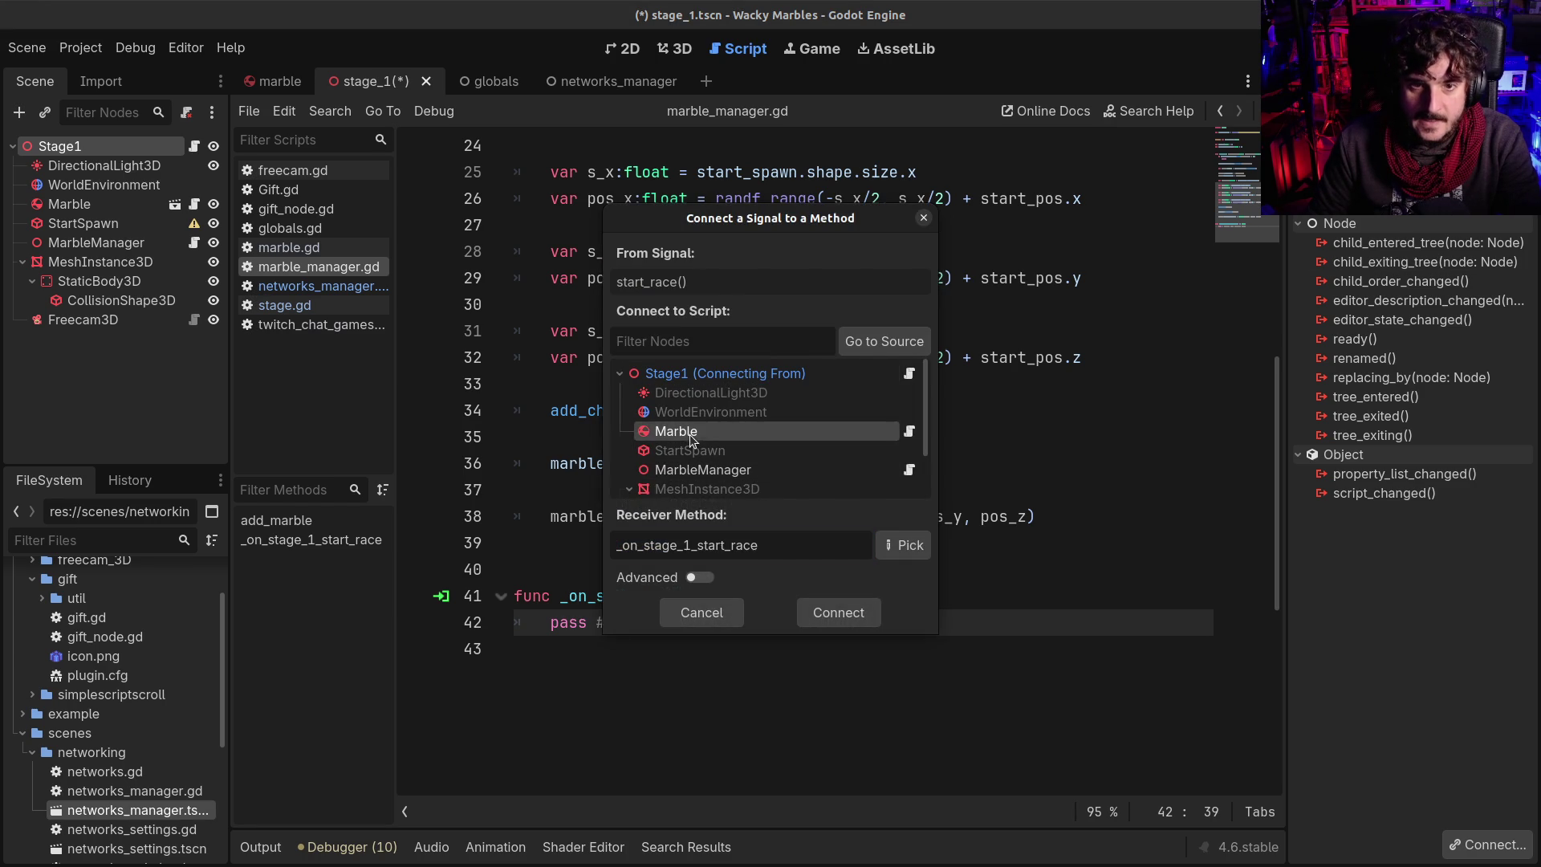
pyautogui.click(691, 545)
pyautogui.press('BackSpace')
pyautogui.press('BackSpace')
pyautogui.press('BackSpace')
pyautogui.press('BackSpace')
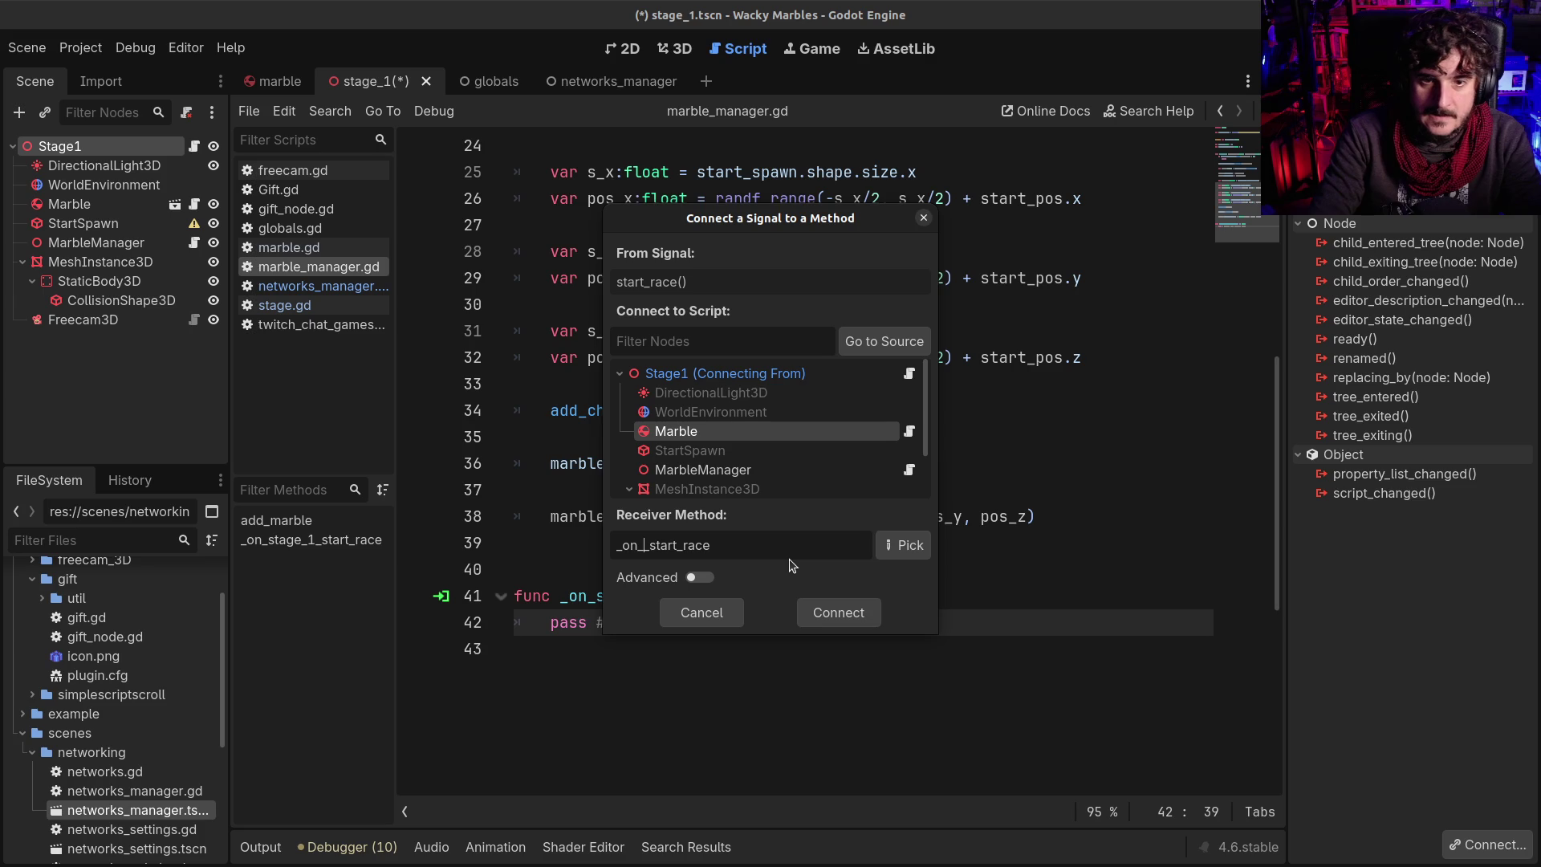
pyautogui.press('Return')
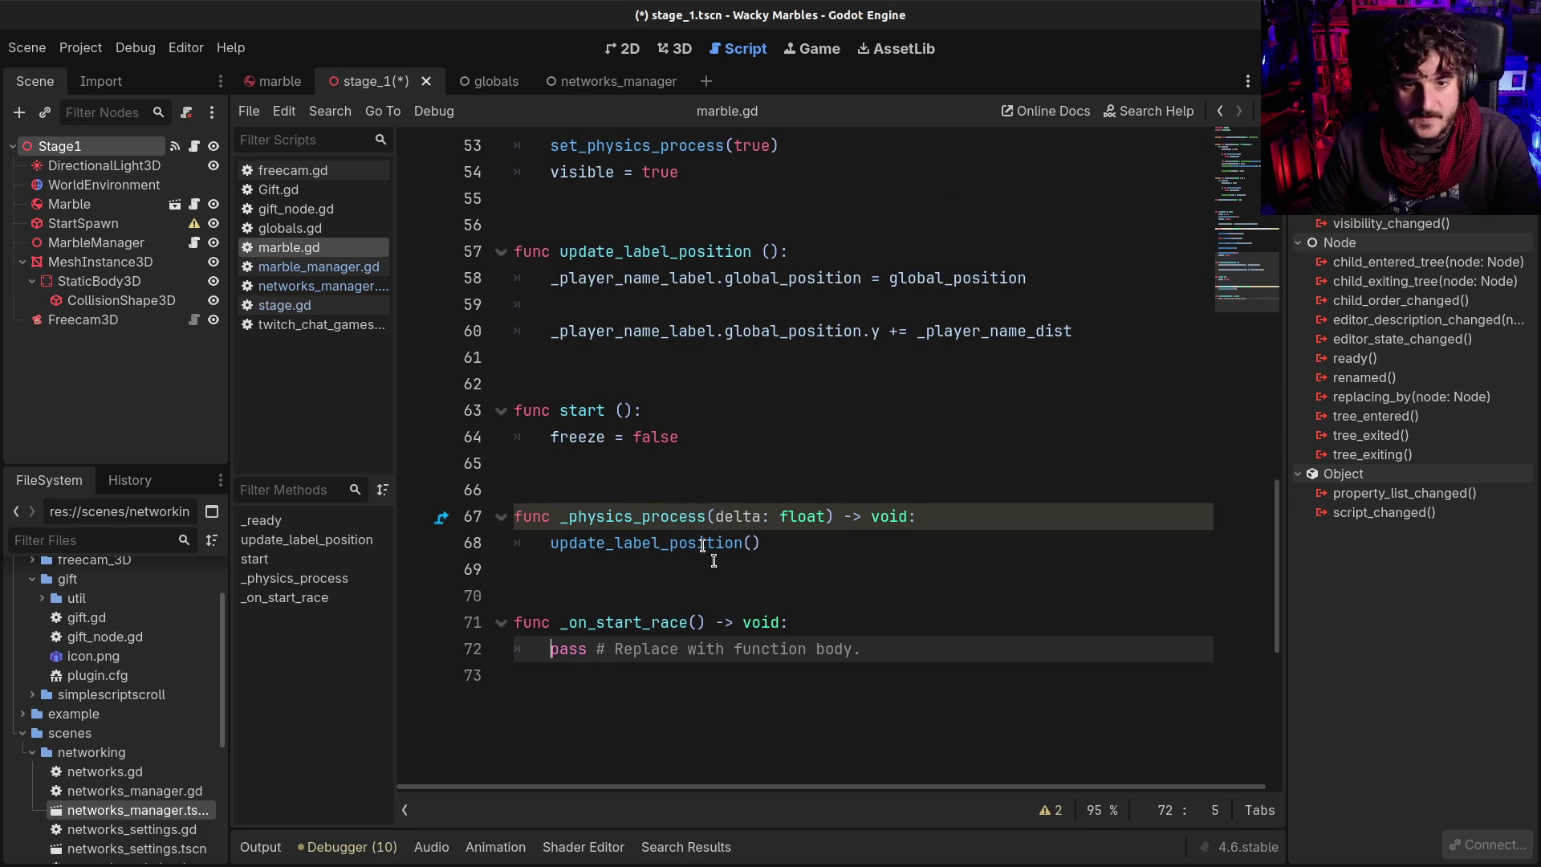
# Disconnect start_race from Marble, delete its _on_start_race function in marble.gd, and save
pyautogui.rightClick(1356, 217)
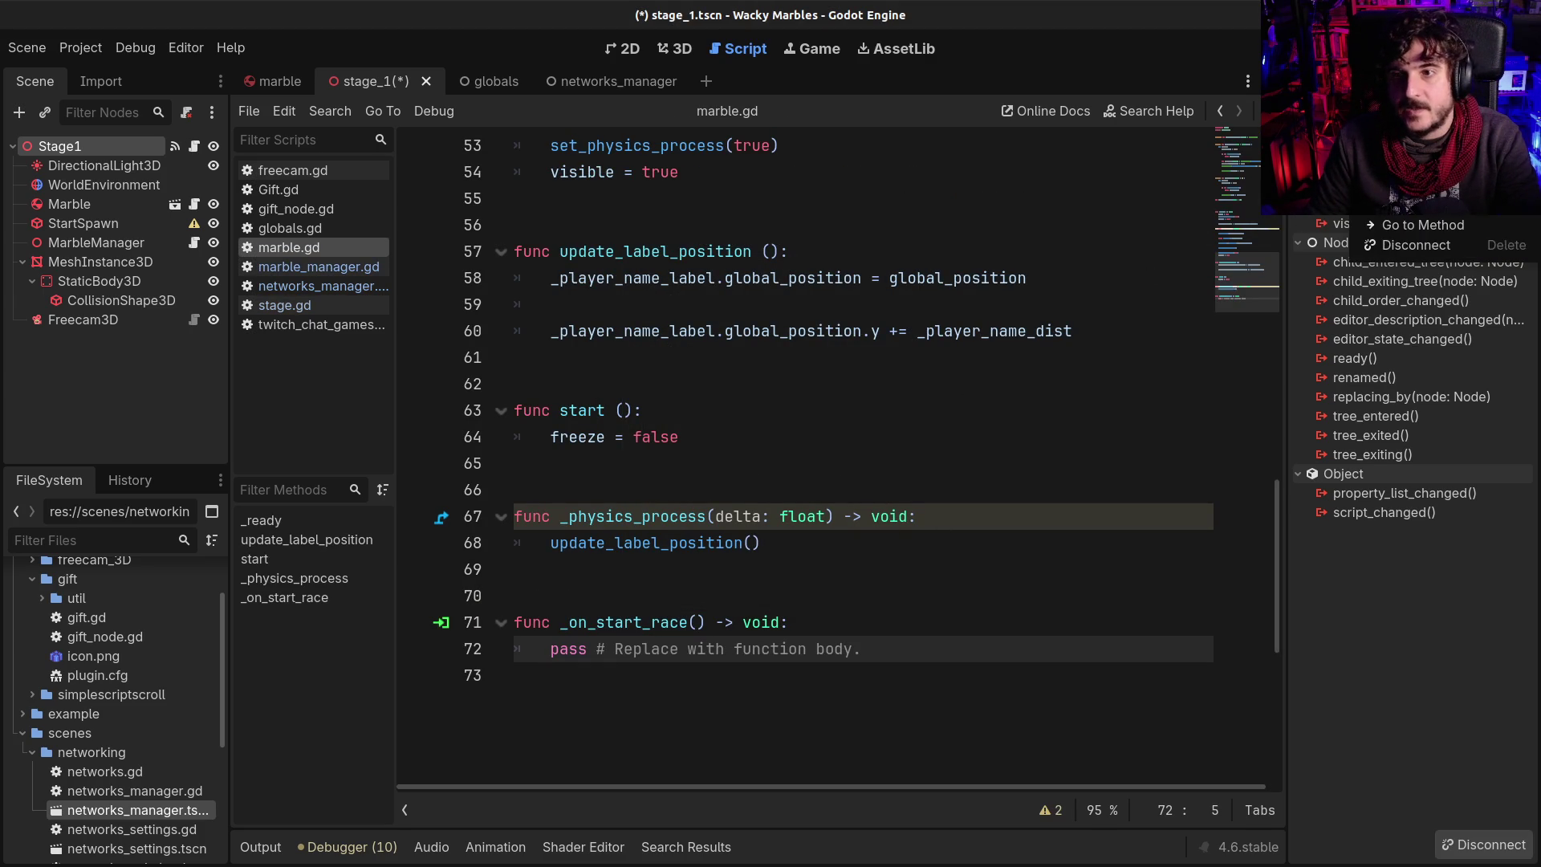
pyautogui.click(1409, 245)
pyautogui.moveTo(585, 677); pyautogui.dragTo(516, 622)
pyautogui.press('BackSpace')
pyautogui.hotkey('ctrl', 's')
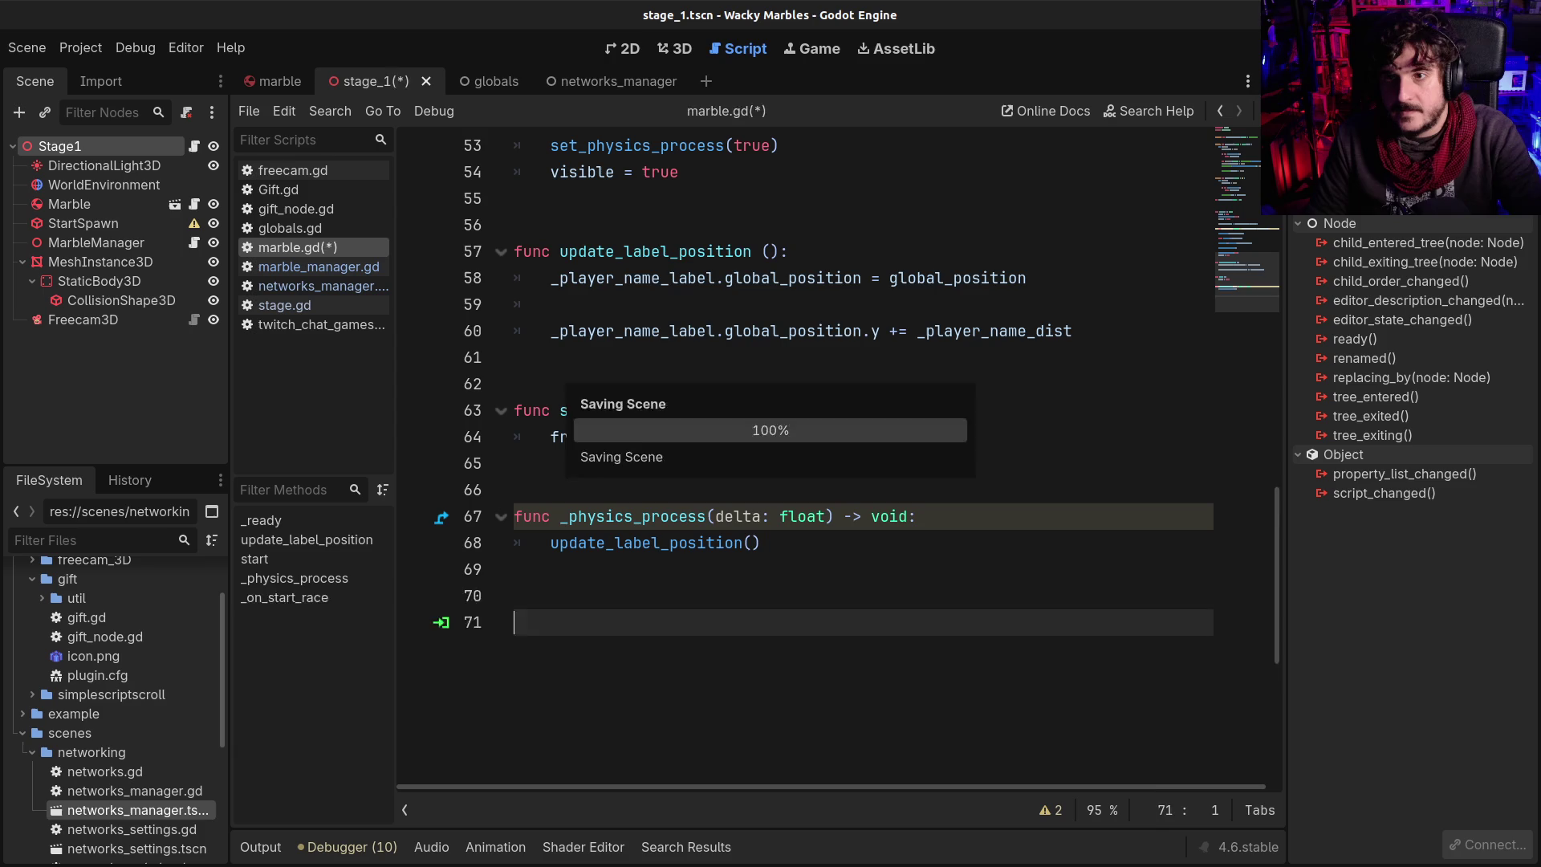
# Connect start_race to MarbleManager with the receiver method renamed to _on_start_race
pyautogui.doubleClick(1356, 217)
pyautogui.click(703, 469)
pyautogui.click(691, 545)
pyautogui.press('BackSpace')
pyautogui.press('BackSpace')
pyautogui.press('BackSpace')
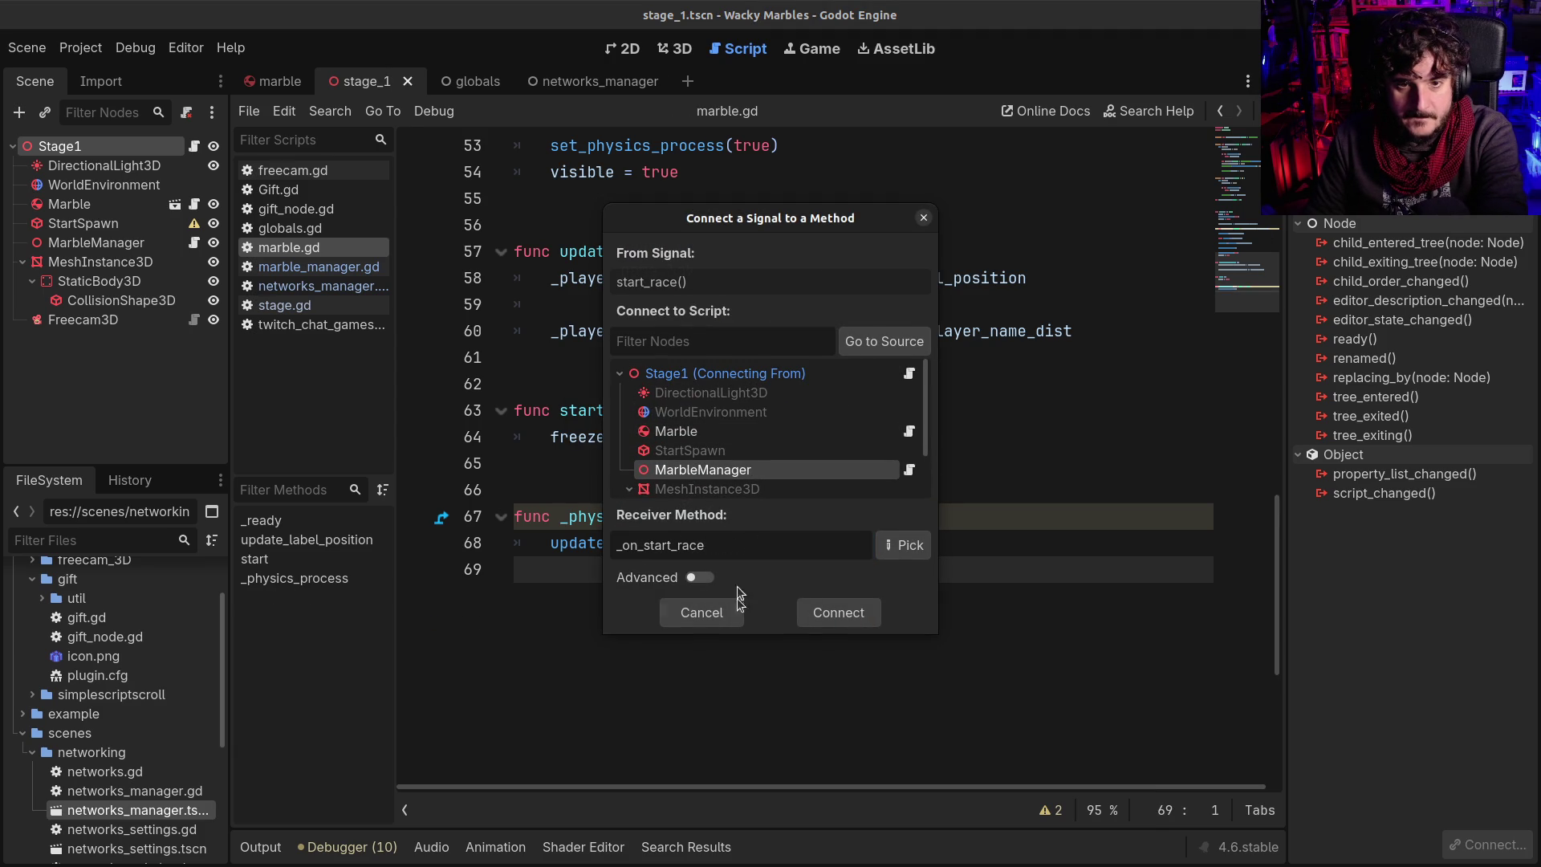
pyautogui.click(827, 604)
pyautogui.moveTo(842, 569); pyautogui.dragTo(842, 489)
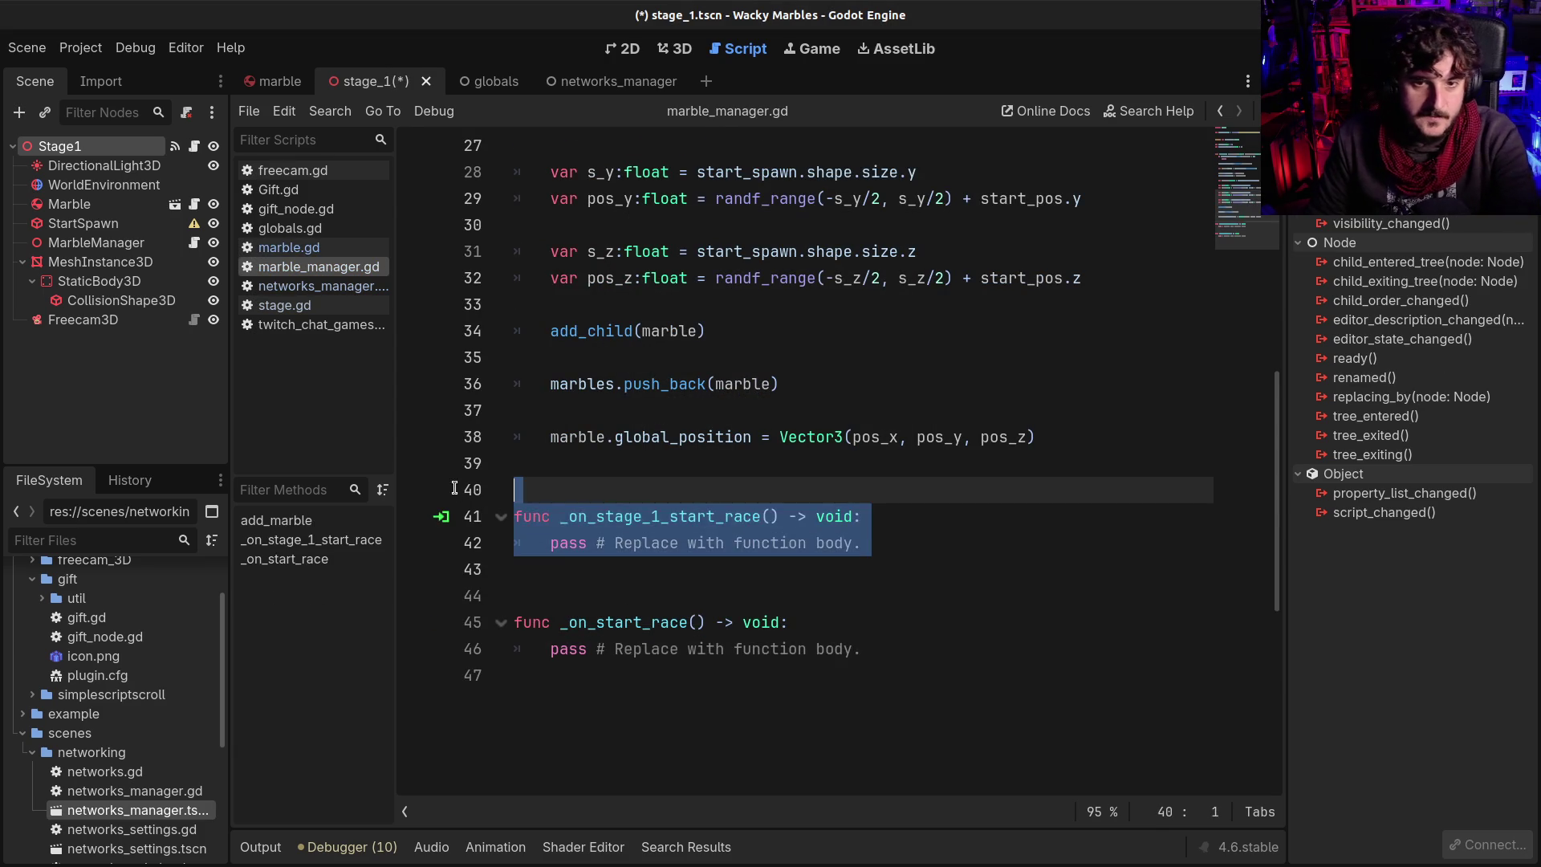
# Replace _on_stage_1_start_race with unfreeze_marbles(), looping over marbles setting marble.freeze = false
pyautogui.press('BackSpace')
pyautogui.press('BackSpace')
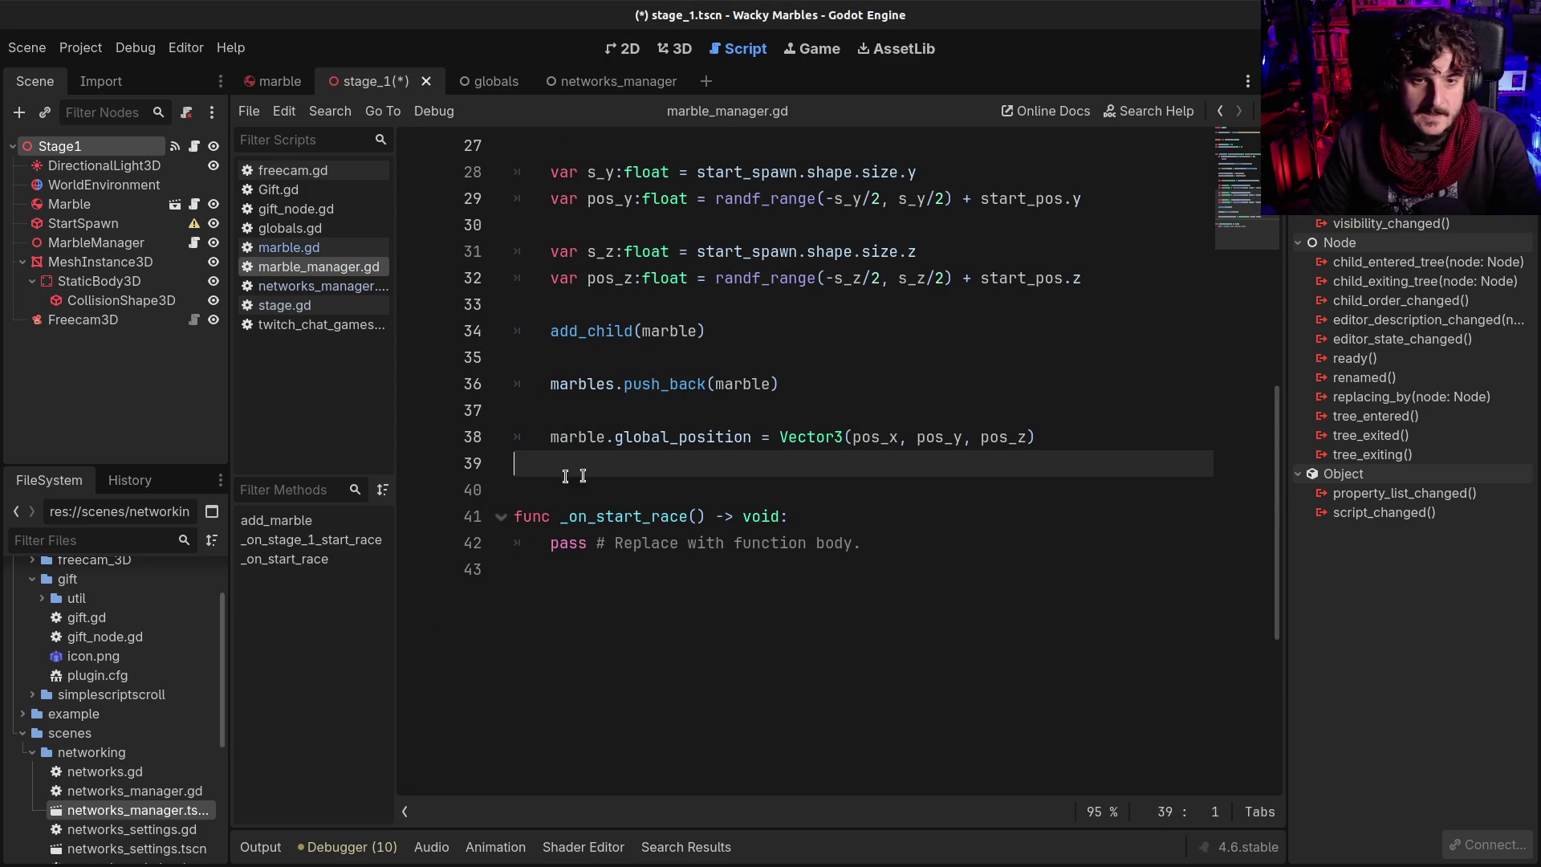
pyautogui.scroll(7, 1018, 499)
pyautogui.scroll(-6, 1019, 499)
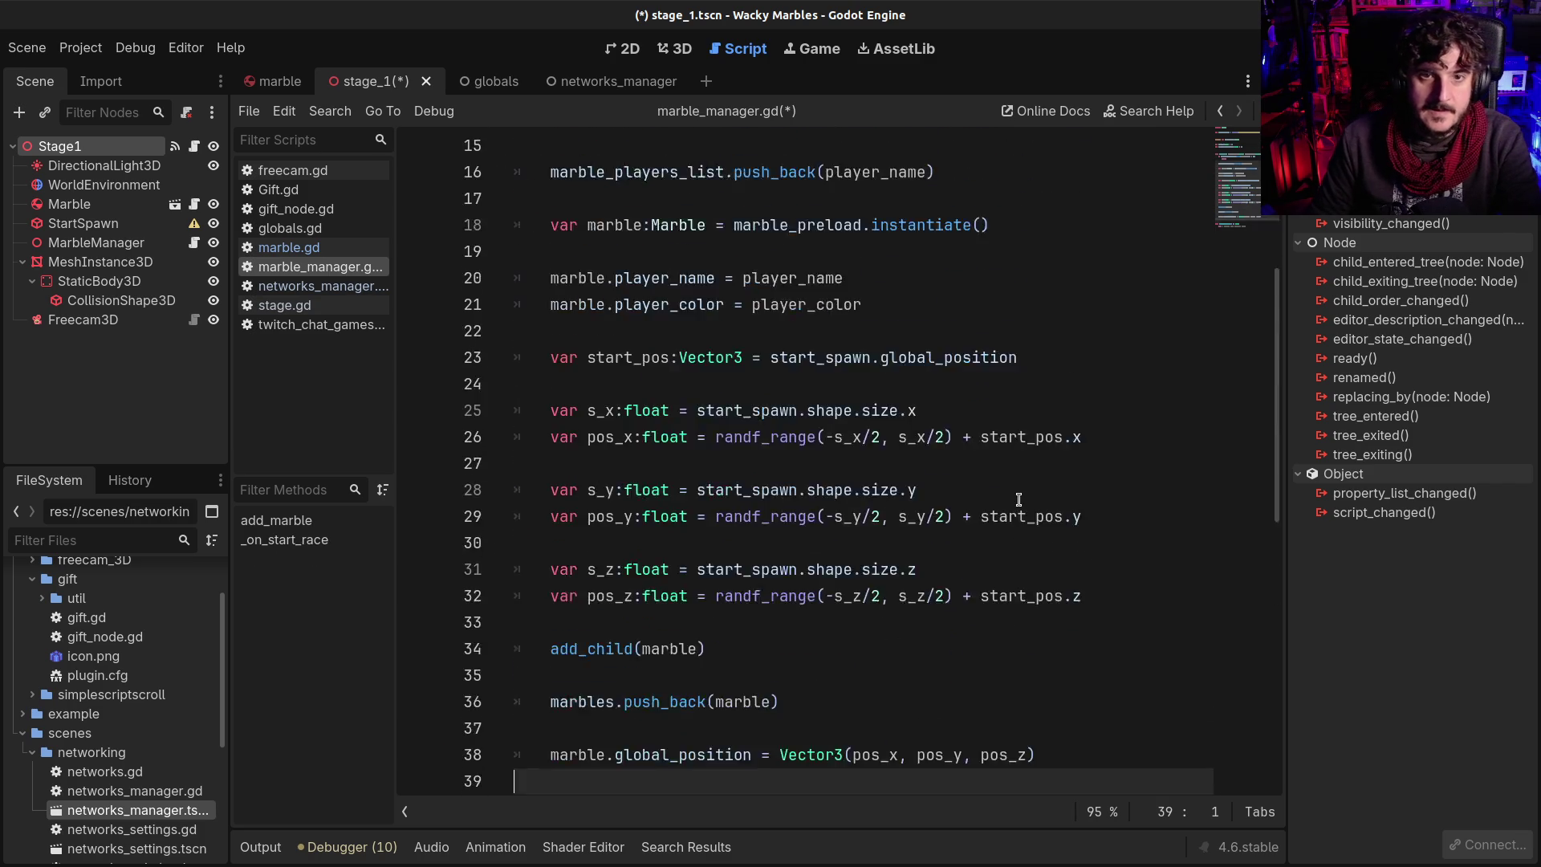
pyautogui.press('Return')
pyautogui.press('Return')
pyautogui.write('func ')
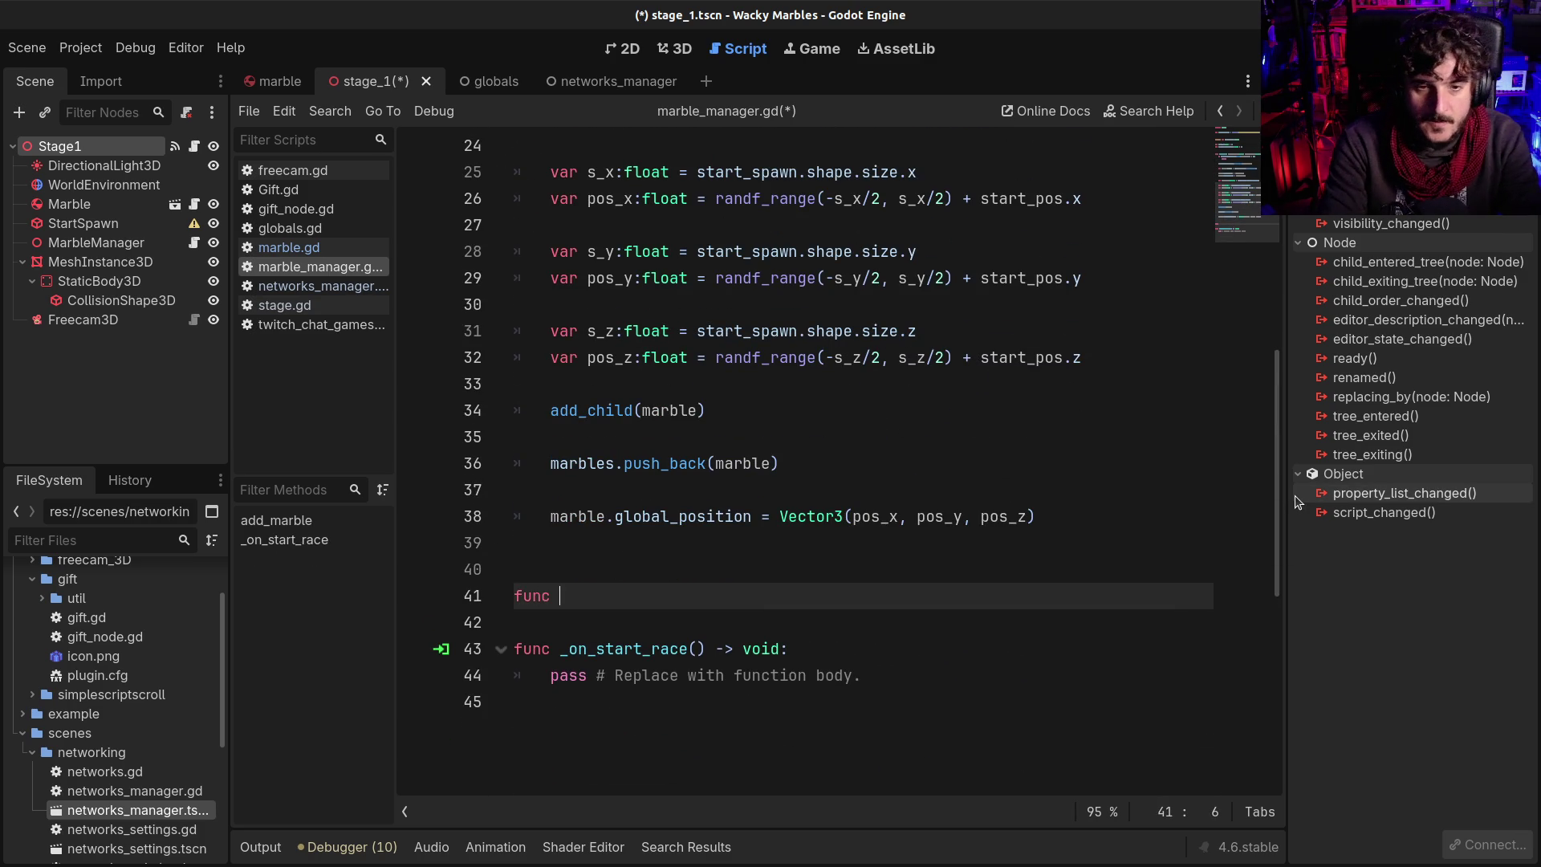
pyautogui.write('unfree')
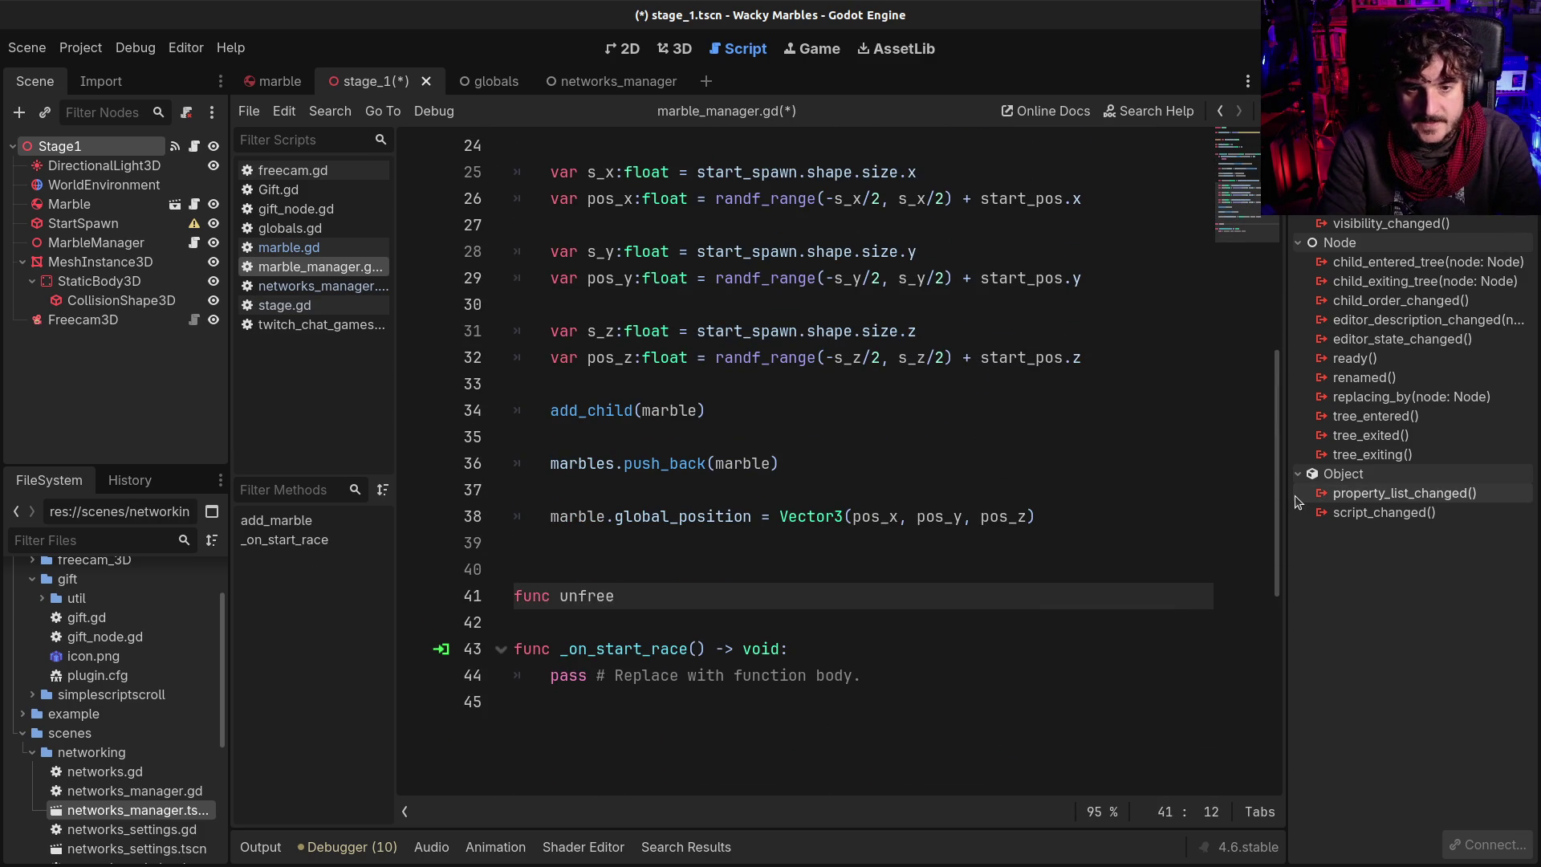
pyautogui.write('ze_marbles ():L')
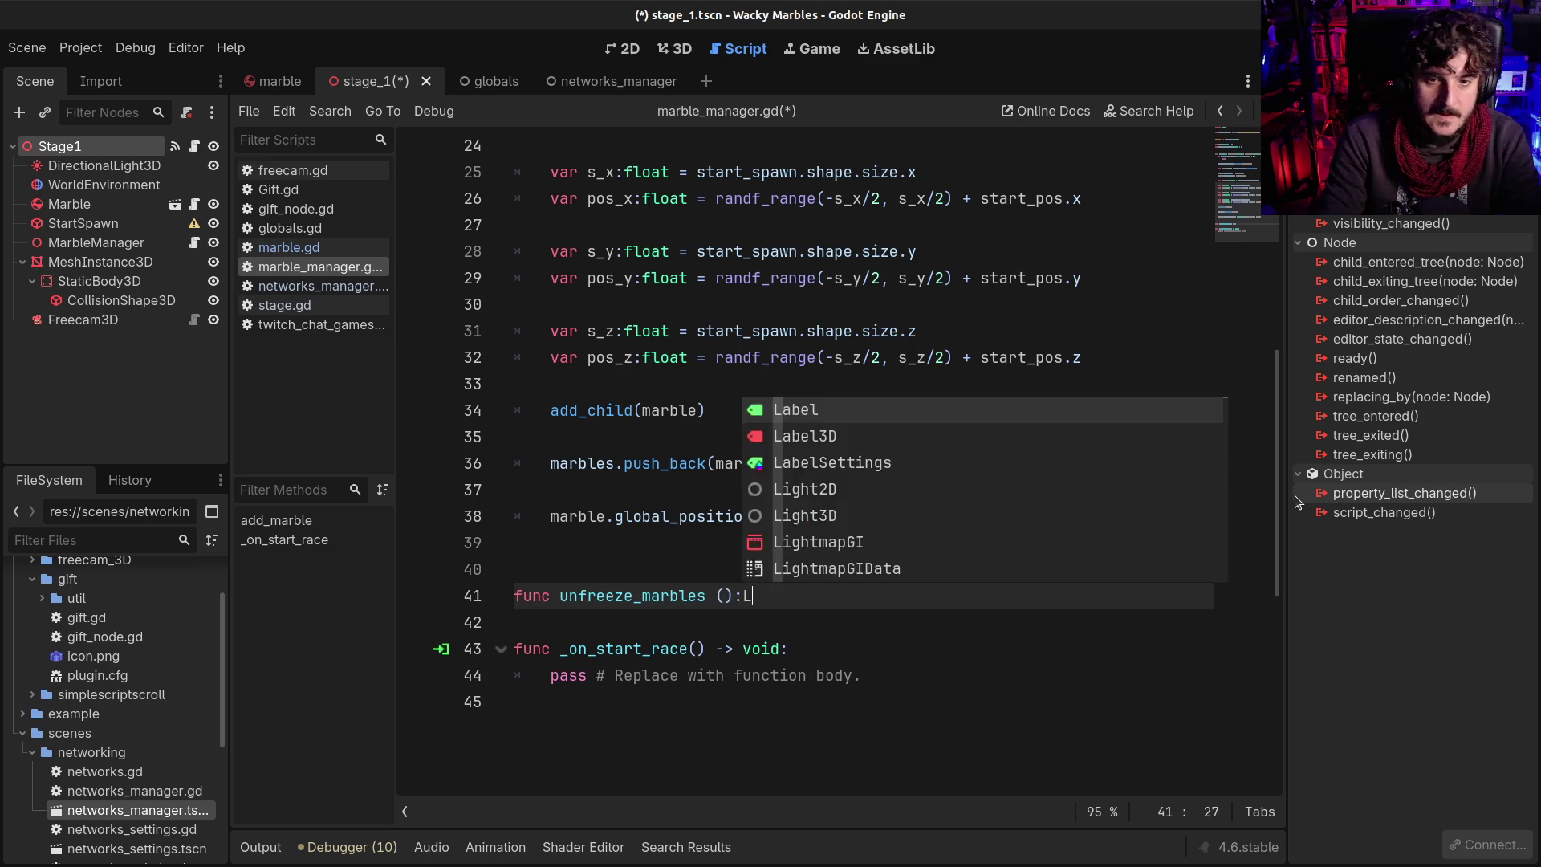
pyautogui.press('BackSpace')
pyautogui.press('Return')
pyautogui.write('for marble in marbles:')
pyautogui.press('Return')
pyautogui.write('marble.')
pyautogui.write('free')
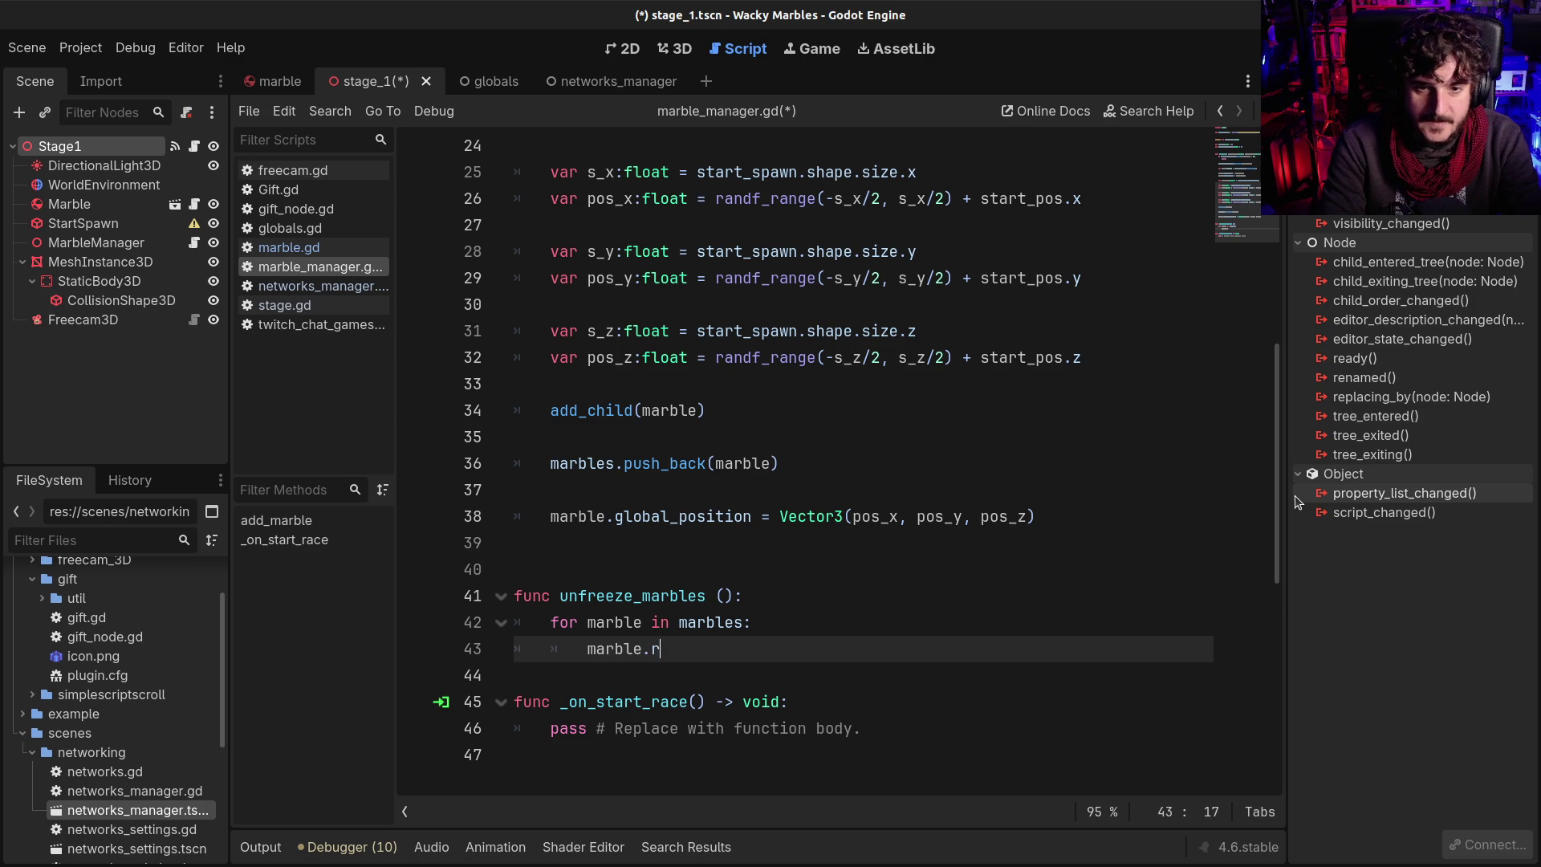
pyautogui.write('ze = false')
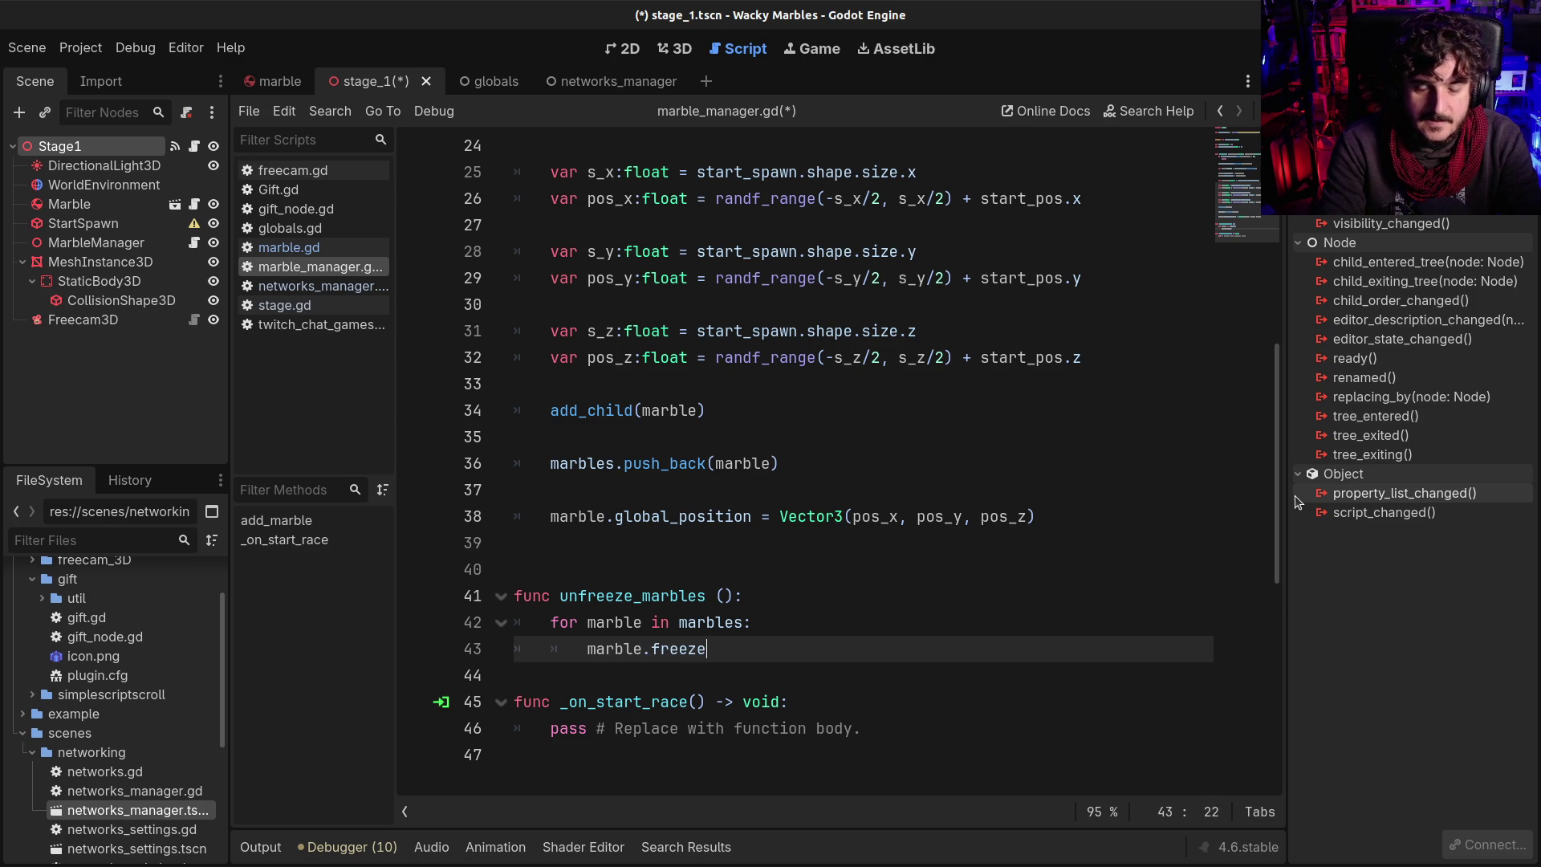
pyautogui.press('Return')
pyautogui.press('Return')
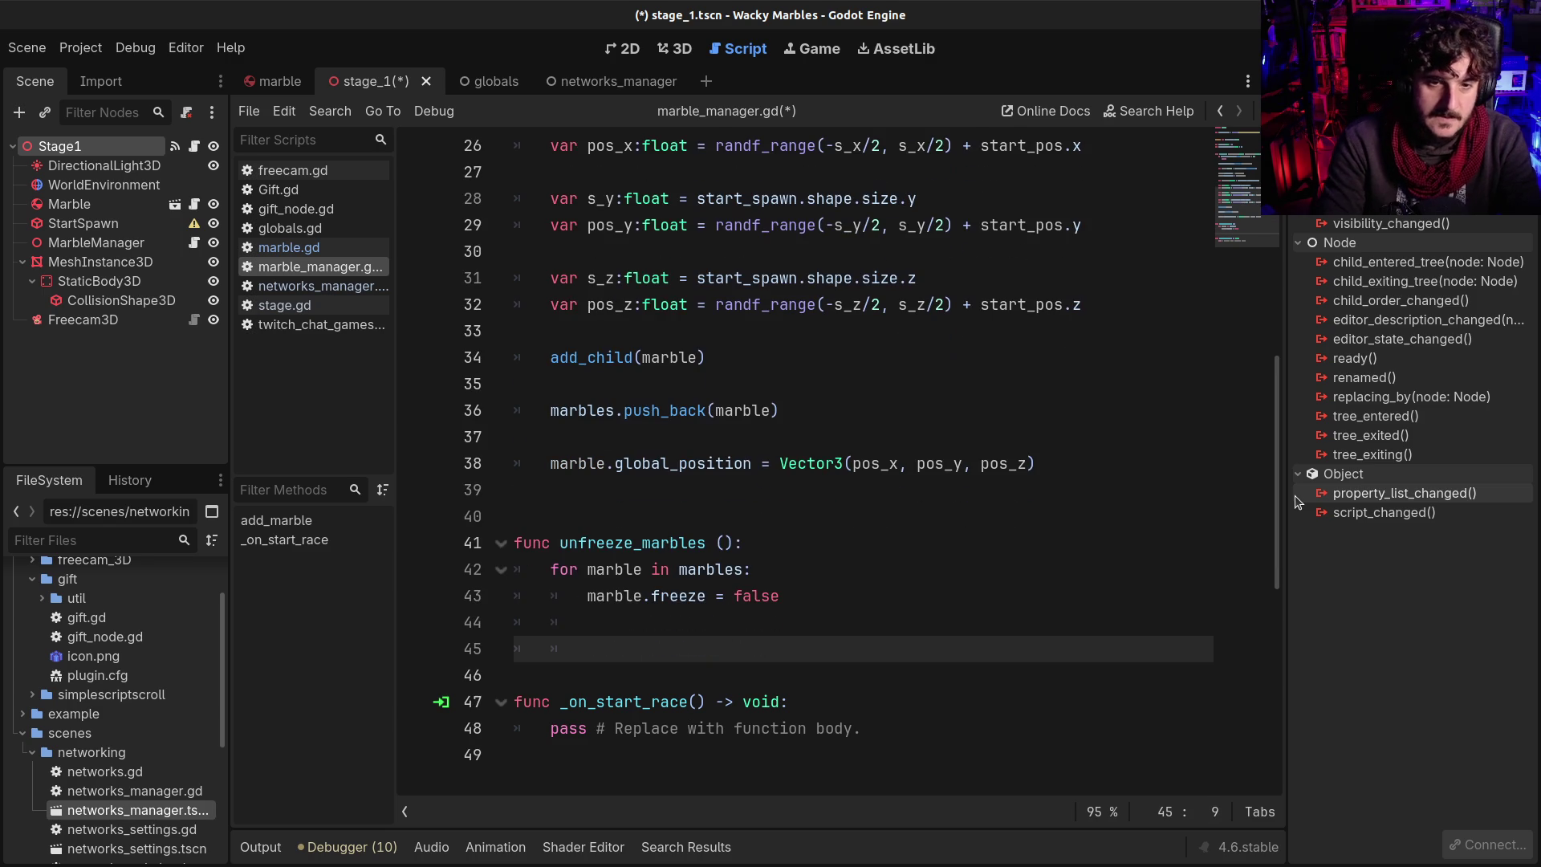
pyautogui.press('BackSpace')
pyautogui.press('BackSpace')
pyautogui.press('BackSpace')
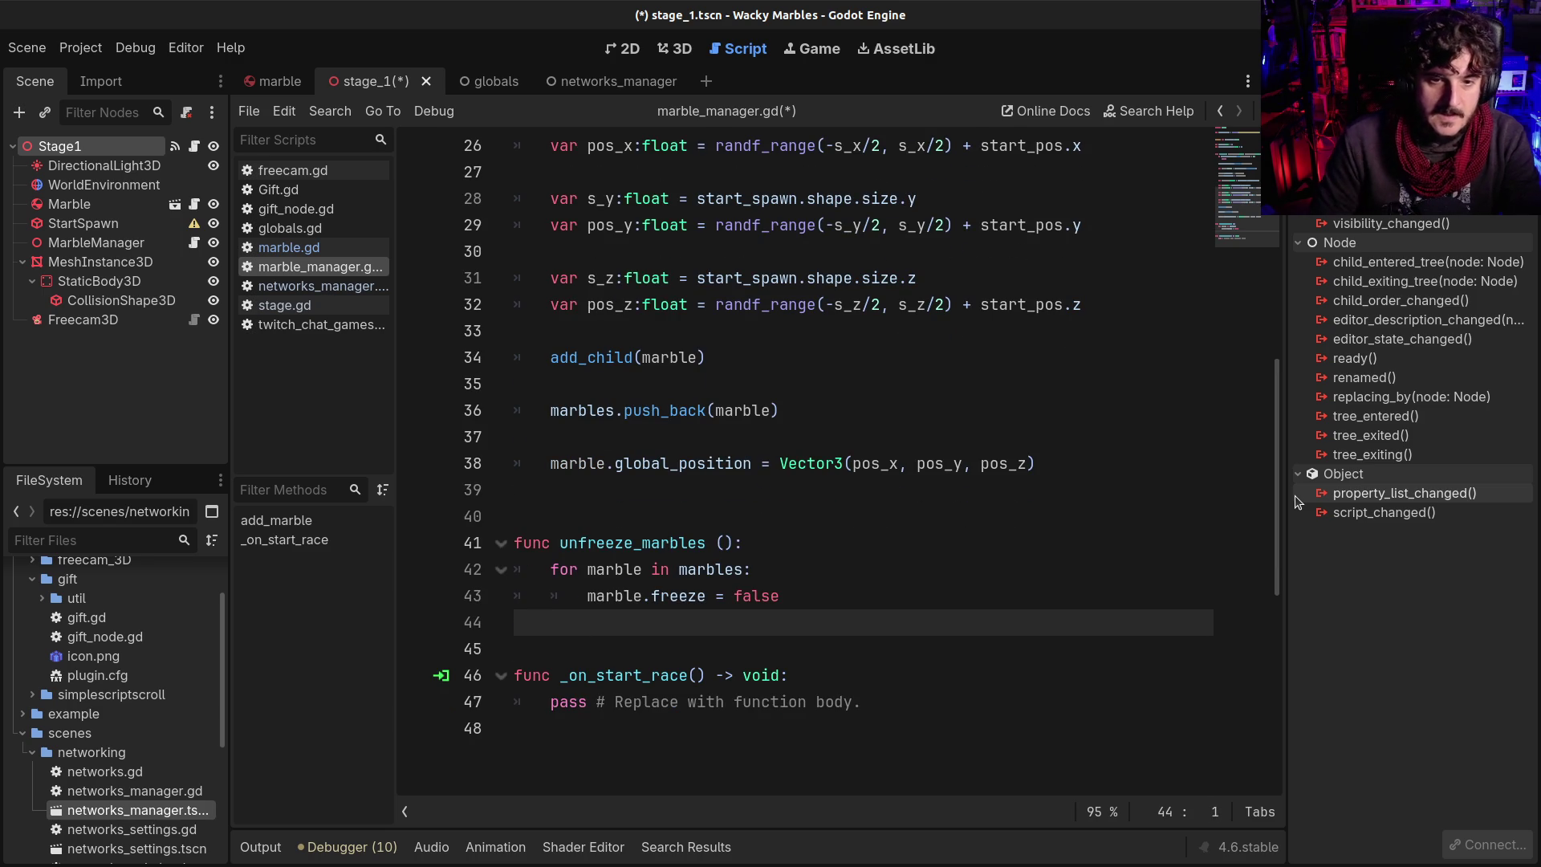
# Replace pass in _on_start_race with unfreeze_marbles(), save, and launch the game with F5
pyautogui.click(549, 702)
pyautogui.keyDown('shift'); pyautogui.click(917, 692); pyautogui.keyUp('shift')
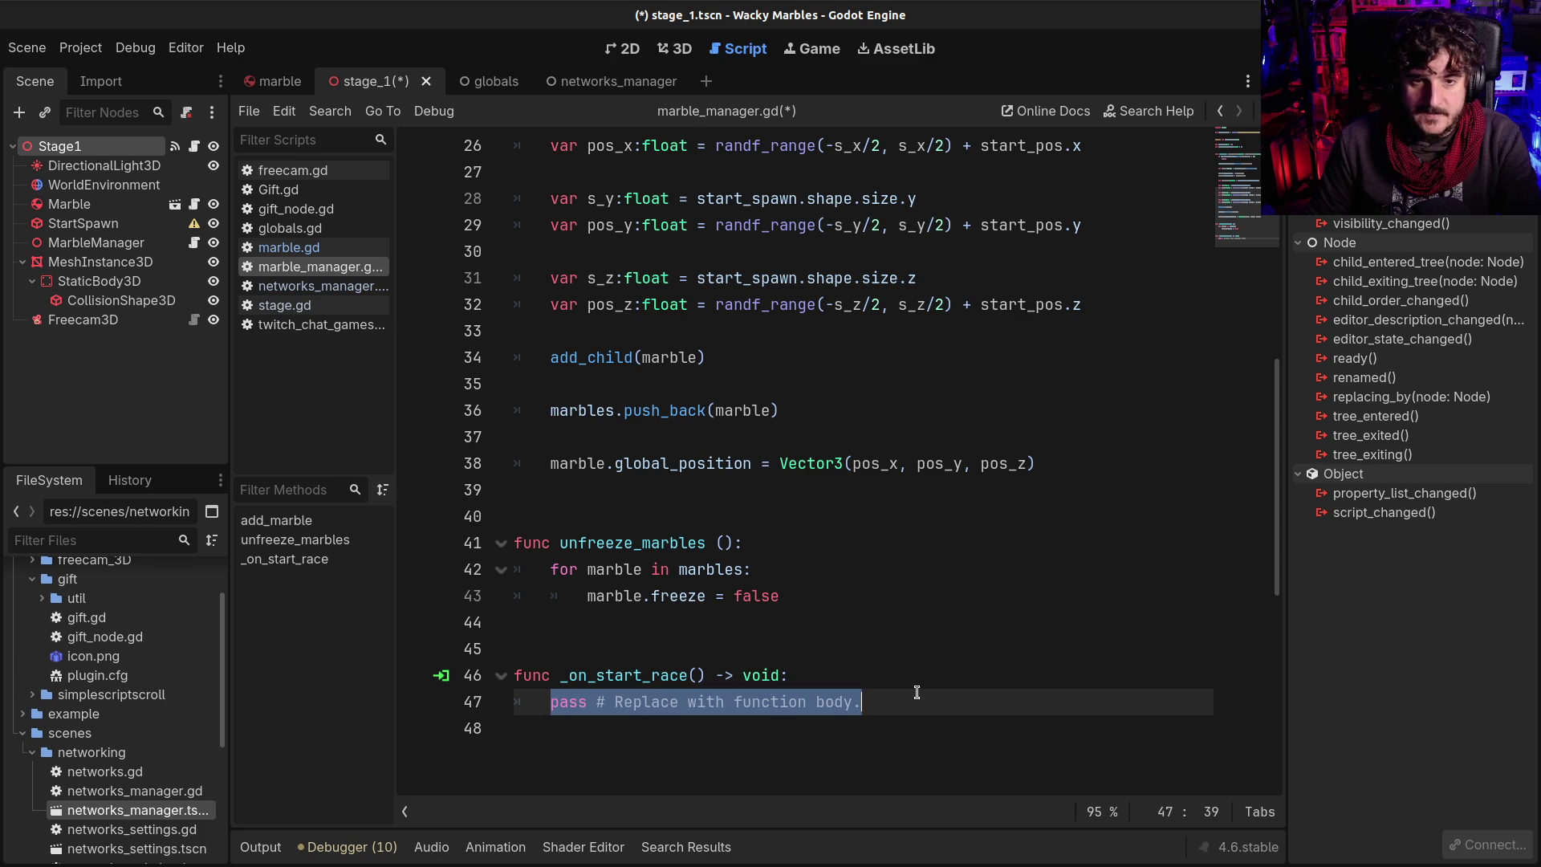
pyautogui.write('un')
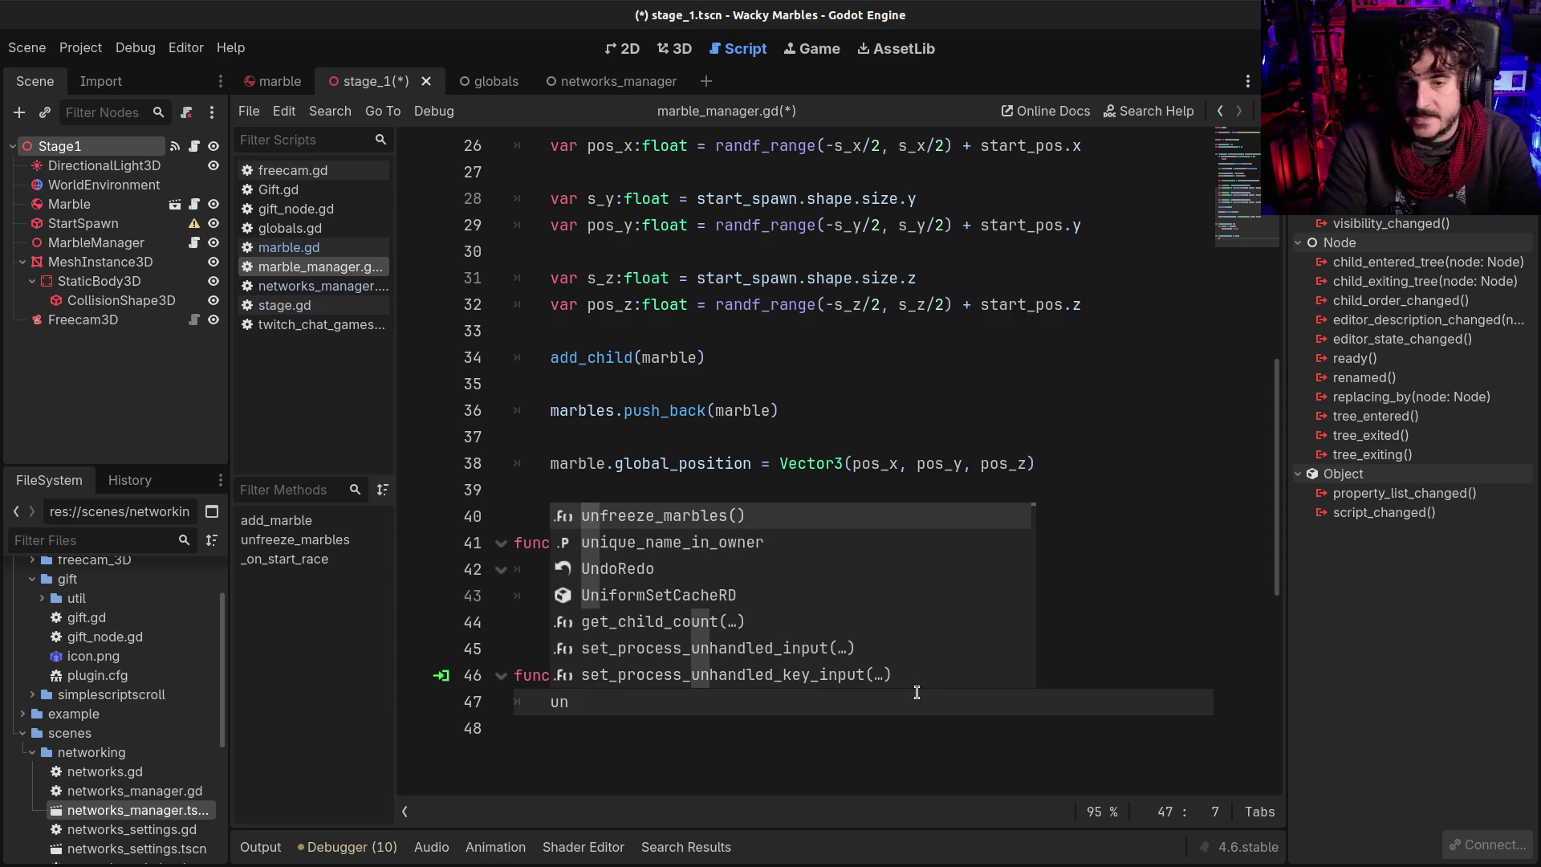
pyautogui.press('Return')
pyautogui.hotkey('ctrl', 's')
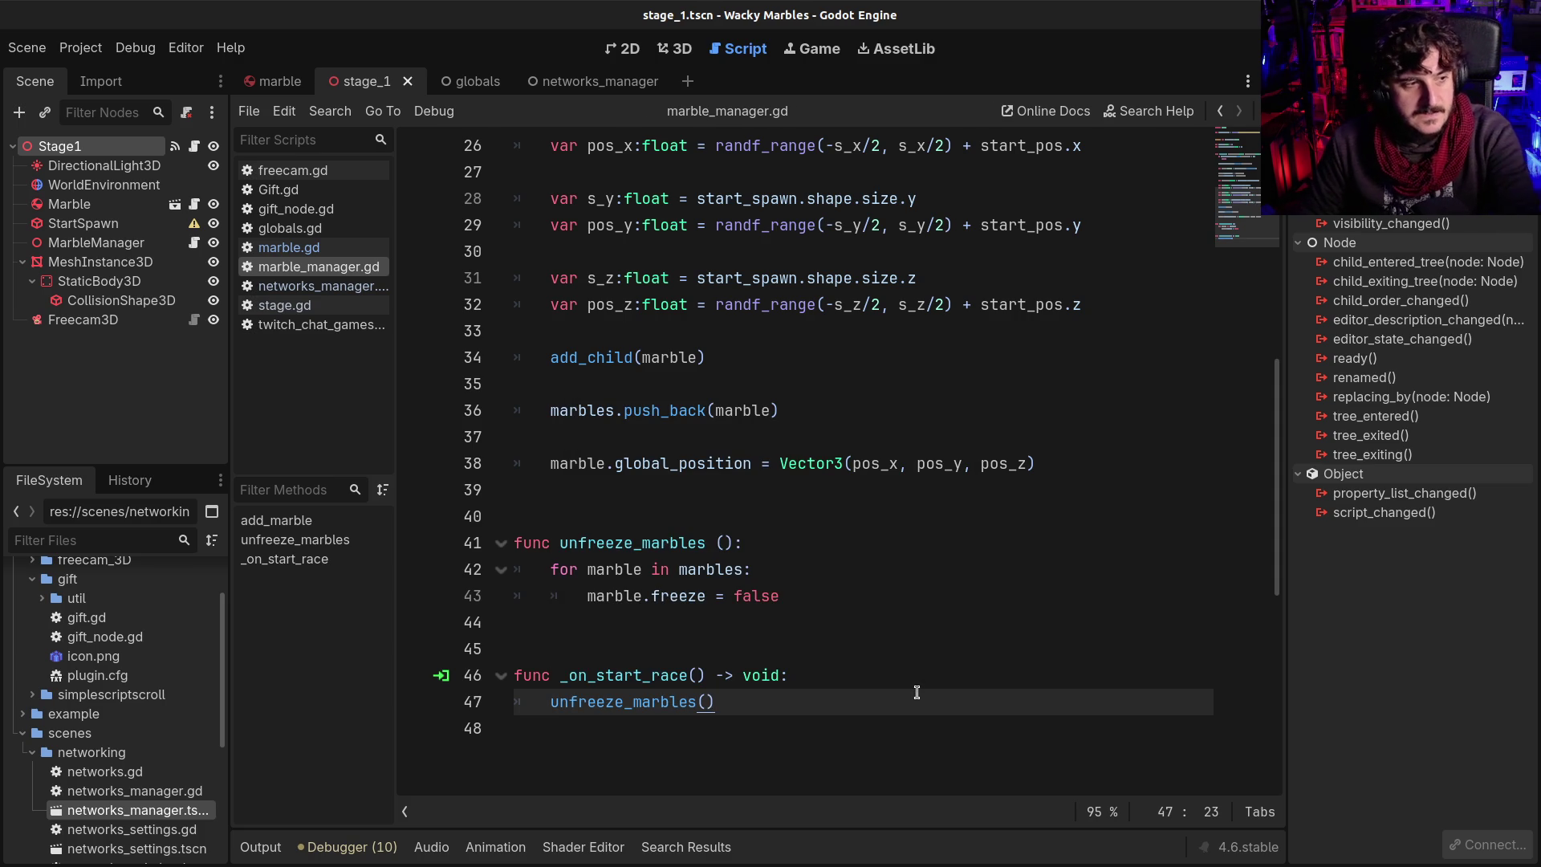
pyautogui.press('F5')
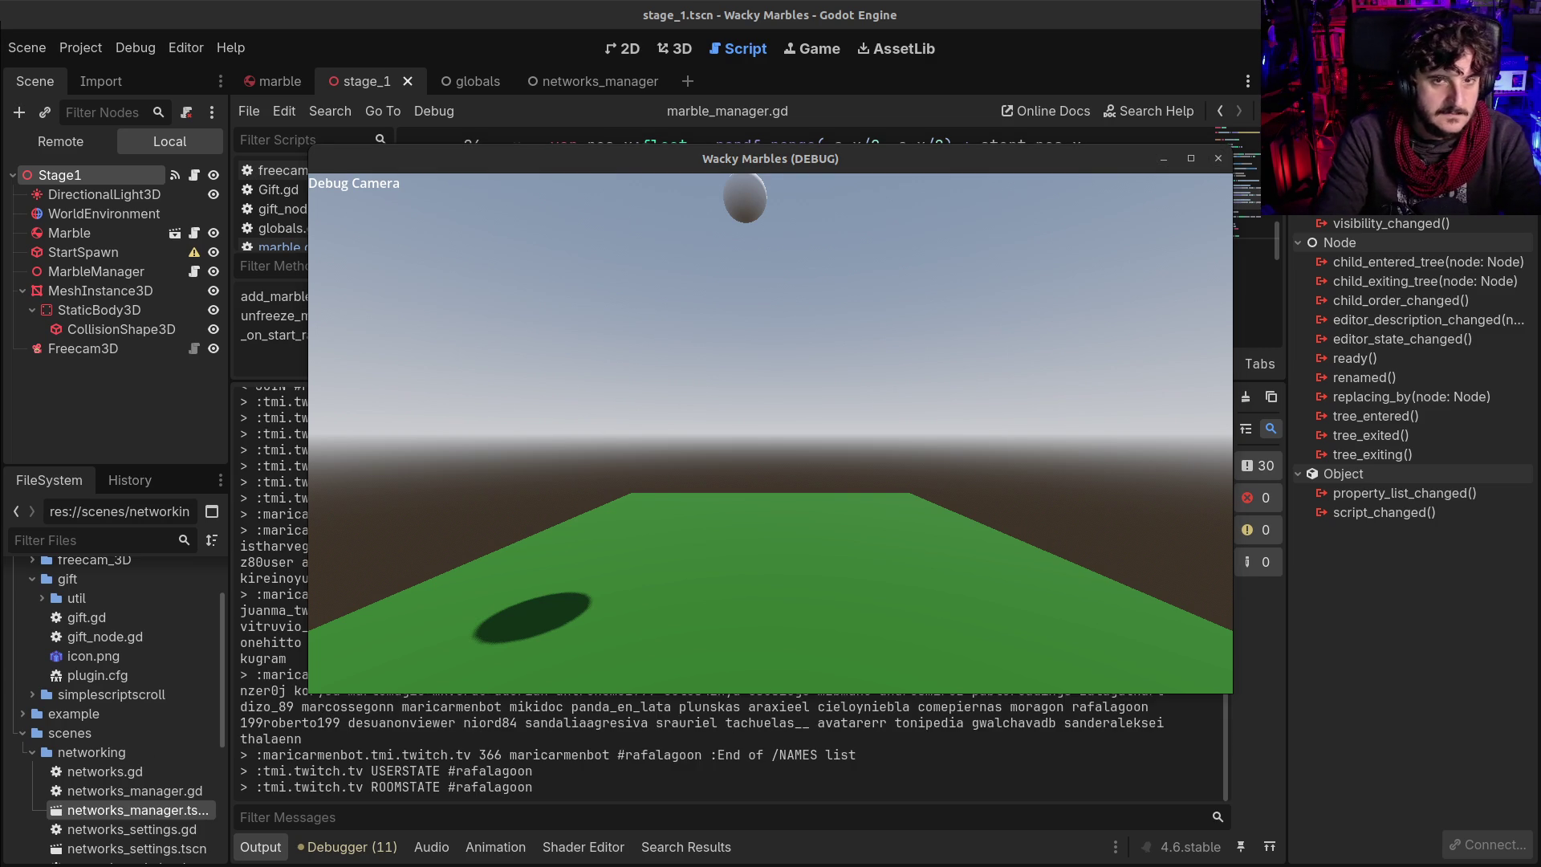
# Move the debug camera back and left to watch the marbles drop, then stop the game with F8
pyautogui.click(806, 362)
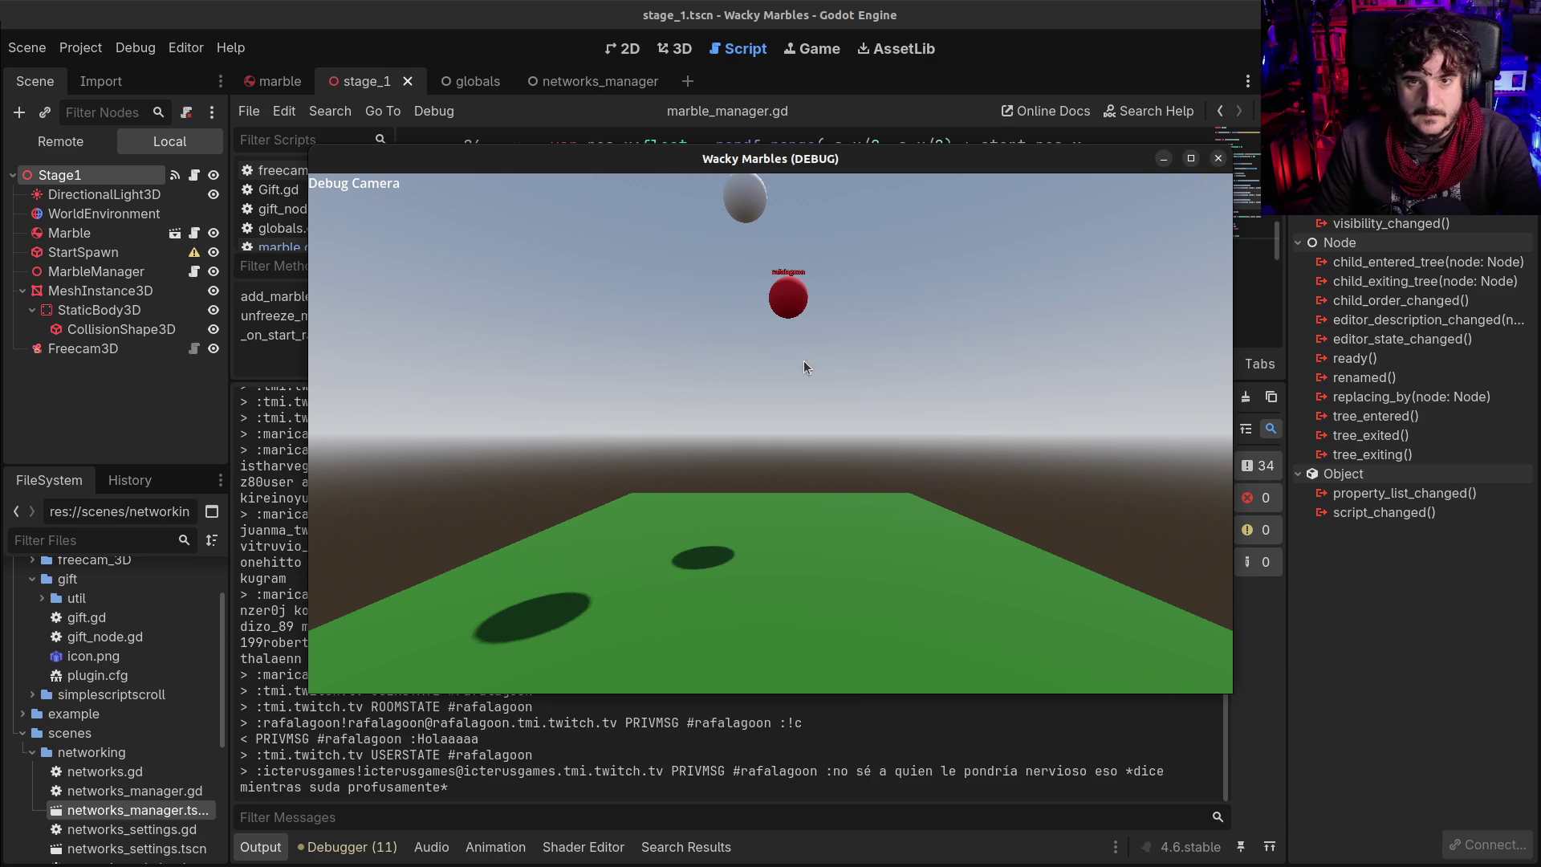
pyautogui.click(785, 385)
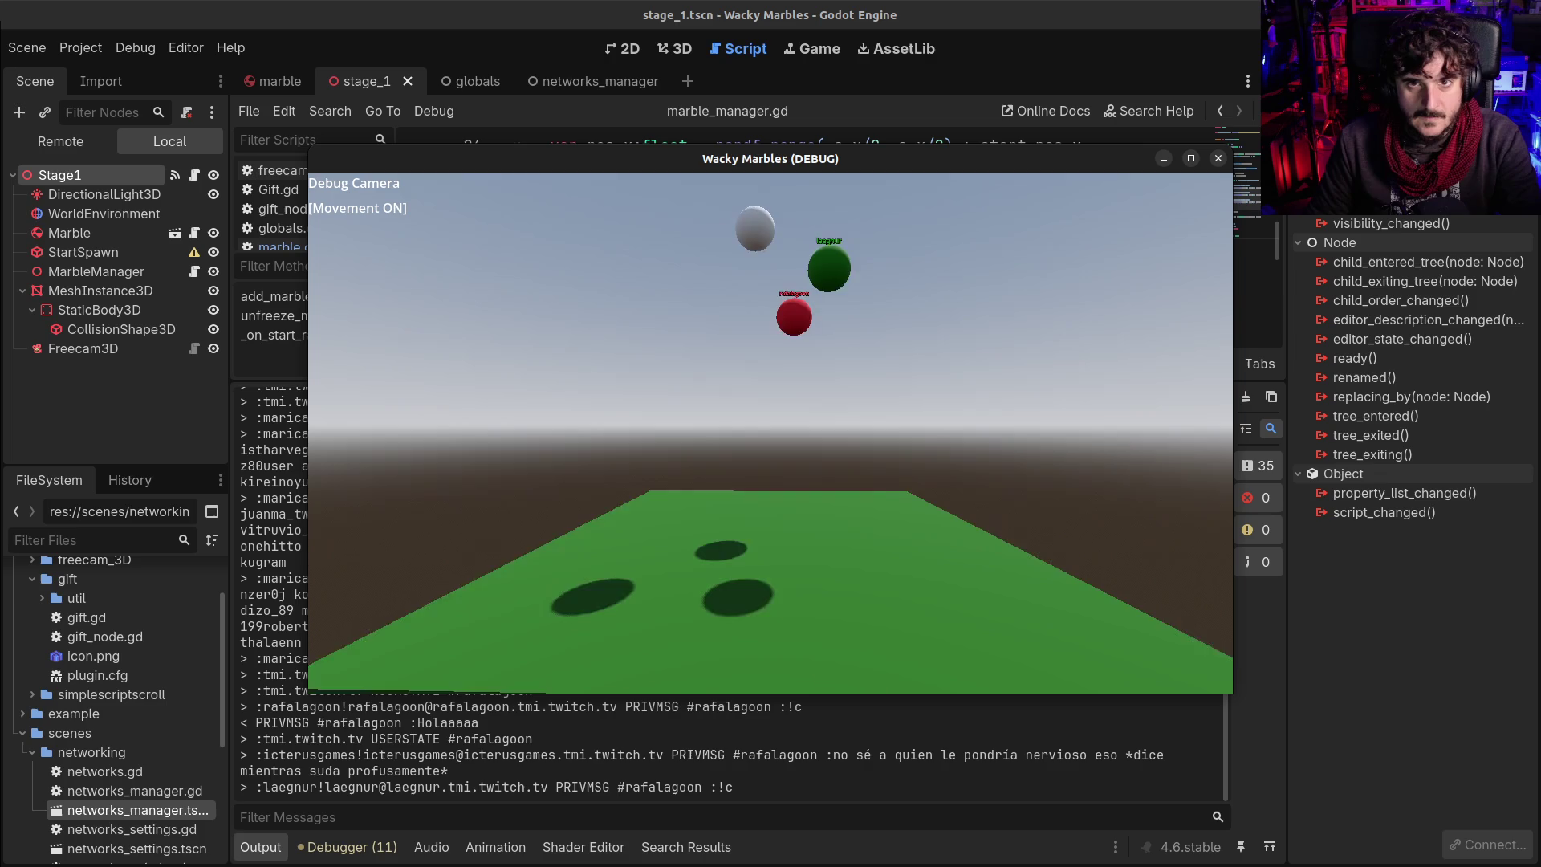
pyautogui.press('s')
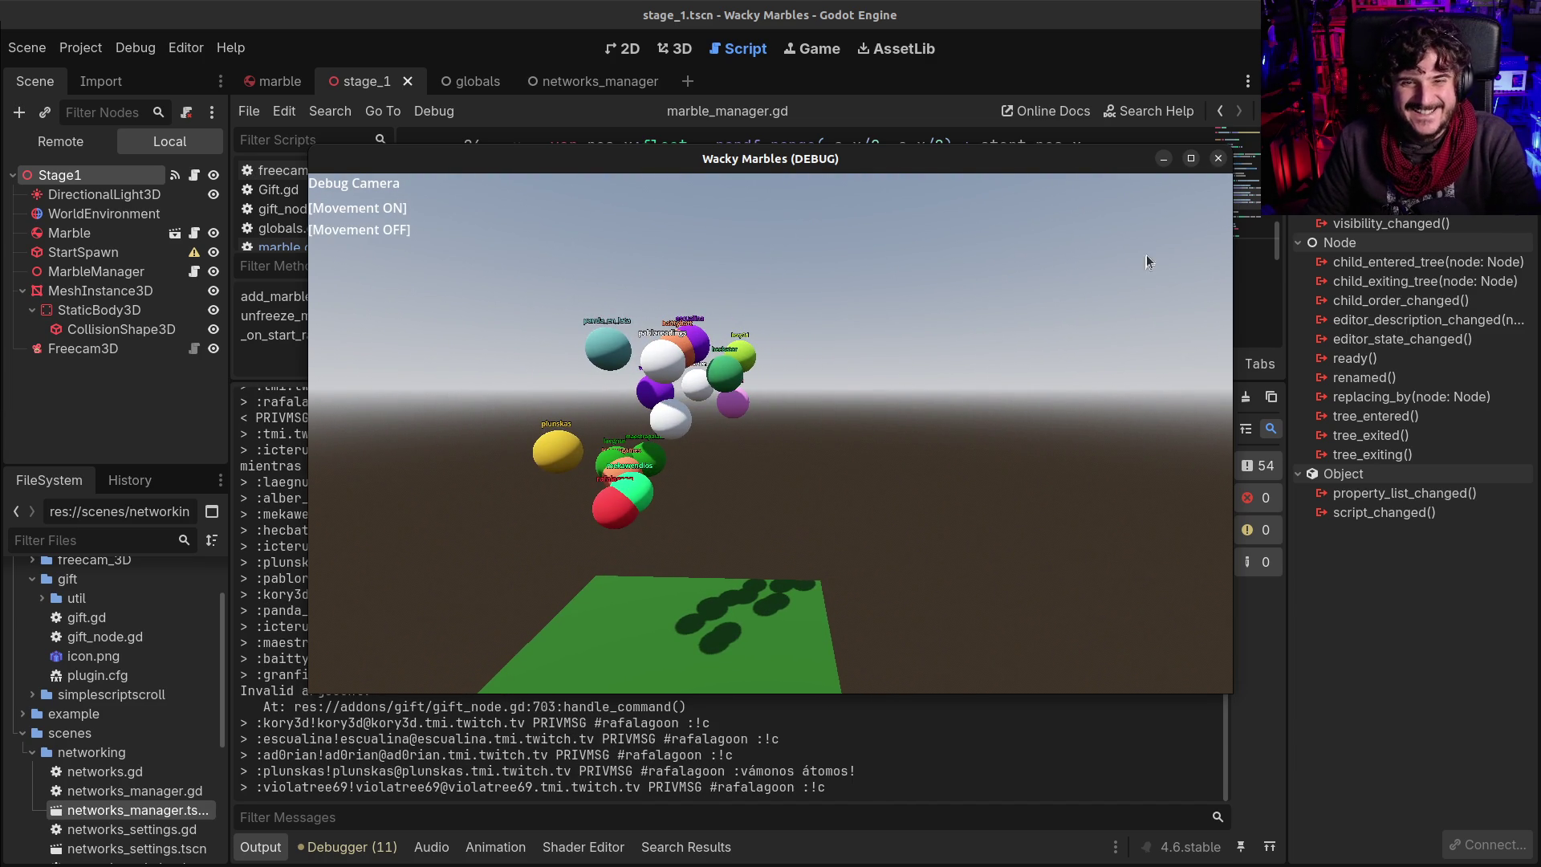
pyautogui.click(1191, 159)
pyautogui.click(867, 305)
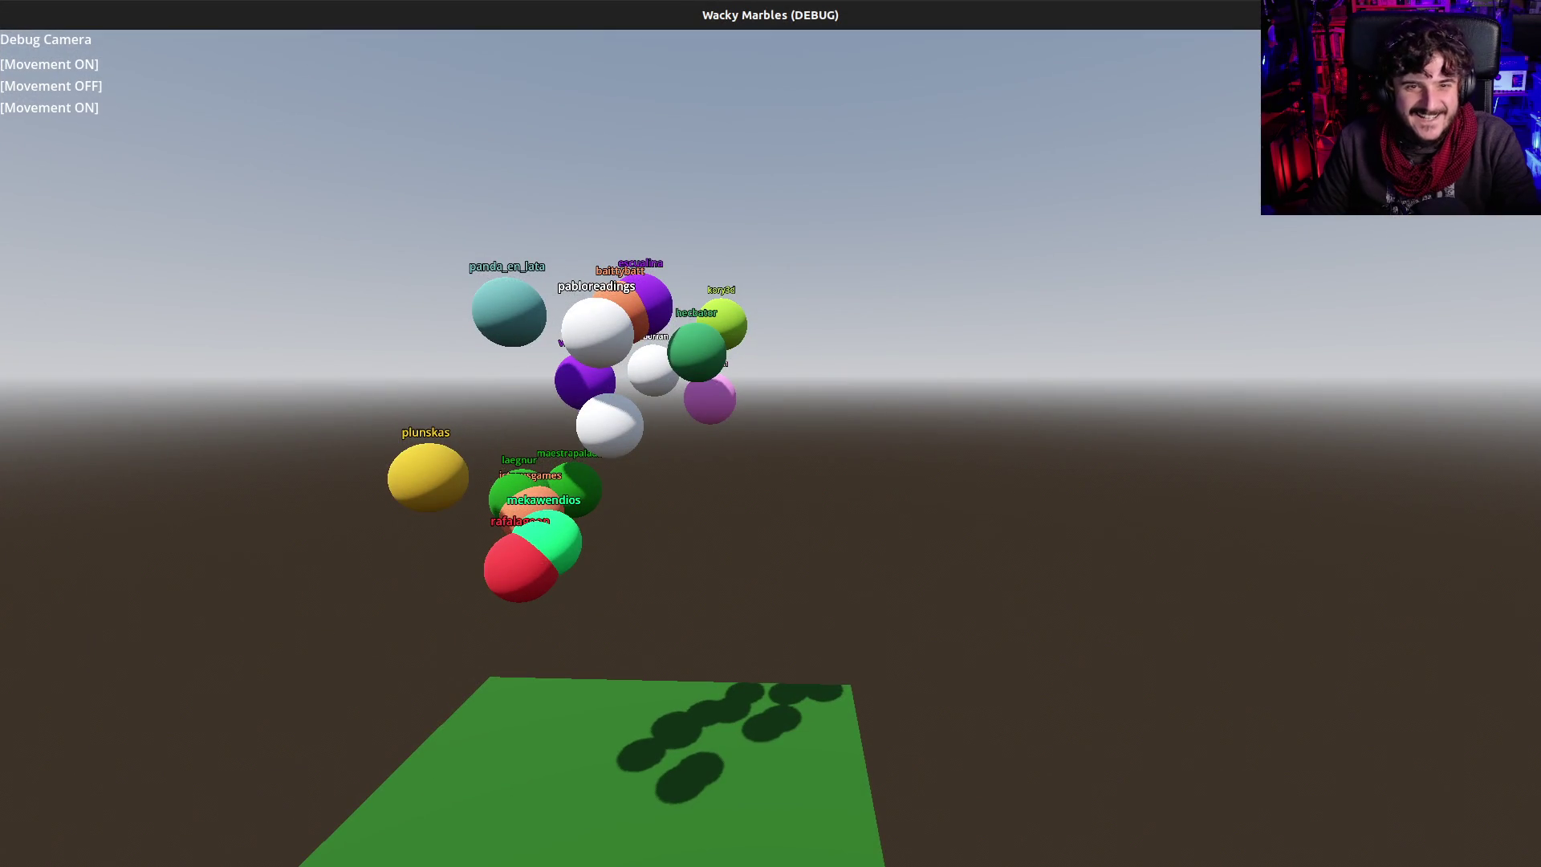
pyautogui.press('a')
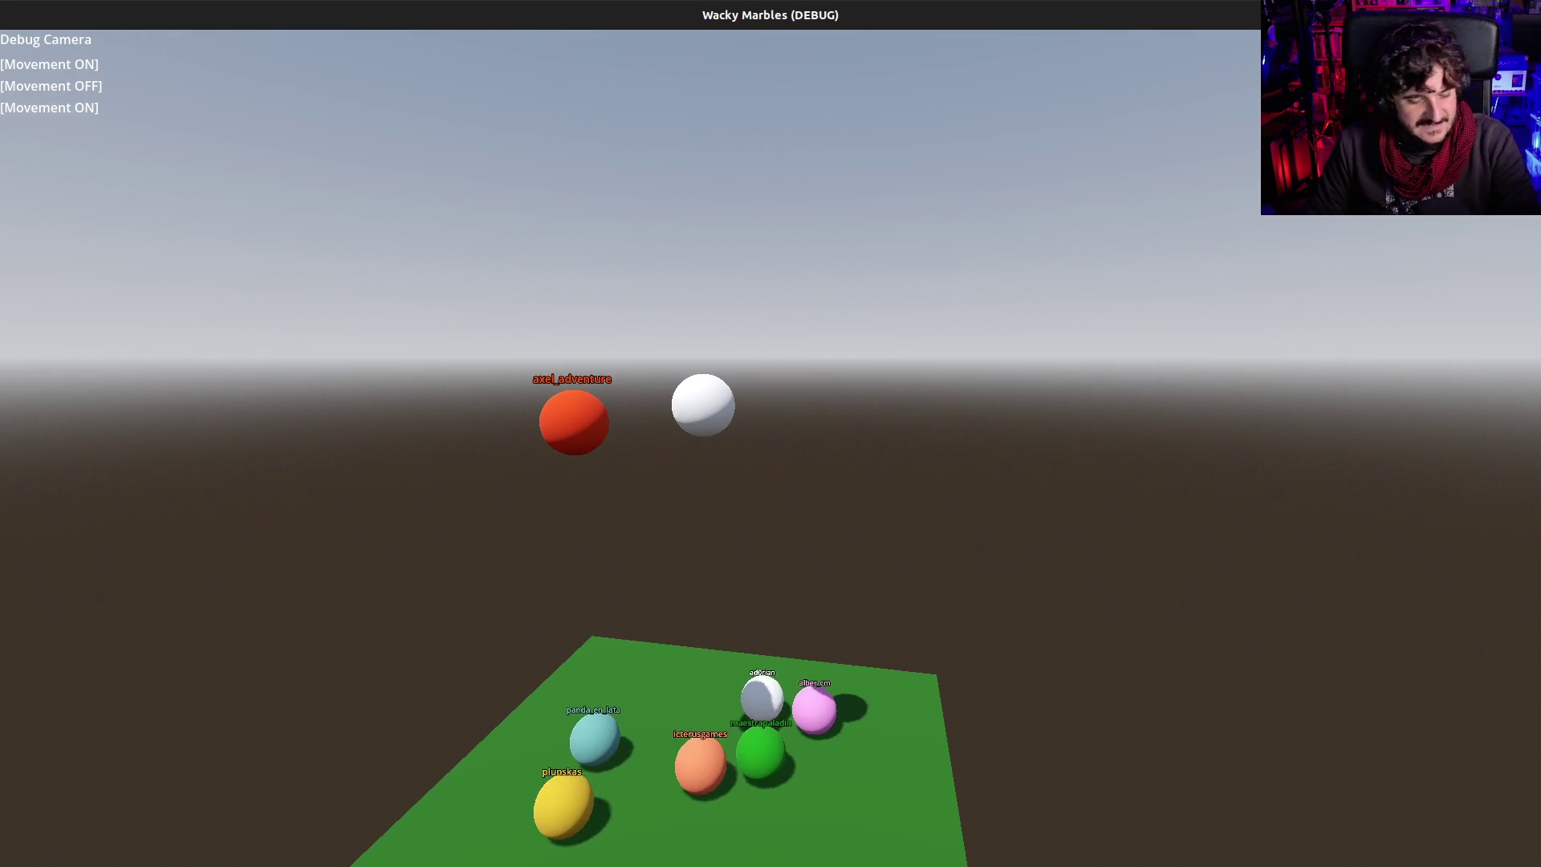
pyautogui.press('F8')
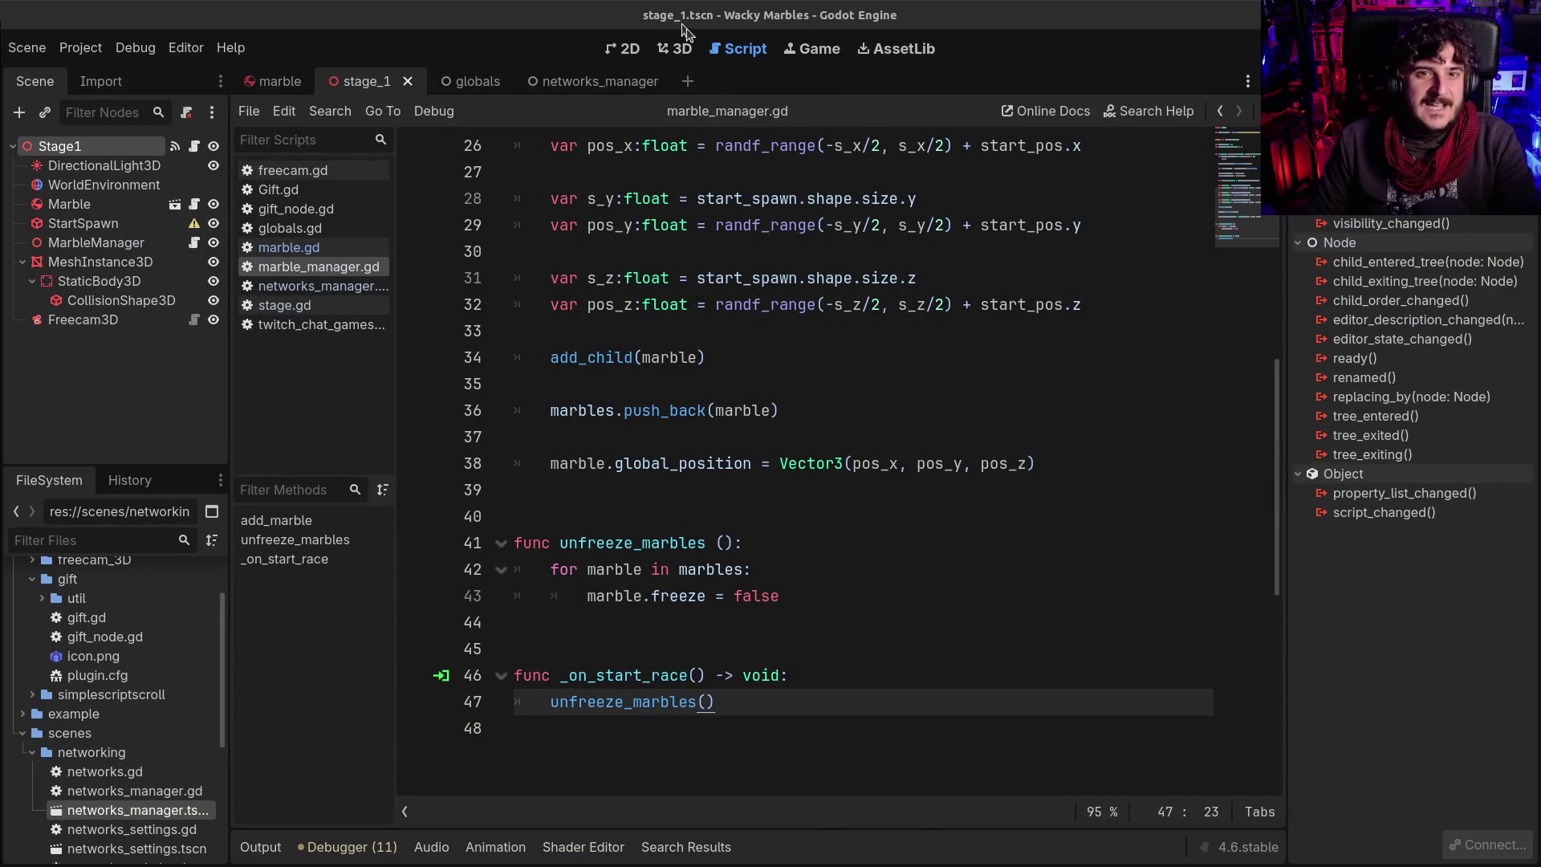
# Delete the placeholder Marble node and the StaticBody3D from the stage in the 3D view
pyautogui.hotkey('ctrl', 'F2')
pyautogui.scroll(5, 698, 447)
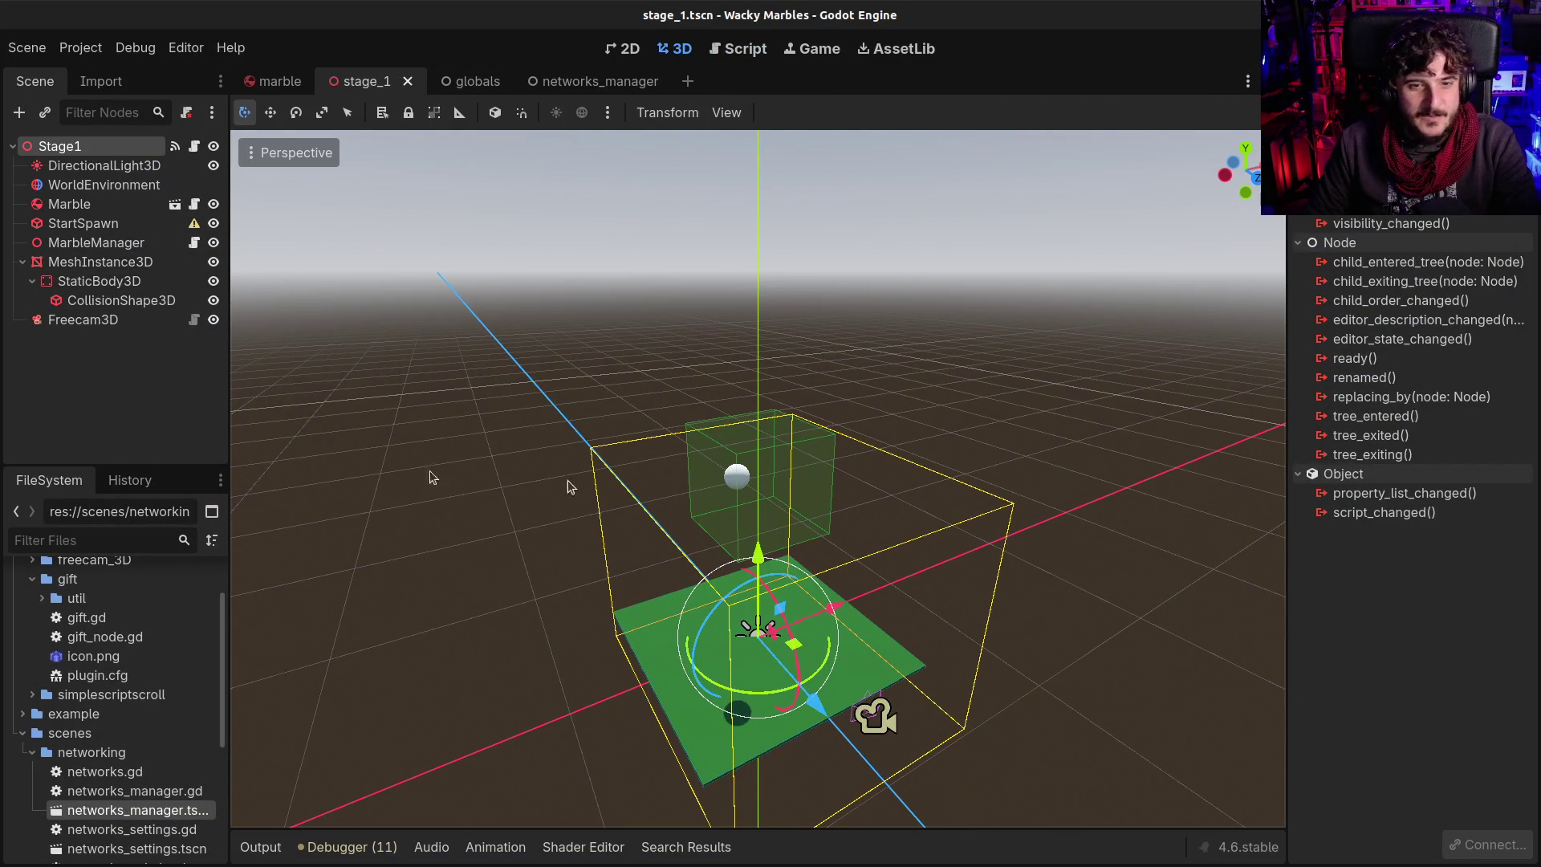
pyautogui.click(77, 204)
pyautogui.press('Delete')
pyautogui.press('Return')
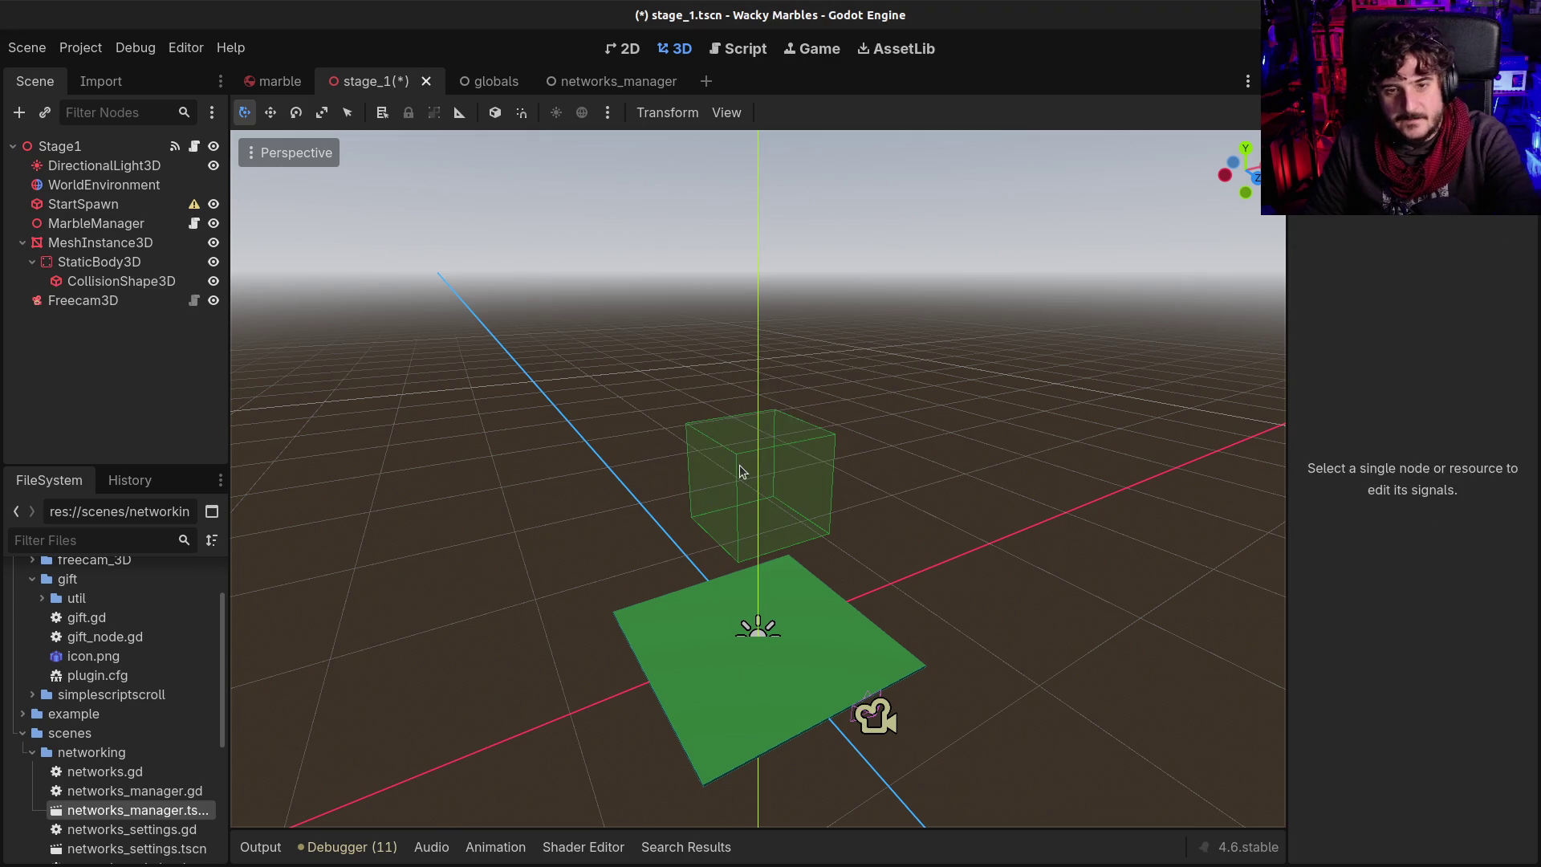
pyautogui.scroll(-5, 740, 471)
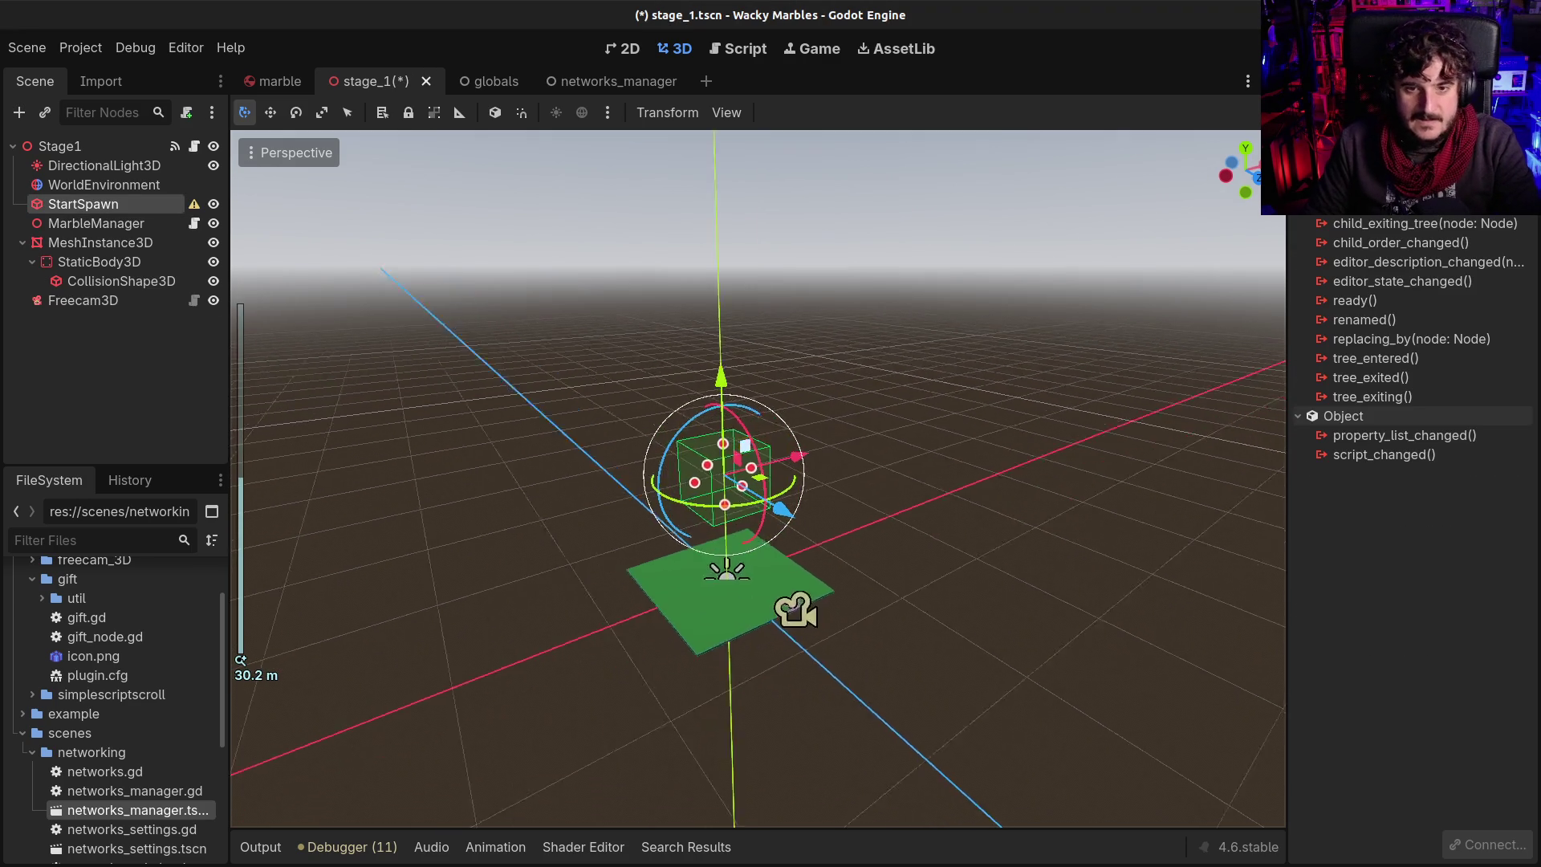
pyautogui.press('f')
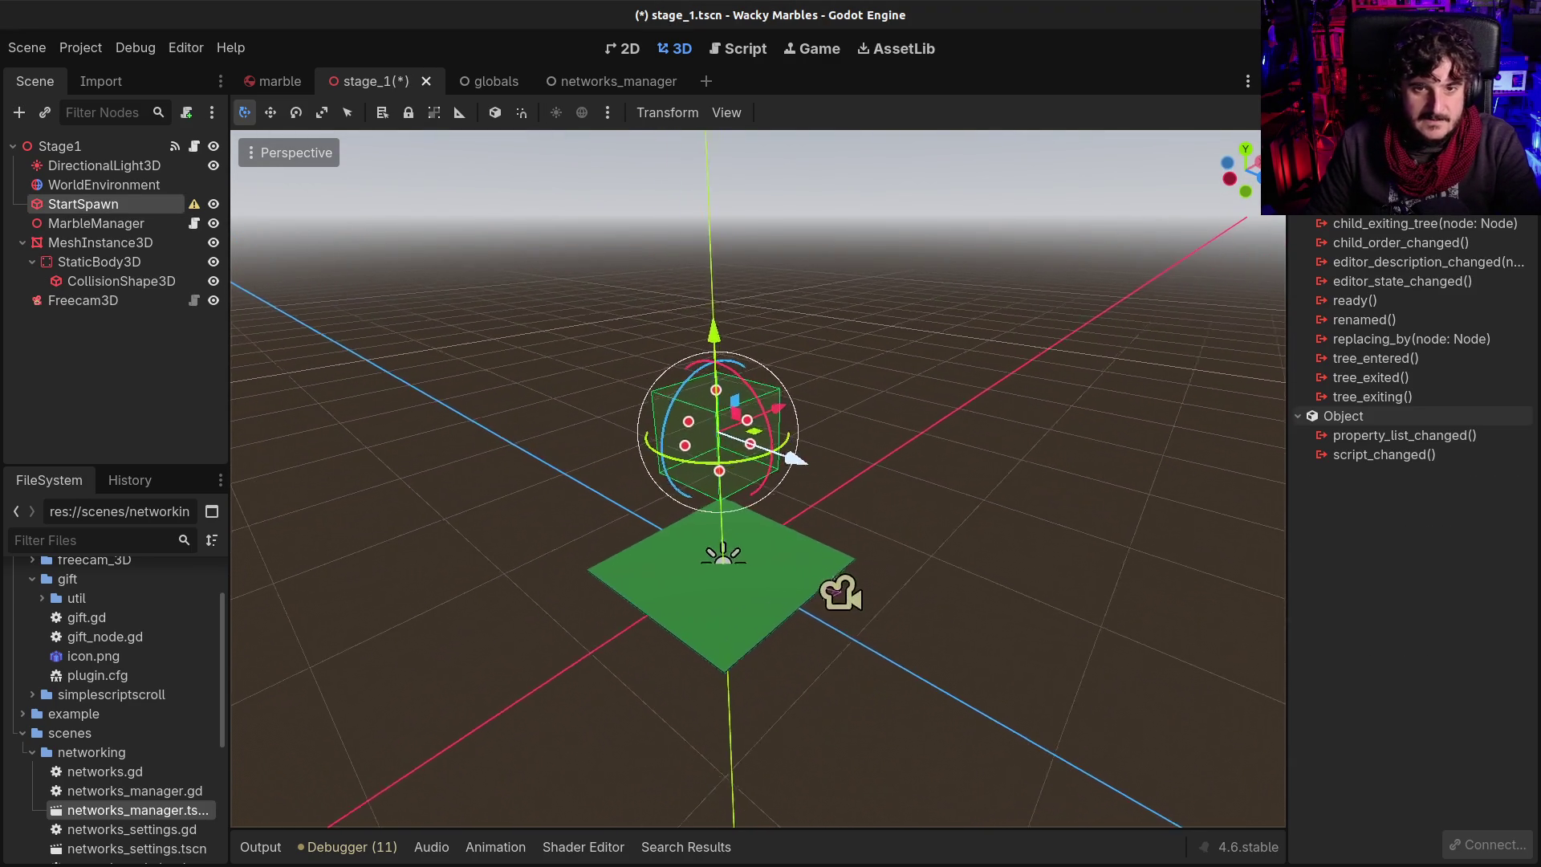
pyautogui.click(719, 622)
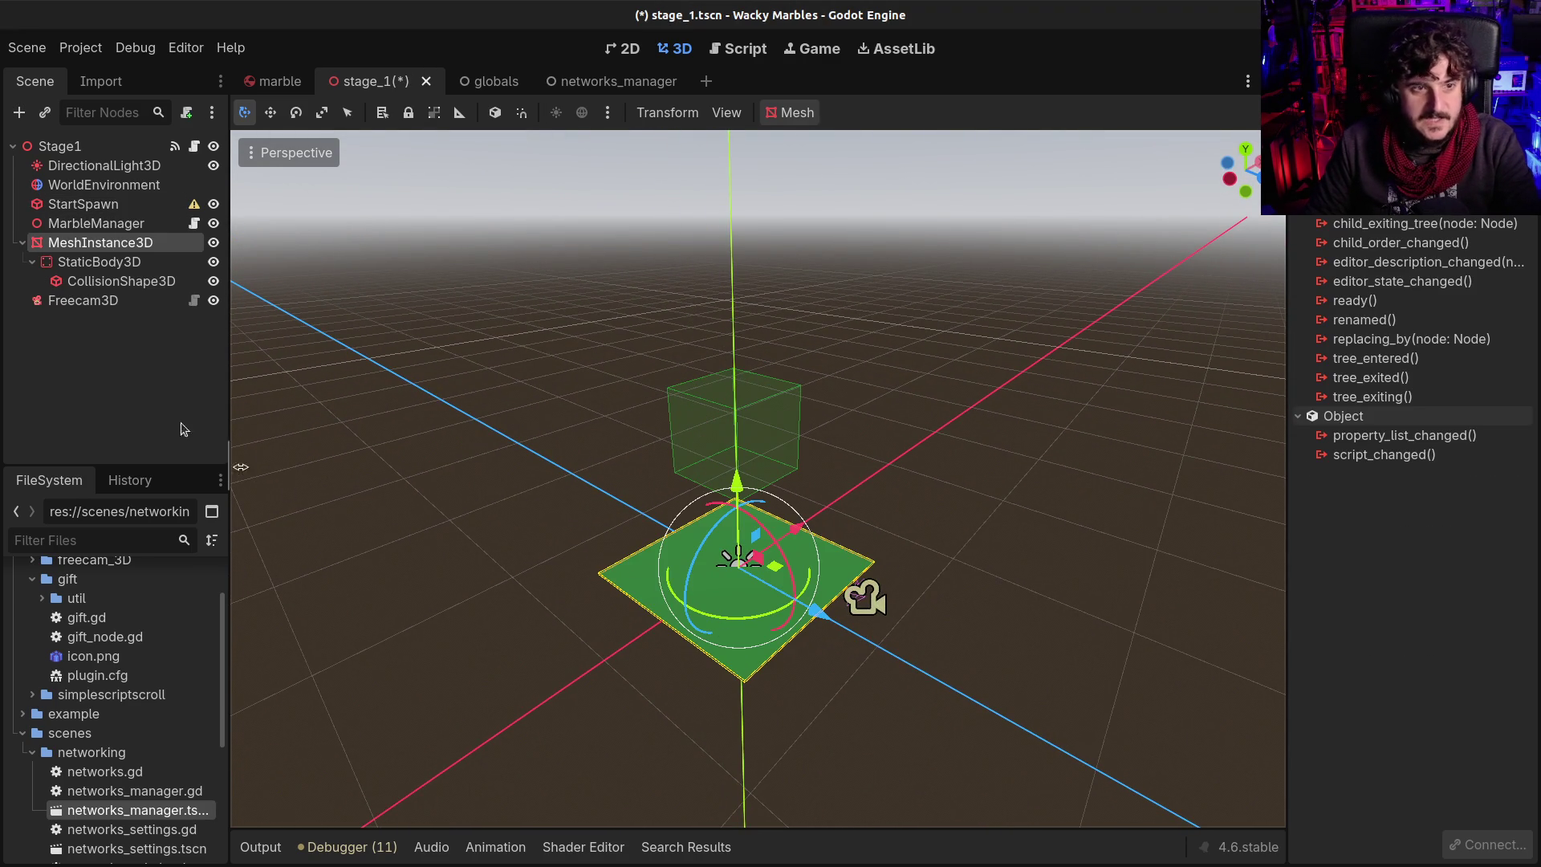
pyautogui.click(61, 264)
pyautogui.press('Delete')
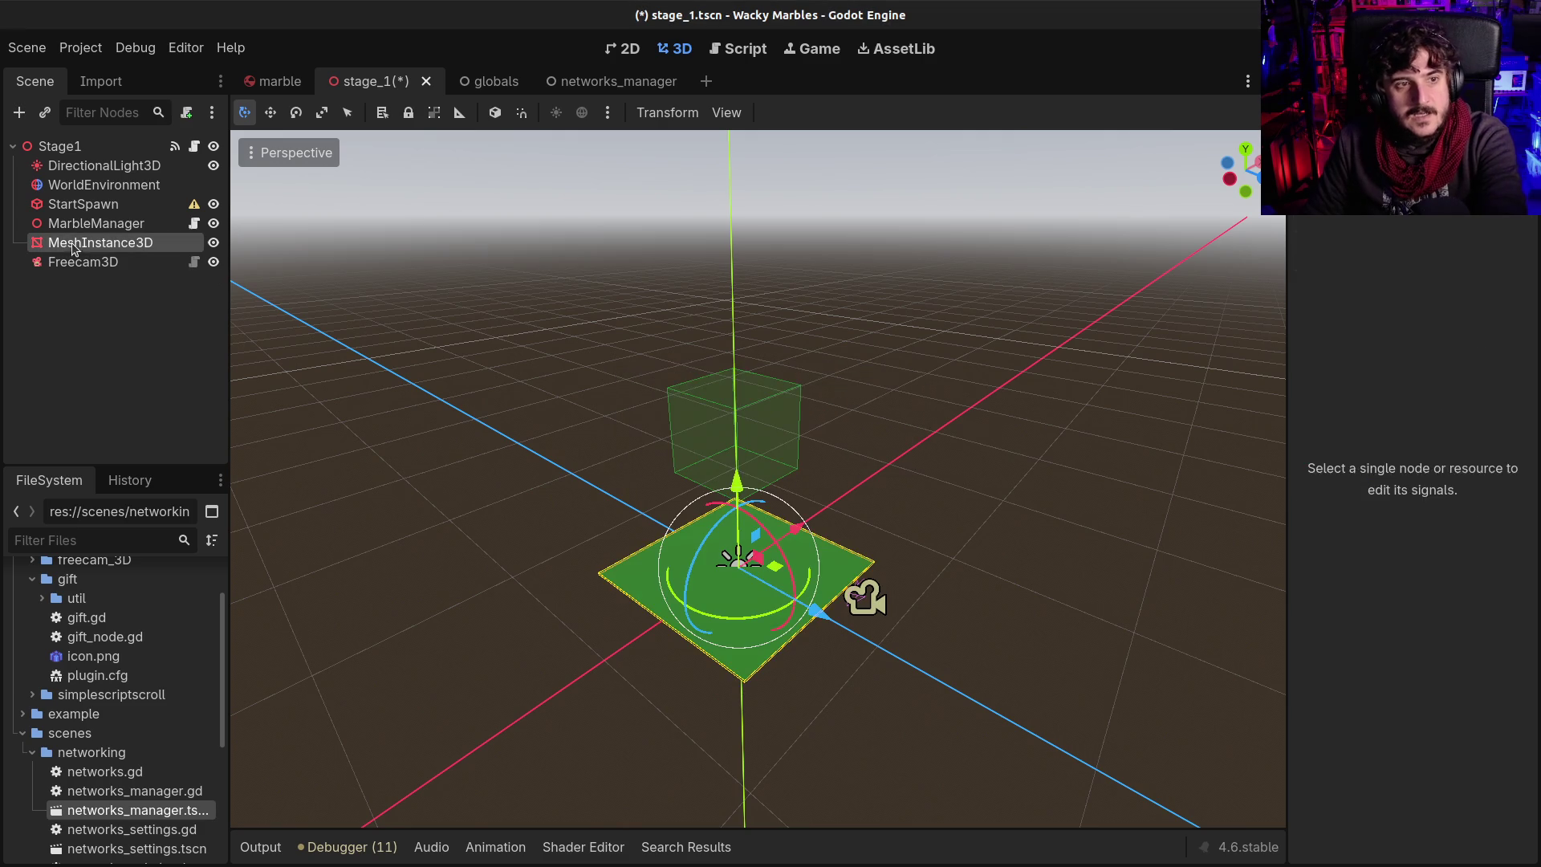
pyautogui.press('Return')
# Set the ground plane mesh size to 100 in x and 100 in z
pyautogui.click(1325, 81)
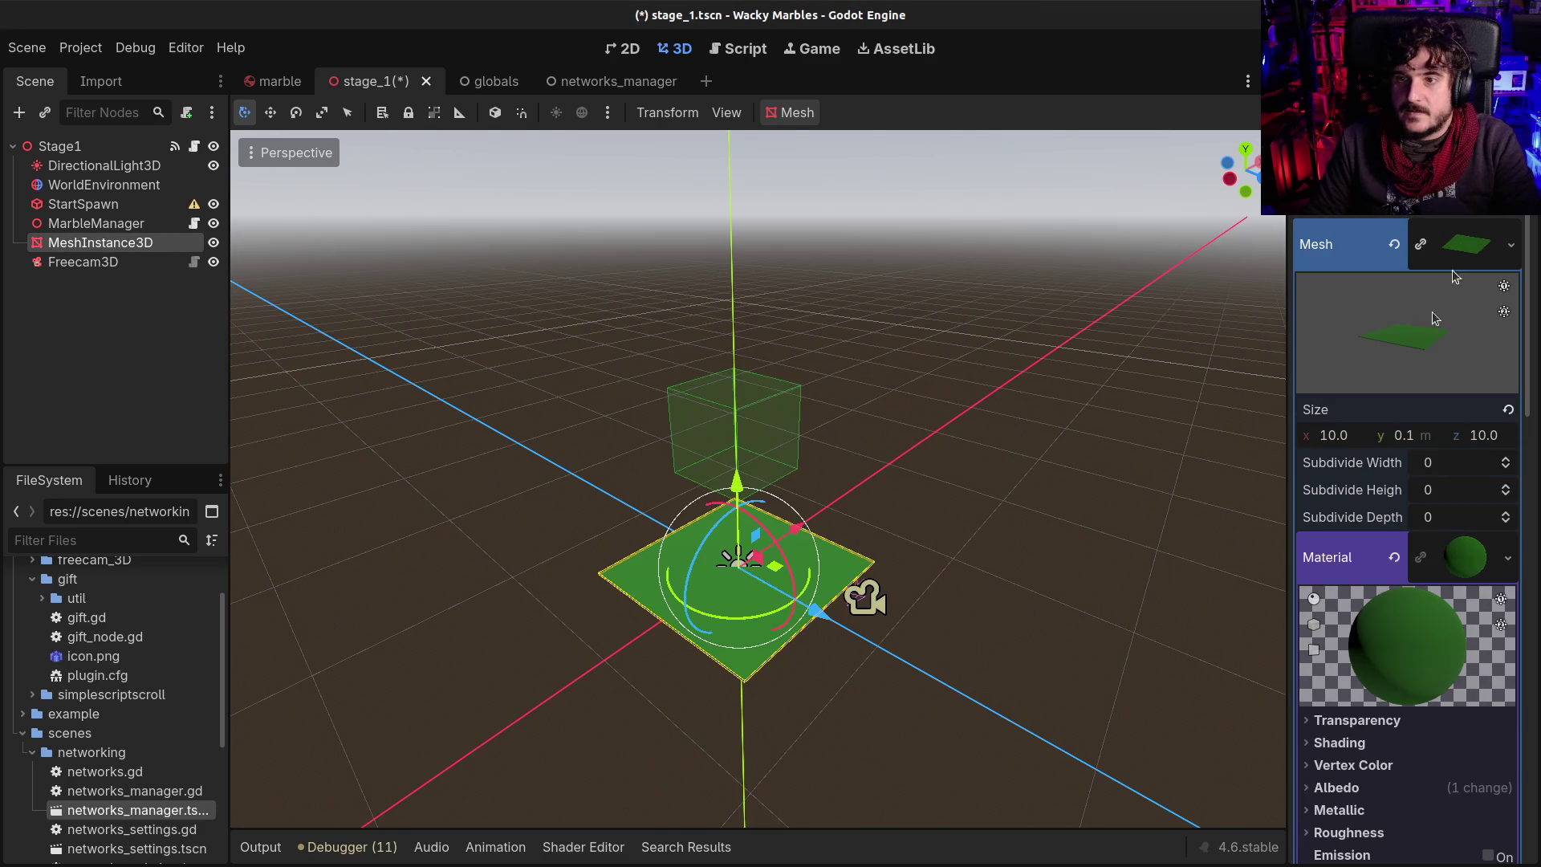
pyautogui.click(1356, 442)
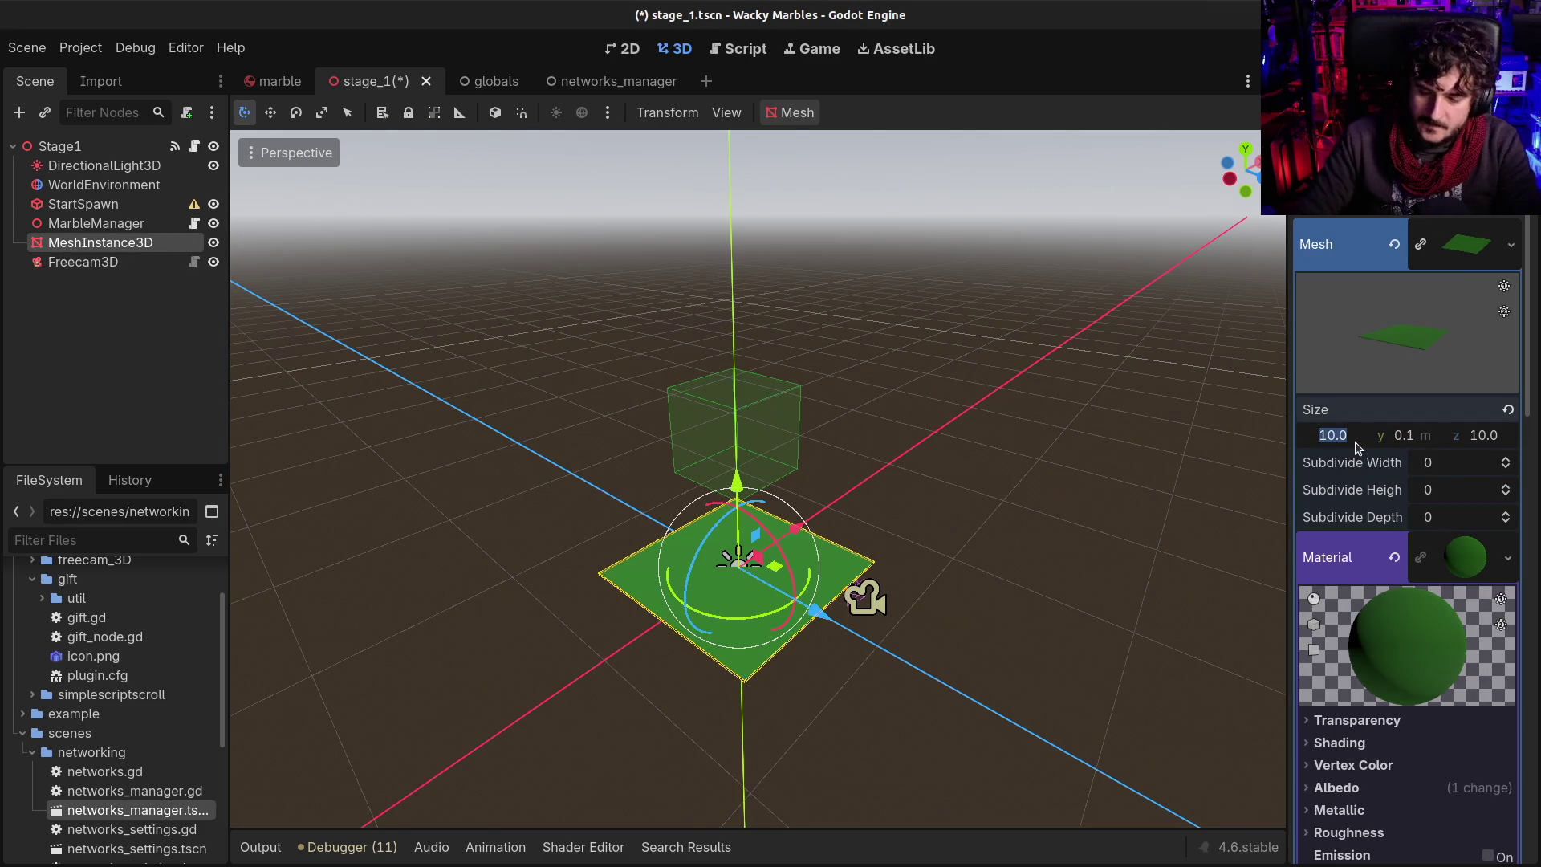
pyautogui.write('100')
pyautogui.press('Tab')
pyautogui.press('Tab')
pyautogui.write('100')
pyautogui.press('Return')
pyautogui.scroll(-5, 843, 199)
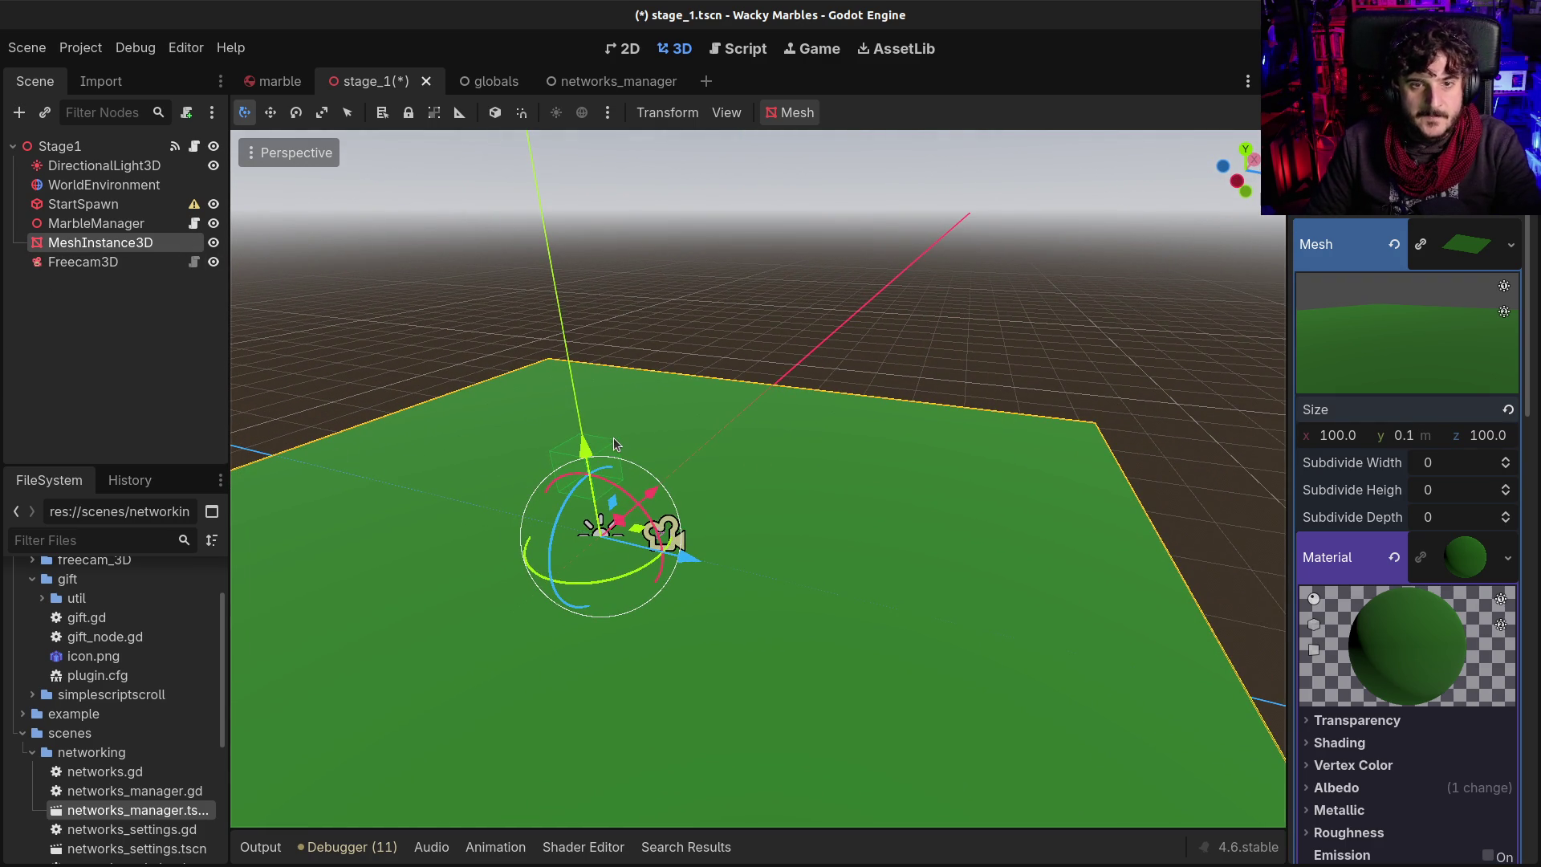
pyautogui.click(70, 223)
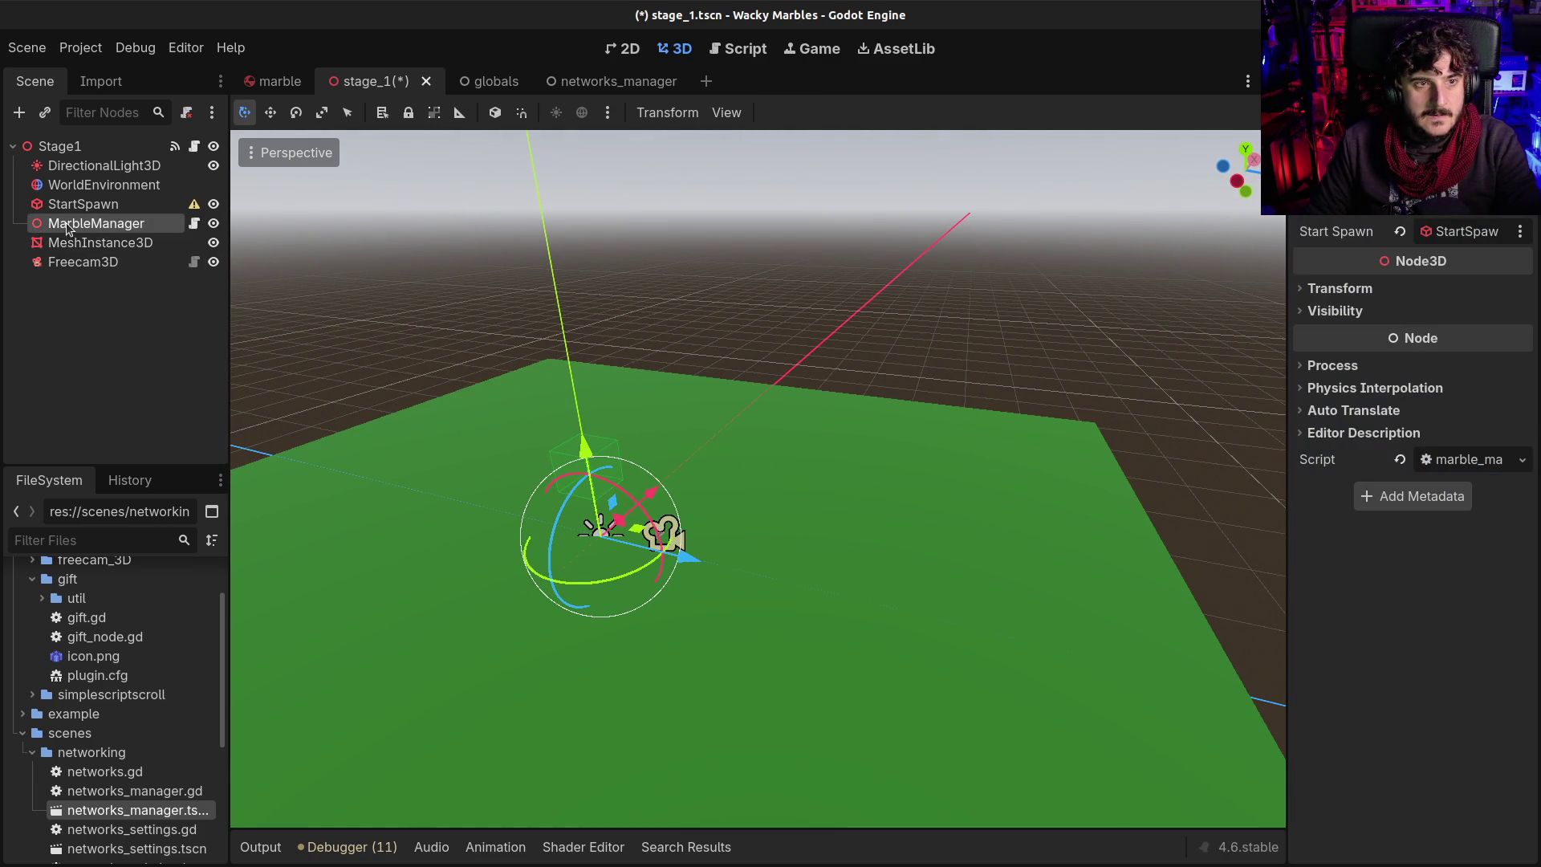
# Rename the MeshInstance3D node to 'Floor', then open and dismiss the Mesh menu
pyautogui.click(71, 243)
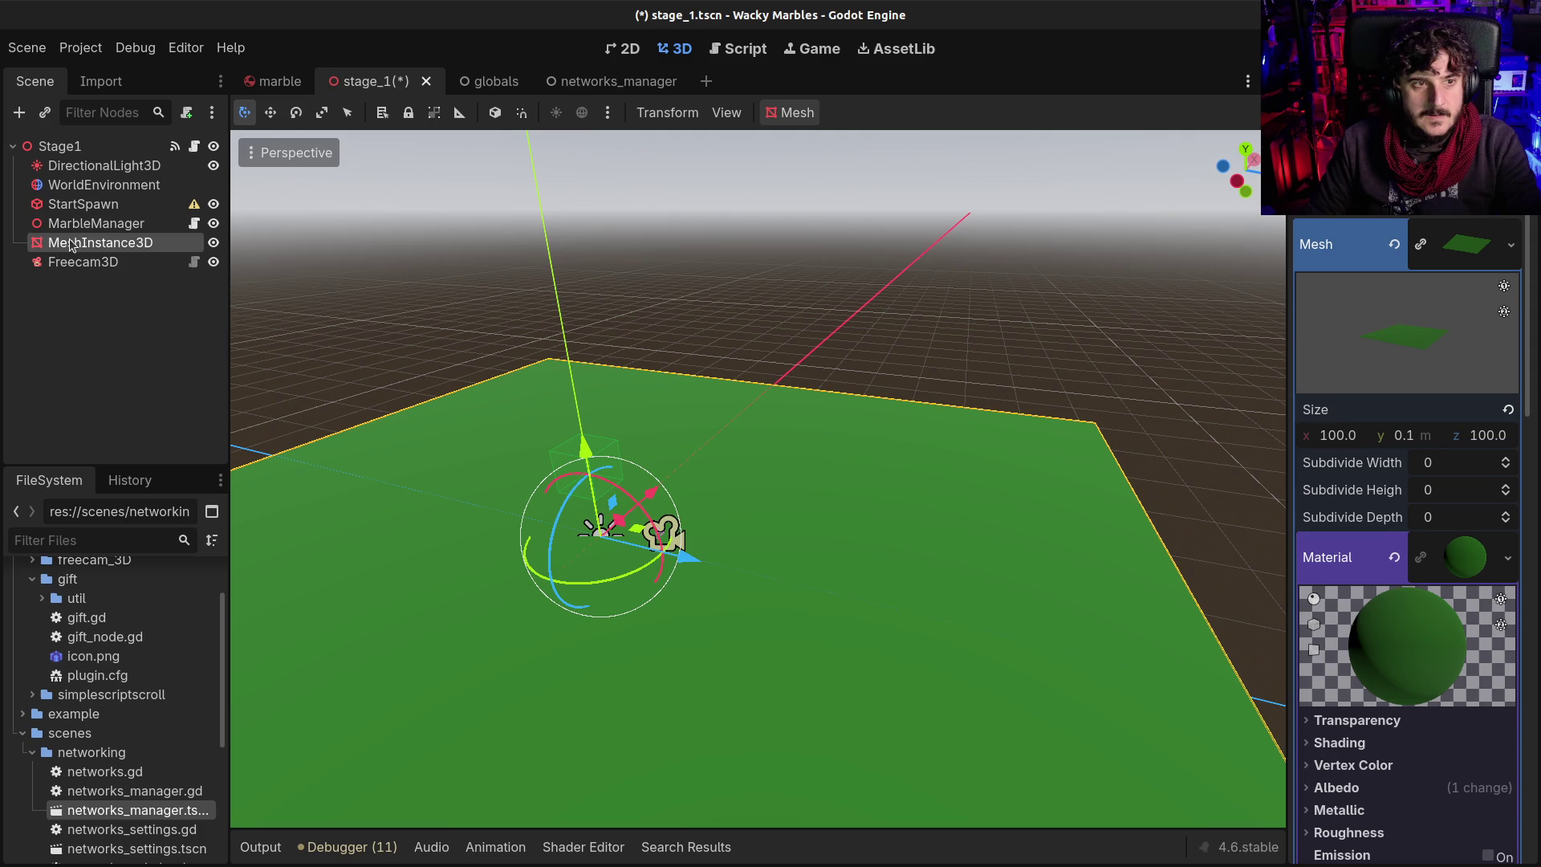
pyautogui.doubleClick(70, 242)
pyautogui.write('Floor')
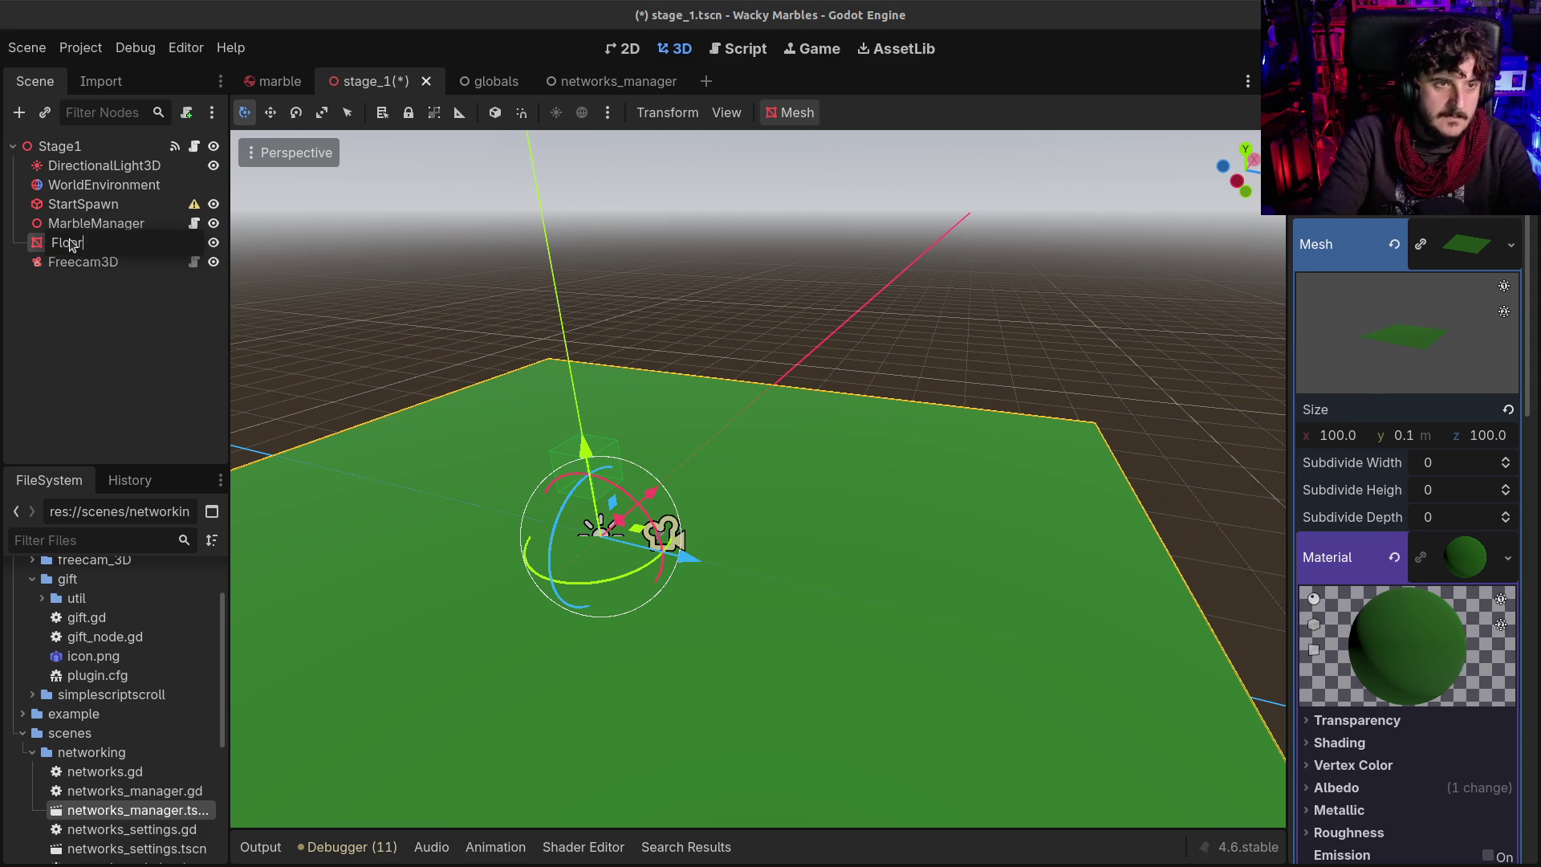
pyautogui.press('Return')
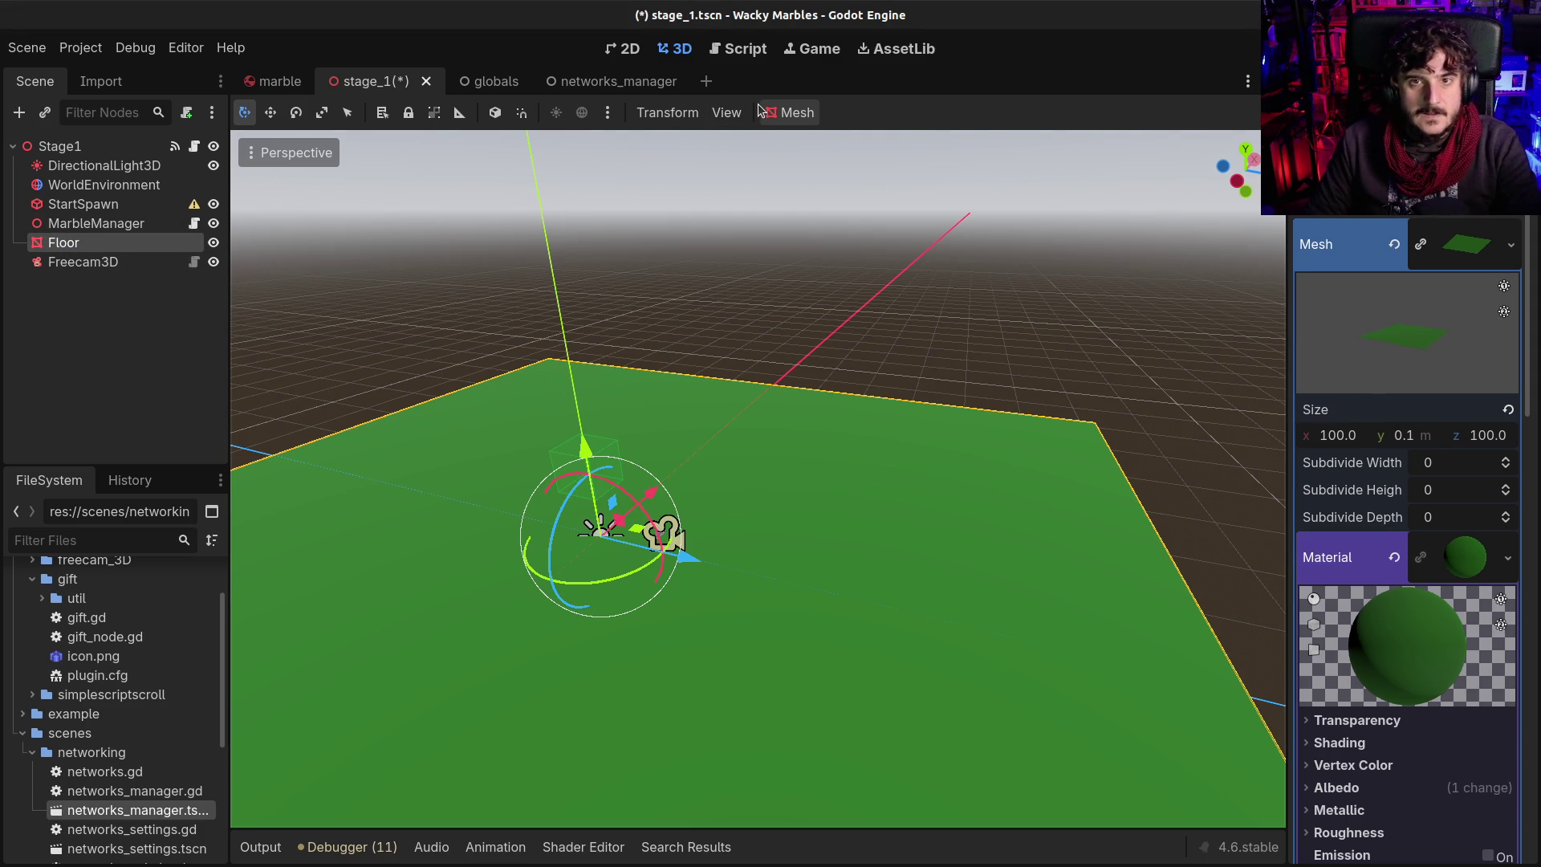
pyautogui.click(773, 113)
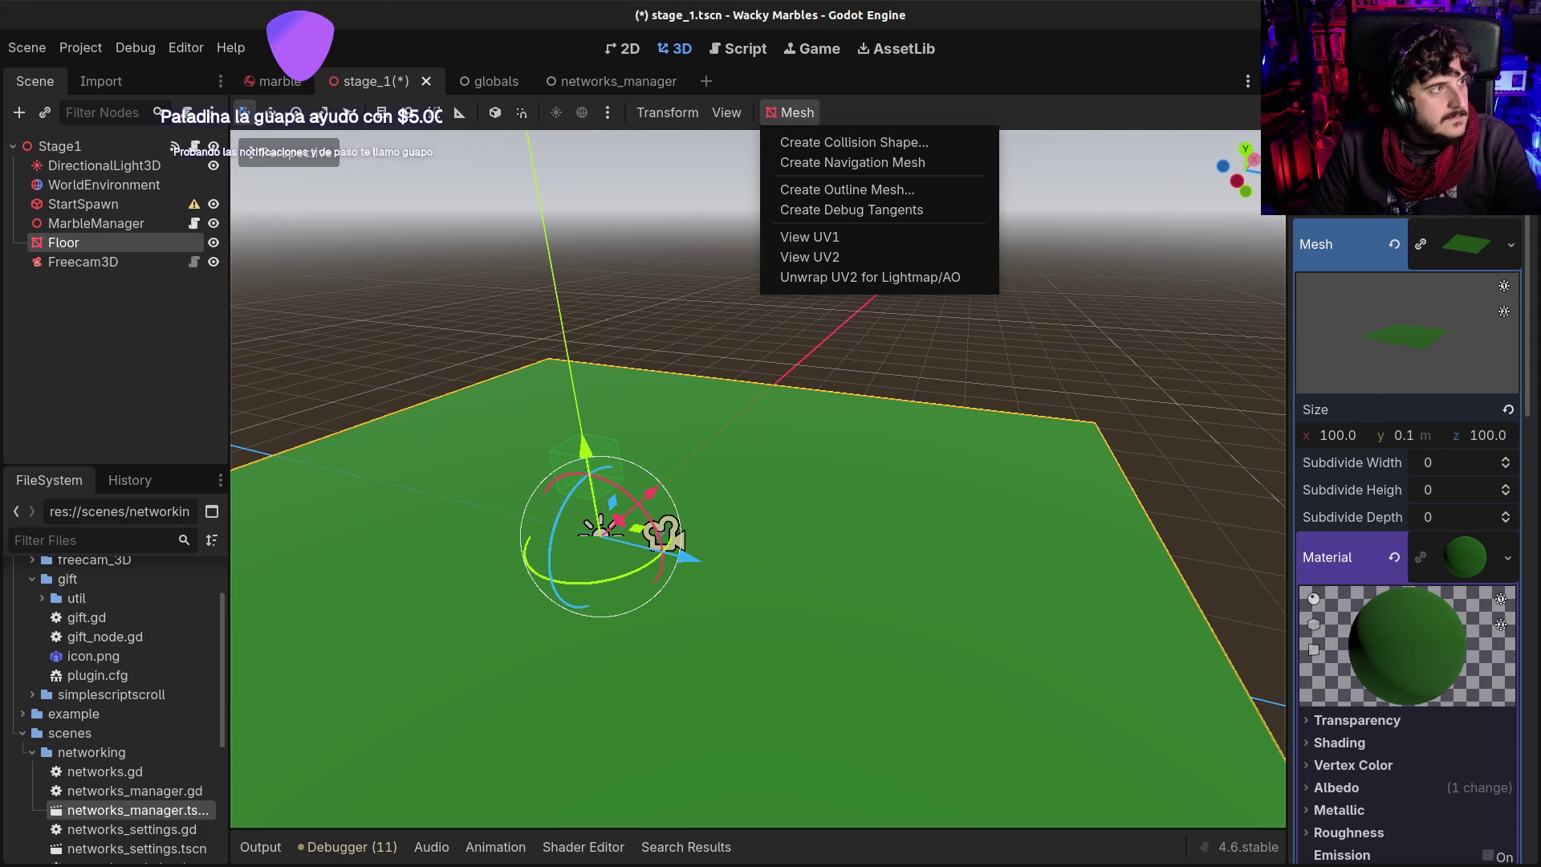
pyautogui.press('Escape')
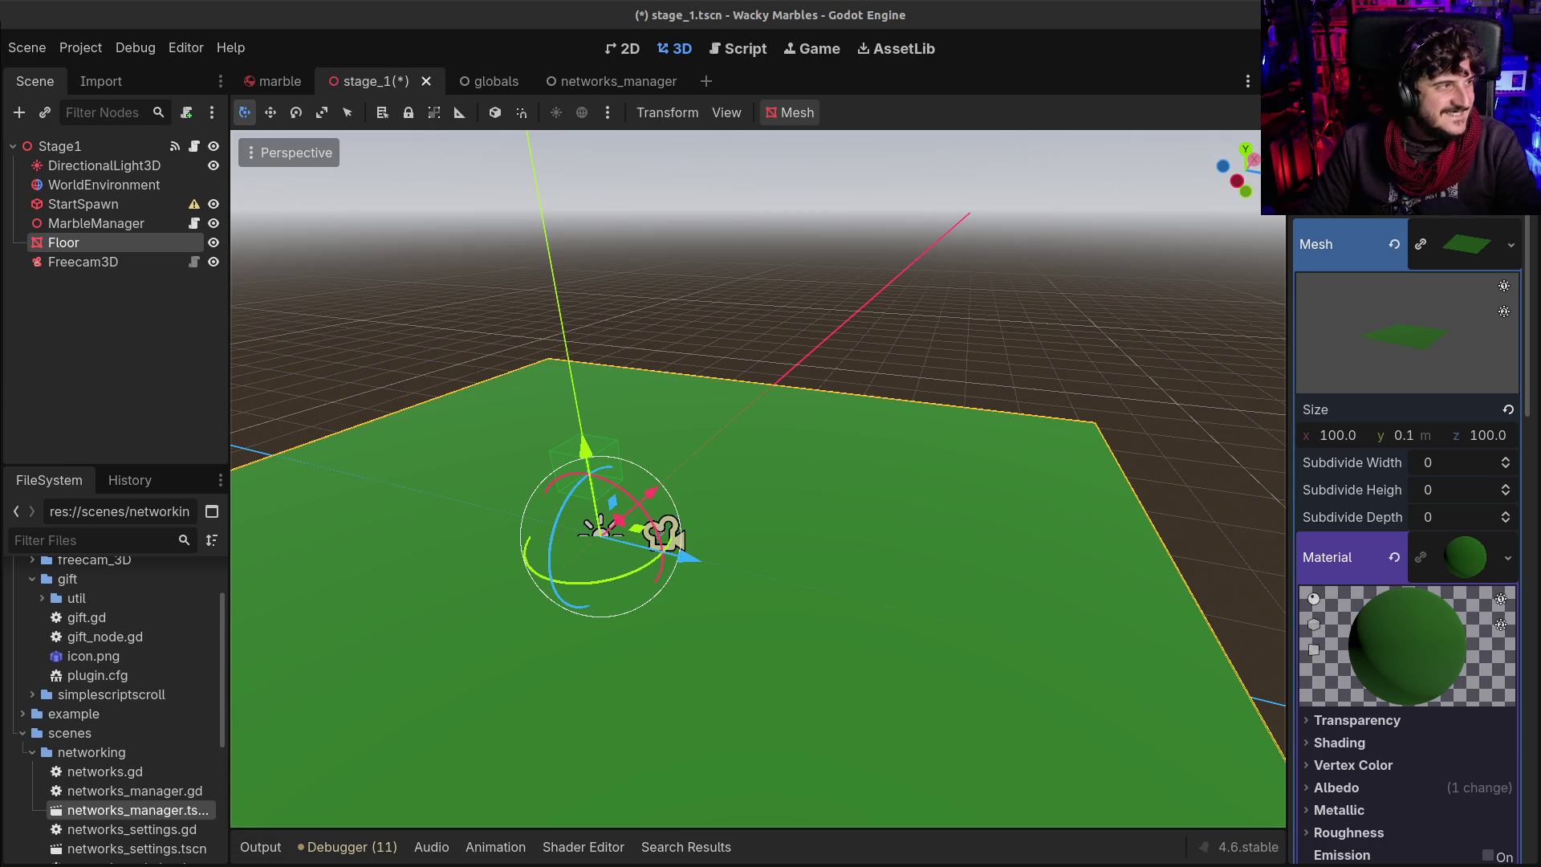
pyautogui.scroll(-3, 383, 523)
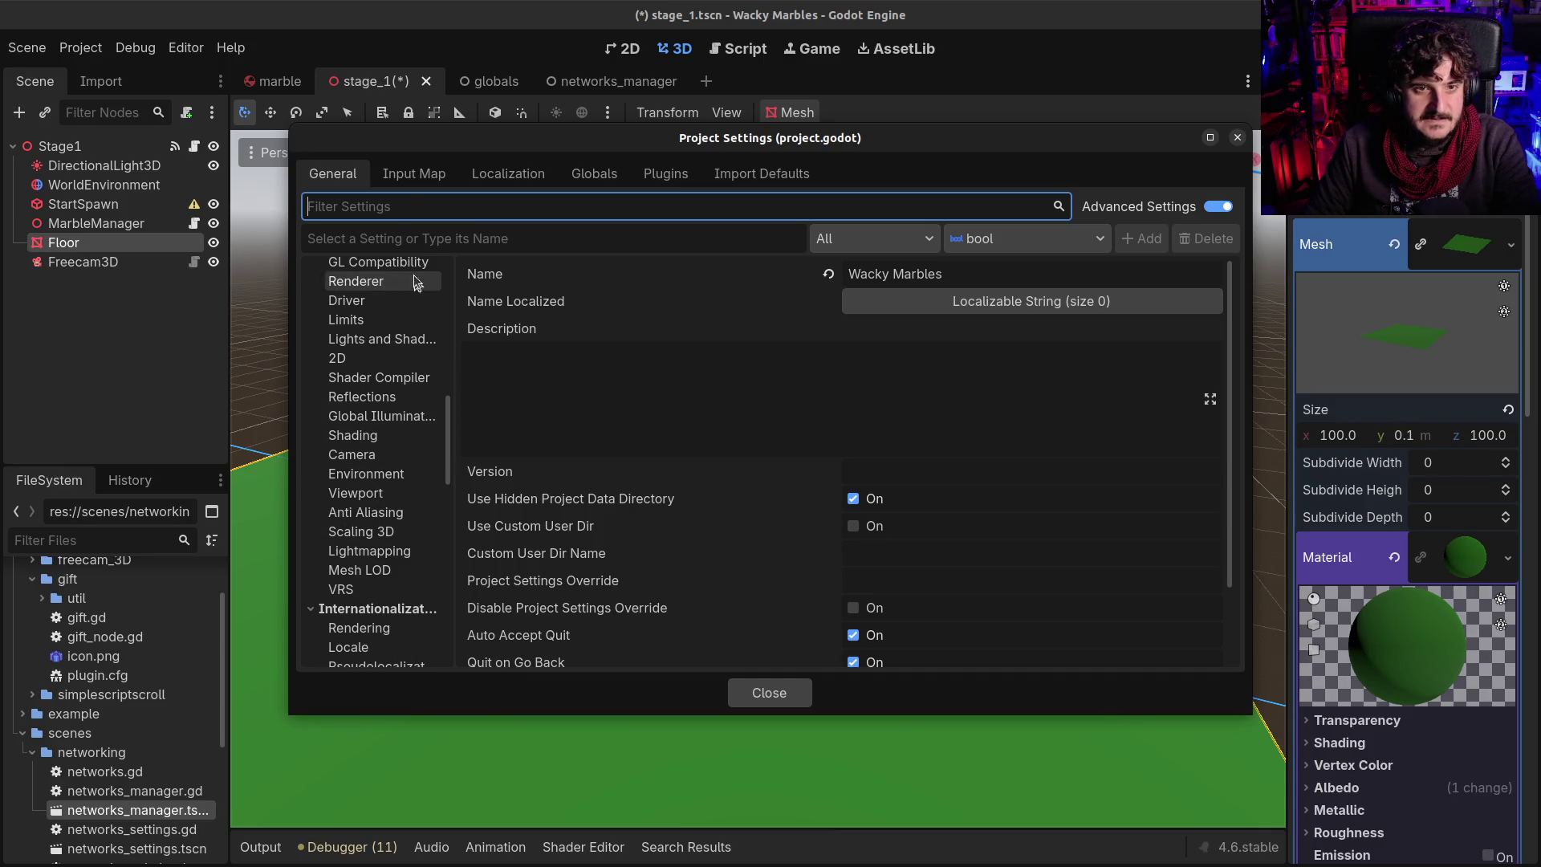
pyautogui.write('jolt')
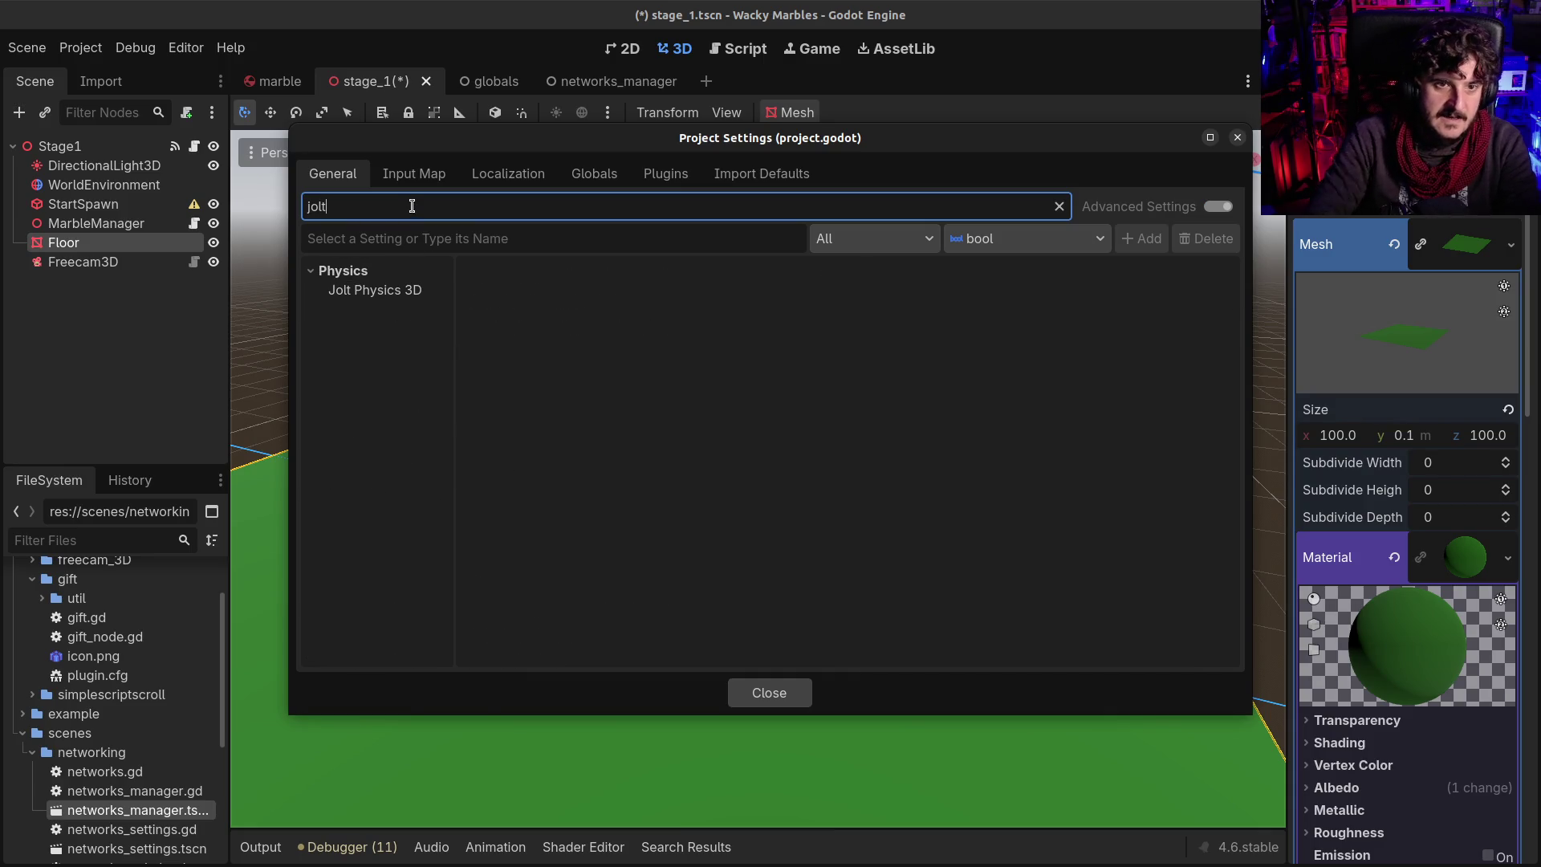
pyautogui.click(393, 291)
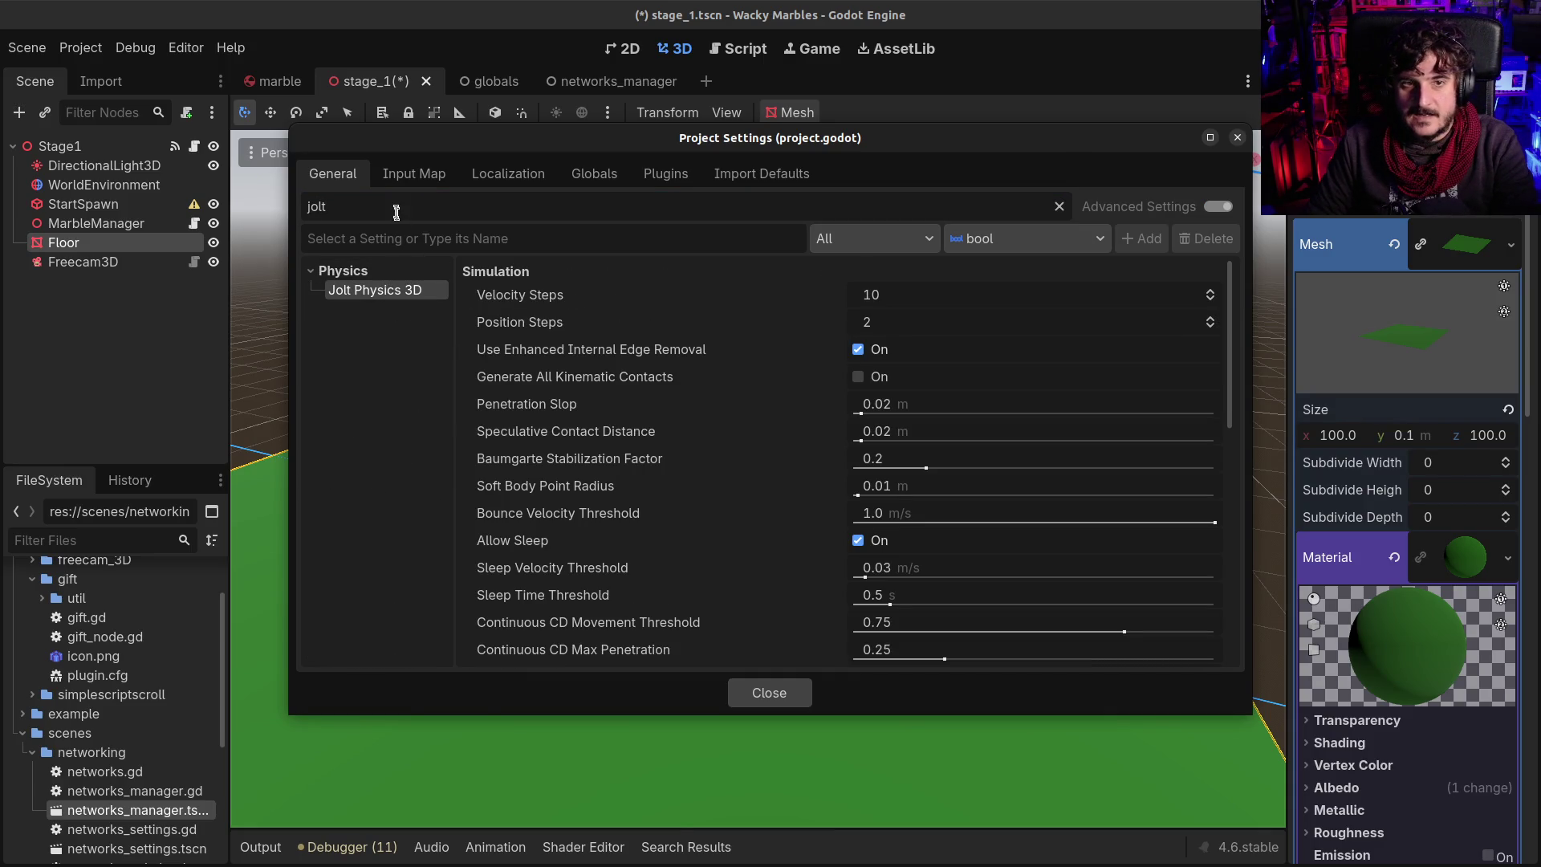
pyautogui.press('BackSpace')
pyautogui.press('BackSpace')
pyautogui.press('BackSpace')
pyautogui.scroll(-10, 372, 482)
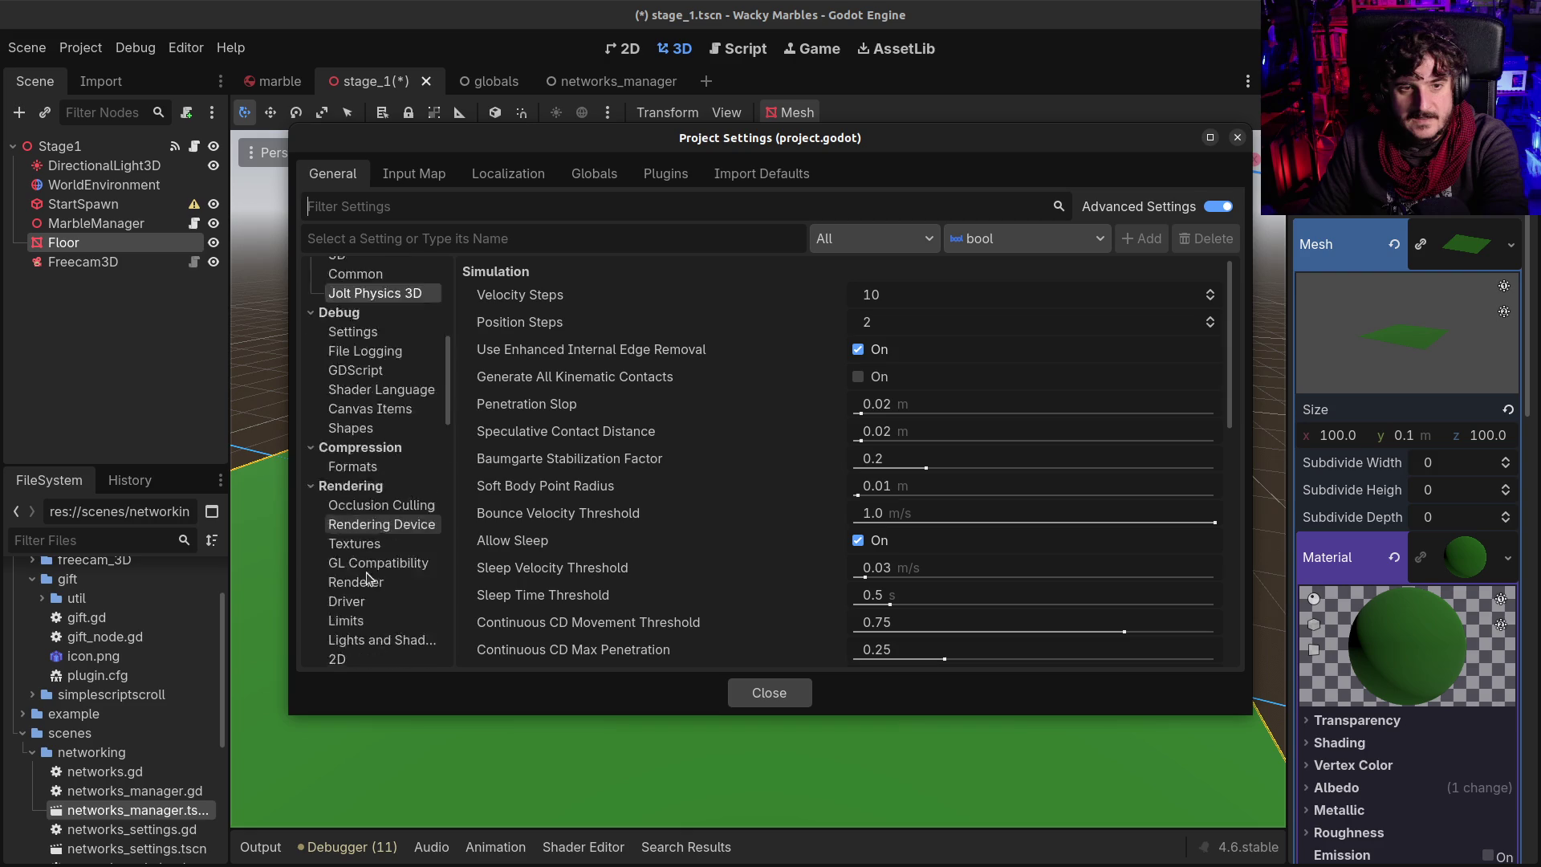
pyautogui.scroll(5, 372, 584)
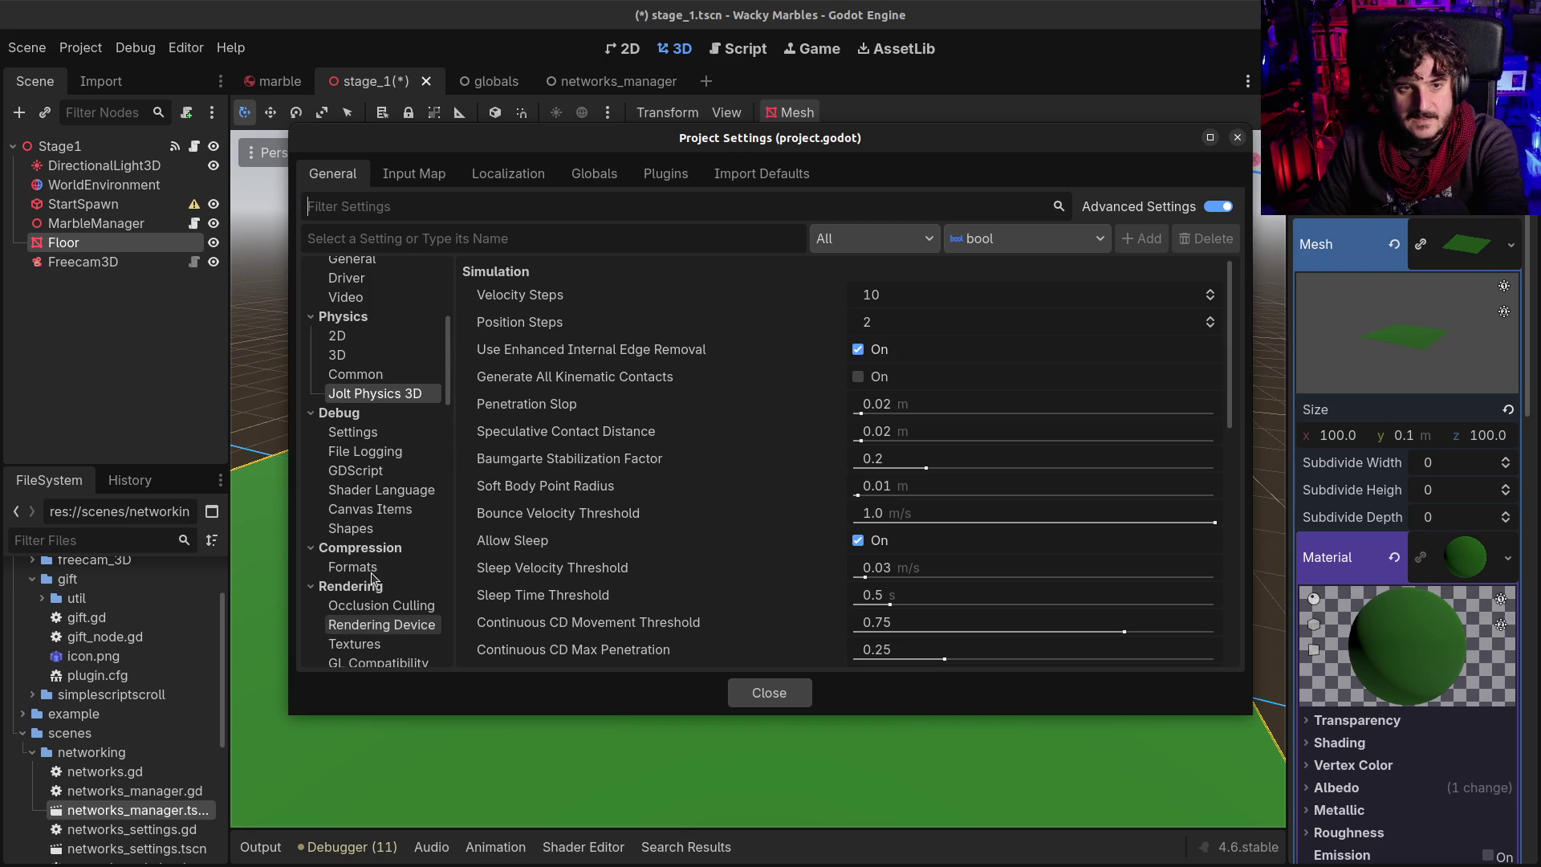
pyautogui.click(353, 336)
pyautogui.click(357, 354)
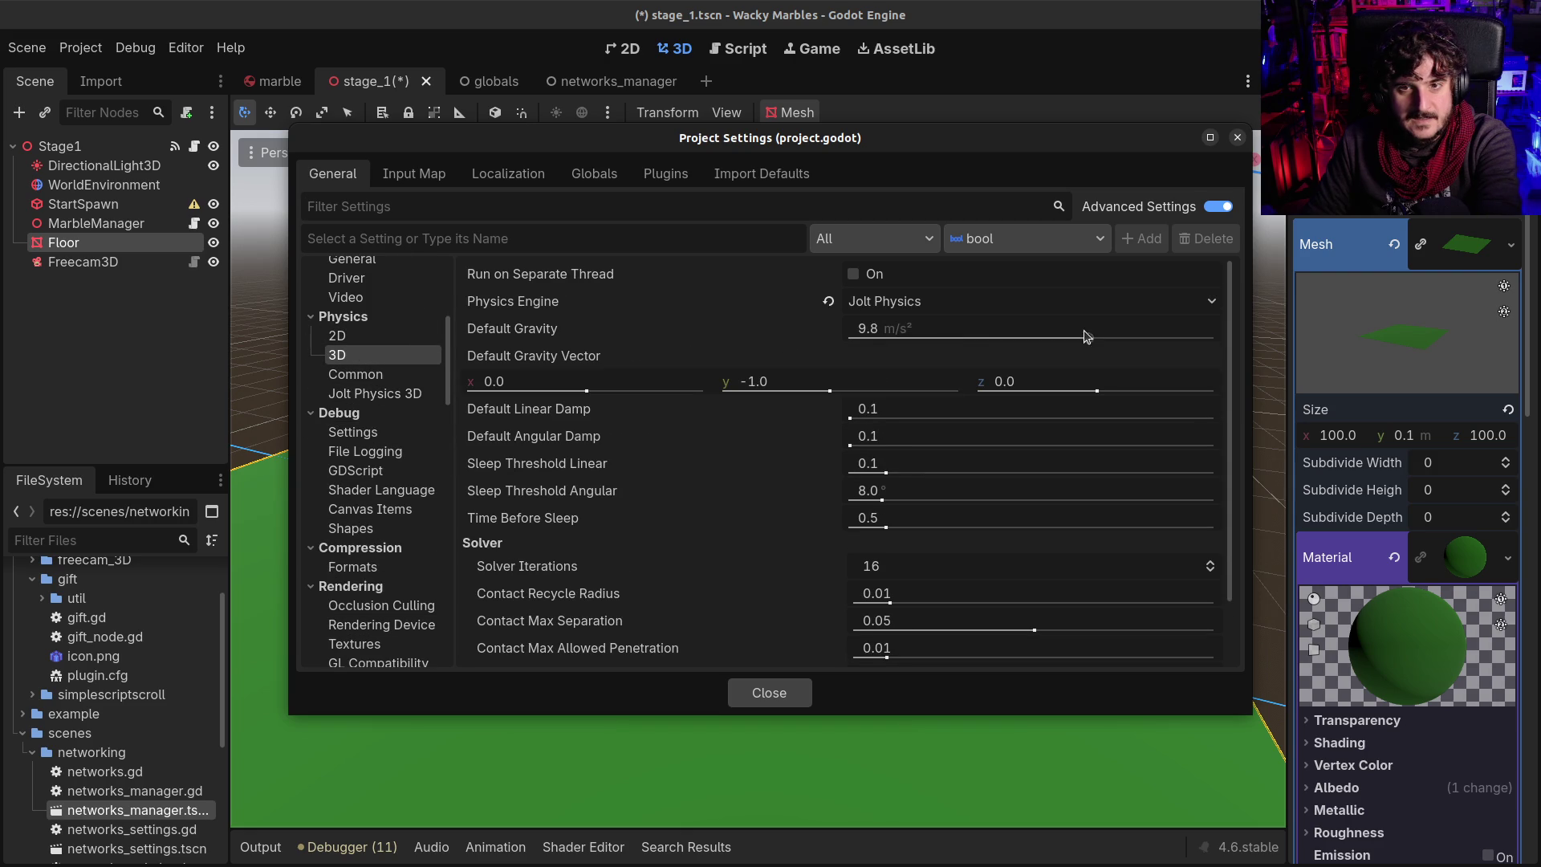
pyautogui.click(948, 311)
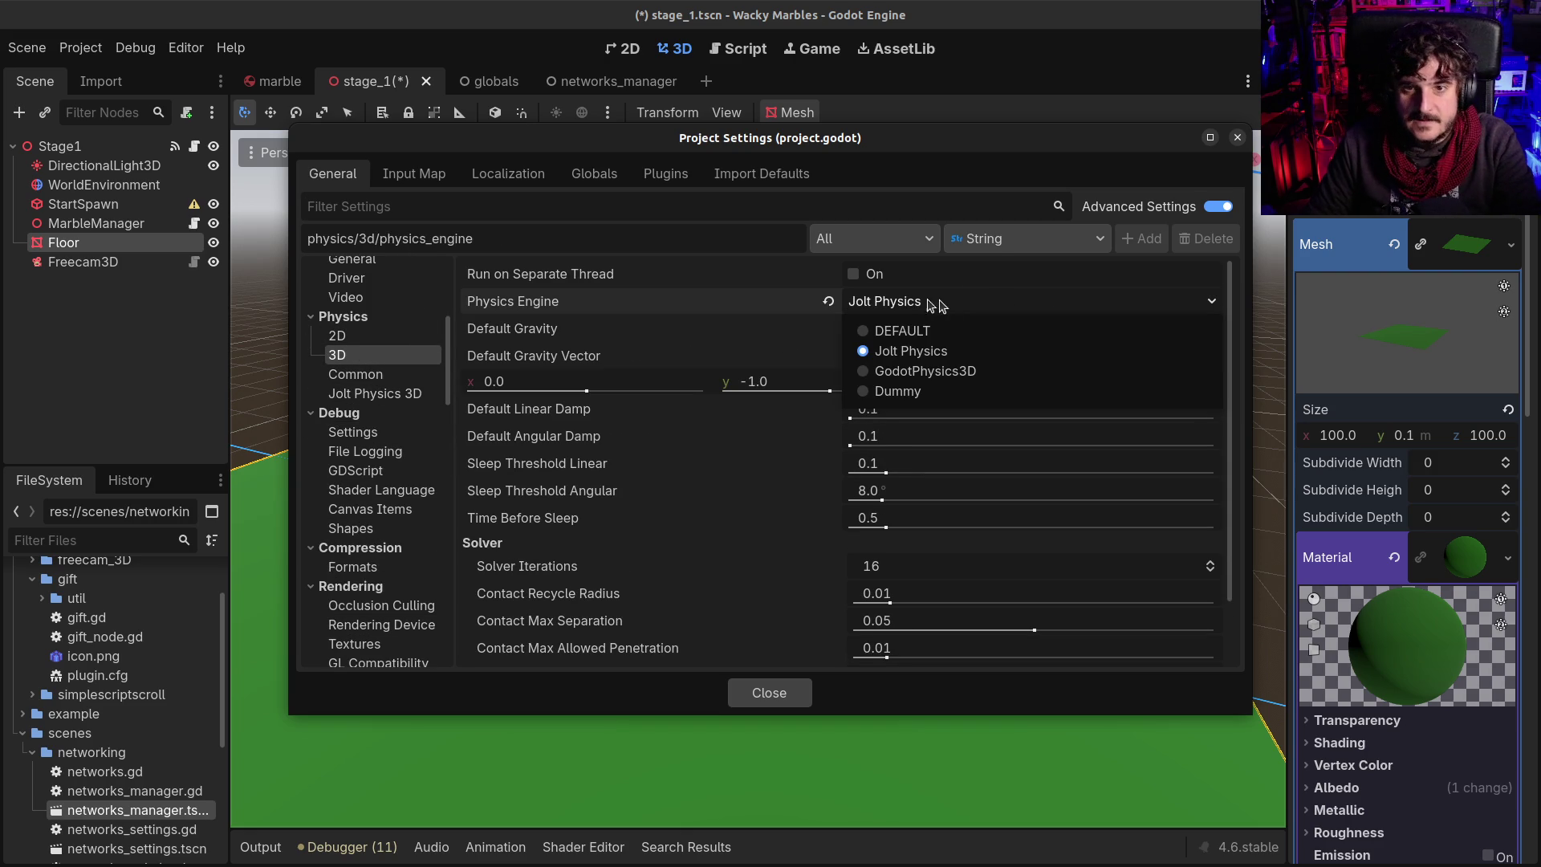
pyautogui.click(867, 303)
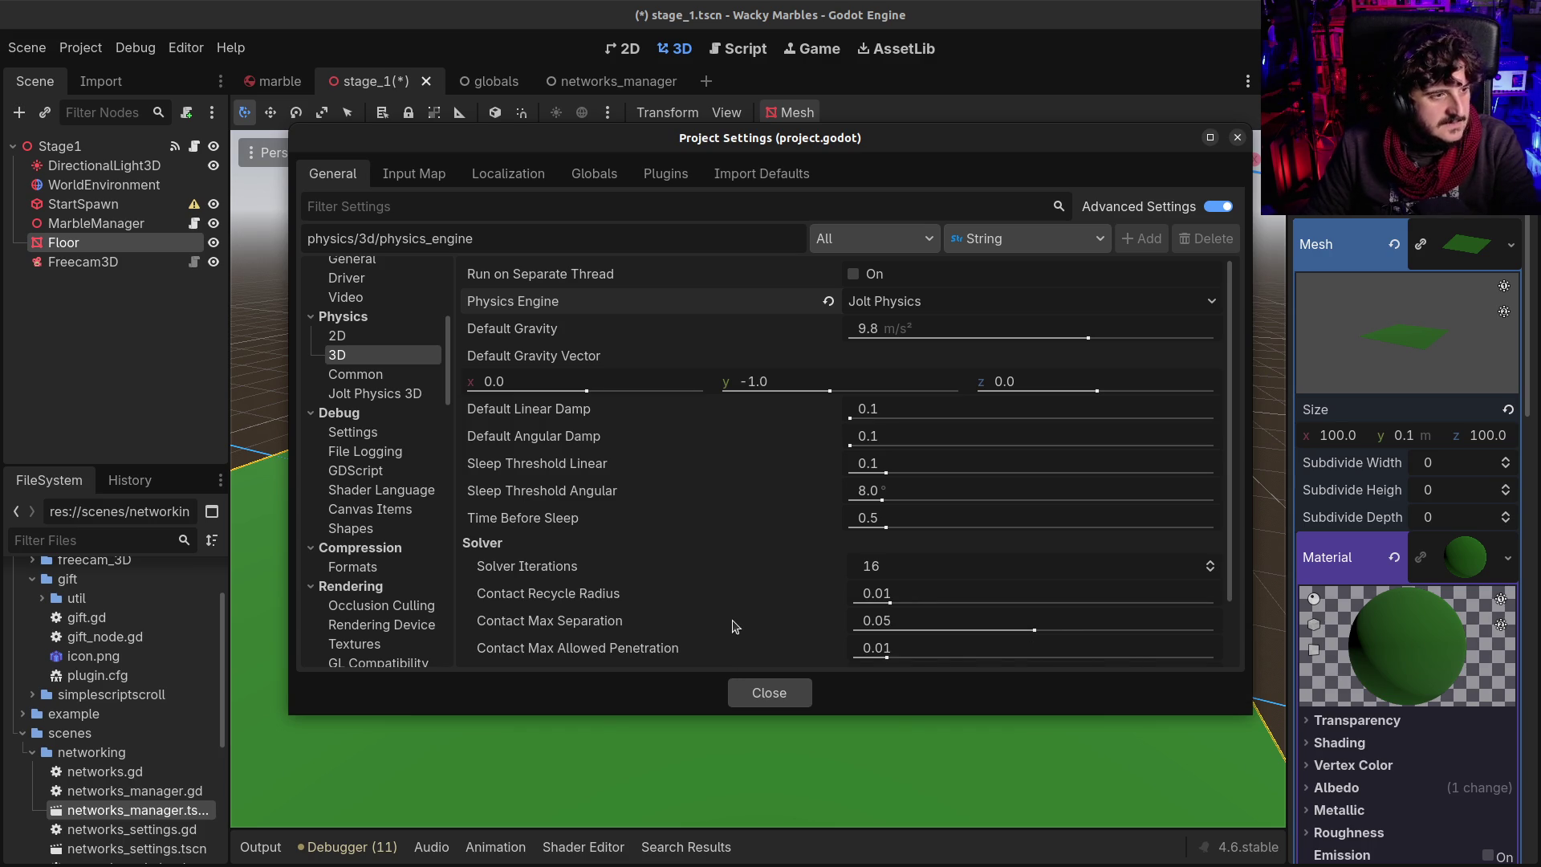
pyautogui.moveTo(733, 645)
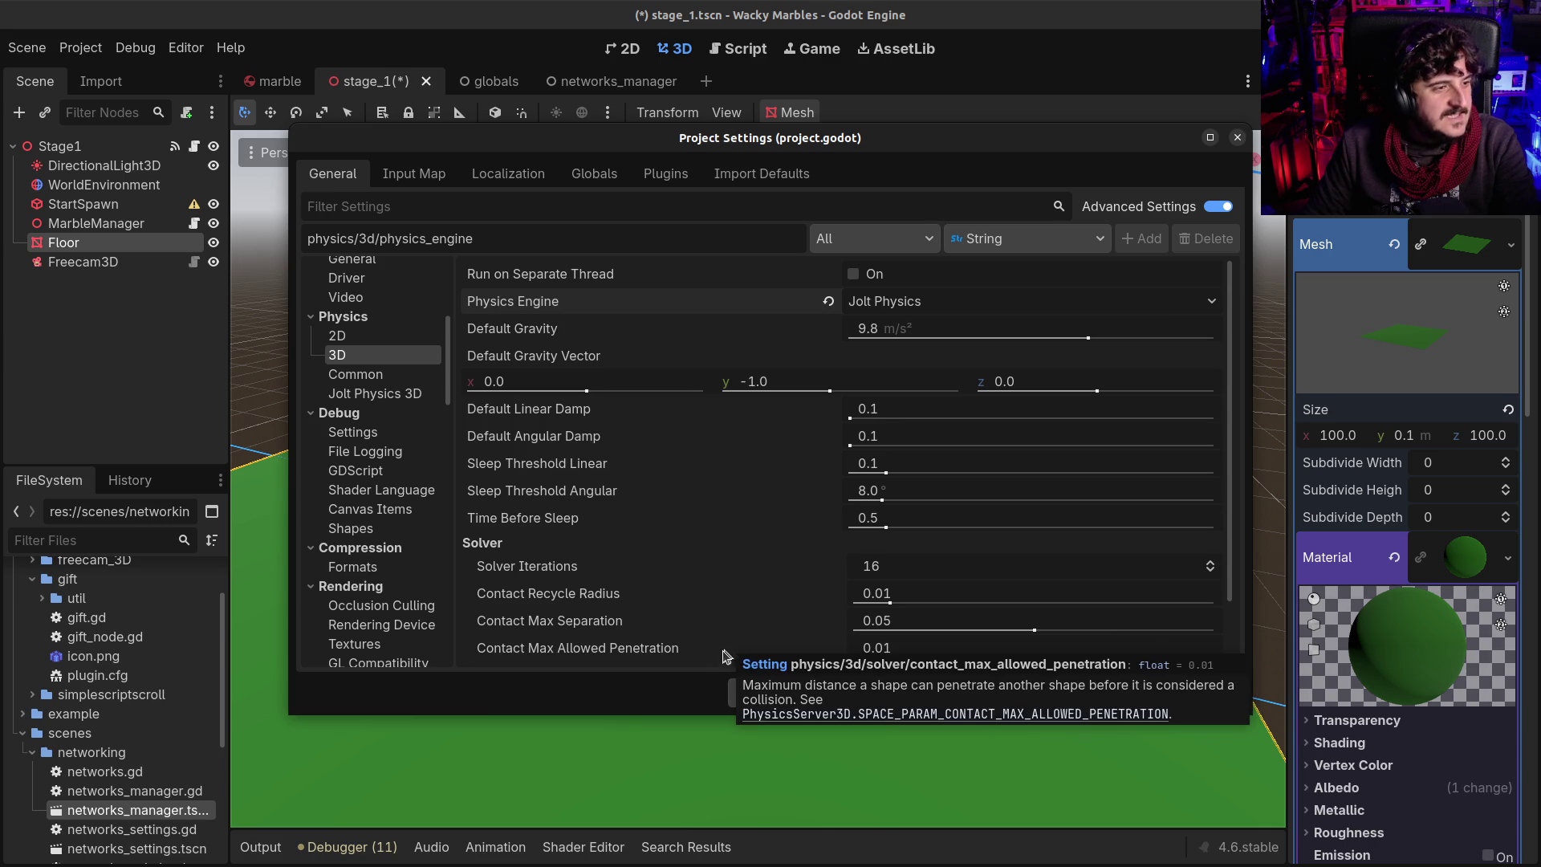
pyautogui.click(743, 690)
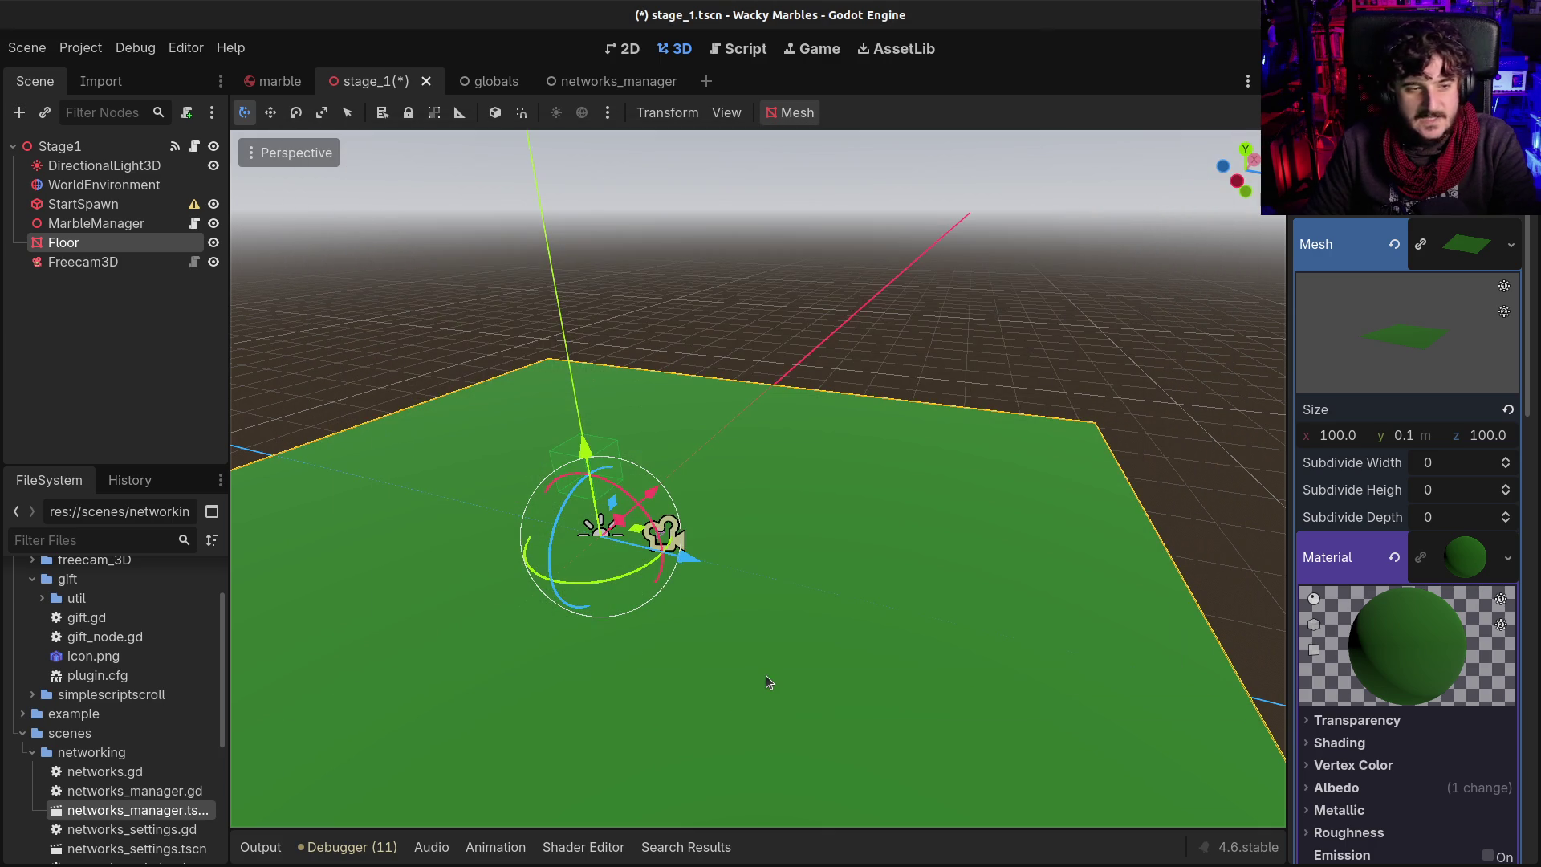
# Save stage_1, then drag StartSpawn's Y-axis gizmo to lift it higher above the floor
pyautogui.hotkey('ctrl', 's')
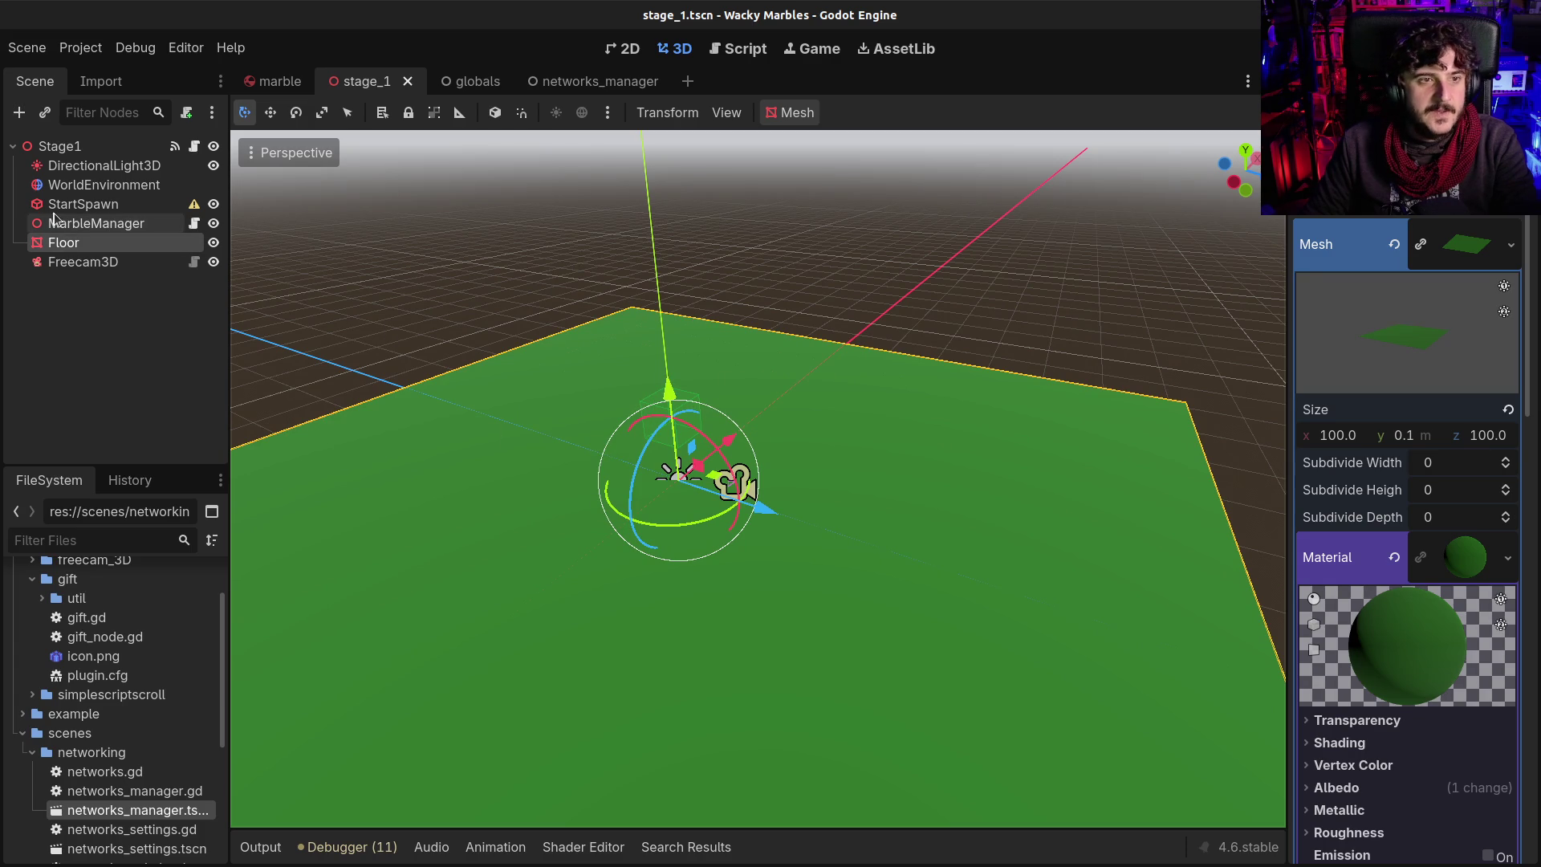
pyautogui.click(77, 208)
pyautogui.moveTo(662, 319)
pyautogui.mouseDown()
pyautogui.moveTo(659, 116)
pyautogui.moveTo(656, 137)
pyautogui.mouseUp()
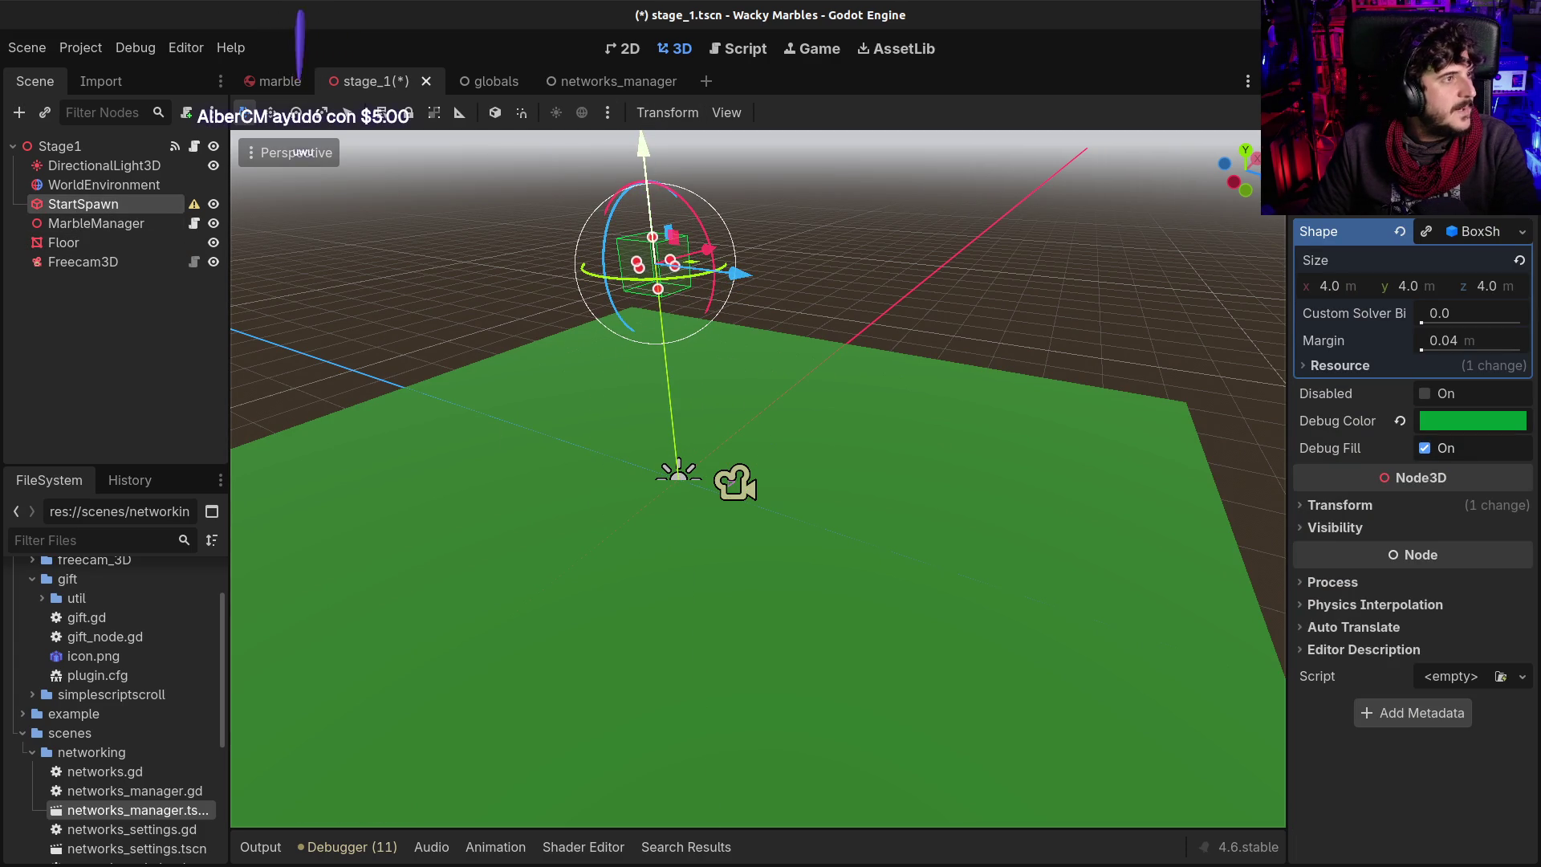
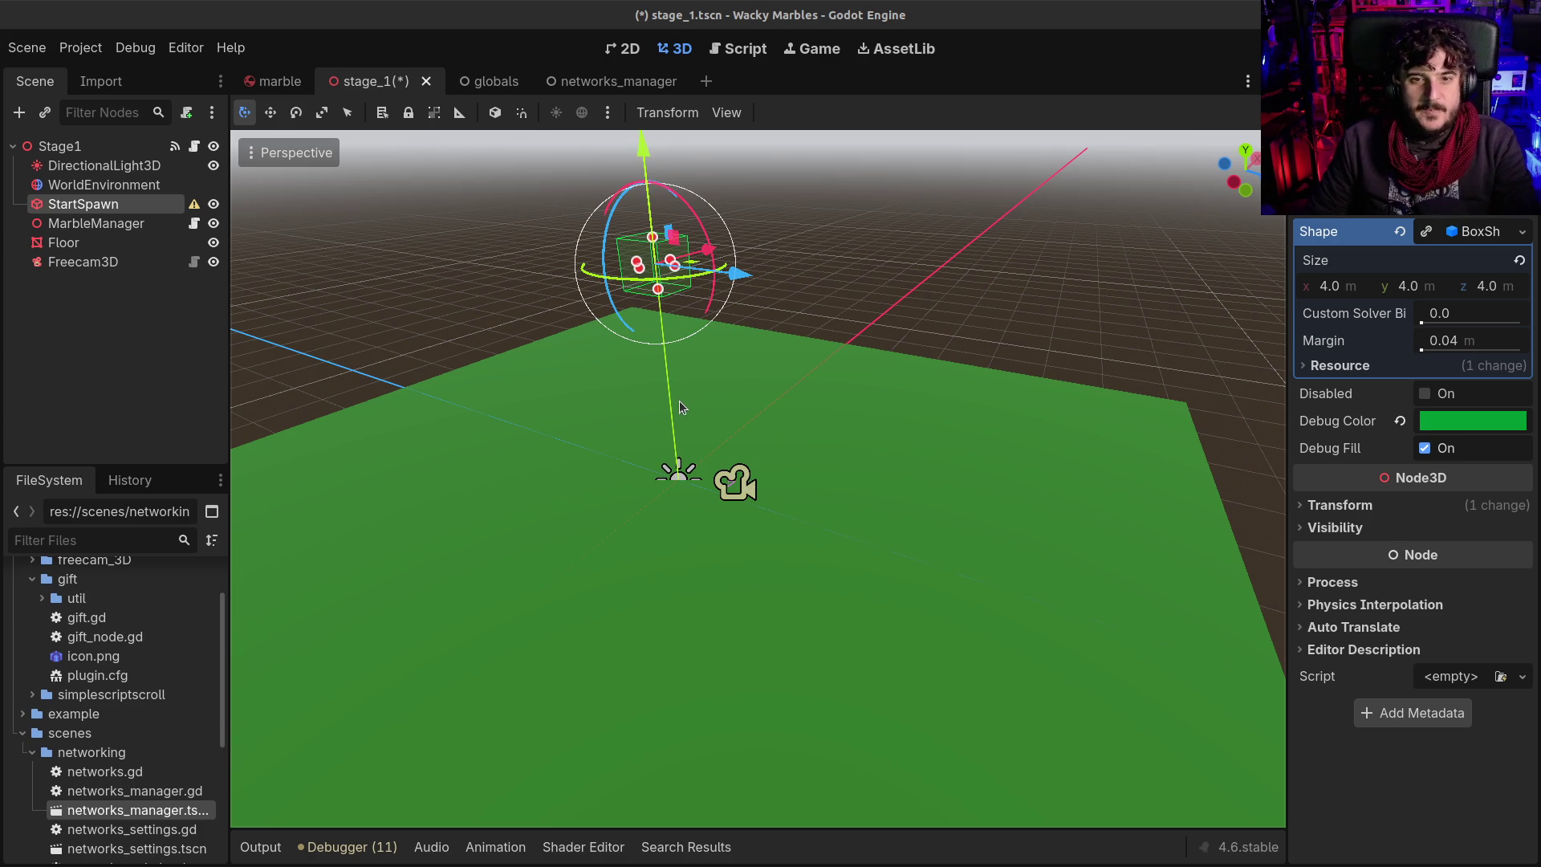
# Drag StartSpawn up its Y axis above the green floor, then save stage_1.tscn
pyautogui.scroll(3, 679, 401)
pyautogui.moveTo(672, 229); pyautogui.dragTo(681, 121)
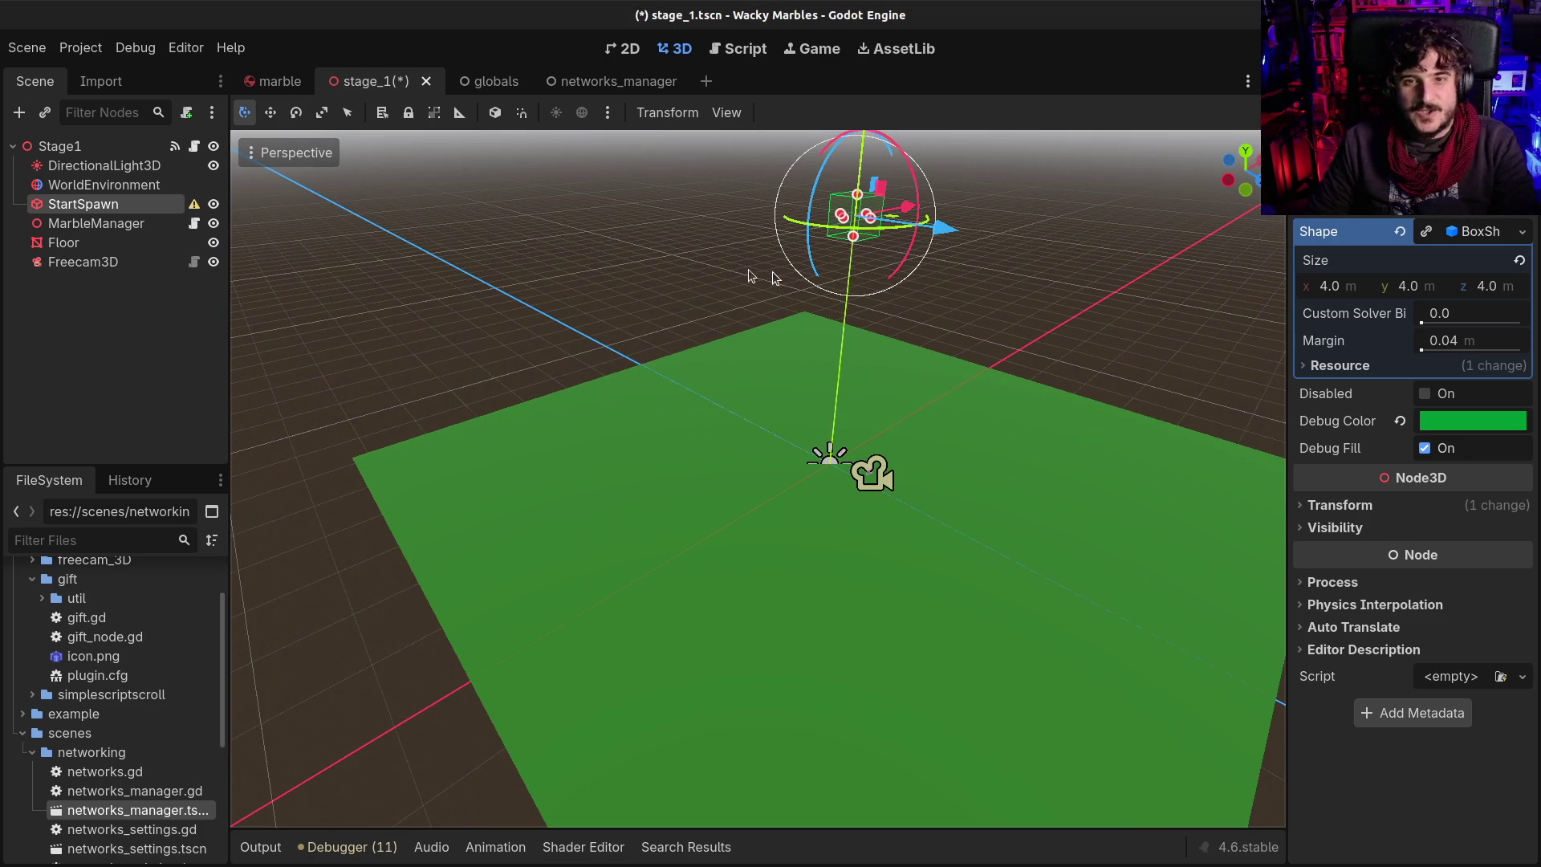
pyautogui.click(99, 142)
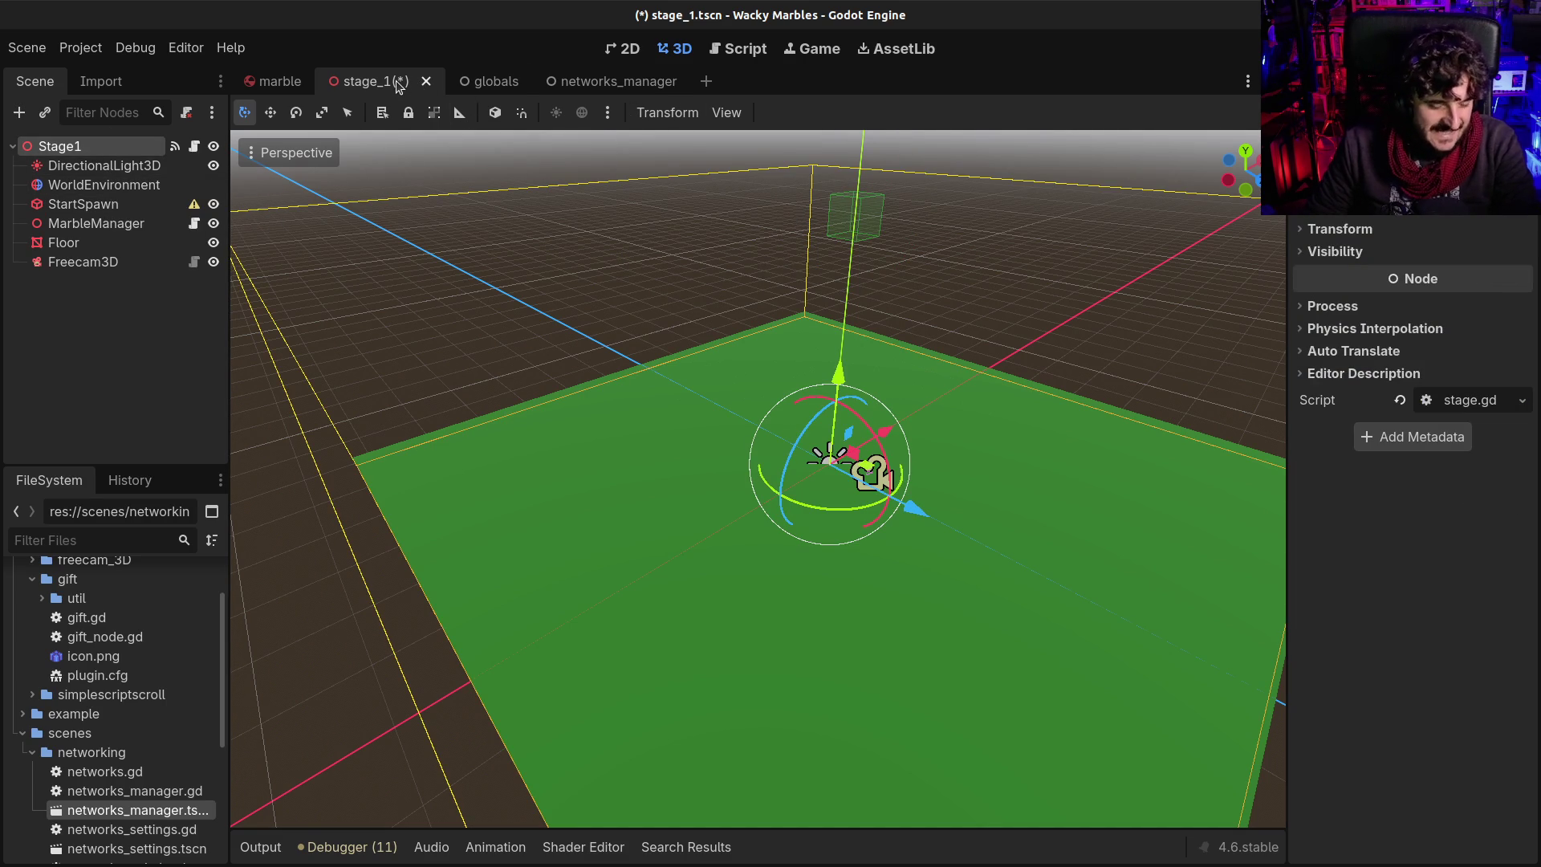
pyautogui.hotkey('ctrl', 's')
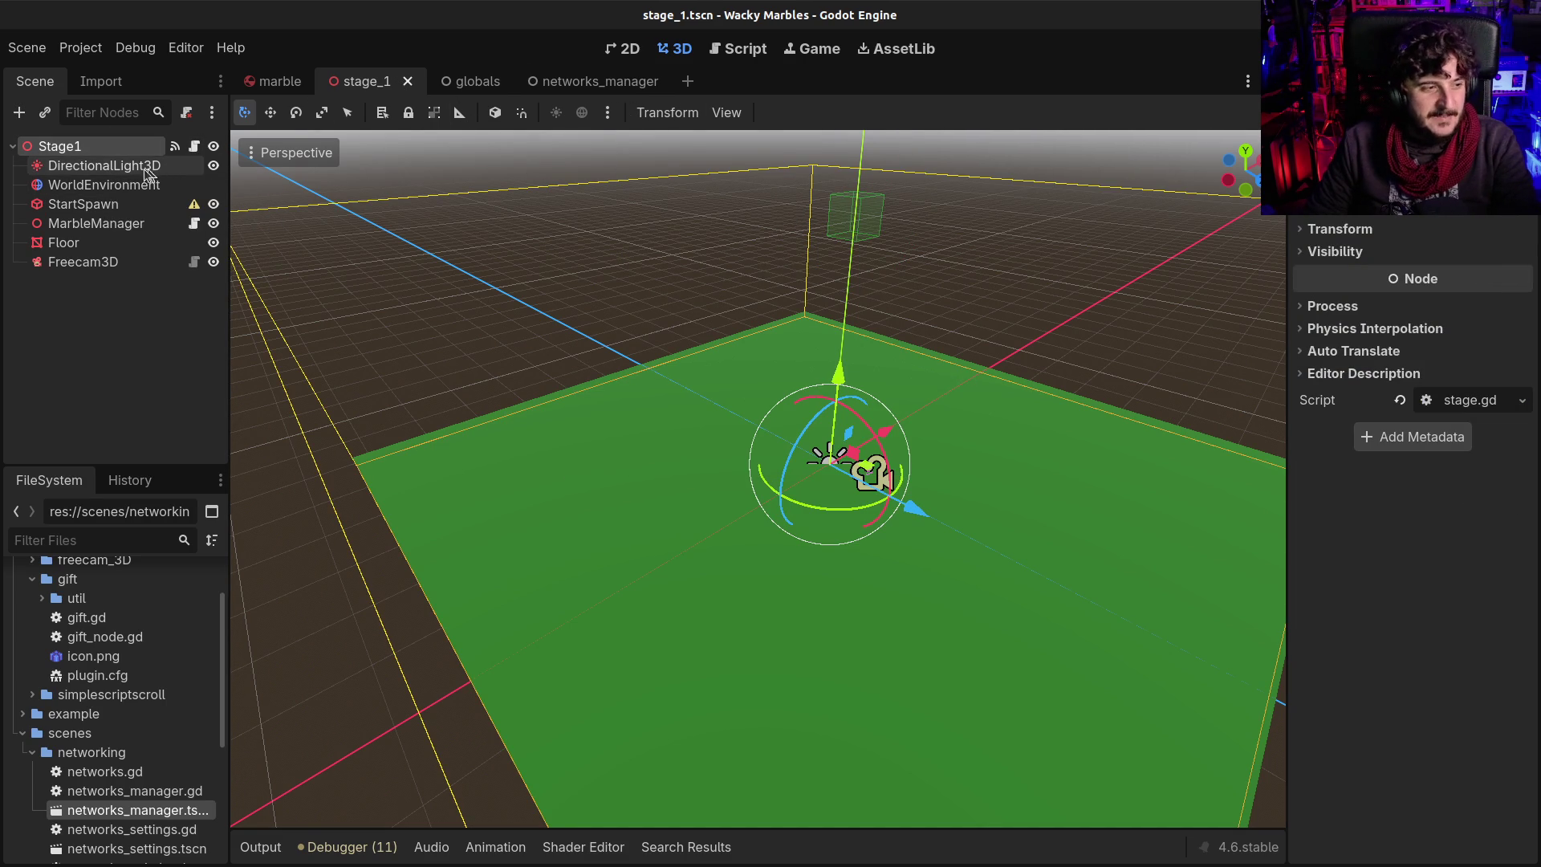
# Start a new scene and create a CSGCylinder3D root by searching 'cs'
pyautogui.click(688, 82)
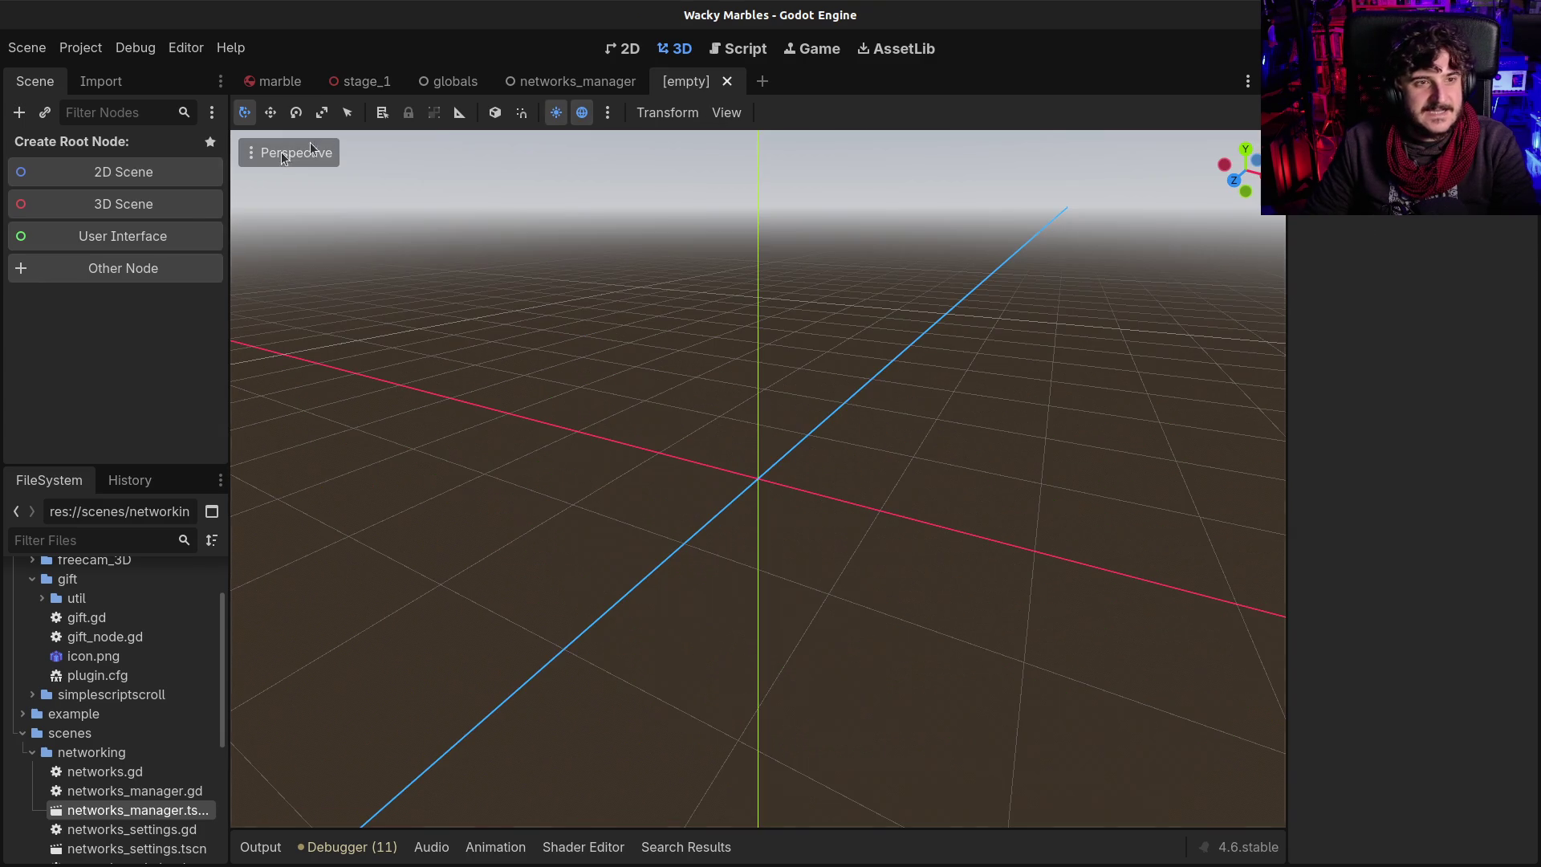
pyautogui.click(86, 271)
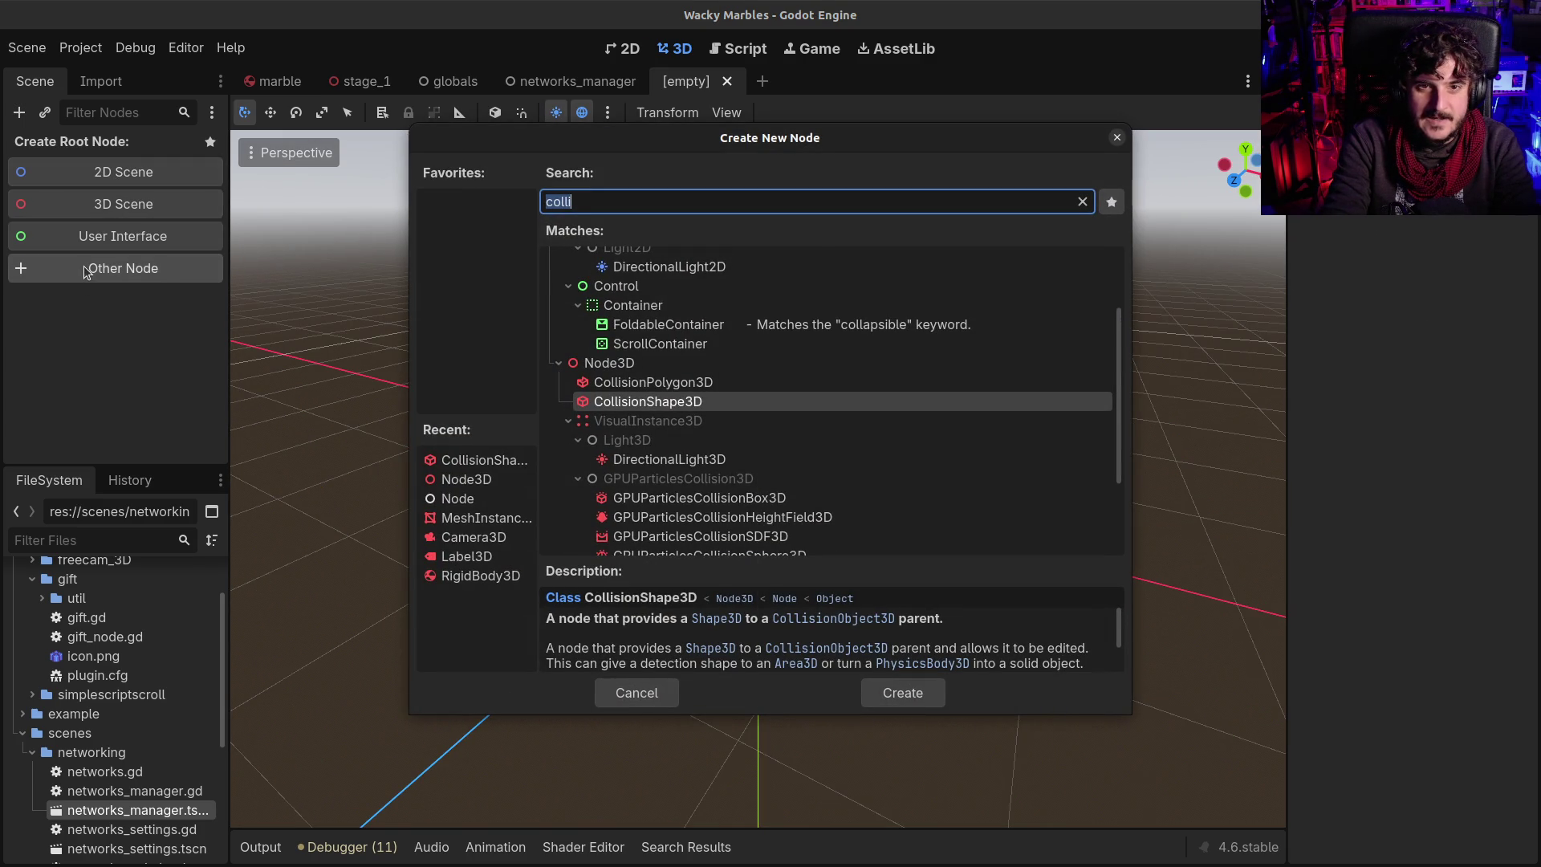
pyautogui.write('cs')
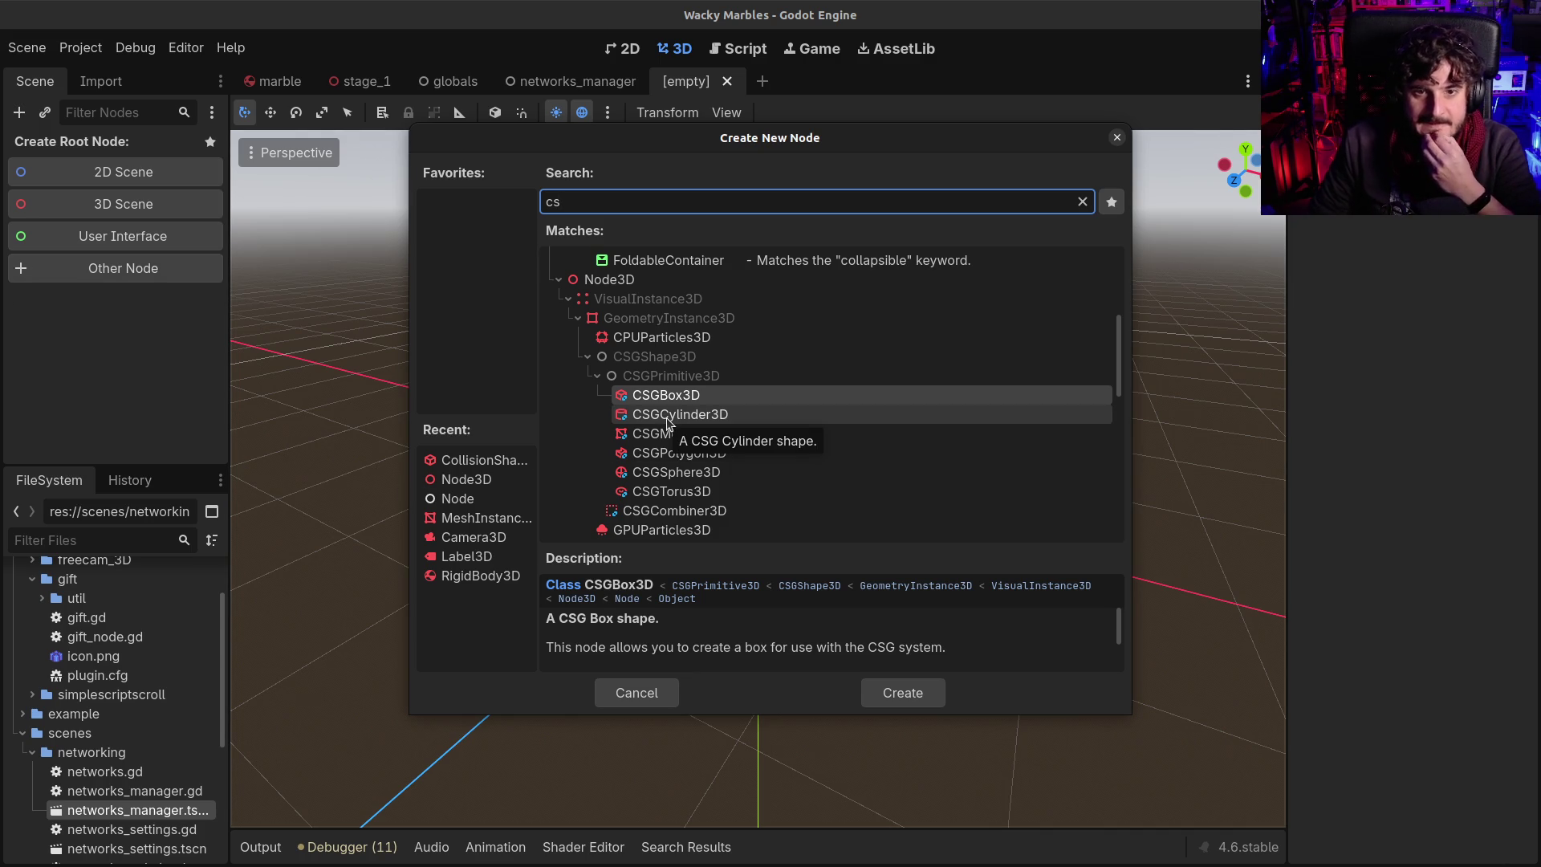
pyautogui.click(667, 415)
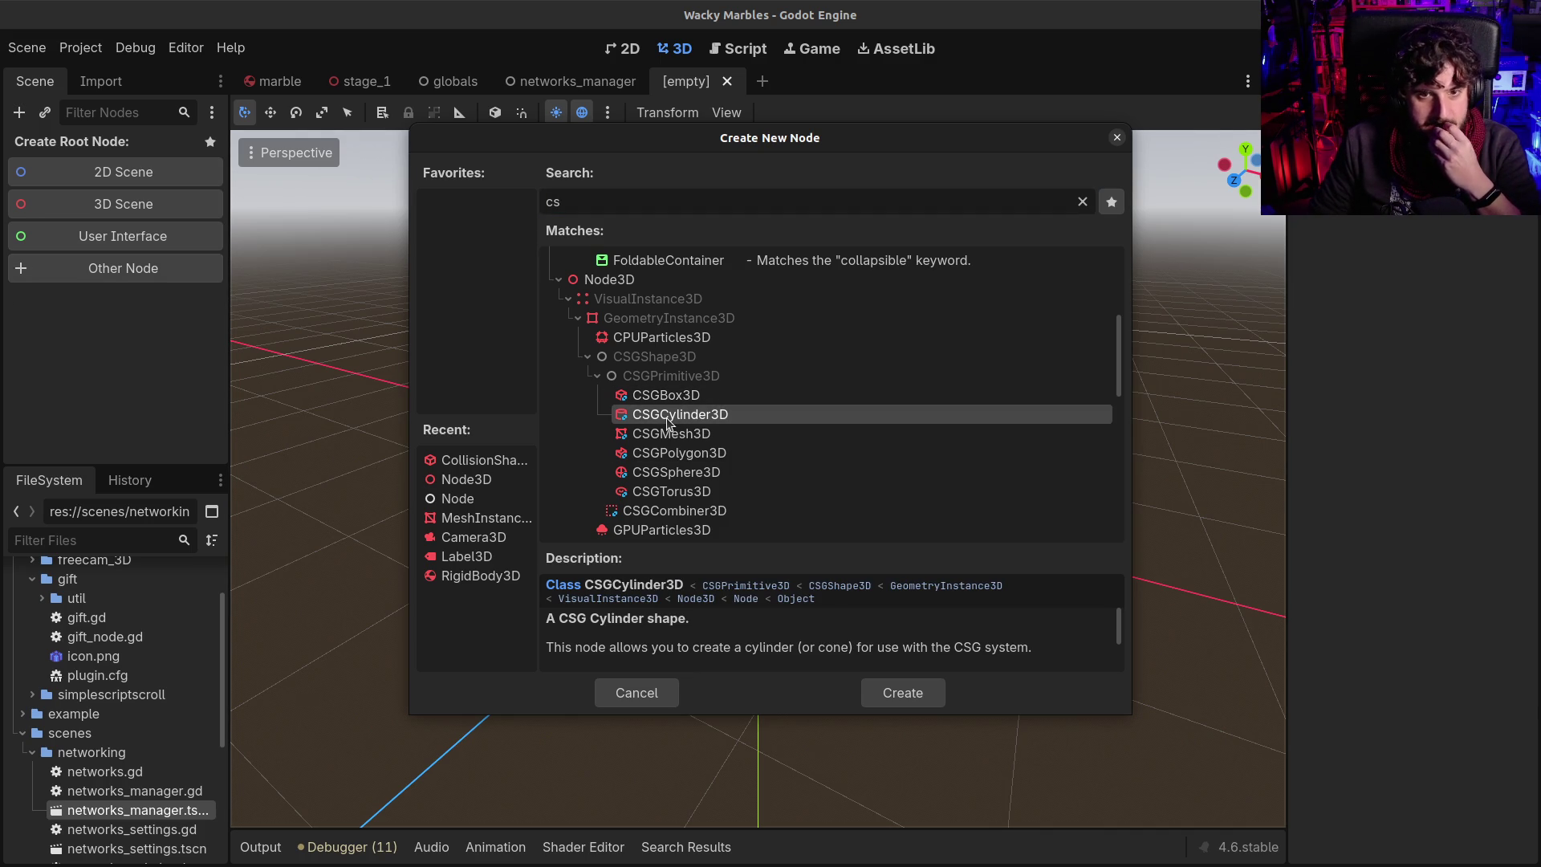
pyautogui.doubleClick(667, 414)
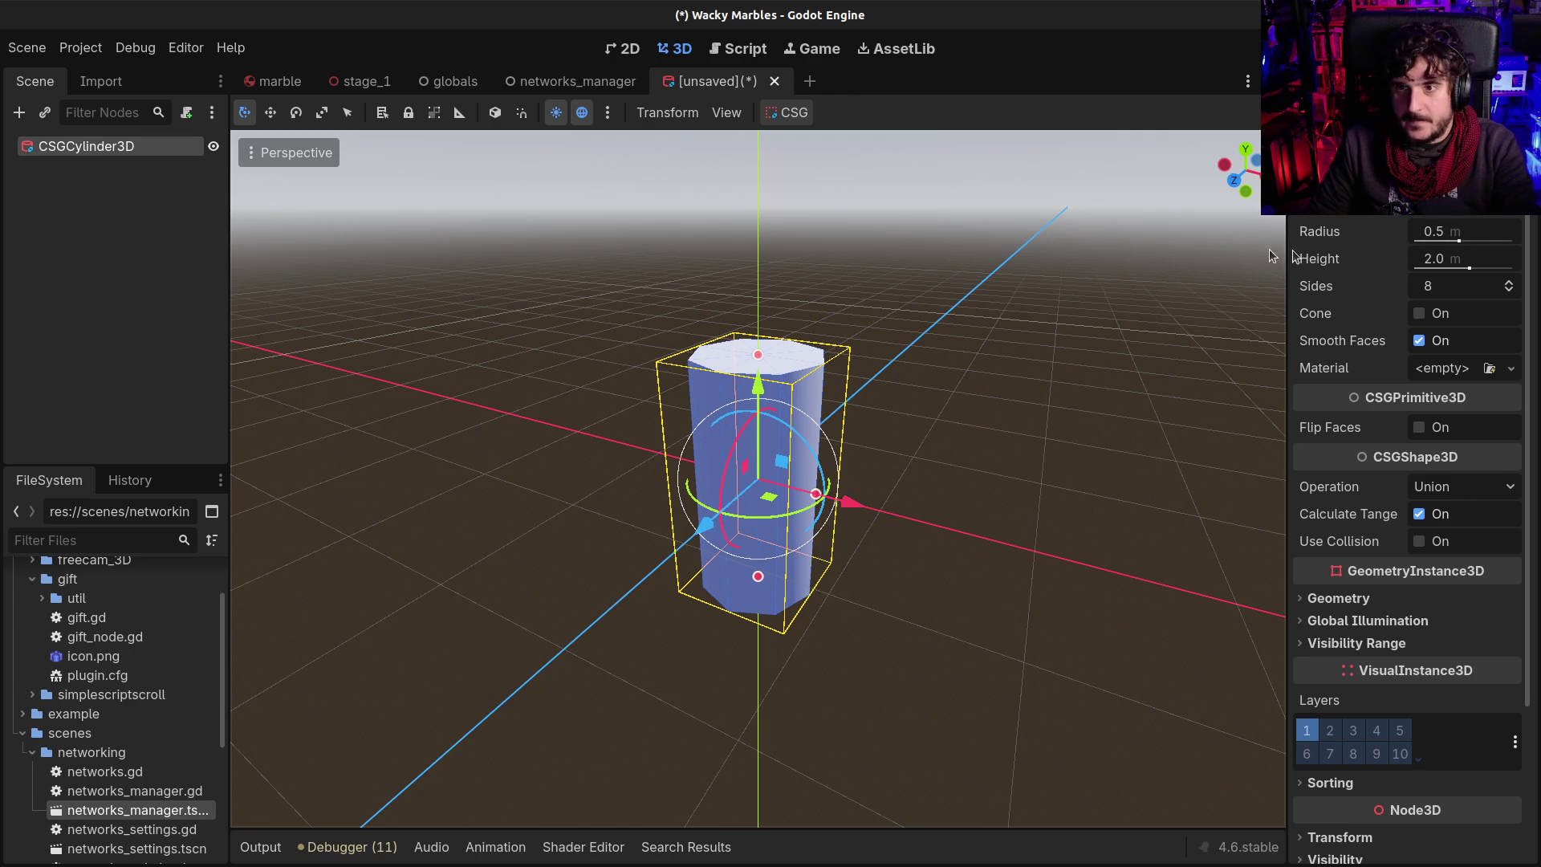
# Try a thinner cylinder radius, then undo back to the empty scene
pyautogui.moveTo(1457, 240); pyautogui.dragTo(1455, 245)
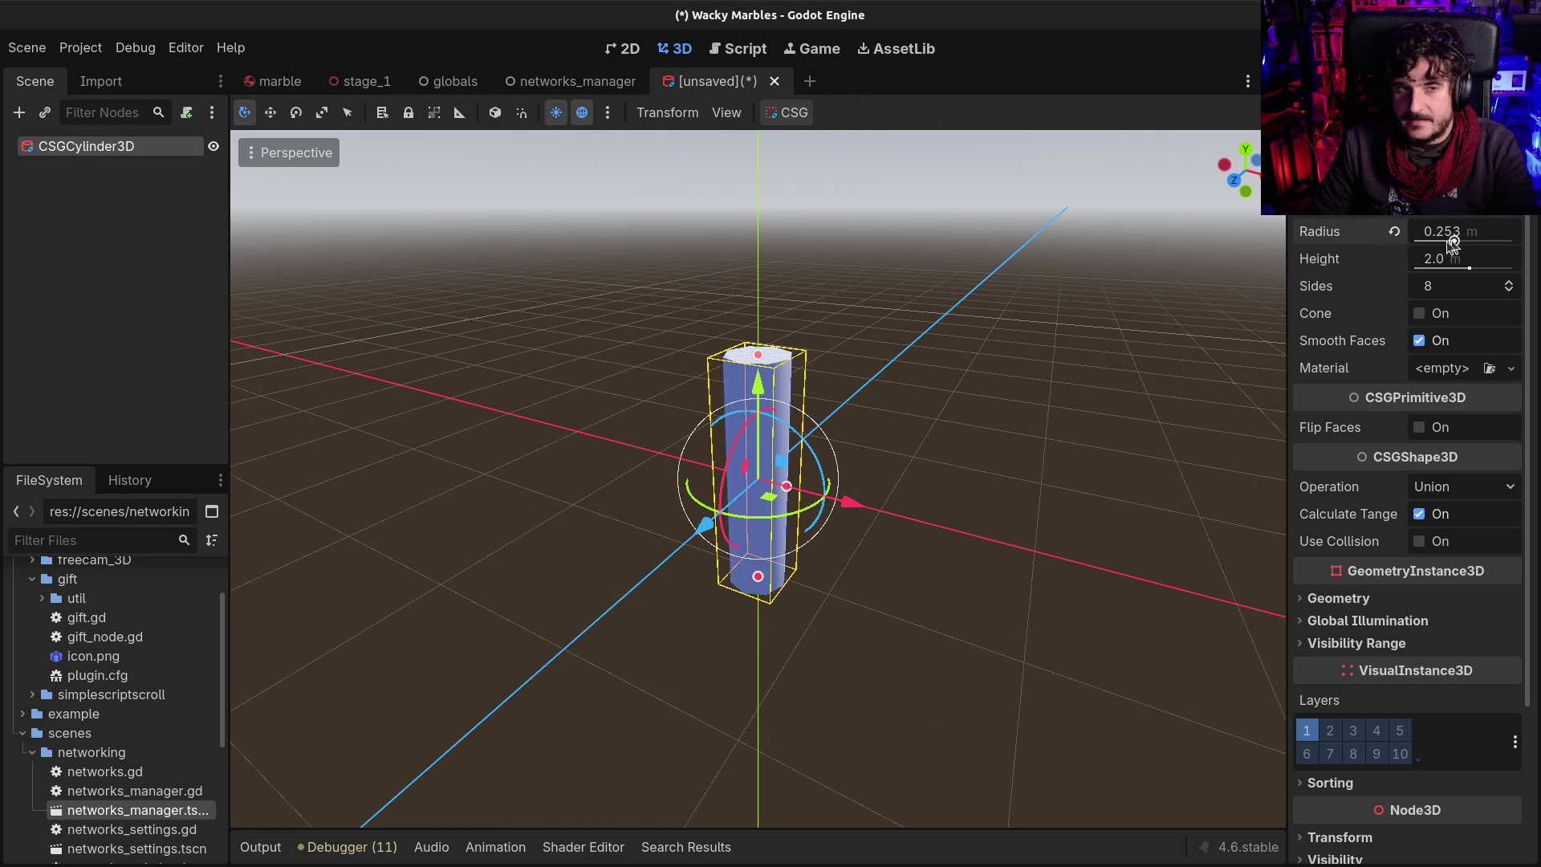
pyautogui.hotkey('ctrl', 'z')
pyautogui.hotkey('ctrl', 'z')
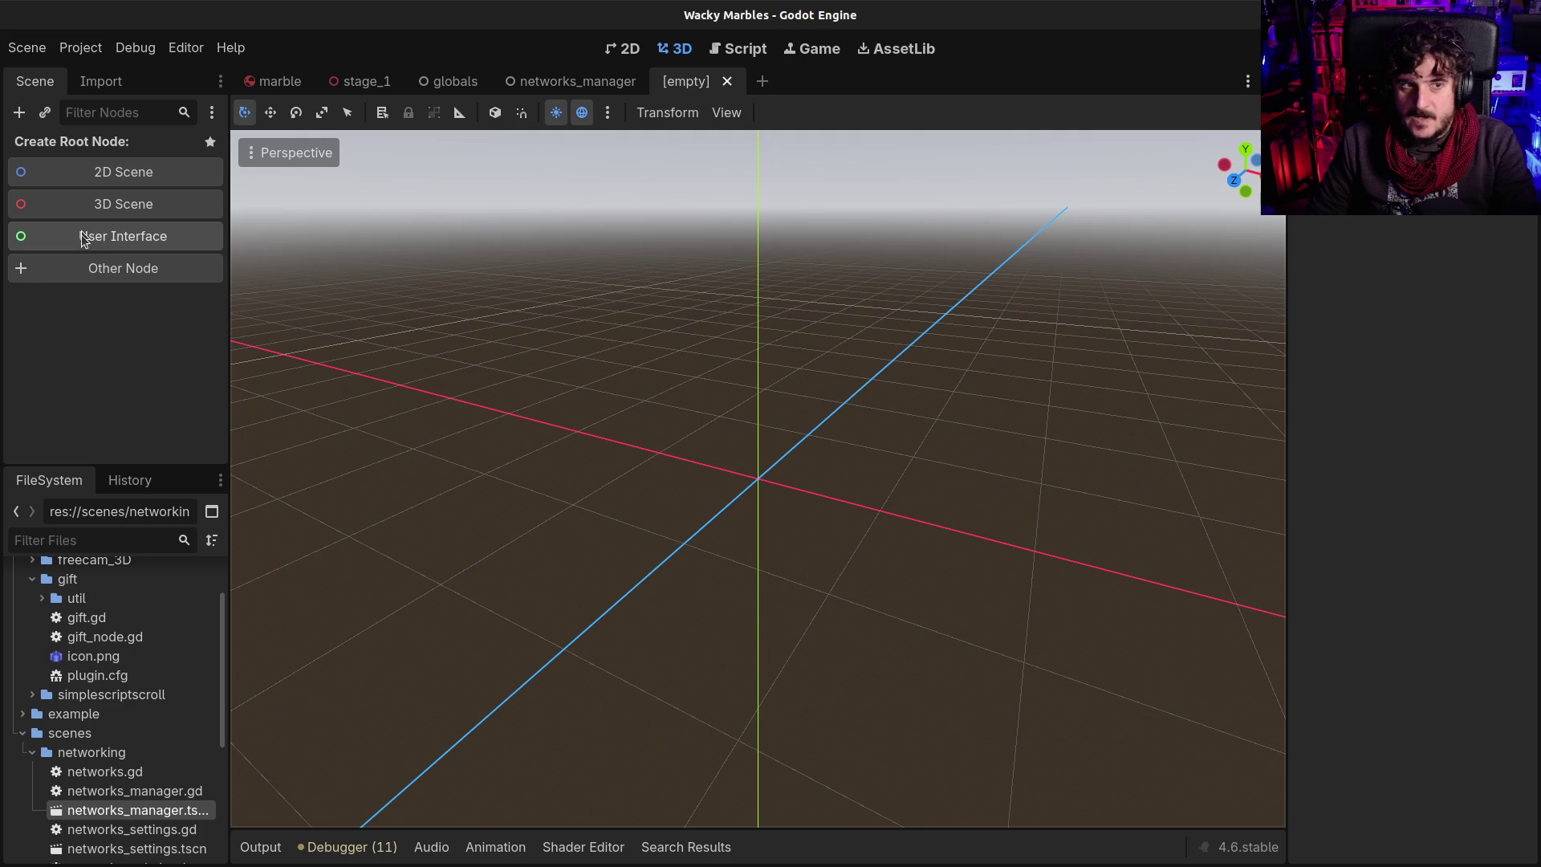
pyautogui.click(98, 268)
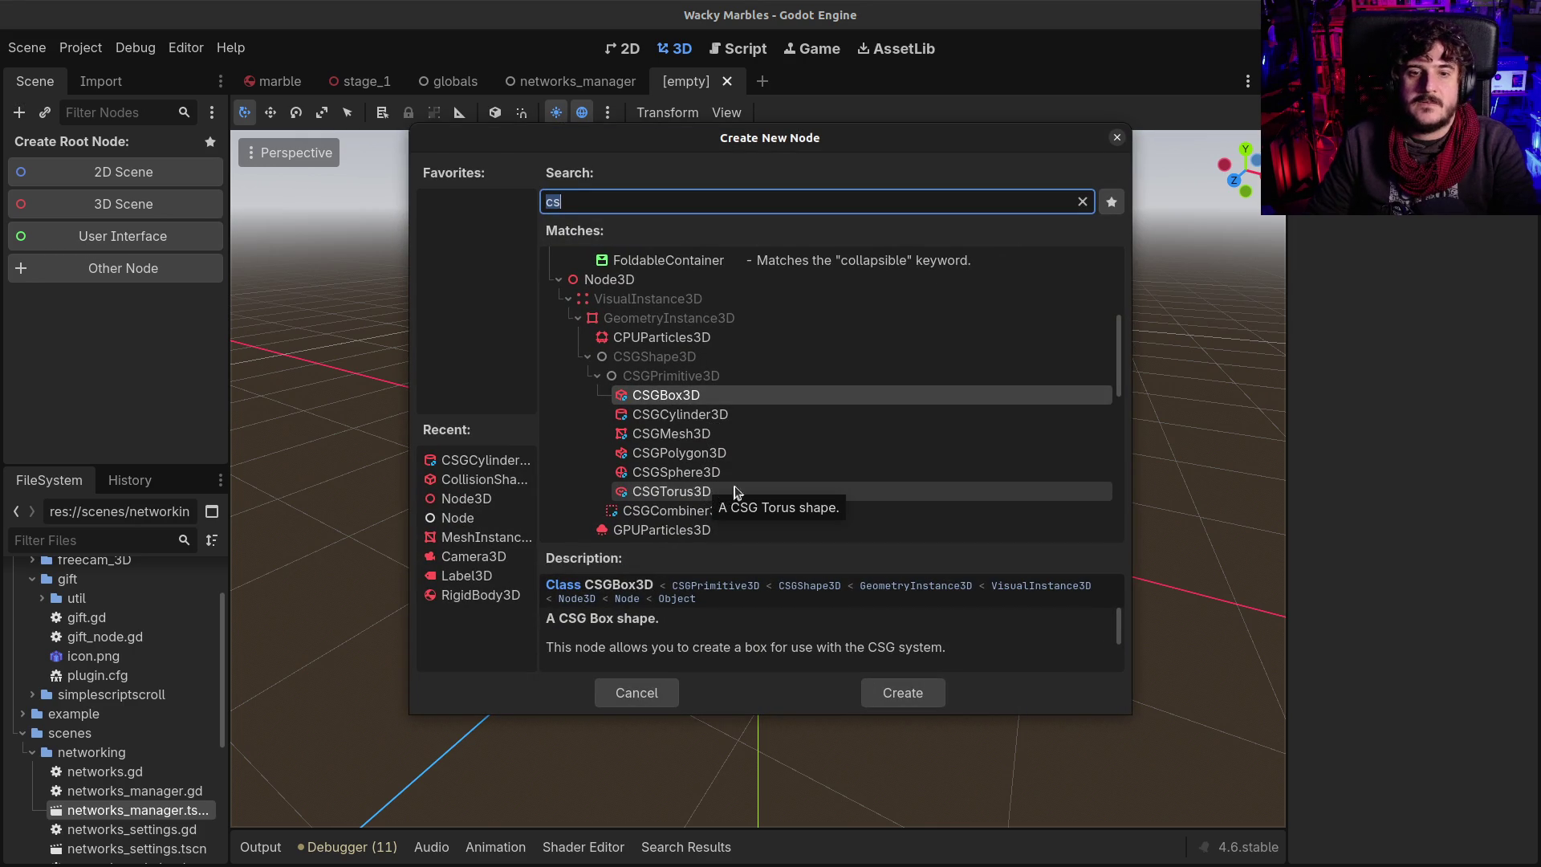
# Cancel the CSGCylinder3D pick and create a plain Node3D root via 3D Scene
pyautogui.click(707, 415)
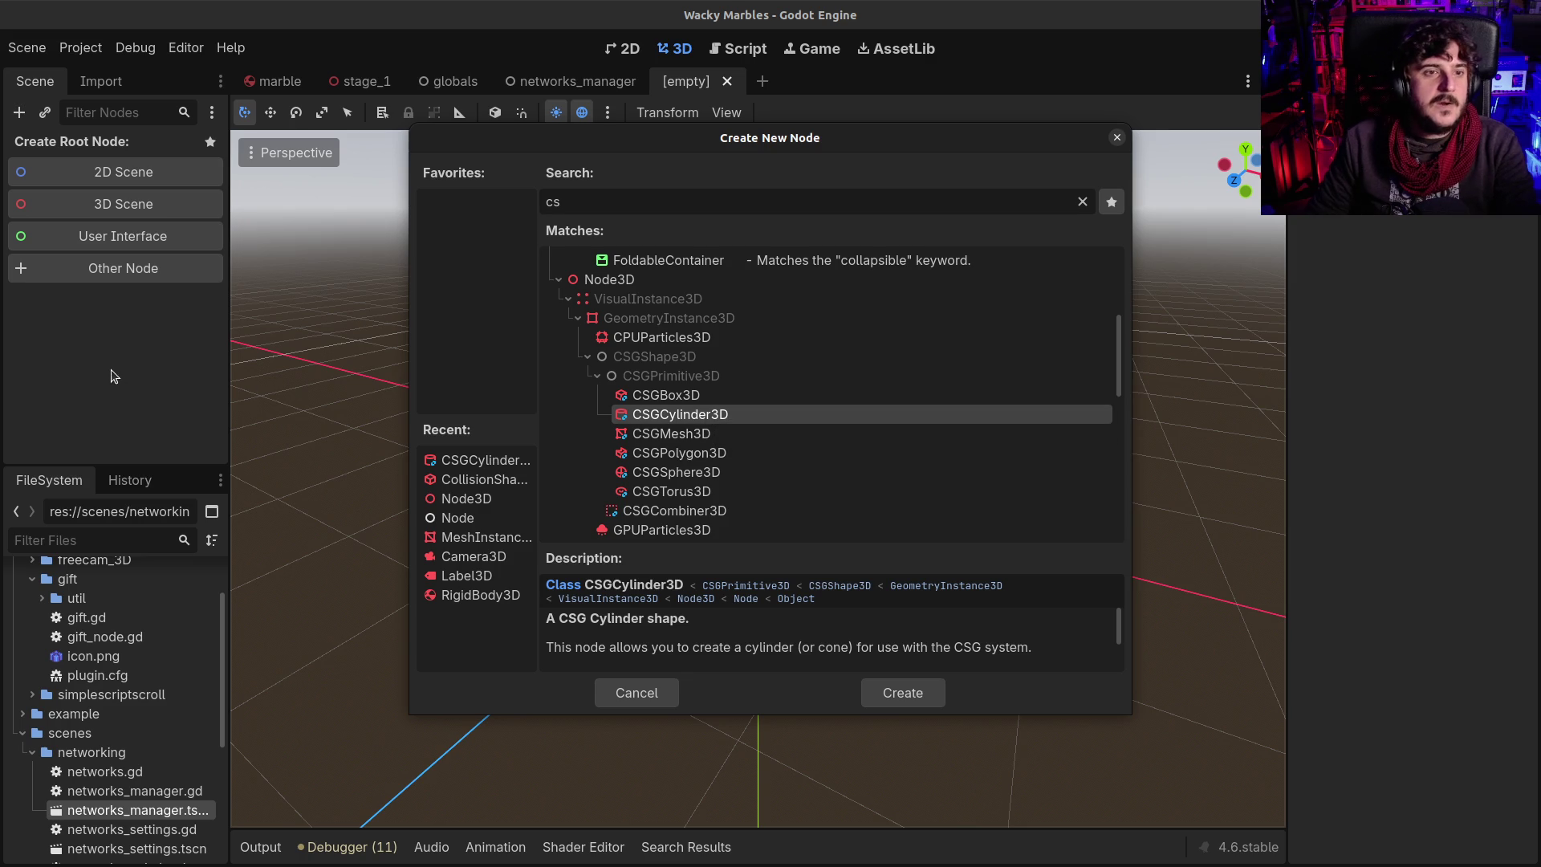
pyautogui.click(625, 682)
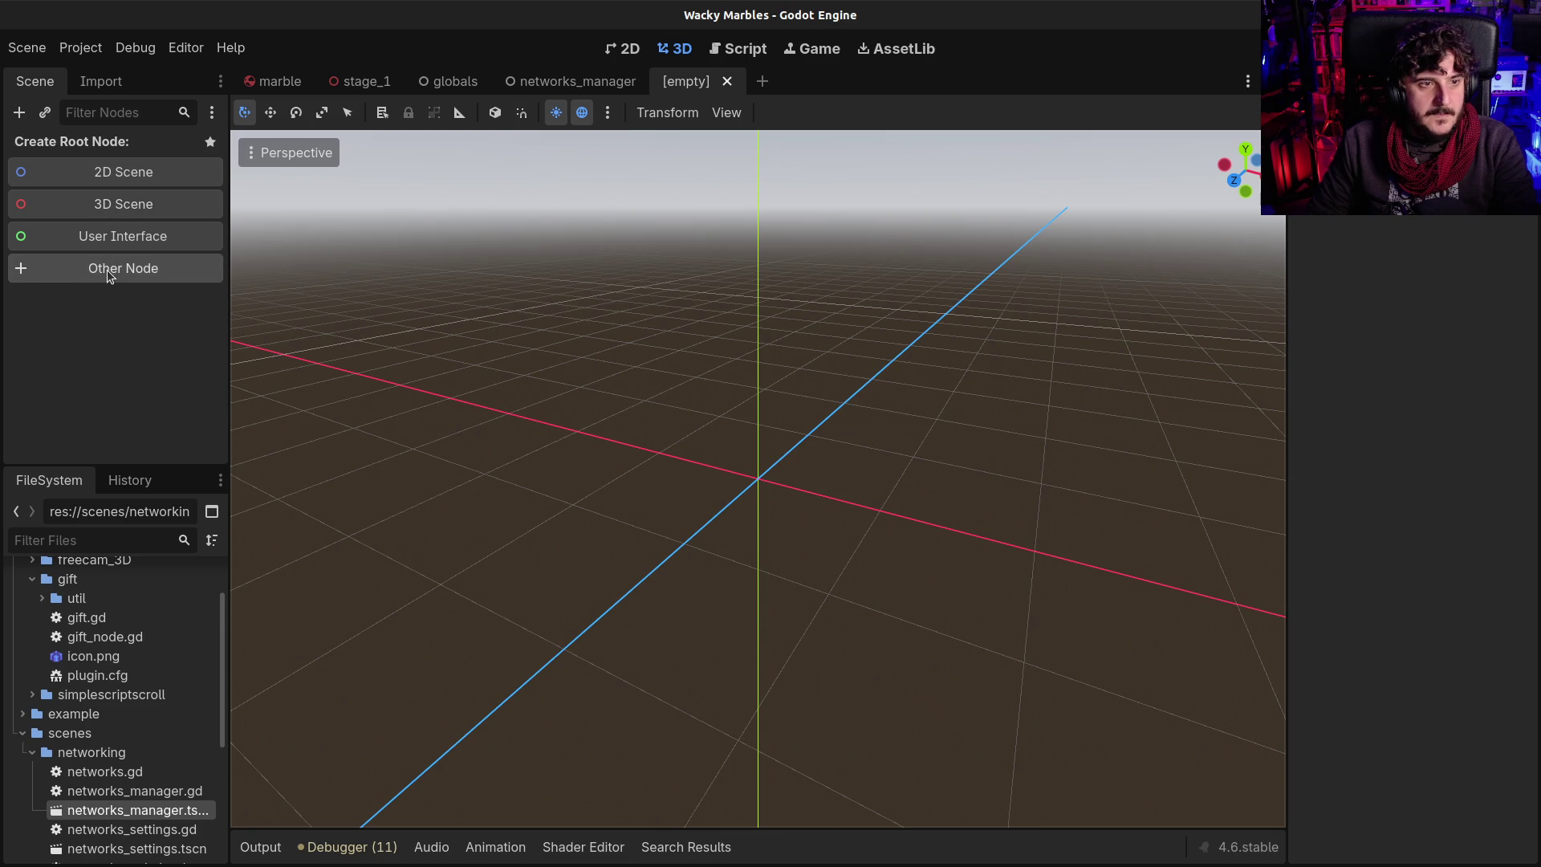
pyautogui.click(103, 205)
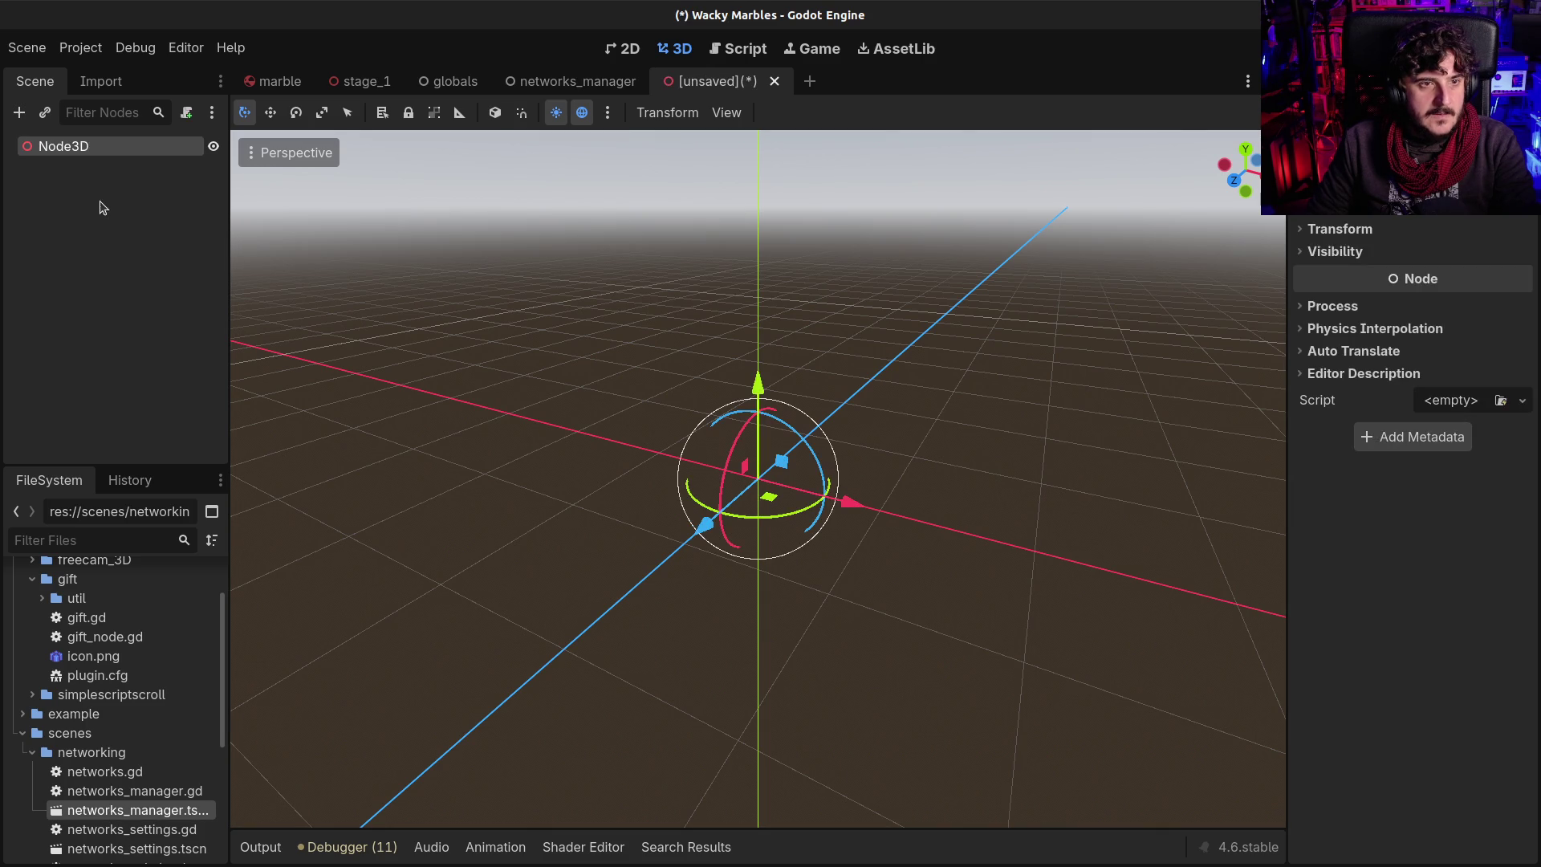
# Rename the root node to Cone, correcting an earlier 'Start' name
pyautogui.press('F2')
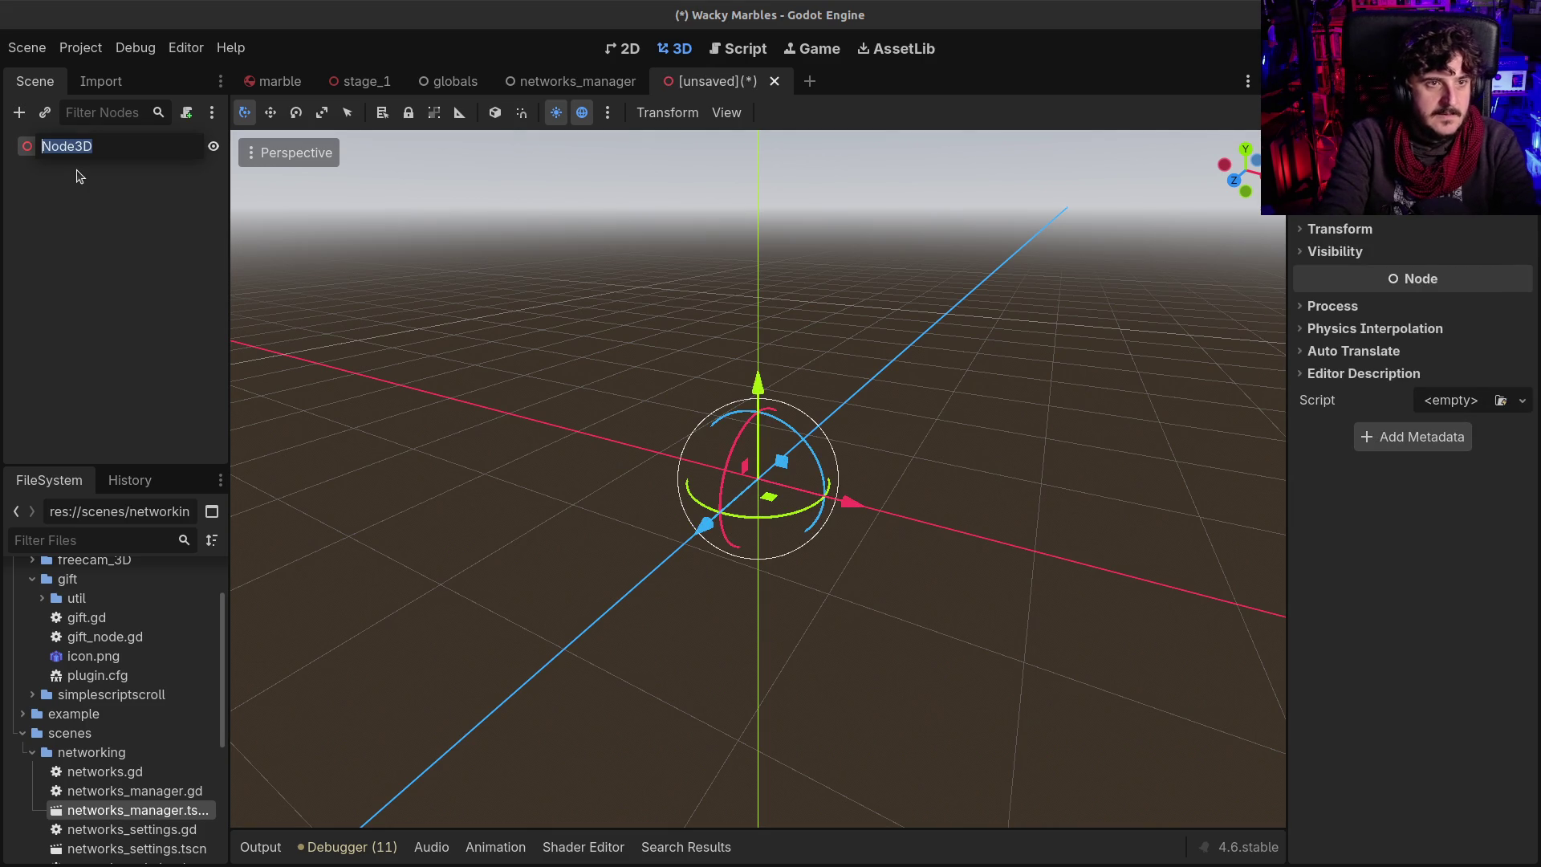
pyautogui.write('Start')
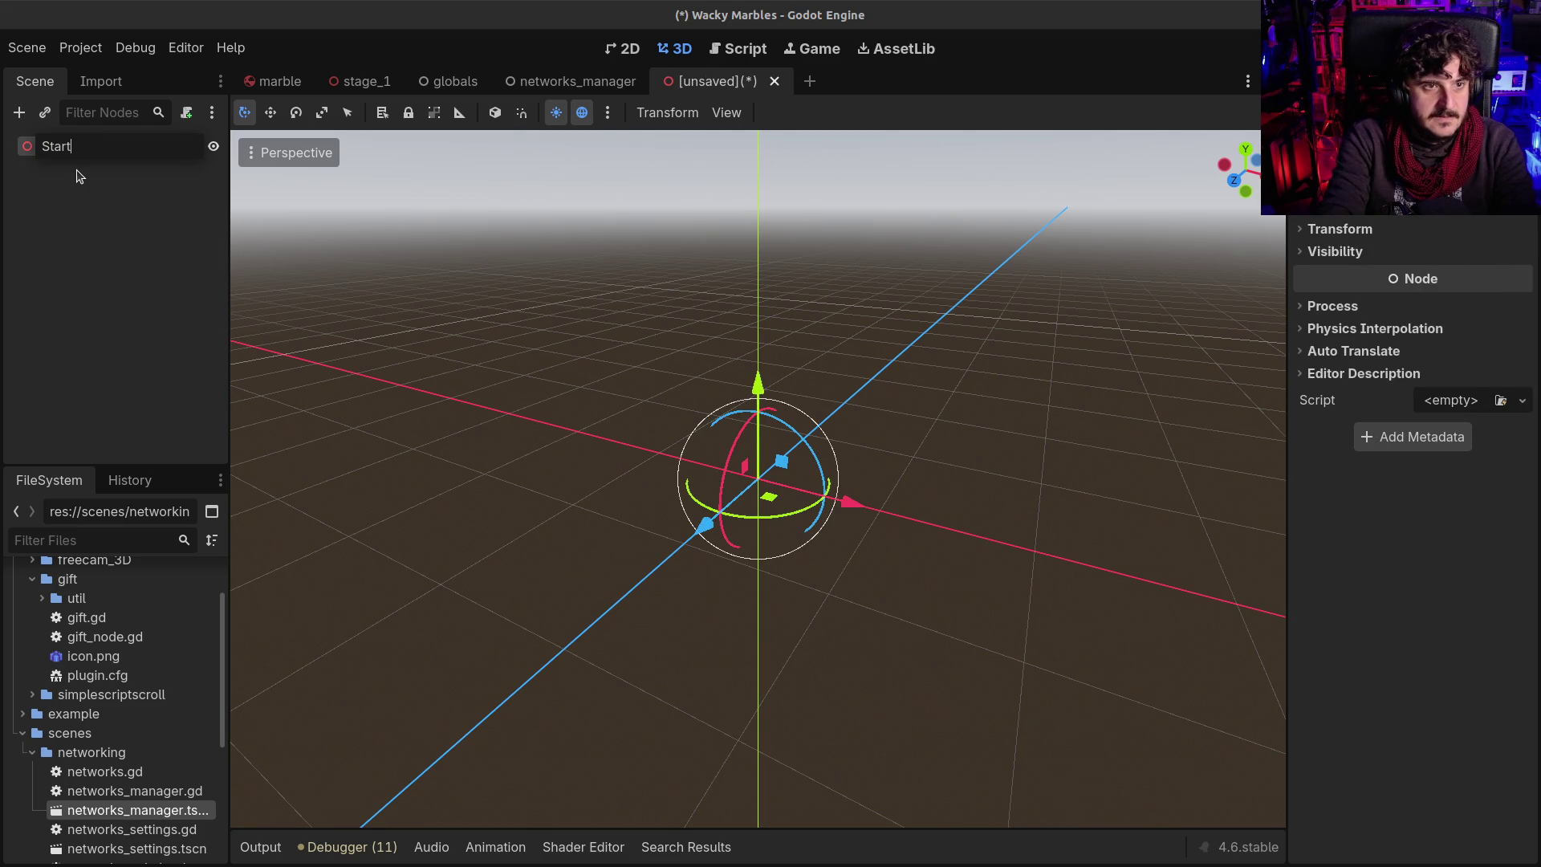
pyautogui.press('Return')
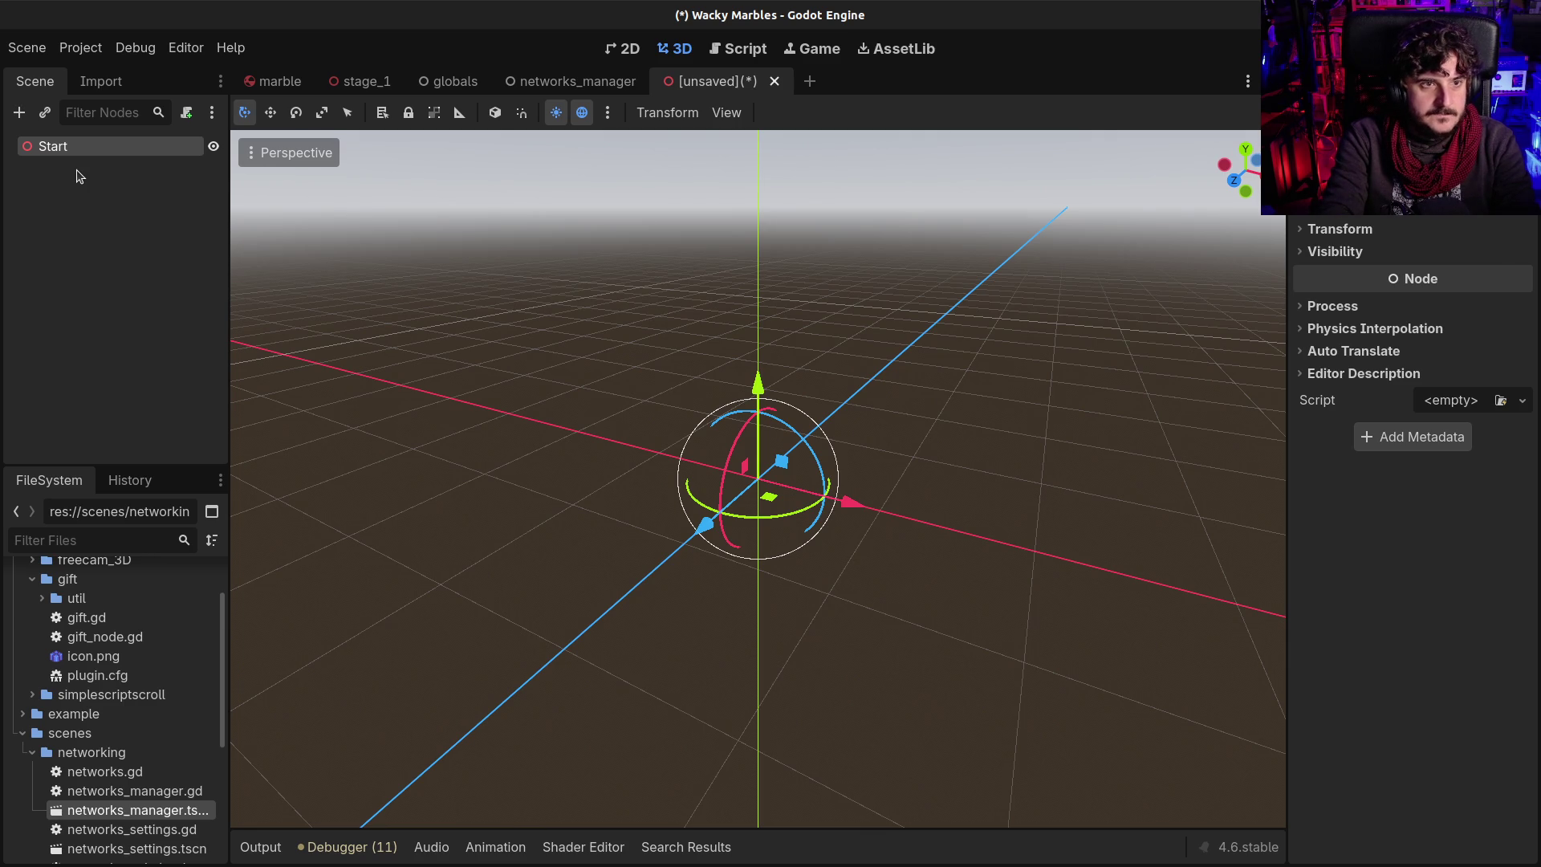
pyautogui.press('F2')
pyautogui.write('Cone')
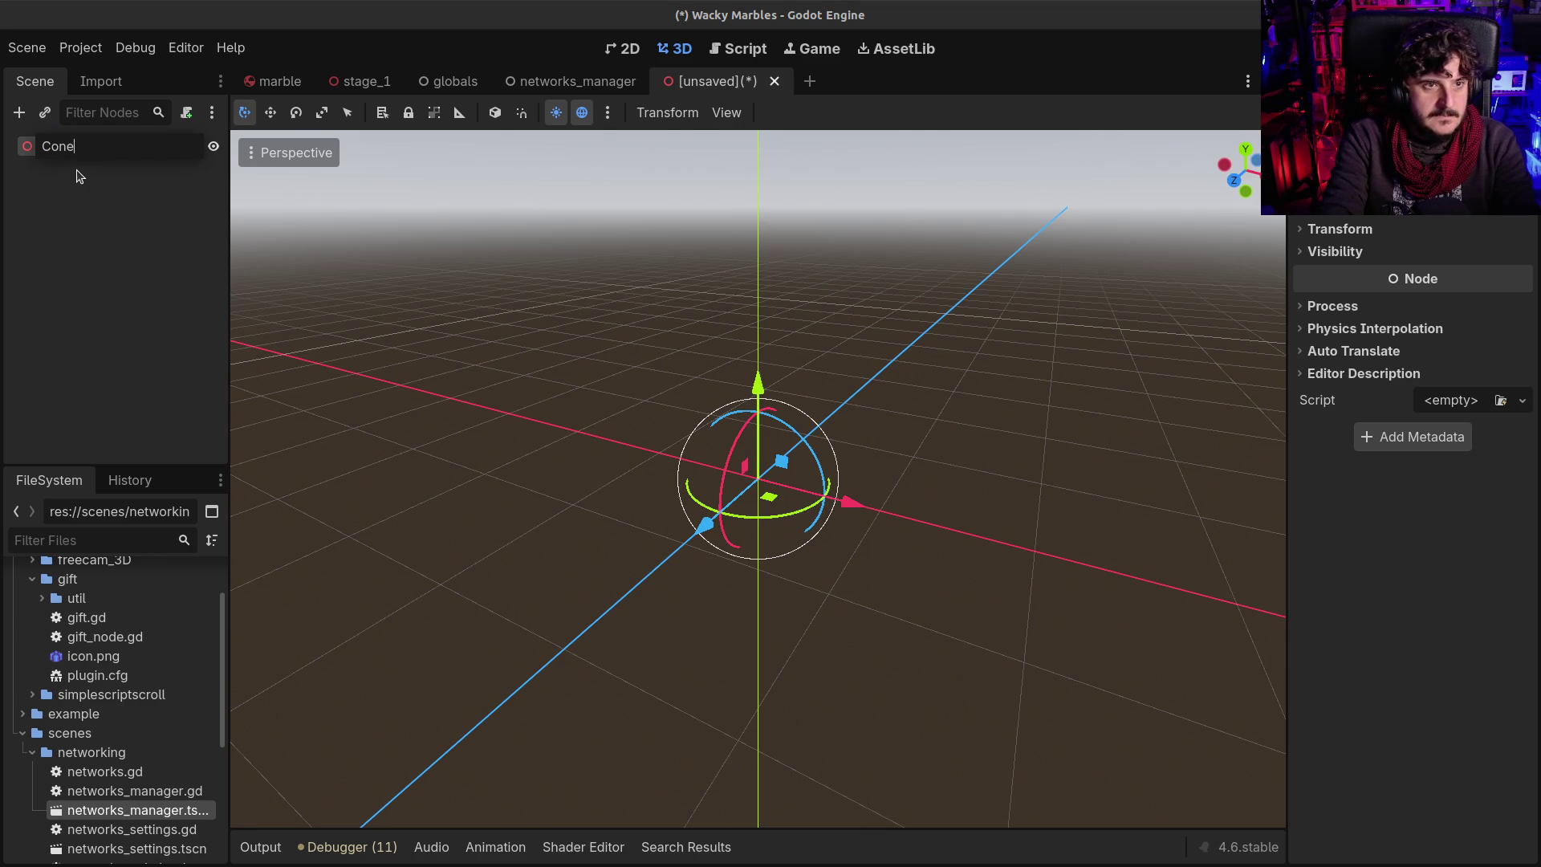
pyautogui.press('Return')
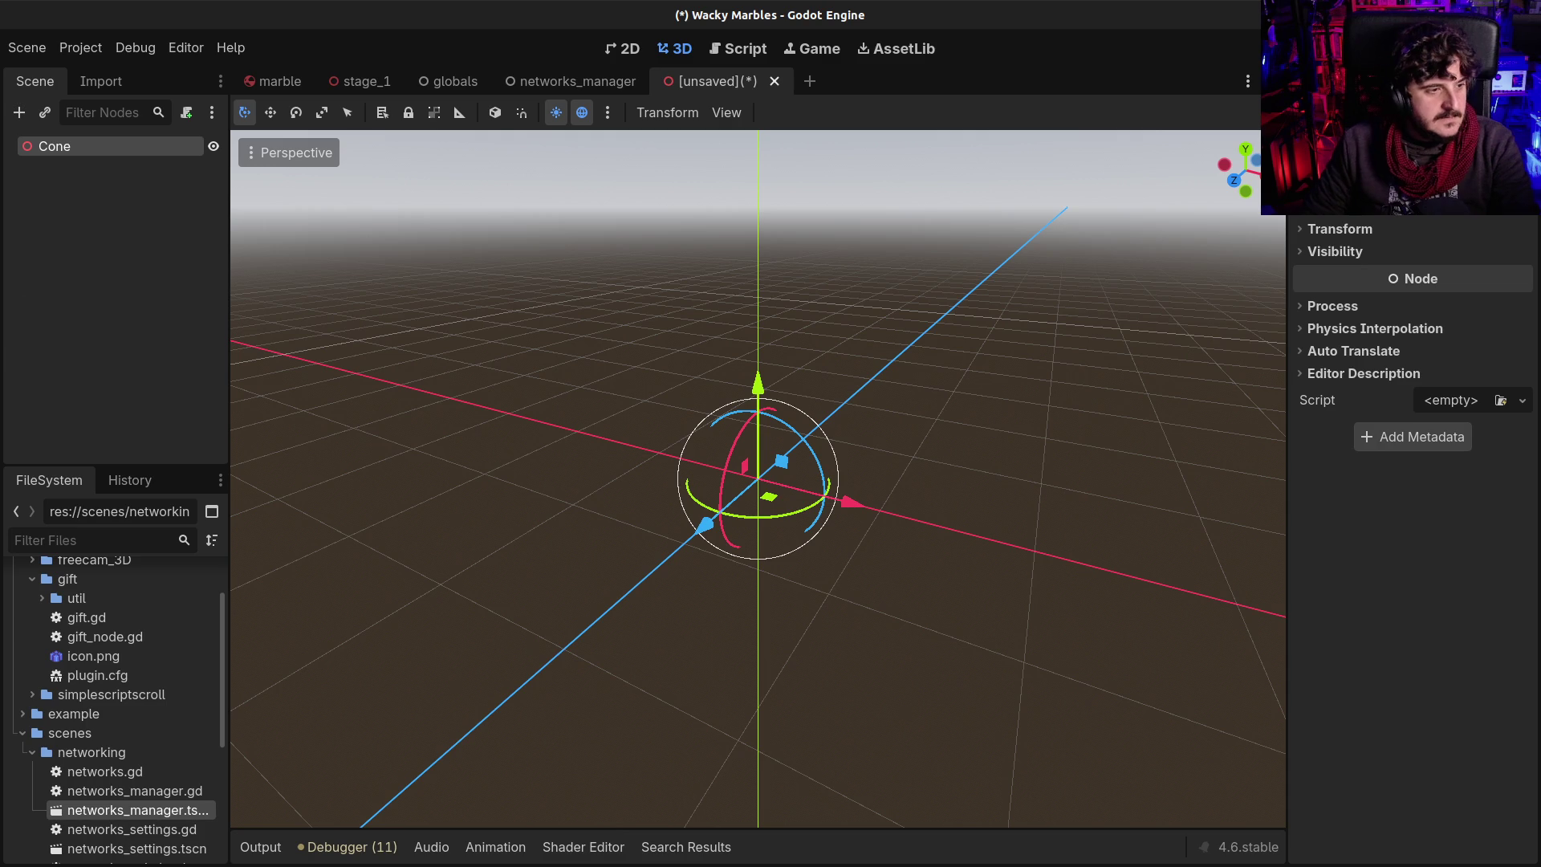
# Add a MeshInstance3D child under Cone by searching 'mesh'
pyautogui.hotkey('ctrl', 'a')
pyautogui.write('coli')
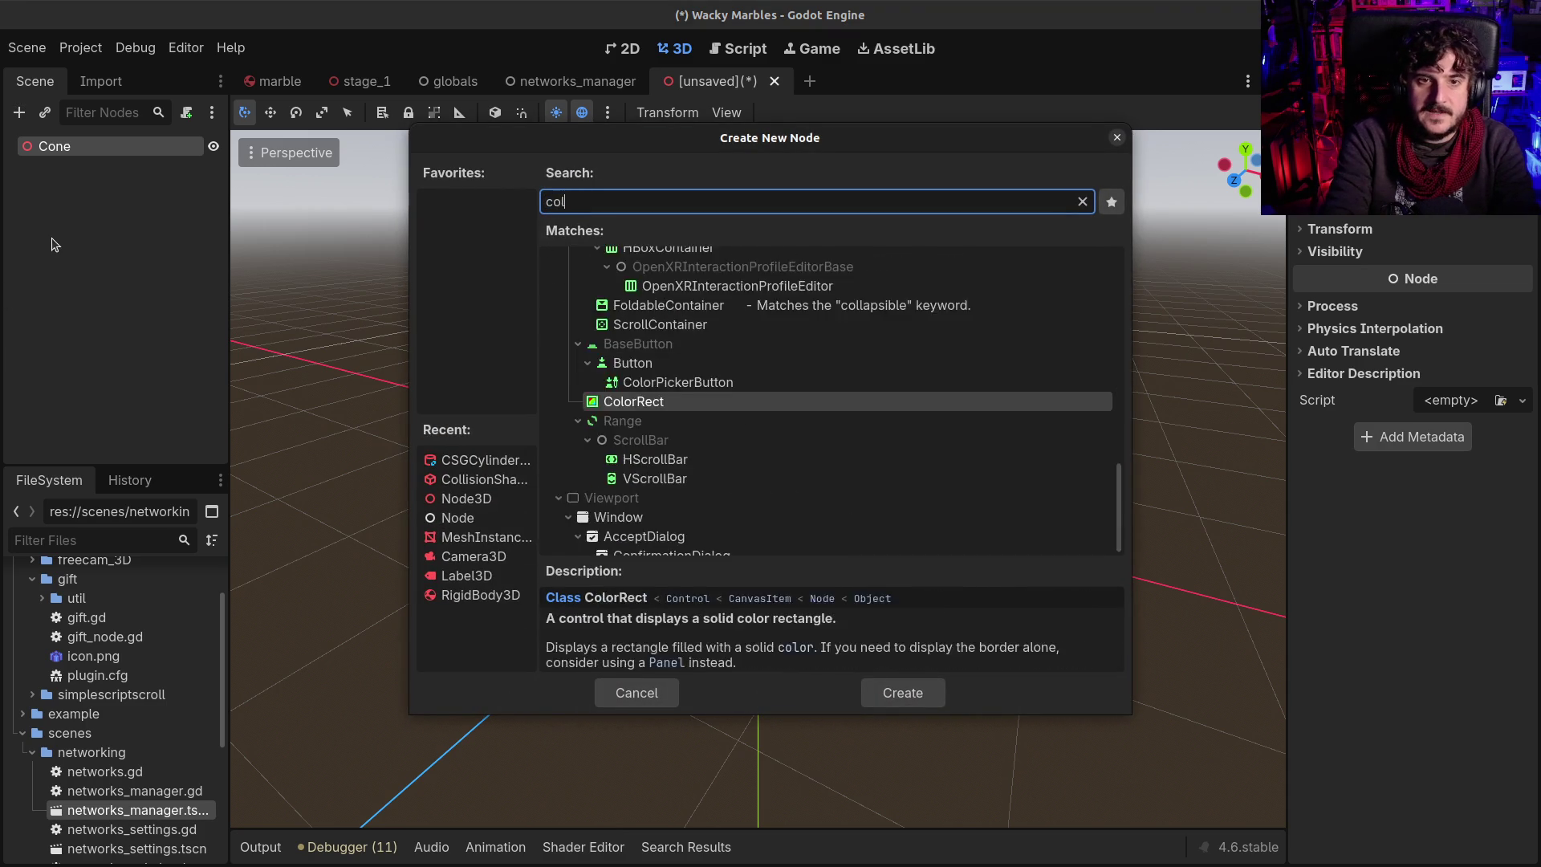
pyautogui.press('BackSpace')
pyautogui.press('BackSpace')
pyautogui.press('BackSpace')
pyautogui.write('ilin')
pyautogui.press('BackSpace')
pyautogui.press('BackSpace')
pyautogui.press('BackSpace')
pyautogui.press('BackSpace')
pyautogui.write('cyl')
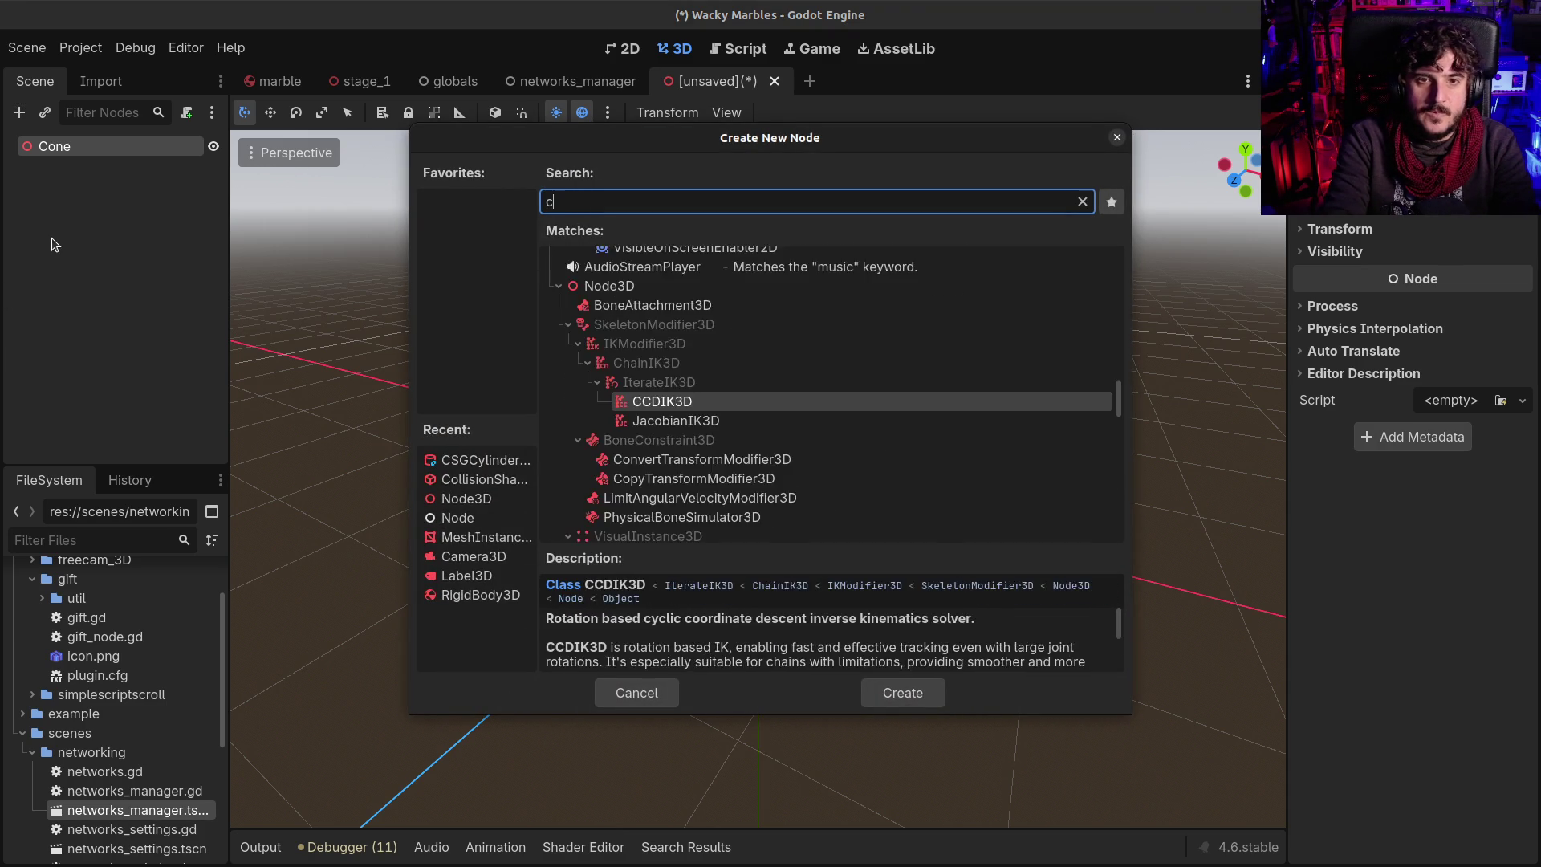
pyautogui.press('BackSpace')
pyautogui.press('BackSpace')
pyautogui.press('BackSpace')
pyautogui.write('mesh')
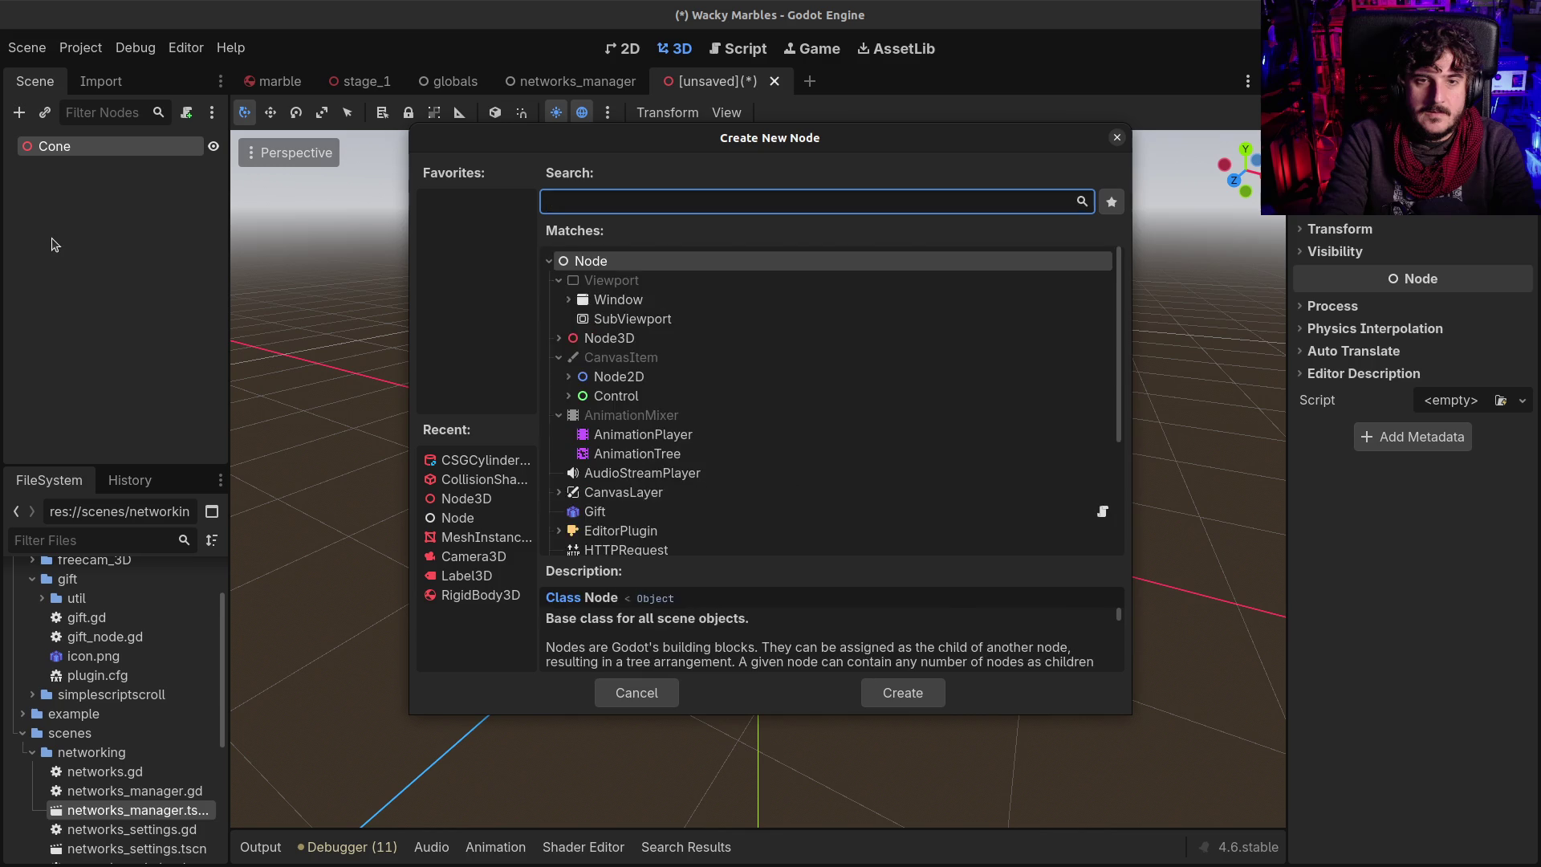
pyautogui.press('Return')
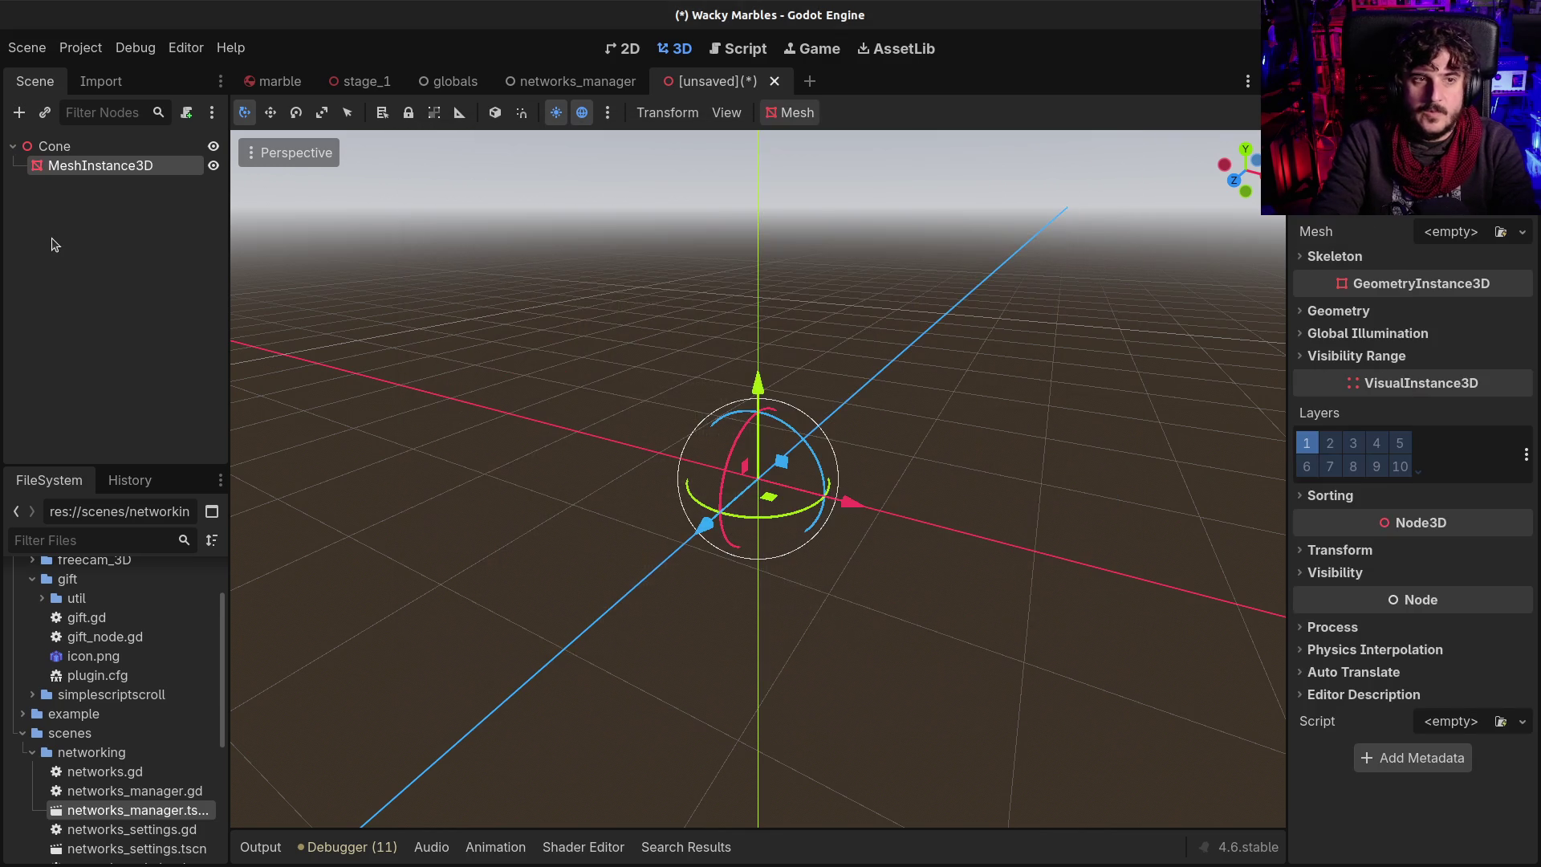
pyautogui.click(1467, 234)
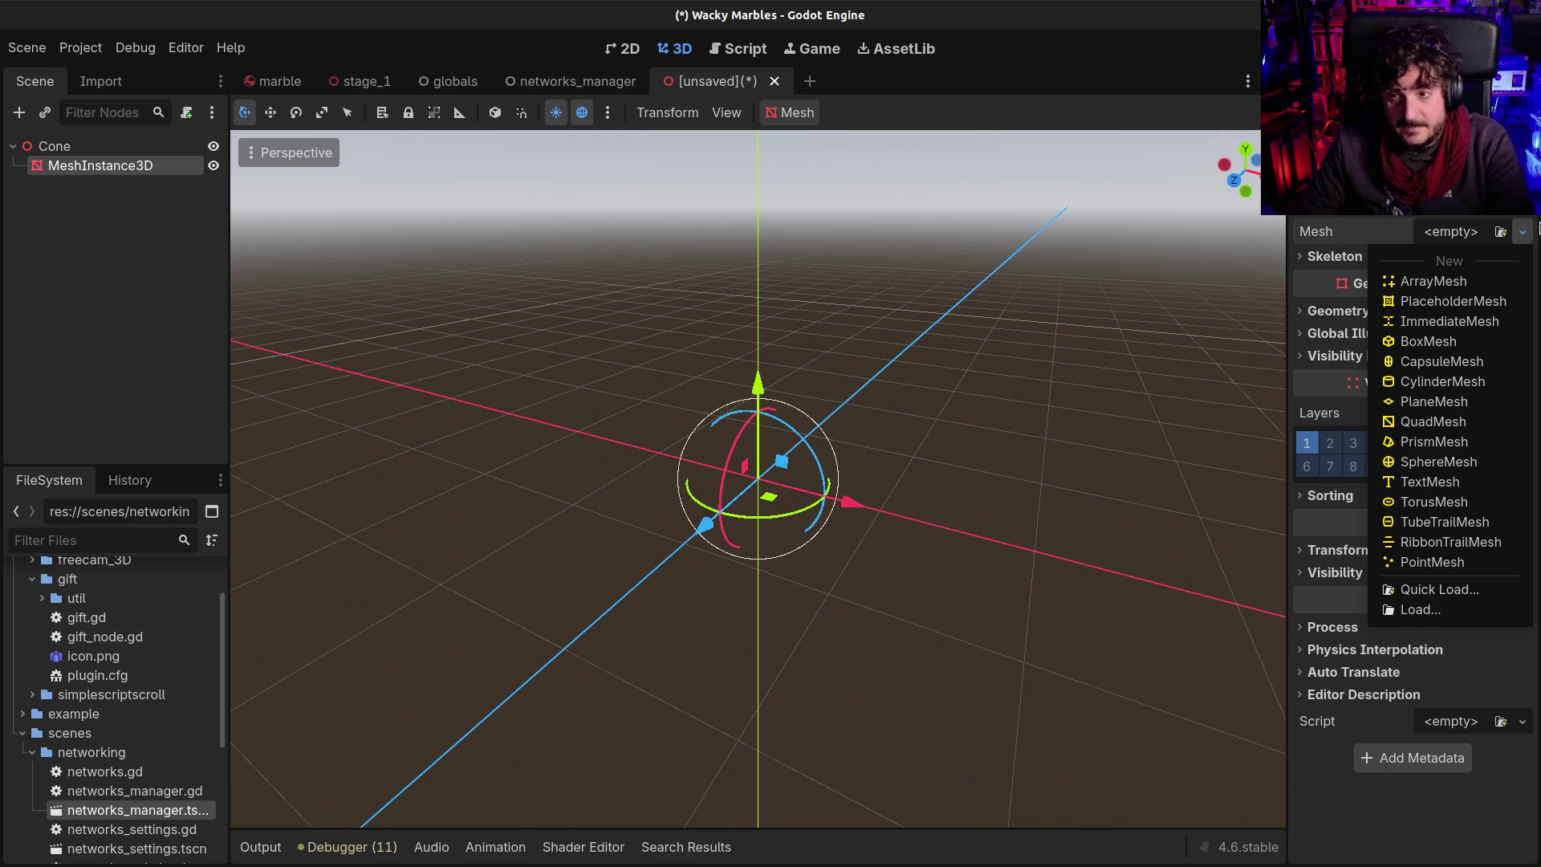
# Assign a new CylinderMesh to the MeshInstance3D and expand its settings
pyautogui.click(1440, 382)
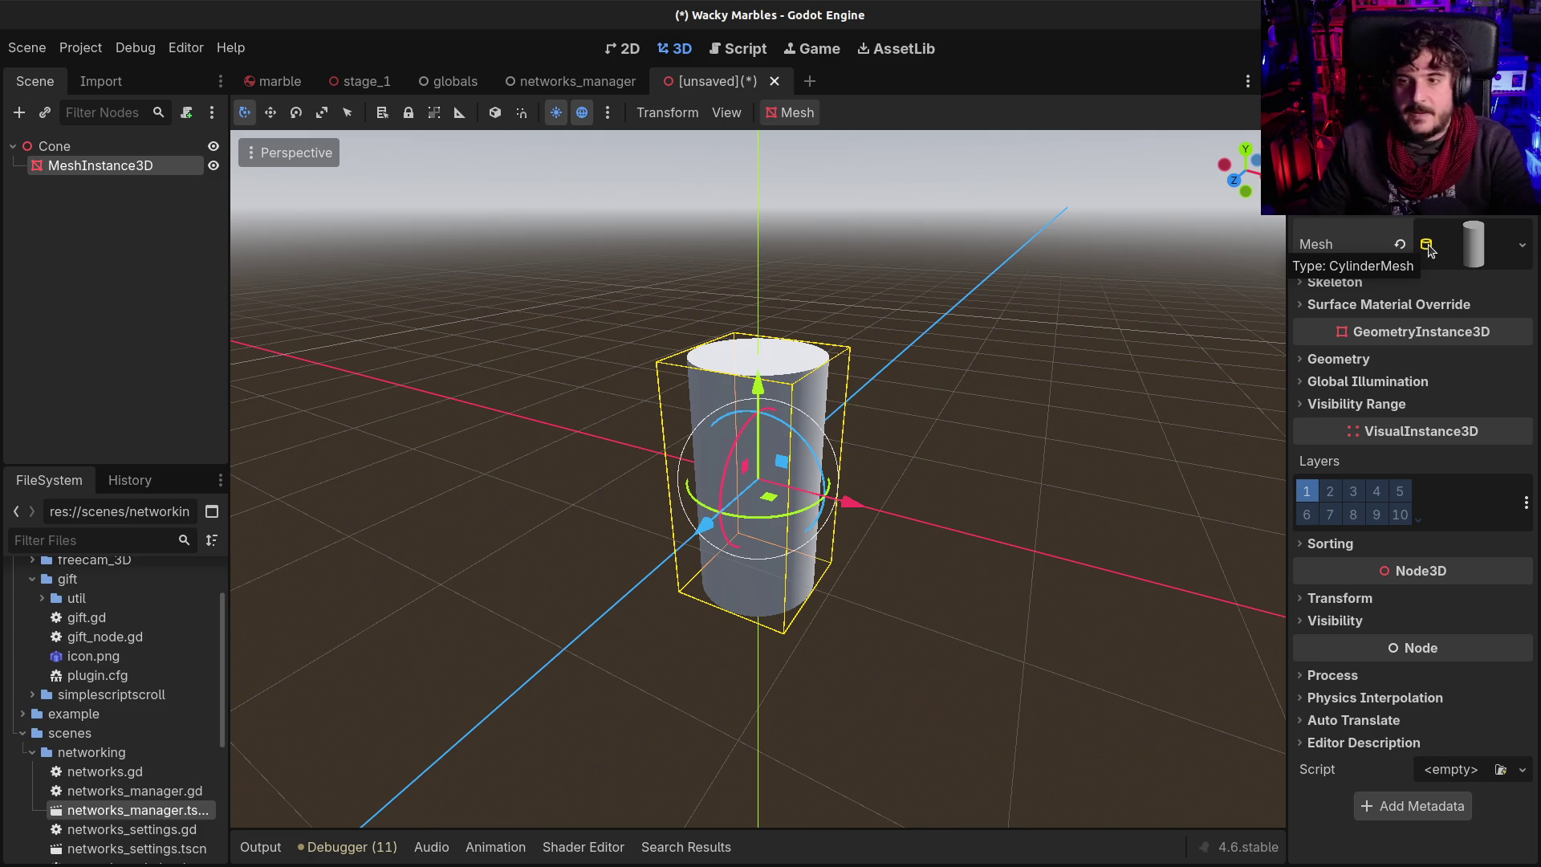
pyautogui.click(1466, 244)
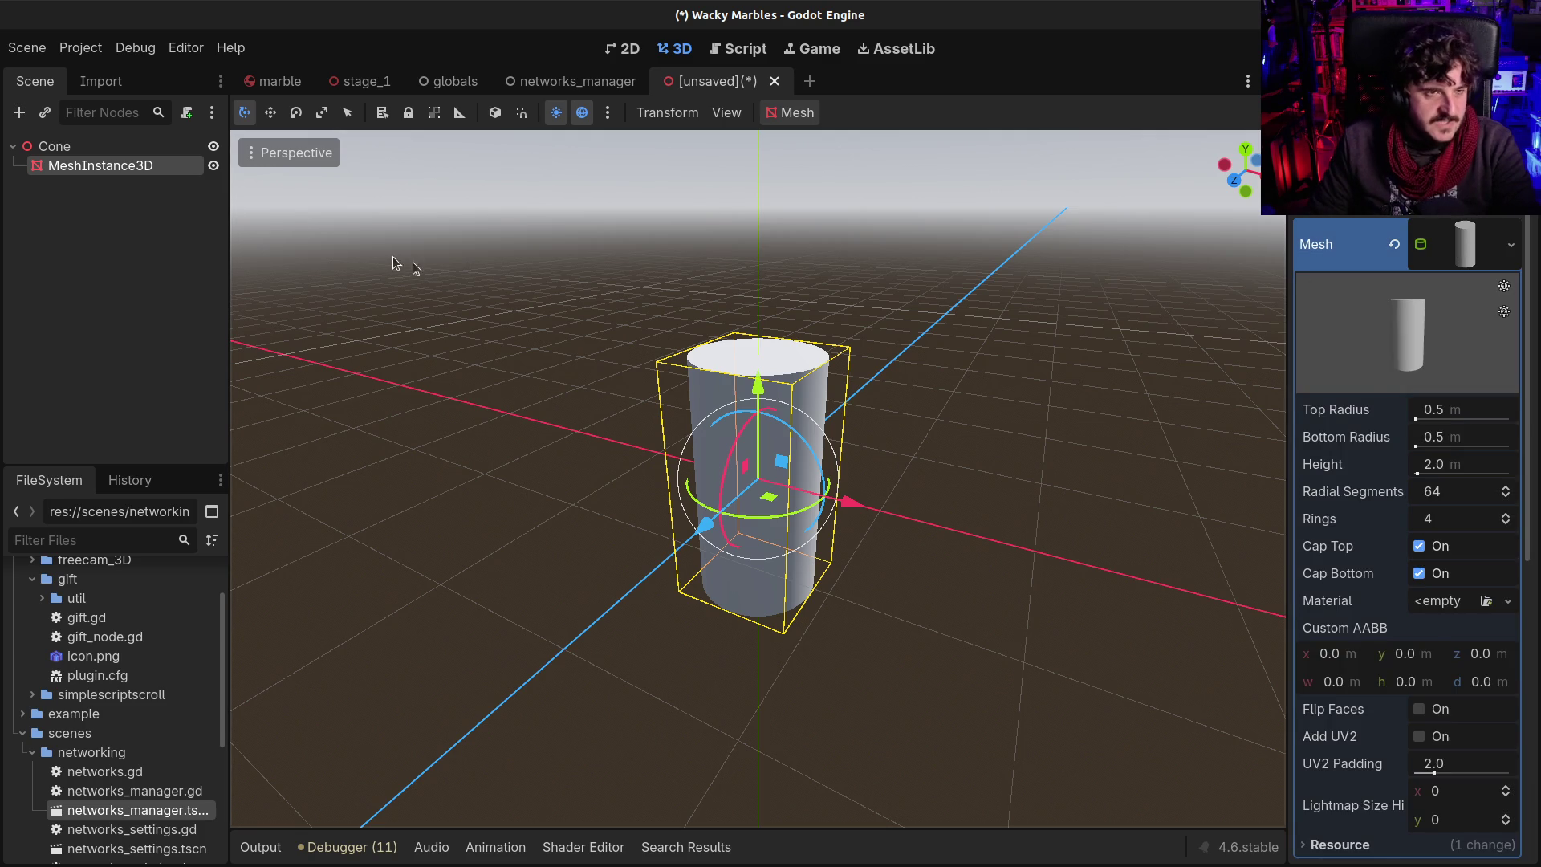
pyautogui.click(57, 146)
pyautogui.click(89, 165)
pyautogui.click(78, 141)
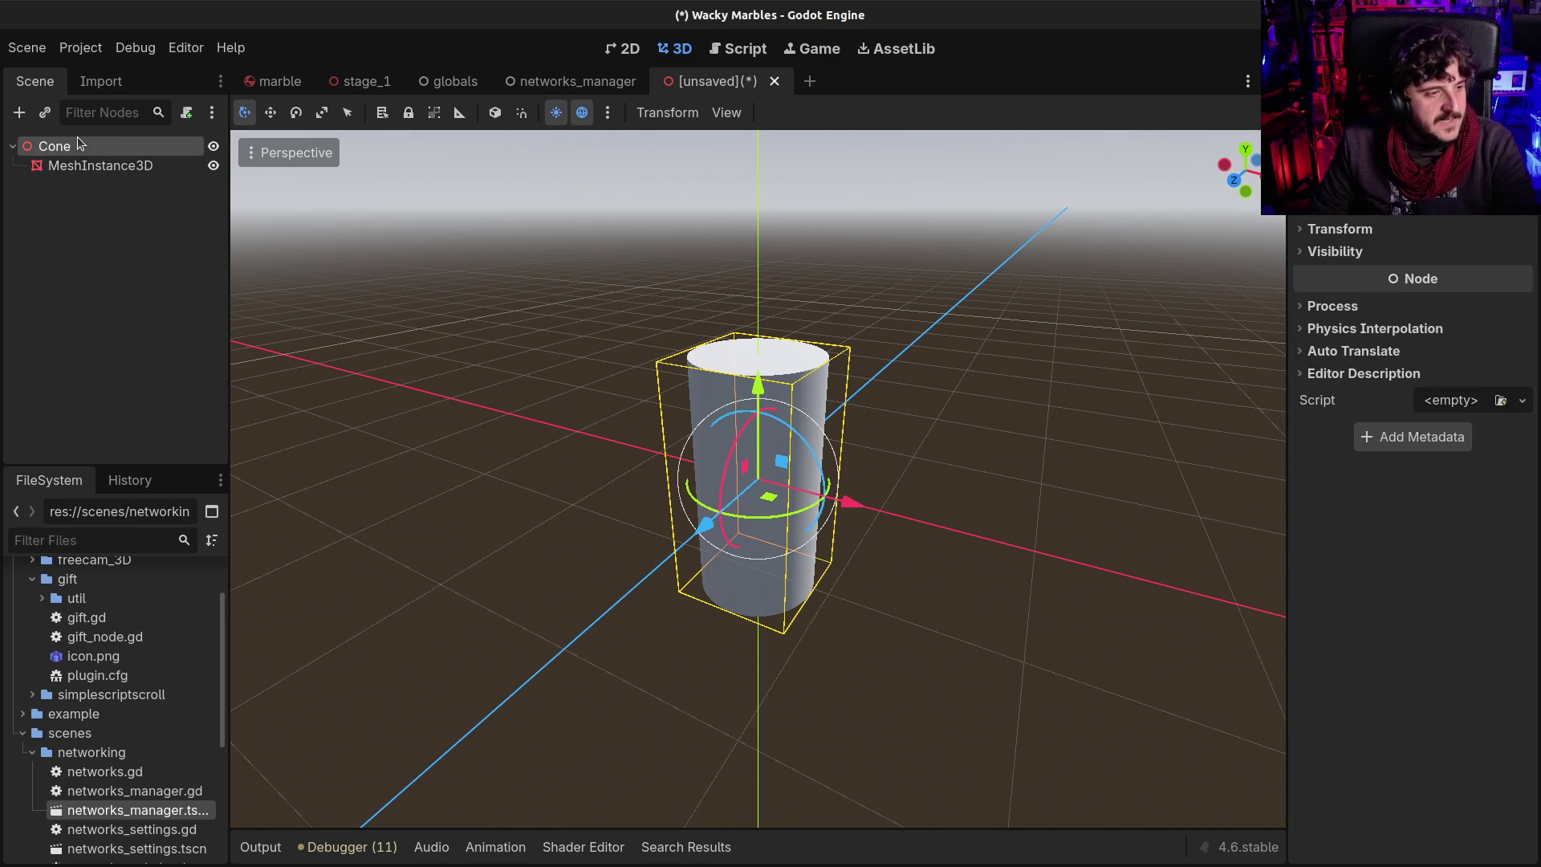
# Add a CSGCylinder3D child under Cone and enable its Cone option
pyautogui.hotkey('ctrl', 'a')
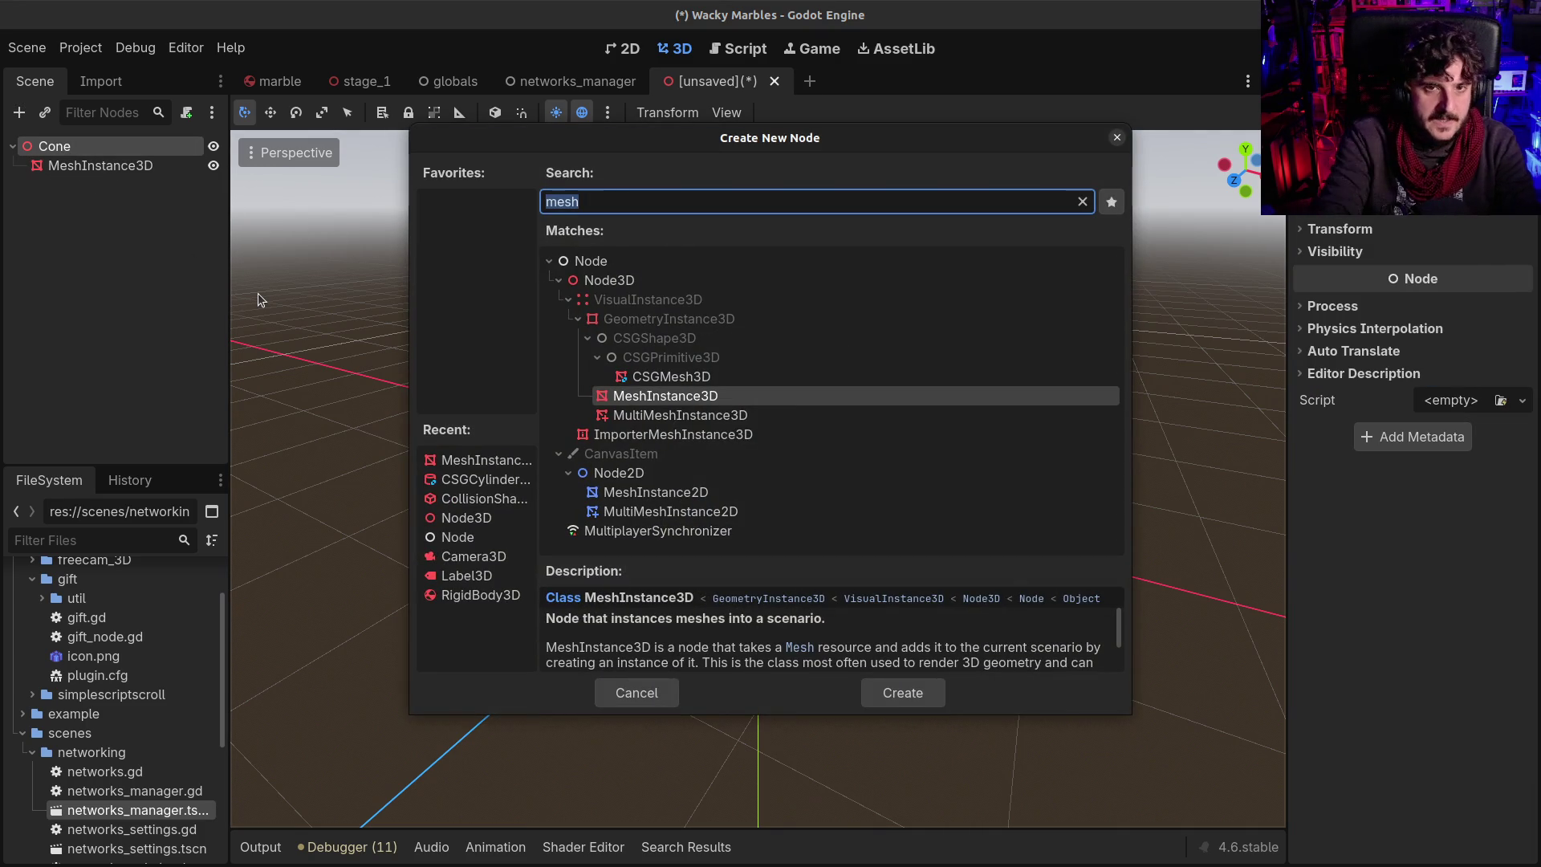
pyautogui.write('csg')
pyautogui.press('Down')
pyautogui.press('Return')
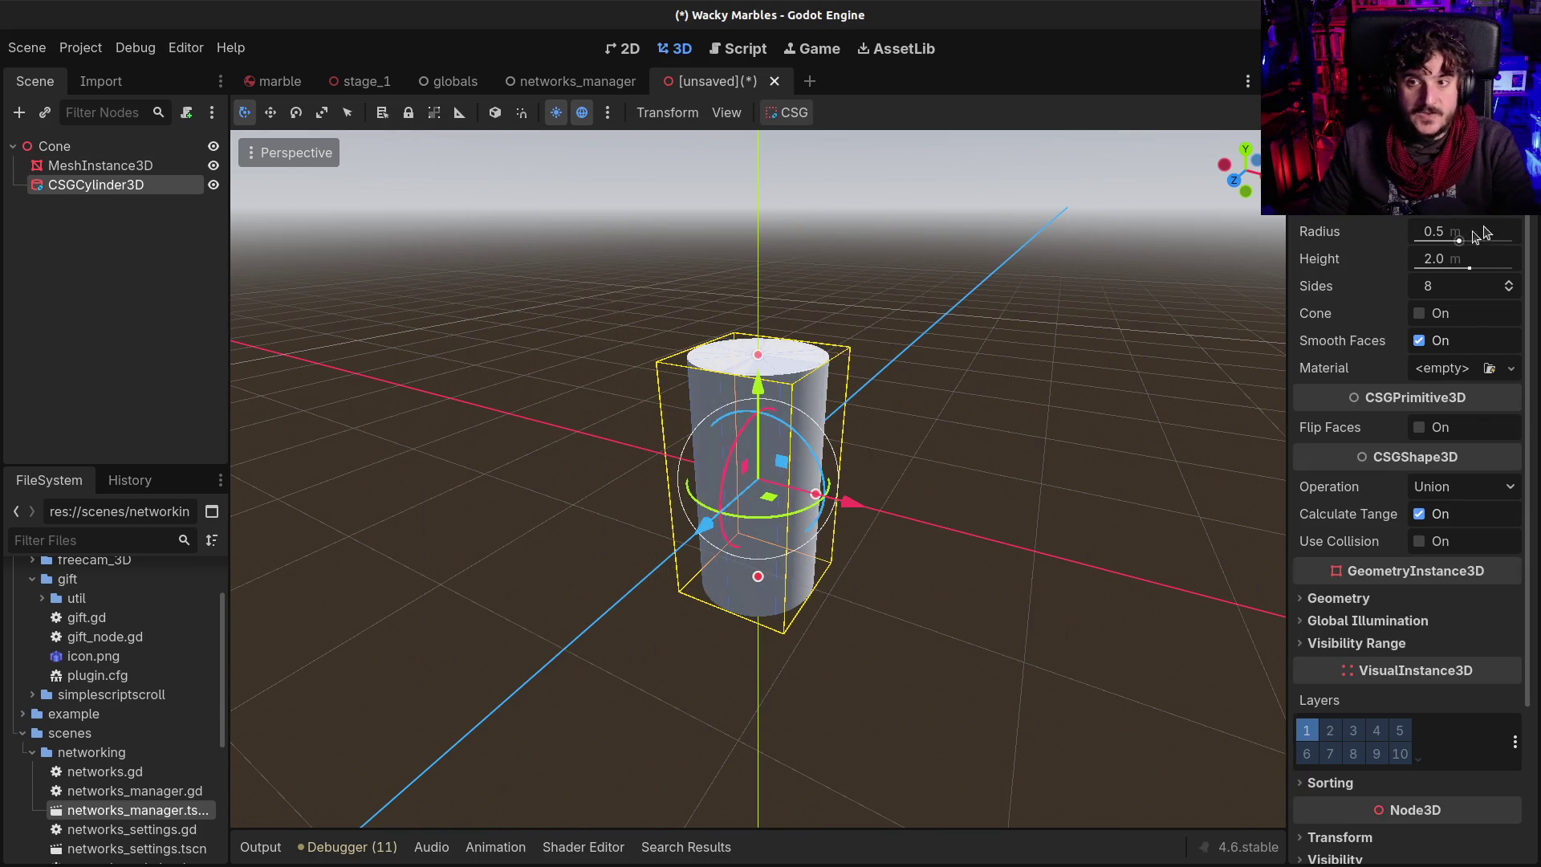
pyautogui.click(1422, 315)
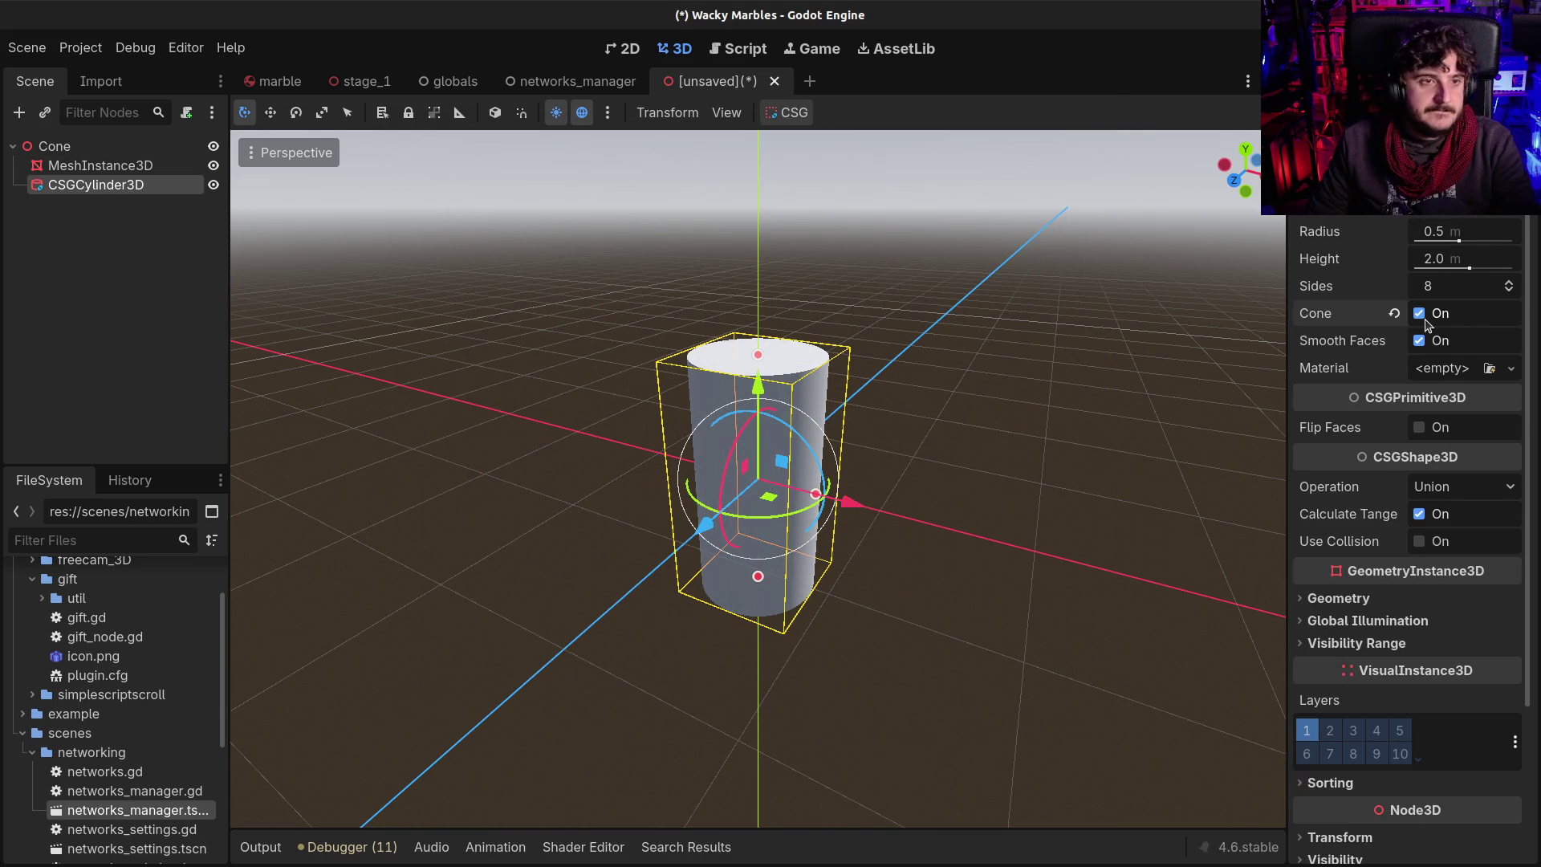
# Delete MeshInstance3D, make CSGCylinder3D the scene root, and delete the leftover Cone node
pyautogui.click(97, 166)
pyautogui.press('Delete')
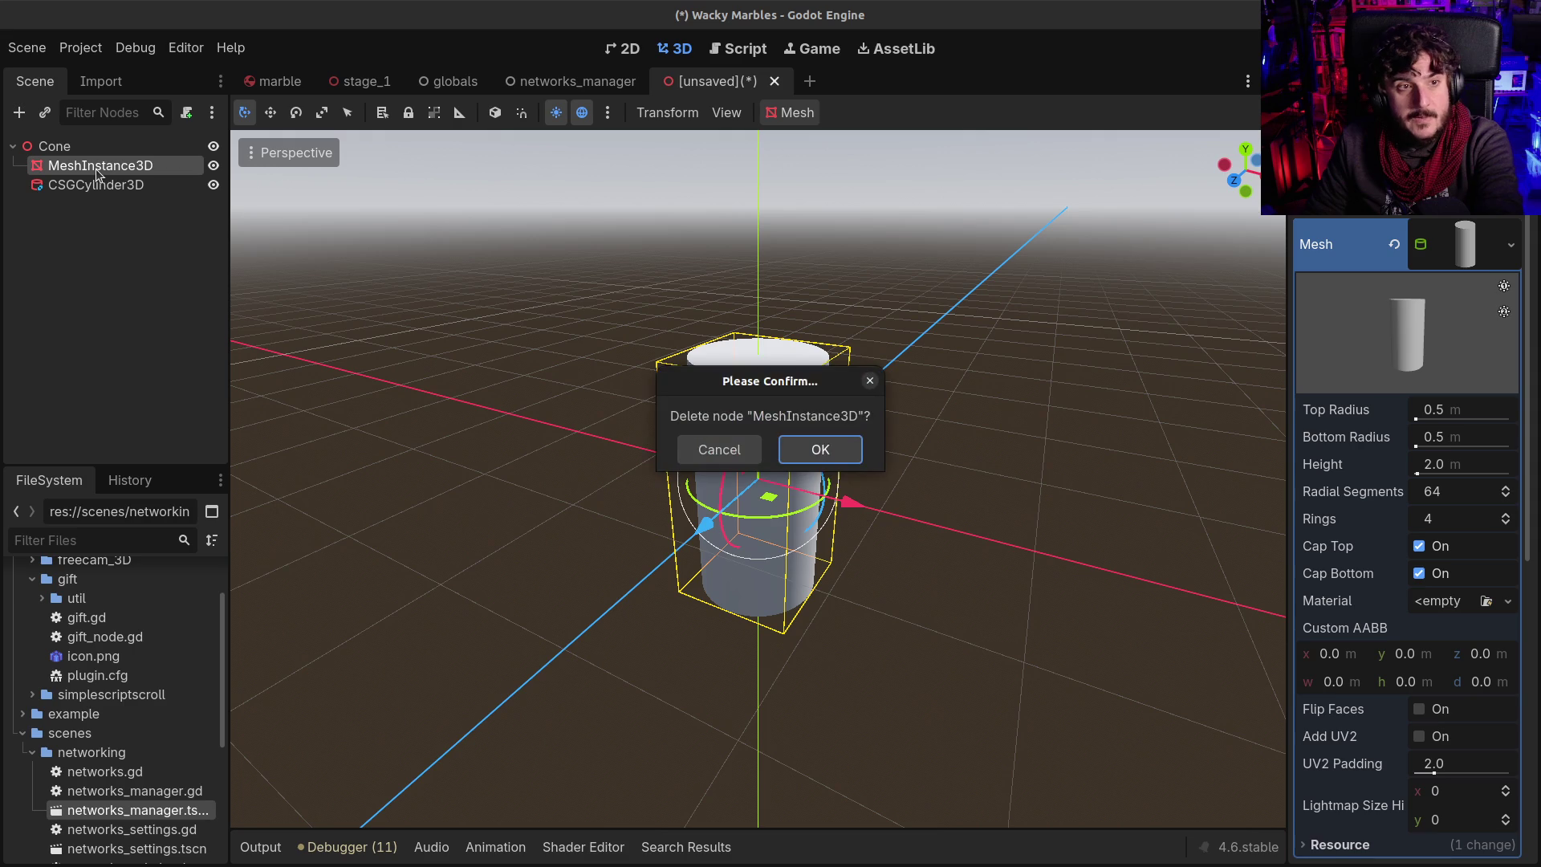
pyautogui.press('Return')
pyautogui.rightClick(94, 166)
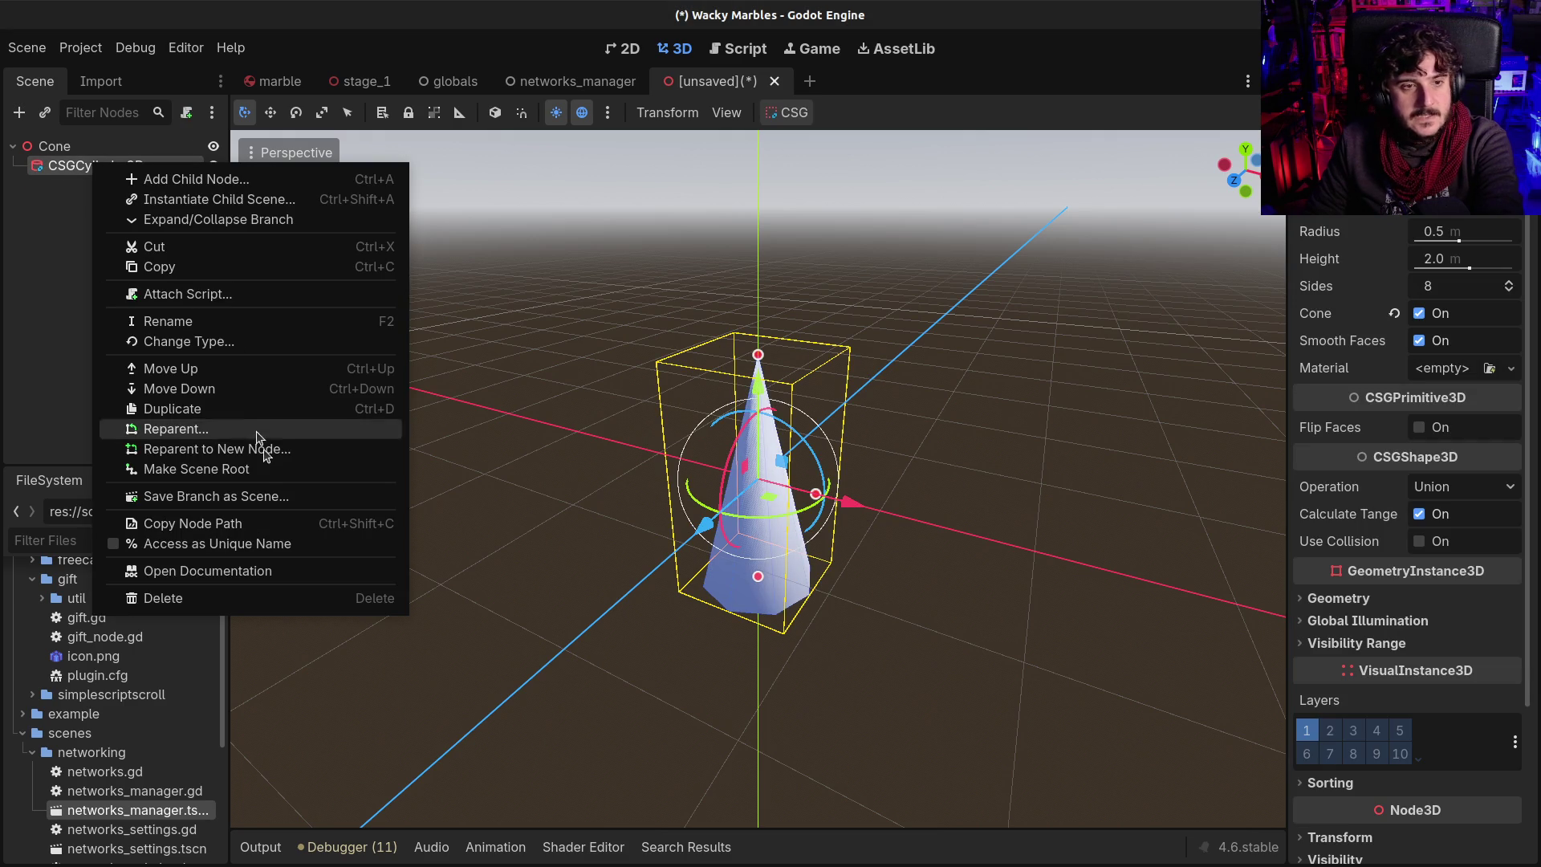
pyautogui.click(267, 466)
pyautogui.click(70, 170)
pyautogui.press('Delete')
pyautogui.press('Return')
pyautogui.click(750, 401)
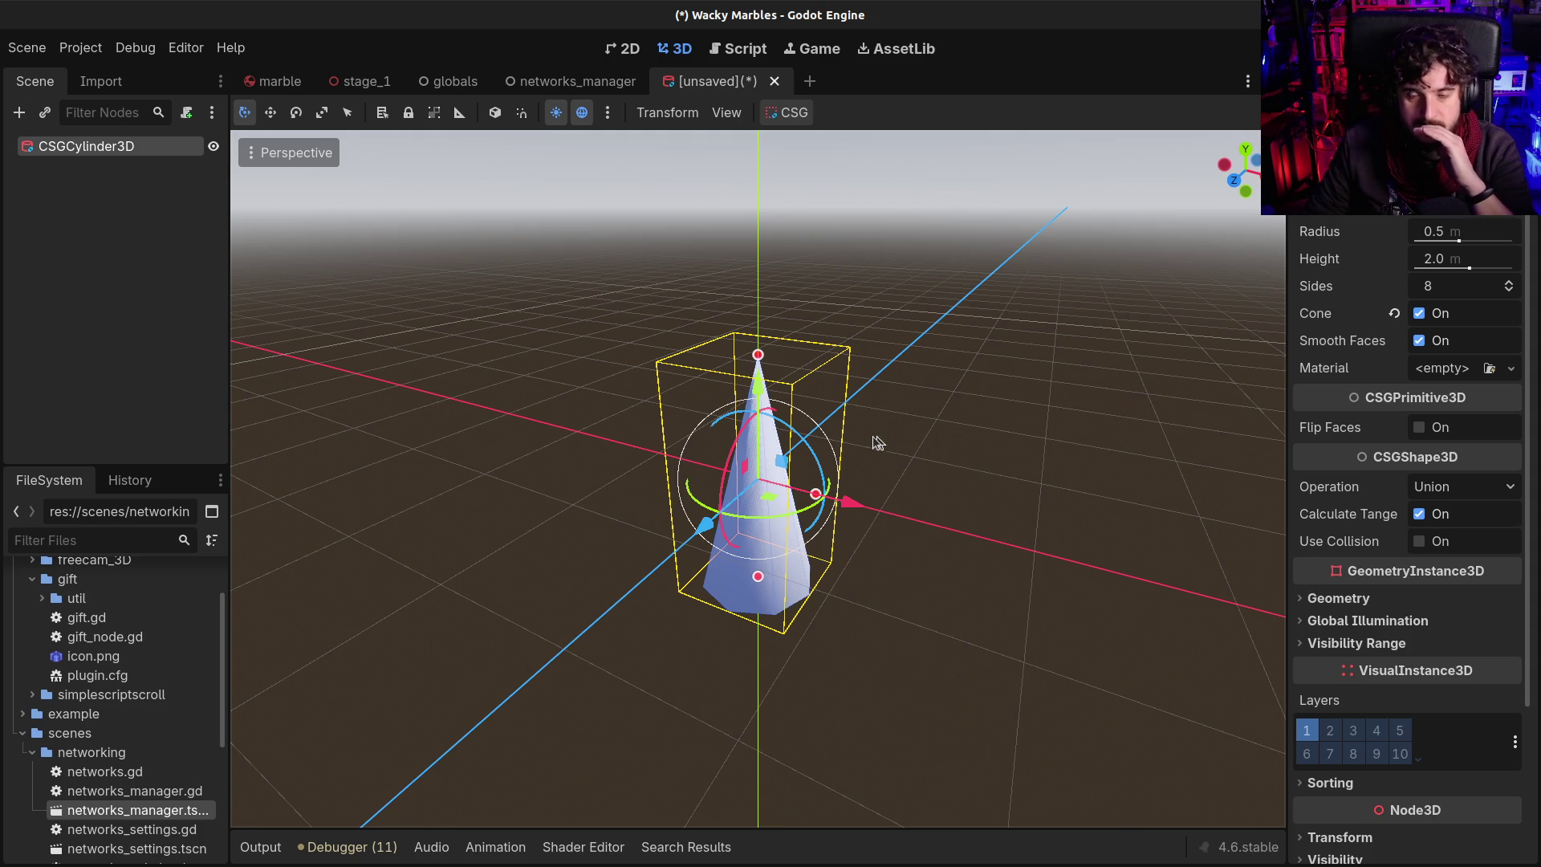
# Flip the cone upside down and set its radius to 20 m
pyautogui.moveTo(817, 464)
pyautogui.mouseDown()
pyautogui.moveTo(638, 402)
pyautogui.moveTo(595, 577)
pyautogui.moveTo(635, 499)
pyautogui.mouseUp()
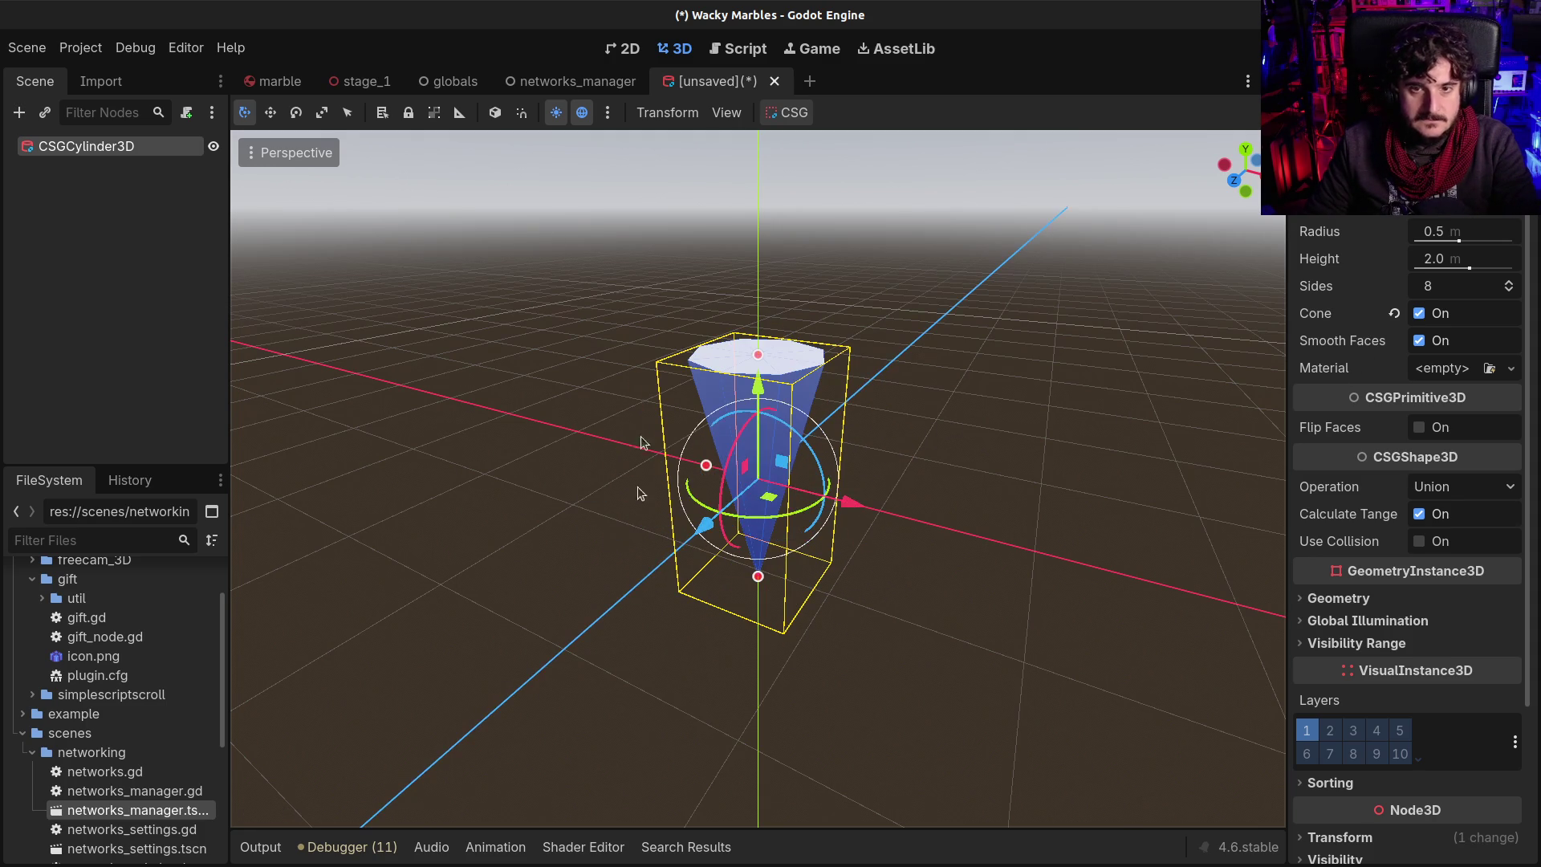
pyautogui.click(1466, 233)
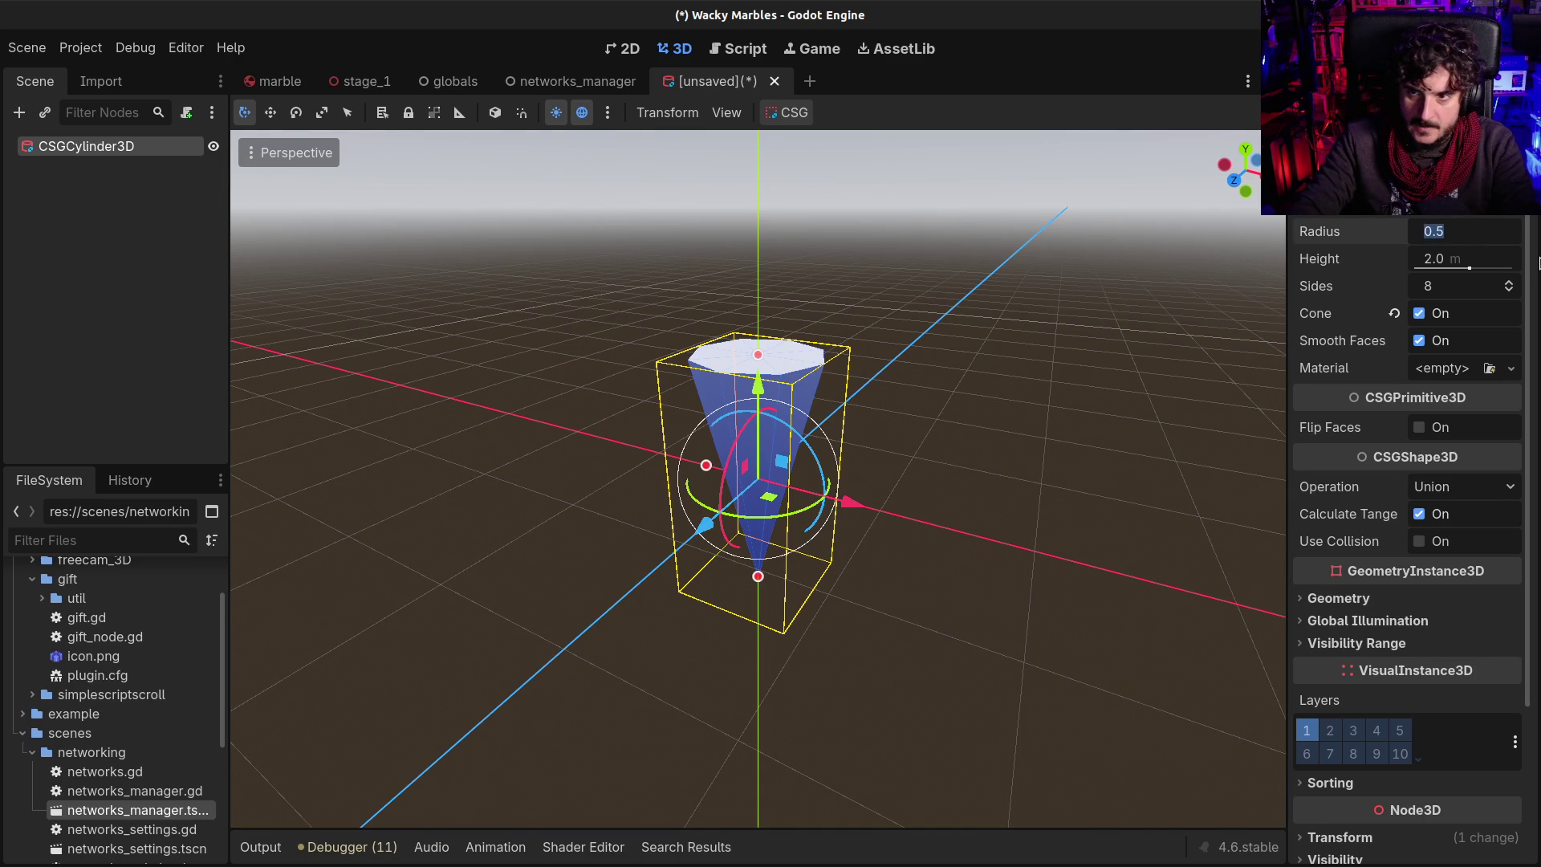
pyautogui.write('20')
pyautogui.press('Return')
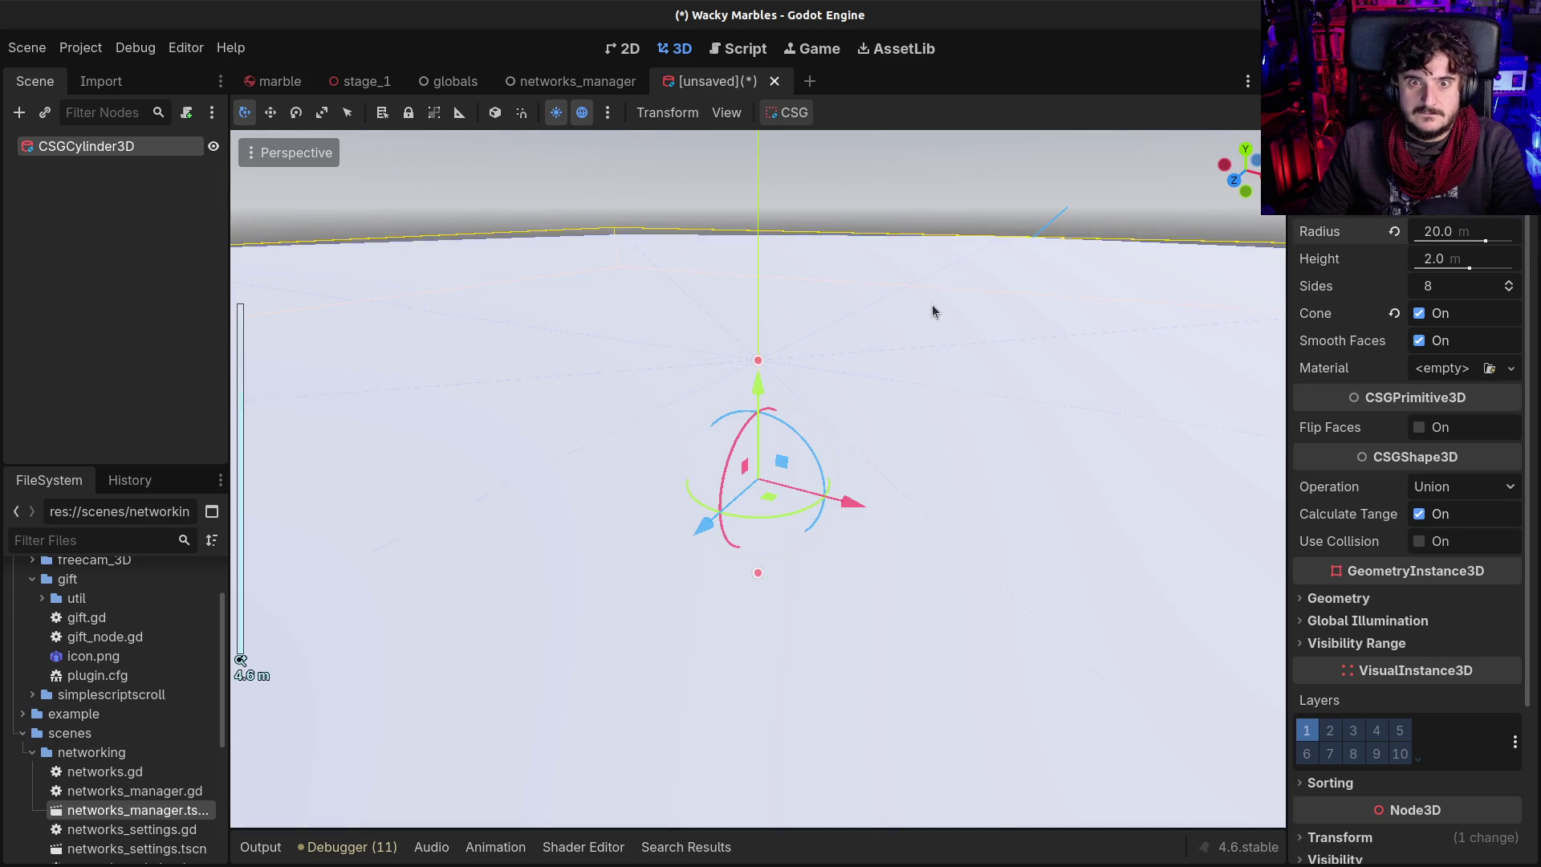
pyautogui.scroll(-10, 927, 307)
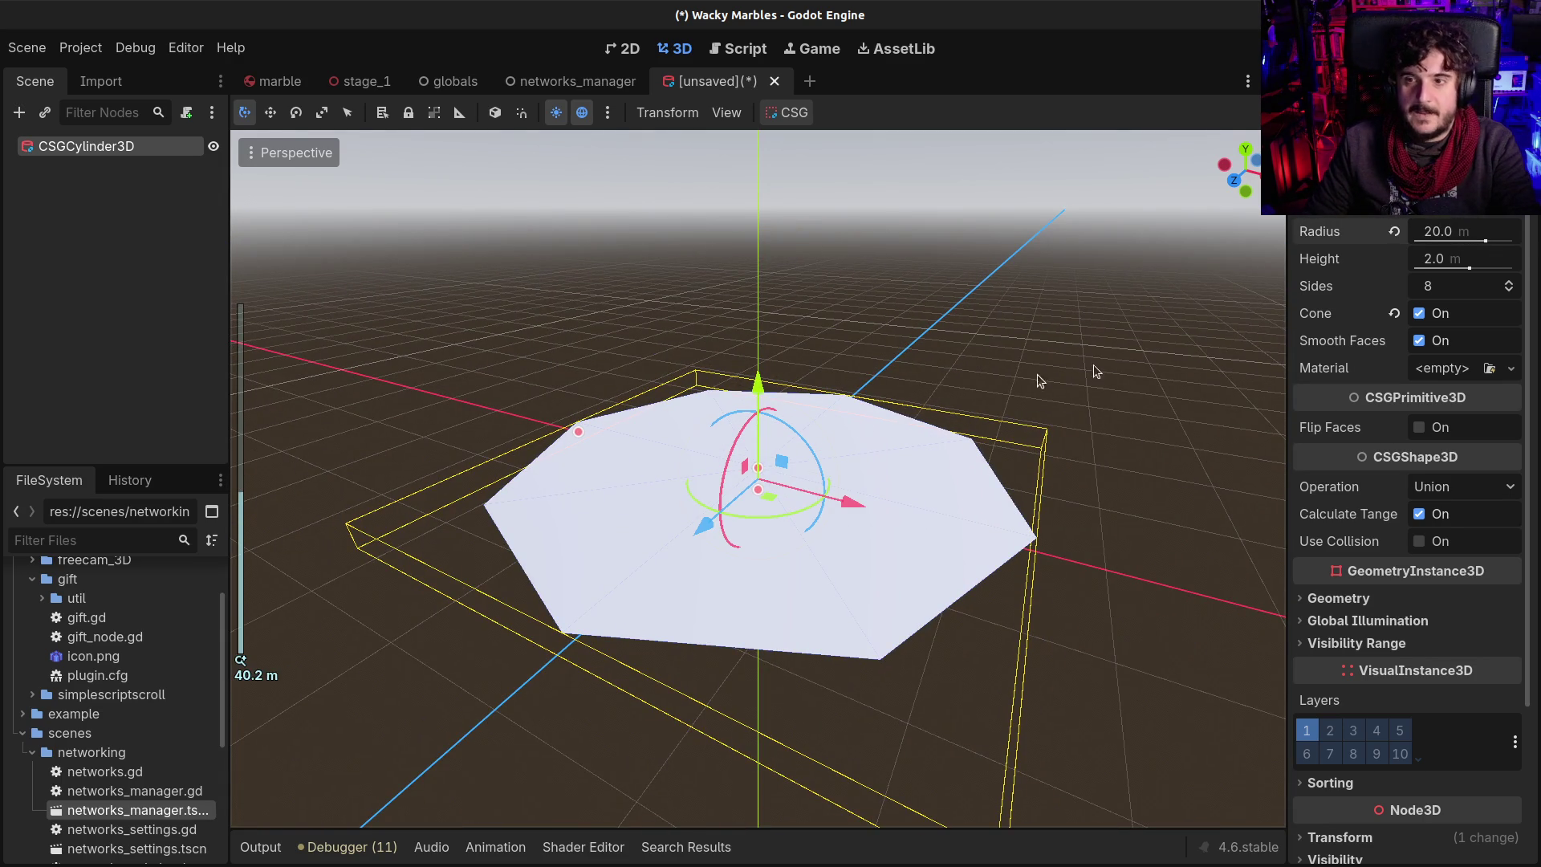
pyautogui.click(1450, 231)
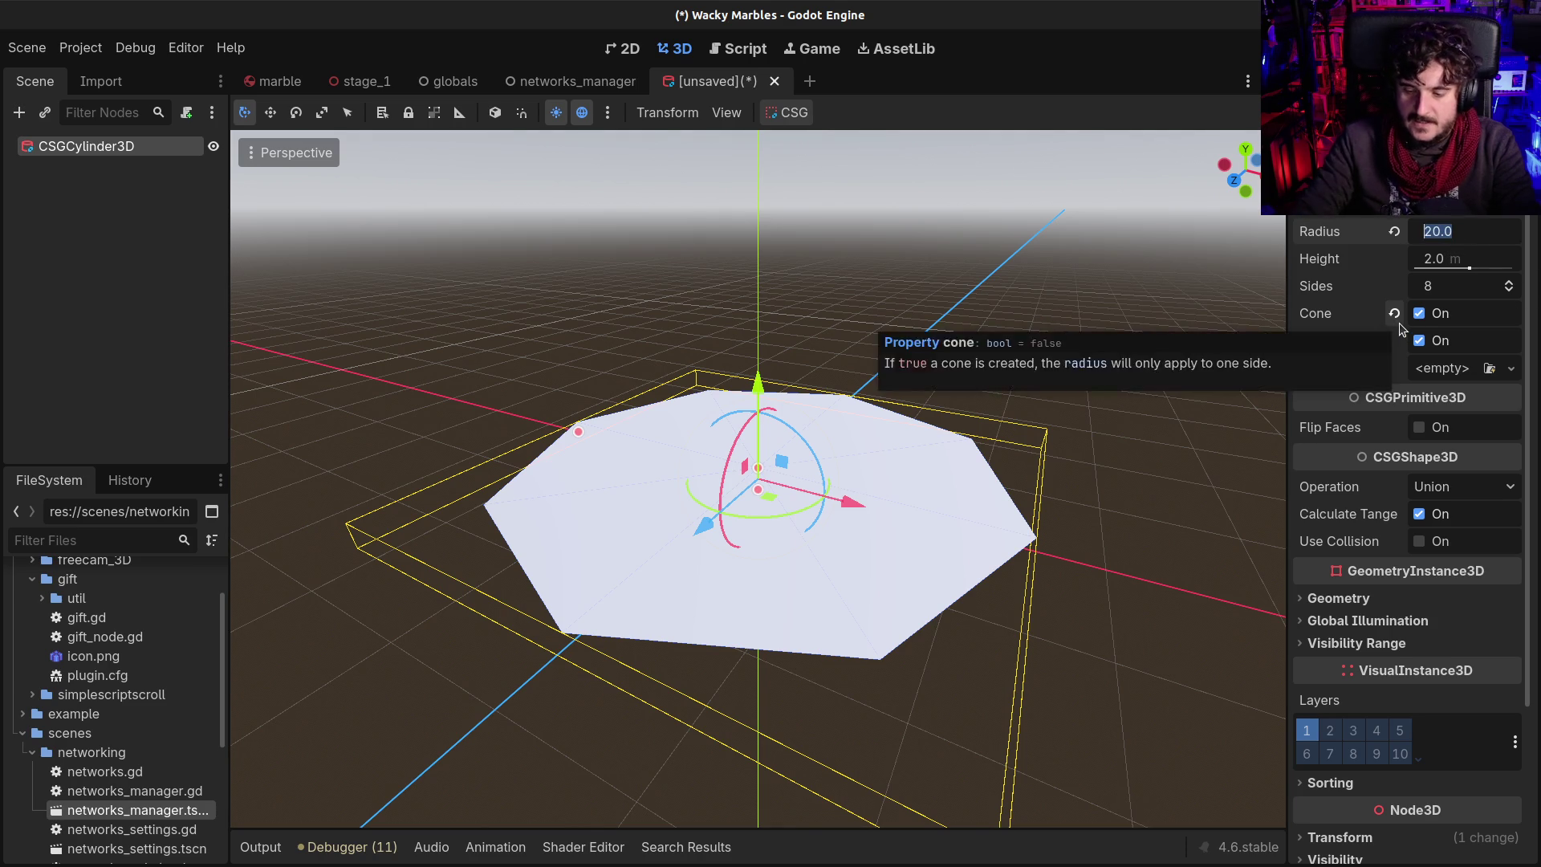
pyautogui.write('10')
pyautogui.press('Return')
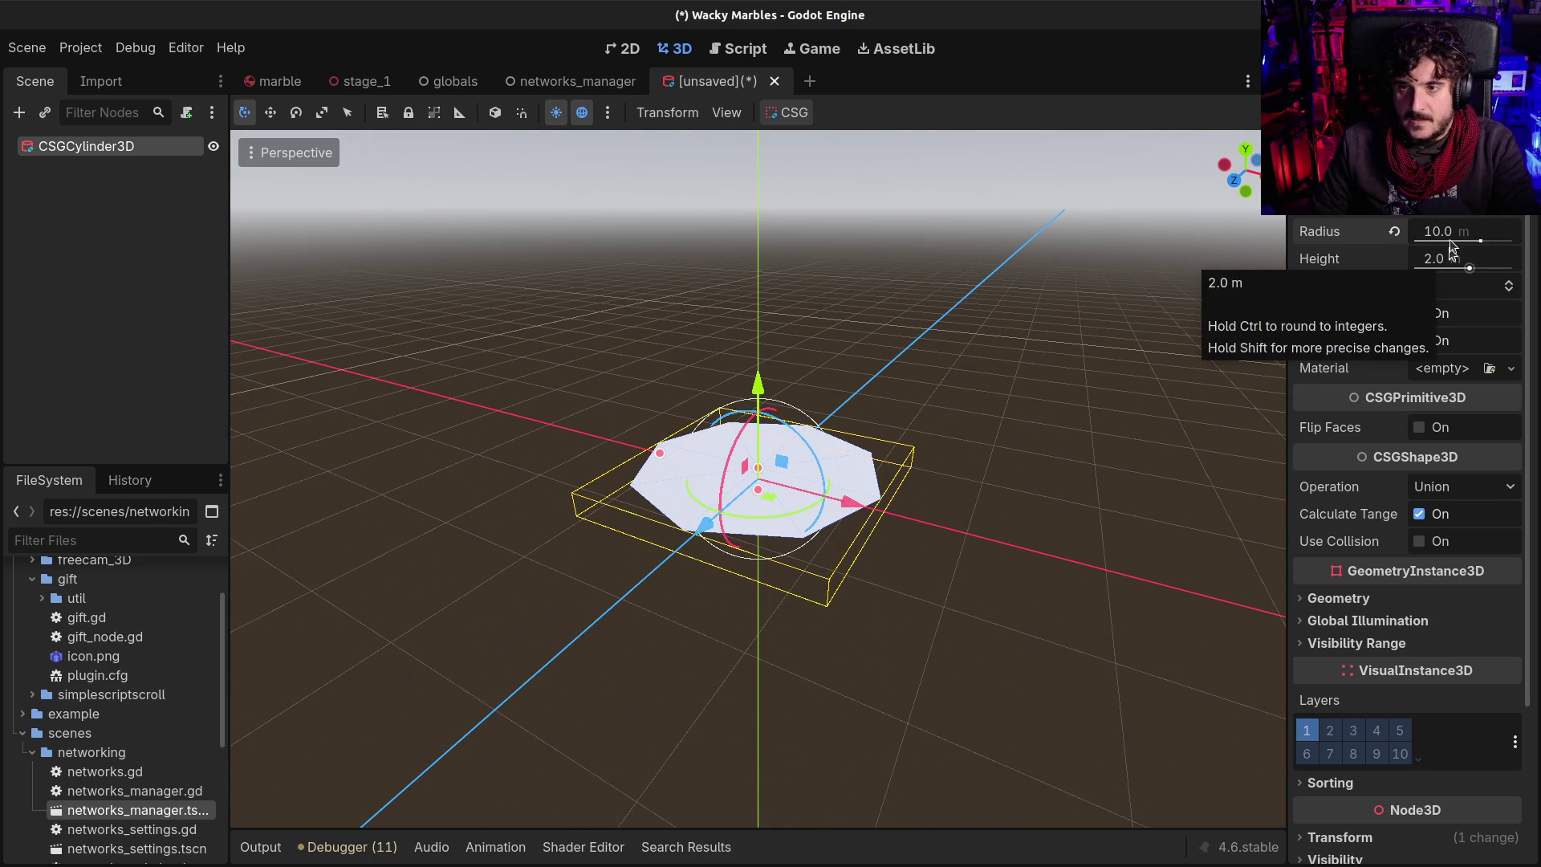
pyautogui.write('20')
pyautogui.press('Return')
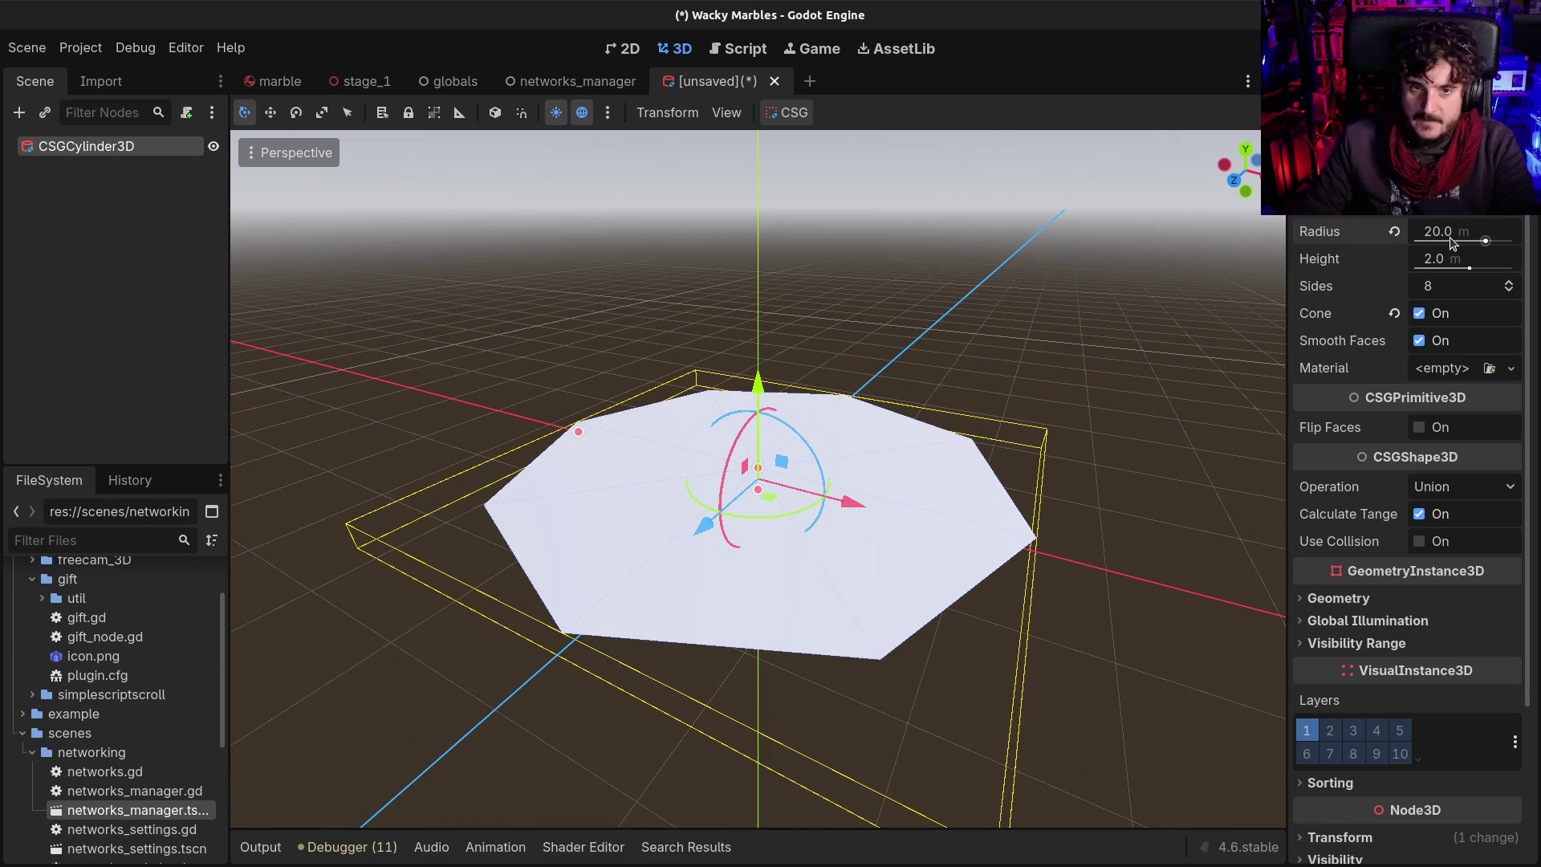
# Set the cone's height to 20 m and sides to 32, then bring up Save Scene As
pyautogui.moveTo(785, 584); pyautogui.dragTo(803, 417)
pyautogui.scroll(-2, 802, 449)
pyautogui.click(1505, 258)
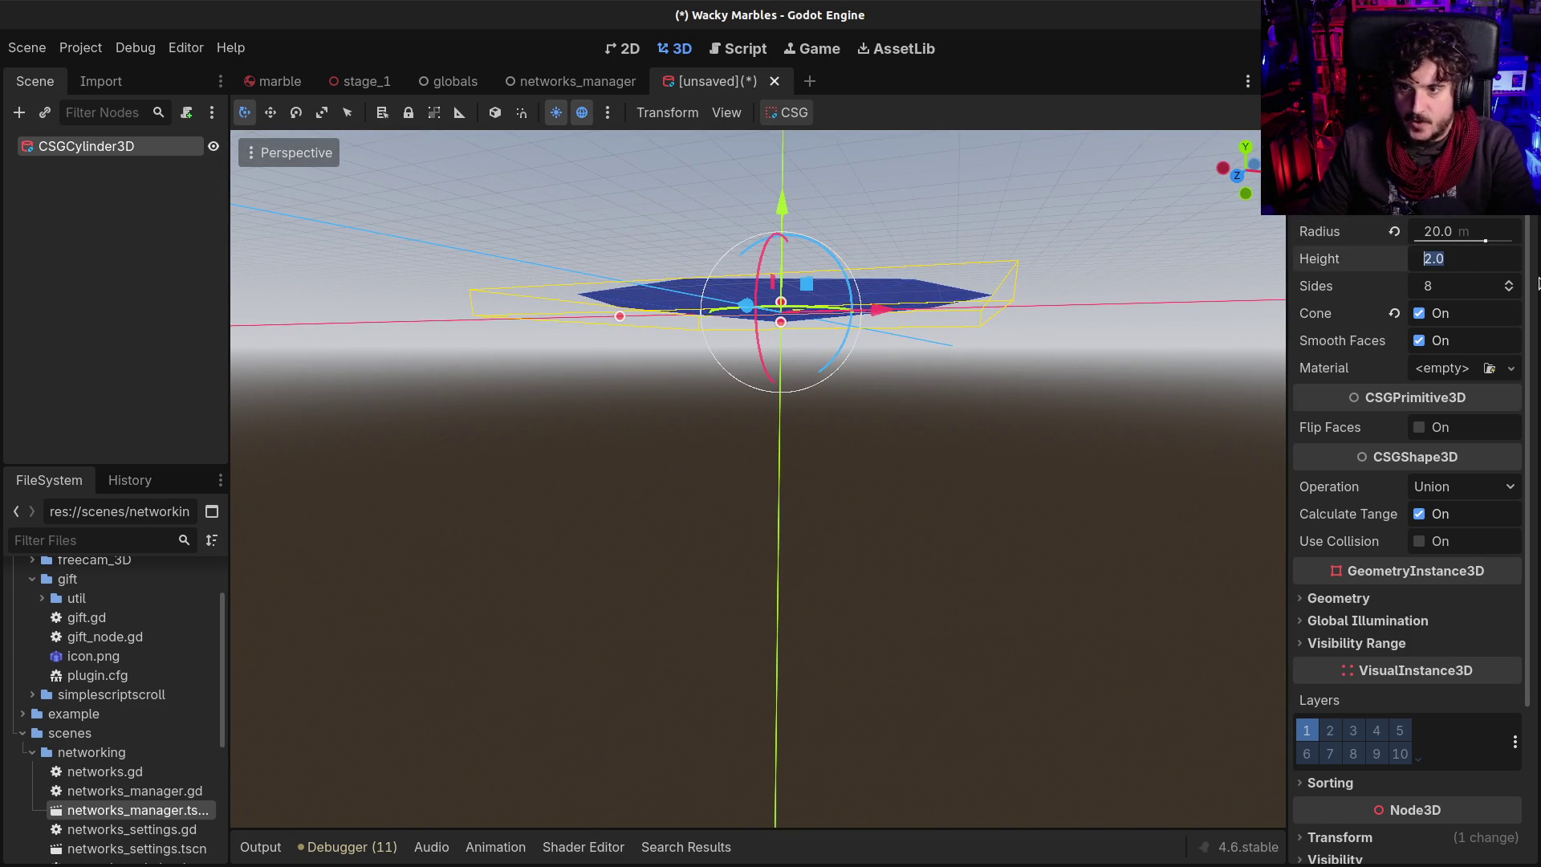
pyautogui.write('20')
pyautogui.press('Return')
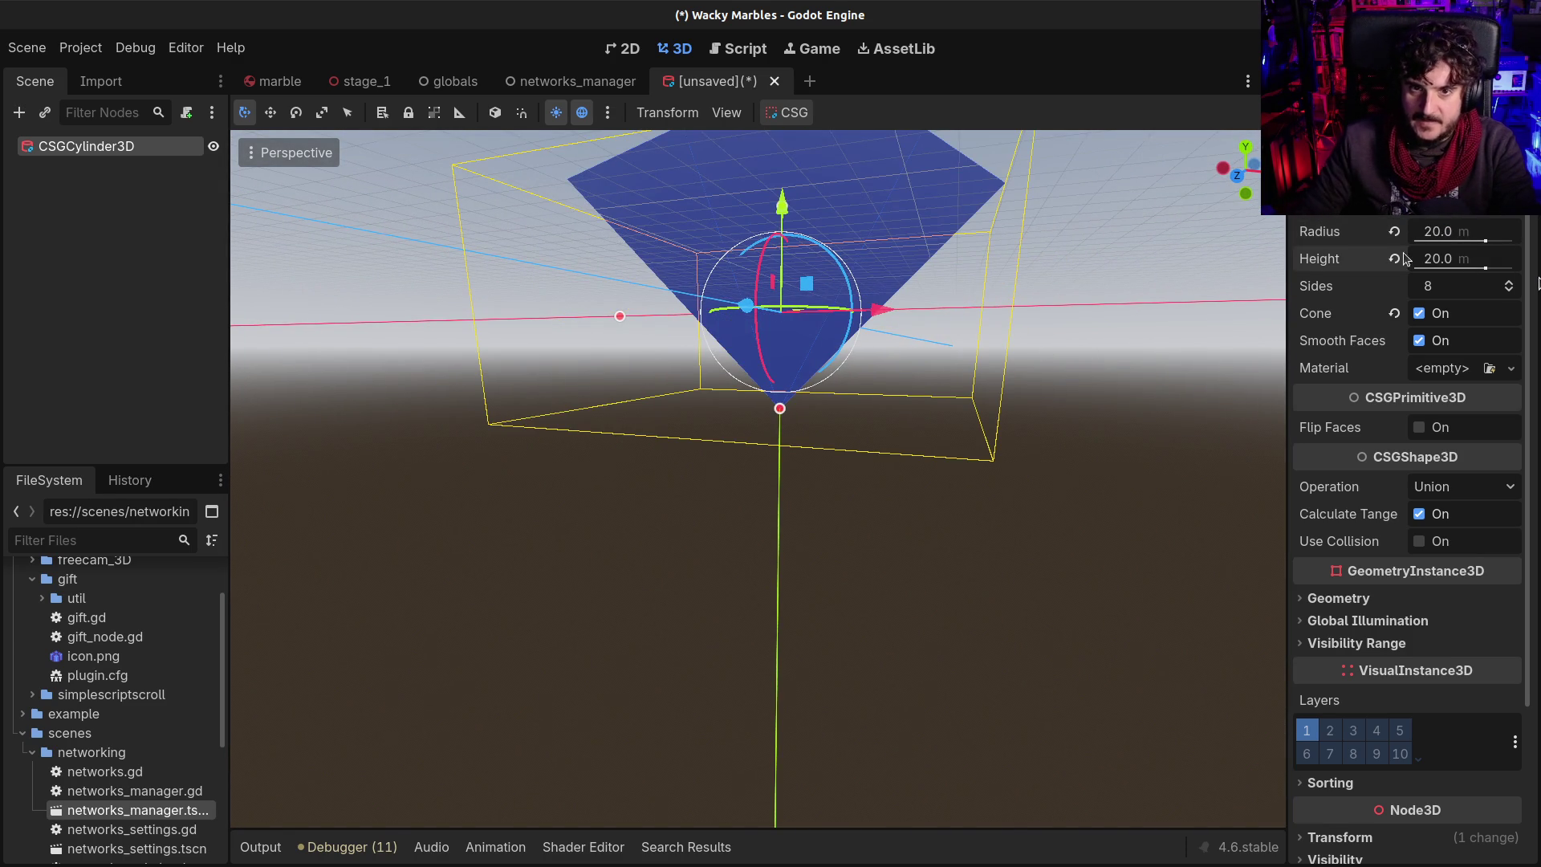
pyautogui.moveTo(849, 311)
pyautogui.mouseDown()
pyautogui.moveTo(826, 353)
pyautogui.moveTo(790, 278)
pyautogui.moveTo(806, 315)
pyautogui.mouseUp()
pyautogui.scroll(-3, 790, 278)
pyautogui.click(1433, 287)
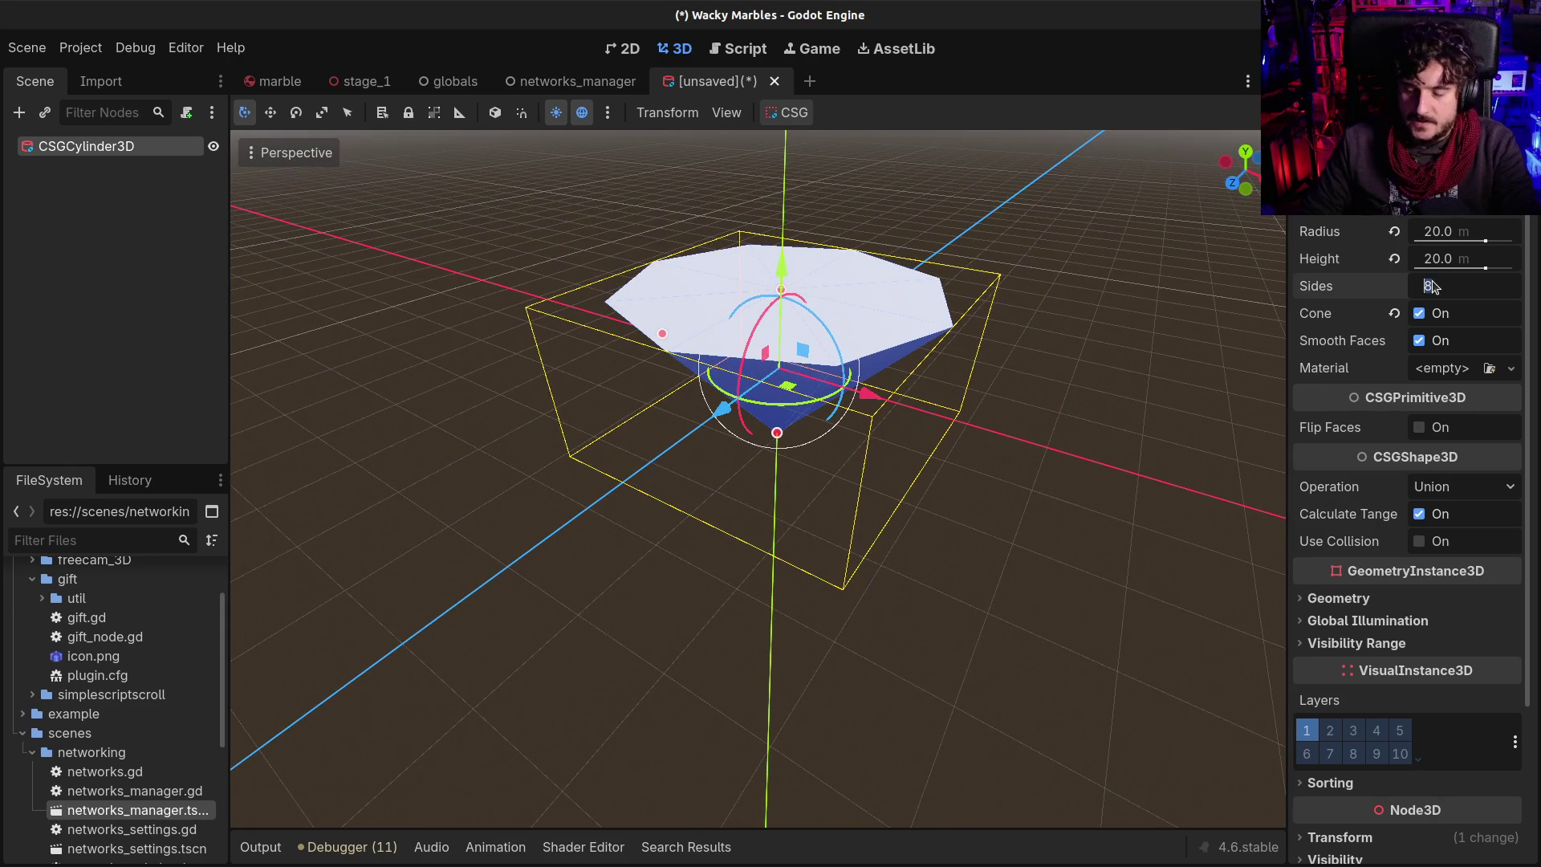
pyautogui.write('1')
pyautogui.press('Return')
pyautogui.moveTo(803, 321)
pyautogui.mouseDown()
pyautogui.moveTo(723, 240)
pyautogui.moveTo(599, 162)
pyautogui.moveTo(803, 273)
pyautogui.moveTo(1281, 246)
pyautogui.mouseUp()
pyautogui.write('32')
pyautogui.press('Return')
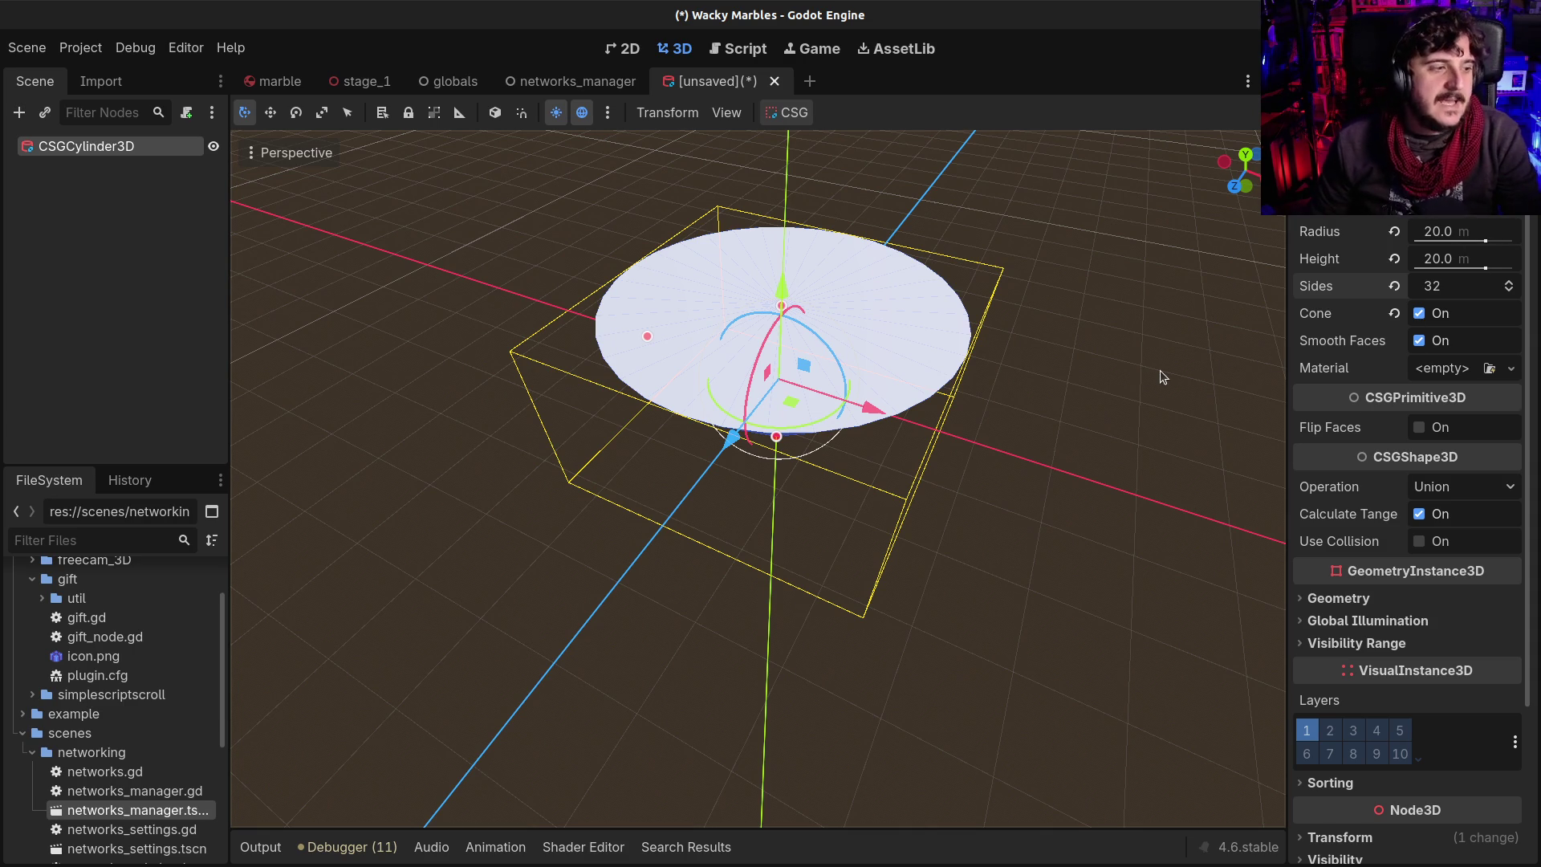
pyautogui.moveTo(955, 389)
pyautogui.mouseDown()
pyautogui.moveTo(963, 351)
pyautogui.moveTo(809, 366)
pyautogui.moveTo(774, 337)
pyautogui.moveTo(690, 341)
pyautogui.mouseUp()
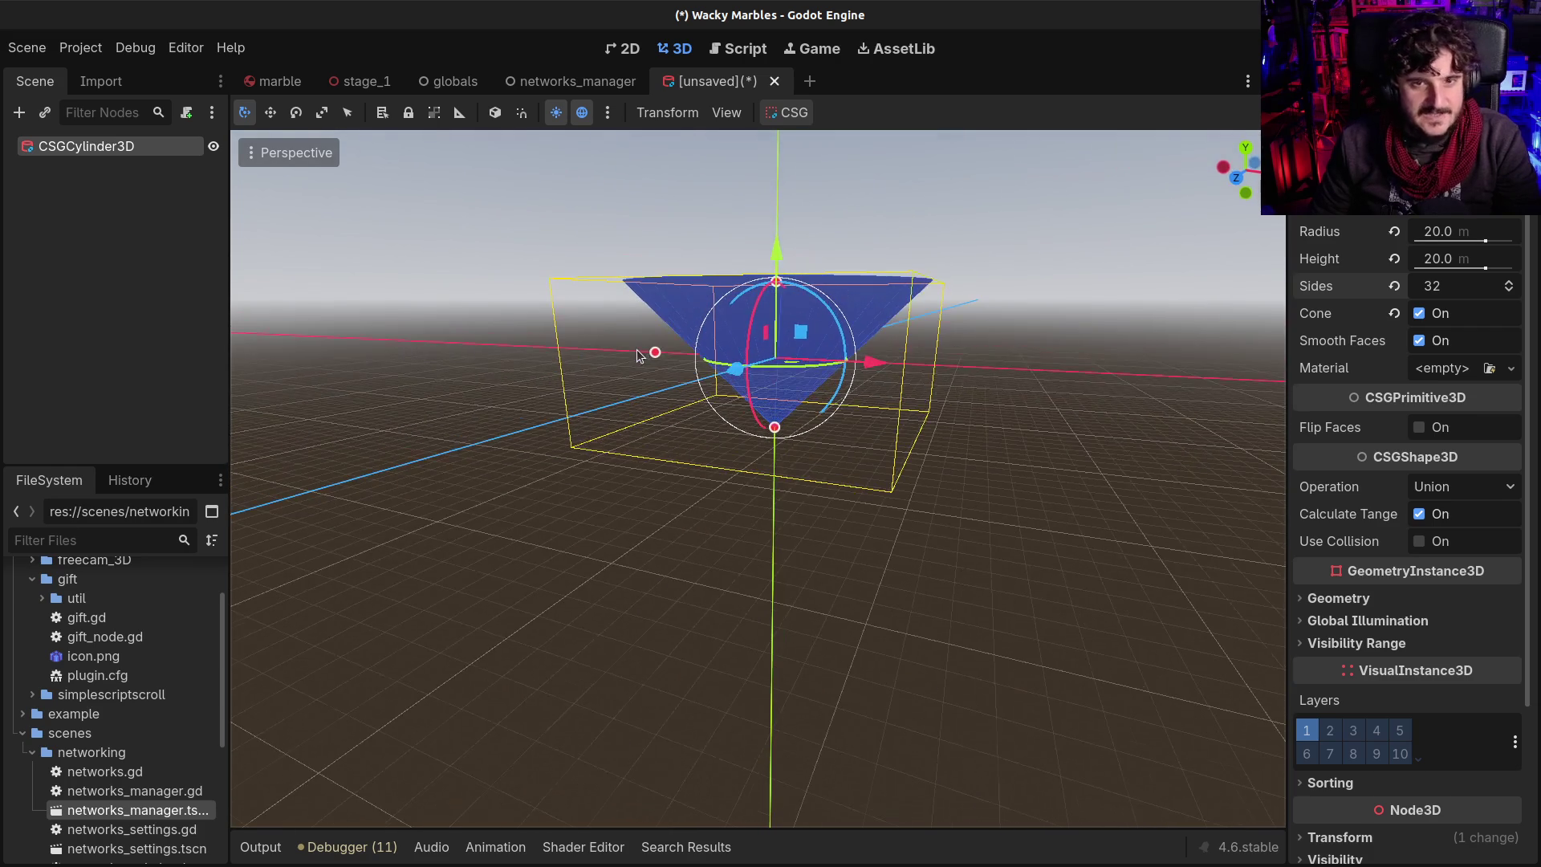
pyautogui.hotkey('ctrl', 's')
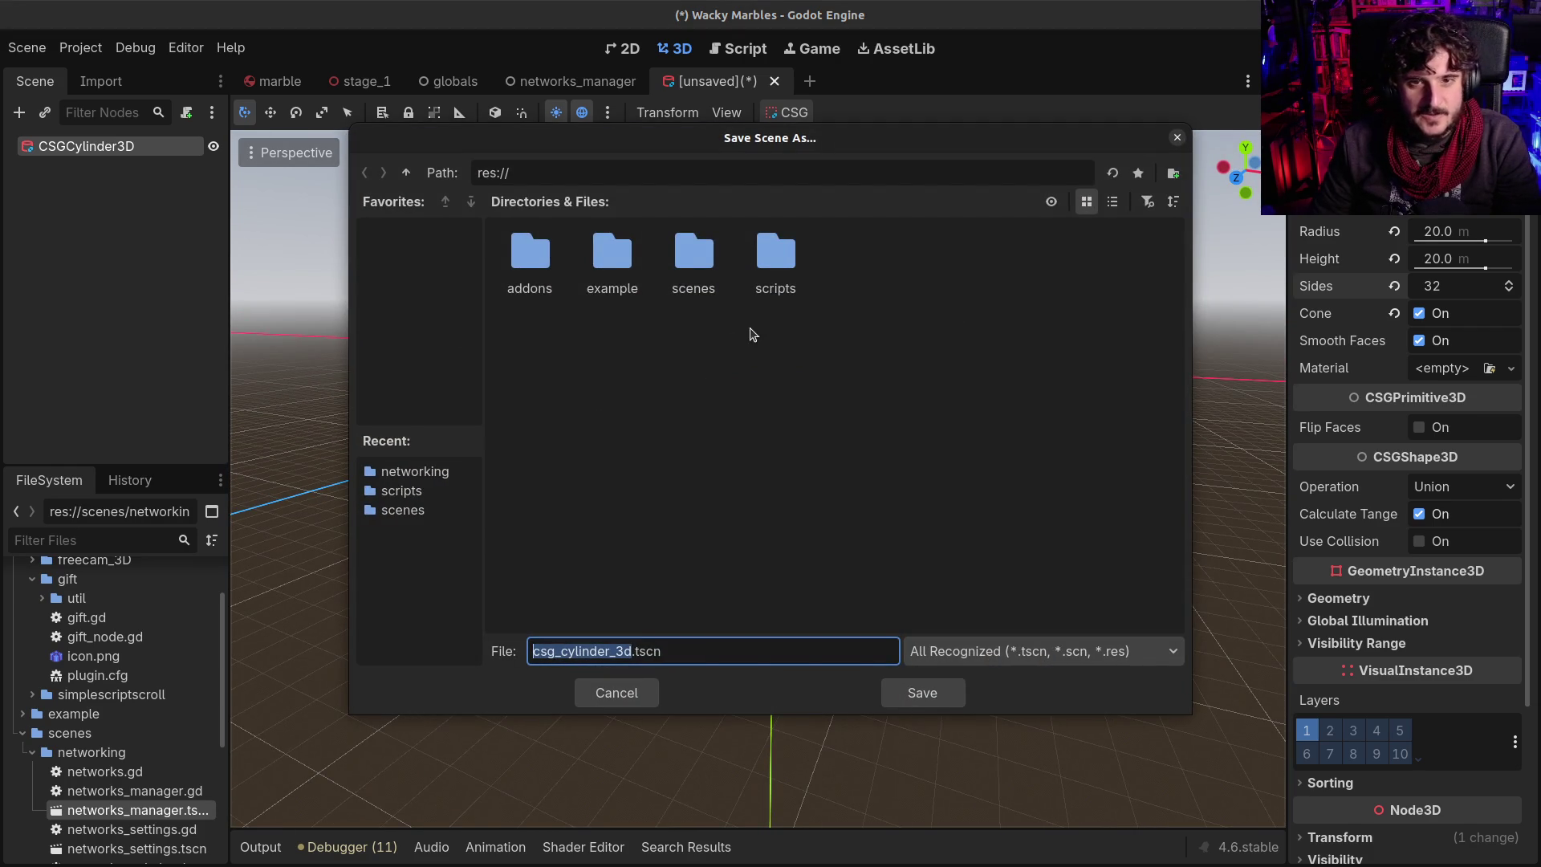
# Cancel the save dialog and rename the CSGCylinder3D node to Cone
pyautogui.press('Escape')
pyautogui.click(112, 145)
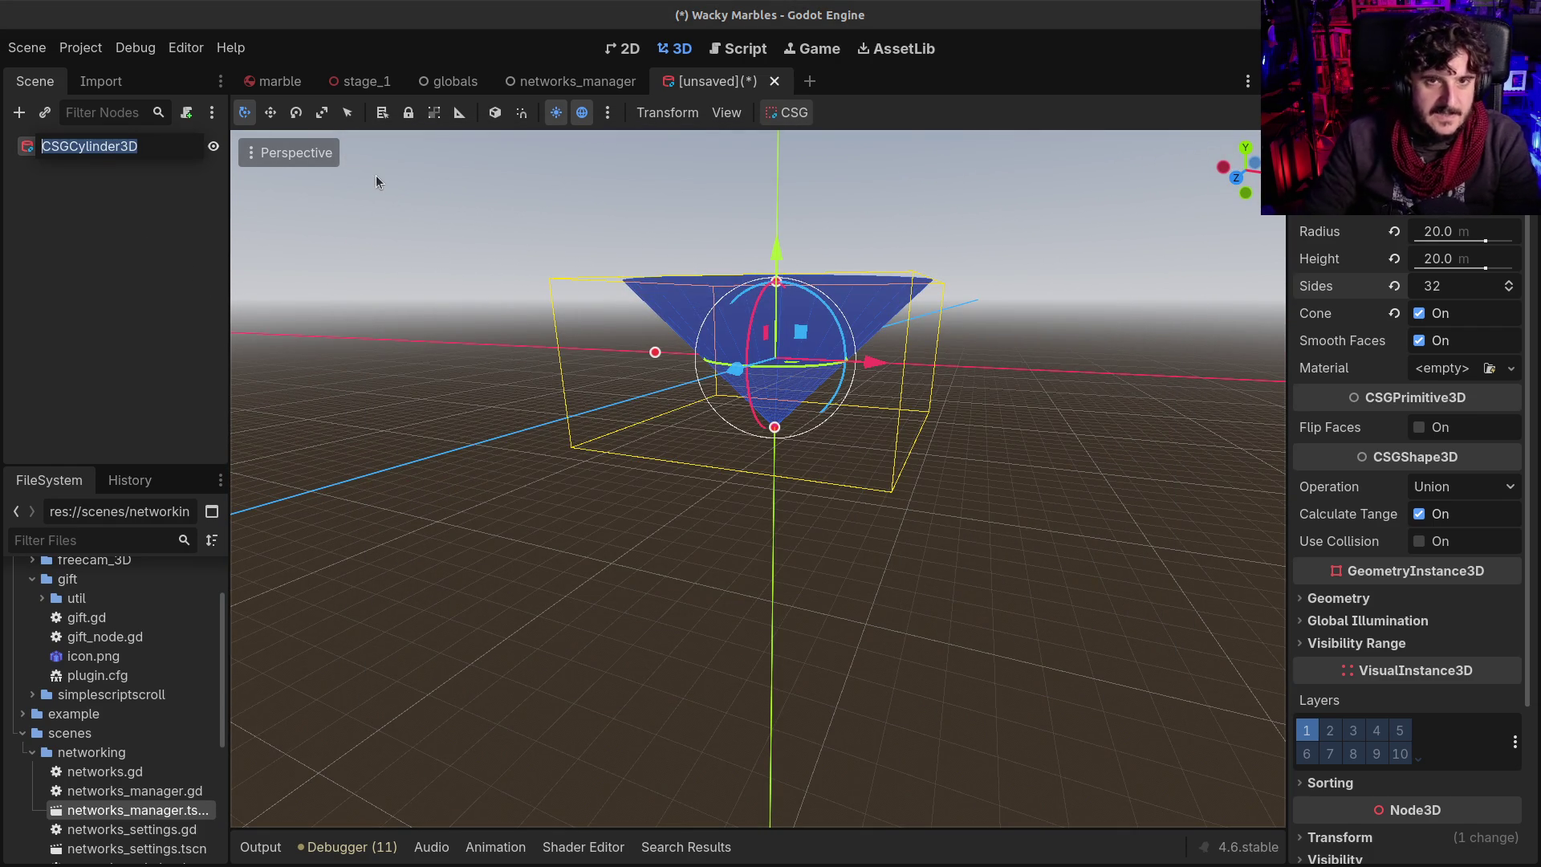
pyautogui.write('Cone')
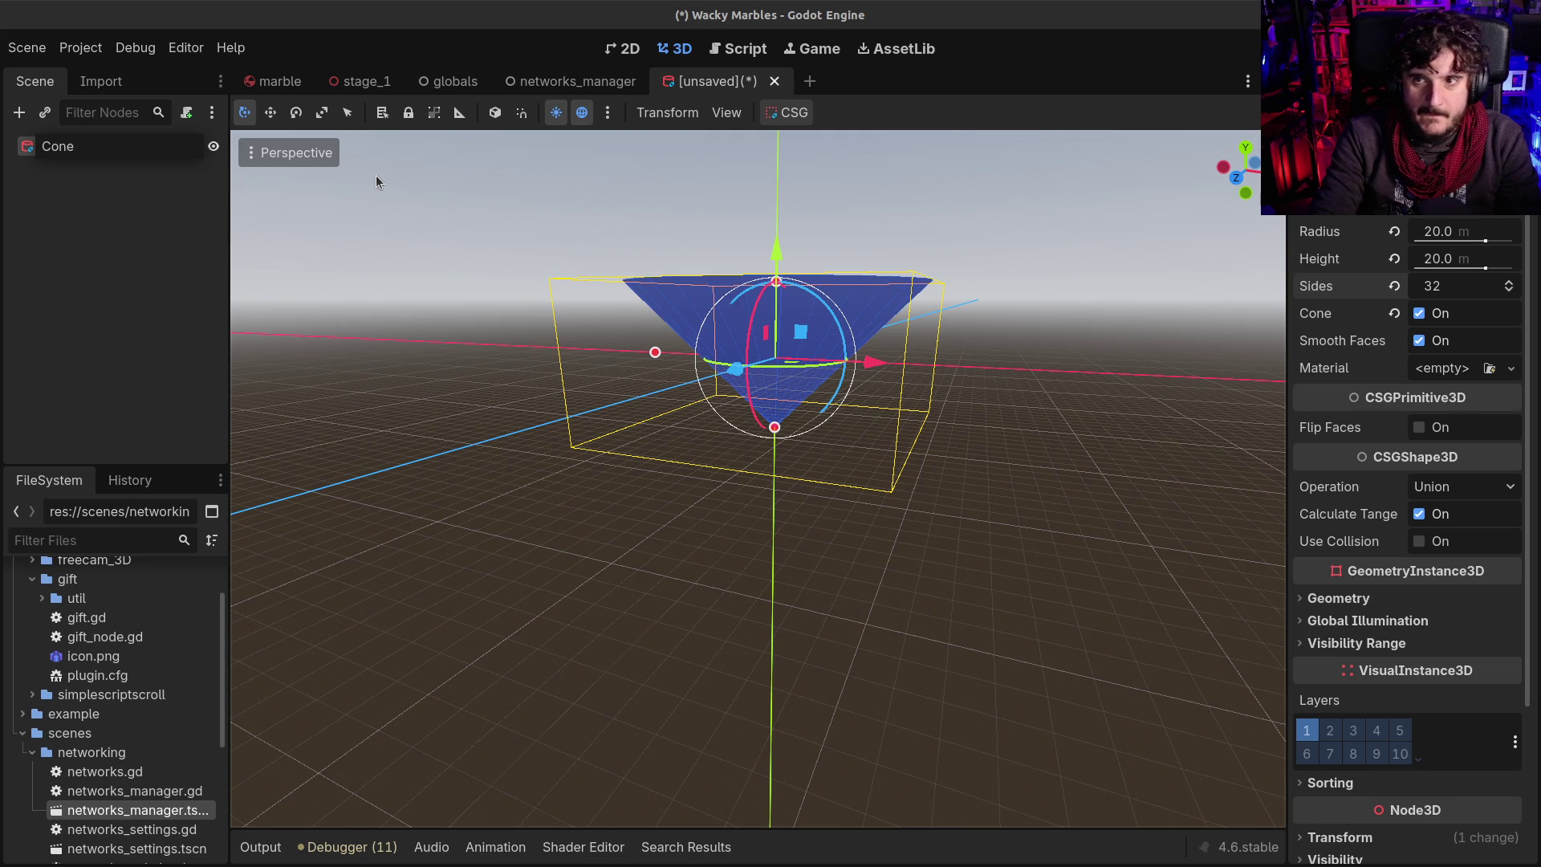
pyautogui.press('Return')
# Set the cone's height to 30 m and reopen the save dialog proposing cone.tscn
pyautogui.moveTo(769, 313)
pyautogui.mouseDown()
pyautogui.moveTo(803, 377)
pyautogui.moveTo(853, 279)
pyautogui.mouseUp()
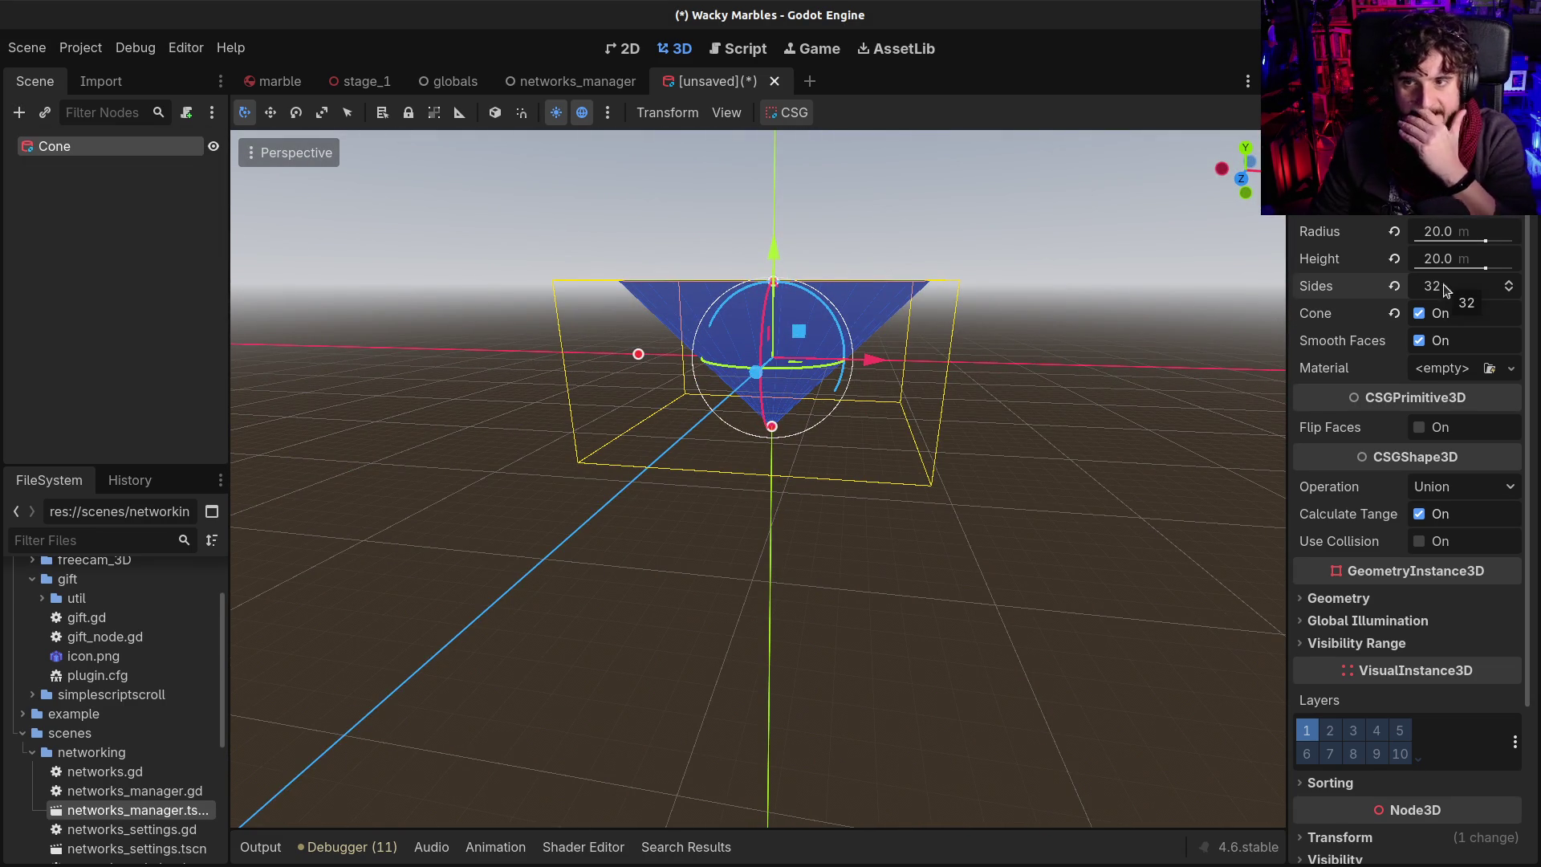
pyautogui.click(1442, 259)
pyautogui.write('320')
pyautogui.press('Return')
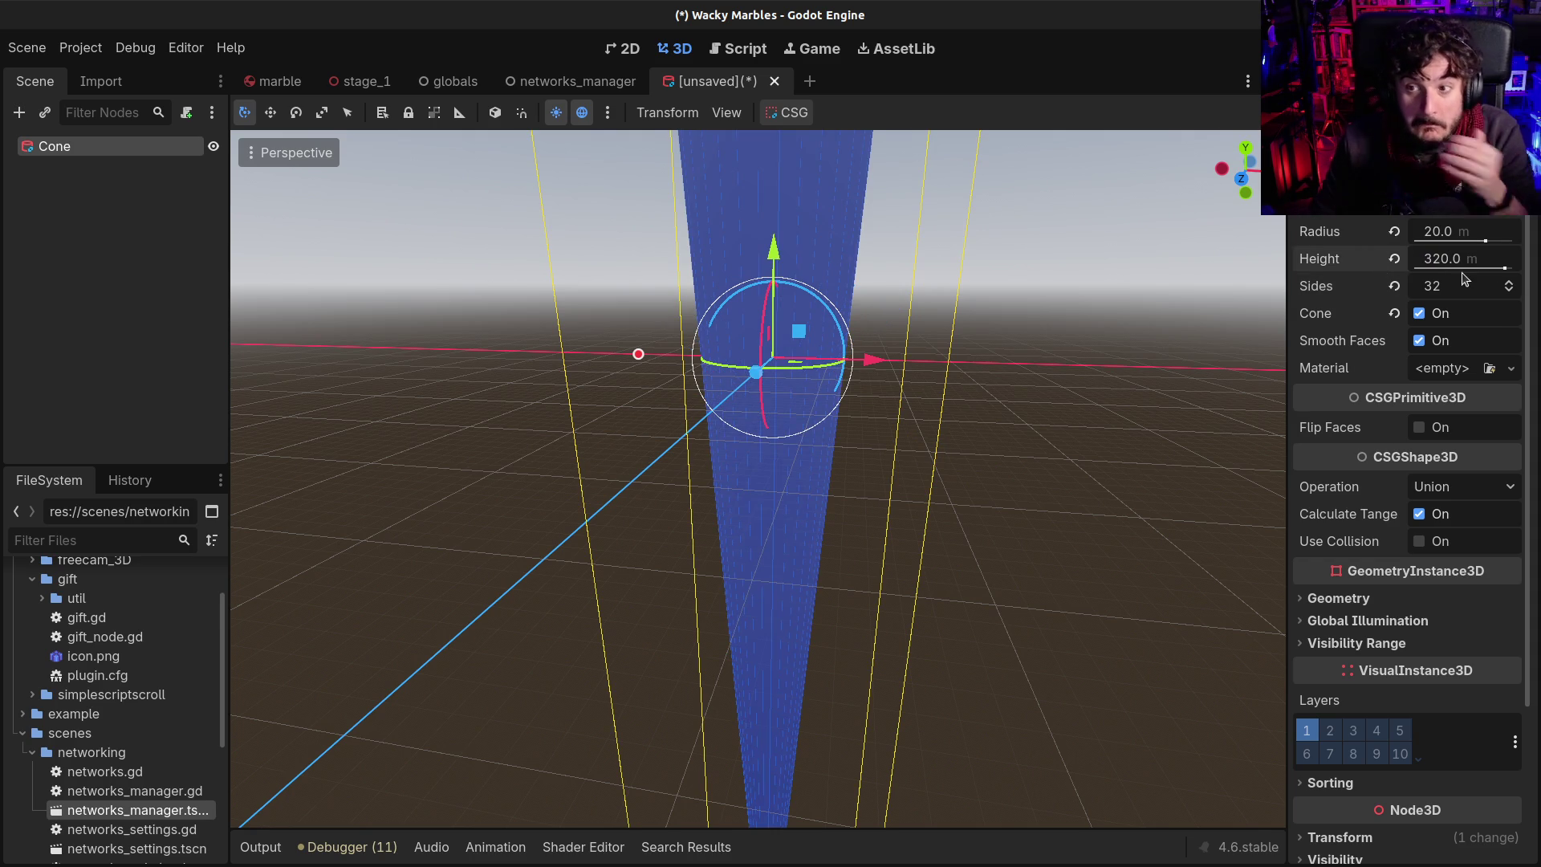
pyautogui.write('30')
pyautogui.press('Return')
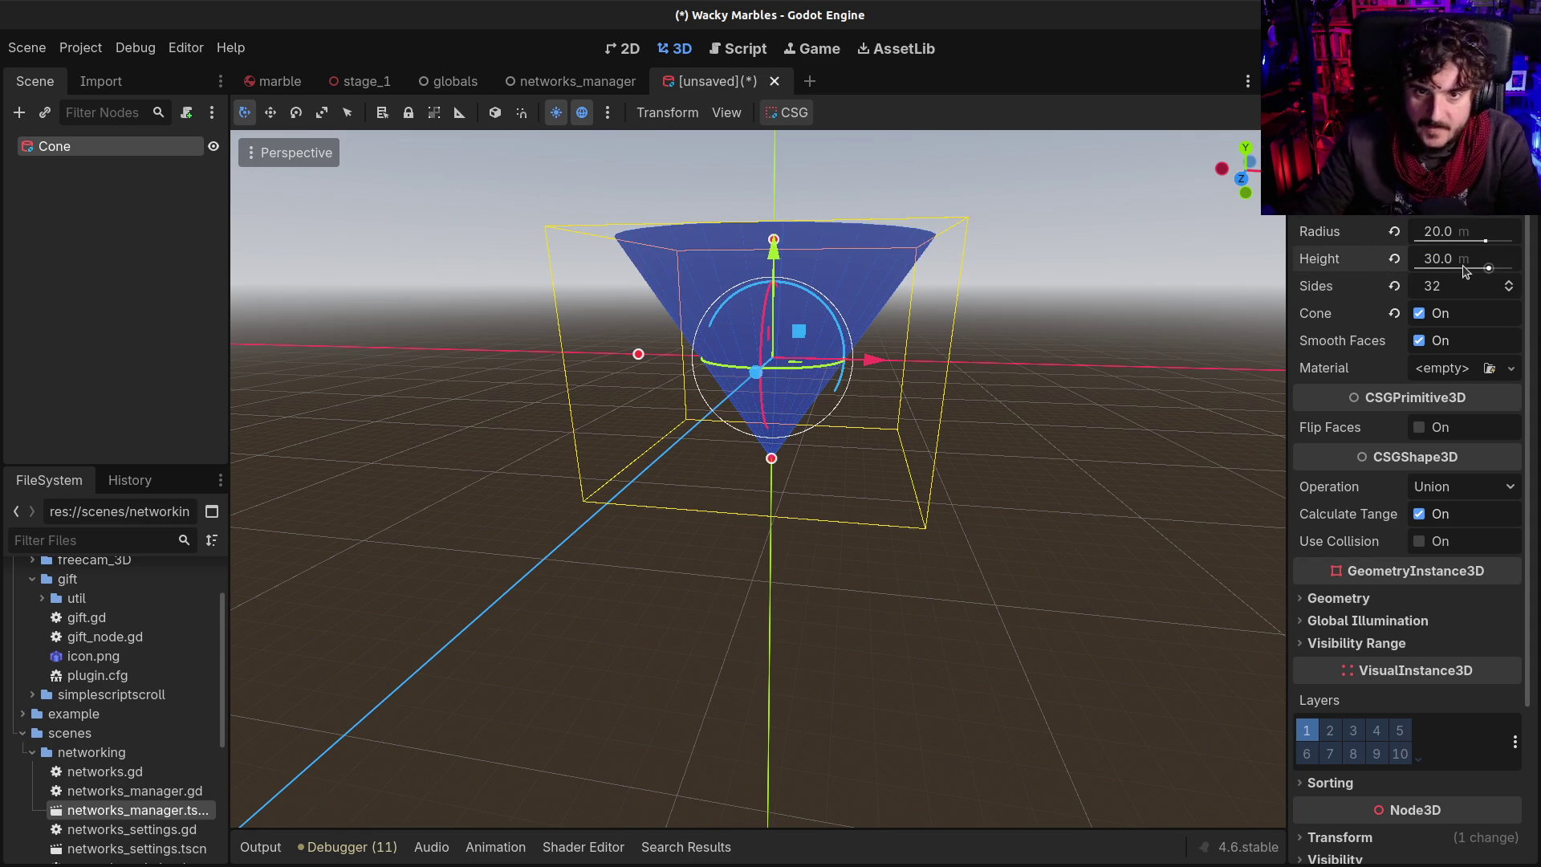
pyautogui.moveTo(825, 315); pyautogui.dragTo(732, 344)
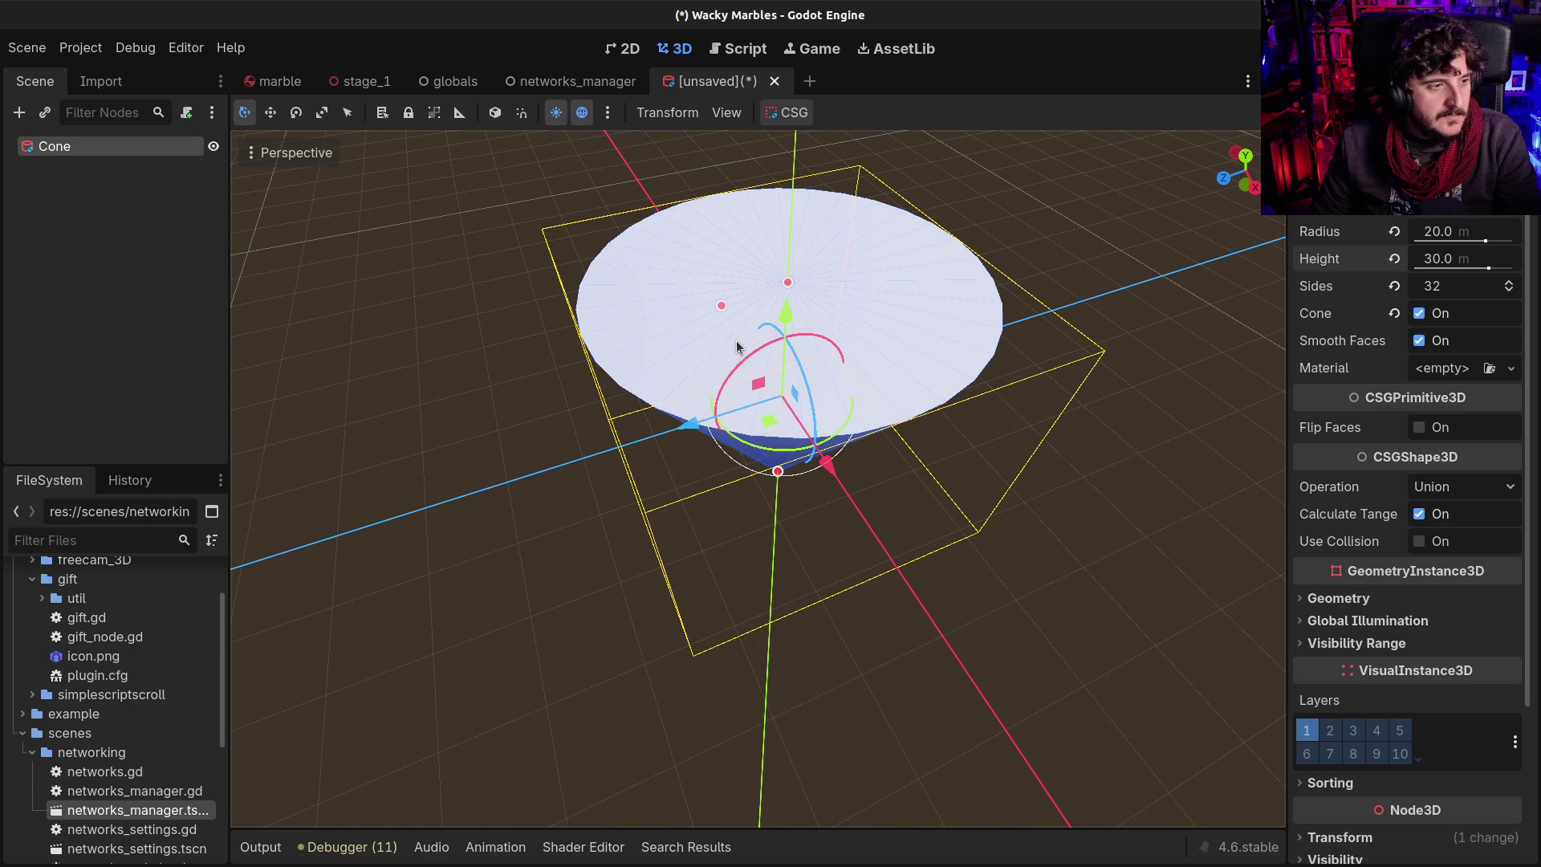
pyautogui.hotkey('ctrl', 's')
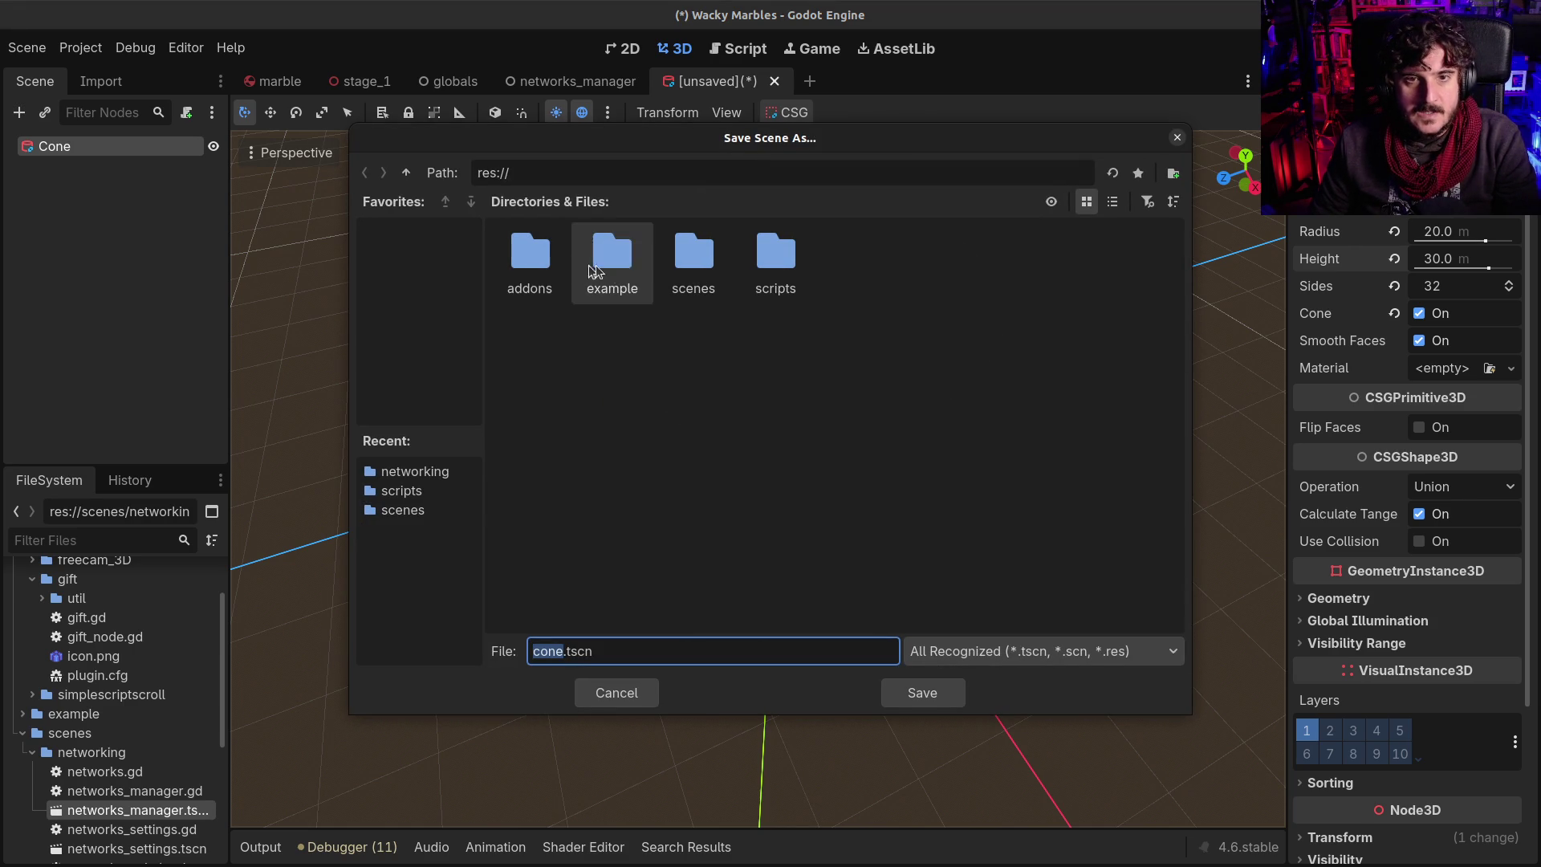
# Begin a new folder in the save dialog, then cancel both dialogs without saving
pyautogui.click(1173, 174)
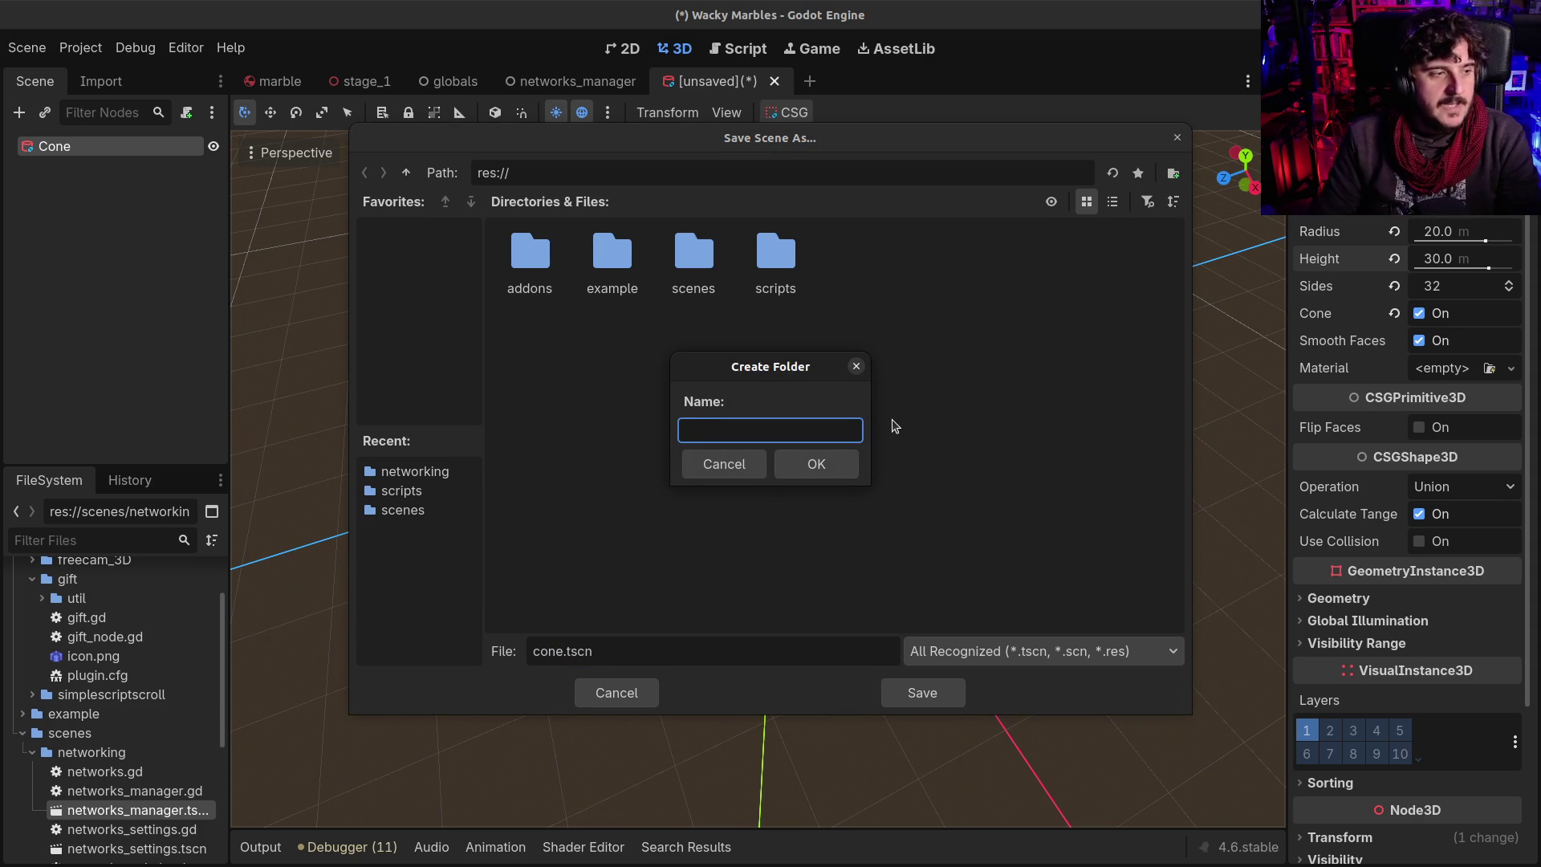
pyautogui.press('Escape')
pyautogui.press('Escape')
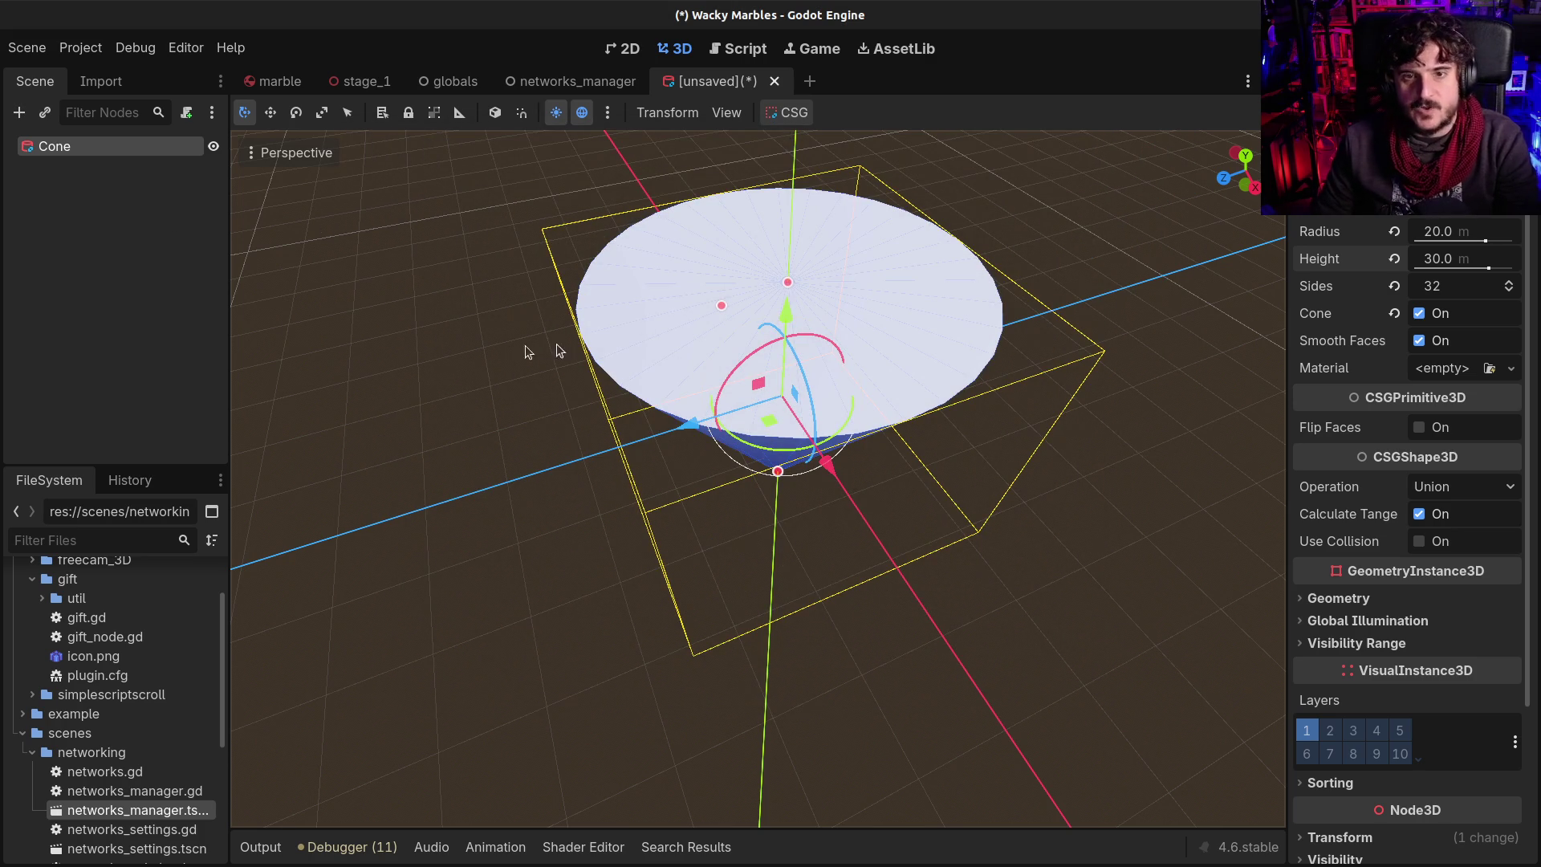
# Copy the Cone node, paste it as its own child, and flip the copy
pyautogui.rightClick(33, 150)
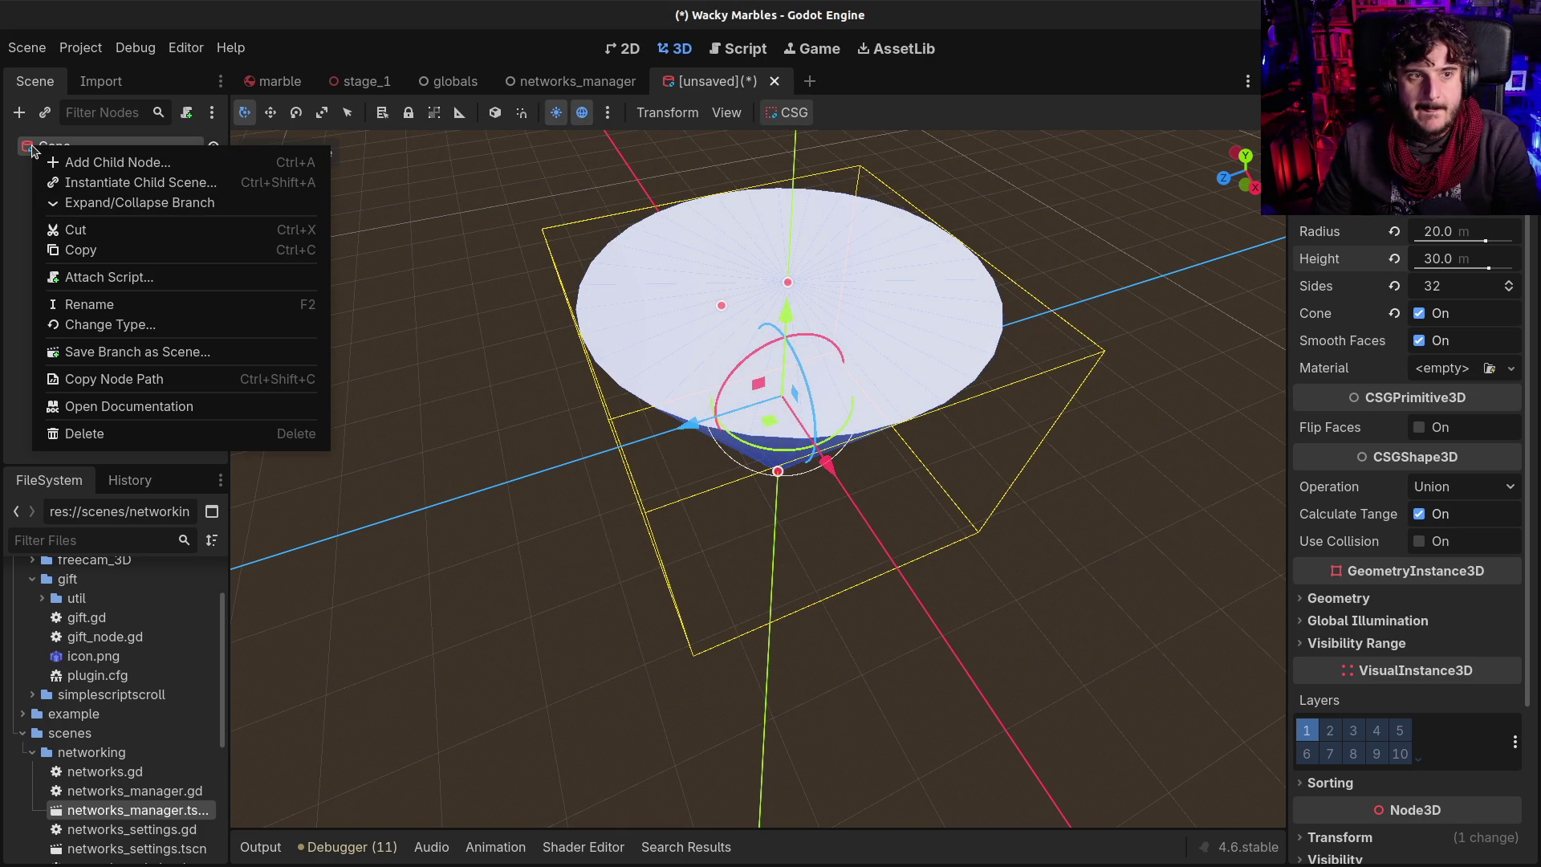
pyautogui.click(98, 251)
pyautogui.hotkey('ctrl', 'v')
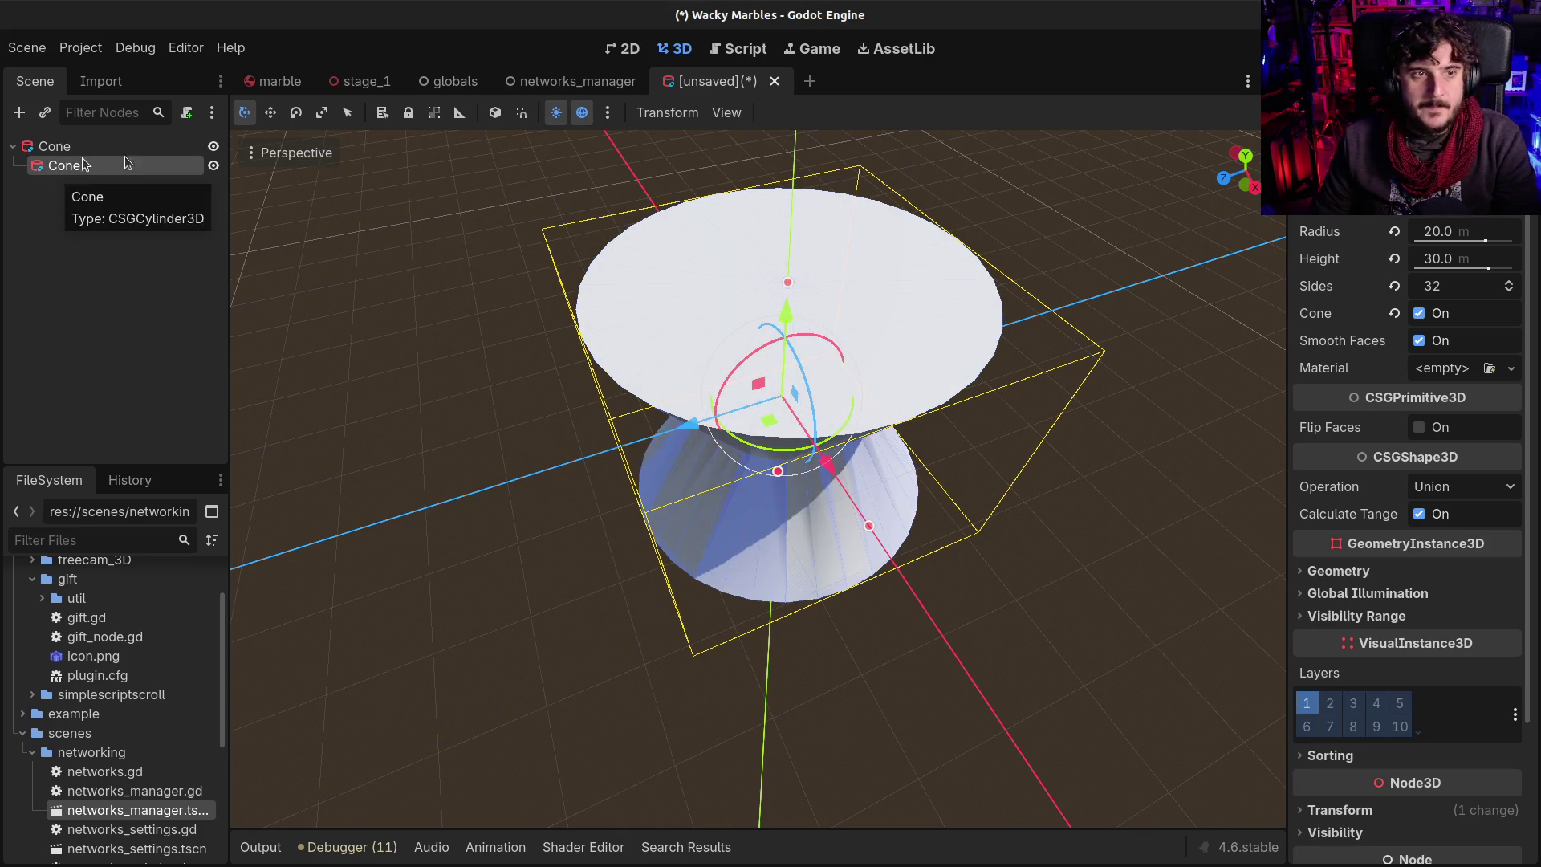
pyautogui.moveTo(417, 313); pyautogui.dragTo(1037, 310)
pyautogui.moveTo(827, 405)
pyautogui.mouseDown()
pyautogui.moveTo(658, 458)
pyautogui.moveTo(683, 418)
pyautogui.mouseUp()
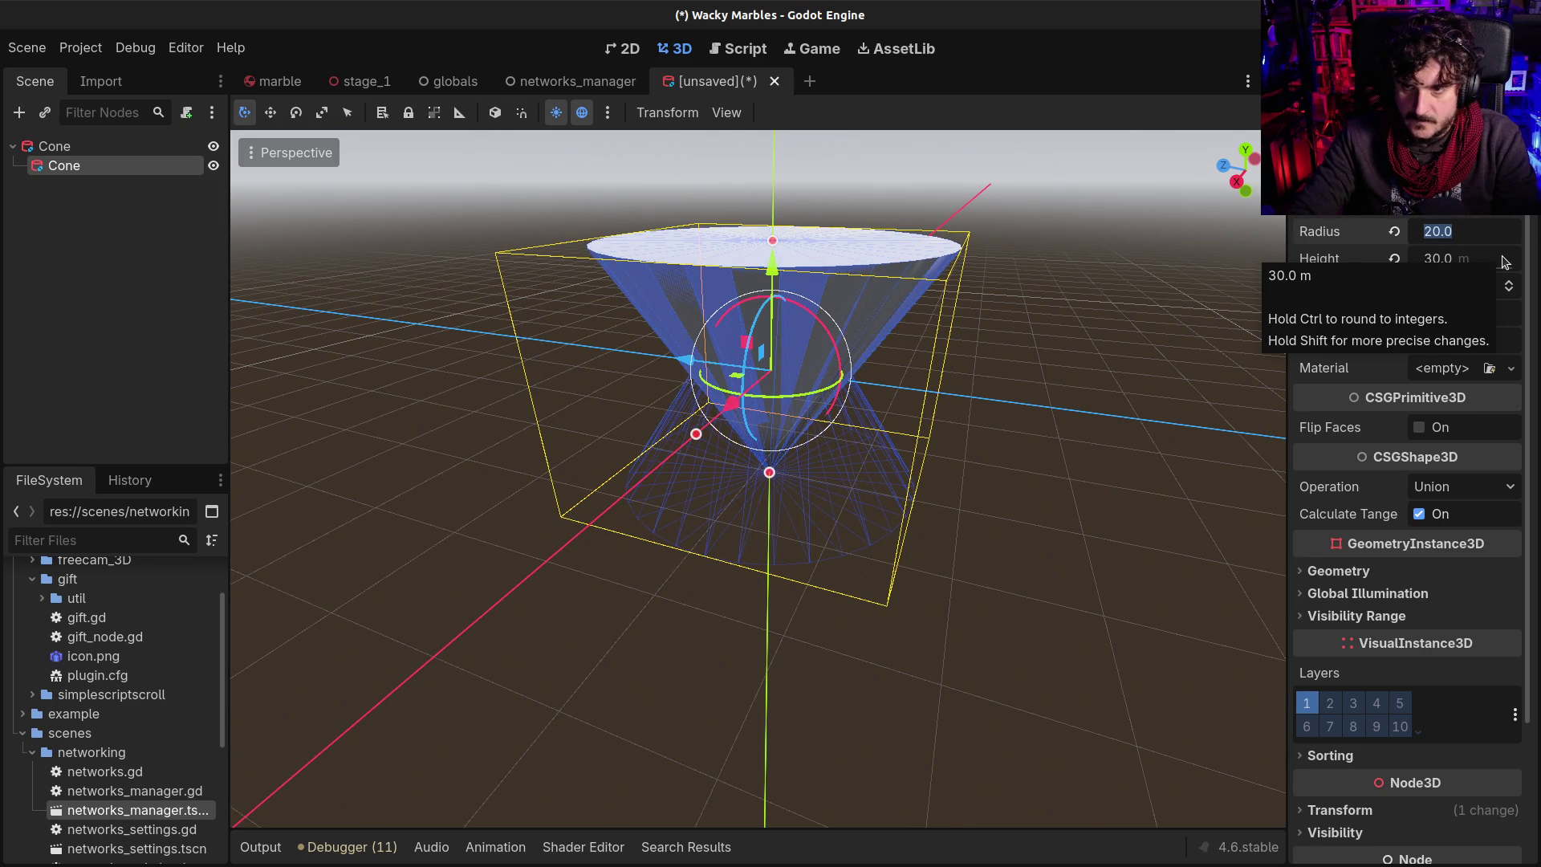
# Give the inner cone a 19 m radius and 29 m height, raising it slightly
pyautogui.write('19')
pyautogui.press('Return')
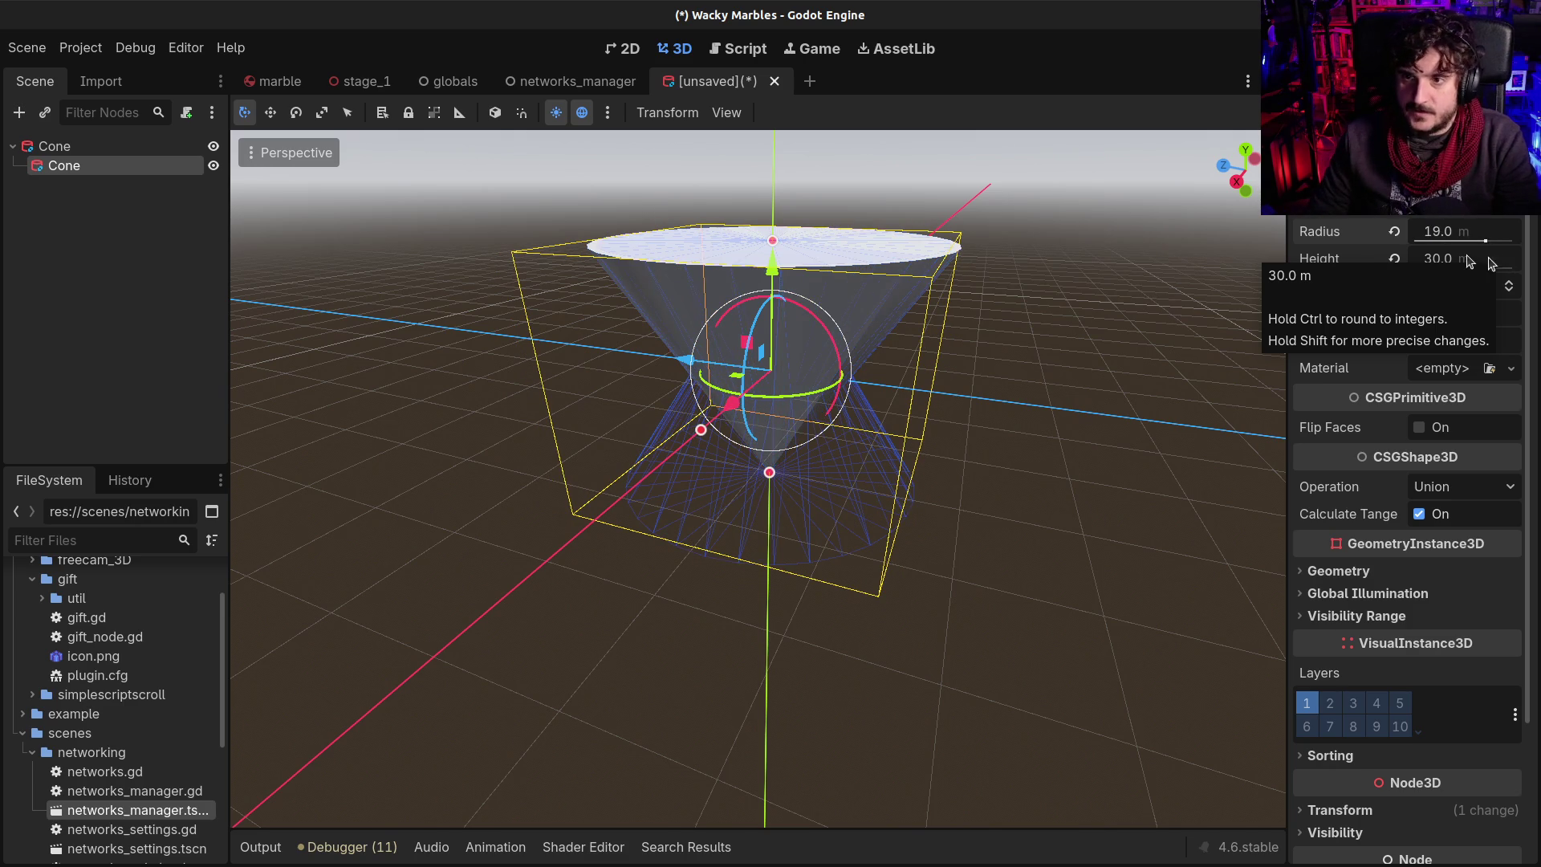
pyautogui.click(1465, 260)
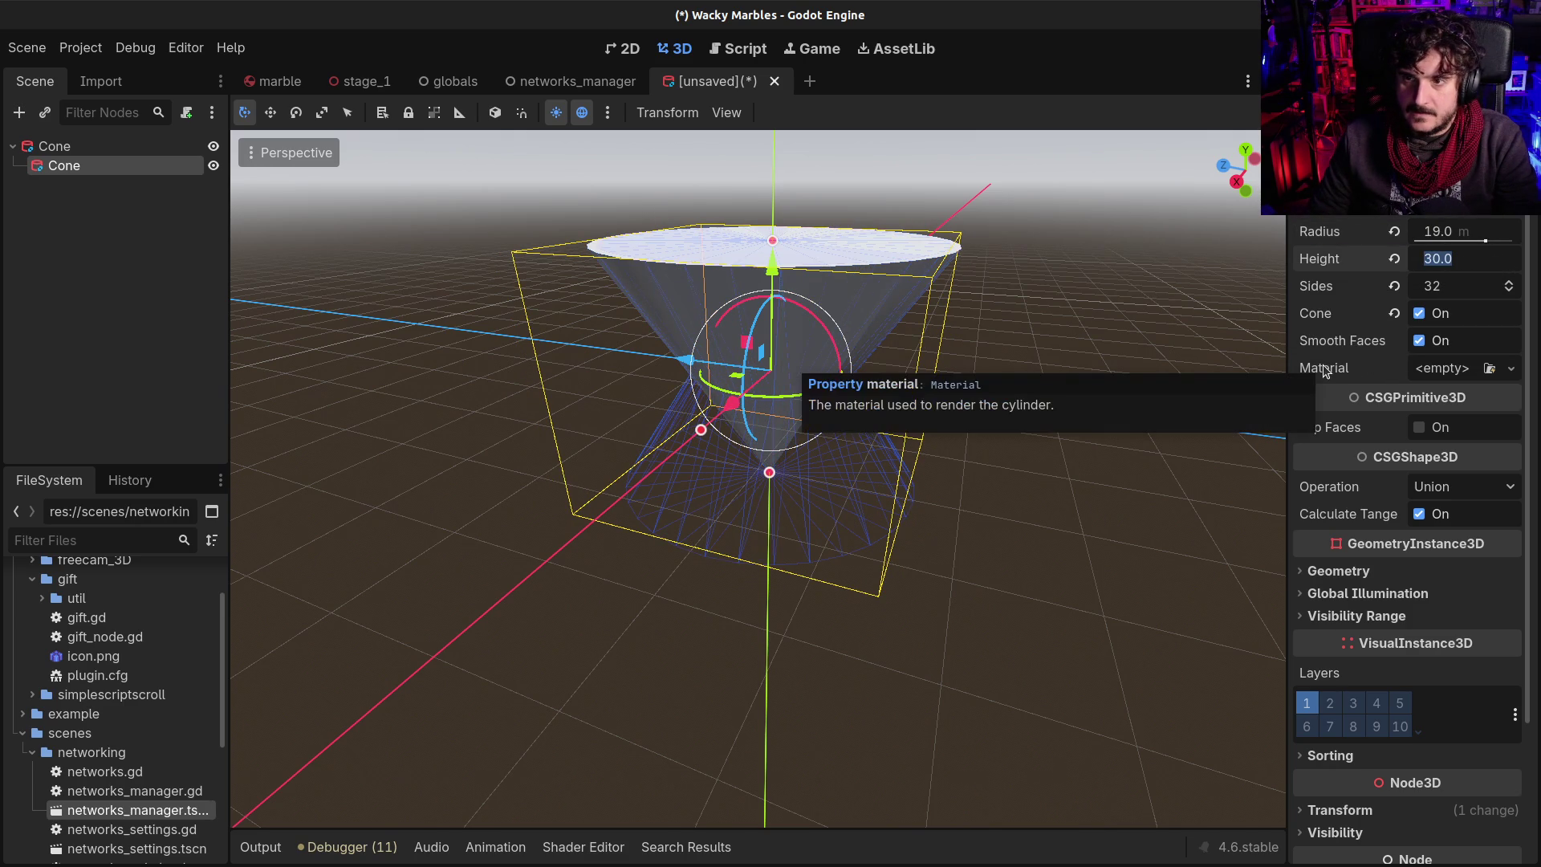
pyautogui.write('29')
pyautogui.press('Return')
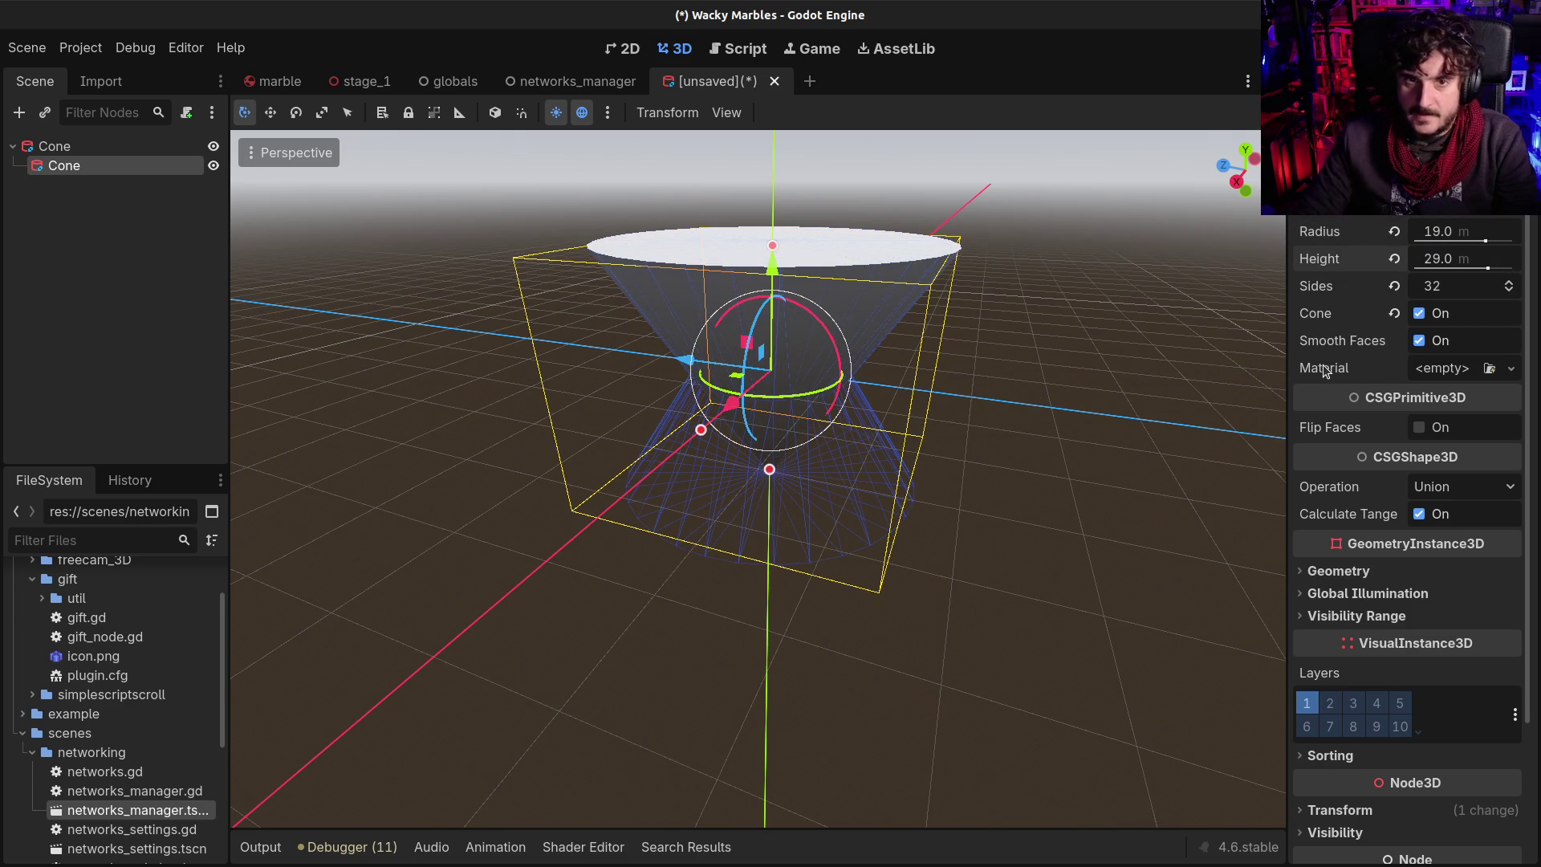
pyautogui.moveTo(771, 267); pyautogui.dragTo(769, 260)
pyautogui.moveTo(723, 337)
pyautogui.mouseDown()
pyautogui.moveTo(540, 385)
pyautogui.moveTo(425, 284)
pyautogui.moveTo(241, 240)
pyautogui.mouseUp()
pyautogui.click(45, 146)
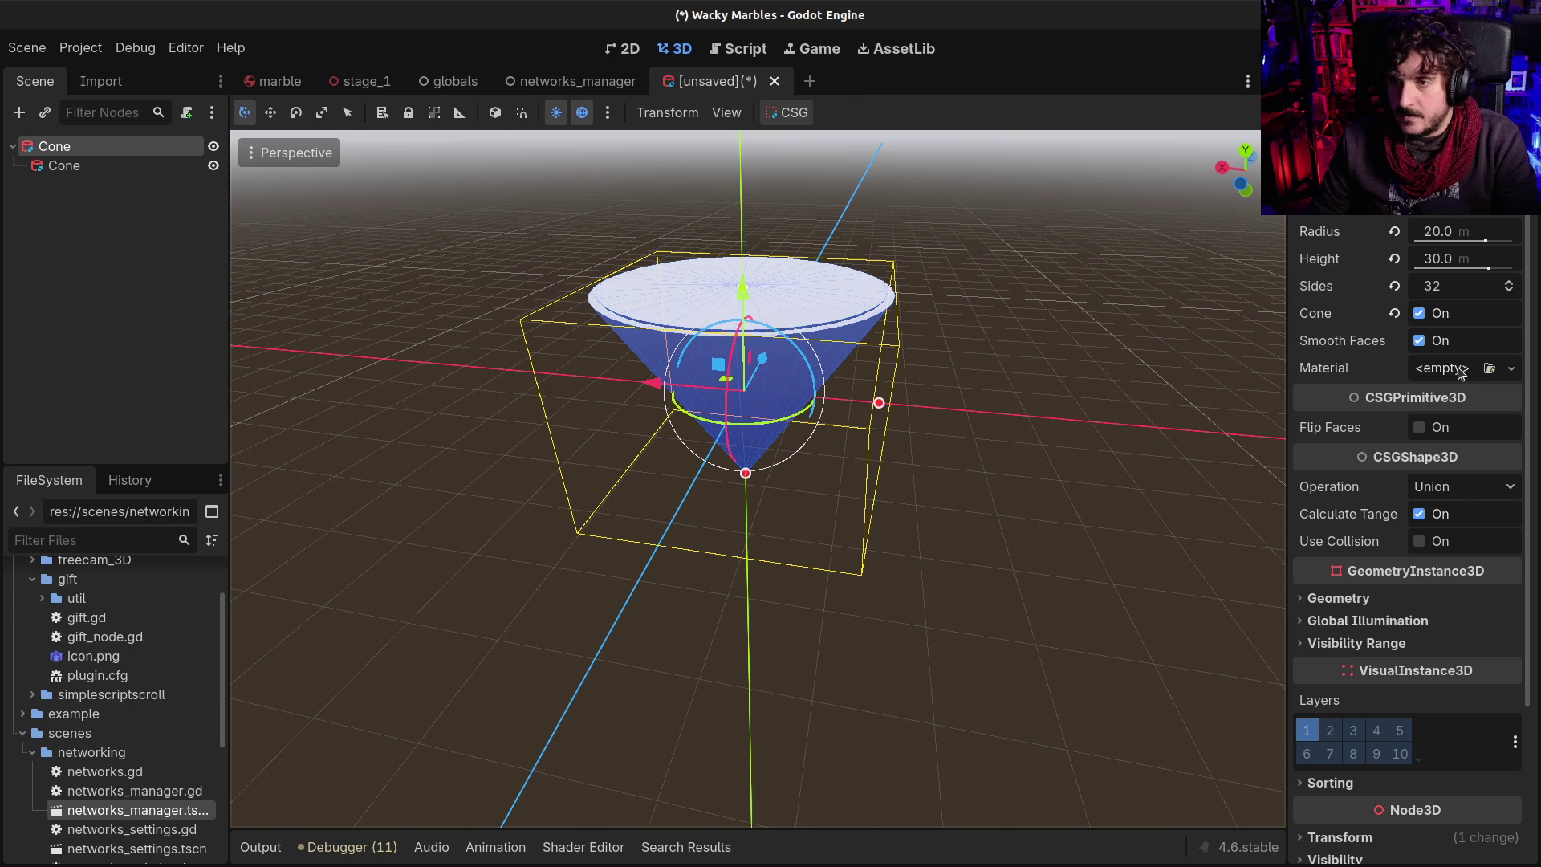
# Set the inner child Cone's operation to Subtraction
pyautogui.click(1437, 485)
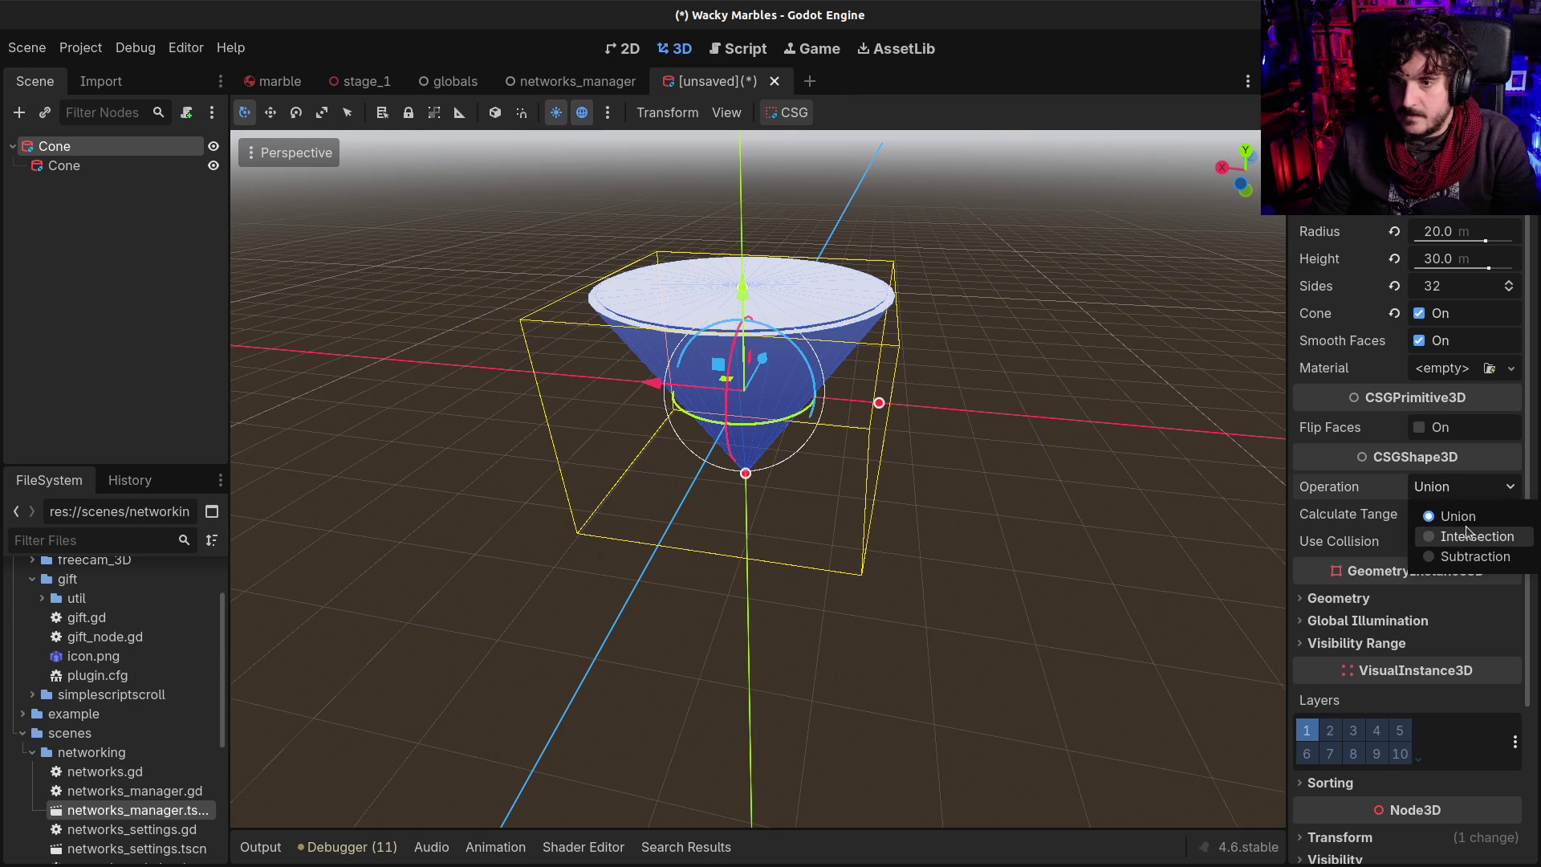
pyautogui.click(41, 187)
pyautogui.click(49, 167)
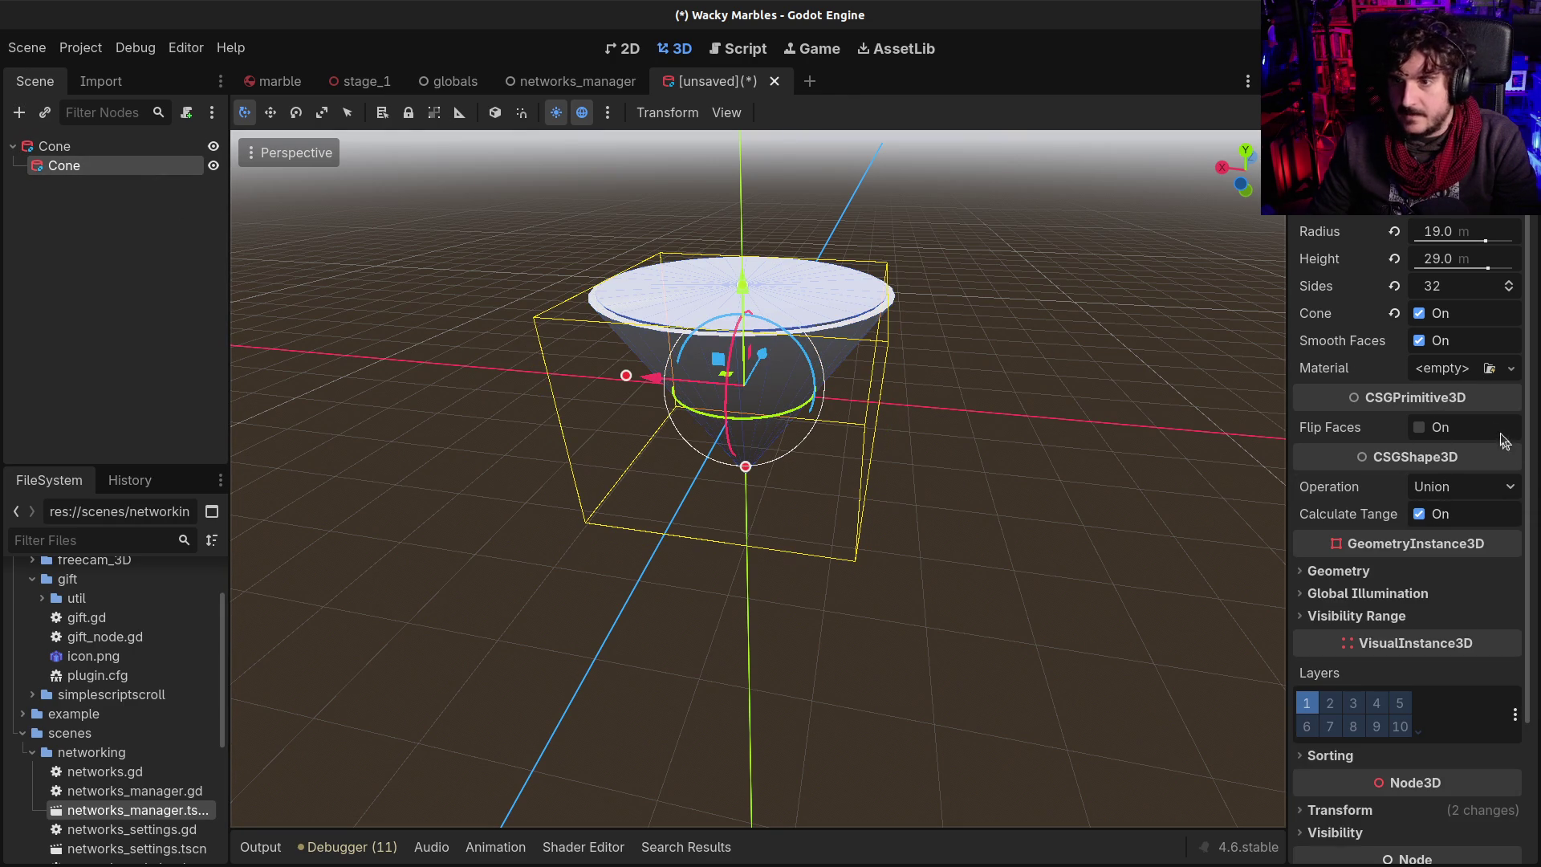
pyautogui.click(1461, 487)
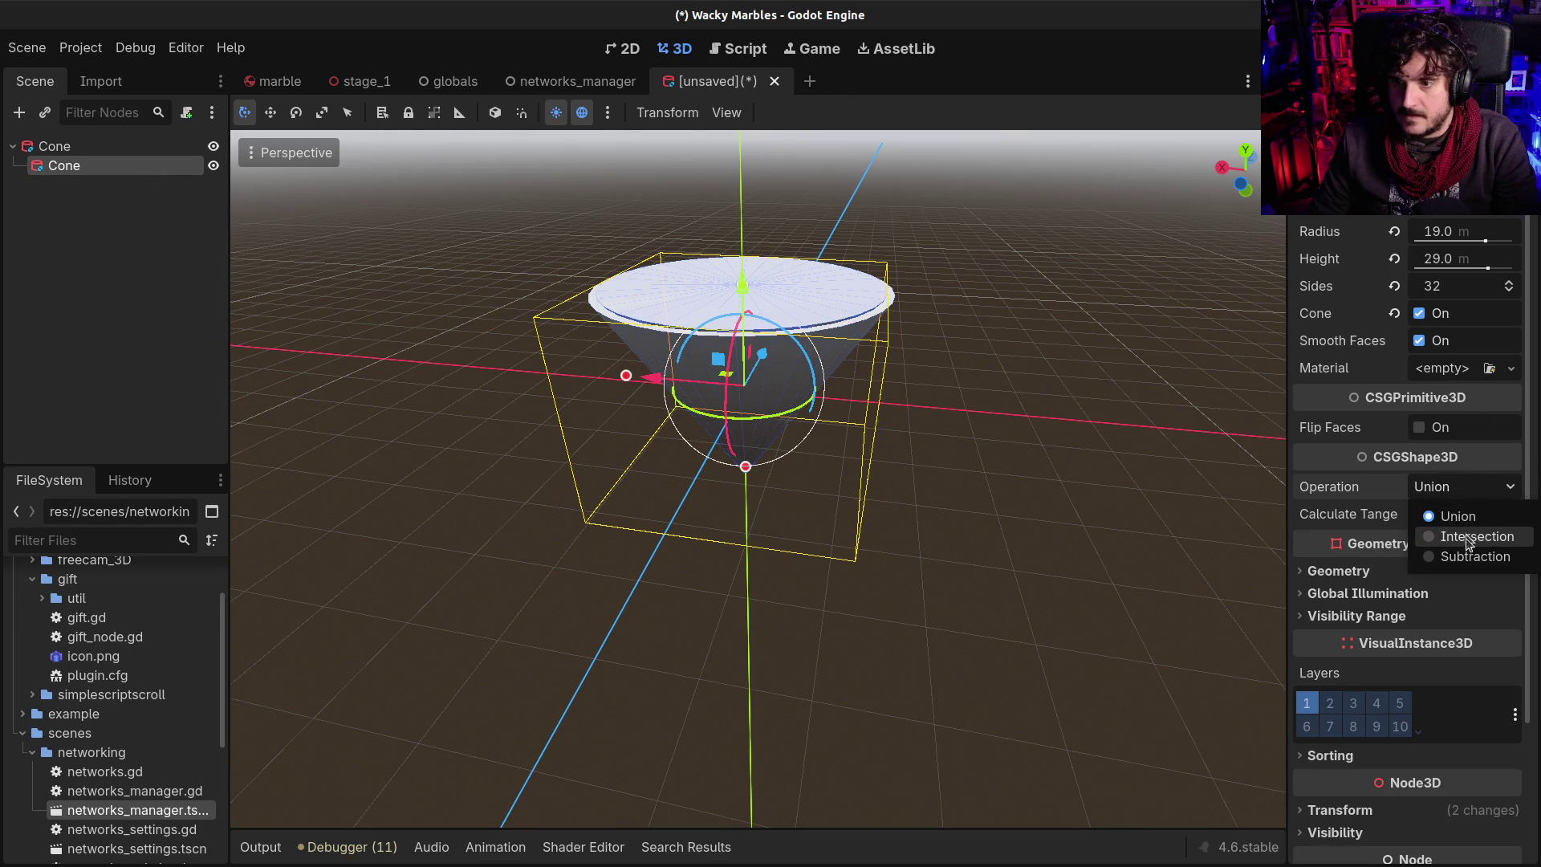
pyautogui.click(1475, 557)
# Orbit around the hollowed cone to inspect the bowl, then reselect the root Cone
pyautogui.moveTo(658, 514)
pyautogui.mouseDown()
pyautogui.moveTo(610, 402)
pyautogui.moveTo(523, 286)
pyautogui.mouseUp()
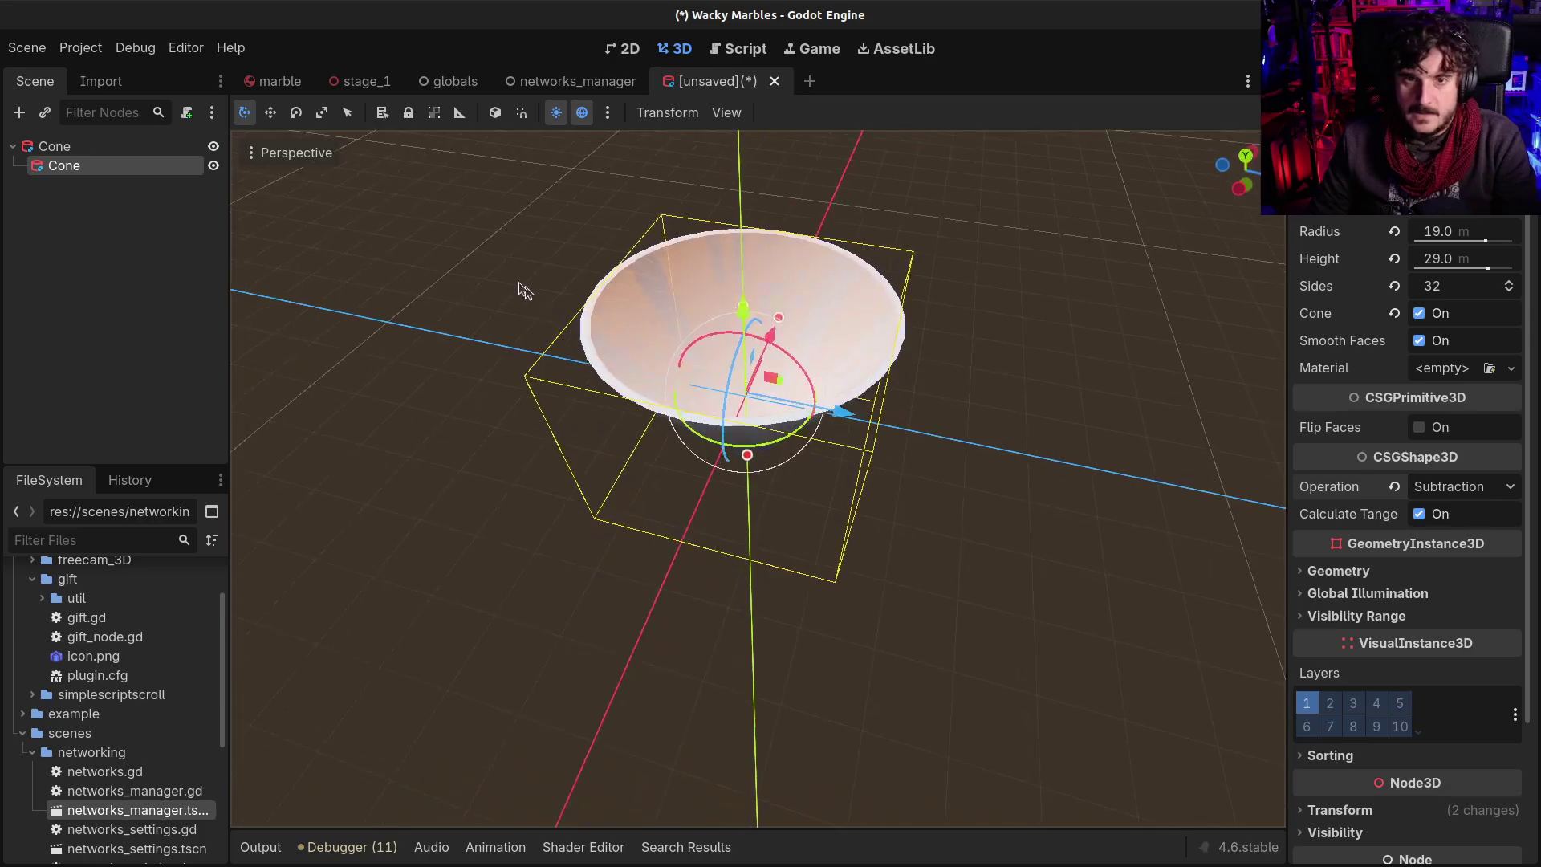
pyautogui.click(960, 286)
pyautogui.moveTo(647, 275)
pyautogui.mouseDown()
pyautogui.moveTo(726, 351)
pyautogui.moveTo(455, 238)
pyautogui.moveTo(426, 282)
pyautogui.moveTo(327, 320)
pyautogui.moveTo(406, 234)
pyautogui.moveTo(597, 345)
pyautogui.moveTo(584, 378)
pyautogui.moveTo(481, 292)
pyautogui.moveTo(780, 322)
pyautogui.mouseUp()
pyautogui.moveTo(771, 441)
pyautogui.mouseDown()
pyautogui.moveTo(613, 515)
pyautogui.moveTo(830, 442)
pyautogui.moveTo(598, 397)
pyautogui.moveTo(674, 286)
pyautogui.moveTo(736, 269)
pyautogui.mouseUp()
pyautogui.click(73, 148)
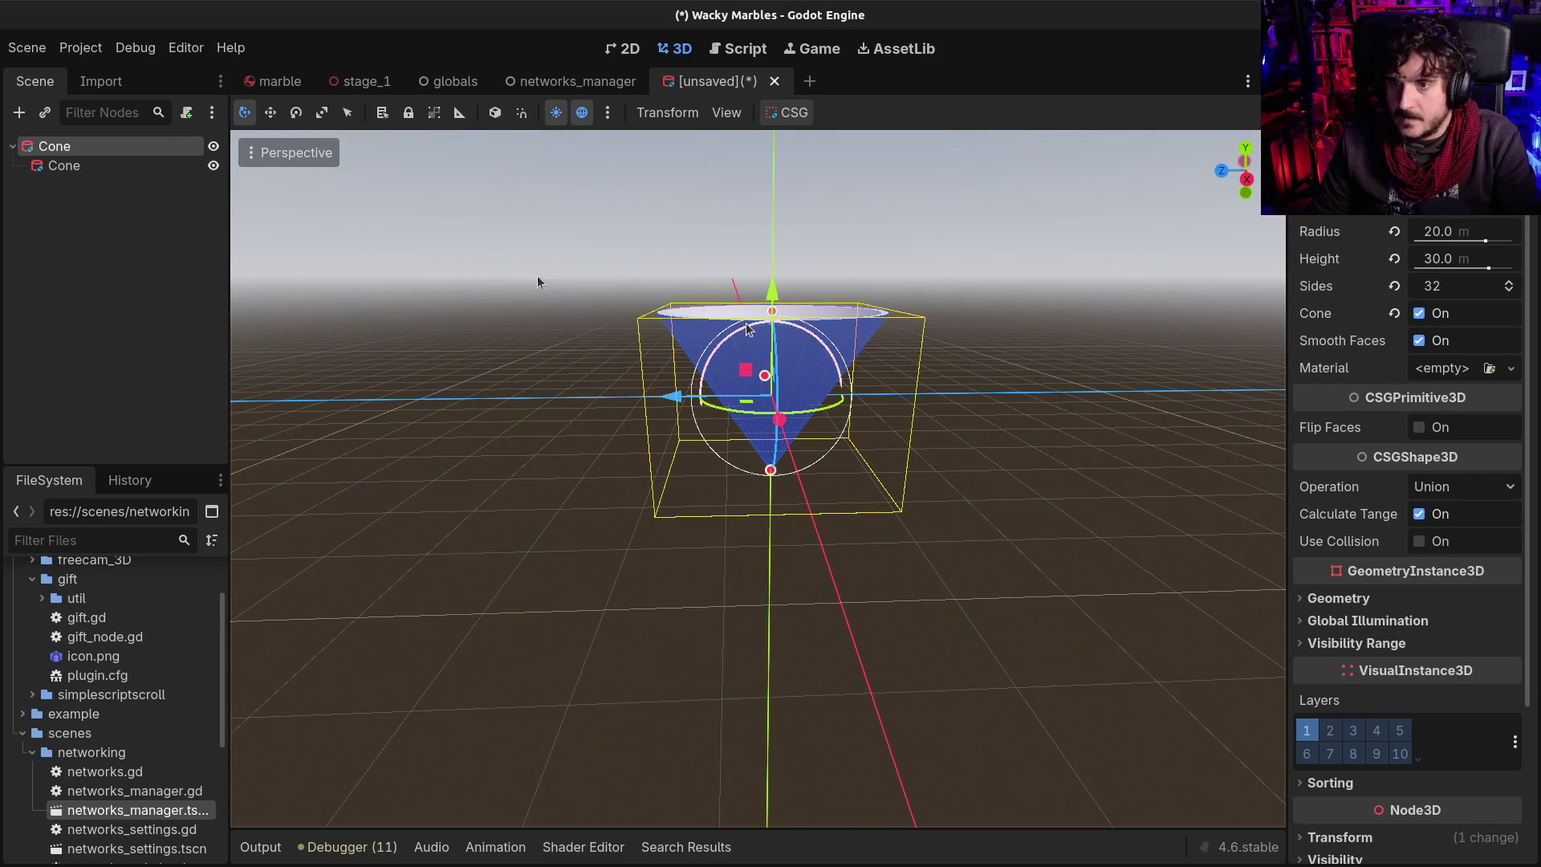
pyautogui.click(79, 166)
pyautogui.click(79, 146)
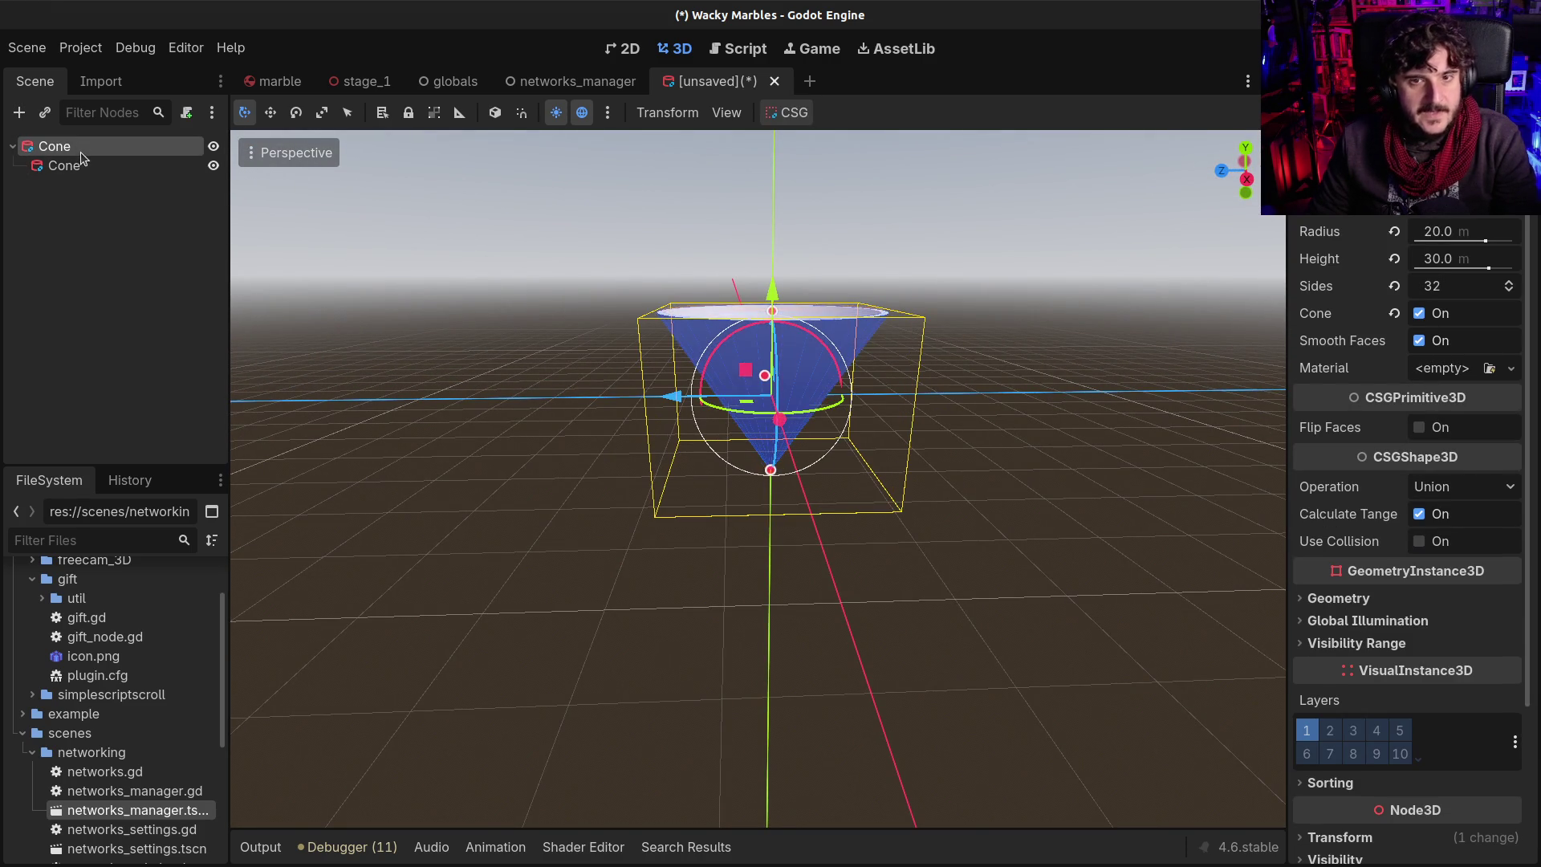
# Add a CSGBox3D under the Cone group with size 20 × 20 × 20
pyautogui.hotkey('ctrl', 'a')
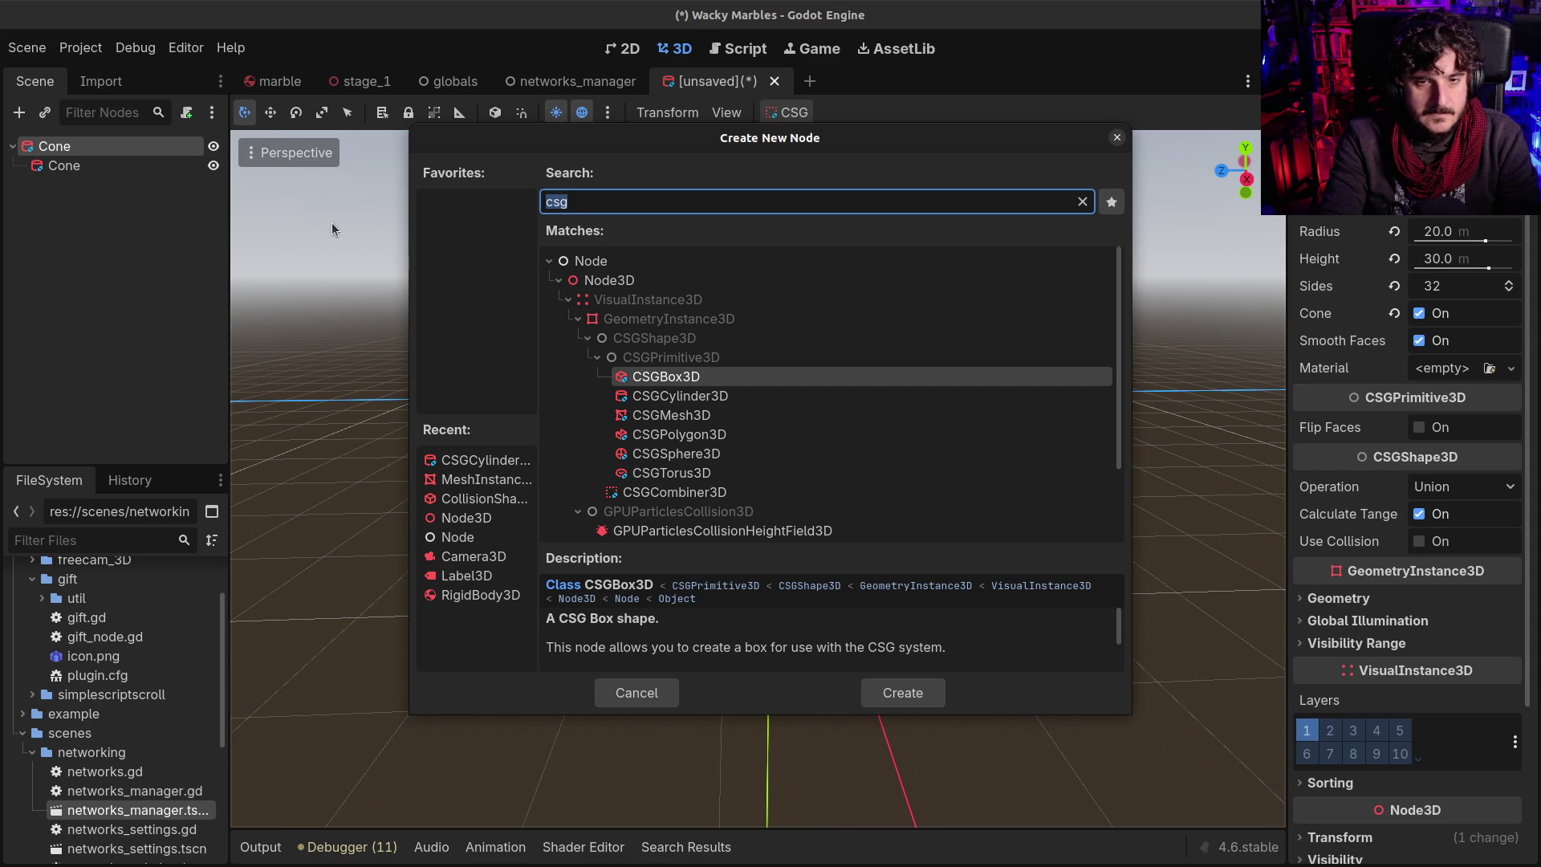
pyautogui.press('Return')
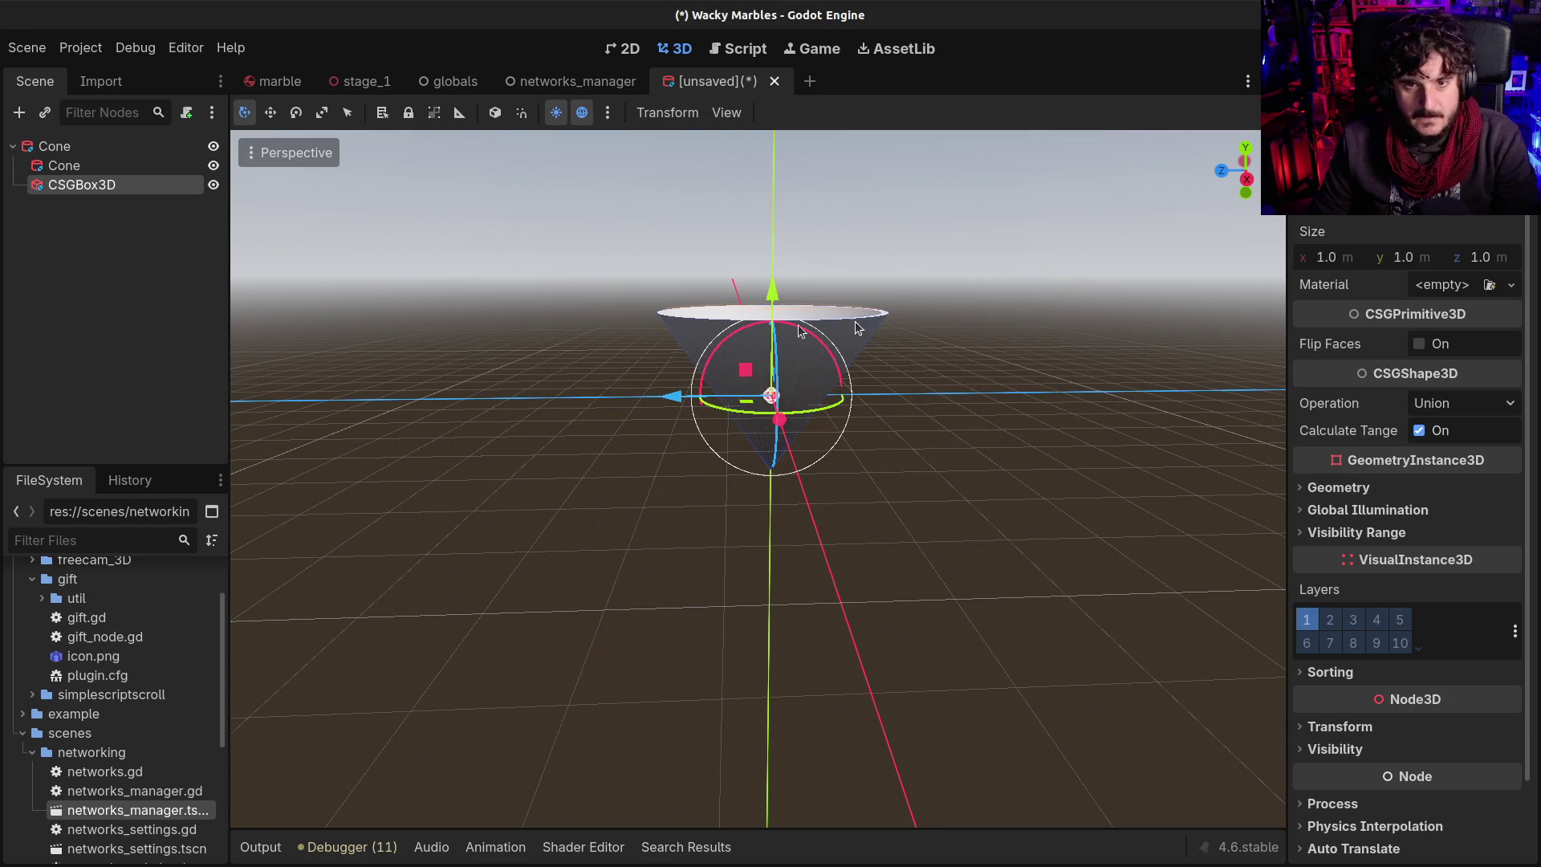
pyautogui.click(1343, 265)
pyautogui.write('20')
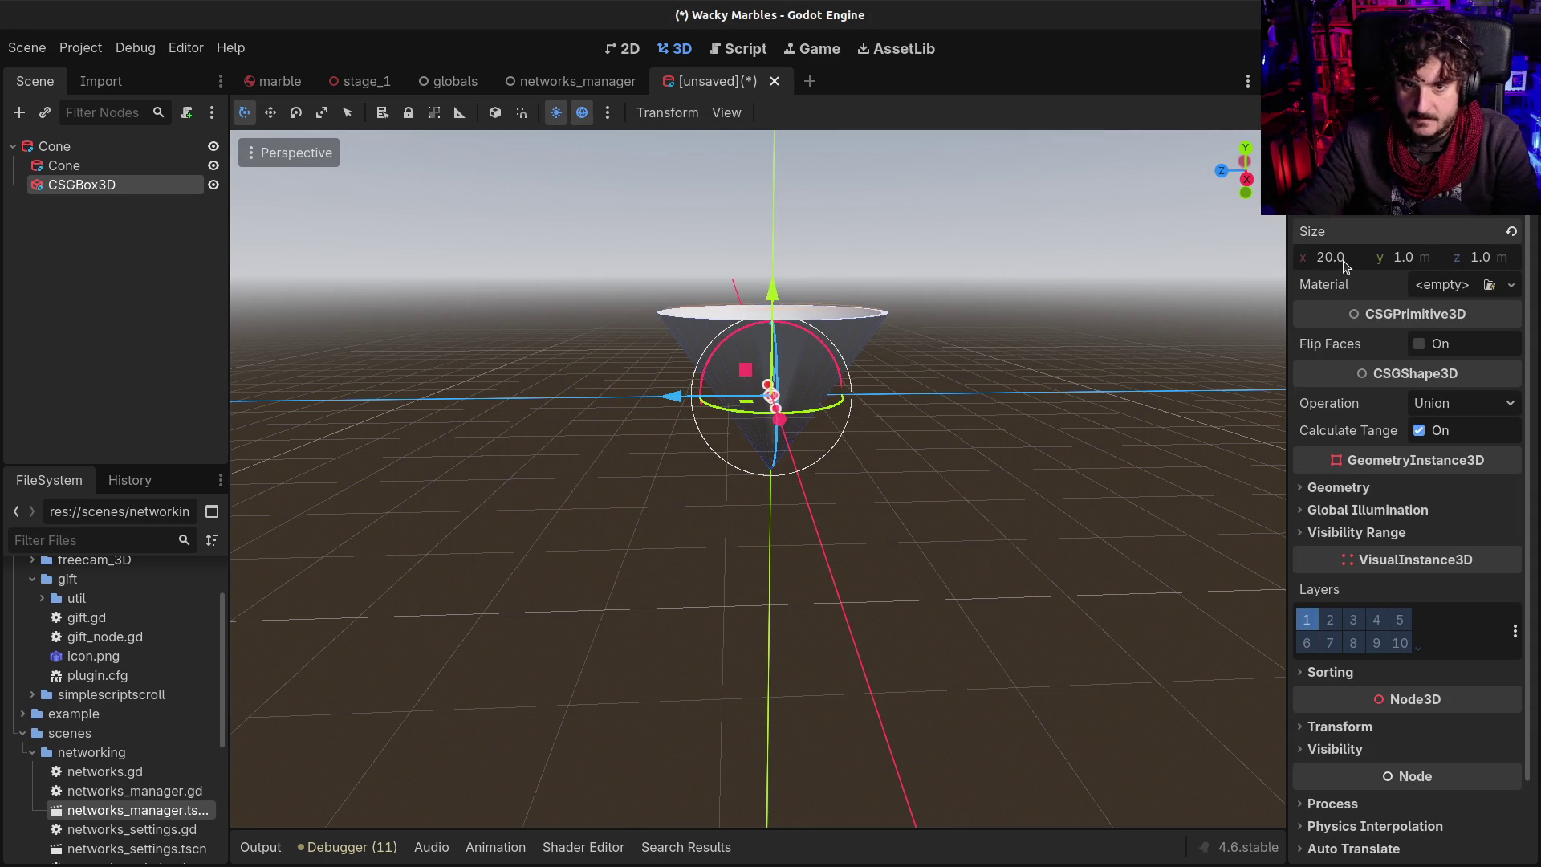
pyautogui.press('Tab')
pyautogui.write('20')
pyautogui.press('Tab')
pyautogui.write('20')
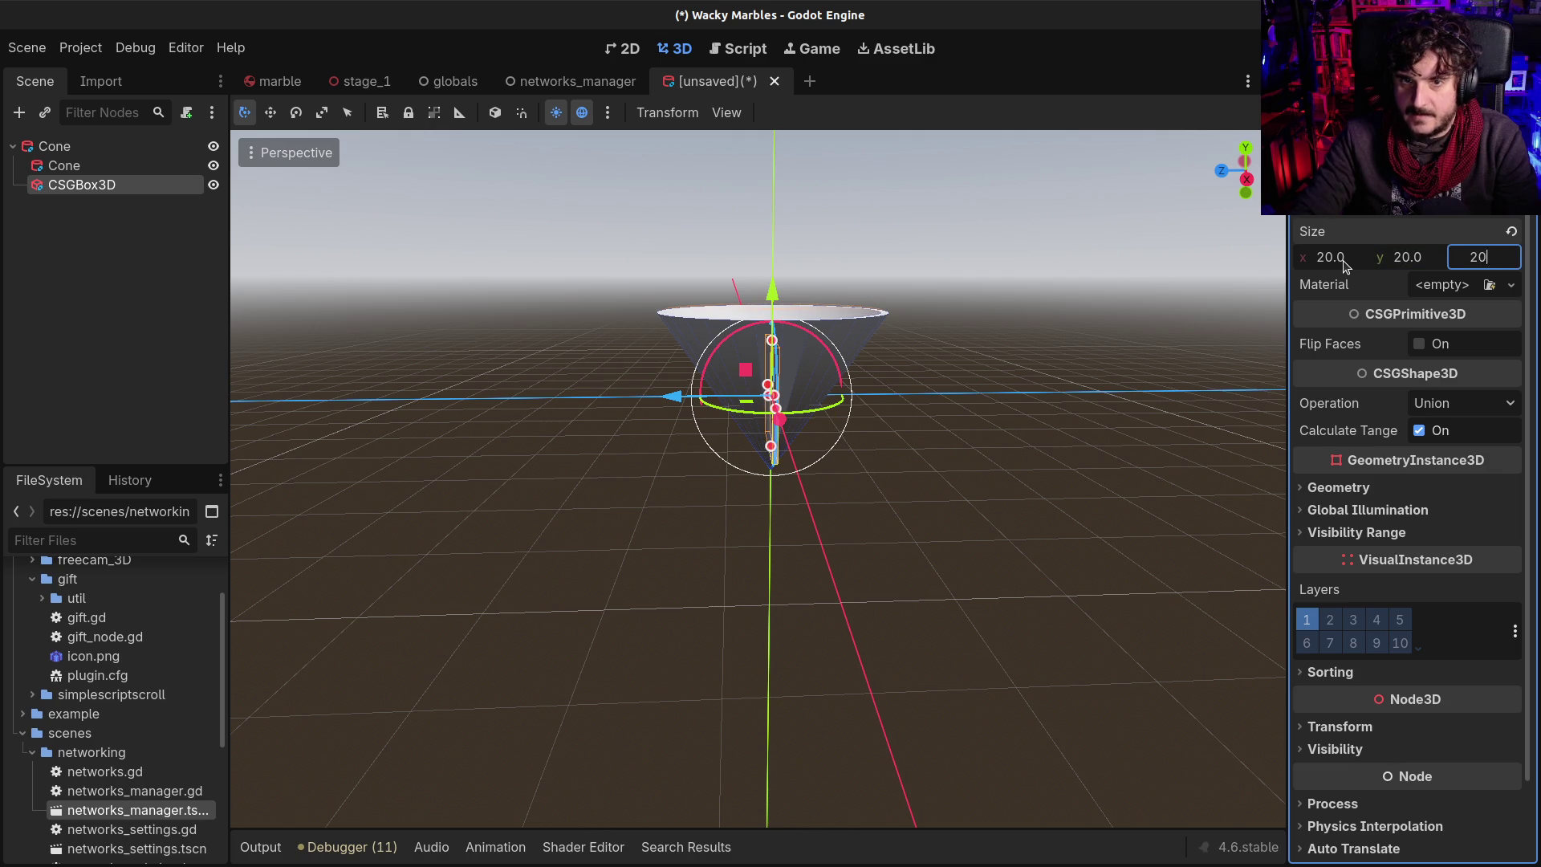
pyautogui.press('Return')
# Shrink the box's height to about 7.9 m and set it to subtract the cone's tip
pyautogui.moveTo(947, 337)
pyautogui.mouseDown()
pyautogui.moveTo(984, 349)
pyautogui.moveTo(1057, 267)
pyautogui.moveTo(915, 298)
pyautogui.mouseUp()
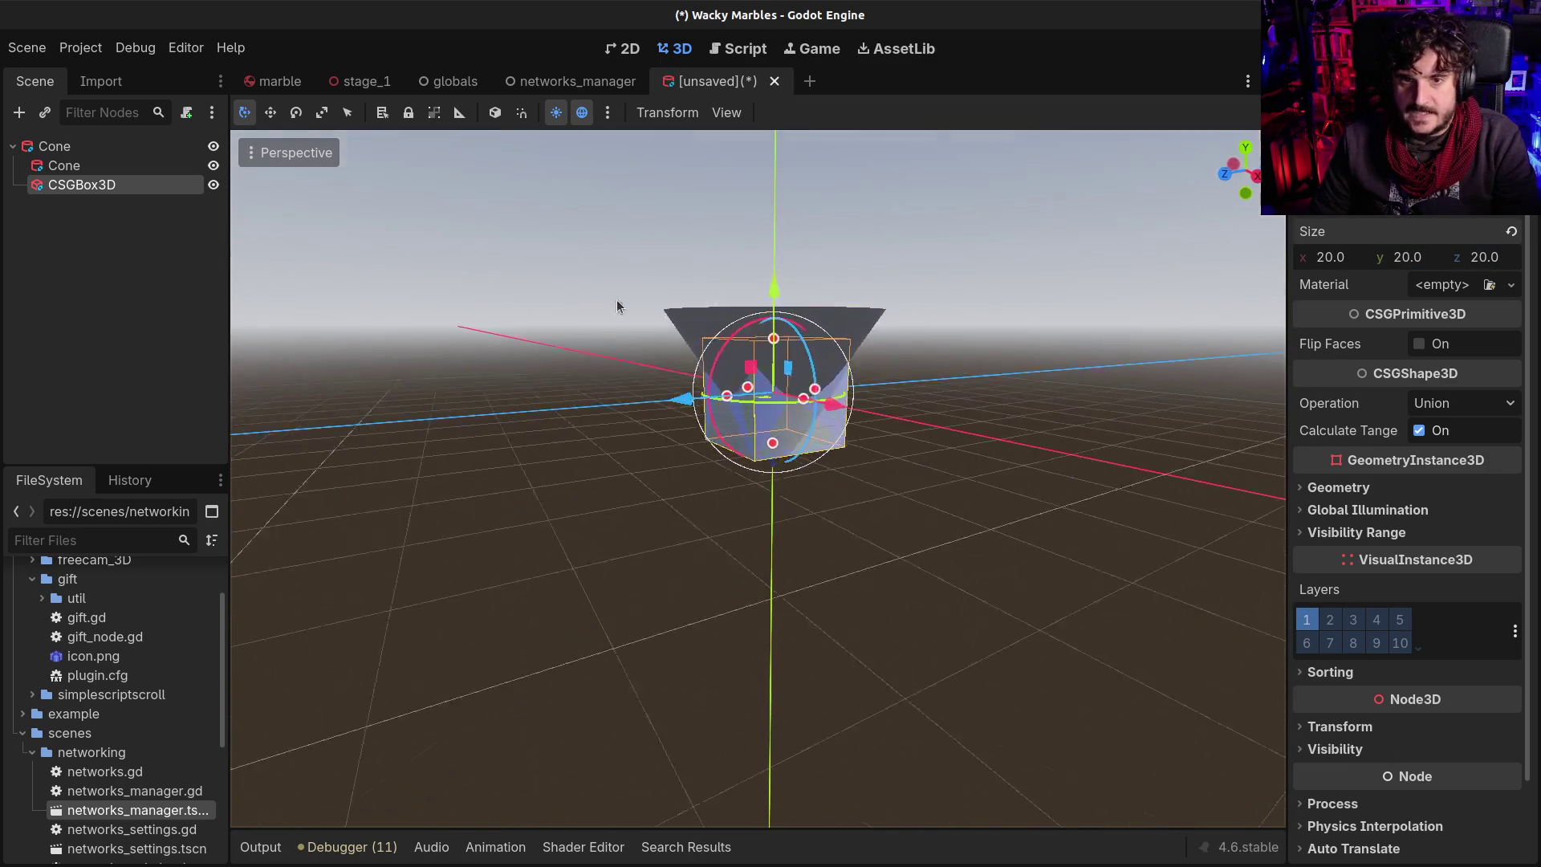
pyautogui.moveTo(780, 341)
pyautogui.mouseDown()
pyautogui.moveTo(778, 417)
pyautogui.moveTo(773, 363)
pyautogui.mouseUp()
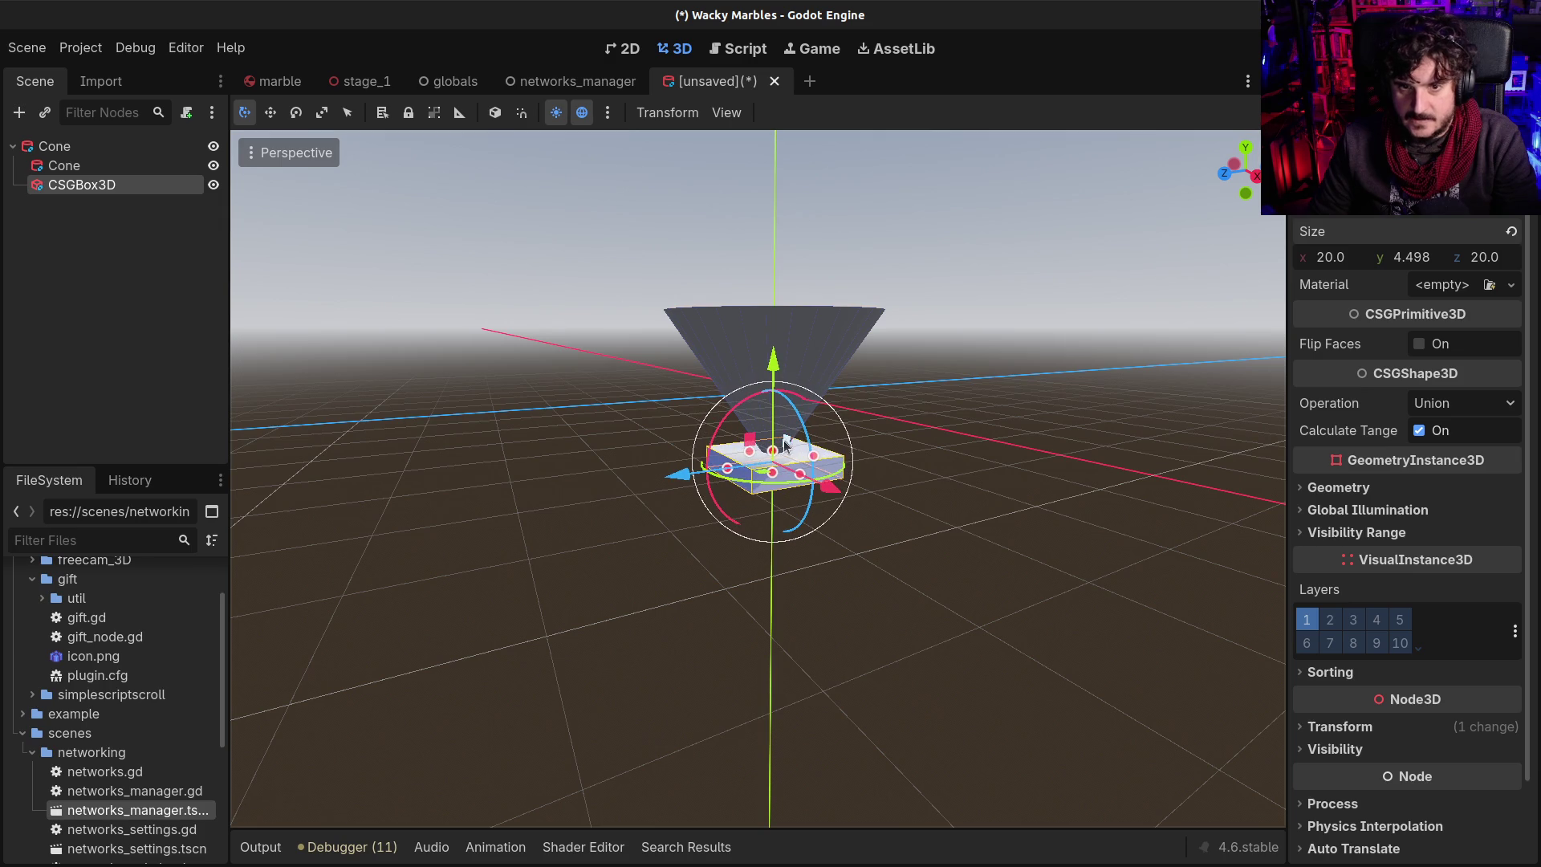
pyautogui.moveTo(773, 453); pyautogui.dragTo(773, 430)
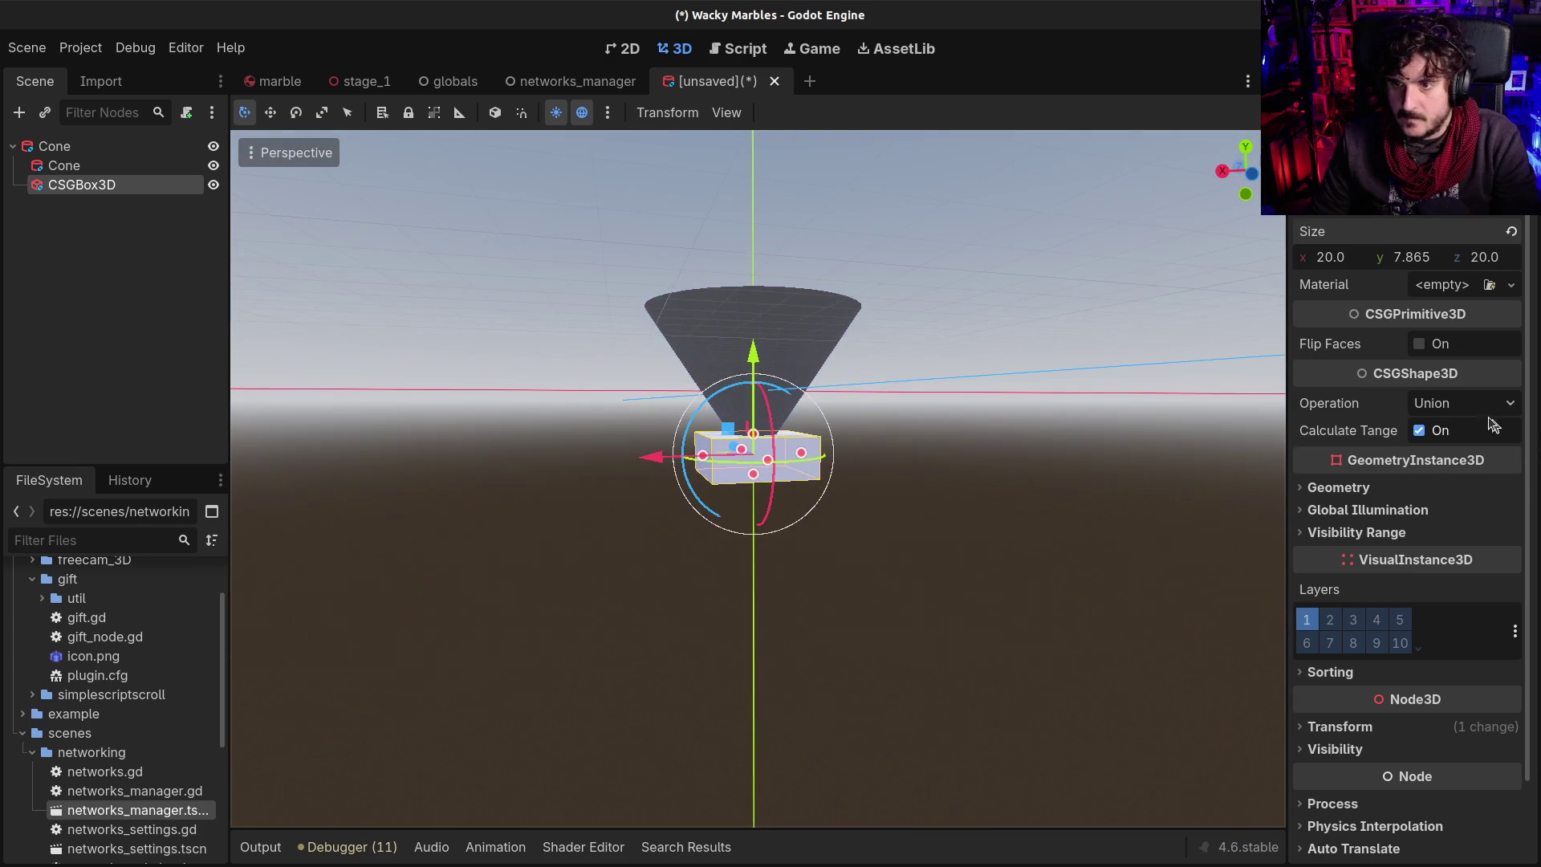
pyautogui.click(1463, 403)
pyautogui.click(1455, 472)
pyautogui.click(619, 385)
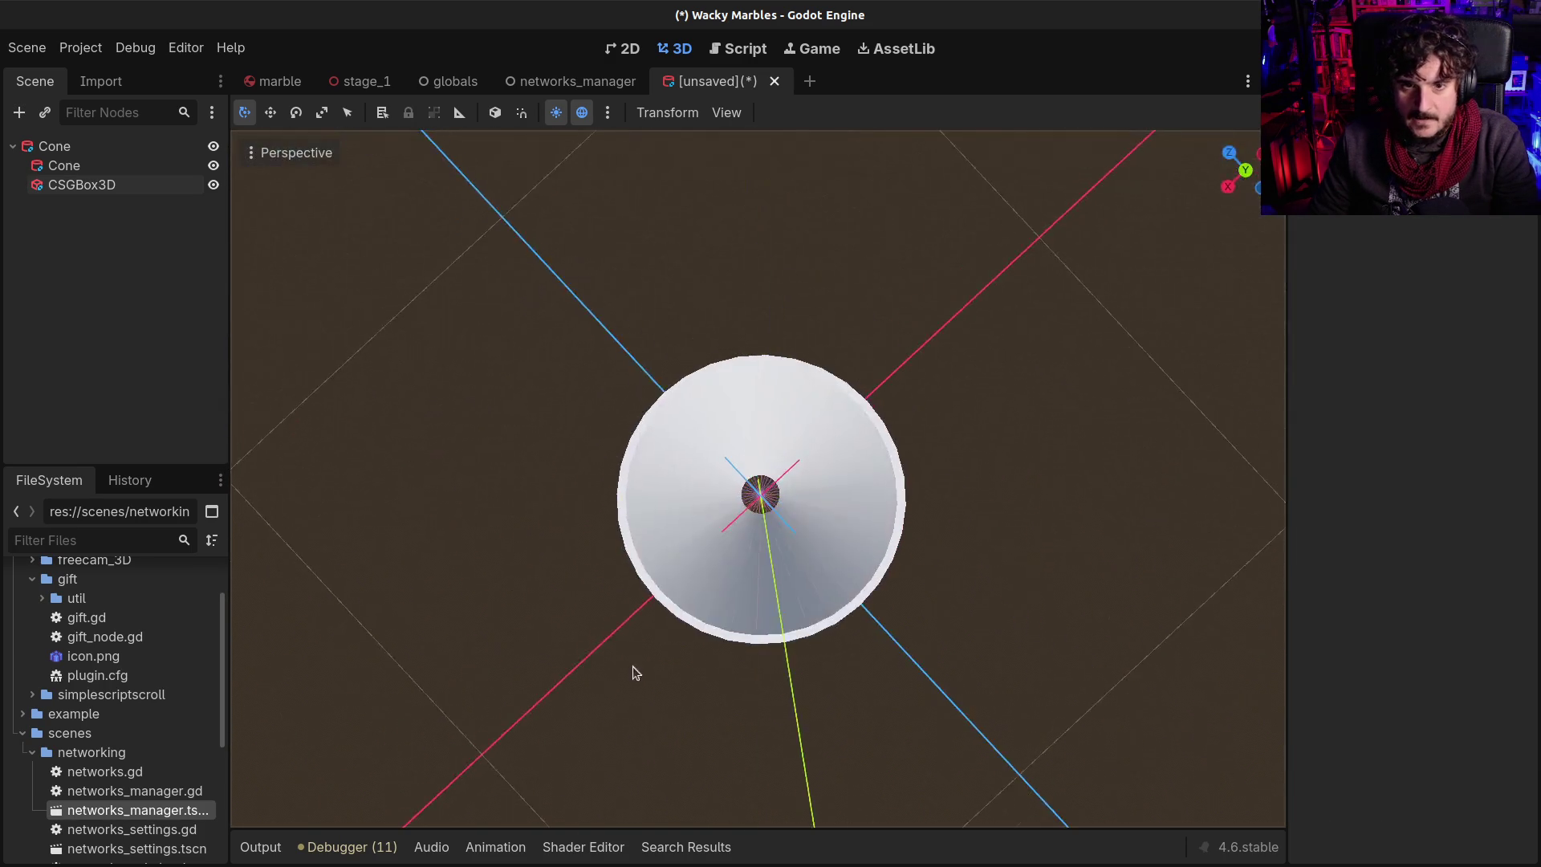
# Fly the camera below the funnel to view the open hole in the cone's tip
pyautogui.scroll(-3, 778, 510)
pyautogui.scroll(5, 758, 479)
pyautogui.press('w')
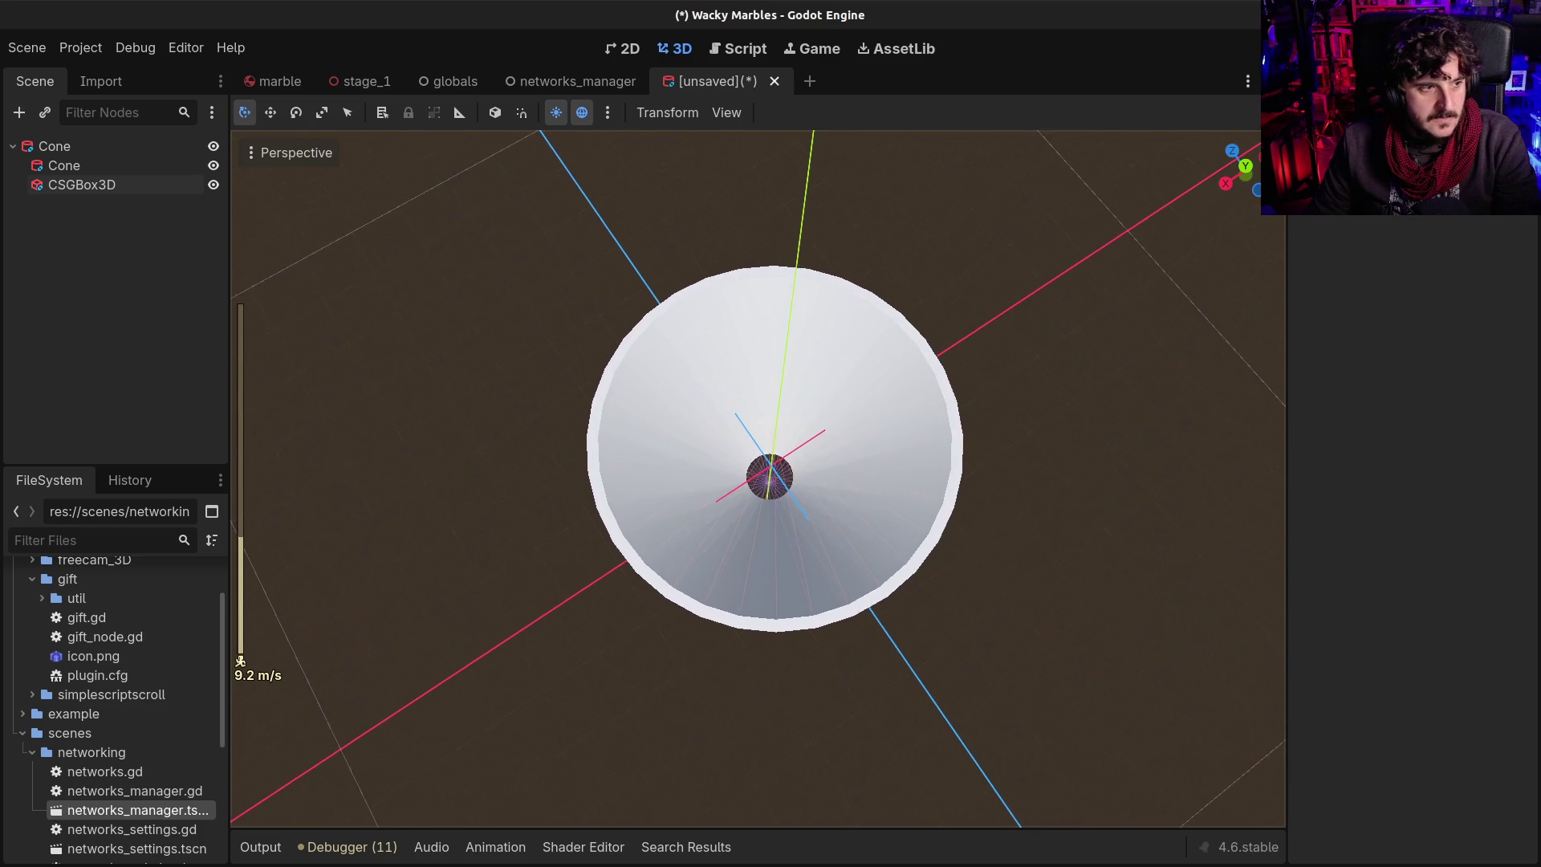
pyautogui.scroll(2, 759, 479)
pyautogui.press('w')
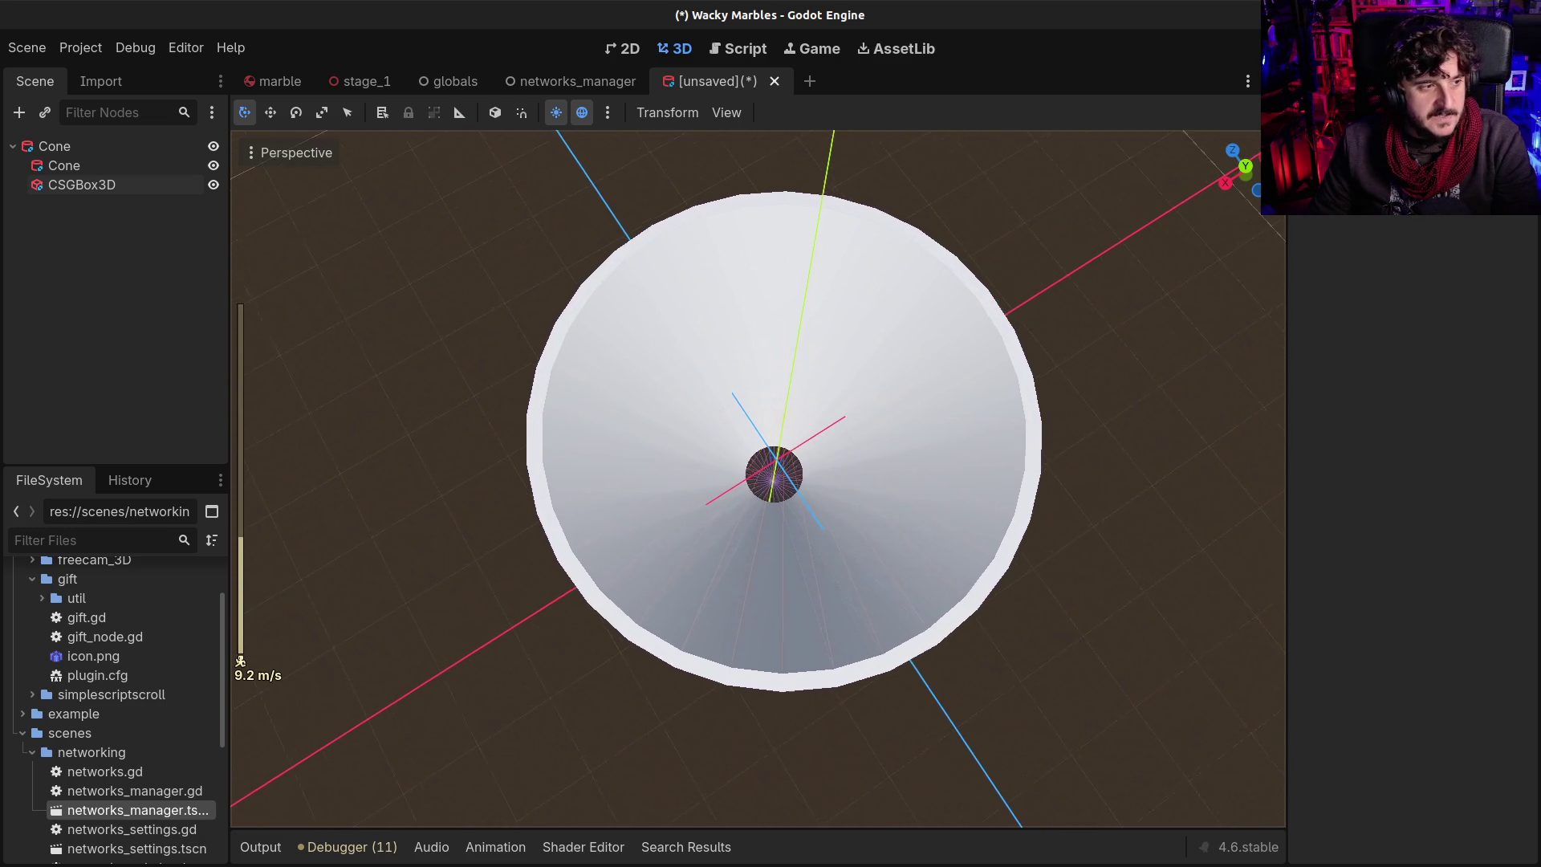
pyautogui.press('w')
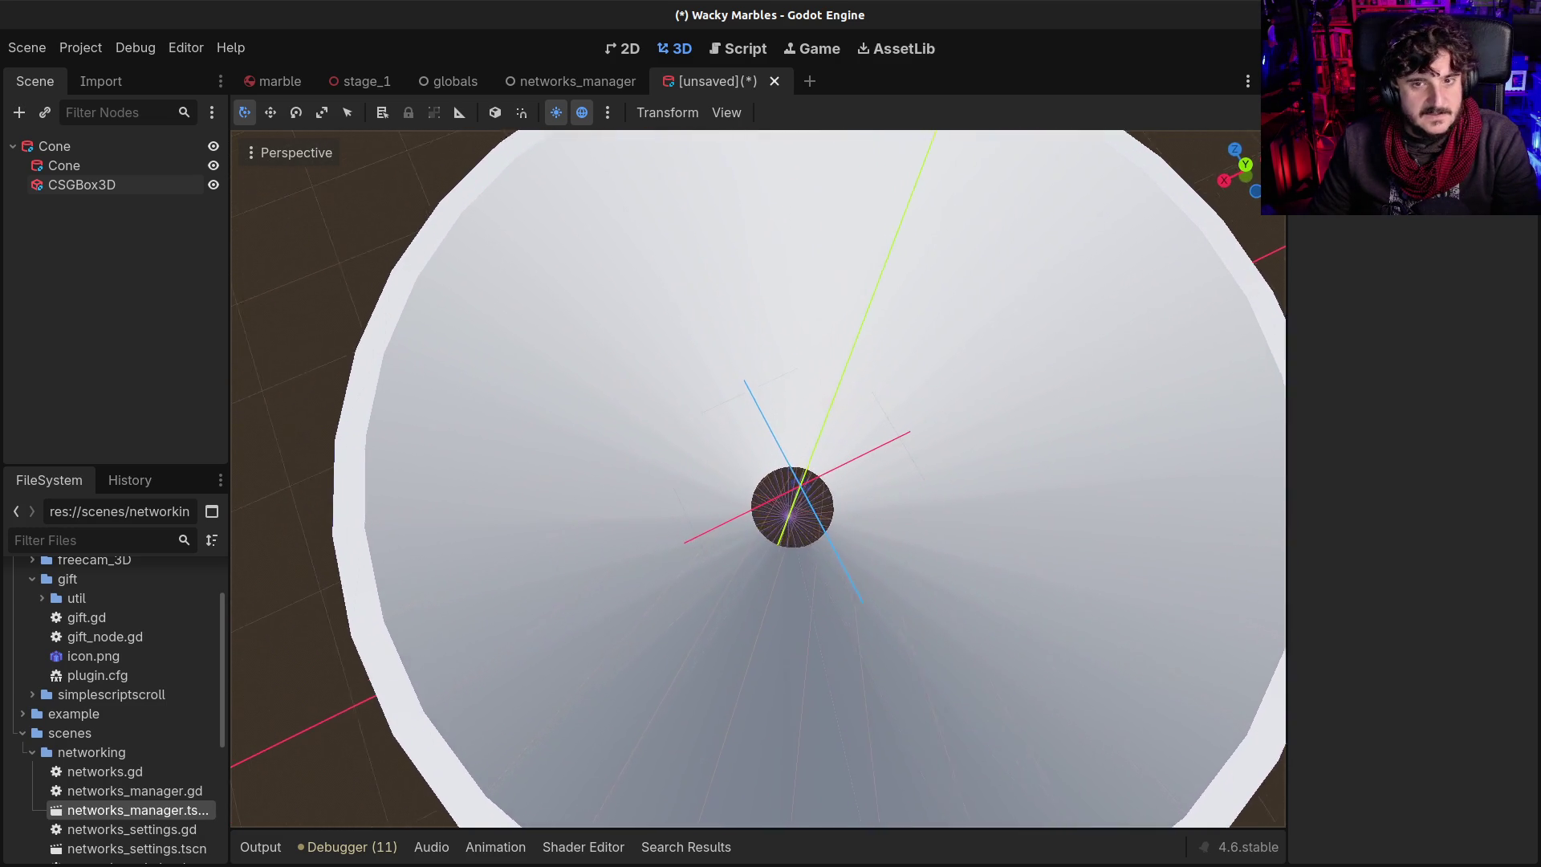
pyautogui.press('w')
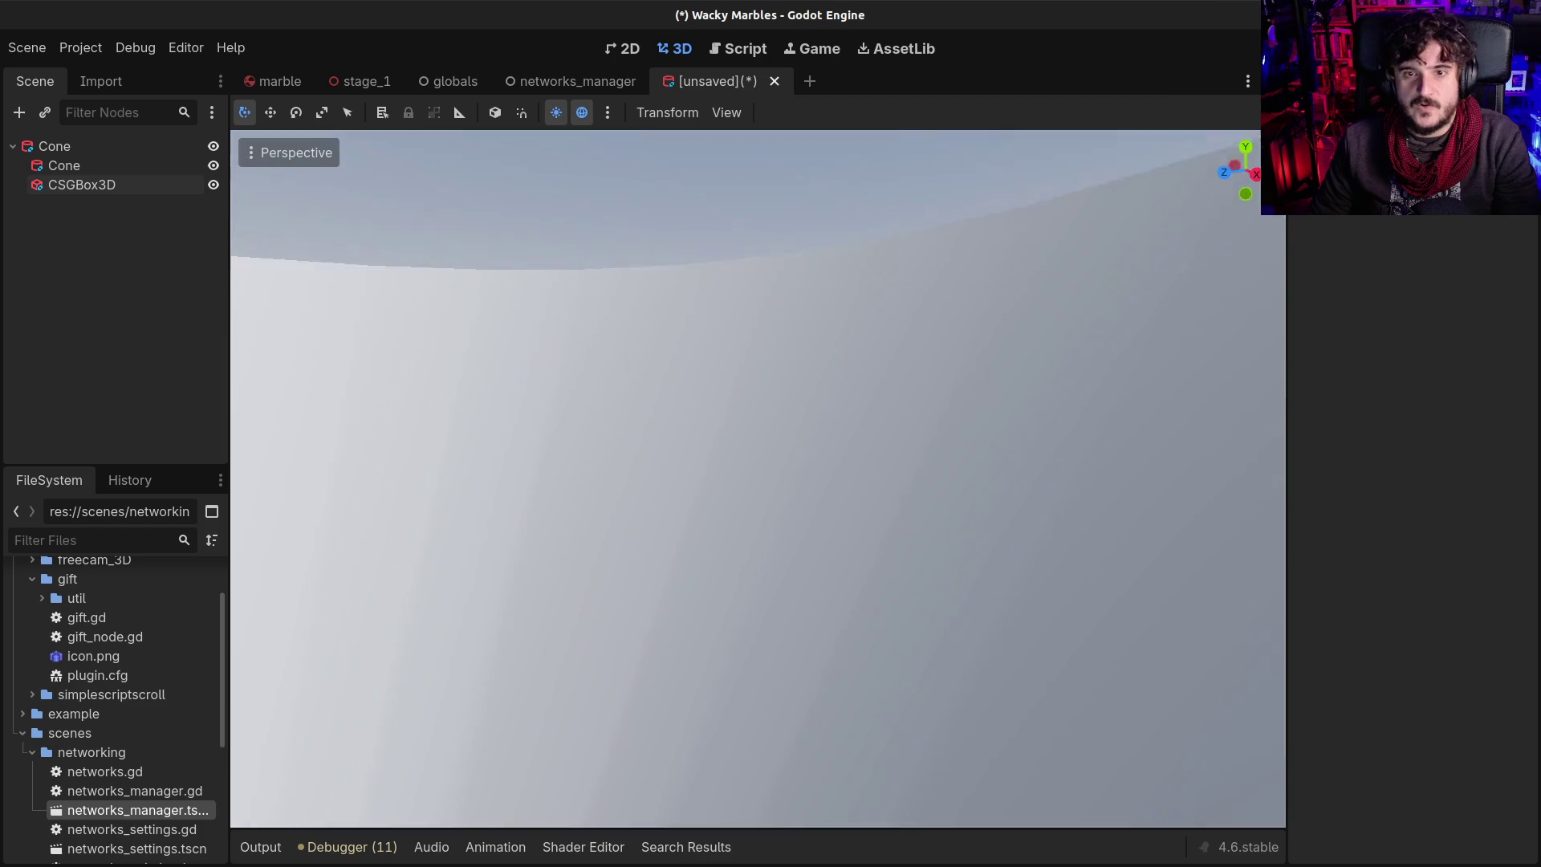
pyautogui.press('w')
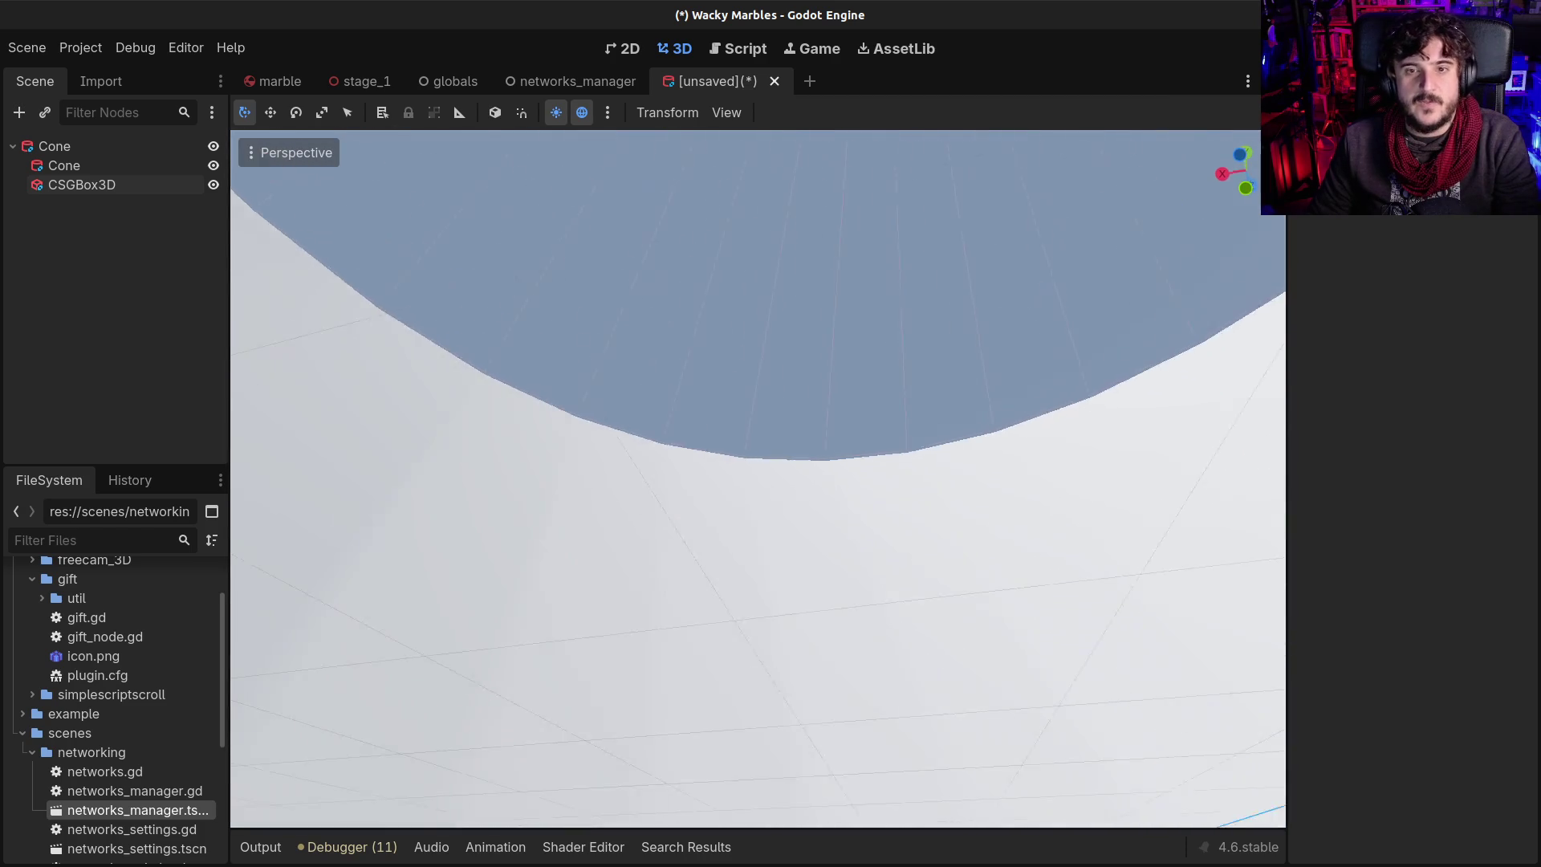
pyautogui.press('w')
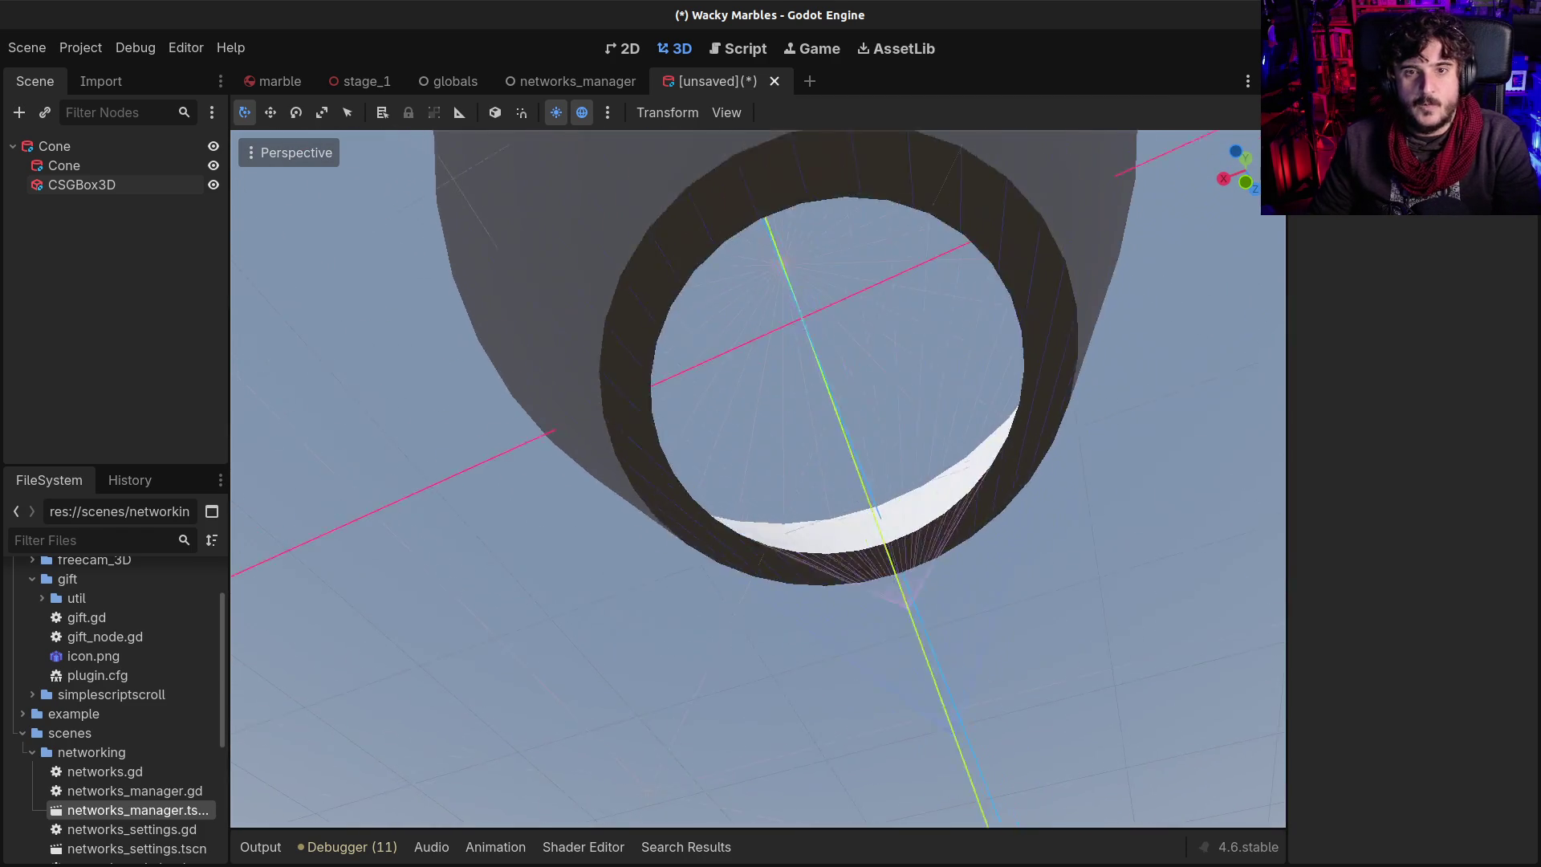
pyautogui.press('w')
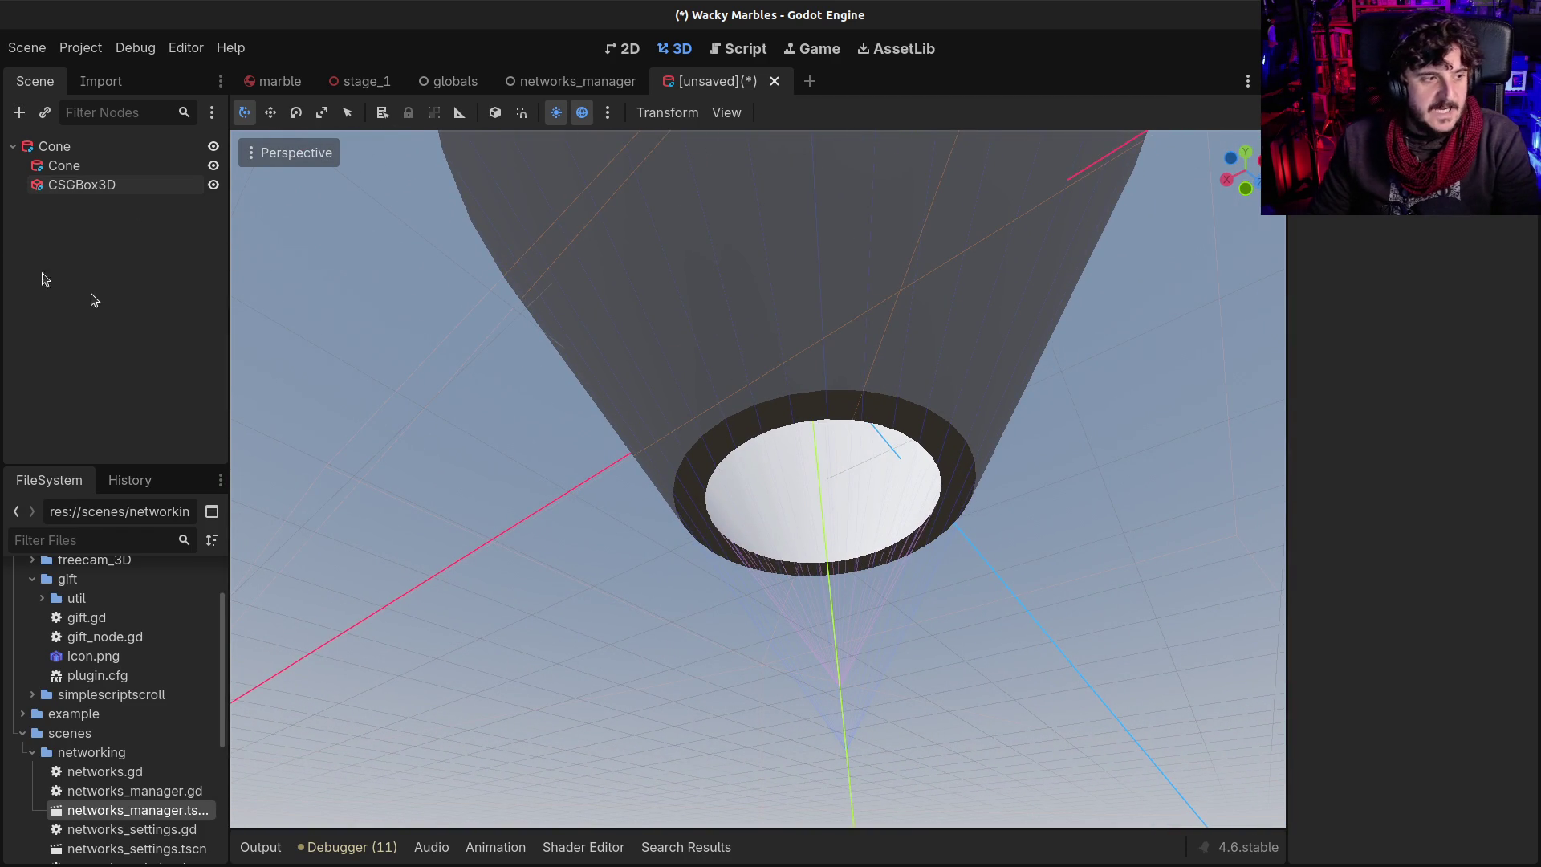
pyautogui.click(72, 150)
# Paste the marble scene's DefaultBody node under the Cone root in the unsaved scene
pyautogui.hotkey('ctrl', 'a')
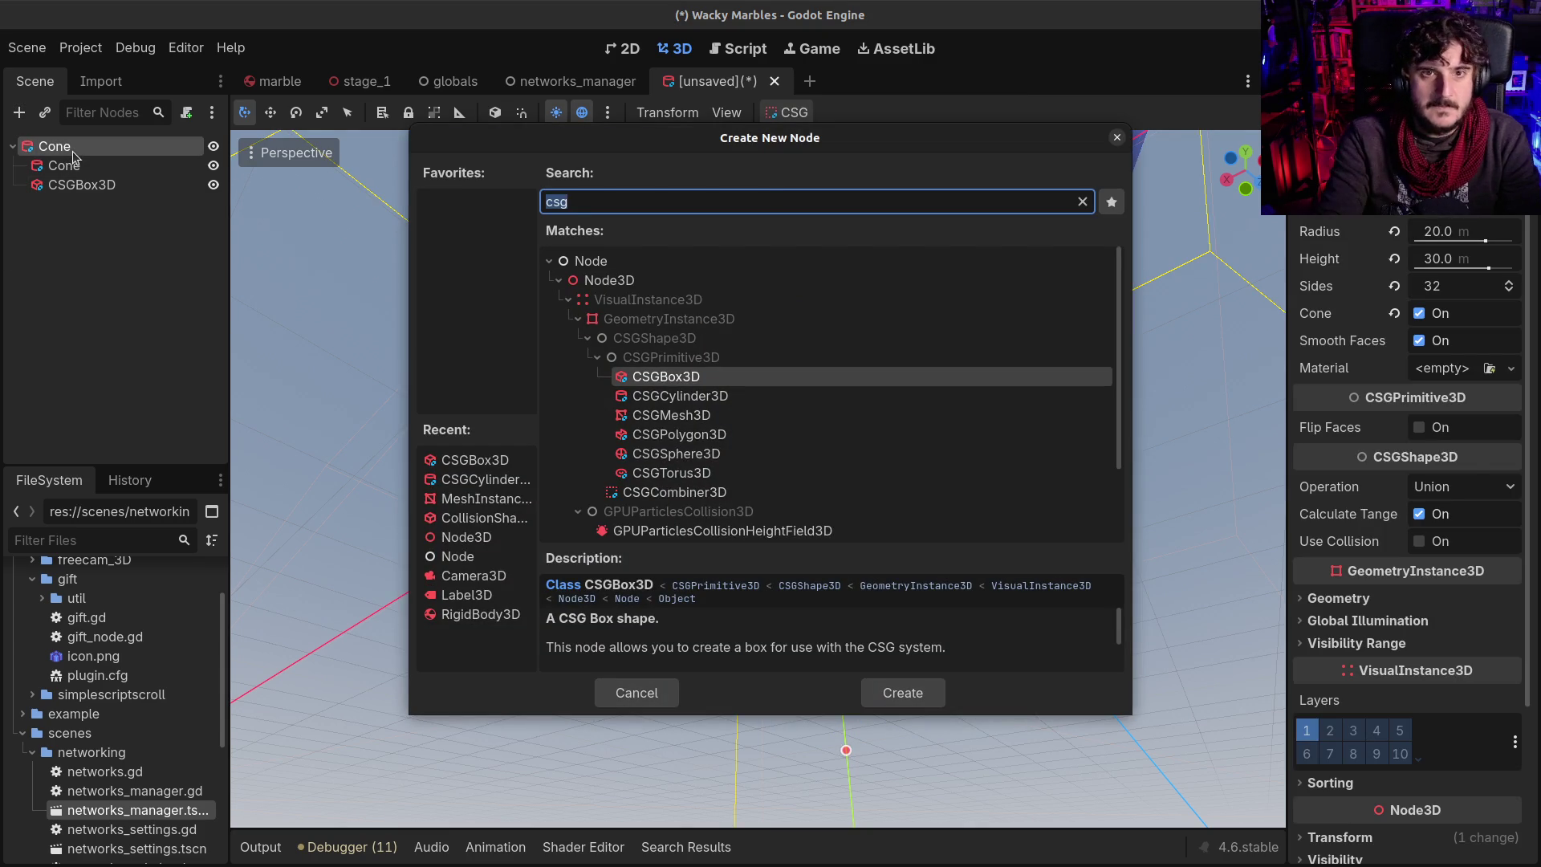
pyautogui.press('Escape')
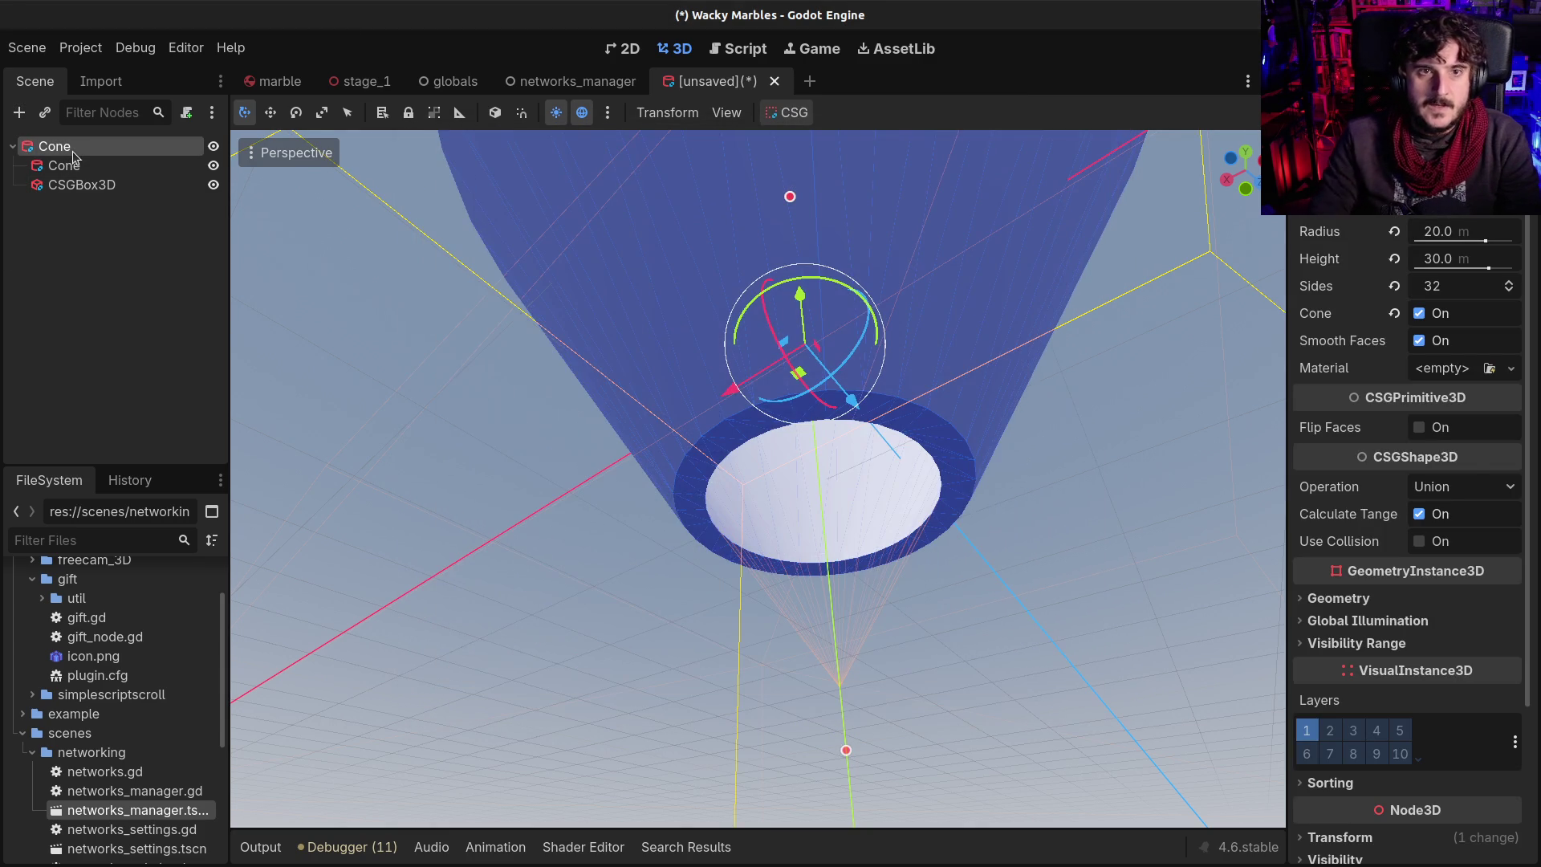
pyautogui.click(277, 81)
pyautogui.click(74, 167)
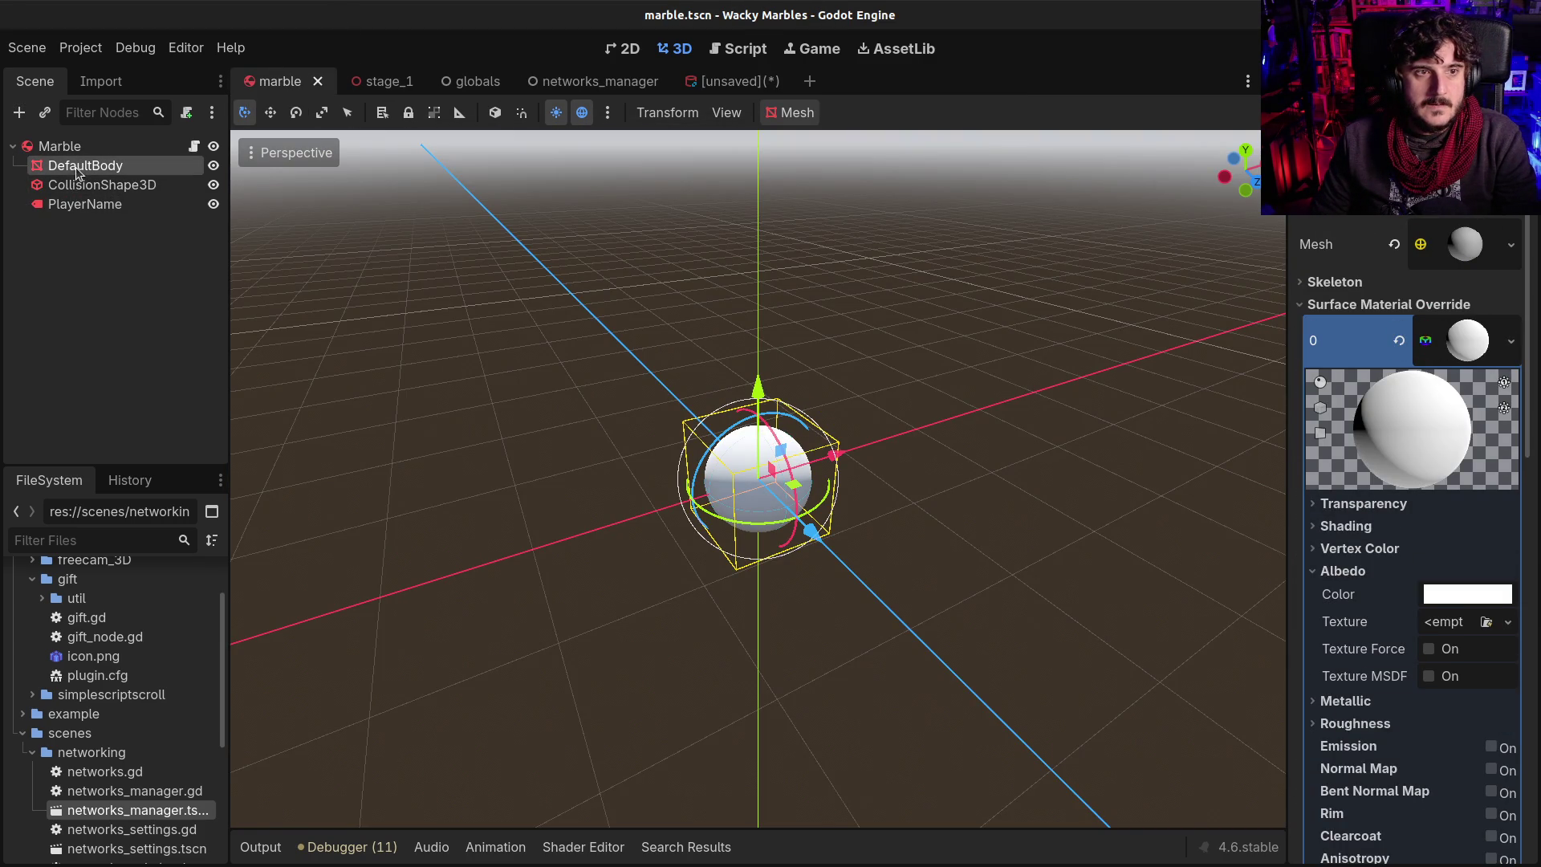
pyautogui.click(731, 81)
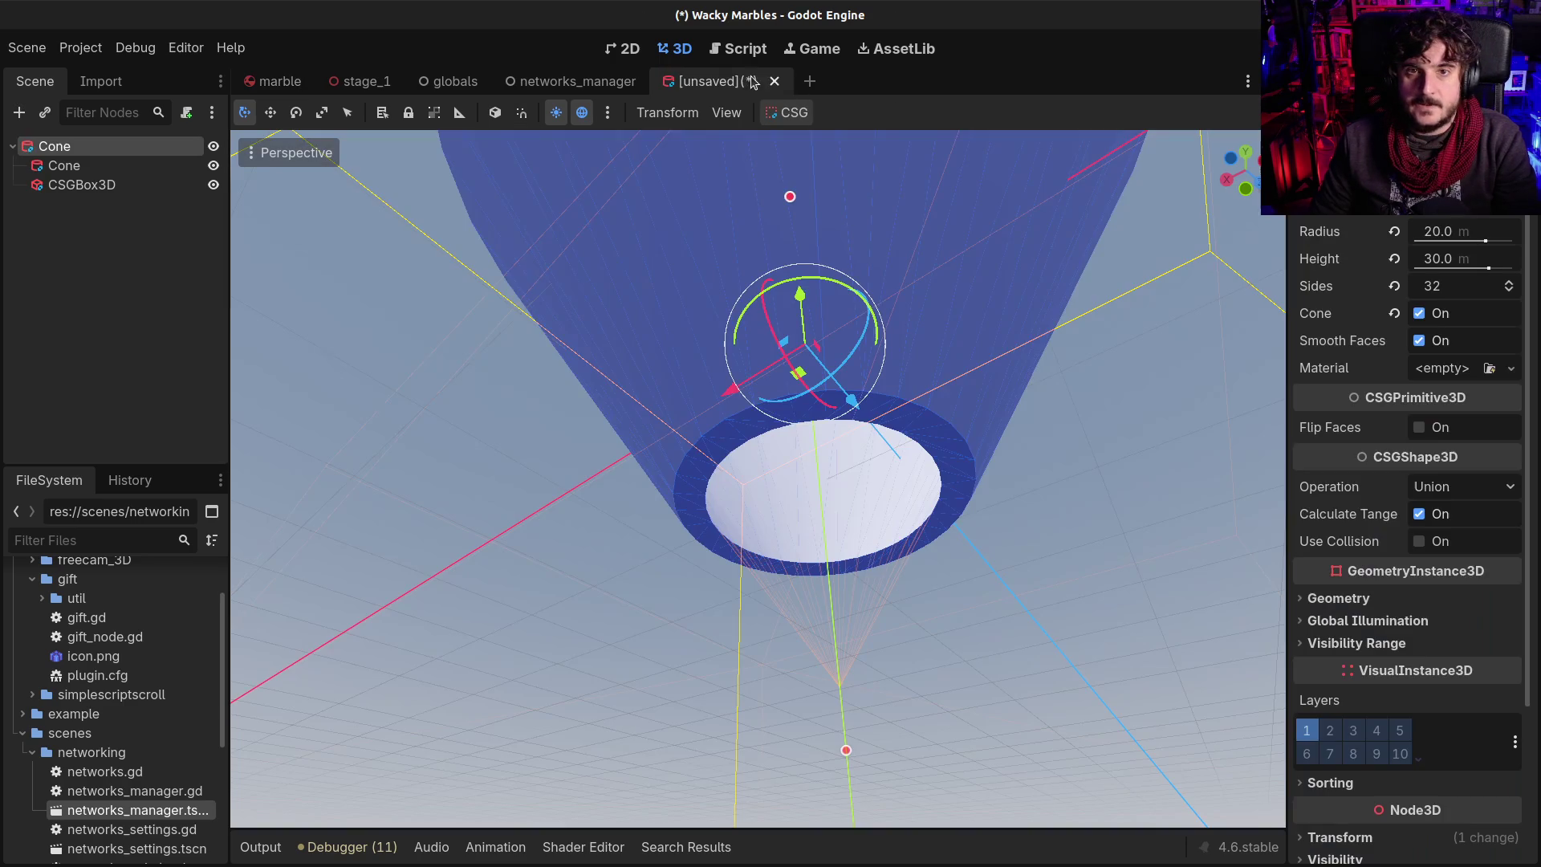
pyautogui.hotkey('ctrl', 'v')
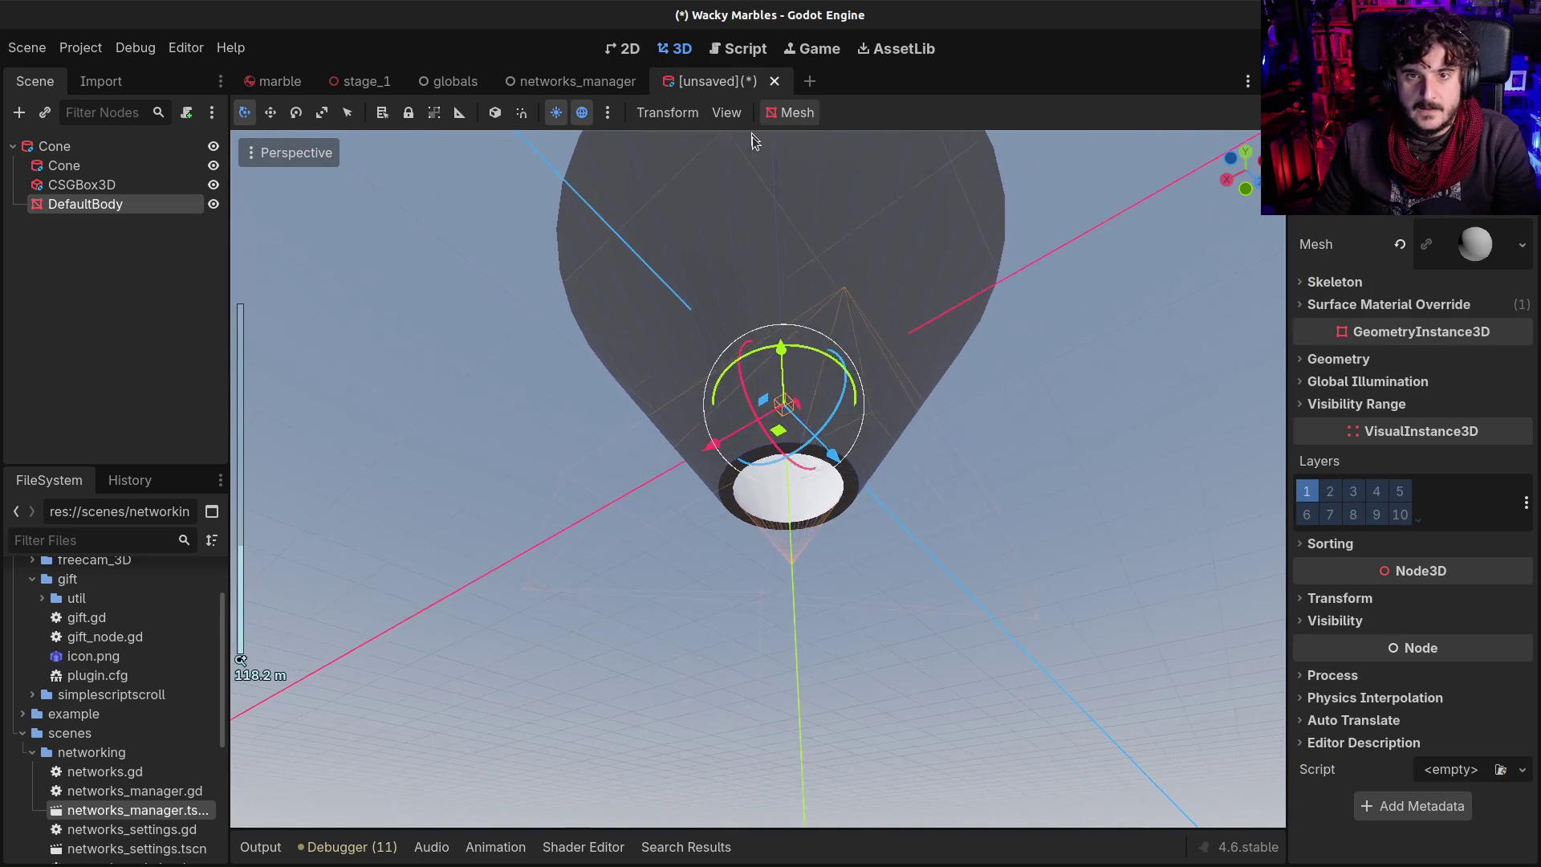
# Fly into the cone and lower the CSGBox3D slightly along Y
pyautogui.scroll(3, 716, 146)
pyautogui.press('w')
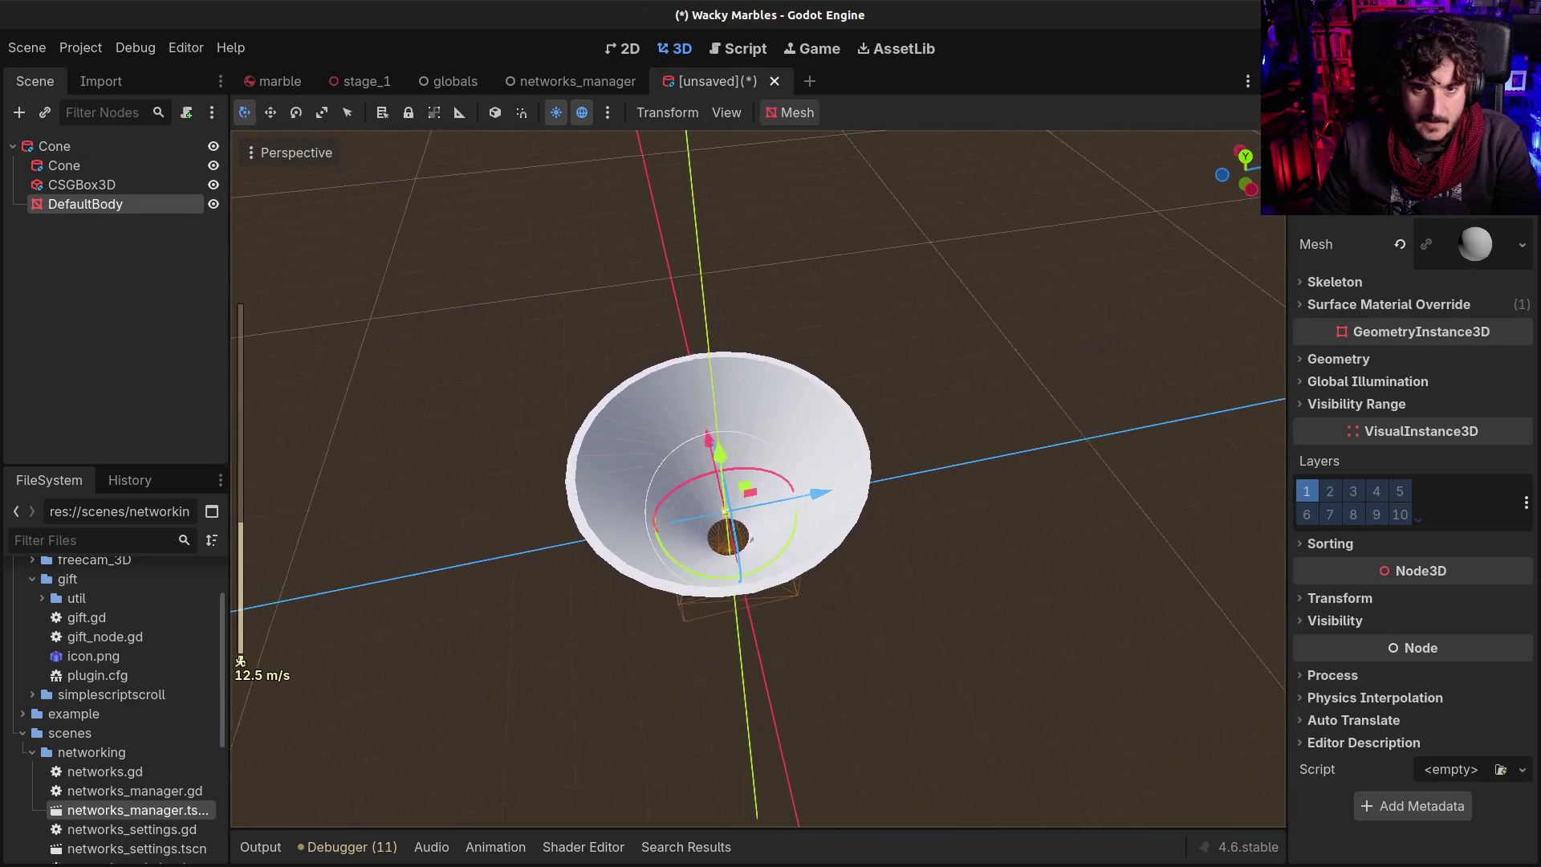
pyautogui.press('w')
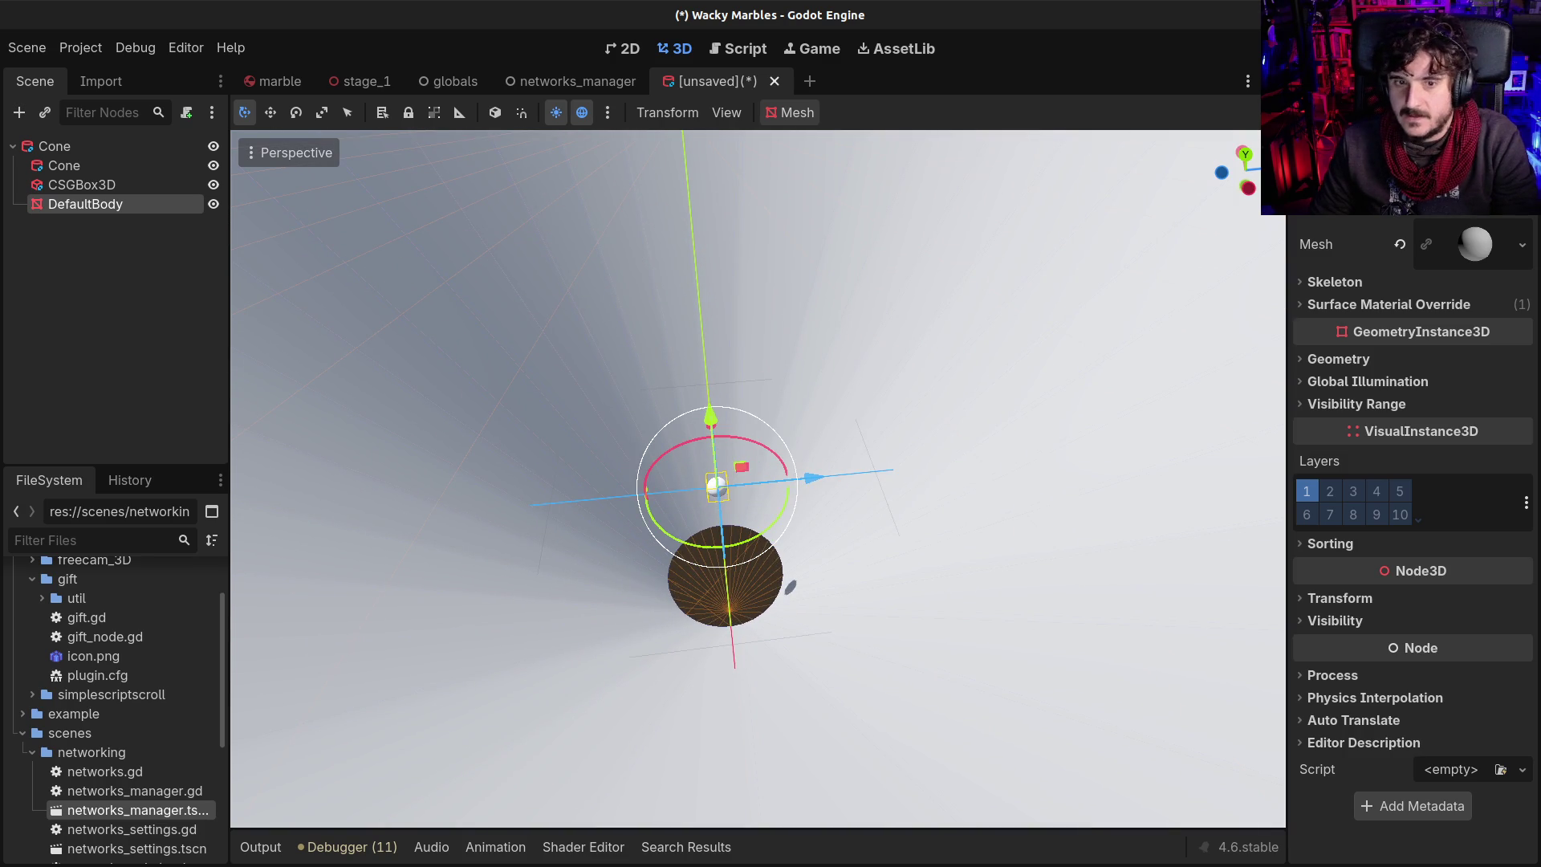
pyautogui.press('Up')
pyautogui.press('Up')
pyautogui.press('Down')
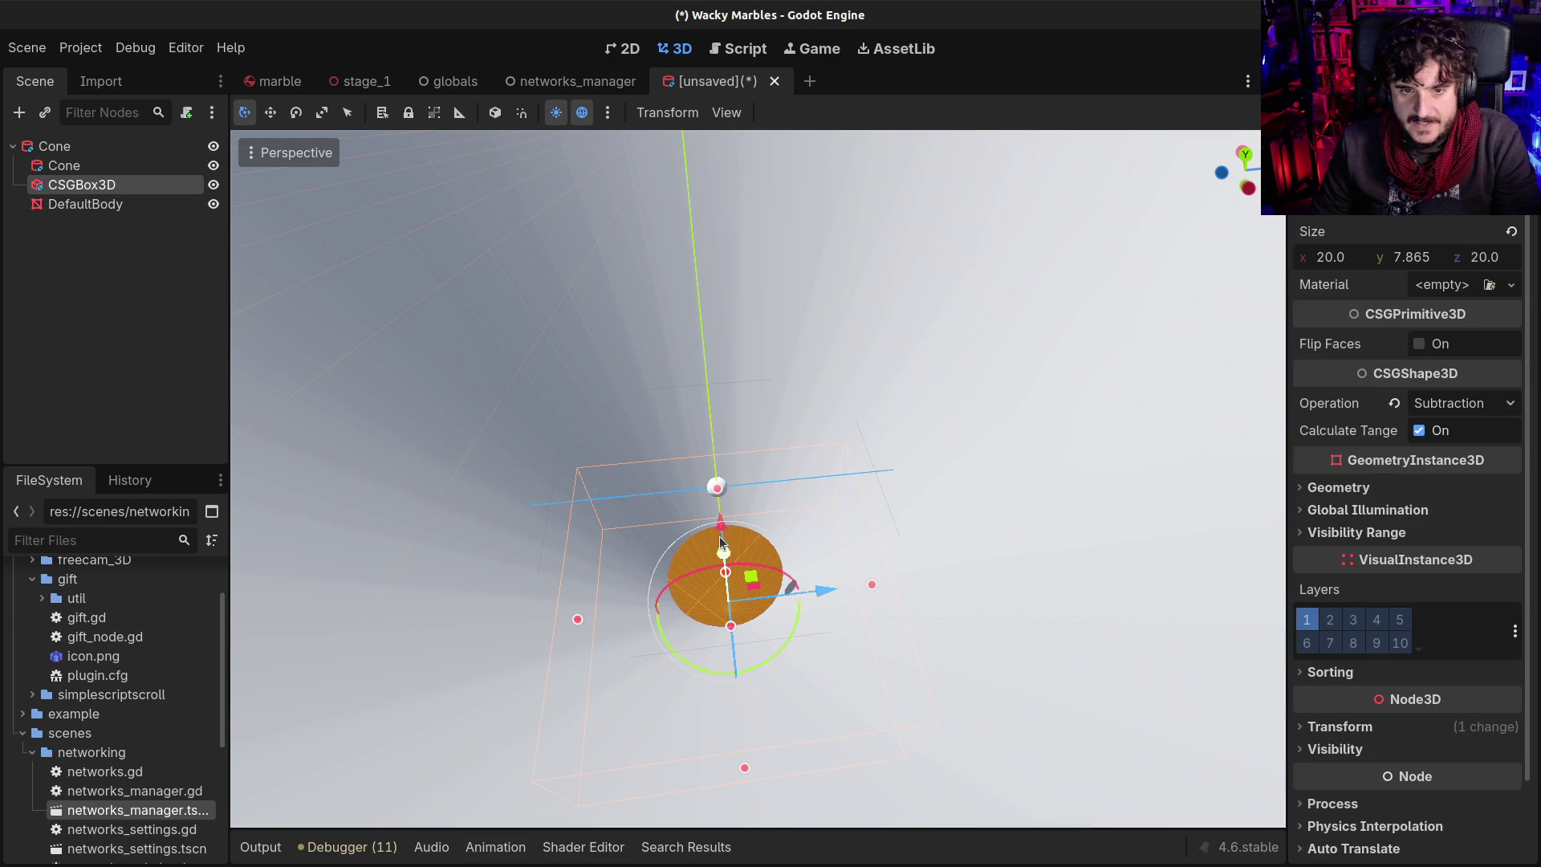
pyautogui.moveTo(725, 526); pyautogui.dragTo(724, 546)
pyautogui.hotkey('shift', 'f')
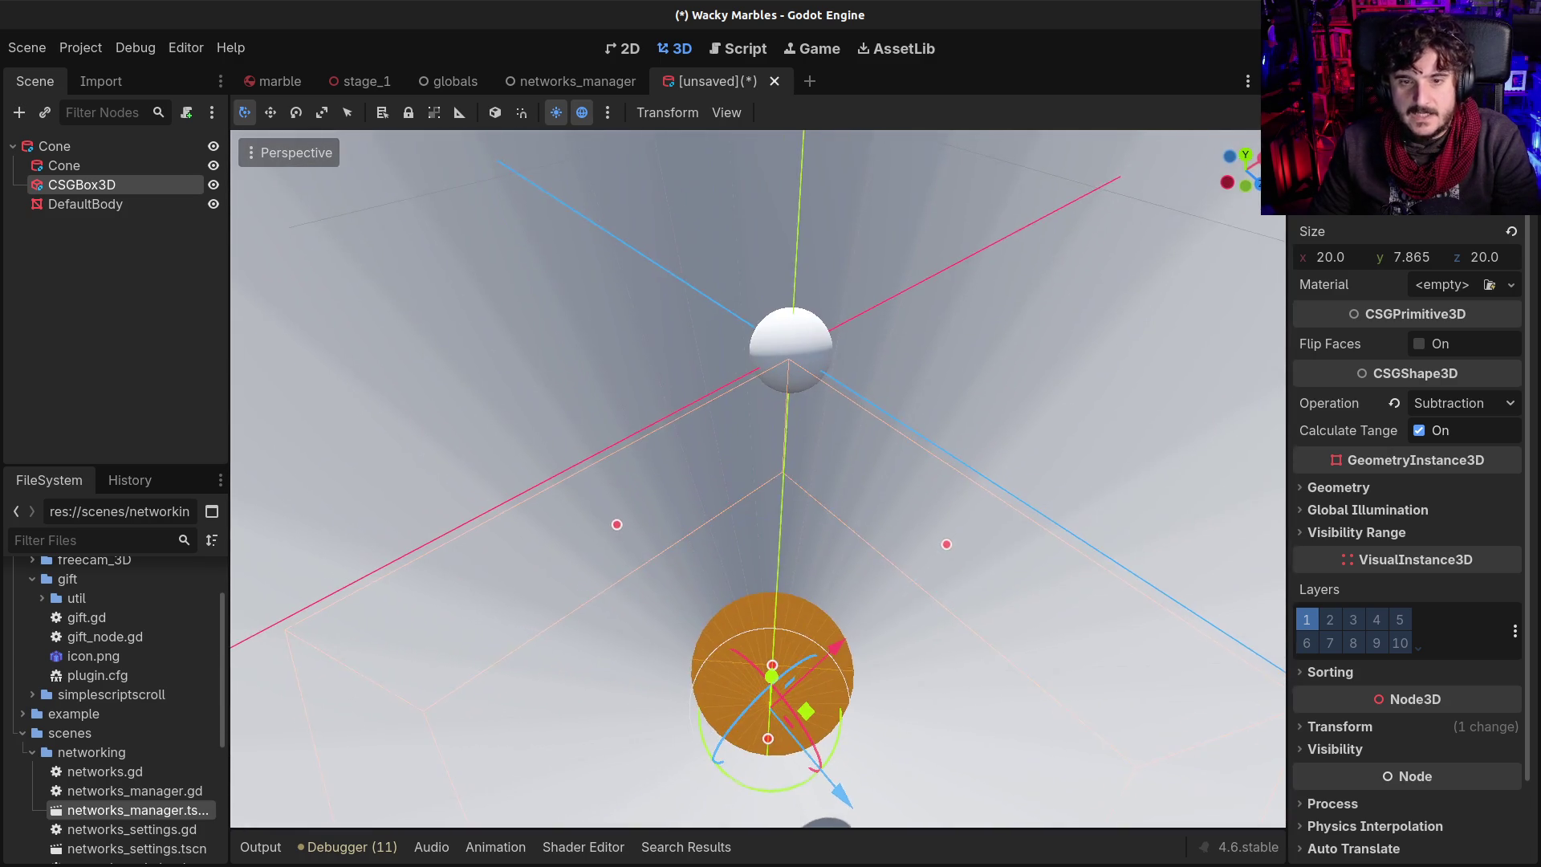
pyautogui.hotkey('shift', 'f')
# Move the DefaultBody marble down into the funnel to test it
pyautogui.click(89, 204)
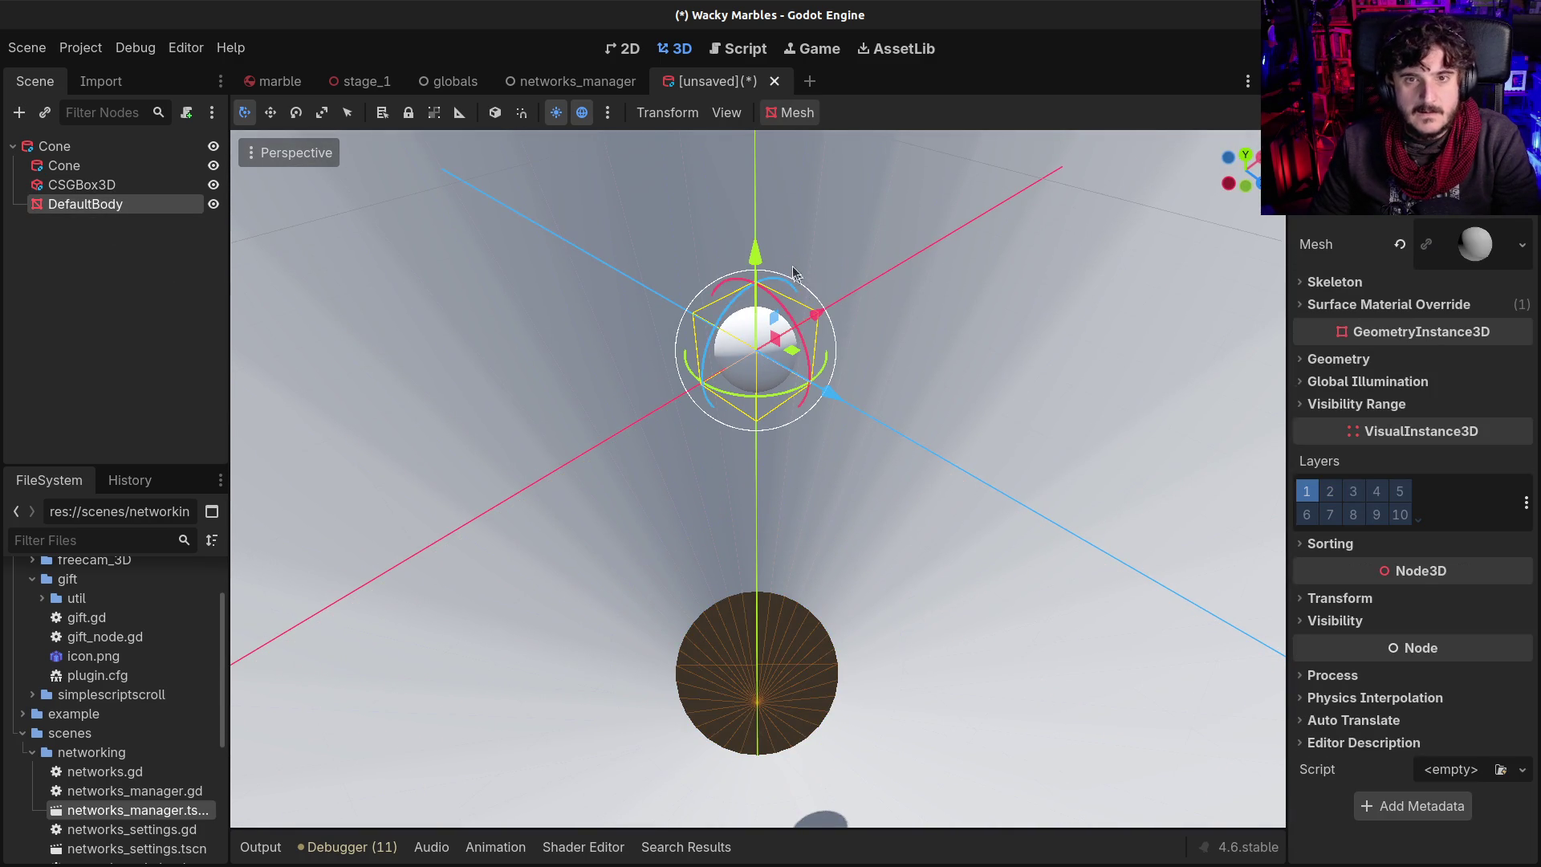
pyautogui.moveTo(755, 255); pyautogui.dragTo(746, 598)
pyautogui.moveTo(757, 710); pyautogui.dragTo(718, 704)
pyautogui.scroll(3, 687, 659)
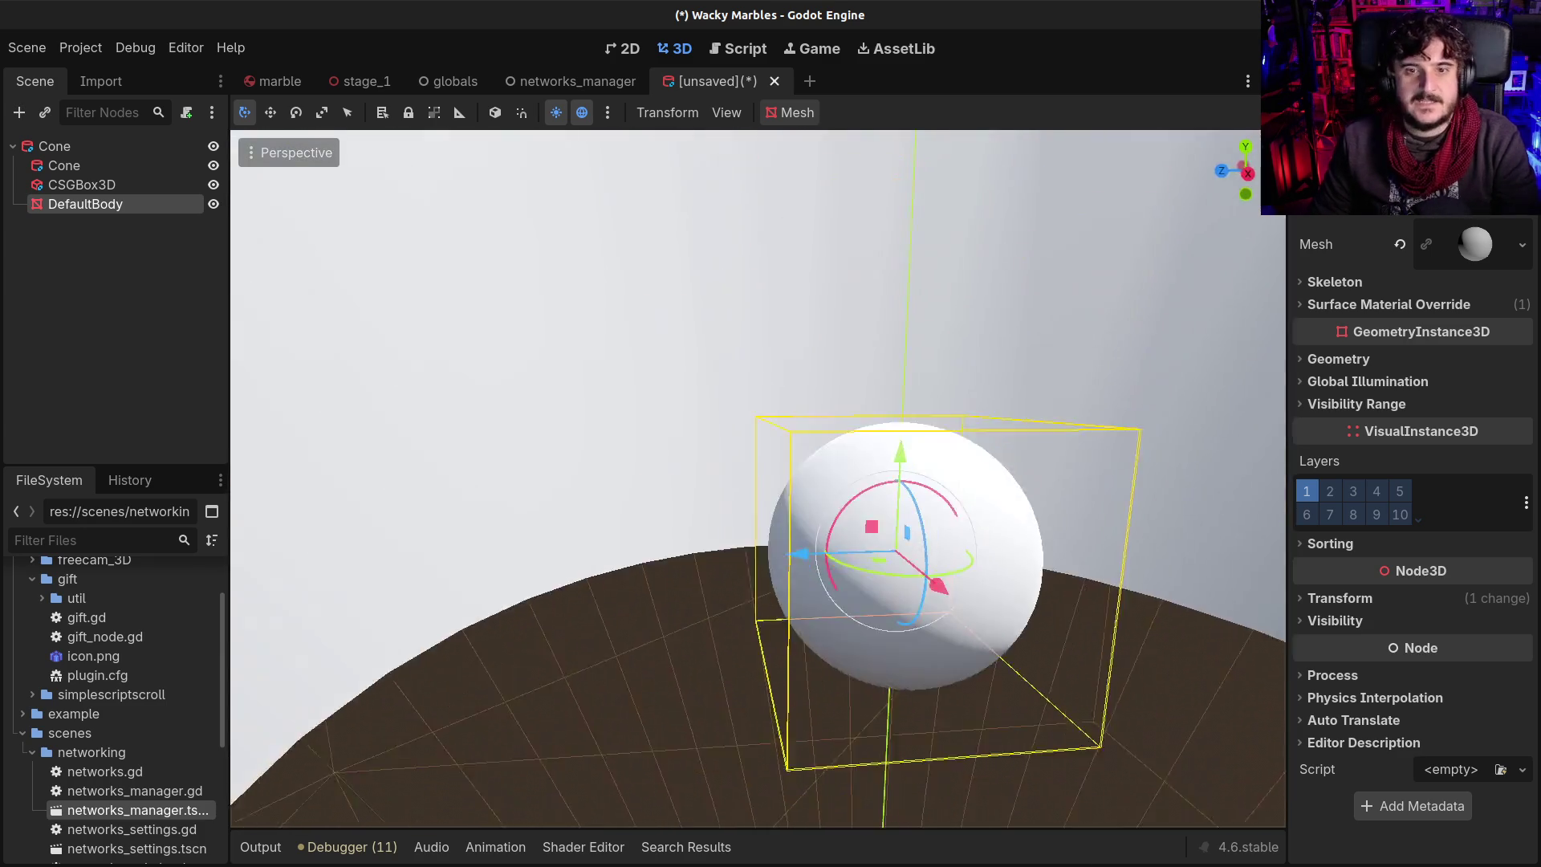
pyautogui.scroll(-5, 757, 479)
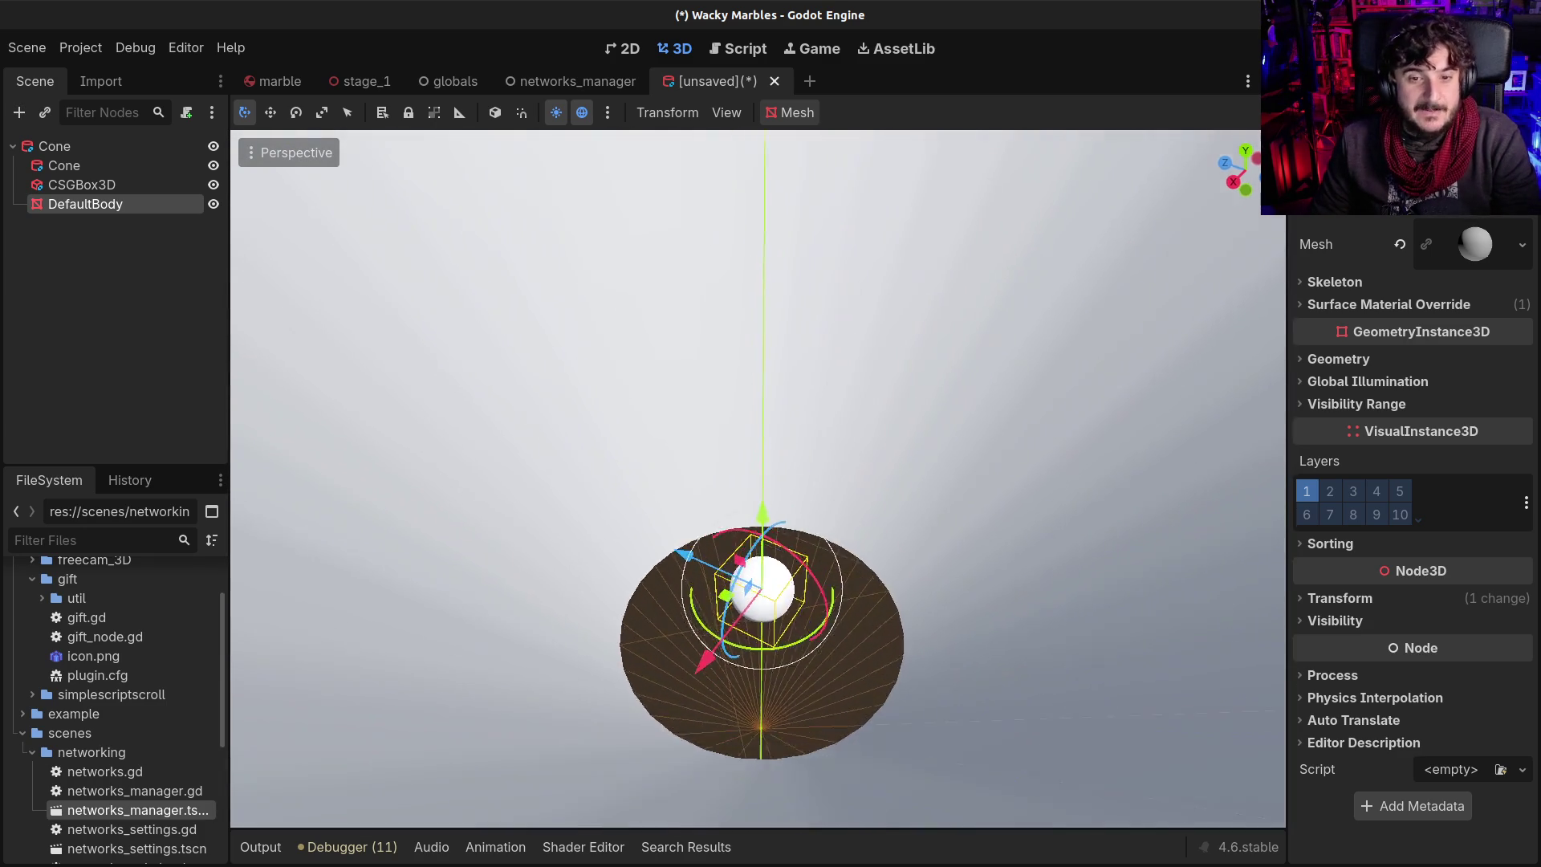
pyautogui.moveTo(759, 482); pyautogui.dragTo(759, 481)
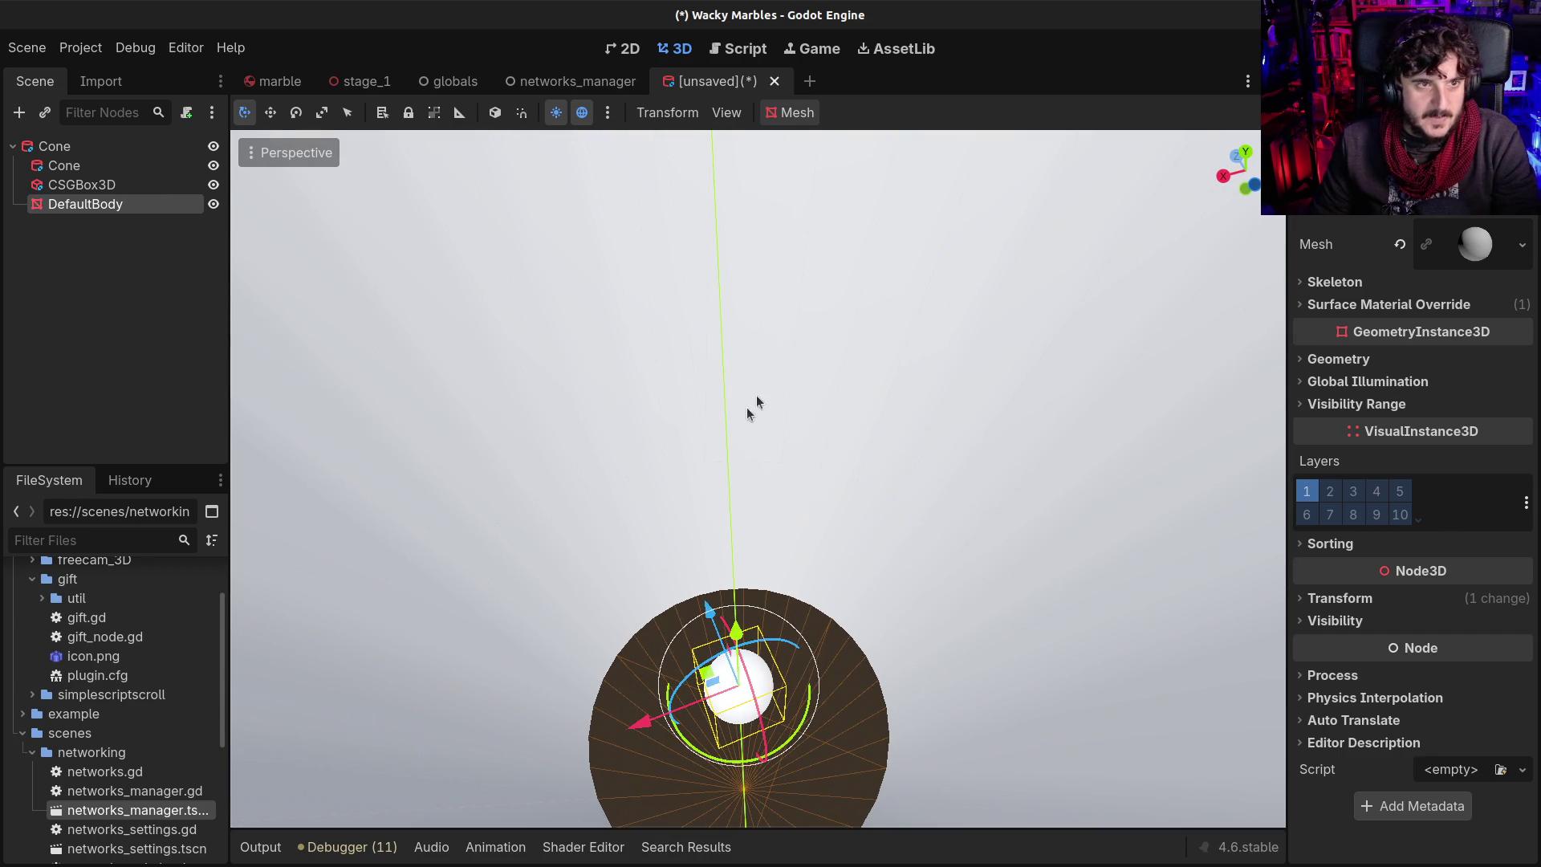
# Delete the DefaultBody marble, leaving only the two cones and the box
pyautogui.click(35, 281)
pyautogui.click(55, 204)
pyautogui.press('Delete')
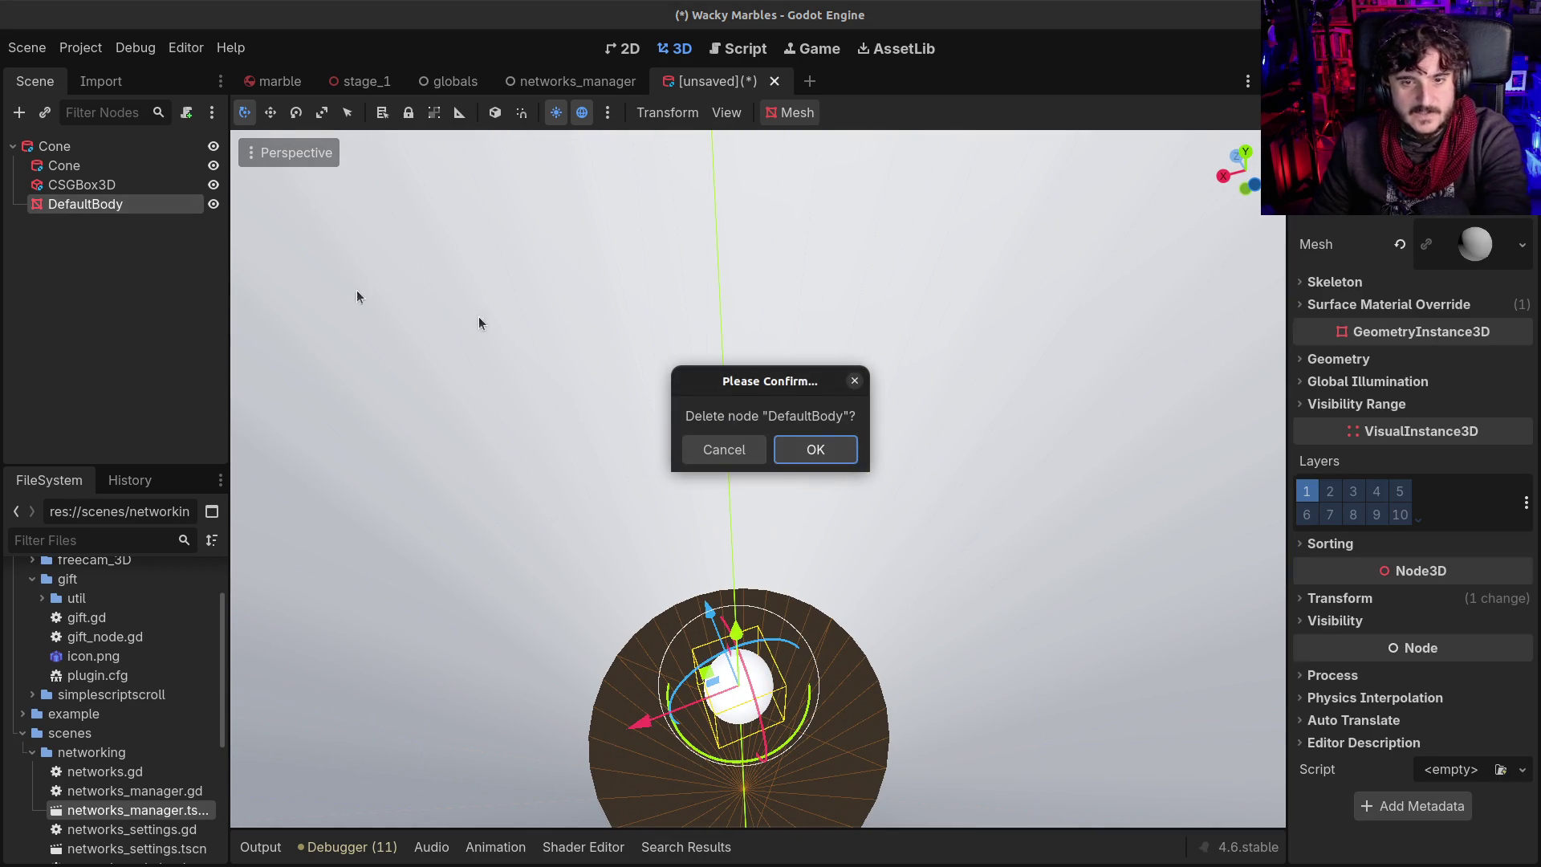
pyautogui.click(851, 449)
pyautogui.click(76, 136)
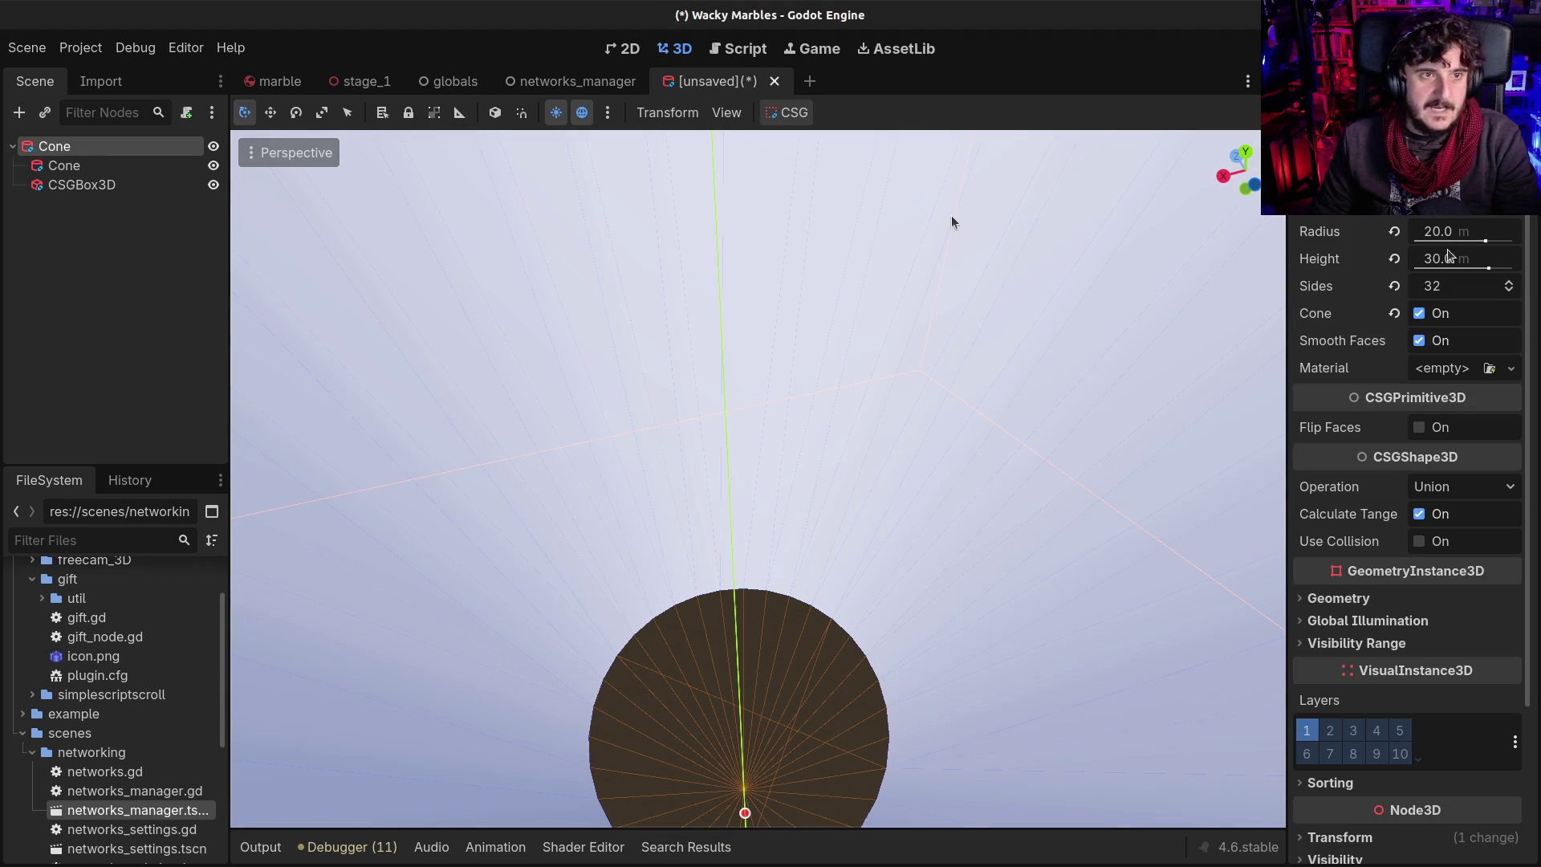
# Give the root Cone a new StandardMaterial3D with grey #838383 albedo
pyautogui.moveTo(763, 511); pyautogui.dragTo(537, 468)
pyautogui.click(1420, 371)
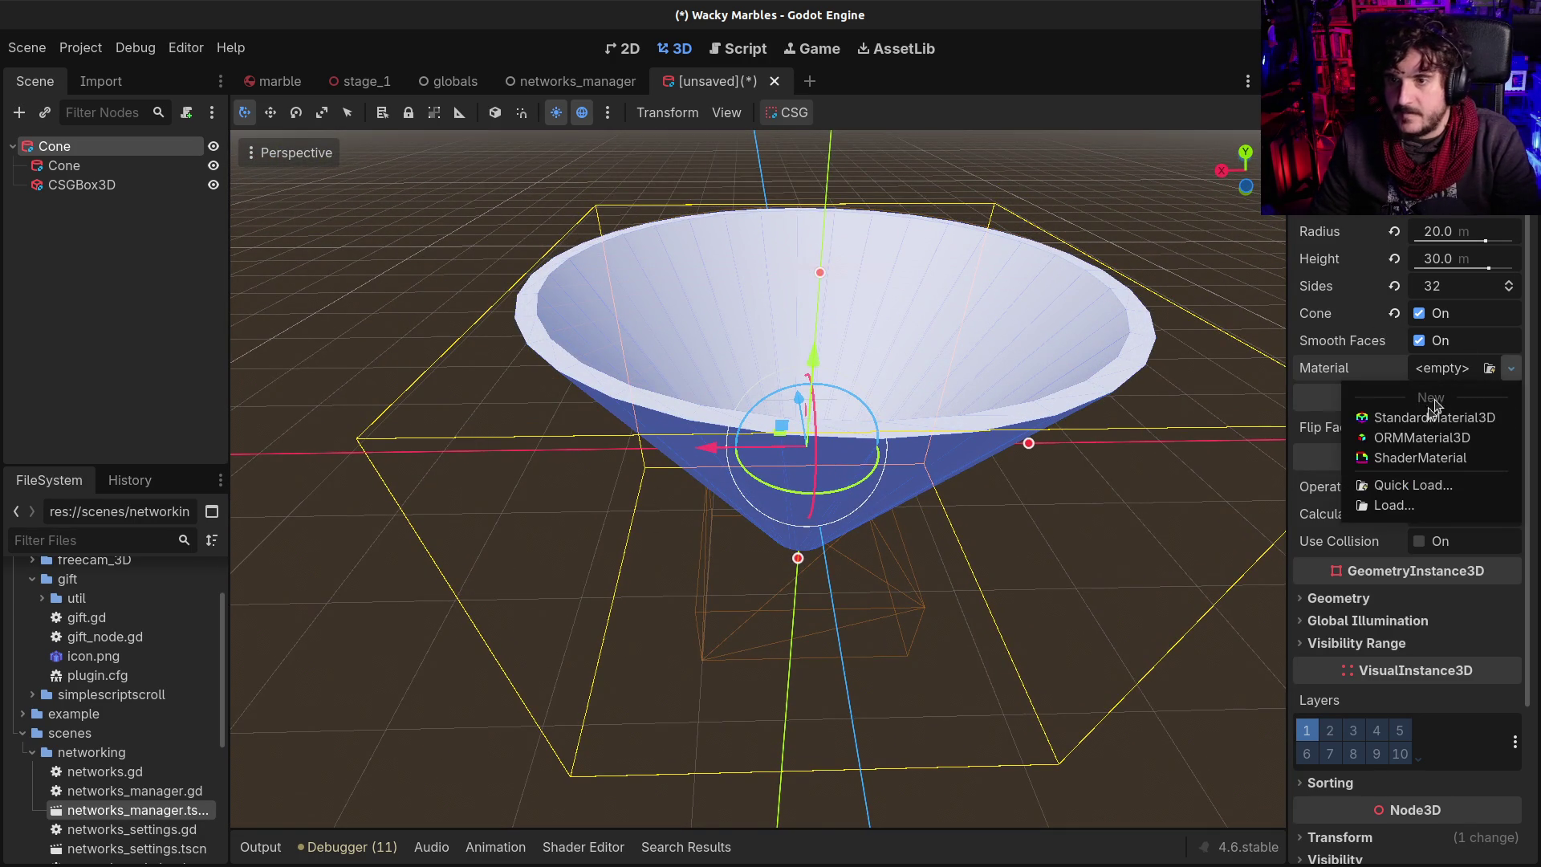
pyautogui.click(1418, 416)
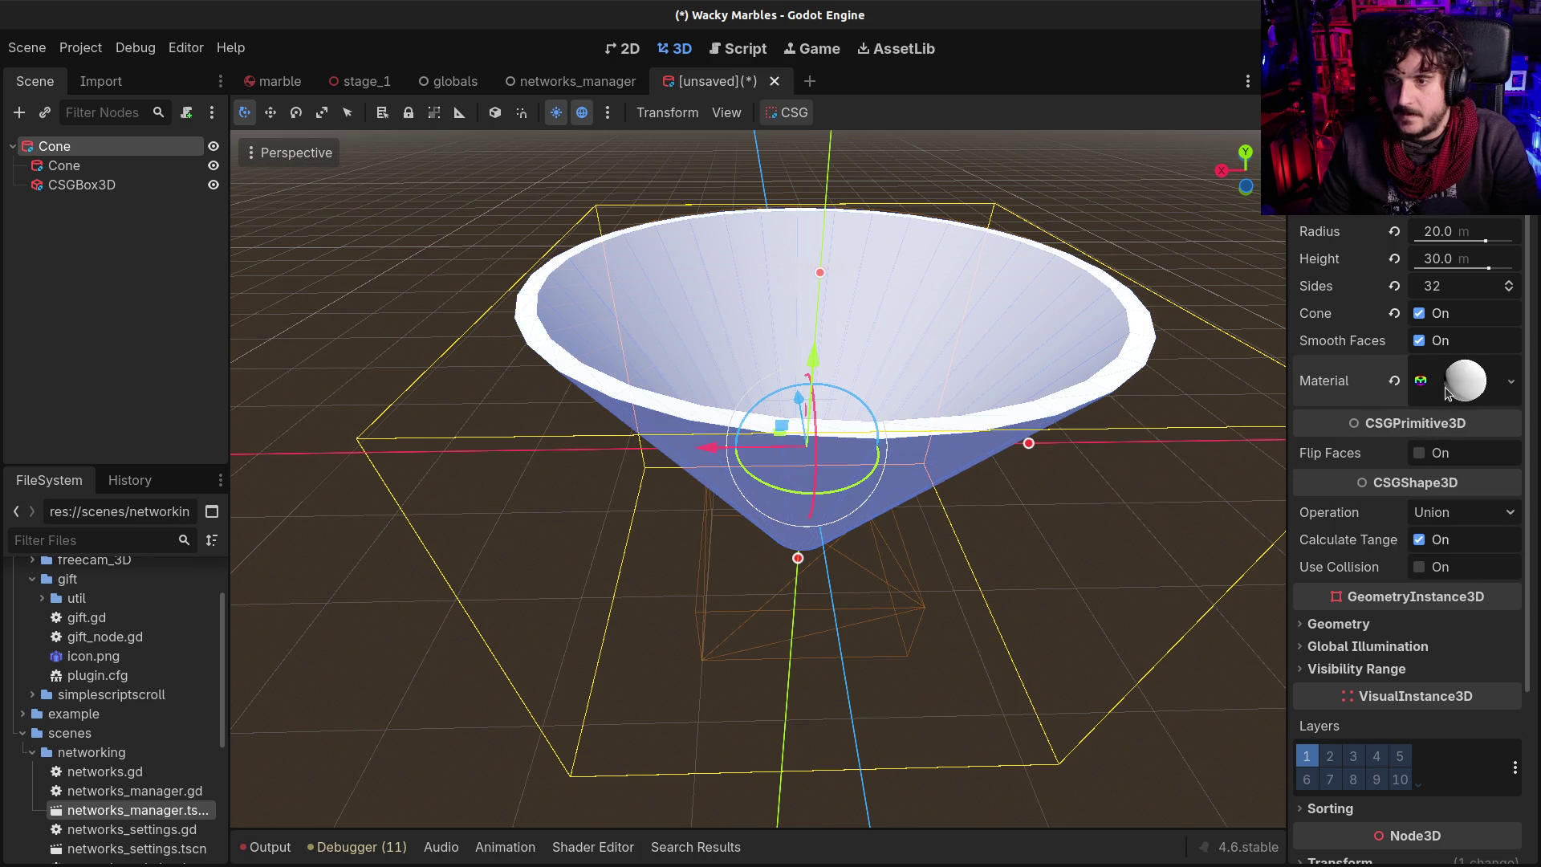
pyautogui.click(1469, 393)
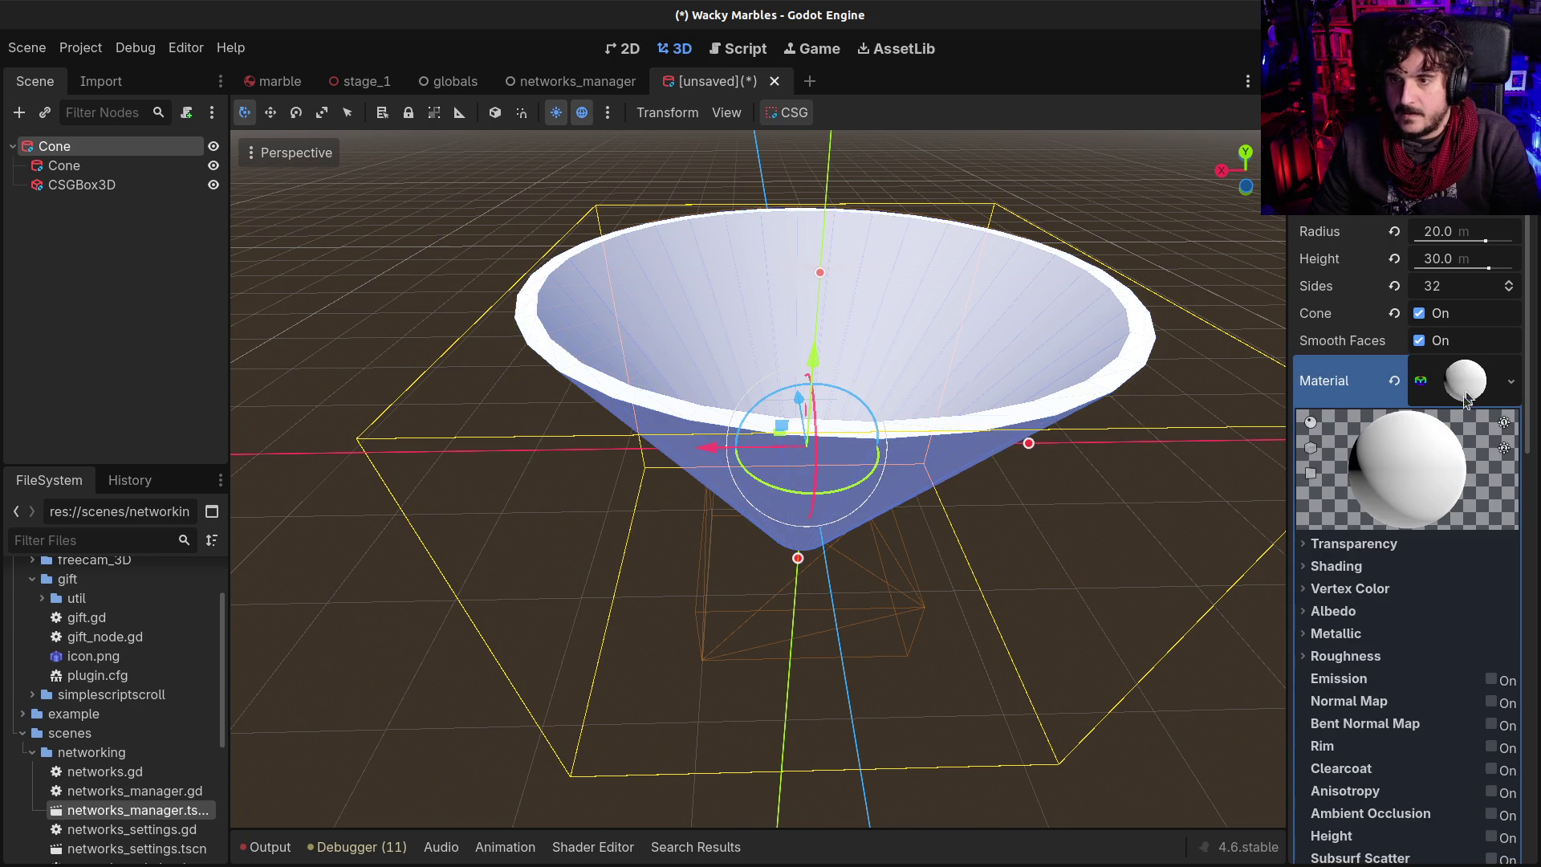
pyautogui.click(1323, 615)
pyautogui.click(1433, 636)
pyautogui.click(1526, 217)
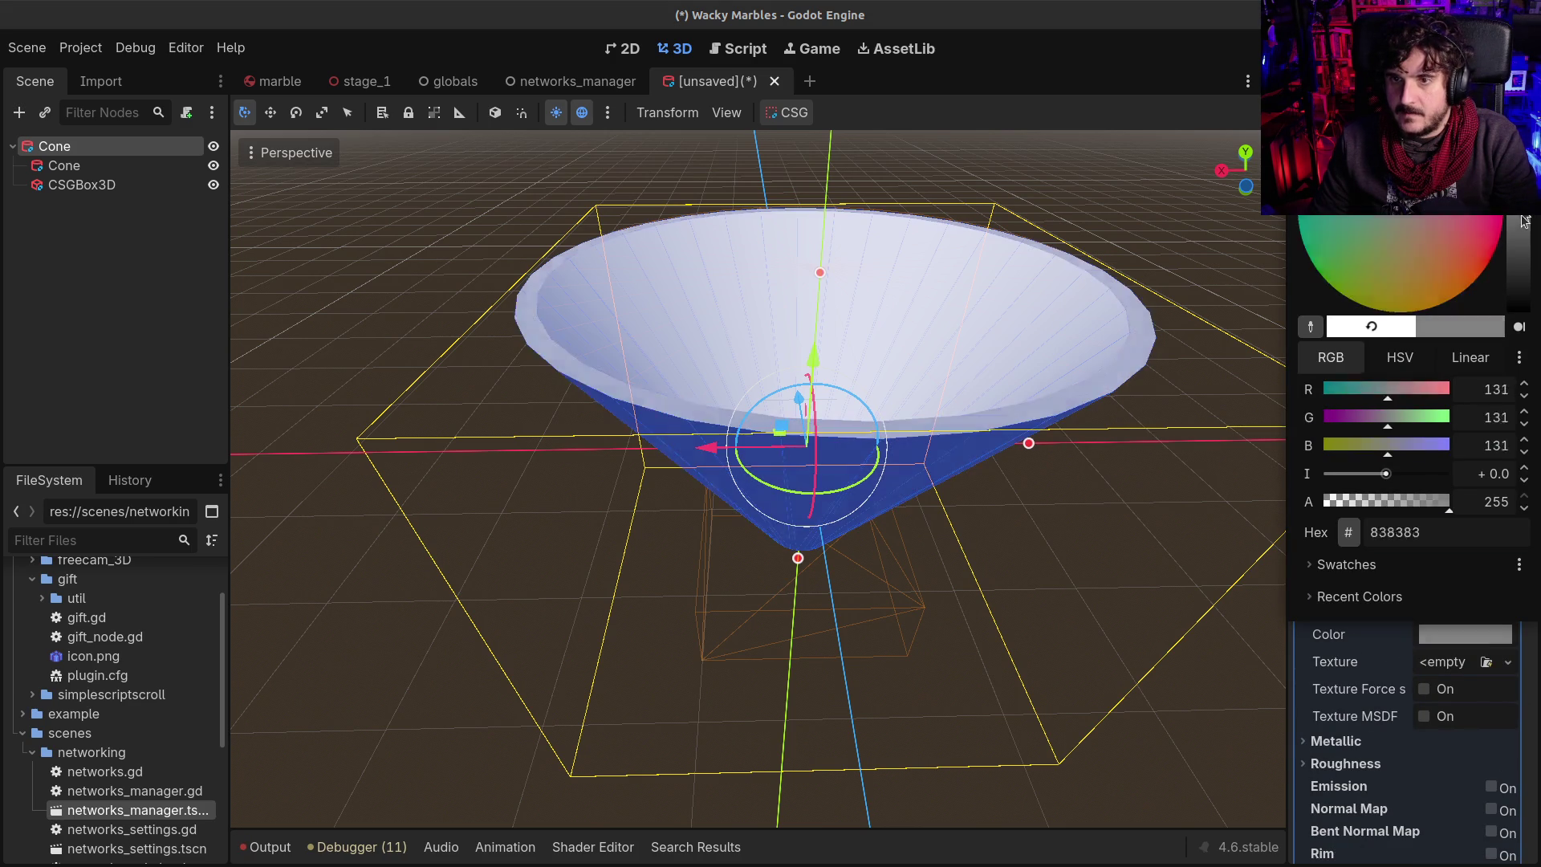
pyautogui.click(1042, 33)
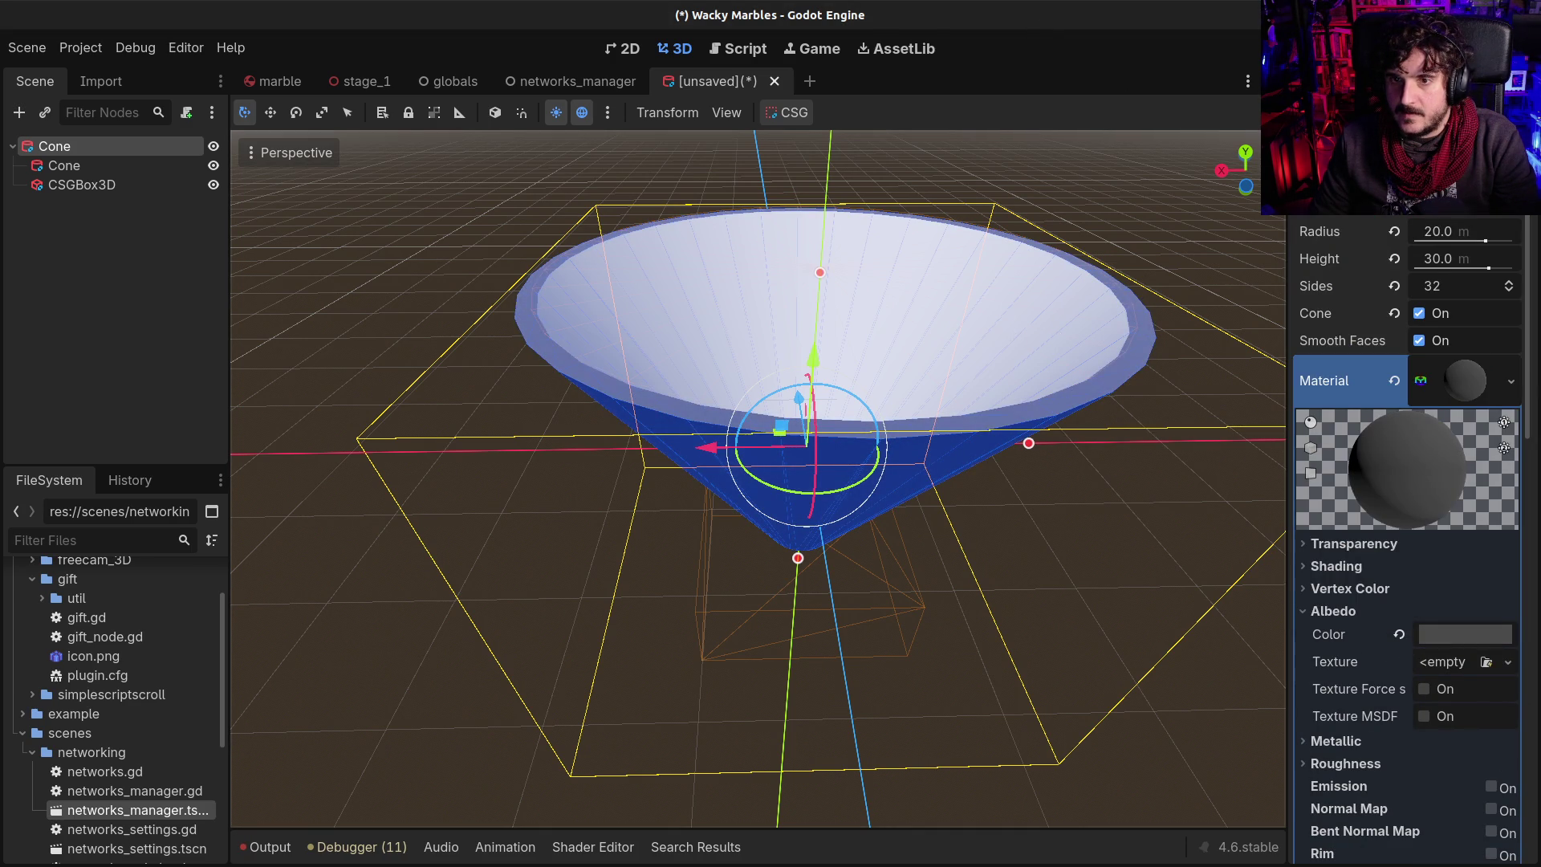
# Copy the root Cone's grey material for reuse
pyautogui.scroll(3, 1093, 342)
pyautogui.scroll(5, 1022, 307)
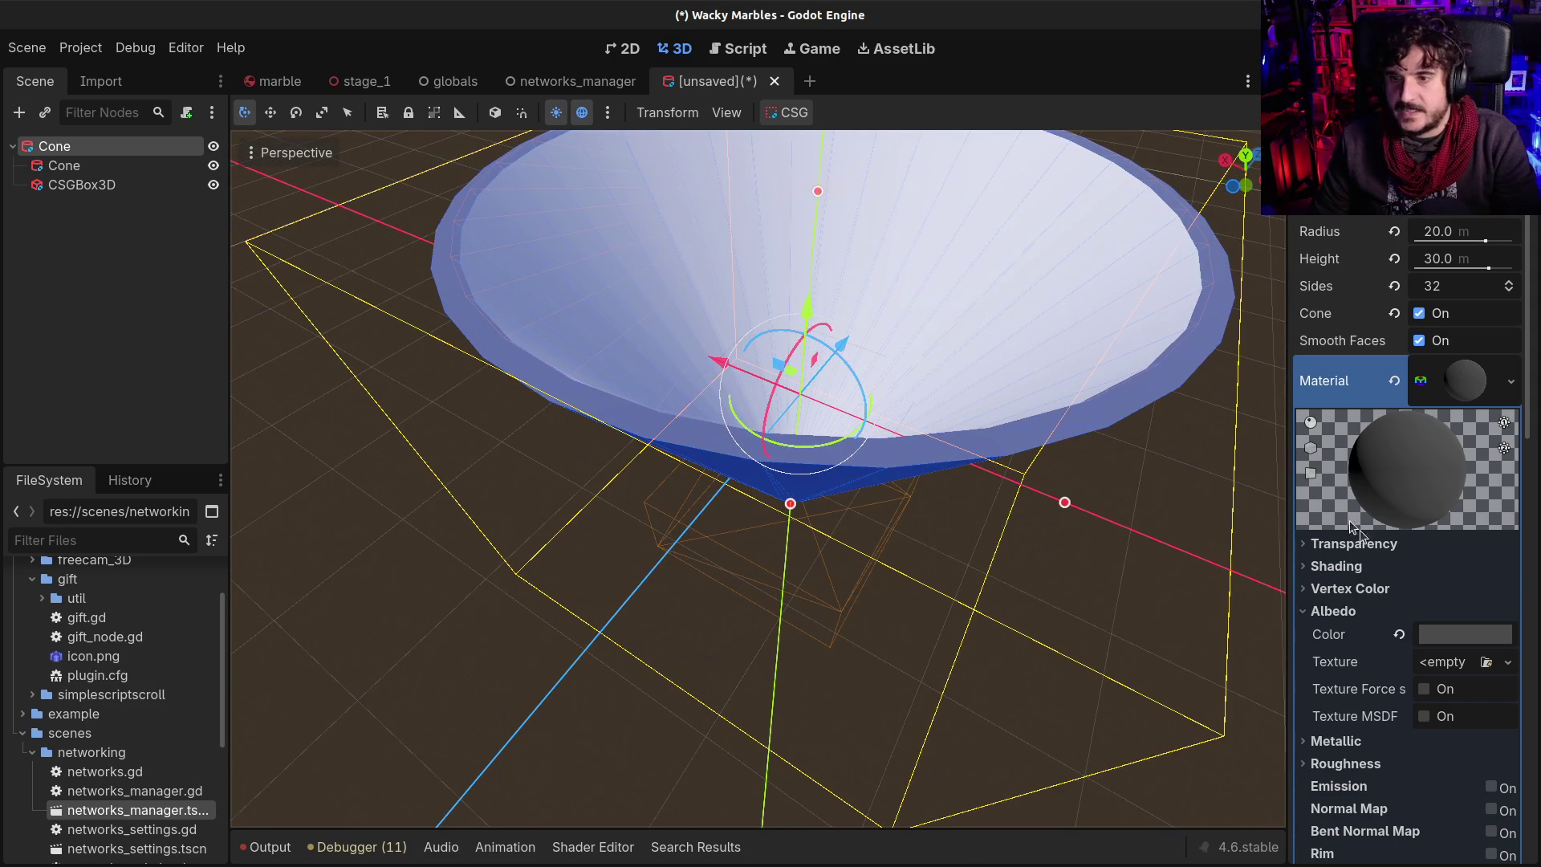
pyautogui.rightClick(1459, 394)
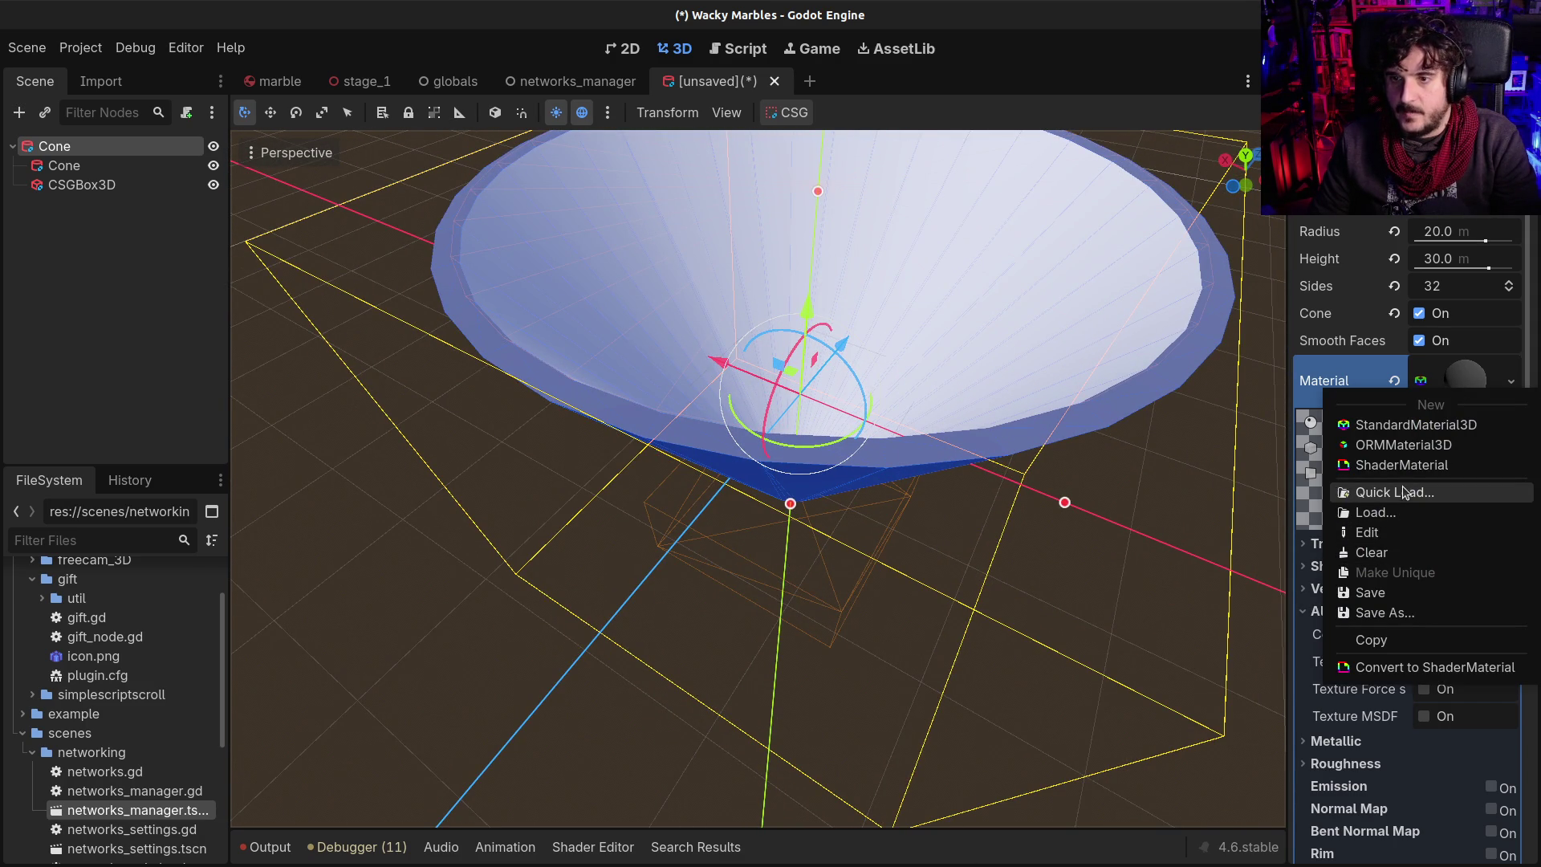
pyautogui.click(1393, 640)
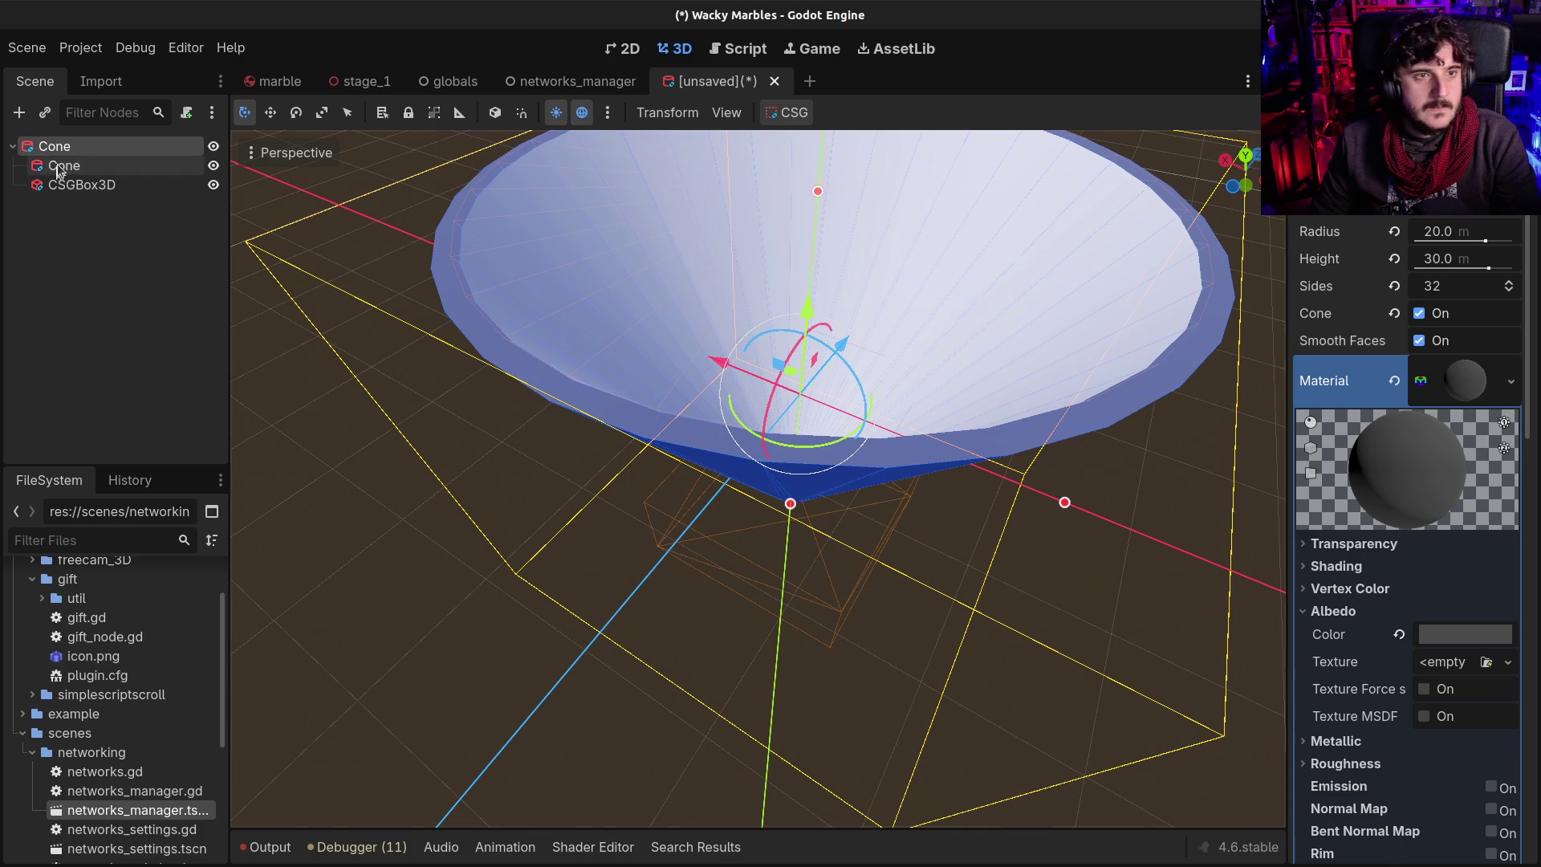
# Paste the grey material onto the inner Cone
pyautogui.click(58, 169)
pyautogui.click(1462, 374)
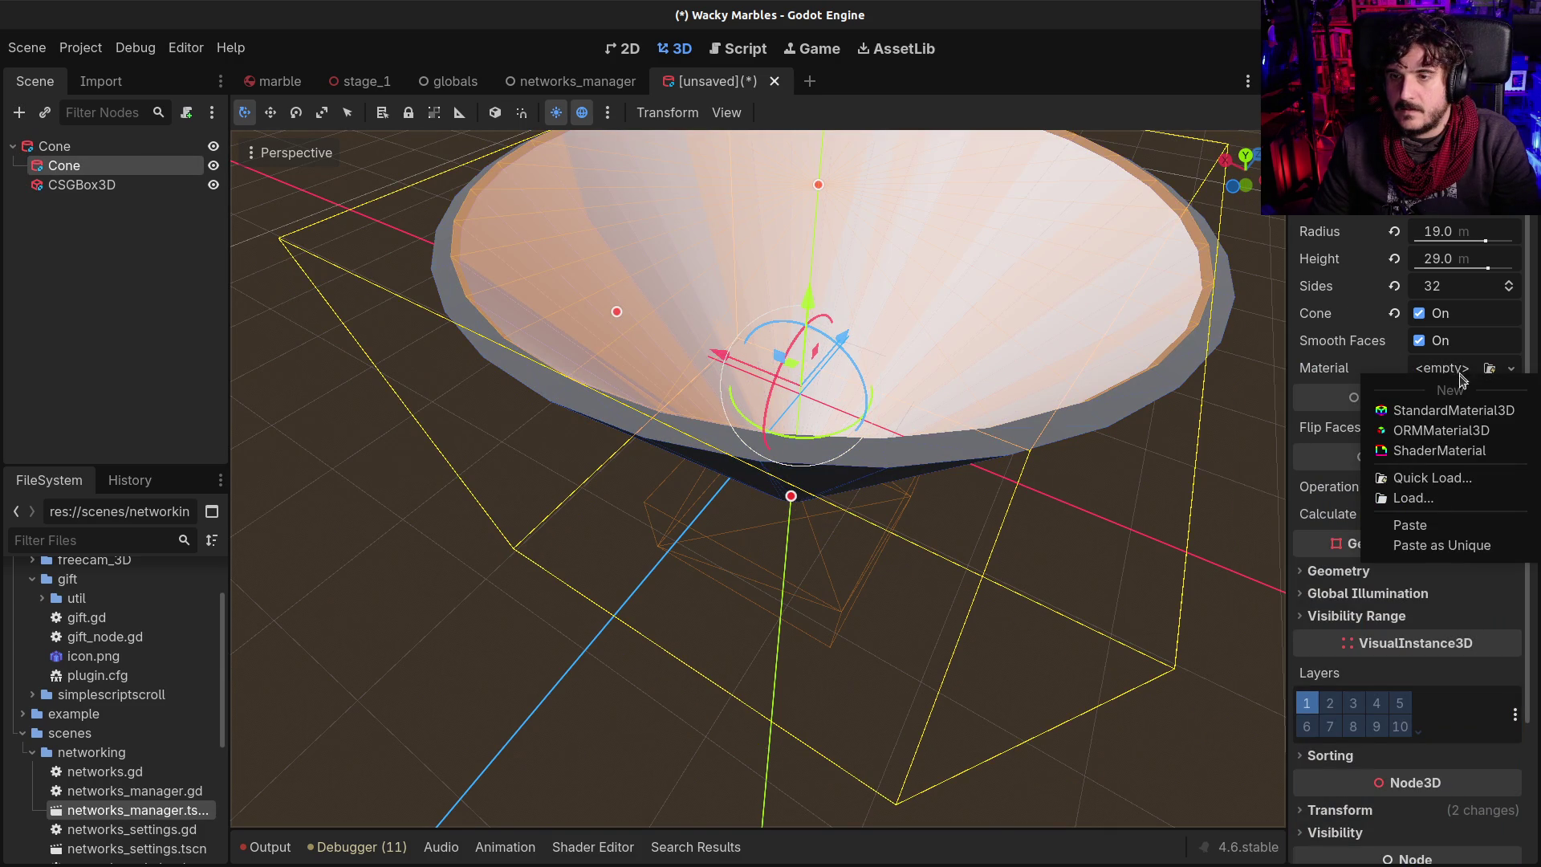
pyautogui.click(1437, 525)
# Paste the grey material onto the CSGBox3D as well
pyautogui.click(85, 186)
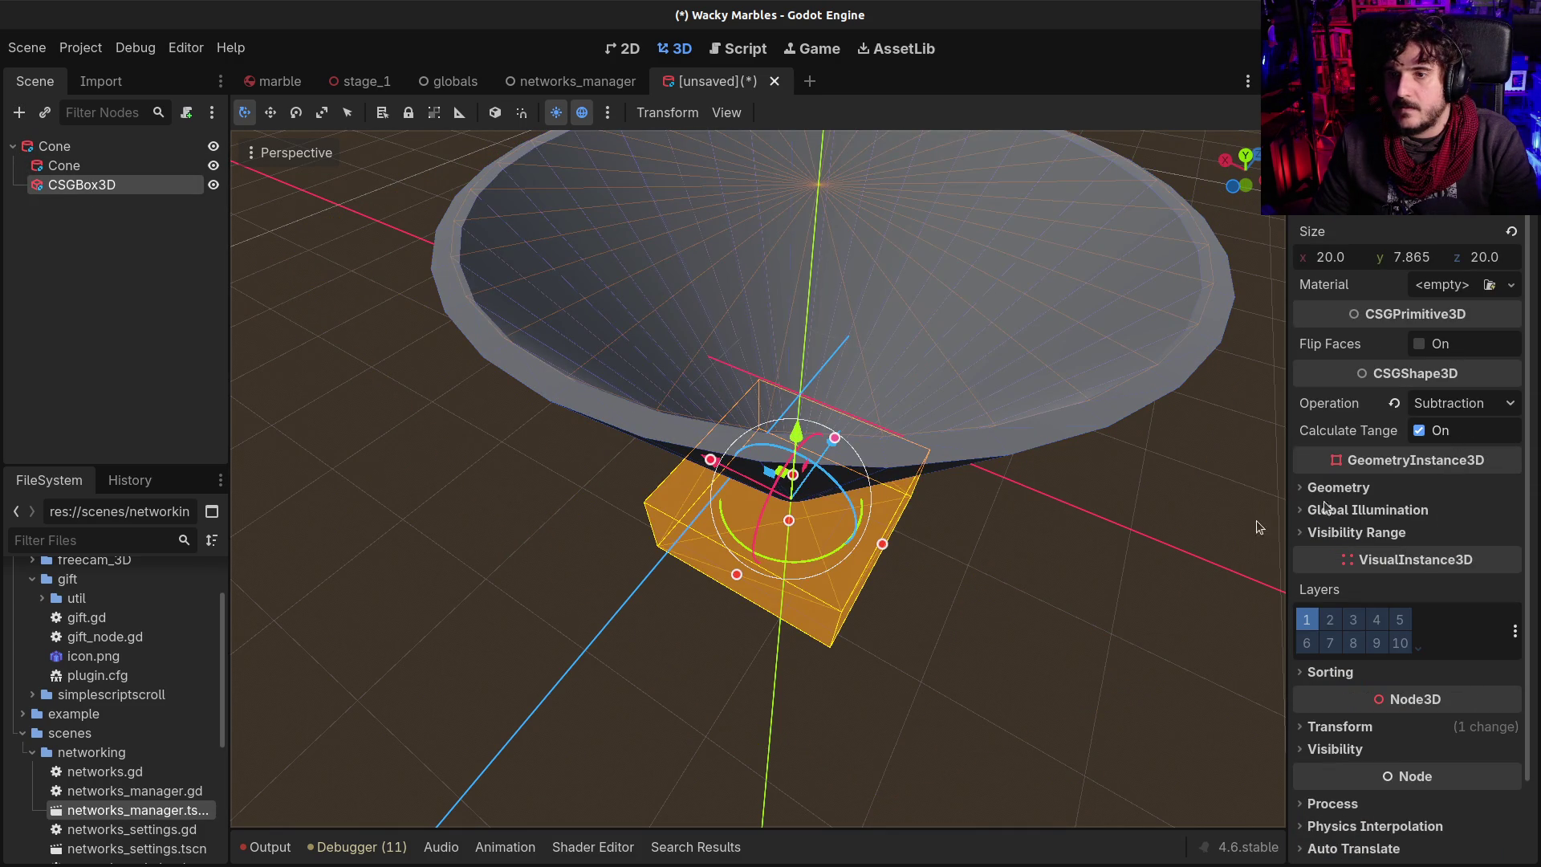
pyautogui.press('f')
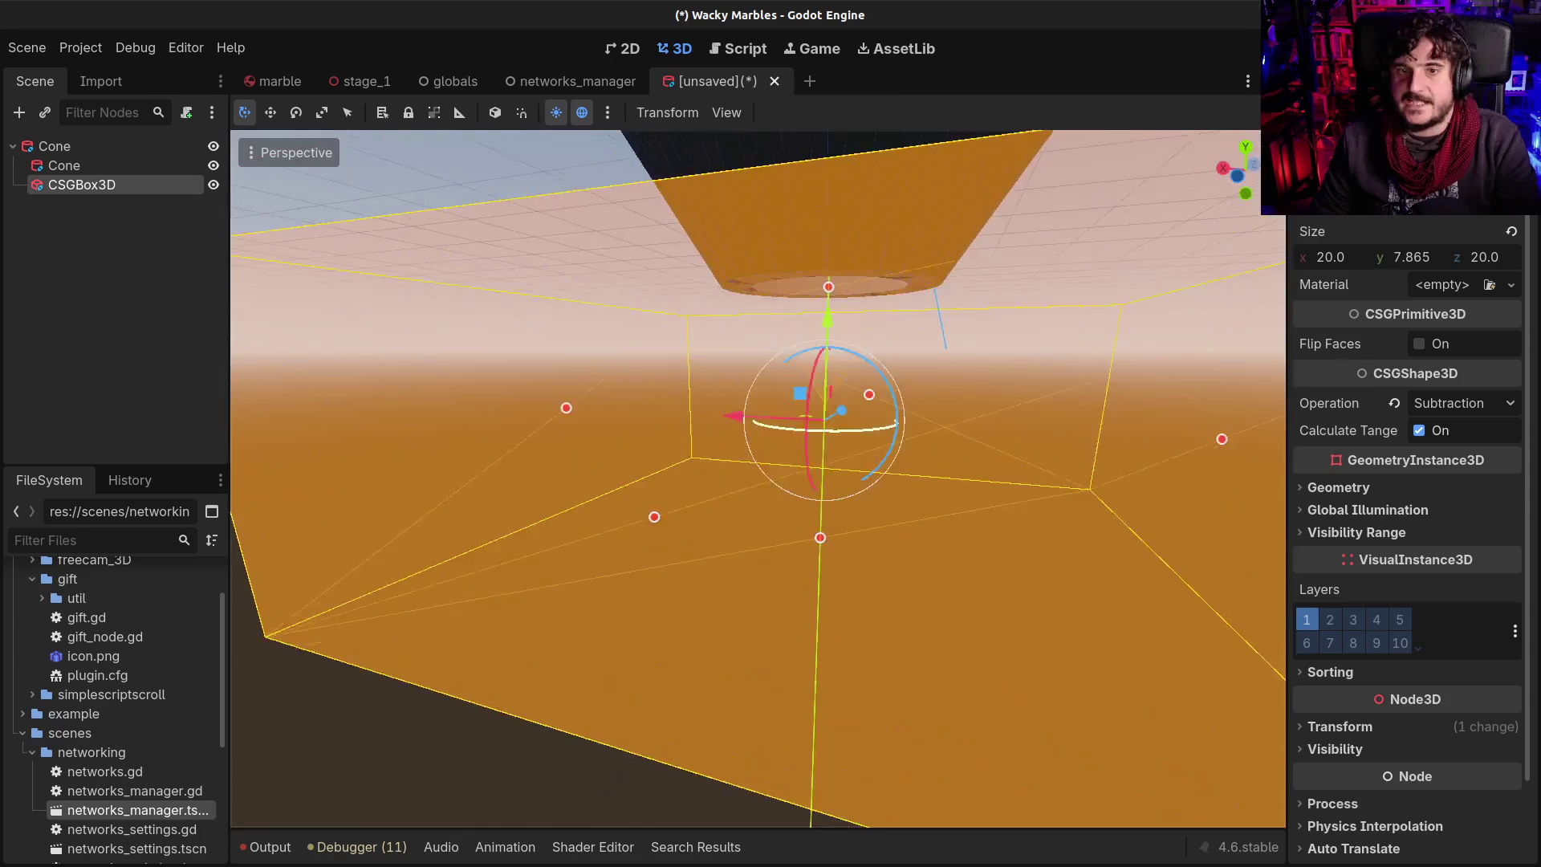
pyautogui.press('e')
pyautogui.press('q')
pyautogui.press('q')
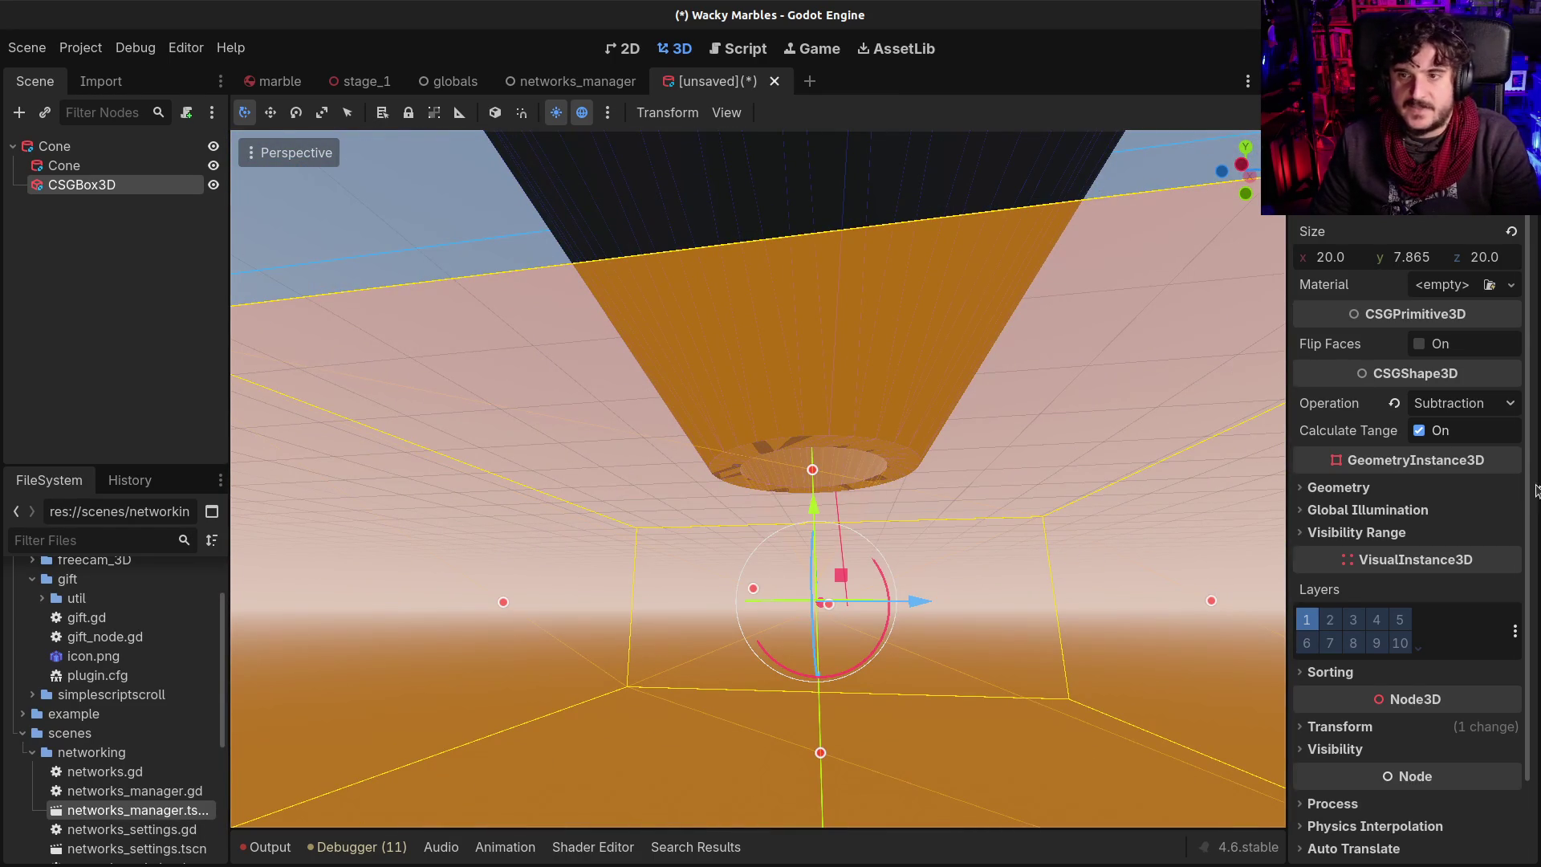
pyautogui.click(1436, 287)
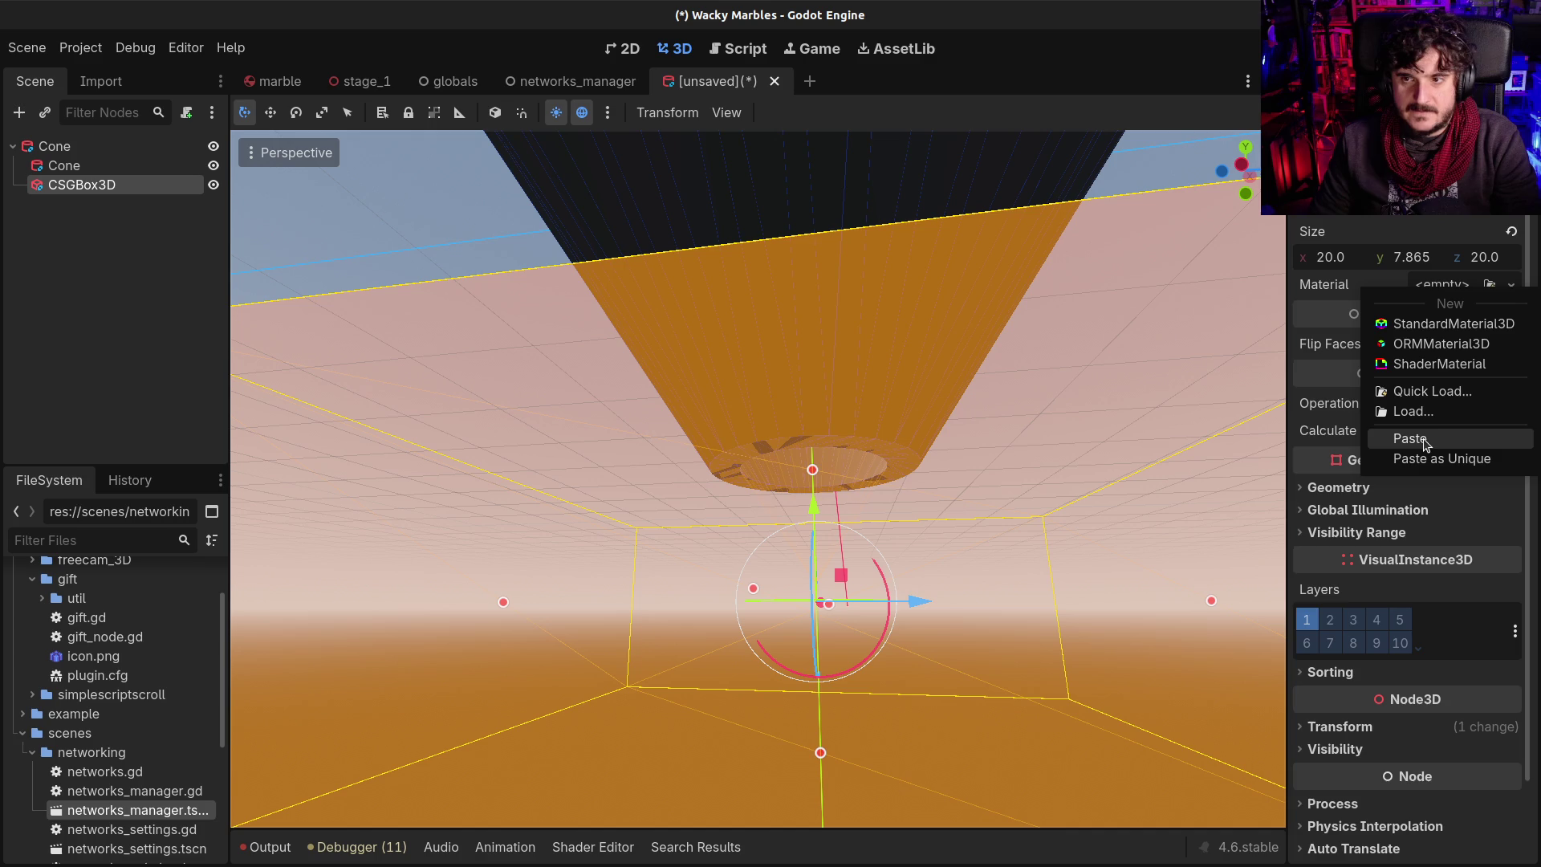
pyautogui.click(1425, 440)
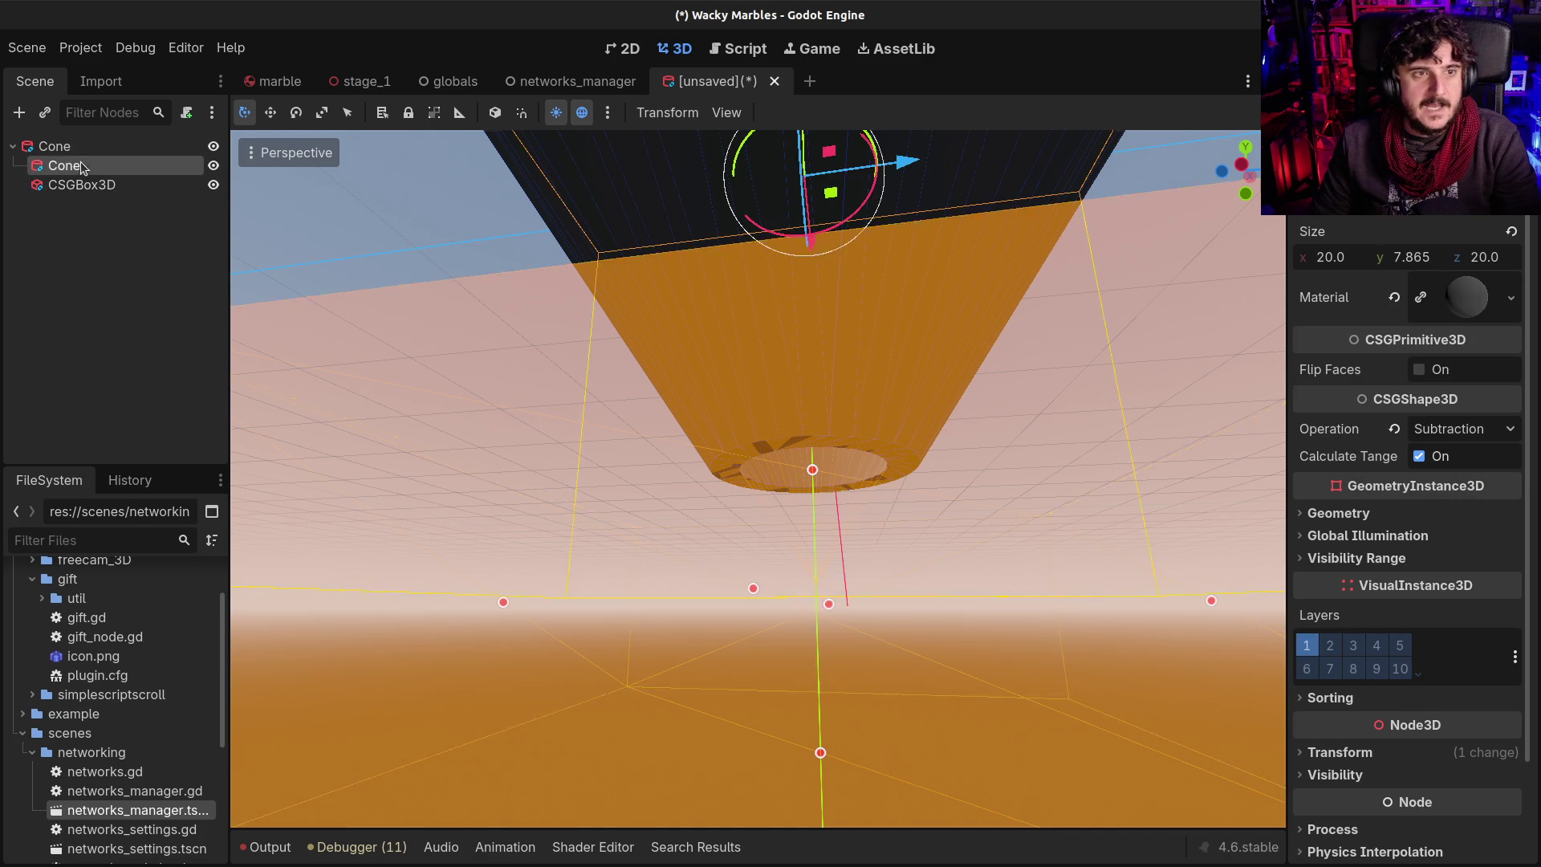
pyautogui.click(75, 144)
pyautogui.click(78, 184)
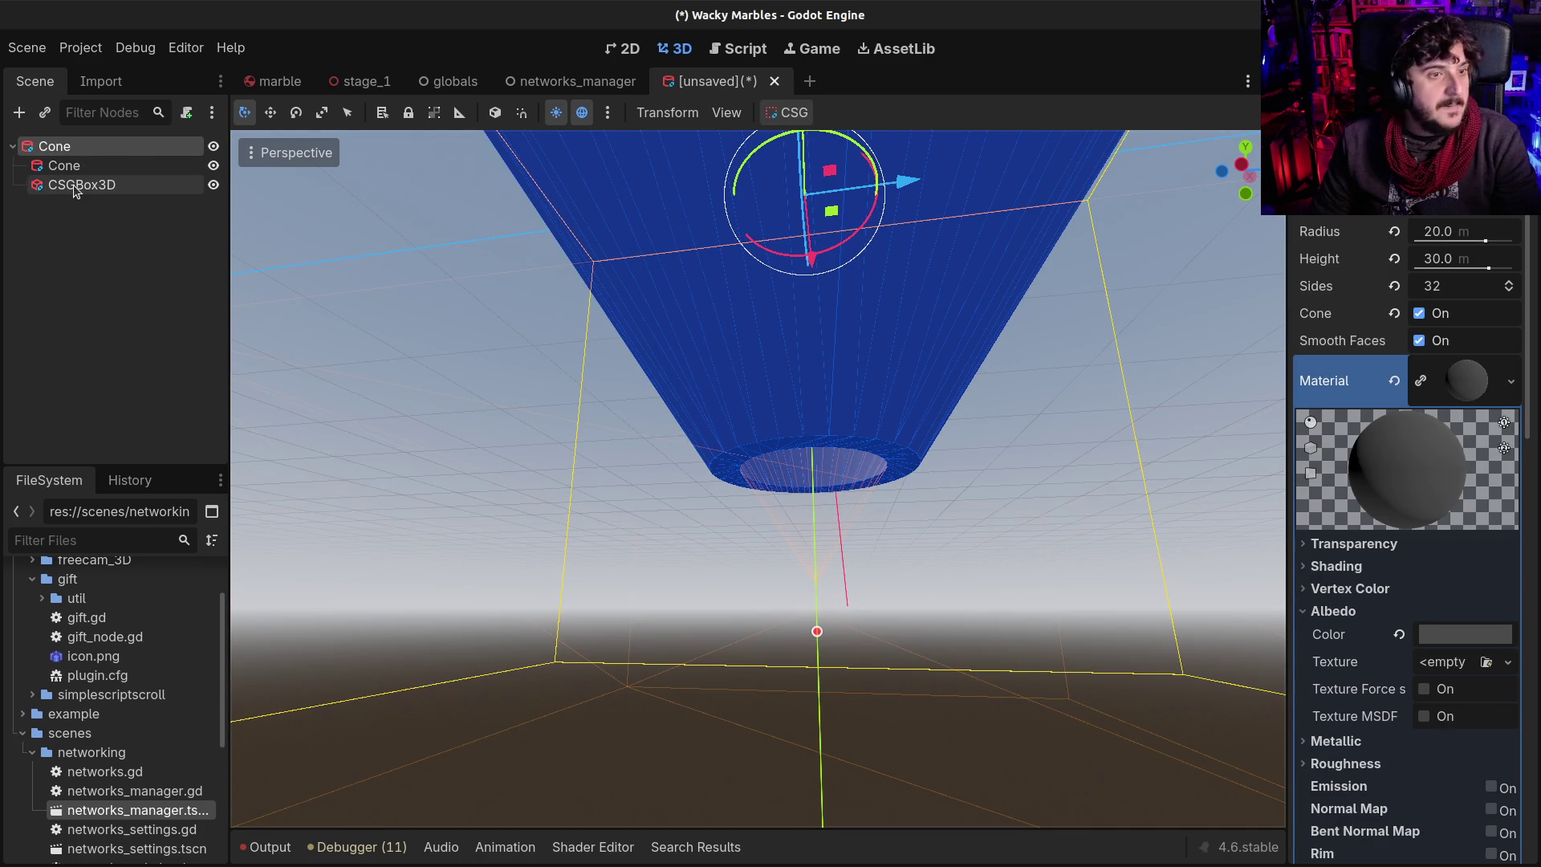
pyautogui.scroll(-10, 745, 306)
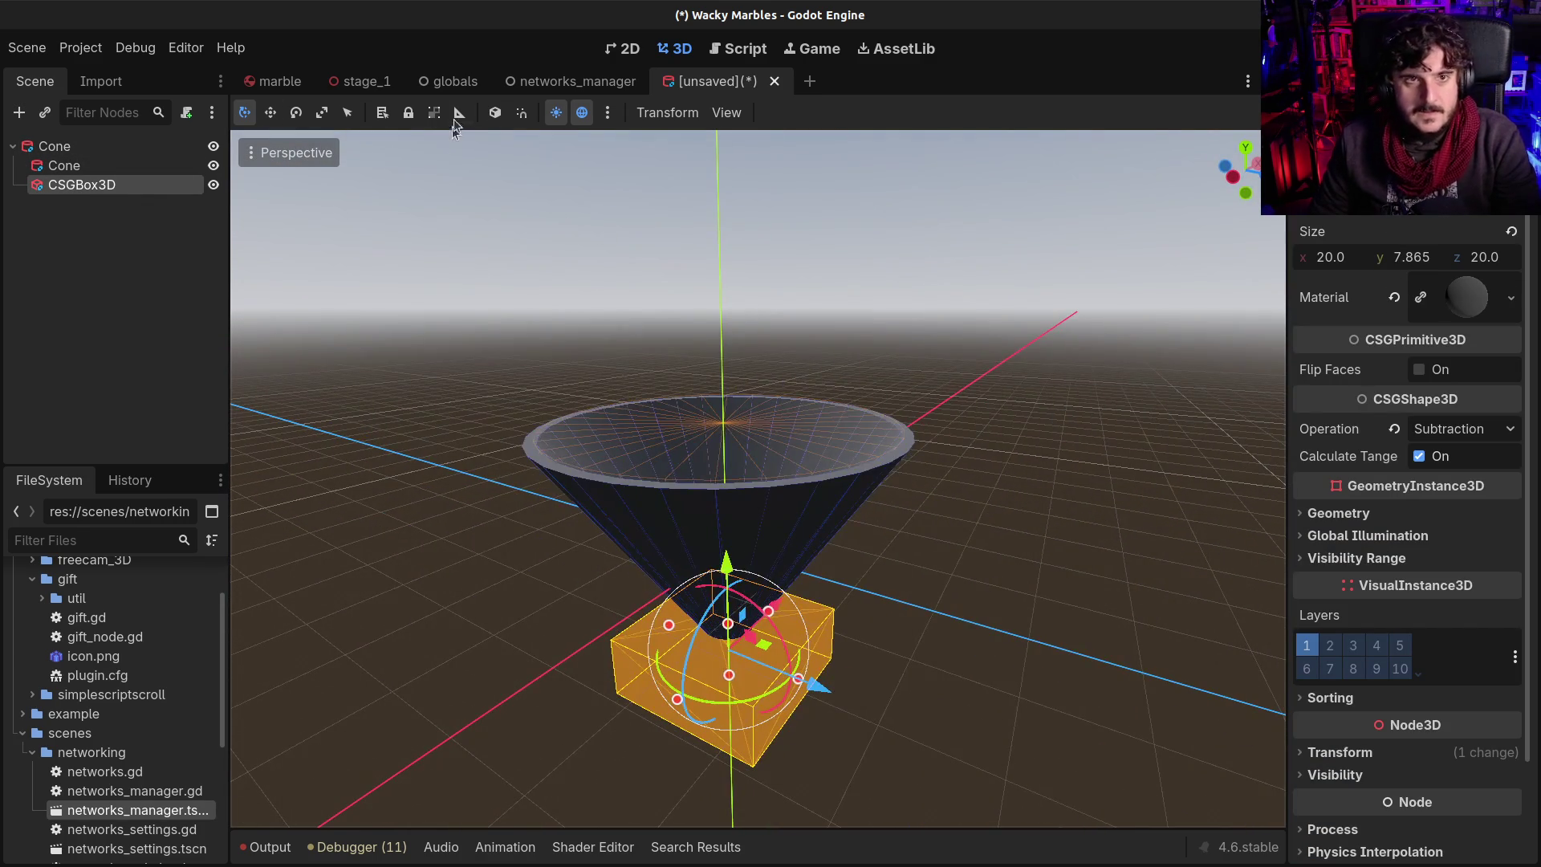
# Start saving the scene, then cancel the save dialog
pyautogui.hotkey('ctrl', 's')
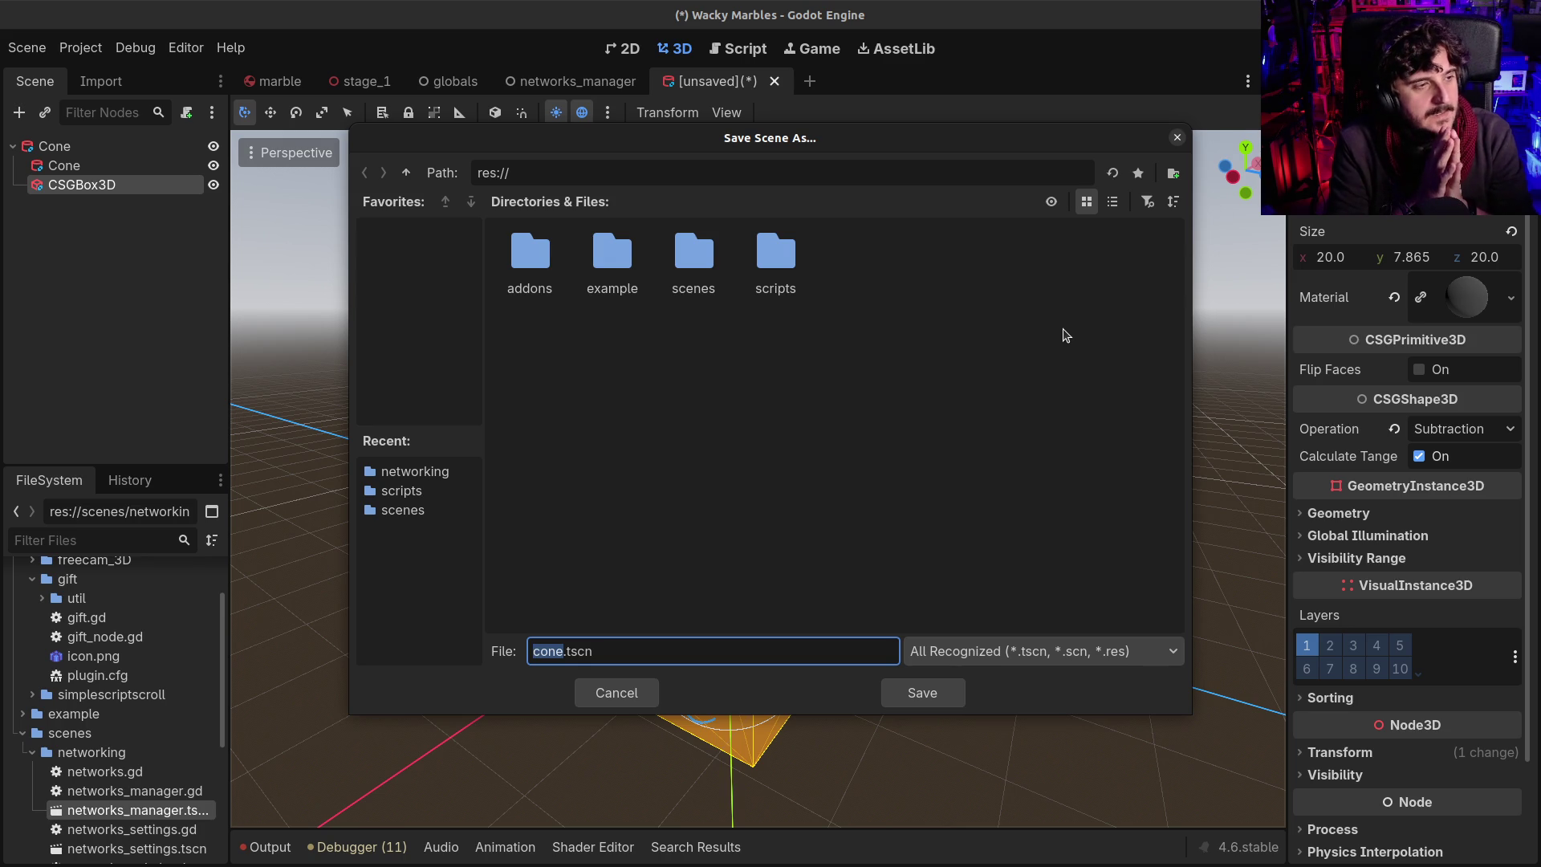
pyautogui.press('Escape')
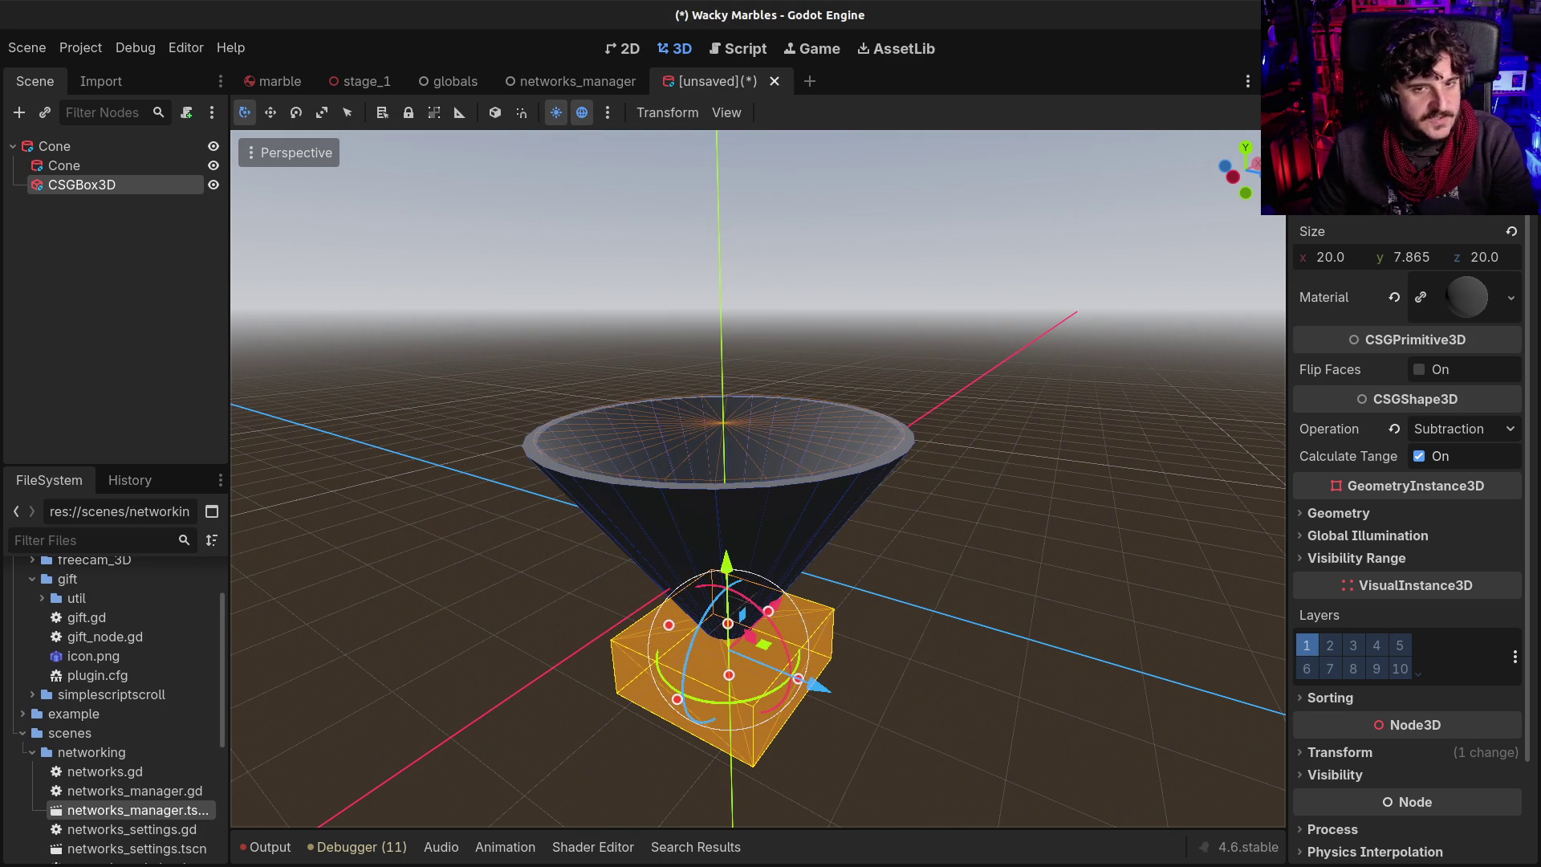
pyautogui.scroll(5, 757, 479)
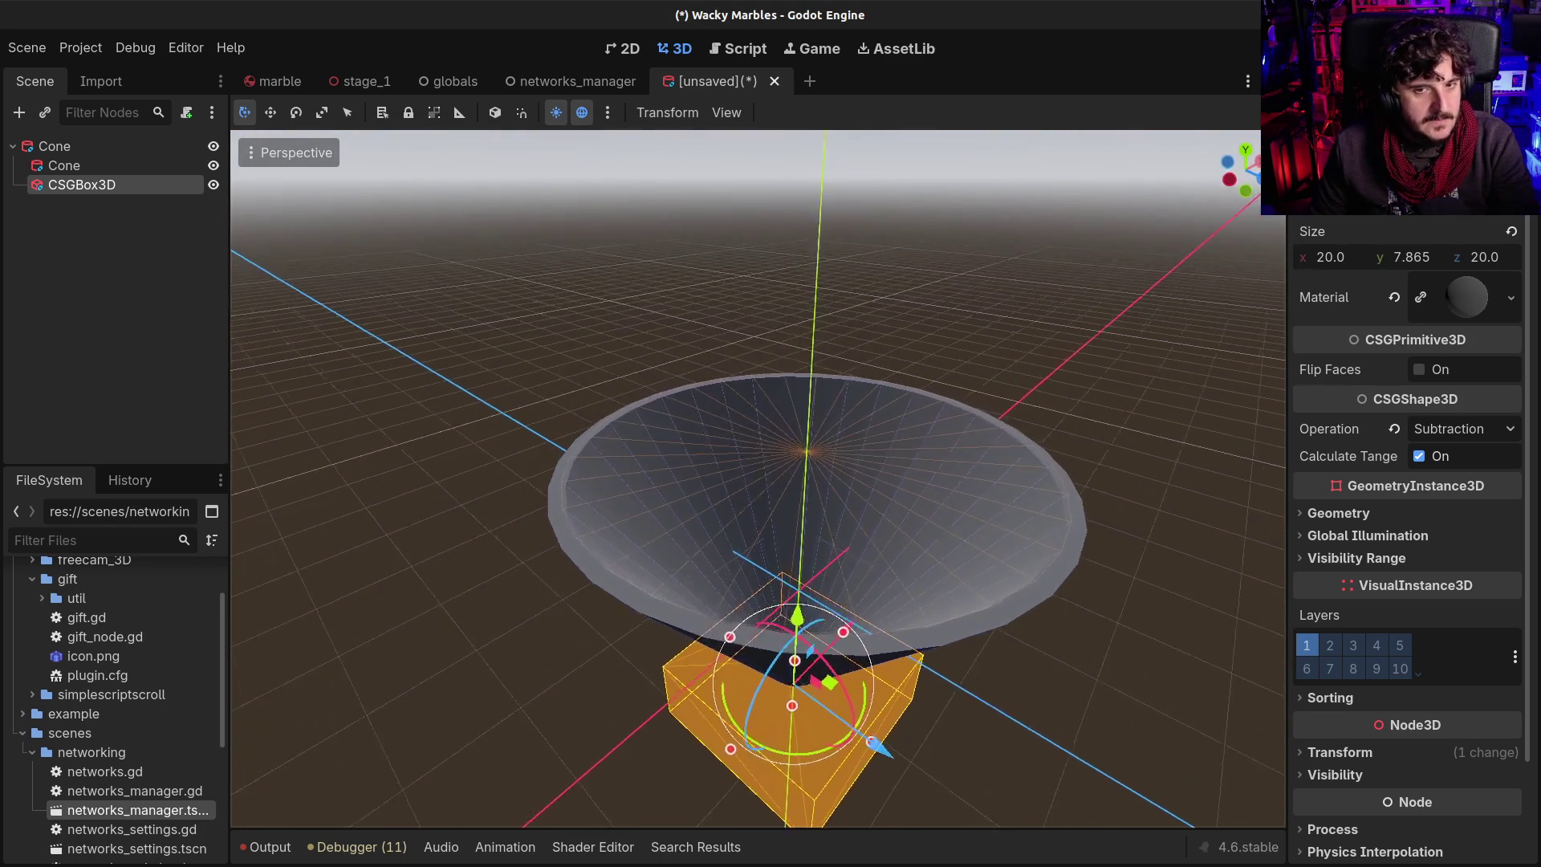
pyautogui.scroll(3, 634, 546)
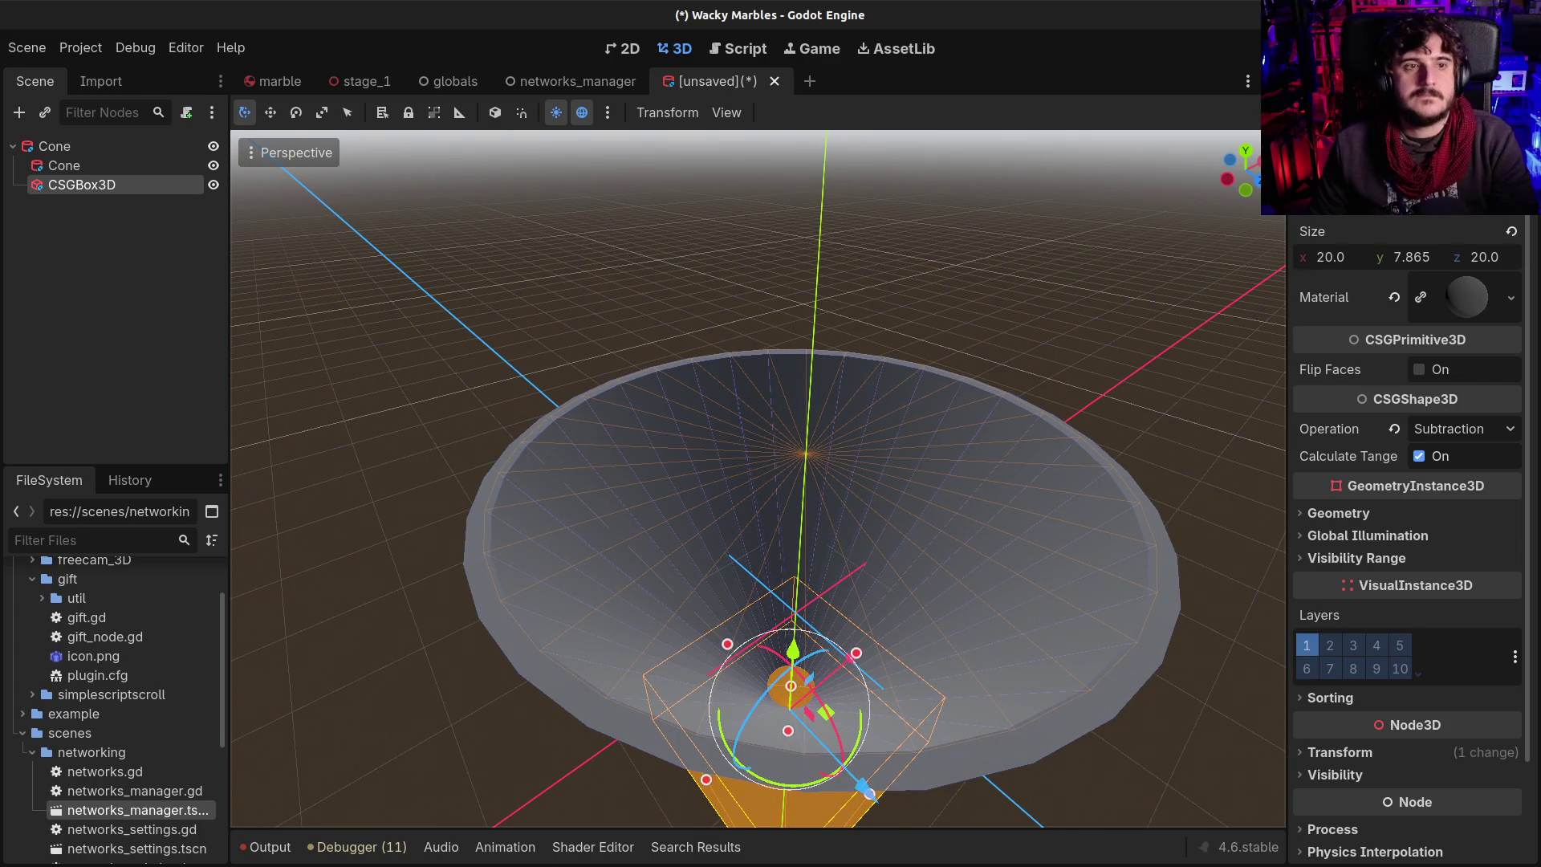
# Rename the CSGBox3D node to Opening and reopen the save dialog
pyautogui.click(71, 192)
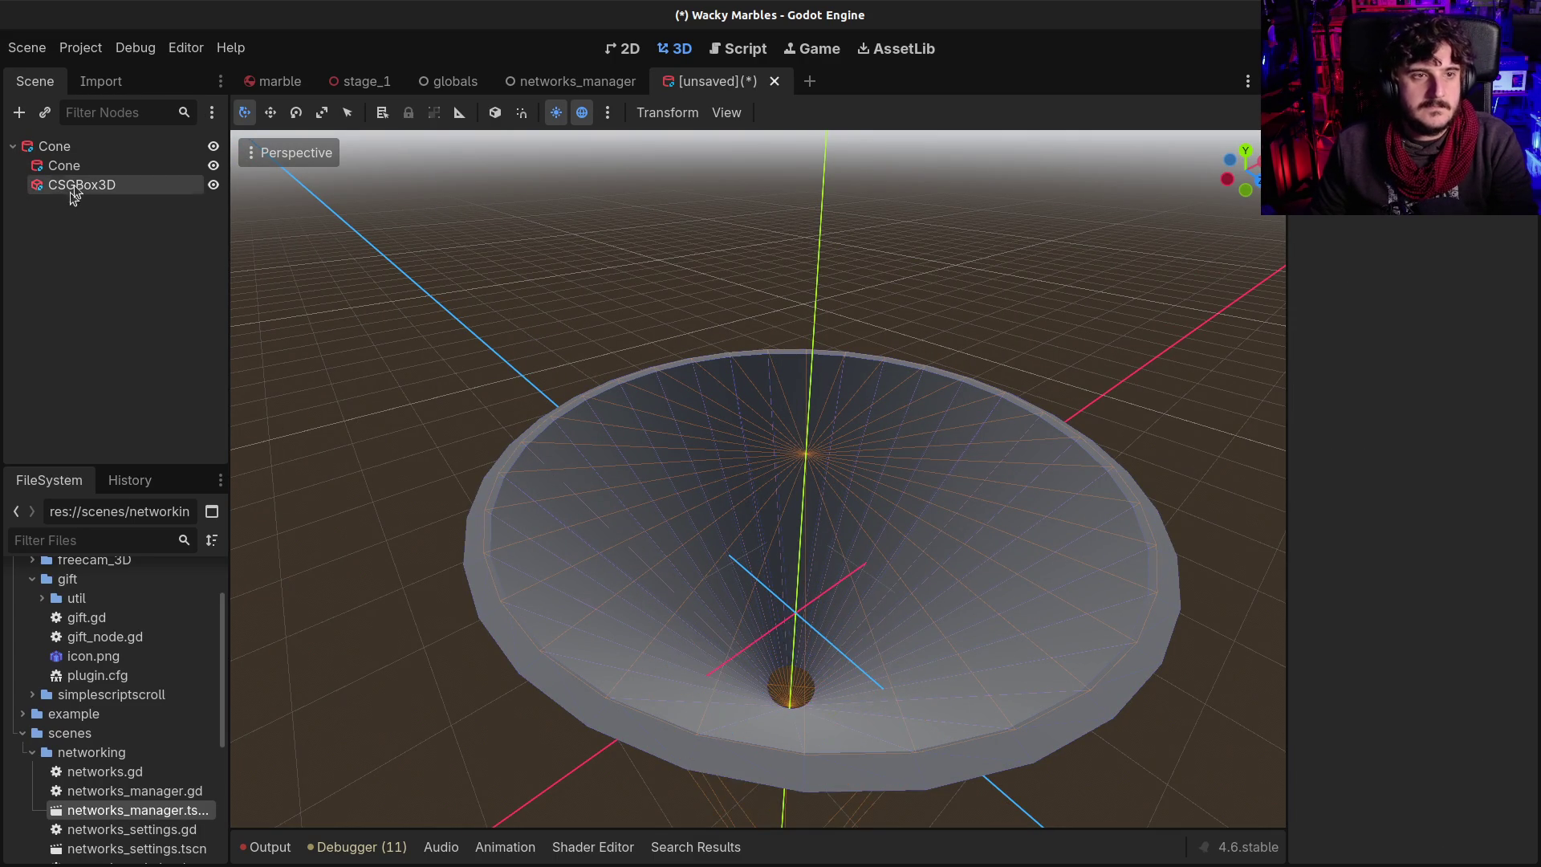
pyautogui.doubleClick(97, 193)
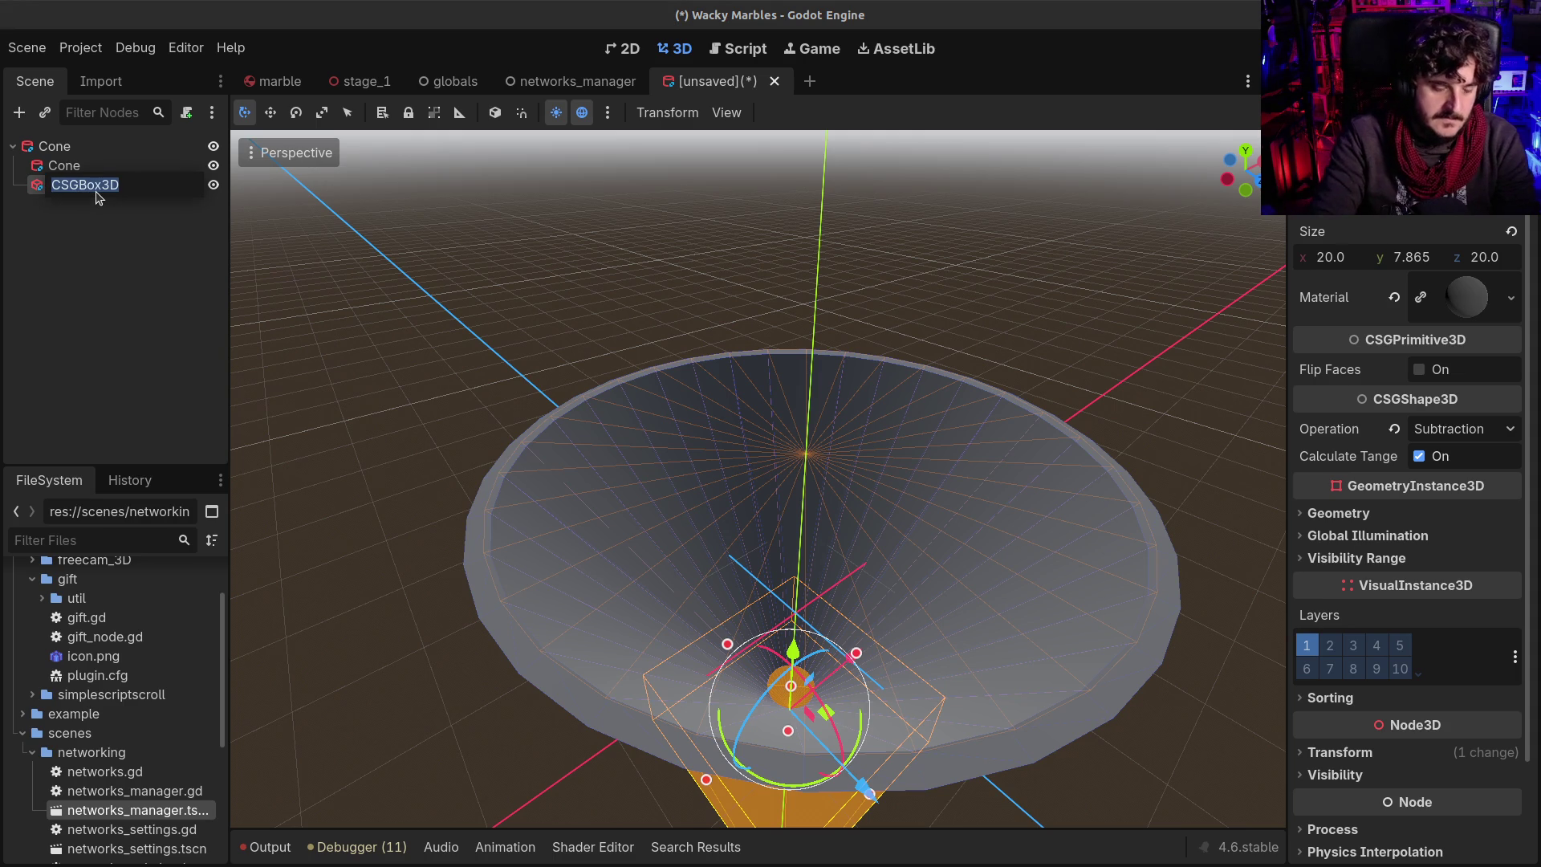
pyautogui.write('Cu')
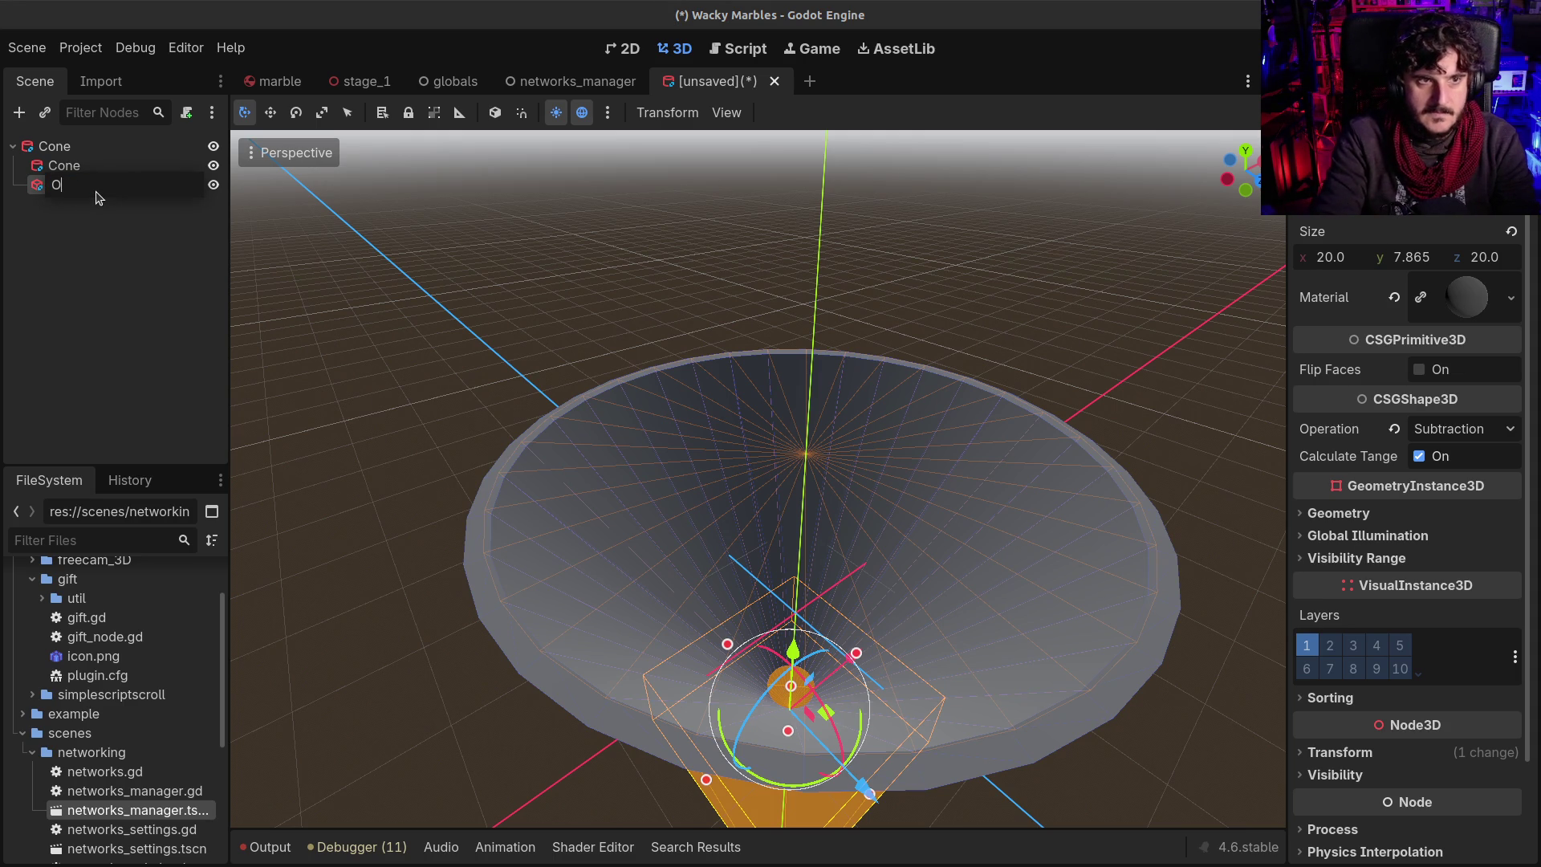
pyautogui.press('Return')
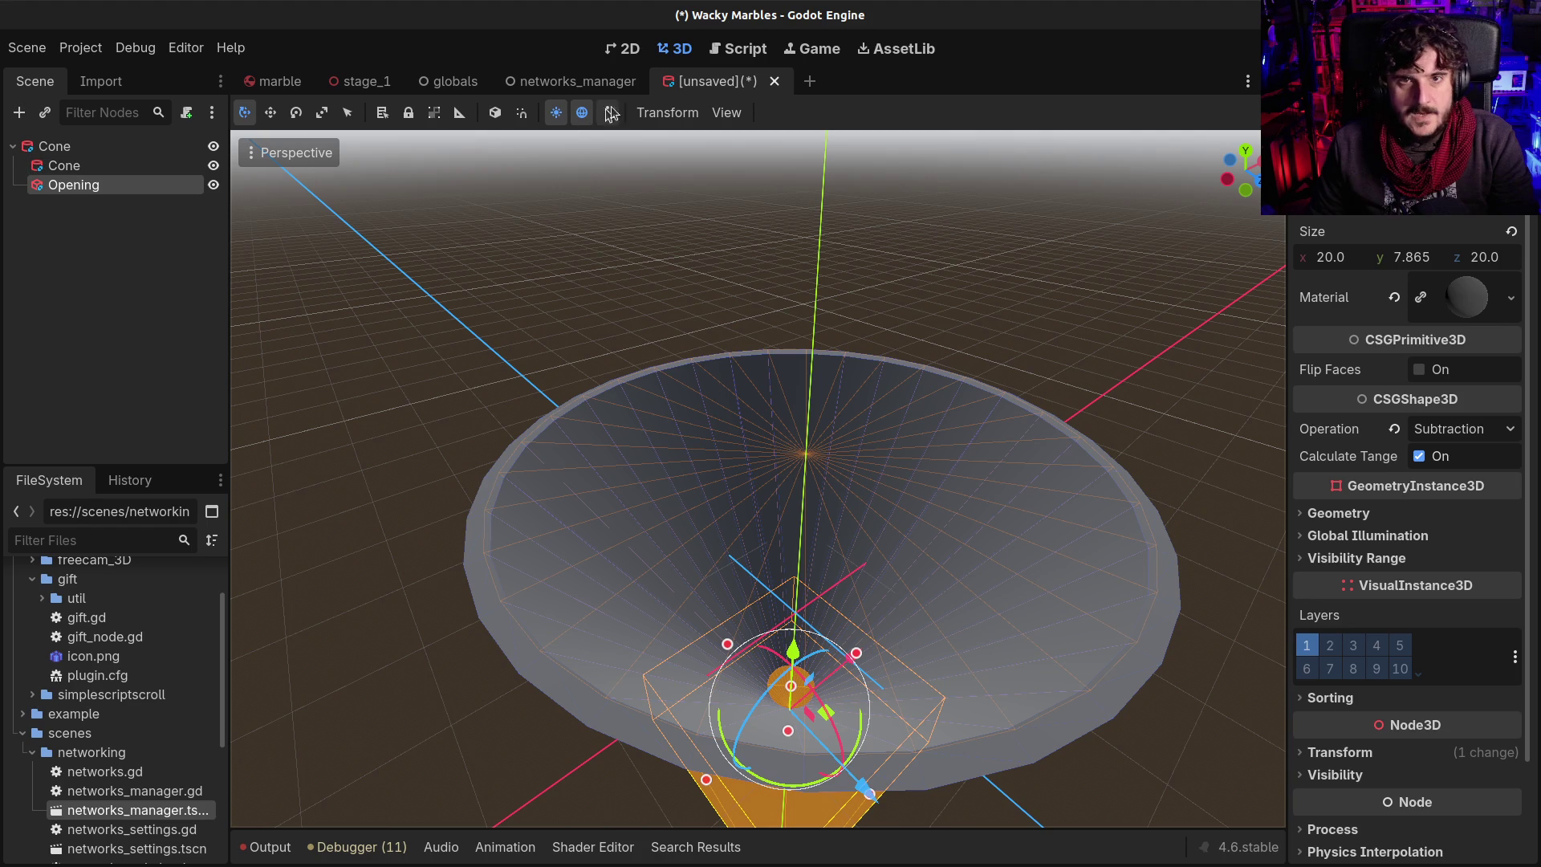
pyautogui.hotkey('ctrl', 's')
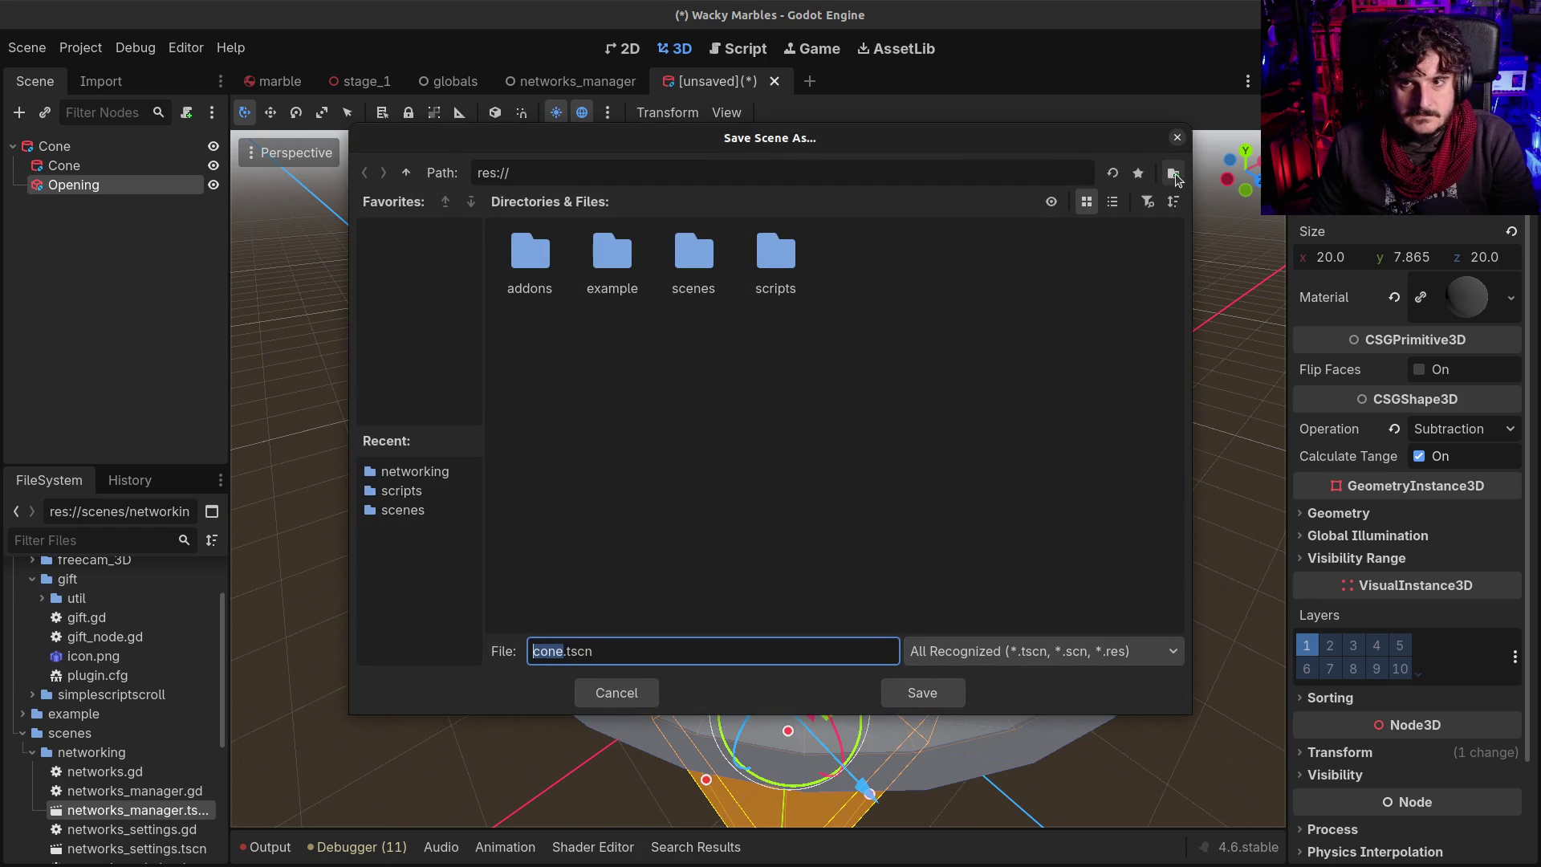
# Create an assets folder and a blocks folder in the save dialog
pyautogui.click(1172, 173)
pyautogui.write('assets')
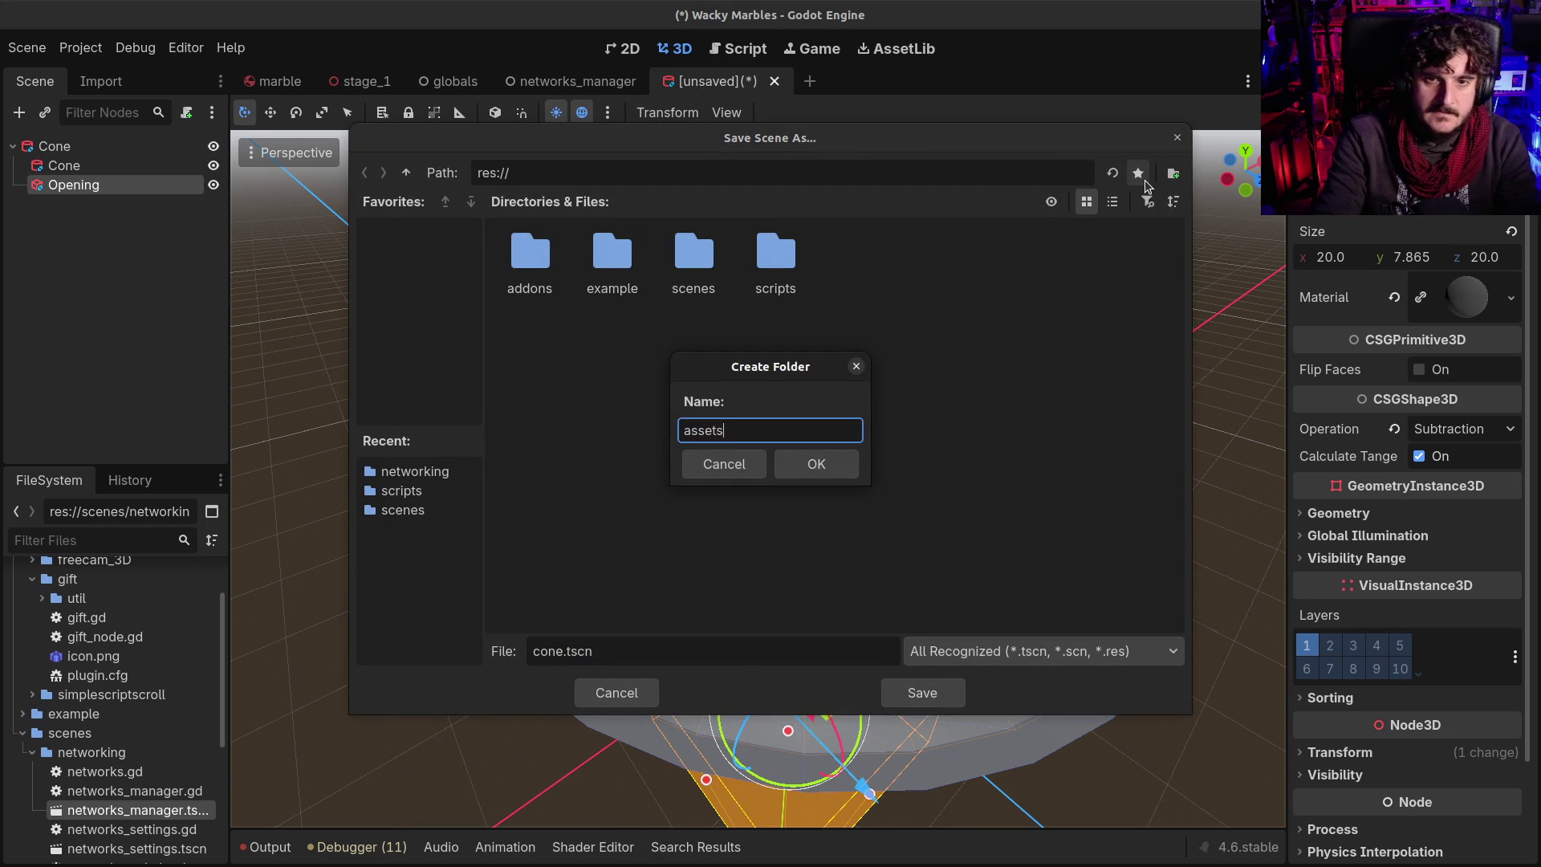
pyautogui.press('Return')
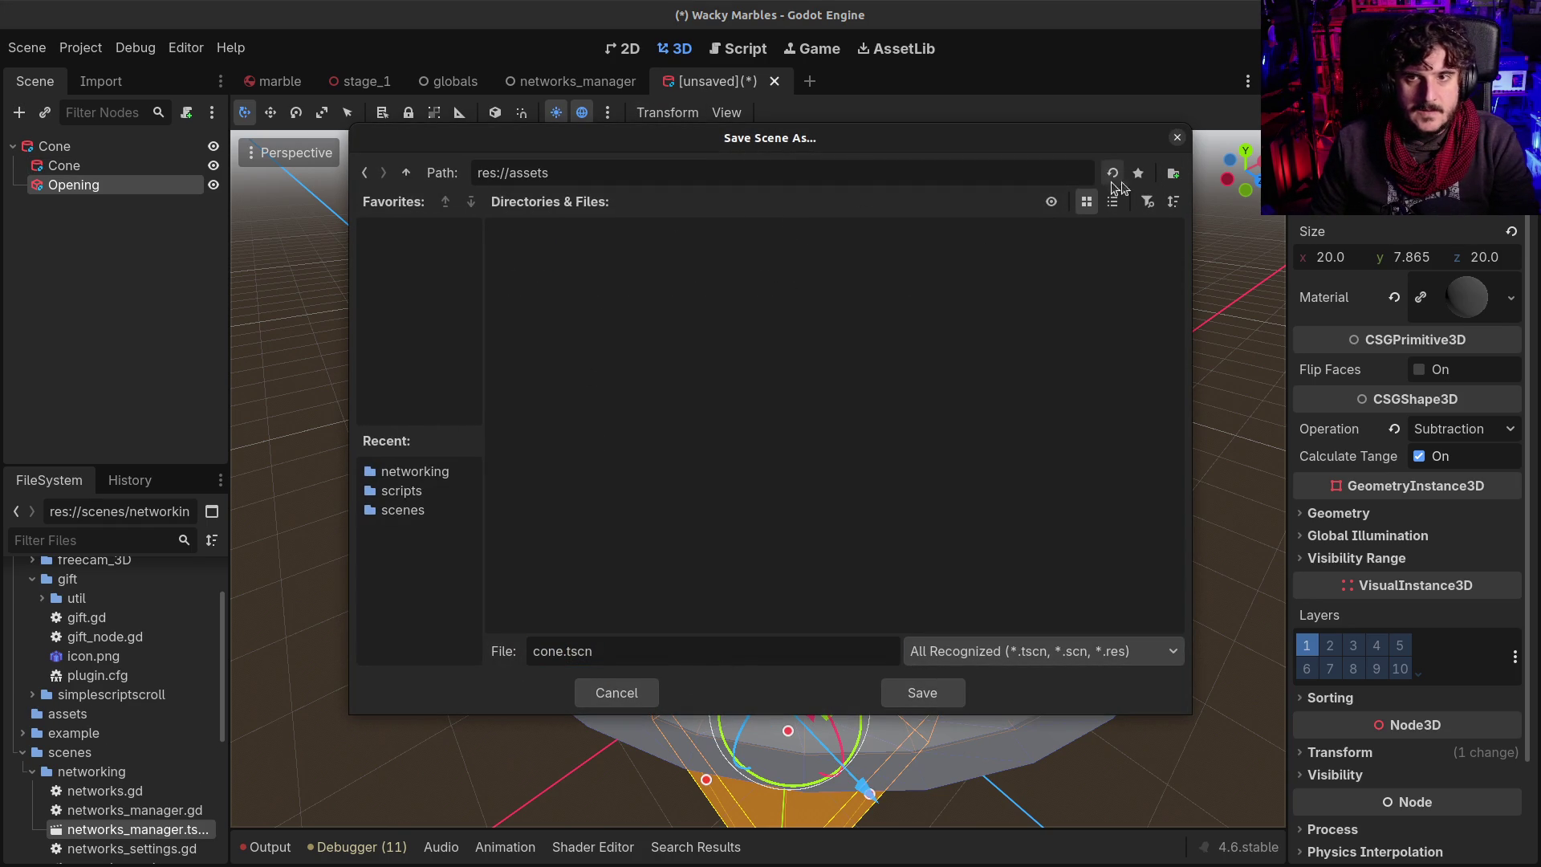
pyautogui.click(1173, 173)
pyautogui.write('blocks')
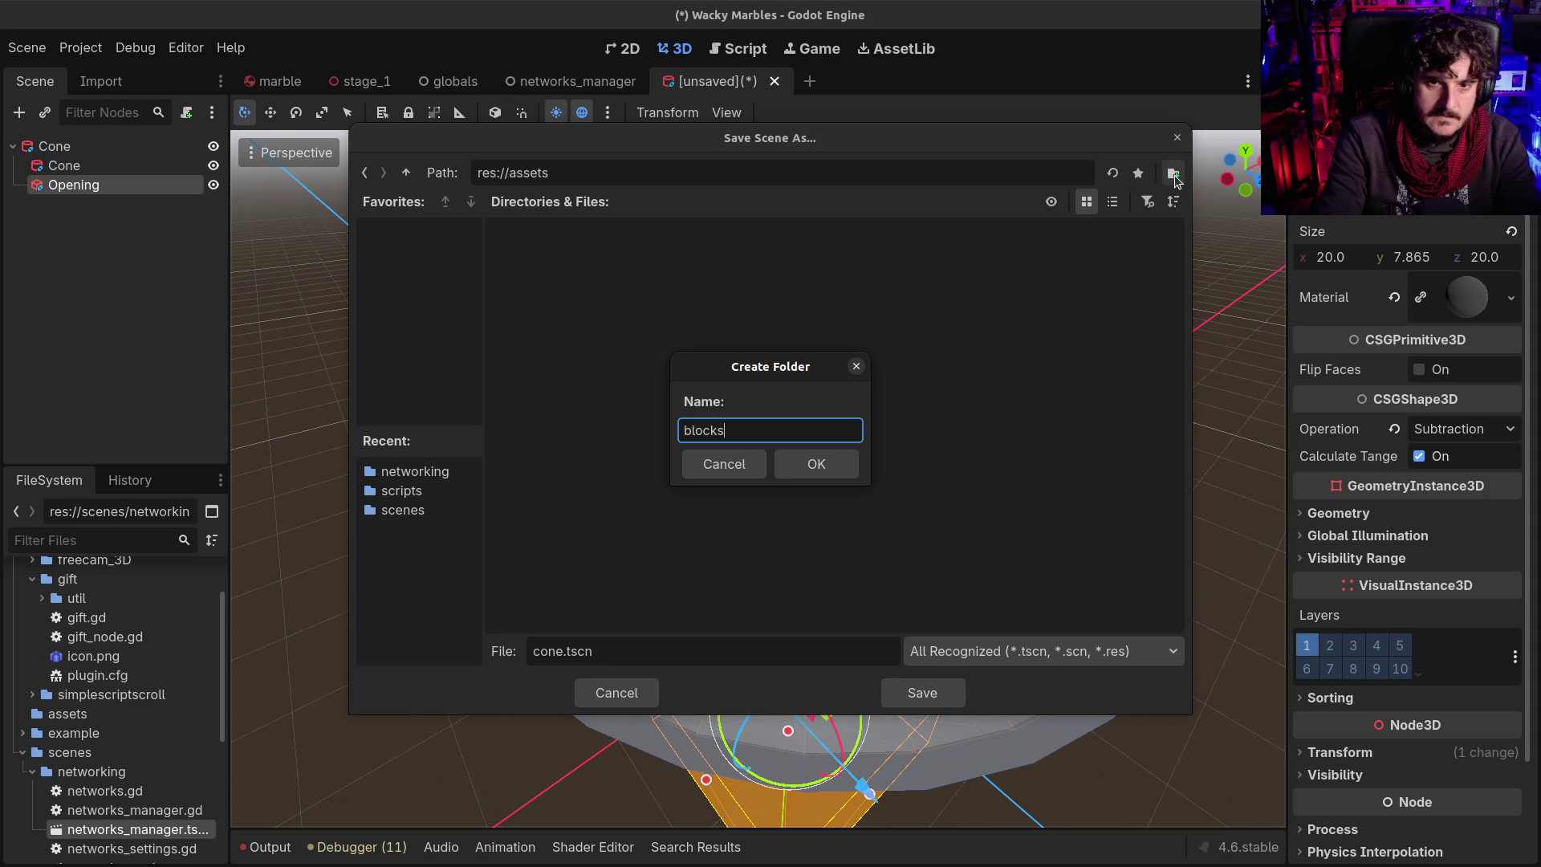
pyautogui.press('Return')
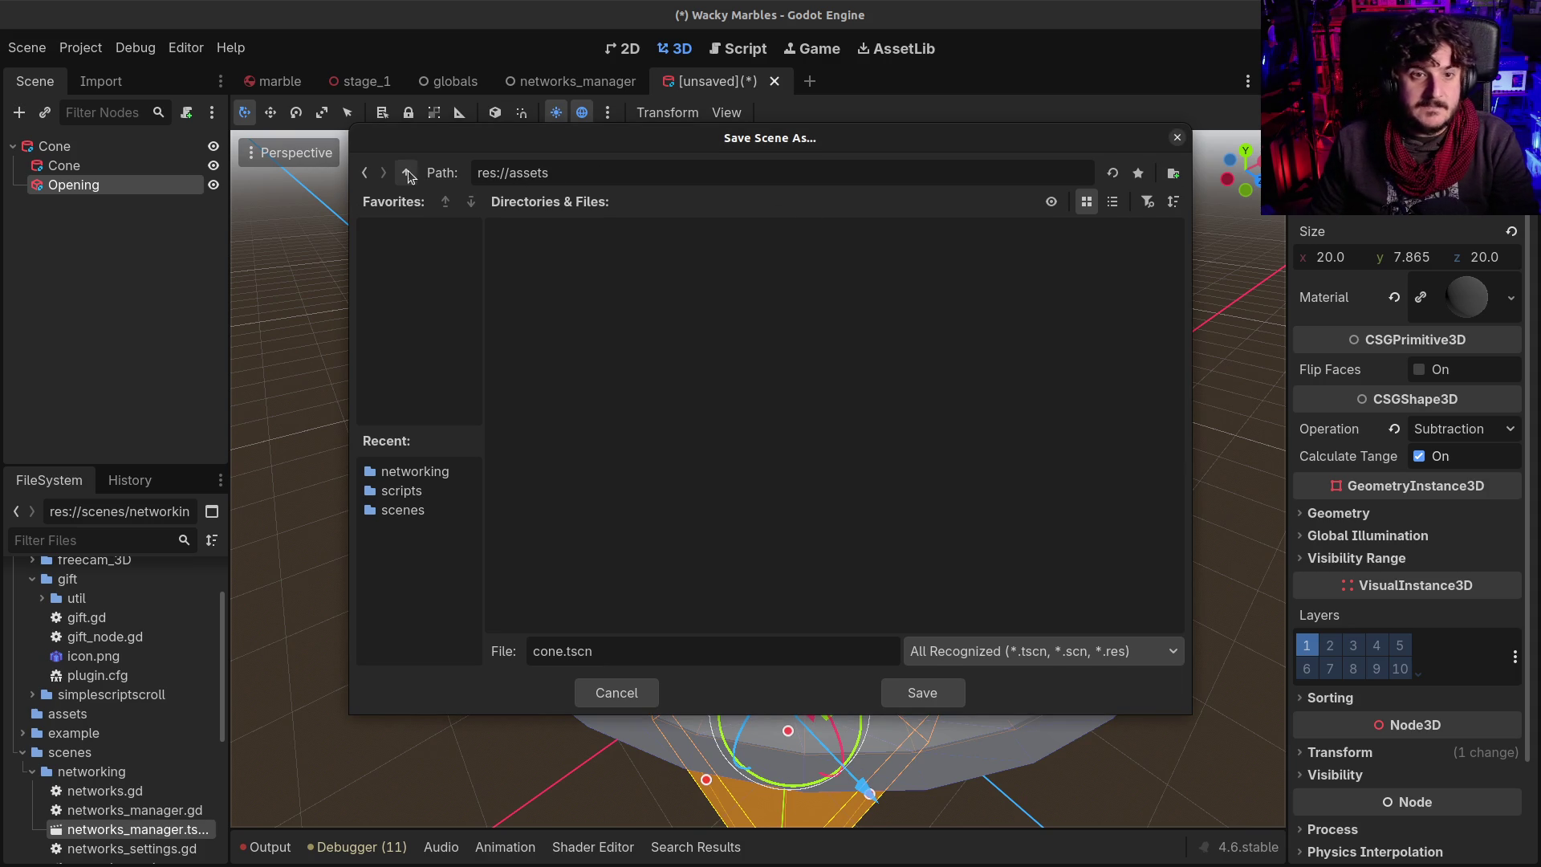
# Save the scene as cone.tscn in a new res://scenes/blocks folder, then switch to marble
pyautogui.click(408, 173)
pyautogui.doubleClick(776, 253)
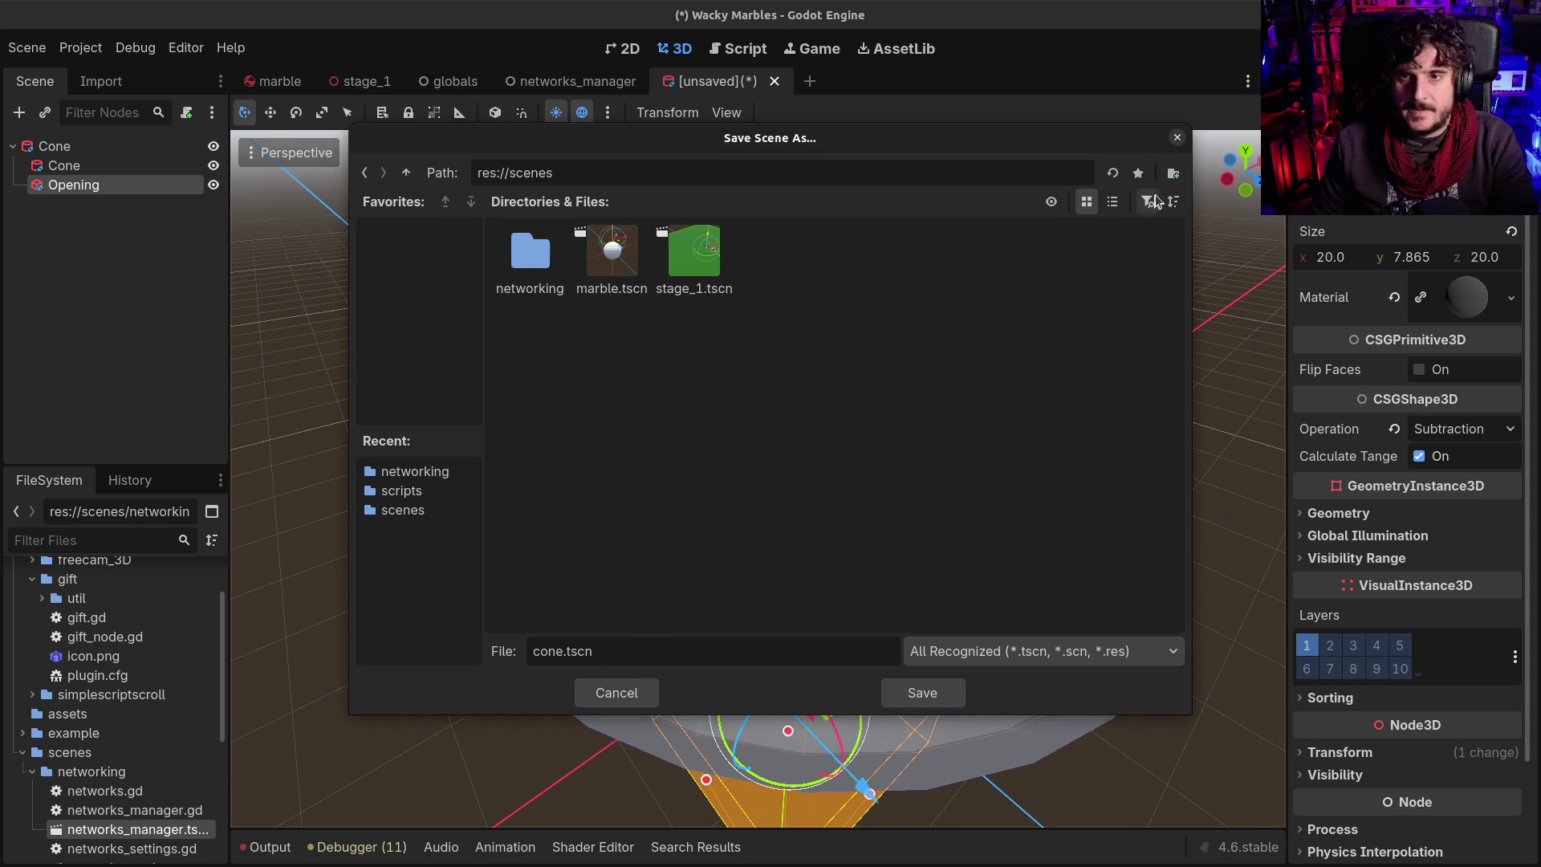
pyautogui.click(1173, 173)
pyautogui.write('blocks')
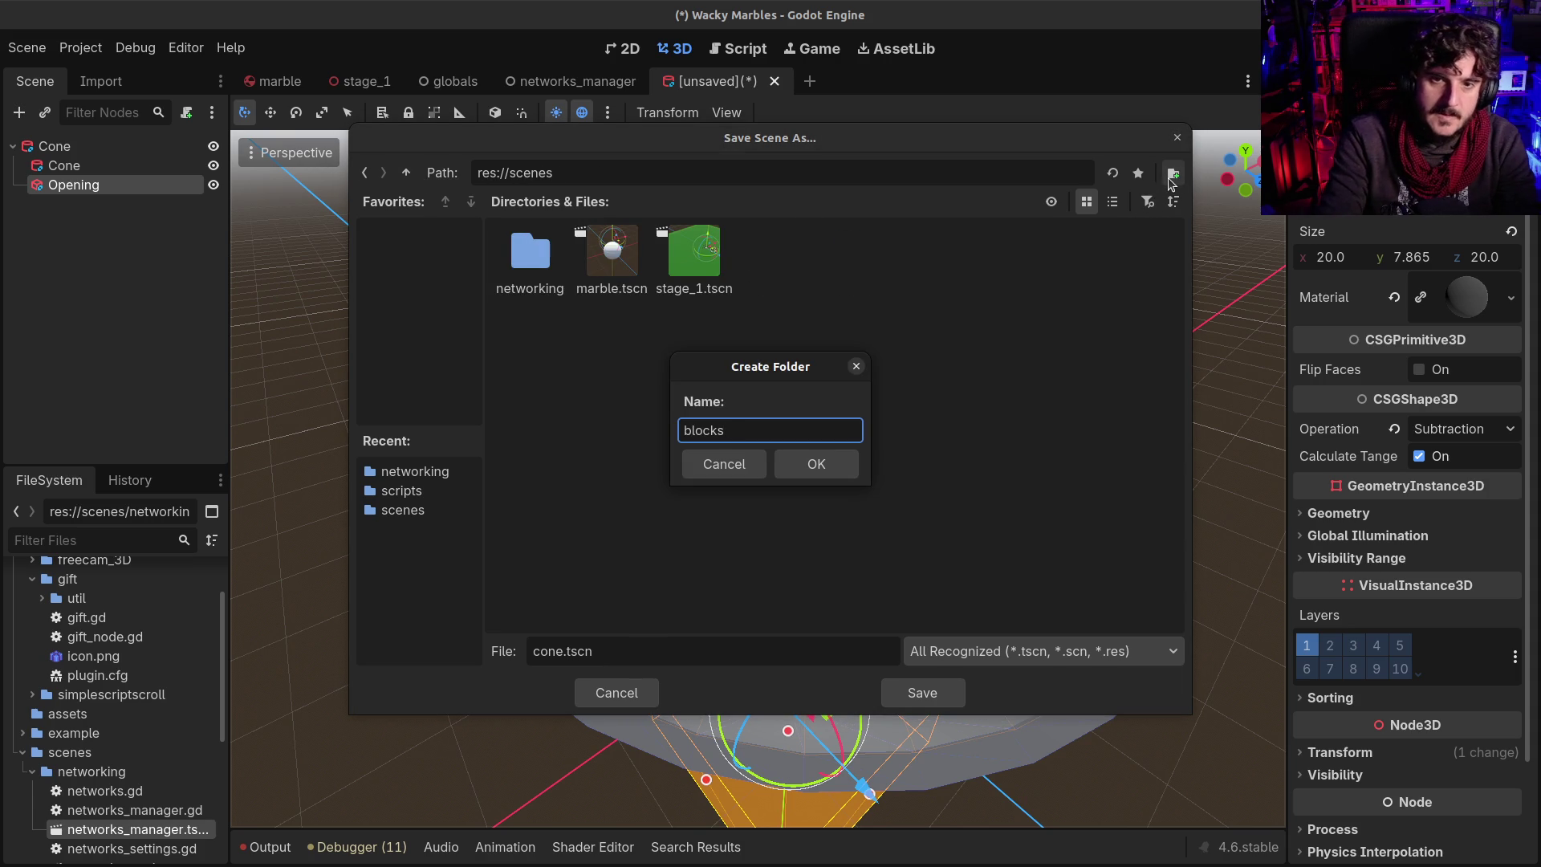
pyautogui.press('Return')
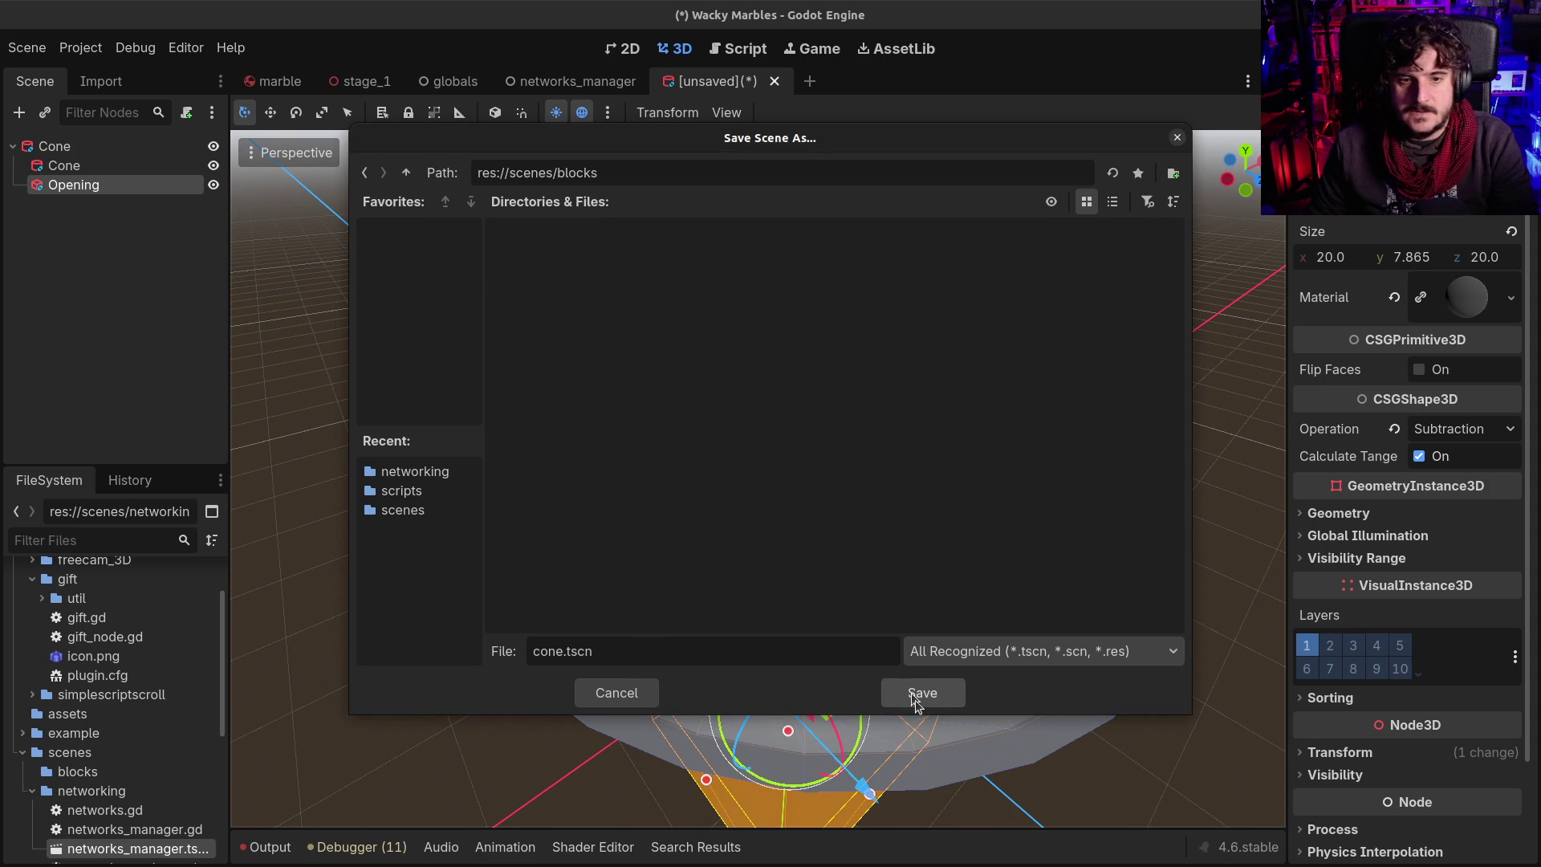
pyautogui.click(918, 688)
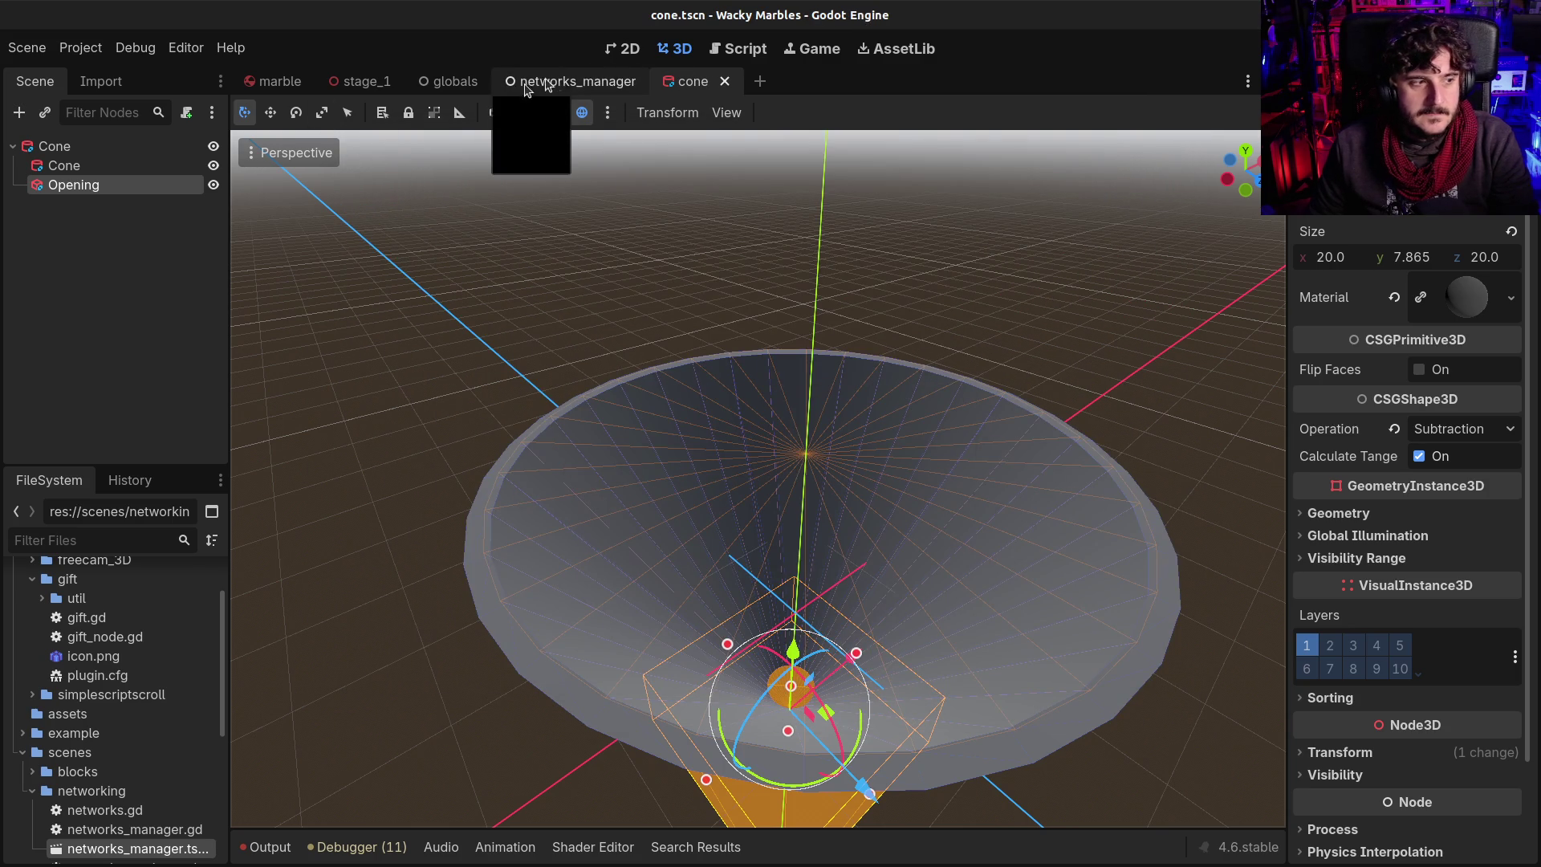
pyautogui.click(279, 87)
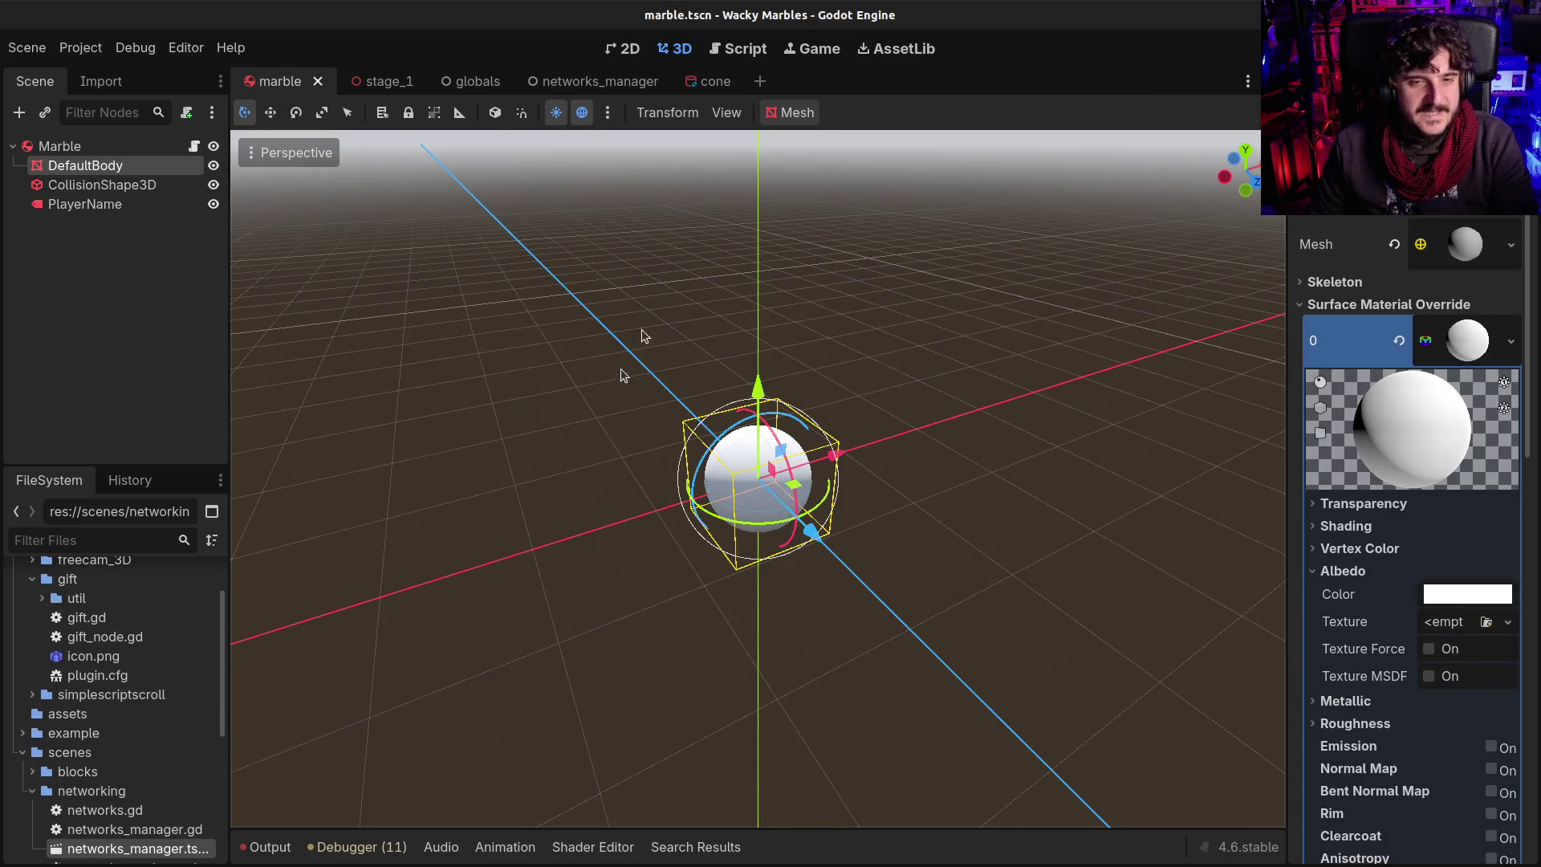
# Open stage_1, move its tab to first position, and select the Stage1 root
pyautogui.click(375, 88)
pyautogui.moveTo(377, 100); pyautogui.dragTo(265, 84)
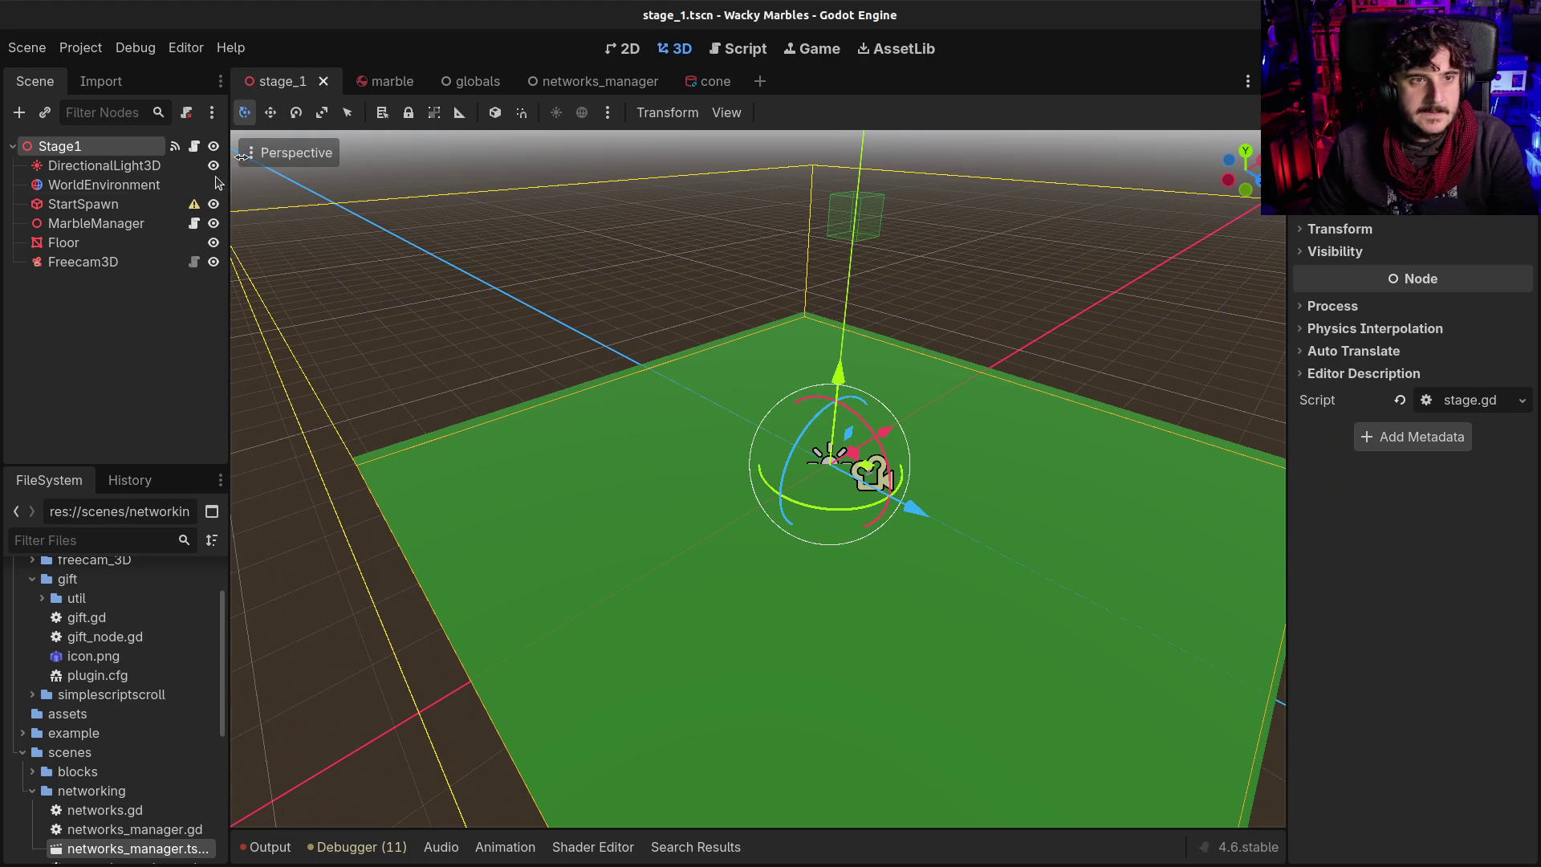
pyautogui.click(96, 304)
pyautogui.click(93, 146)
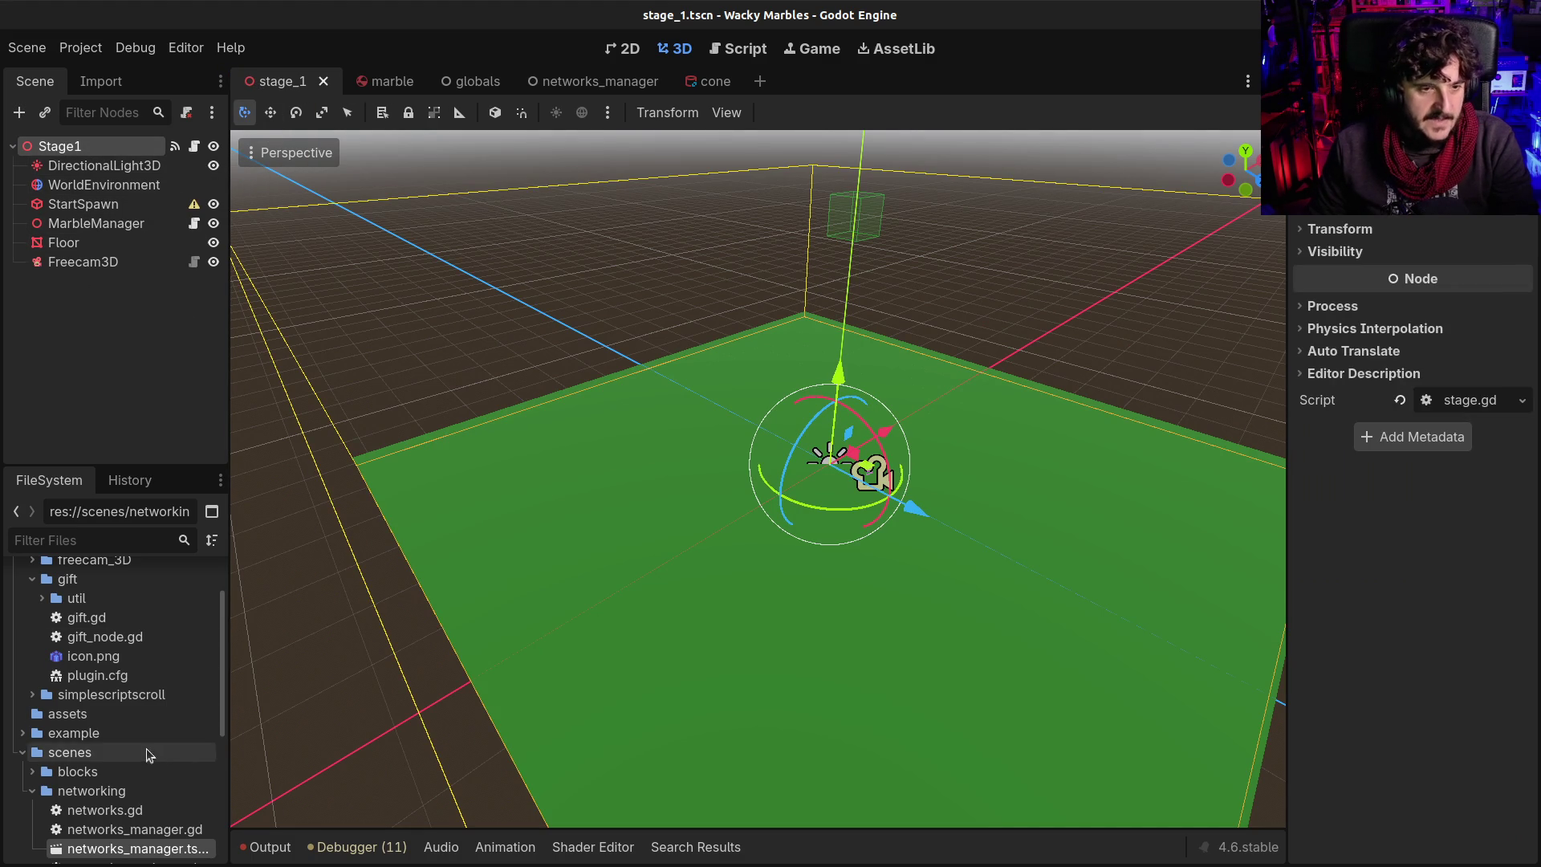
pyautogui.write('blo')
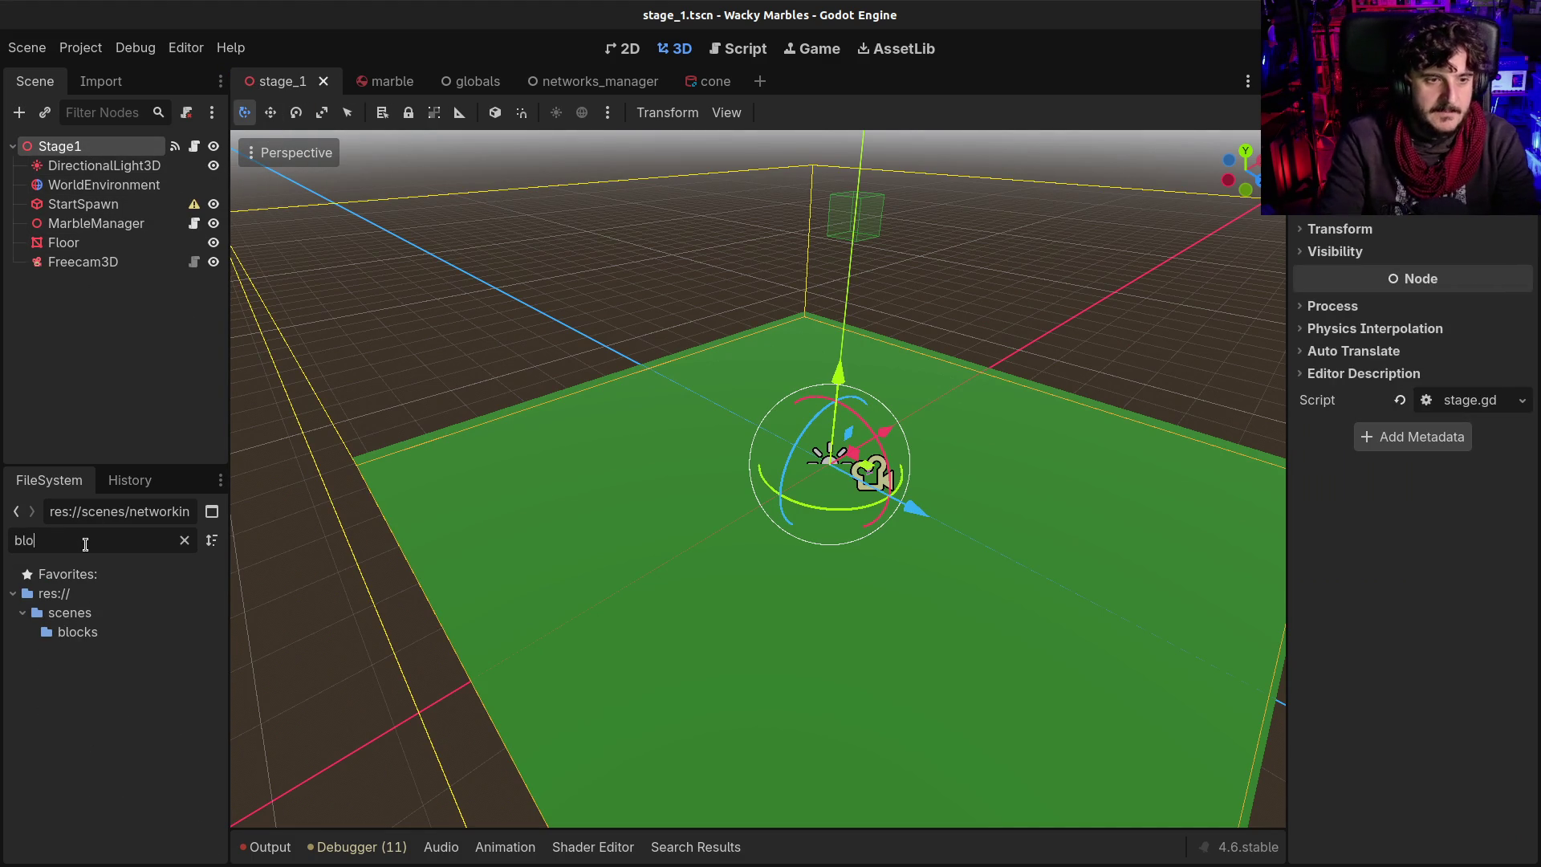
pyautogui.press('BackSpace')
pyautogui.press('BackSpace')
pyautogui.press('BackSpace')
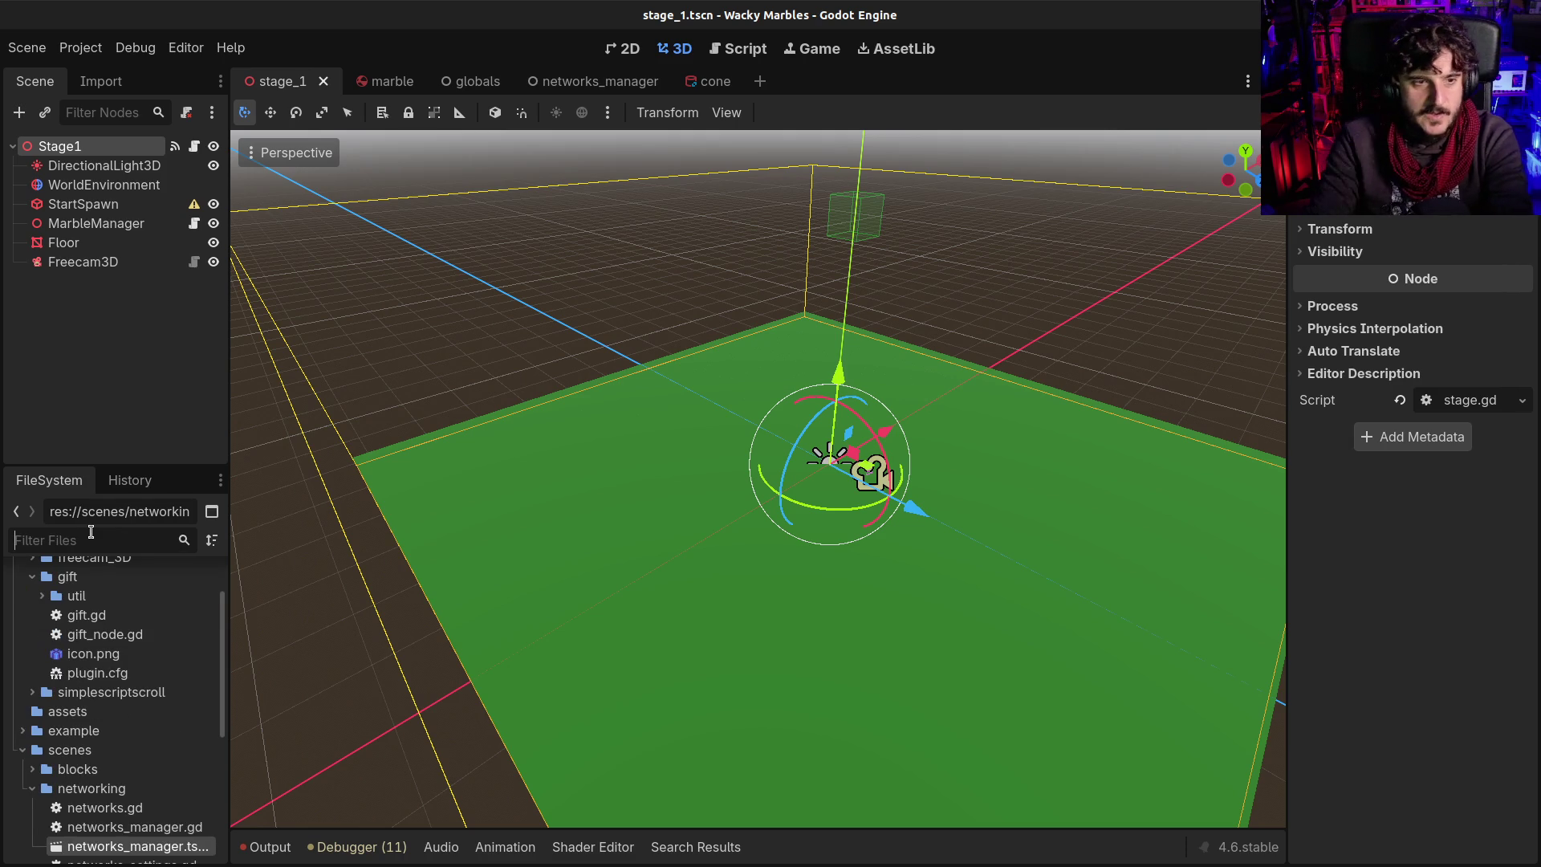
# Place an instance of cone.tscn into stage_1 and slide it along X over the floor
pyautogui.write('cone')
pyautogui.moveTo(111, 650)
pyautogui.mouseDown()
pyautogui.moveTo(835, 413)
pyautogui.moveTo(840, 281)
pyautogui.mouseUp()
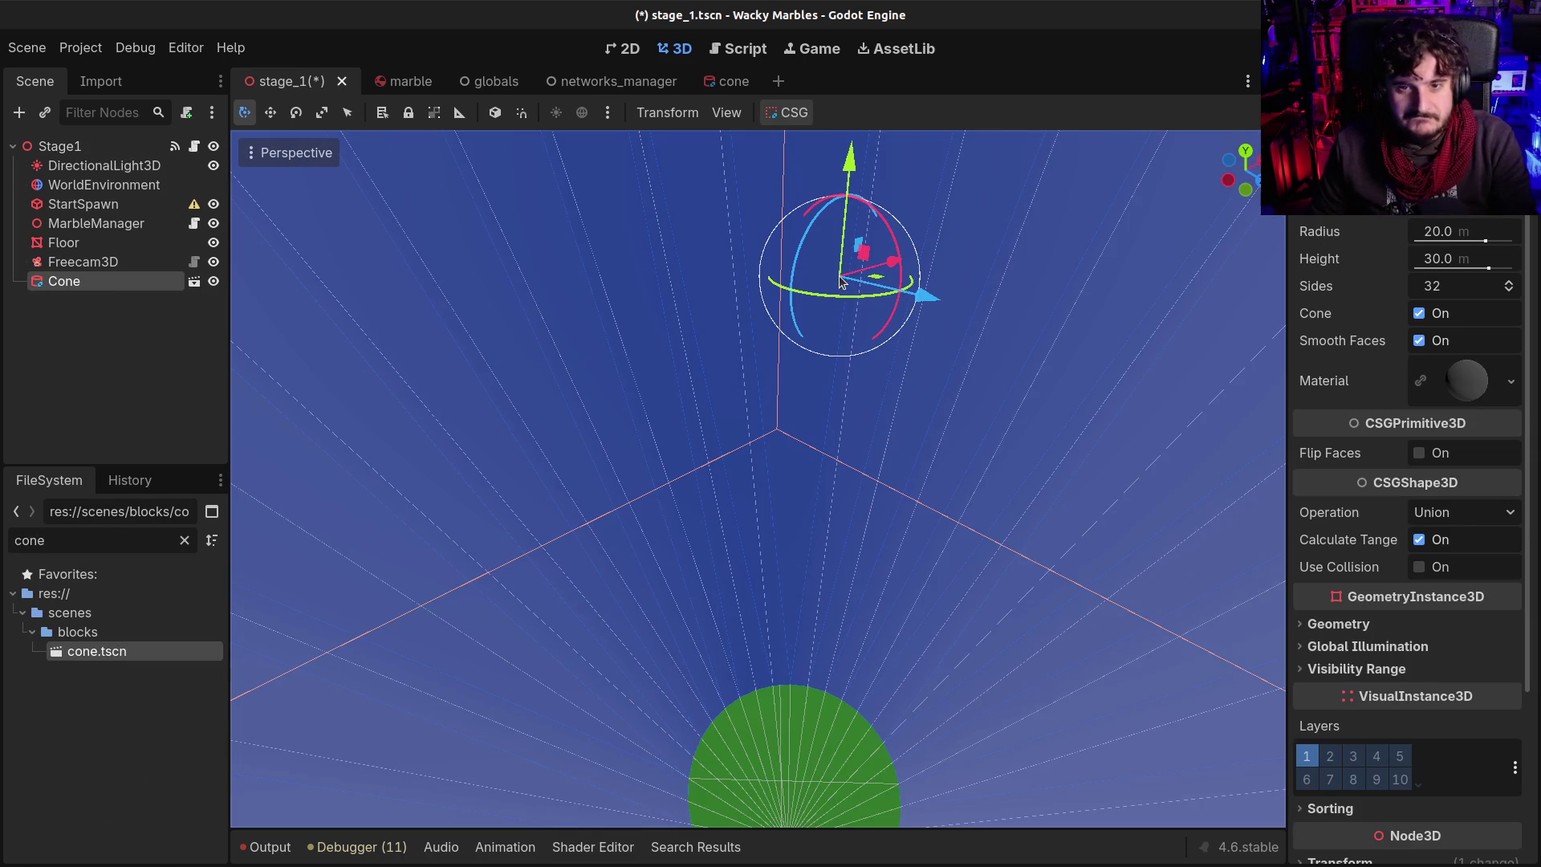
pyautogui.scroll(-10, 841, 281)
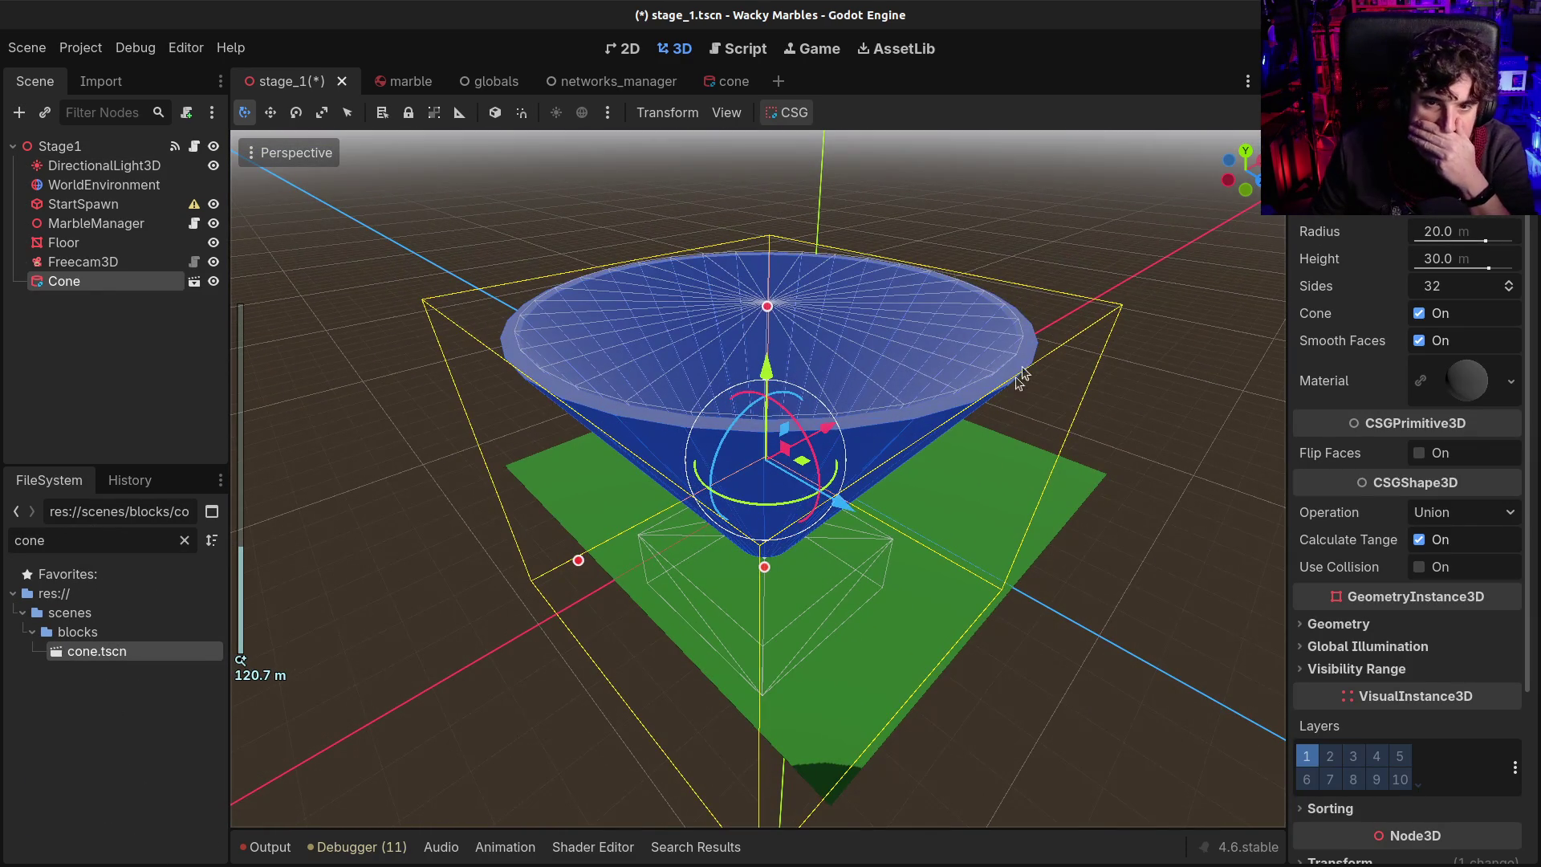
pyautogui.scroll(10, 758, 479)
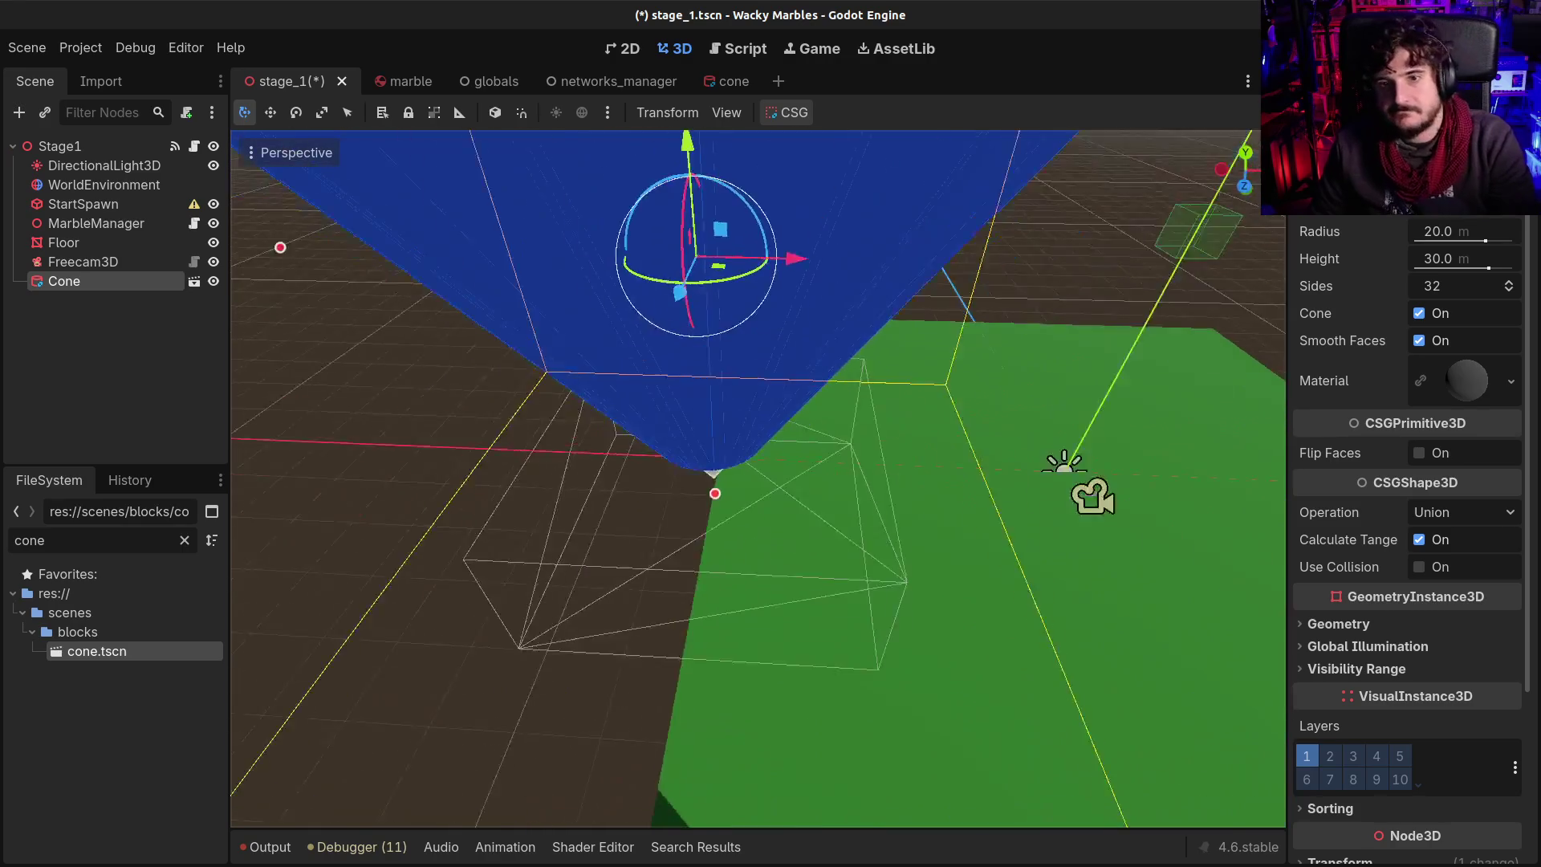
pyautogui.scroll(-3, 842, 419)
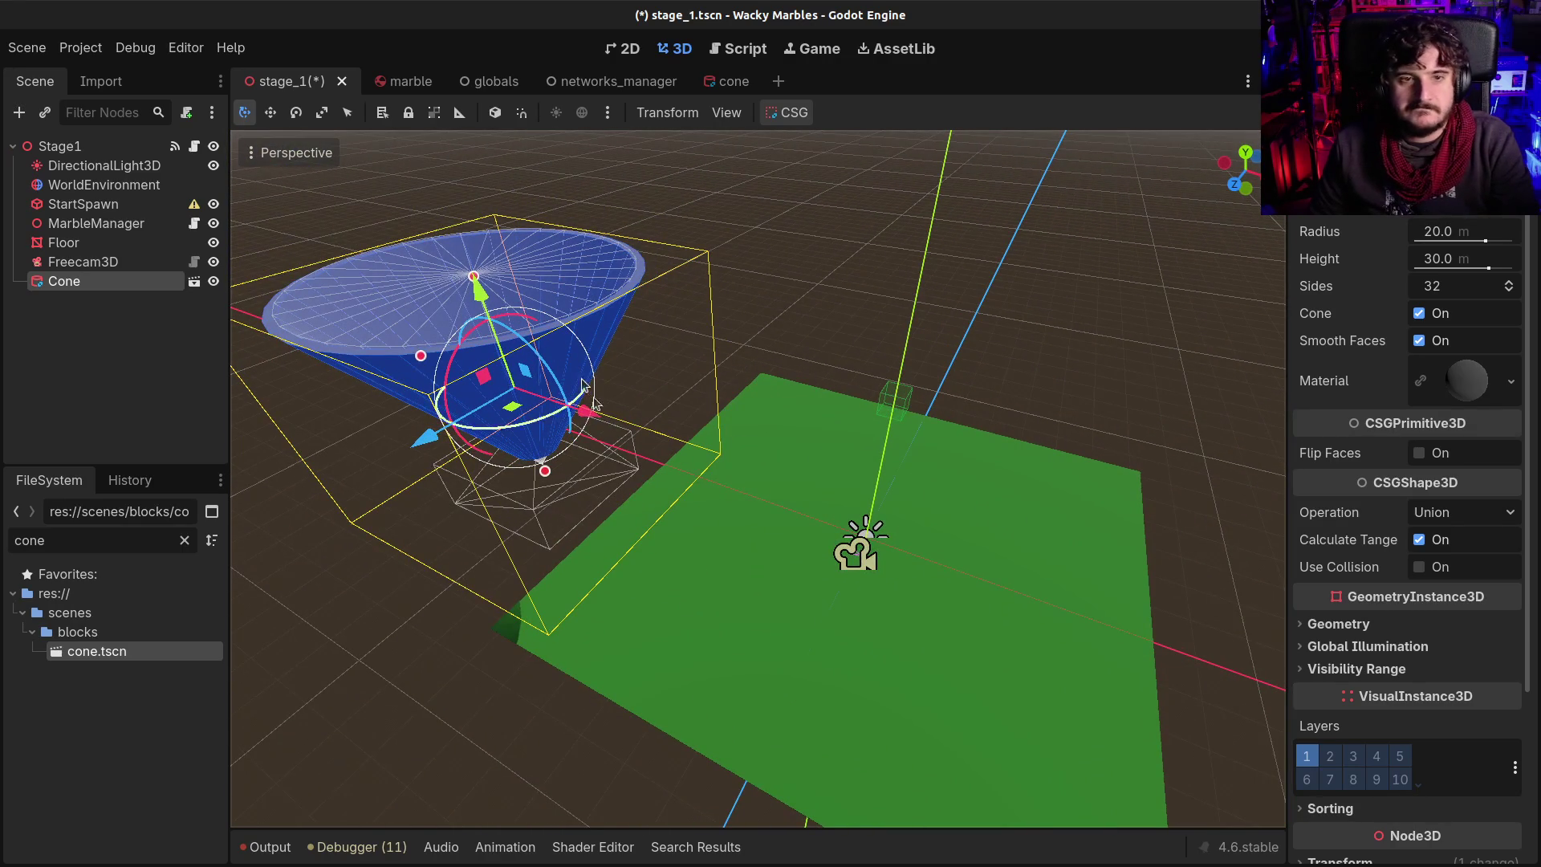
pyautogui.moveTo(590, 405)
pyautogui.mouseDown()
pyautogui.moveTo(987, 461)
pyautogui.moveTo(917, 439)
pyautogui.mouseUp()
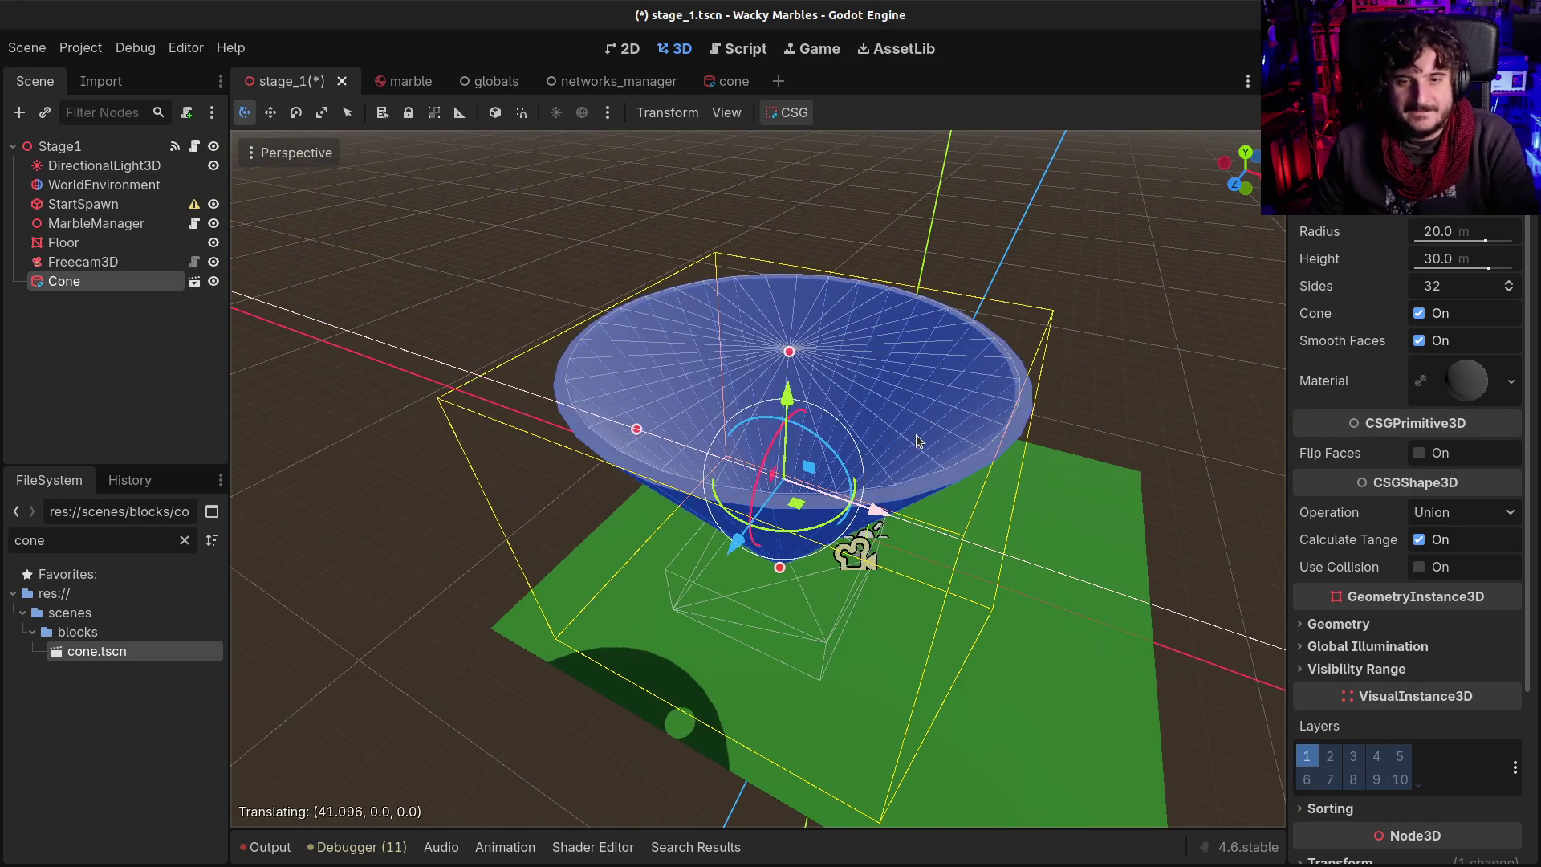
pyautogui.scroll(5, 917, 440)
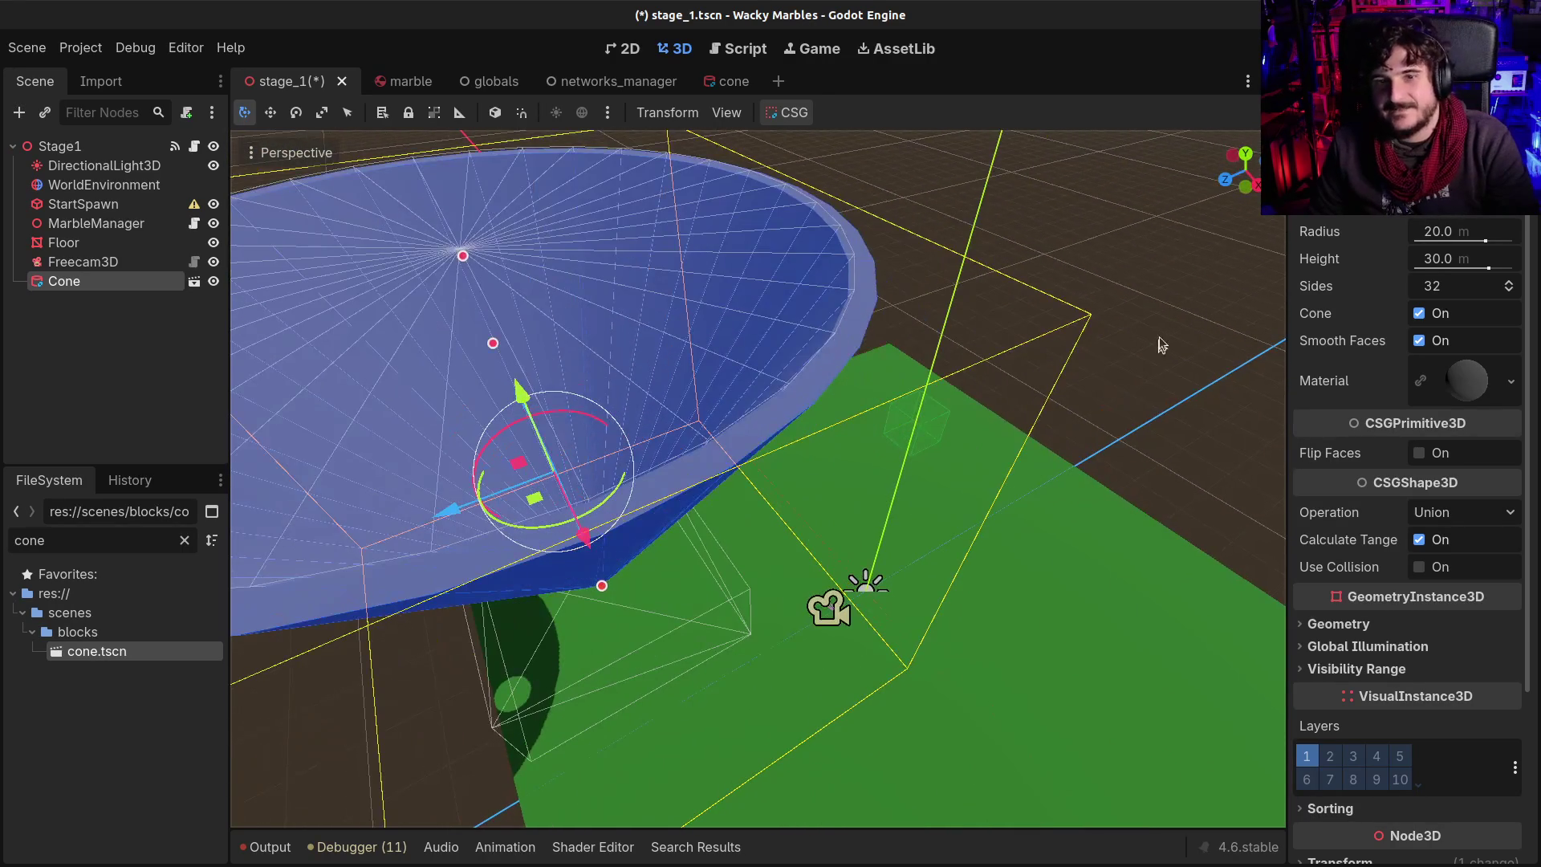
# From the top view, move the cone along Z to centre it over the green floor
pyautogui.click(1246, 155)
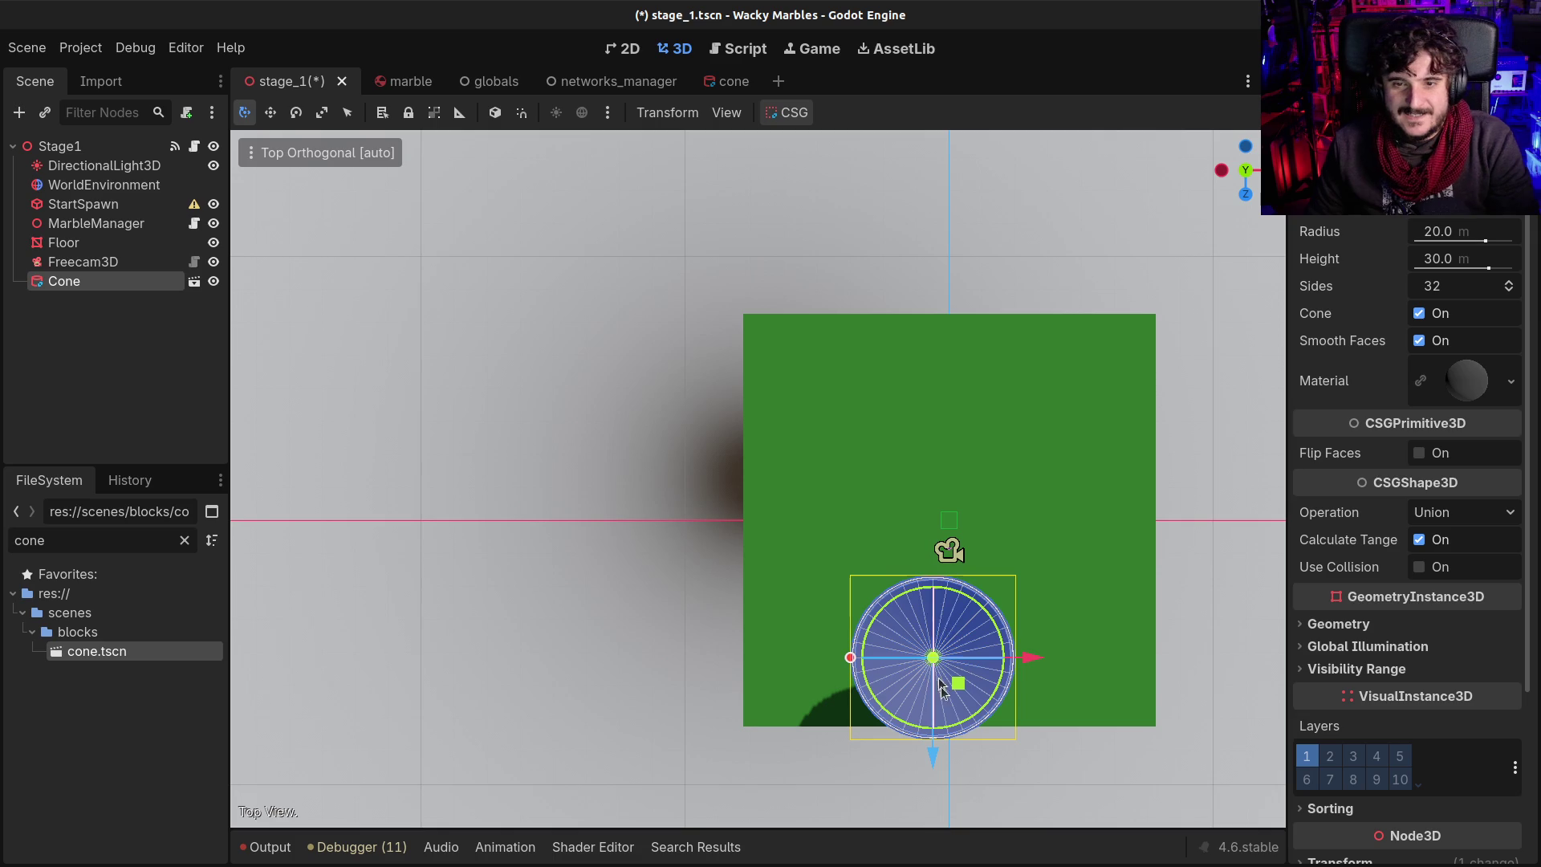
pyautogui.moveTo(936, 756); pyautogui.dragTo(956, 610)
pyautogui.moveTo(1030, 523)
pyautogui.mouseDown()
pyautogui.moveTo(1054, 523)
pyautogui.moveTo(1039, 525)
pyautogui.mouseUp()
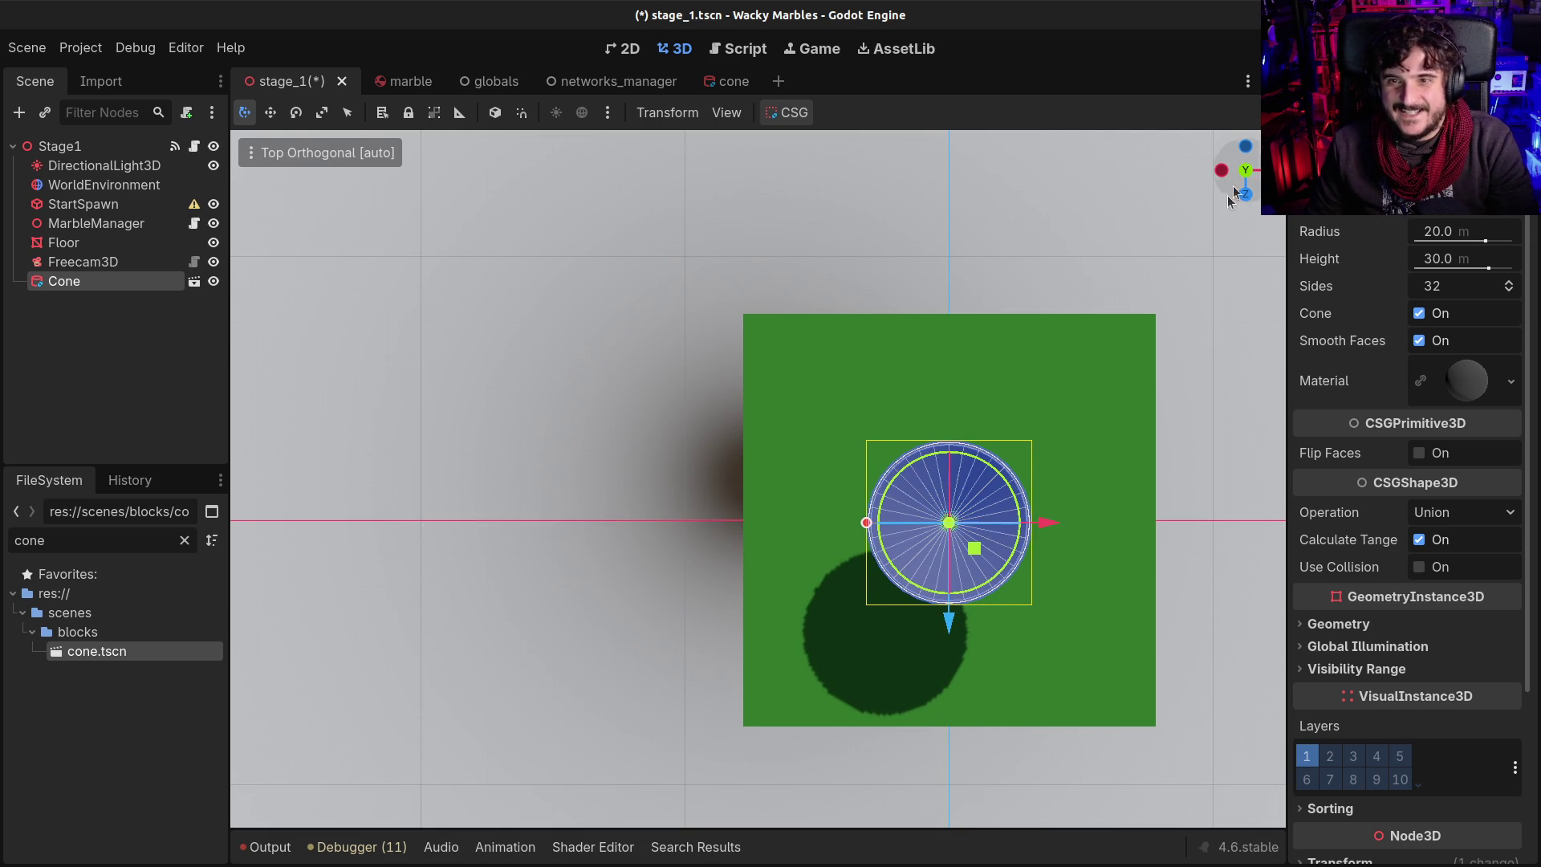
# In the Front view, lower the cone about 24 units to sit just above the origin
pyautogui.click(1247, 193)
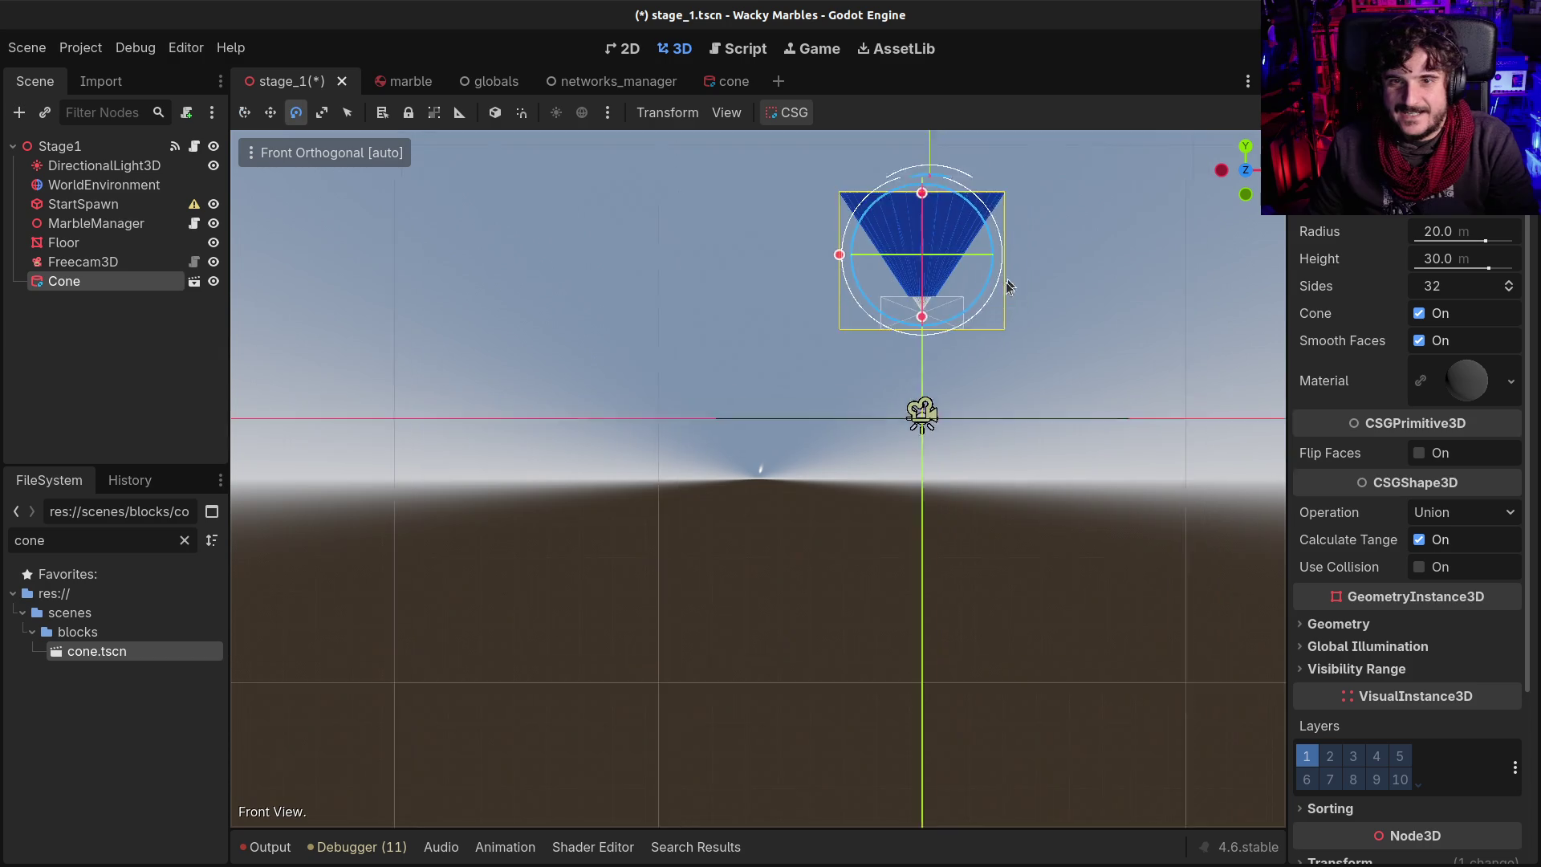
pyautogui.press('e')
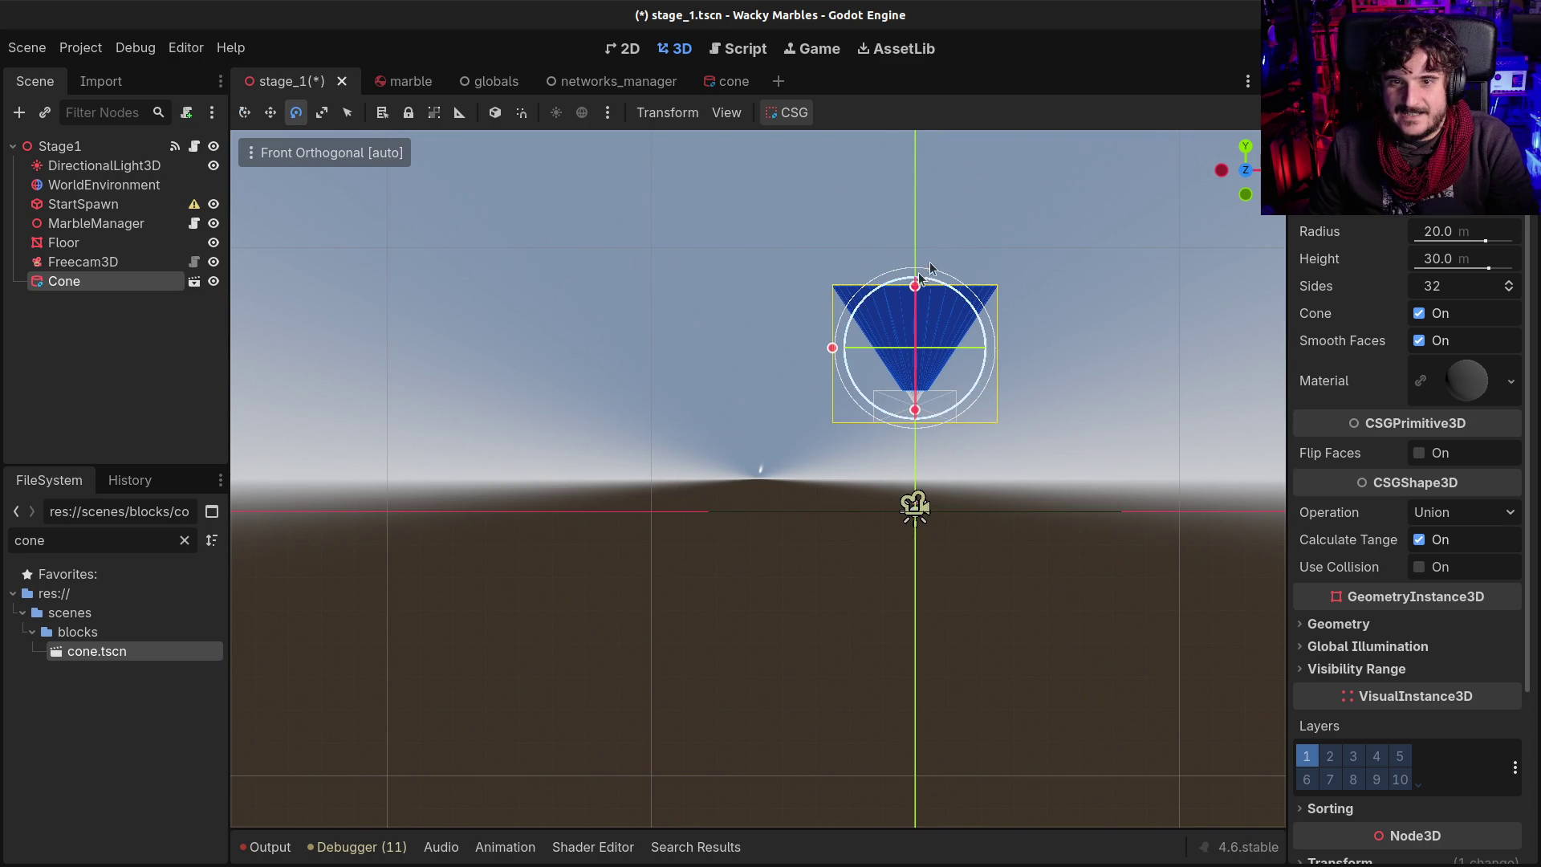
pyautogui.moveTo(954, 226); pyautogui.dragTo(889, 358)
pyautogui.press('w')
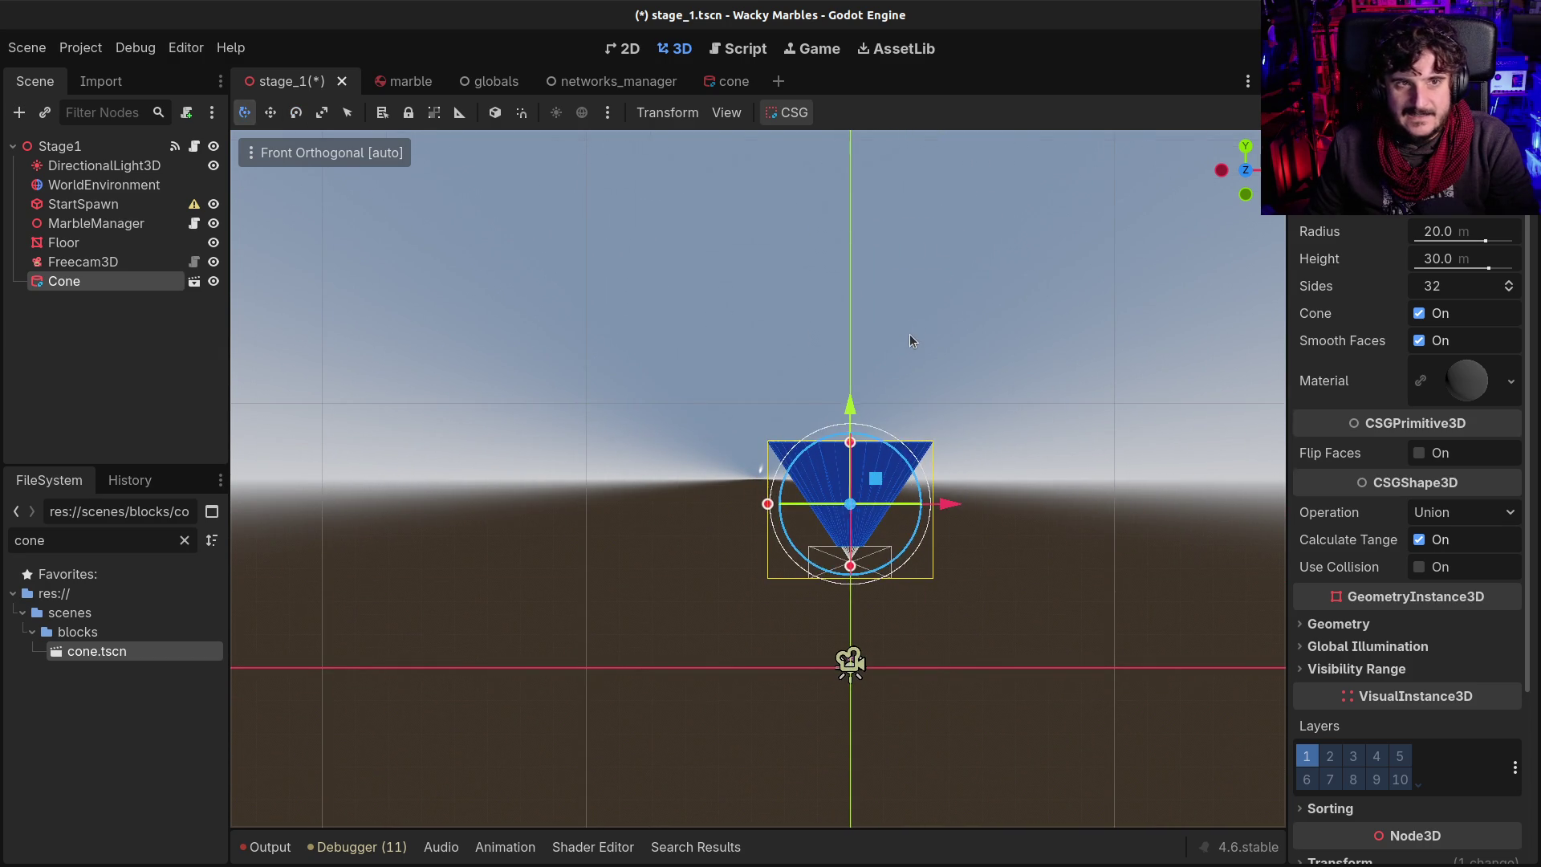
pyautogui.moveTo(851, 413)
pyautogui.mouseDown()
pyautogui.moveTo(839, 521)
pyautogui.moveTo(826, 504)
pyautogui.mouseUp()
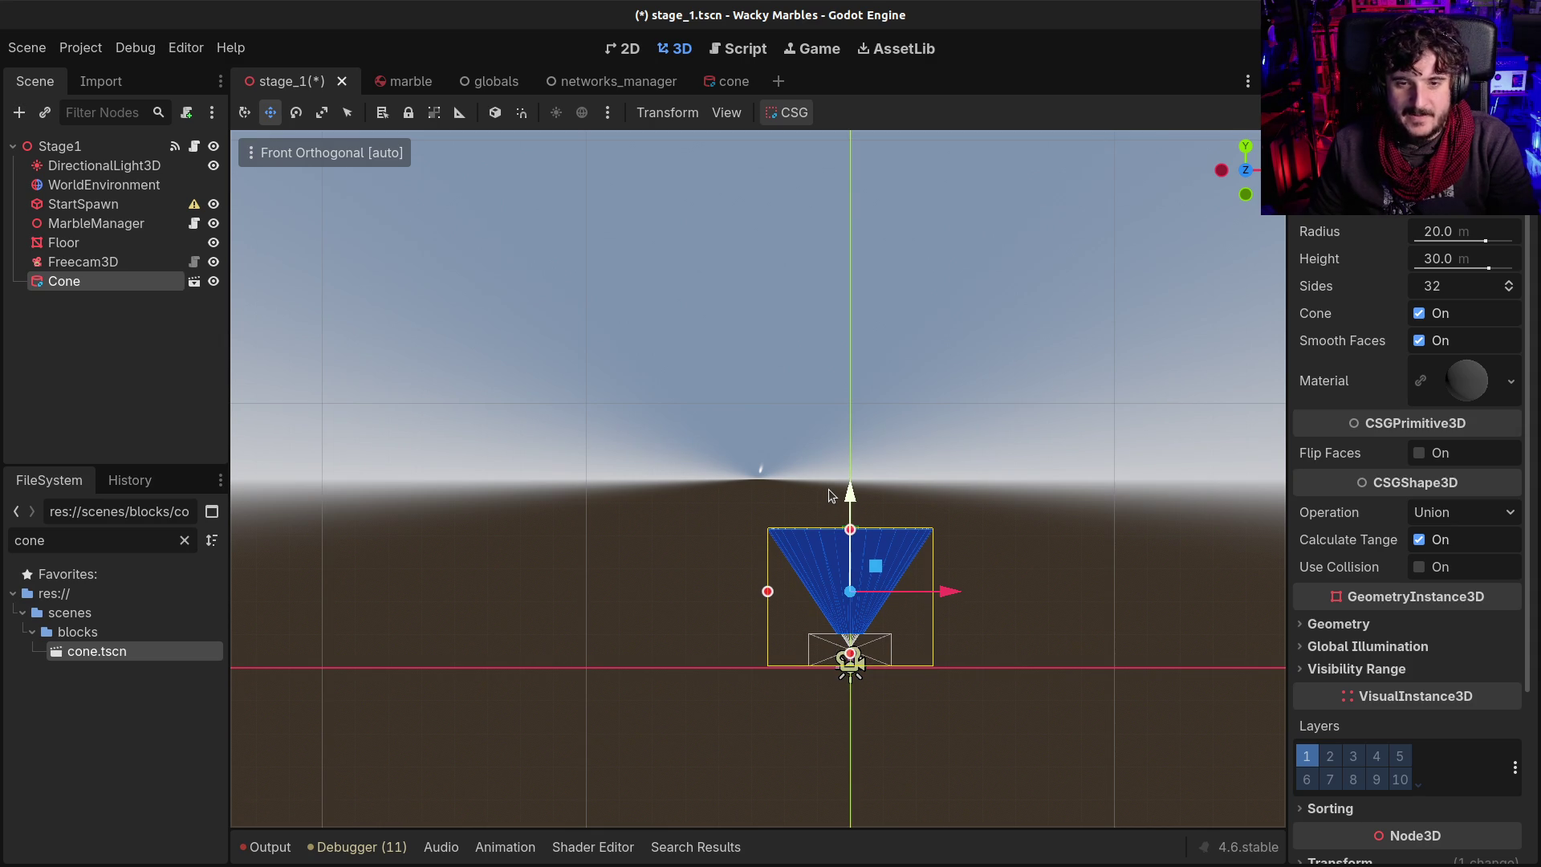
pyautogui.click(728, 81)
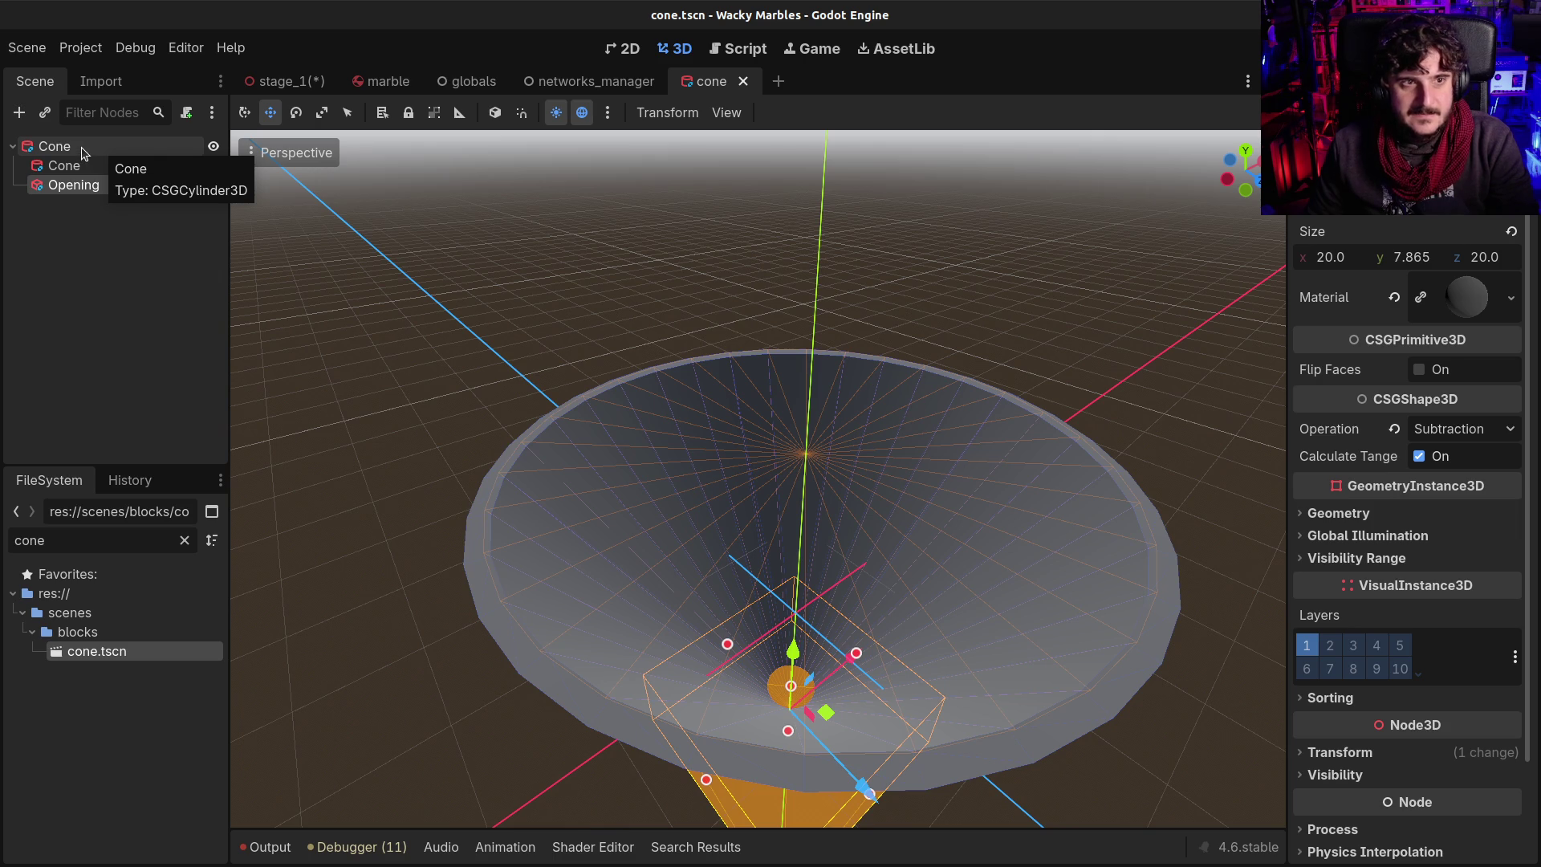
# Set the outer root Cone to radius 12 and height 18
pyautogui.click(83, 152)
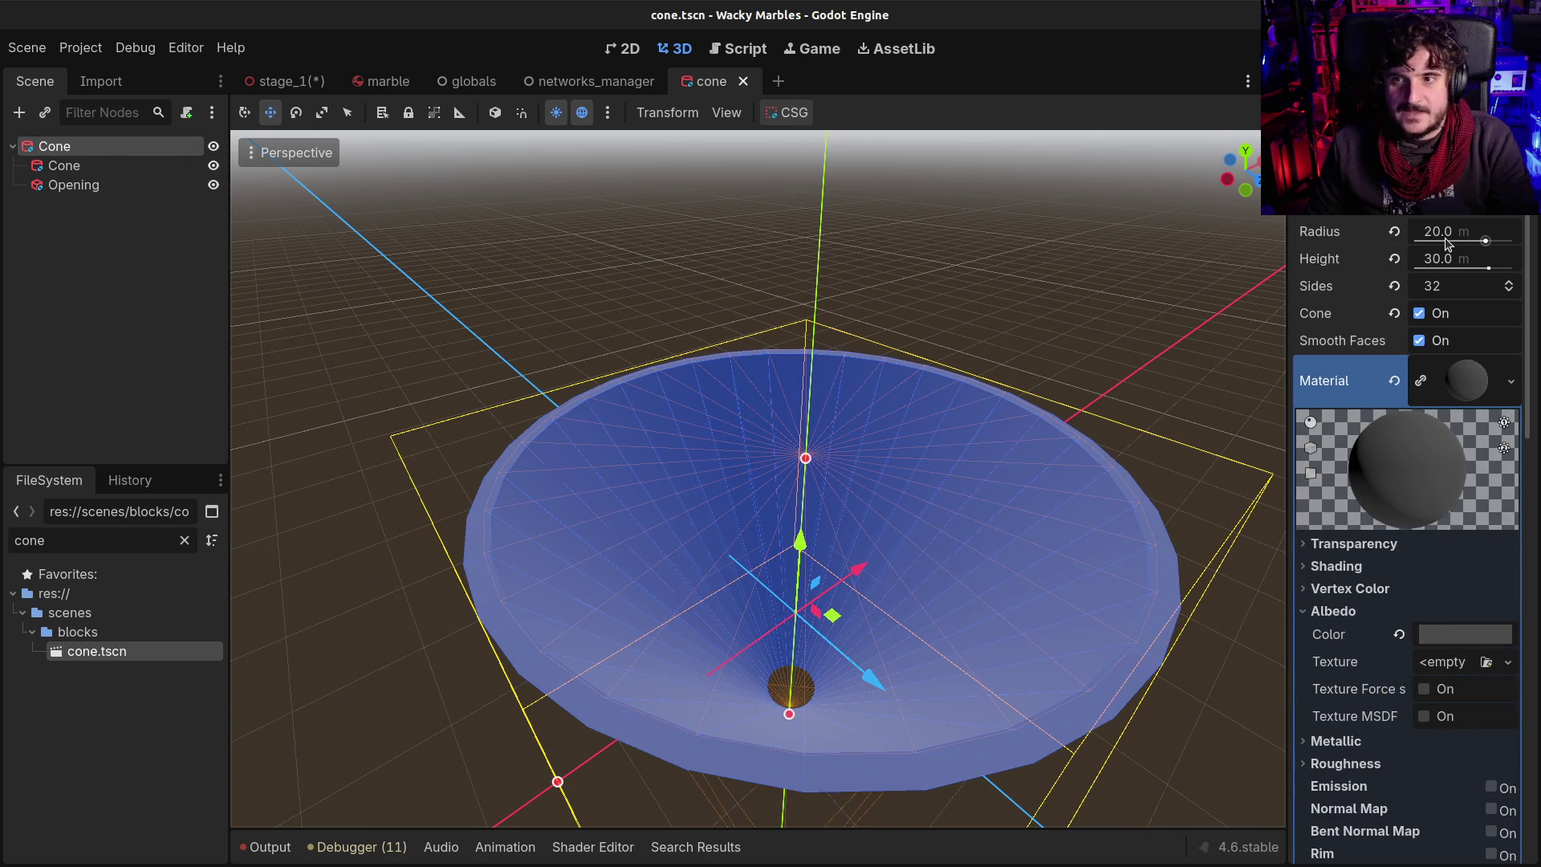
pyautogui.click(1449, 241)
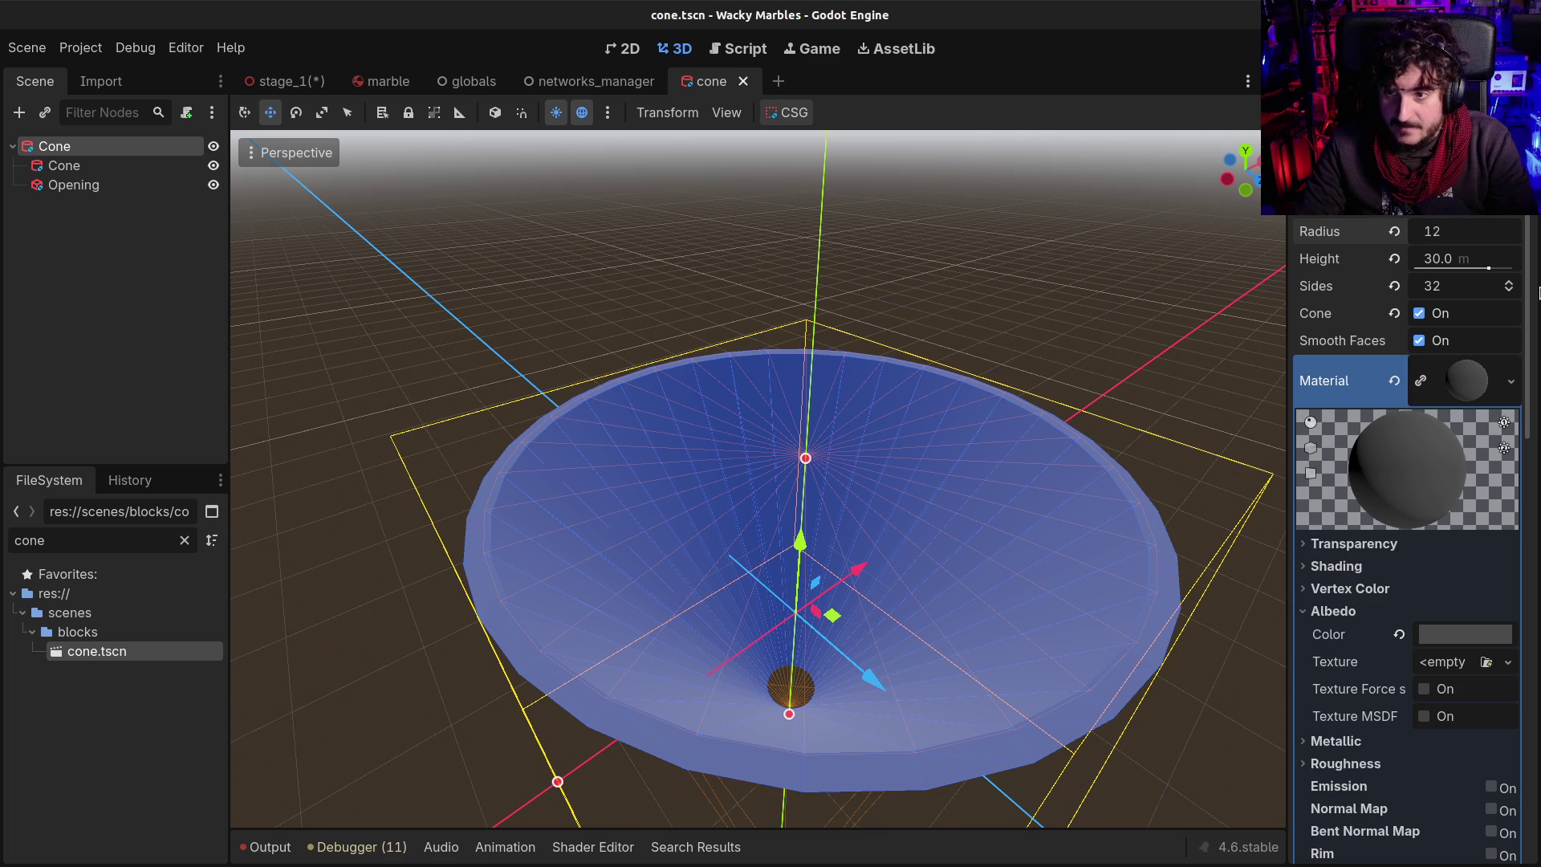
pyautogui.press('Tab')
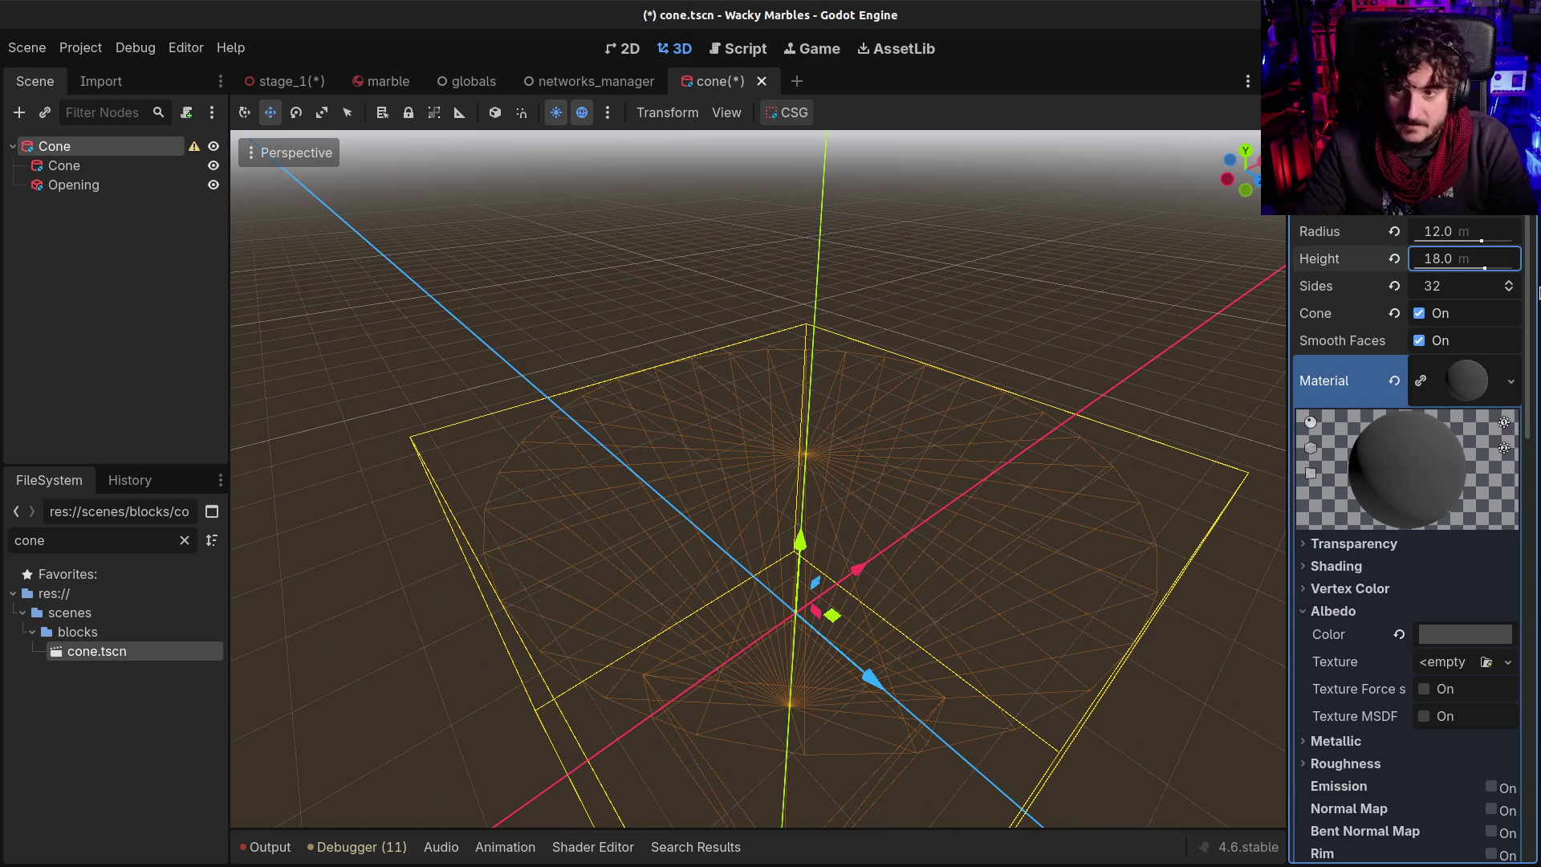
pyautogui.press('Return')
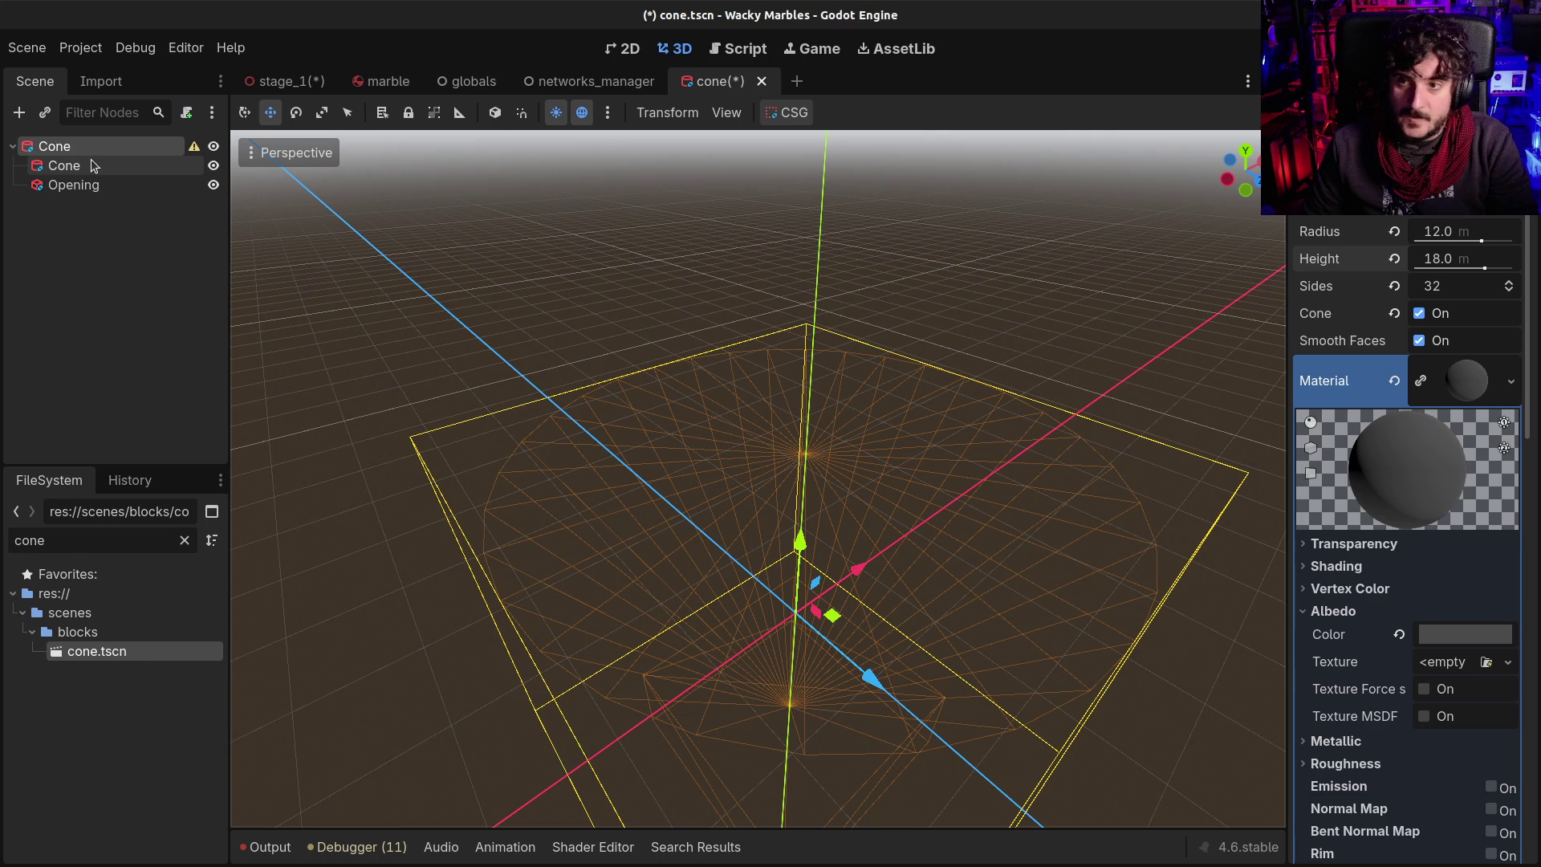
# Set the inner child Cone to radius 11 and height 17
pyautogui.click(95, 164)
pyautogui.click(1457, 232)
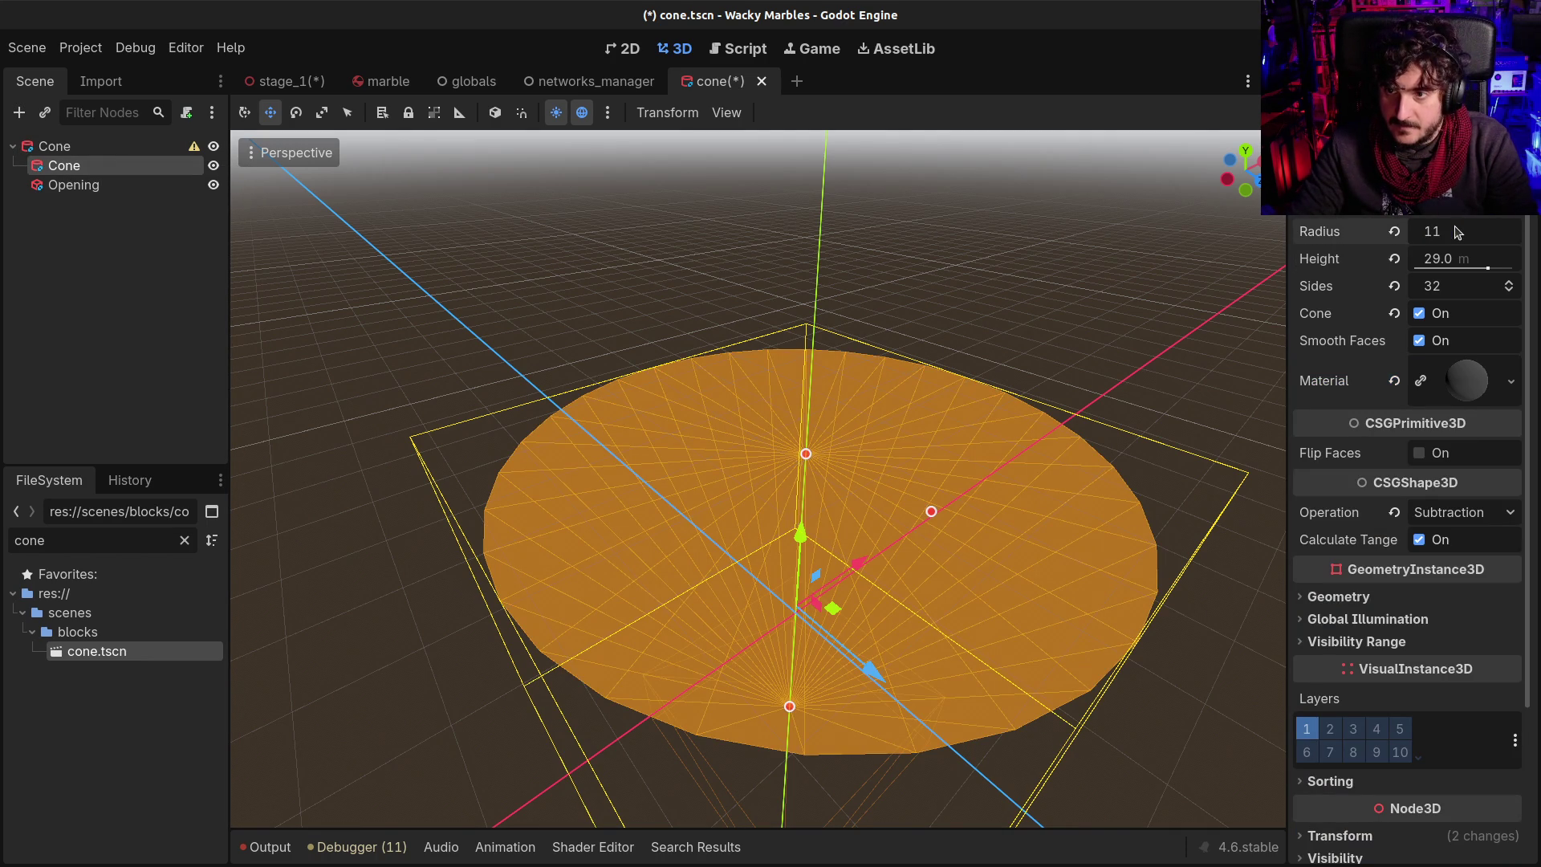
pyautogui.press('Tab')
pyautogui.press('Return')
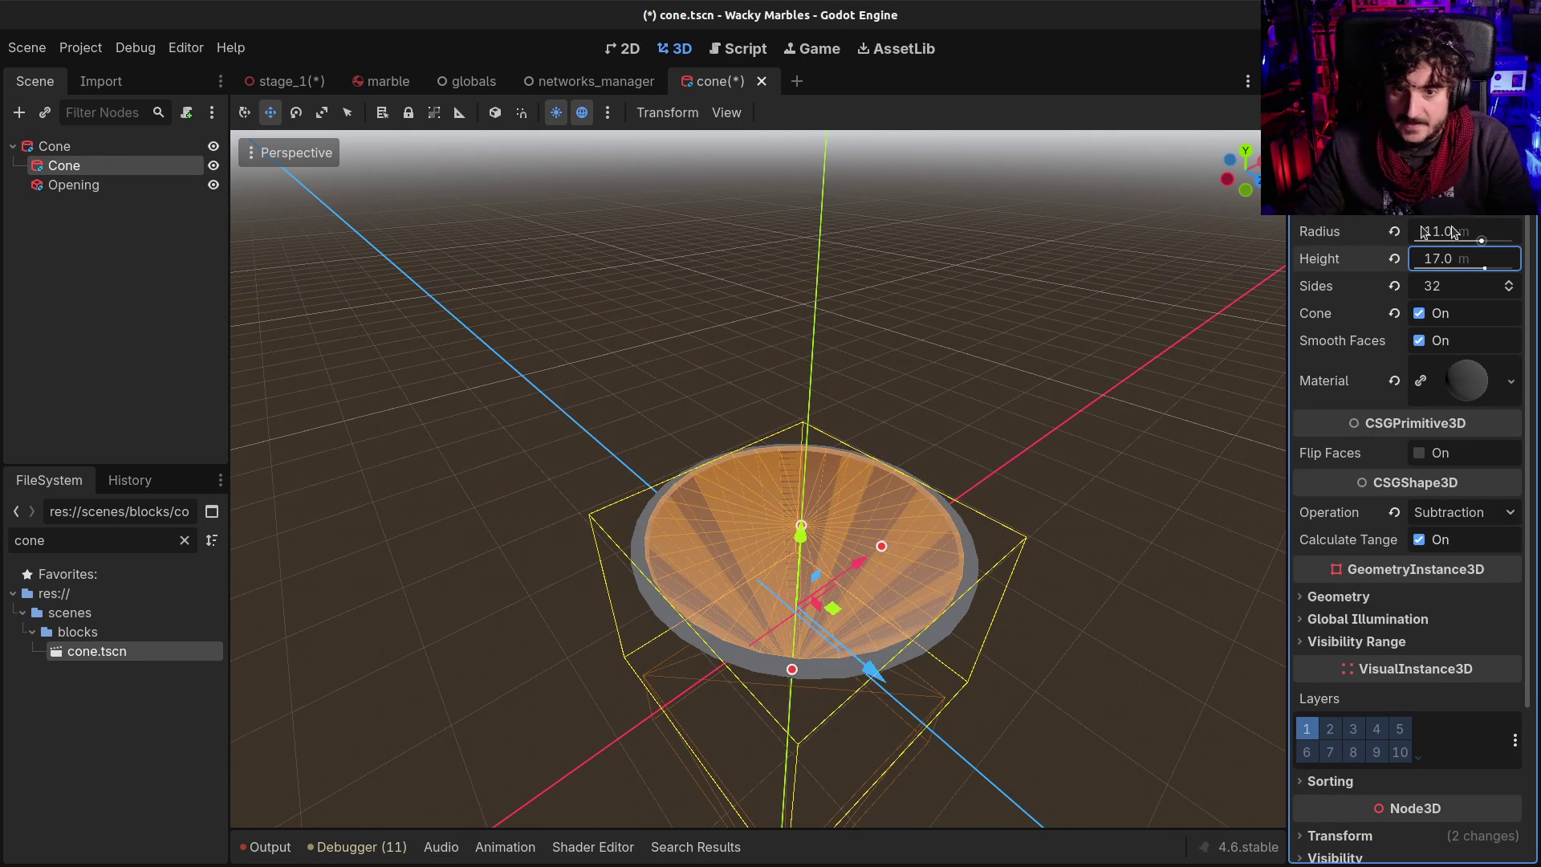
pyautogui.scroll(2, 614, 448)
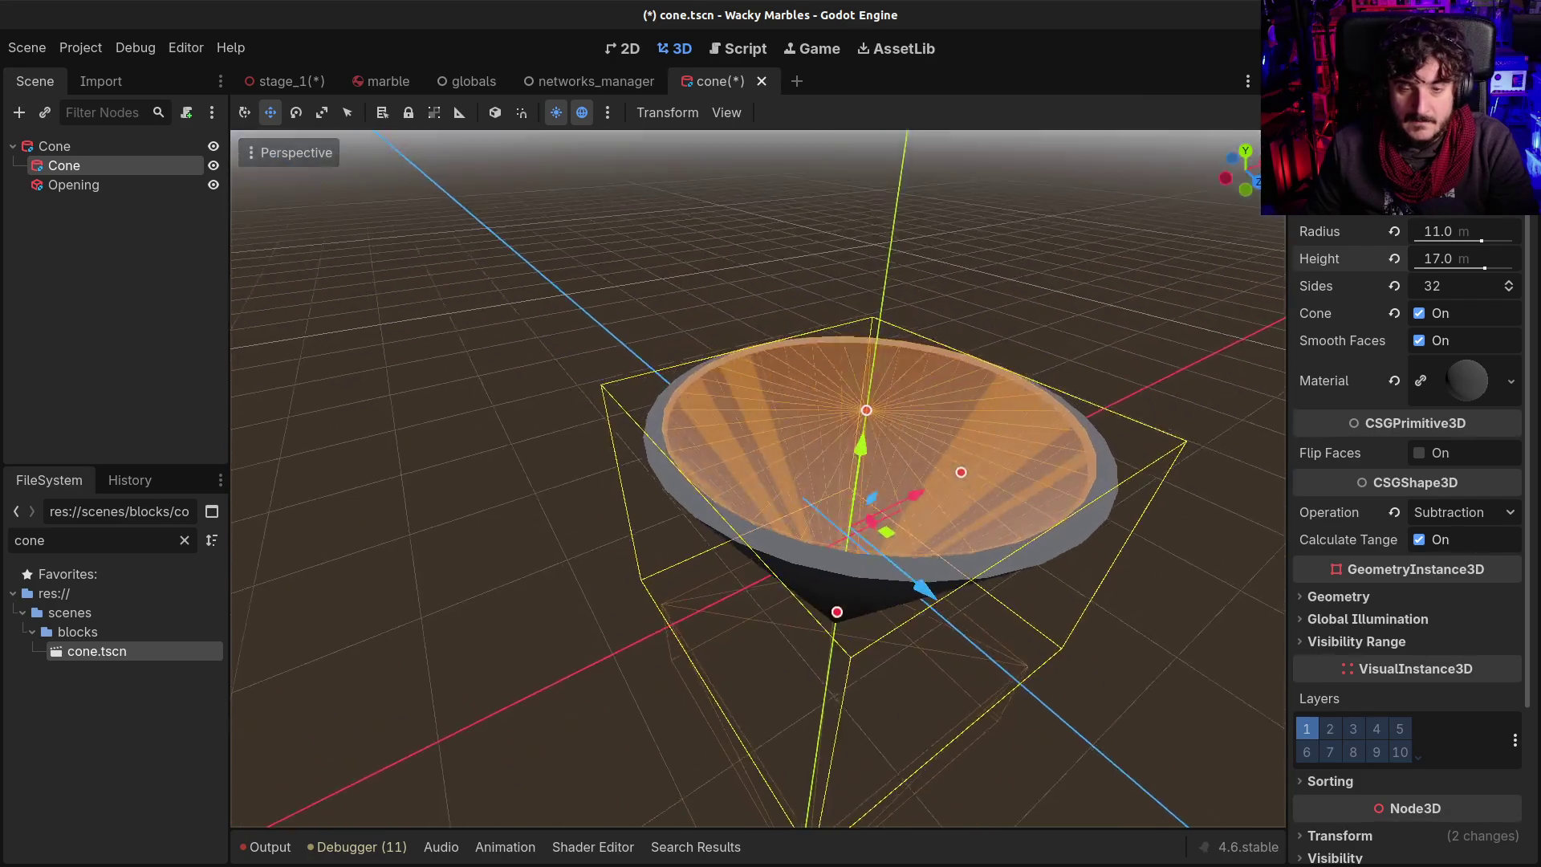
# Raise the Opening box about 5.6 units toward the cone's tip
pyautogui.click(88, 185)
pyautogui.moveTo(909, 594)
pyautogui.mouseDown()
pyautogui.moveTo(936, 523)
pyautogui.moveTo(930, 547)
pyautogui.mouseUp()
pyautogui.press('f')
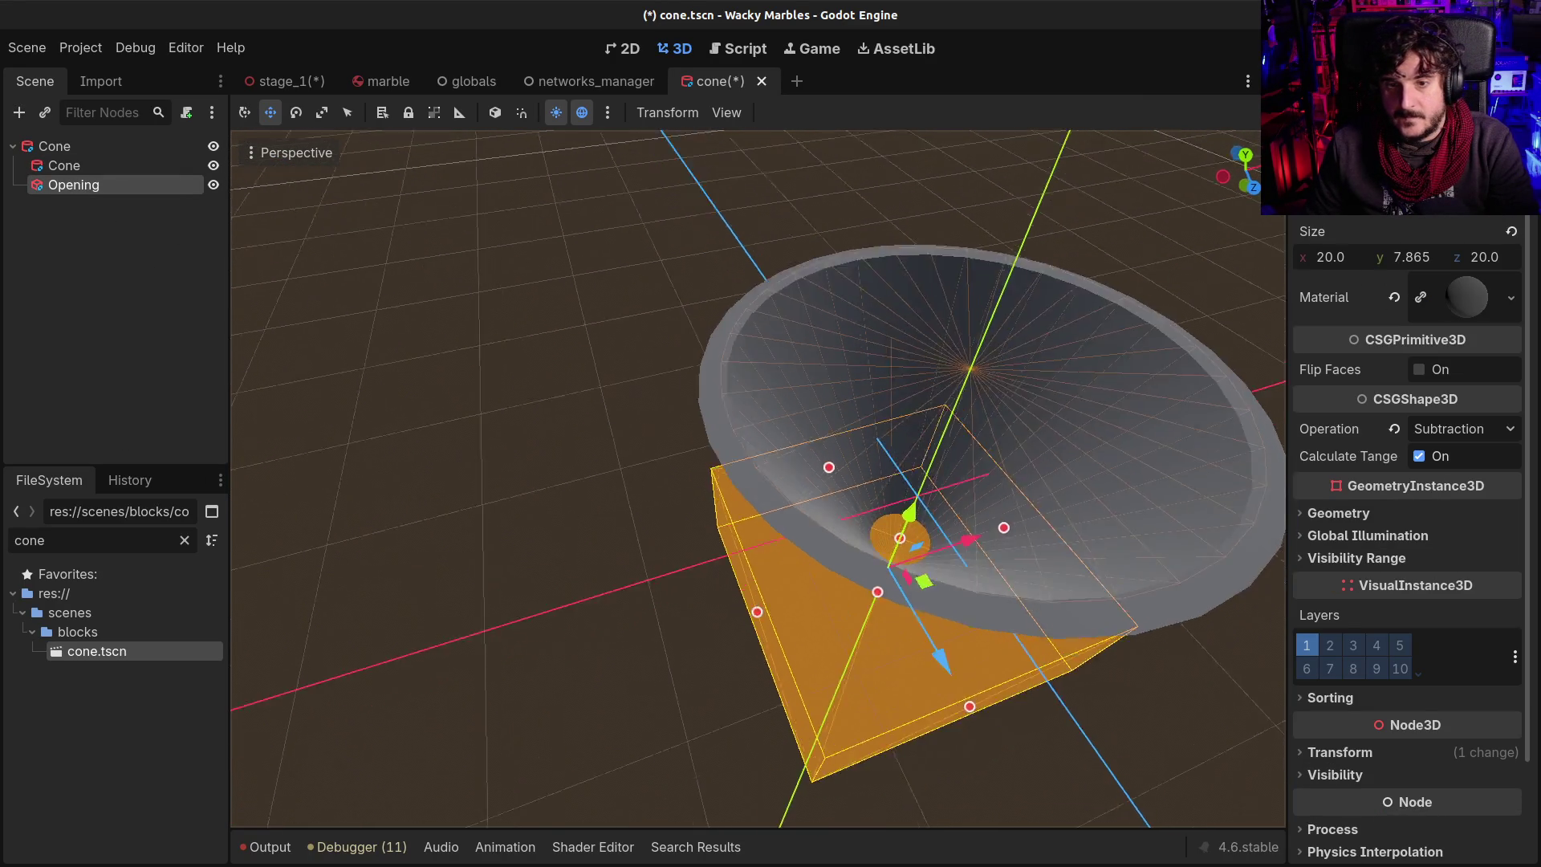
pyautogui.scroll(-5, 861, 464)
pyautogui.moveTo(862, 464); pyautogui.dragTo(1317, 560)
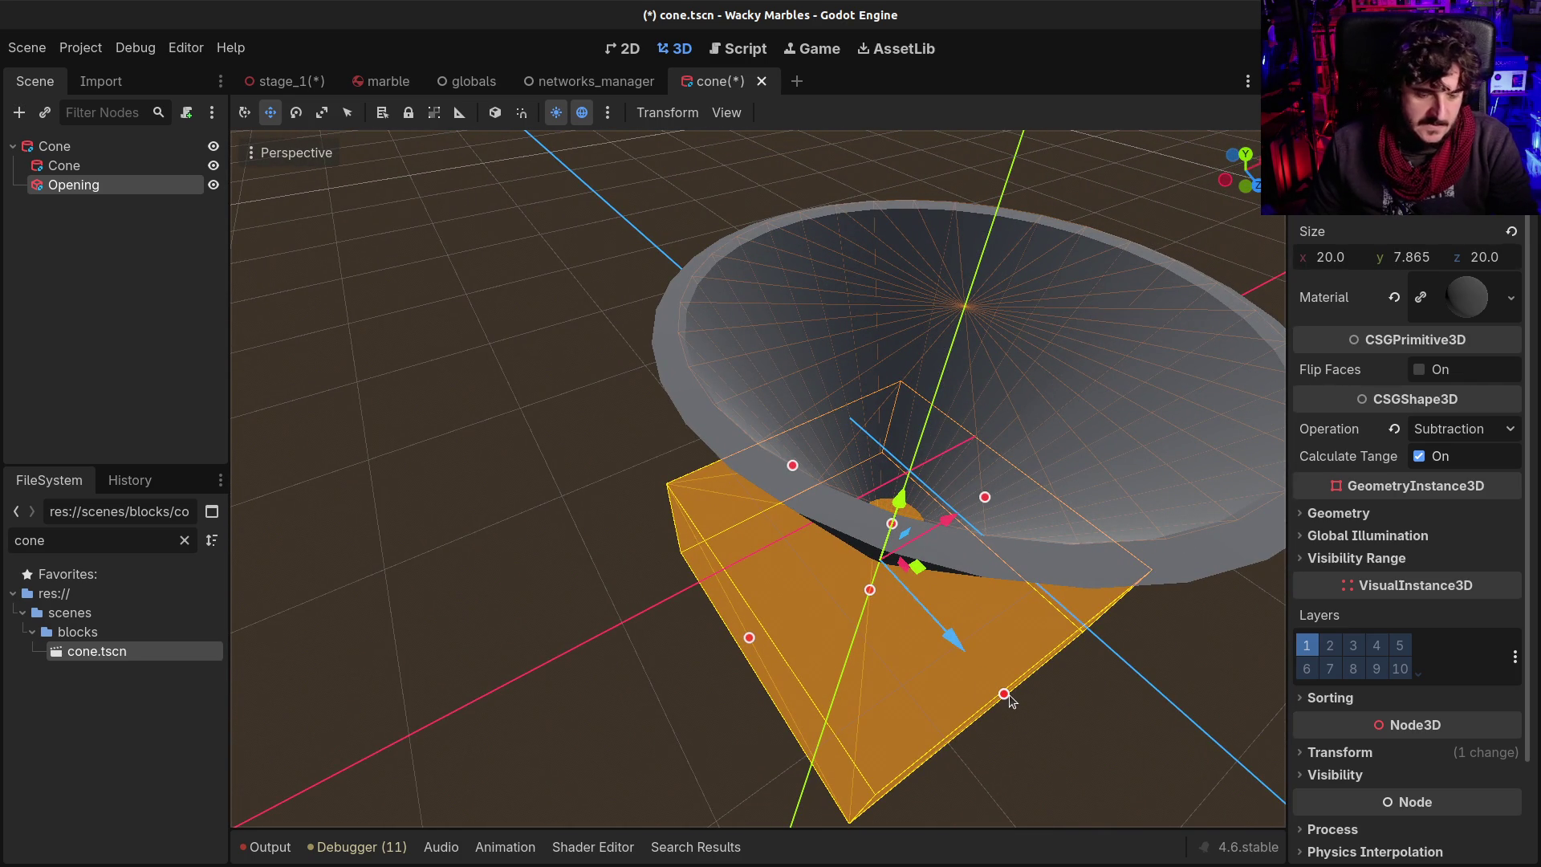
# Shrink the Opening box's depth and height to about 8.0 × 3.4 × 9.3
pyautogui.moveTo(1009, 696)
pyautogui.mouseDown()
pyautogui.moveTo(930, 624)
pyautogui.moveTo(735, 651)
pyautogui.moveTo(859, 574)
pyautogui.mouseUp()
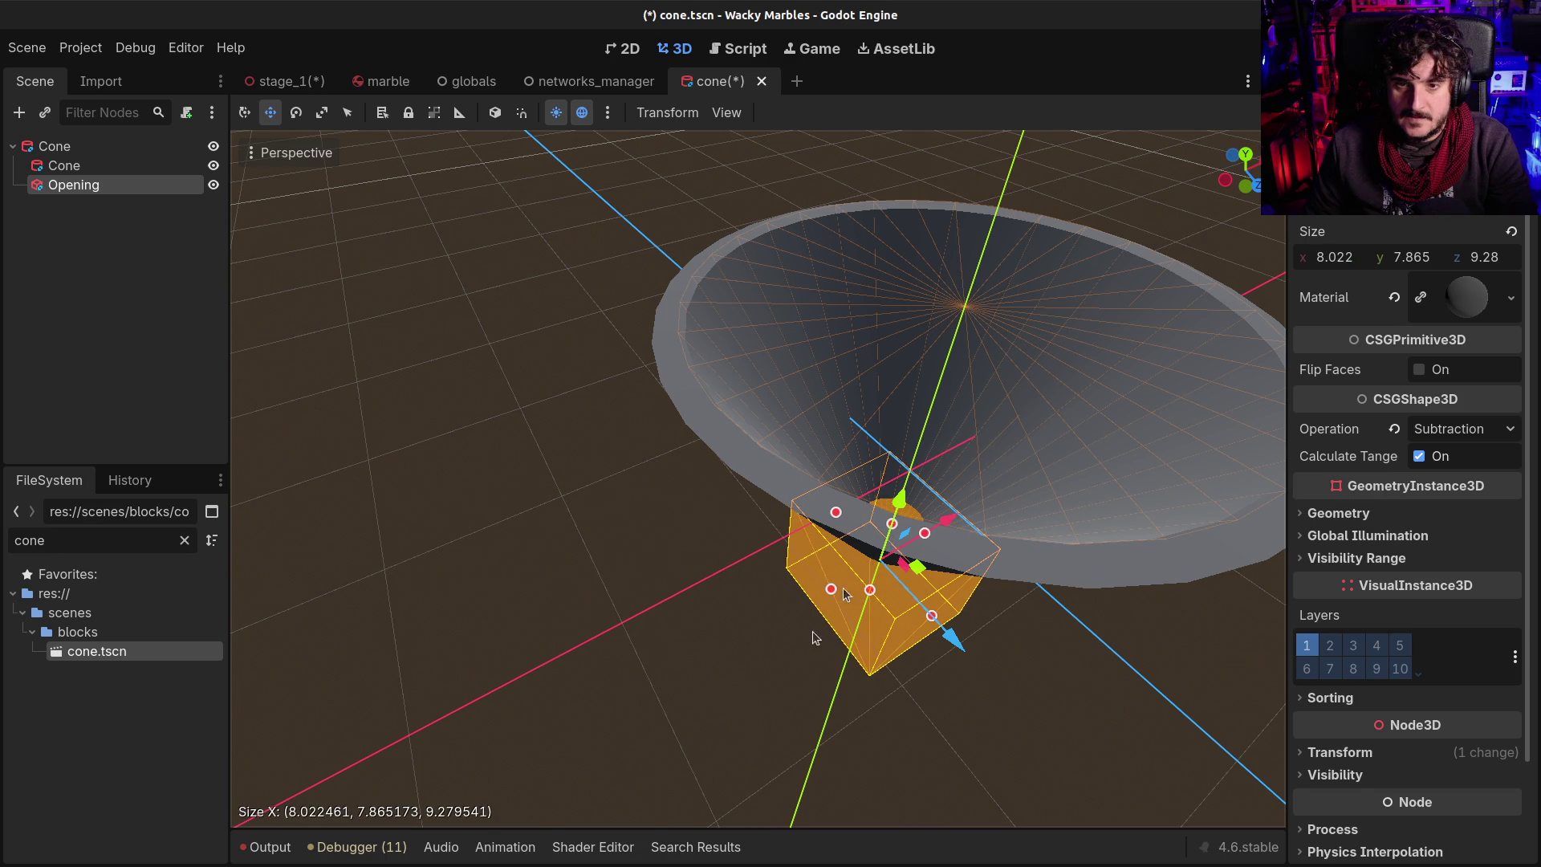
pyautogui.scroll(5, 876, 560)
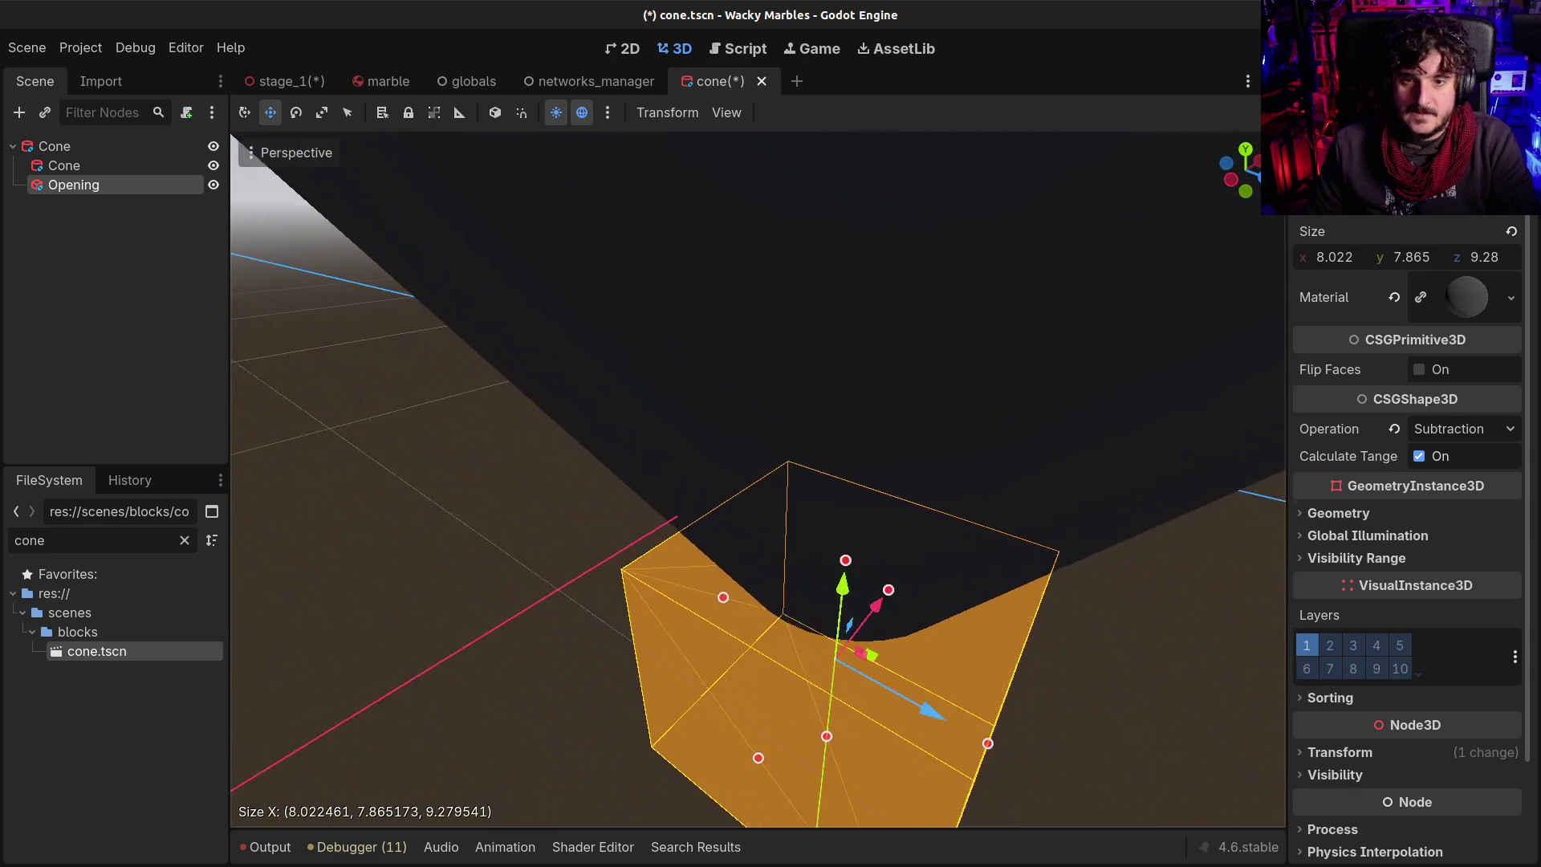
pyautogui.moveTo(811, 762); pyautogui.dragTo(810, 646)
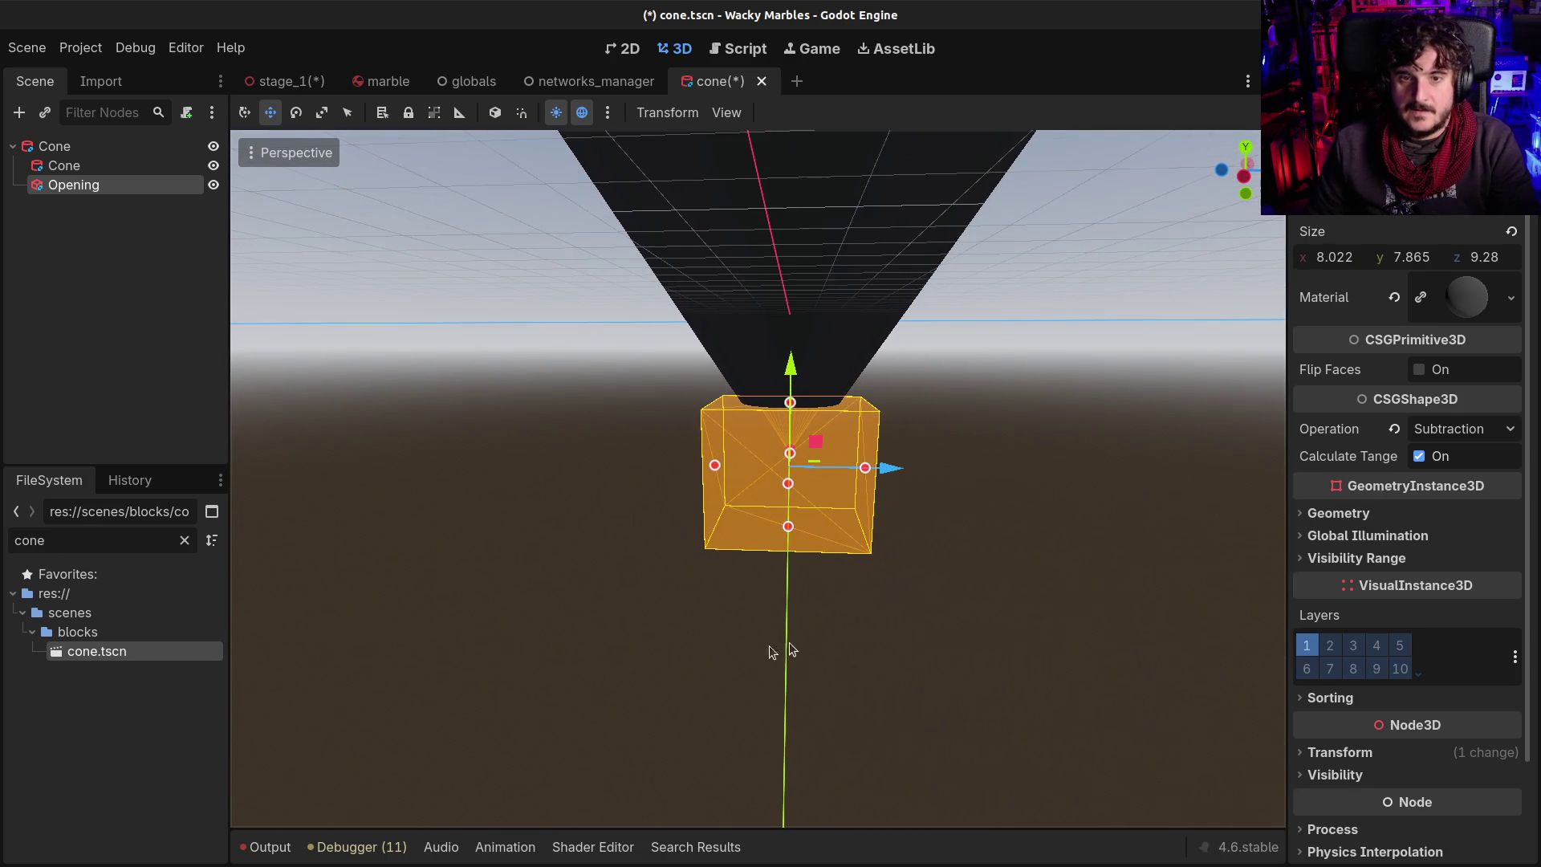
pyautogui.moveTo(789, 526); pyautogui.dragTo(797, 458)
# Save cone.tscn and return to stage_1 to view the smaller funnel above the floor
pyautogui.hotkey('ctrl', 's')
pyautogui.moveTo(711, 341)
pyautogui.mouseDown()
pyautogui.moveTo(963, 309)
pyautogui.moveTo(884, 337)
pyautogui.mouseUp()
pyautogui.click(295, 80)
pyautogui.scroll(8, 986, 591)
pyautogui.press('q')
pyautogui.press('f')
pyautogui.moveTo(943, 386)
pyautogui.mouseDown()
pyautogui.moveTo(856, 520)
pyautogui.moveTo(835, 480)
pyautogui.mouseUp()
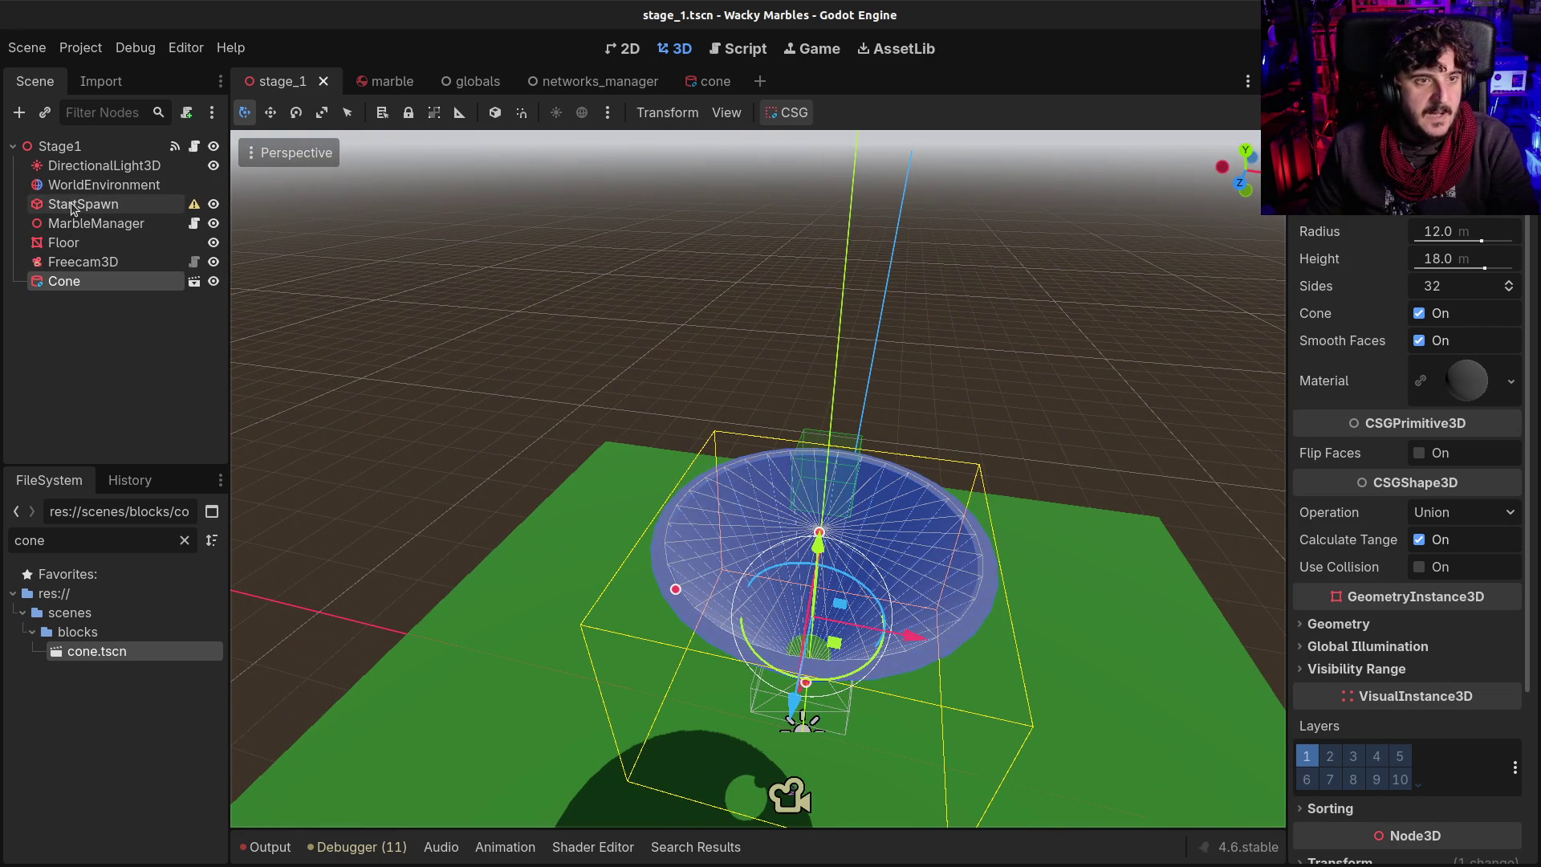
# Add a CSGCombiner3D under Stage1 and move the Cone instance into it
pyautogui.click(72, 138)
pyautogui.hotkey('ctrl', 'a')
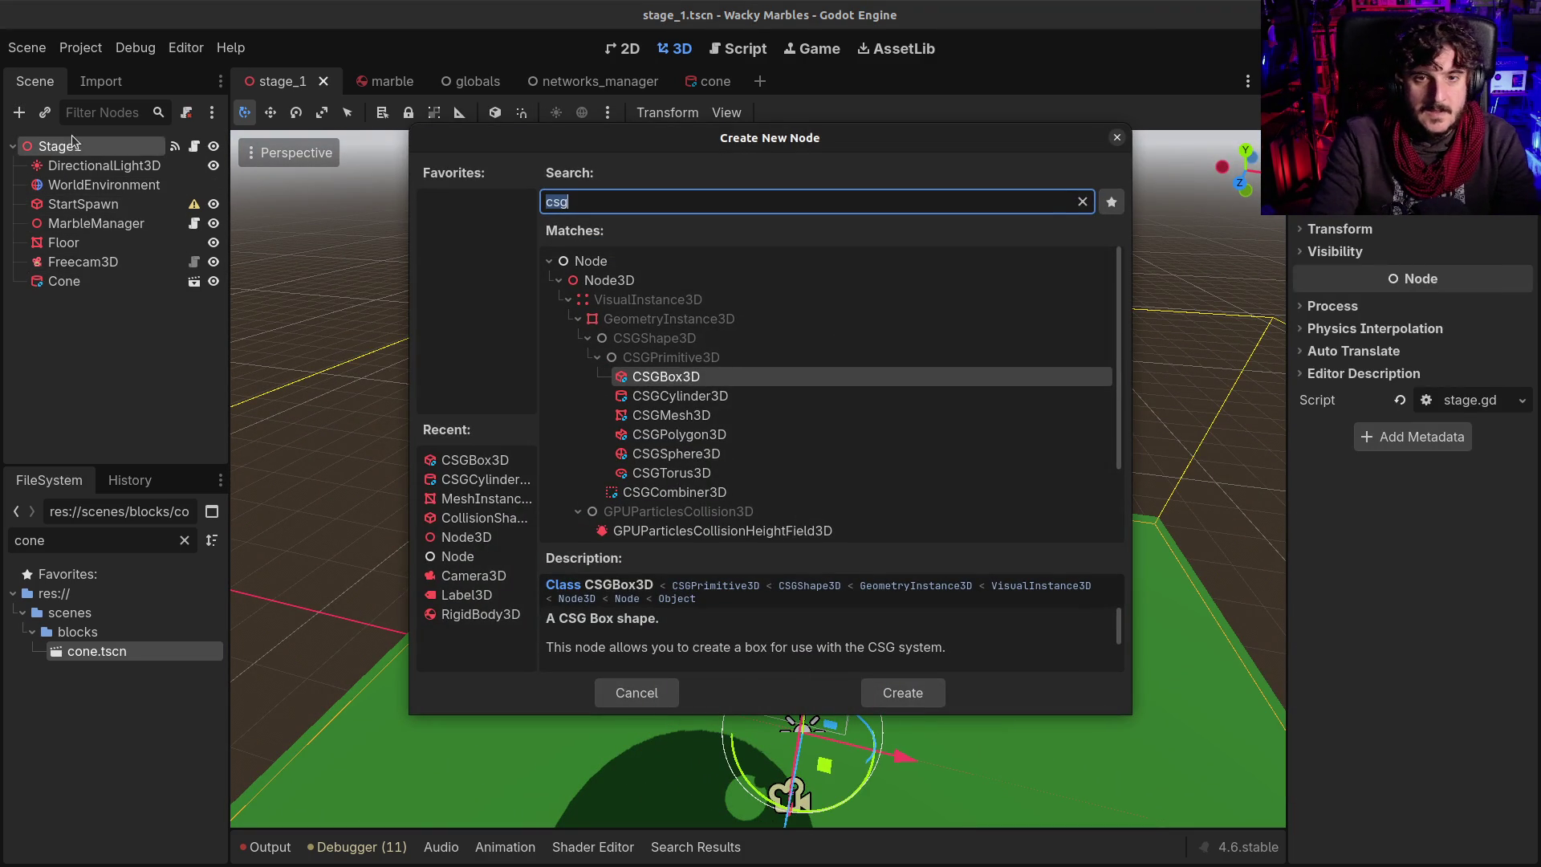
pyautogui.doubleClick(647, 491)
pyautogui.moveTo(41, 277); pyautogui.dragTo(90, 299)
# Rename the combiner to Stage and move Floor under it
pyautogui.click(69, 281)
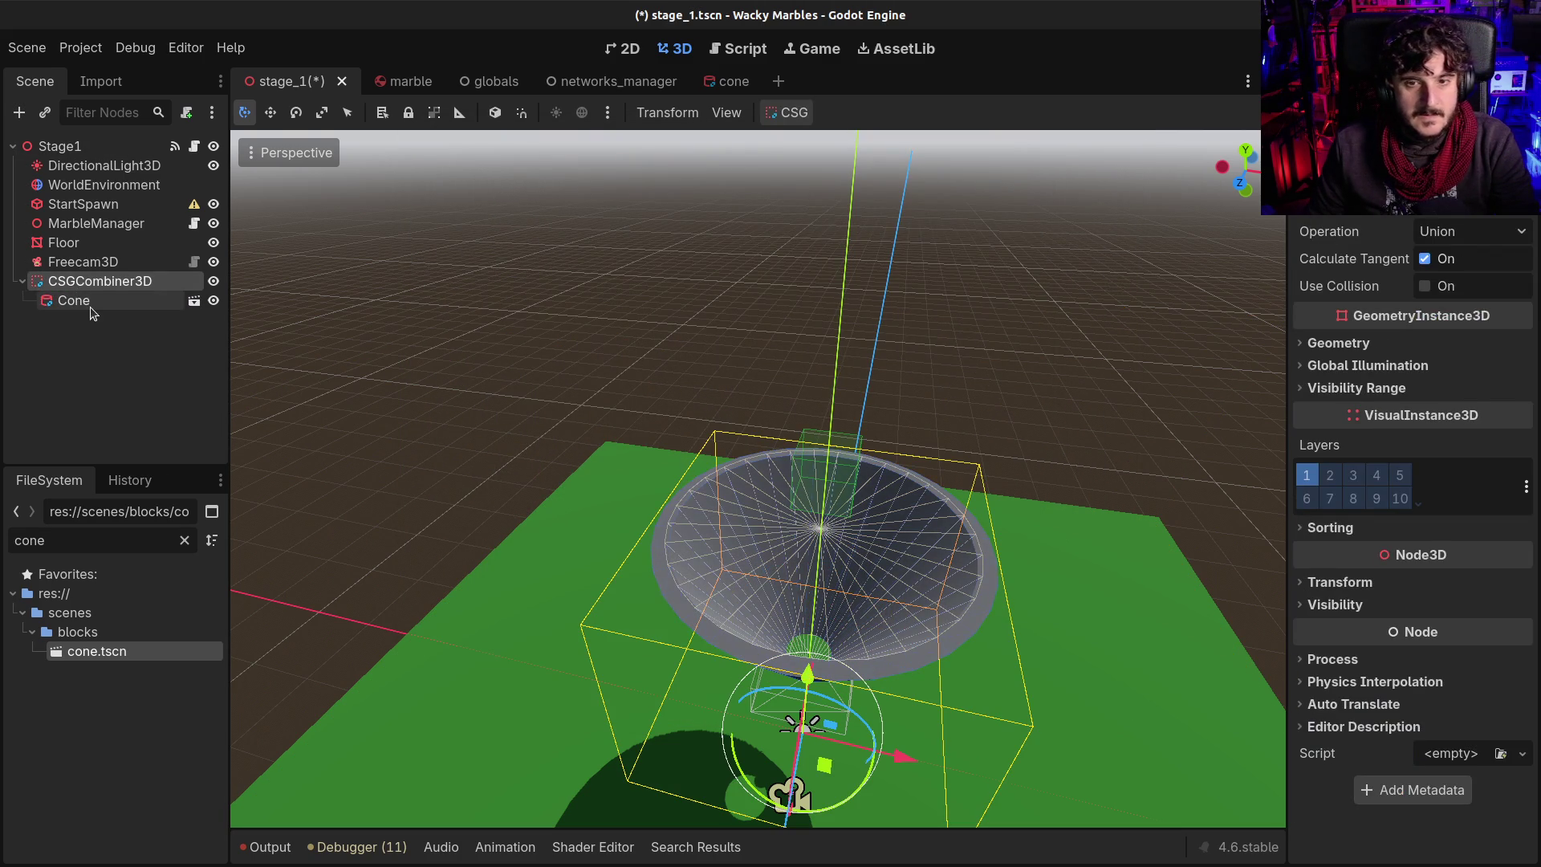
pyautogui.press('F2')
pyautogui.write('Stage')
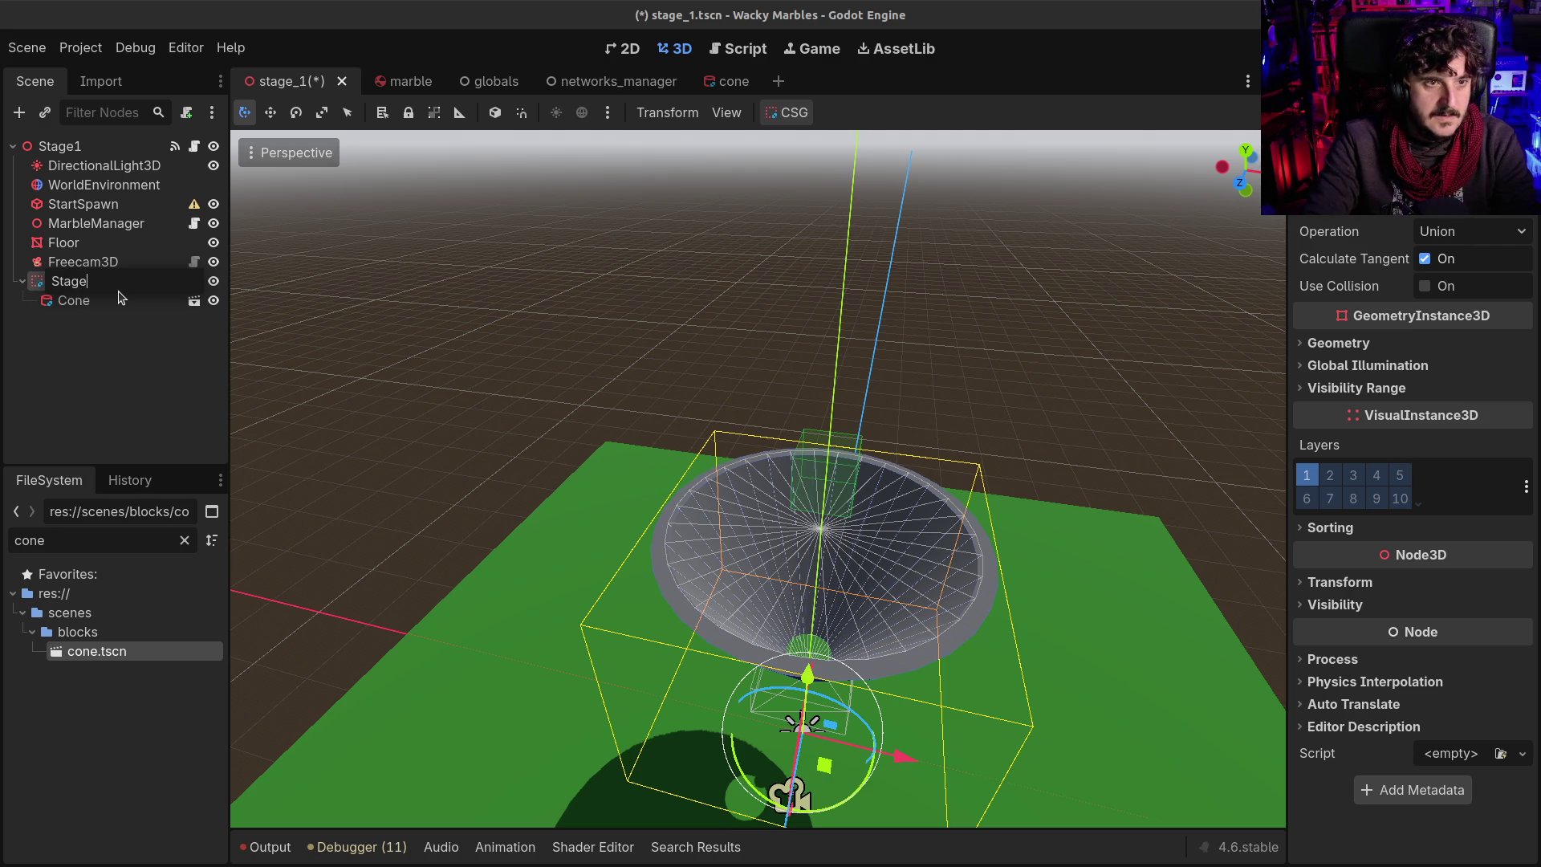
pyautogui.press('Return')
pyautogui.click(60, 295)
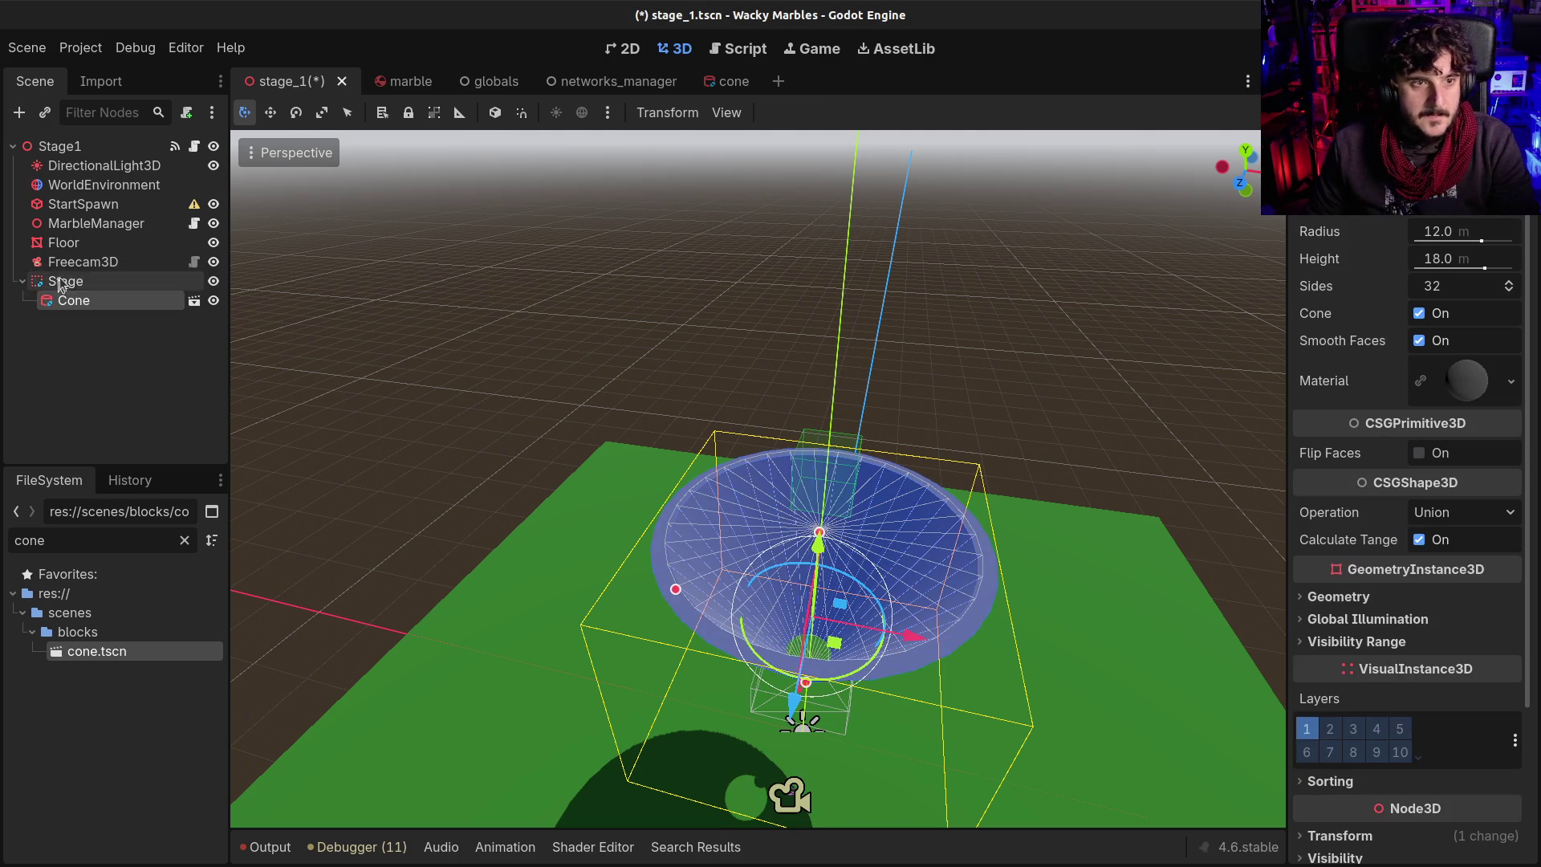
pyautogui.click(74, 224)
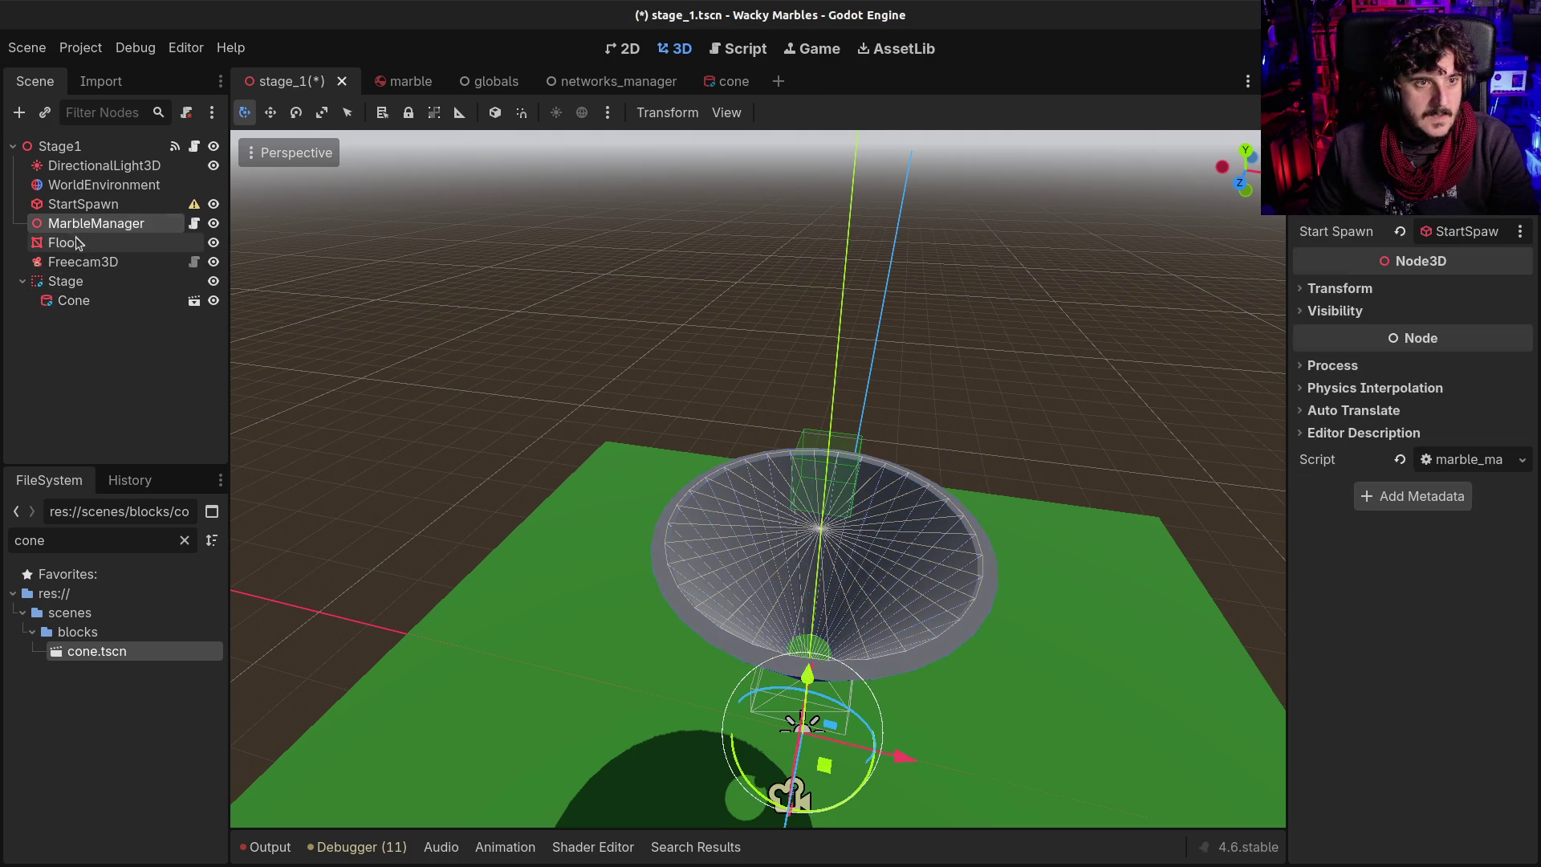
pyautogui.moveTo(71, 245); pyautogui.dragTo(68, 285)
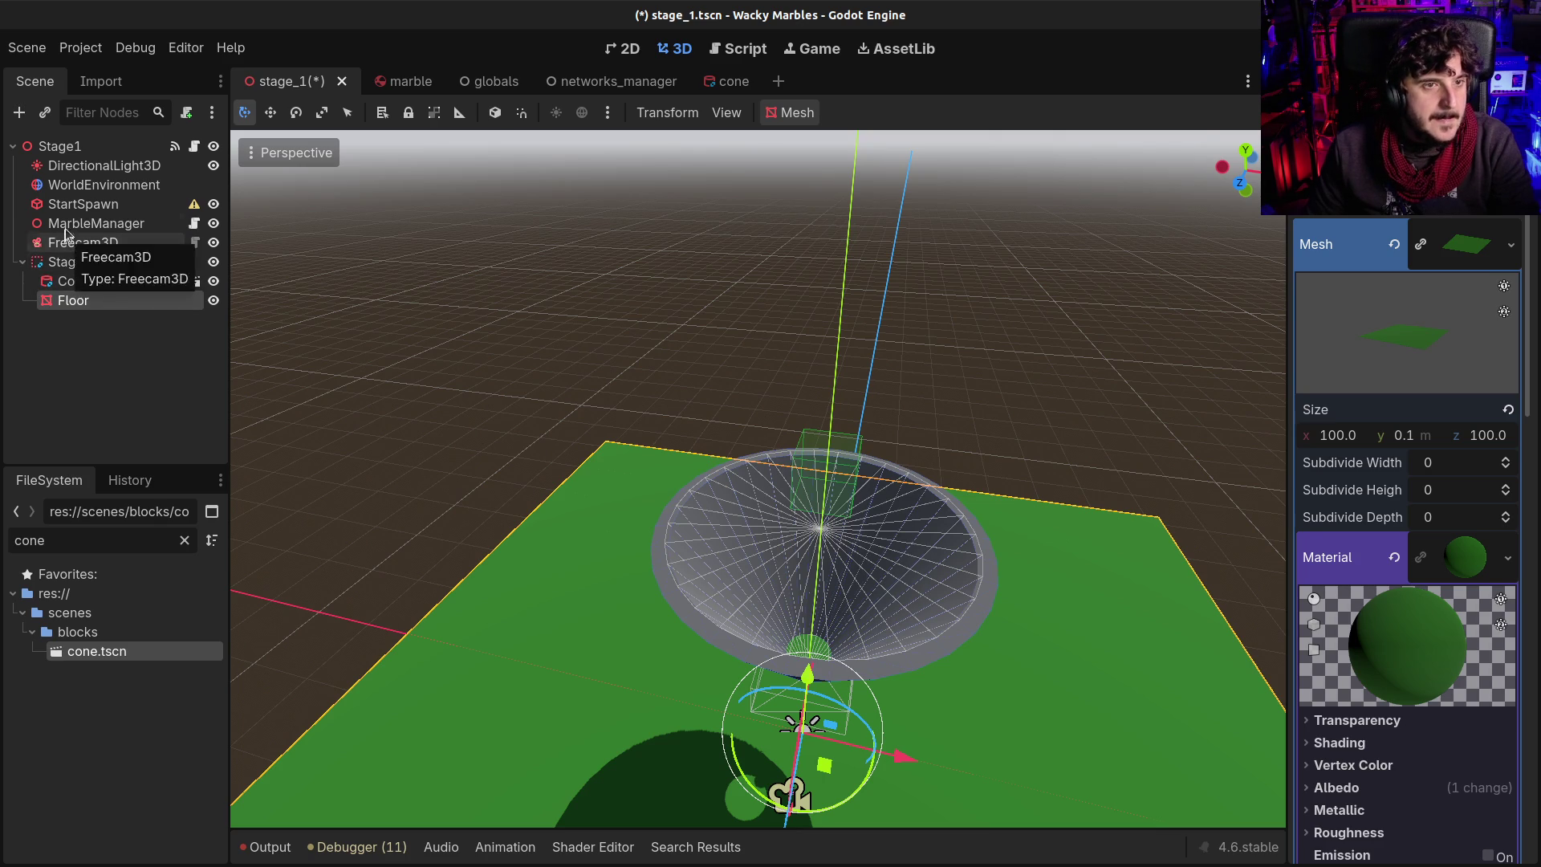
pyautogui.click(79, 205)
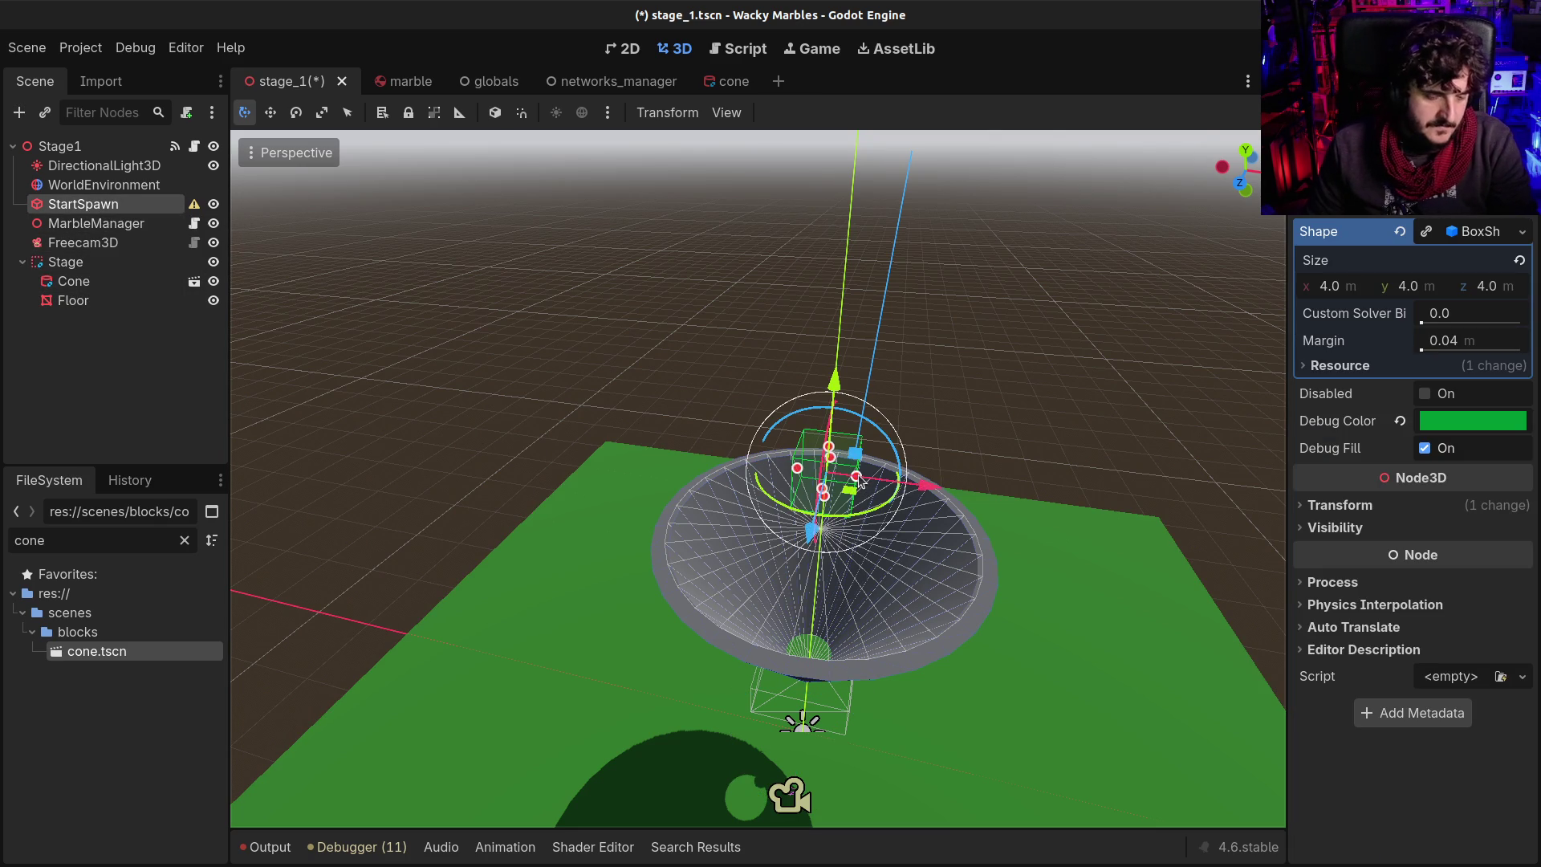
# Resize the StartSpawn box to about 14.3 × 12.8 × 12.9 inside the cone's mouth
pyautogui.moveTo(856, 480)
pyautogui.mouseDown()
pyautogui.moveTo(944, 485)
pyautogui.moveTo(642, 508)
pyautogui.moveTo(575, 493)
pyautogui.mouseUp()
pyautogui.moveTo(524, 494)
pyautogui.mouseDown()
pyautogui.moveTo(450, 403)
pyautogui.moveTo(627, 368)
pyautogui.moveTo(588, 219)
pyautogui.mouseUp()
pyautogui.moveTo(507, 317)
pyautogui.mouseDown()
pyautogui.moveTo(897, 434)
pyautogui.moveTo(969, 480)
pyautogui.moveTo(1048, 599)
pyautogui.mouseUp()
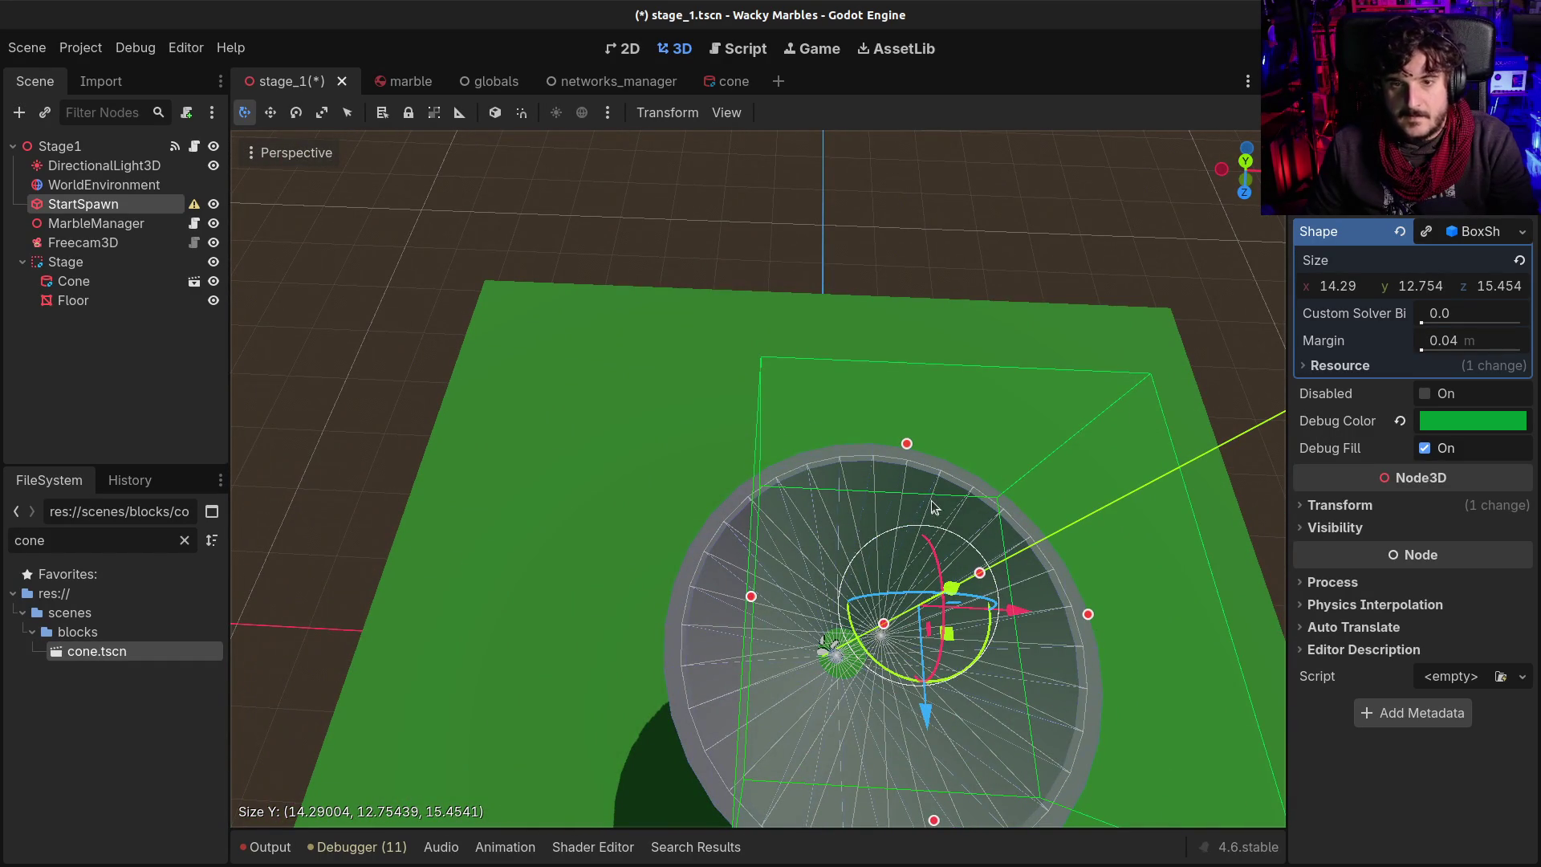
pyautogui.moveTo(908, 445); pyautogui.dragTo(907, 469)
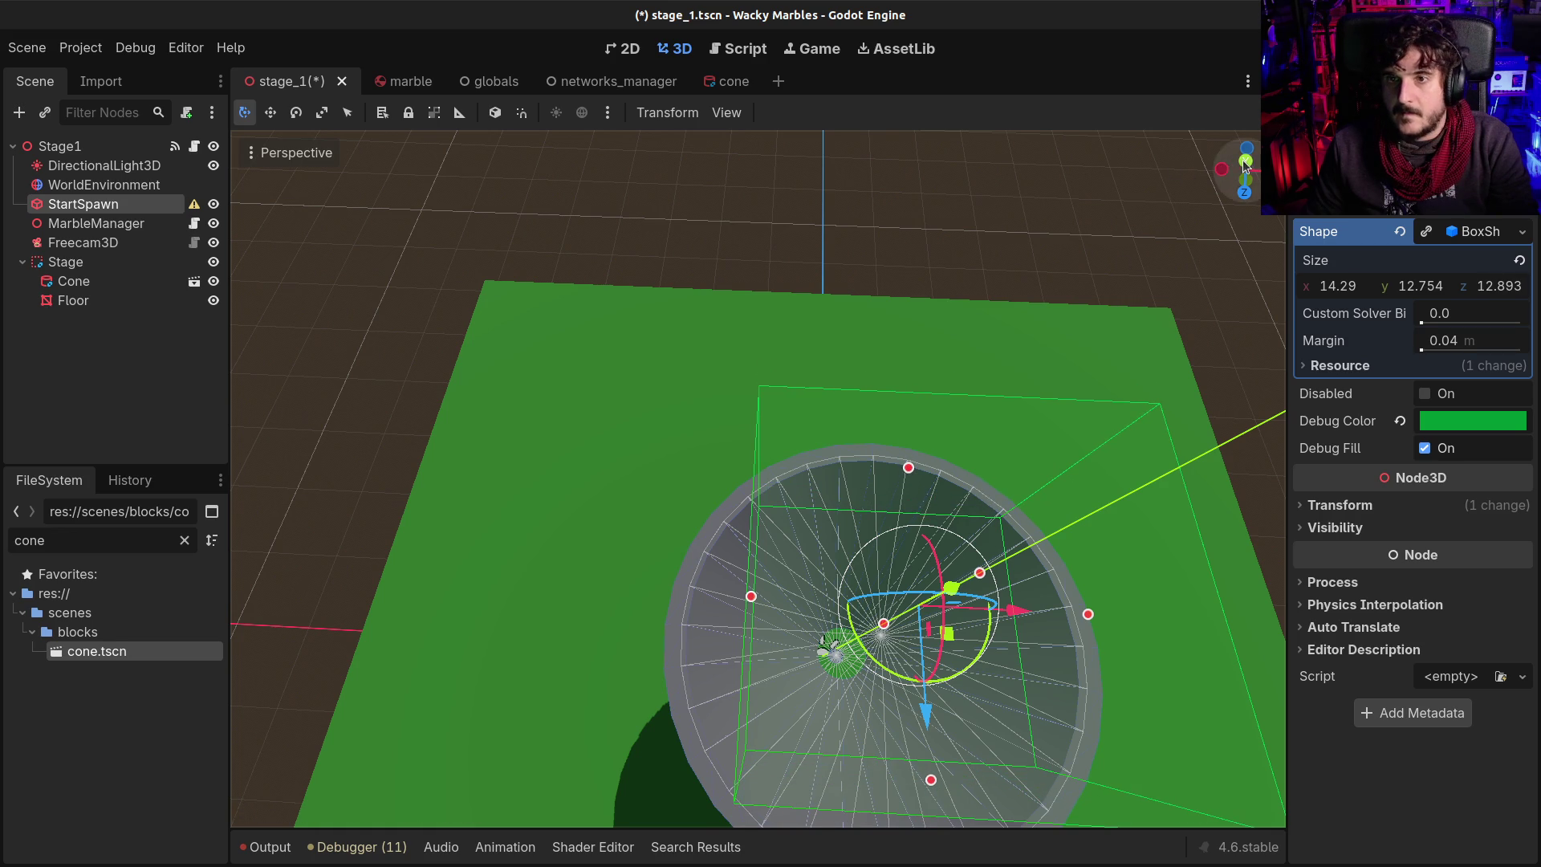
# Switch to a top orthogonal view centred on the cone
pyautogui.click(1246, 161)
pyautogui.moveTo(891, 566)
pyautogui.mouseDown()
pyautogui.moveTo(857, 454)
pyautogui.moveTo(891, 562)
pyautogui.mouseUp()
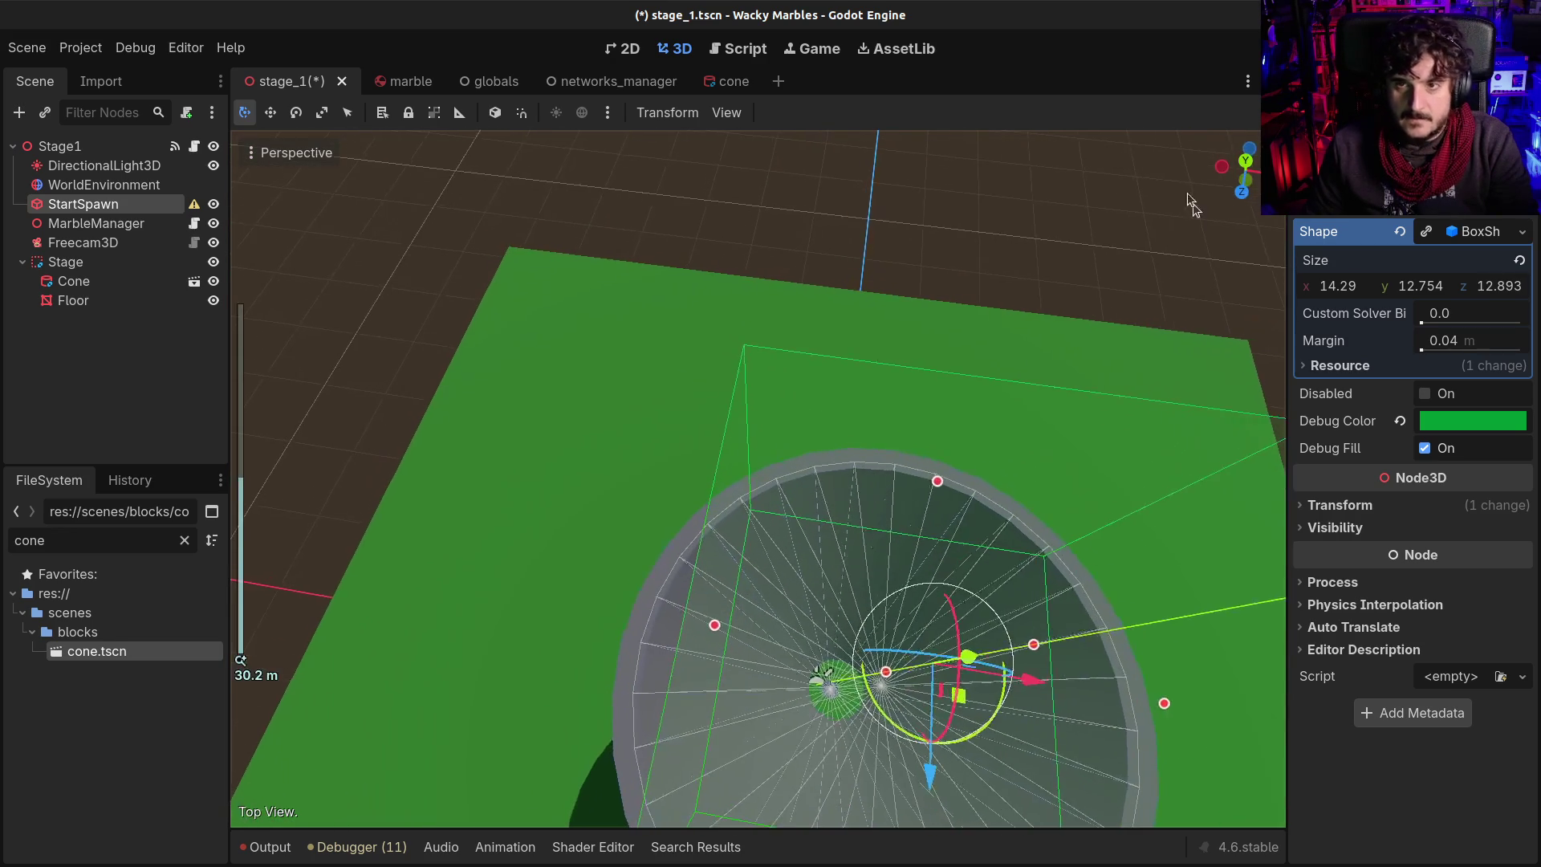
pyautogui.click(1246, 158)
pyautogui.moveTo(1061, 534); pyautogui.dragTo(1038, 468)
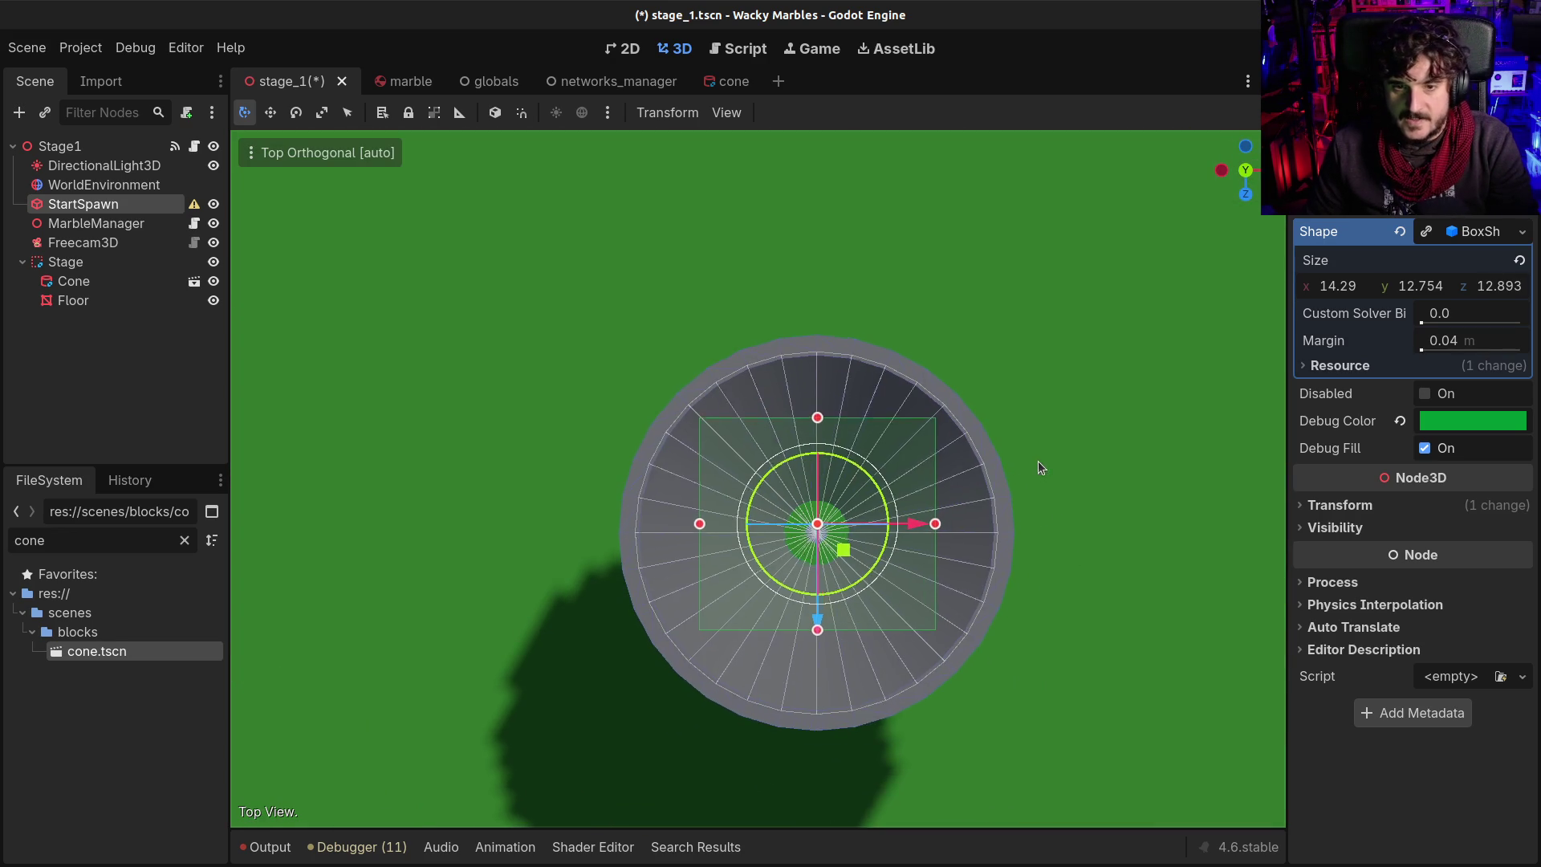